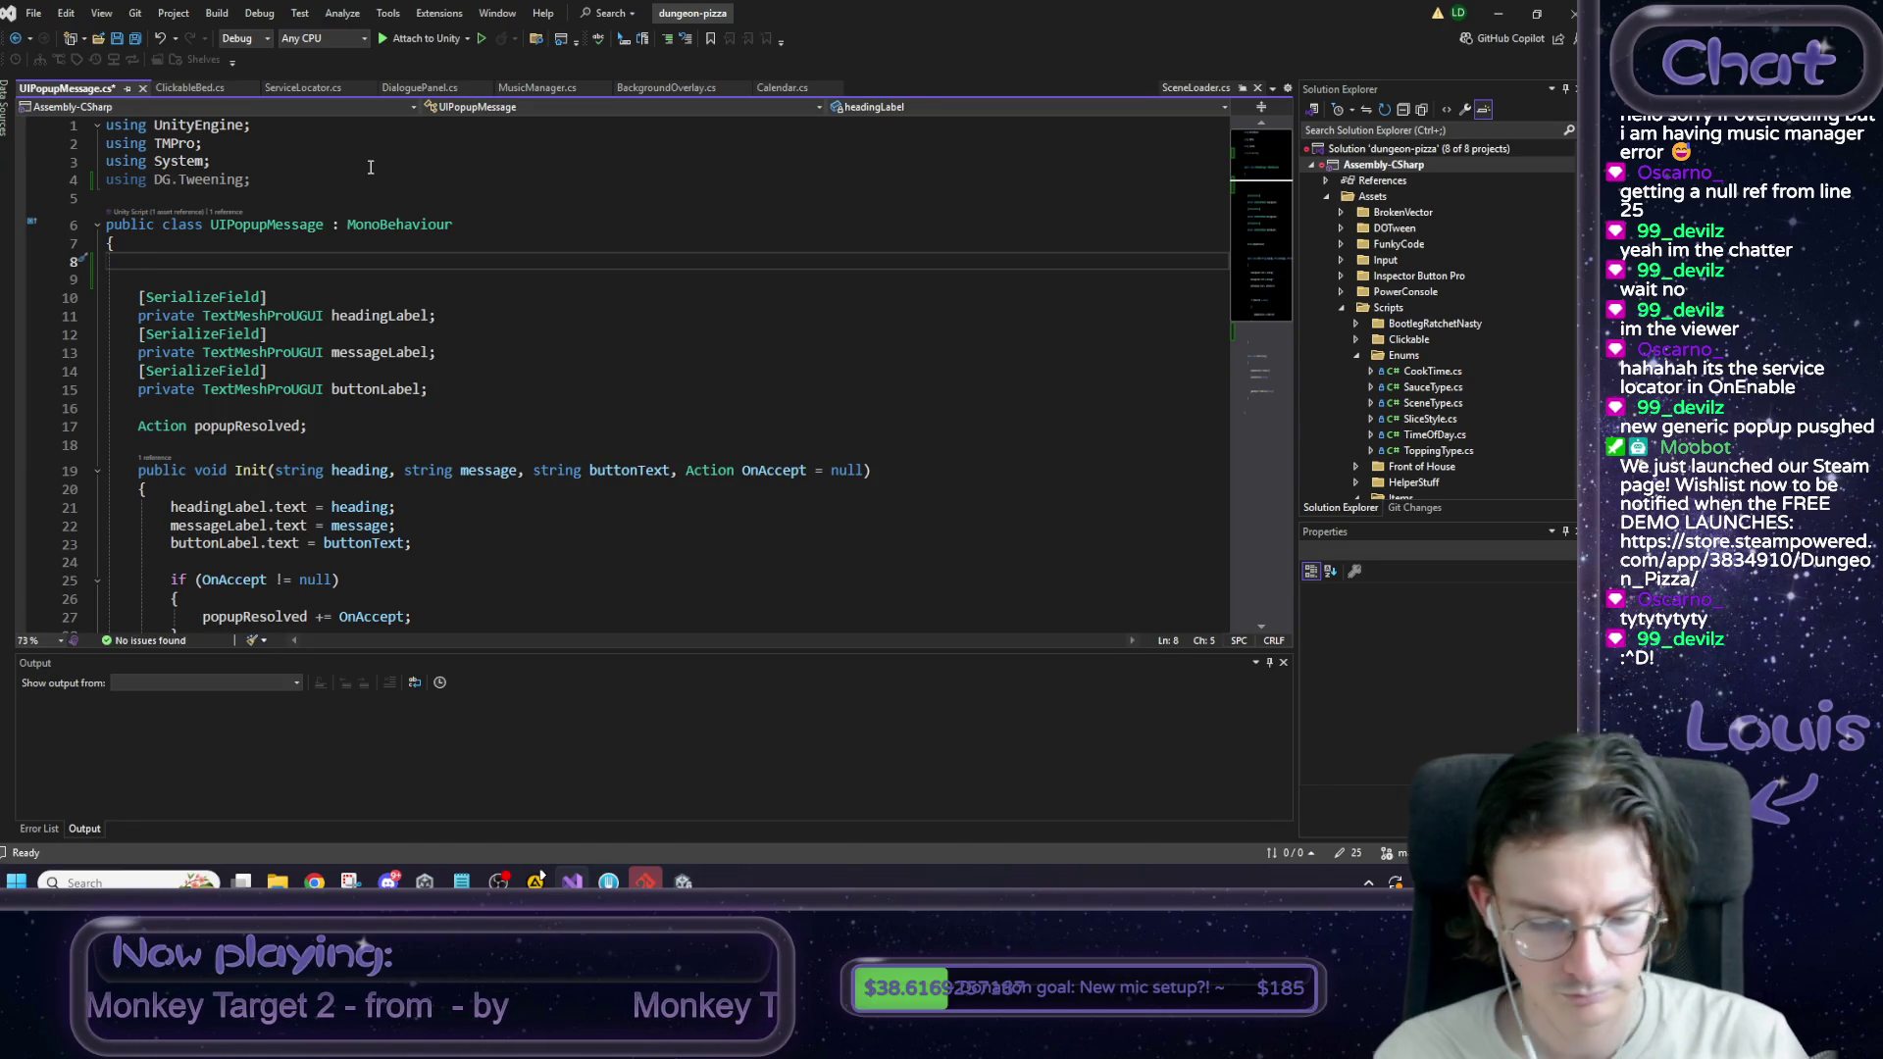
Declare 'private RectTransform rt;' on line 8 of UIPopupMessage.cs, above the serialized label fields.
{"action": "type", "text": "priva"}
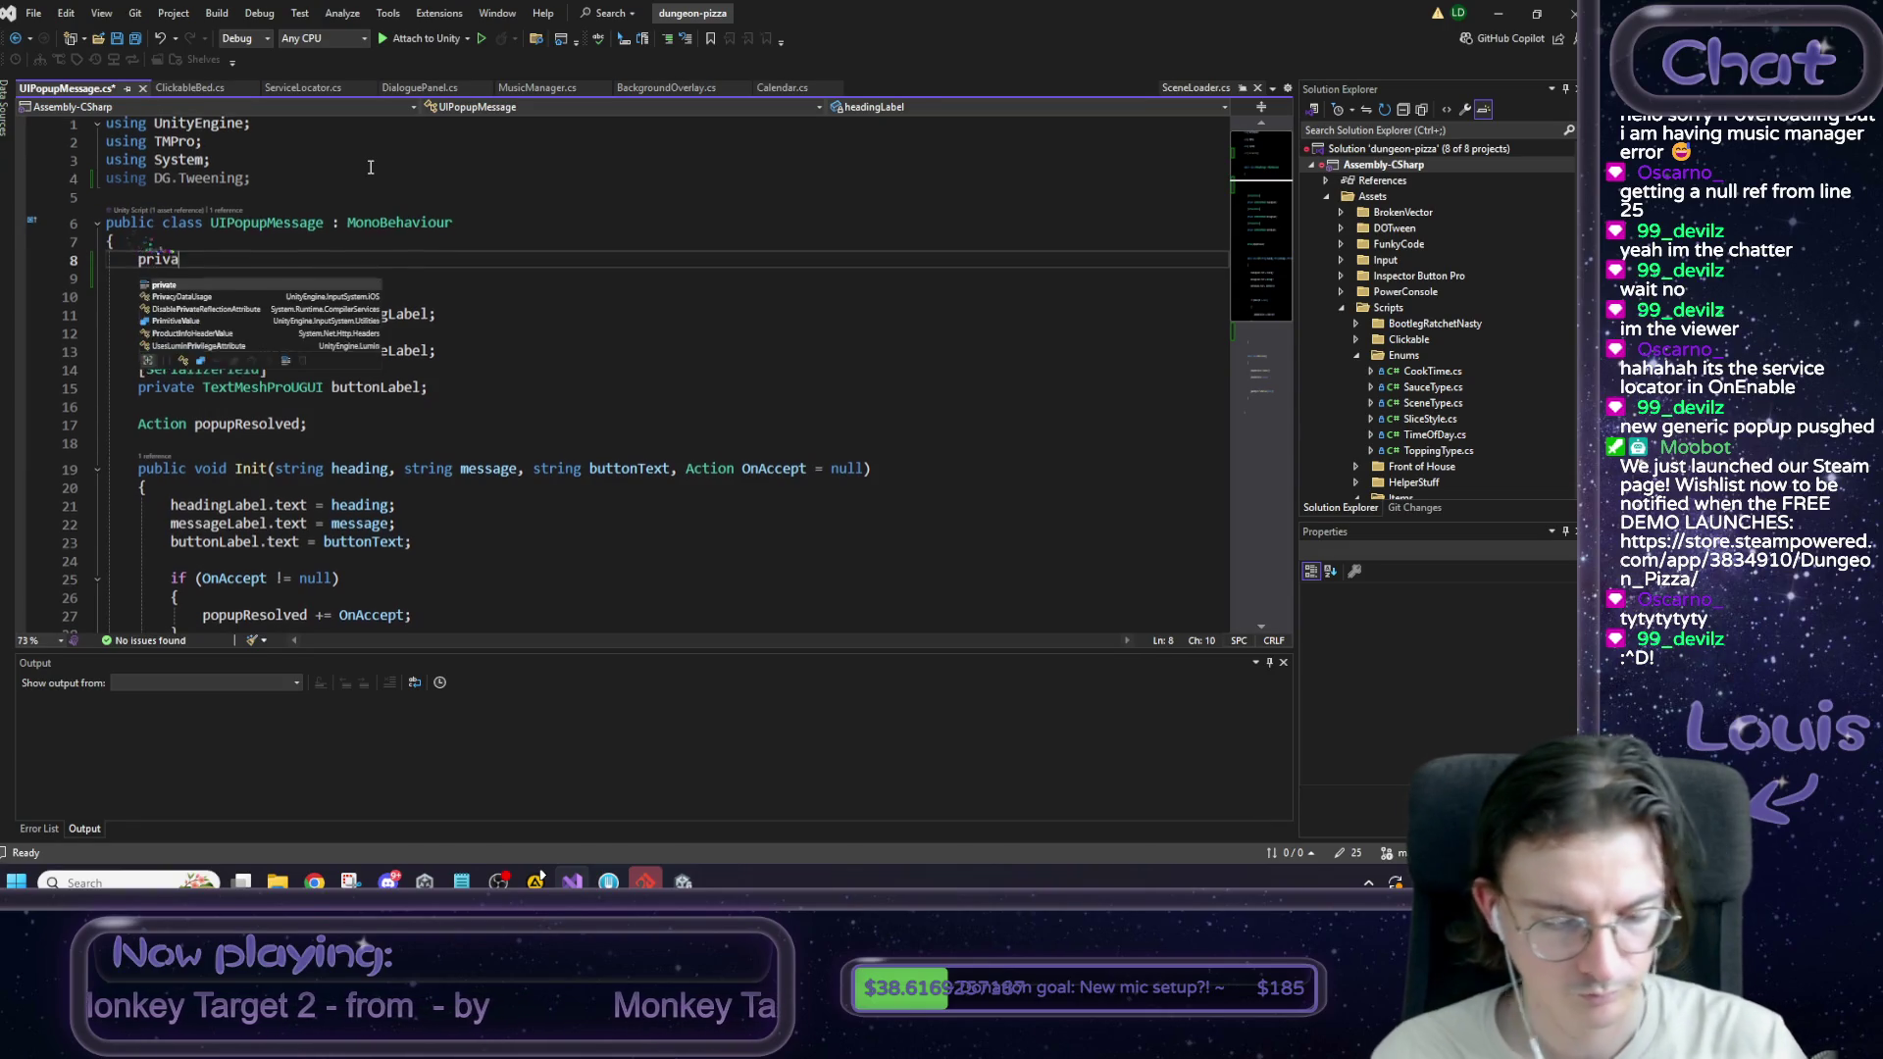
{"action": "type", "text": "te Rect"}
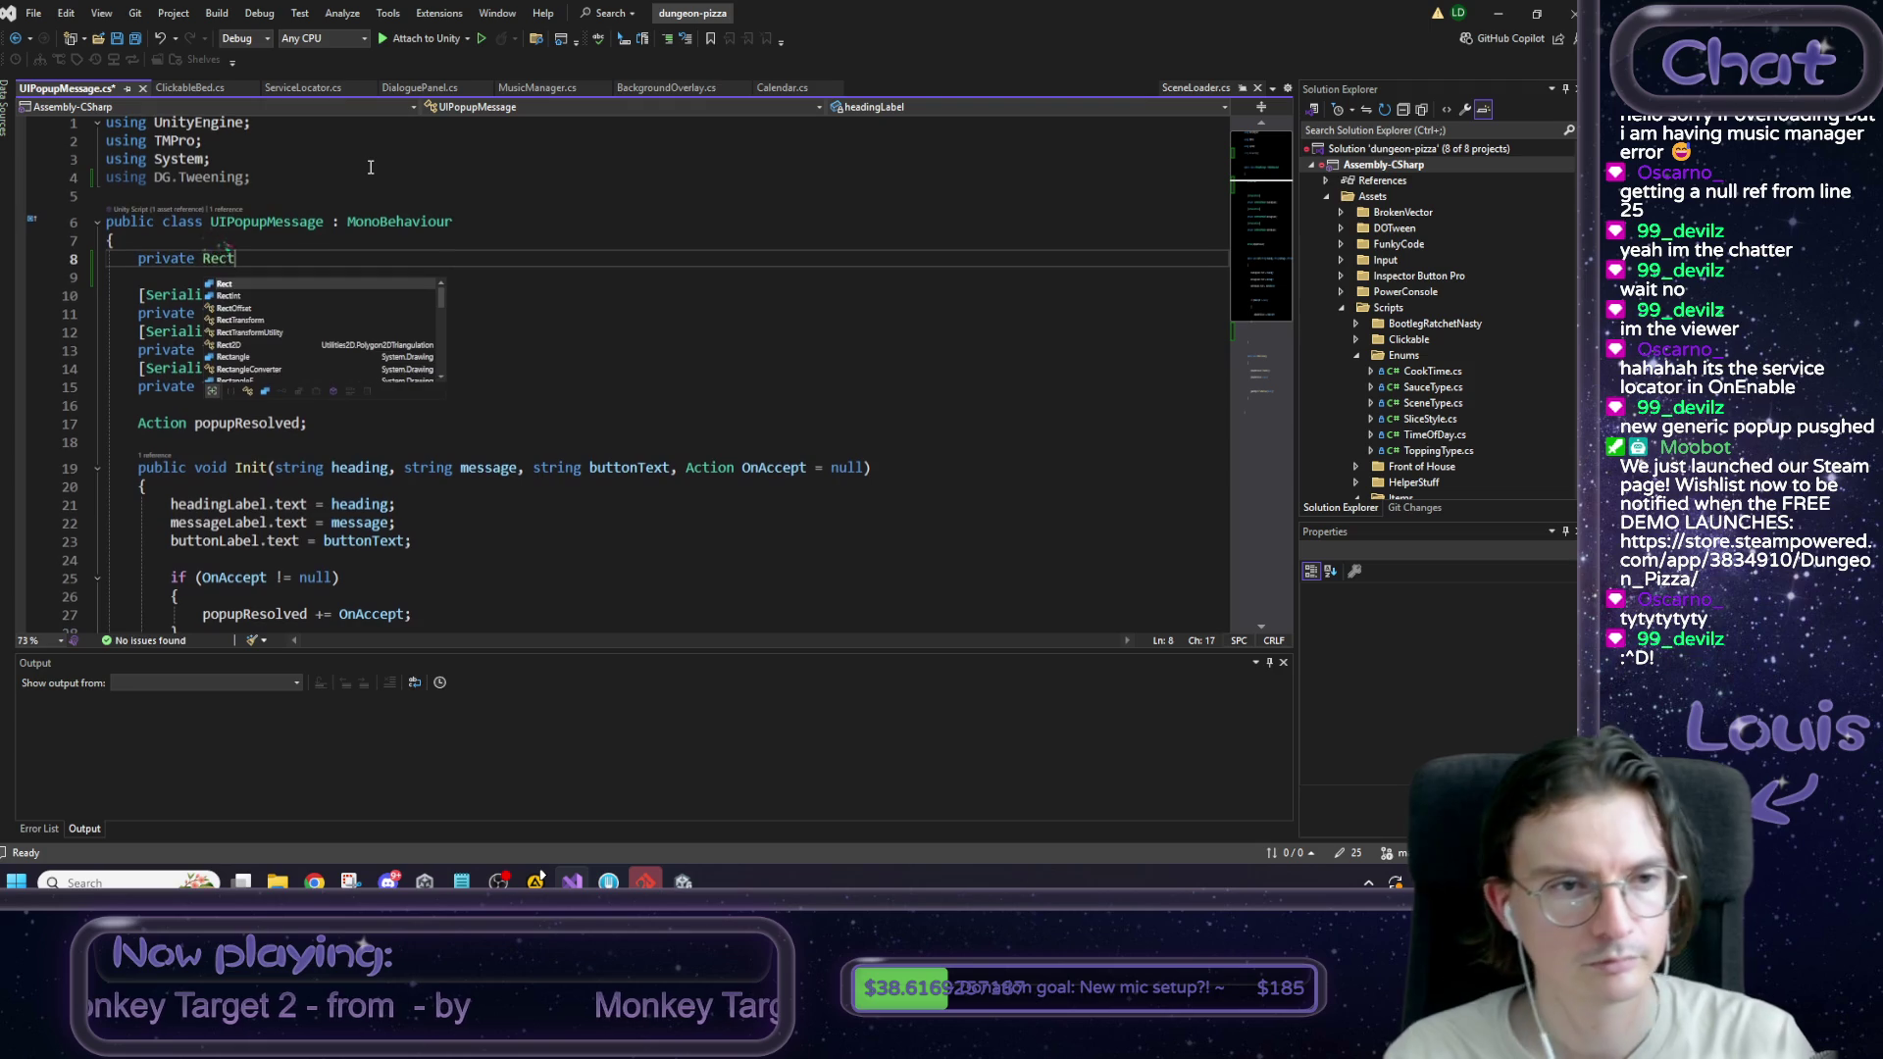
{"action": "type", "text": "Transform rt;"}
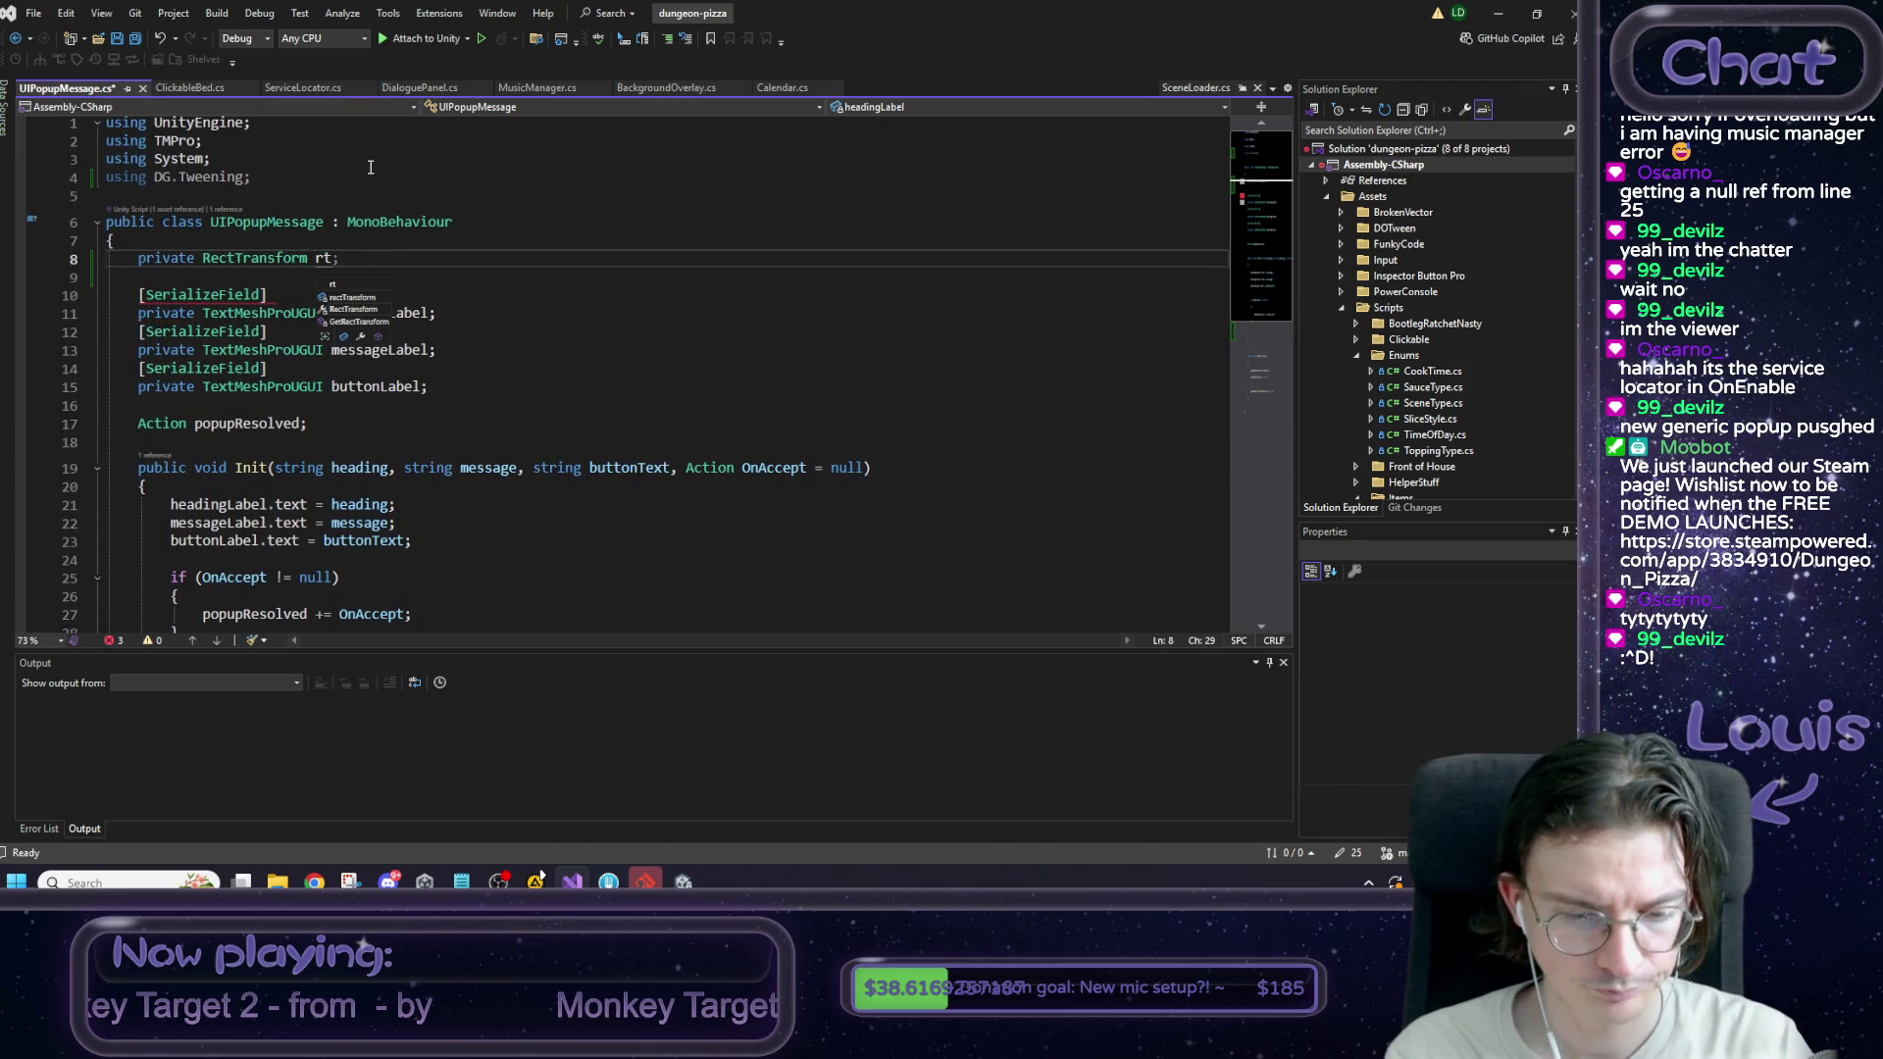
{"action": "key", "text": "End"}
{"action": "scroll", "coordinate": [348, 421], "scroll_direction": "down", "scroll_amount": 1}
{"action": "scroll", "coordinate": [348, 422], "scroll_direction": "down", "scroll_amount": 4}
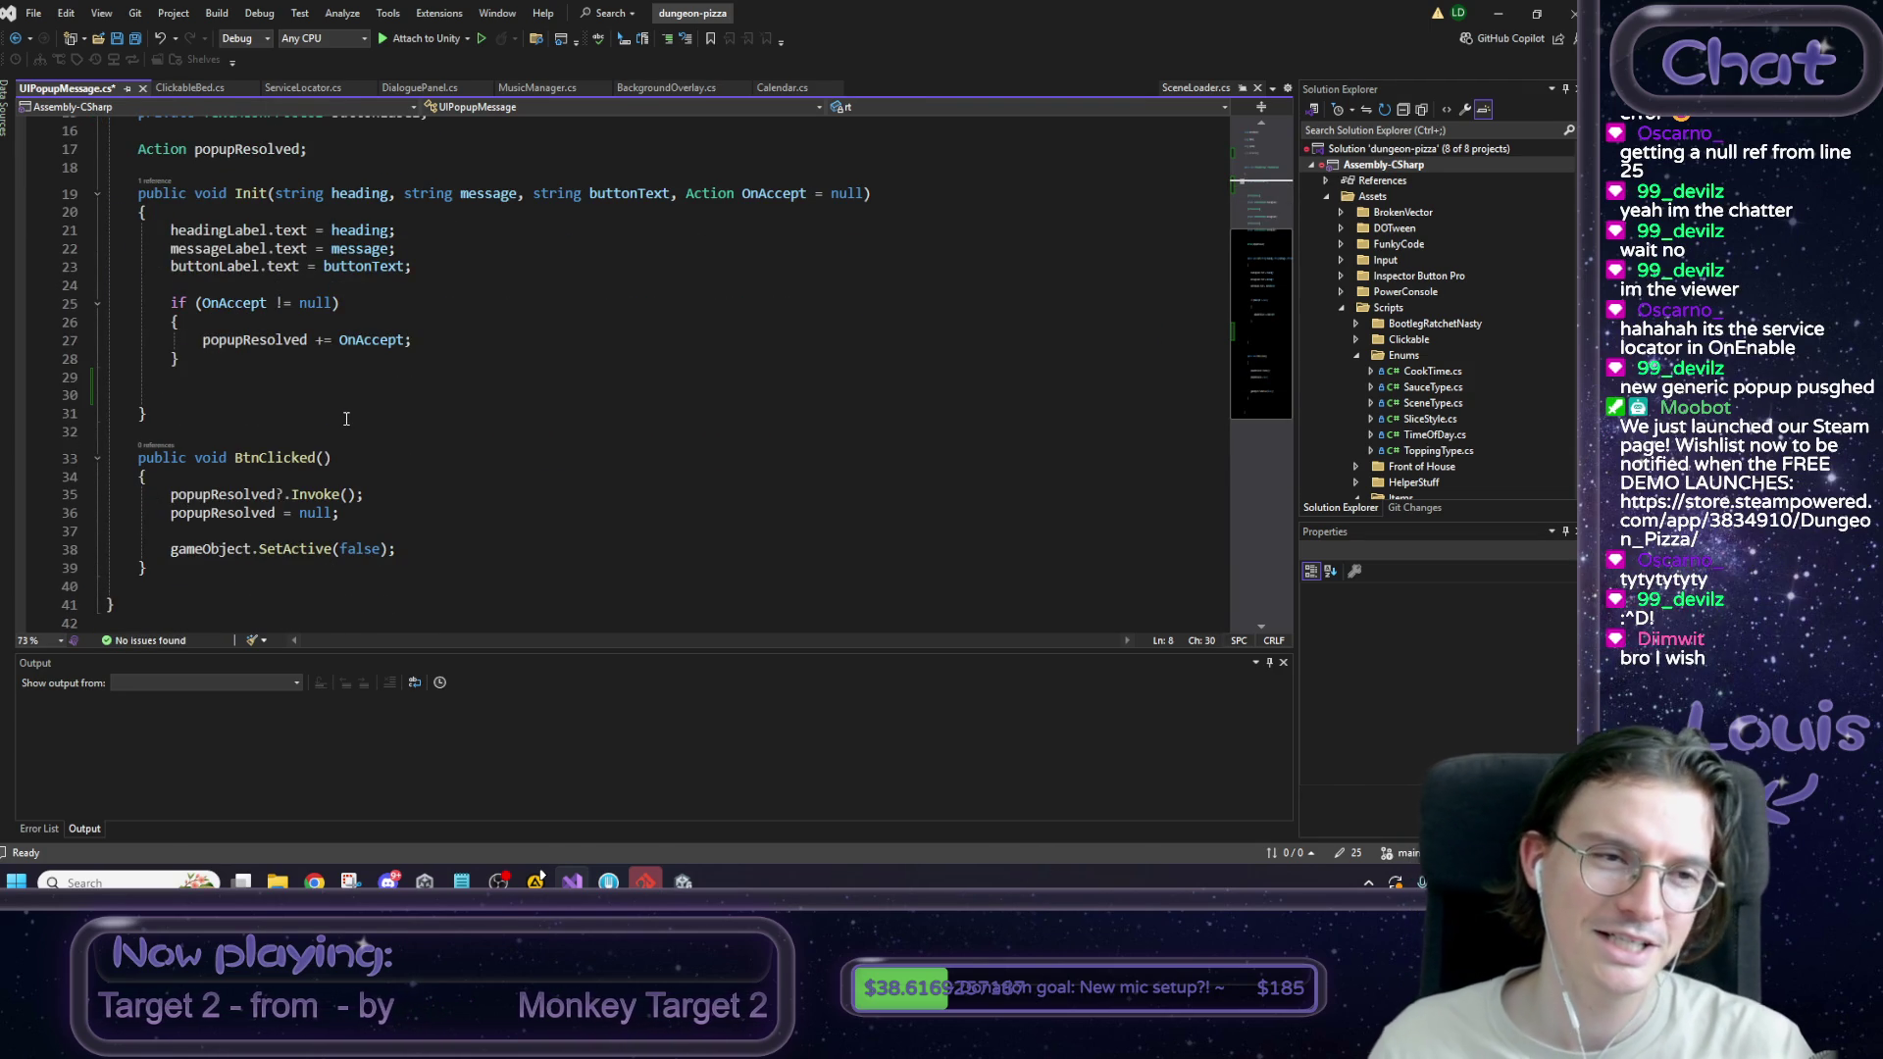
{"action": "scroll", "coordinate": [346, 418], "scroll_direction": "up", "scroll_amount": 5}
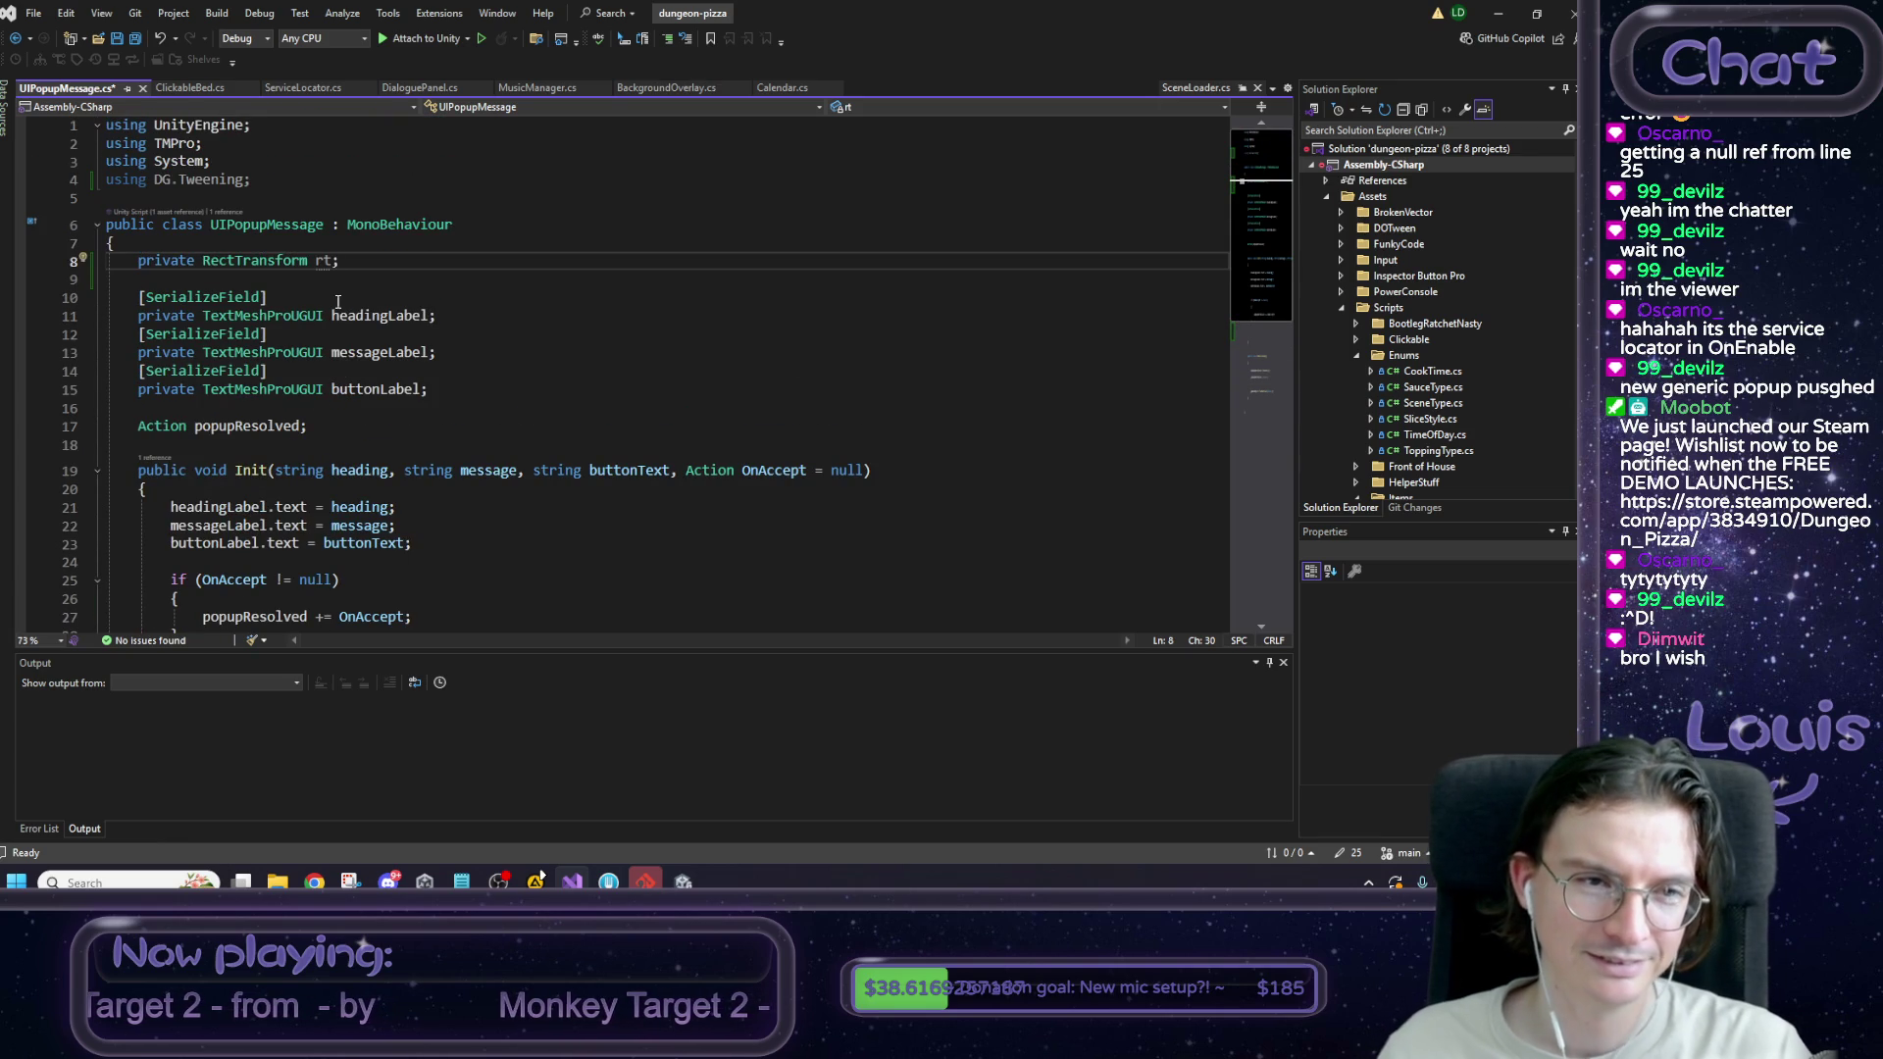
{"action": "left_click", "coordinate": [332, 261]}
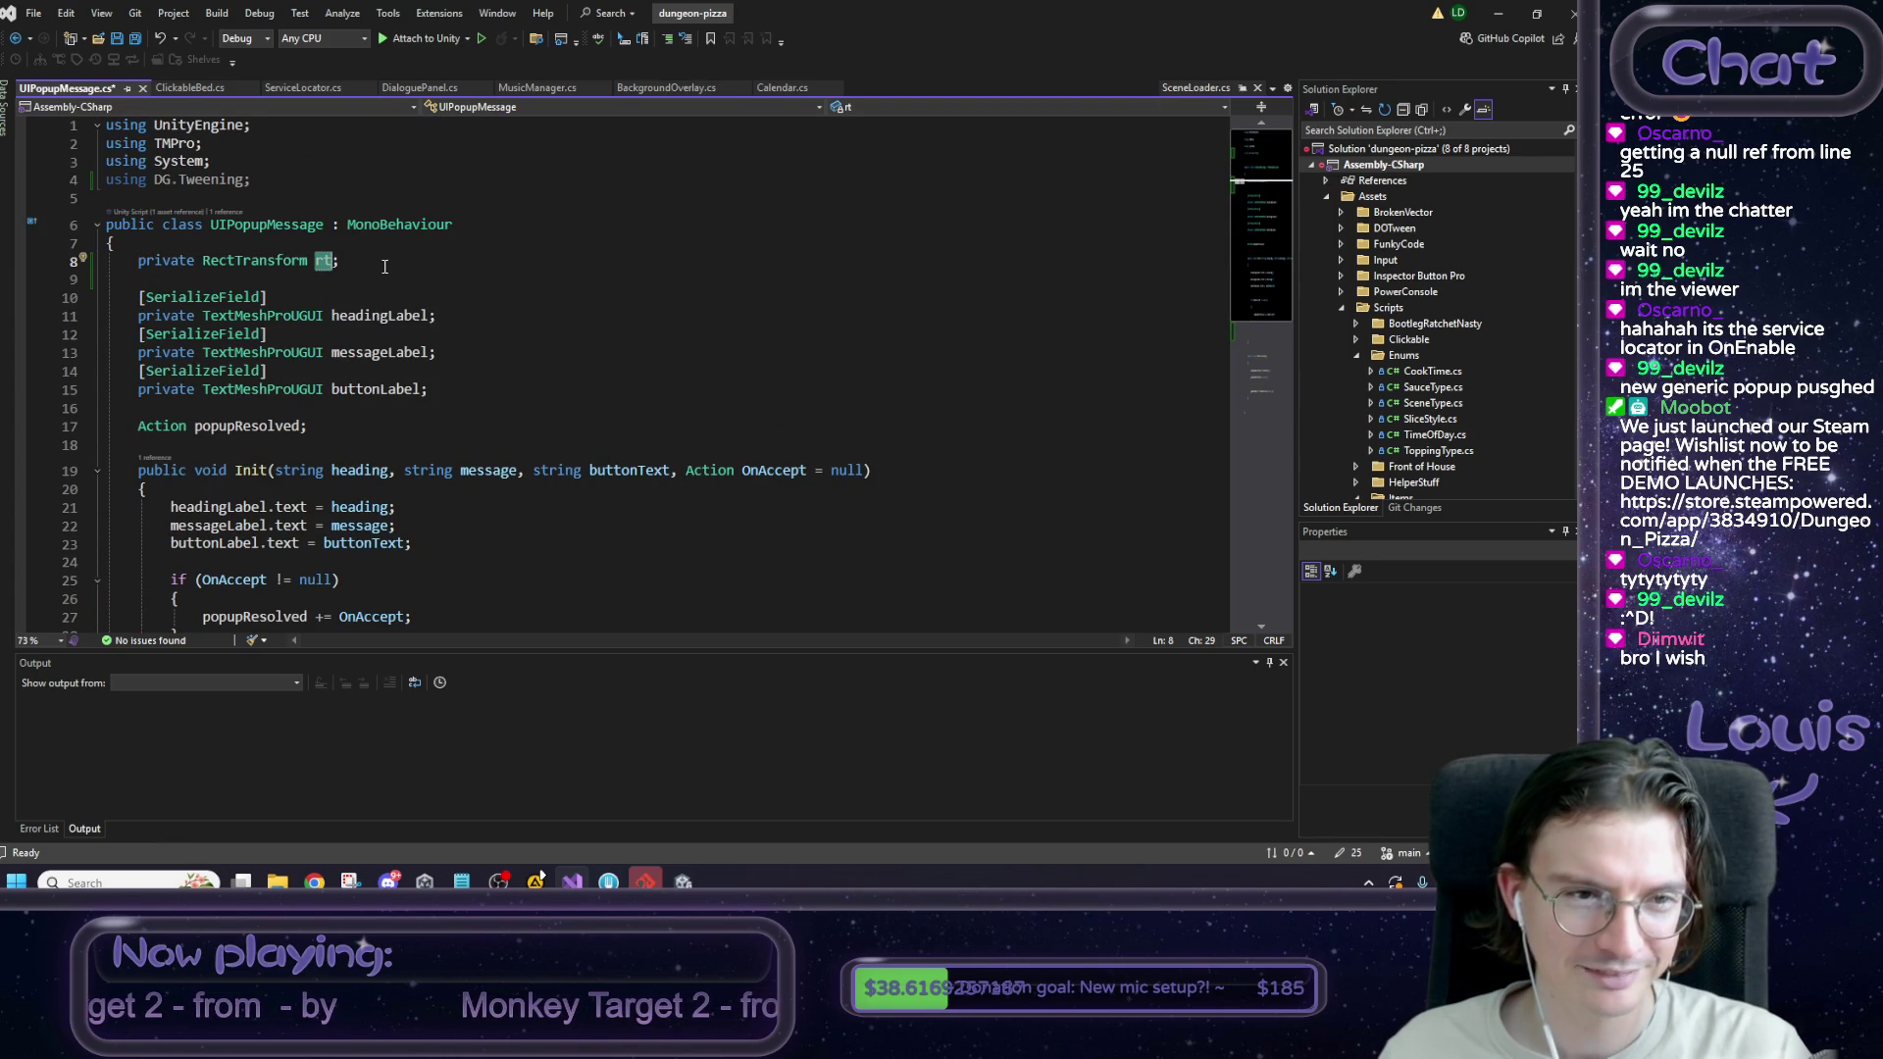
{"action": "left_click", "coordinate": [367, 265]}
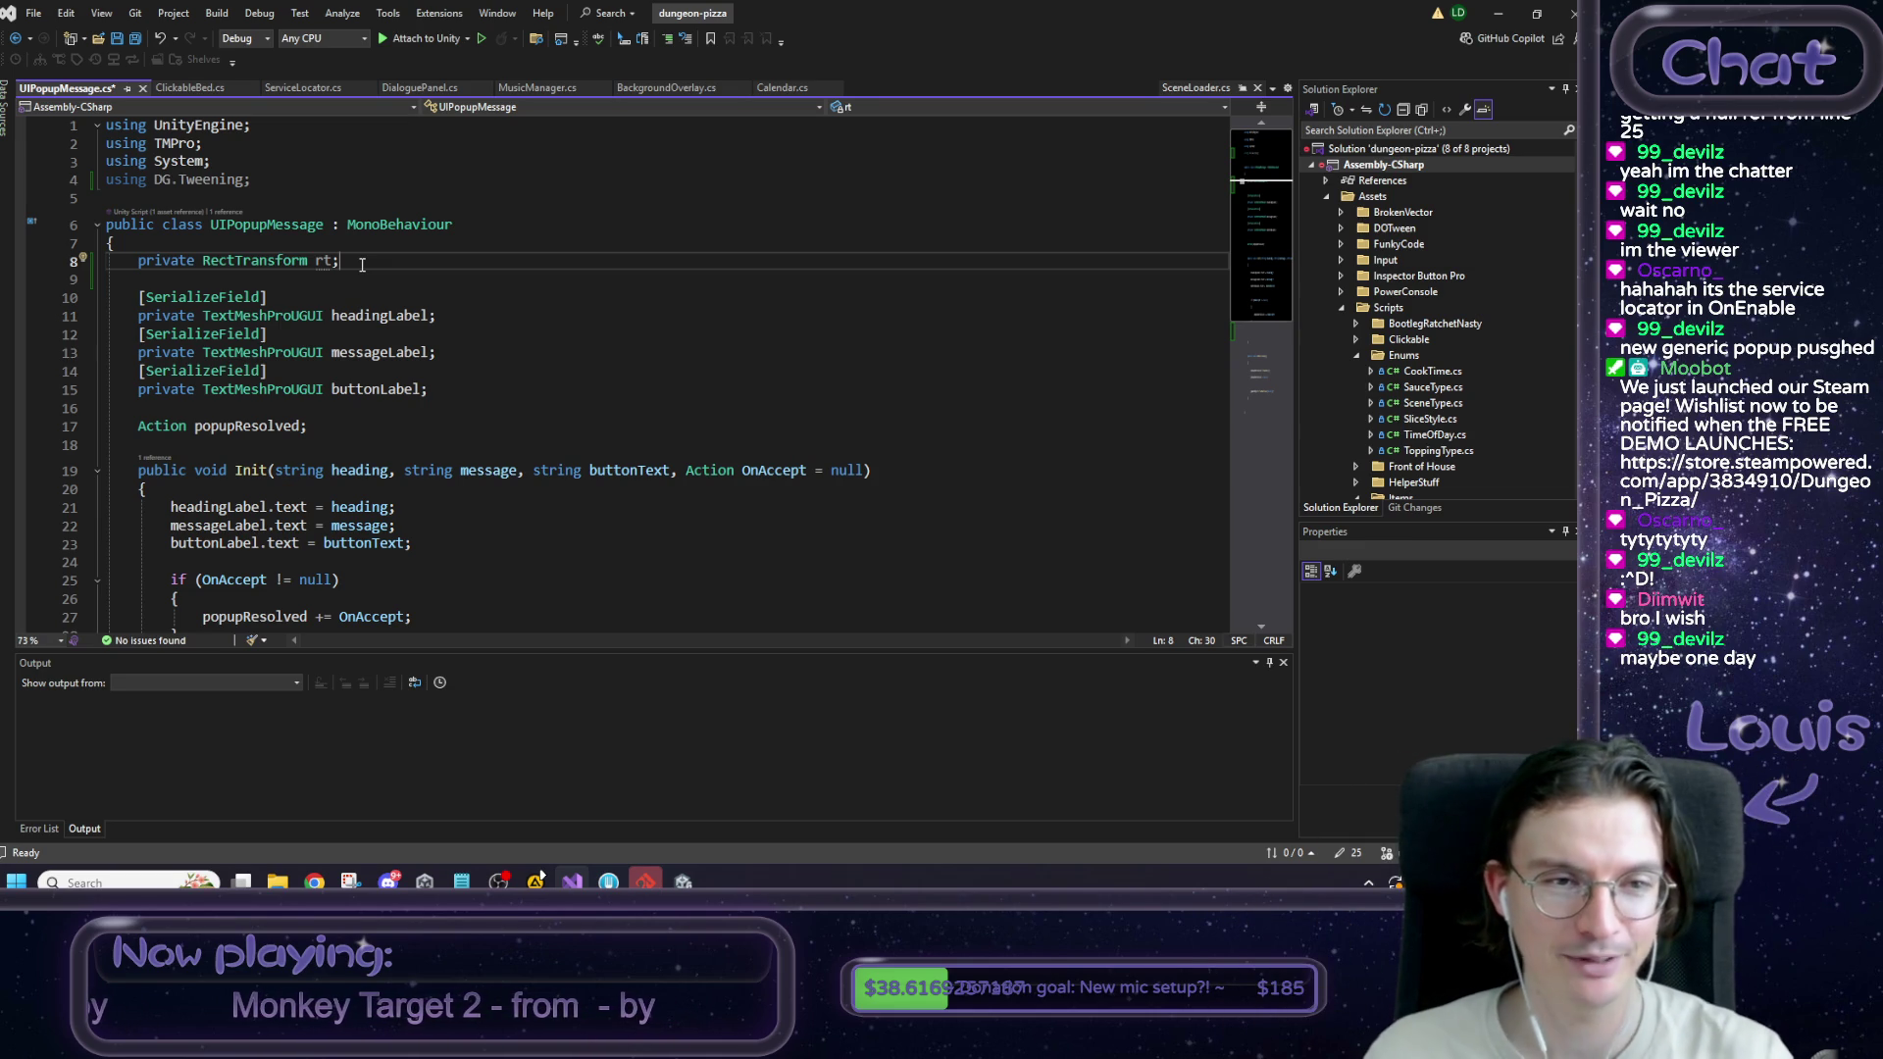
{"action": "double_click", "coordinate": [323, 261]}
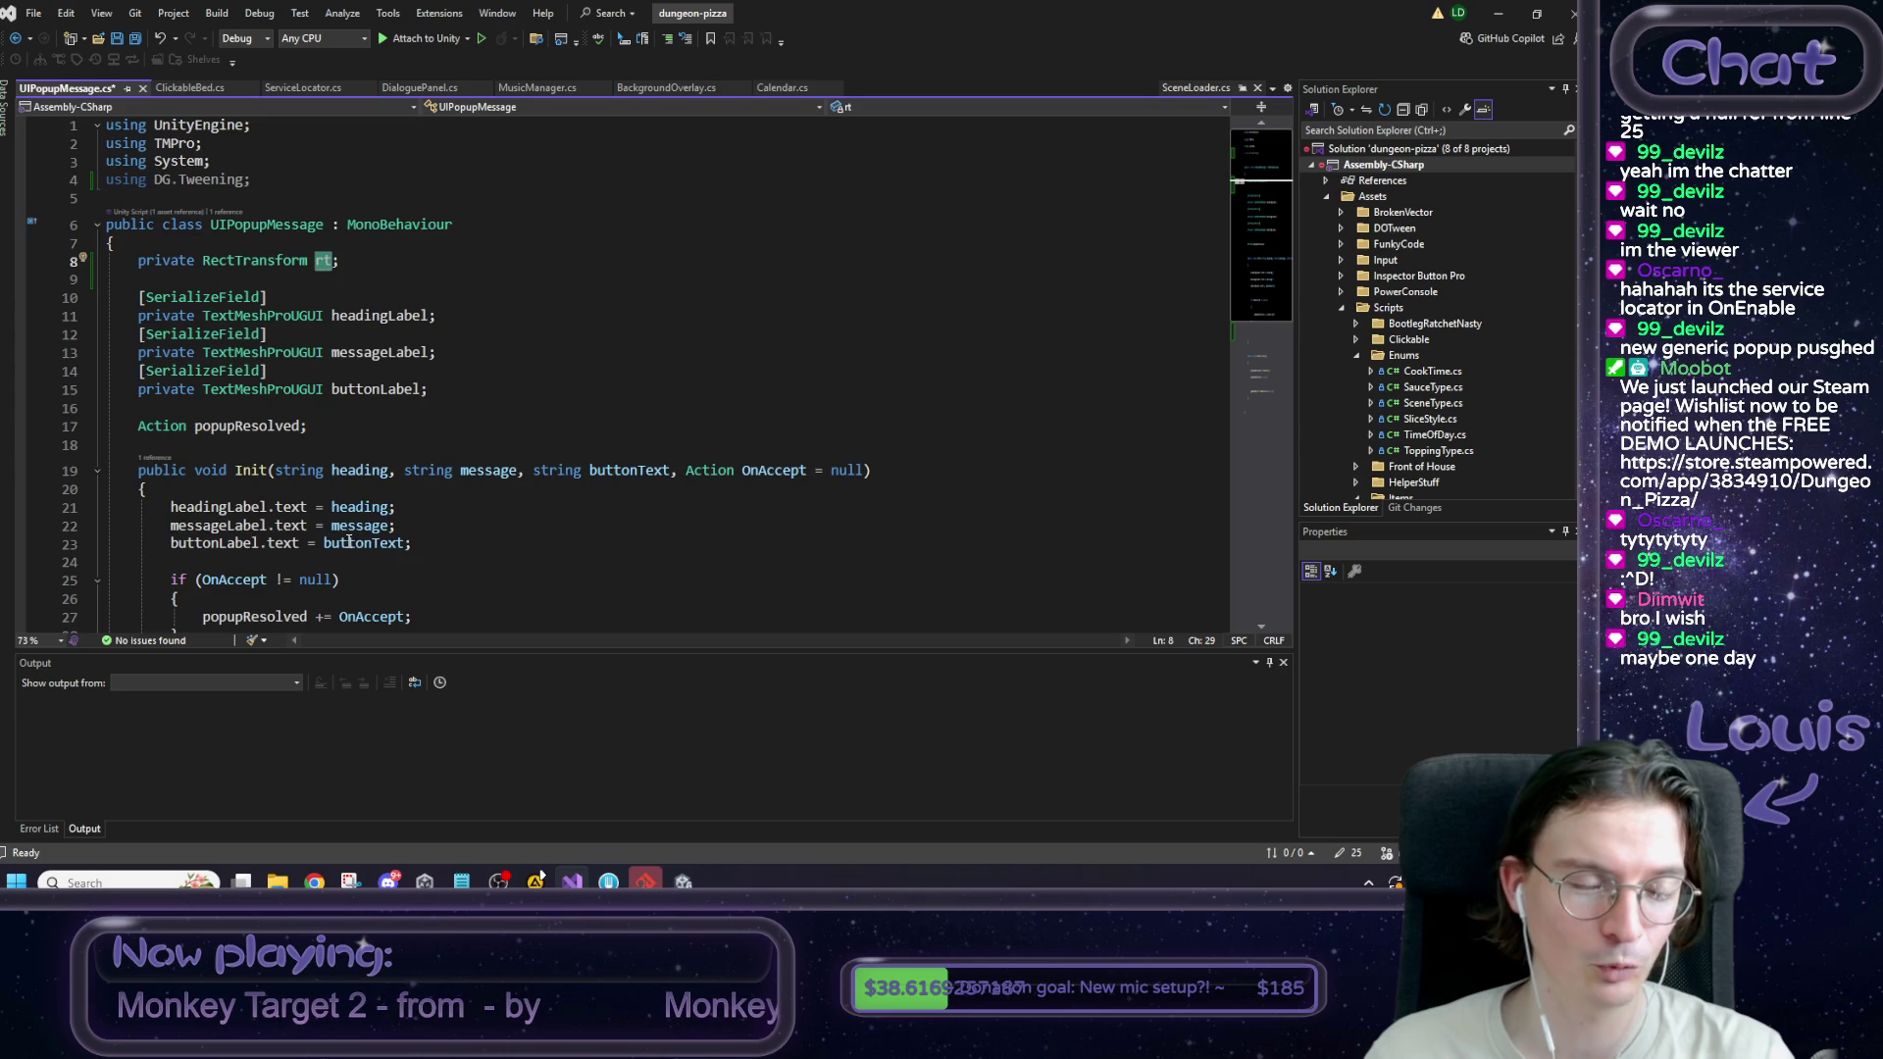
{"action": "scroll", "coordinate": [350, 542], "scroll_direction": "down", "scroll_amount": 3}
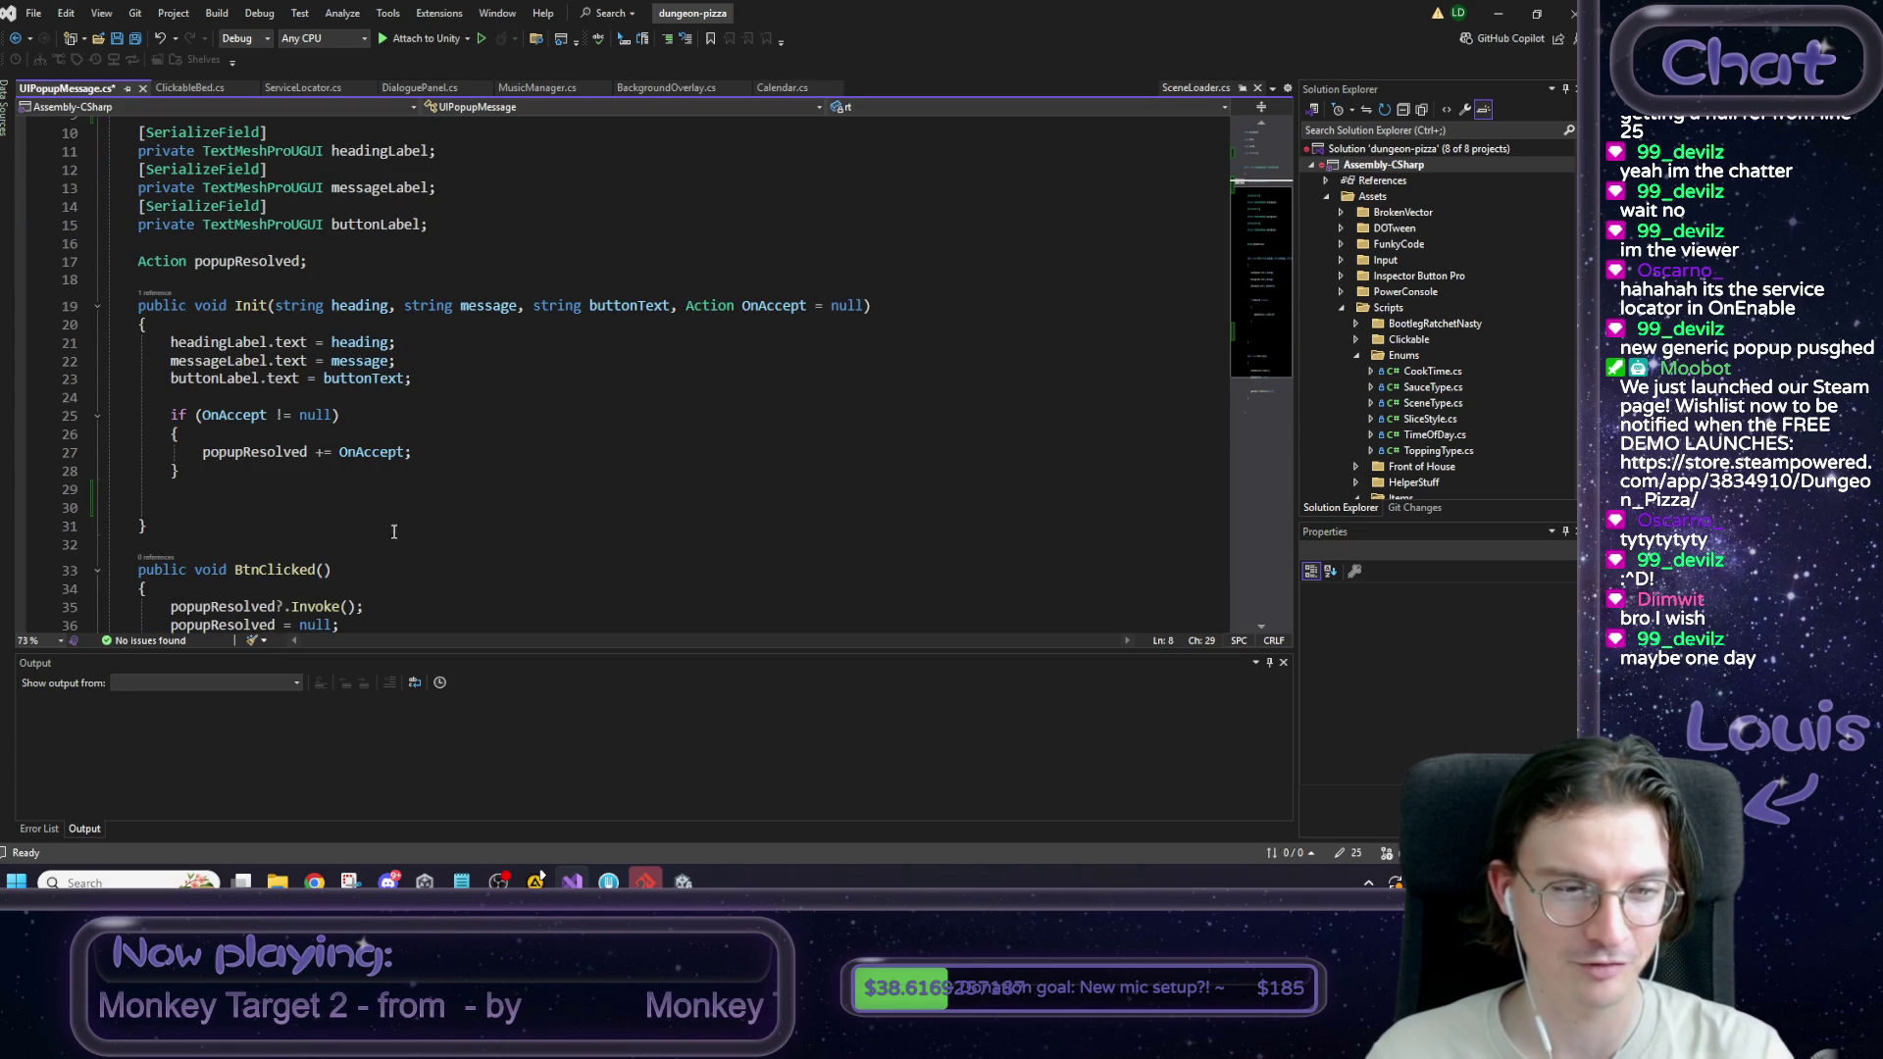
In Init, assign rt = GetComponent<RectTransform>();.
{"action": "left_click", "coordinate": [196, 324]}
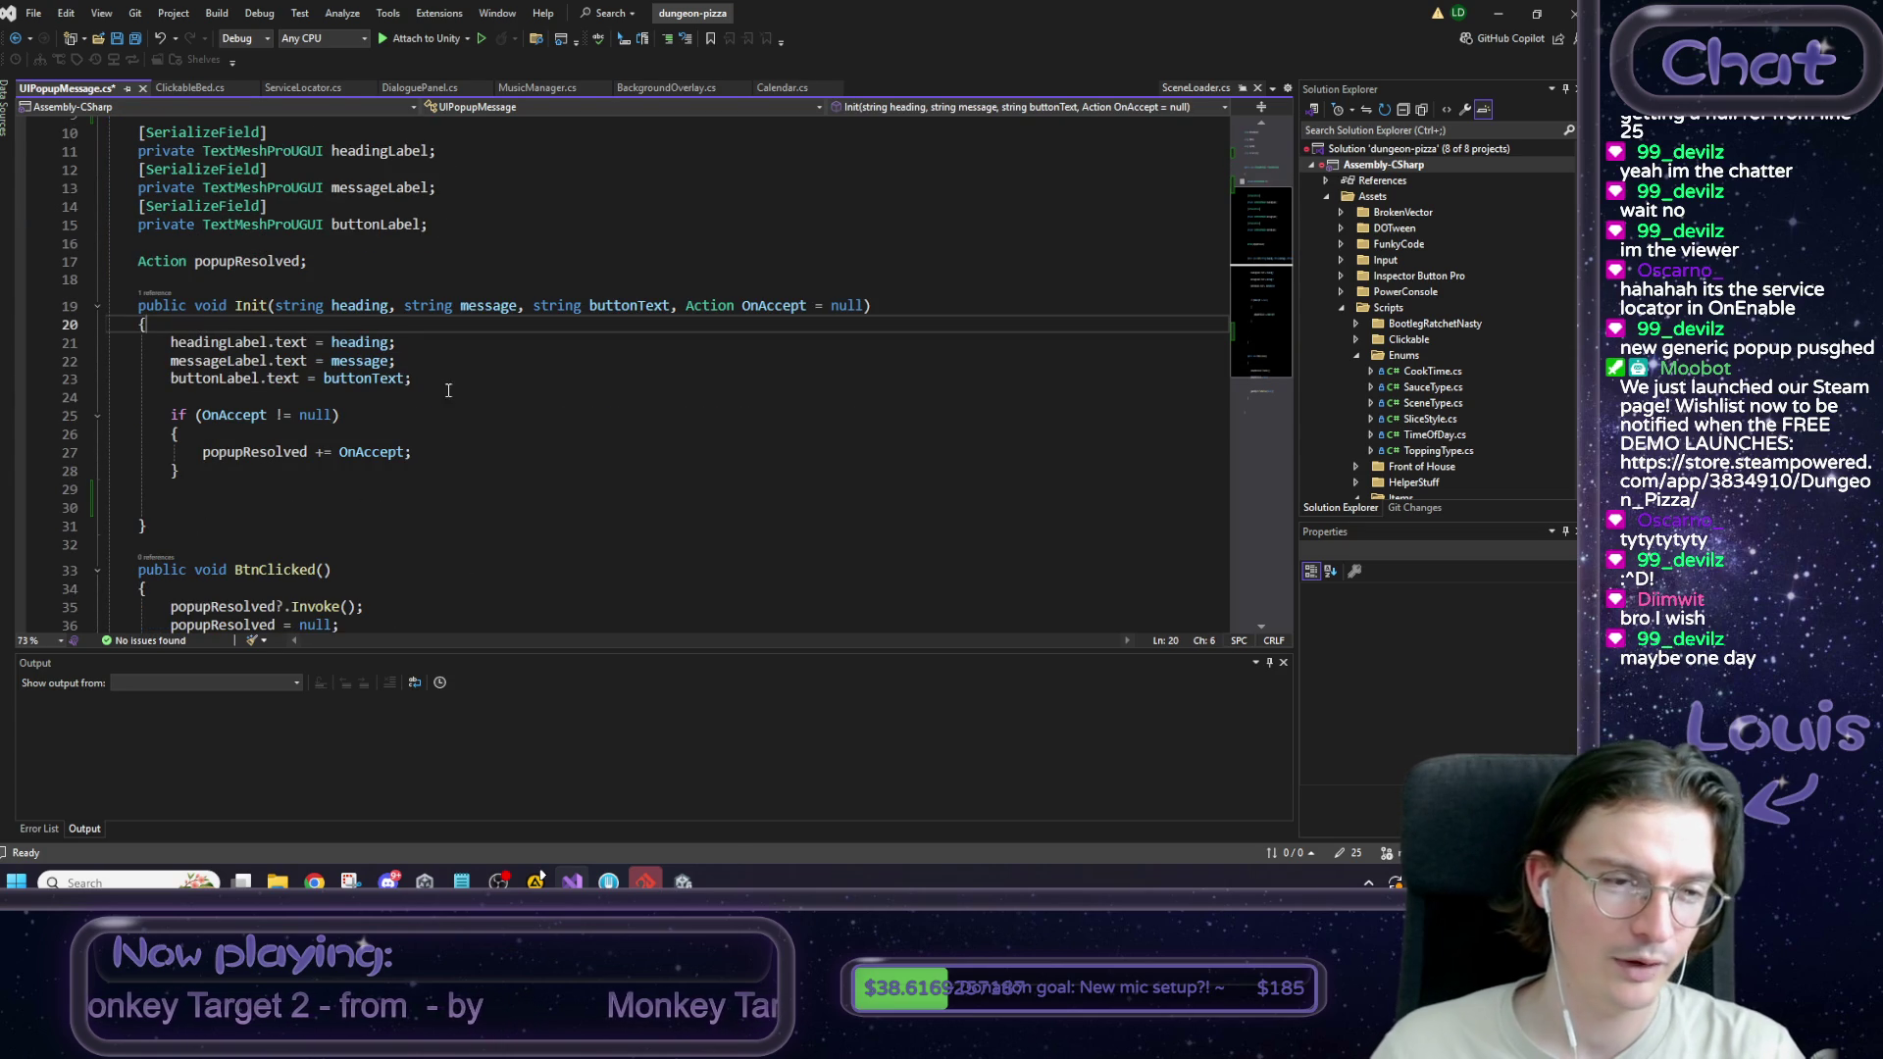
{"action": "left_click", "coordinate": [201, 507]}
{"action": "type", "text": "rt"}
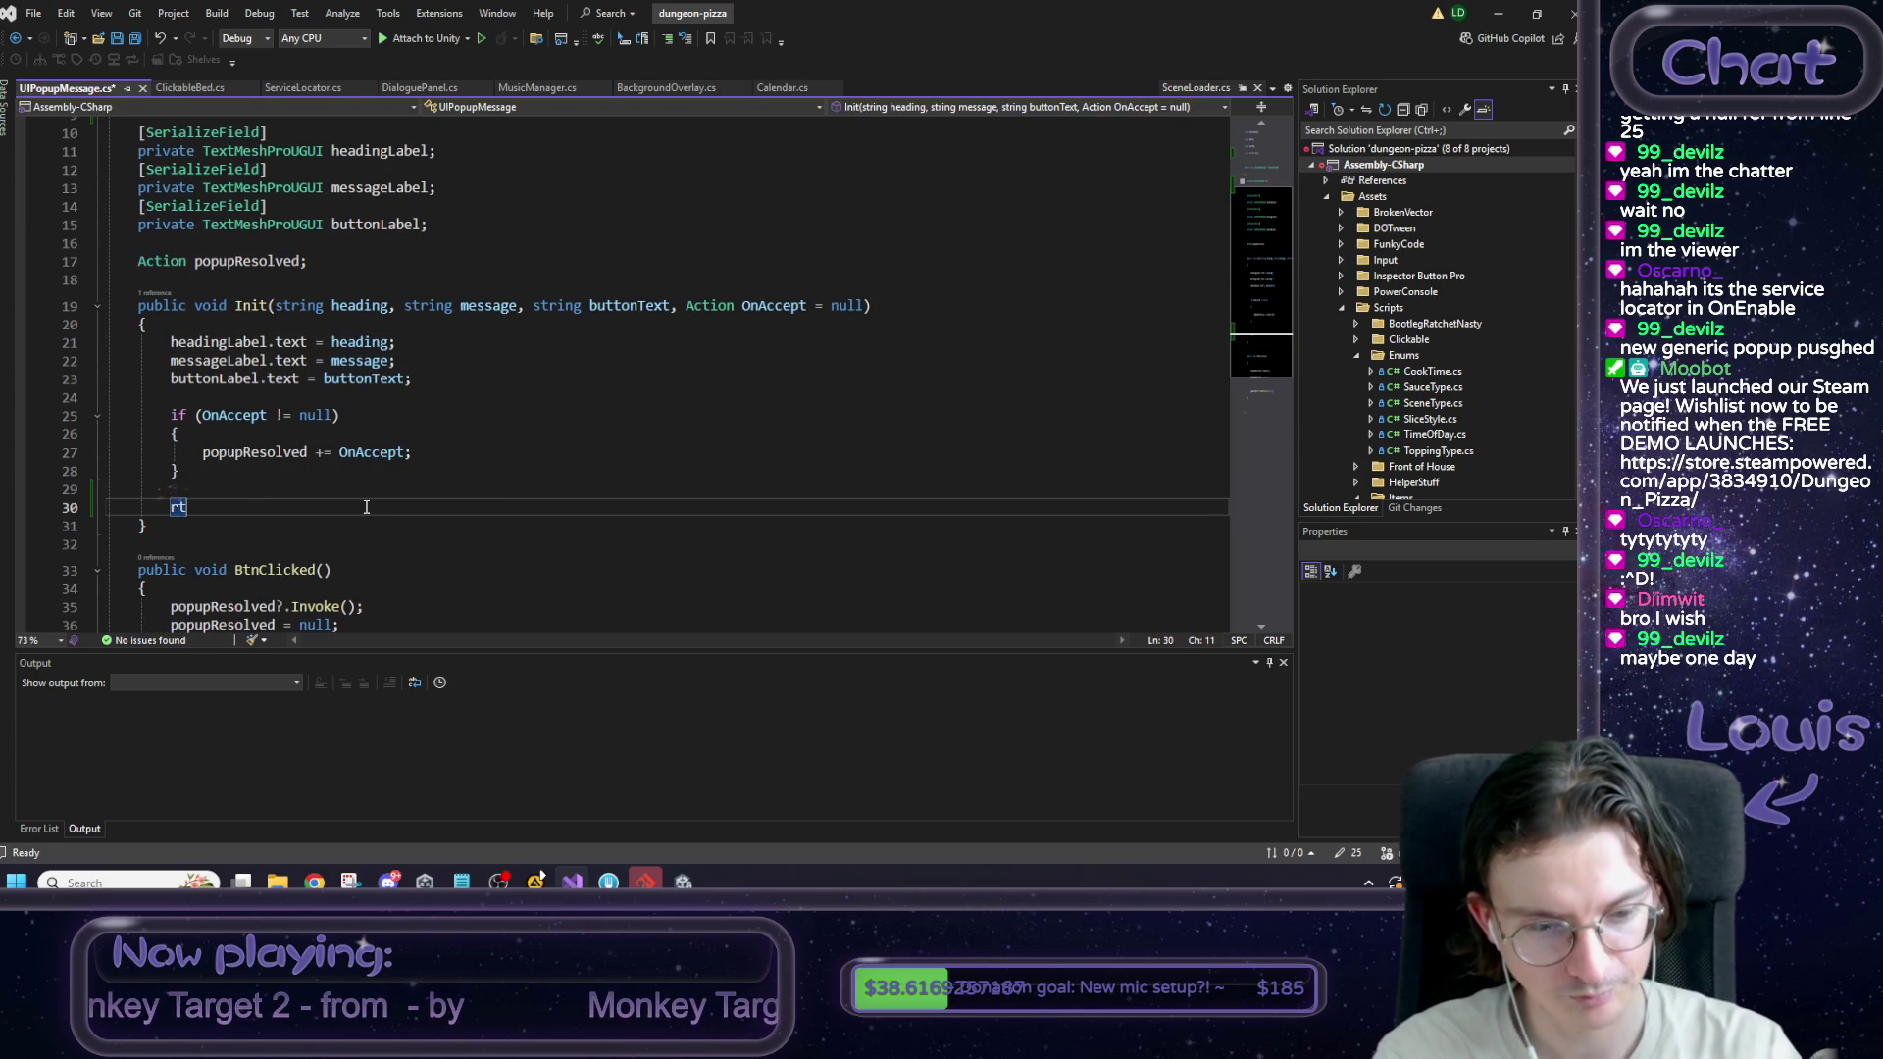
{"action": "type", "text": " = GetComponent"}
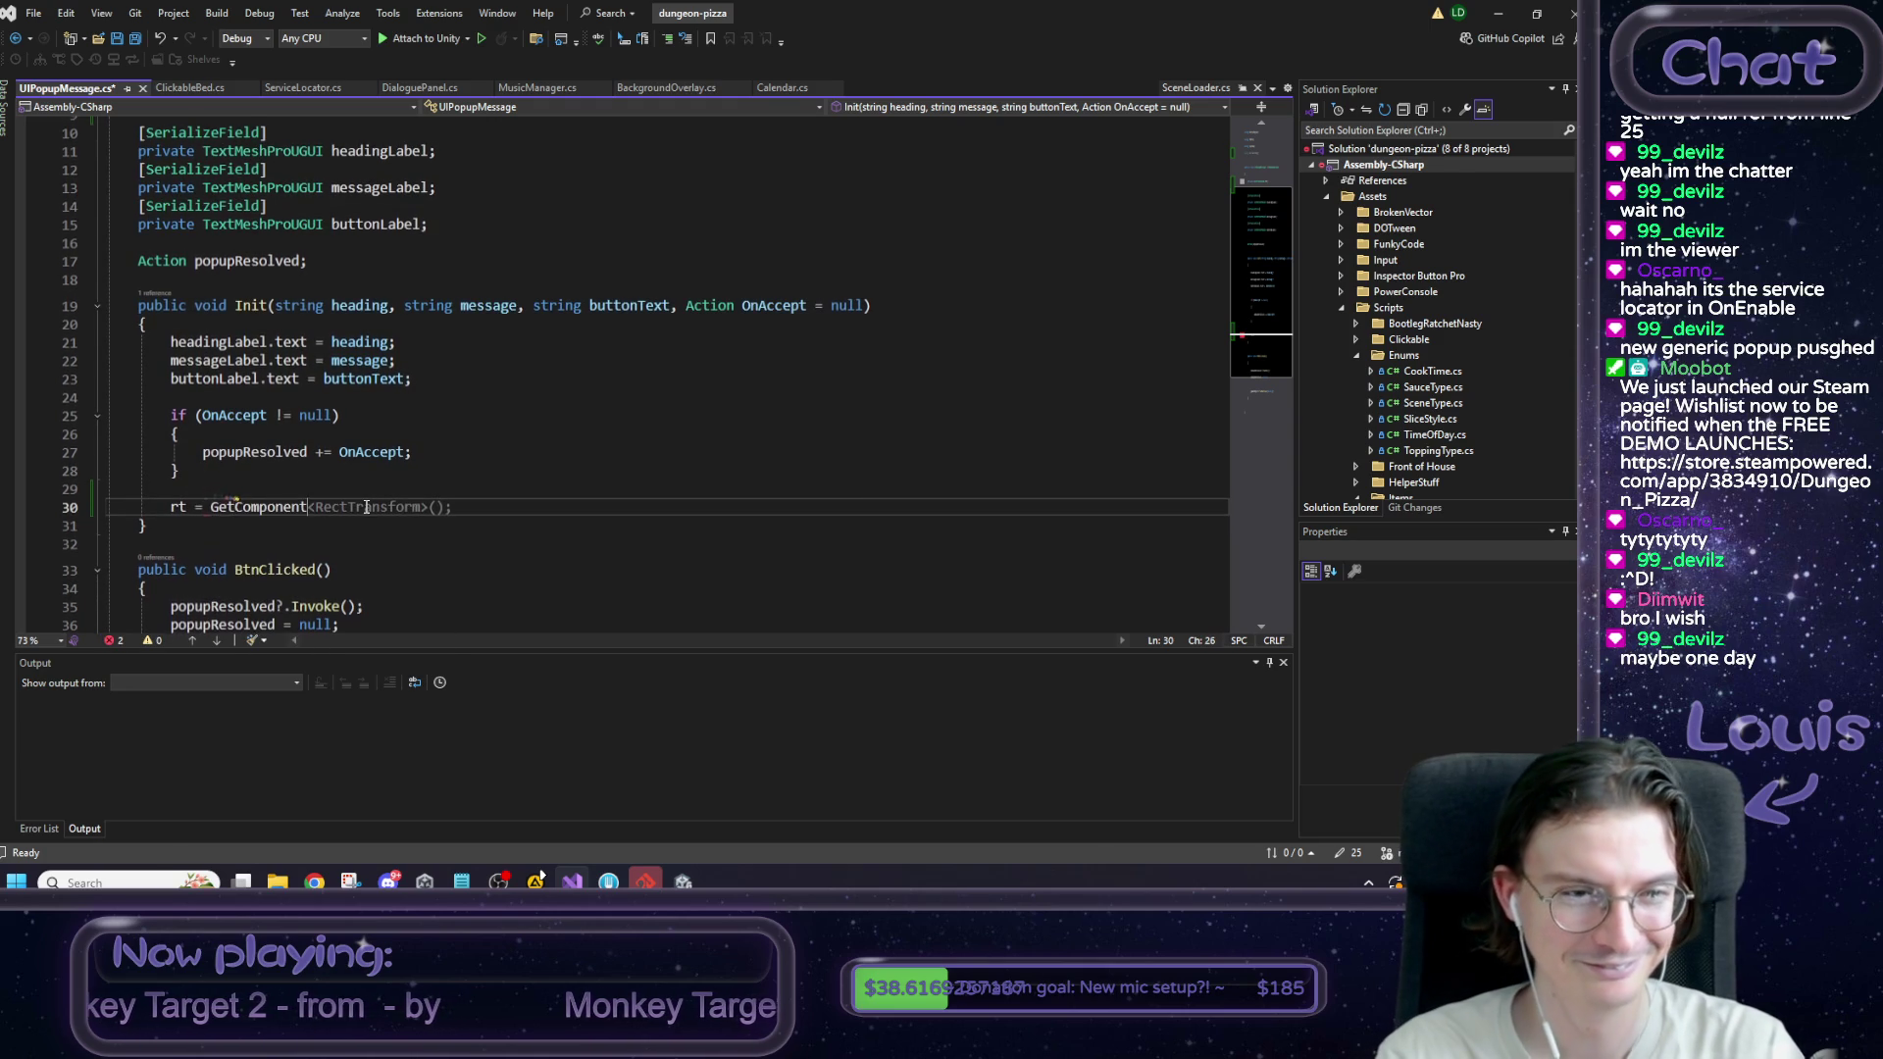
{"action": "key", "text": "Tab"}
{"action": "key", "text": "Return"}
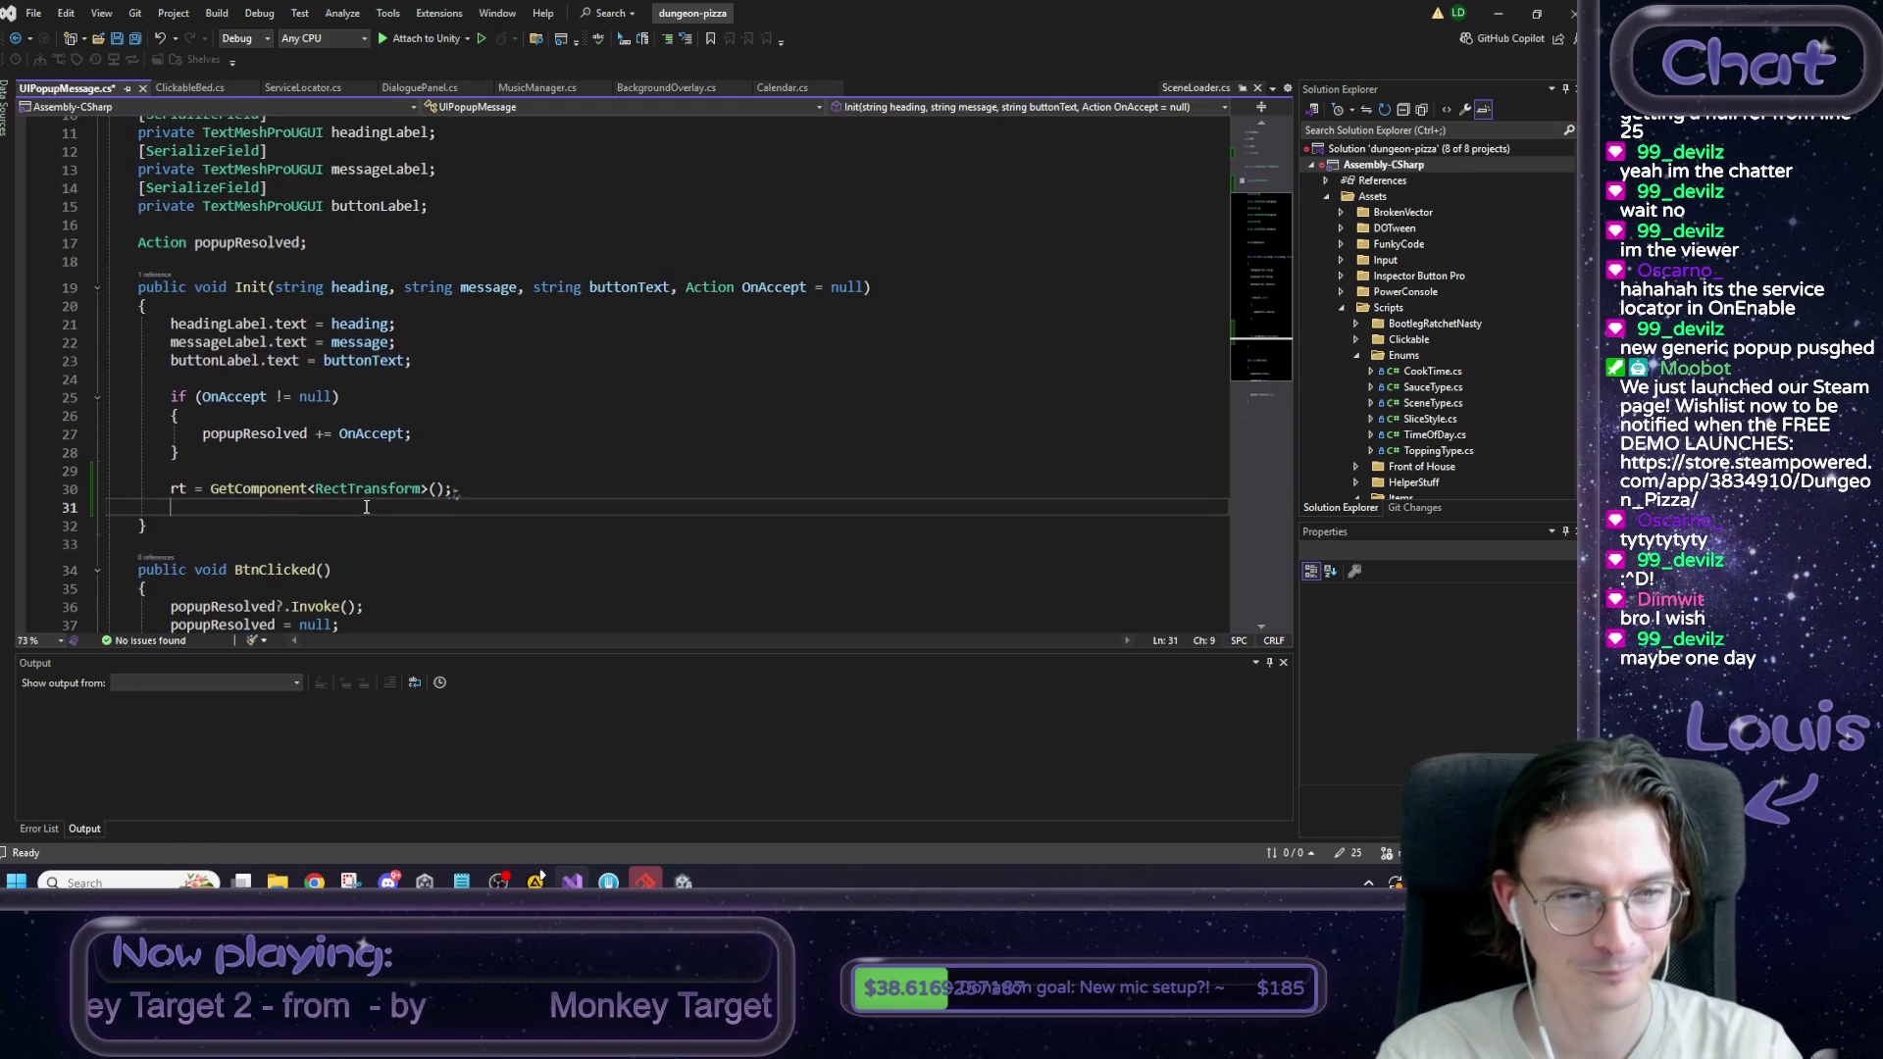
Add rt.DOScale(1f, 0.3f).SetEase(Ease.InBack); below the assignment.
{"action": "type", "text": "rt.DOS"}
{"action": "key", "text": "Tab"}
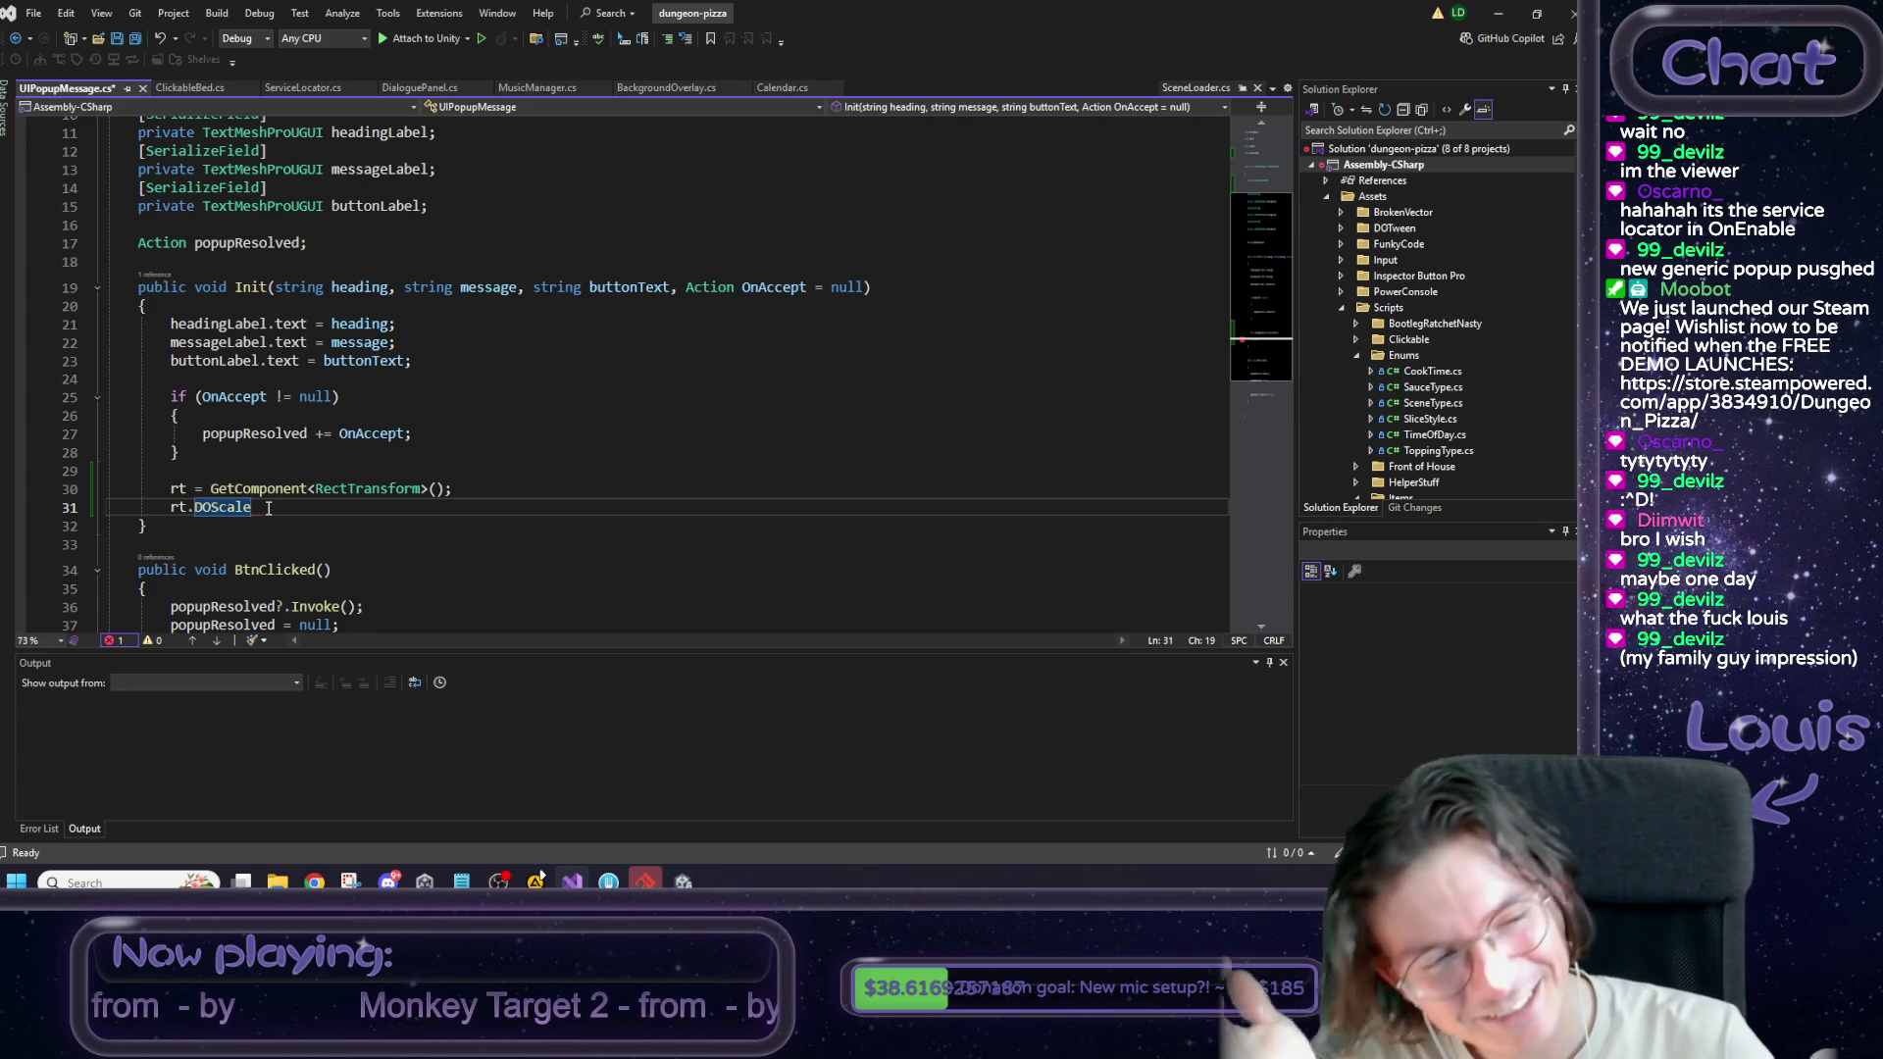
{"action": "type", "text": "("}
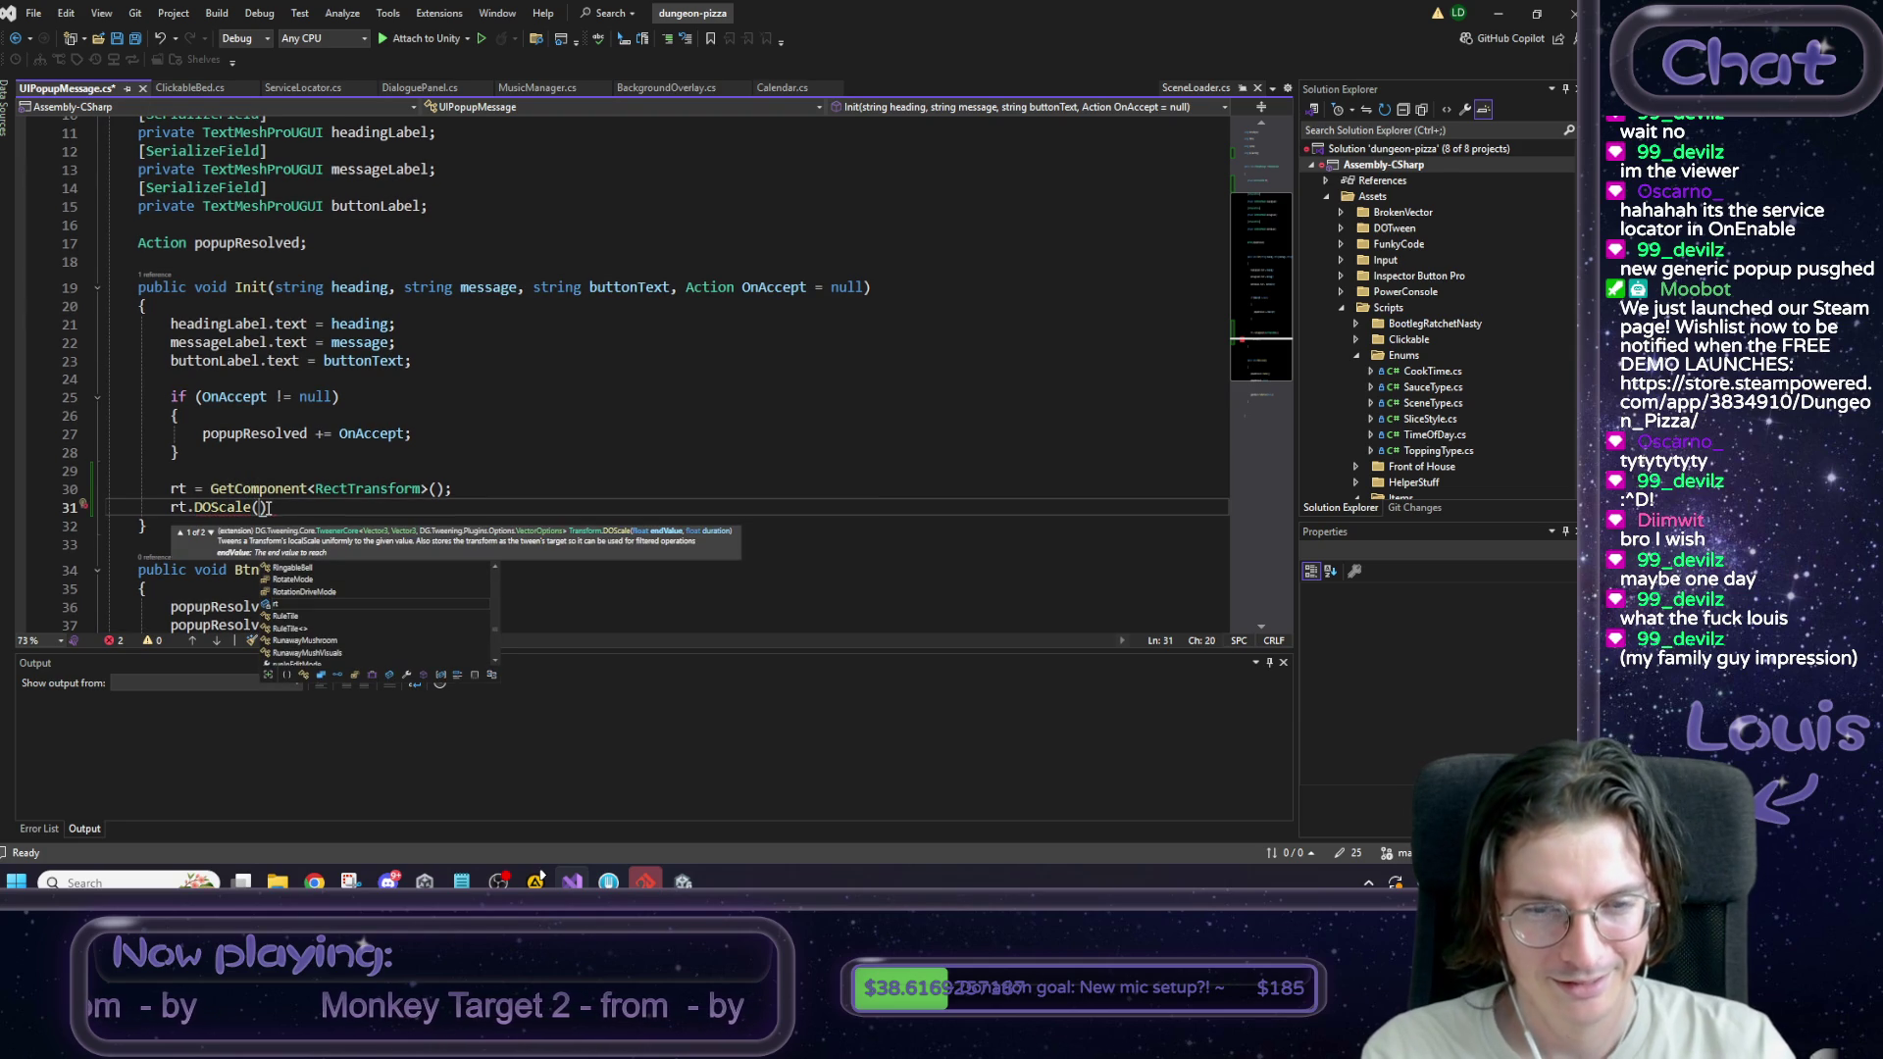
{"action": "type", "text": "1f"}
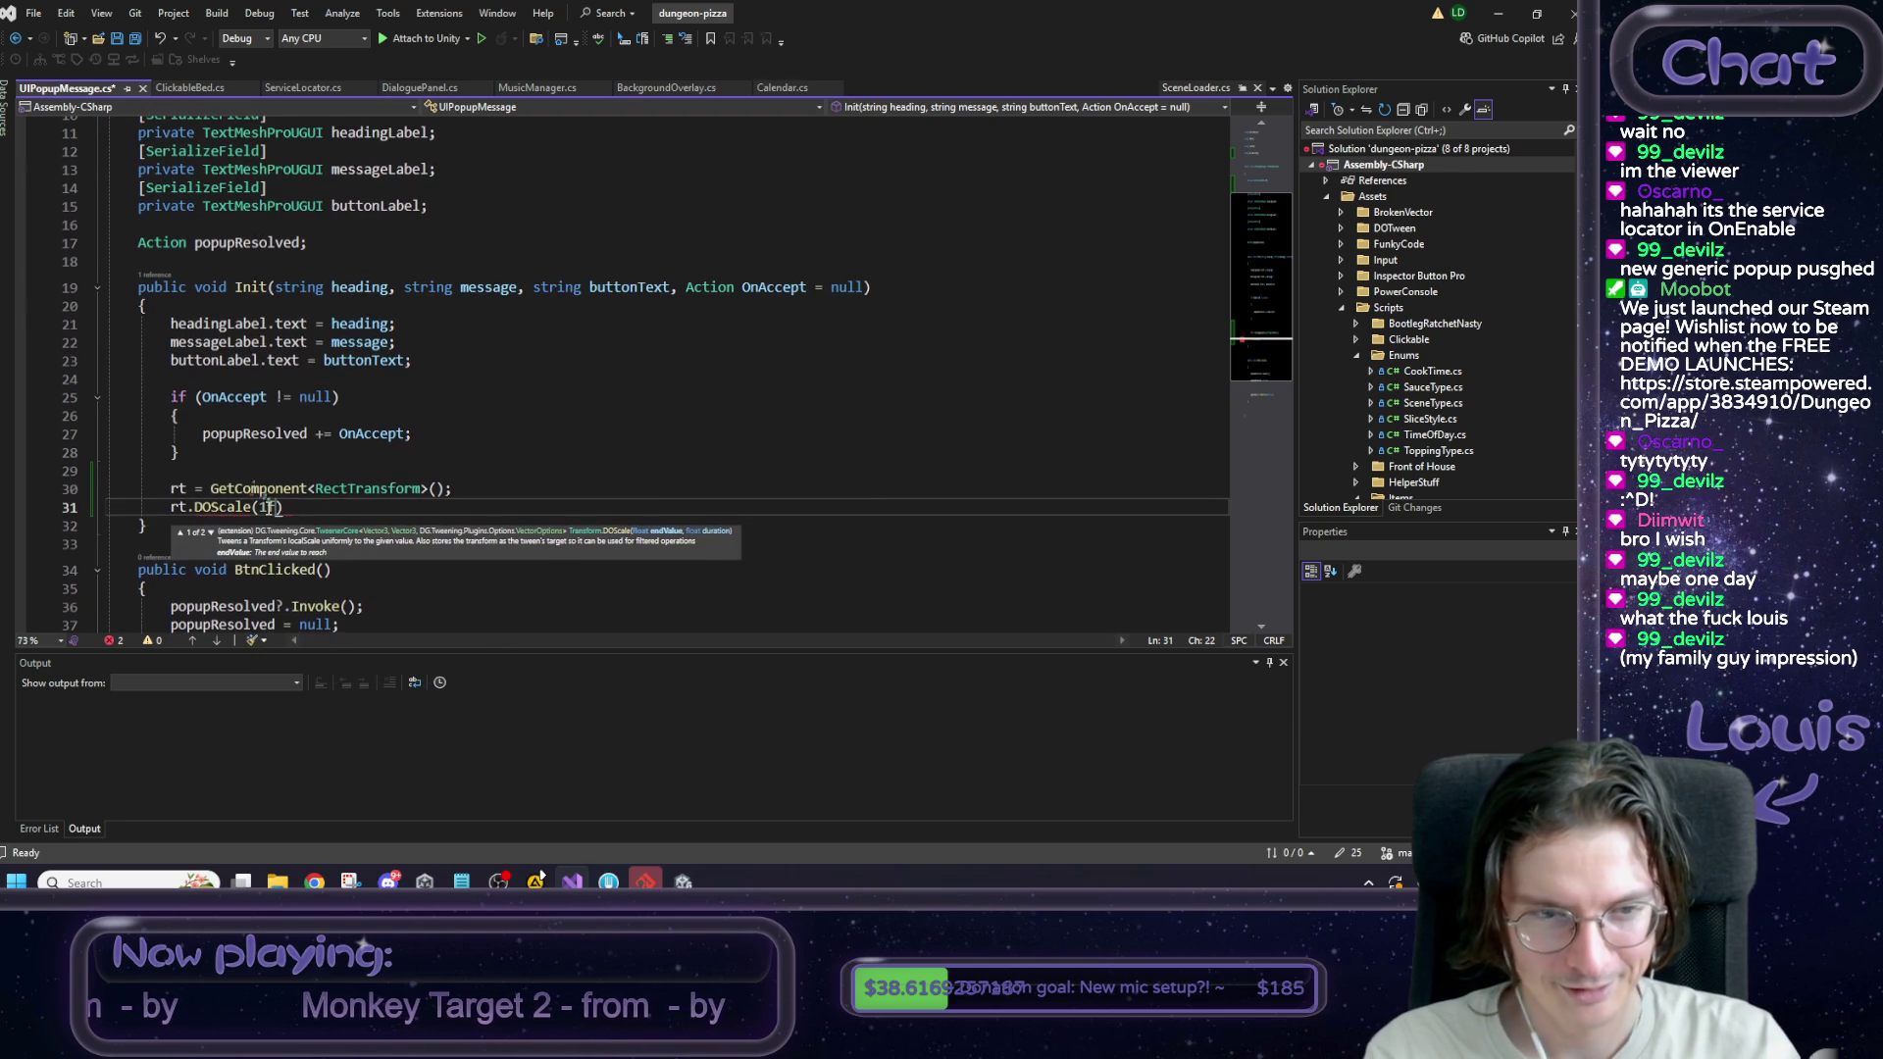
{"action": "type", "text": ", "}
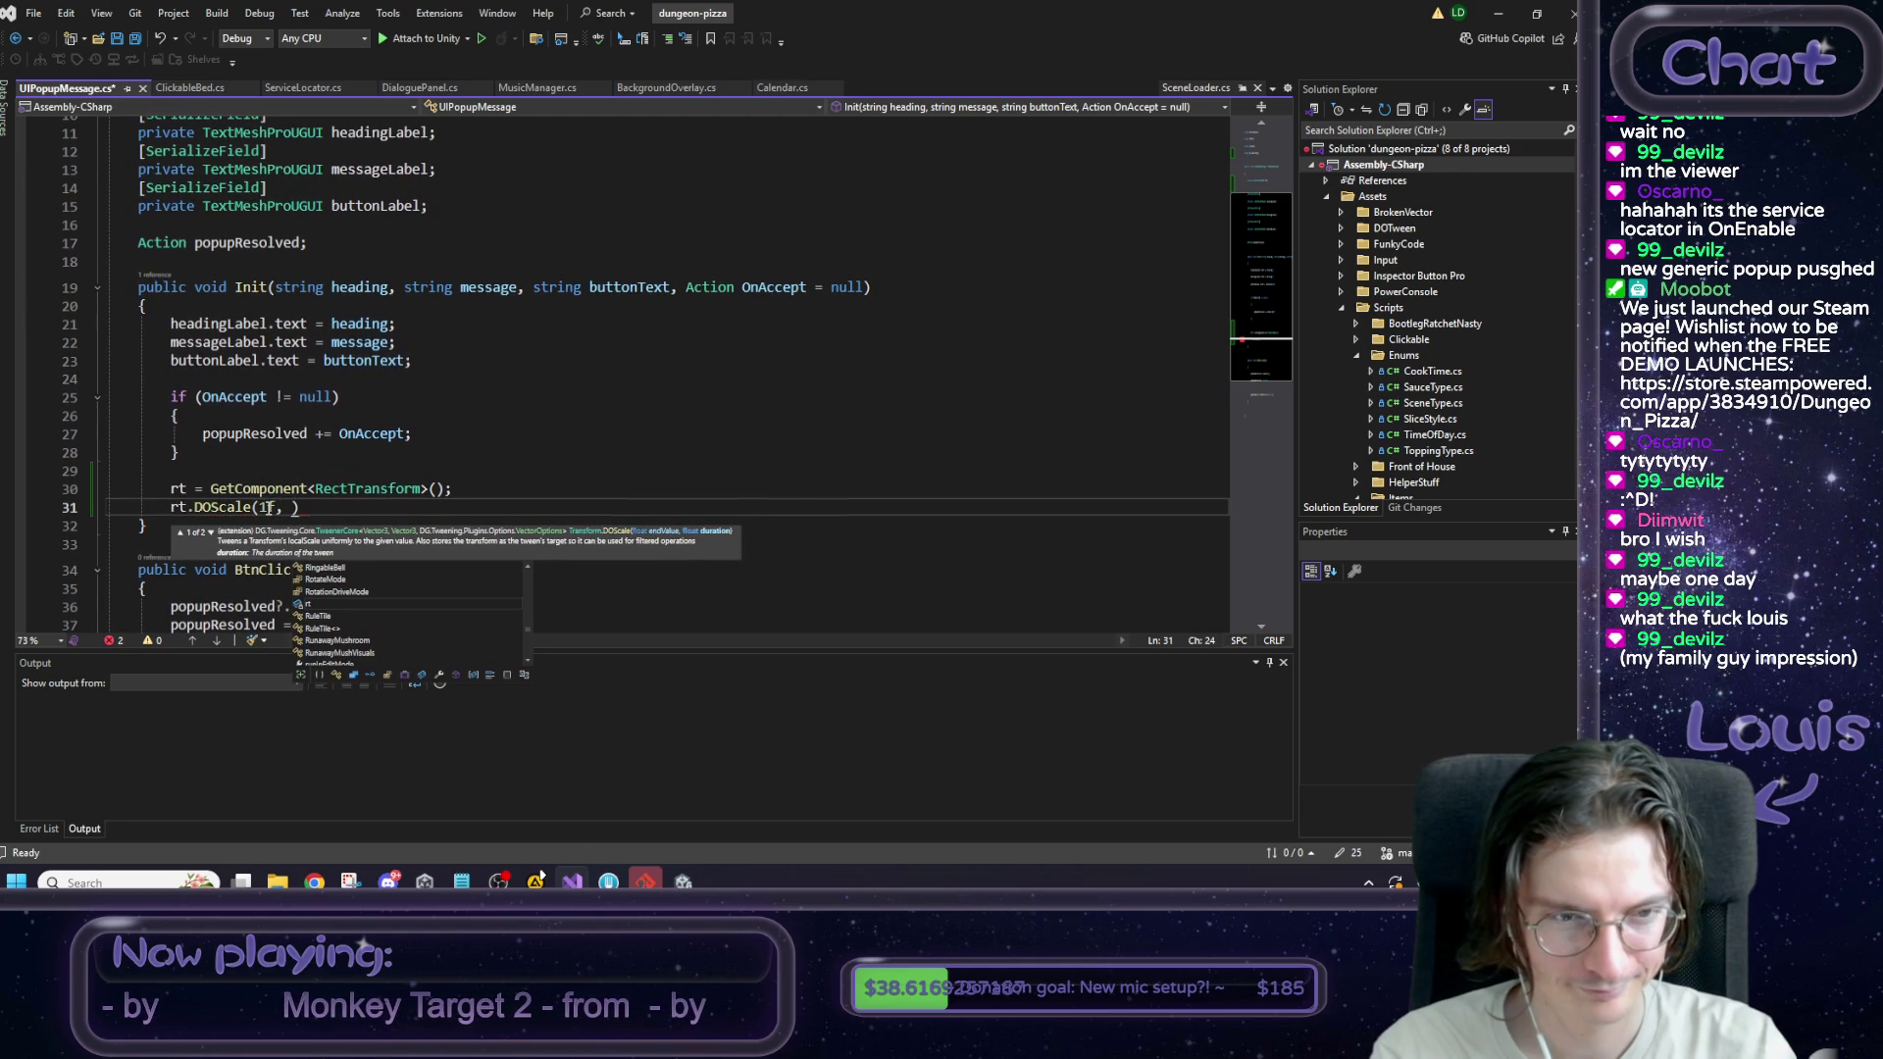
{"action": "type", "text": "0."}
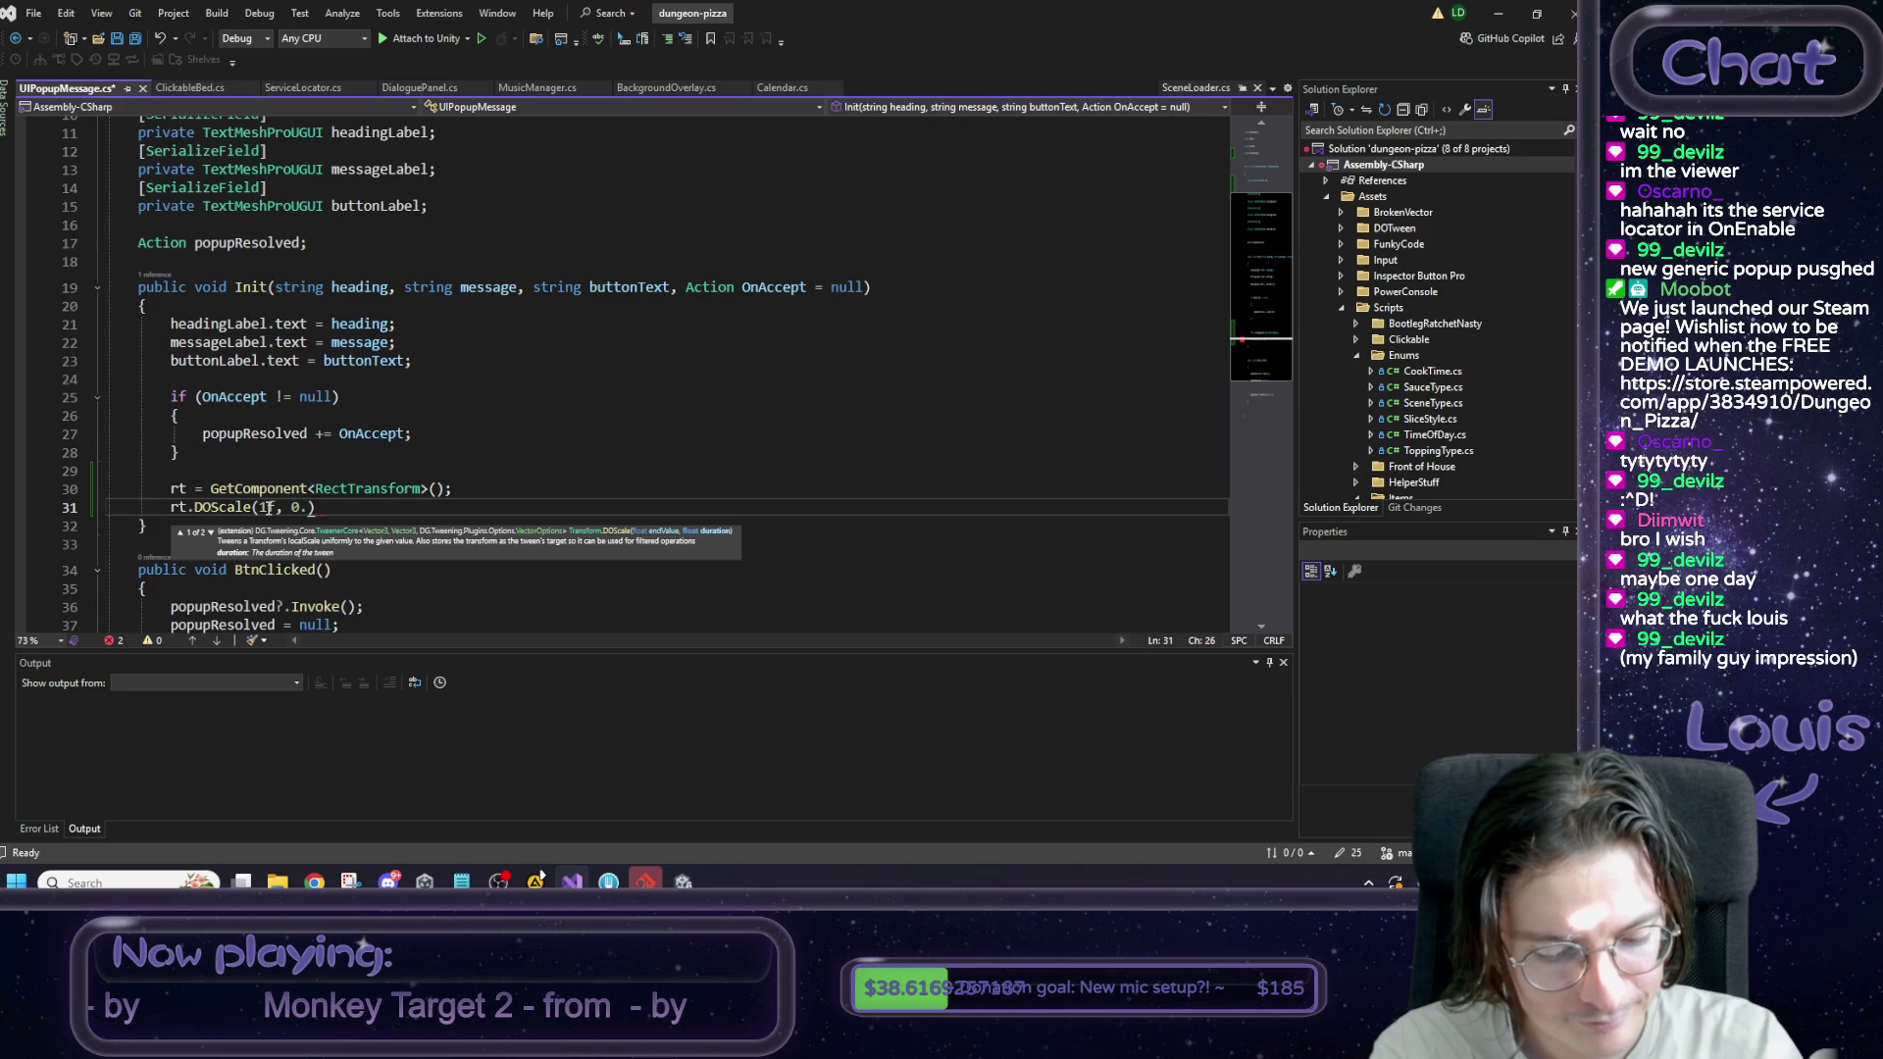
{"action": "type", "text": "3f)"}
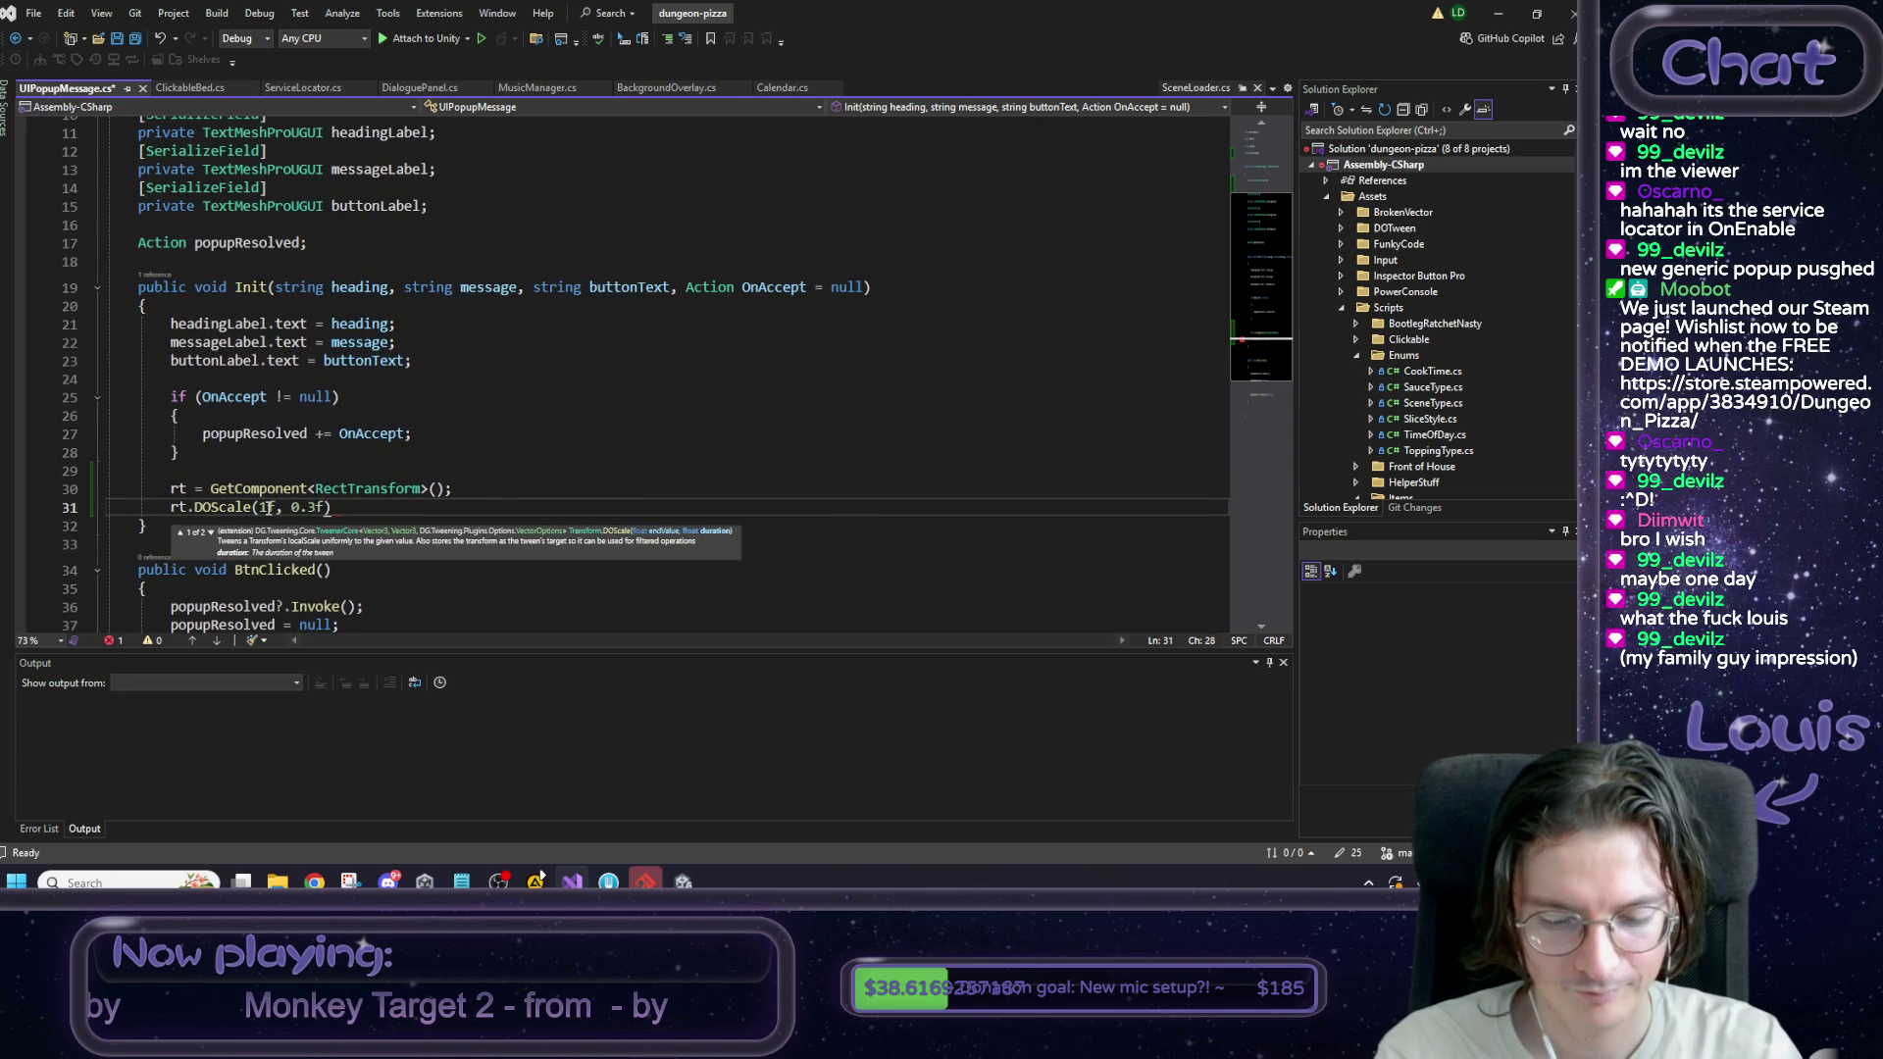
{"action": "type", "text": "."}
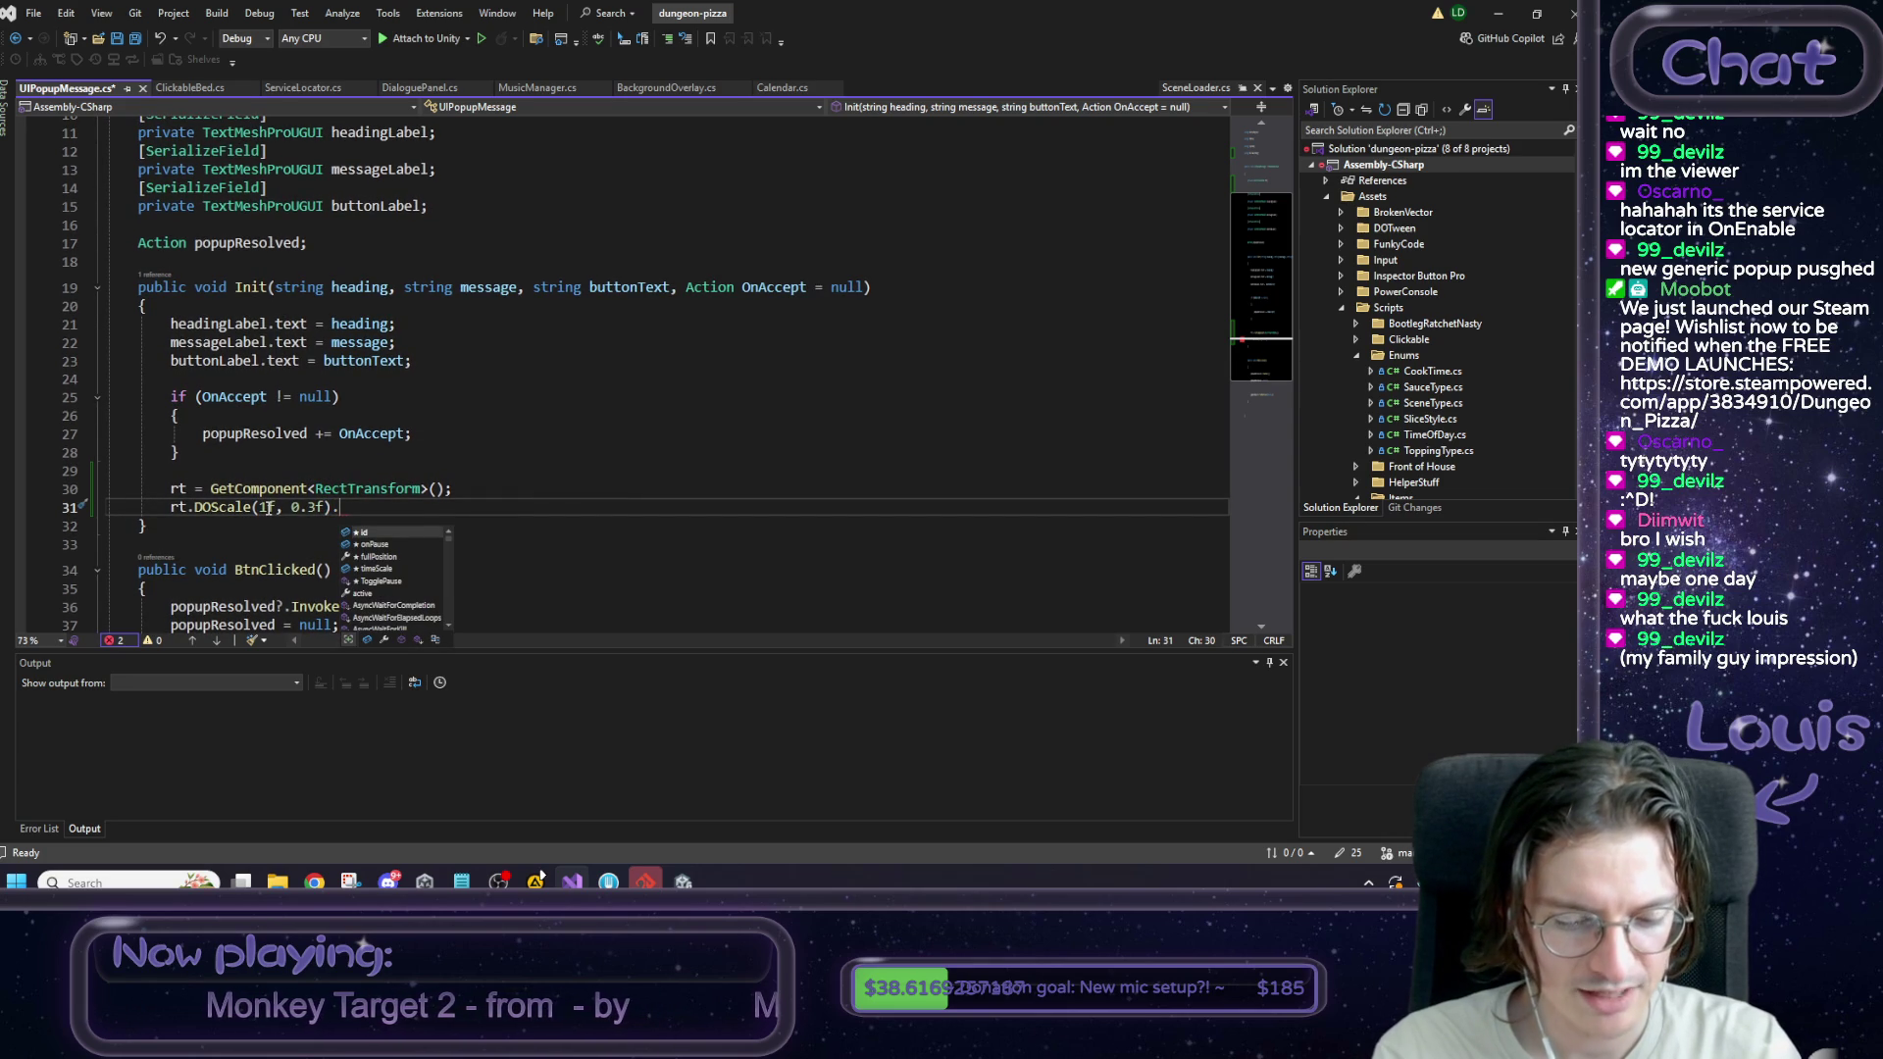
{"action": "type", "text": "SetEase("}
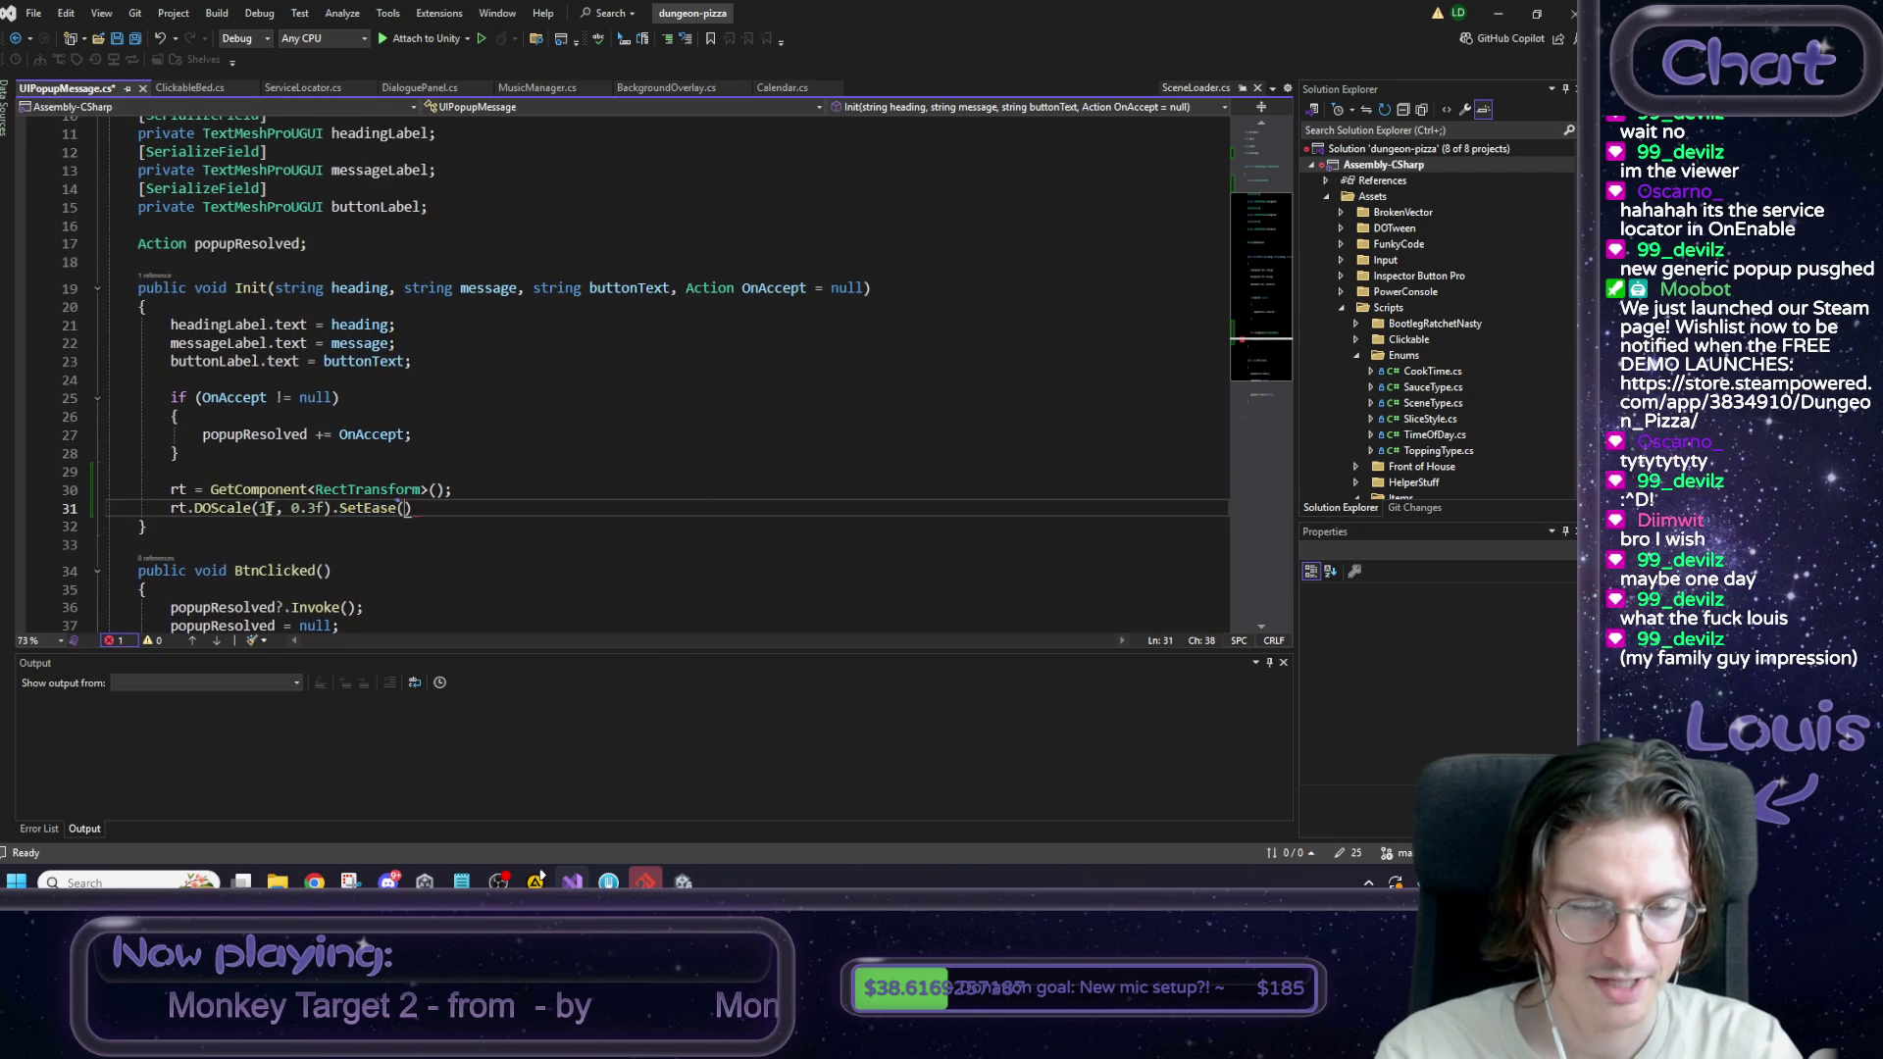
{"action": "type", "text": "Ease."}
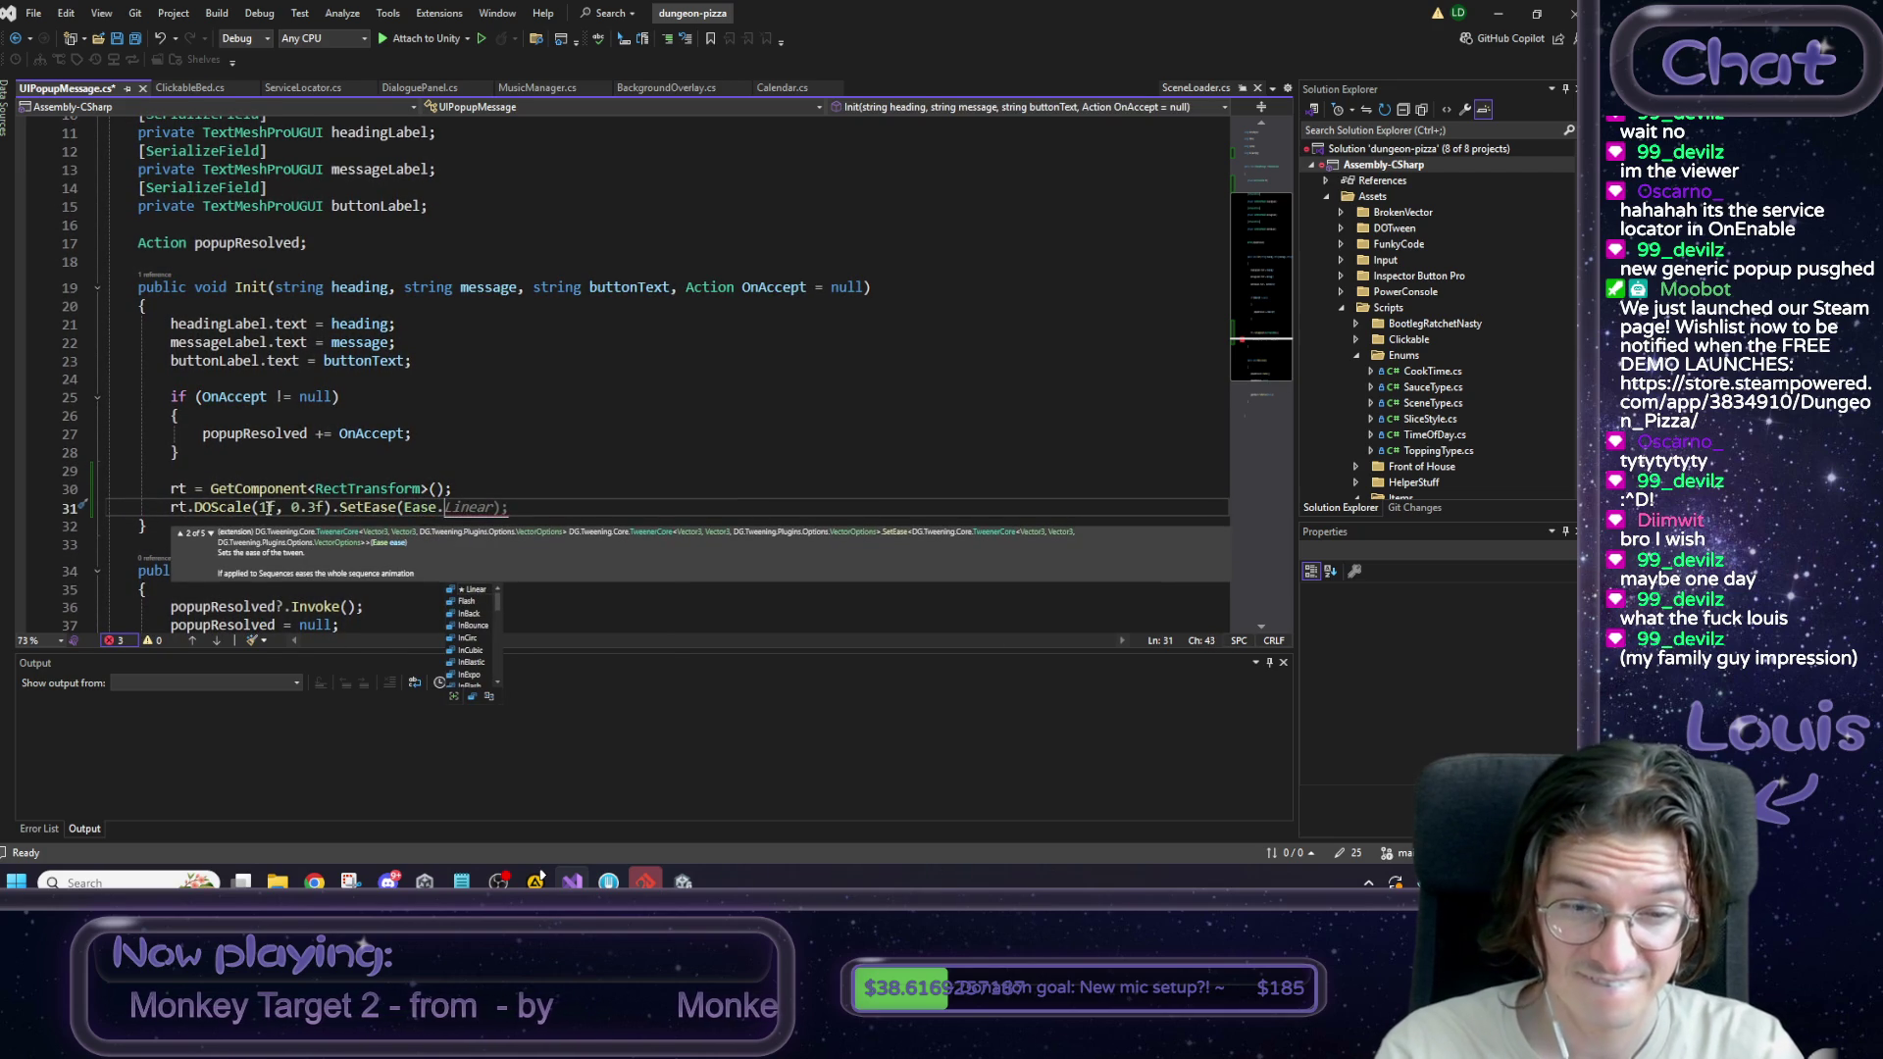
{"action": "key", "text": "Down"}
{"action": "key", "text": "Down"}
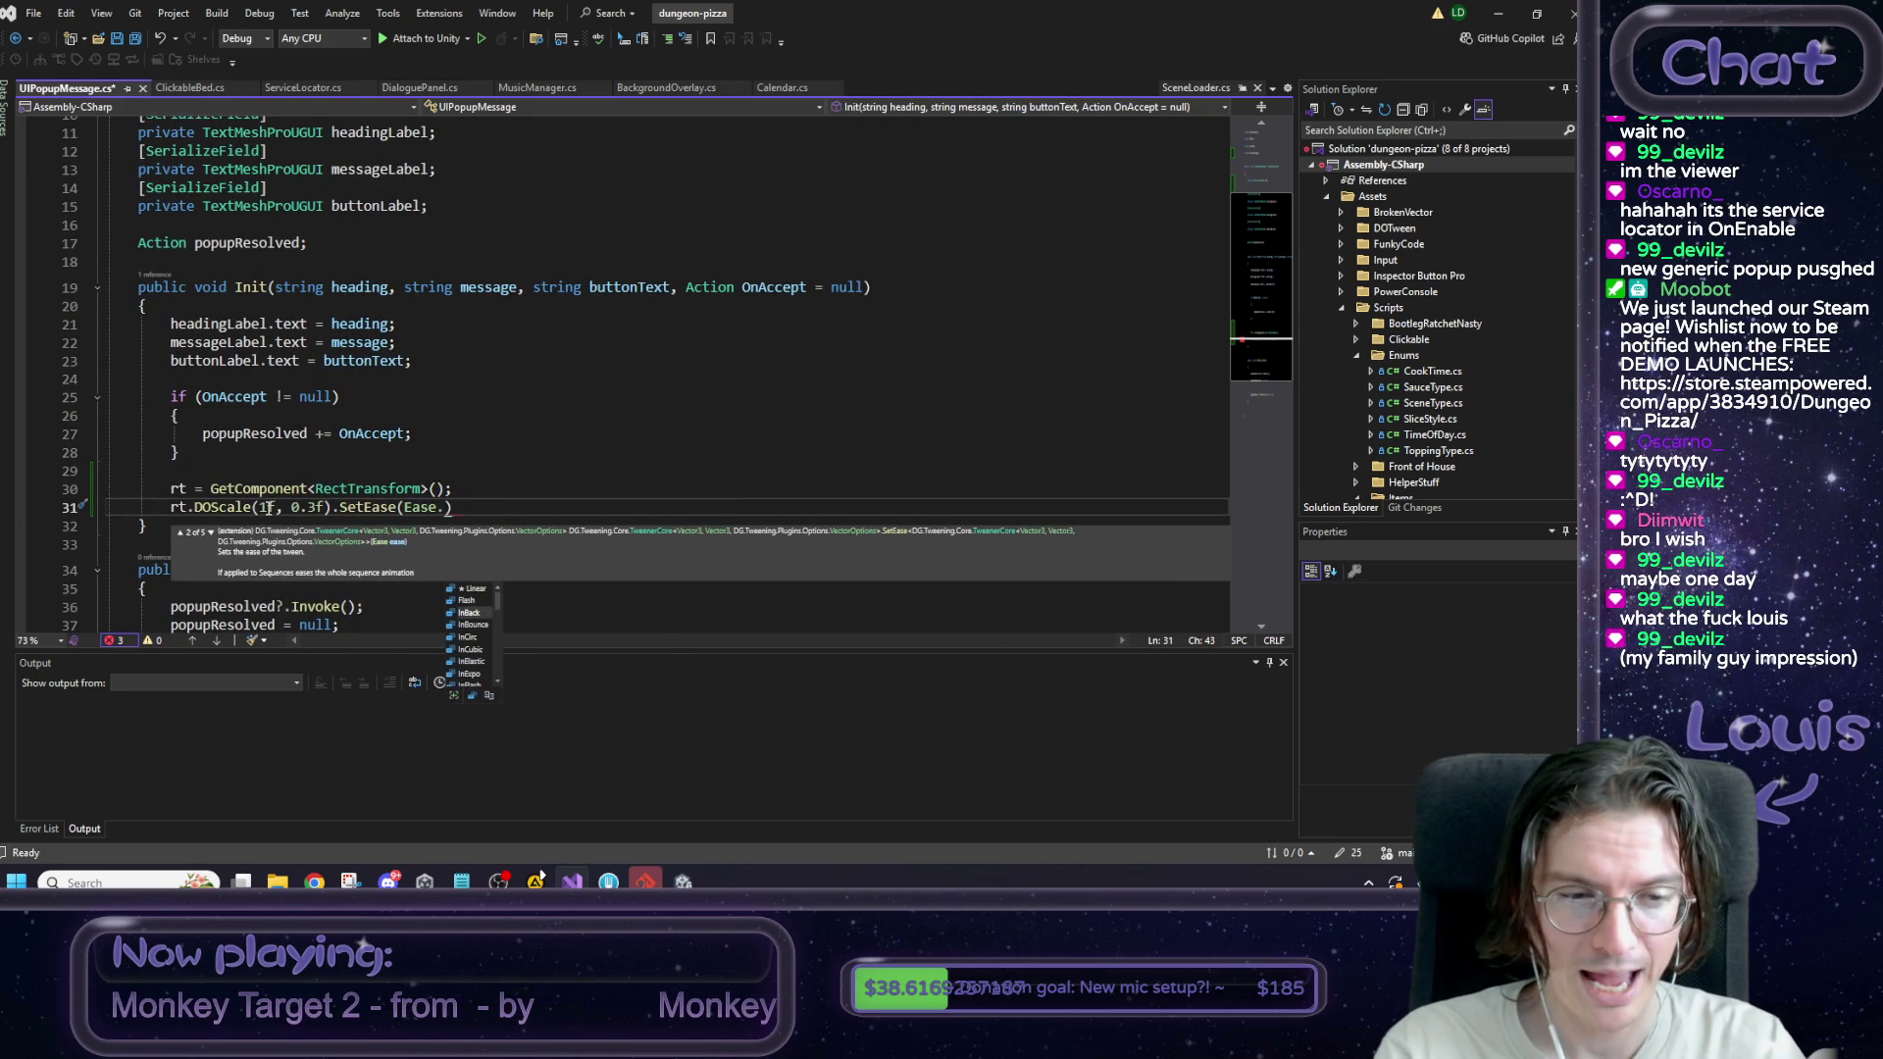
{"action": "key", "text": "Tab"}
{"action": "type", "text": ");"}
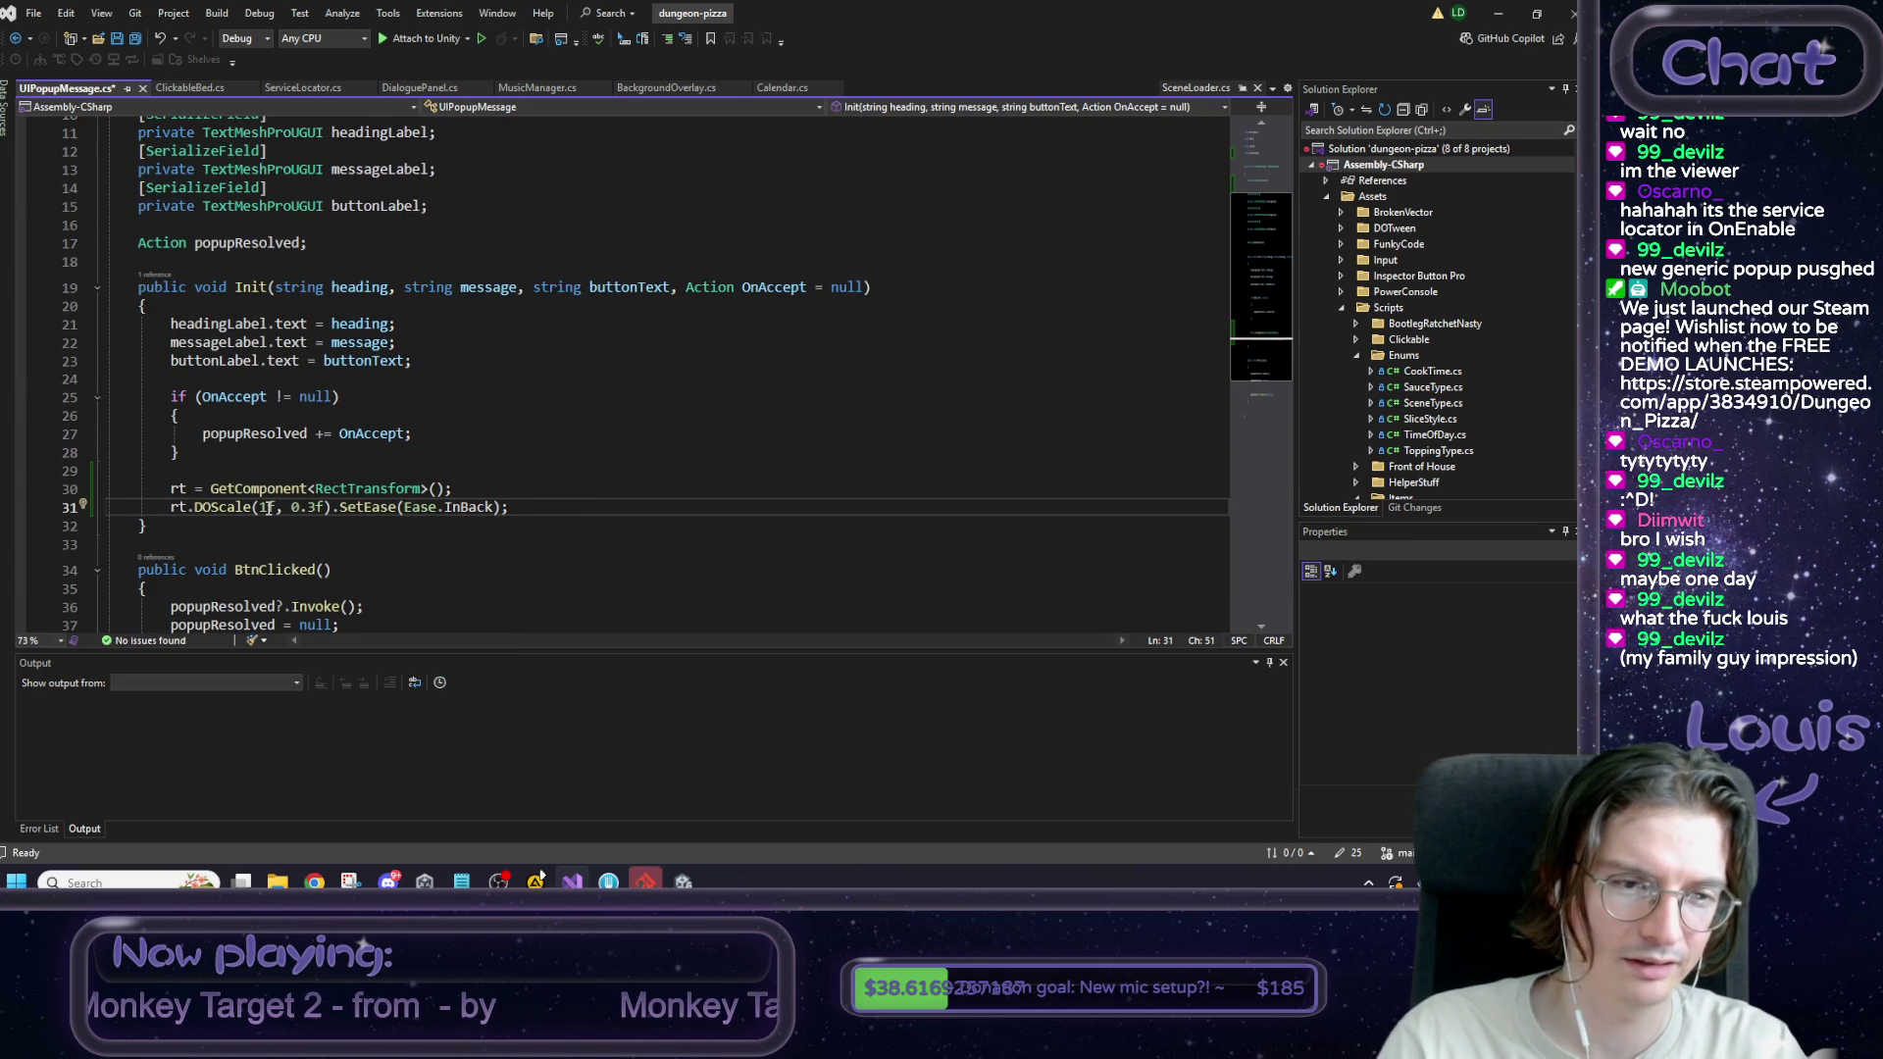
Insert rt.localScale = Vector3.zero; above the DOScale tween.
{"action": "key", "text": "ctrl+Return"}
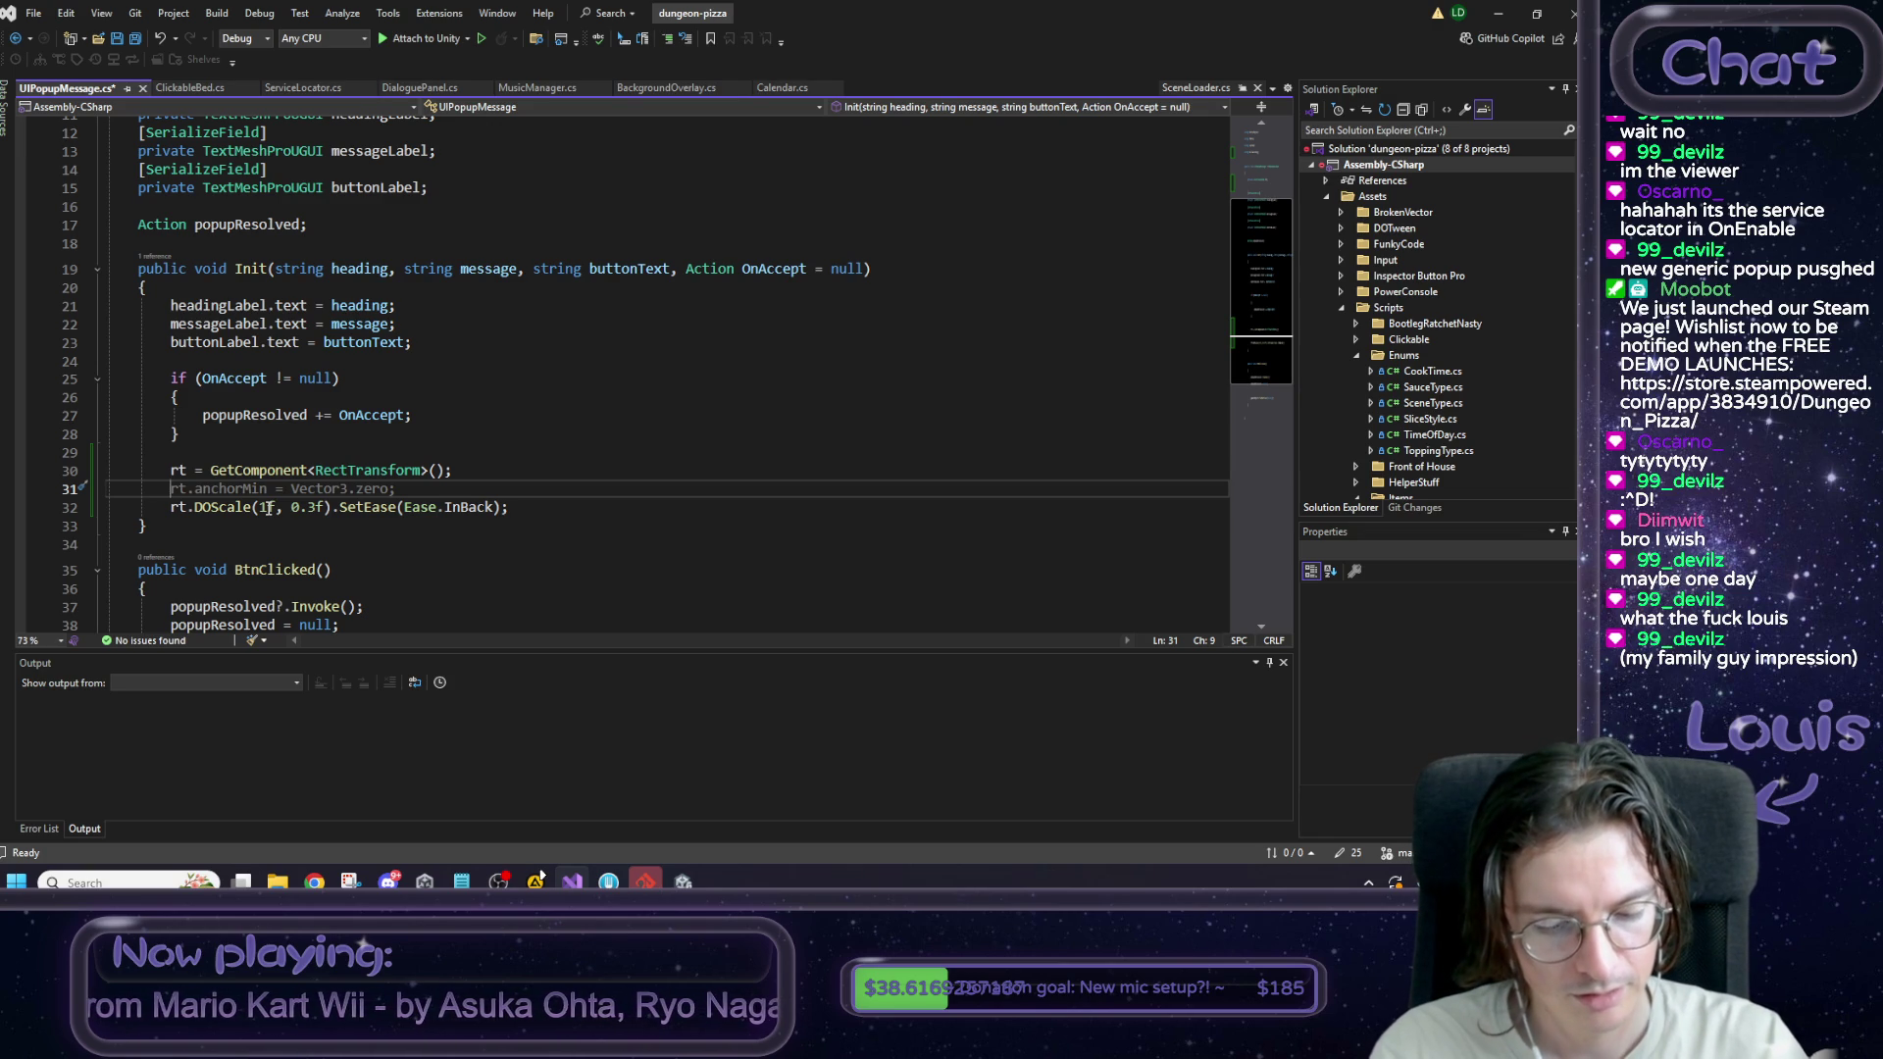
{"action": "type", "text": "rt.lo"}
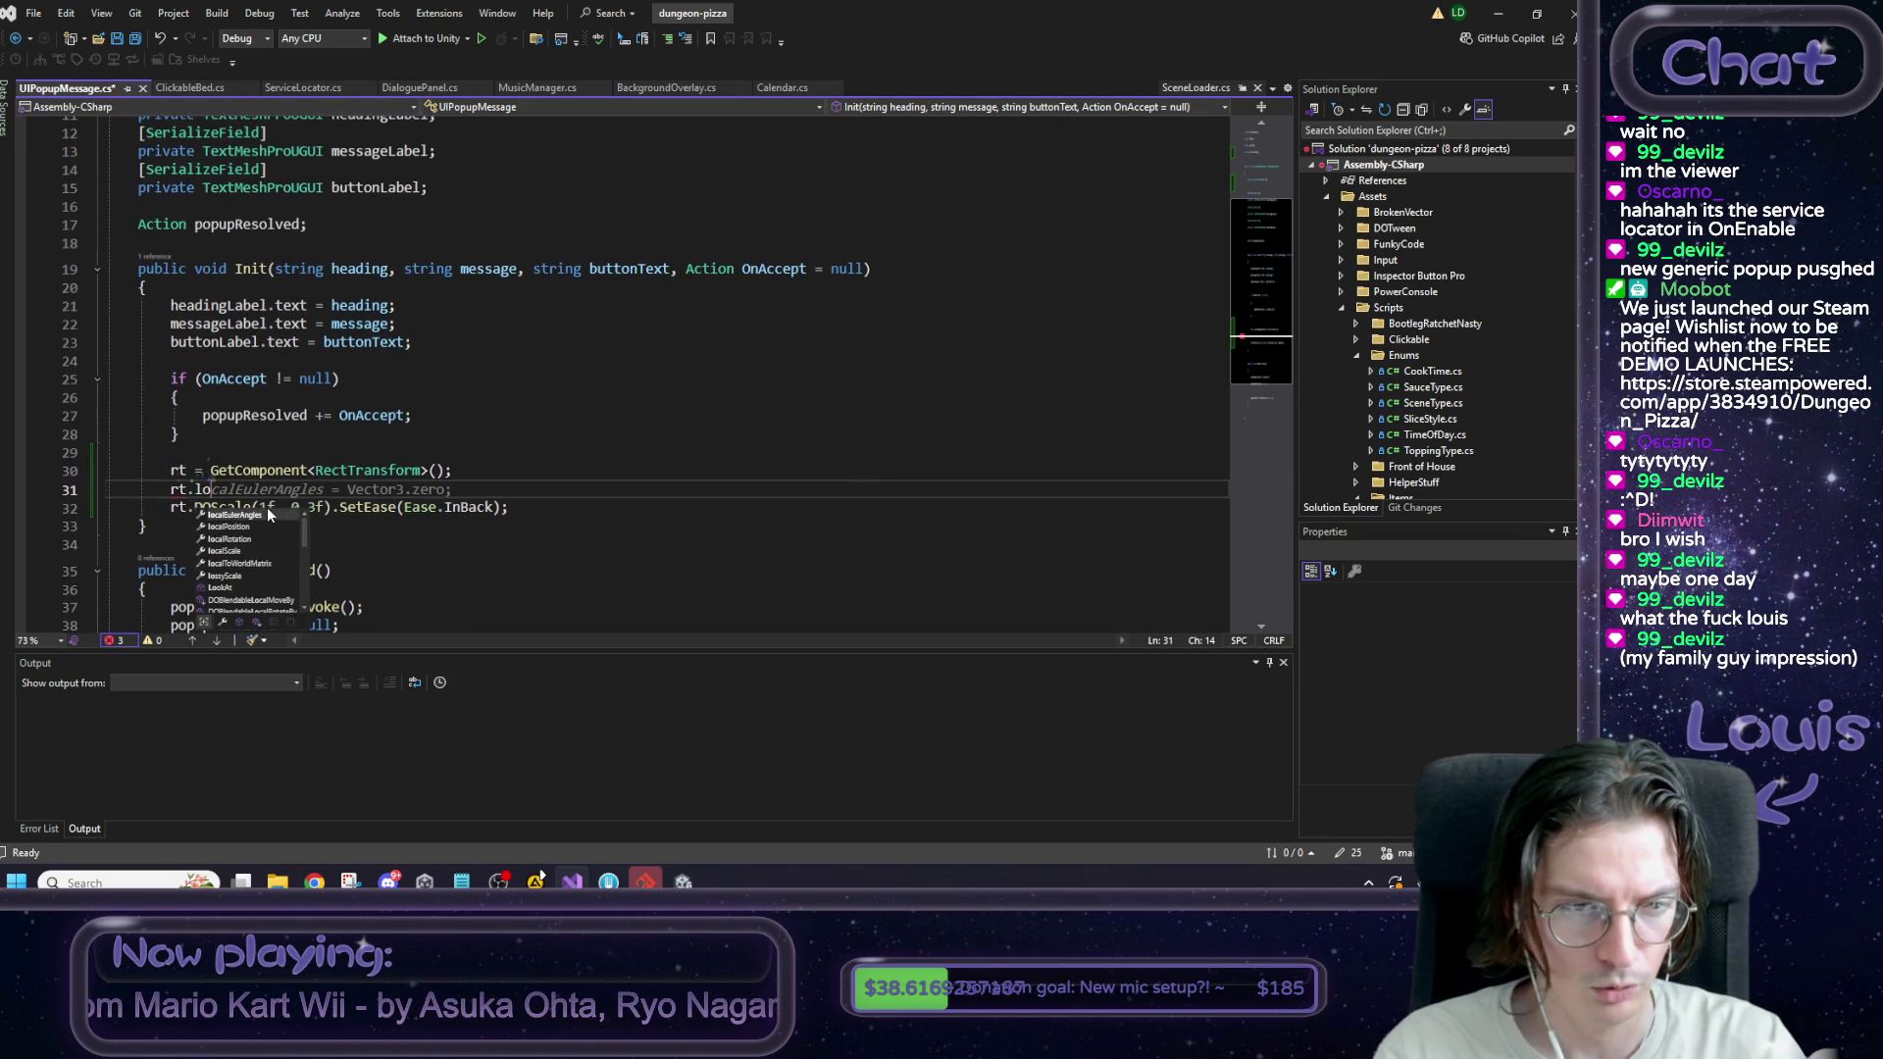
{"action": "type", "text": "calScale = Vector3.oe;"}
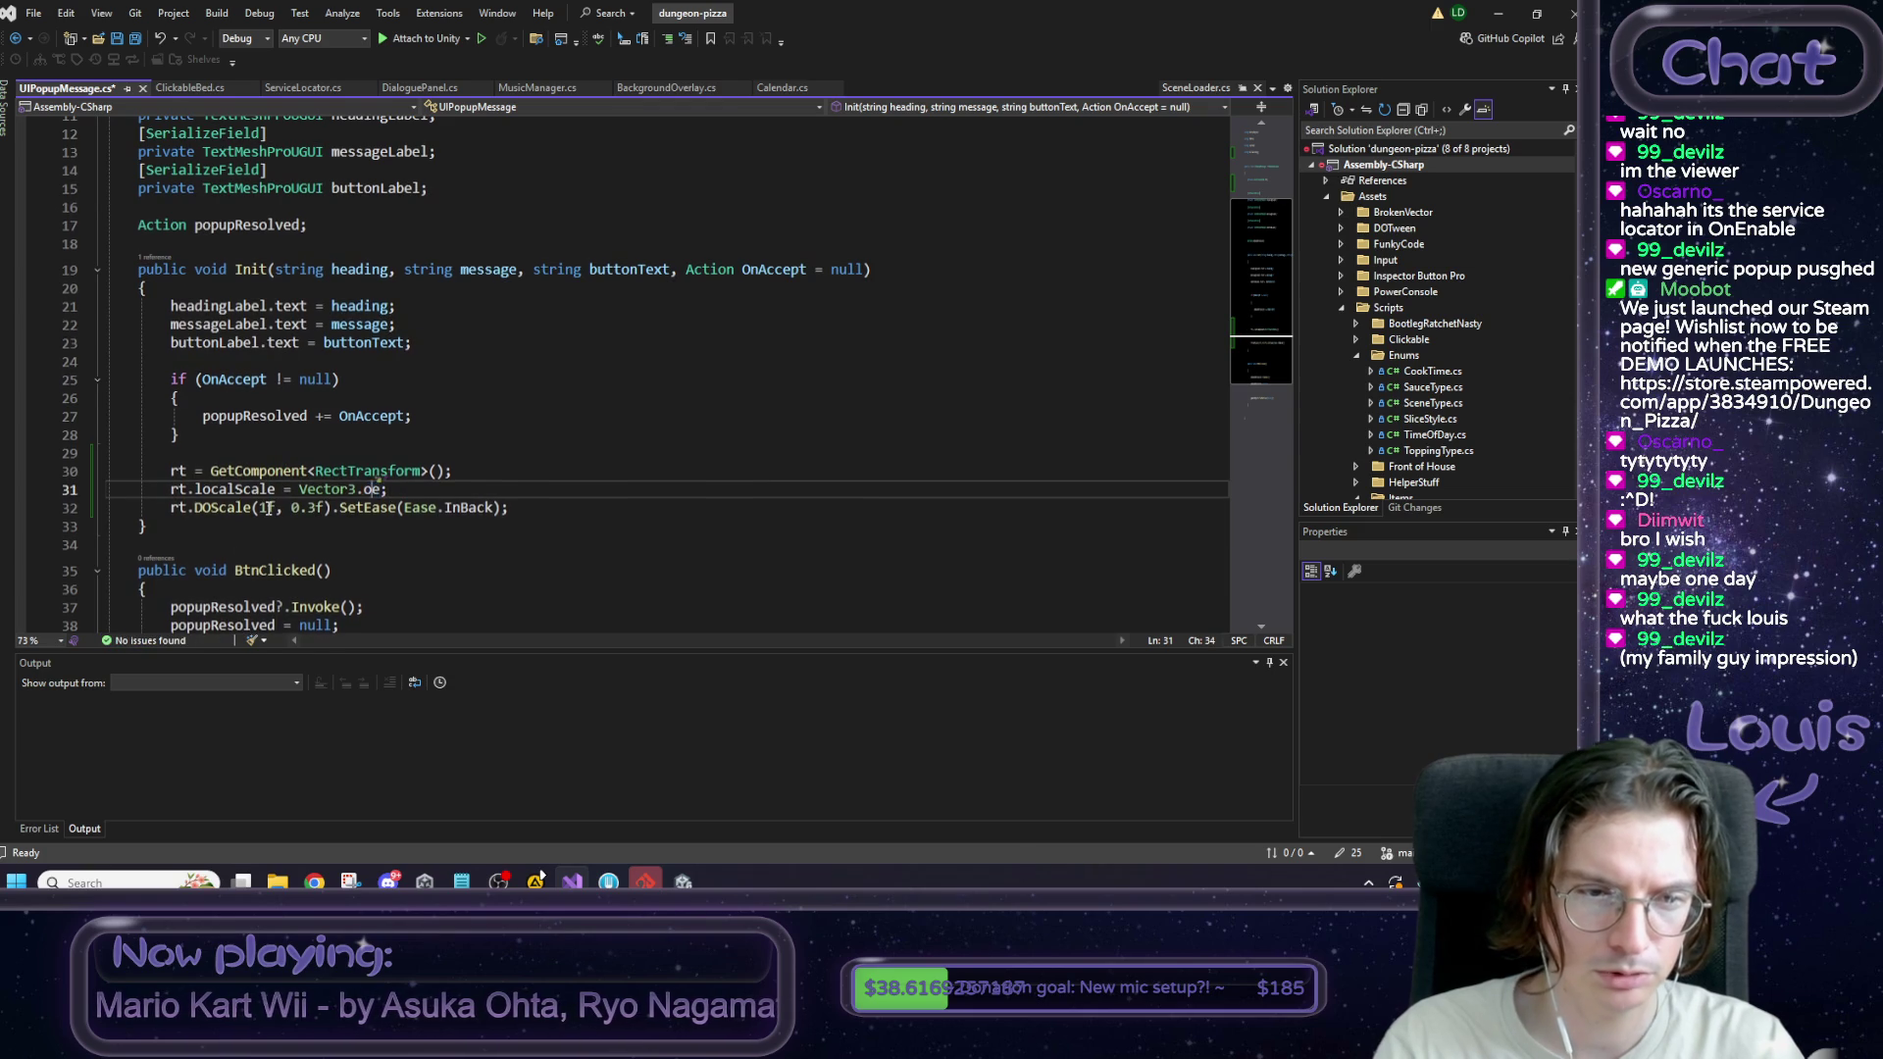
{"action": "key", "text": "BackSpace"}
{"action": "type", "text": "zero"}
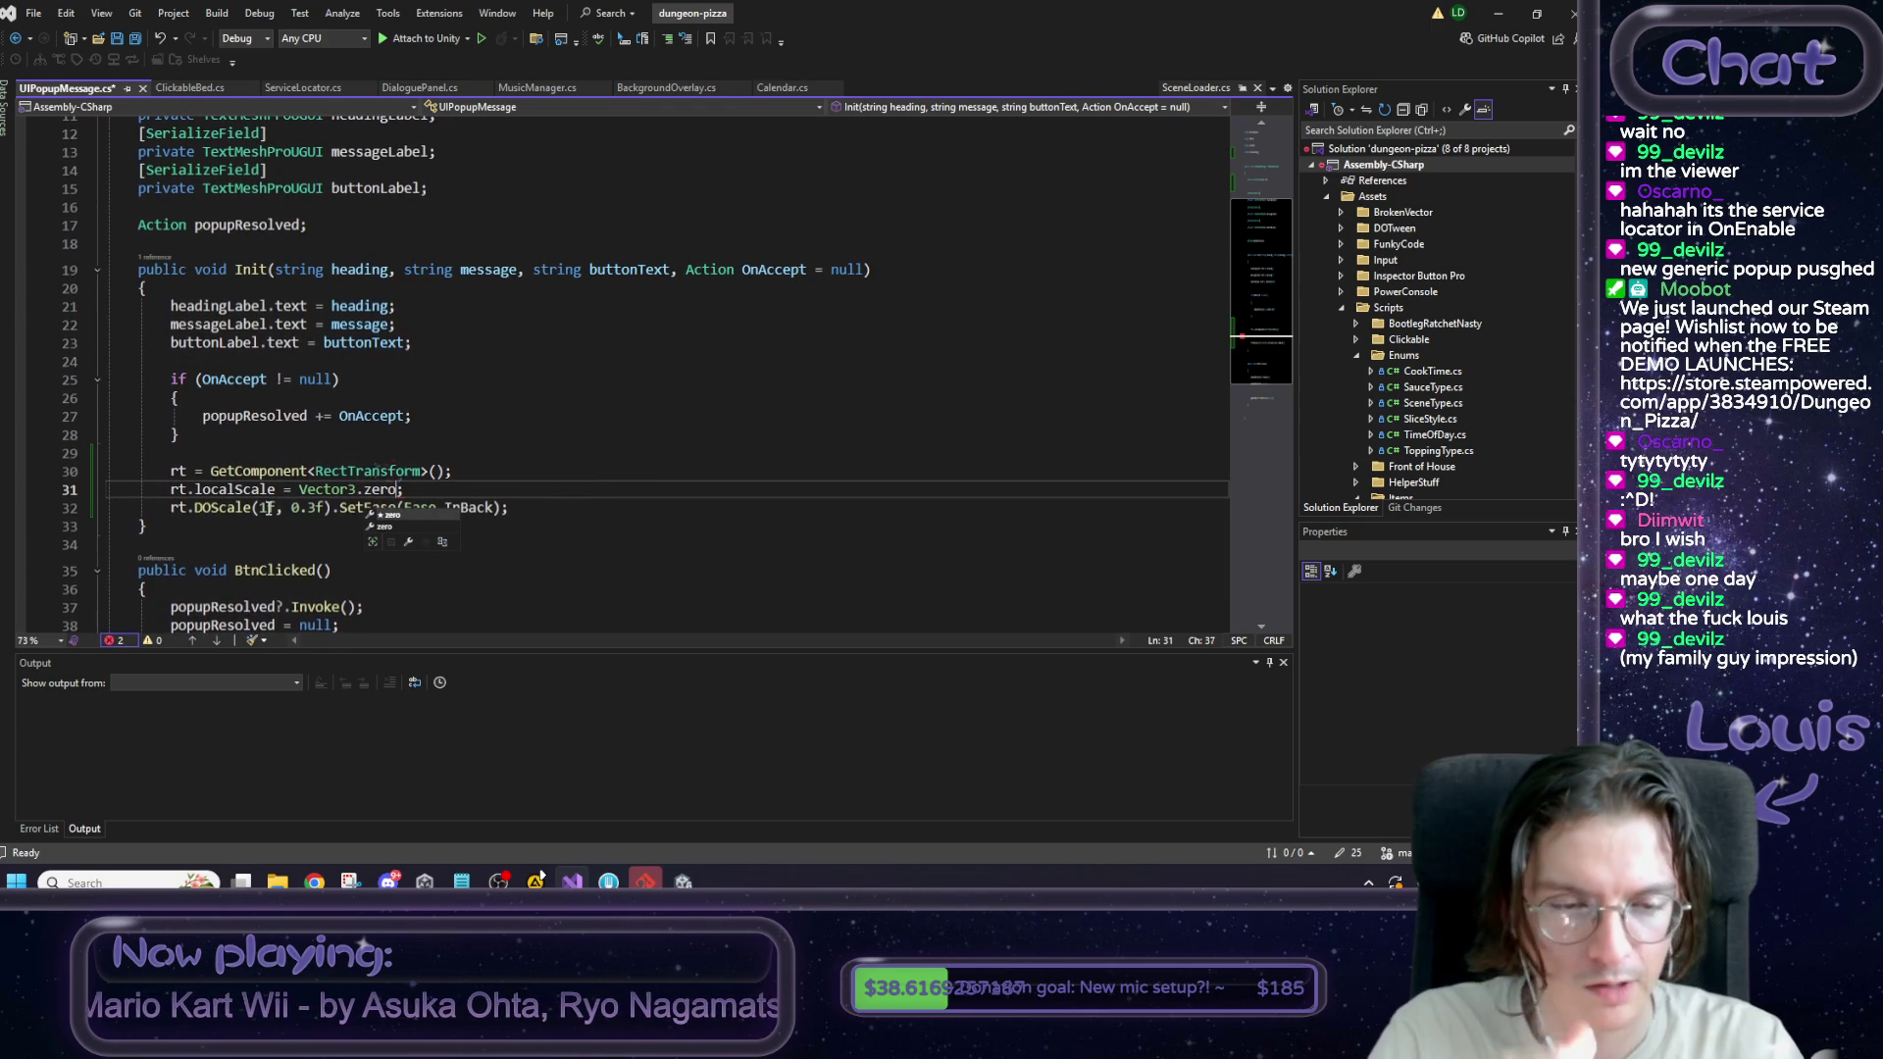
{"action": "type", "text": ";"}
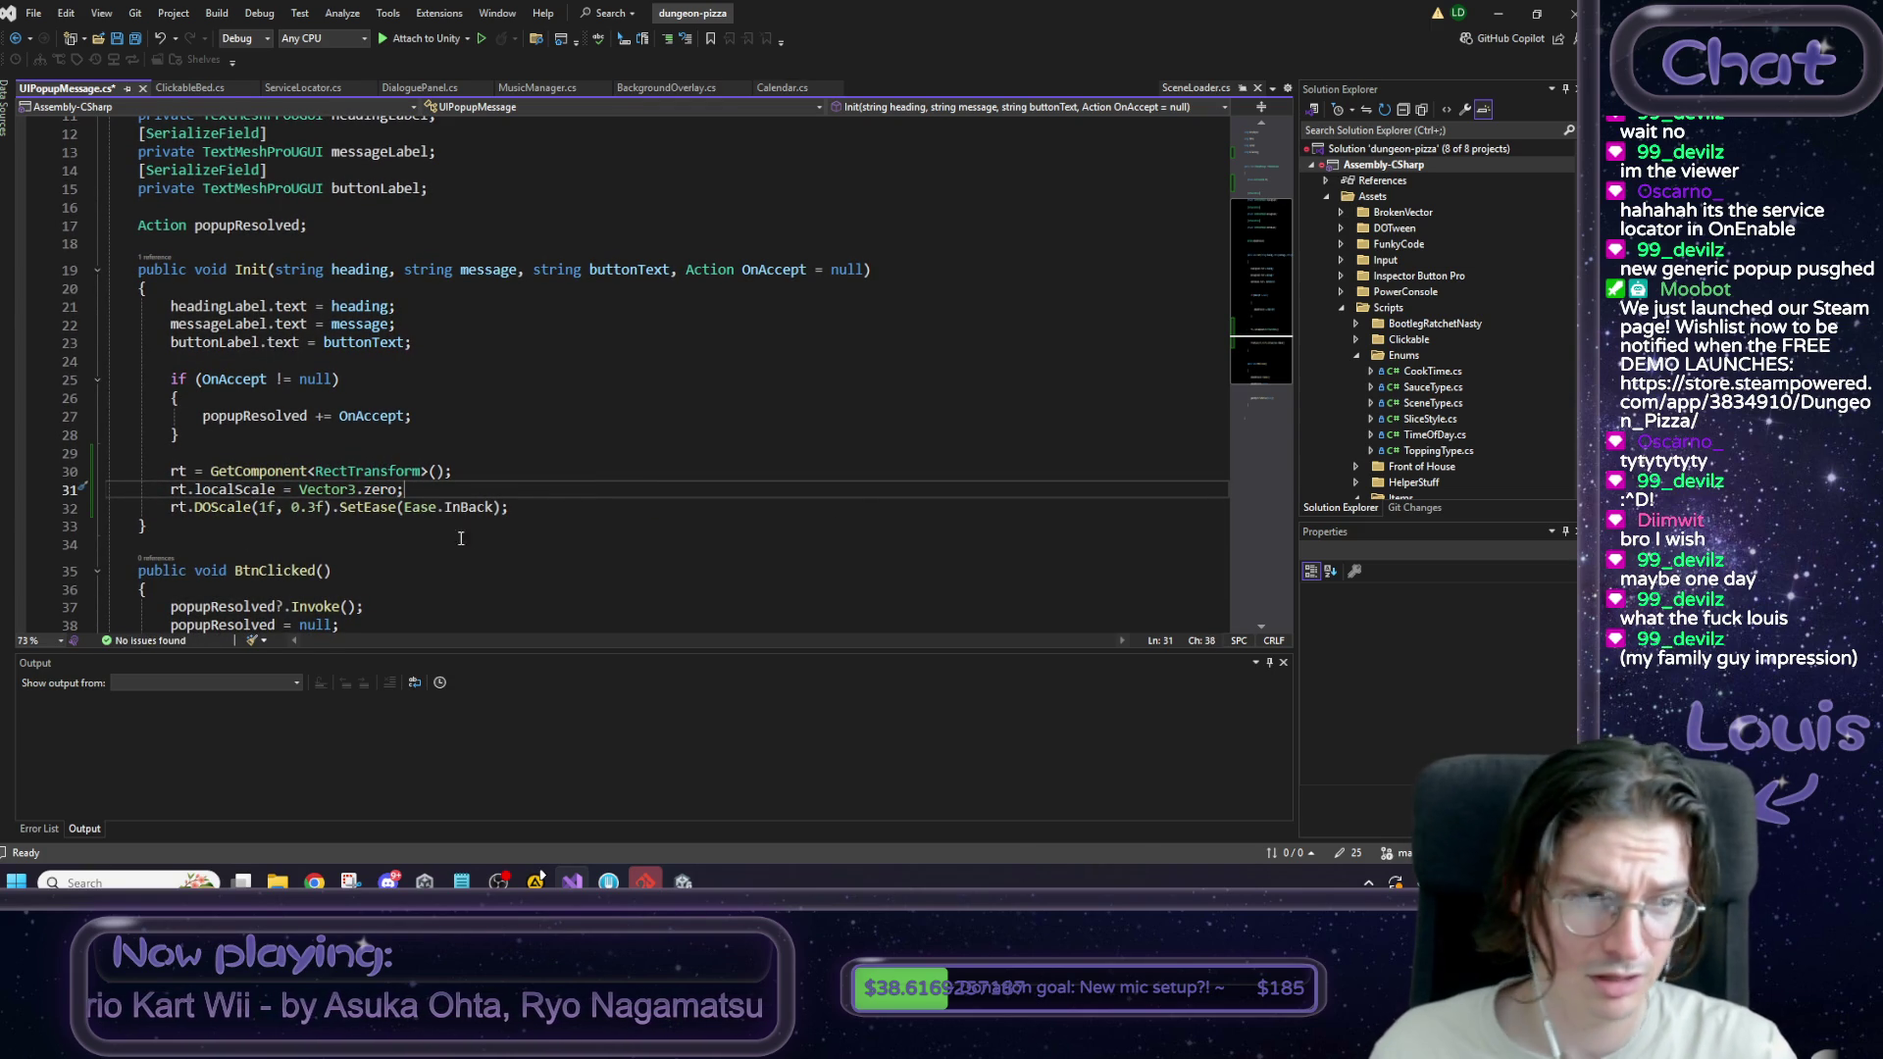
{"action": "left_click", "coordinate": [563, 507]}
Save the script, then play-test in Unity, clicking the bed to show the 'Not sleepy!' popup.
{"action": "key", "text": "ctrl+s"}
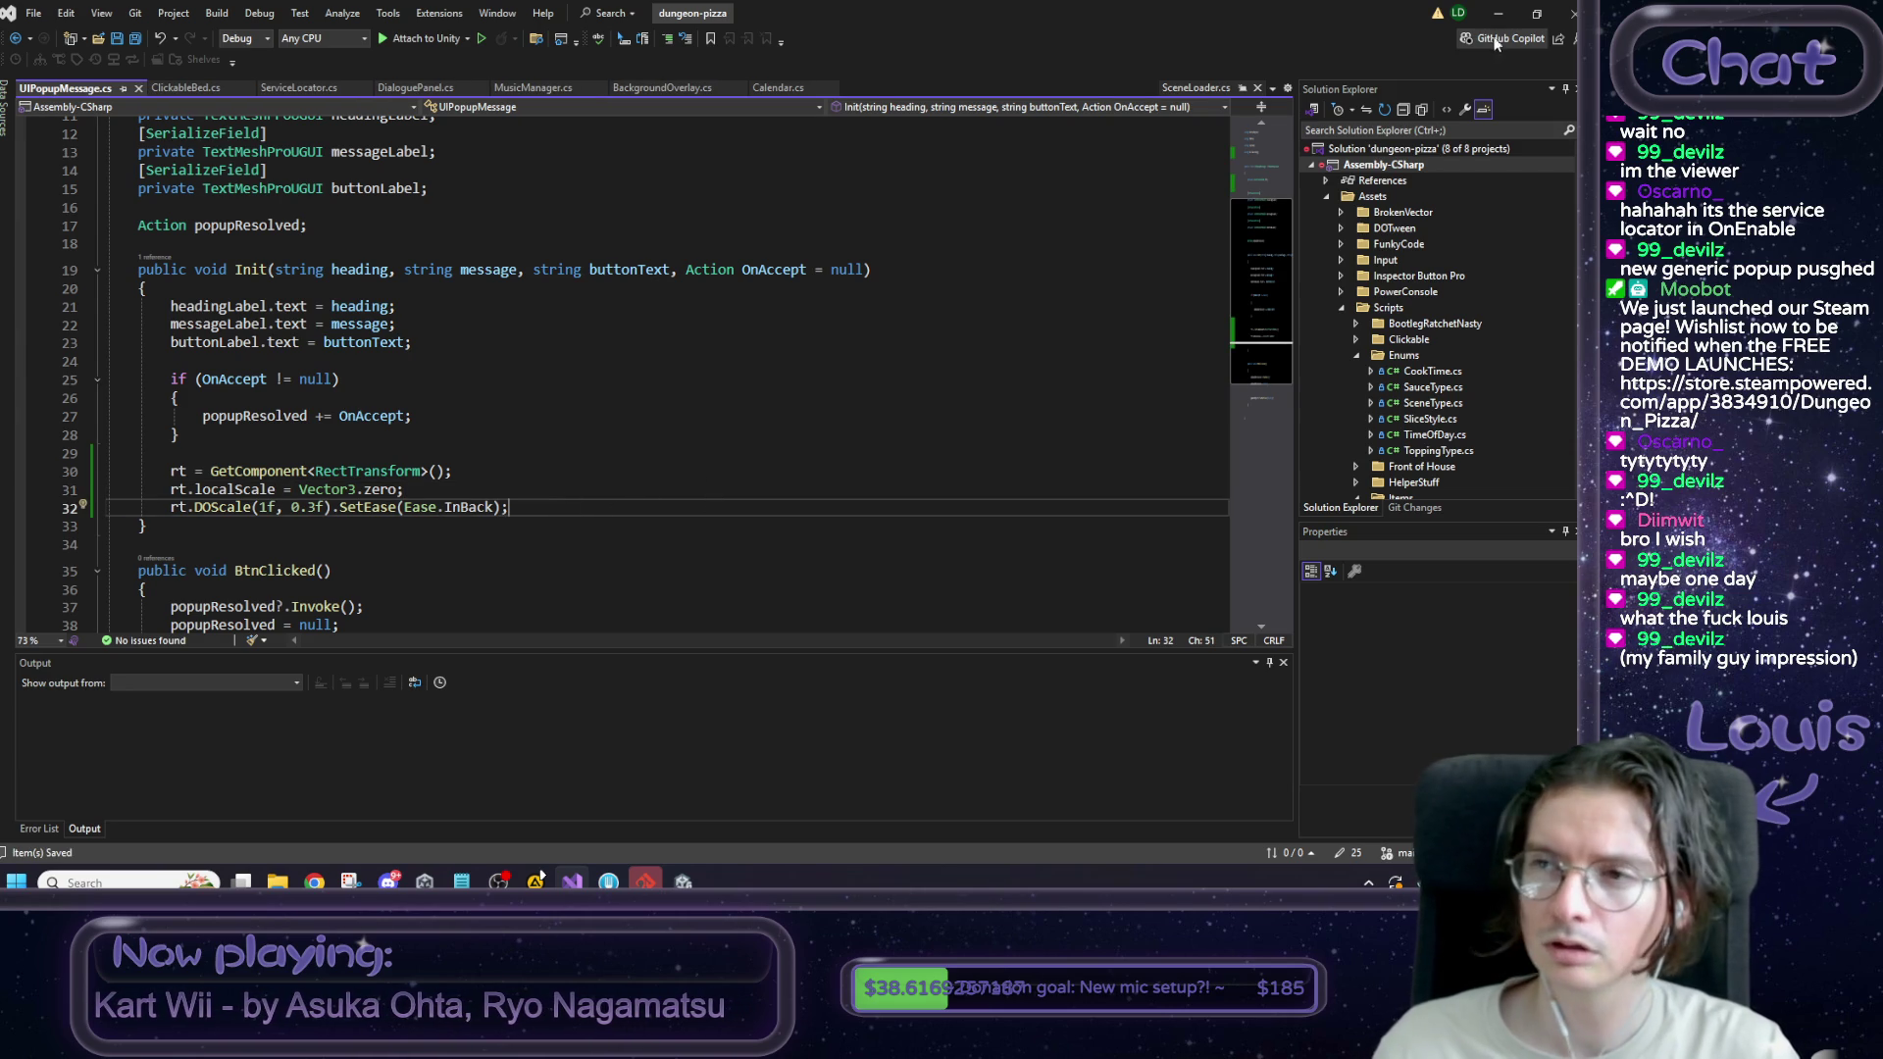
{"action": "left_click", "coordinate": [1497, 14]}
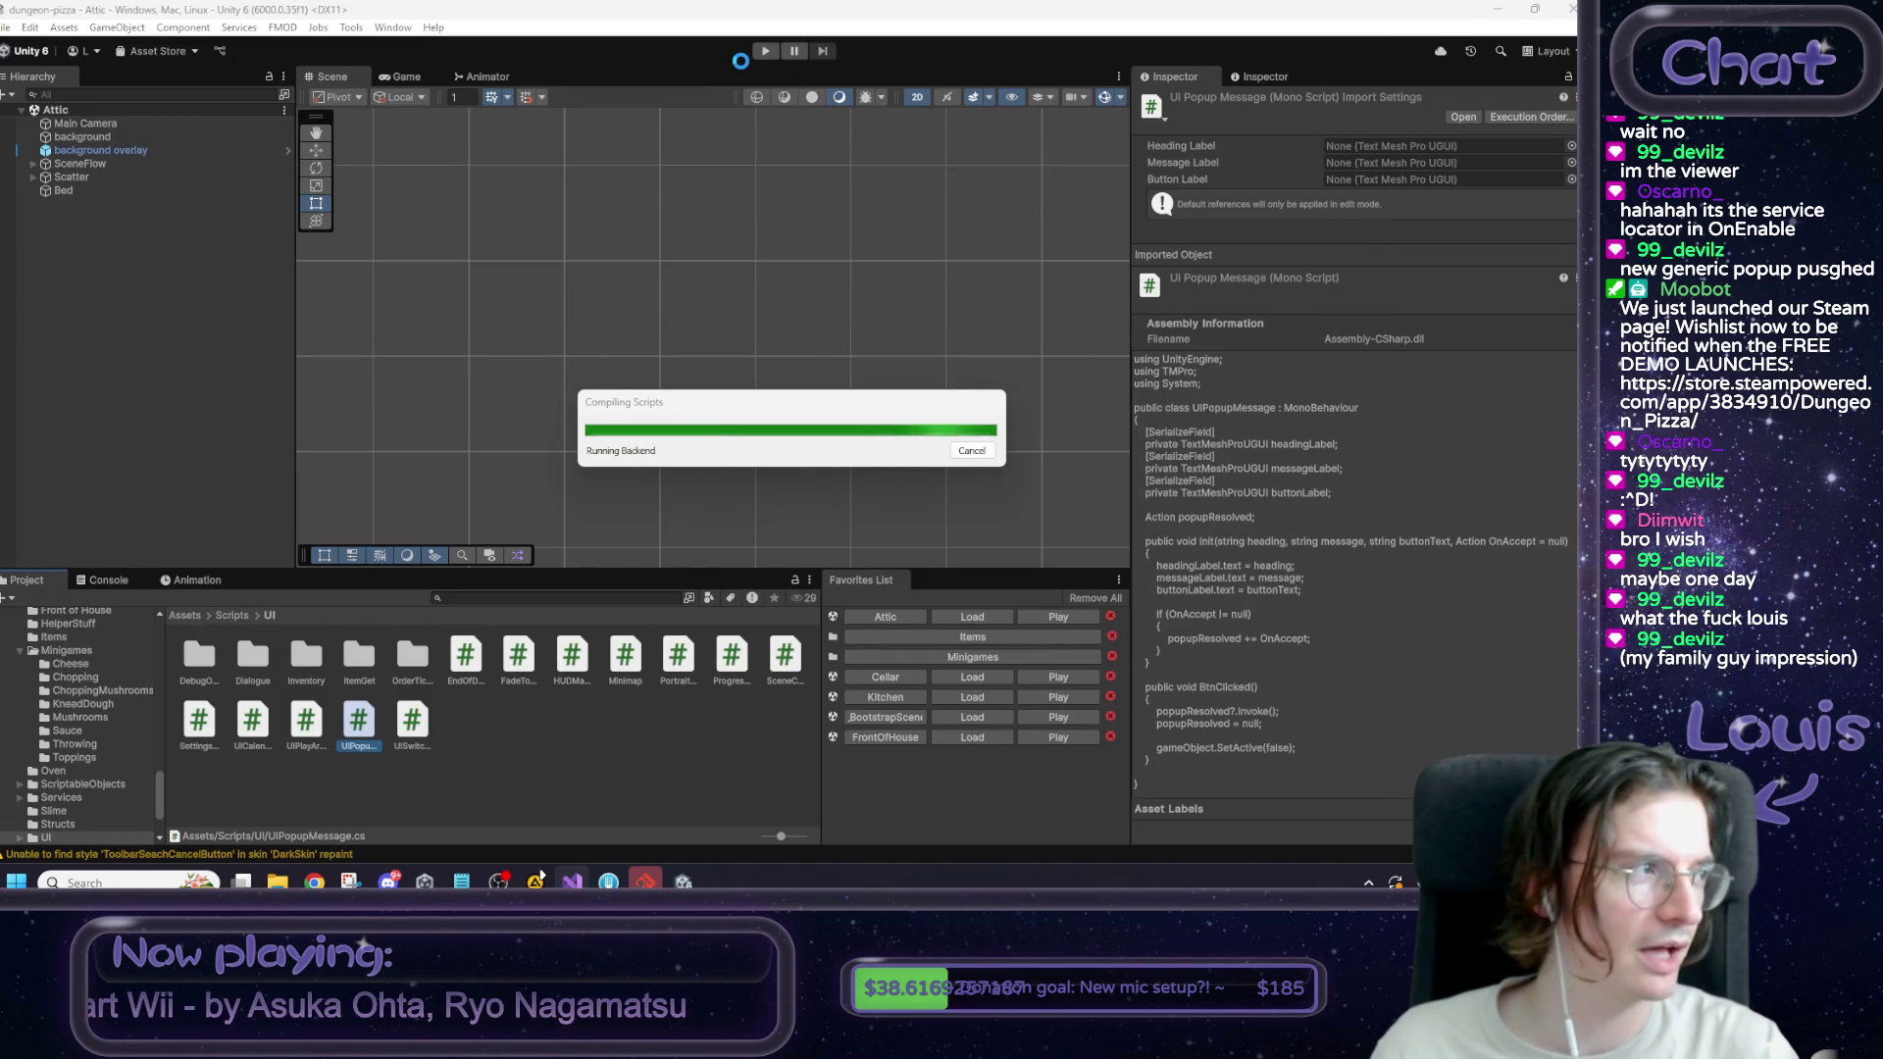
{"action": "left_click", "coordinate": [764, 51]}
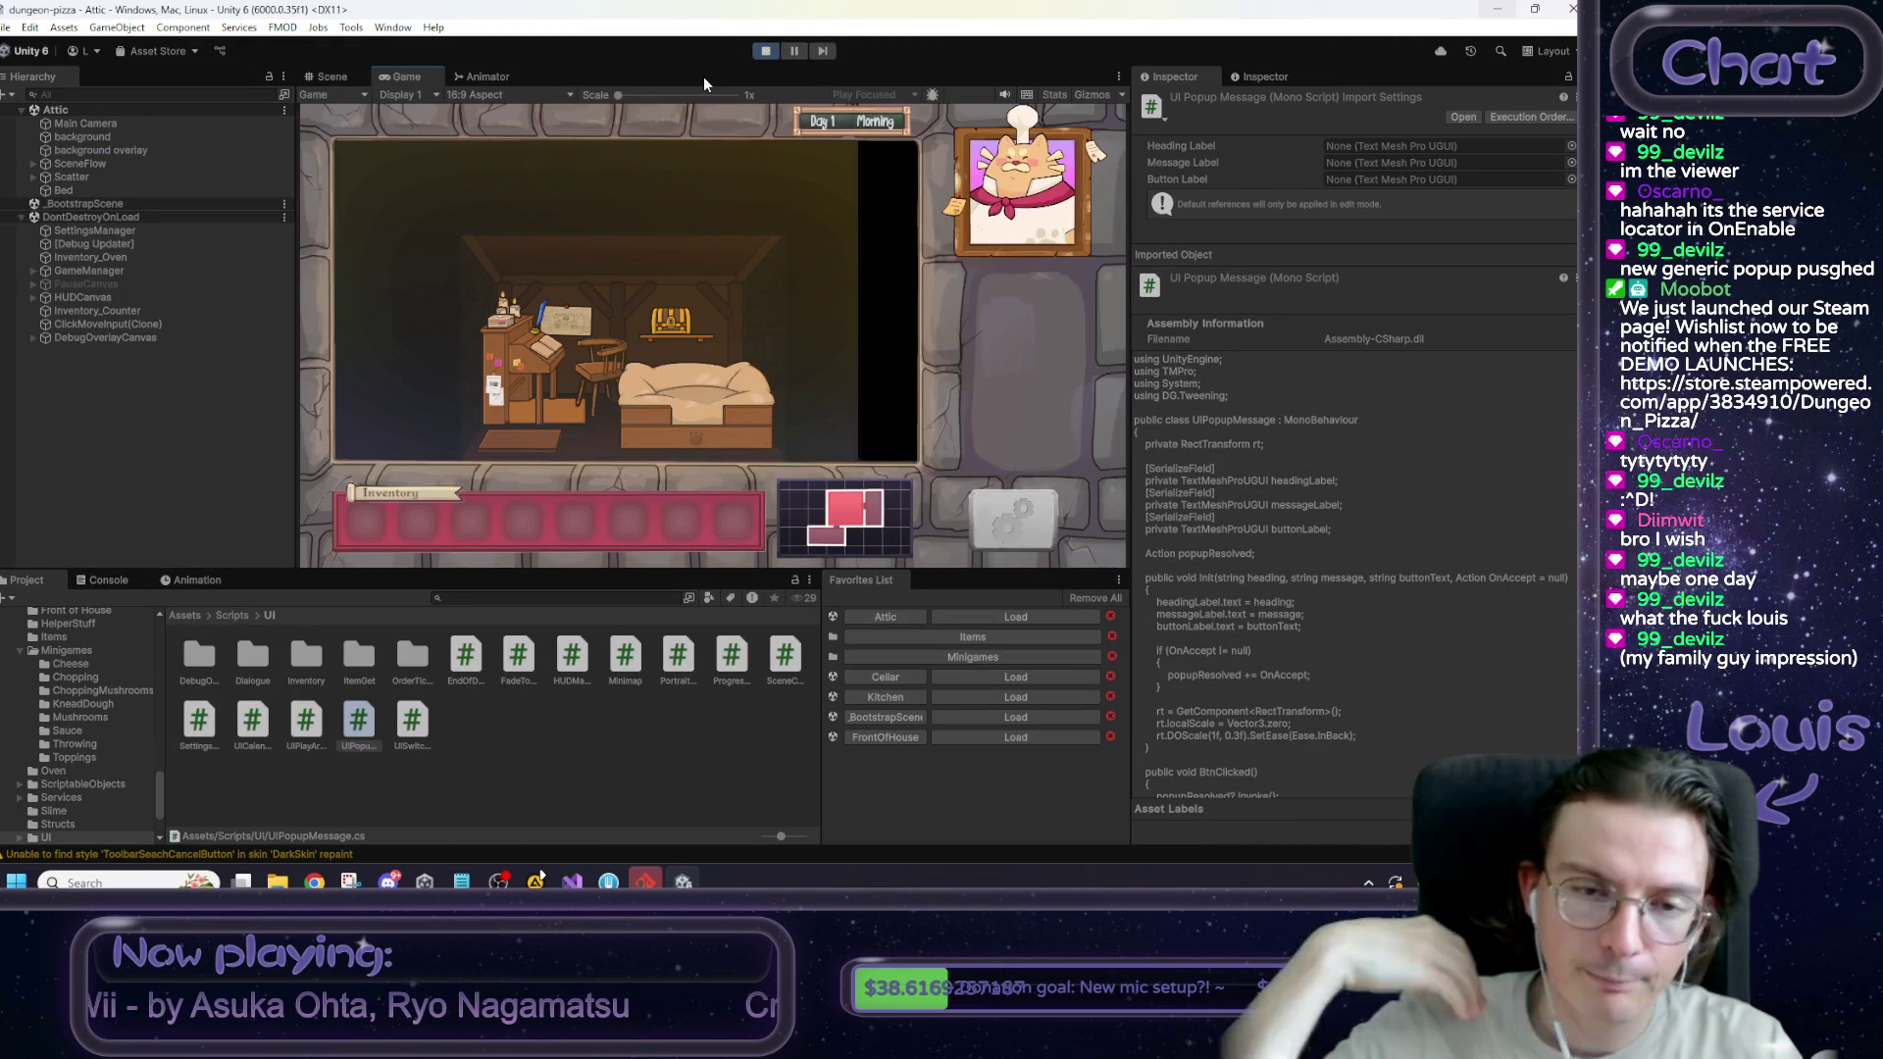
{"action": "left_click", "coordinate": [715, 370]}
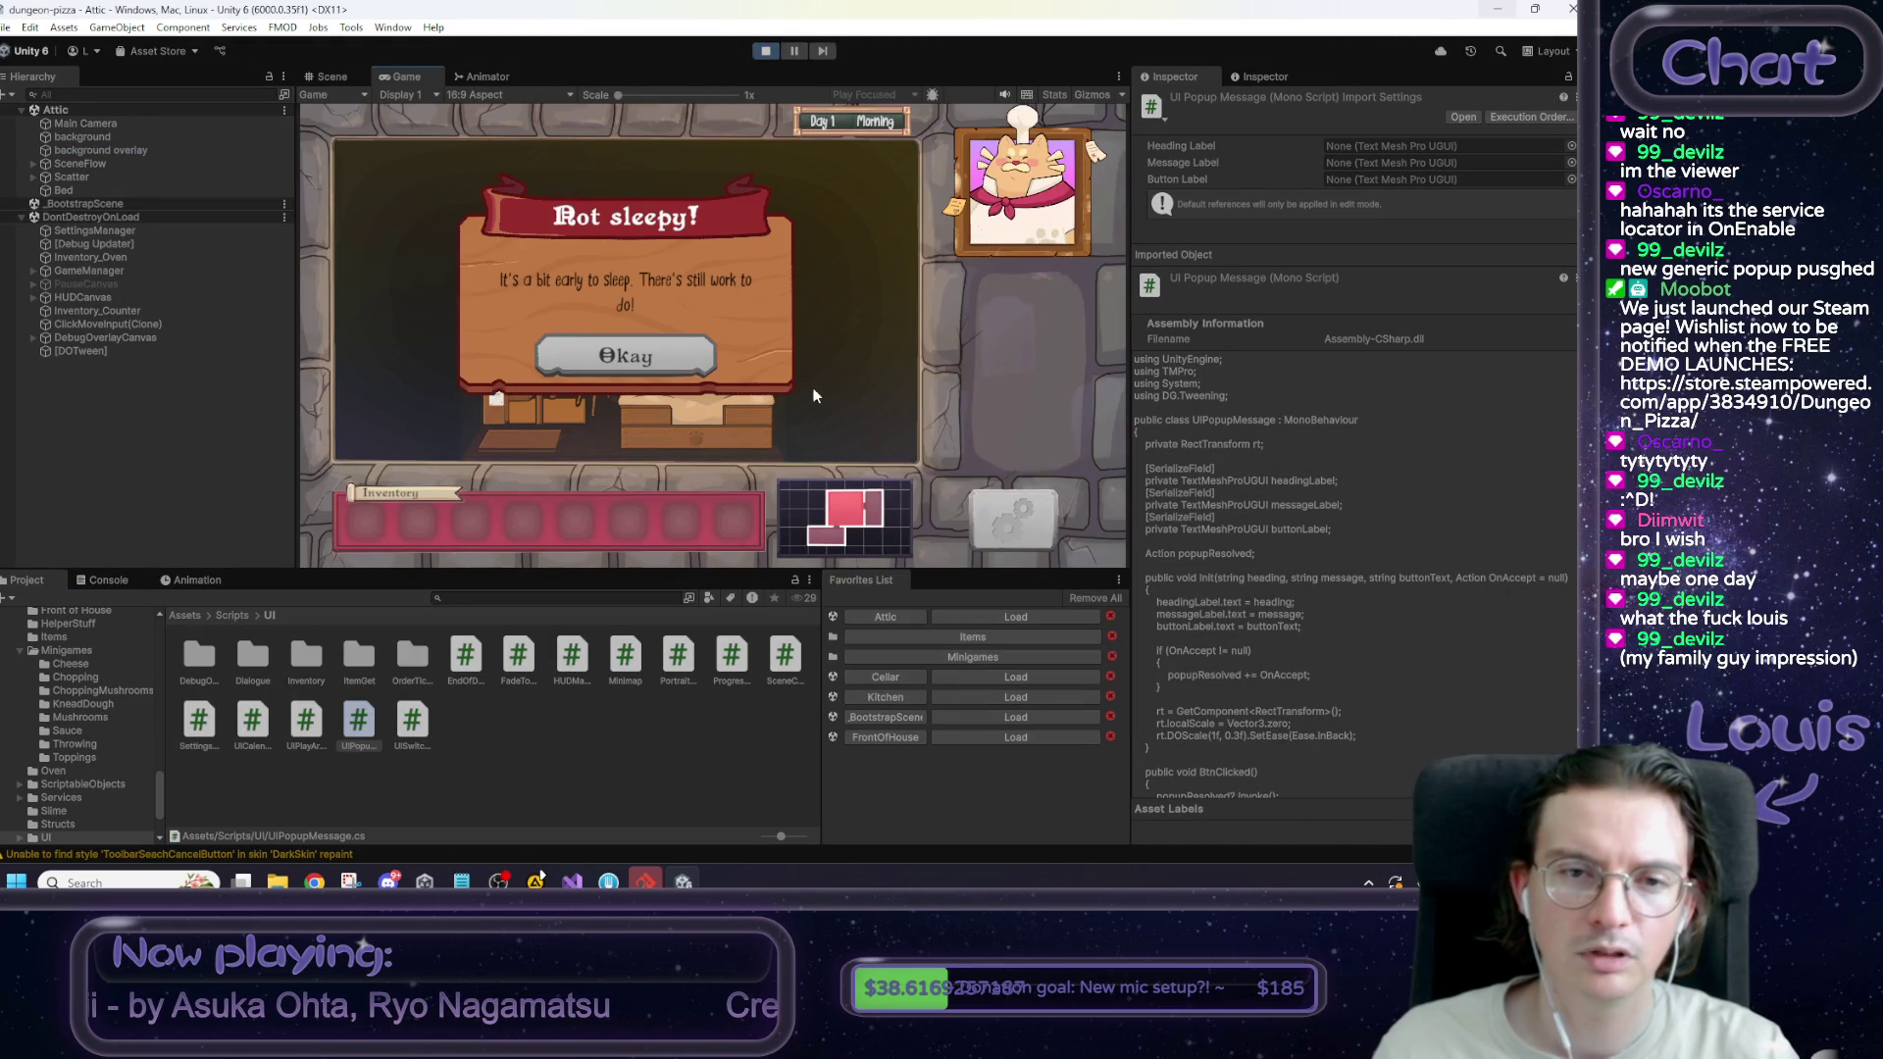
{"action": "left_click", "coordinate": [764, 50]}
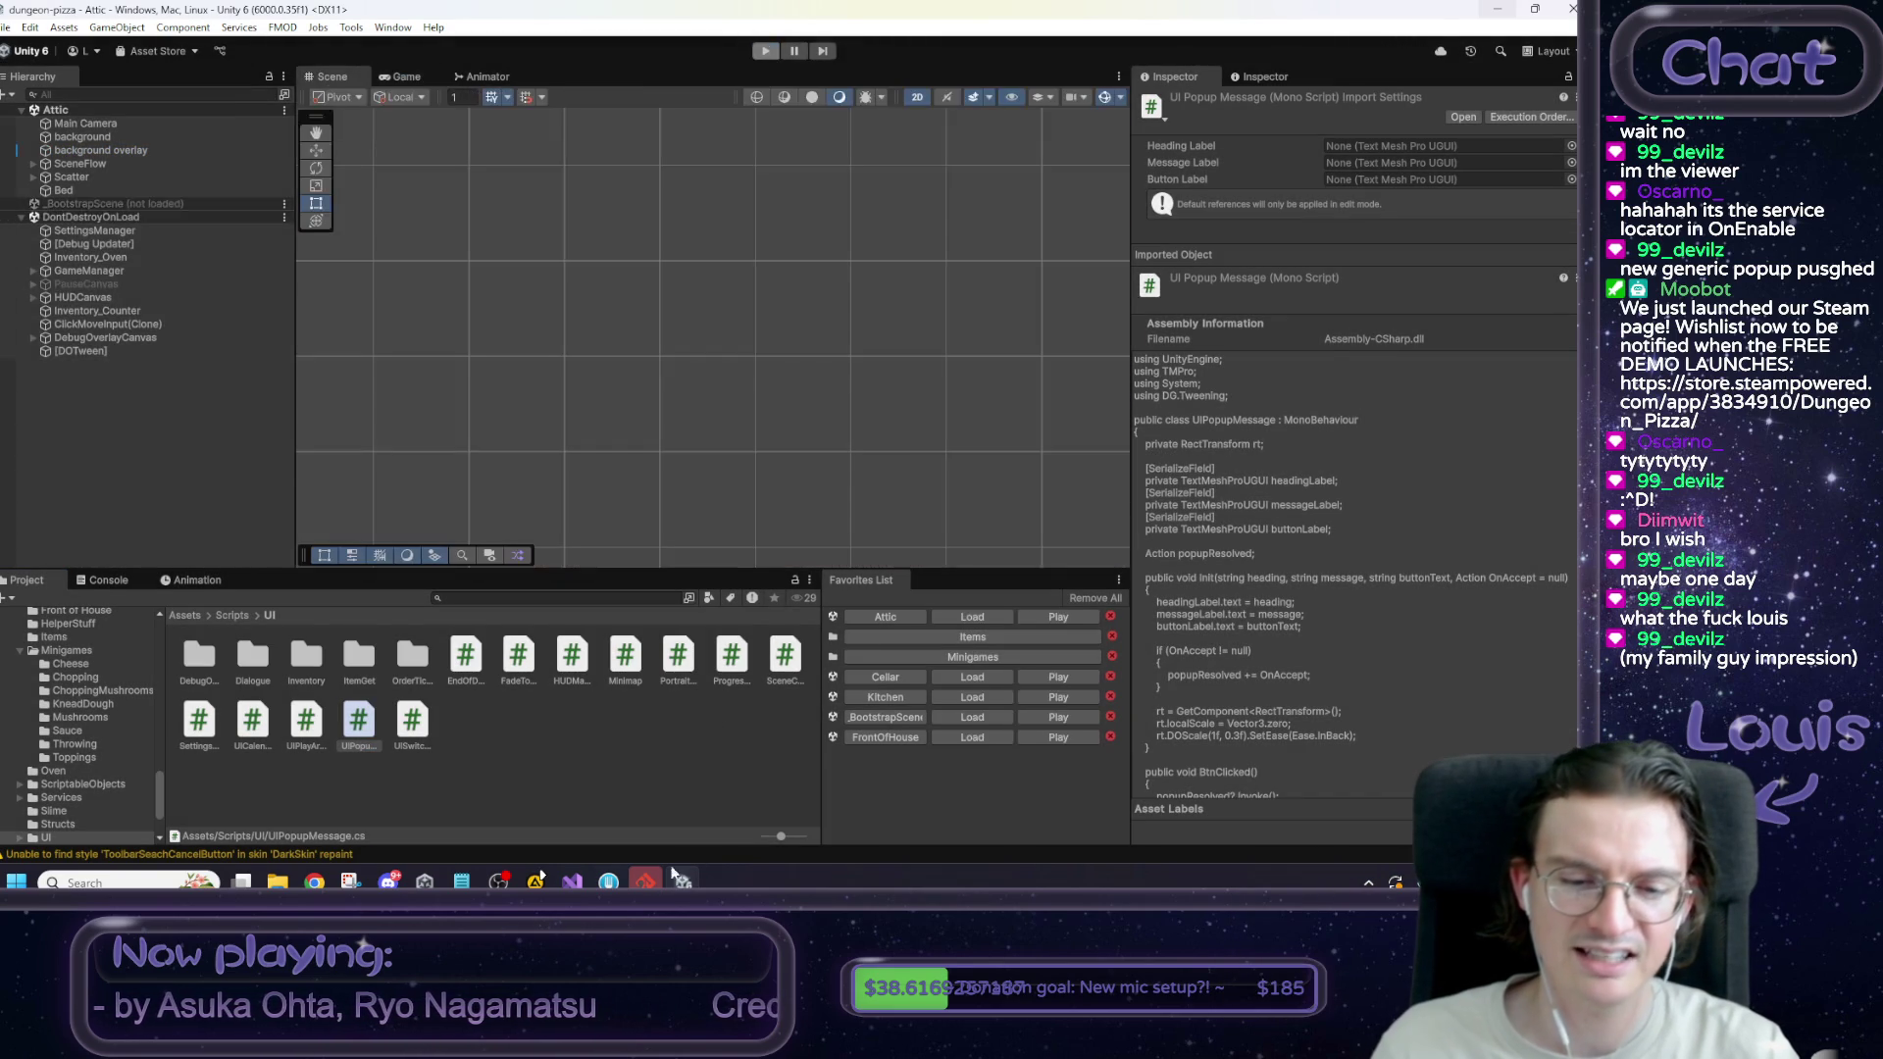
{"action": "left_click", "coordinate": [572, 879]}
Change Ease.InBack to Ease.OutBack on line 32, save, and switch back to Unity.
{"action": "left_click", "coordinate": [450, 507]}
{"action": "key", "text": "BackSpace"}
{"action": "key", "text": "Delete"}
{"action": "type", "text": "OutBack);"}
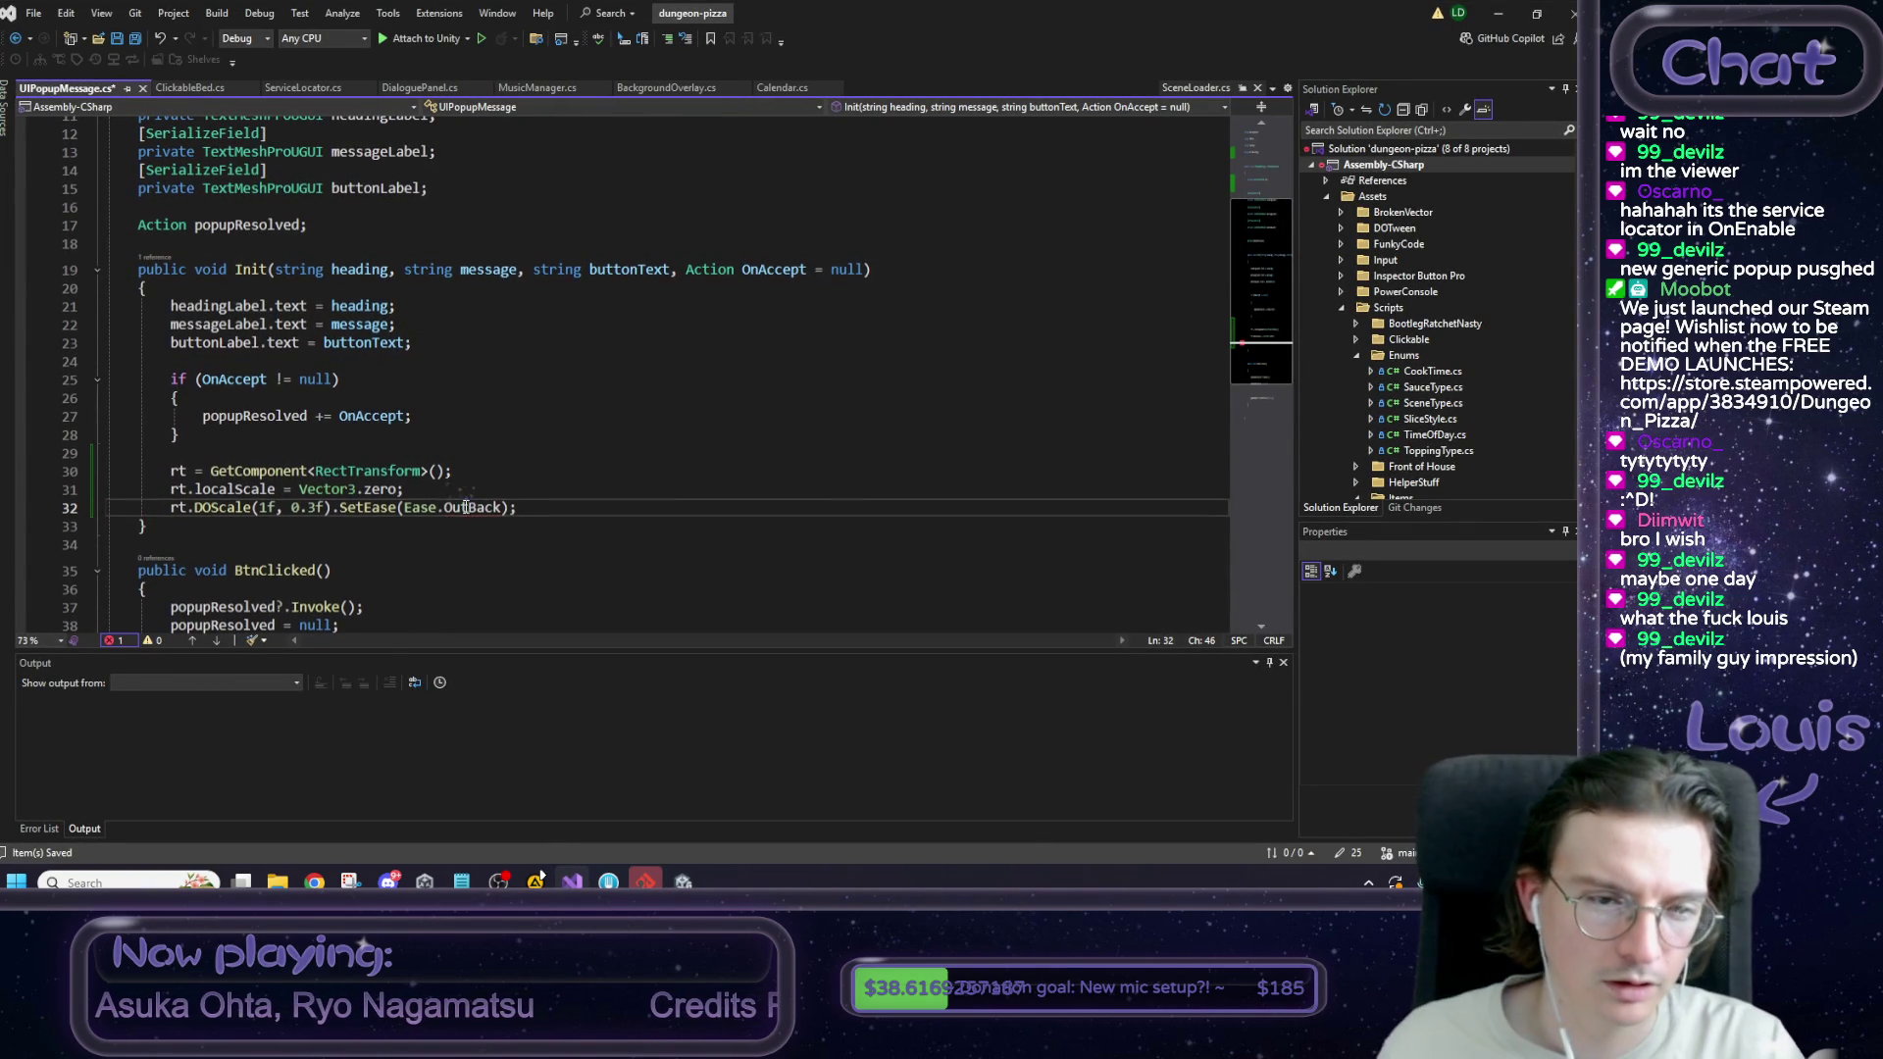
{"action": "left_click", "coordinate": [512, 481]}
{"action": "key", "text": "ctrl+s"}
{"action": "double_click", "coordinate": [472, 507]}
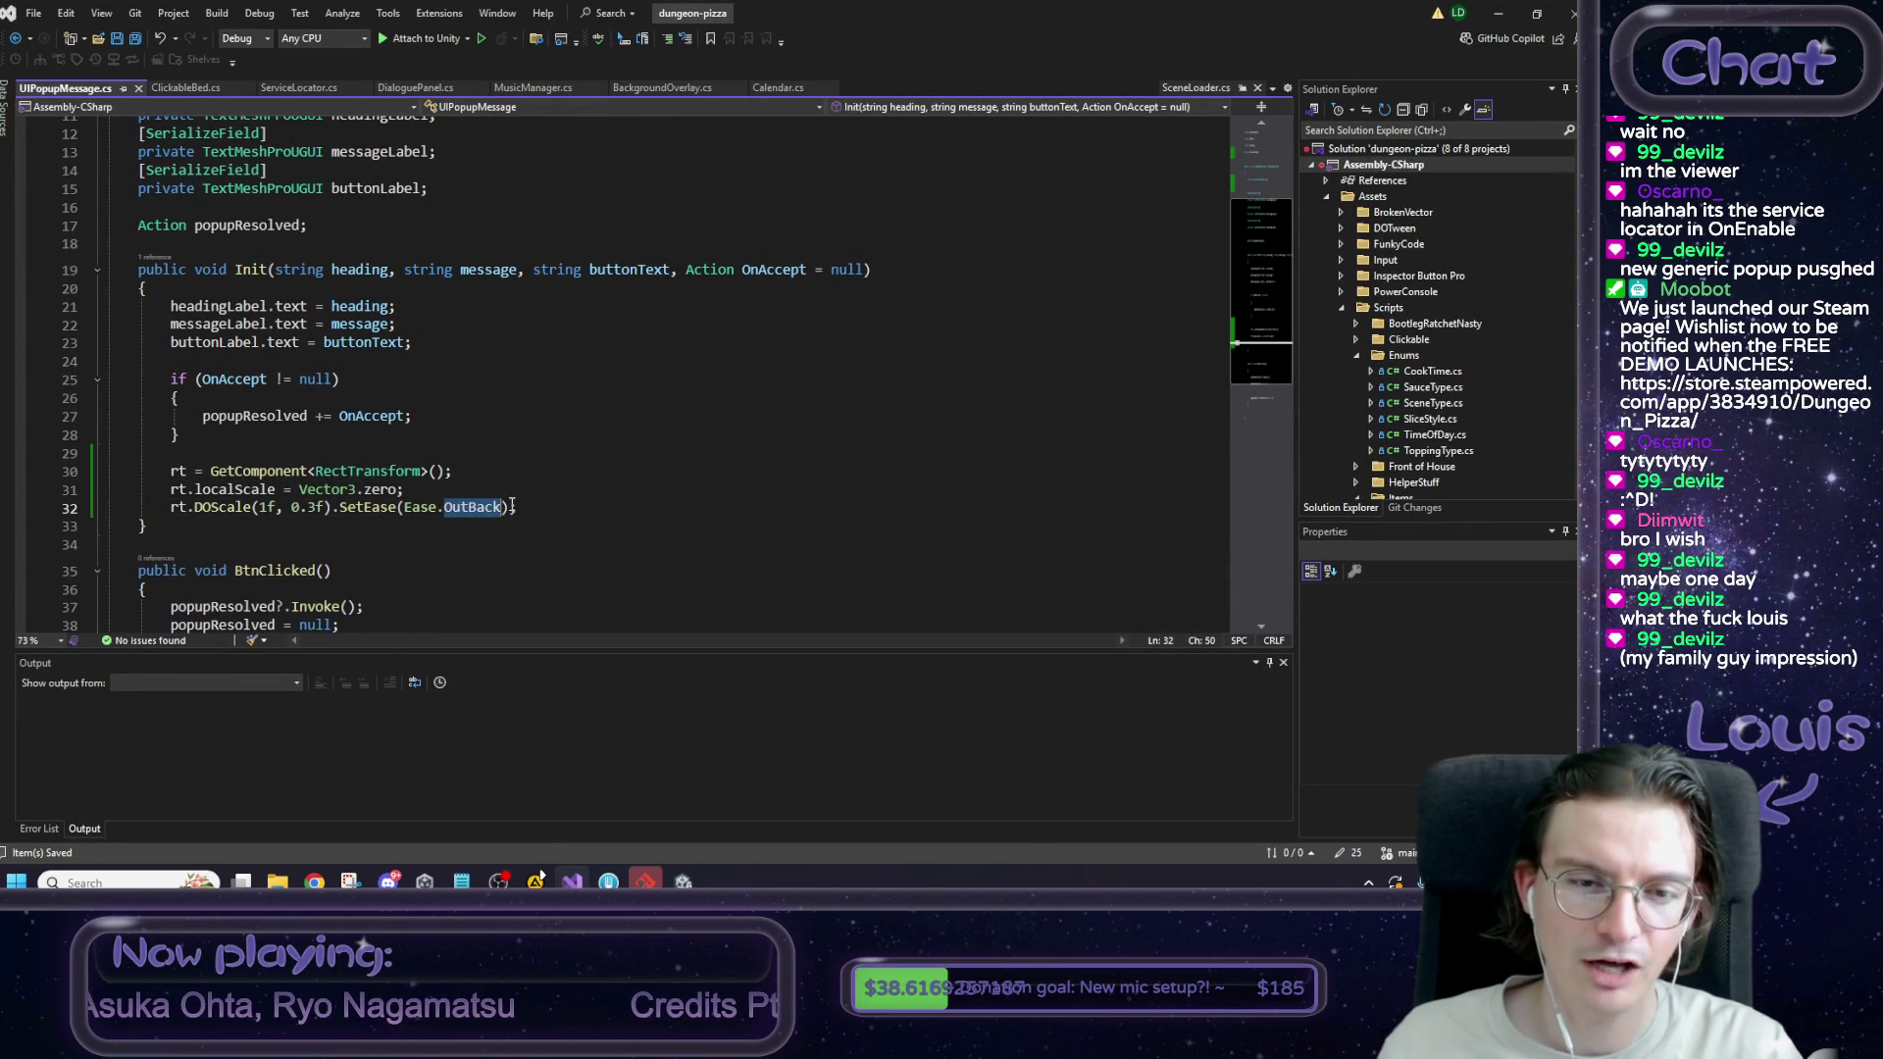
{"action": "key", "text": "alt+Tab"}
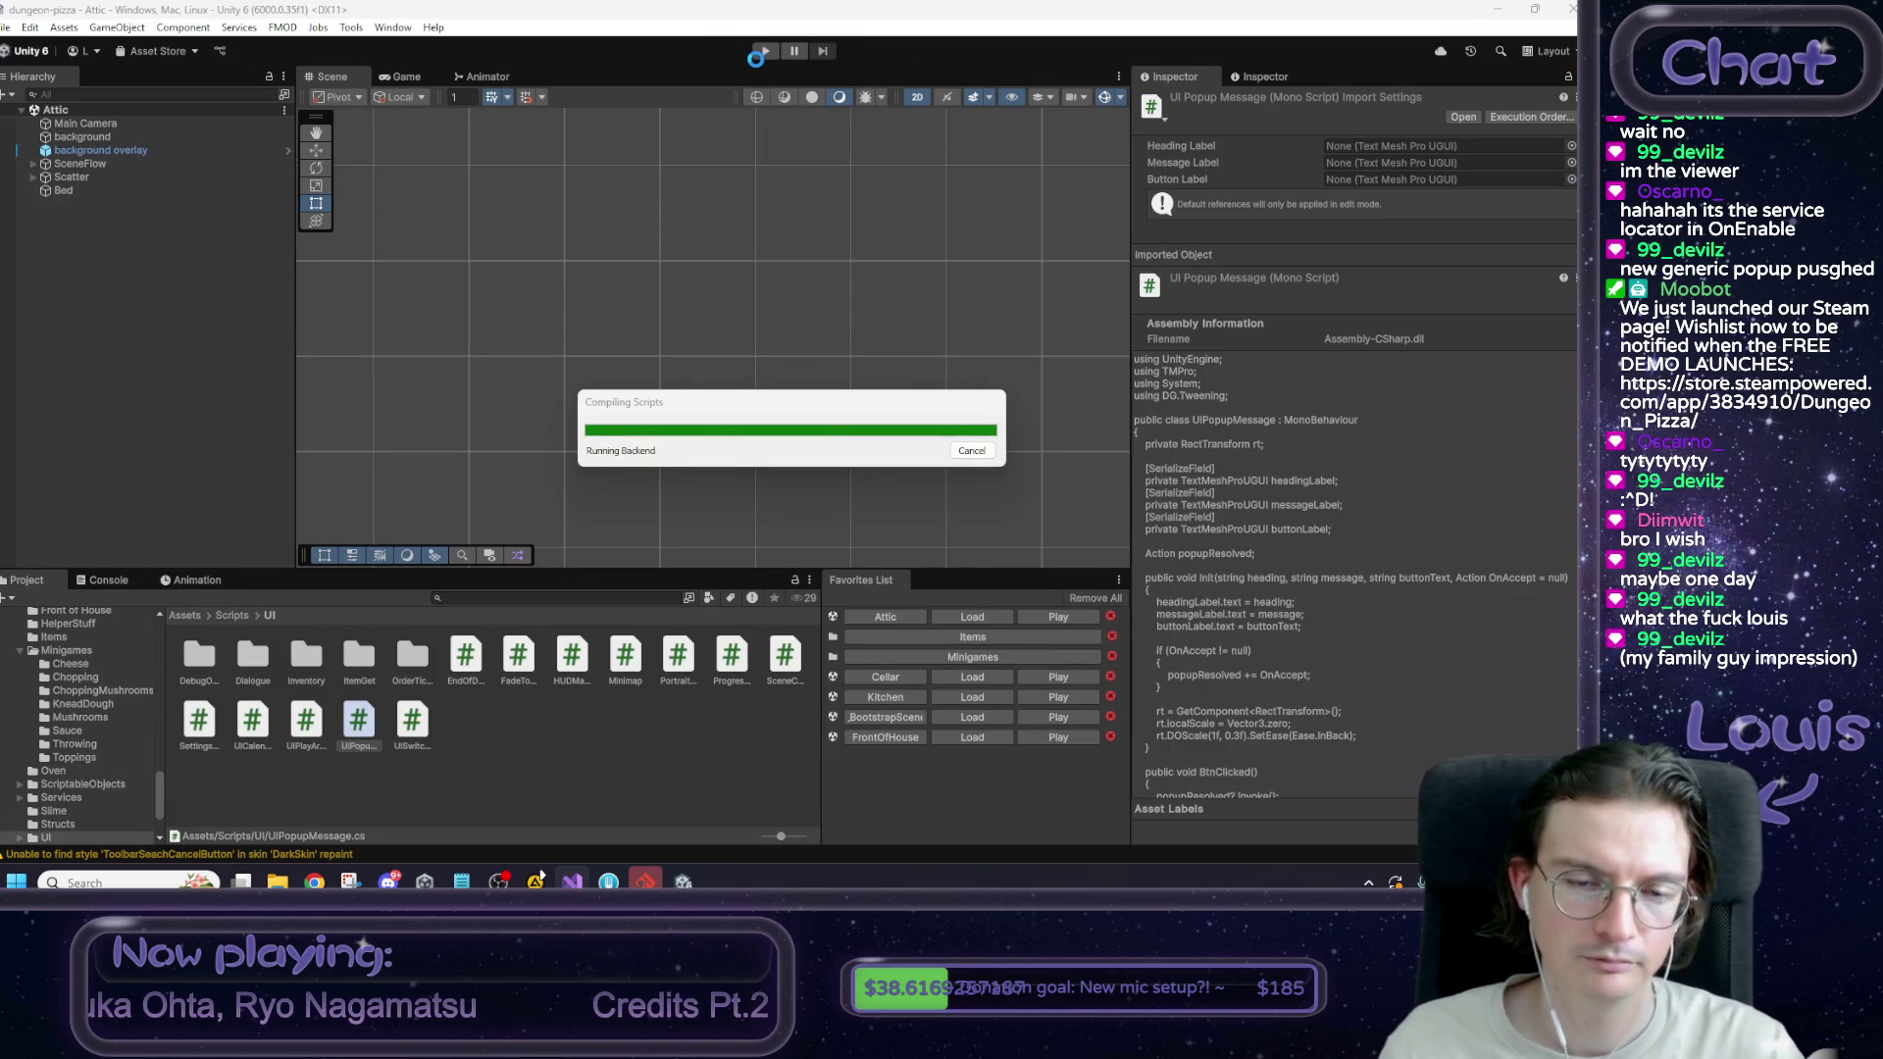
In Play mode, repeatedly open the popup from the bed and dismiss it, then stop playing.
{"action": "left_click", "coordinate": [761, 53]}
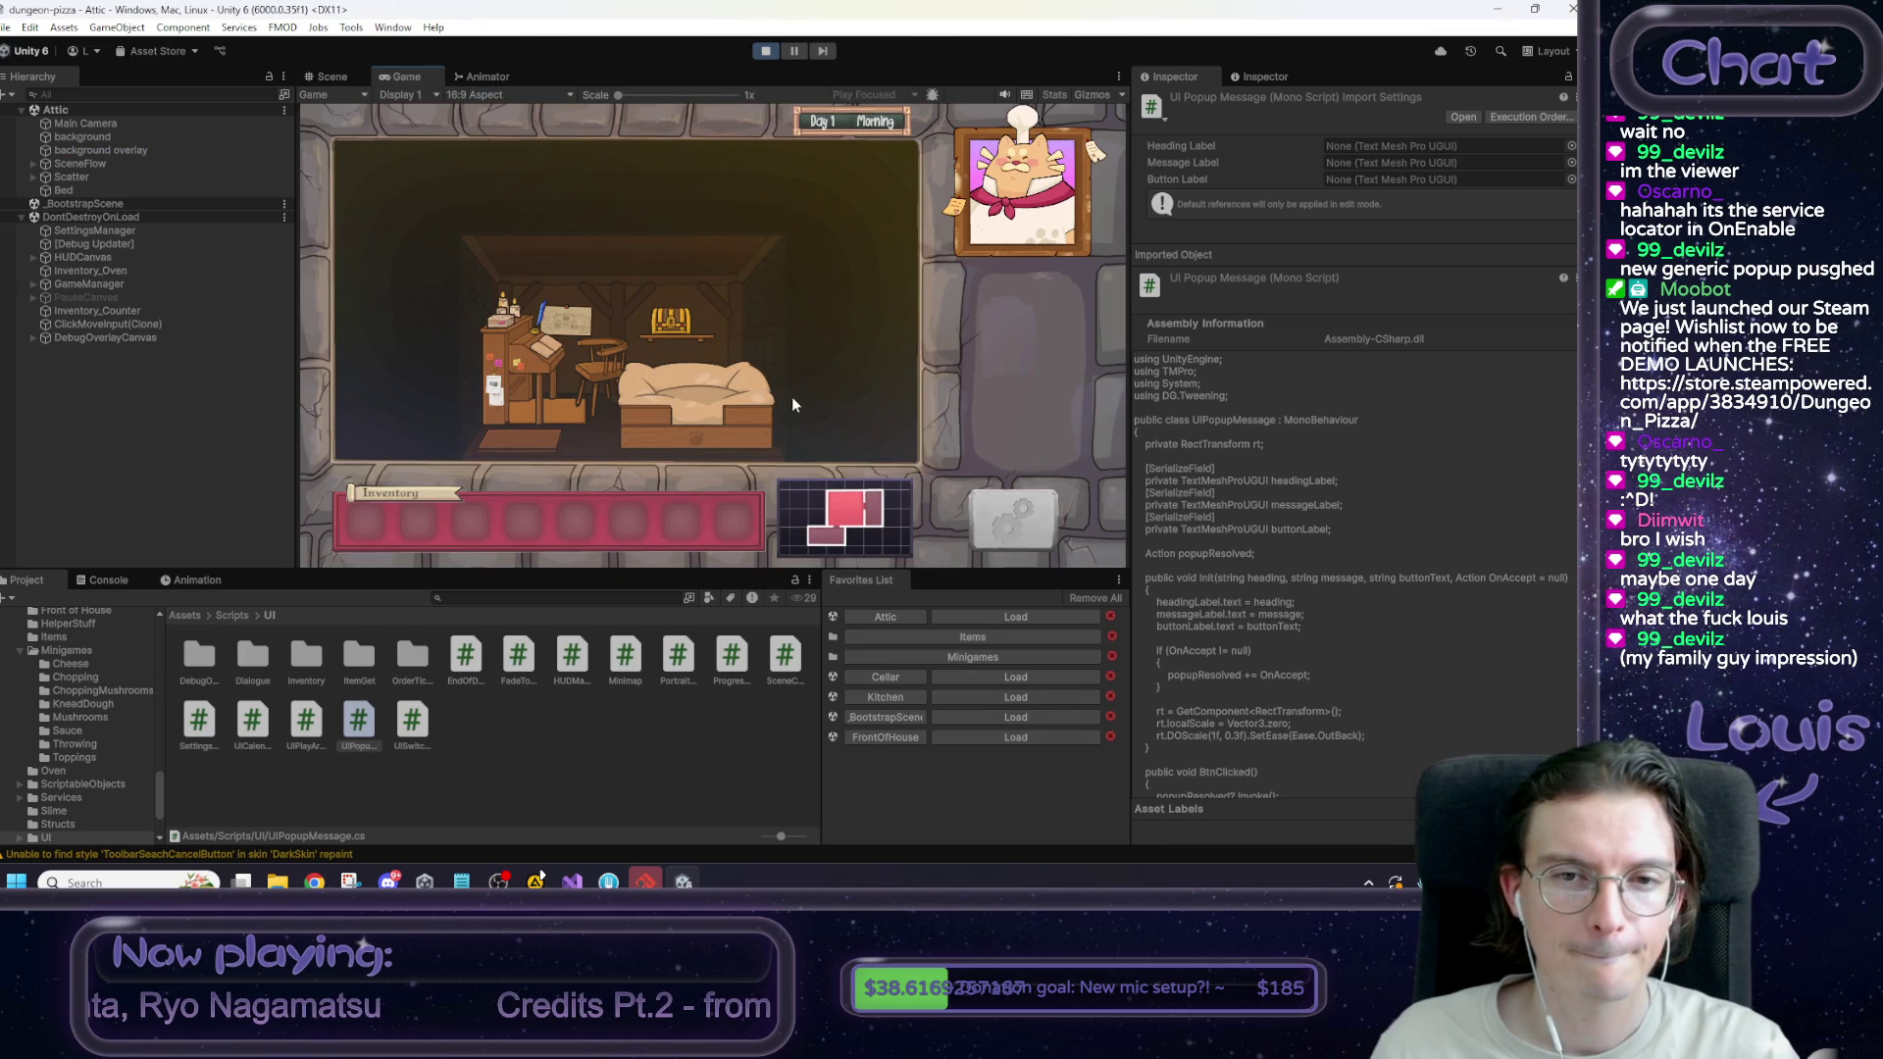
{"action": "left_click", "coordinate": [782, 416]}
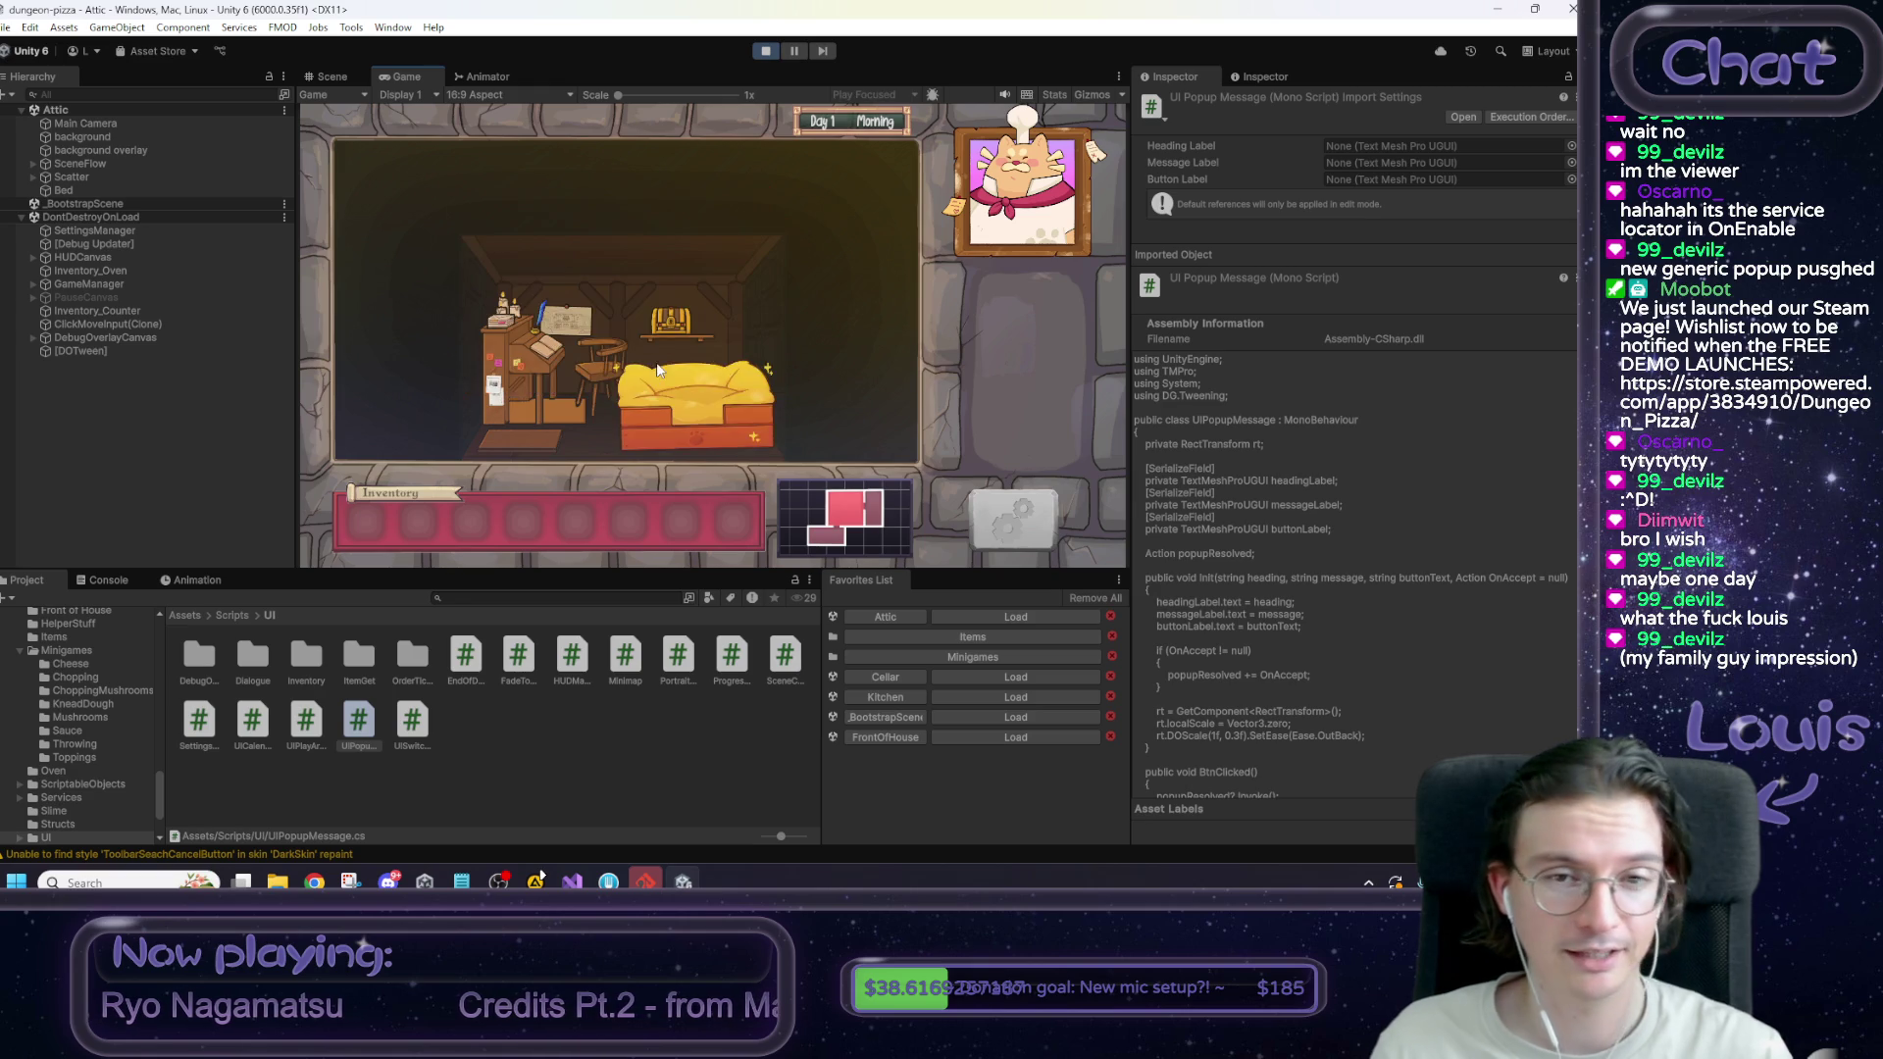
{"action": "left_click", "coordinate": [656, 362]}
{"action": "left_click", "coordinate": [779, 404]}
{"action": "left_click", "coordinate": [682, 373]}
{"action": "left_click", "coordinate": [759, 433]}
{"action": "left_click", "coordinate": [693, 366]}
{"action": "left_click", "coordinate": [704, 431]}
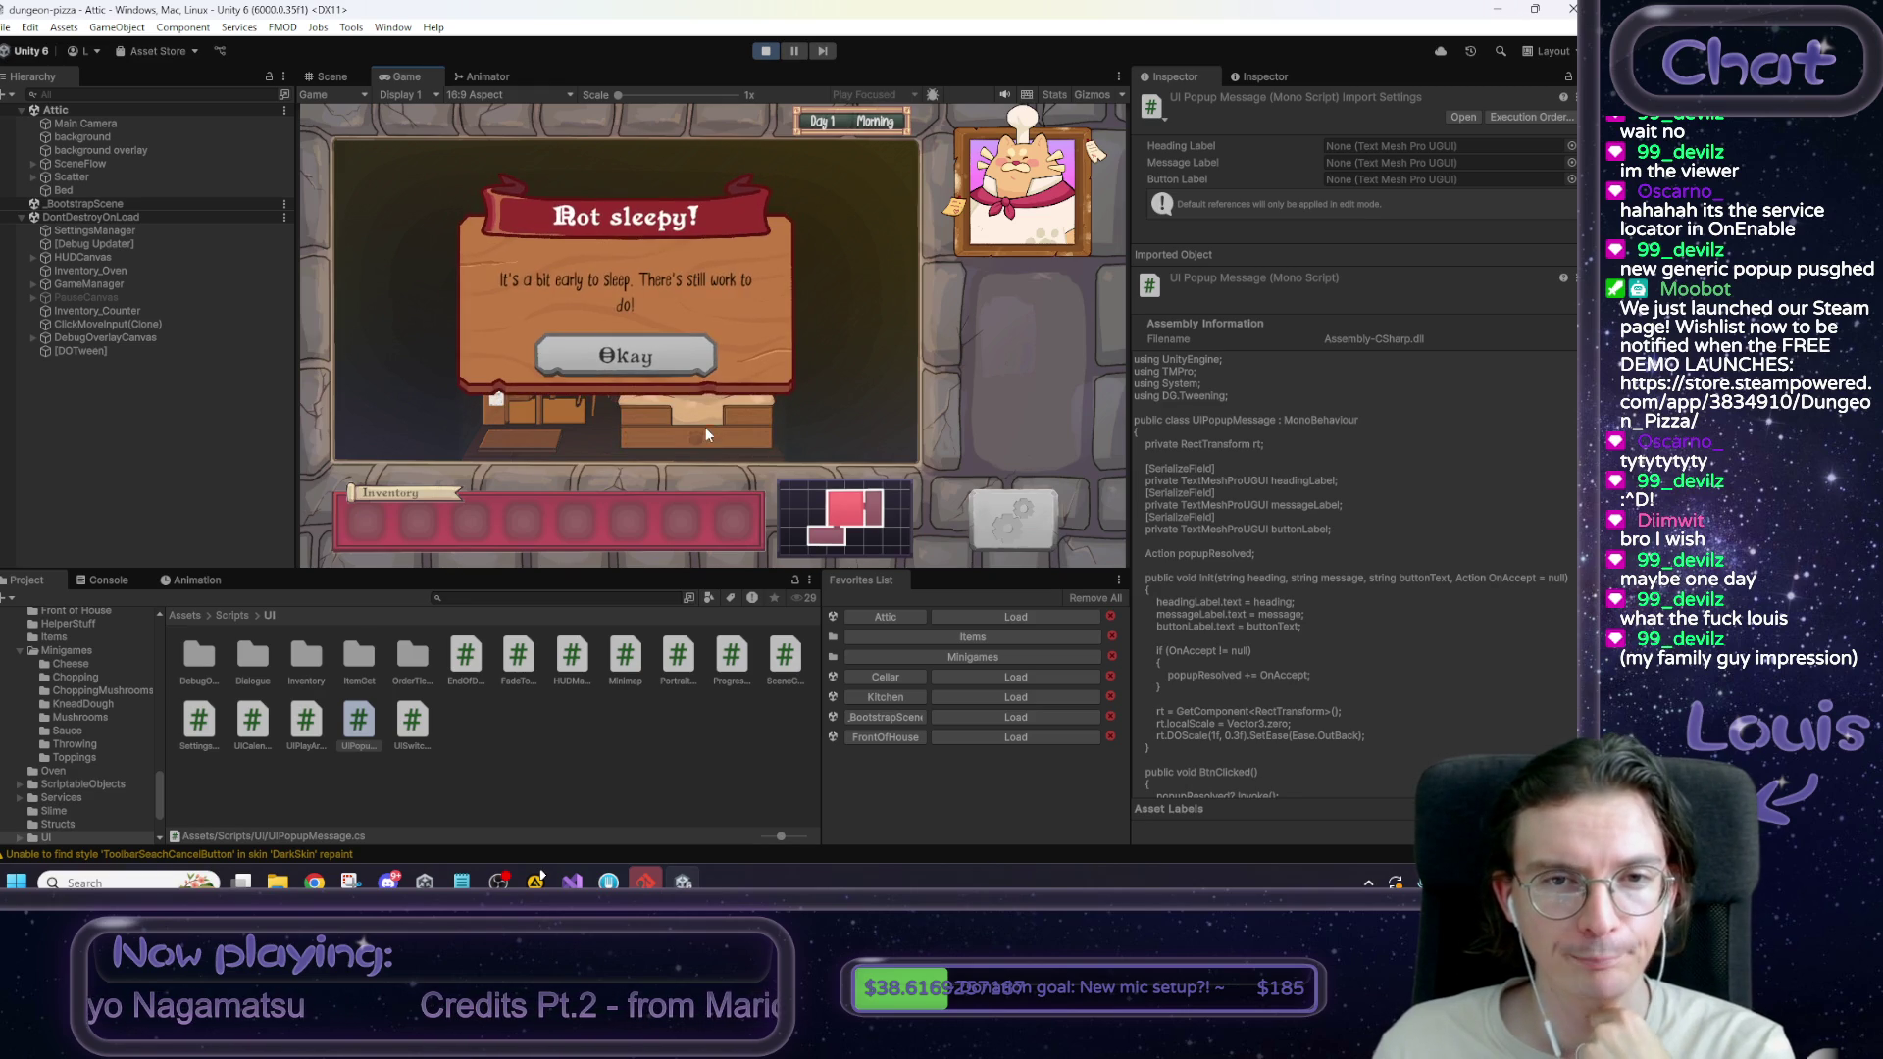
{"action": "left_click", "coordinate": [687, 363]}
{"action": "left_click", "coordinate": [745, 380]}
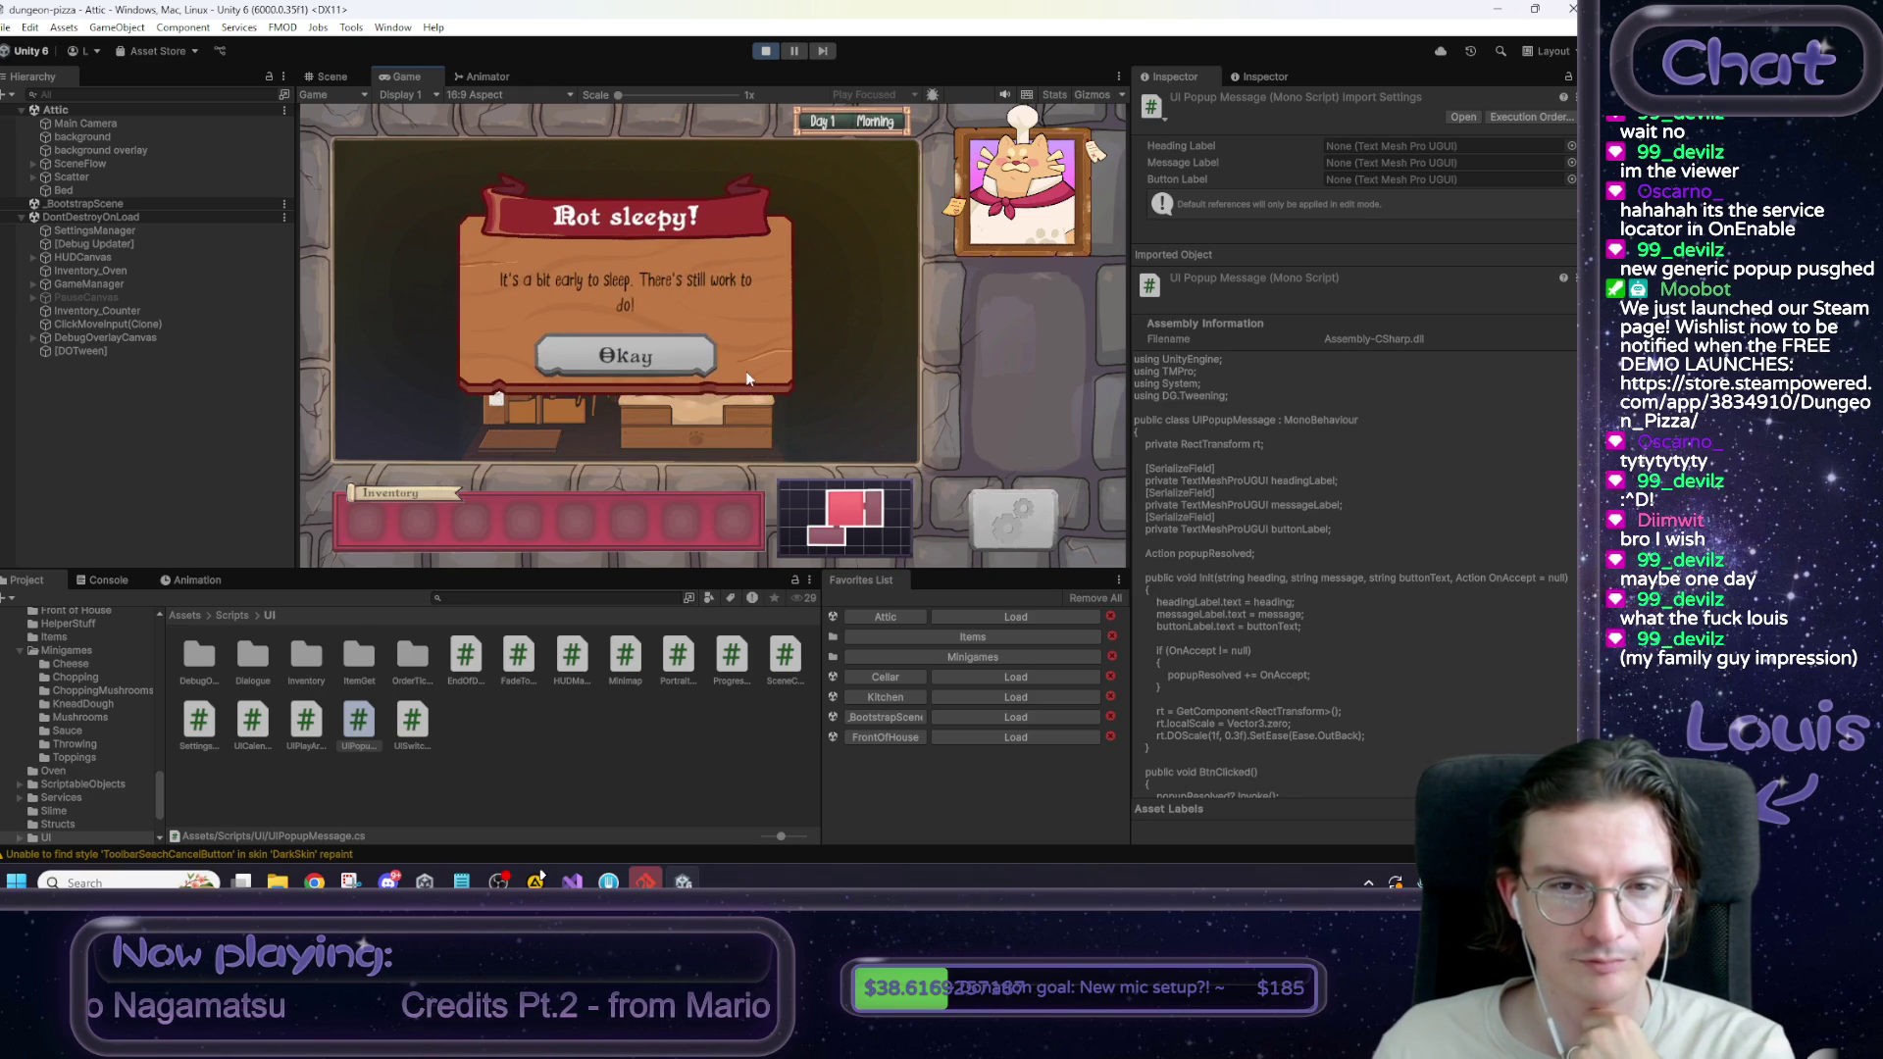
{"action": "left_click", "coordinate": [676, 358]}
{"action": "left_click", "coordinate": [688, 383]}
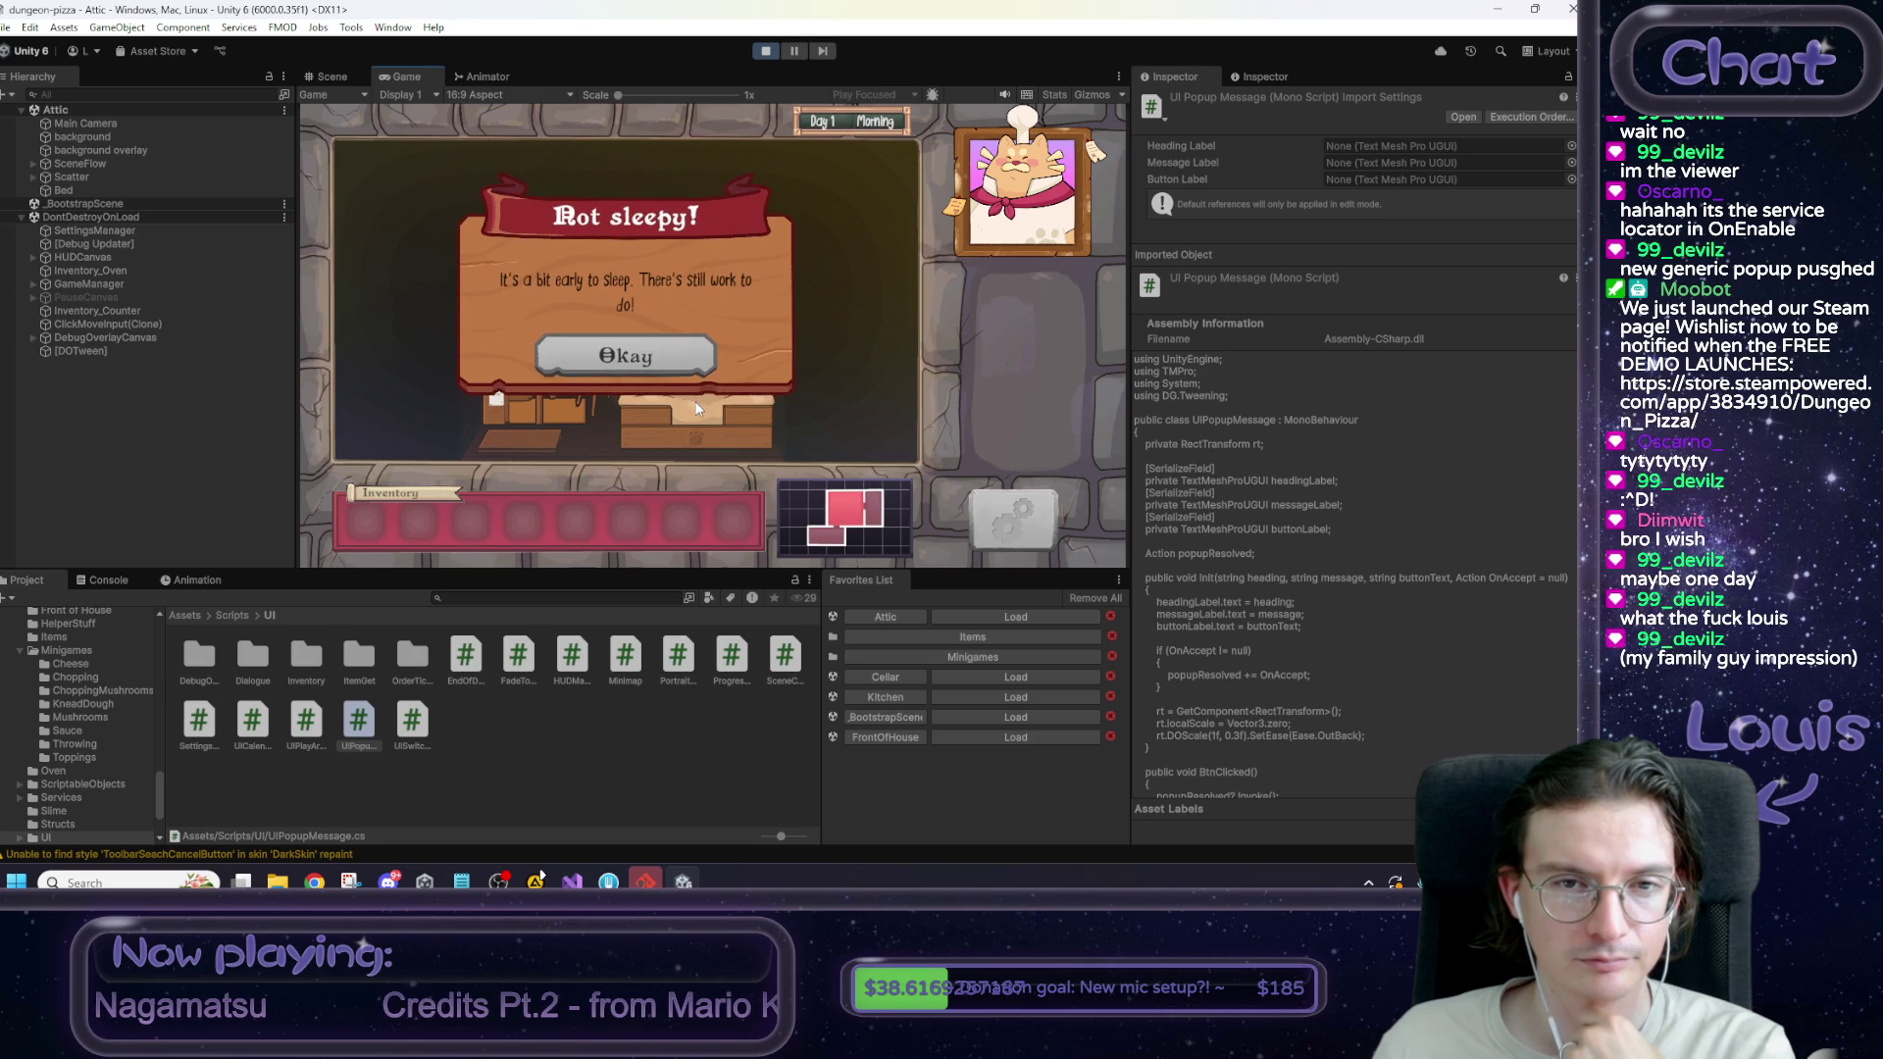
{"action": "left_click", "coordinate": [679, 369]}
{"action": "left_click", "coordinate": [718, 405]}
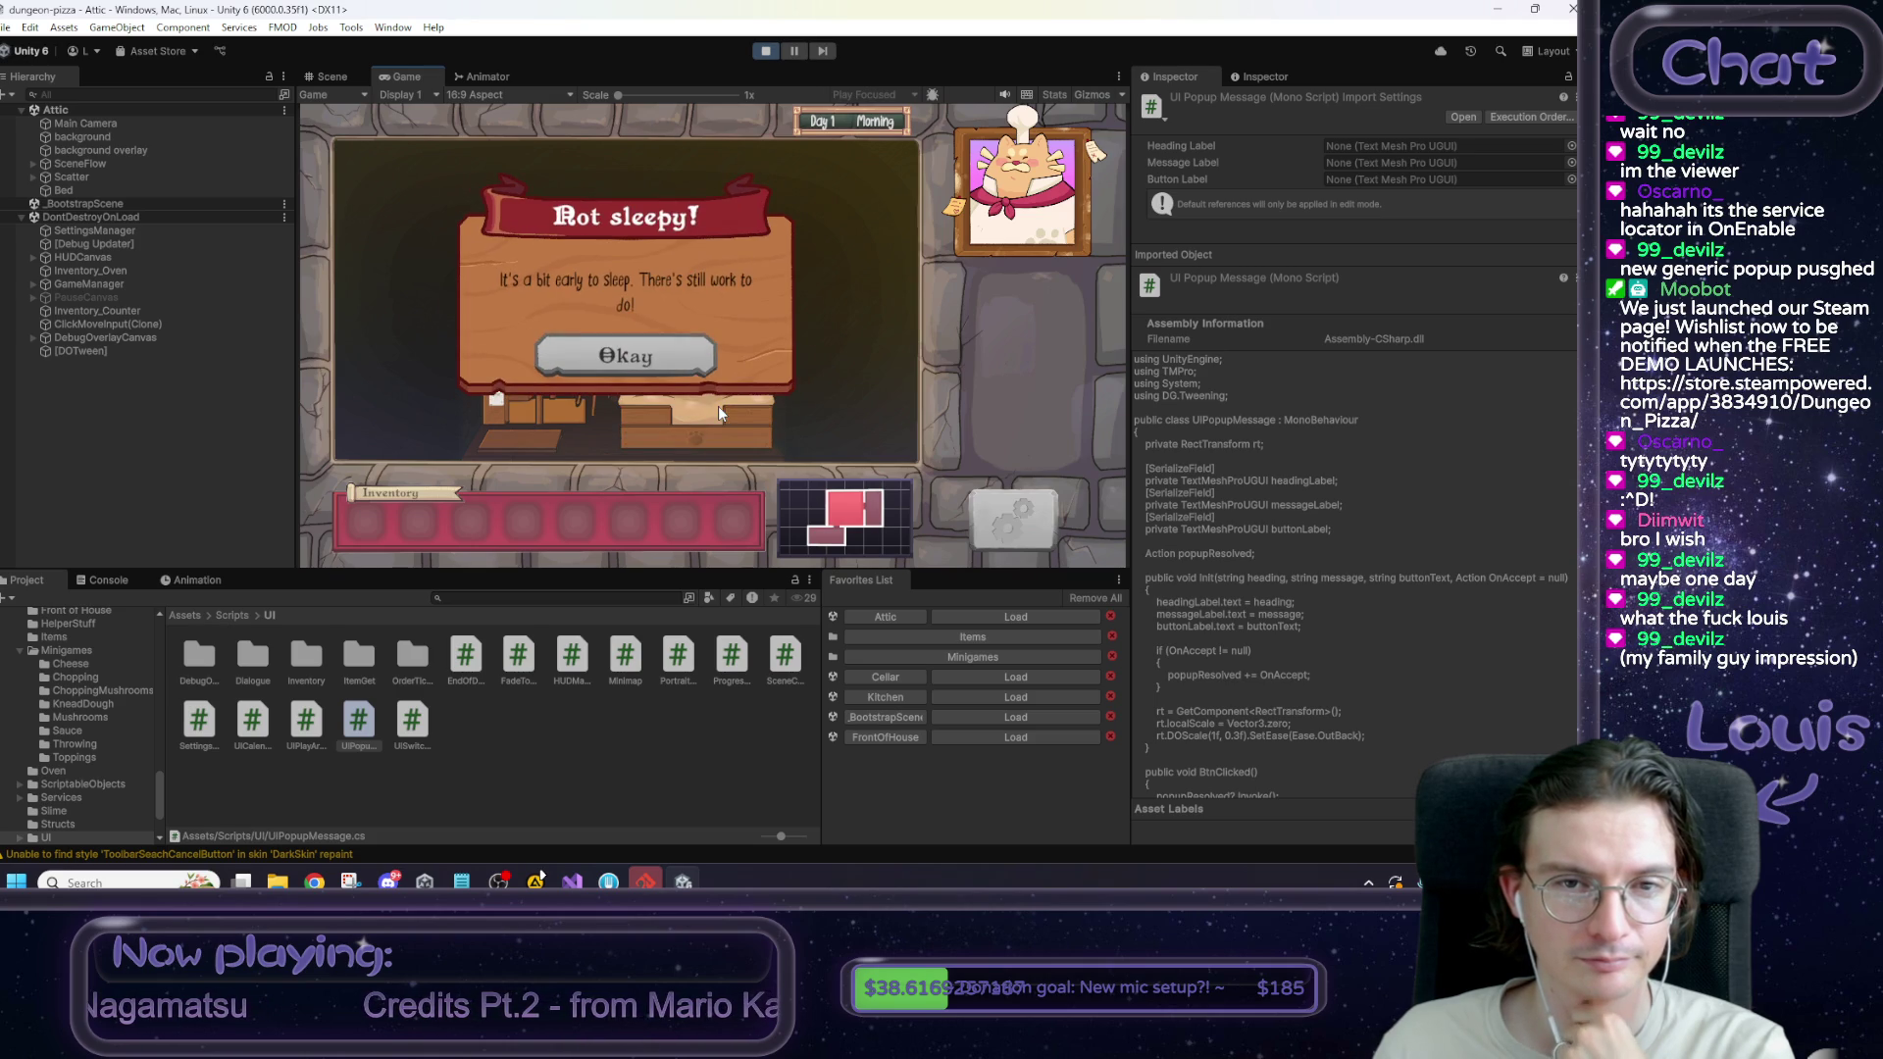
{"action": "left_click", "coordinate": [667, 374]}
{"action": "left_click", "coordinate": [718, 428]}
{"action": "left_click", "coordinate": [645, 367]}
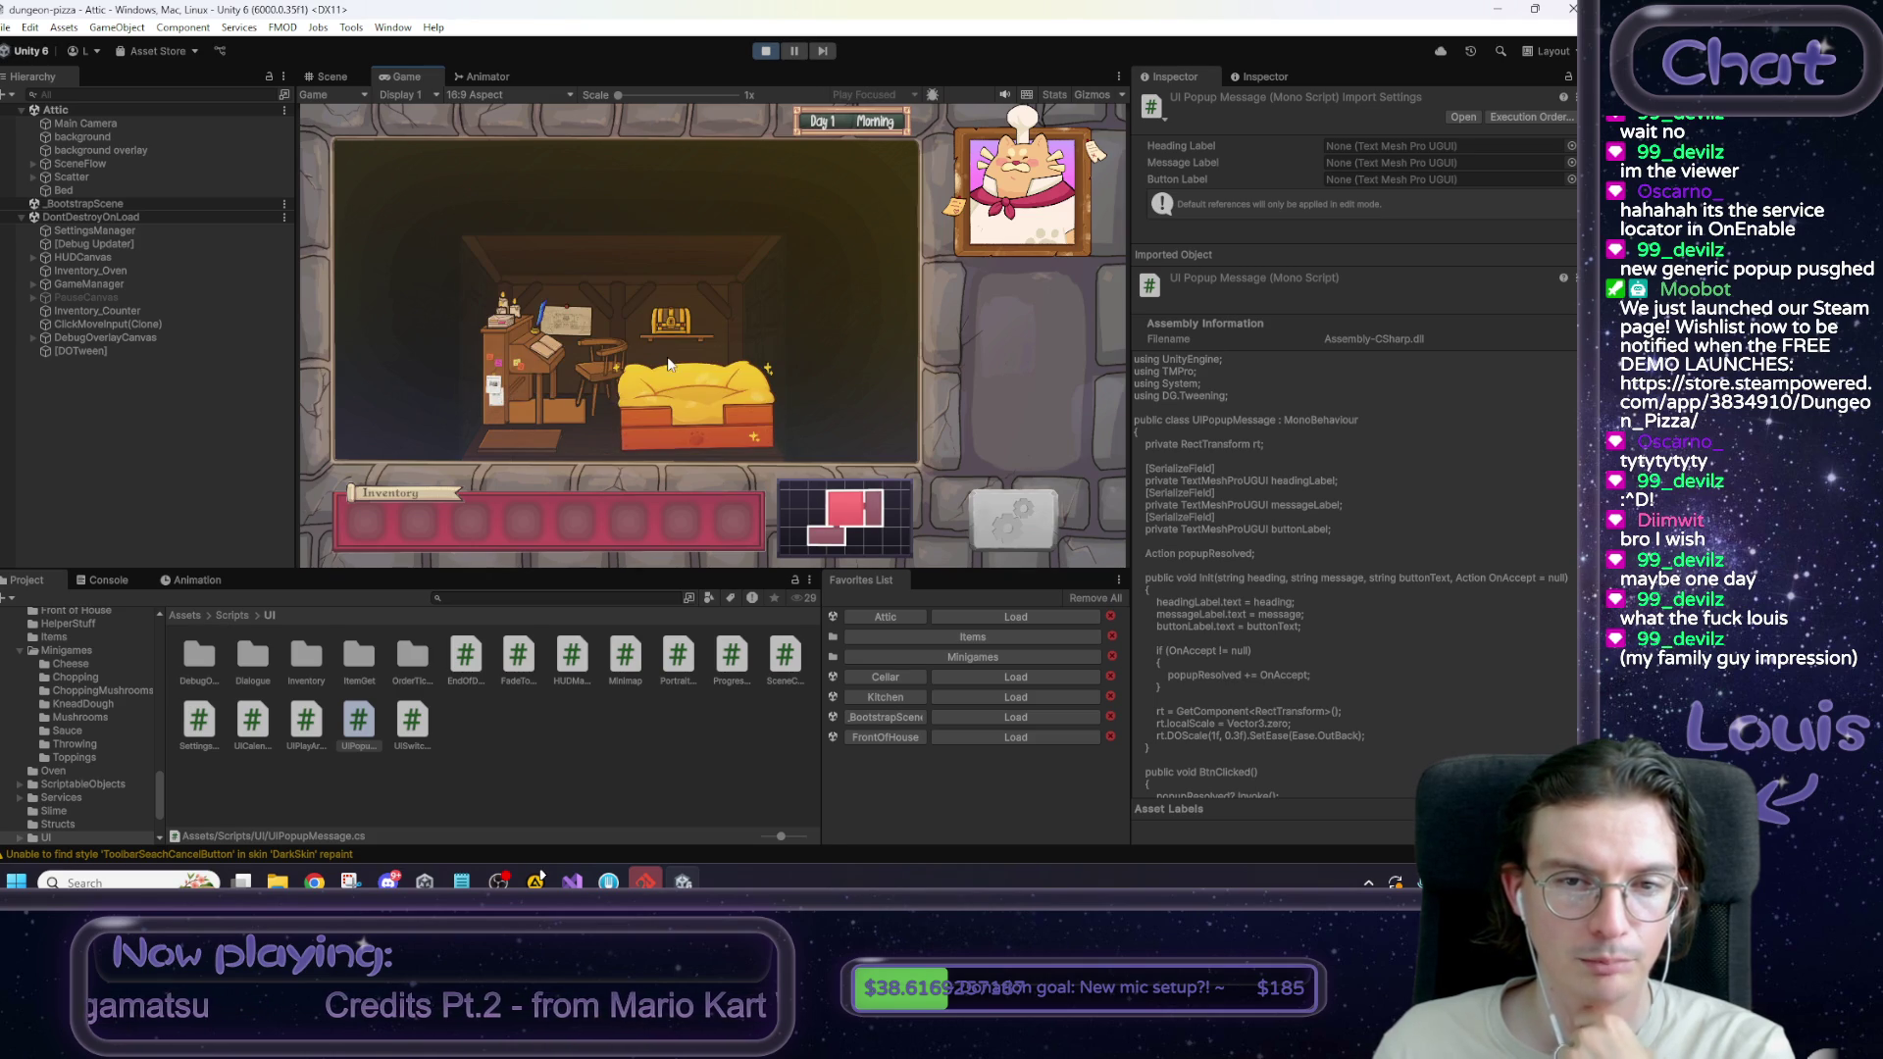
{"action": "left_click", "coordinate": [679, 388]}
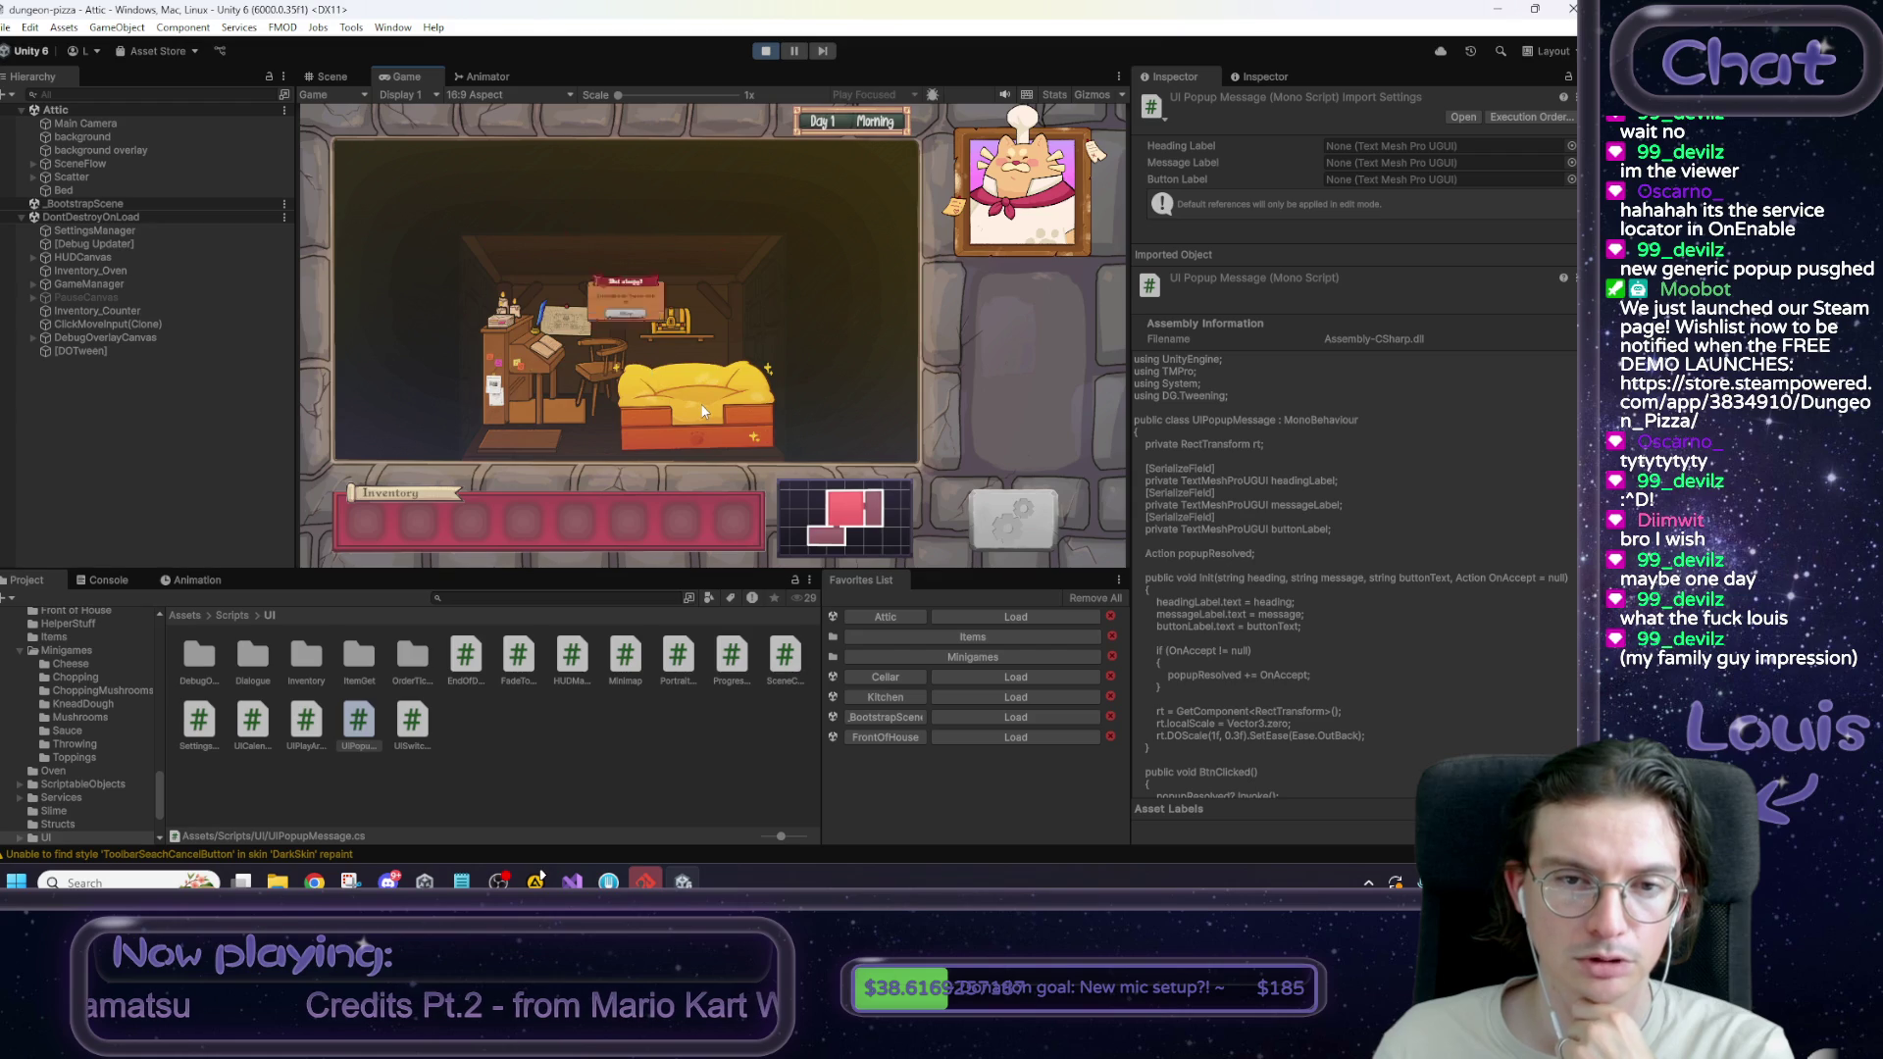
{"action": "left_click", "coordinate": [700, 403]}
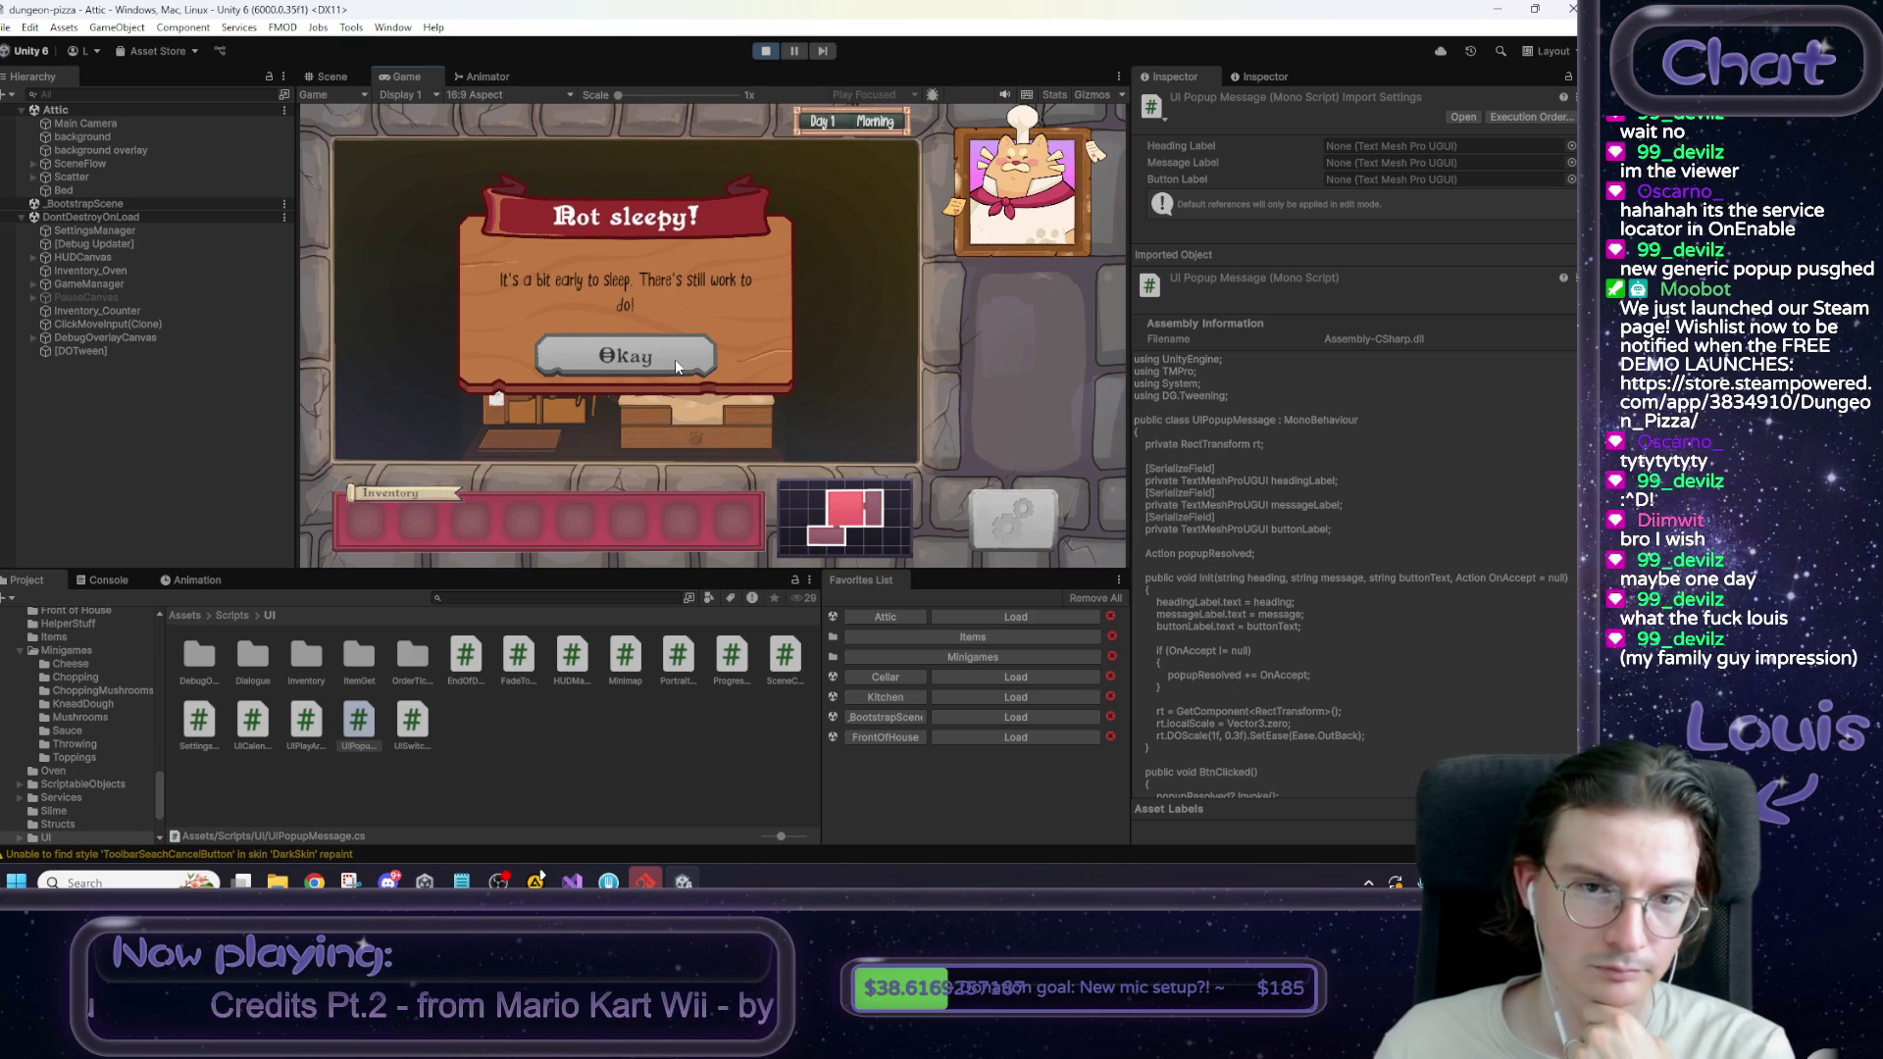
{"action": "left_click", "coordinate": [674, 359]}
{"action": "left_click", "coordinate": [679, 361]}
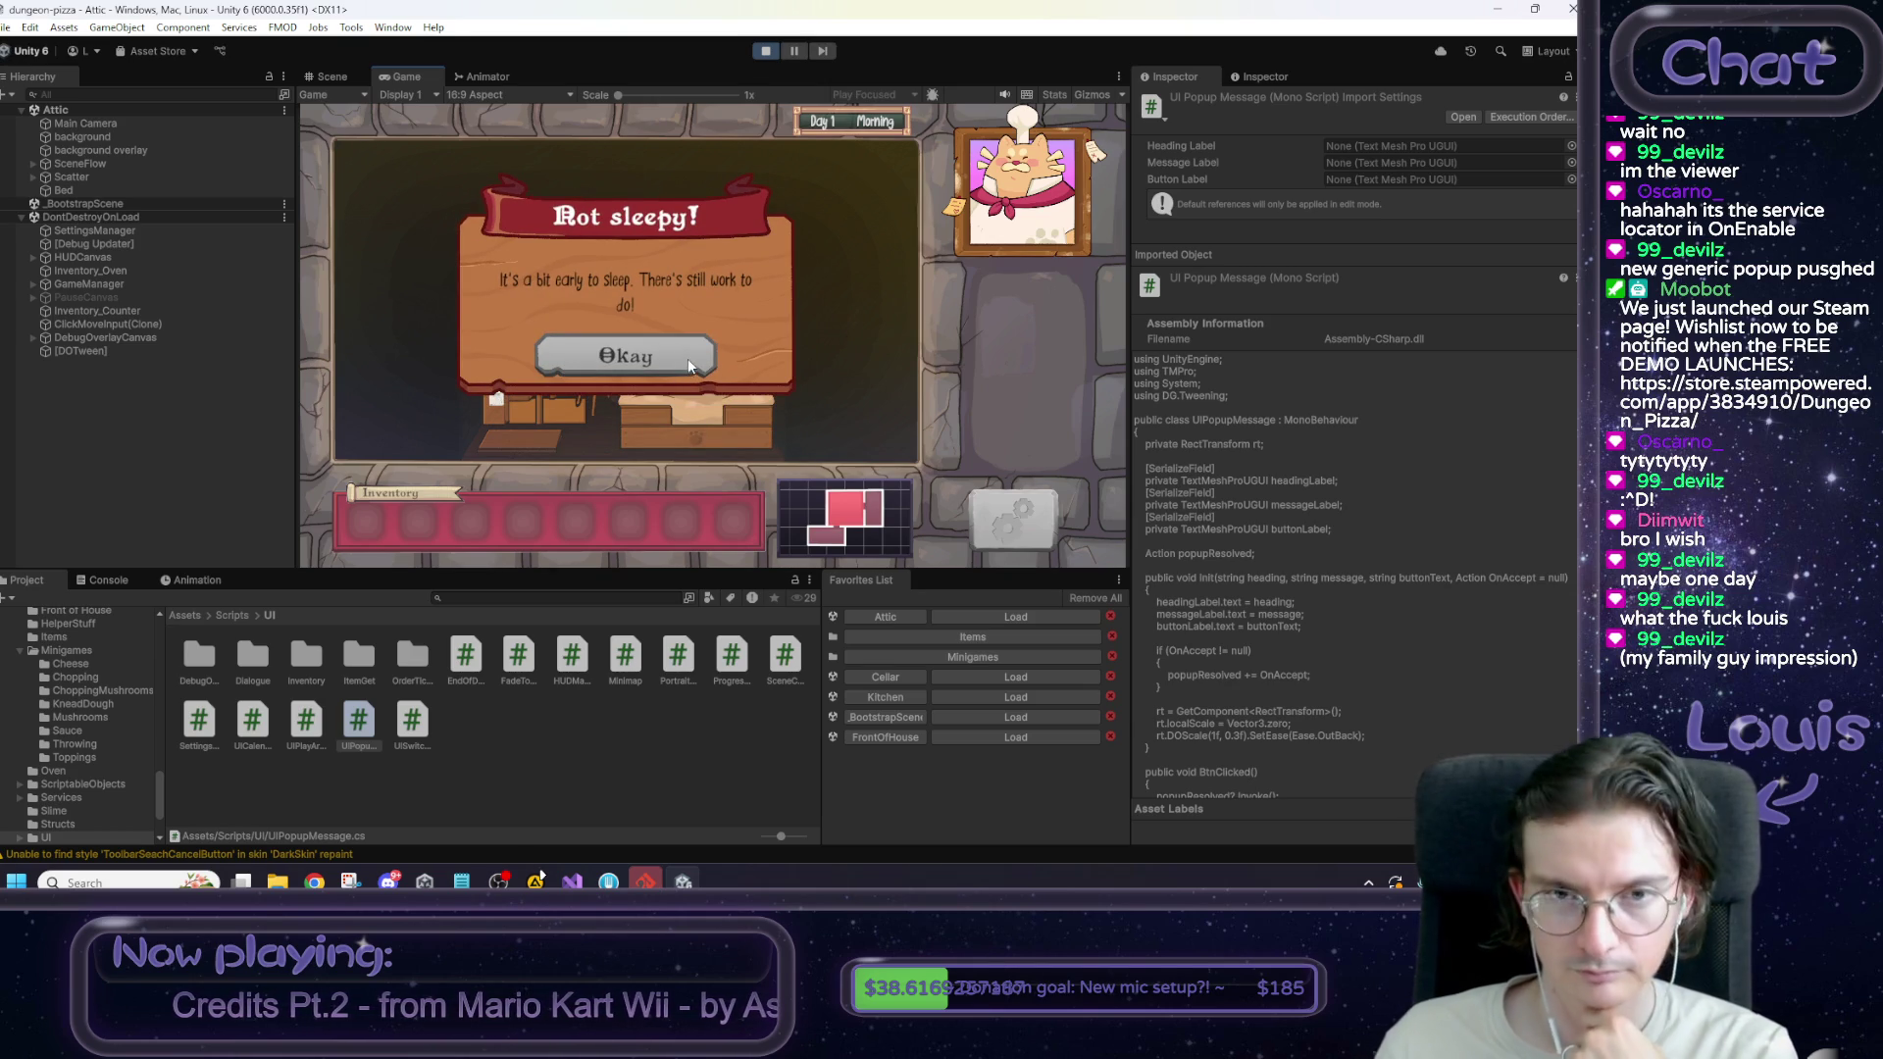
{"action": "left_click", "coordinate": [686, 357]}
{"action": "left_click", "coordinate": [766, 51]}
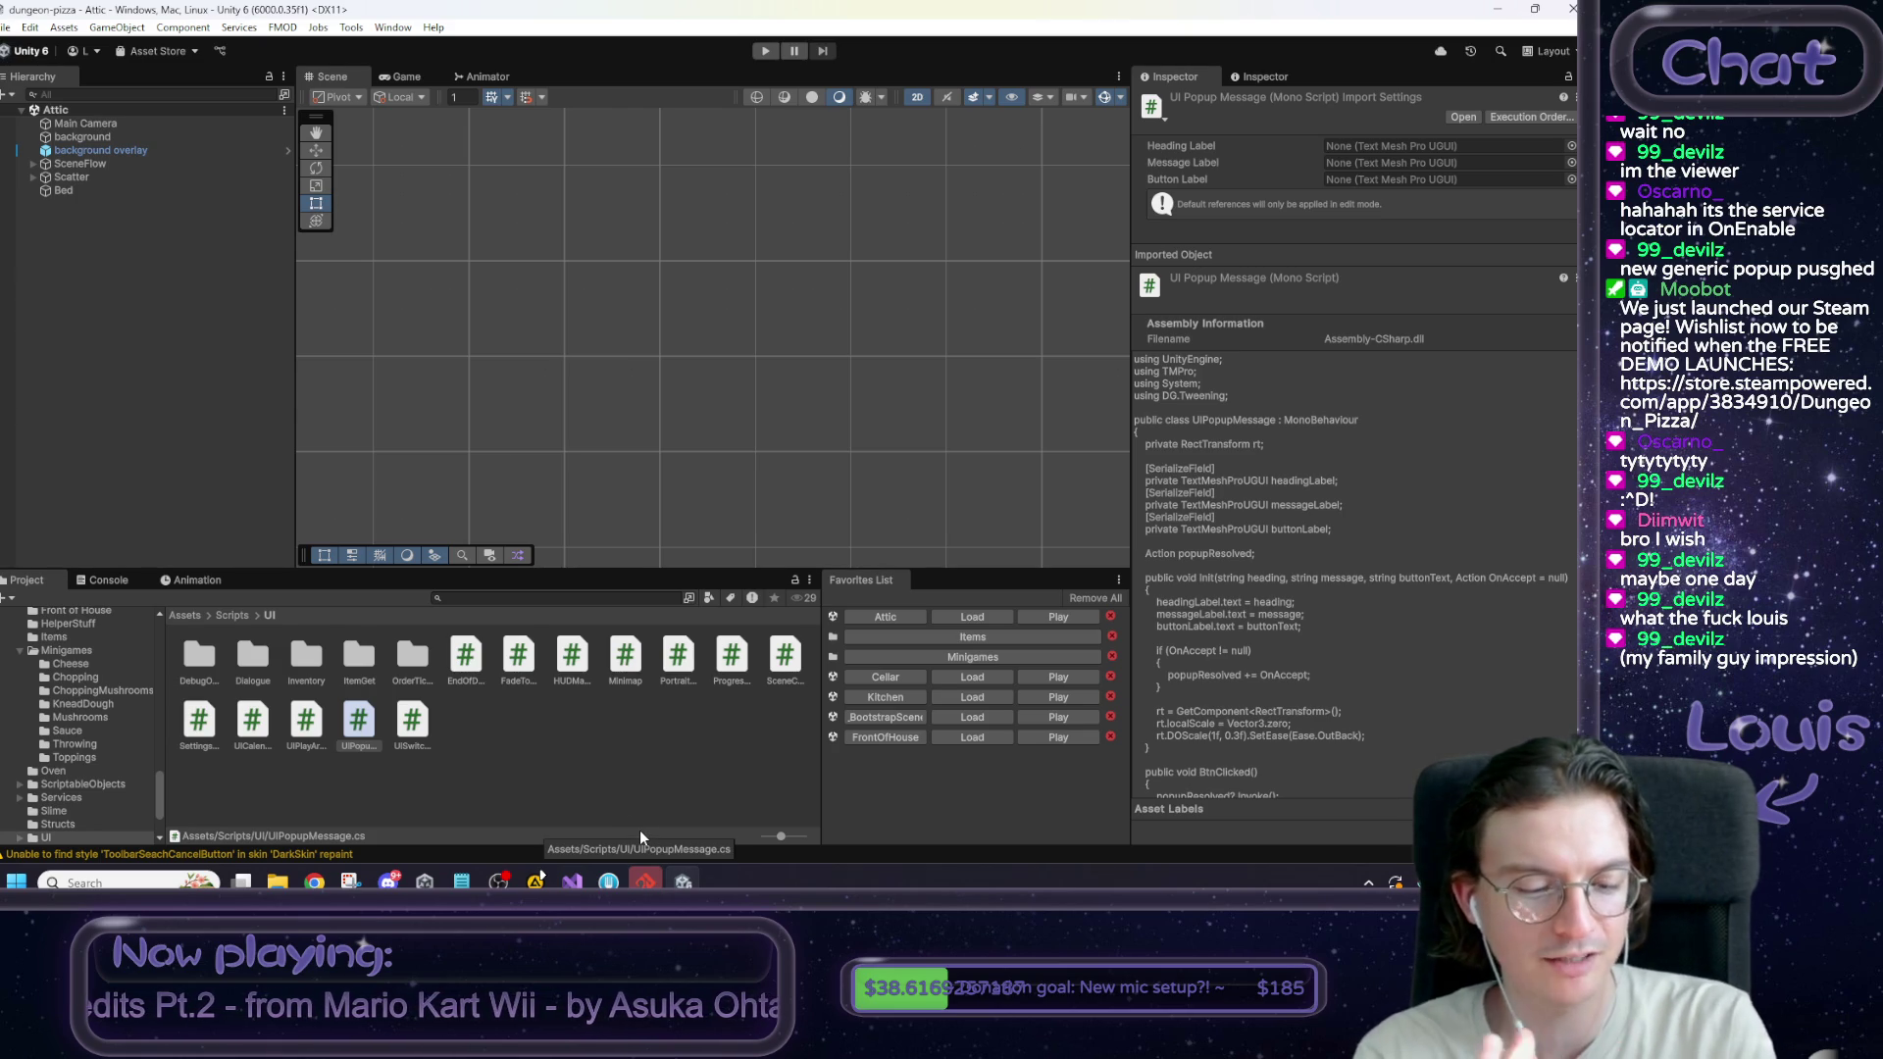
{"action": "mouse_move", "coordinate": [720, 392]}
{"action": "left_mouse_down"}
{"action": "mouse_move", "coordinate": [711, 342]}
{"action": "mouse_move", "coordinate": [679, 379]}
{"action": "left_mouse_up"}
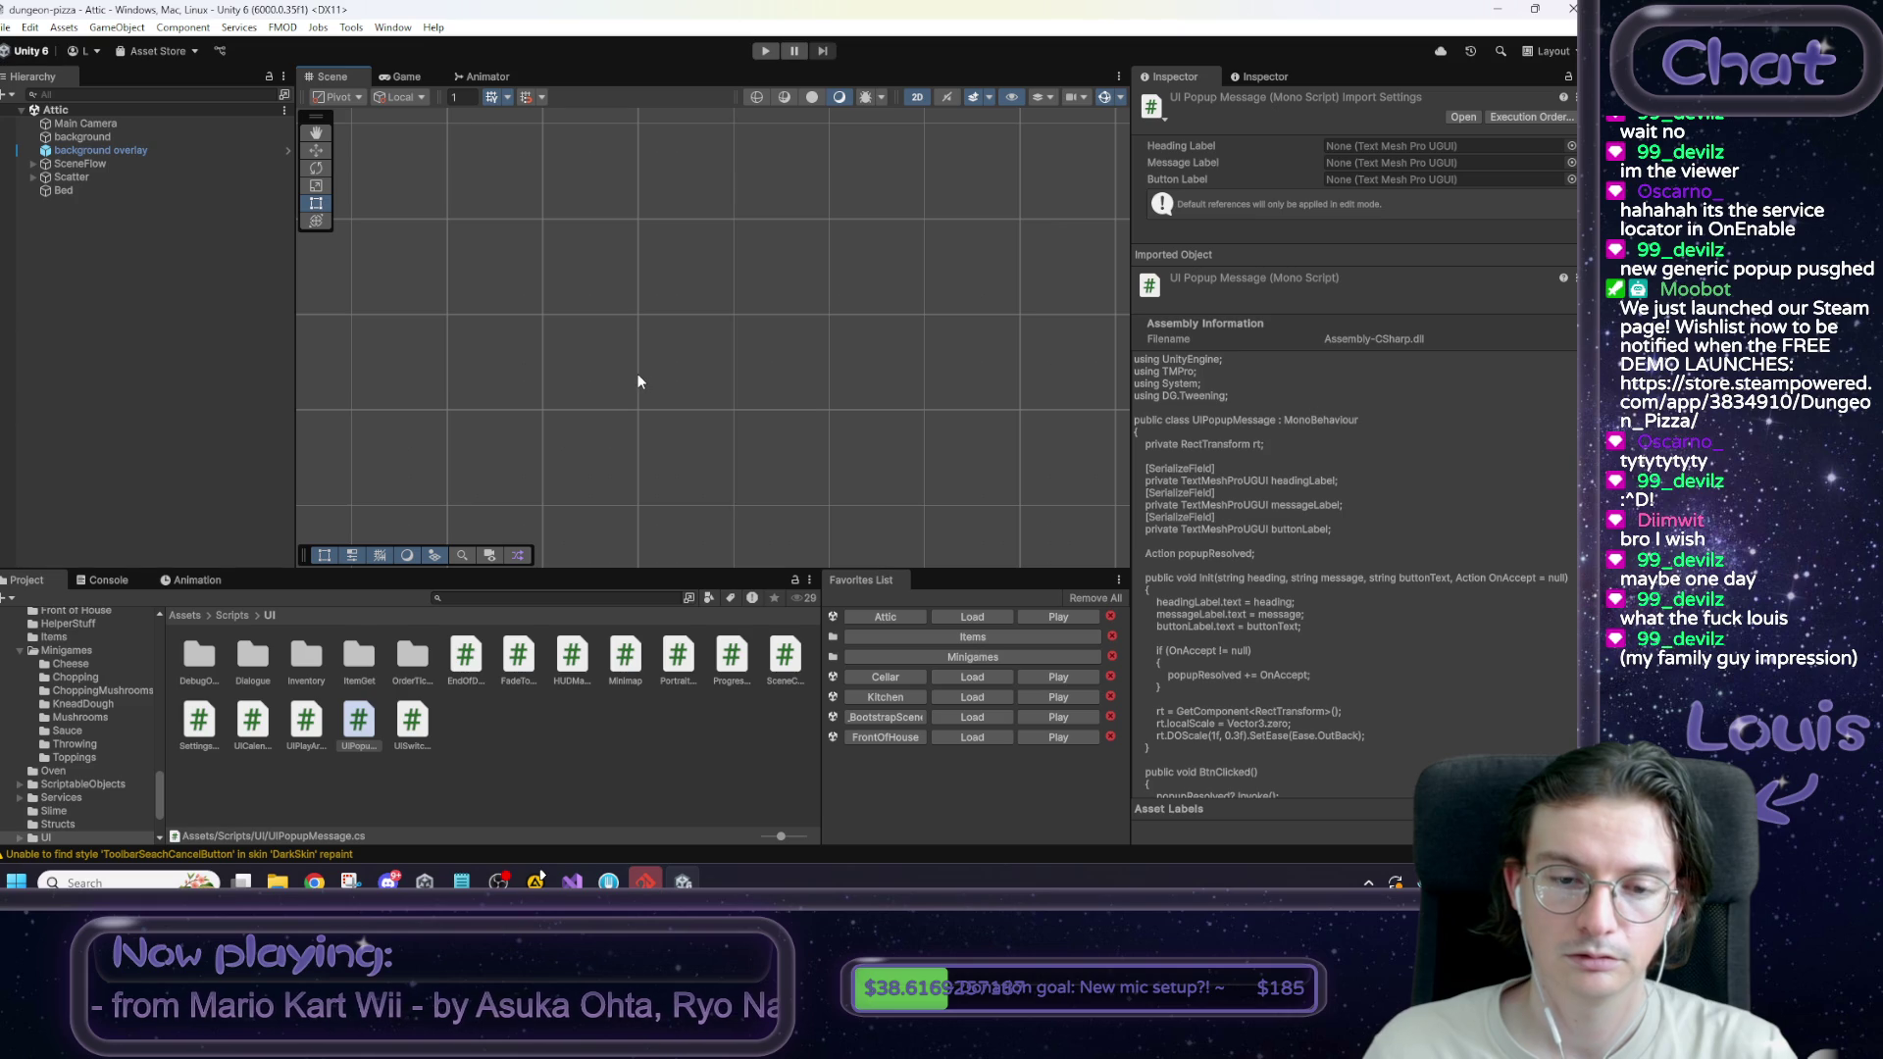
{"action": "left_click", "coordinate": [572, 882]}
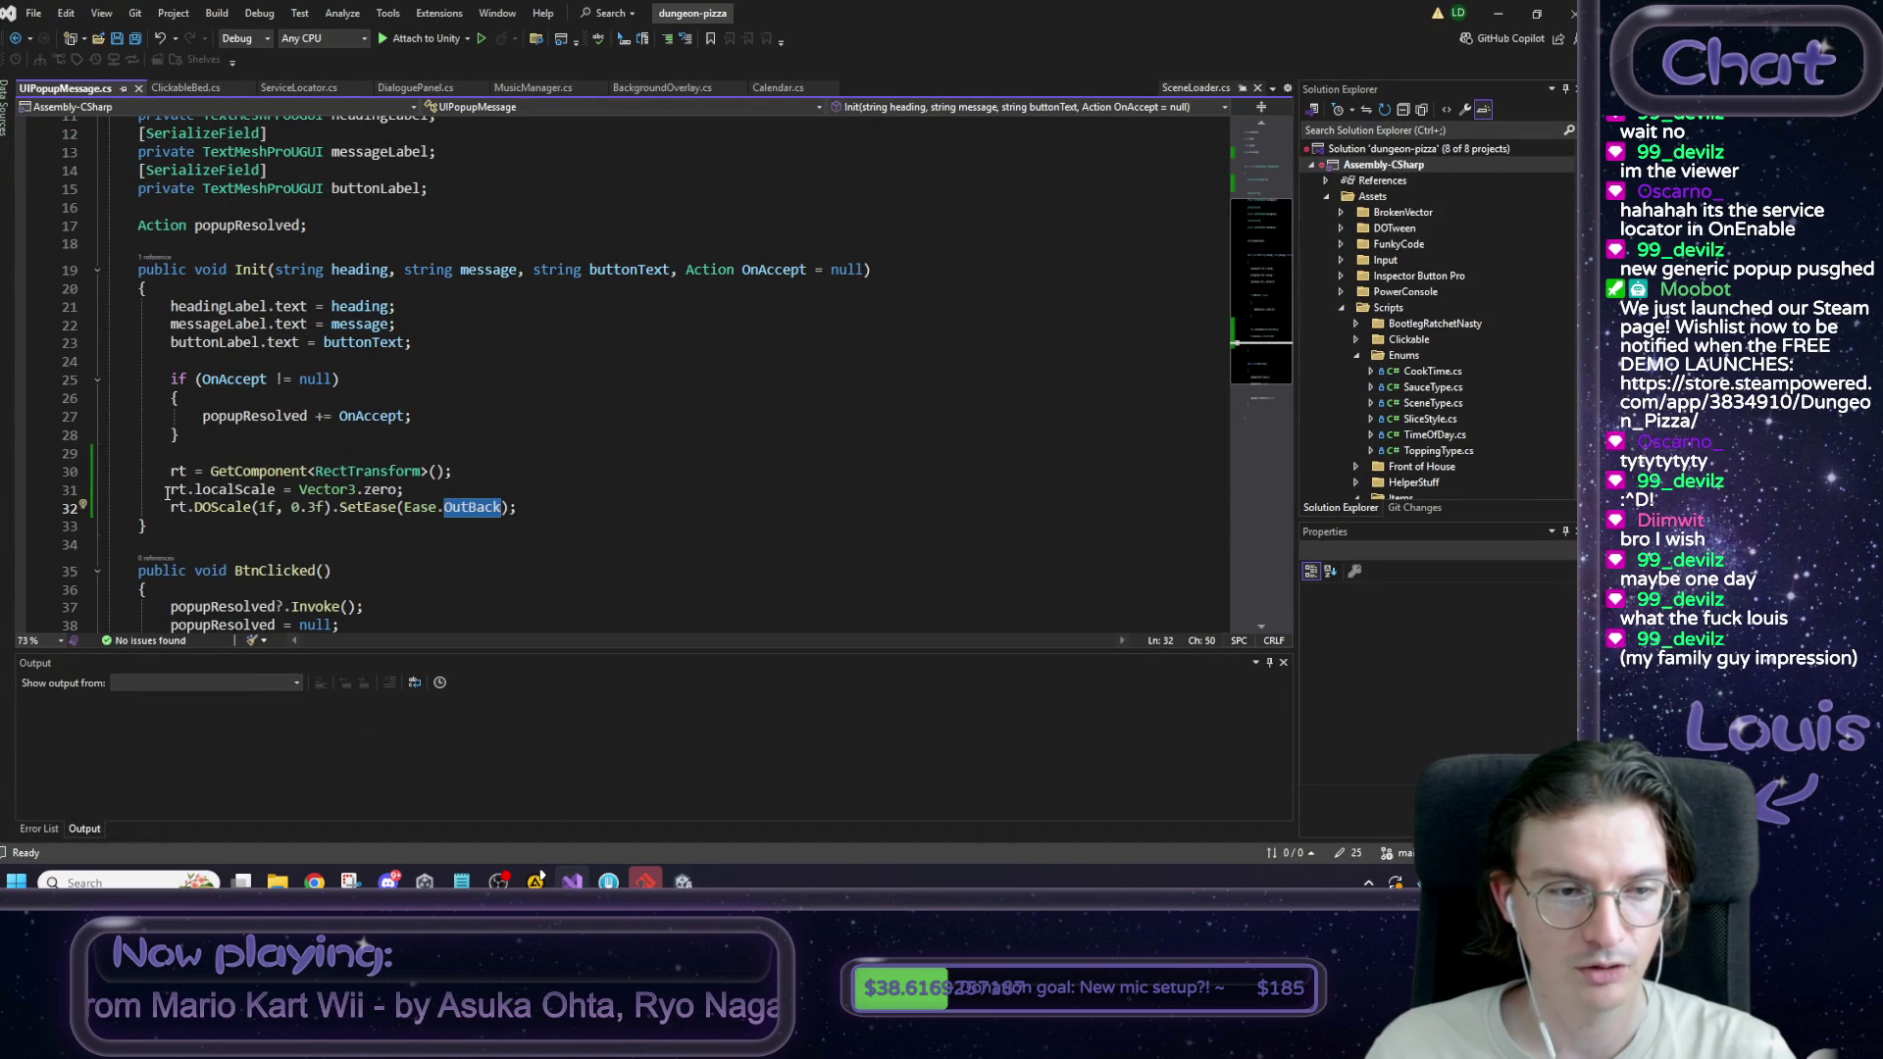
Insert rt.DOKill(); between the scale reset and the DOScale tween in Init.
{"action": "left_click_drag", "start_coordinate": [170, 489], "coordinate": [503, 507]}
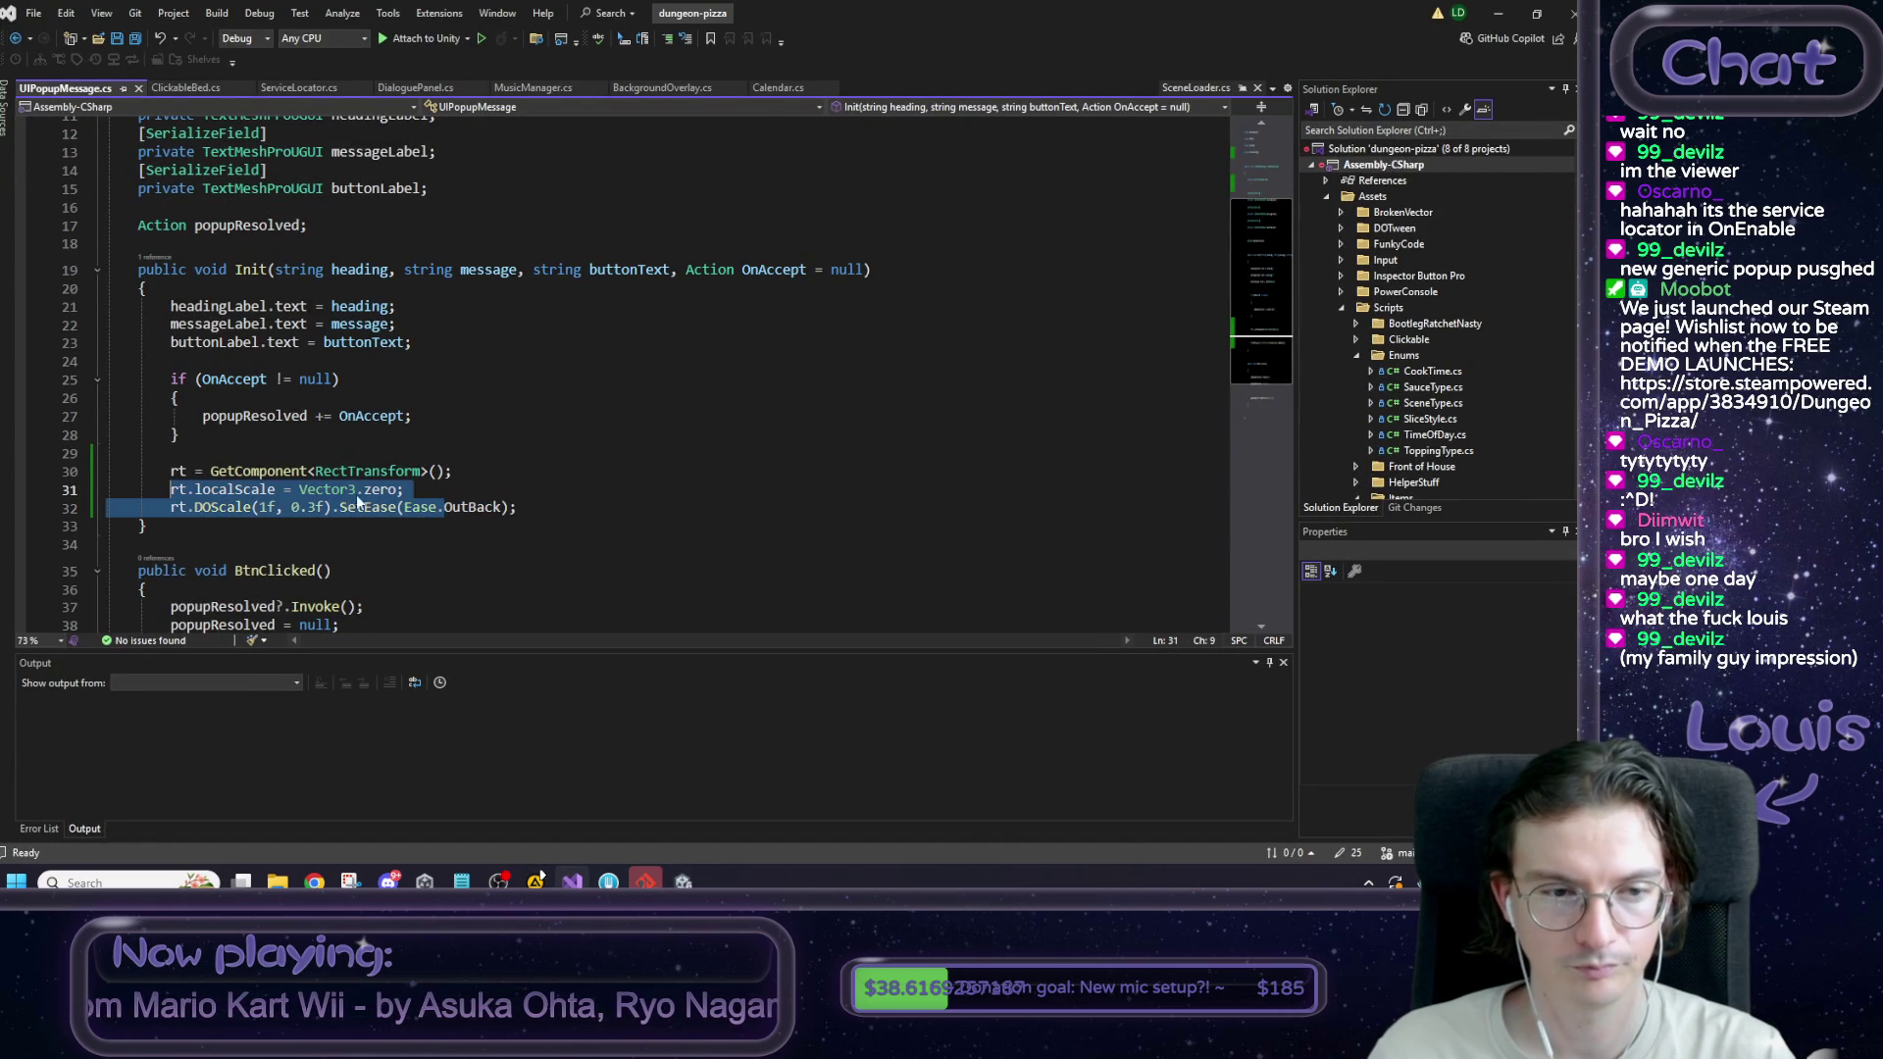
{"action": "key", "text": "End"}
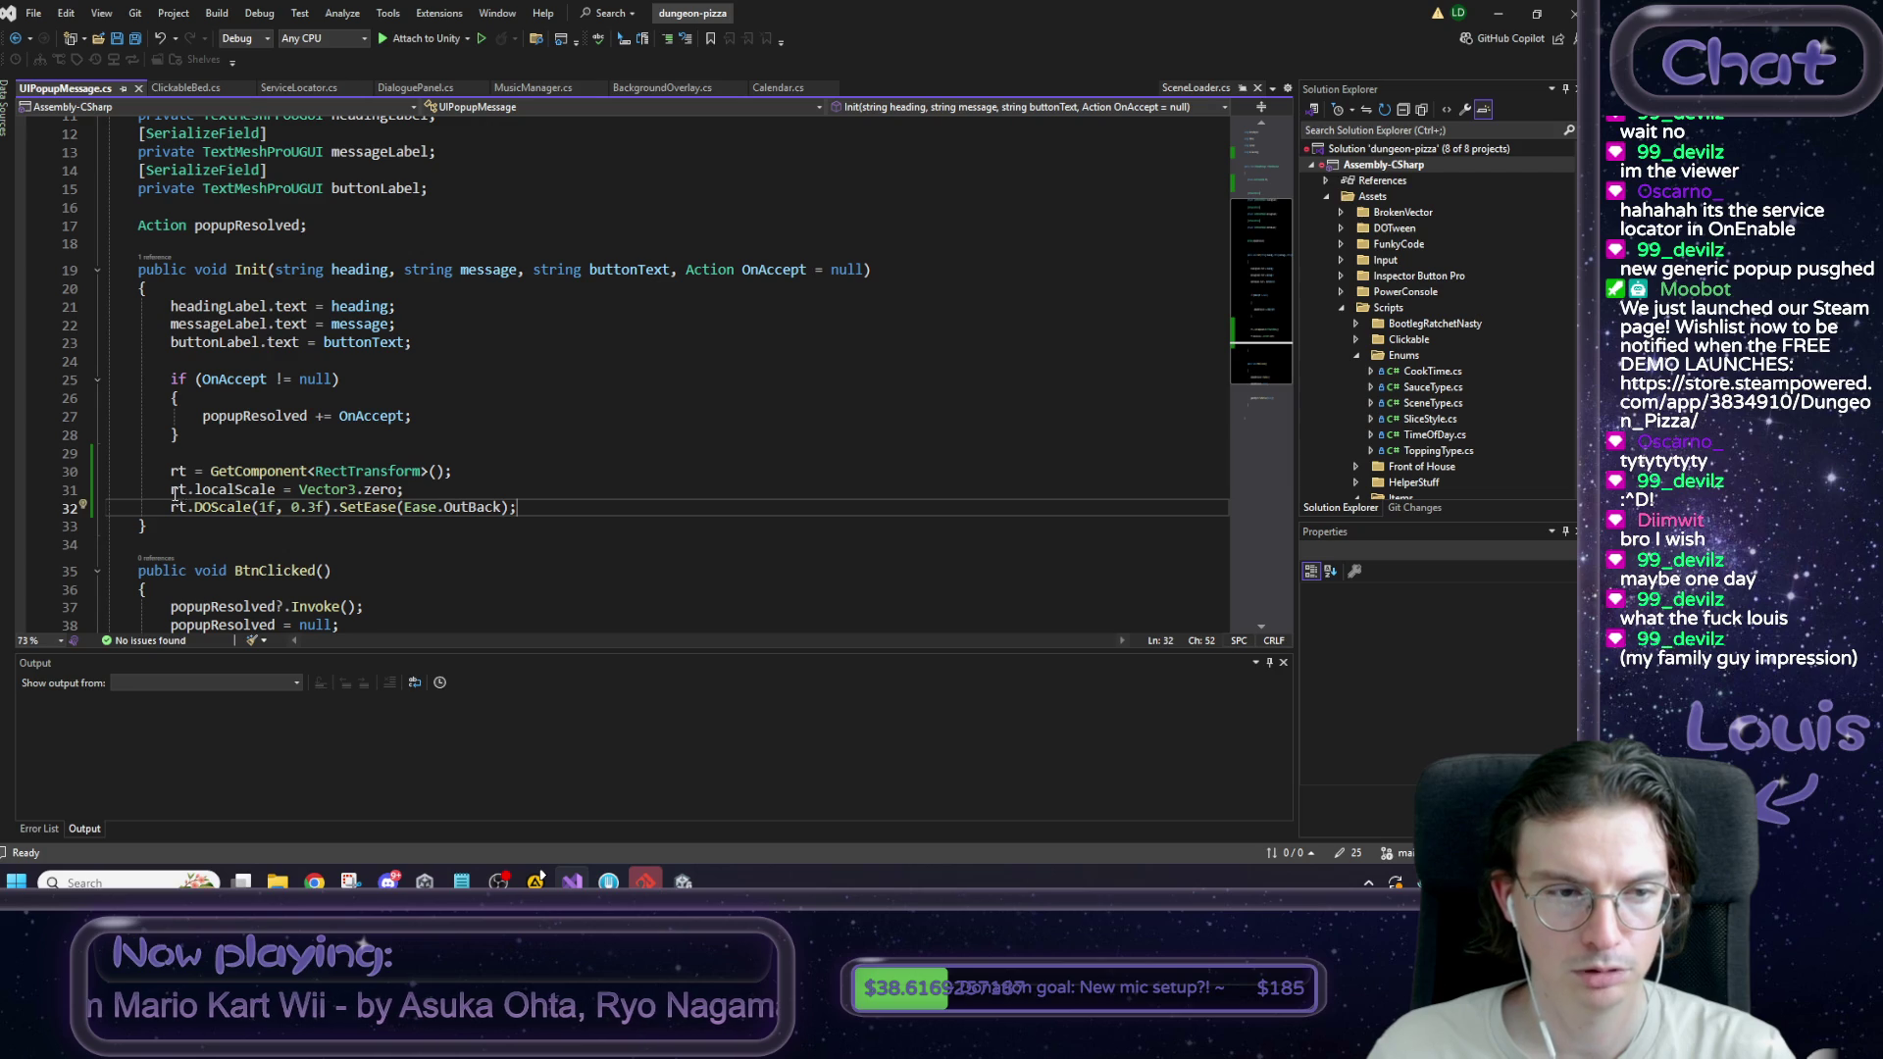
{"action": "left_click", "coordinate": [439, 489]}
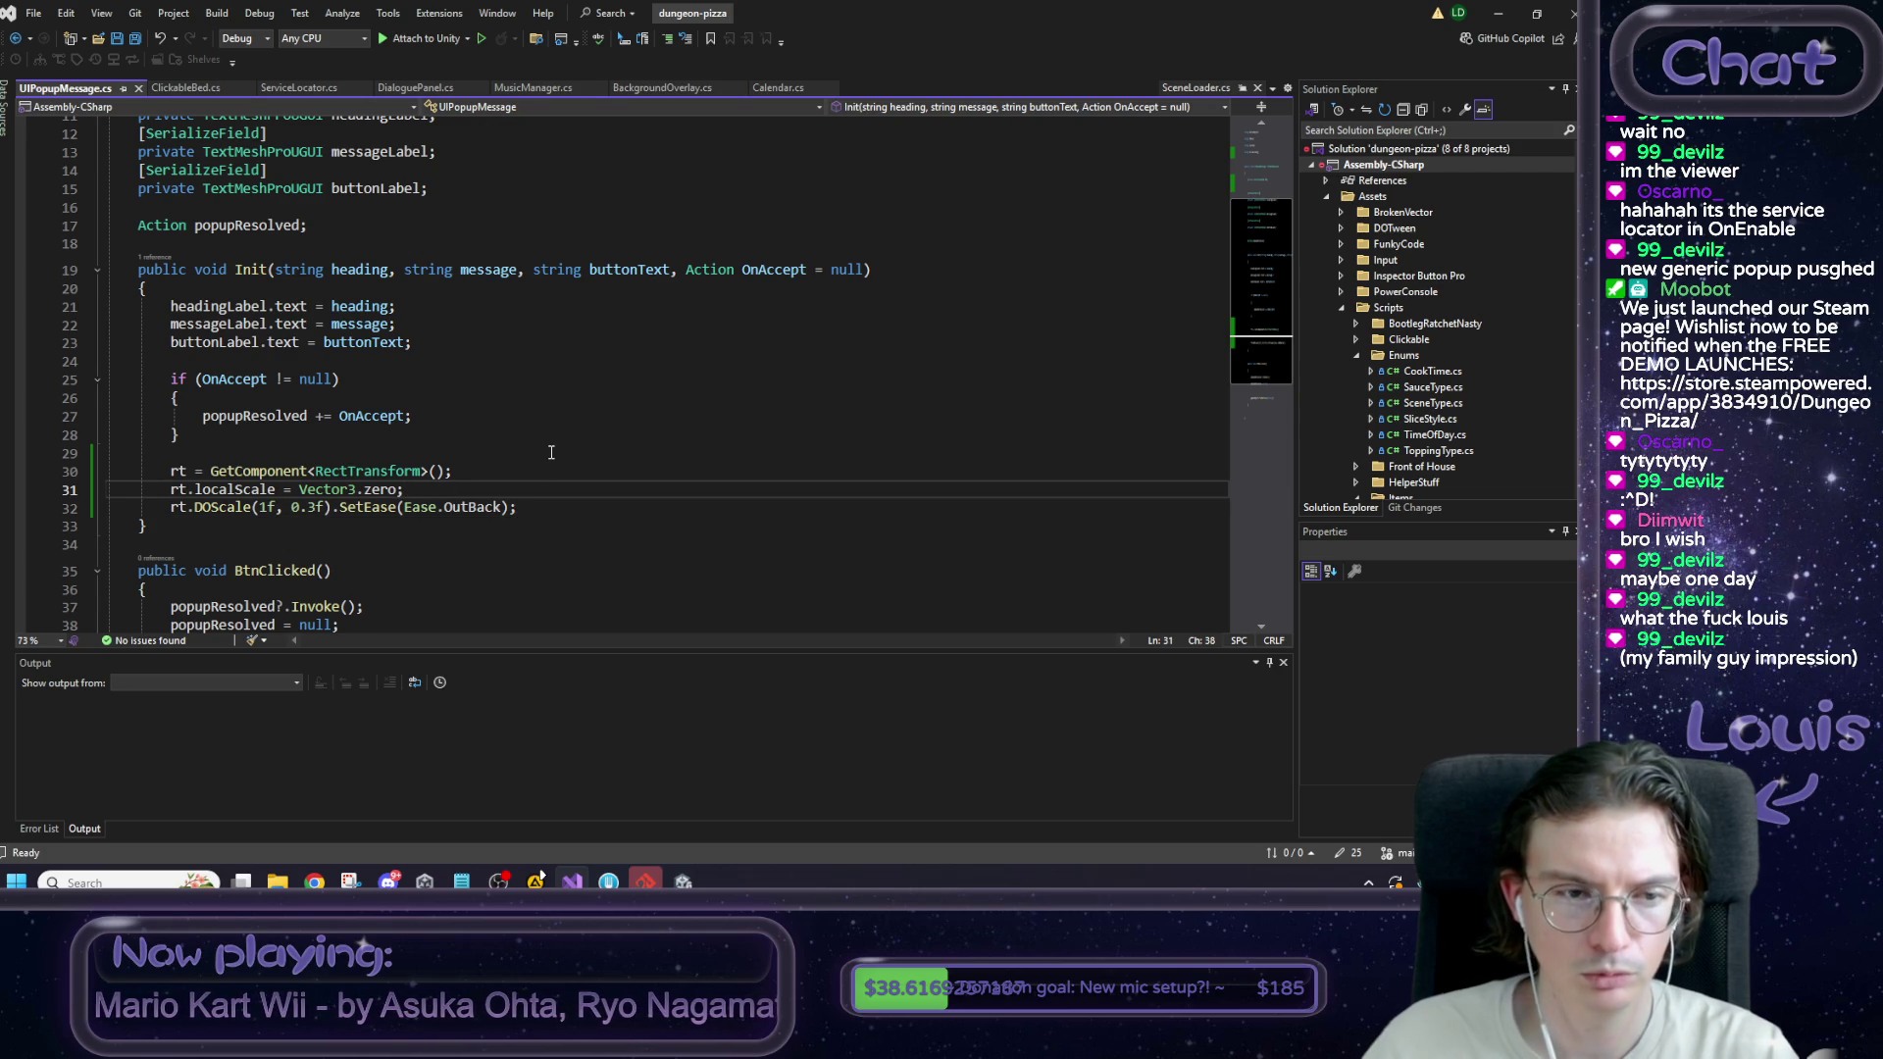
{"action": "key", "text": "Return"}
{"action": "type", "text": "rt."}
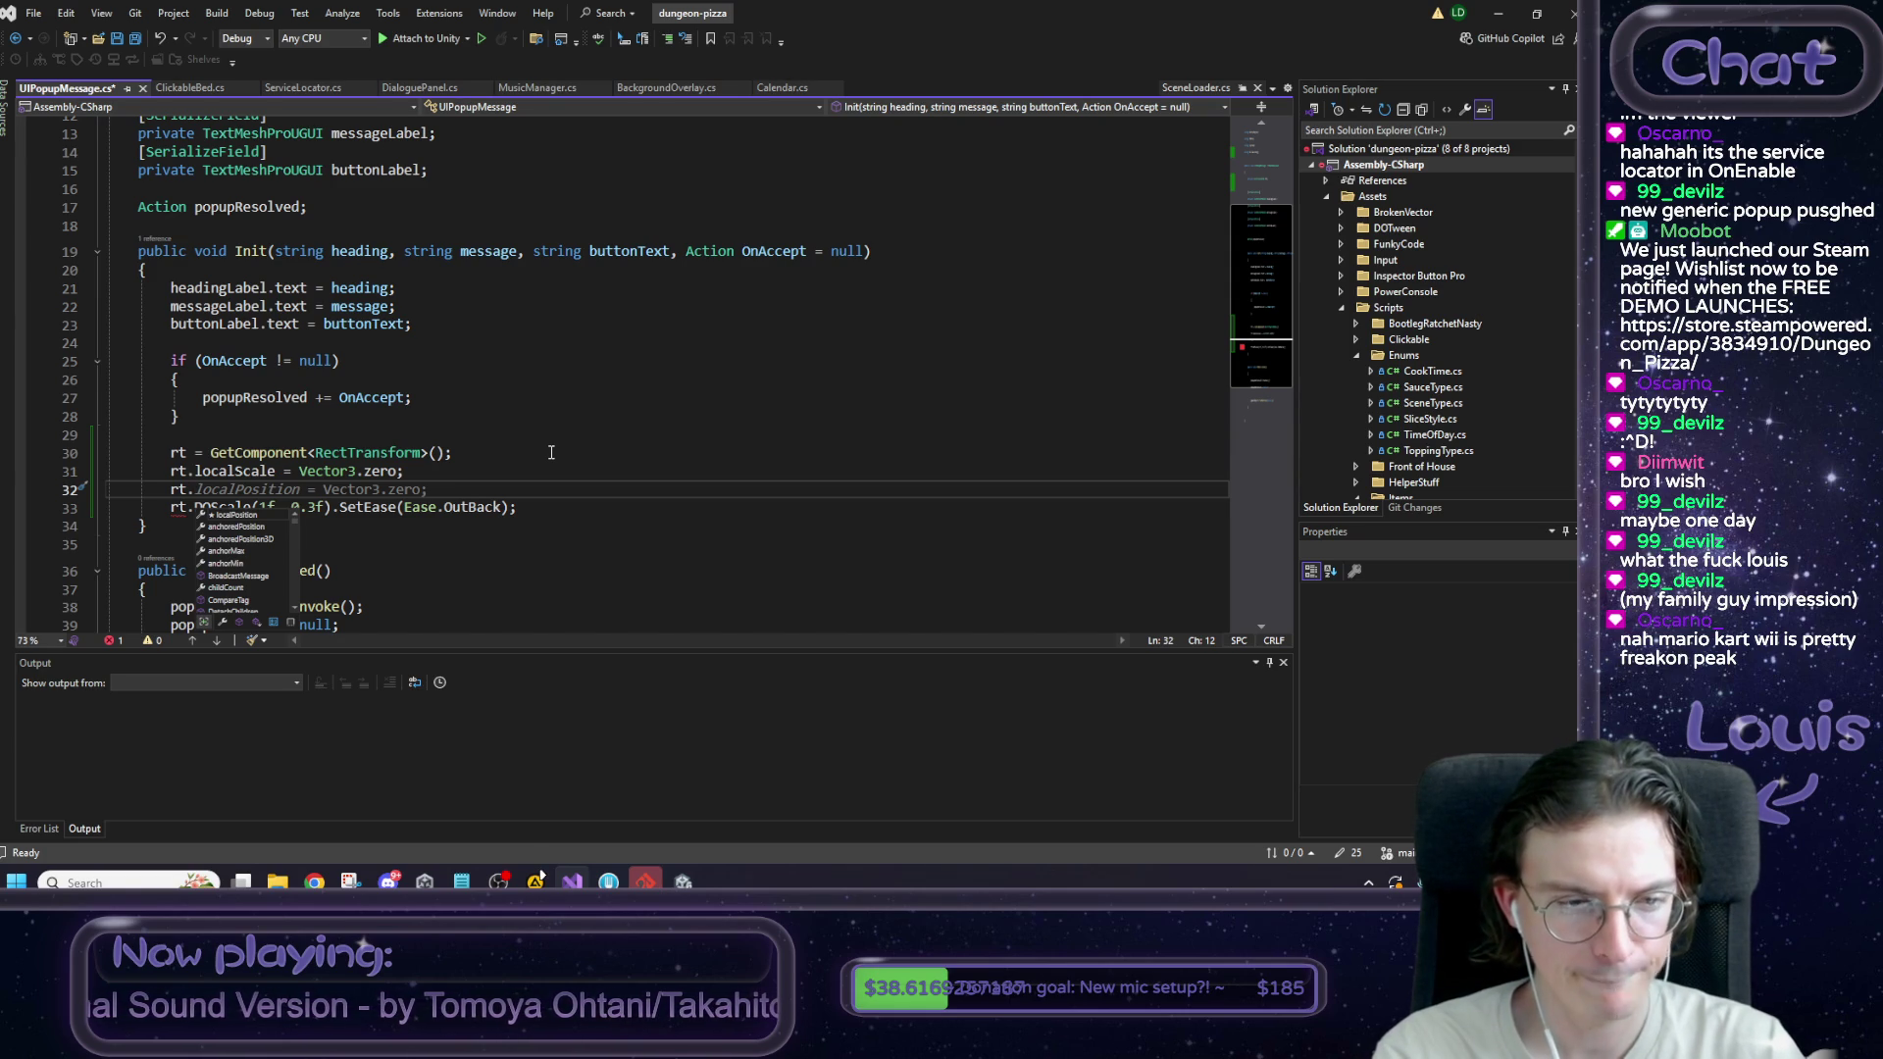
{"action": "type", "text": "DOKil"}
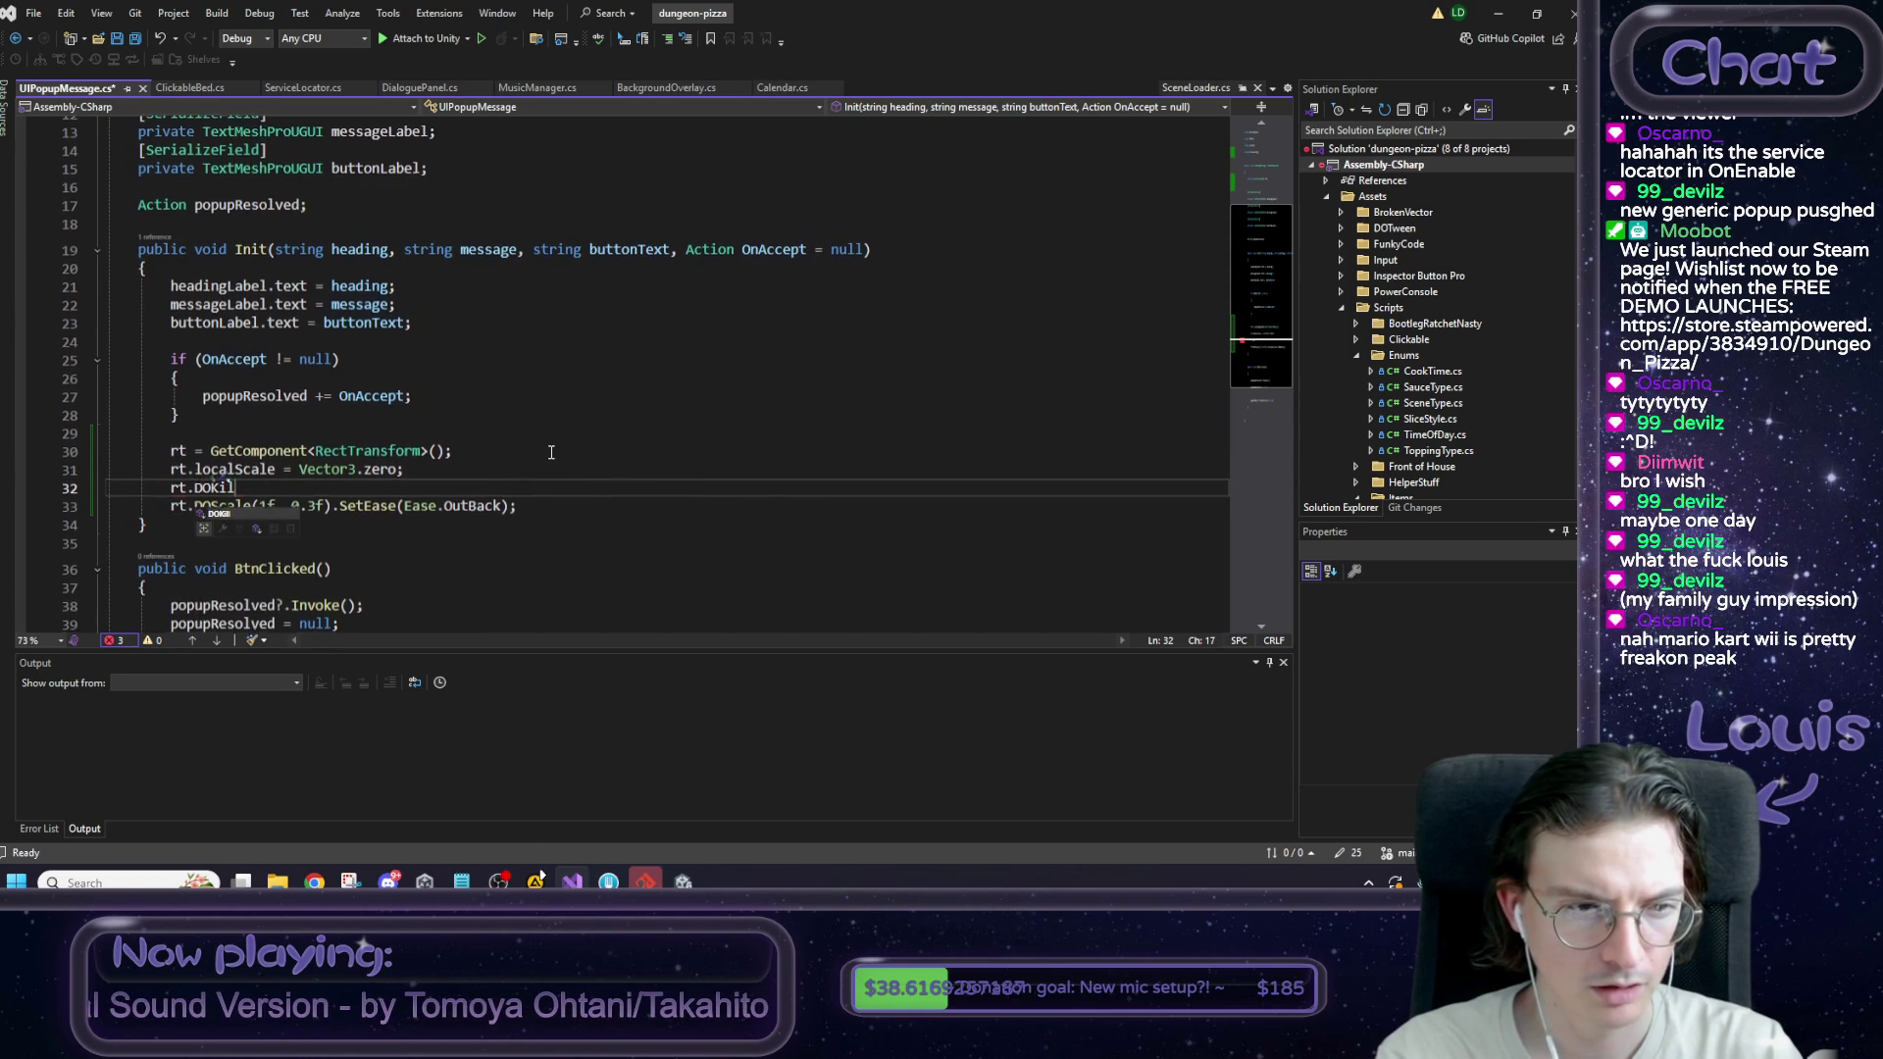
{"action": "type", "text": "l();"}
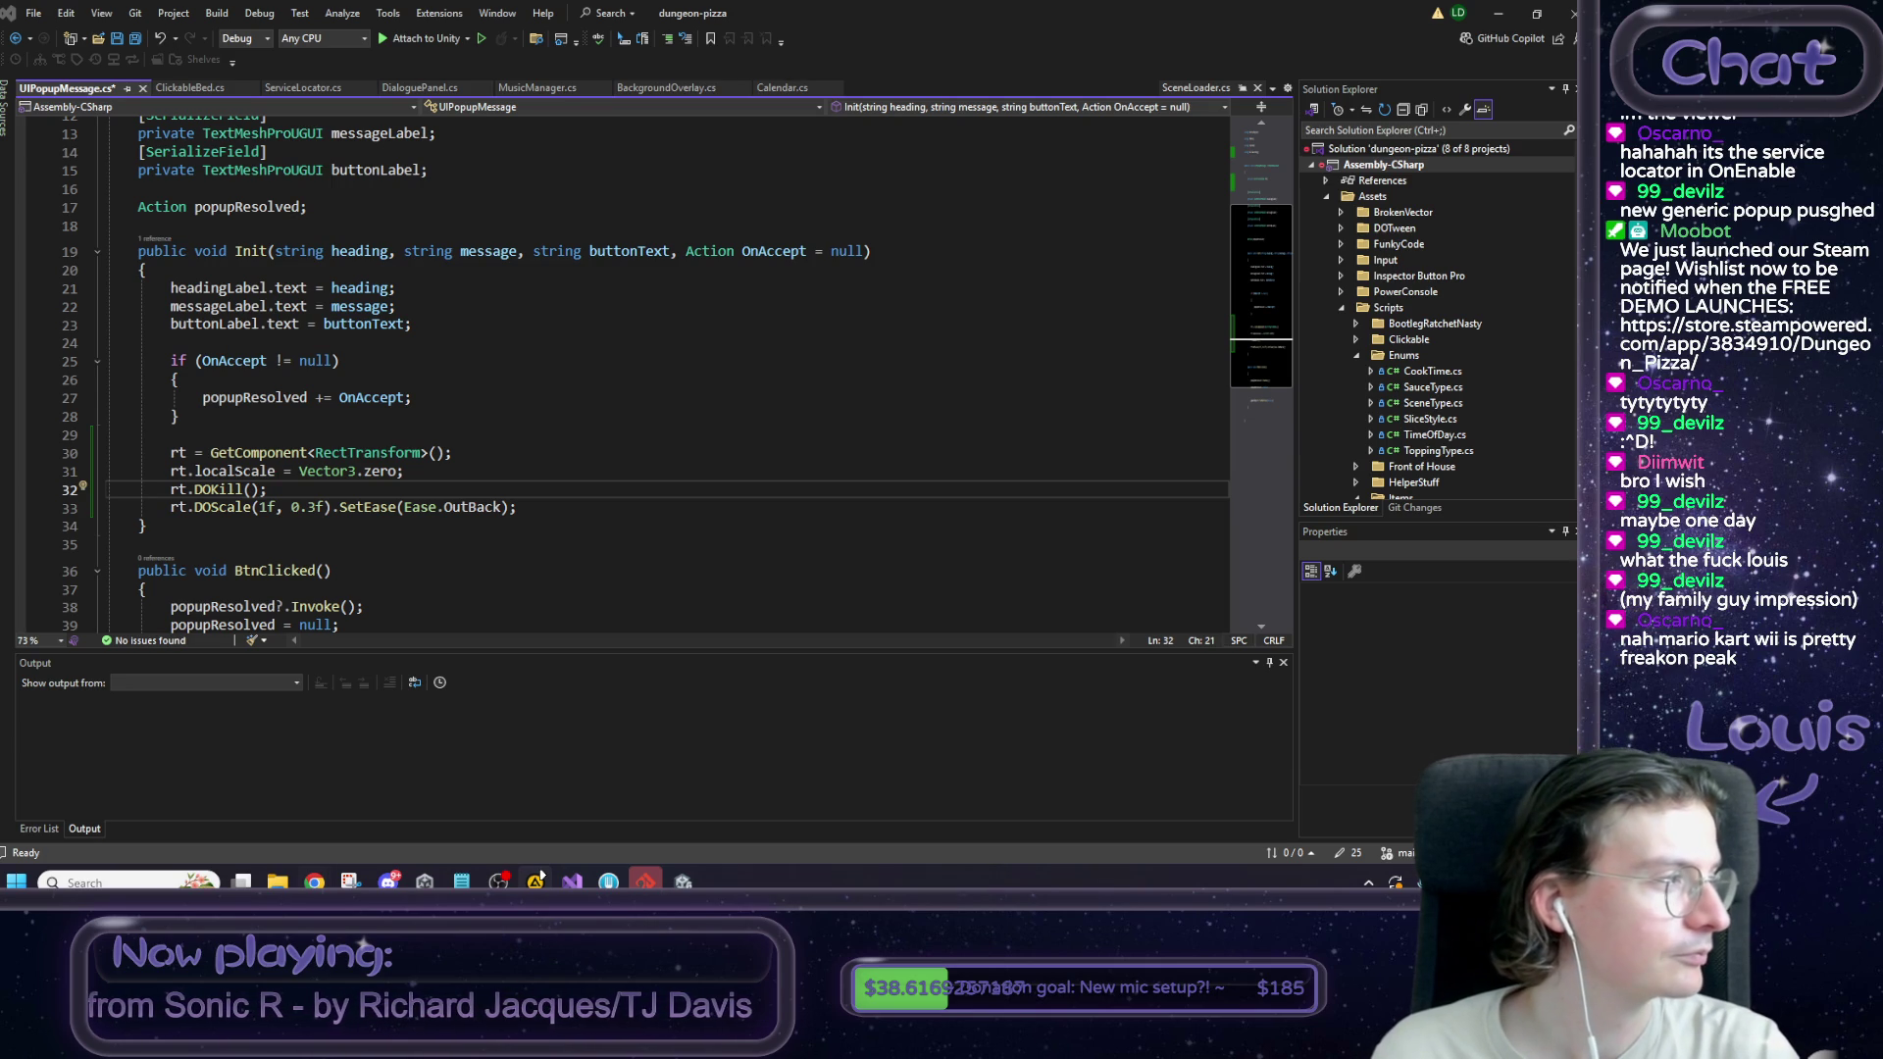
Select the scale tween lines for reuse in the button click handler.
{"action": "left_click", "coordinate": [294, 545]}
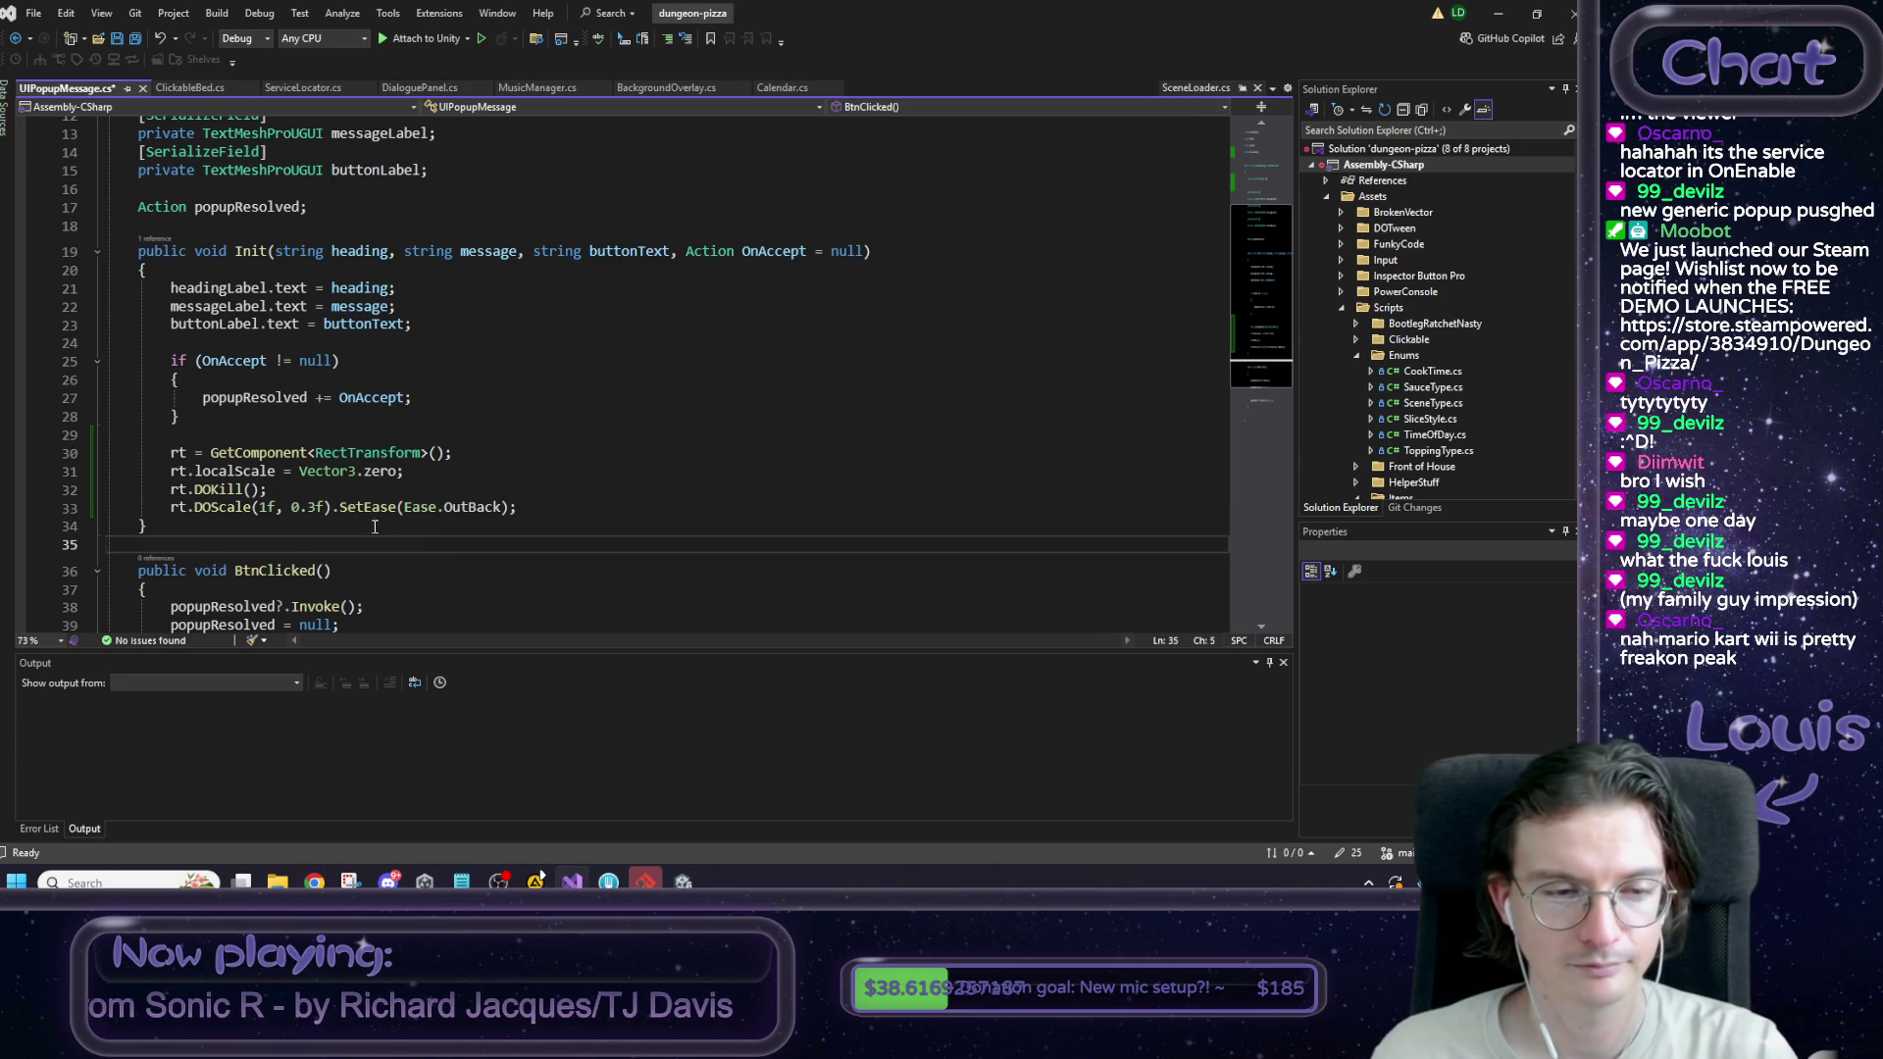
{"action": "scroll", "coordinate": [275, 520], "scroll_direction": "down", "scroll_amount": 1}
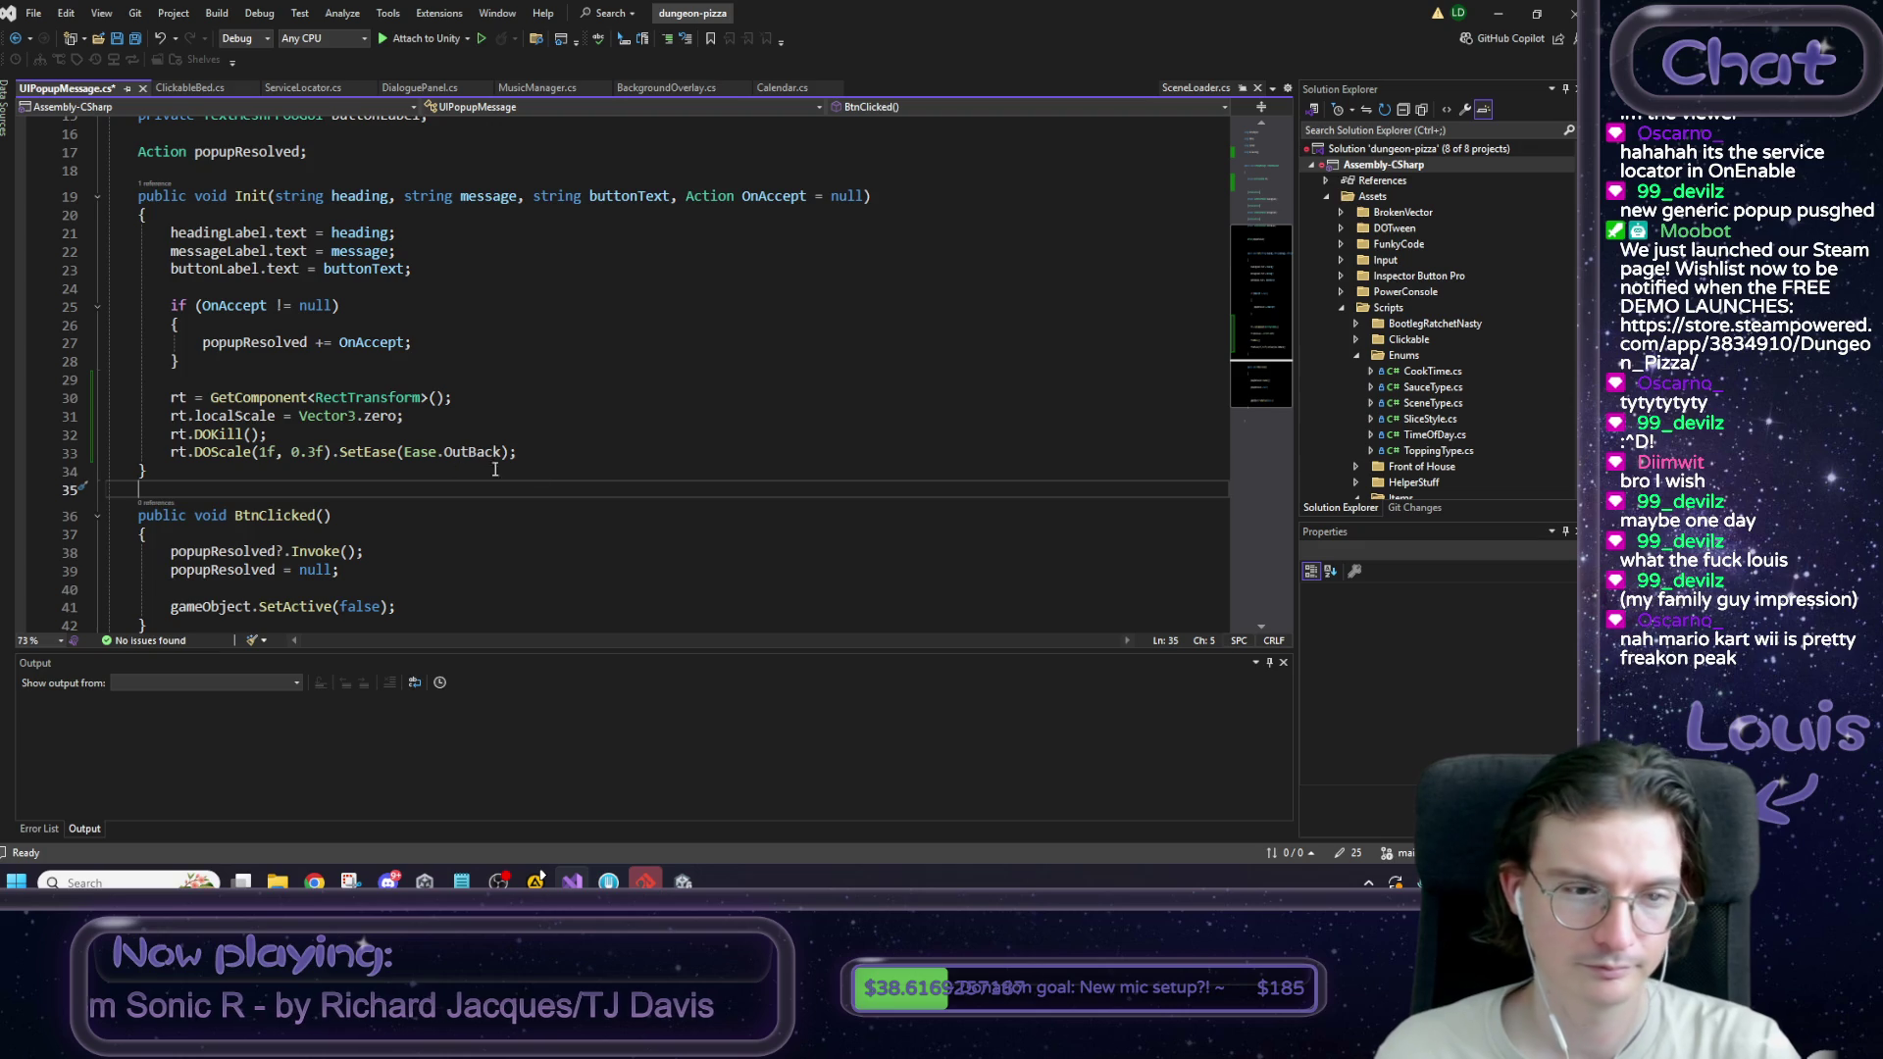
{"action": "scroll", "coordinate": [504, 469], "scroll_direction": "down", "scroll_amount": 2}
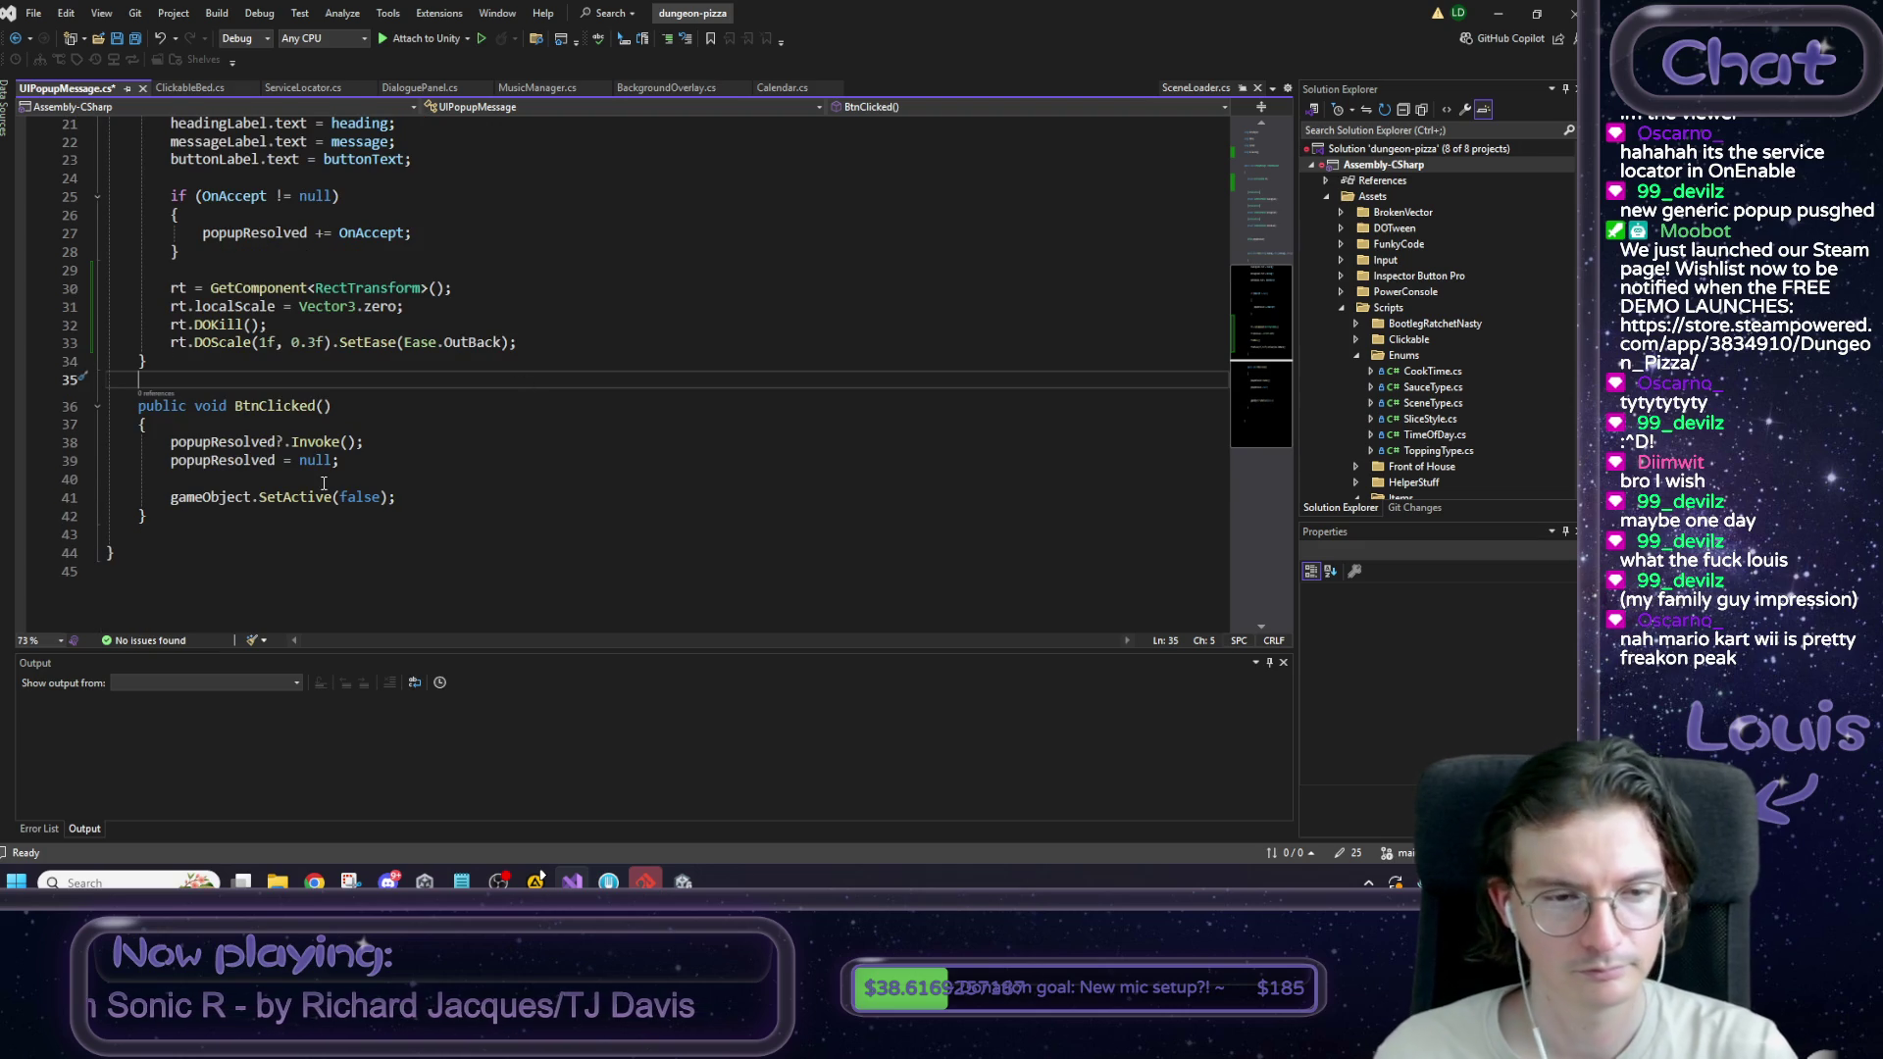
{"action": "left_click_drag", "start_coordinate": [518, 342], "coordinate": [175, 332]}
{"action": "key", "text": "ctrl+c"}
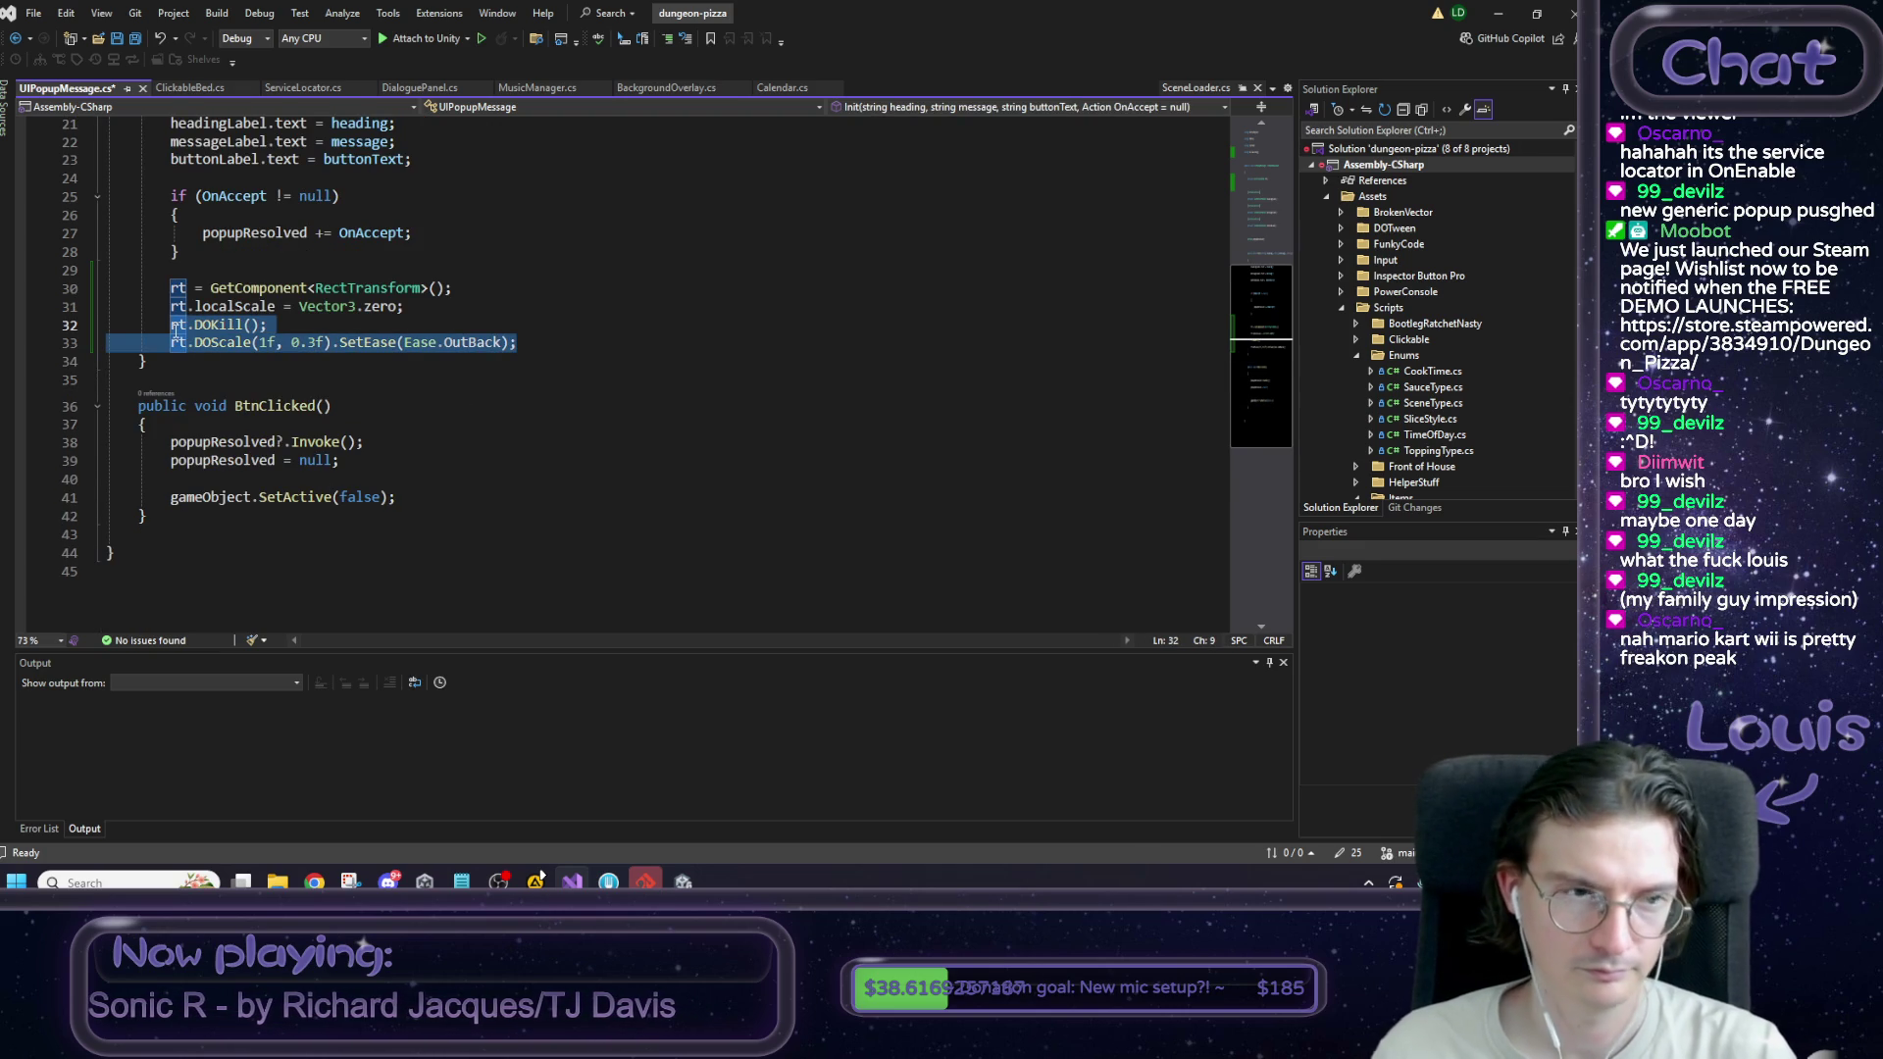
{"action": "left_click", "coordinate": [245, 474]}
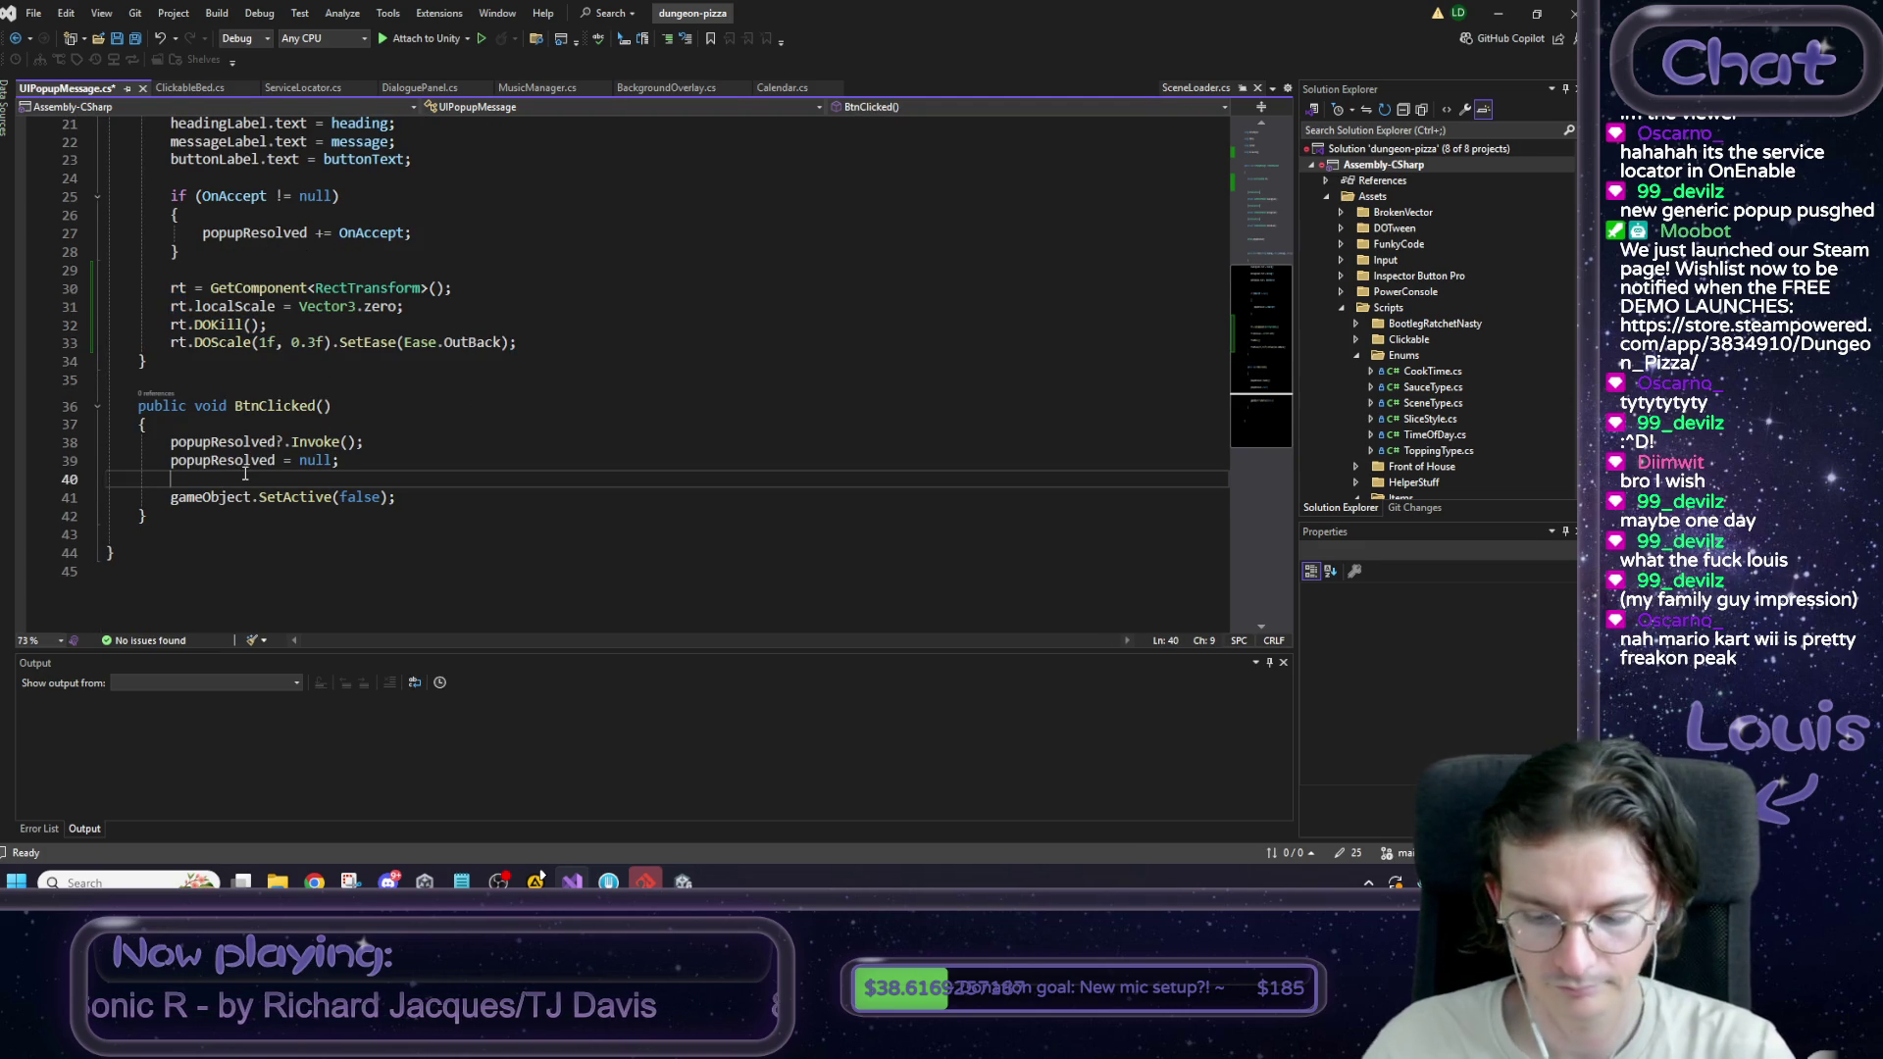
Paste the tween lines into BtnClicked and change the target scale to 0.
{"action": "key", "text": "Return"}
{"action": "key", "text": "ctrl+v"}
{"action": "double_click", "coordinate": [263, 496]}
{"action": "type", "text": "0"}
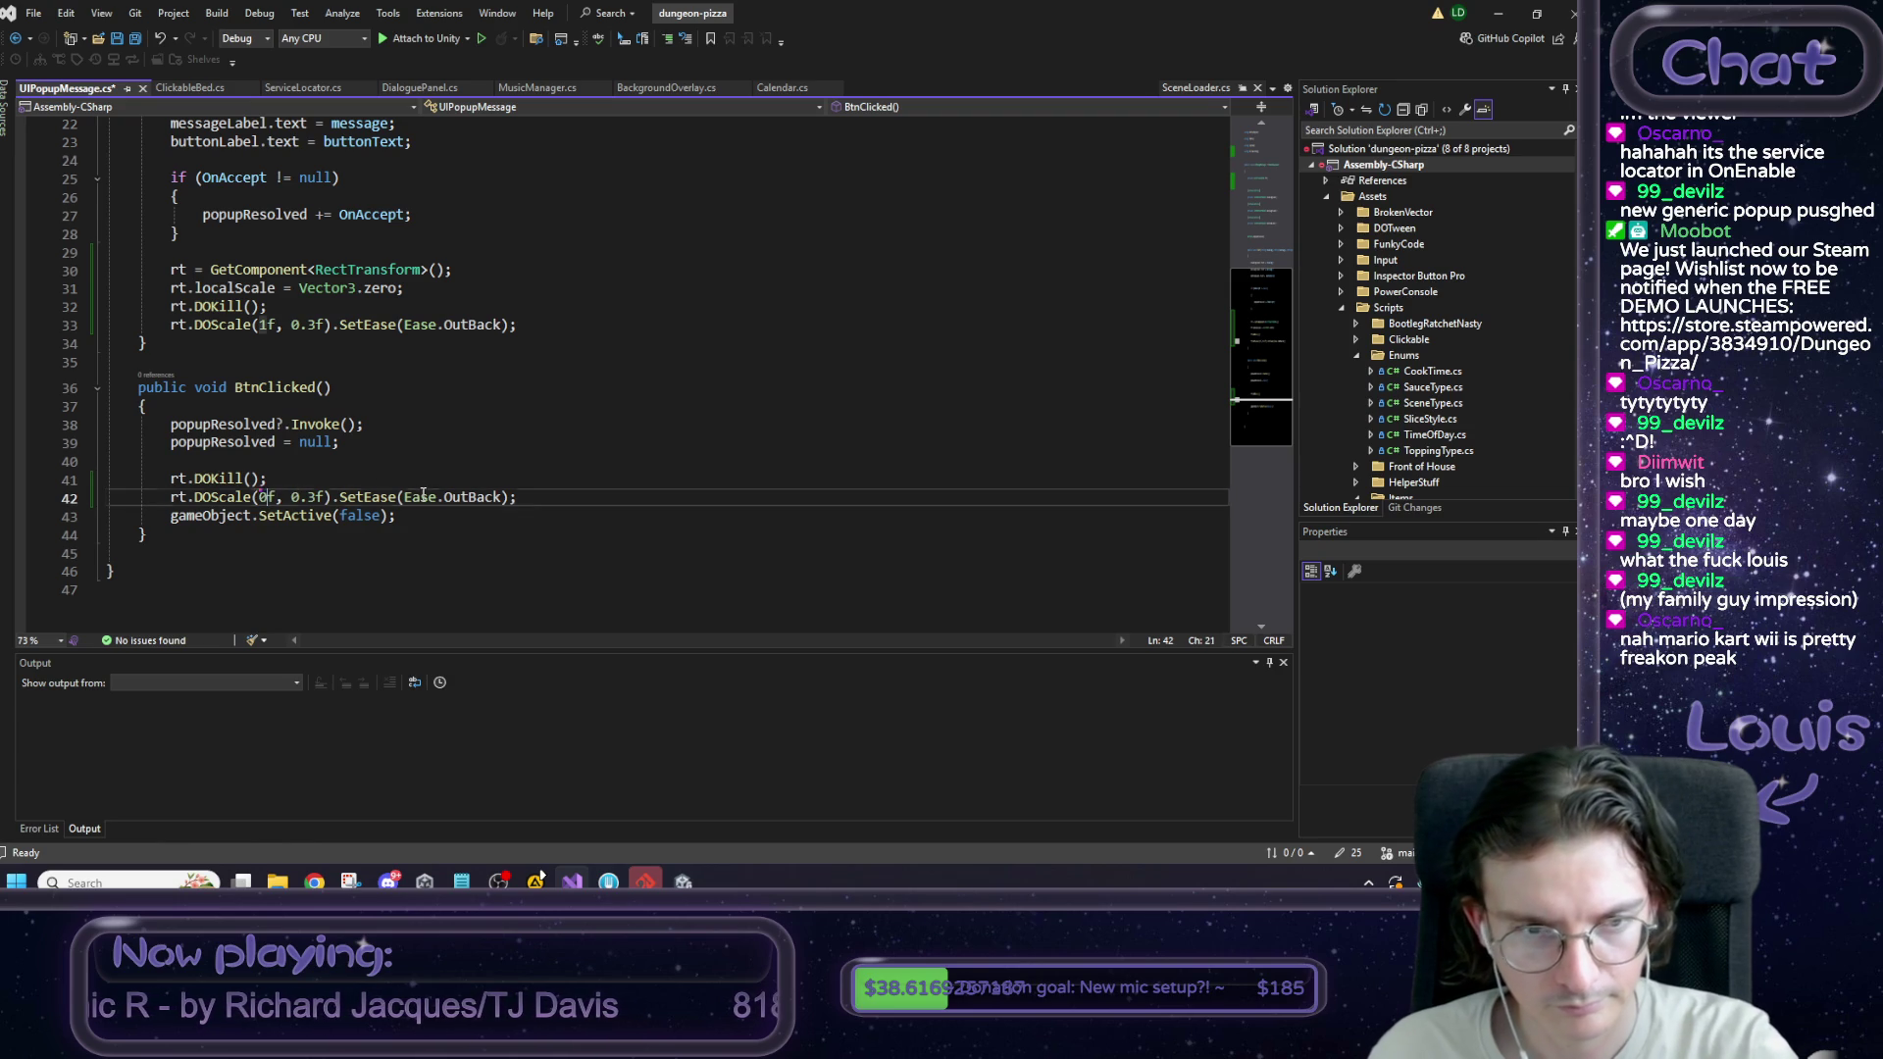
Replace the pasted OutBack easing with Ease.InCubic.
{"action": "left_click_drag", "start_coordinate": [339, 496], "coordinate": [511, 493]}
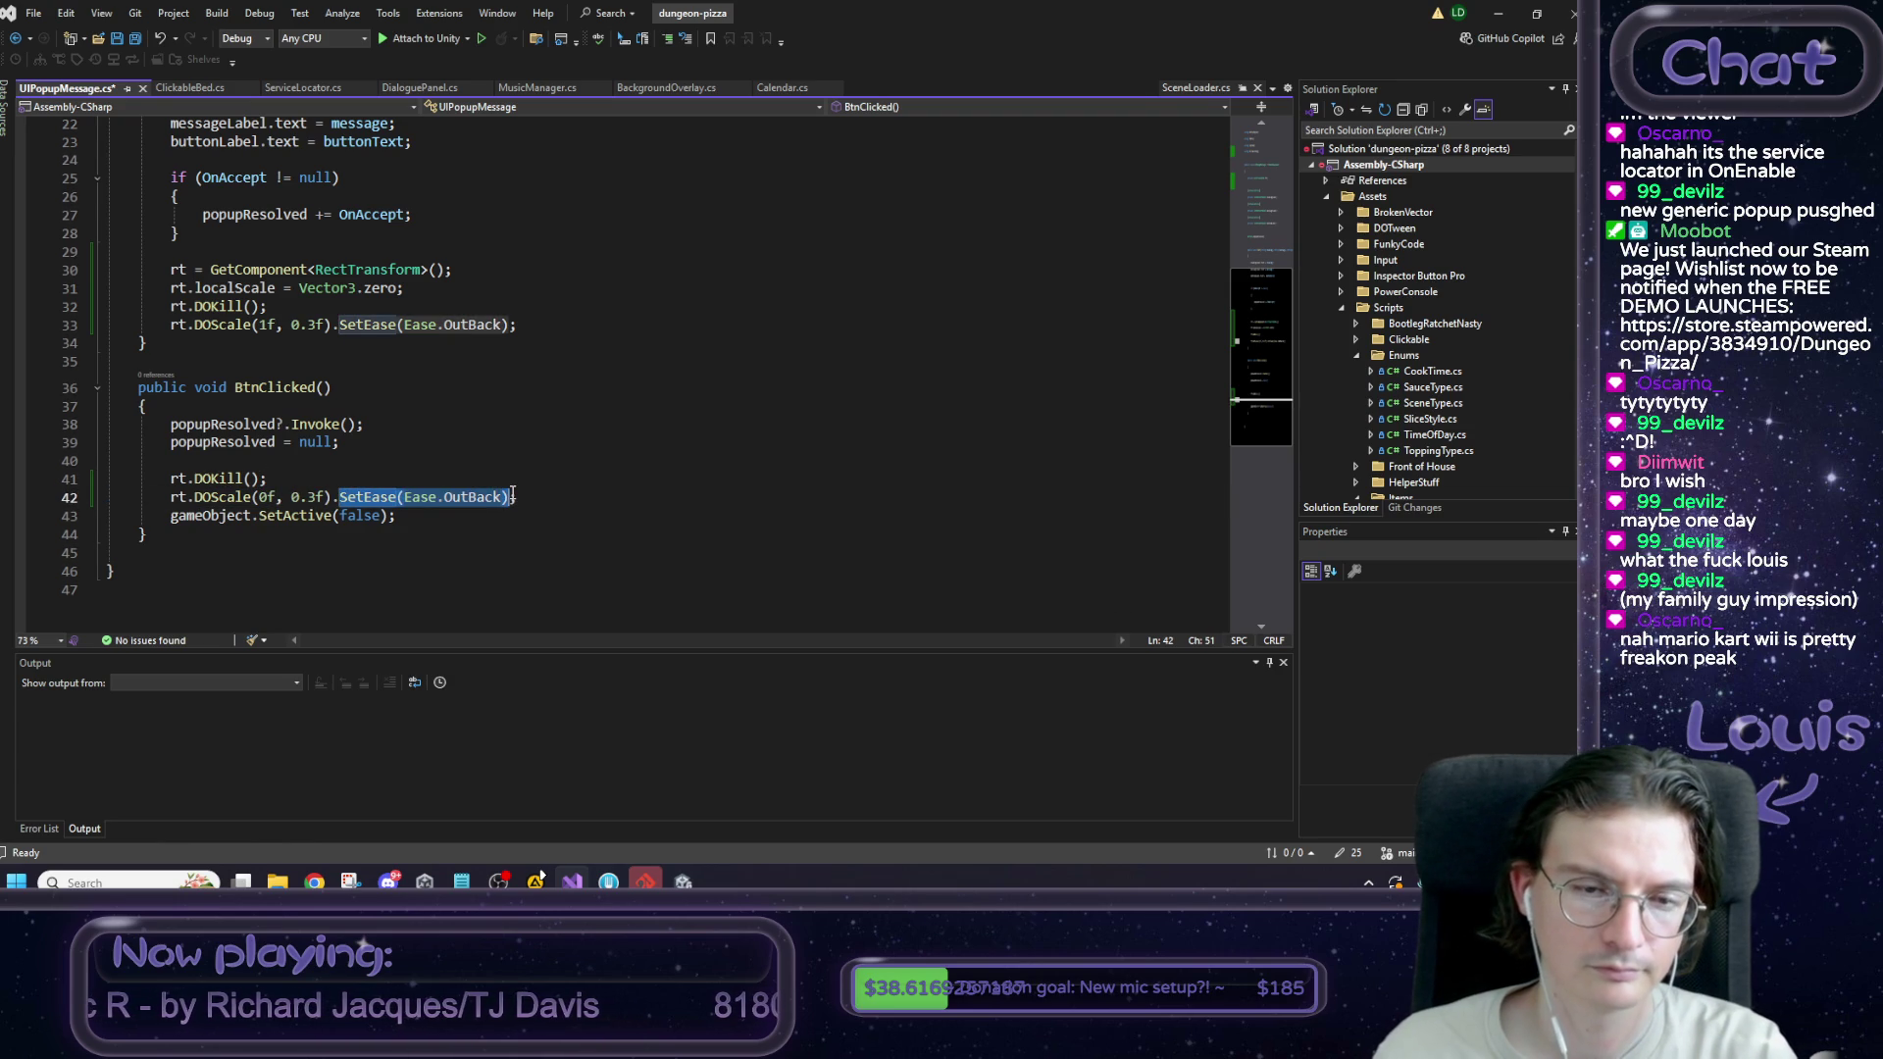
{"action": "key", "text": "Up"}
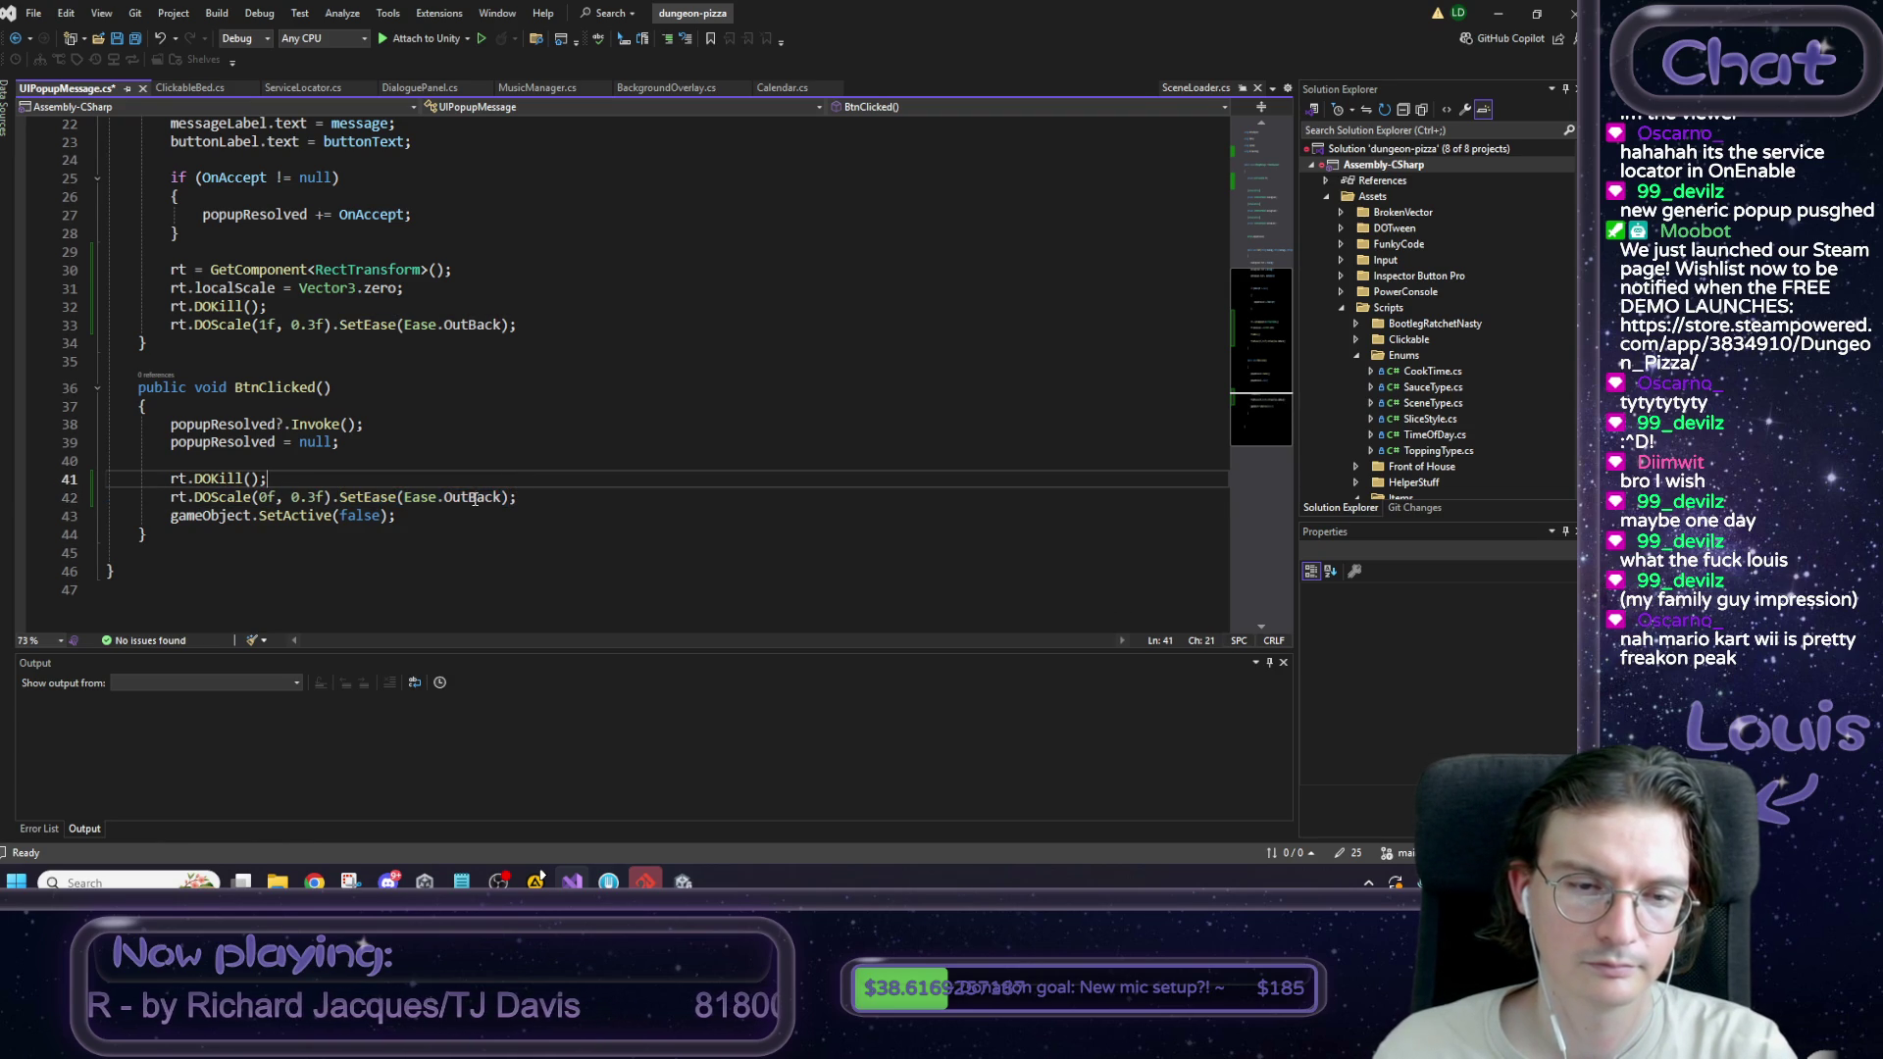
{"action": "double_click", "coordinate": [449, 498]}
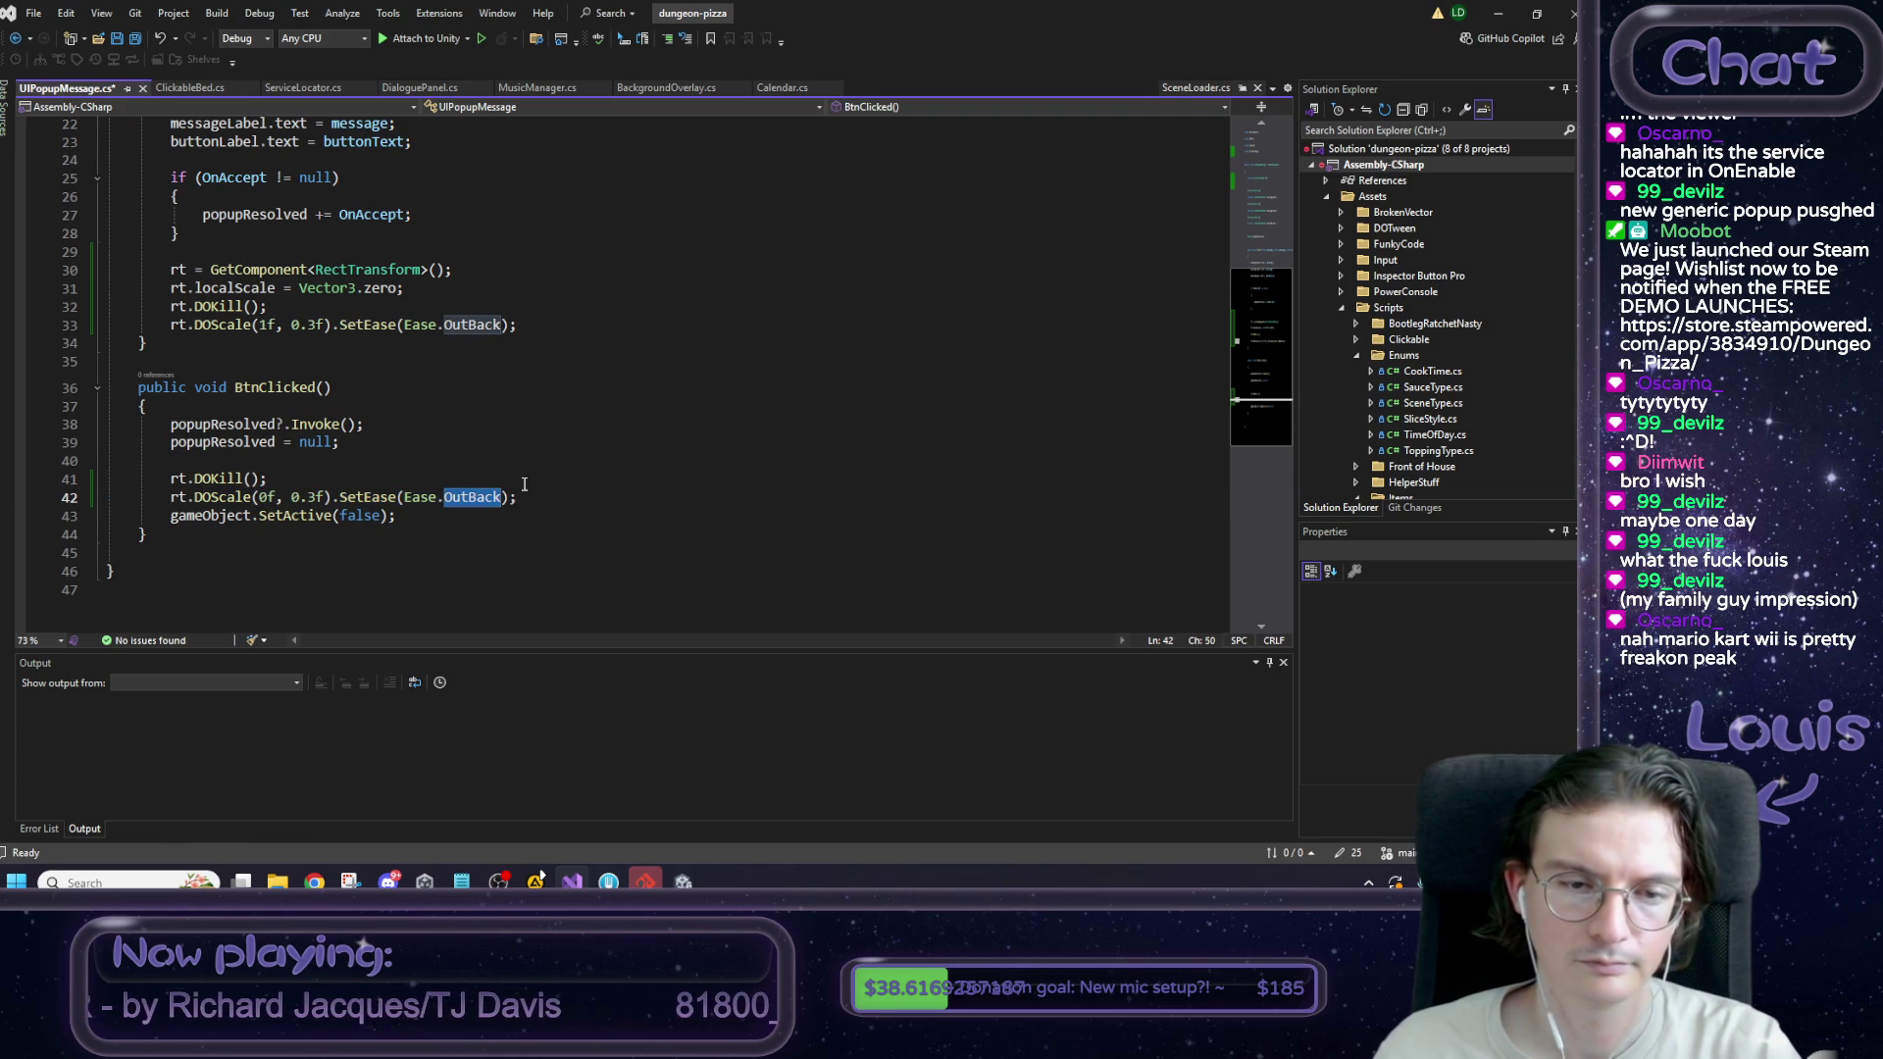
{"action": "left_click_drag", "start_coordinate": [333, 497], "coordinate": [509, 498]}
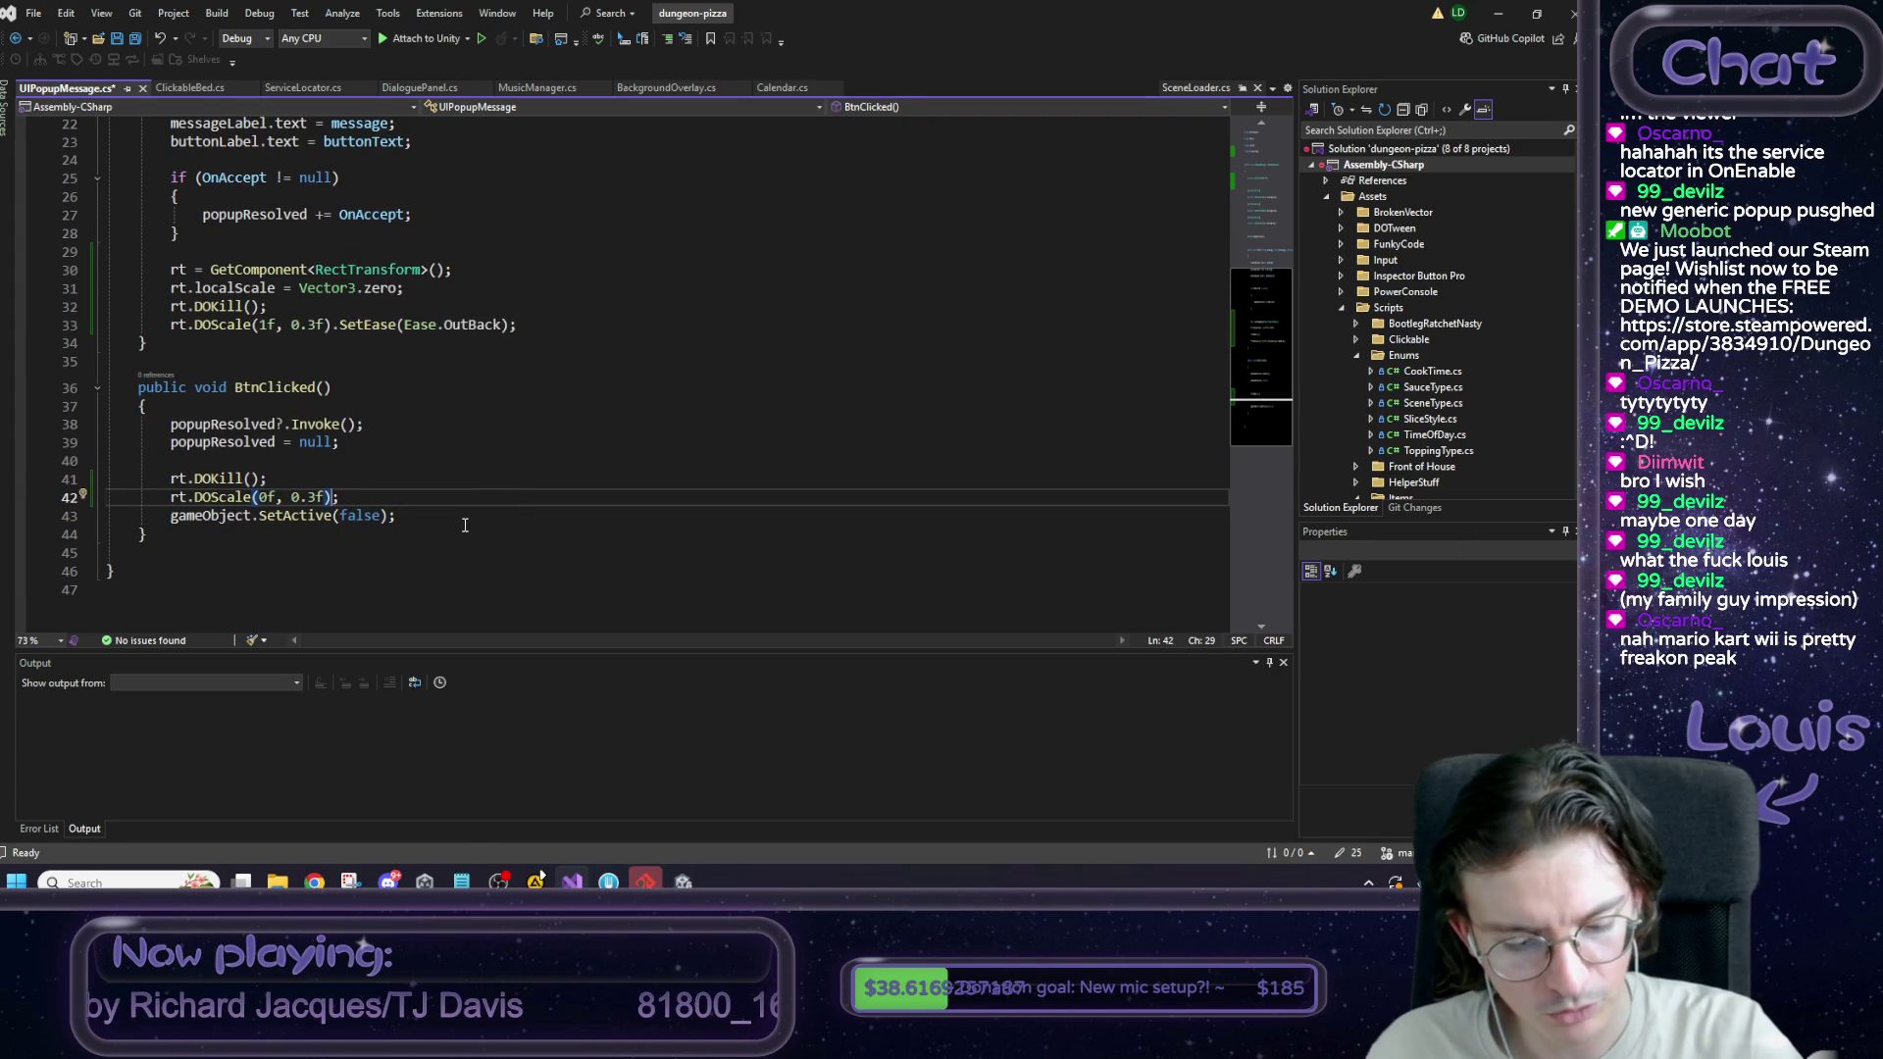
{"action": "type", "text": ".SetEase(Ease.OutBack)"}
{"action": "left_click", "coordinate": [480, 498]}
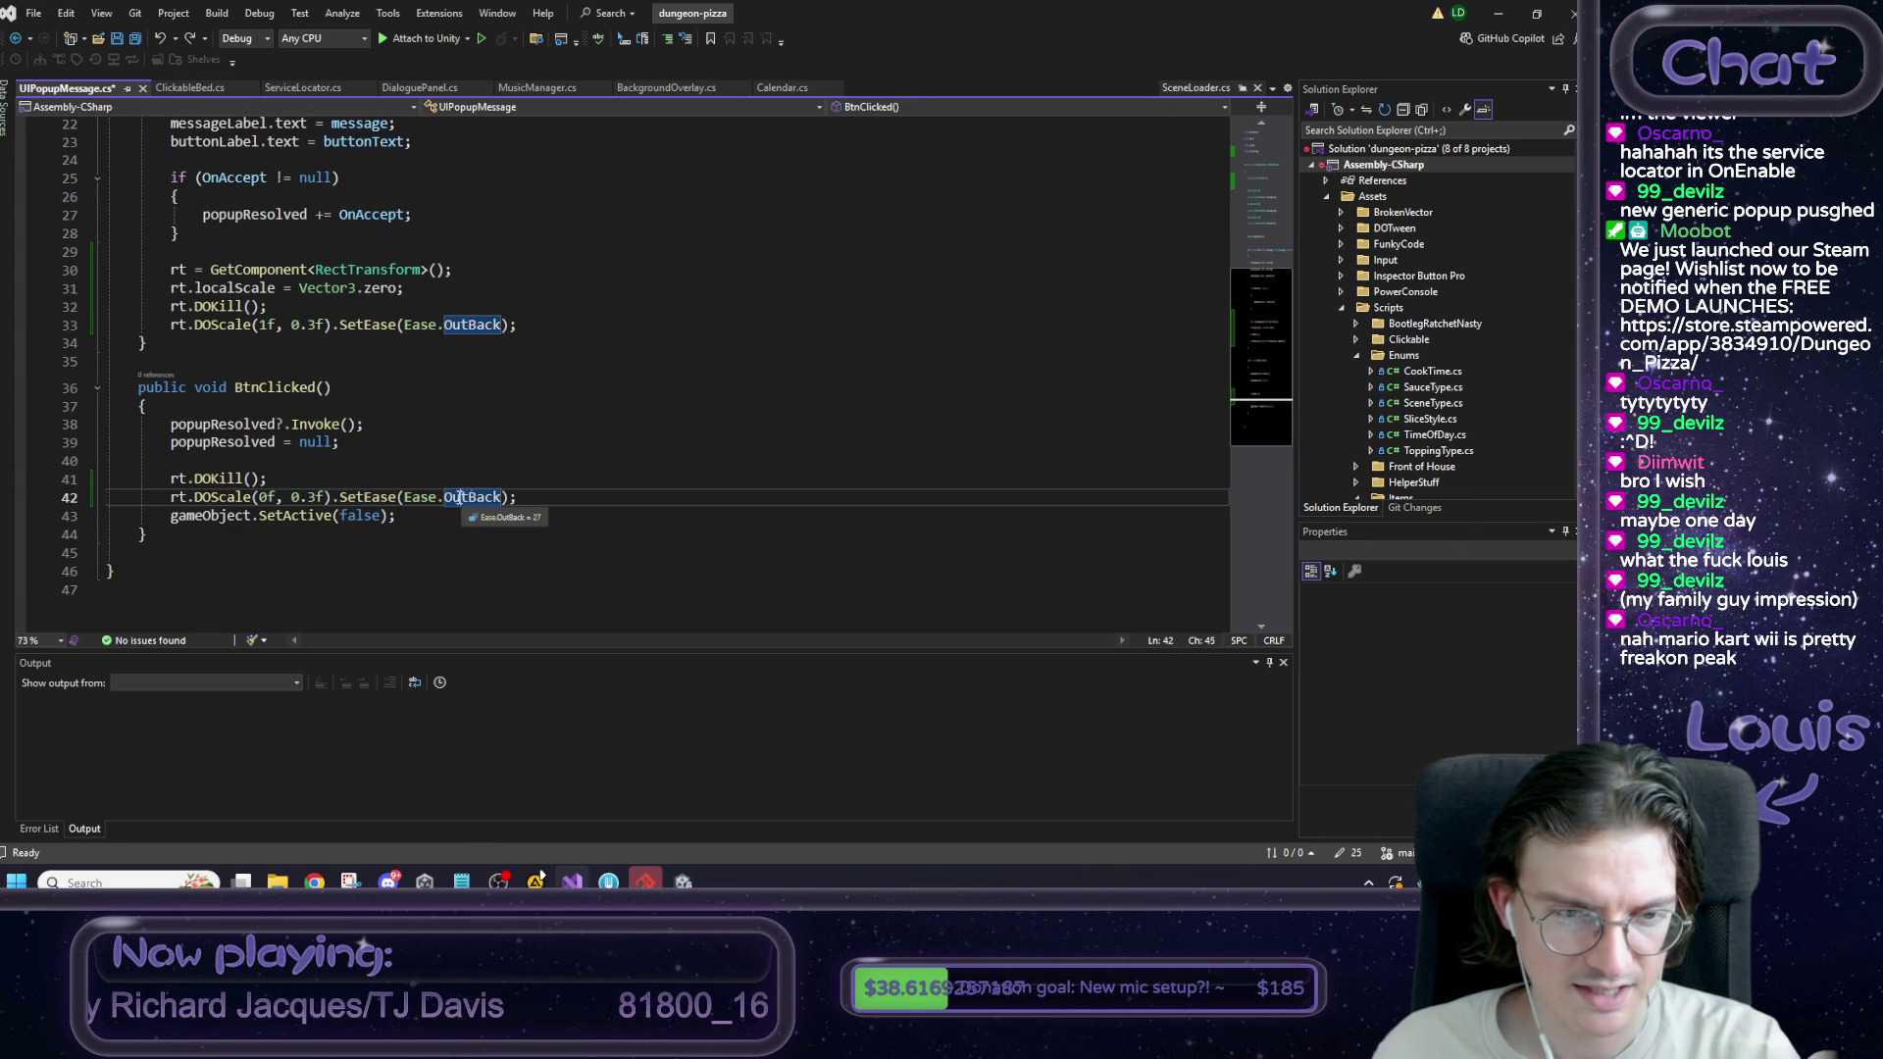
{"action": "double_click", "coordinate": [479, 498]}
{"action": "type", "text": "In"}
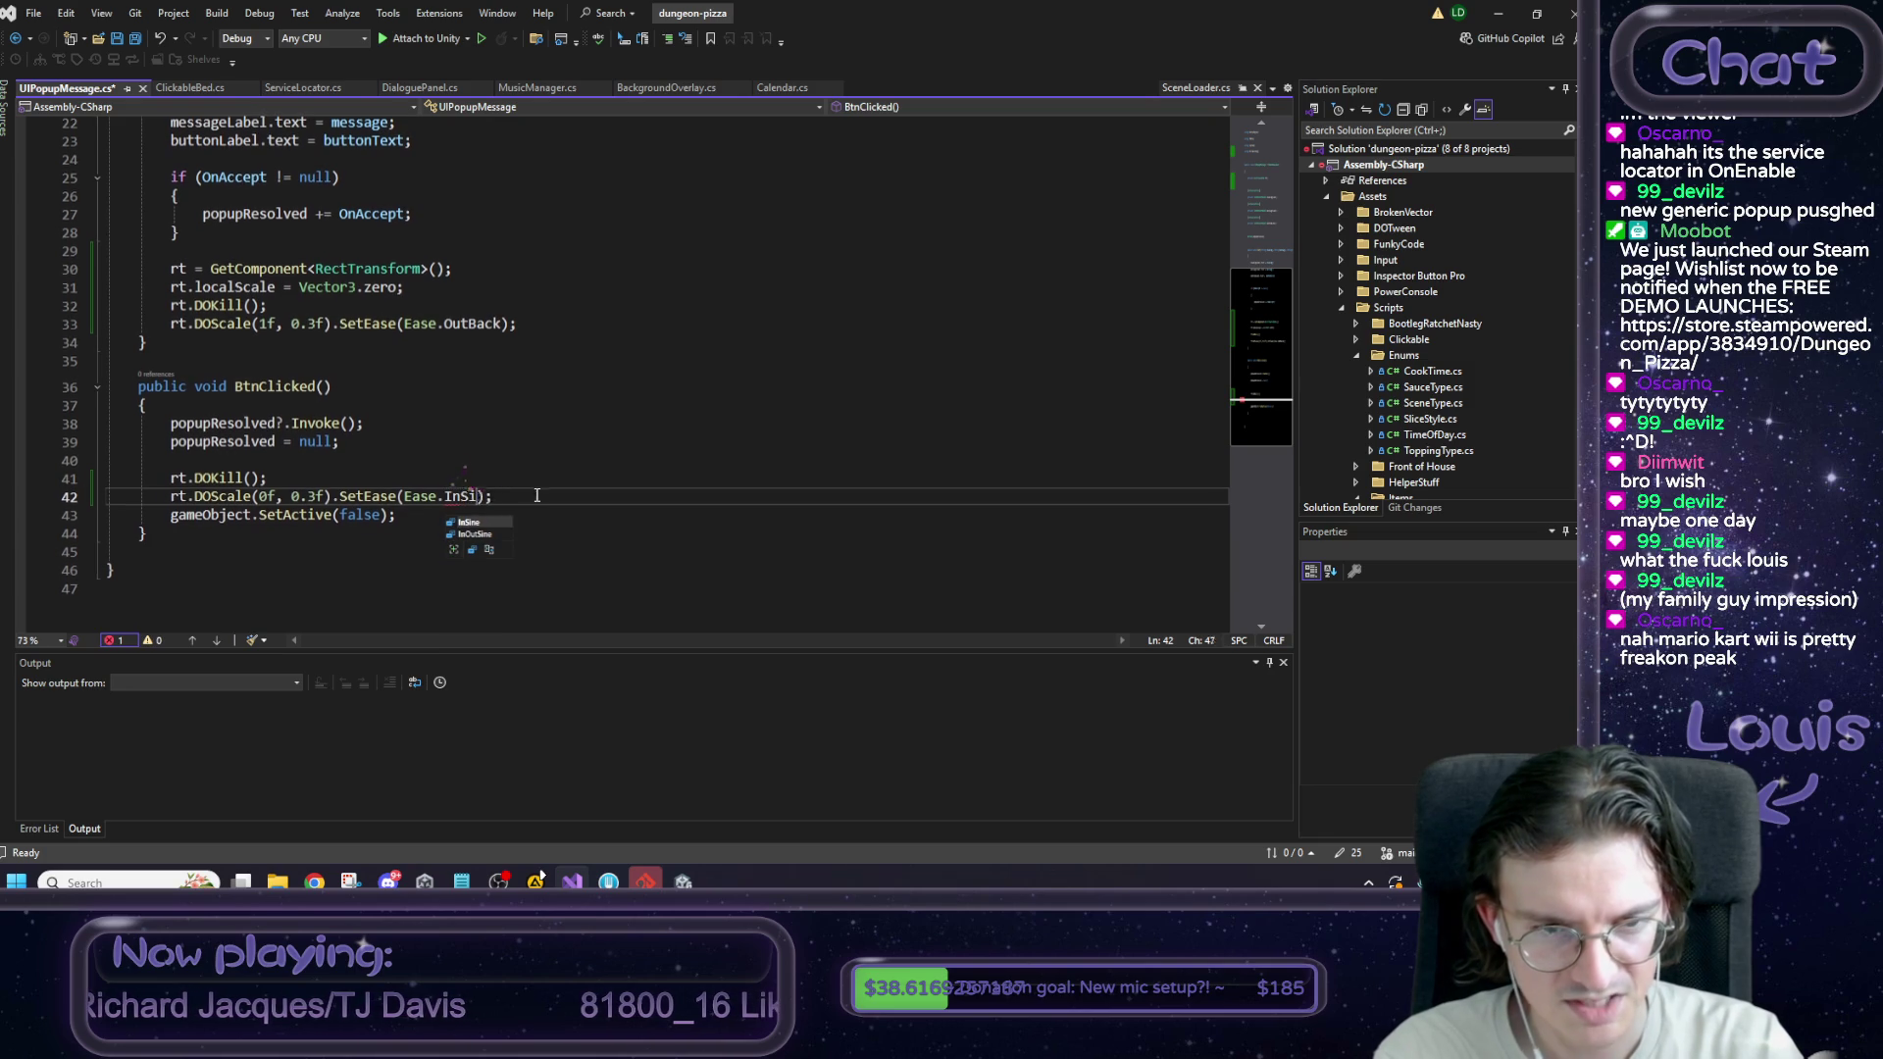
{"action": "type", "text": "C"}
{"action": "type", "text": "ubic"}
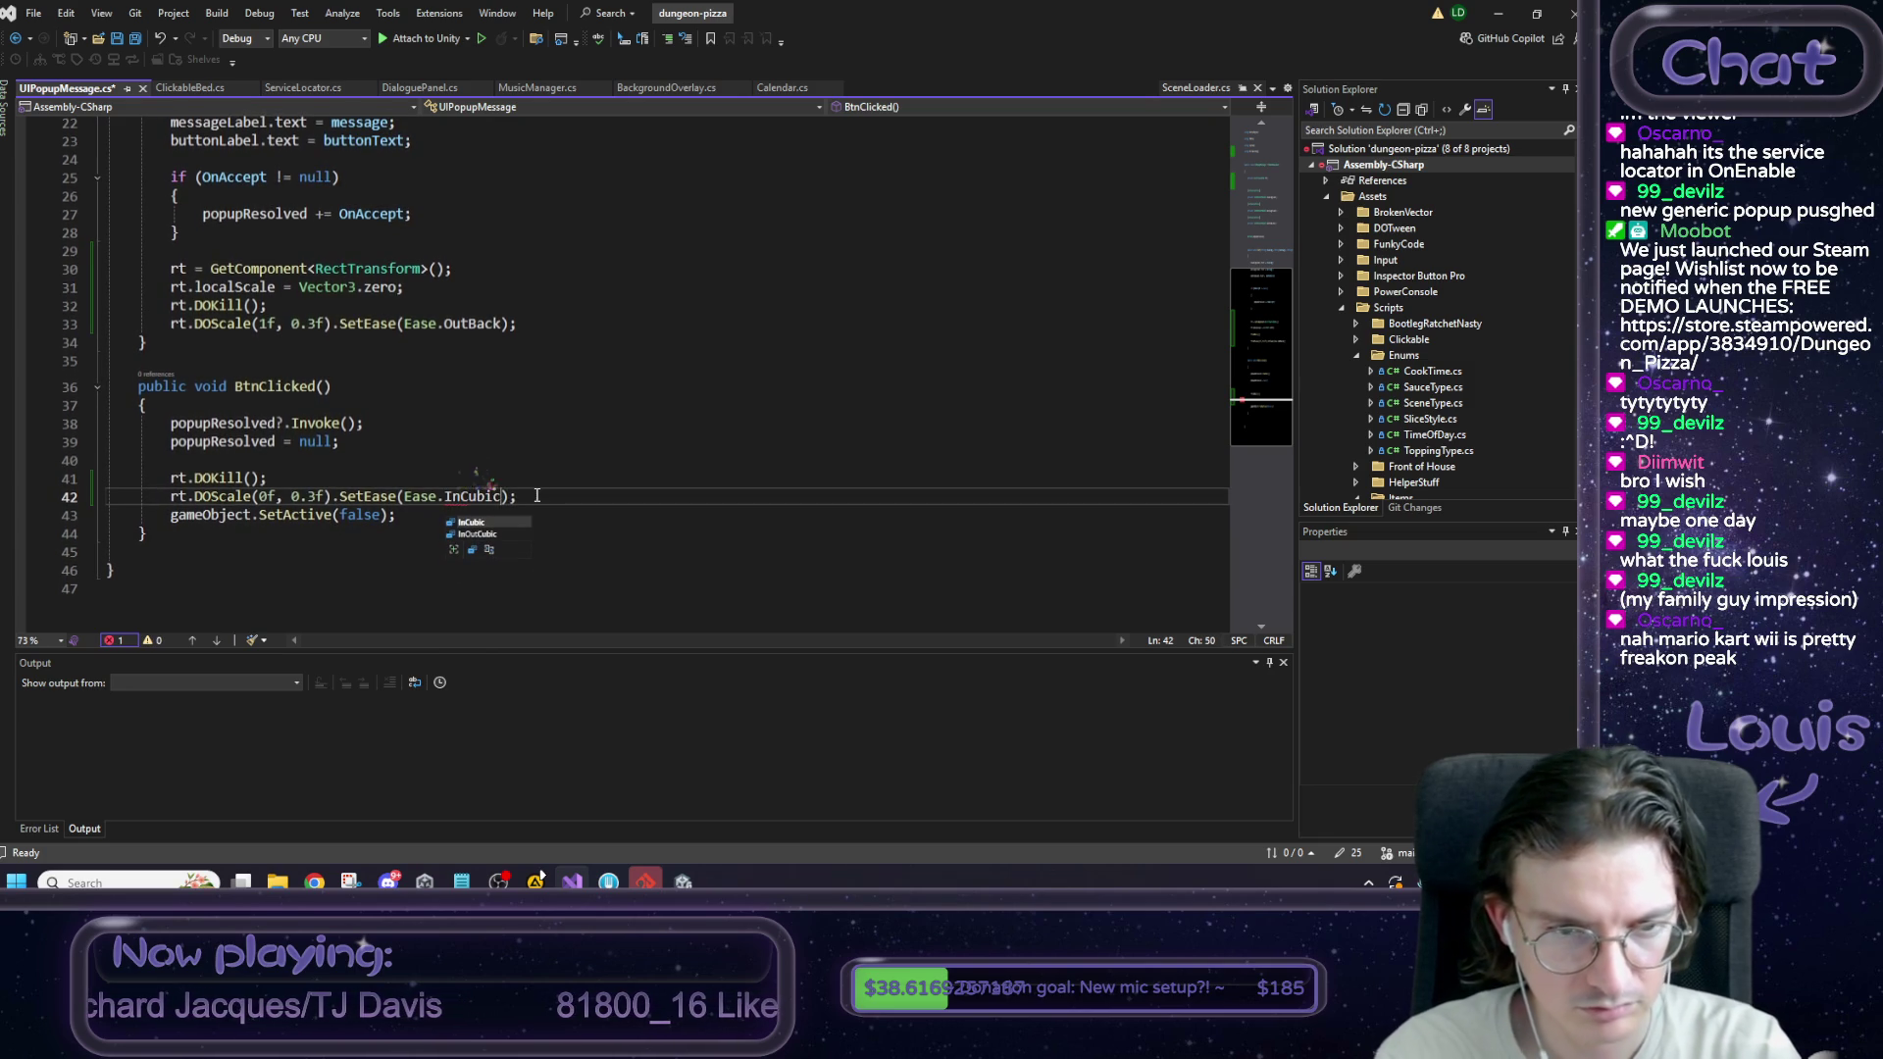
{"action": "key", "text": "Tab"}
{"action": "key", "text": "End"}
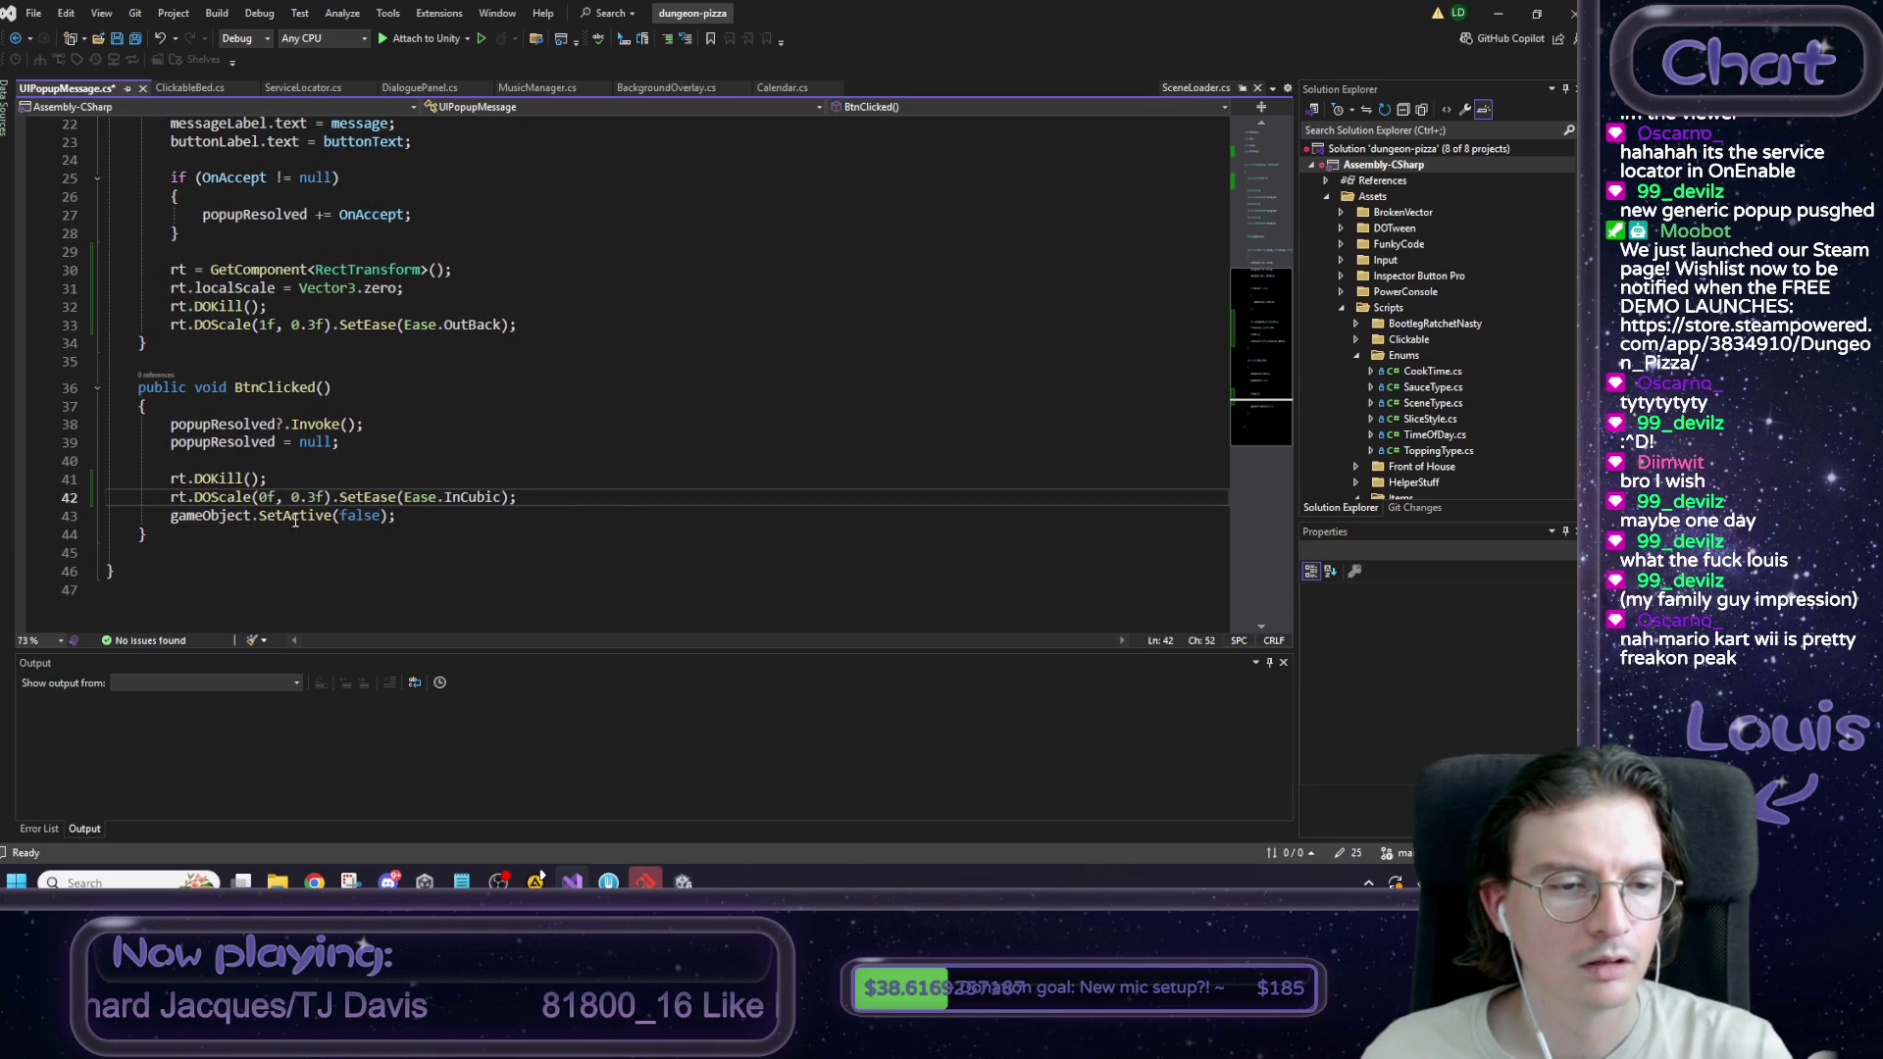
Chain .OnComplete(() => { after SetEase on its own line.
{"action": "key", "text": "ctrl+Left"}
{"action": "key", "text": "ctrl+Left"}
{"action": "key", "text": "ctrl+Left"}
{"action": "key", "text": "Return"}
{"action": "key", "text": "End"}
{"action": "key", "text": "BackSpace"}
{"action": "key", "text": "Return"}
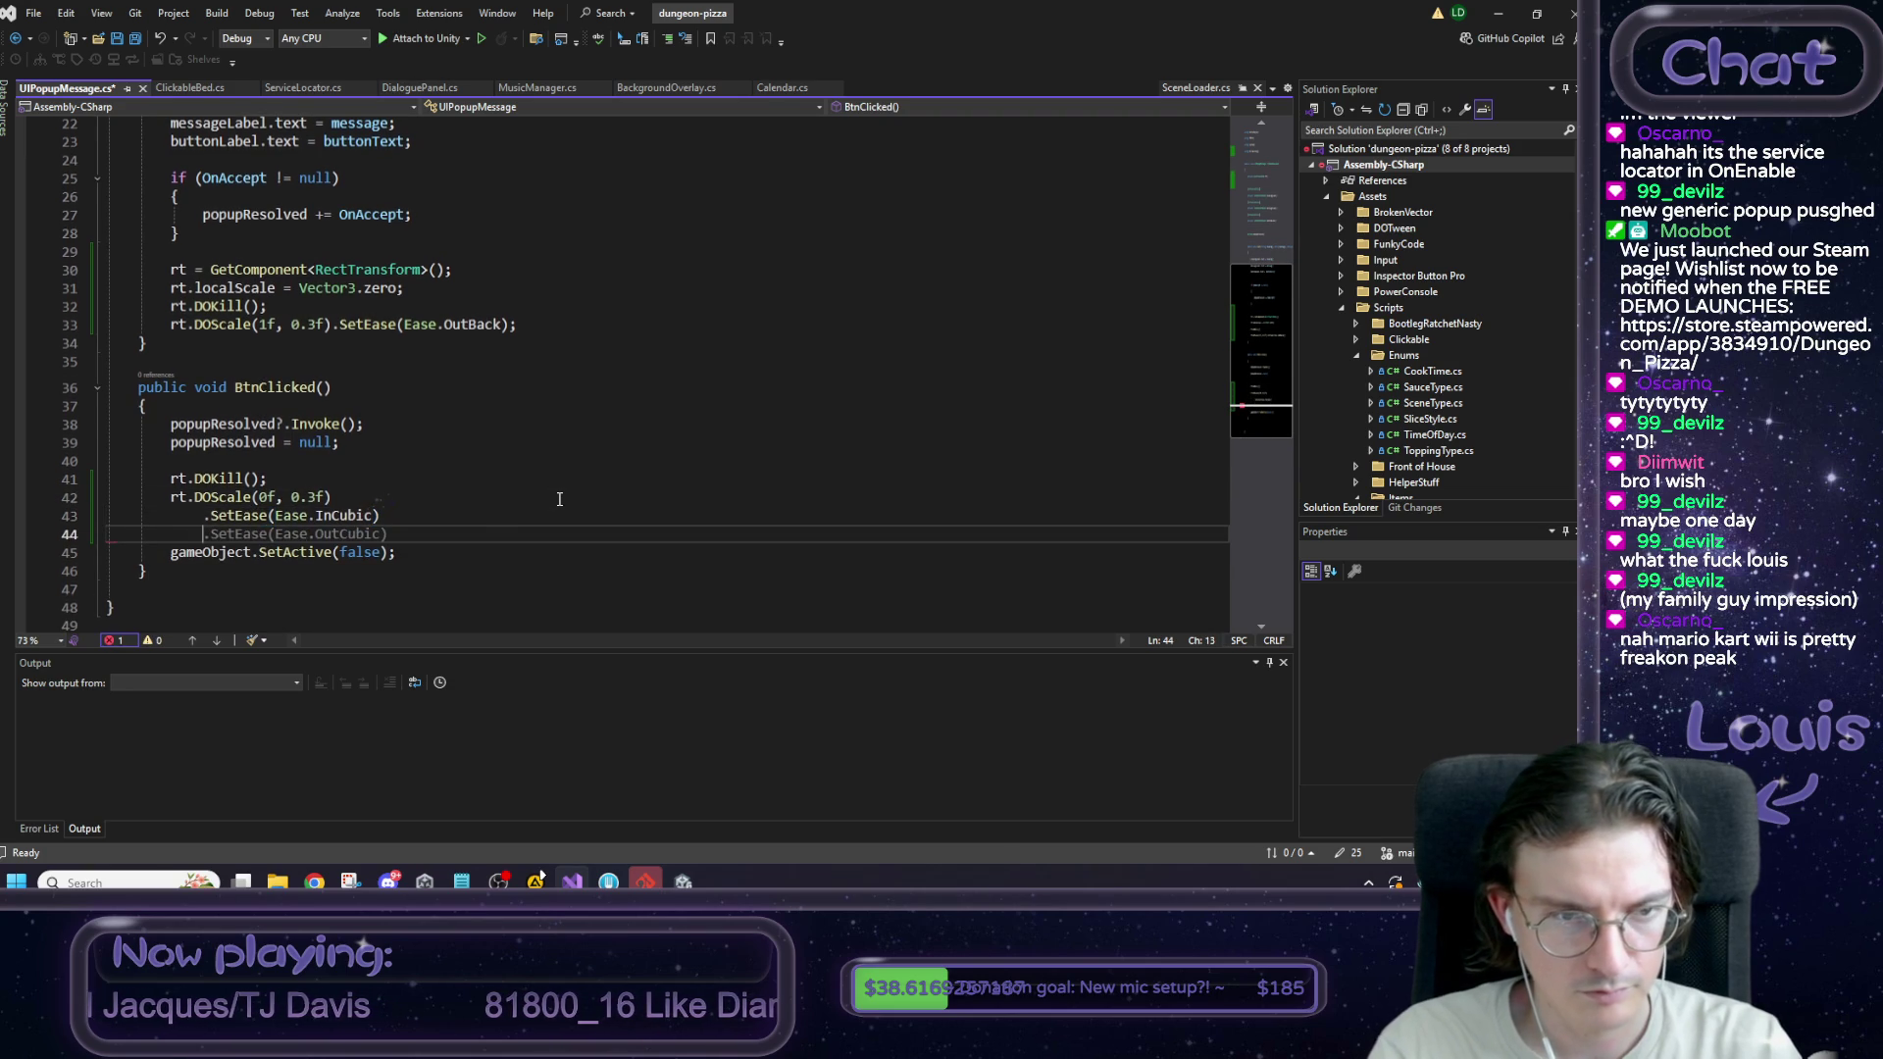
{"action": "type", "text": ".OnC"}
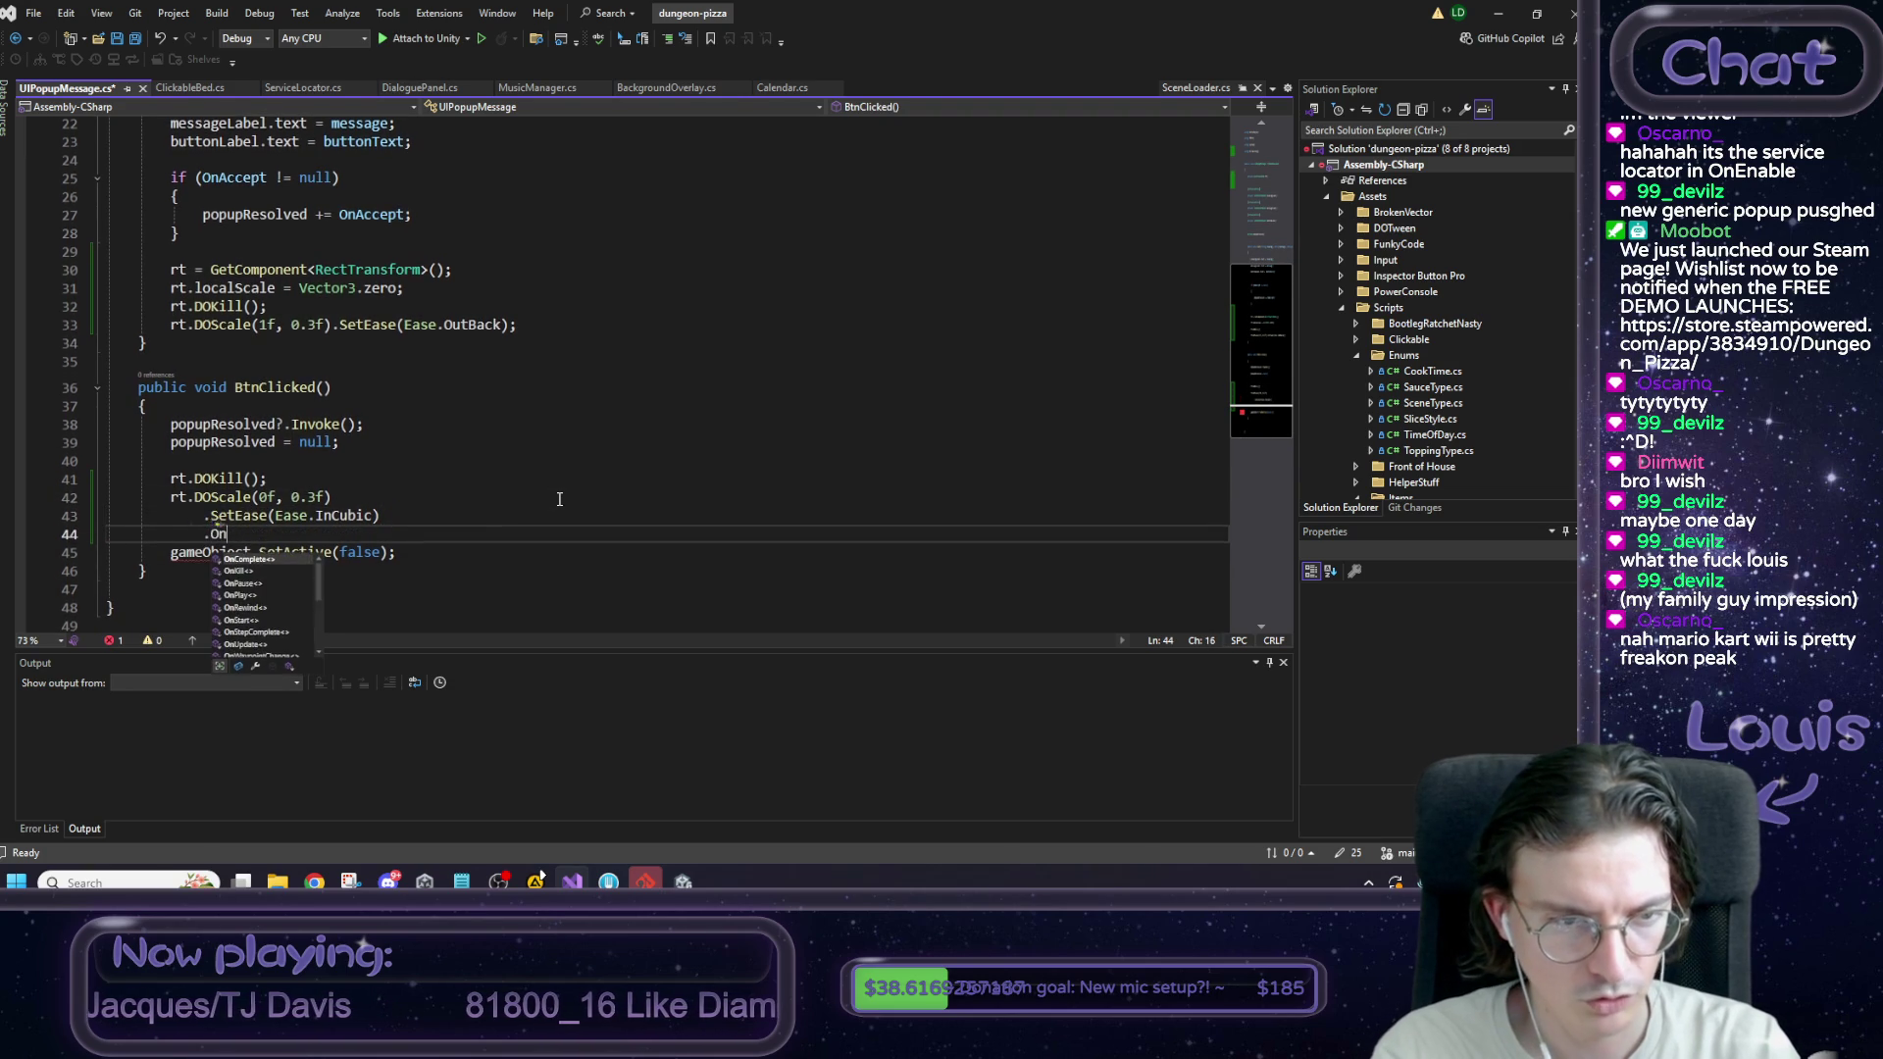
{"action": "key", "text": "Tab"}
{"action": "type", "text": "(() =>"}
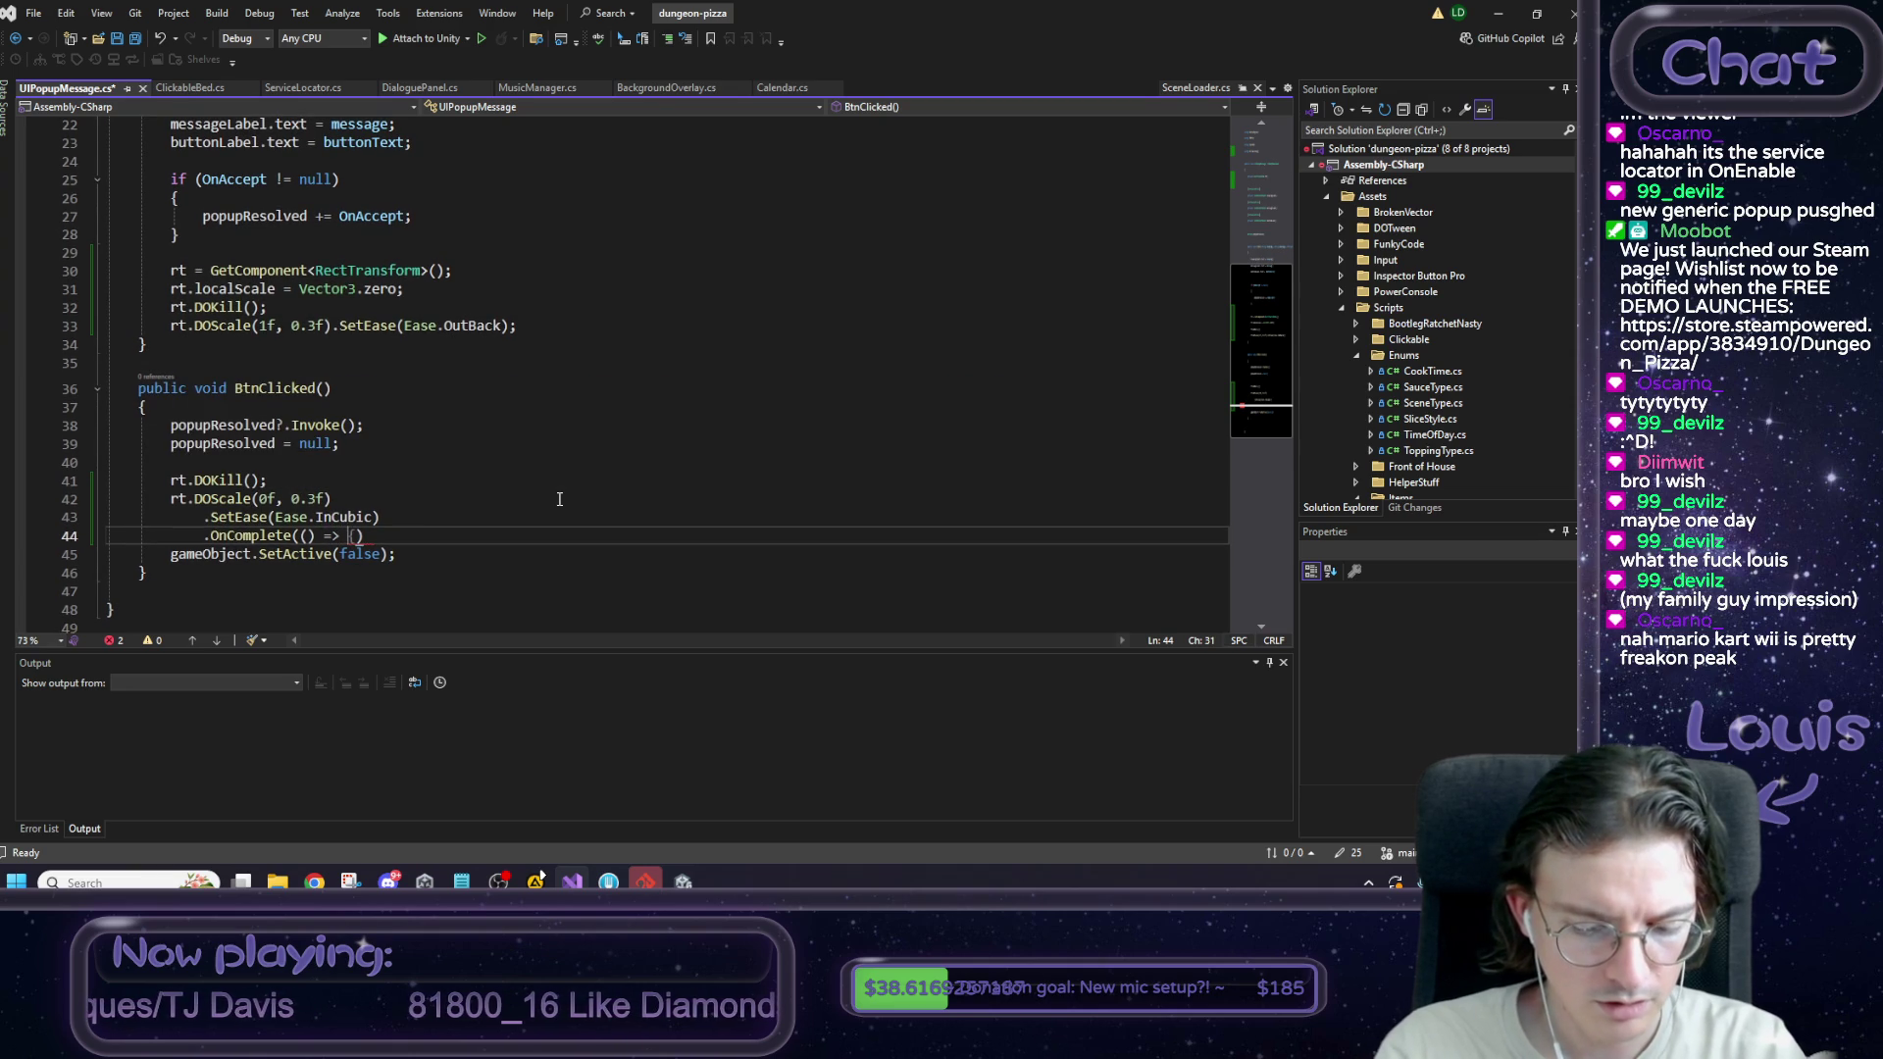
{"action": "type", "text": " {"}
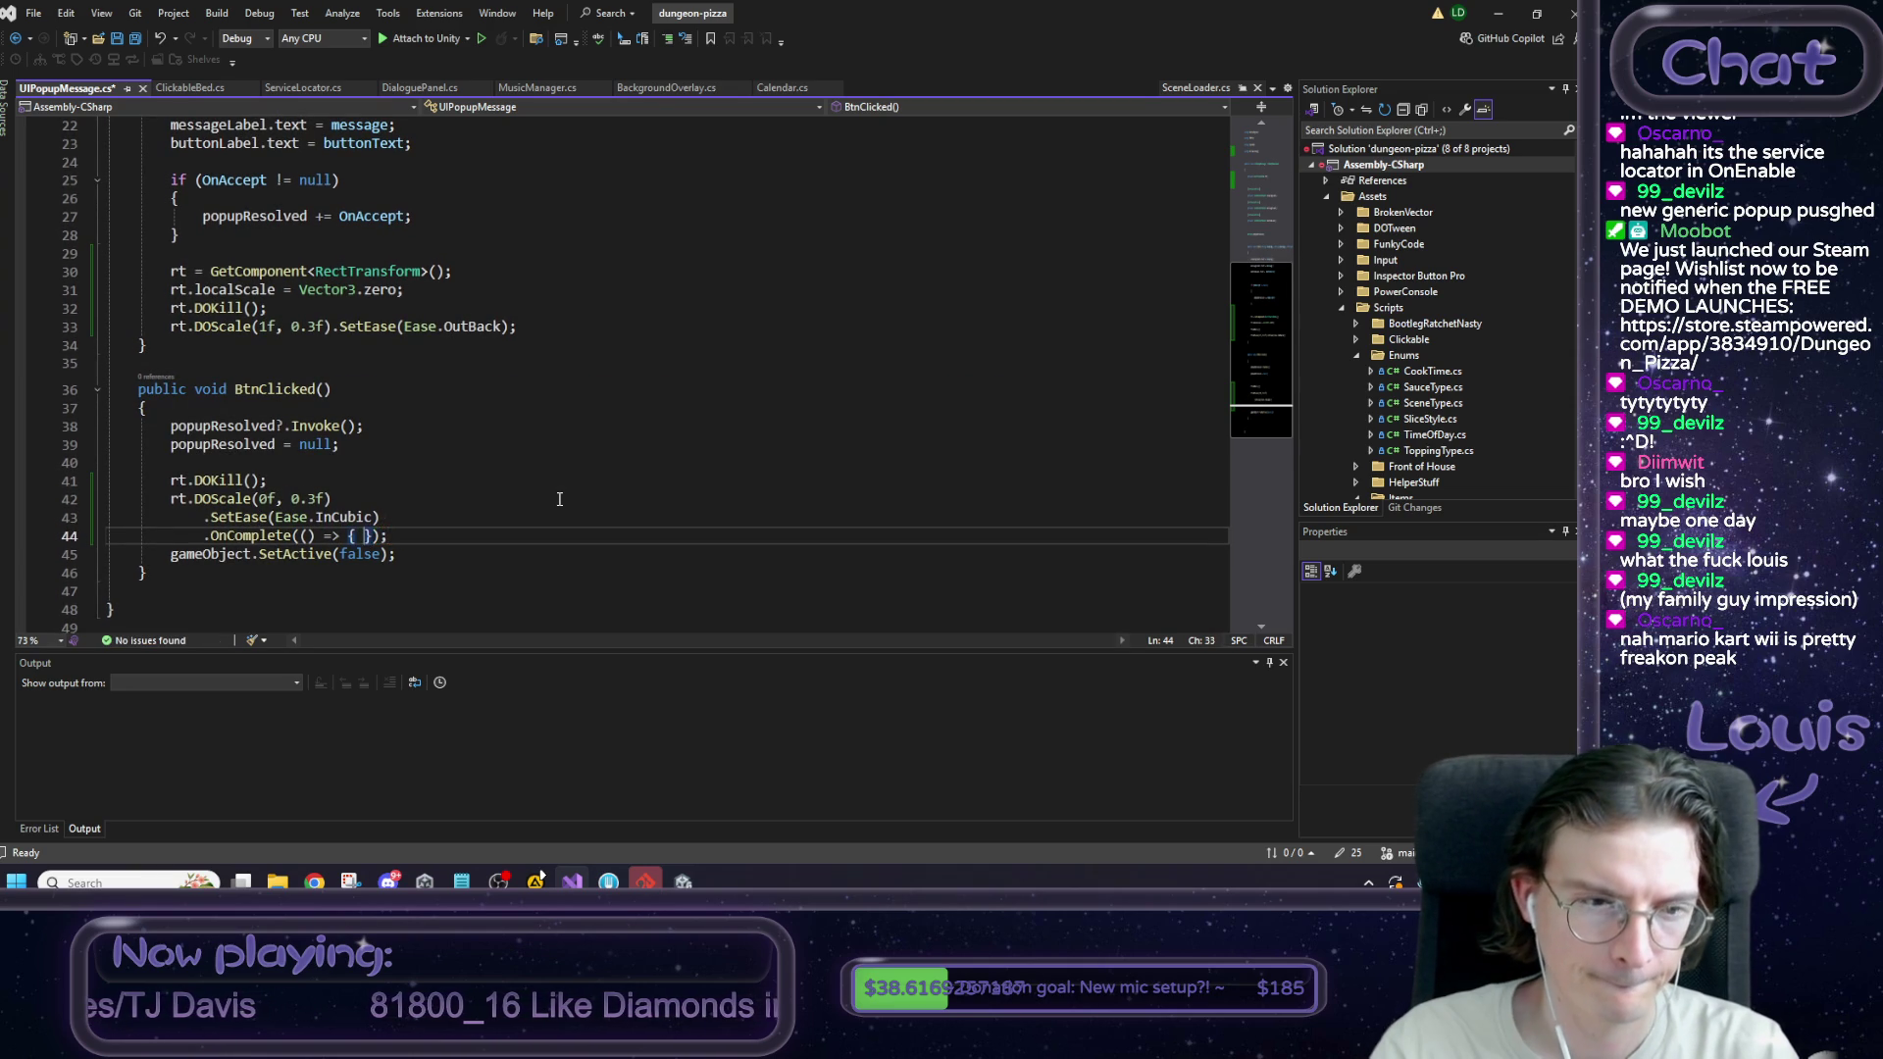
Move gameObject.SetActive(false) inside the OnComplete callback and save.
{"action": "key", "text": "Return"}
{"action": "key", "text": "Return"}
{"action": "key", "text": "Down"}
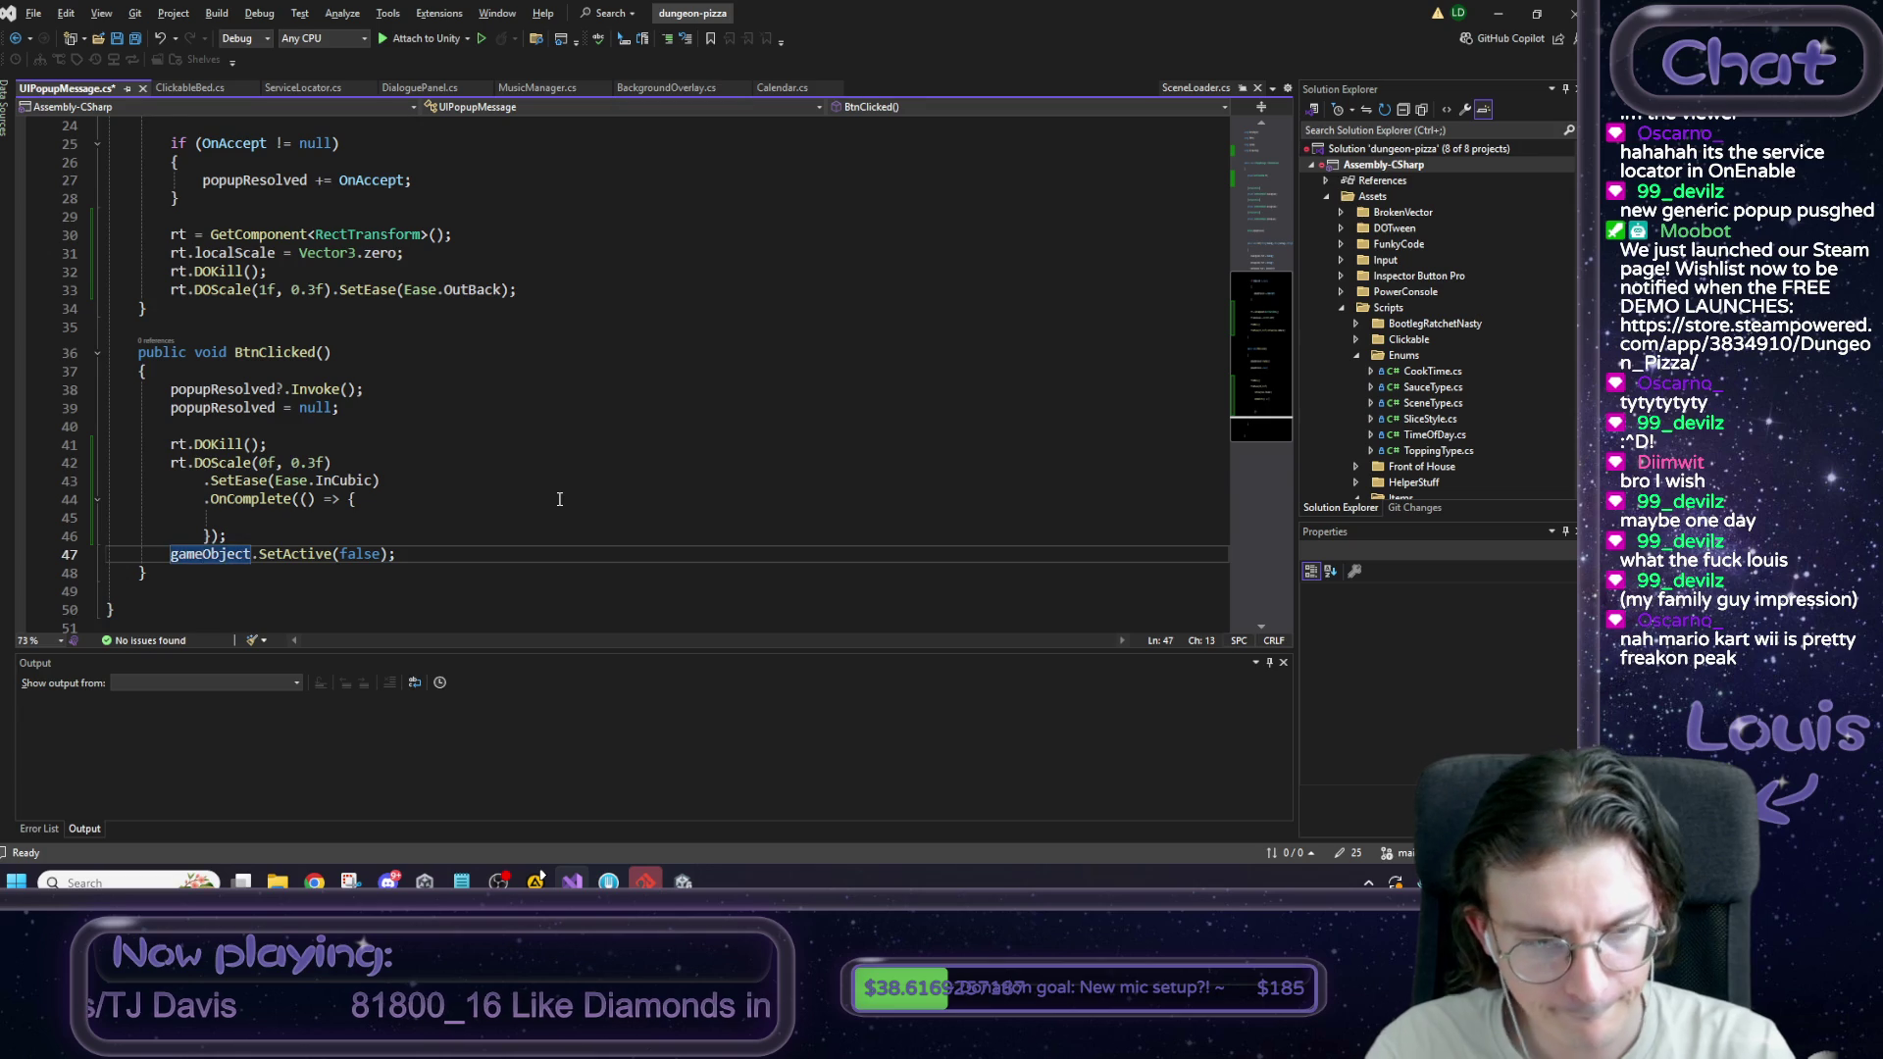
{"action": "key", "text": "alt+Up"}
{"action": "key", "text": "alt+Up"}
{"action": "key", "text": "End"}
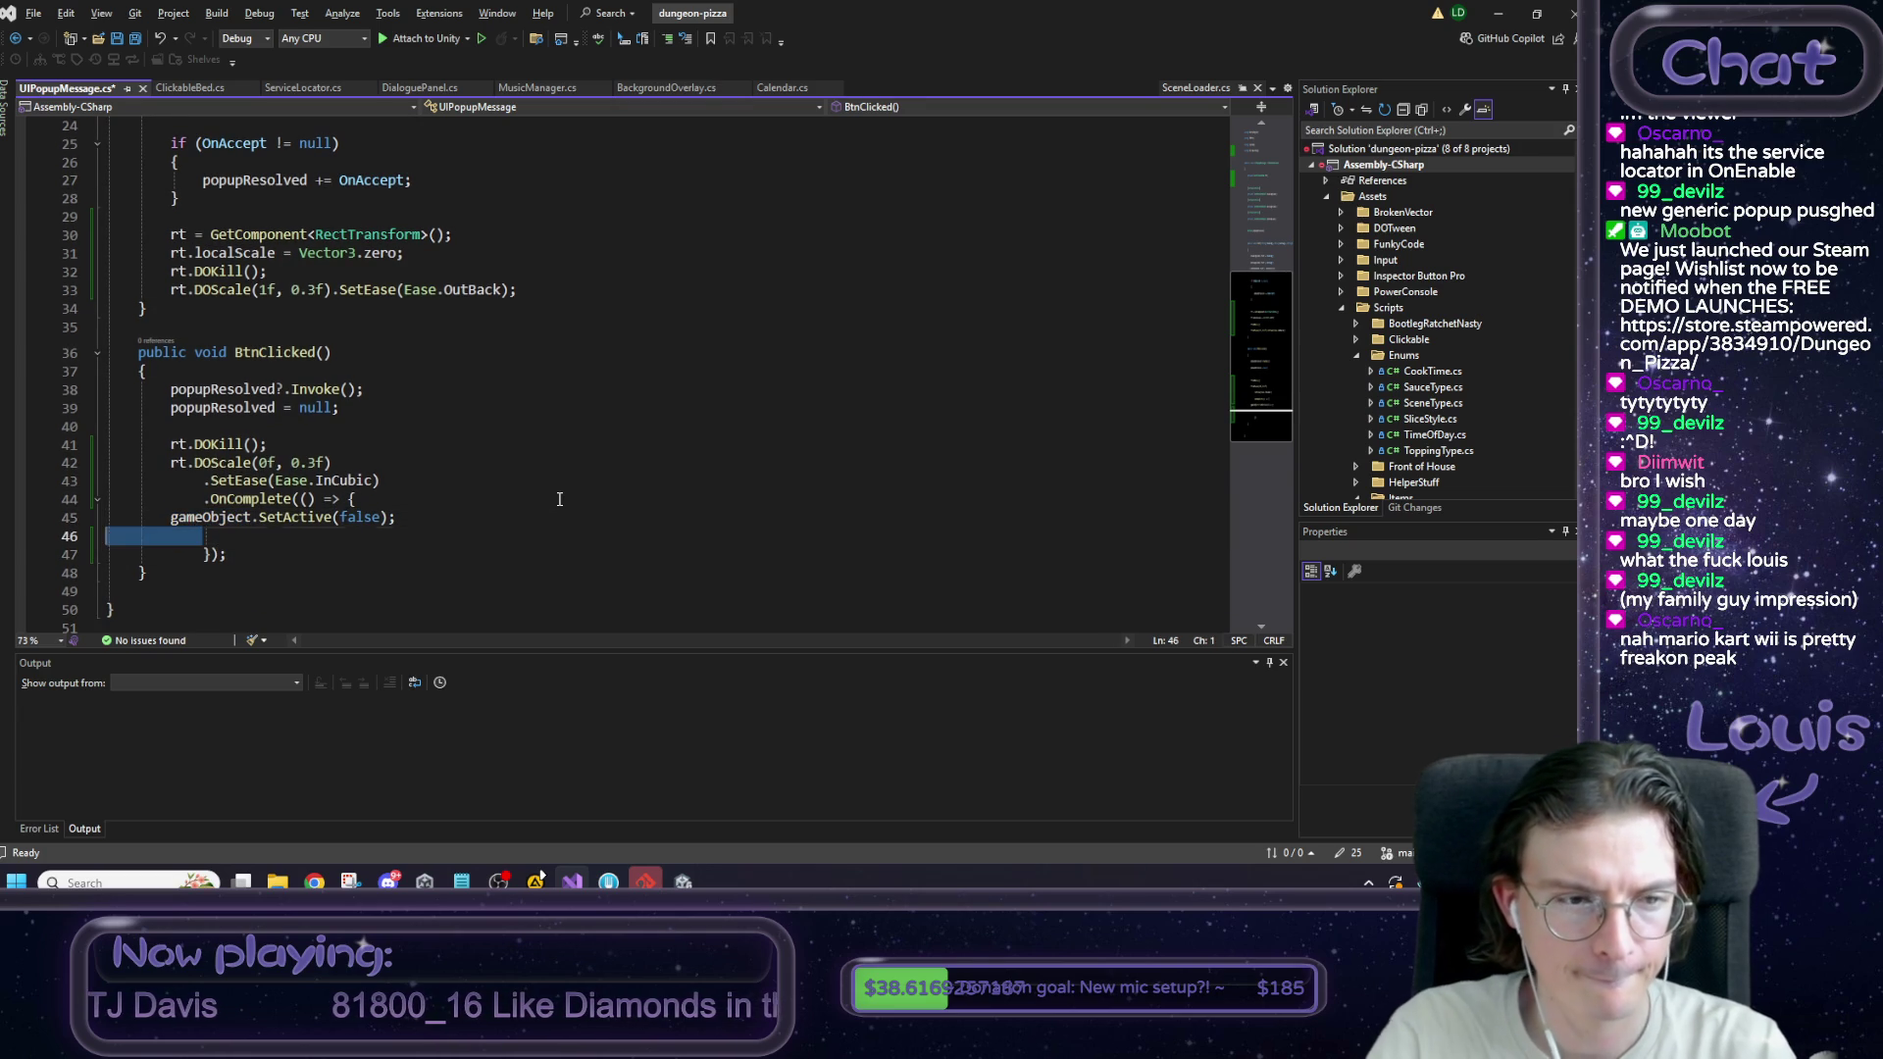
{"action": "key", "text": "Delete"}
{"action": "key", "text": "Home"}
{"action": "key", "text": "Tab"}
{"action": "key", "text": "Tab"}
{"action": "key", "text": "ctrl+s"}
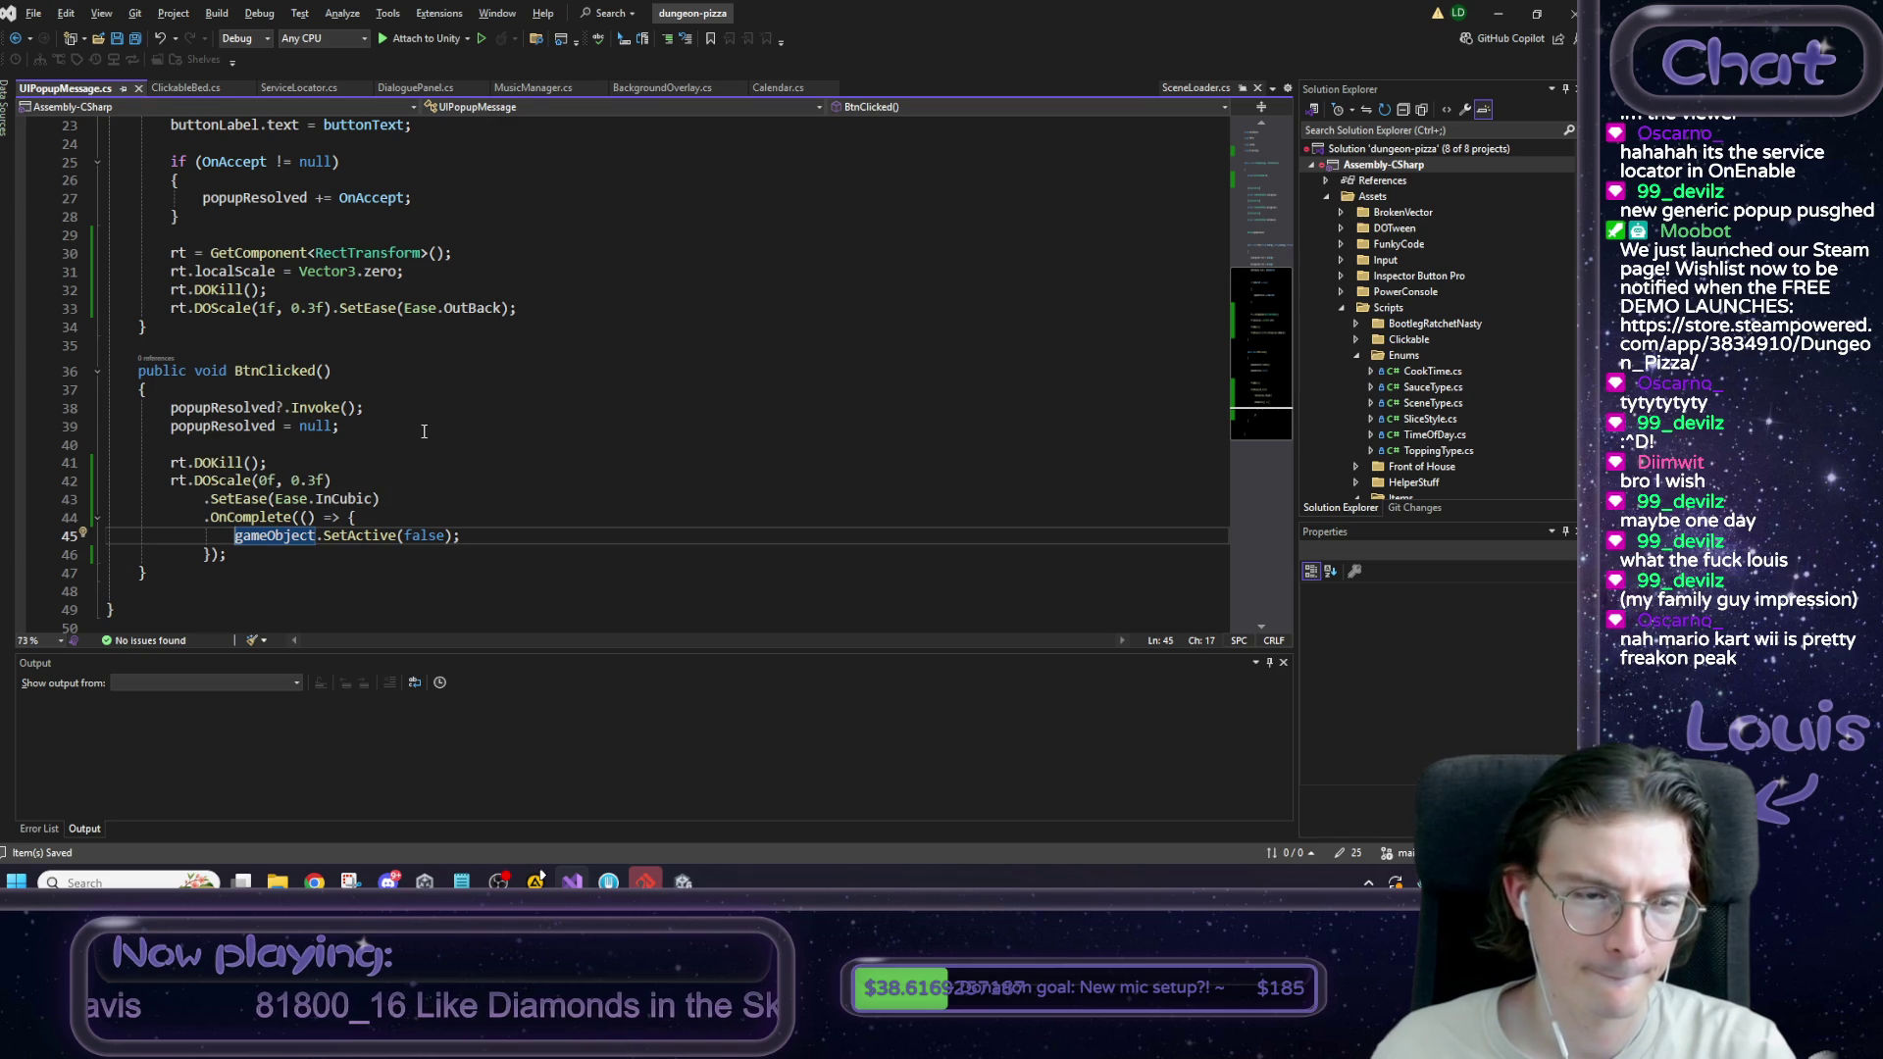
Set the shrink duration to 0.15f, save, and switch to Unity.
{"action": "scroll", "coordinate": [378, 503], "scroll_direction": "up", "scroll_amount": 1}
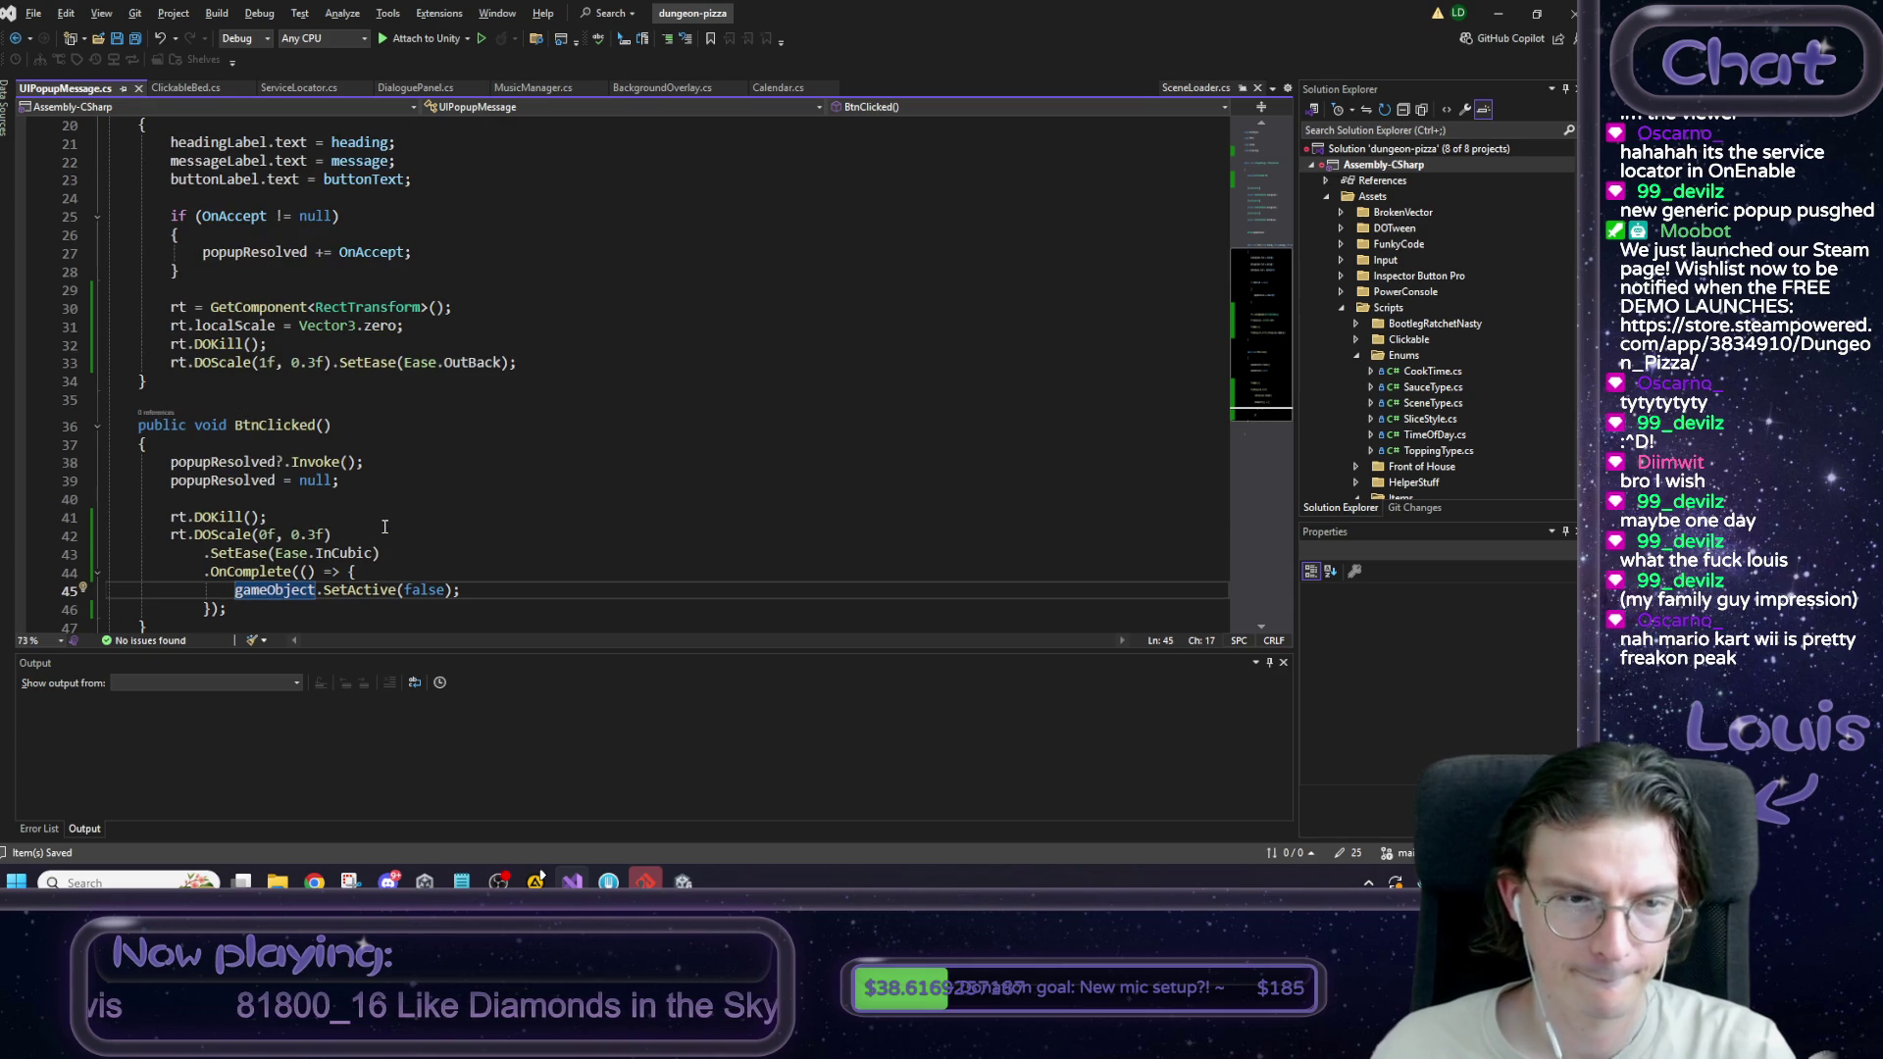
{"action": "left_click", "coordinate": [315, 535]}
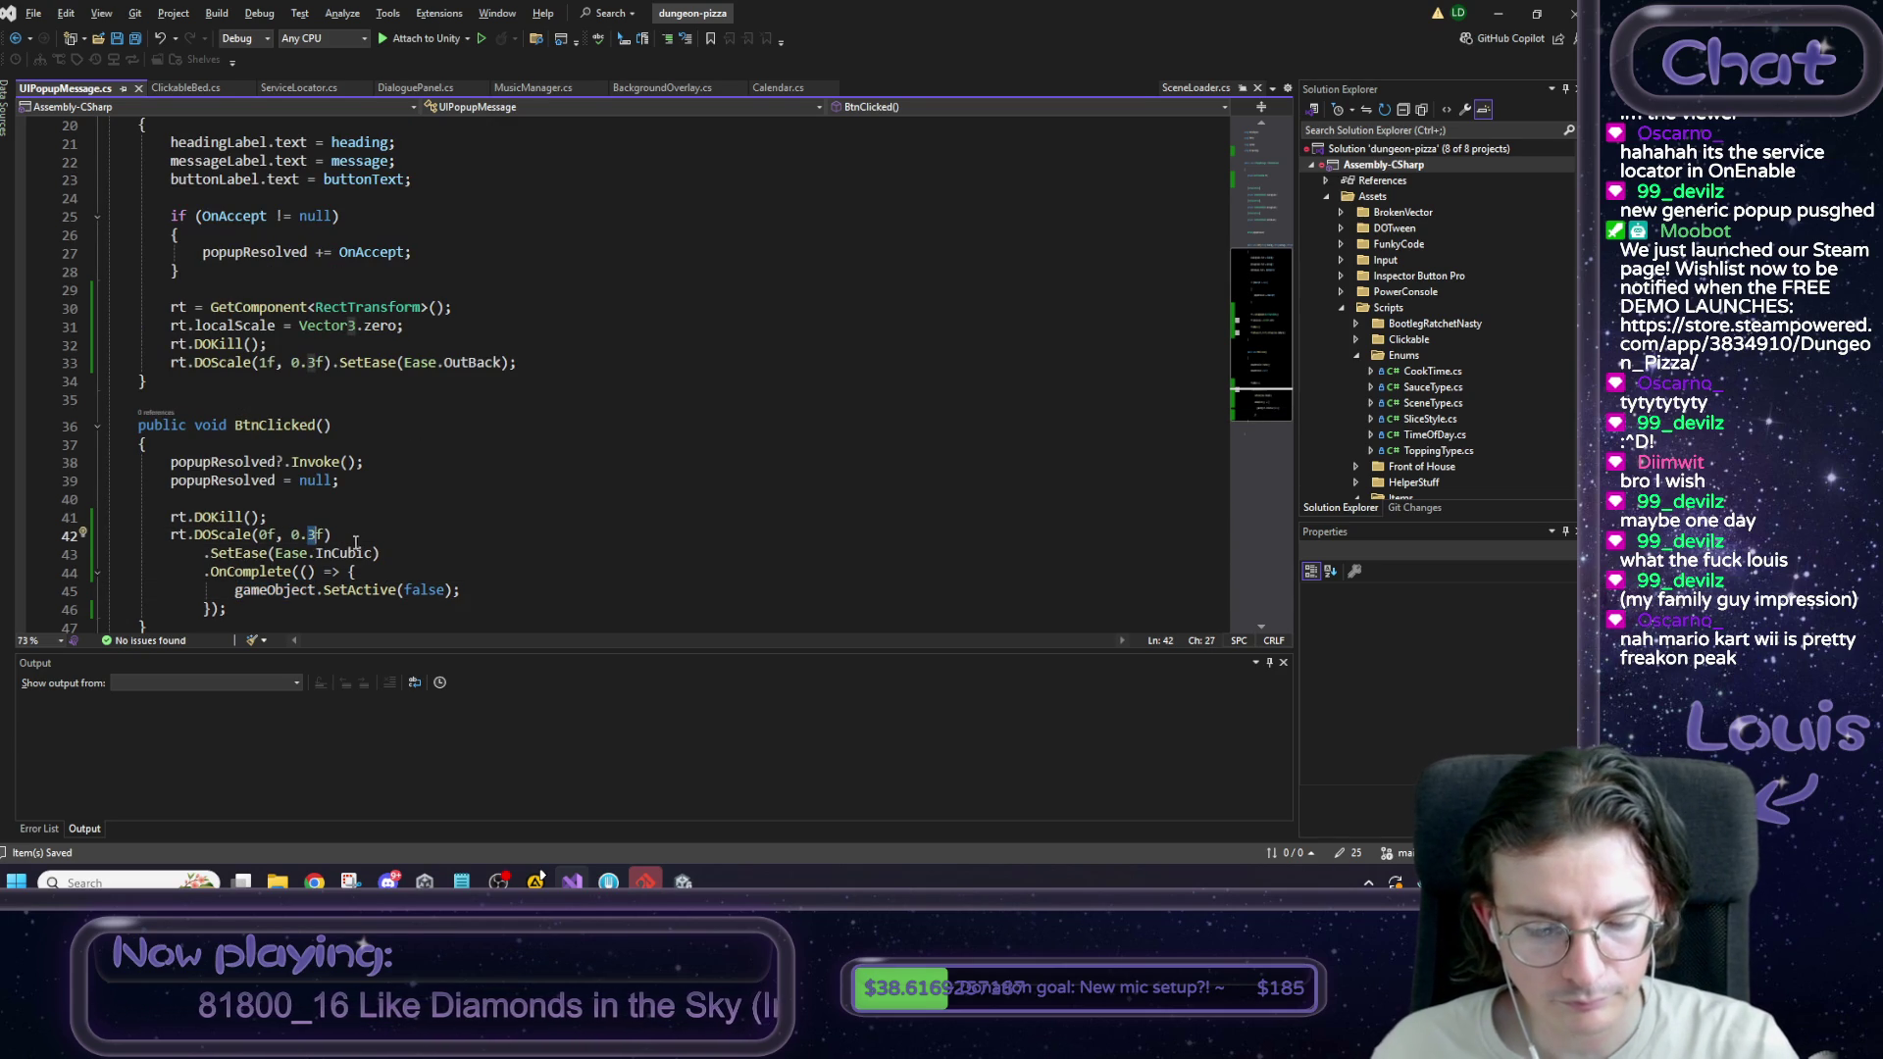
{"action": "key", "text": "BackSpace"}
{"action": "type", "text": "15"}
{"action": "left_click", "coordinate": [384, 532]}
{"action": "key", "text": "ctrl+s"}
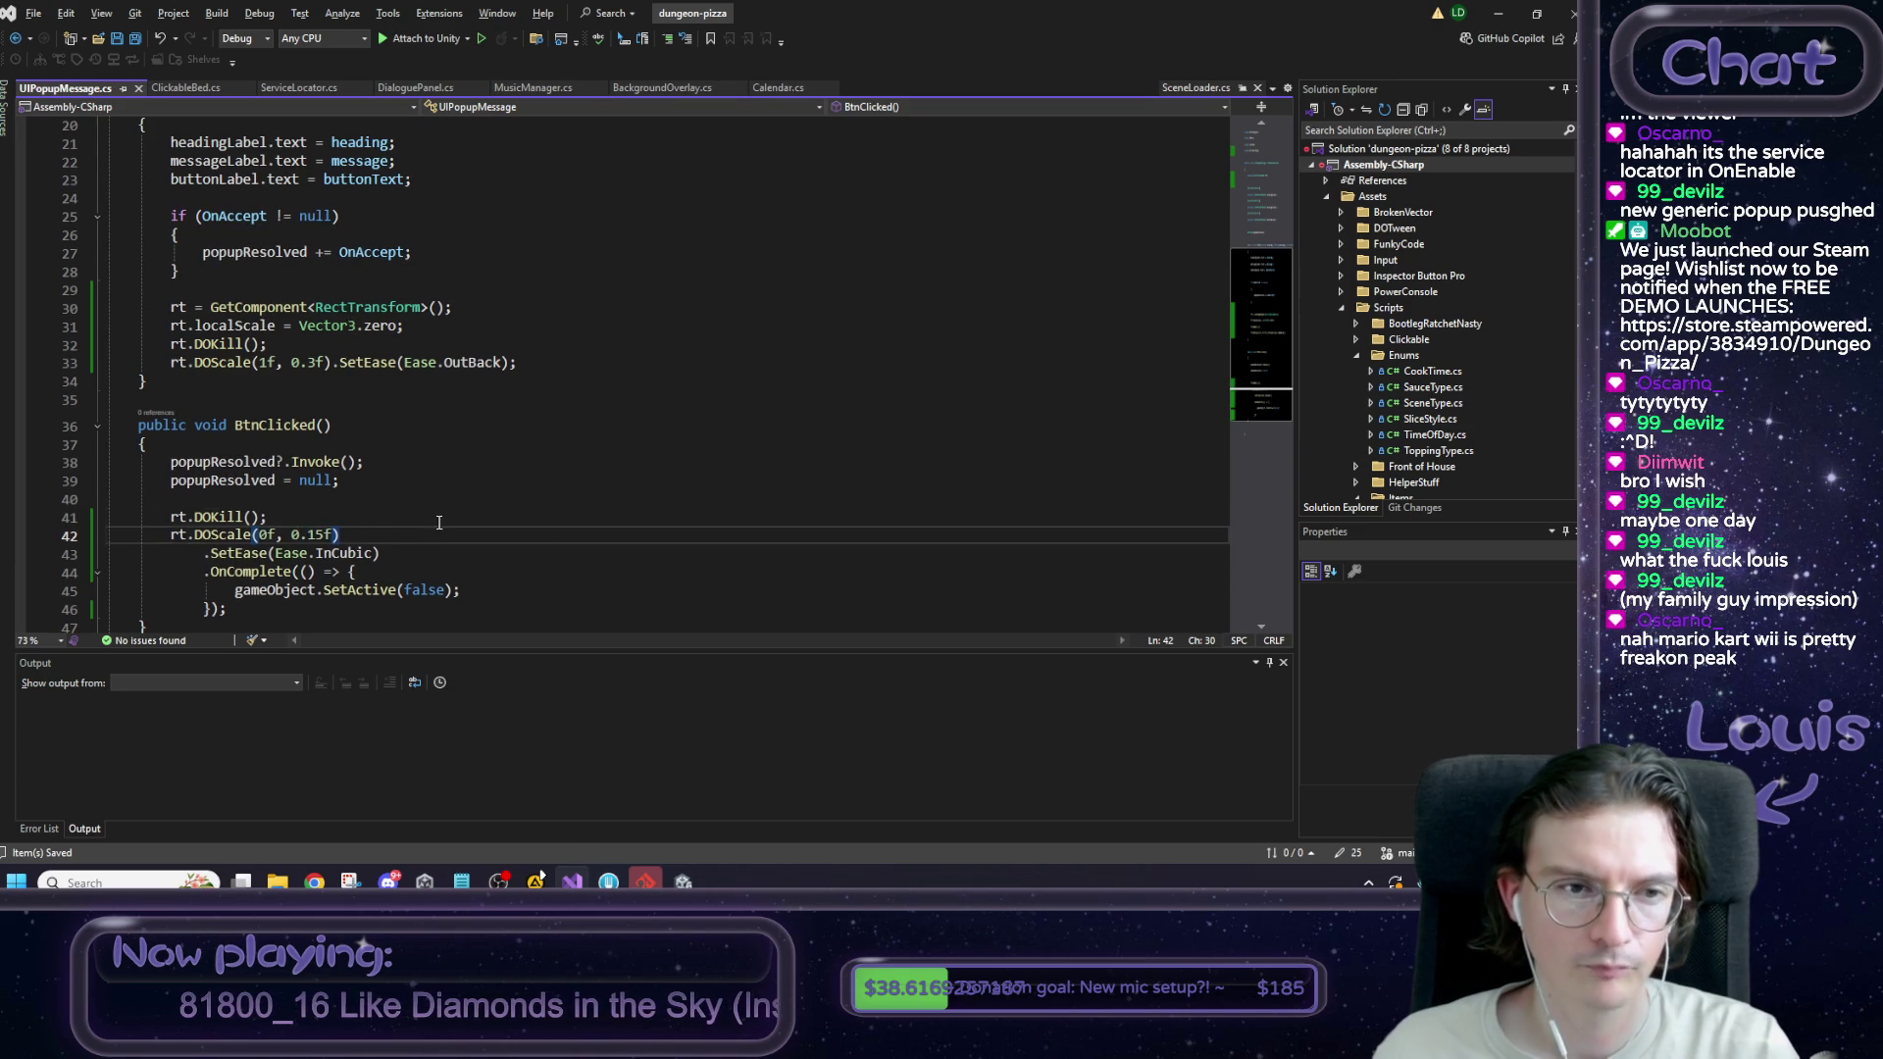
{"action": "key", "text": "alt+Tab"}
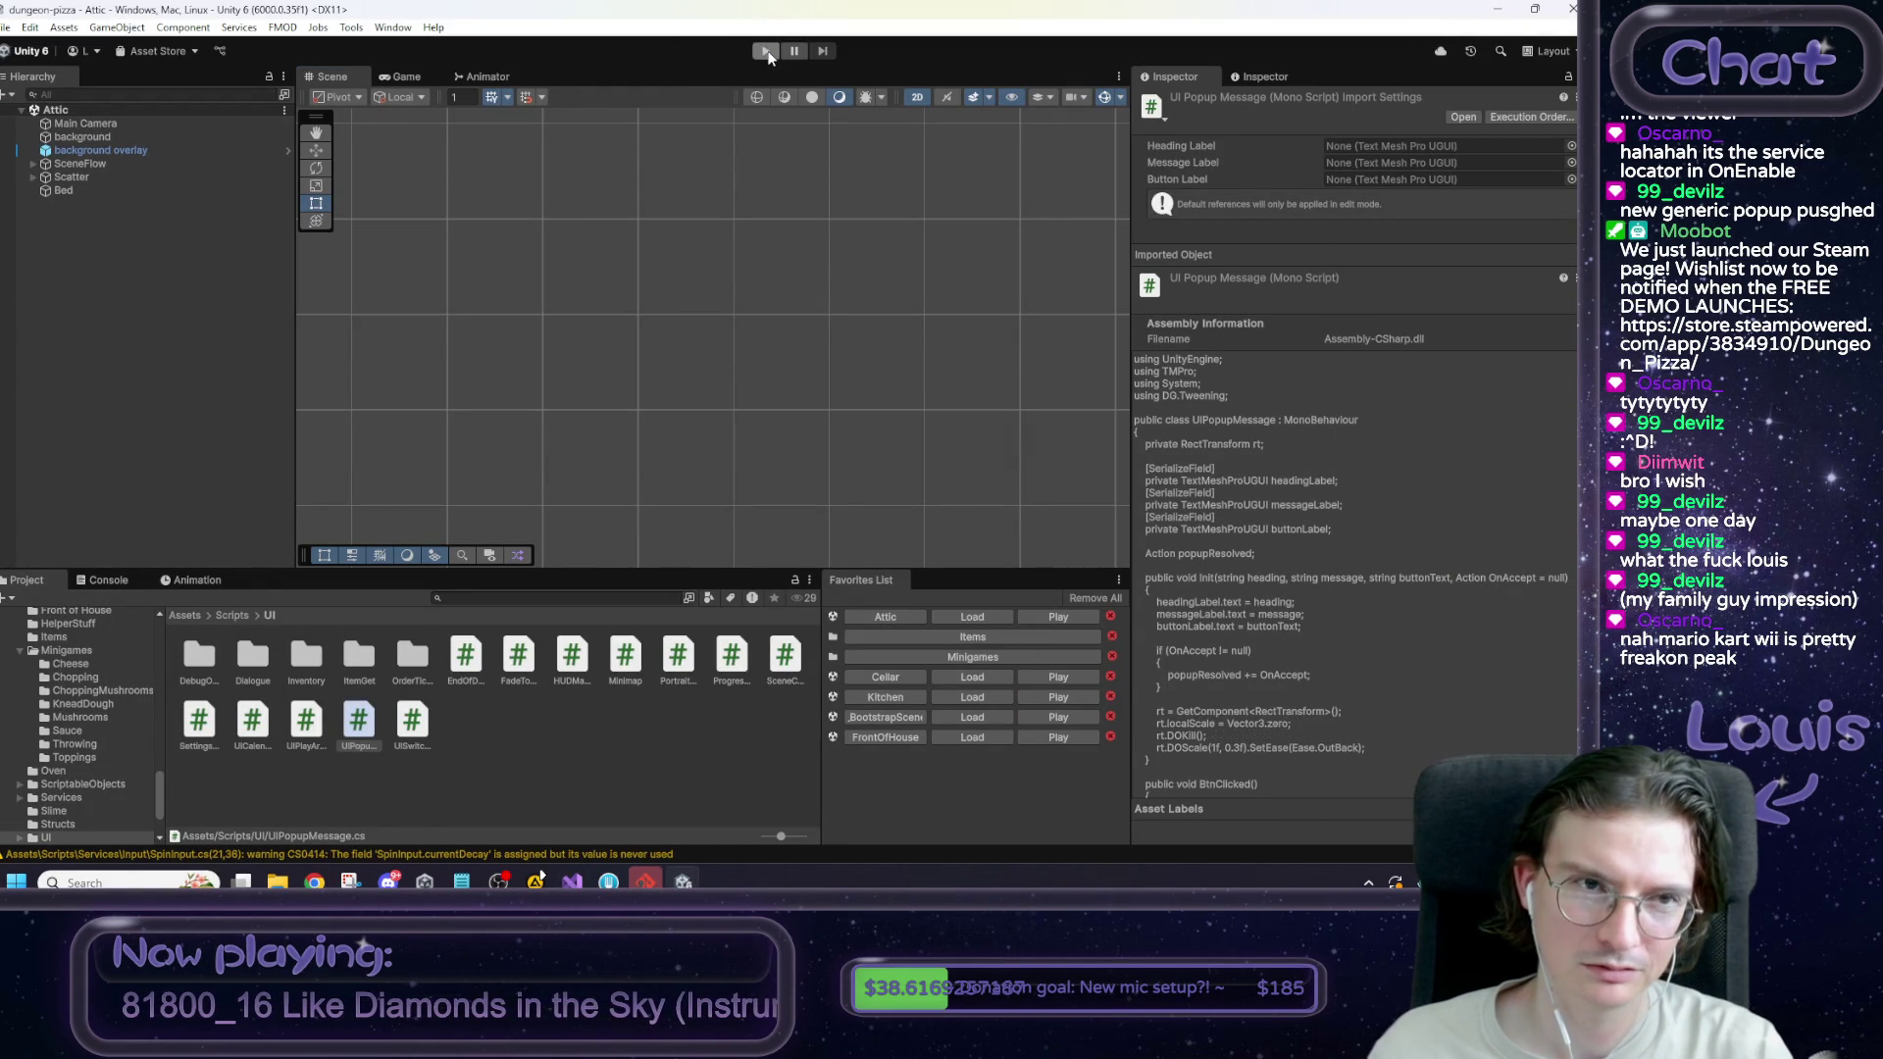
{"action": "left_click", "coordinate": [766, 51]}
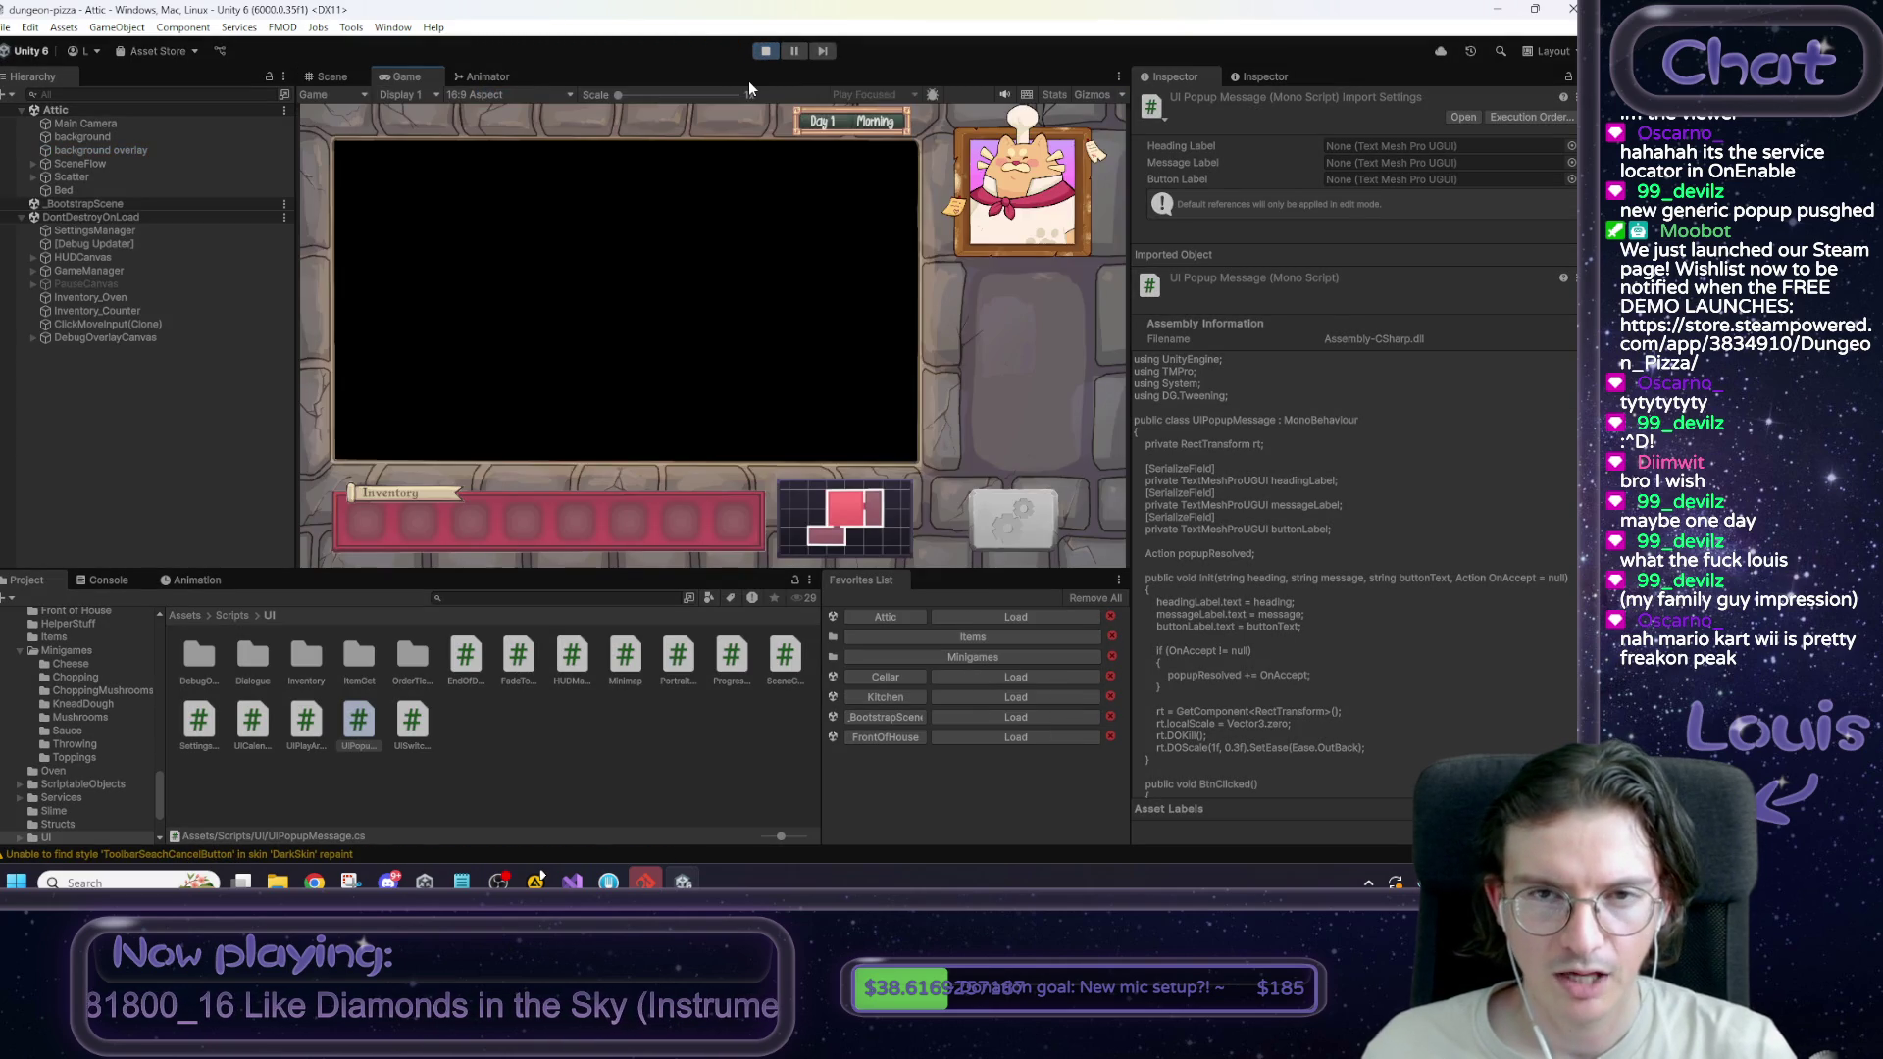
{"action": "left_click", "coordinate": [721, 408]}
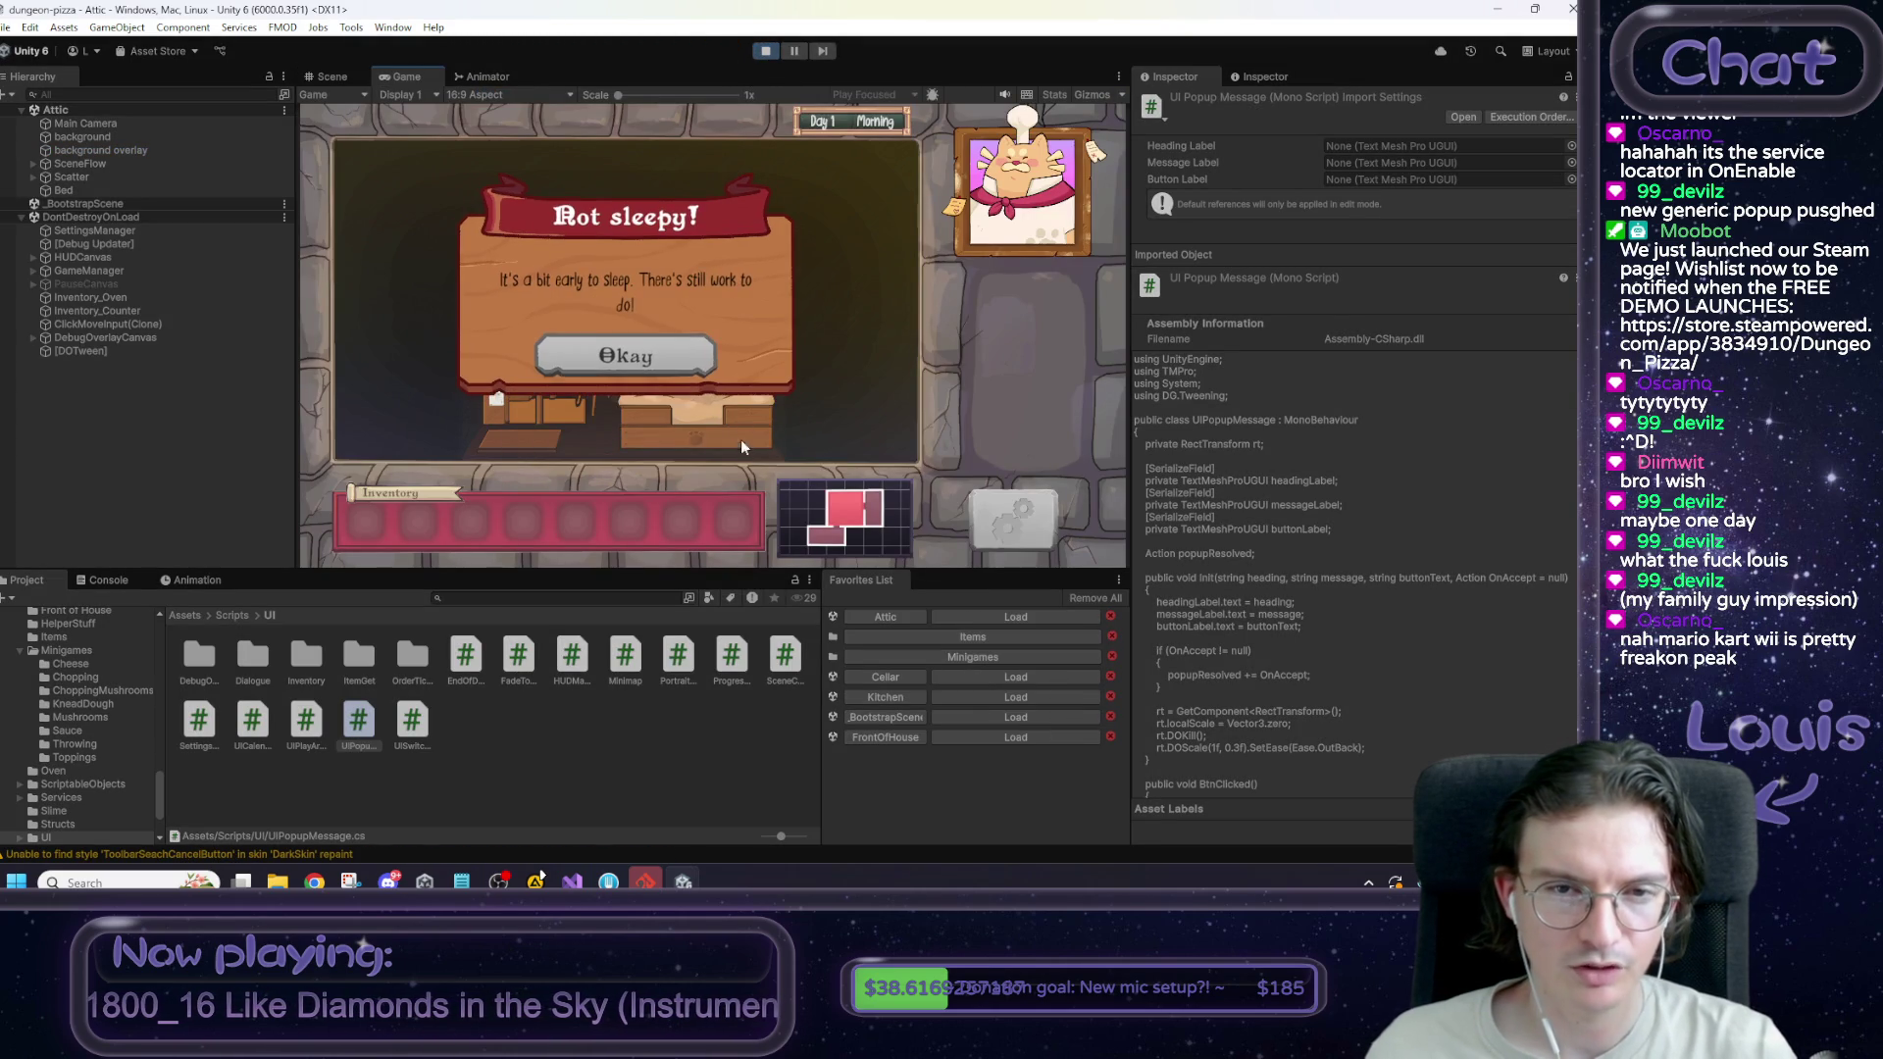
{"action": "left_click", "coordinate": [671, 368]}
{"action": "left_click", "coordinate": [690, 412]}
{"action": "left_click", "coordinate": [618, 351]}
{"action": "left_click", "coordinate": [697, 391]}
{"action": "left_click", "coordinate": [638, 349]}
{"action": "left_click", "coordinate": [686, 402]}
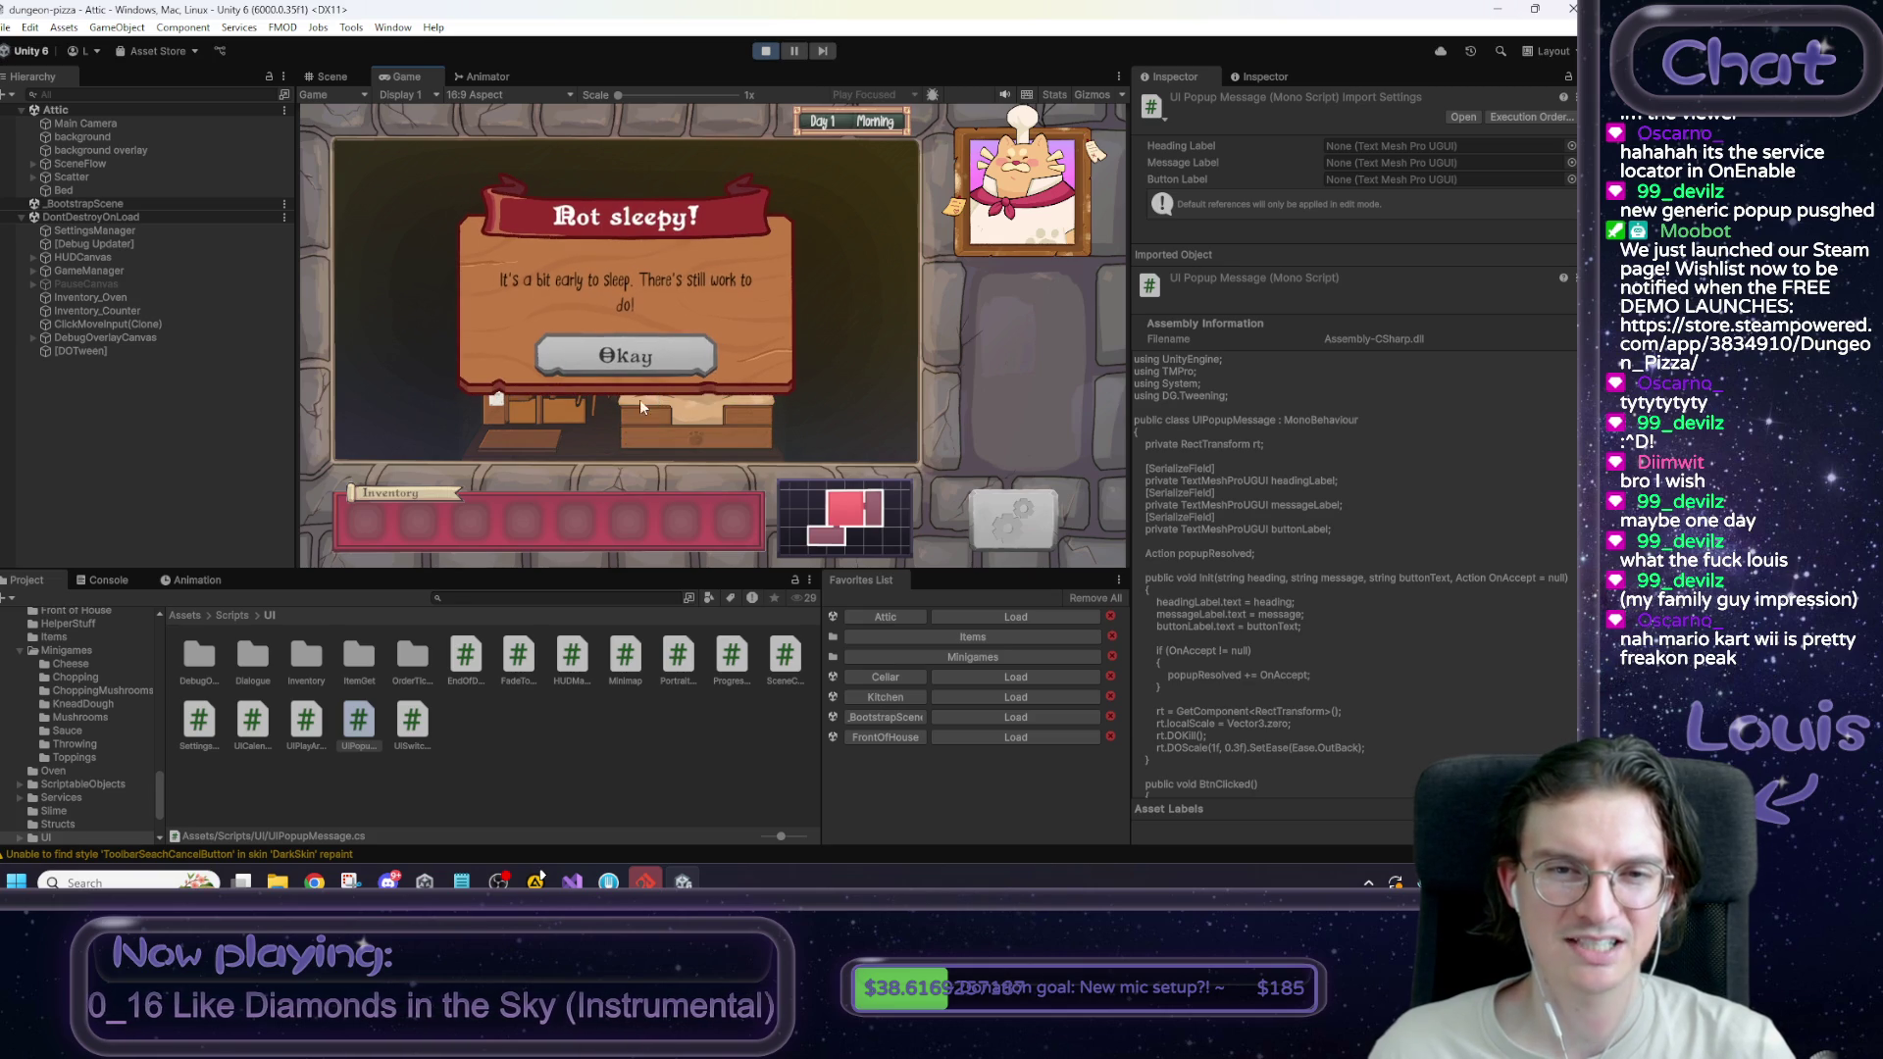
{"action": "left_click", "coordinate": [572, 364]}
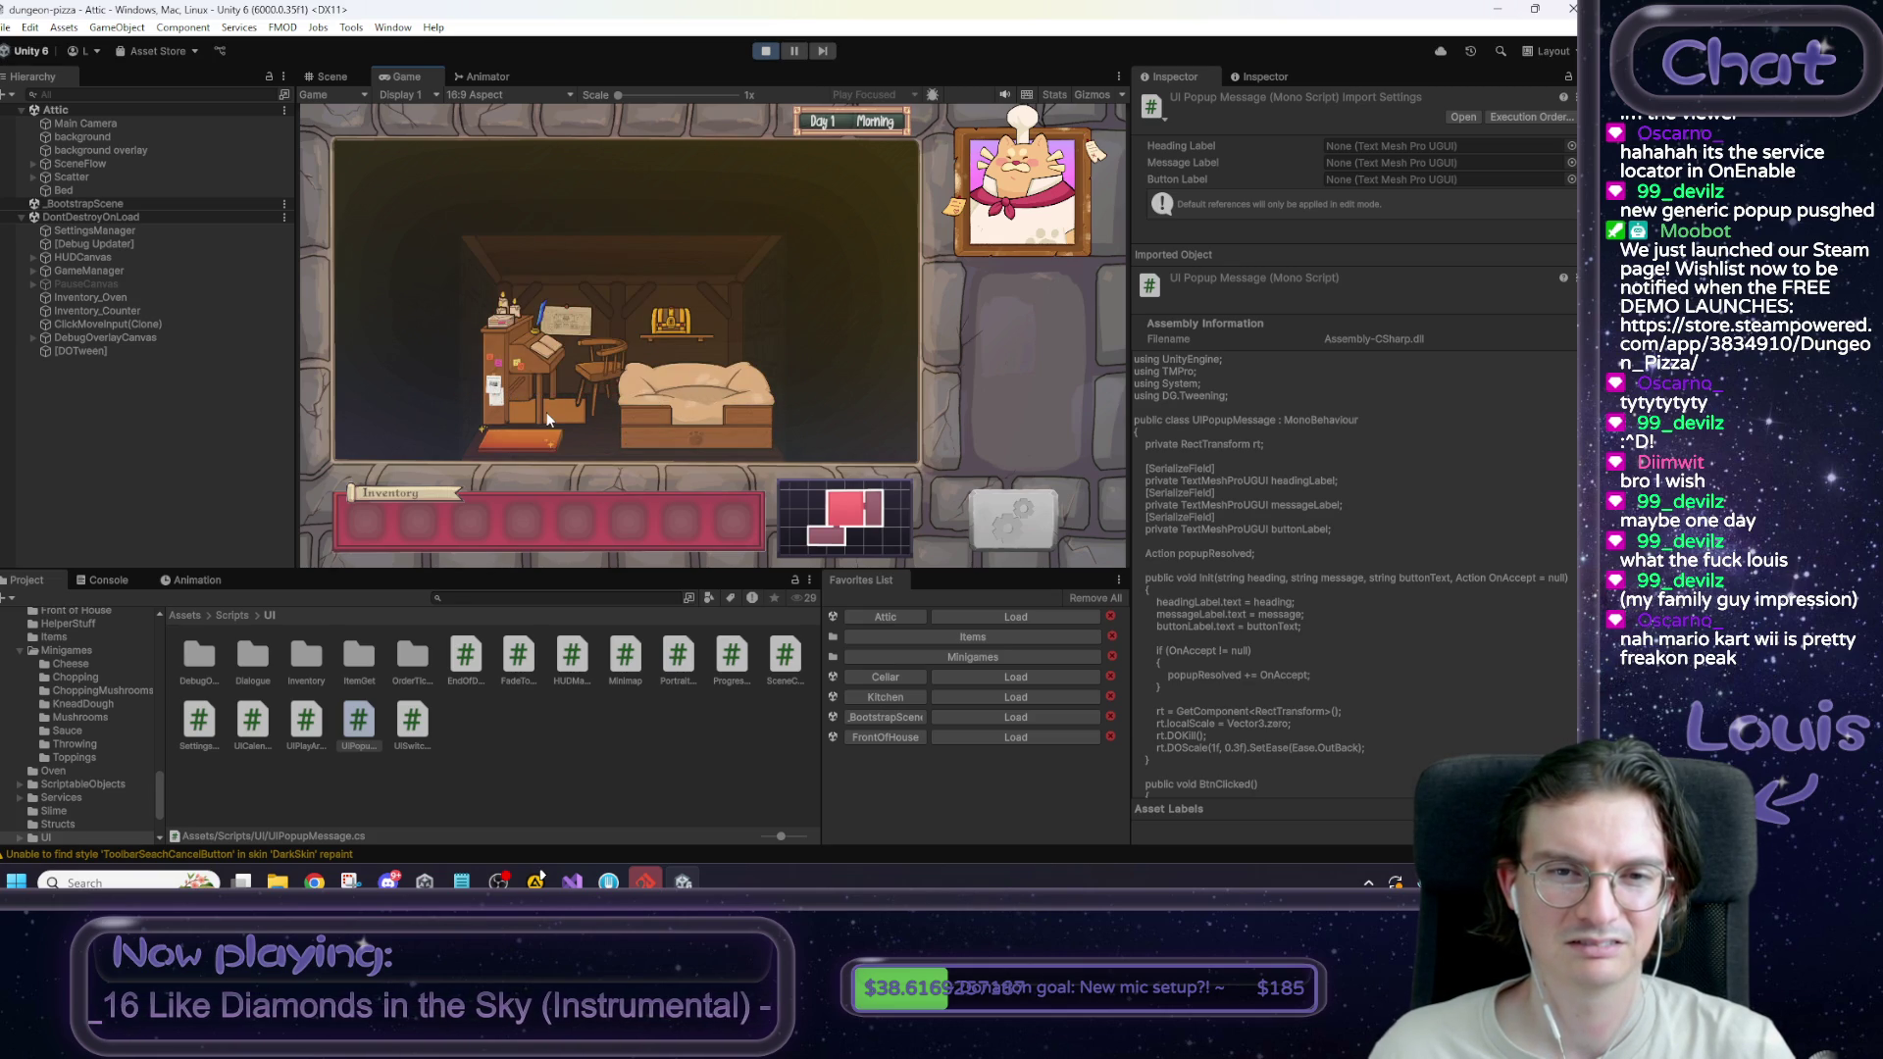
{"action": "left_click", "coordinate": [688, 404]}
{"action": "left_click", "coordinate": [638, 349]}
{"action": "left_click", "coordinate": [666, 383]}
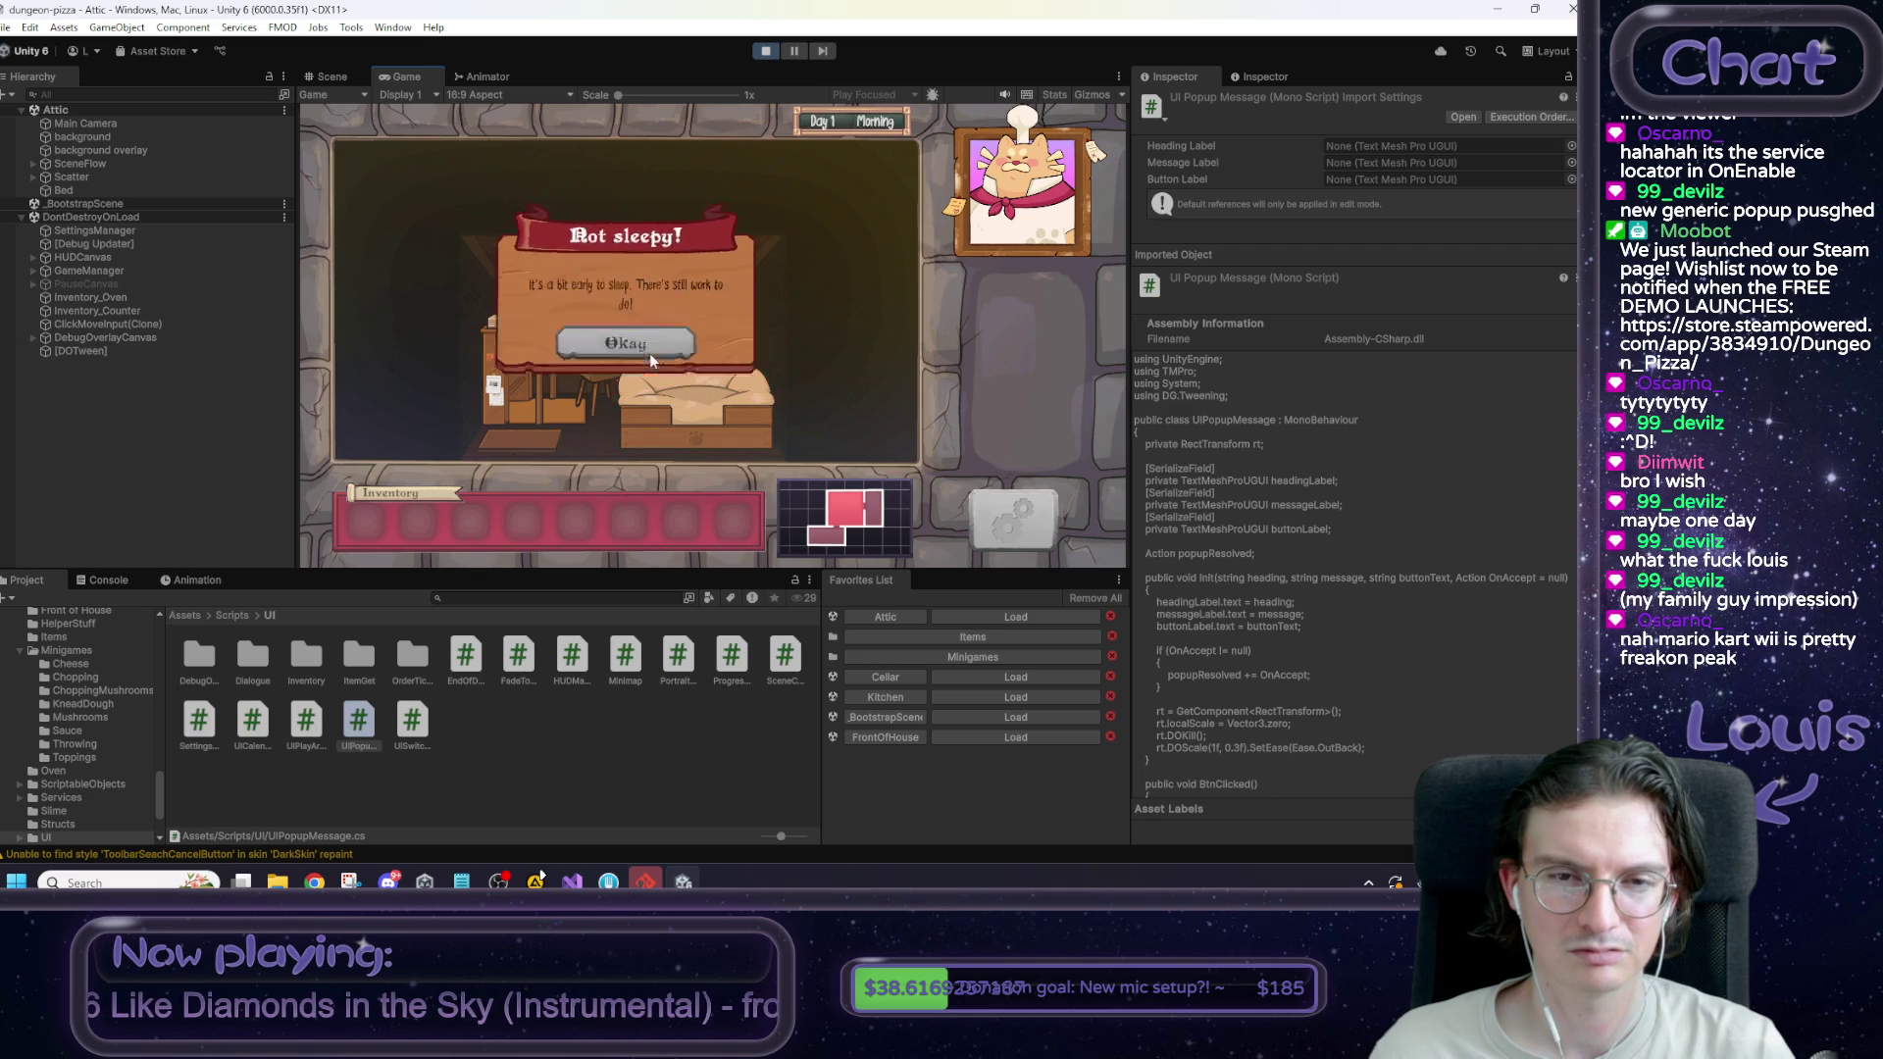
{"action": "left_click", "coordinate": [650, 353]}
{"action": "key", "text": "ctrl+p"}
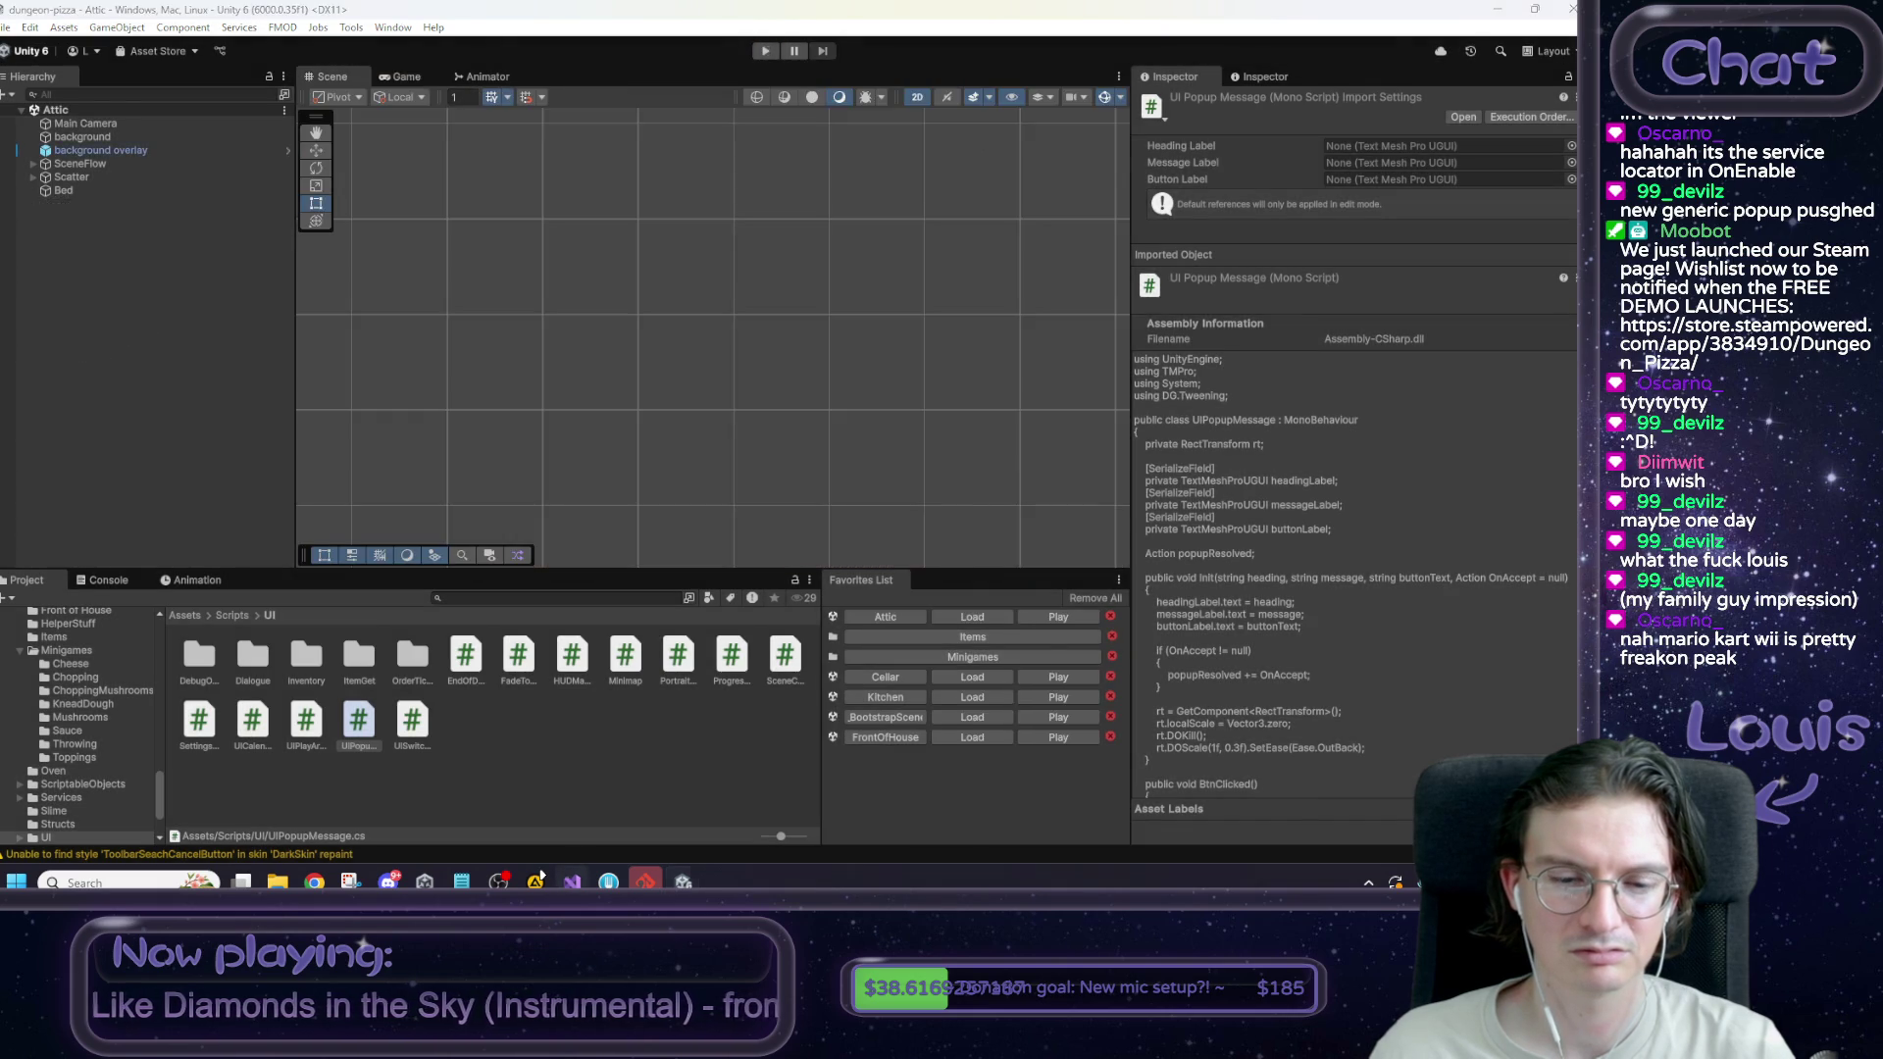
Change BtnClicked's shrink to DOScale(0.5f, 0.15f) and return to Unity to recompile.
{"action": "key", "text": "alt+Tab"}
{"action": "type", "text": "rt.DOKill();"}
{"action": "key", "text": "Down"}
{"action": "type", "text": ".5"}
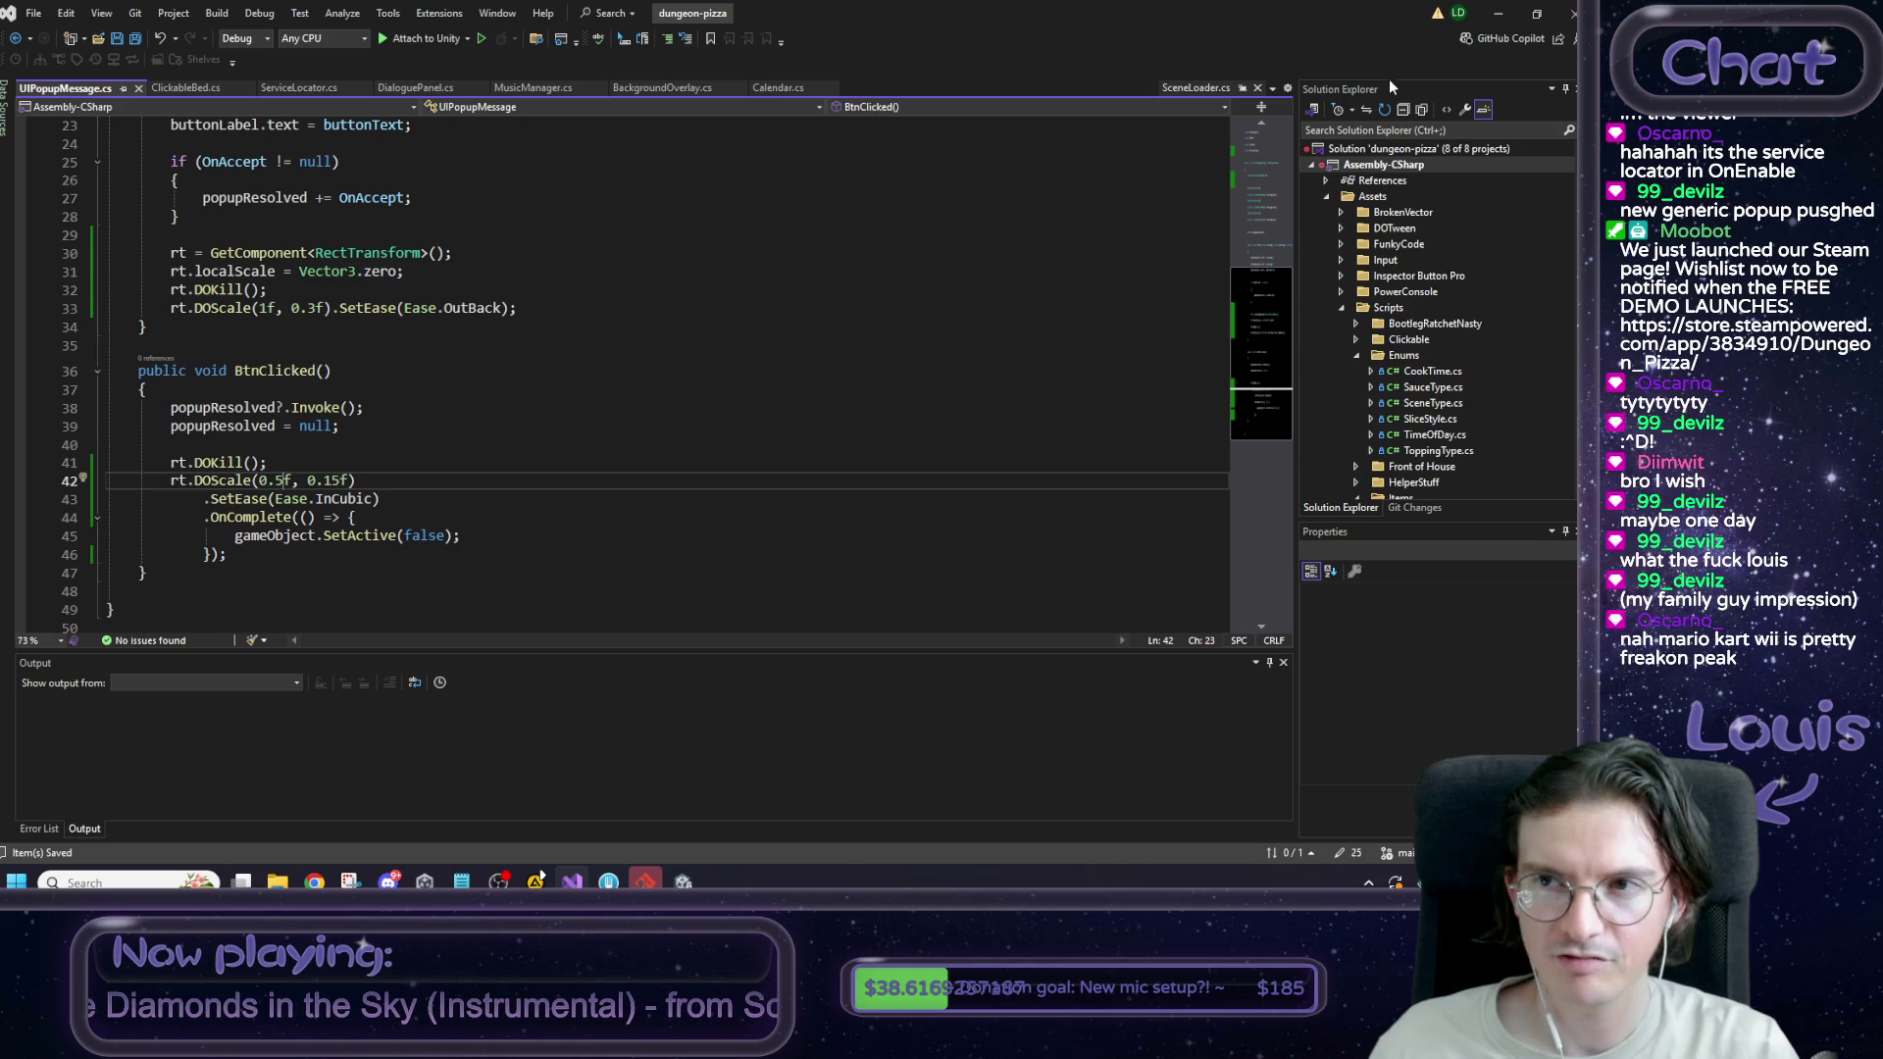
{"action": "left_click", "coordinate": [1498, 13]}
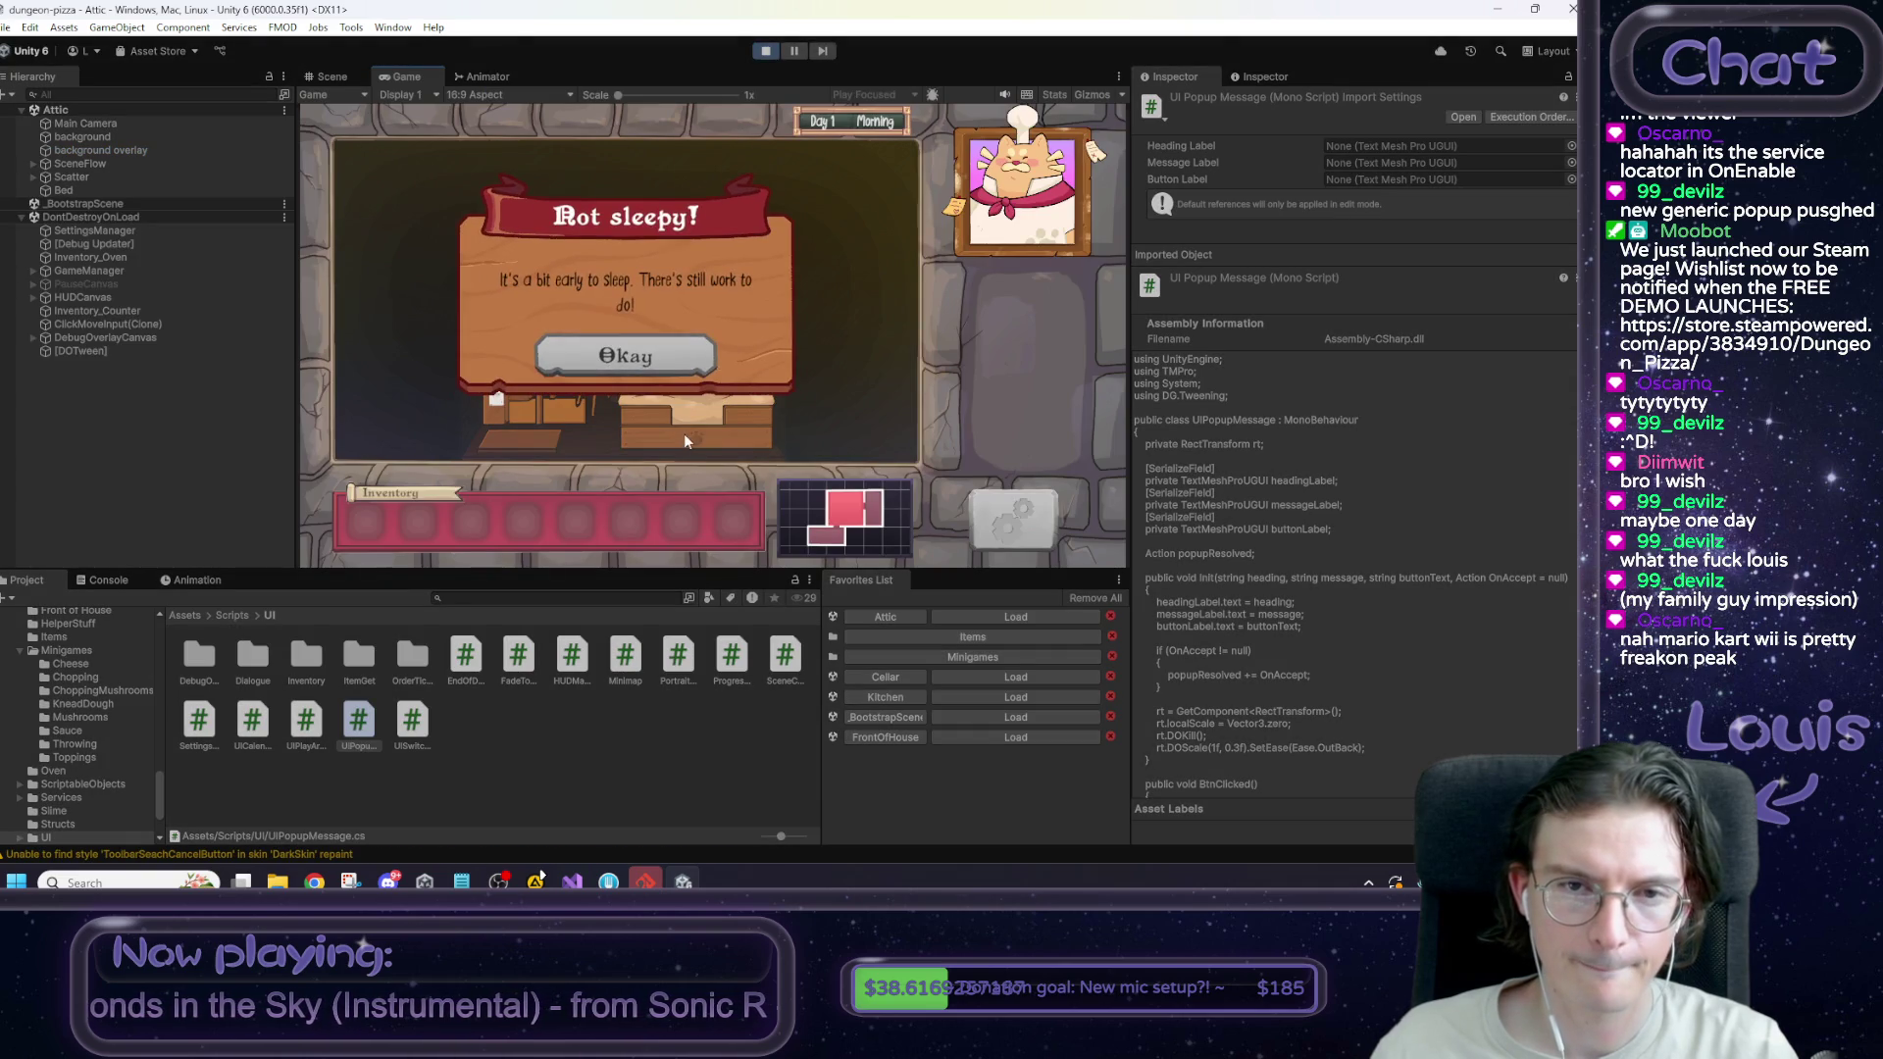
Reopen and dismiss the 'Not sleepy!' popup from the bed several times, then stop play mode.
{"action": "left_click", "coordinate": [684, 433]}
{"action": "left_click", "coordinate": [691, 397]}
{"action": "left_click", "coordinate": [663, 366]}
{"action": "left_click", "coordinate": [661, 371]}
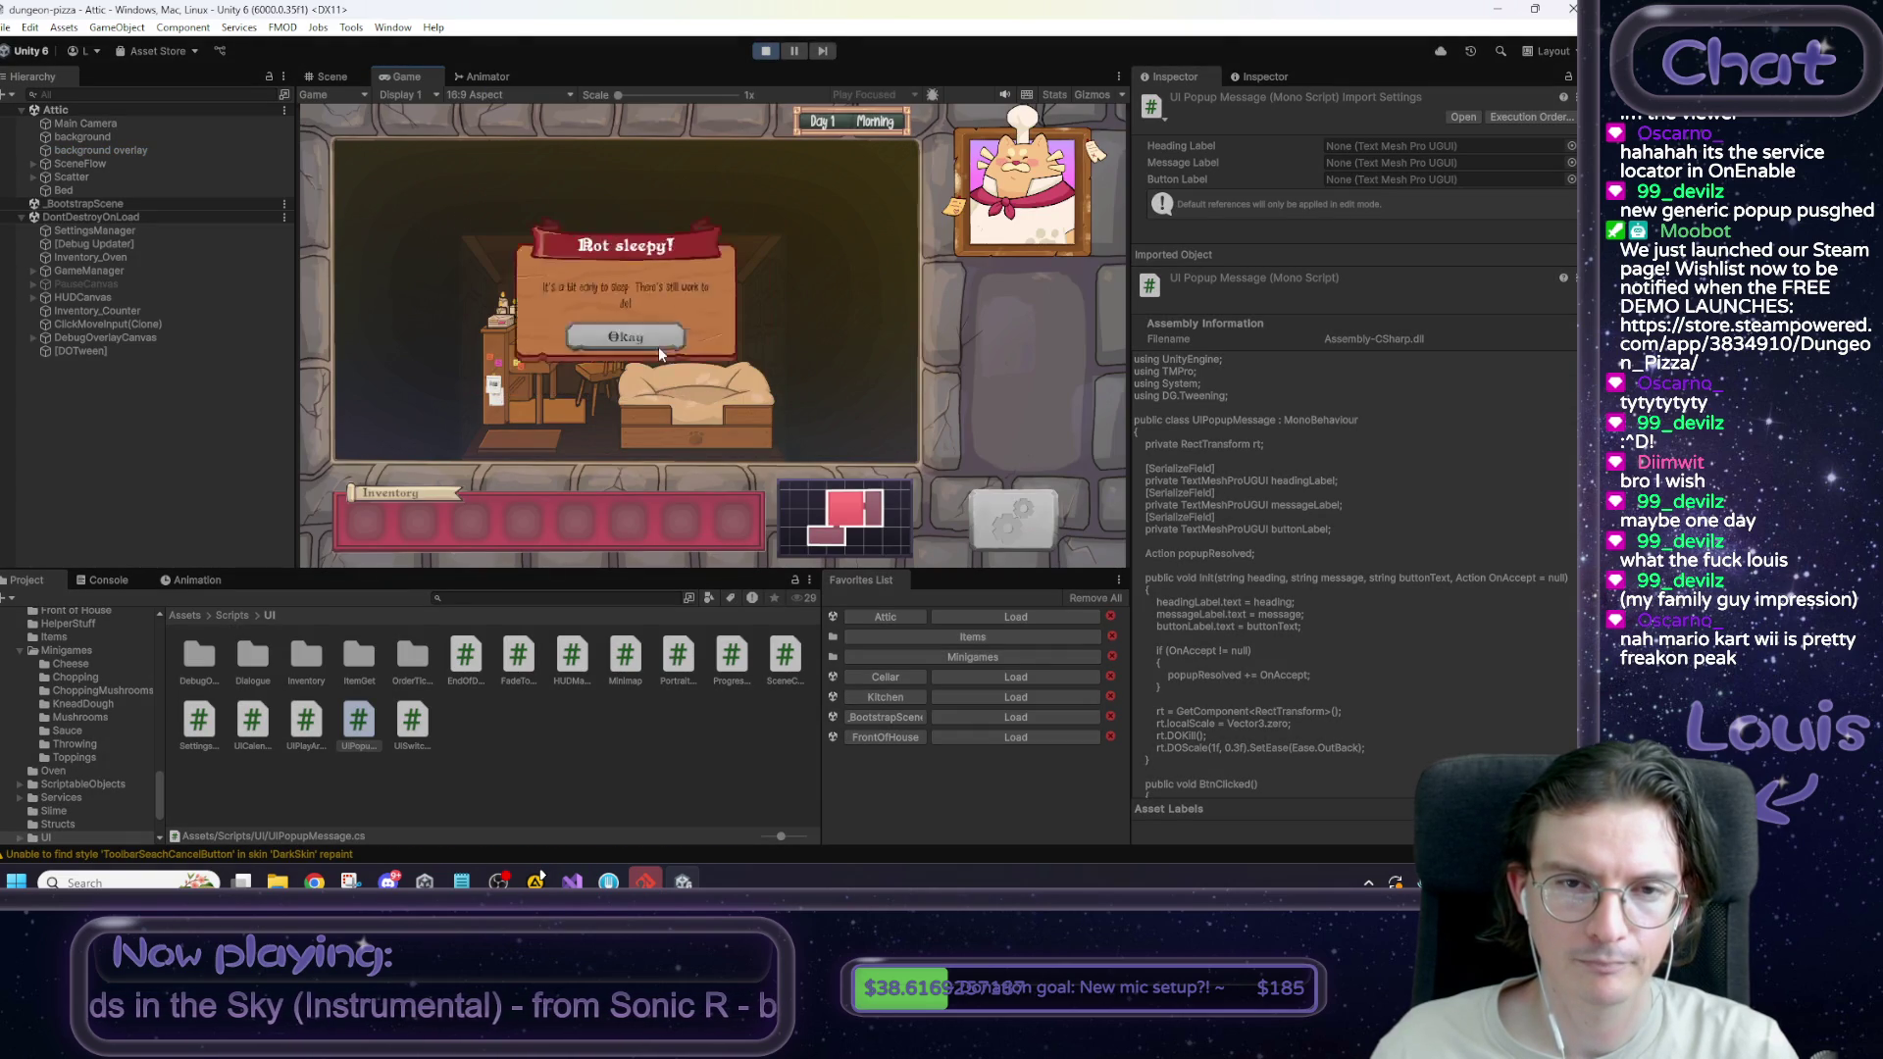
{"action": "left_click", "coordinate": [656, 345]}
{"action": "left_click", "coordinate": [663, 376]}
{"action": "left_click", "coordinate": [651, 345]}
{"action": "left_click", "coordinate": [662, 373]}
{"action": "left_click", "coordinate": [662, 351]}
{"action": "left_click", "coordinate": [765, 50]}
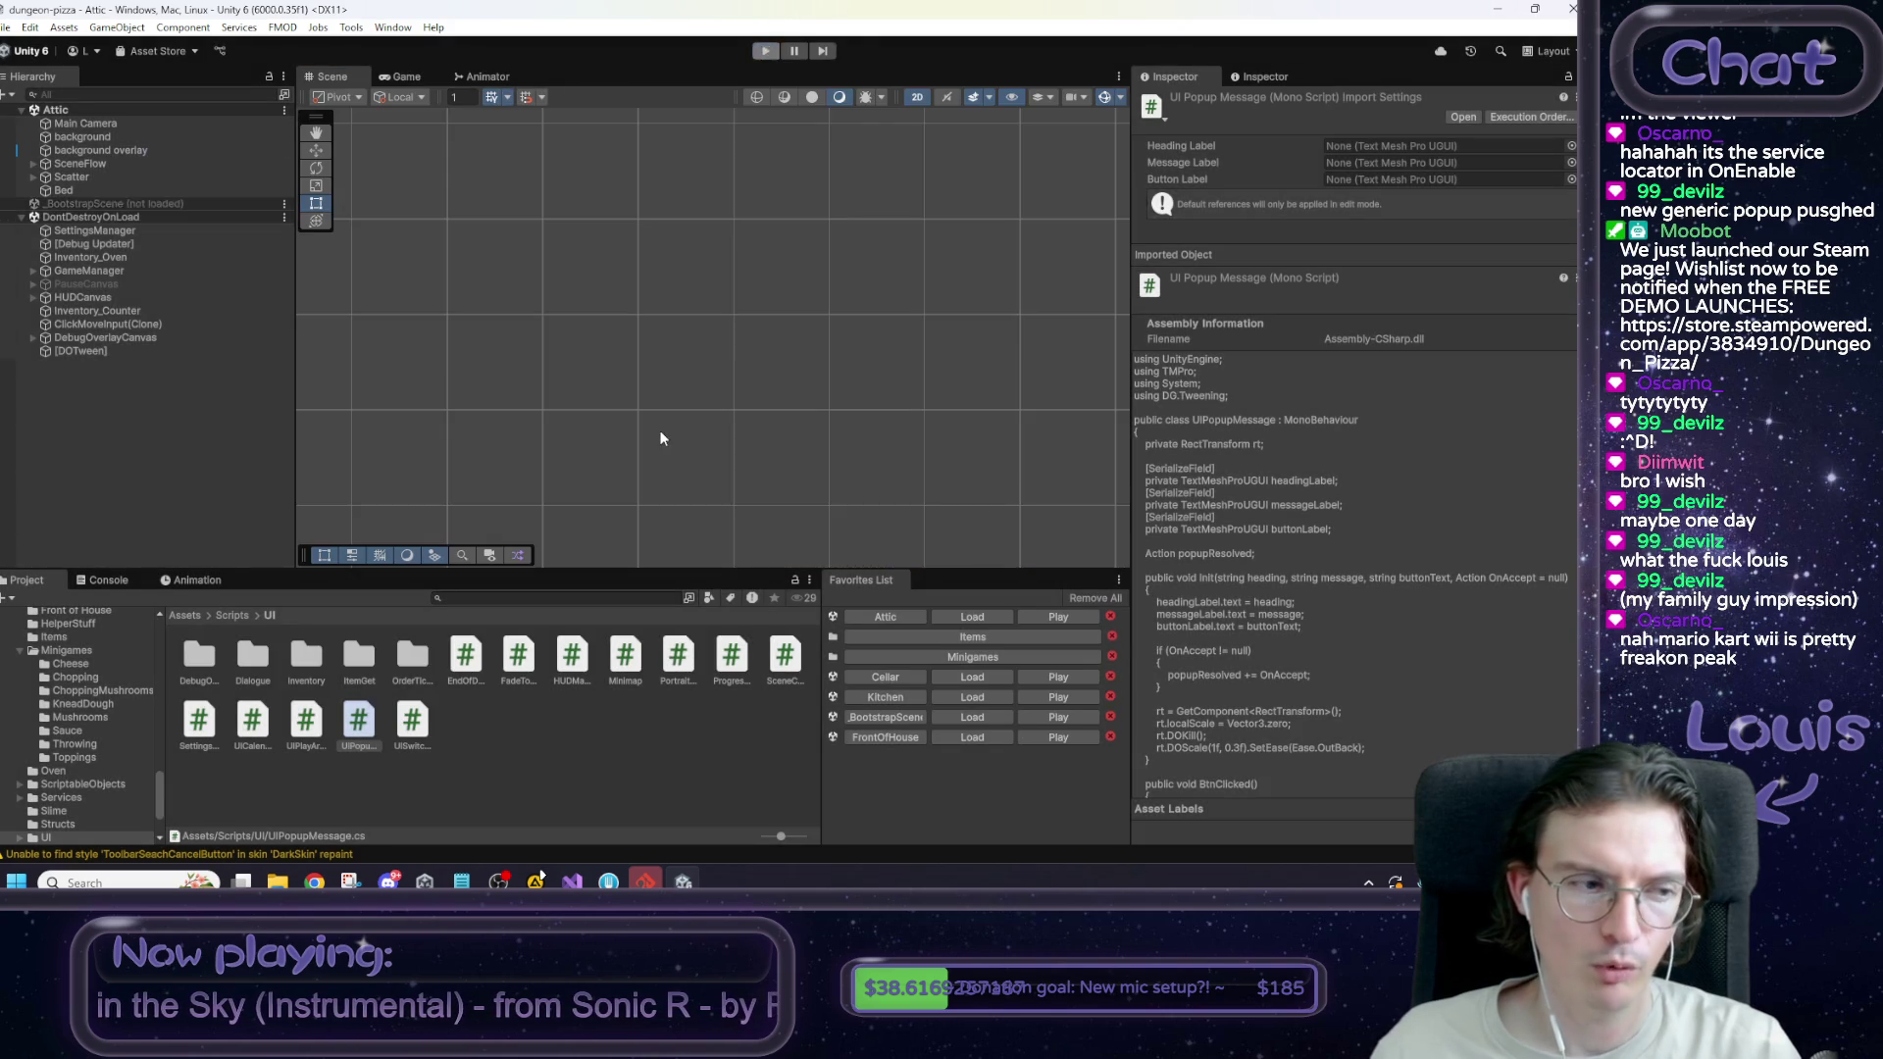
Open a blank line below 'Action popupResolved;' in UIPopupMessage.cs and save.
{"action": "mouse_move", "coordinate": [572, 879]}
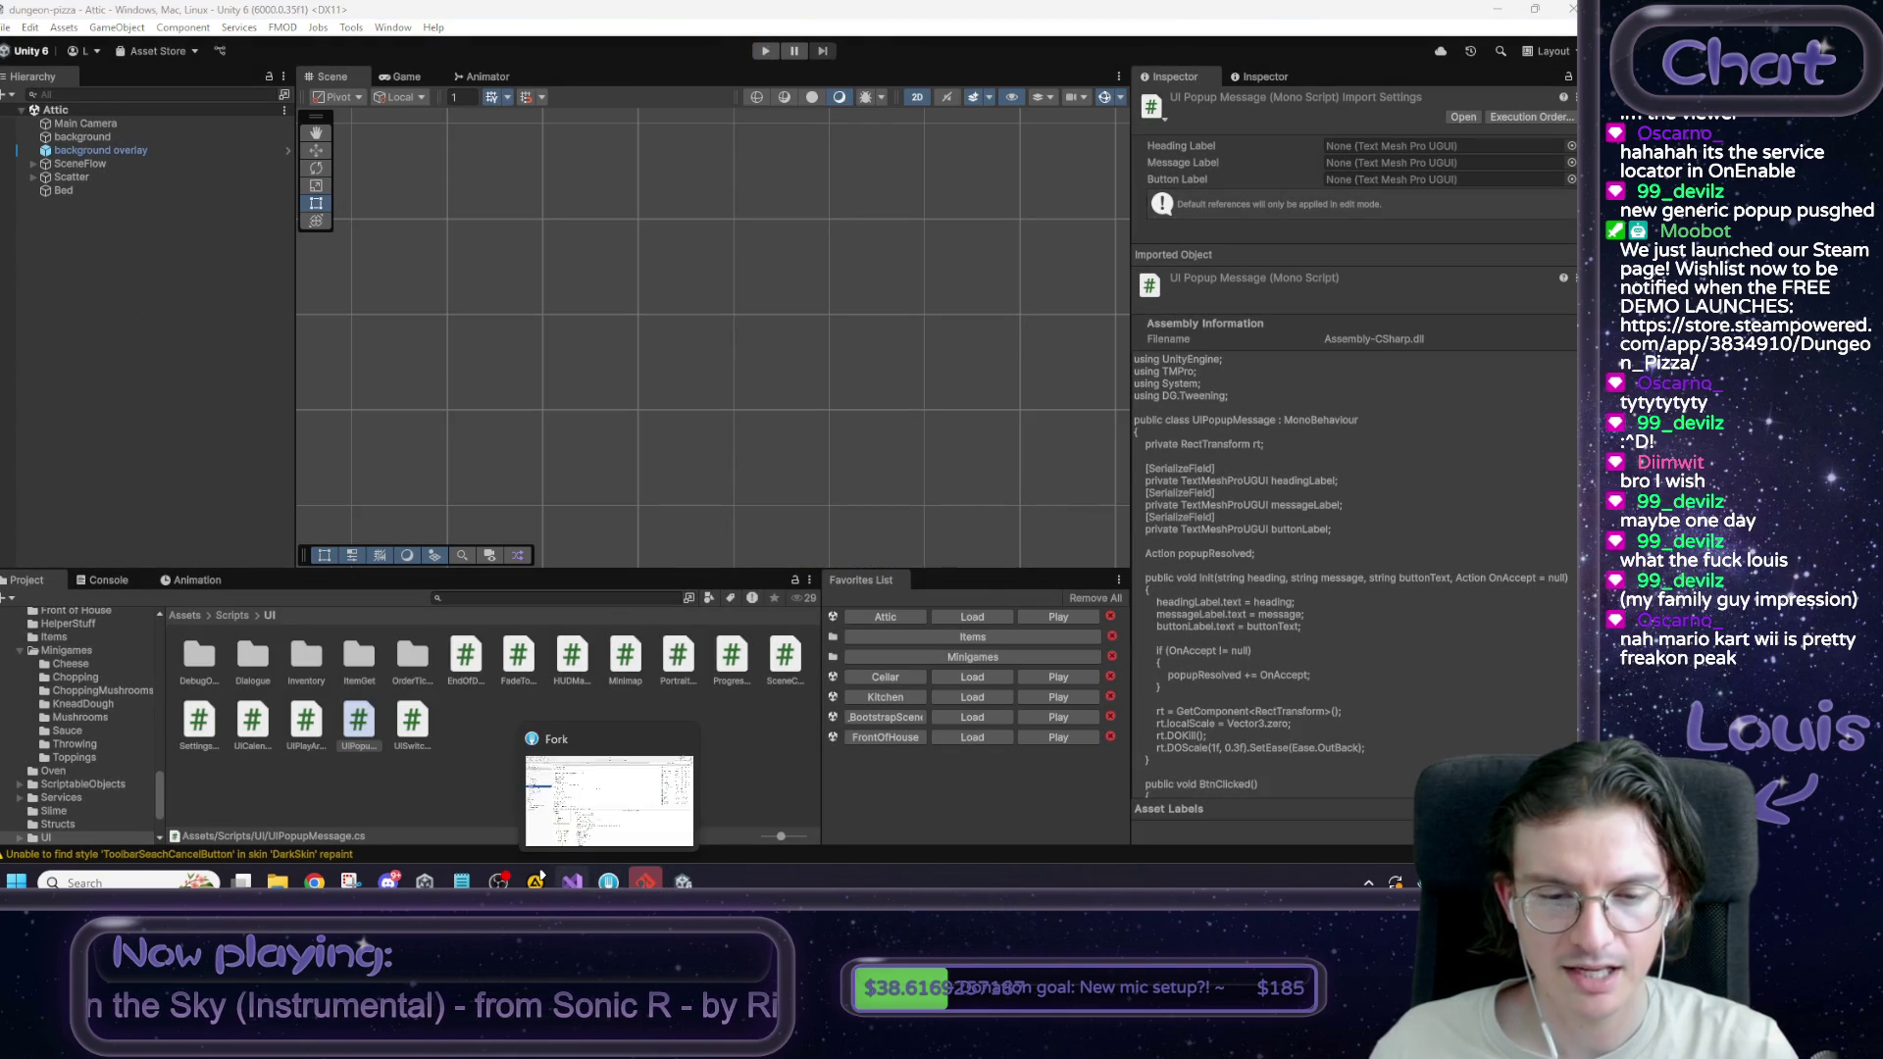
{"action": "left_click", "coordinate": [608, 799]}
{"action": "scroll", "coordinate": [671, 546], "scroll_direction": "up", "scroll_amount": 7}
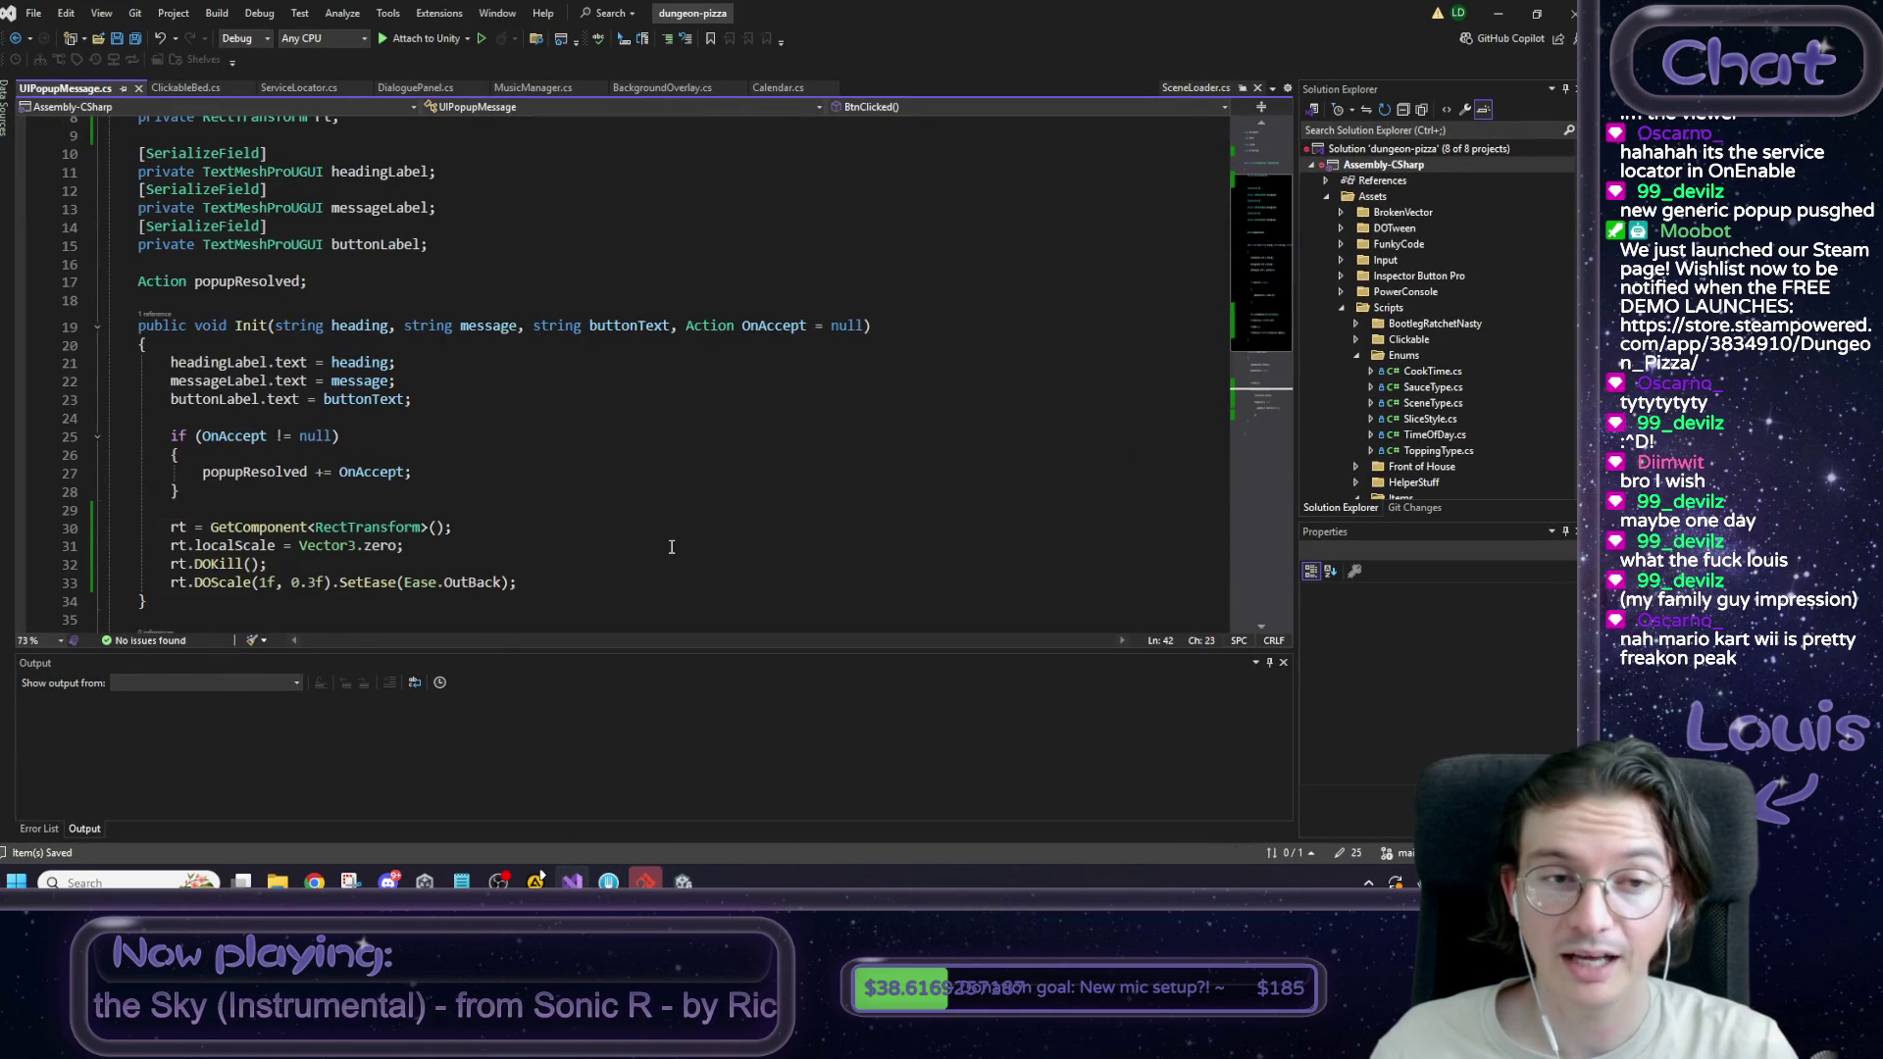
{"action": "left_click", "coordinate": [423, 421]}
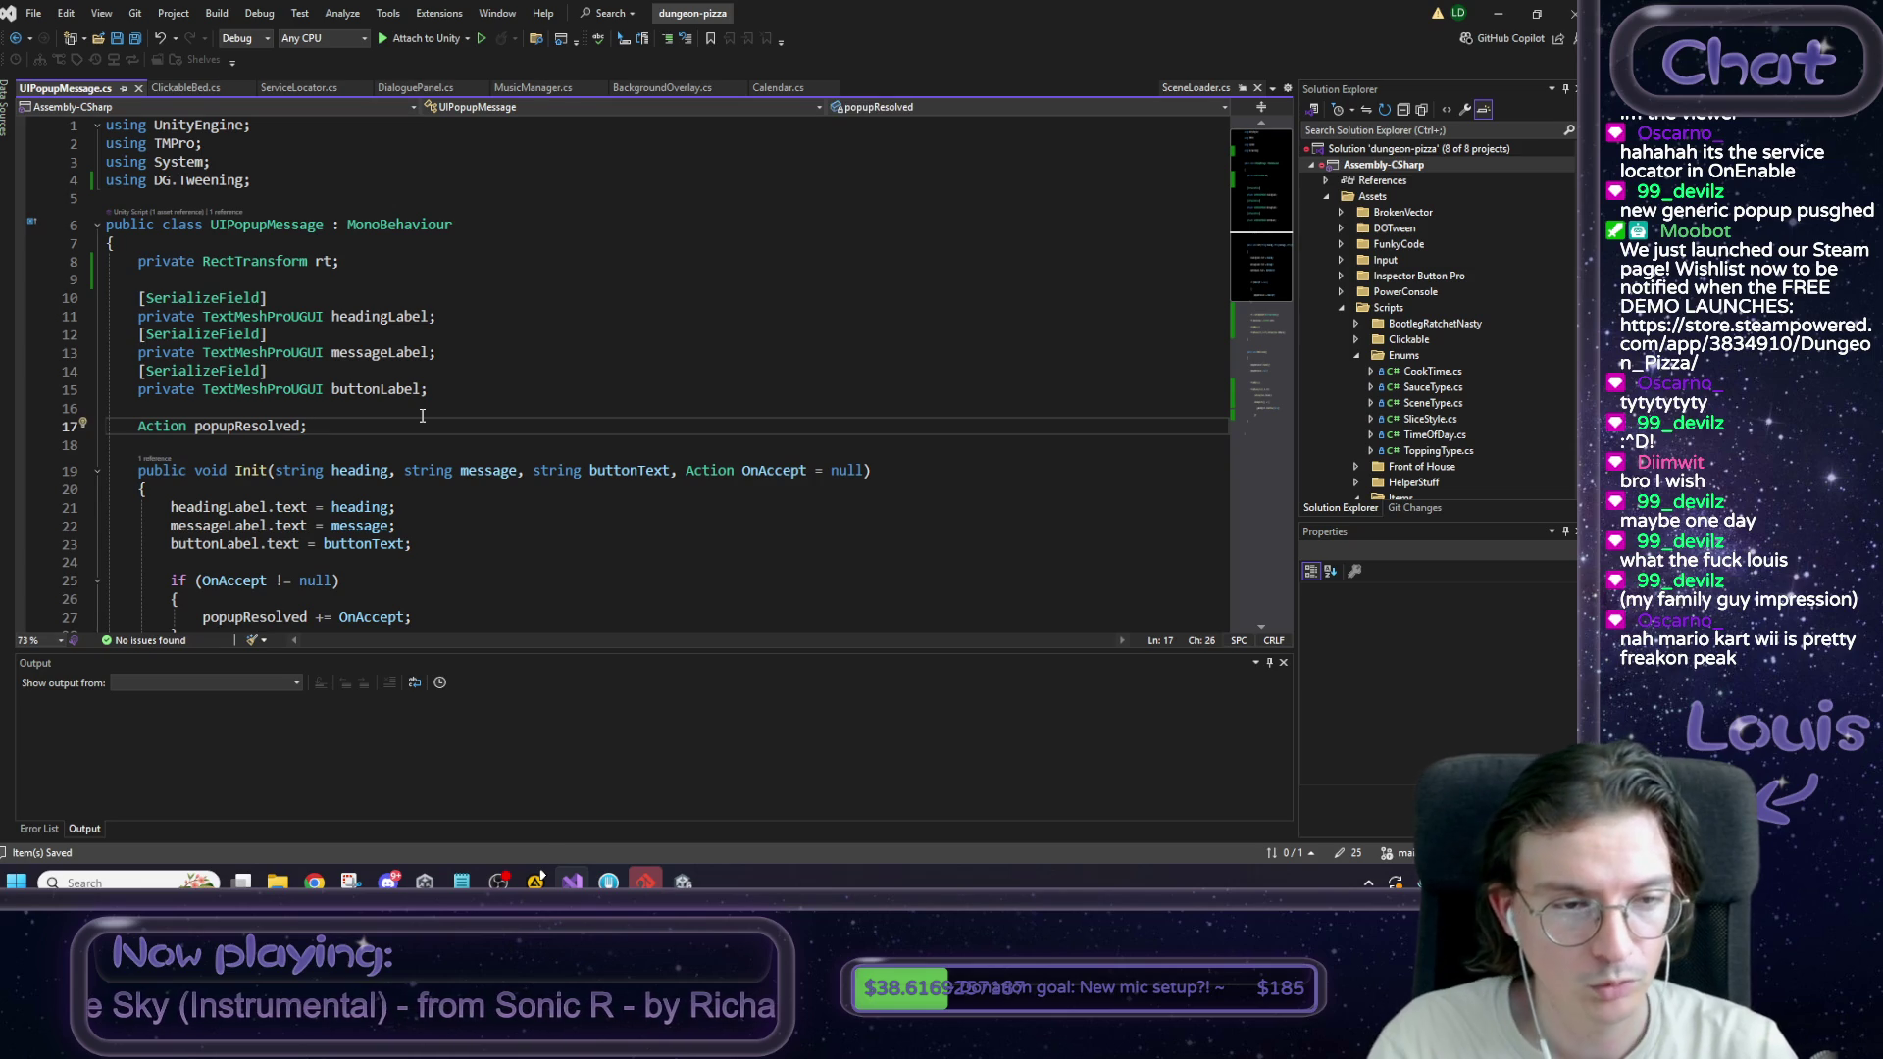
{"action": "key", "text": "Return"}
{"action": "key", "text": "Return"}
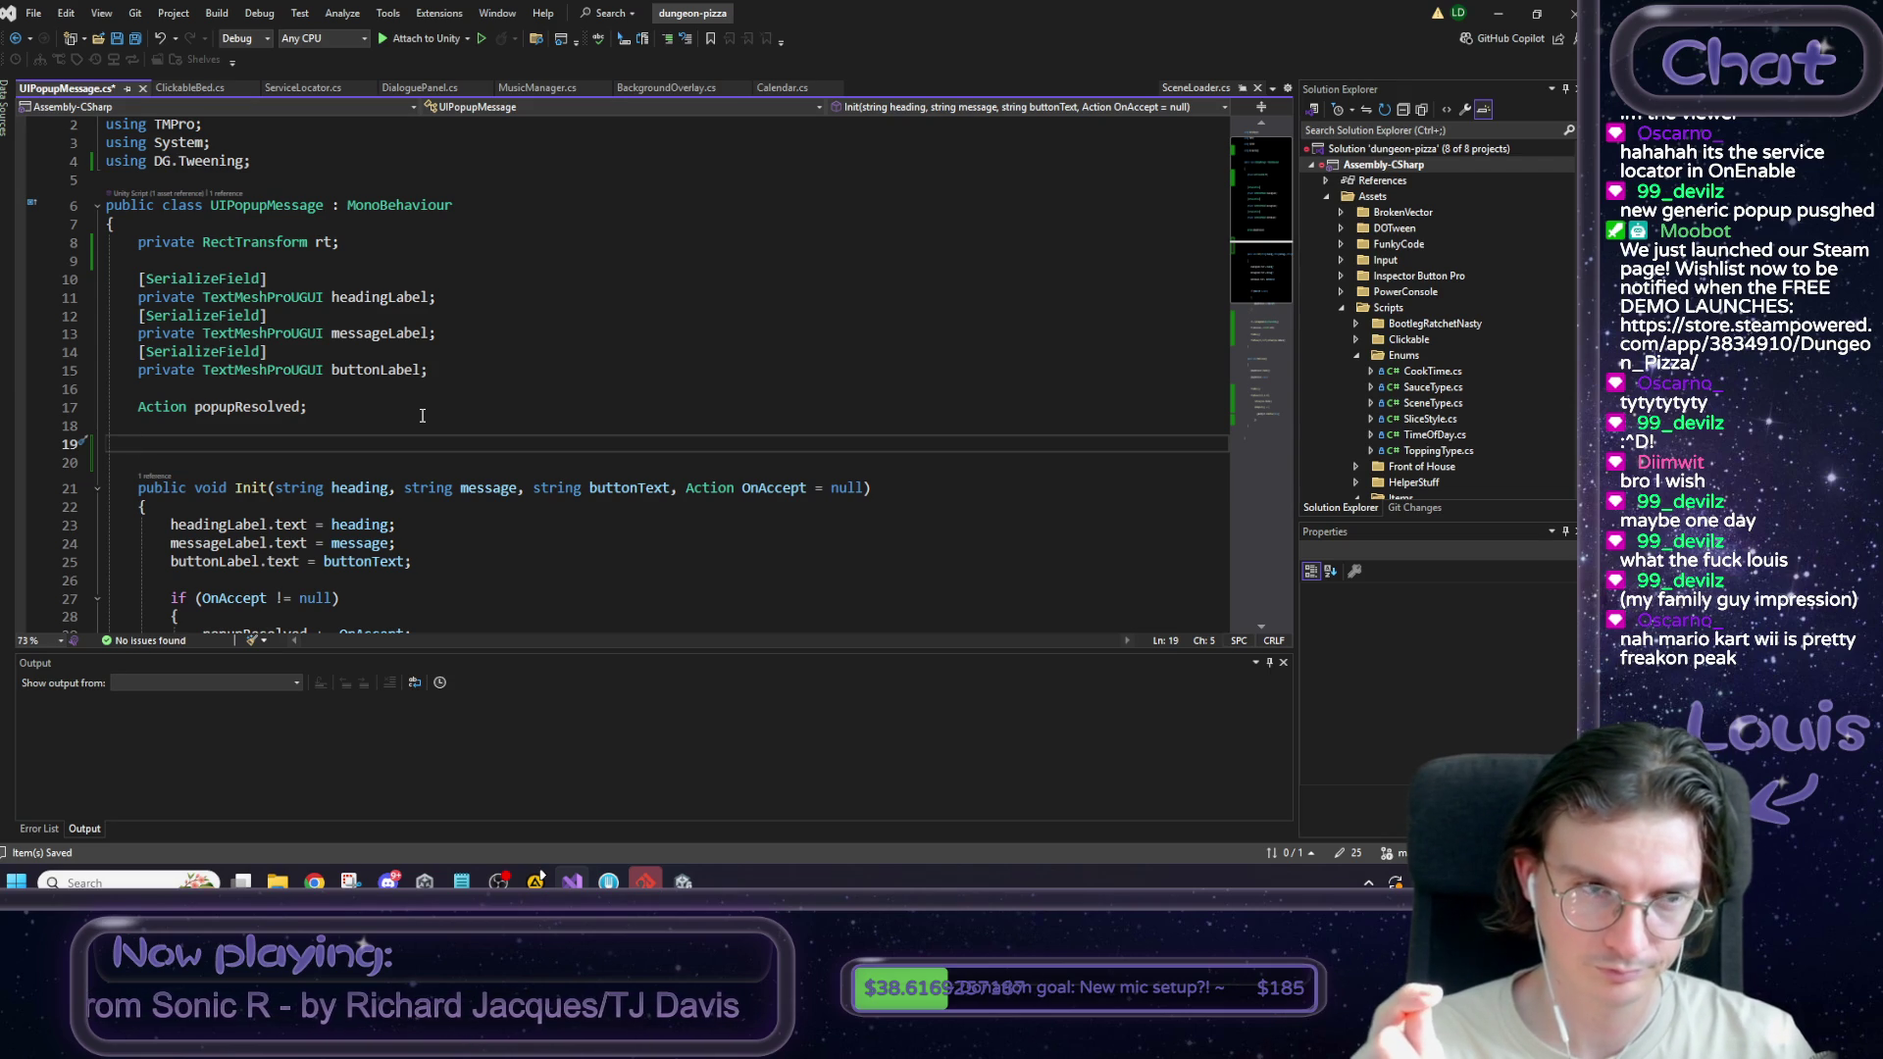
{"action": "scroll", "coordinate": [422, 415], "scroll_direction": "up", "scroll_amount": 1}
{"action": "key", "text": "ctrl+s"}
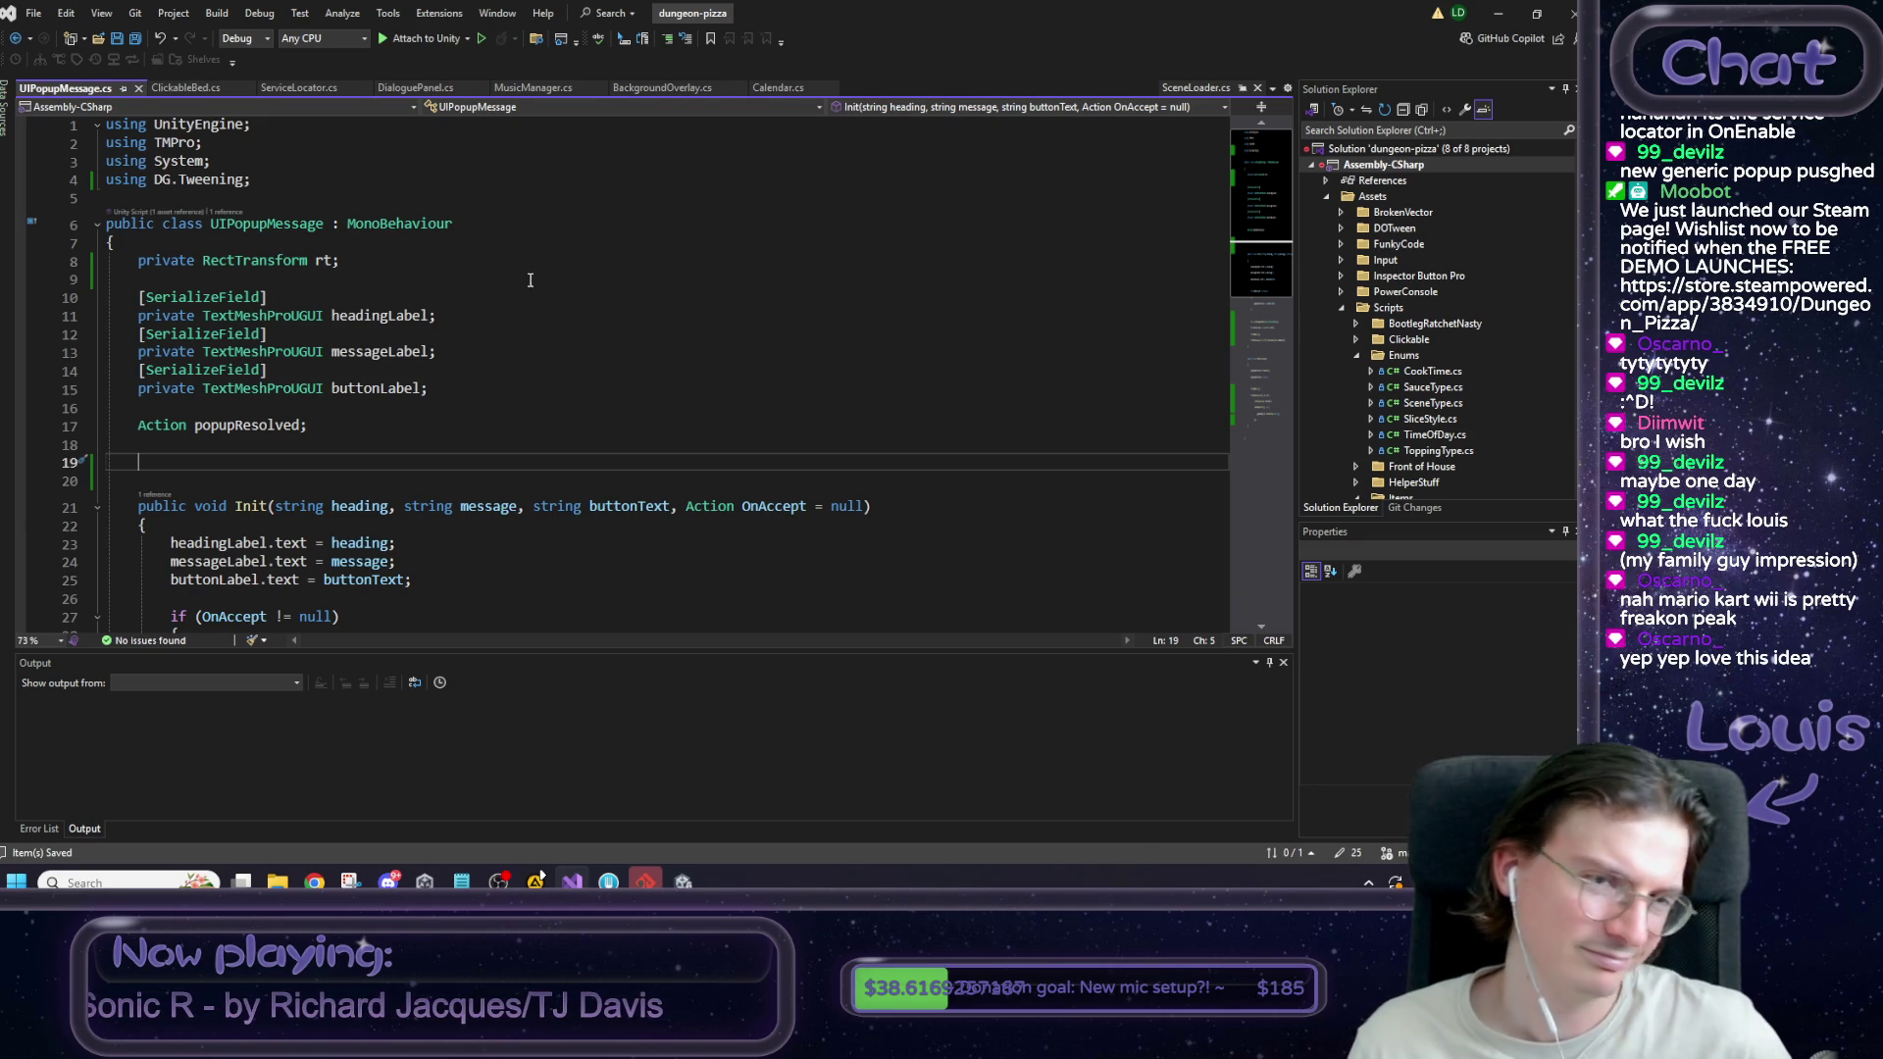
Copy the FMODUnity and FMOD.Studio using directives from MusicManager.cs, placing MusicManager.cs second among the open files.
{"action": "left_click", "coordinate": [547, 88]}
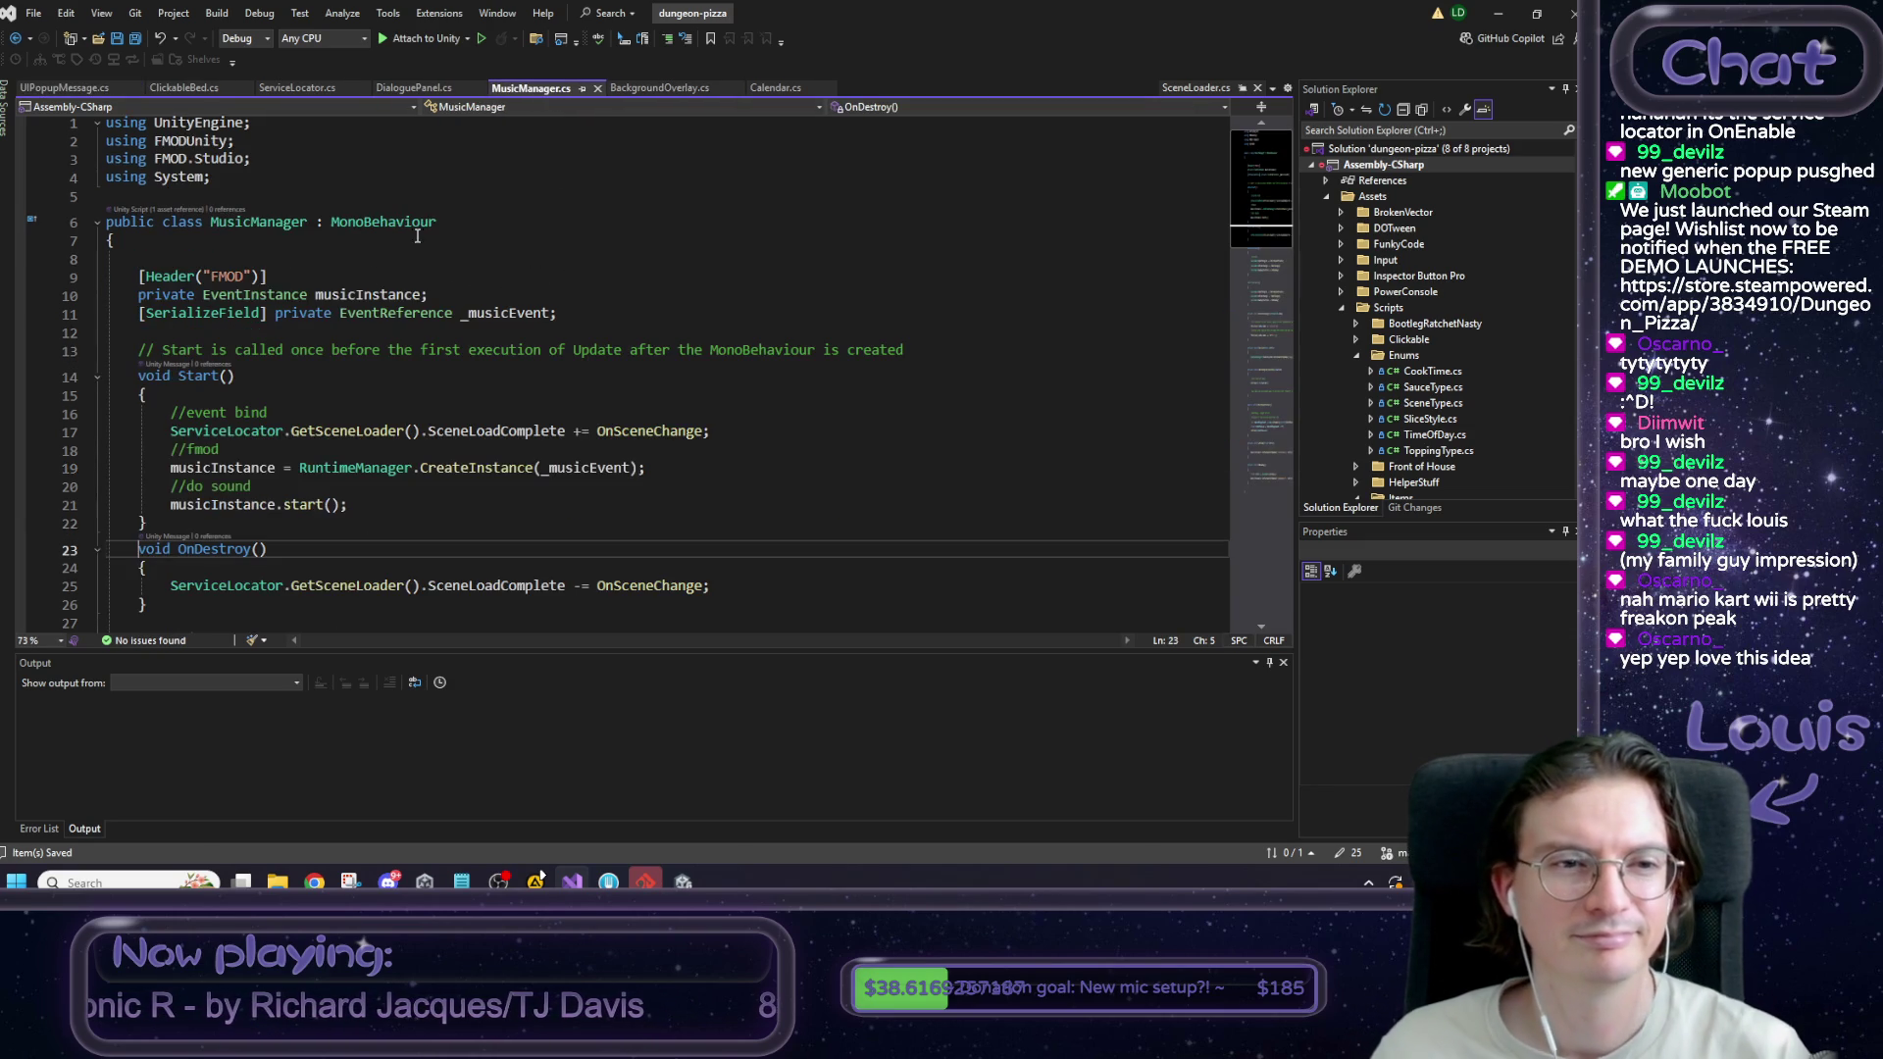
{"action": "left_click_drag", "start_coordinate": [275, 164], "coordinate": [106, 143]}
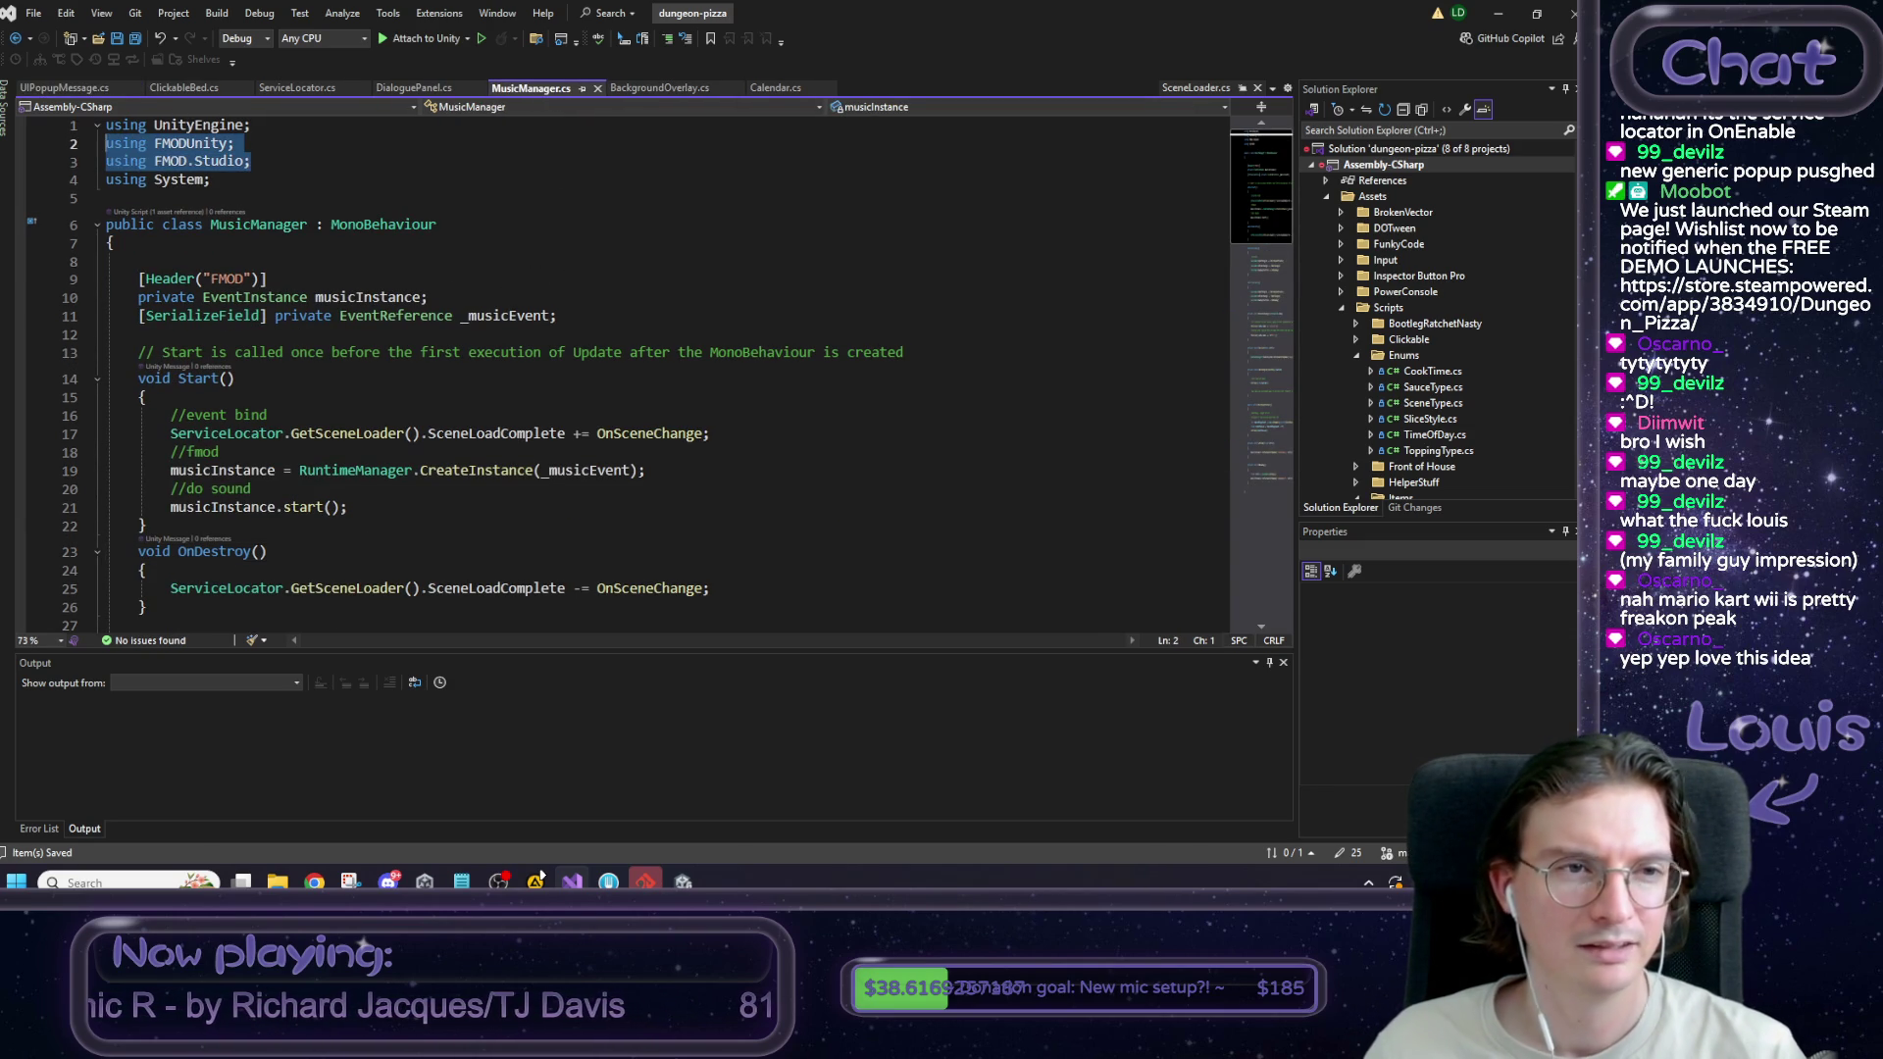
{"action": "left_click", "coordinate": [65, 88]}
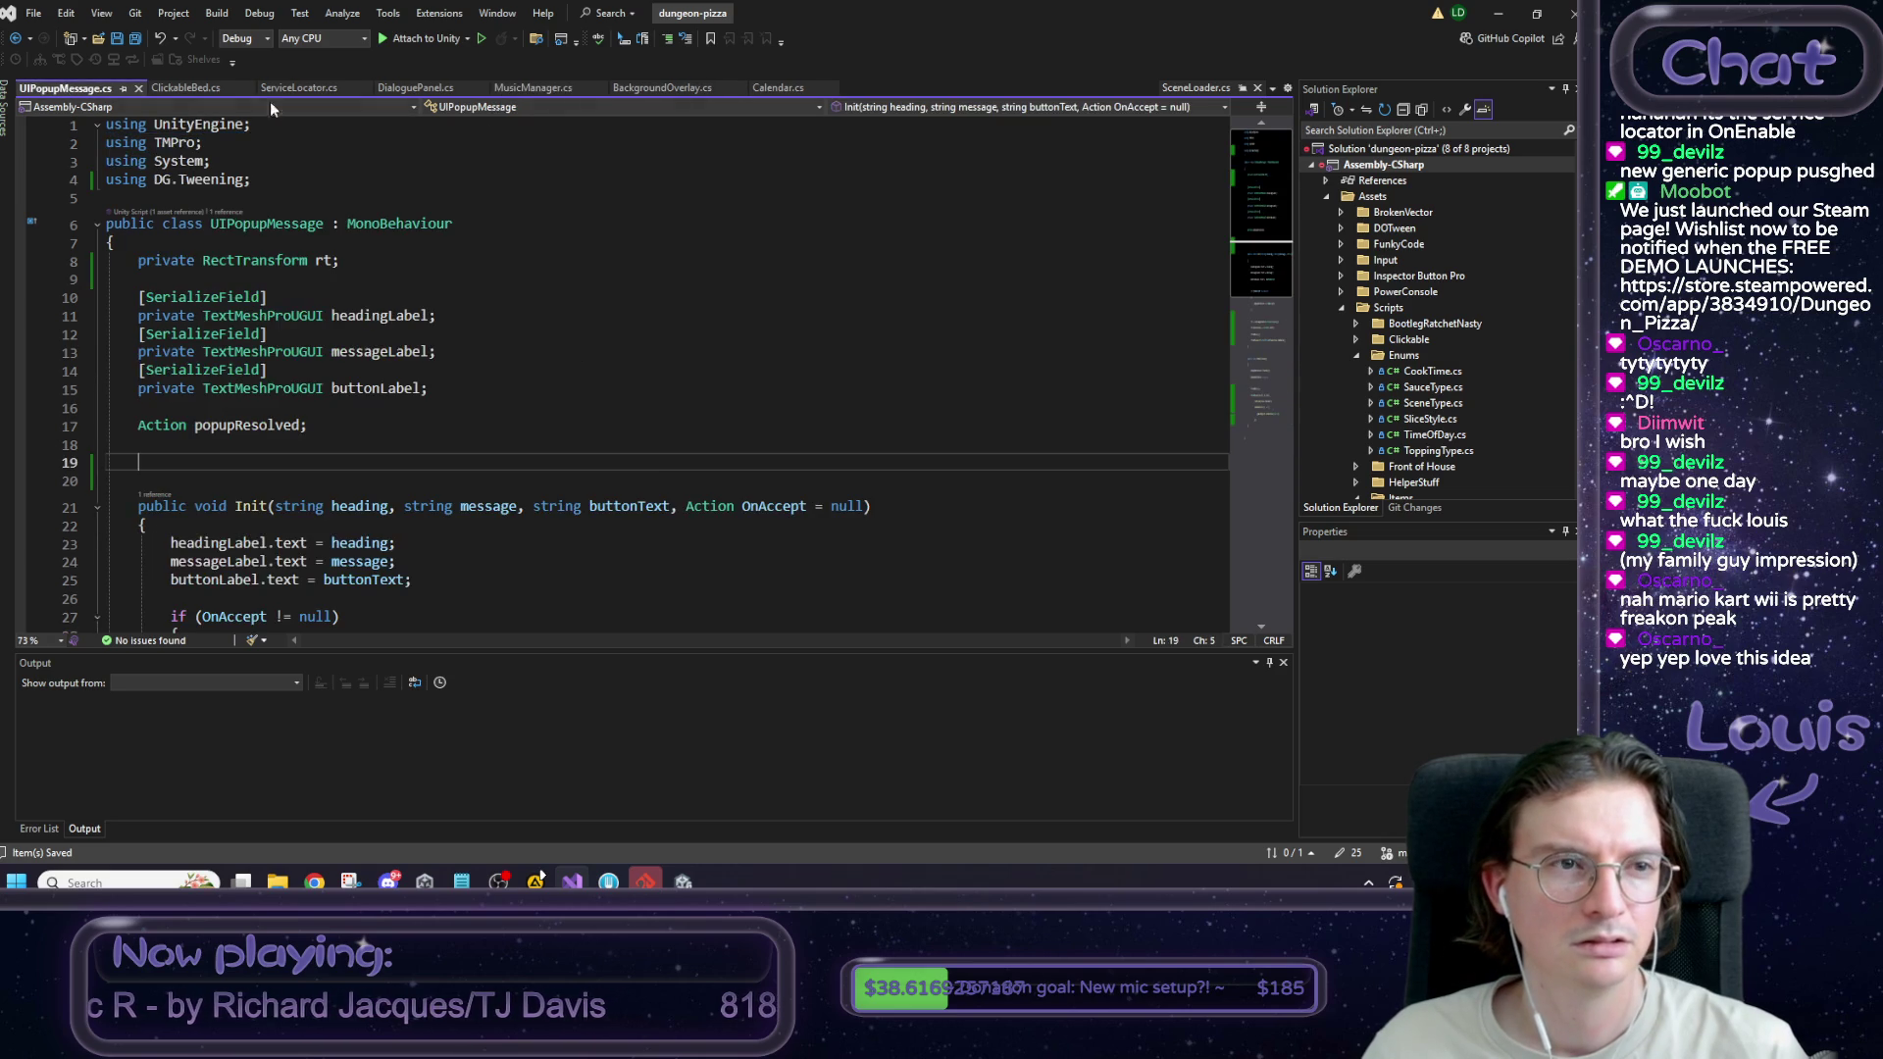
{"action": "left_click_drag", "start_coordinate": [526, 88], "coordinate": [194, 93]}
{"action": "left_click", "coordinate": [98, 94]}
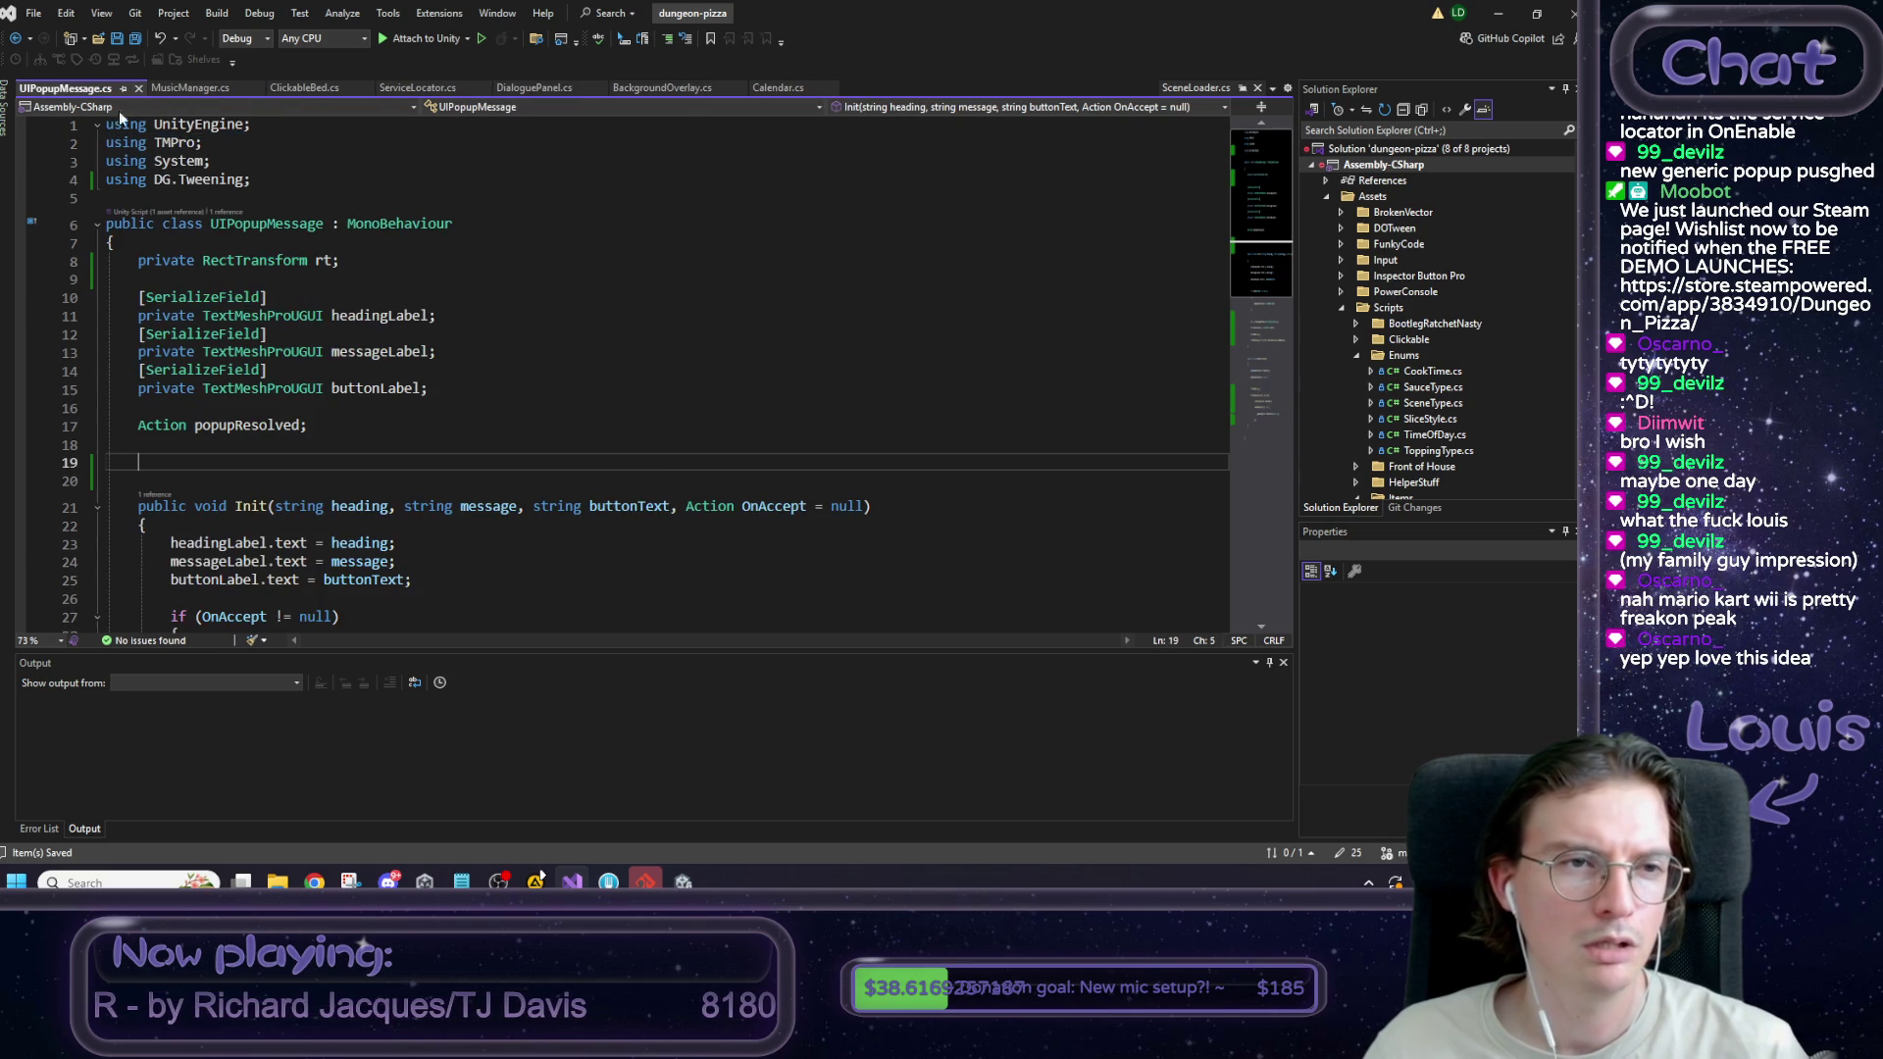
{"action": "left_click", "coordinate": [182, 88]}
{"action": "left_click", "coordinate": [65, 88]}
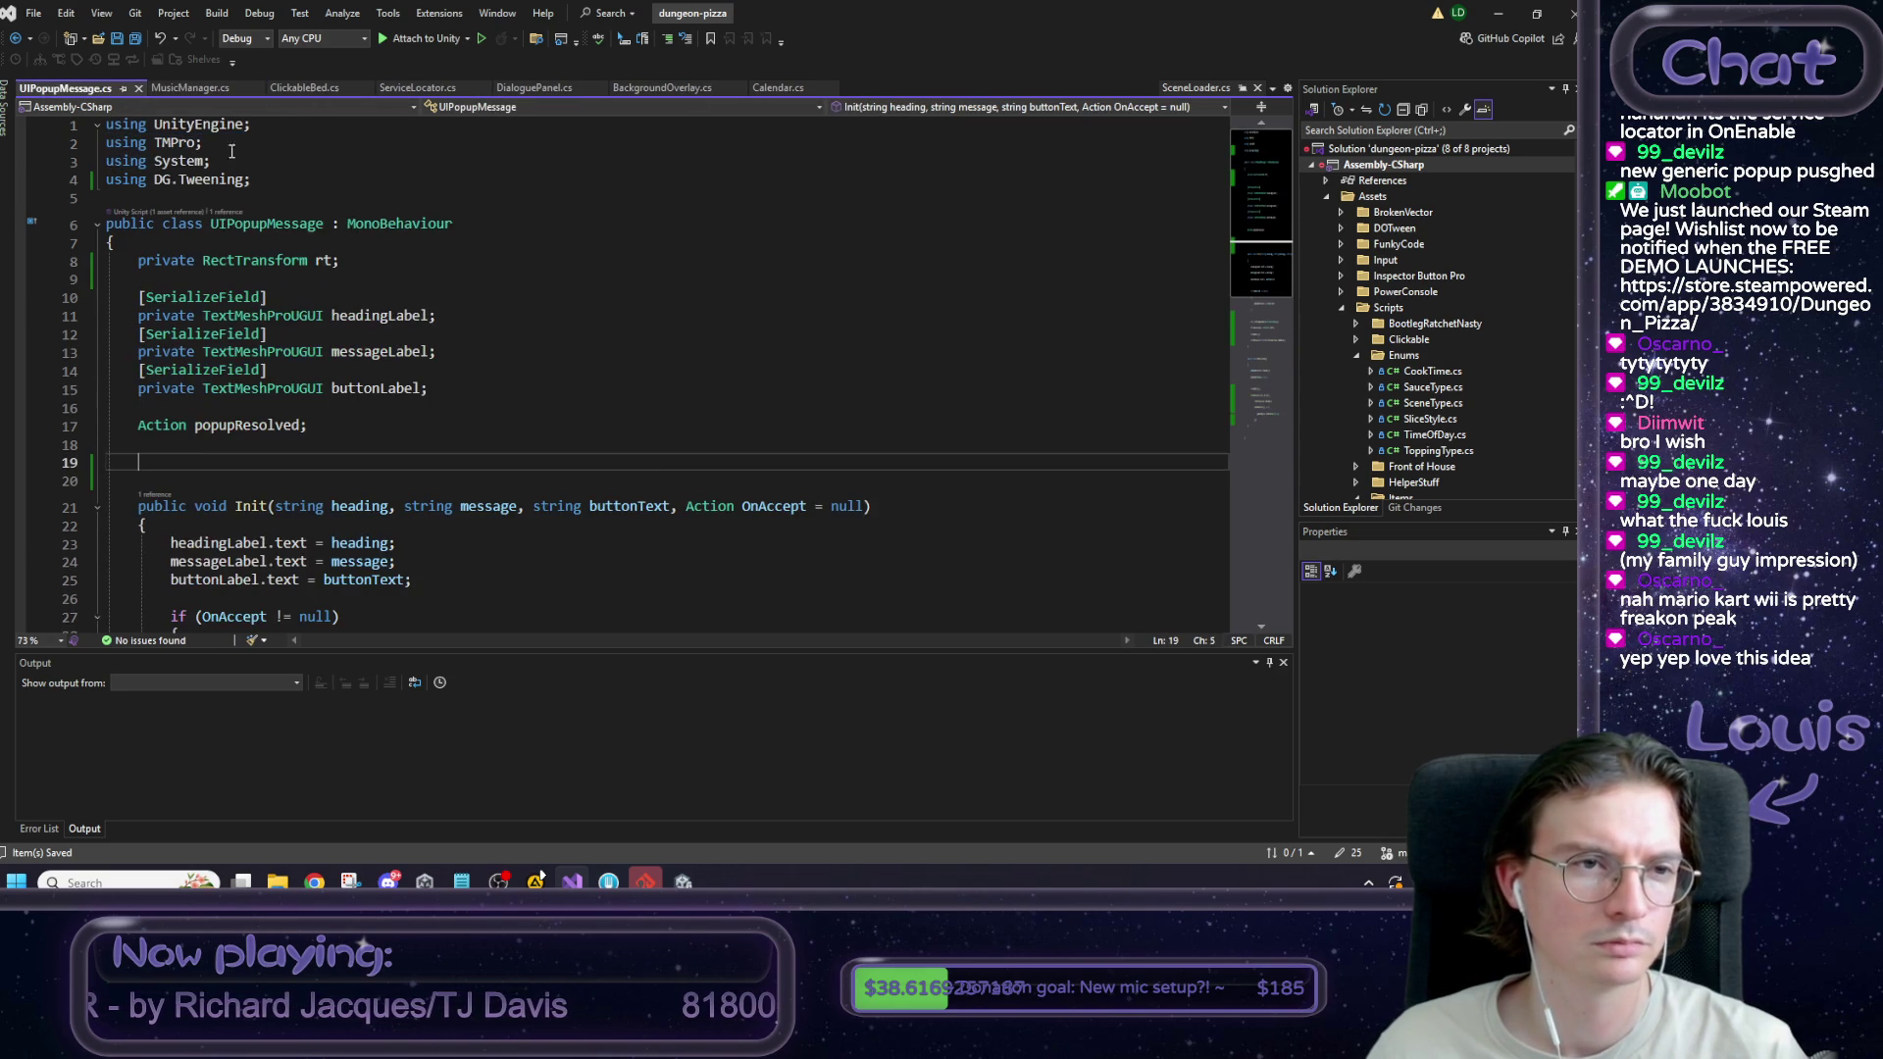
Paste the FMOD using directives below the UnityEngine using line in UIPopupMessage.cs.
{"action": "left_click", "coordinate": [279, 126]}
{"action": "key", "text": "Return"}
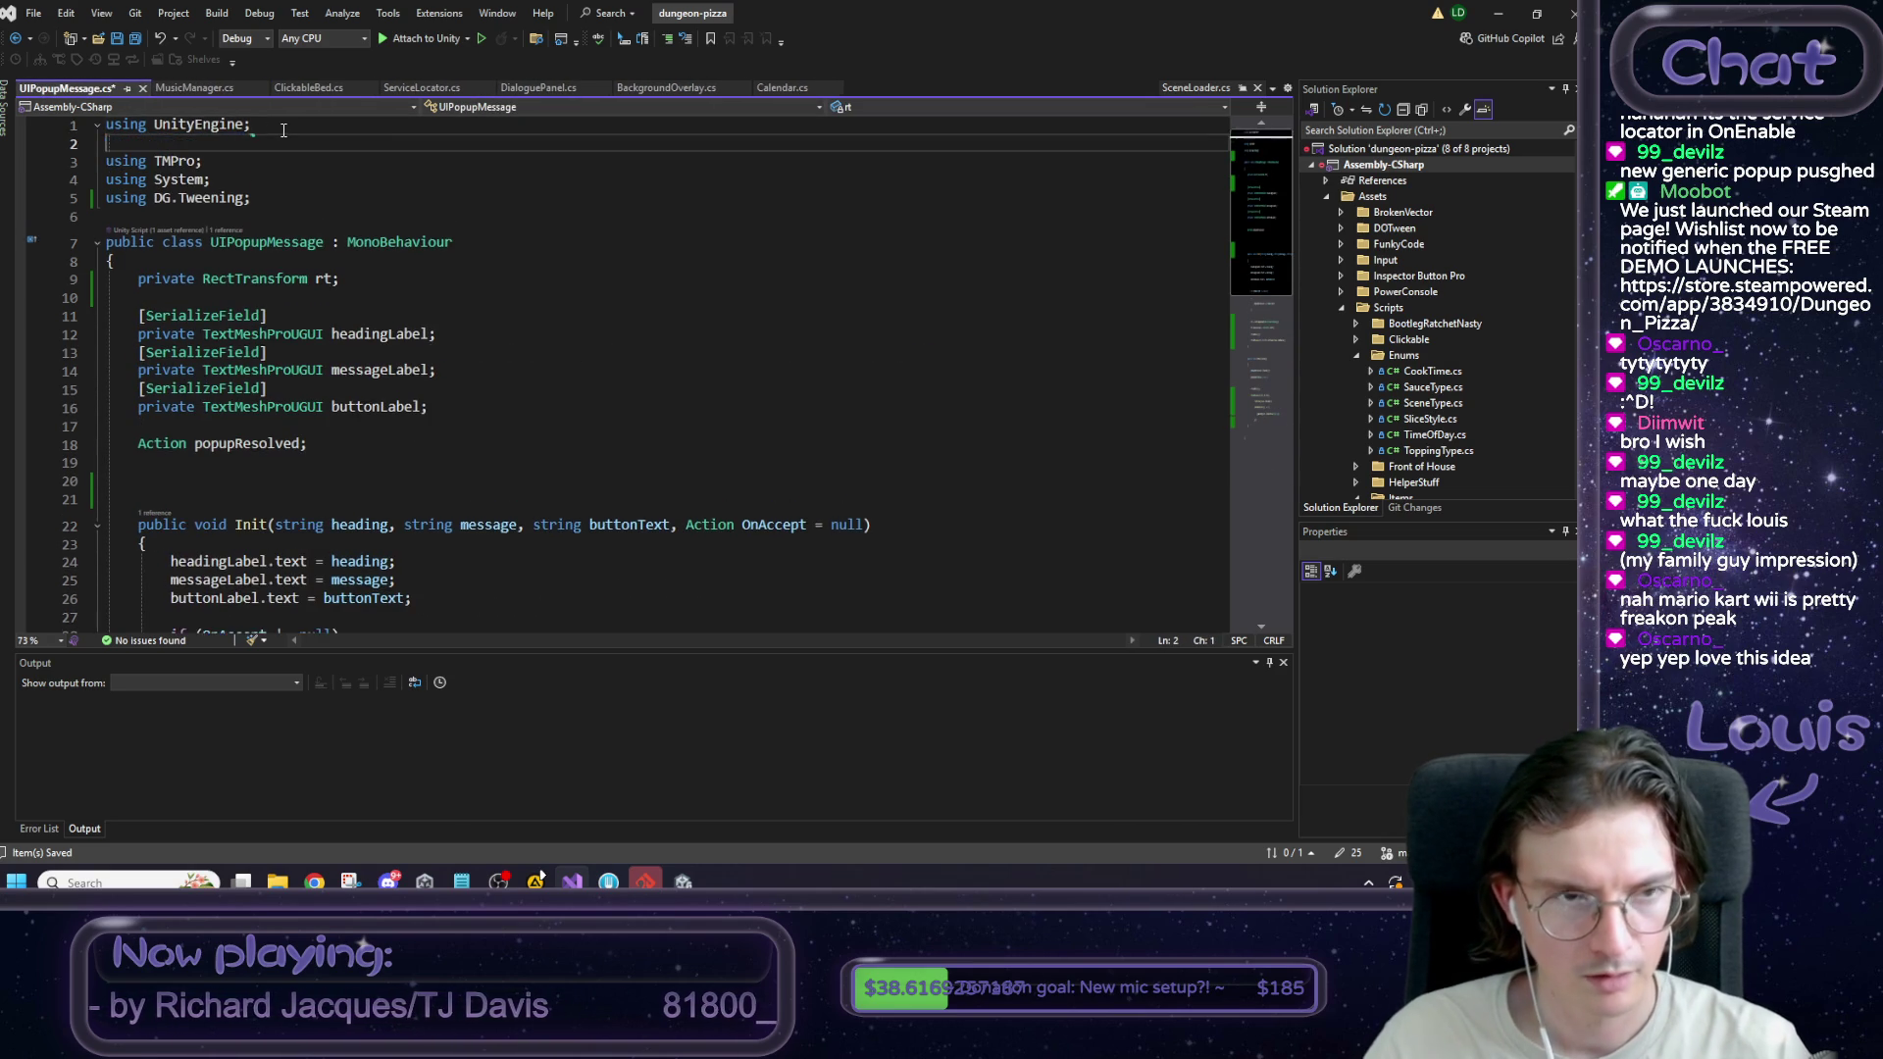
{"action": "type", "text": "using FMODUnity; using FMOD.Studio;"}
{"action": "scroll", "coordinate": [304, 216], "scroll_direction": "down", "scroll_amount": 5}
{"action": "scroll", "coordinate": [323, 303], "scroll_direction": "up", "scroll_amount": 3}
{"action": "scroll", "coordinate": [324, 303], "scroll_direction": "up", "scroll_amount": 2}
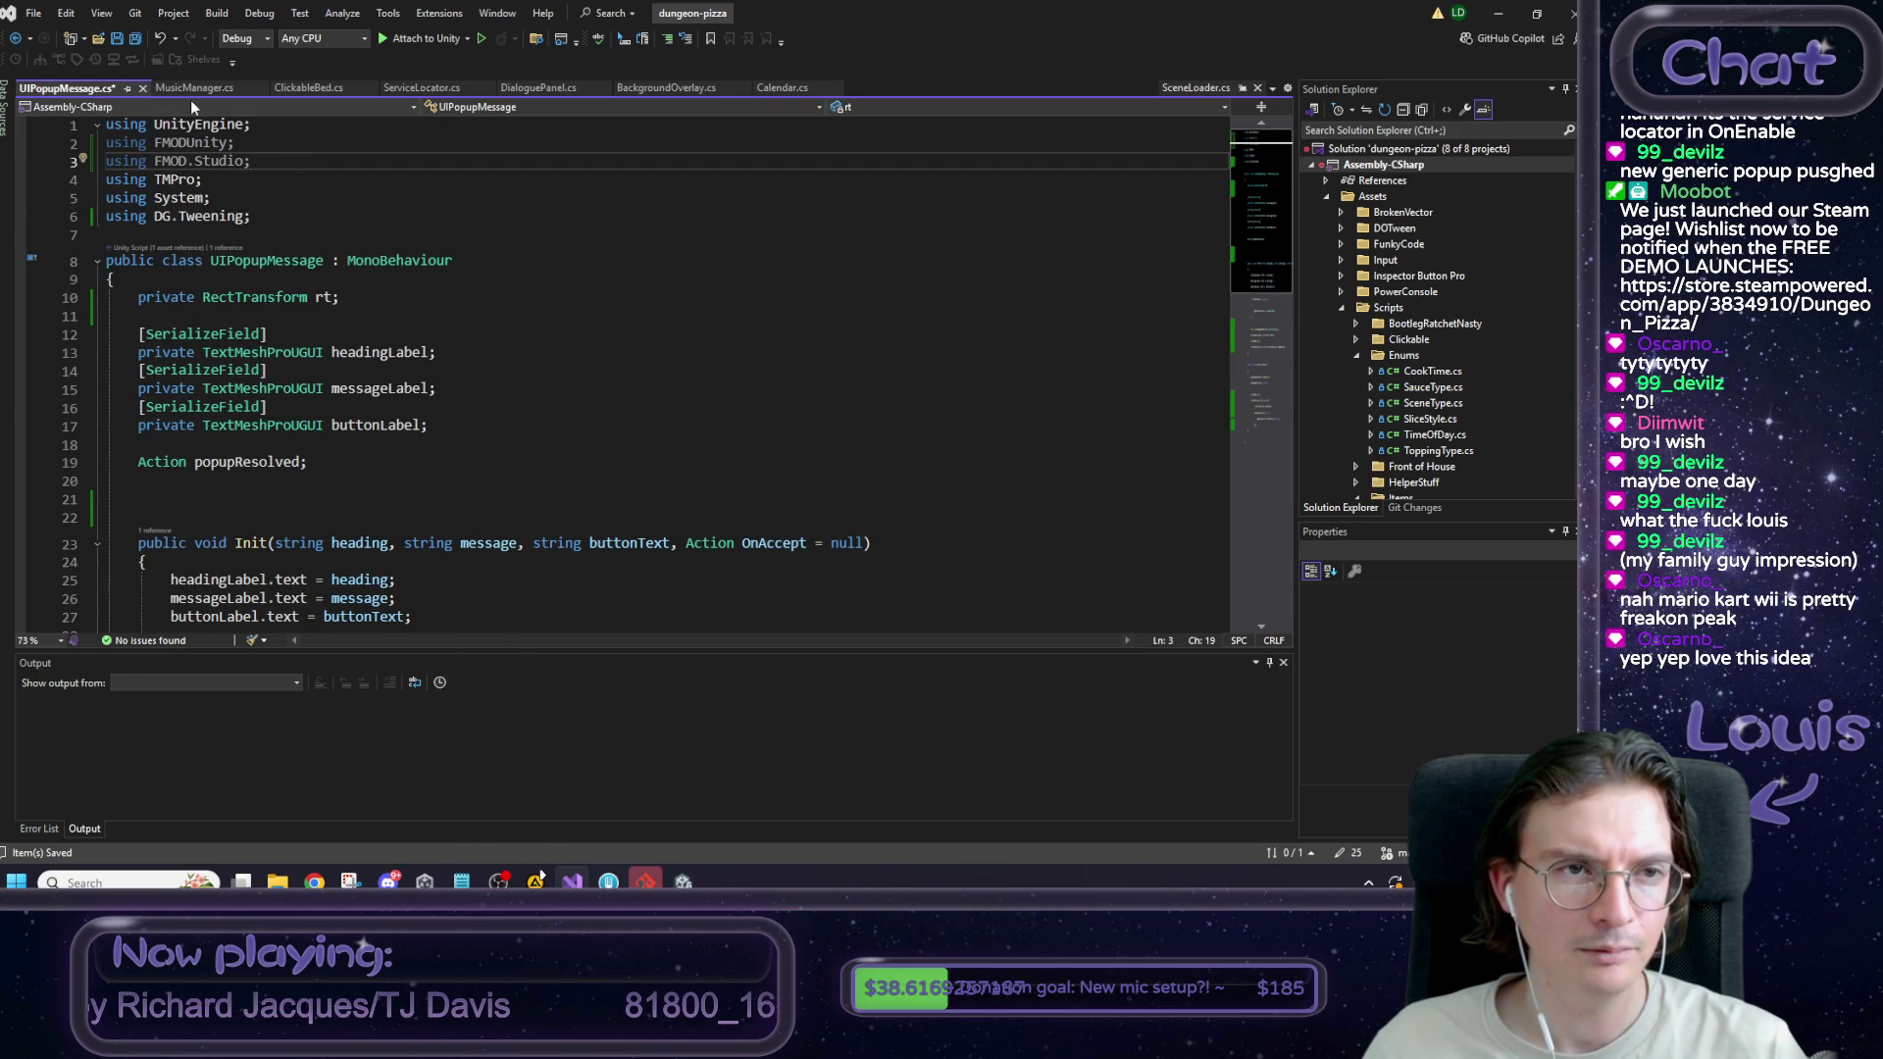
{"action": "left_click", "coordinate": [186, 90]}
{"action": "scroll", "coordinate": [300, 333], "scroll_direction": "down", "scroll_amount": 1}
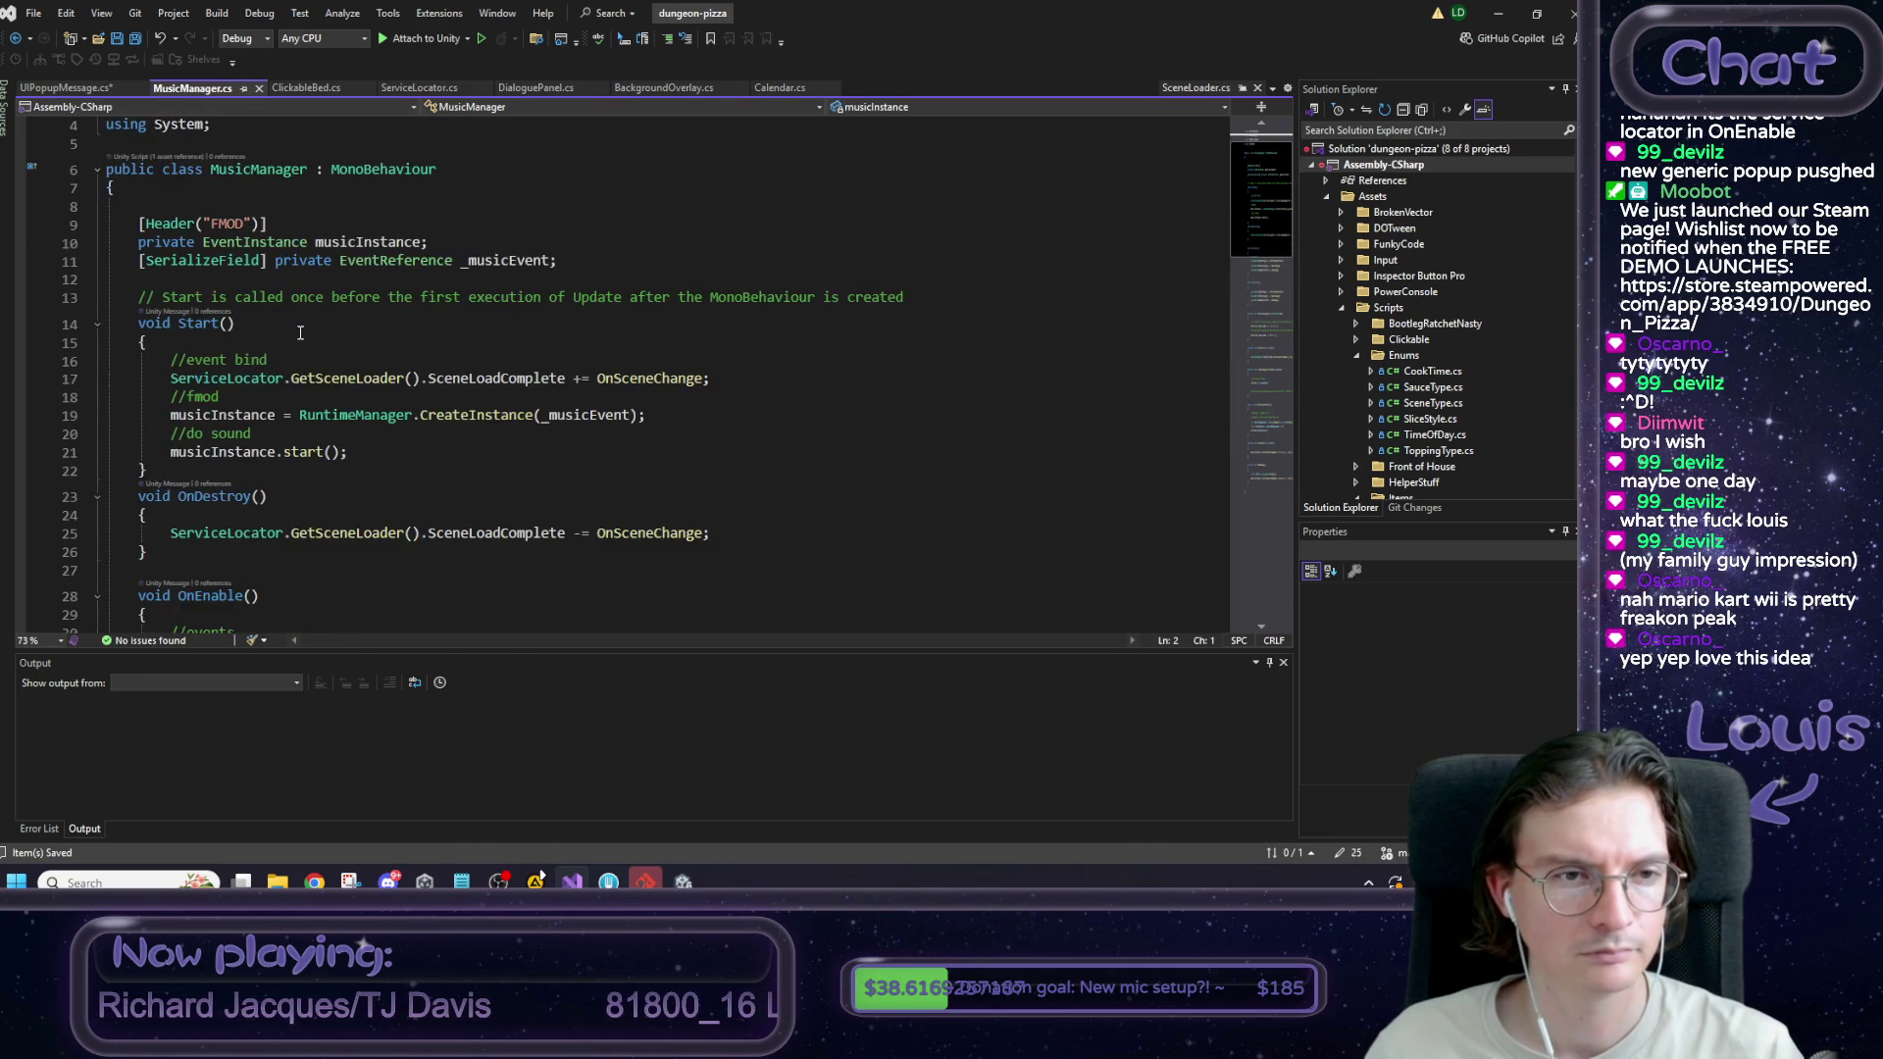
Paste MusicManager's EventInstance and EventReference fields below popupResolved with an //fmod comment.
{"action": "scroll", "coordinate": [300, 333], "scroll_direction": "up", "scroll_amount": 1}
{"action": "left_click_drag", "start_coordinate": [588, 320], "coordinate": [139, 298]}
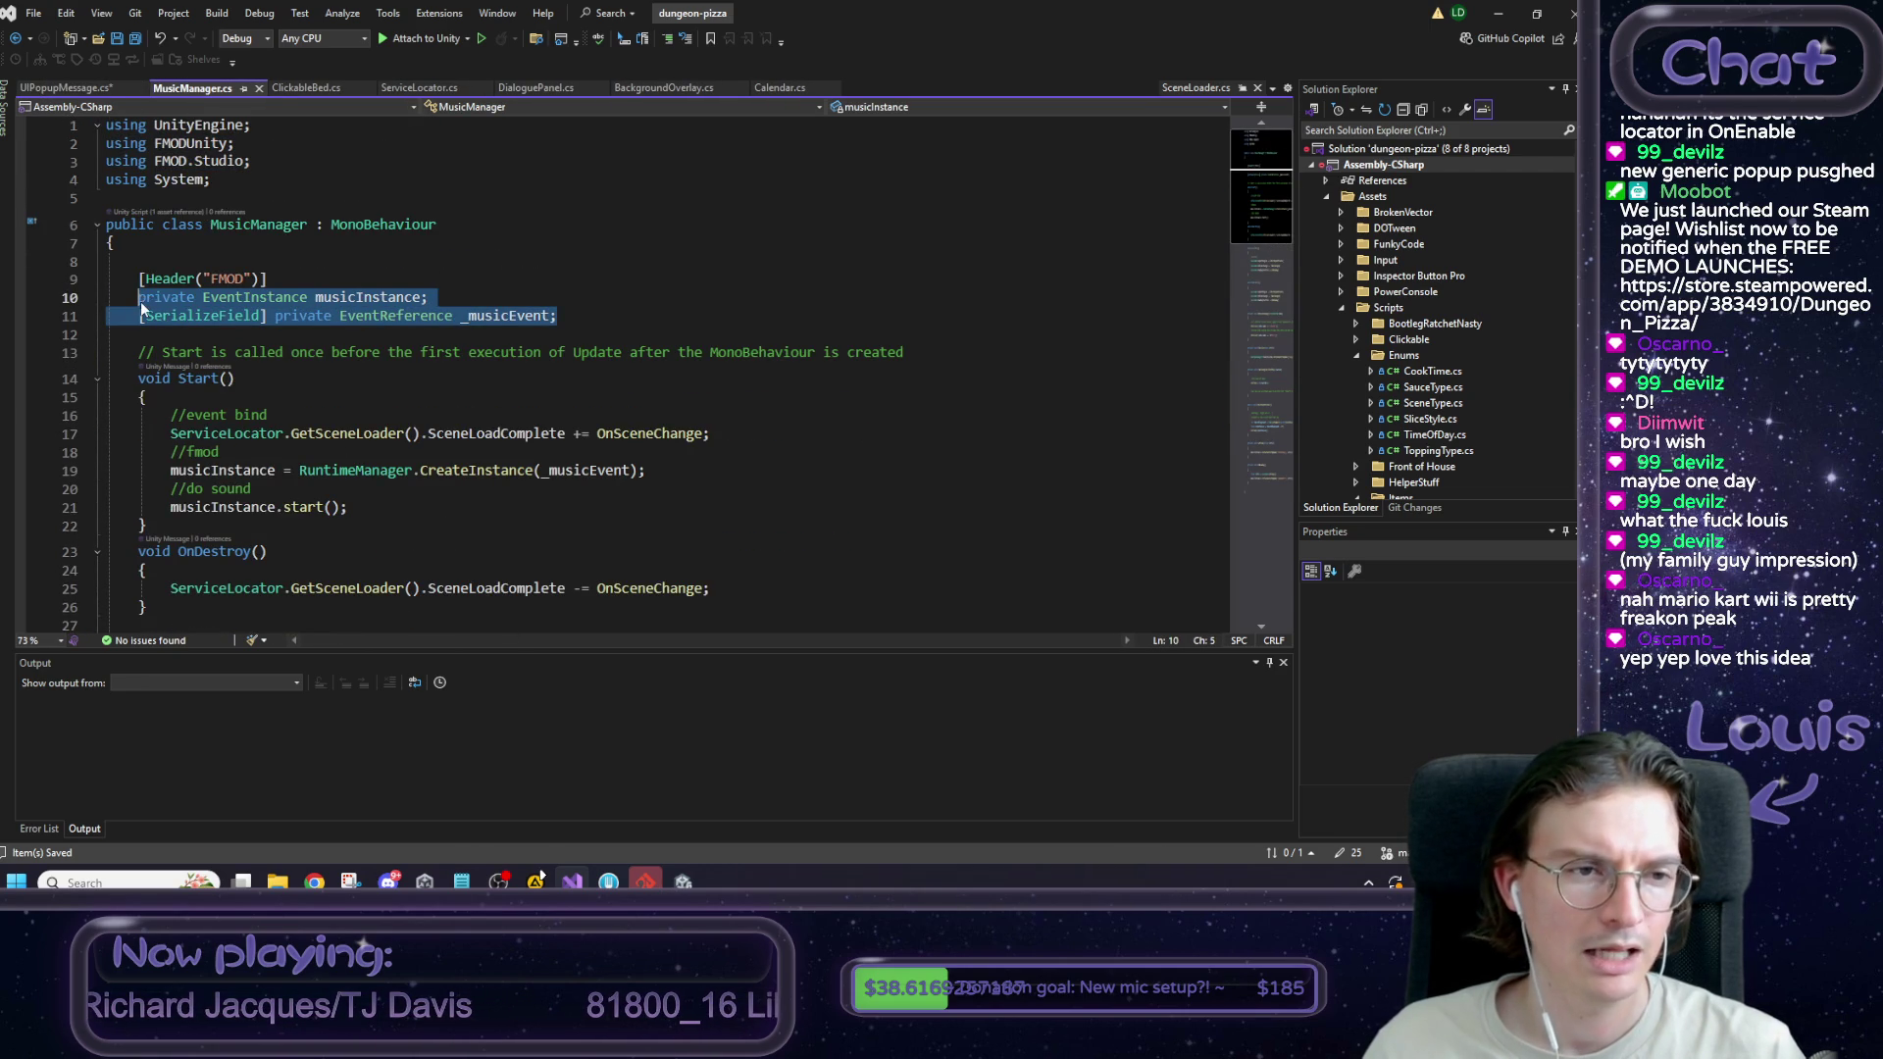
{"action": "left_click", "coordinate": [79, 90]}
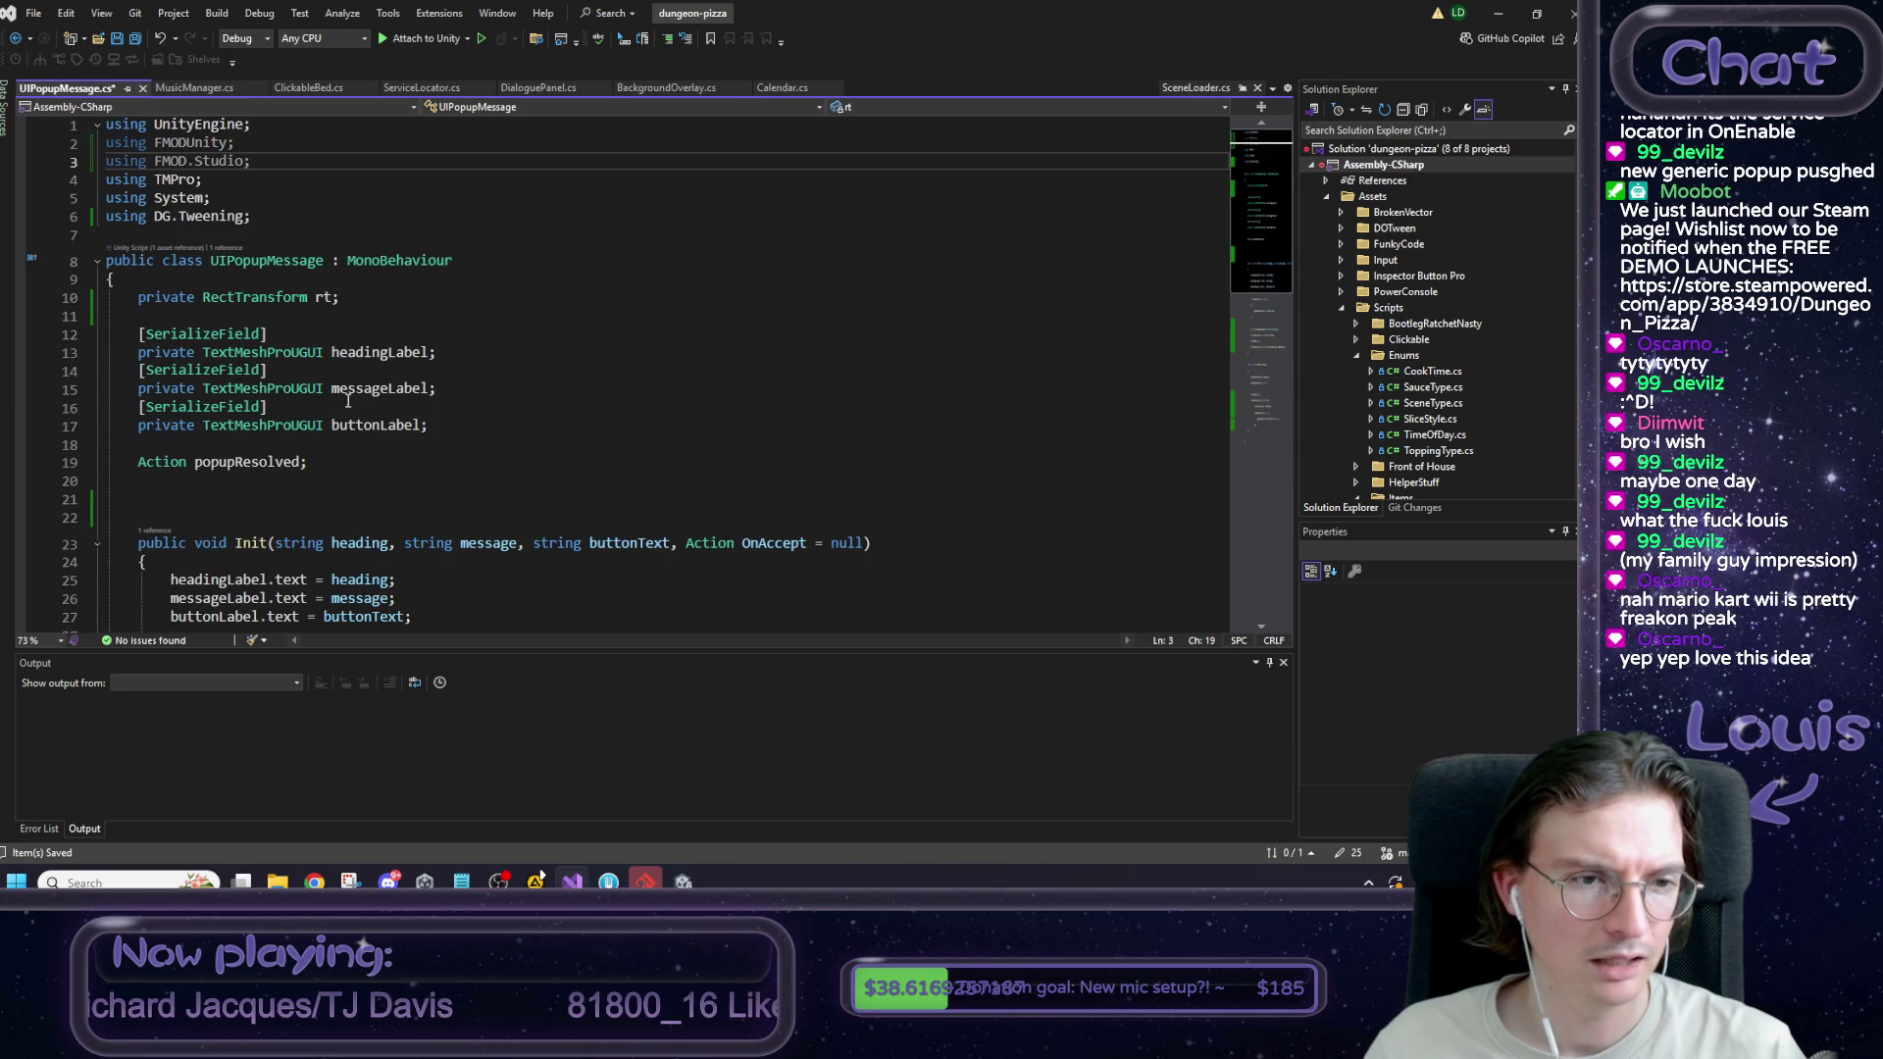
{"action": "left_click", "coordinate": [314, 479]}
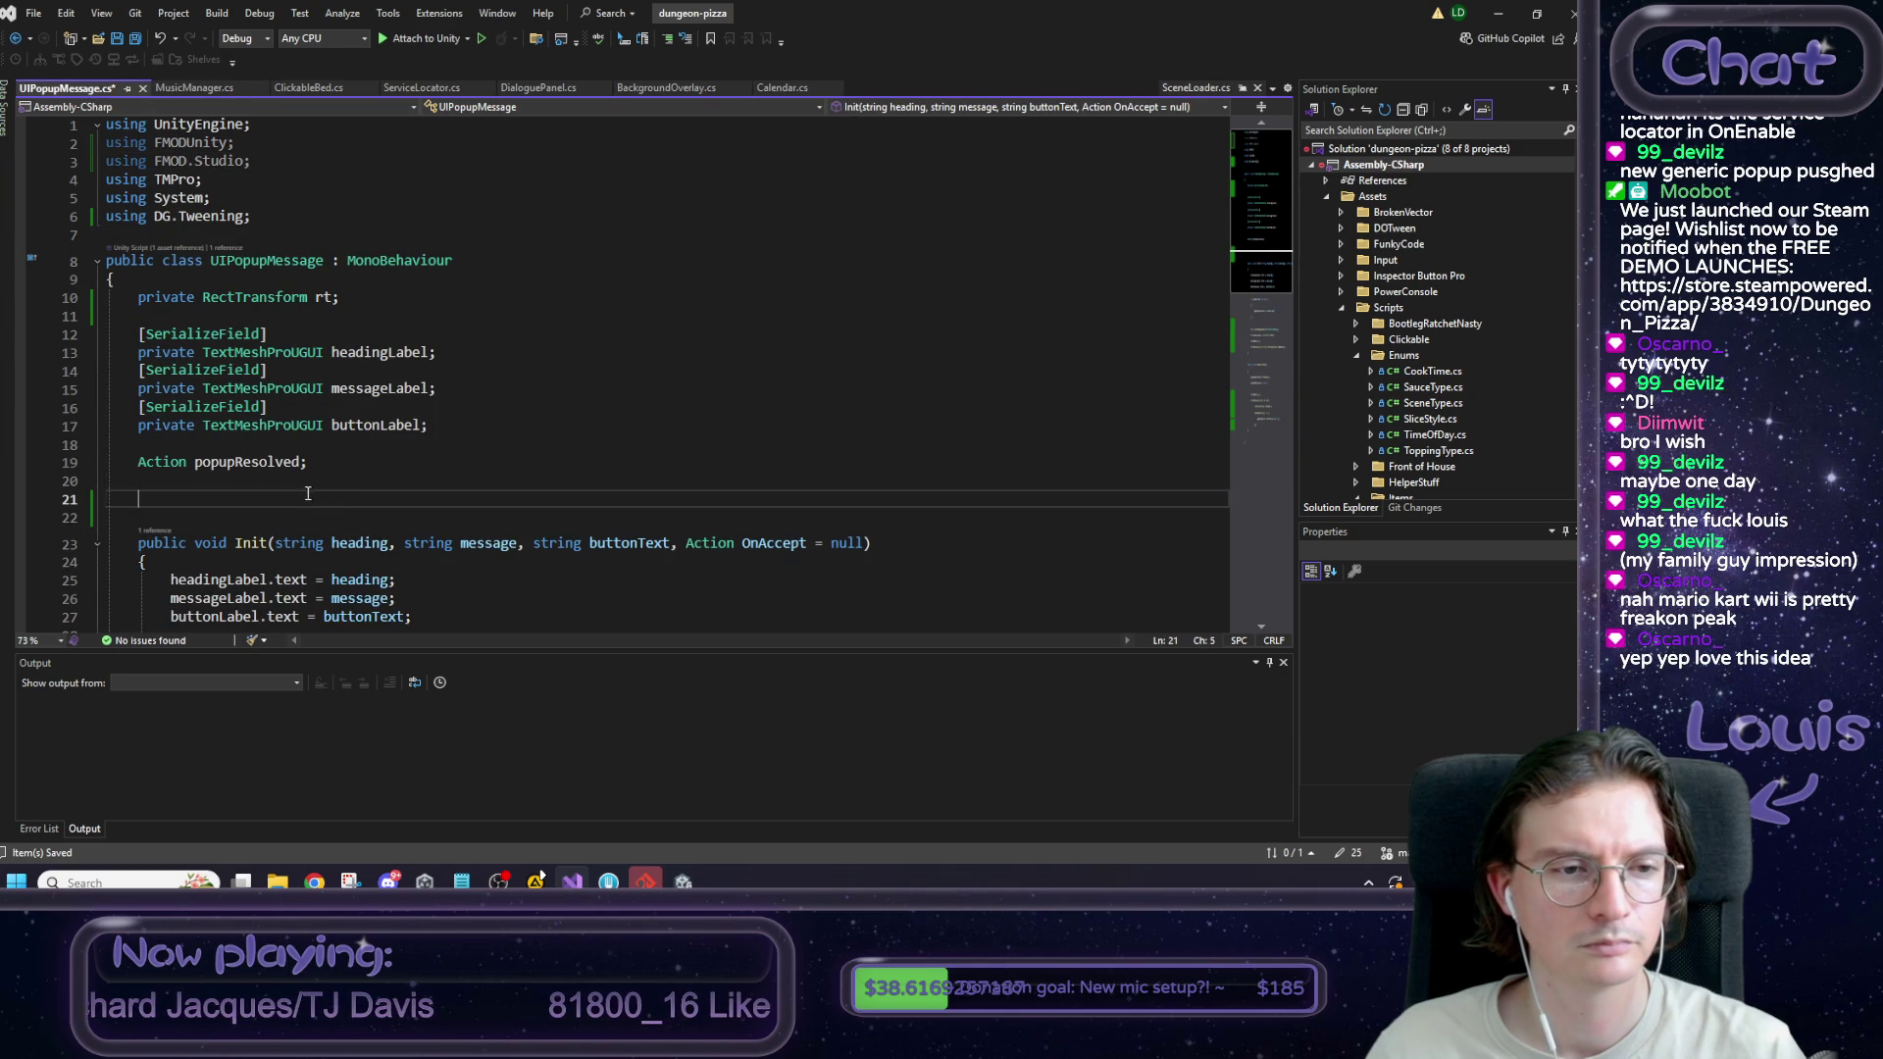
{"action": "type", "text": "private EventInstance musicInstance; [SerializeField] private EventReference _musicEvent;"}
{"action": "key", "text": "Return"}
{"action": "type", "text": "//"}
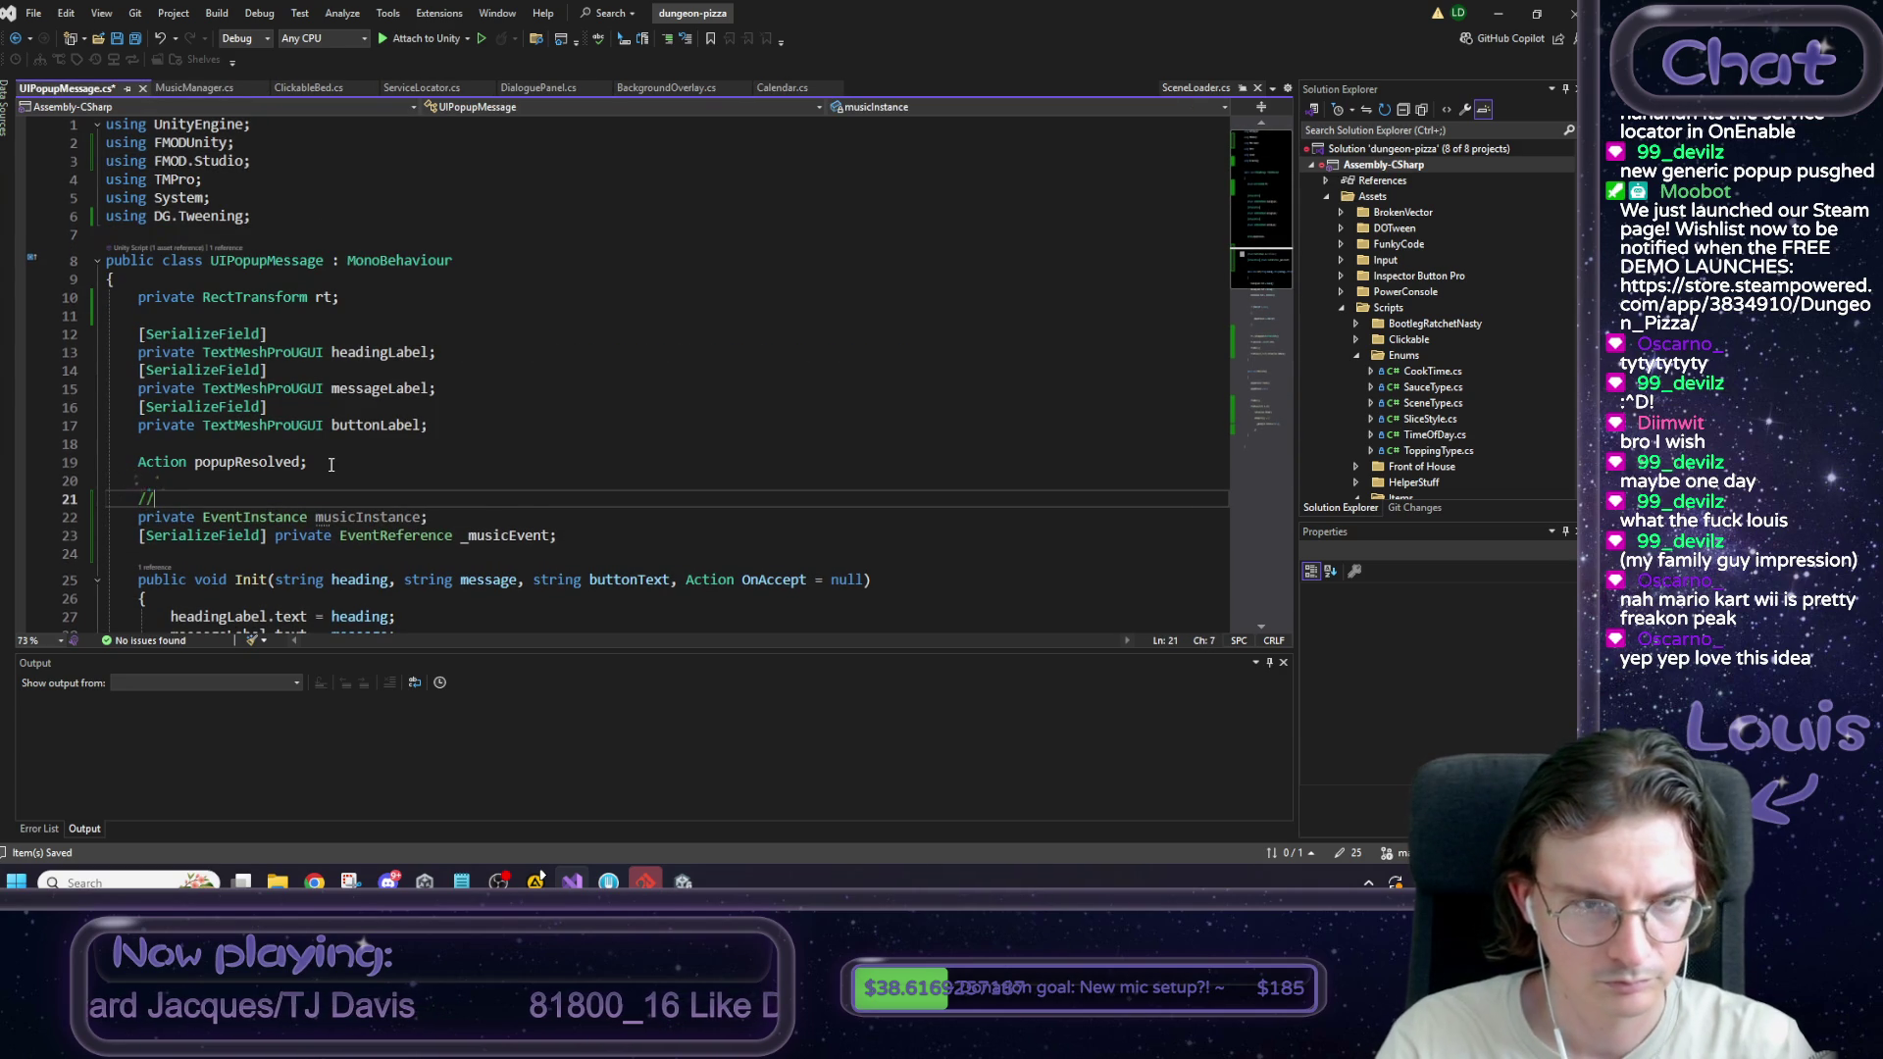
{"action": "type", "text": "fmod"}
Rename the pasted fields to popupAppearInstance and _popupAppearEvent.
{"action": "scroll", "coordinate": [331, 469], "scroll_direction": "down", "scroll_amount": 2}
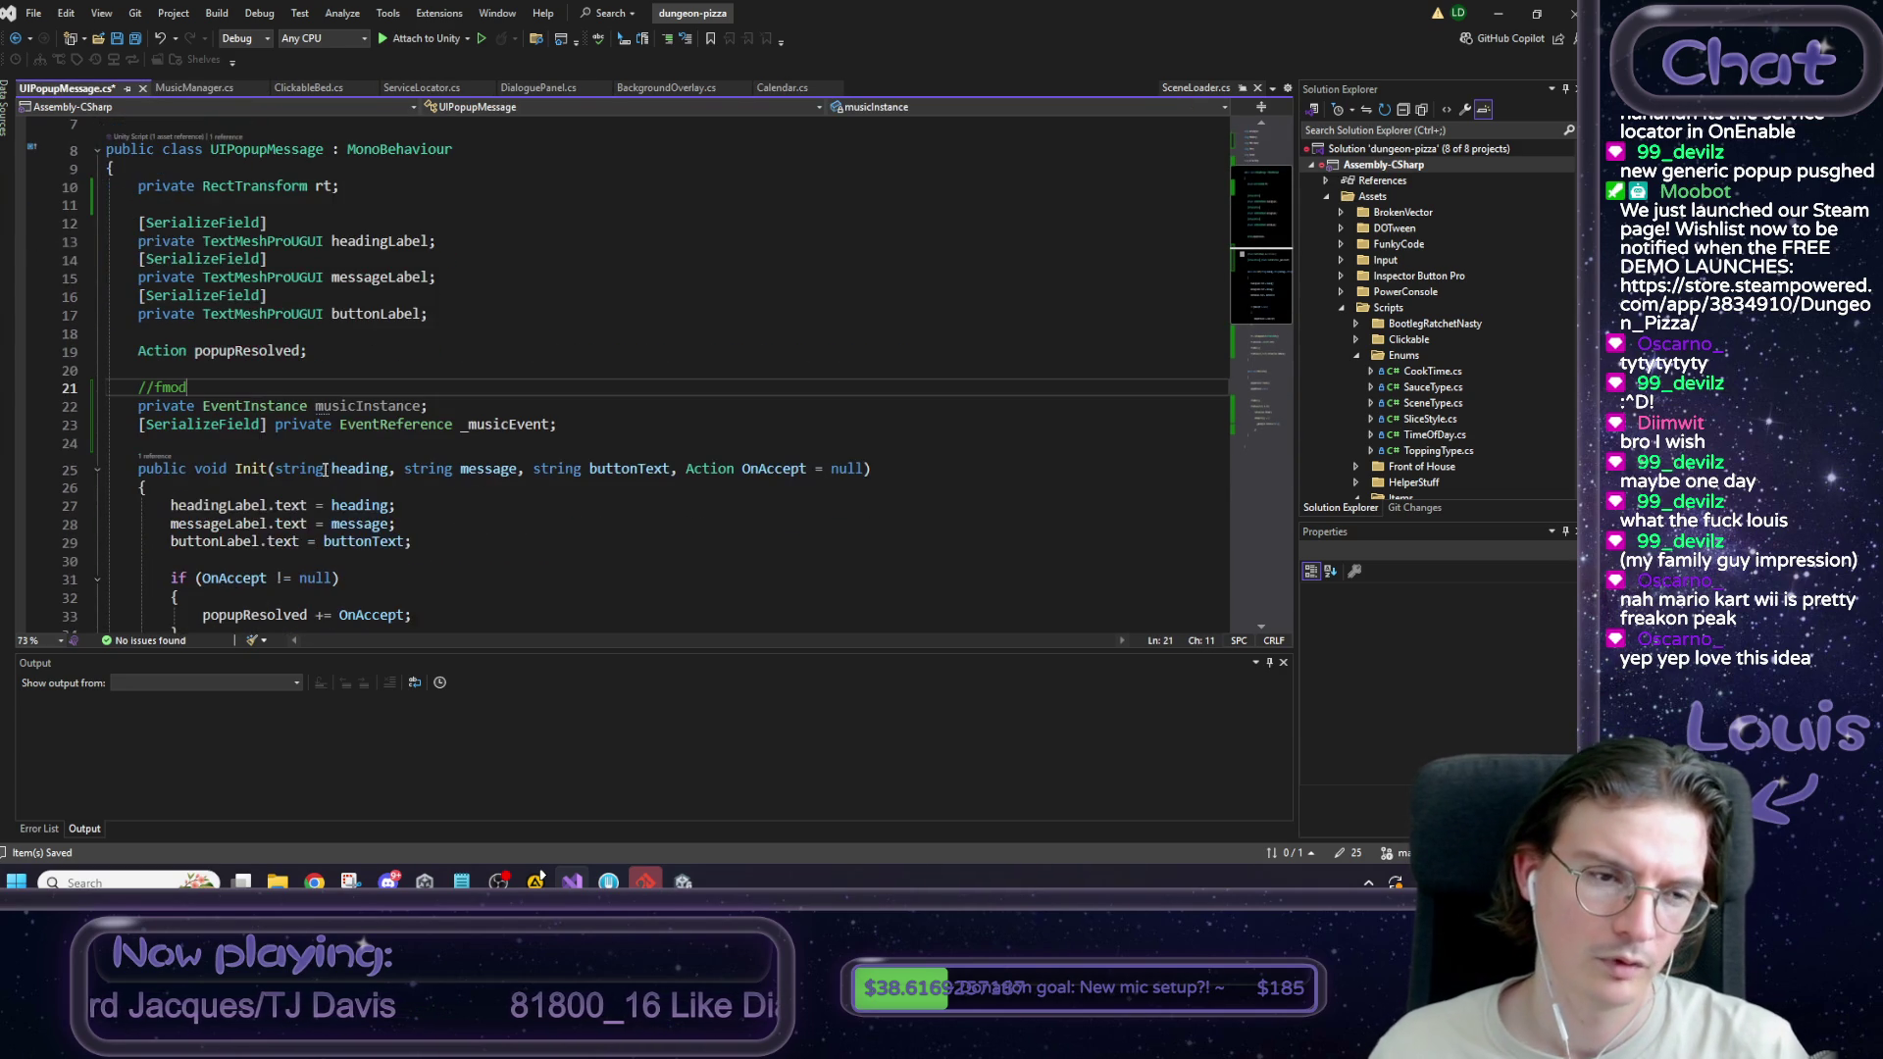
{"action": "left_click", "coordinate": [355, 416]}
{"action": "key", "text": "BackSpace"}
{"action": "key", "text": "BackSpace"}
{"action": "key", "text": "BackSpace"}
{"action": "type", "text": "op"}
{"action": "key", "text": "BackSpace"}
{"action": "key", "text": "BackSpace"}
{"action": "type", "text": "popup"}
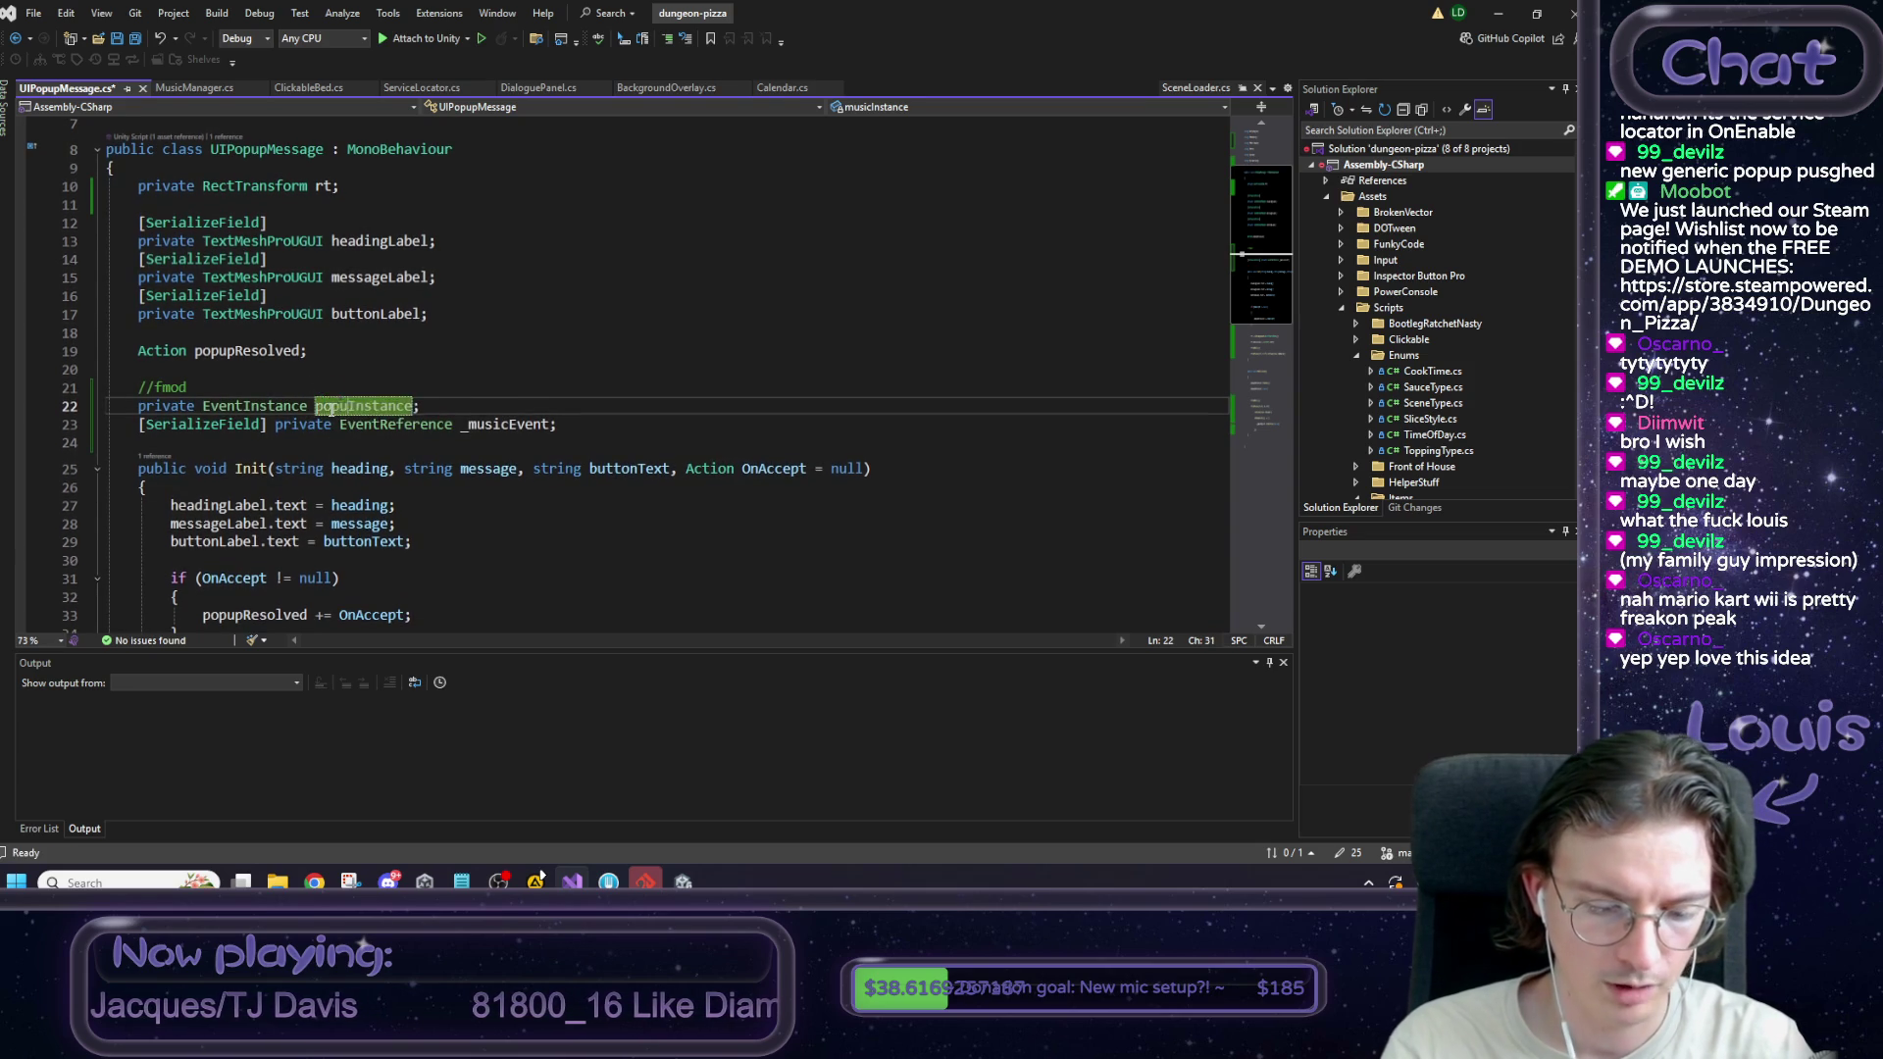
{"action": "type", "text": "Appear"}
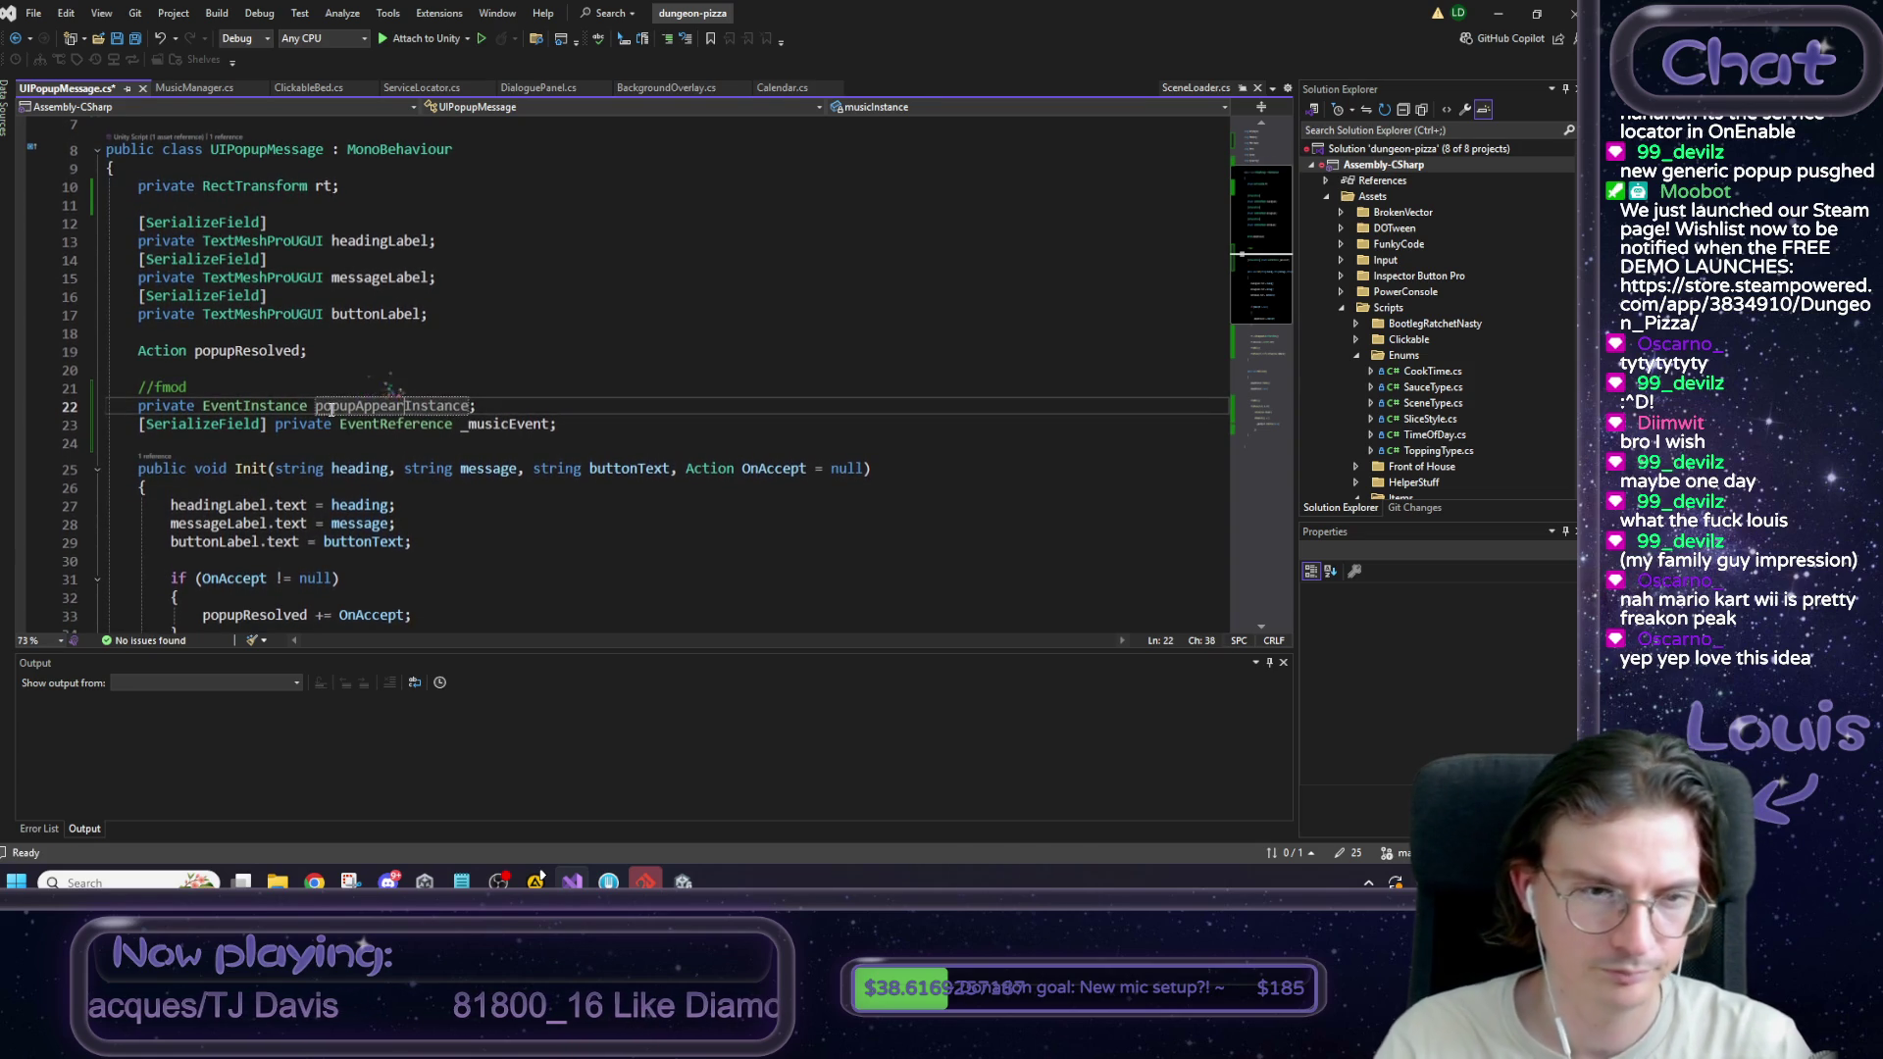
{"action": "key", "text": "Return"}
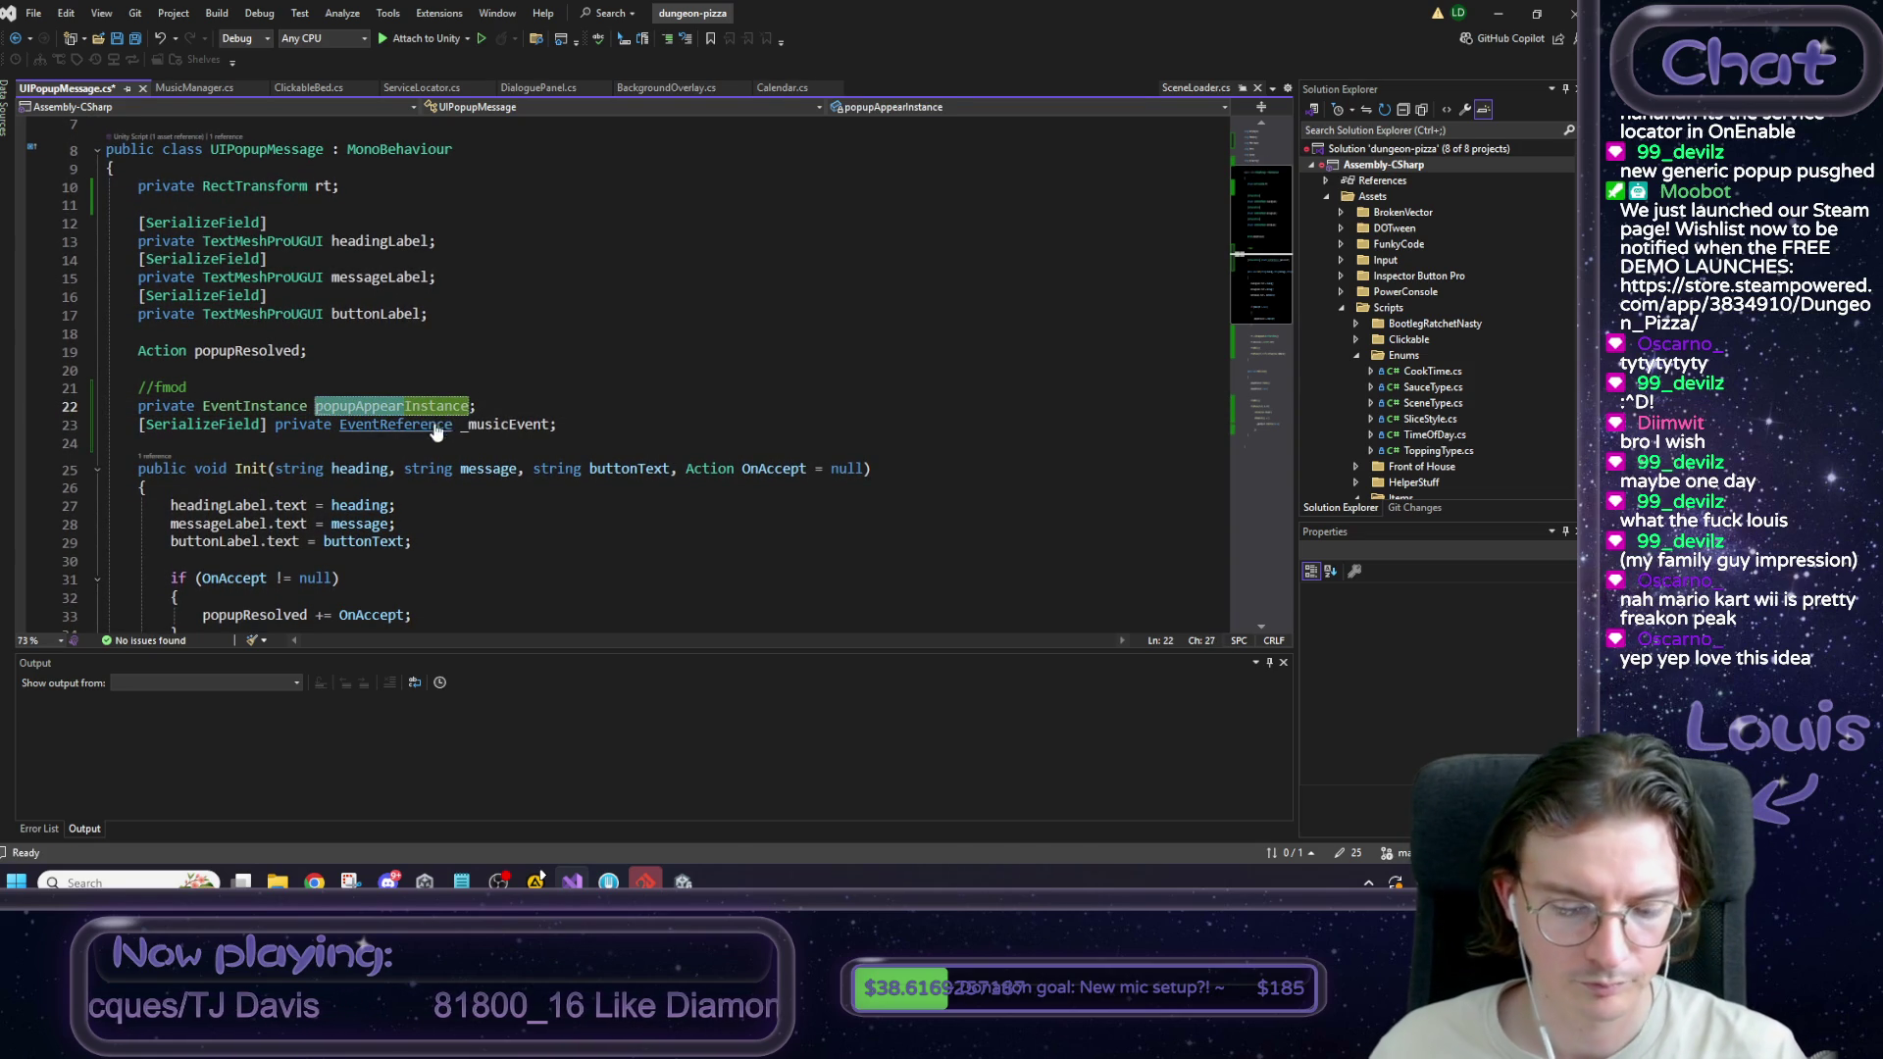
{"action": "left_click", "coordinate": [493, 426]}
{"action": "key", "text": "ctrl+r"}
{"action": "key", "text": "ctrl+r"}
{"action": "type", "text": "_popupAppearEvent"}
{"action": "key", "text": "Return"}
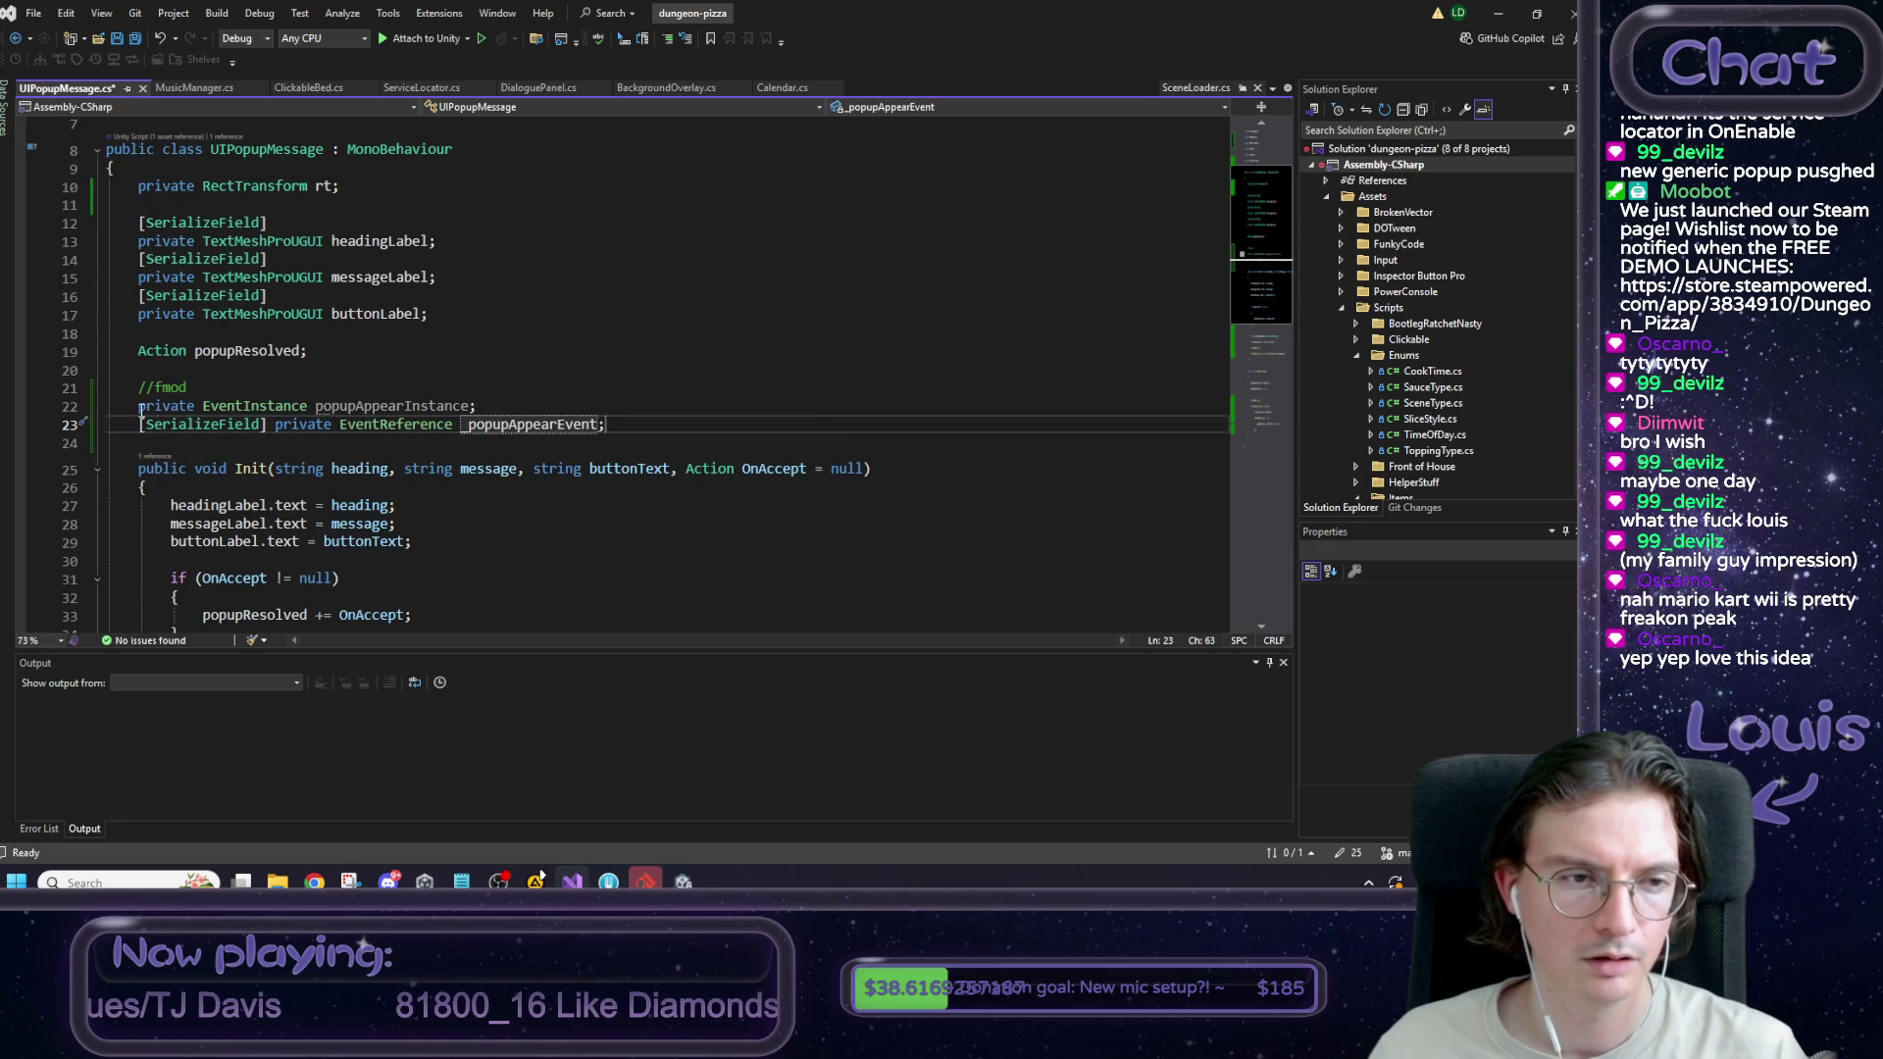
Duplicate the field pair as buttonClickedInstance and _buttonClickedEvent, then save the script.
{"action": "left_click", "coordinate": [140, 407], "text": "shift"}
{"action": "left_click", "coordinate": [623, 423]}
{"action": "key", "text": "Return"}
{"action": "type", "text": "private EventInstance popupAppearInstance;     [SerializeField] private EventReference _popupAppearEvent;"}
{"action": "left_click_drag", "start_coordinate": [316, 425], "coordinate": [402, 424]}
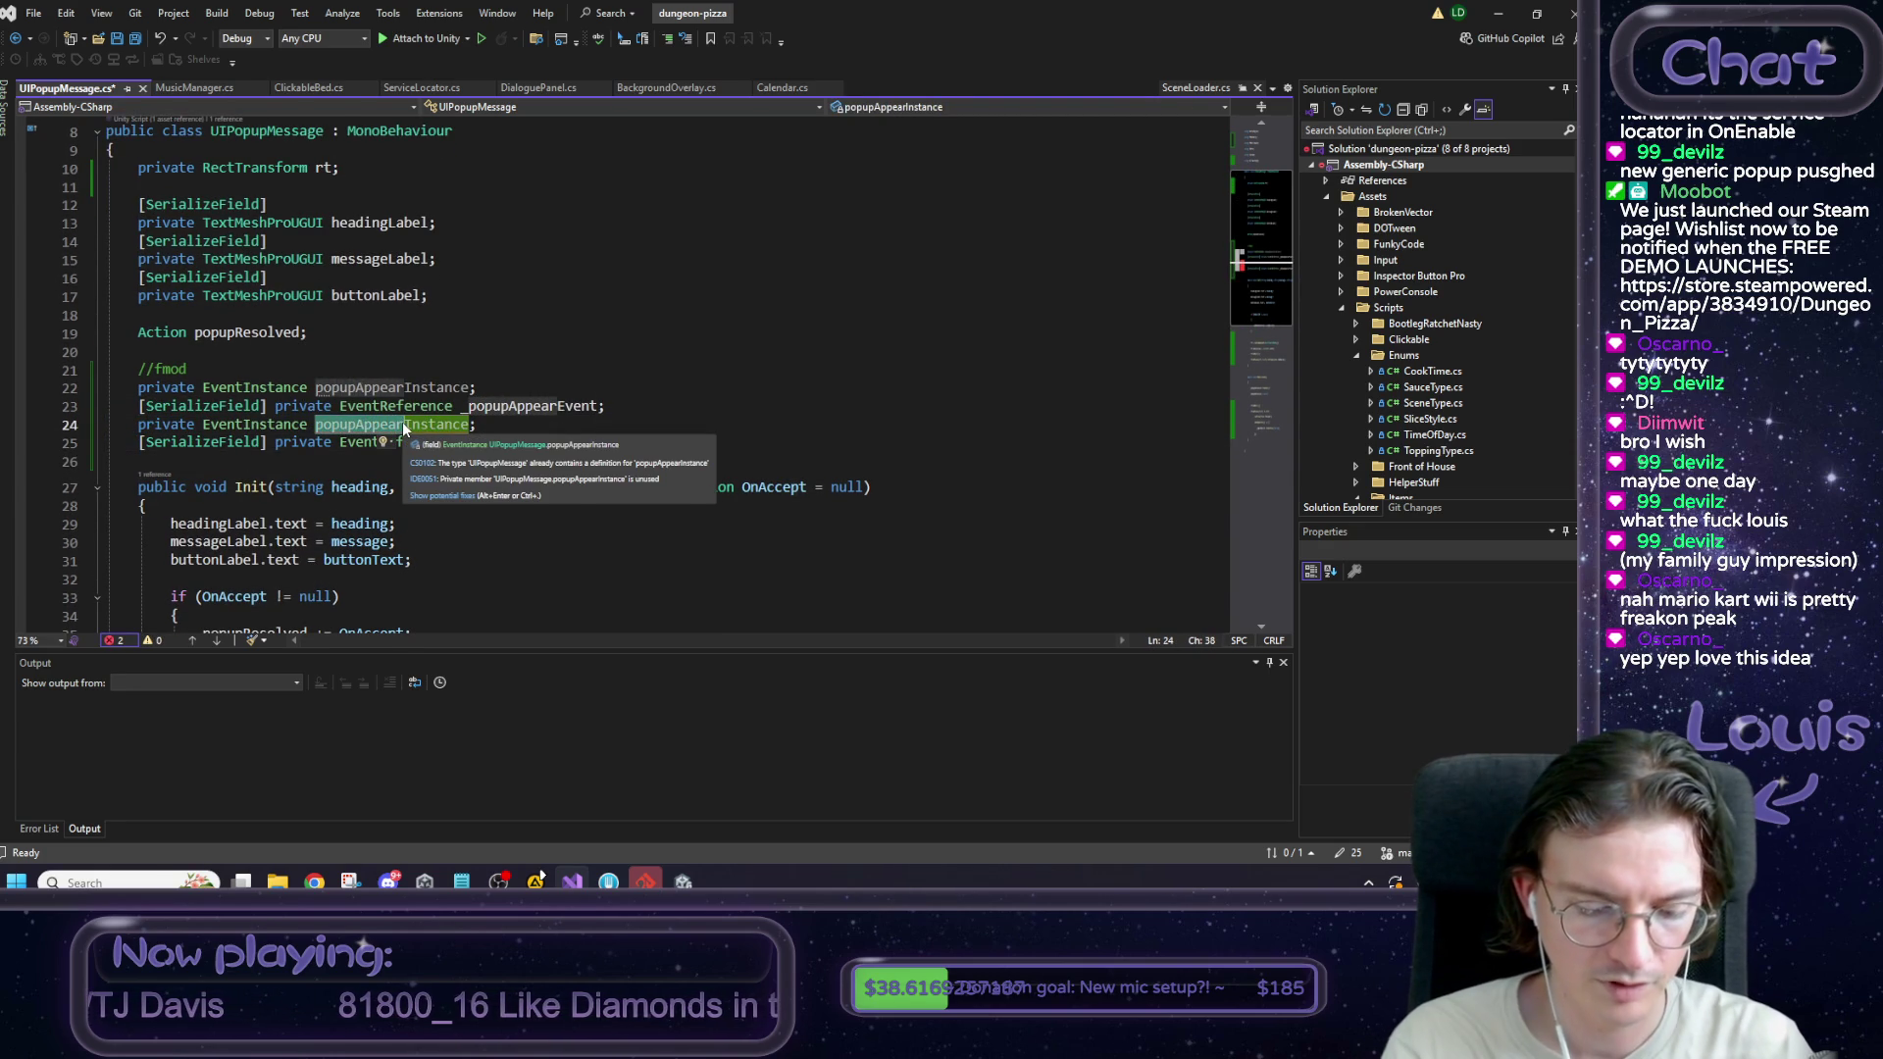
{"action": "type", "text": "buttonClicked"}
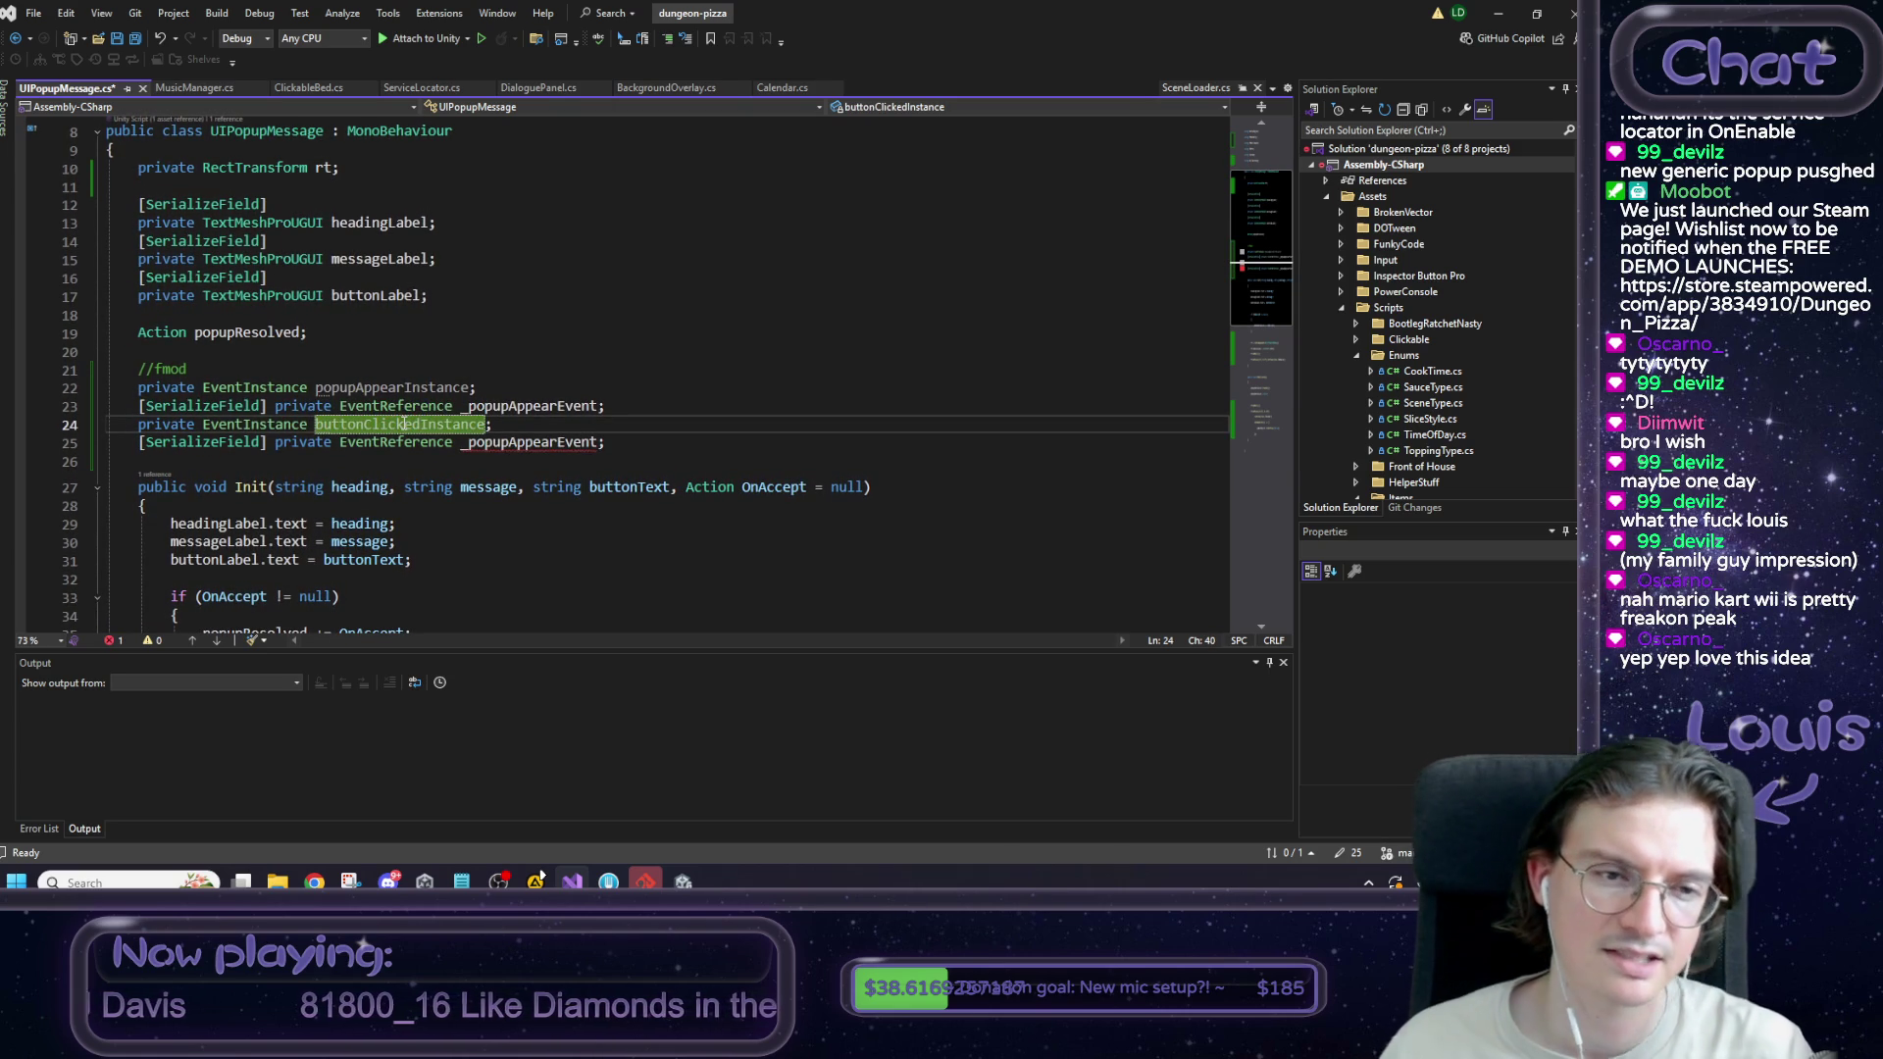
{"action": "key", "text": "ctrl+Left"}
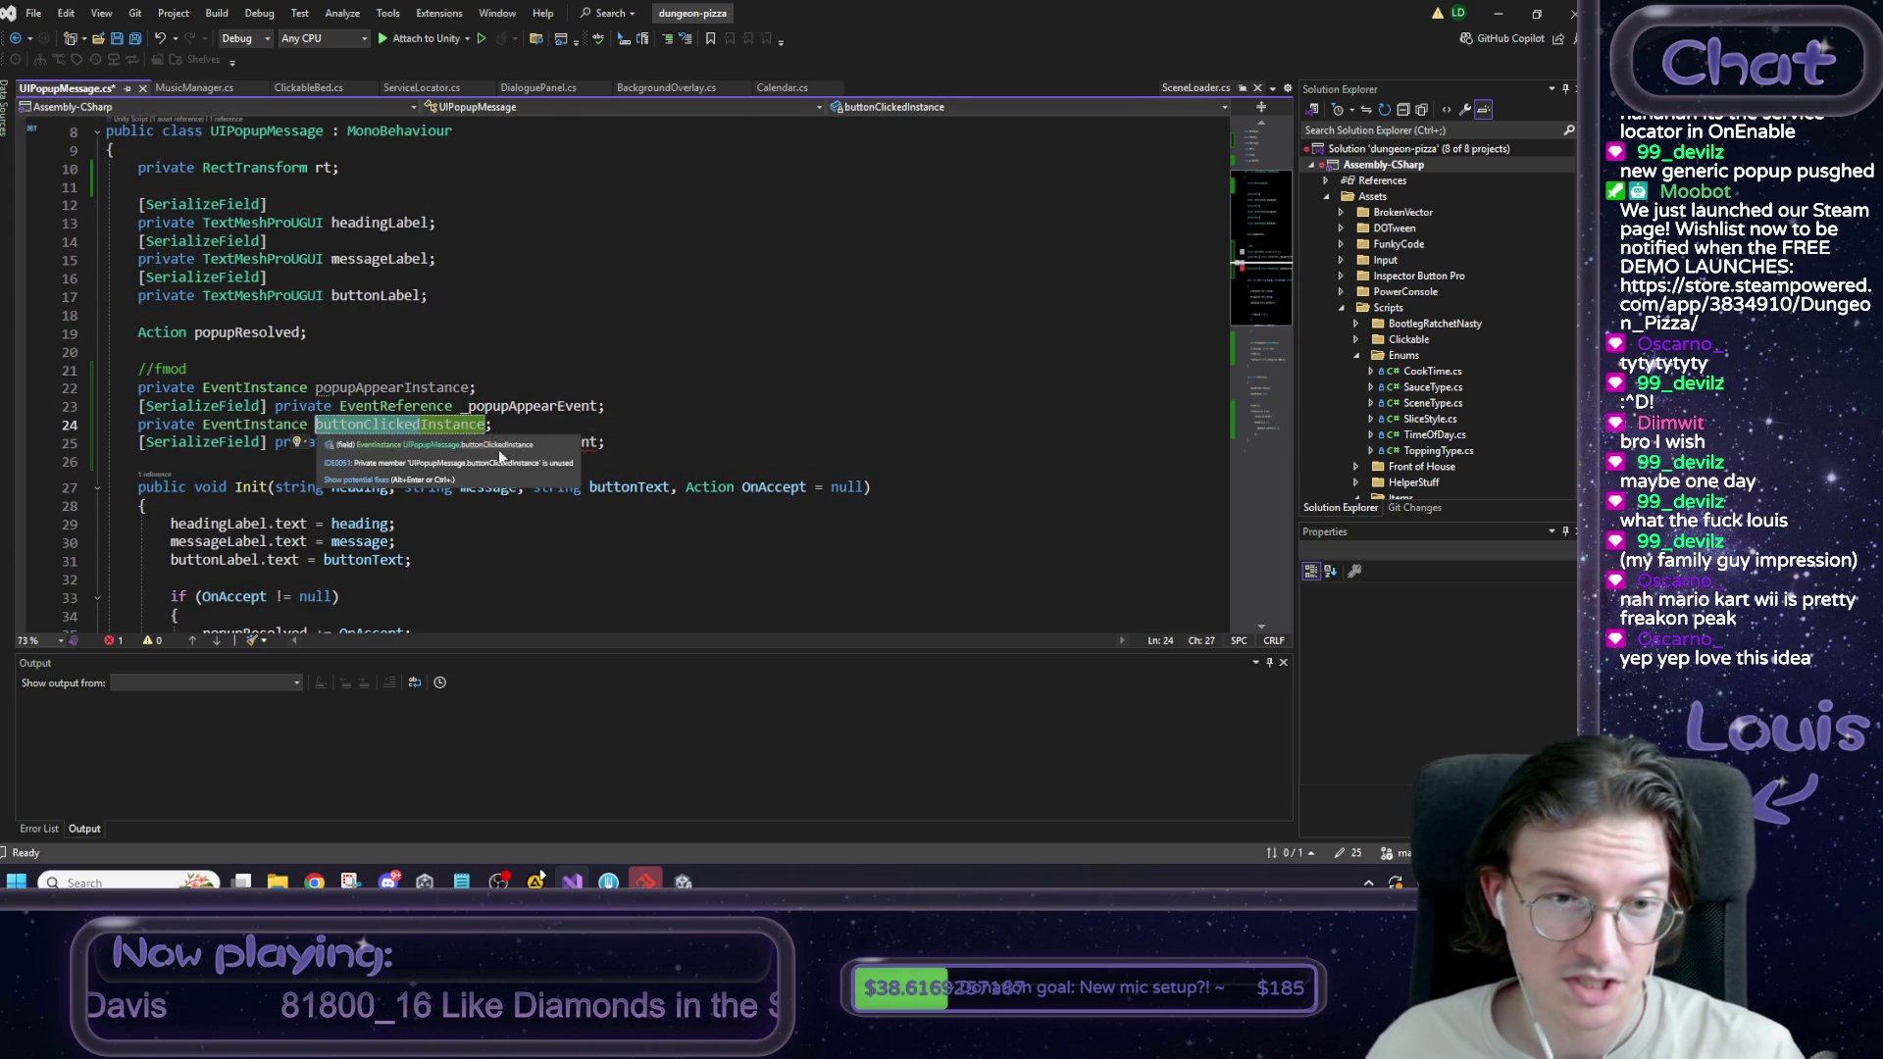
{"action": "left_click_drag", "start_coordinate": [476, 442], "coordinate": [555, 442]}
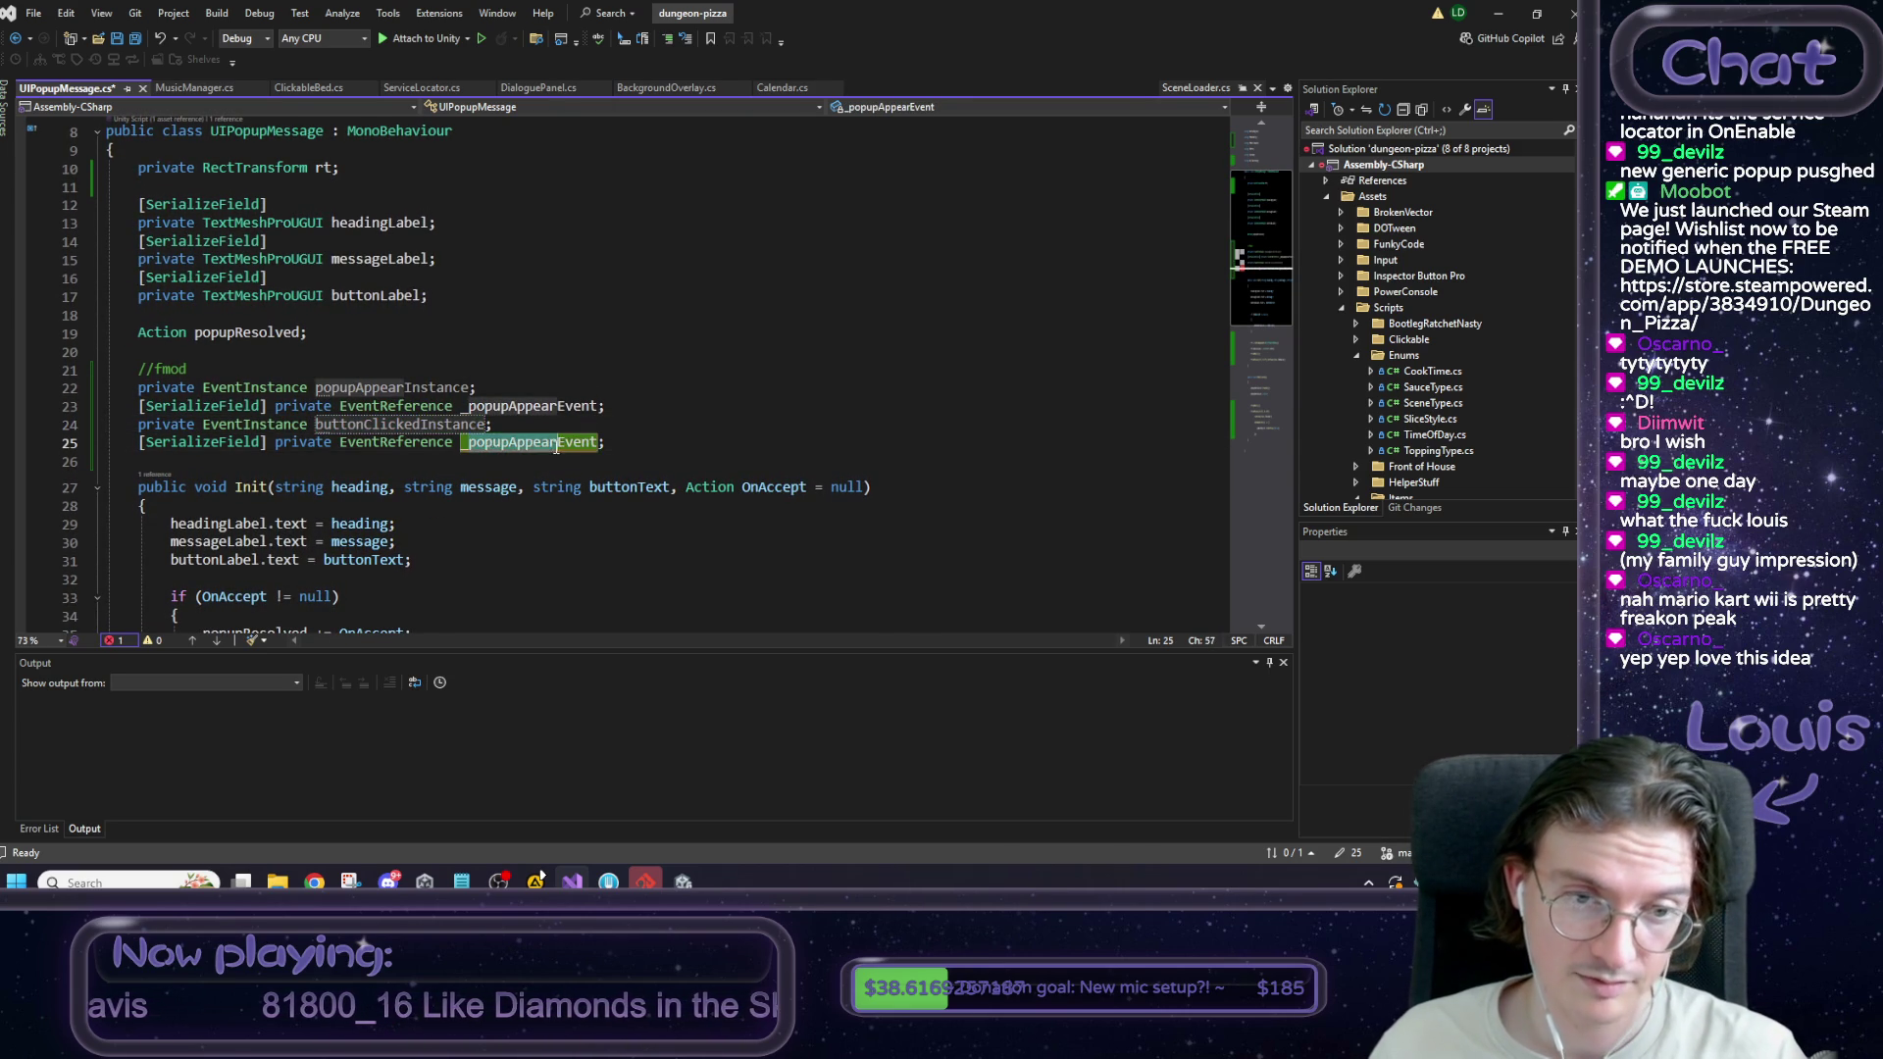
{"action": "type", "text": "buttonClicked"}
{"action": "left_click", "coordinate": [613, 423]}
{"action": "key", "text": "ctrl+s"}
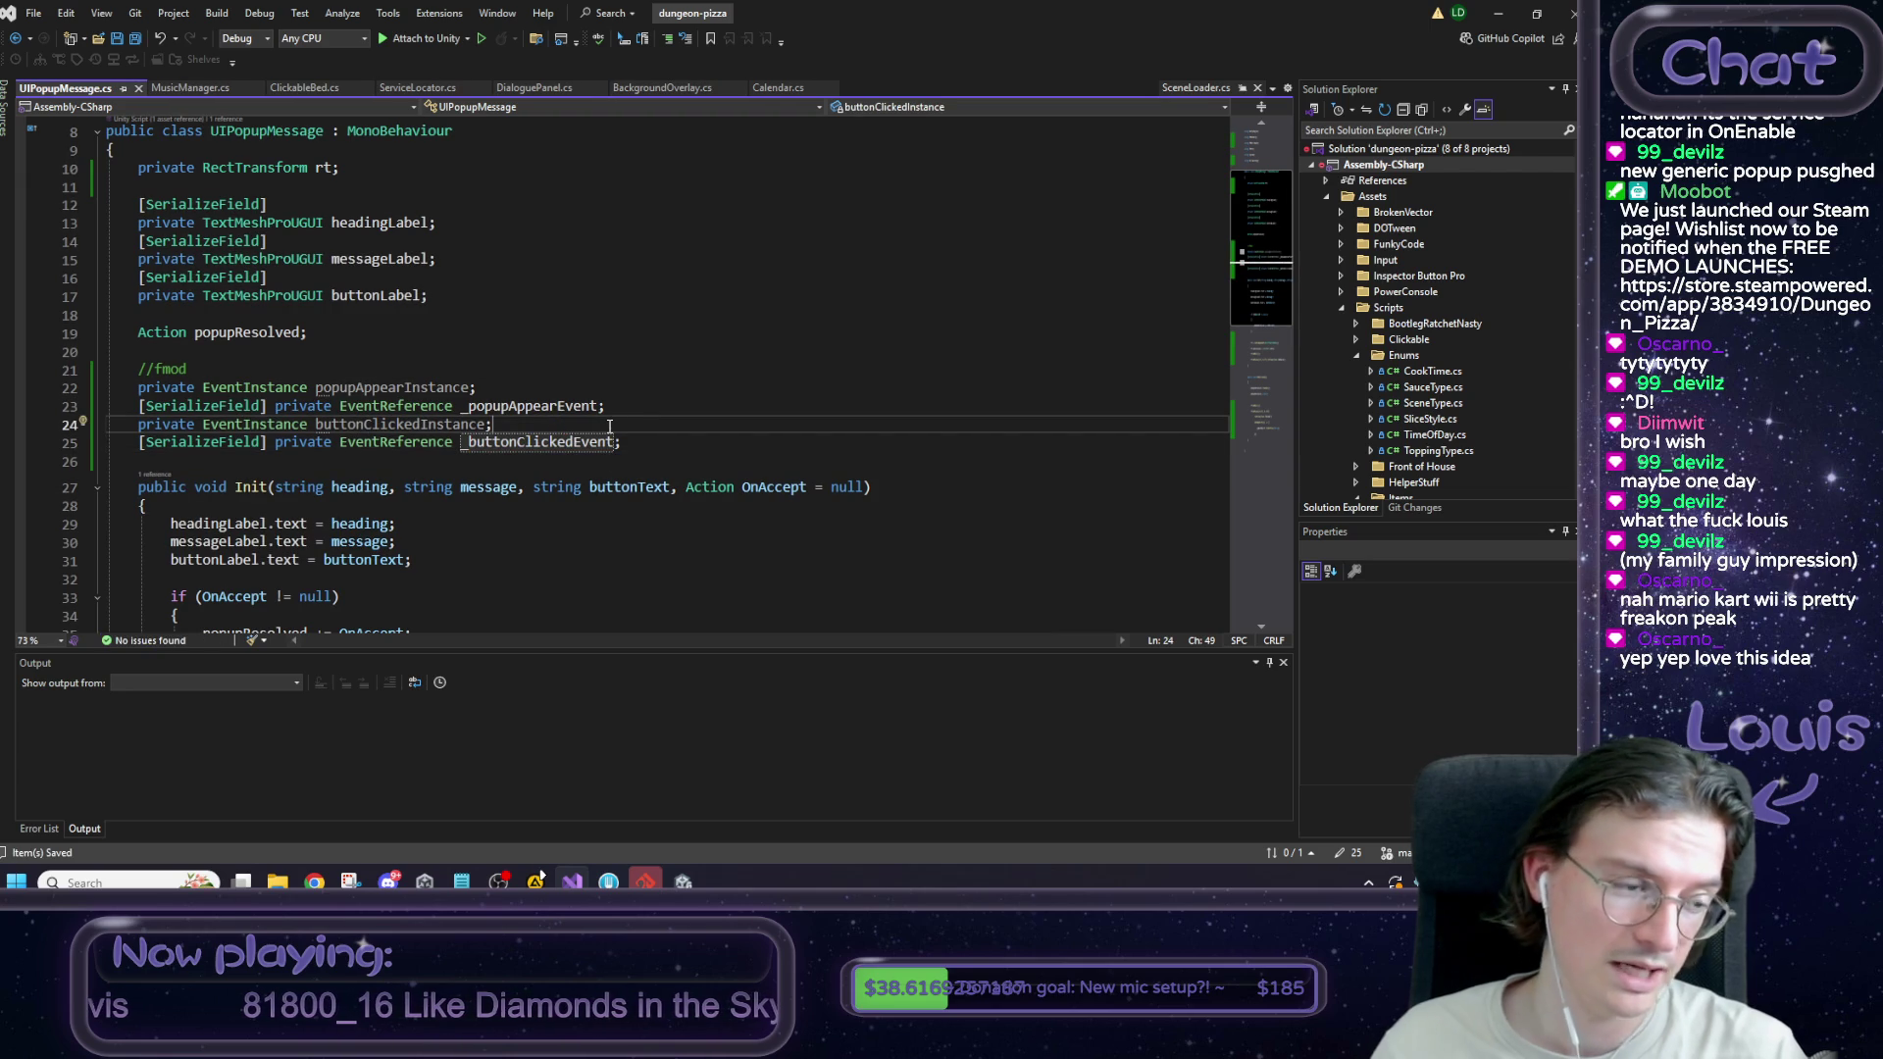
{"action": "scroll", "coordinate": [1164, 144], "scroll_direction": "down", "scroll_amount": 7}
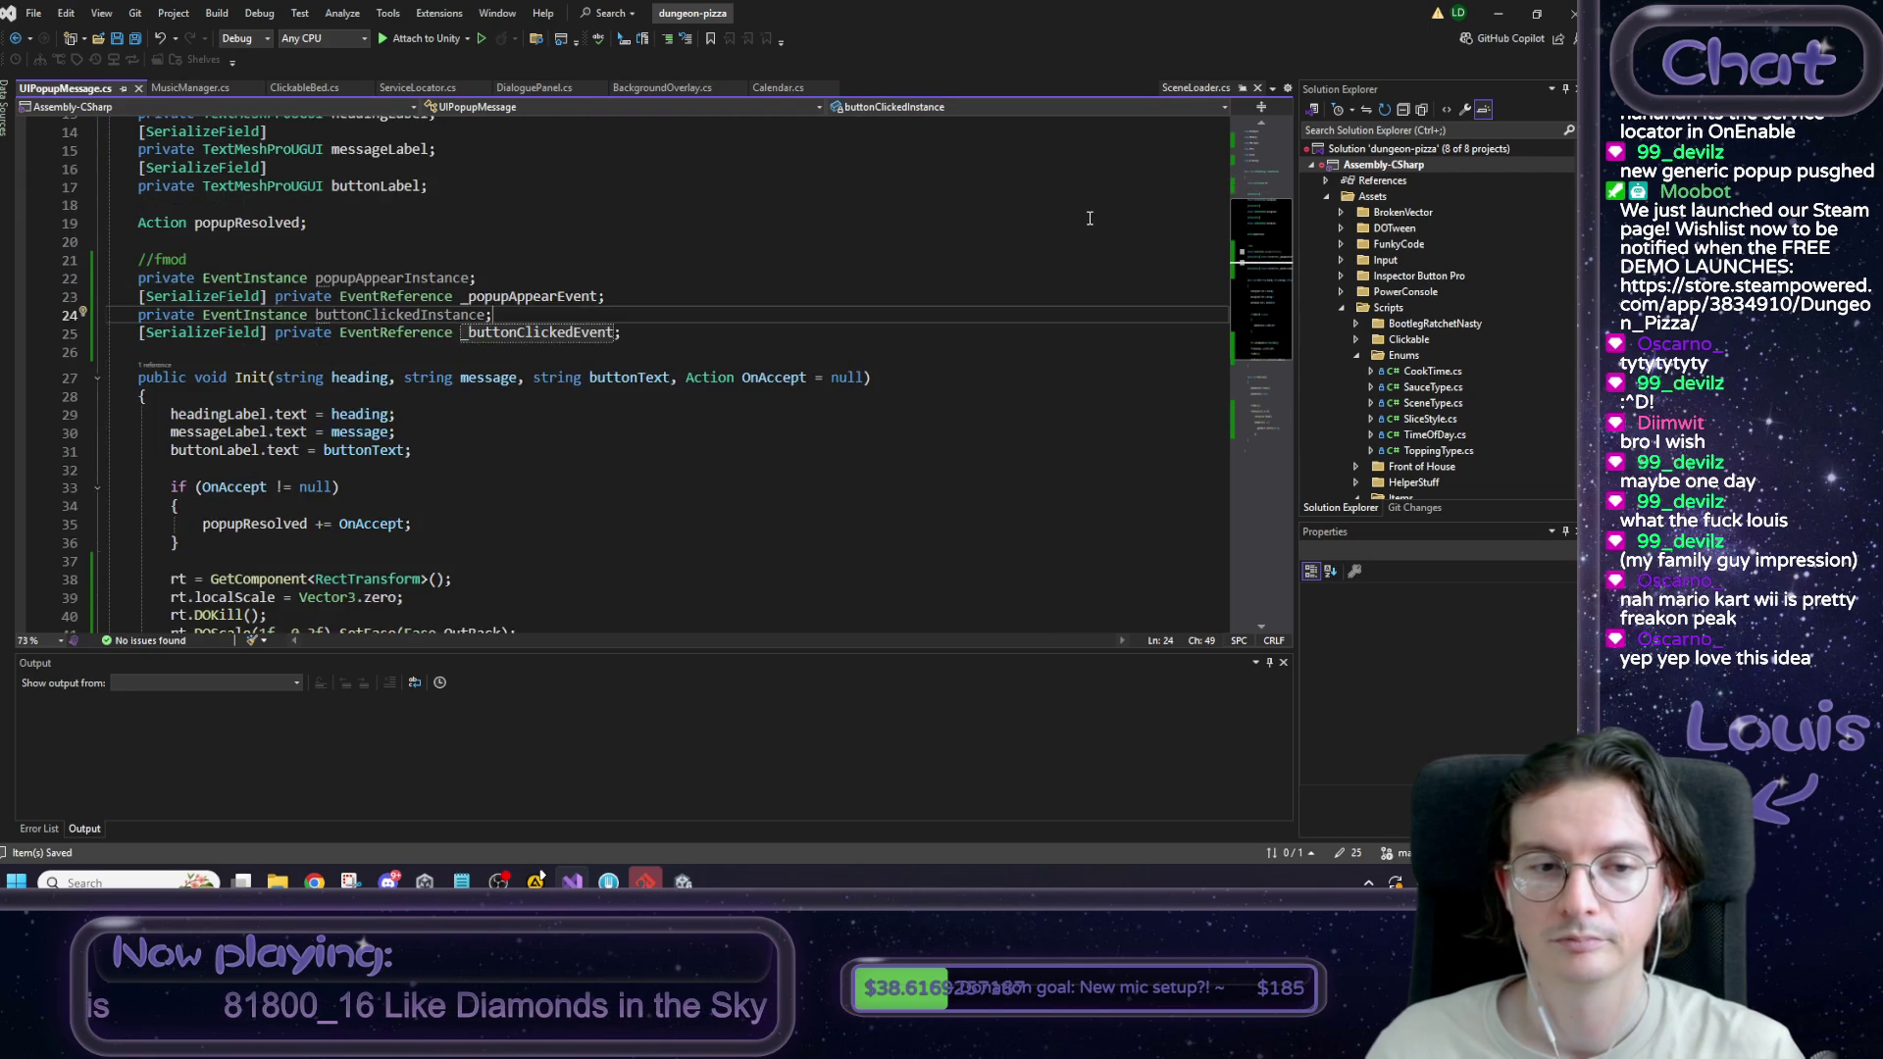
Scroll through Init in UIPopupMessage.cs, looking over its scale-tween lines.
{"action": "scroll", "coordinate": [775, 282], "scroll_direction": "up", "scroll_amount": 6}
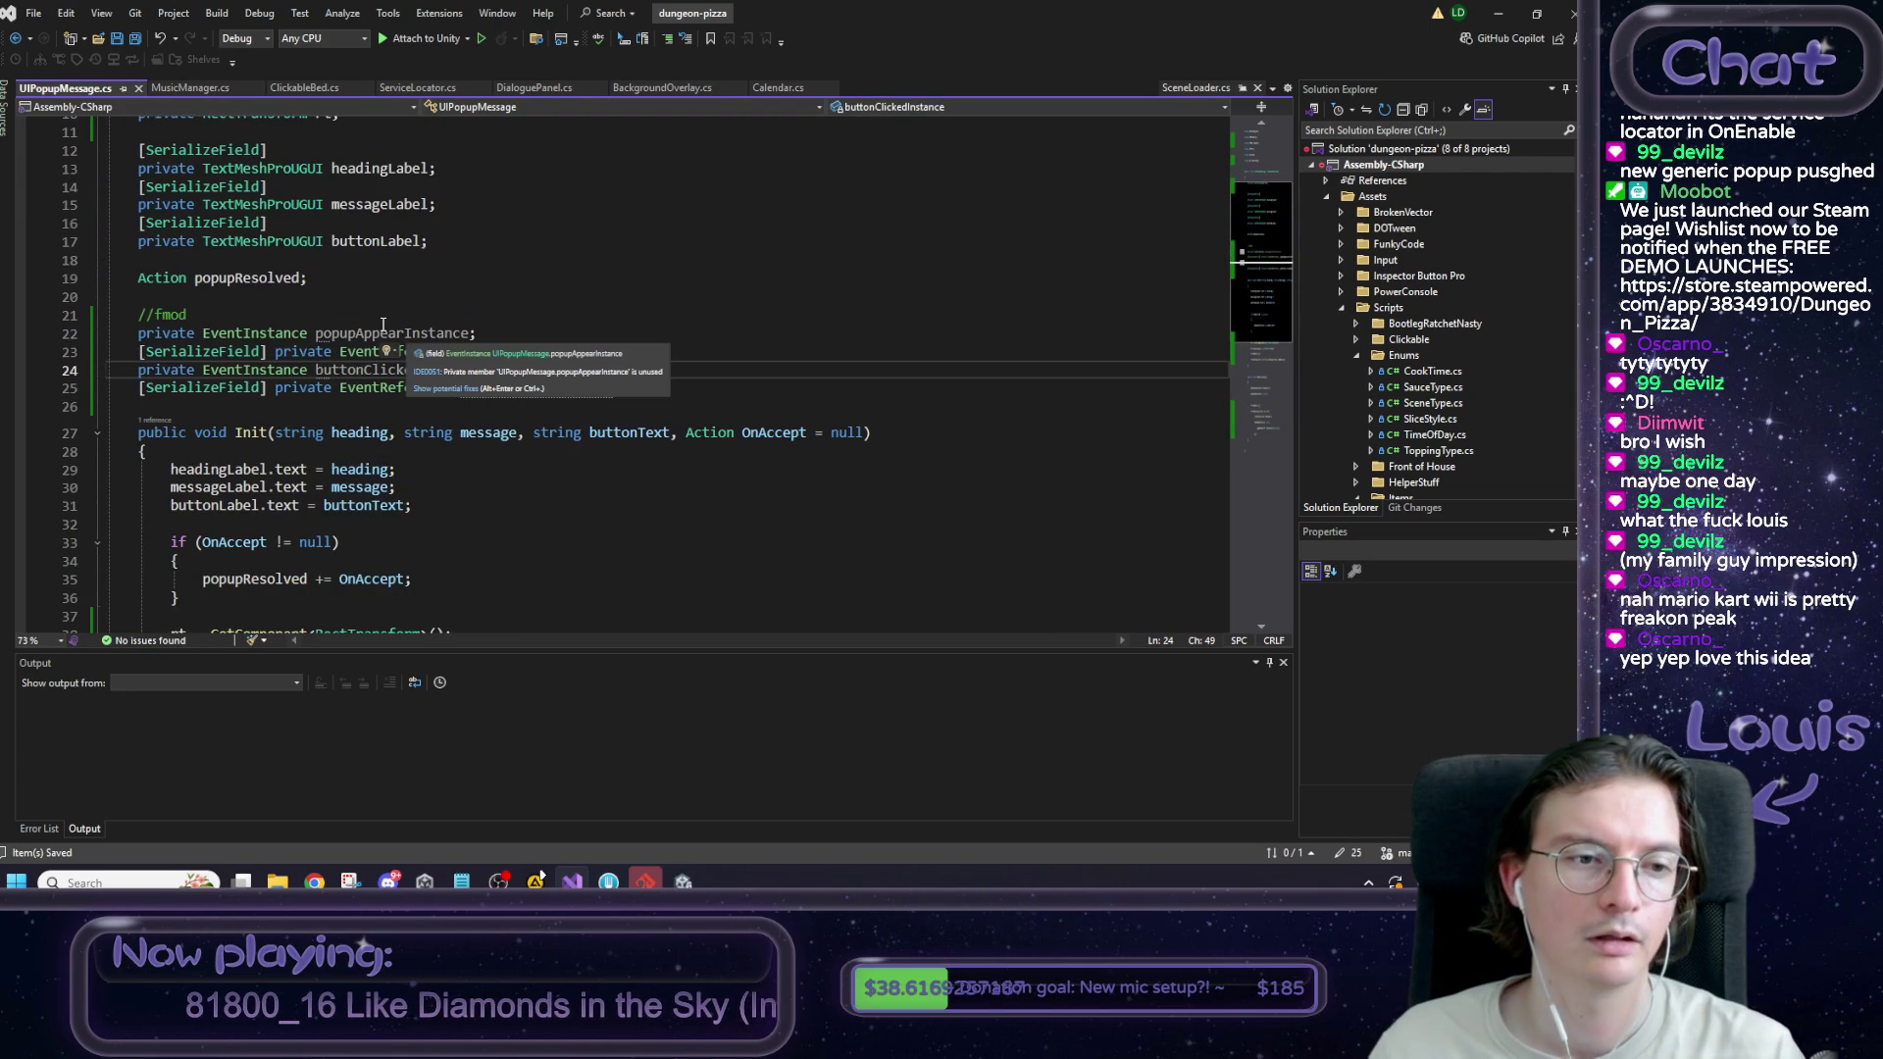
{"action": "scroll", "coordinate": [387, 331], "scroll_direction": "down", "scroll_amount": 2}
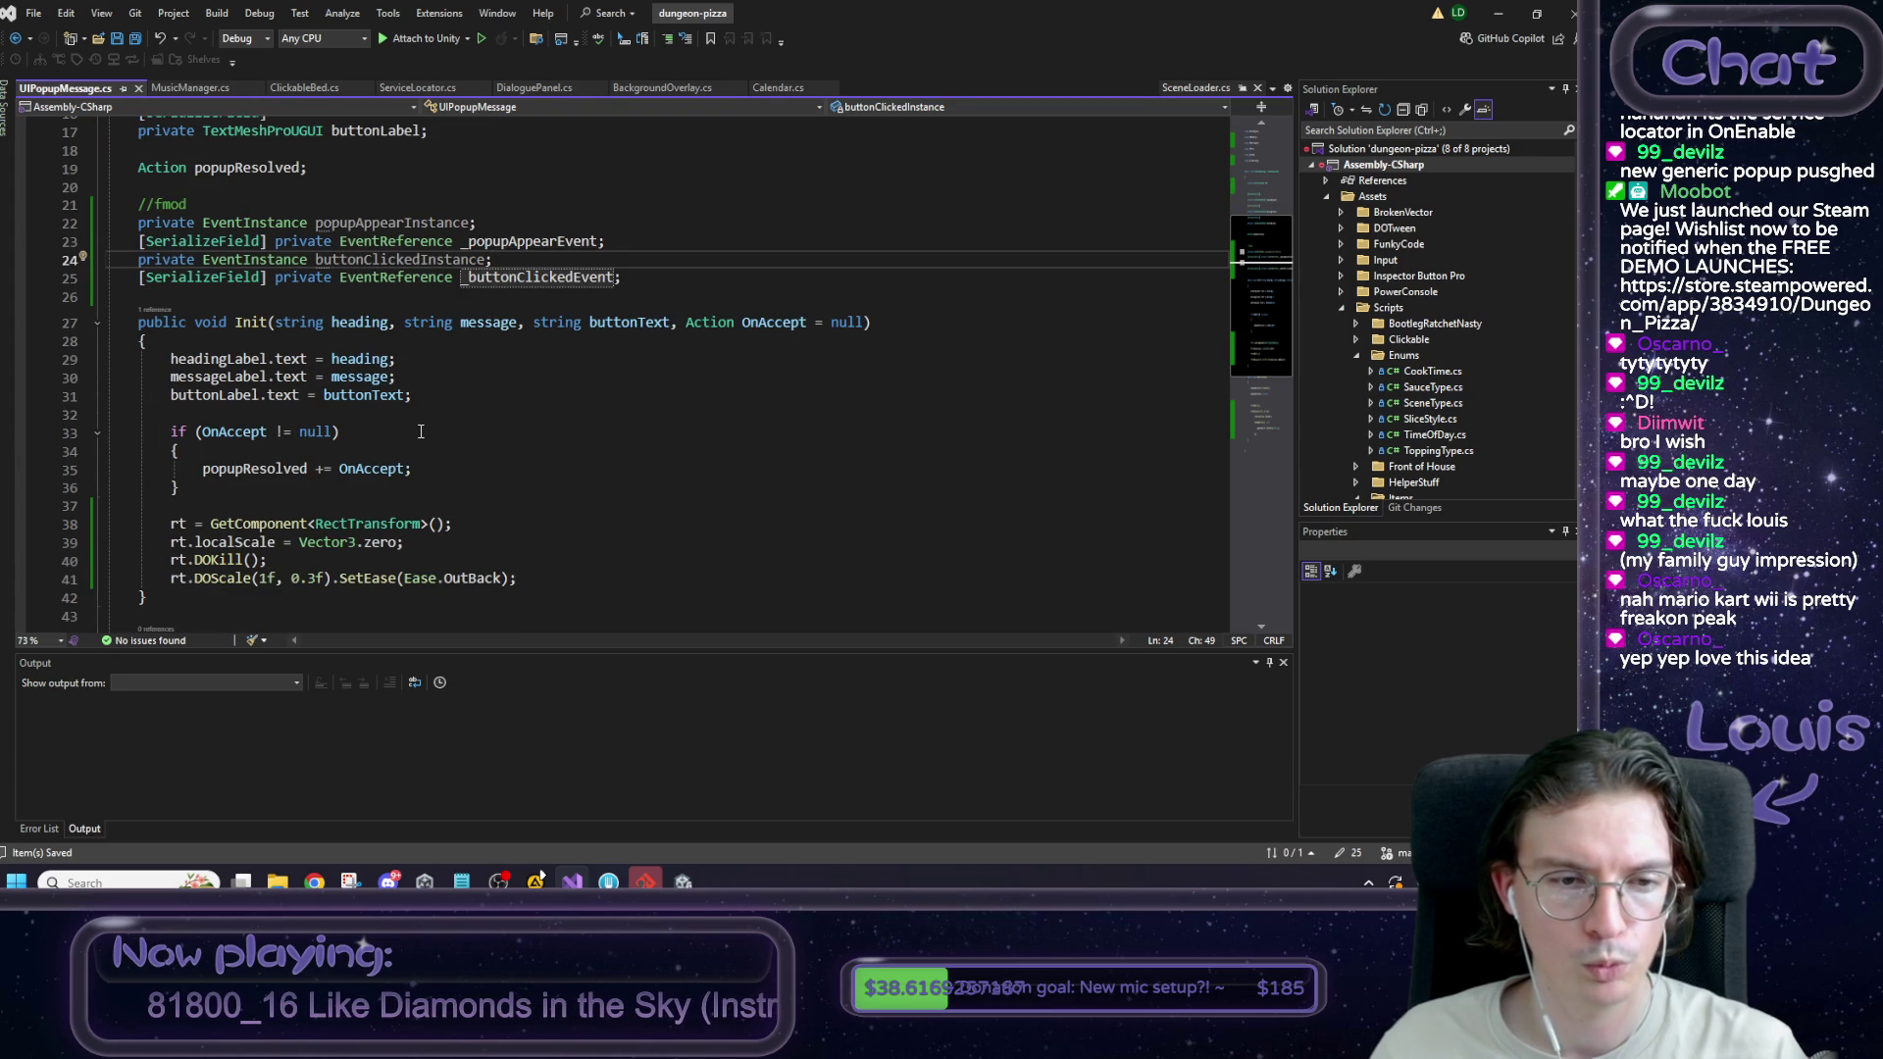
{"action": "scroll", "coordinate": [290, 540], "scroll_direction": "down", "scroll_amount": 1}
{"action": "mouse_move", "coordinate": [519, 525]}
{"action": "left_mouse_down"}
{"action": "mouse_move", "coordinate": [117, 469]}
{"action": "mouse_move", "coordinate": [171, 470]}
{"action": "mouse_move", "coordinate": [173, 488]}
{"action": "left_mouse_up"}
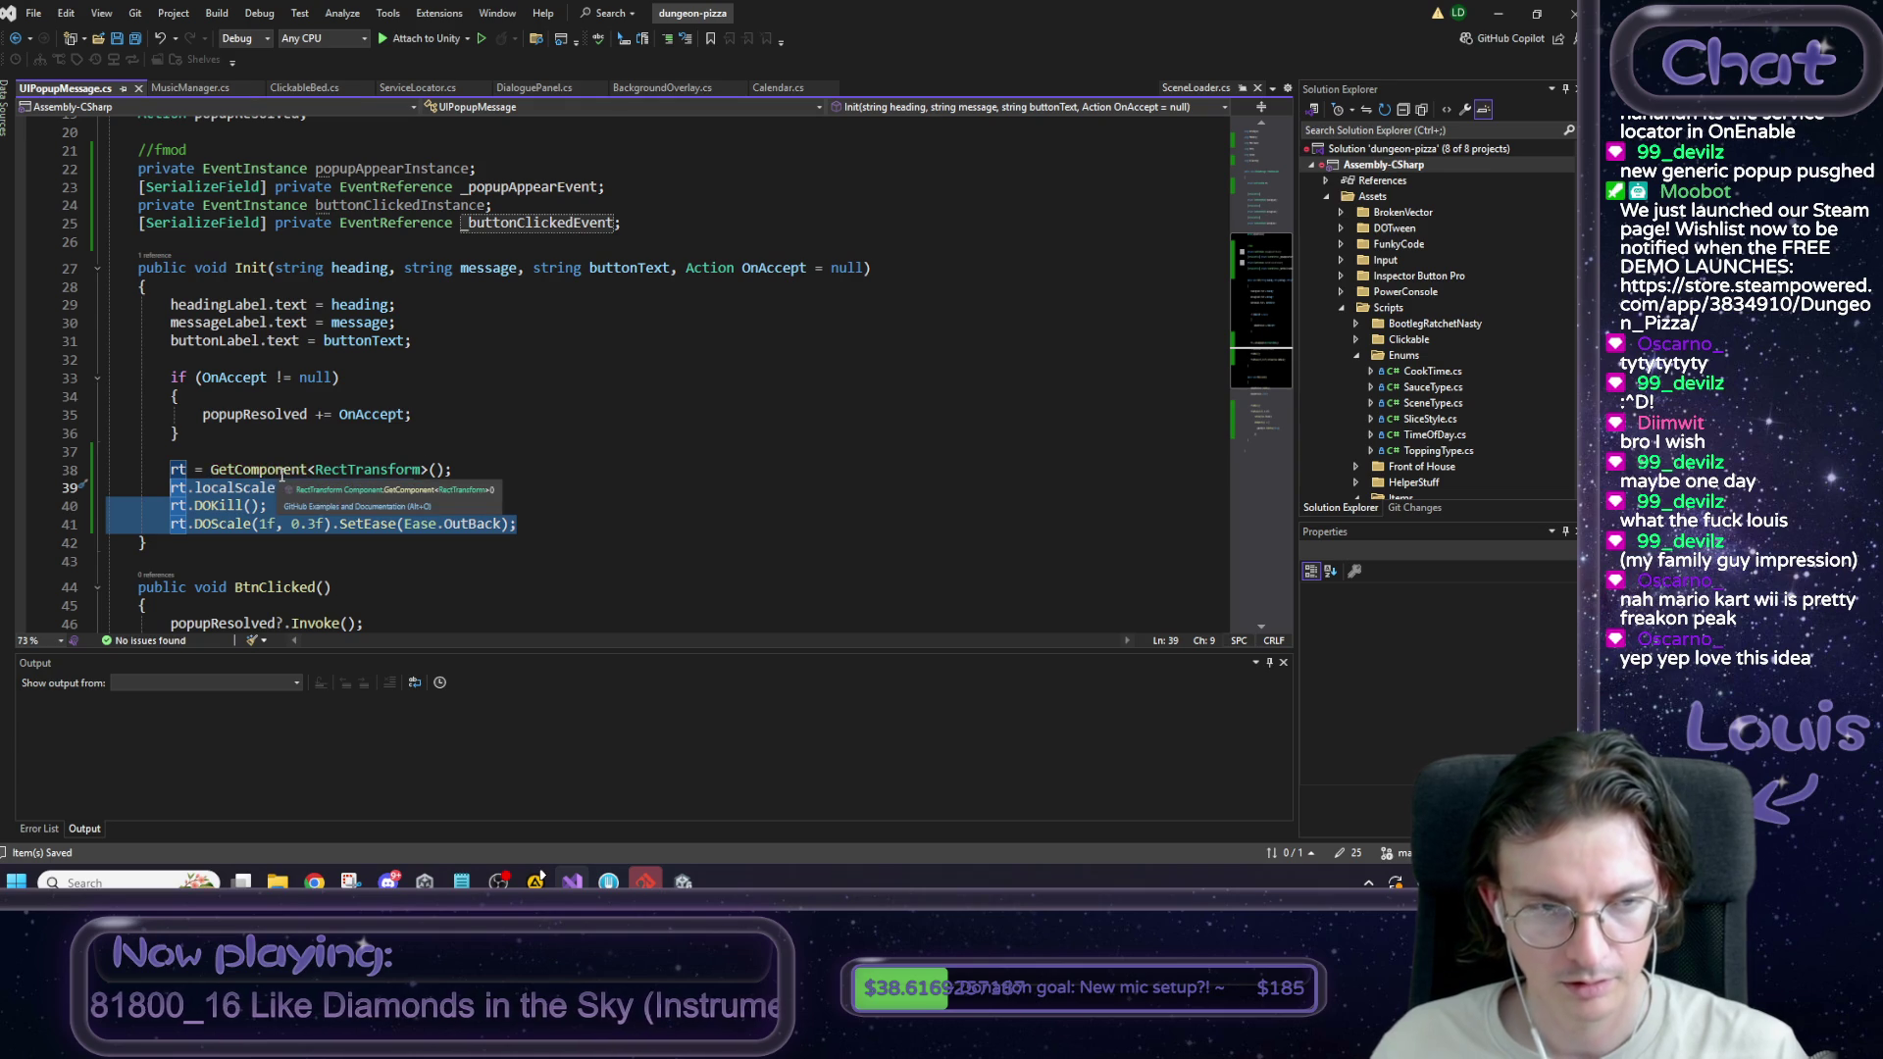
{"action": "scroll", "coordinate": [277, 474], "scroll_direction": "down", "scroll_amount": 2}
{"action": "scroll", "coordinate": [272, 475], "scroll_direction": "up", "scroll_amount": 4}
{"action": "scroll", "coordinate": [269, 476], "scroll_direction": "down", "scroll_amount": 1}
{"action": "scroll", "coordinate": [274, 473], "scroll_direction": "down", "scroll_amount": 7}
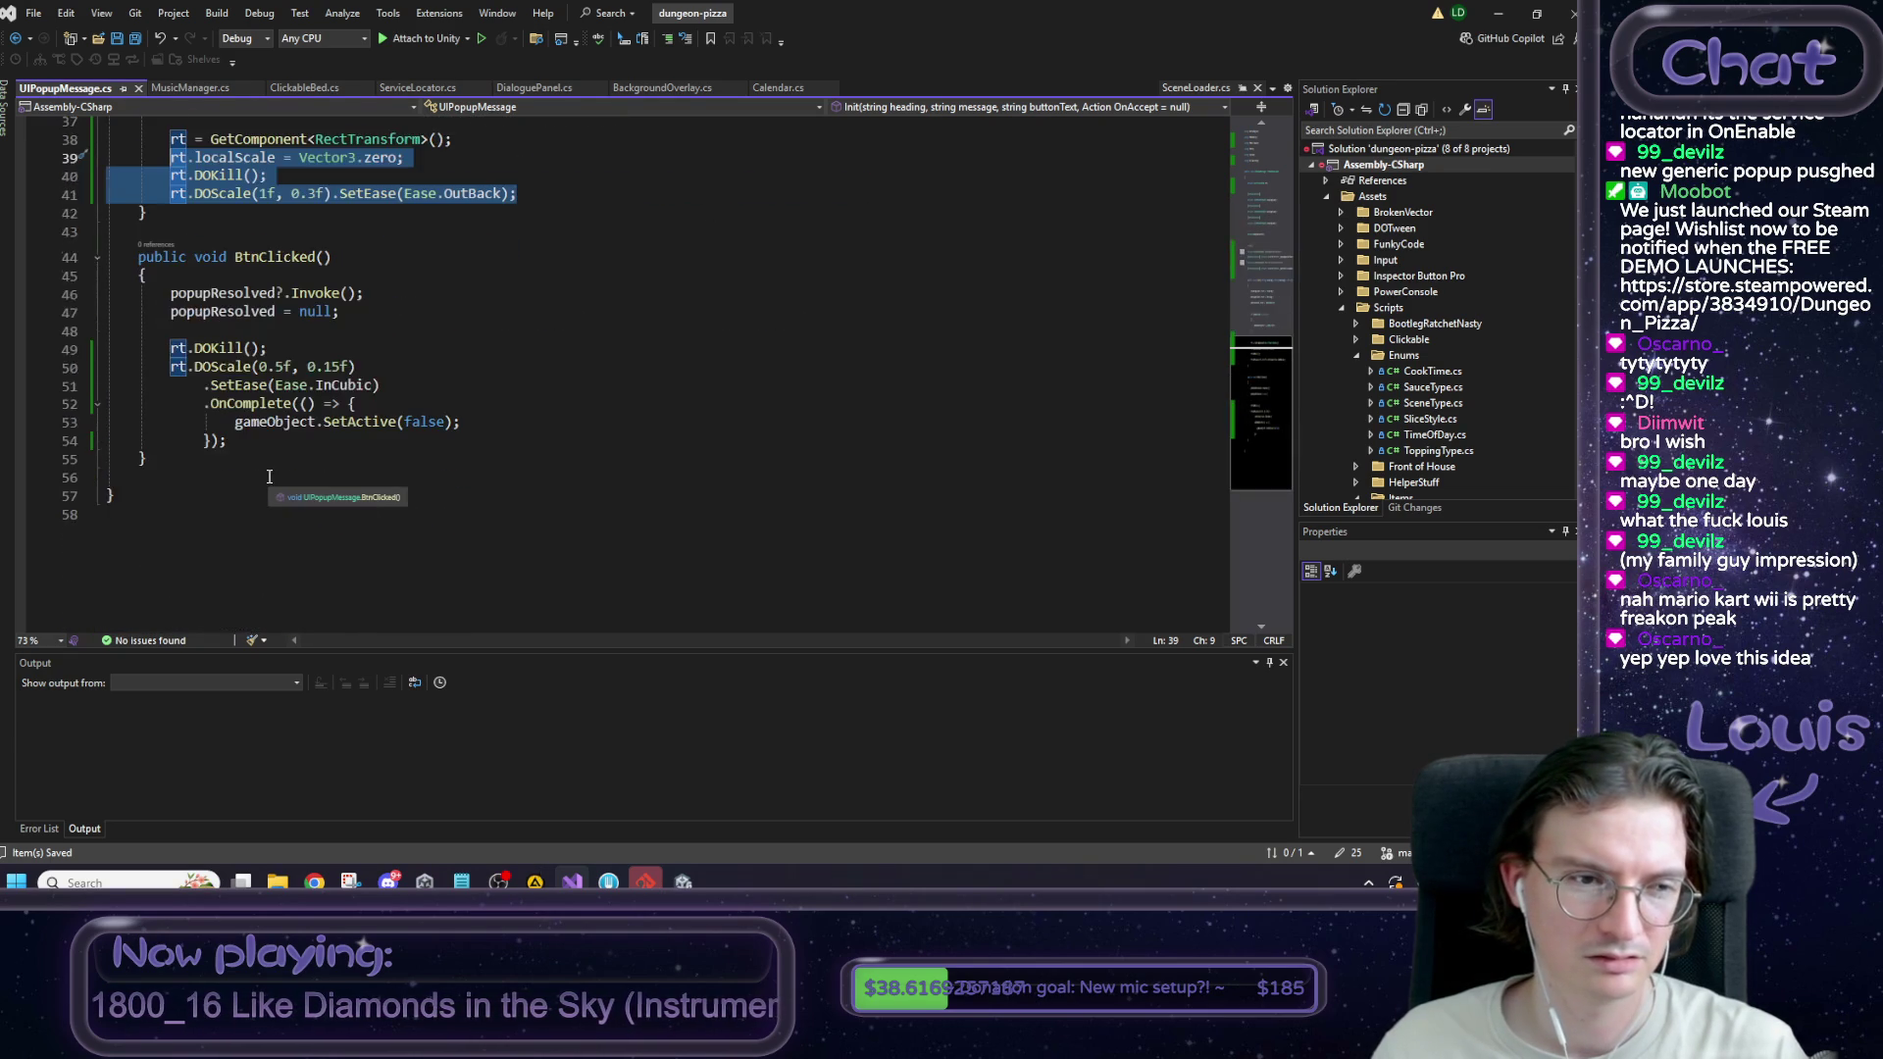
{"action": "scroll", "coordinate": [294, 468], "scroll_direction": "up", "scroll_amount": 6}
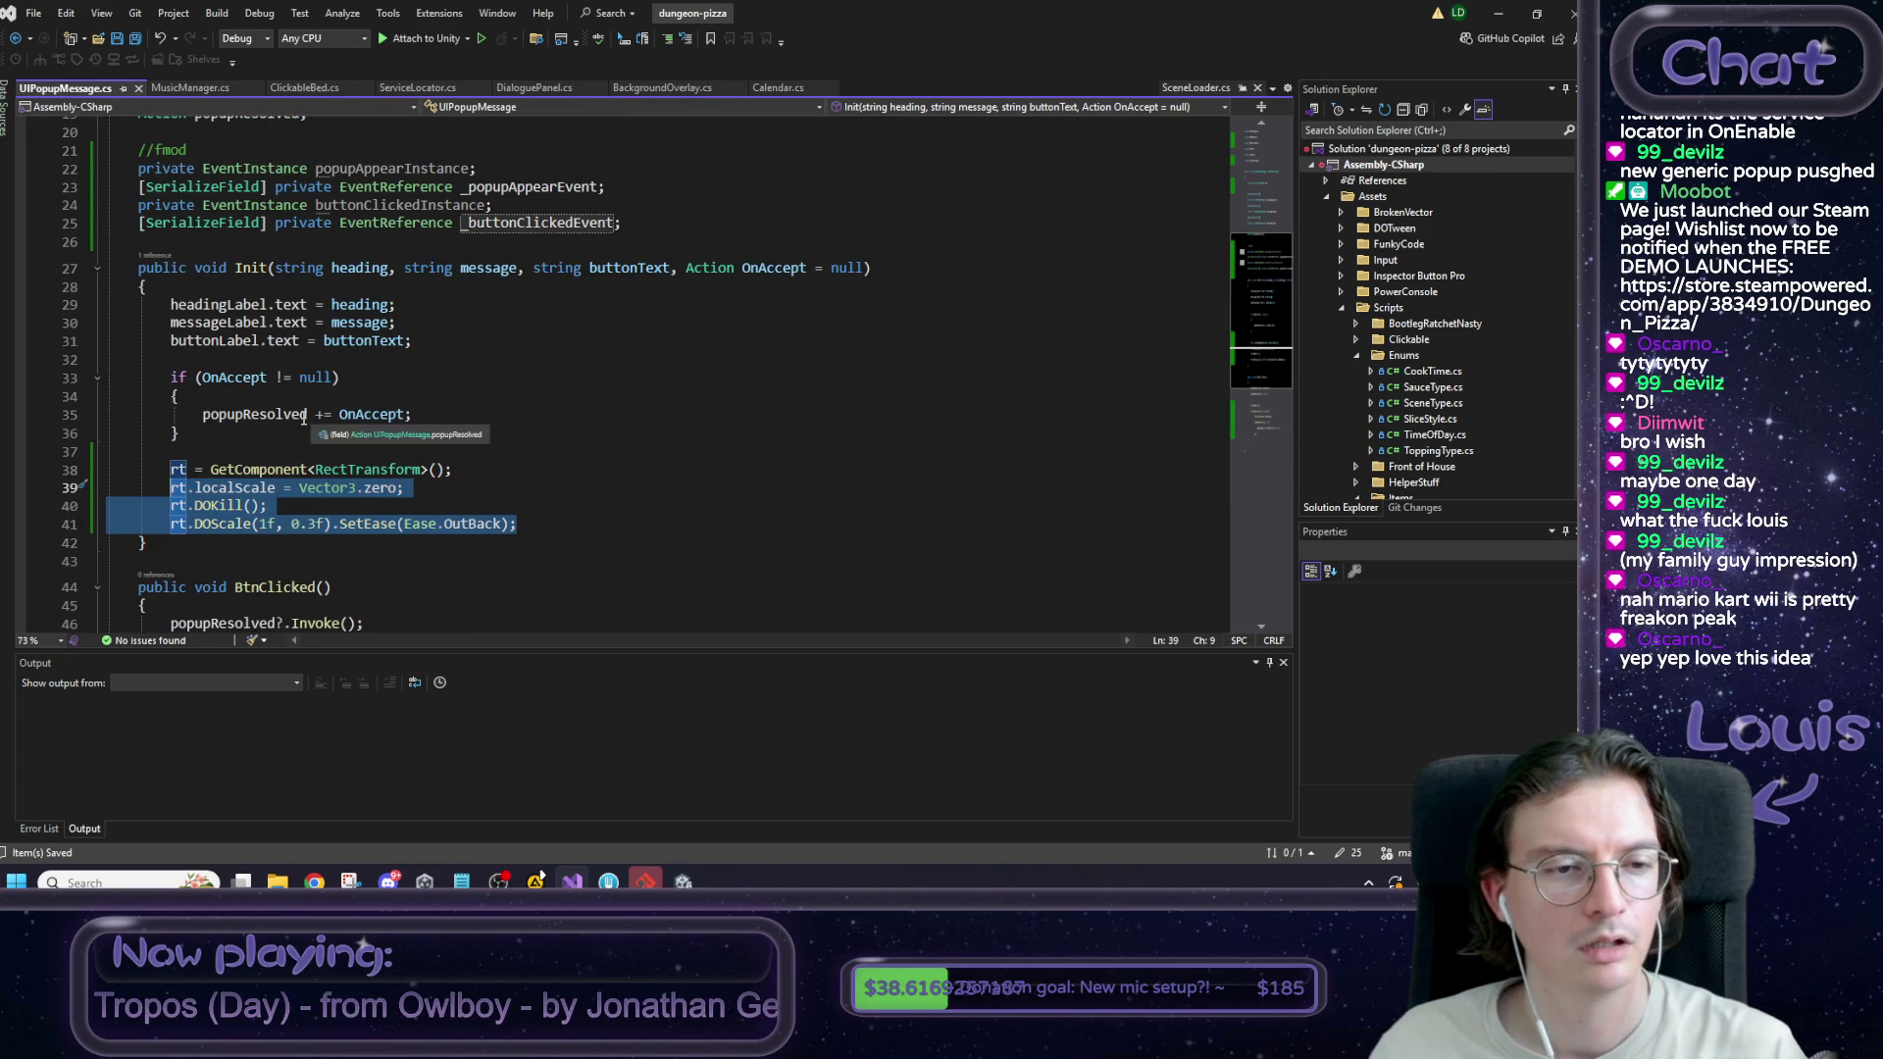
{"action": "left_click", "coordinate": [314, 433]}
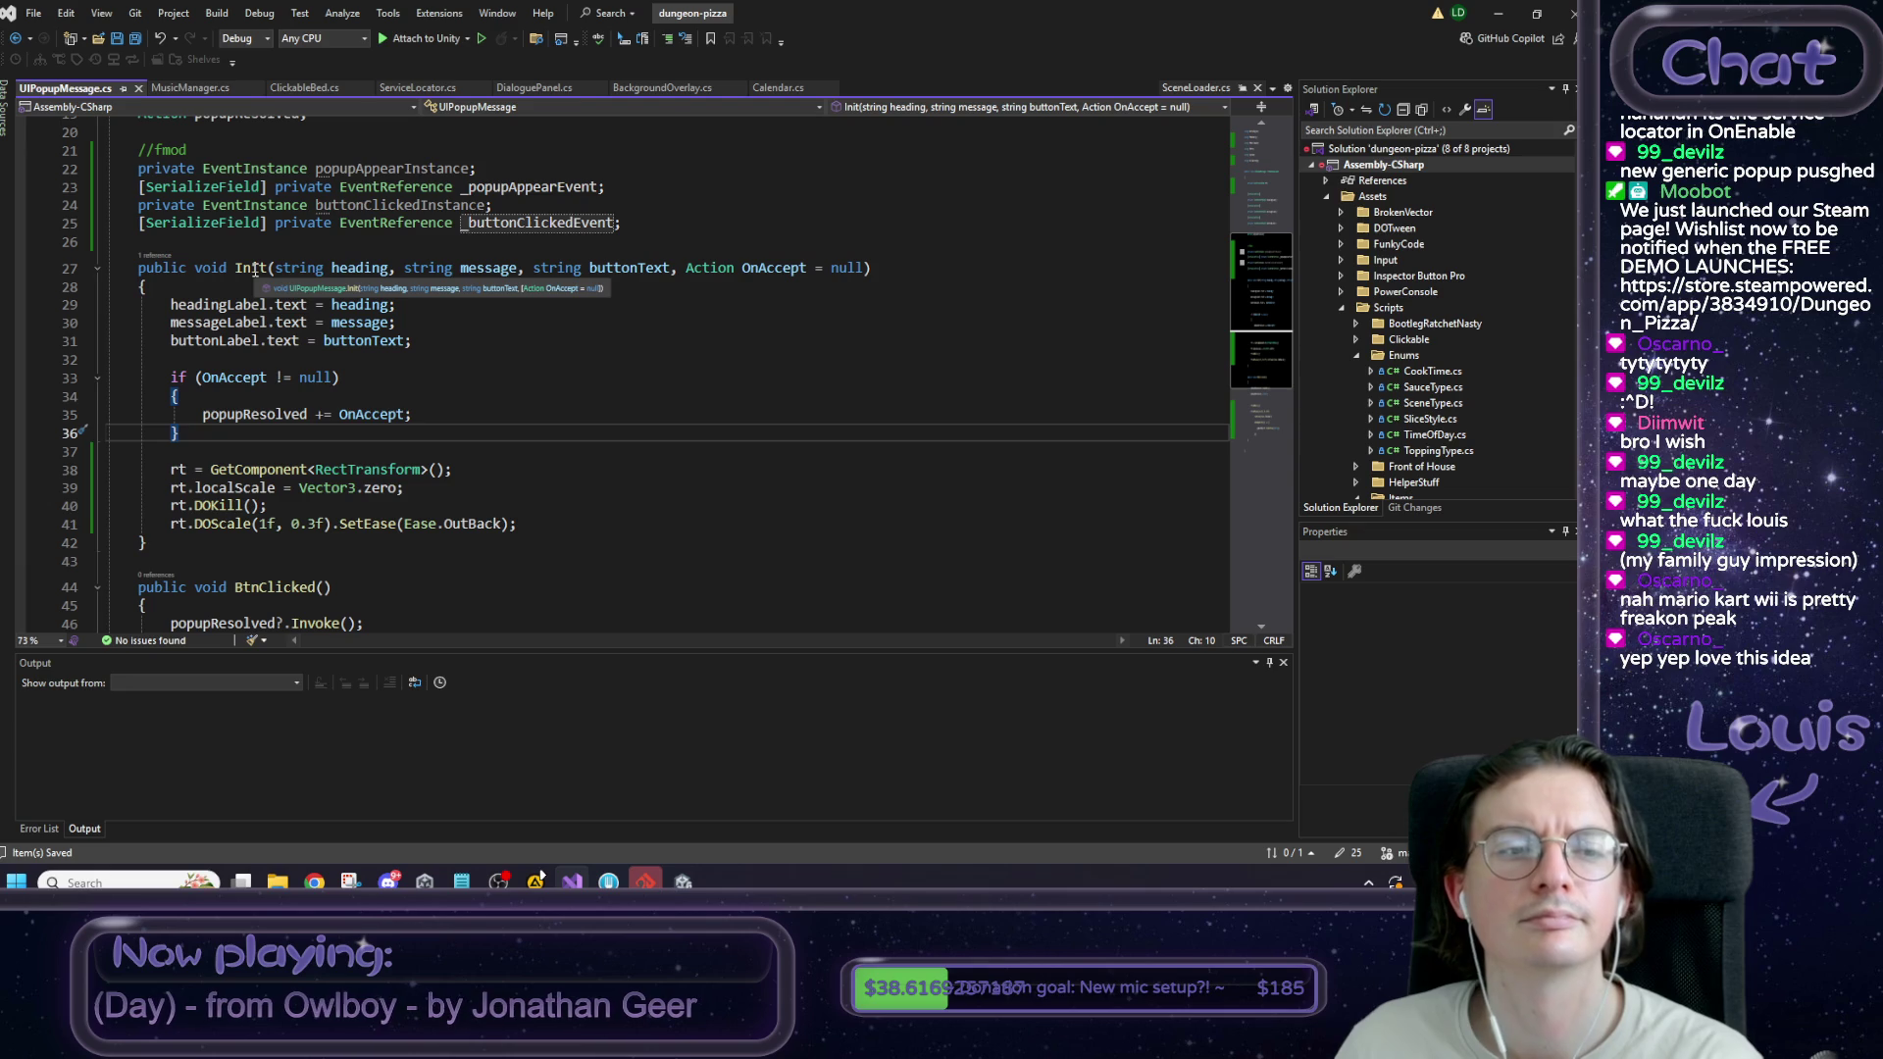
Inspect BtnClicked's gameObject reference, then open a blank line below _buttonClickedEvent.
{"action": "scroll", "coordinate": [278, 402], "scroll_direction": "up", "scroll_amount": 2}
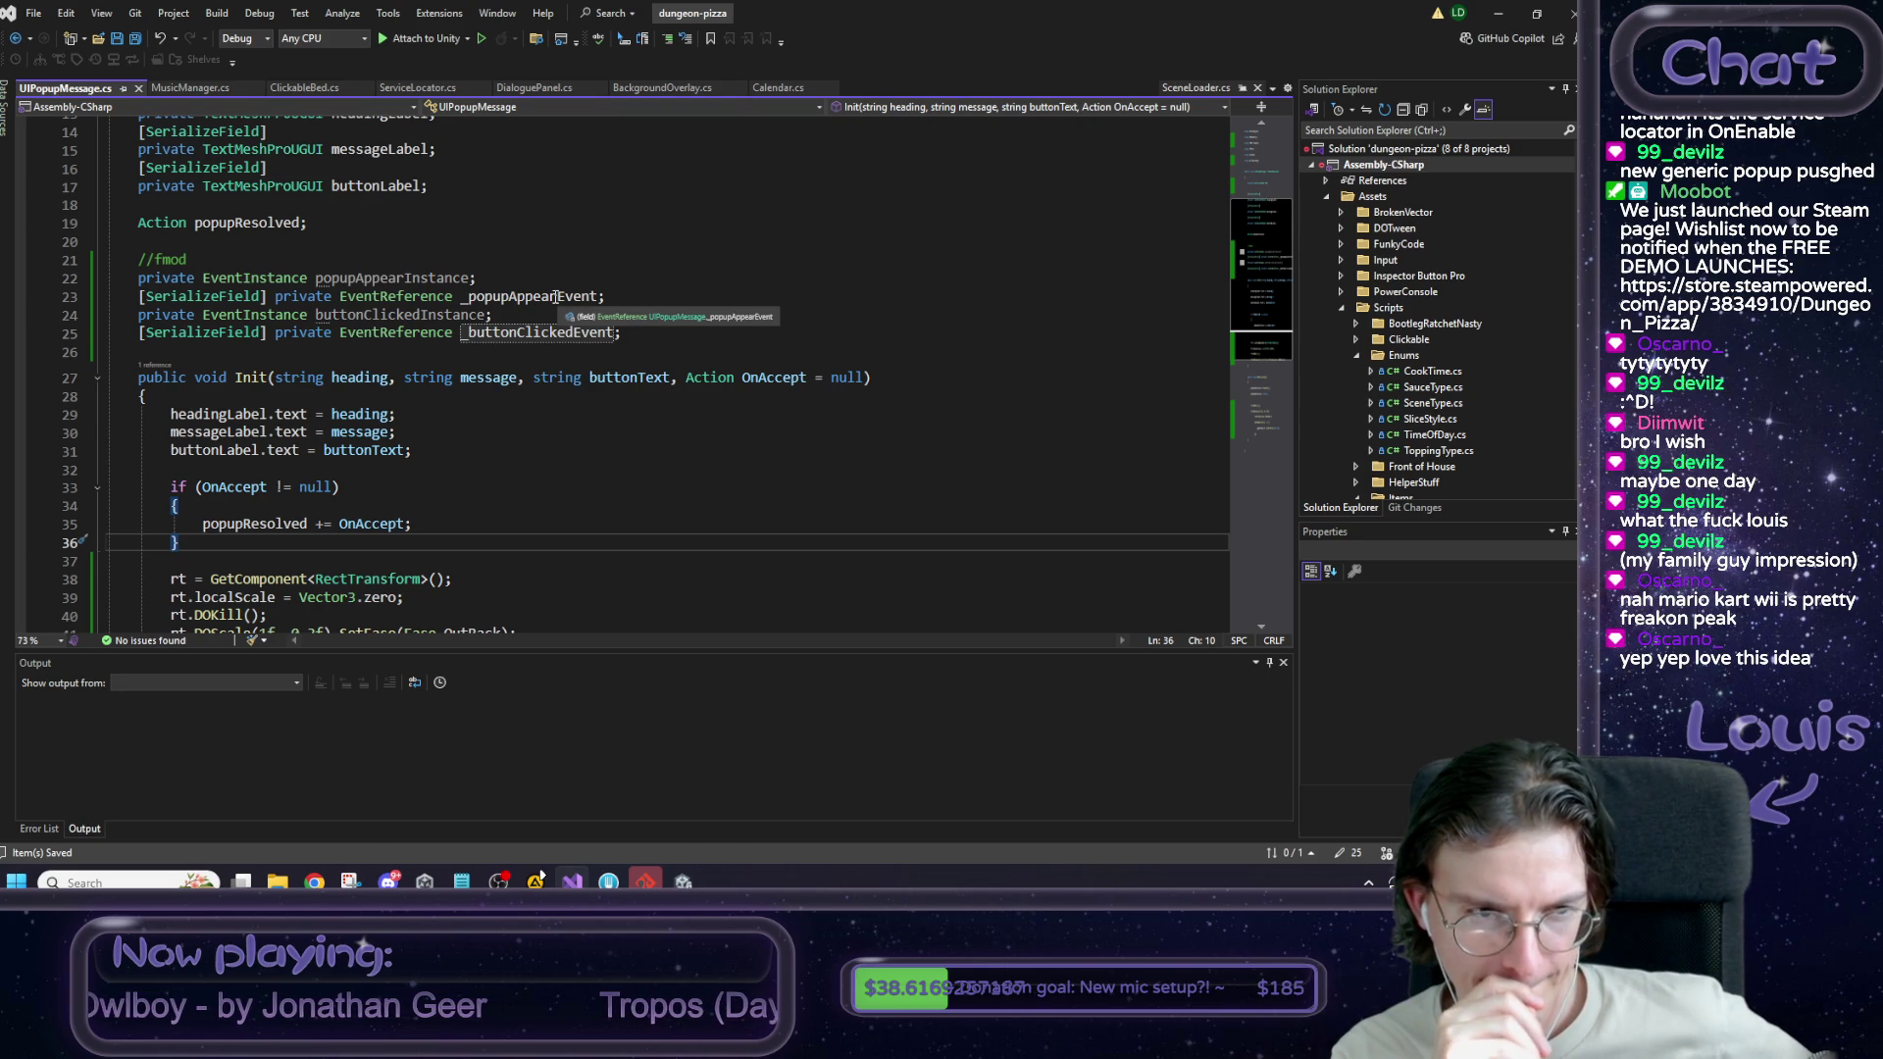
{"action": "scroll", "coordinate": [551, 309], "scroll_direction": "down", "scroll_amount": 2}
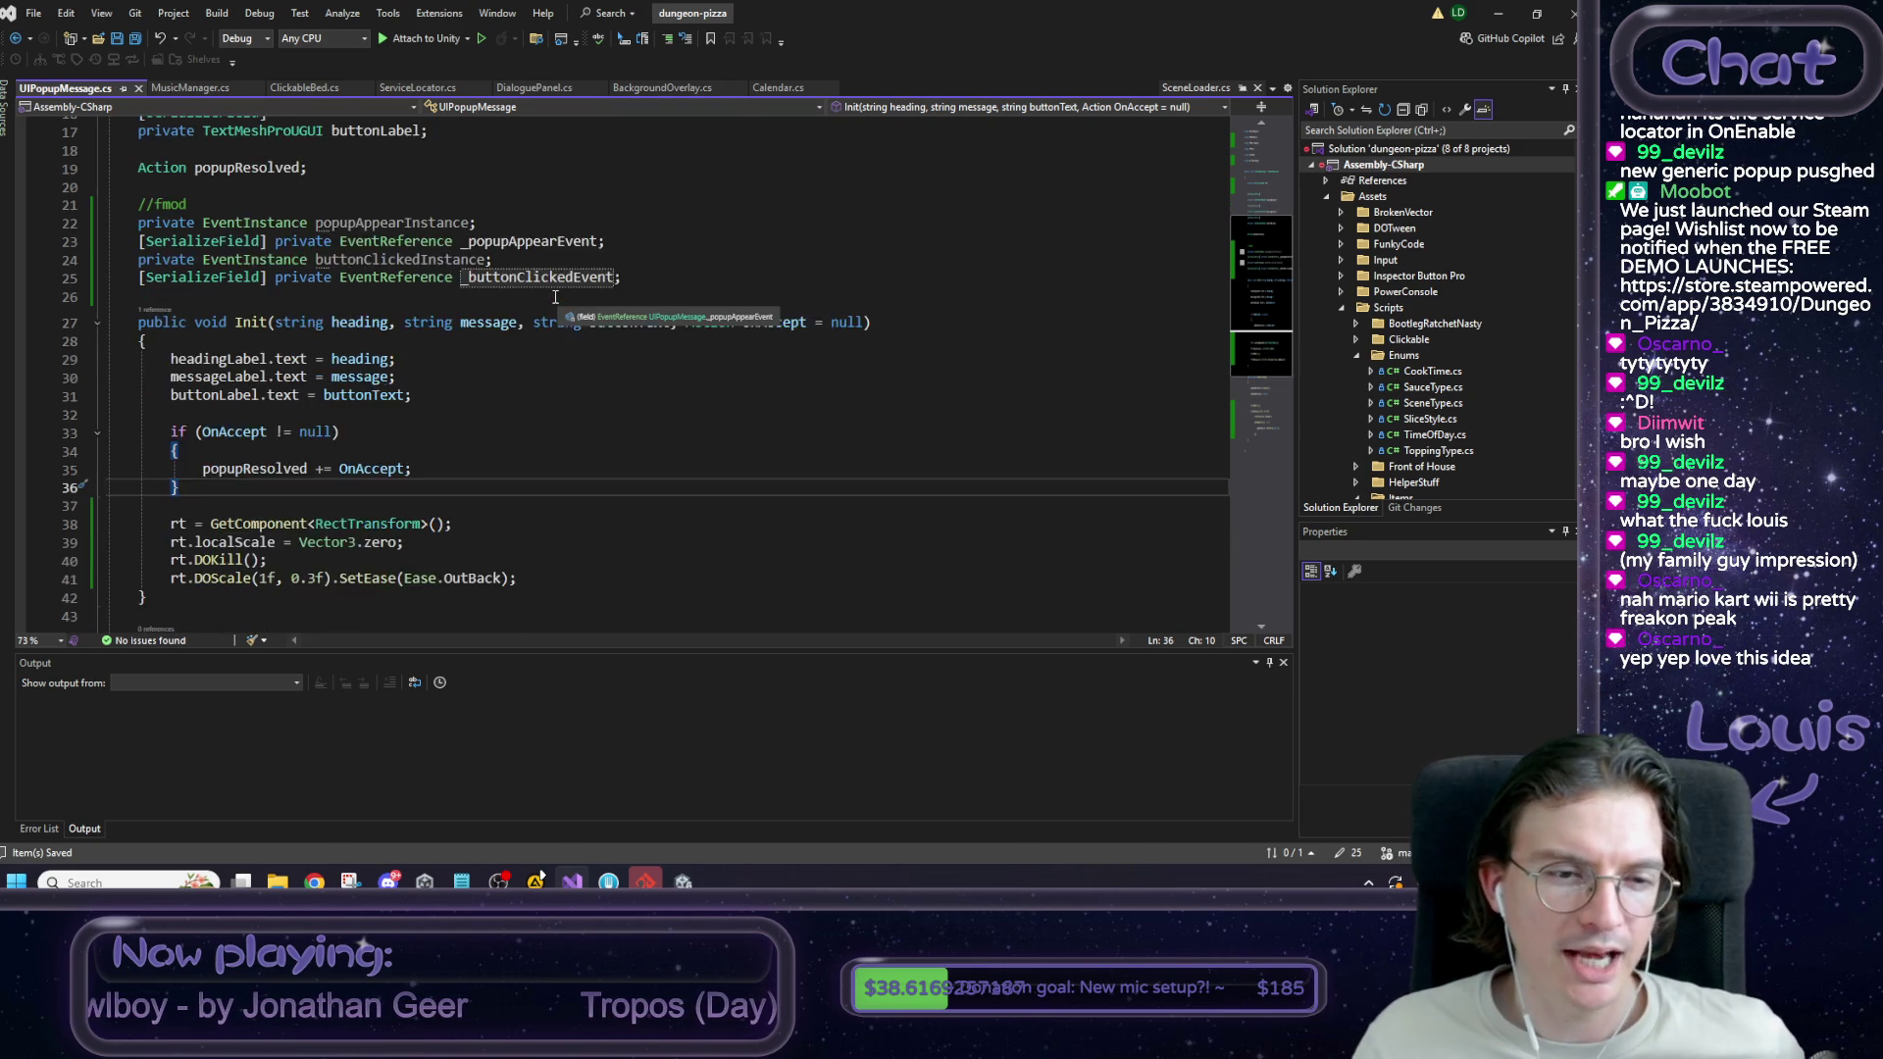
{"action": "scroll", "coordinate": [545, 324], "scroll_direction": "down", "scroll_amount": 5}
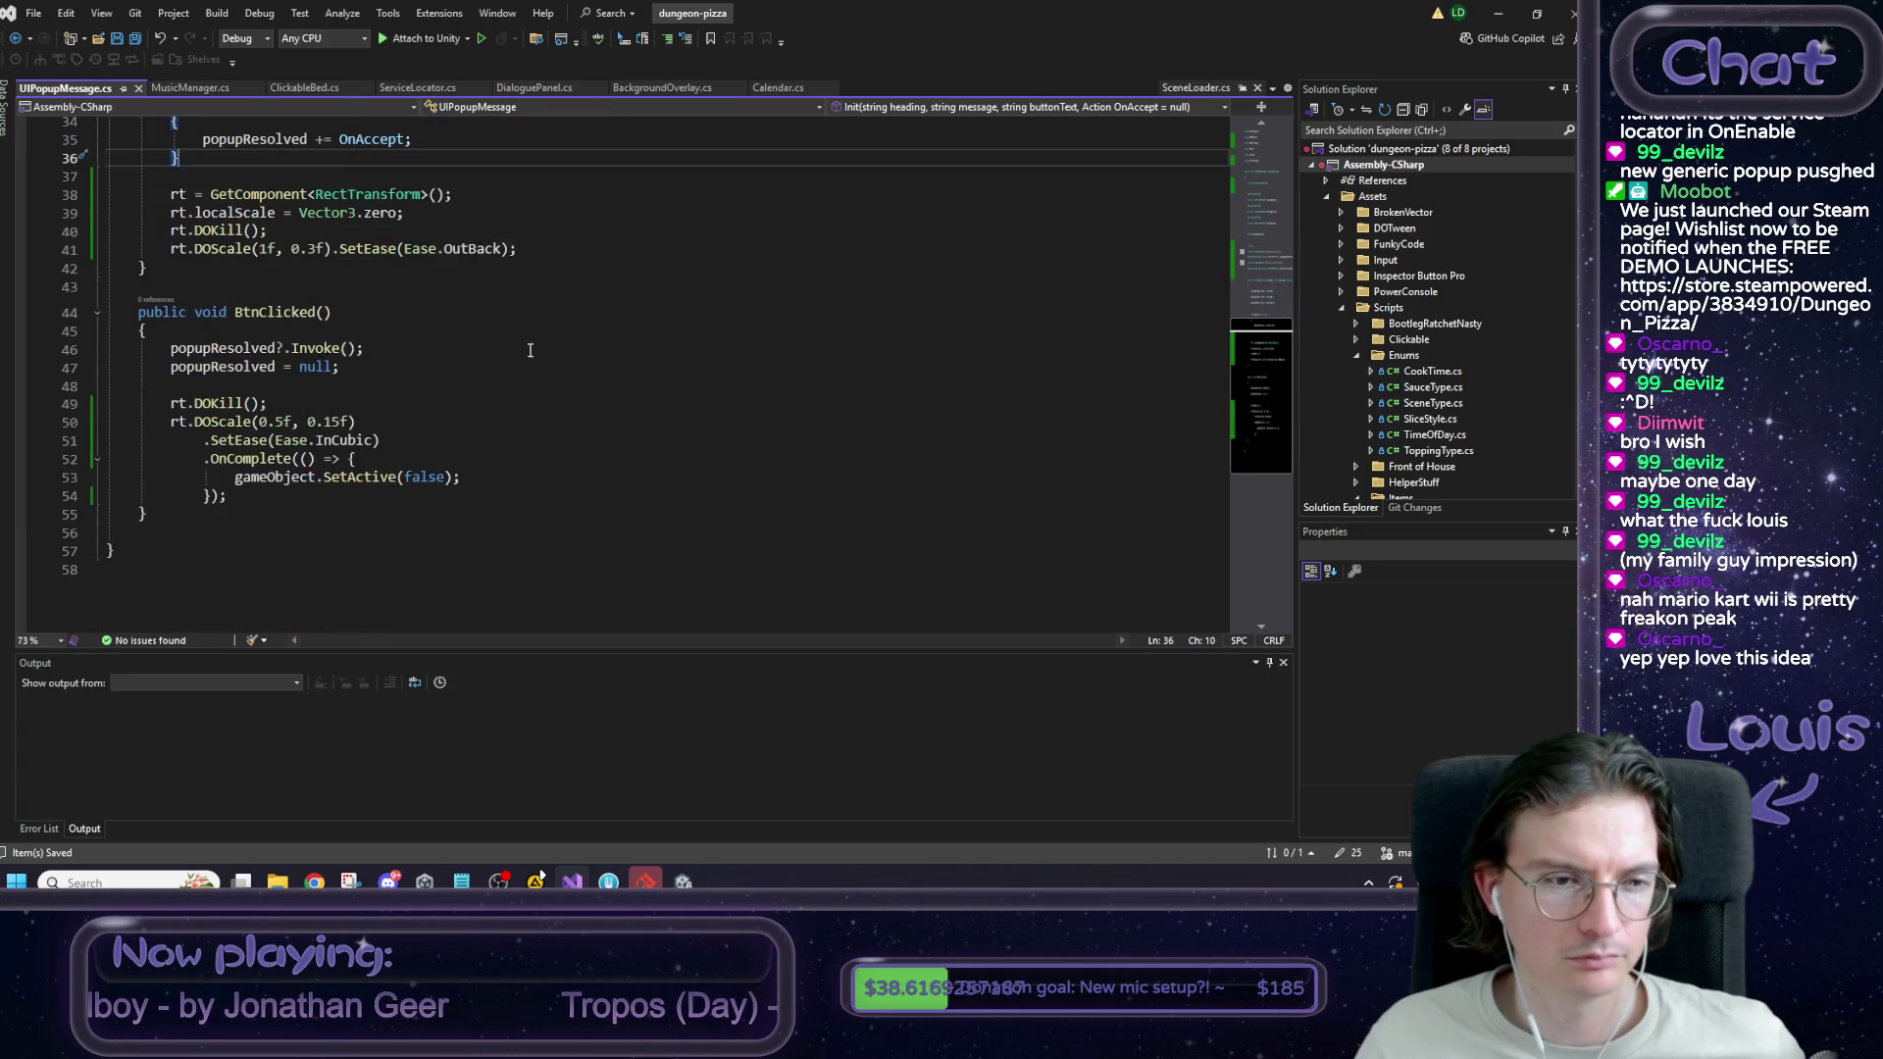
{"action": "double_click", "coordinate": [269, 479]}
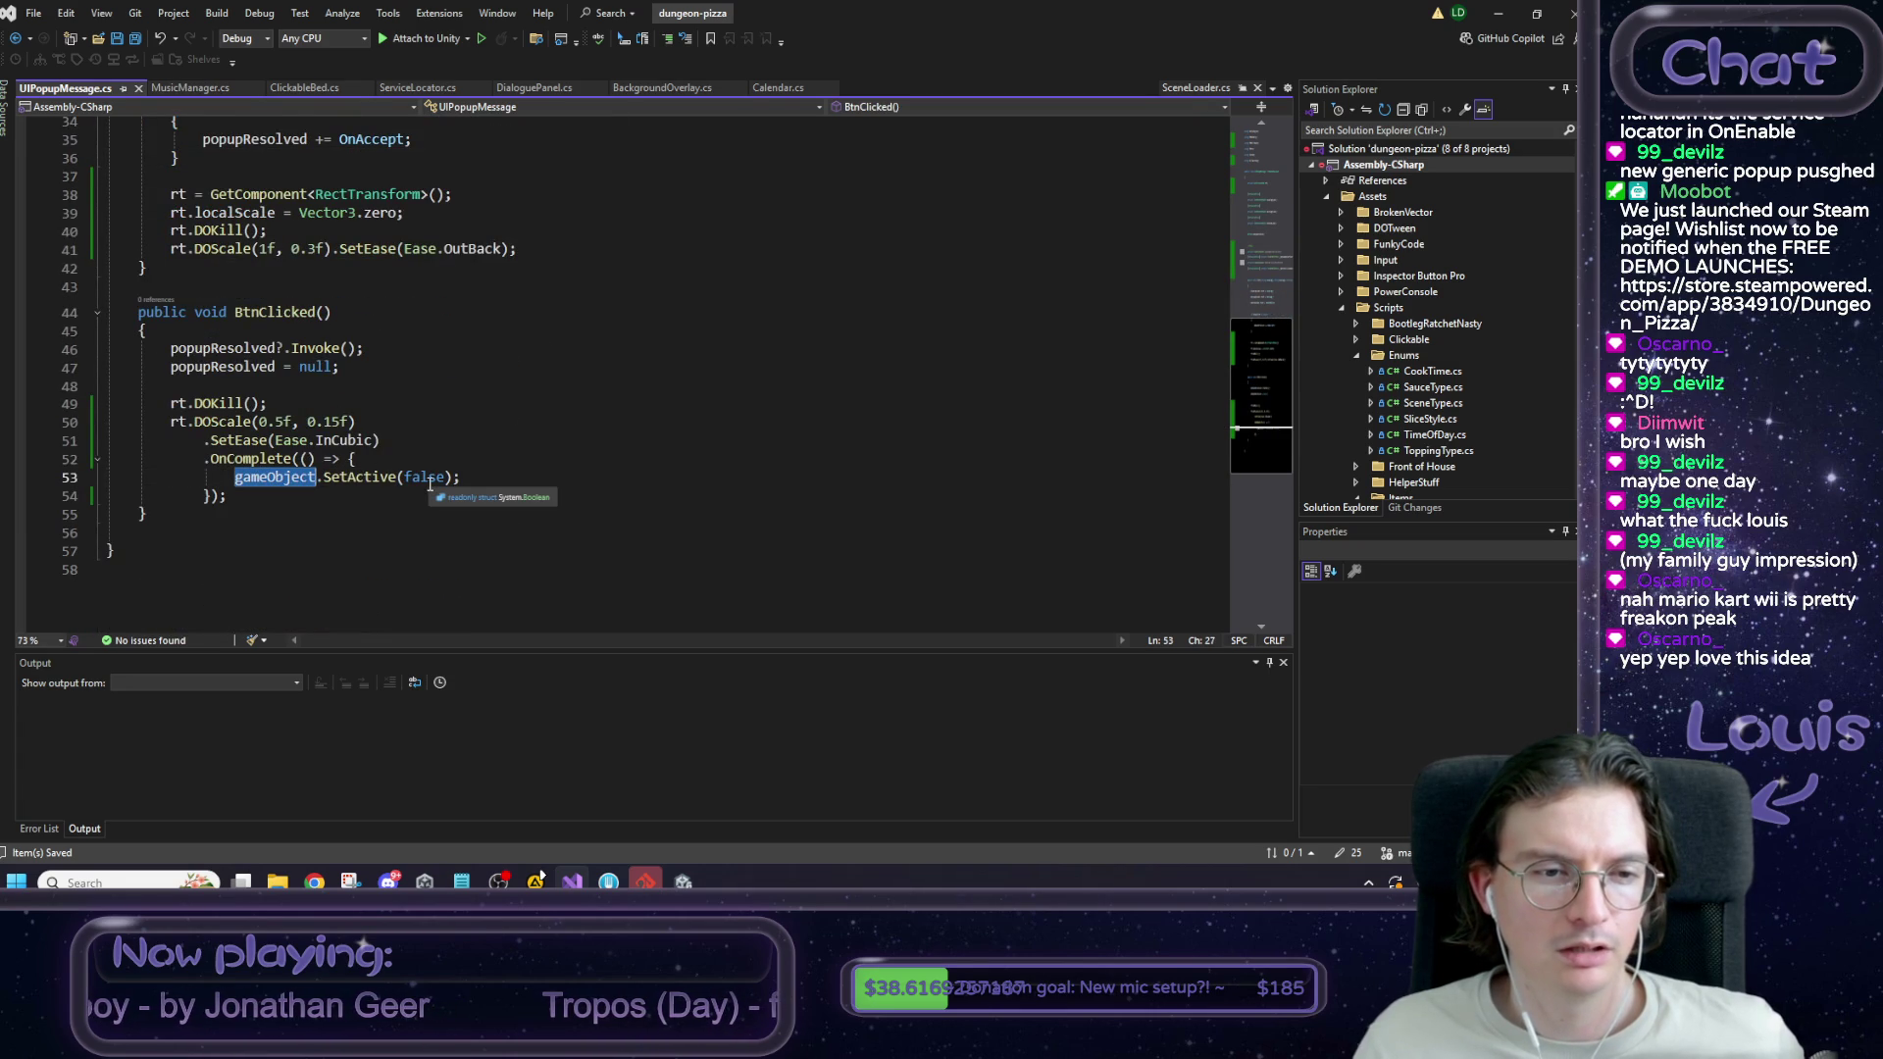
{"action": "scroll", "coordinate": [427, 482], "scroll_direction": "up", "scroll_amount": 6}
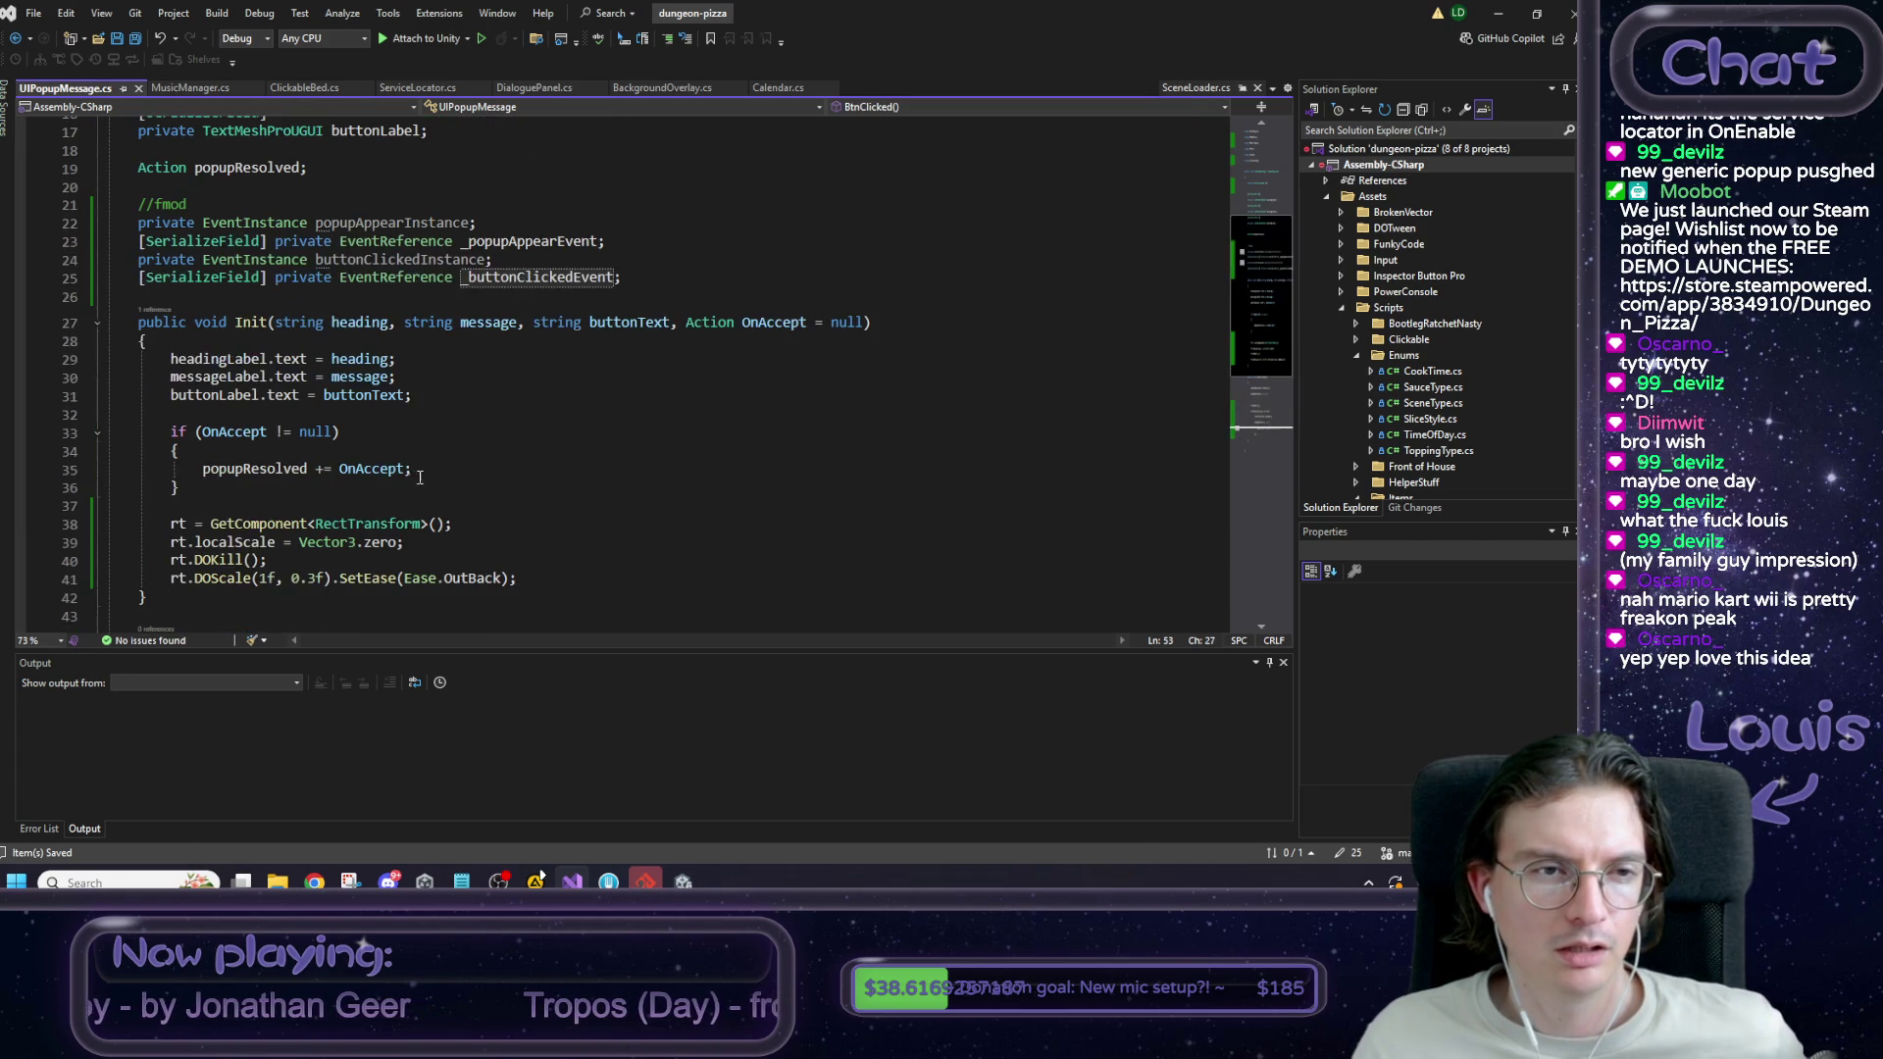
{"action": "left_click", "coordinate": [638, 273]}
{"action": "key", "text": "Return"}
{"action": "key", "text": "Return"}
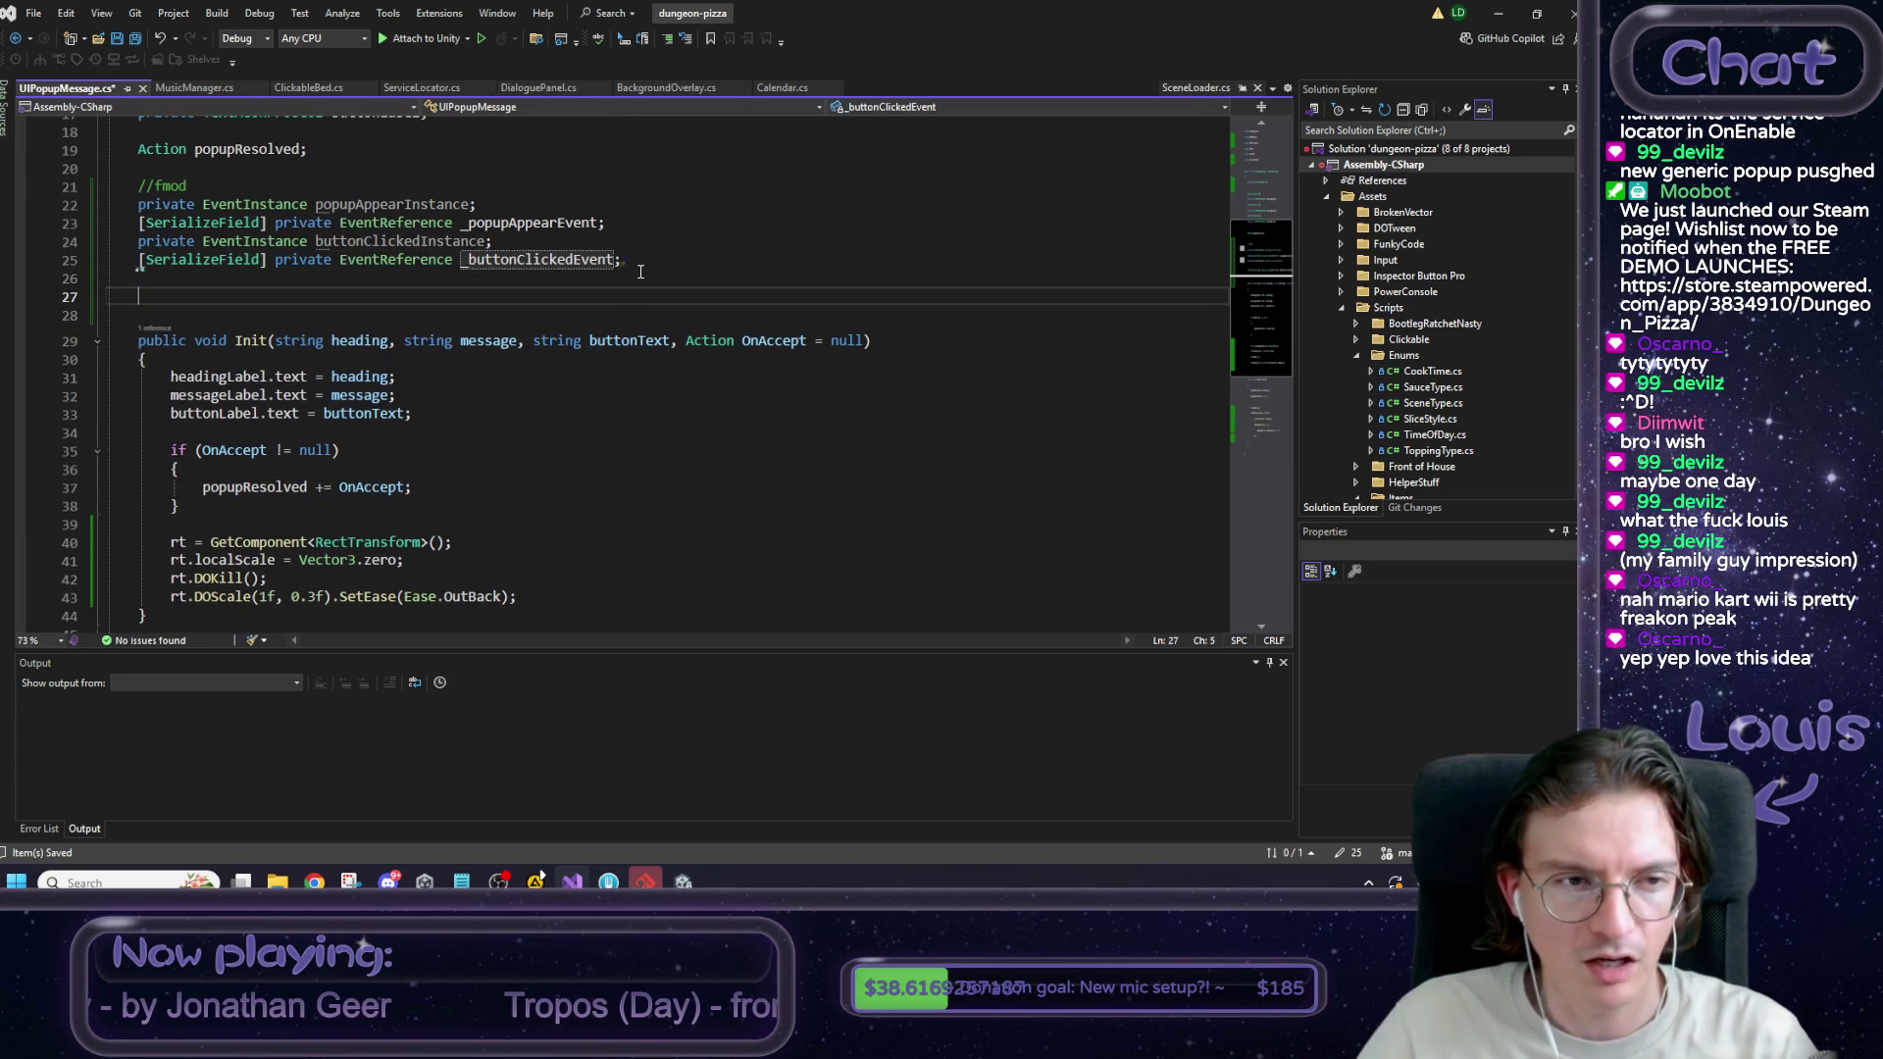
Add a void Start() { } method whose body begins with popupAppearInstance, then return to MusicManager.cs.
{"action": "type", "text": "void Strart"}
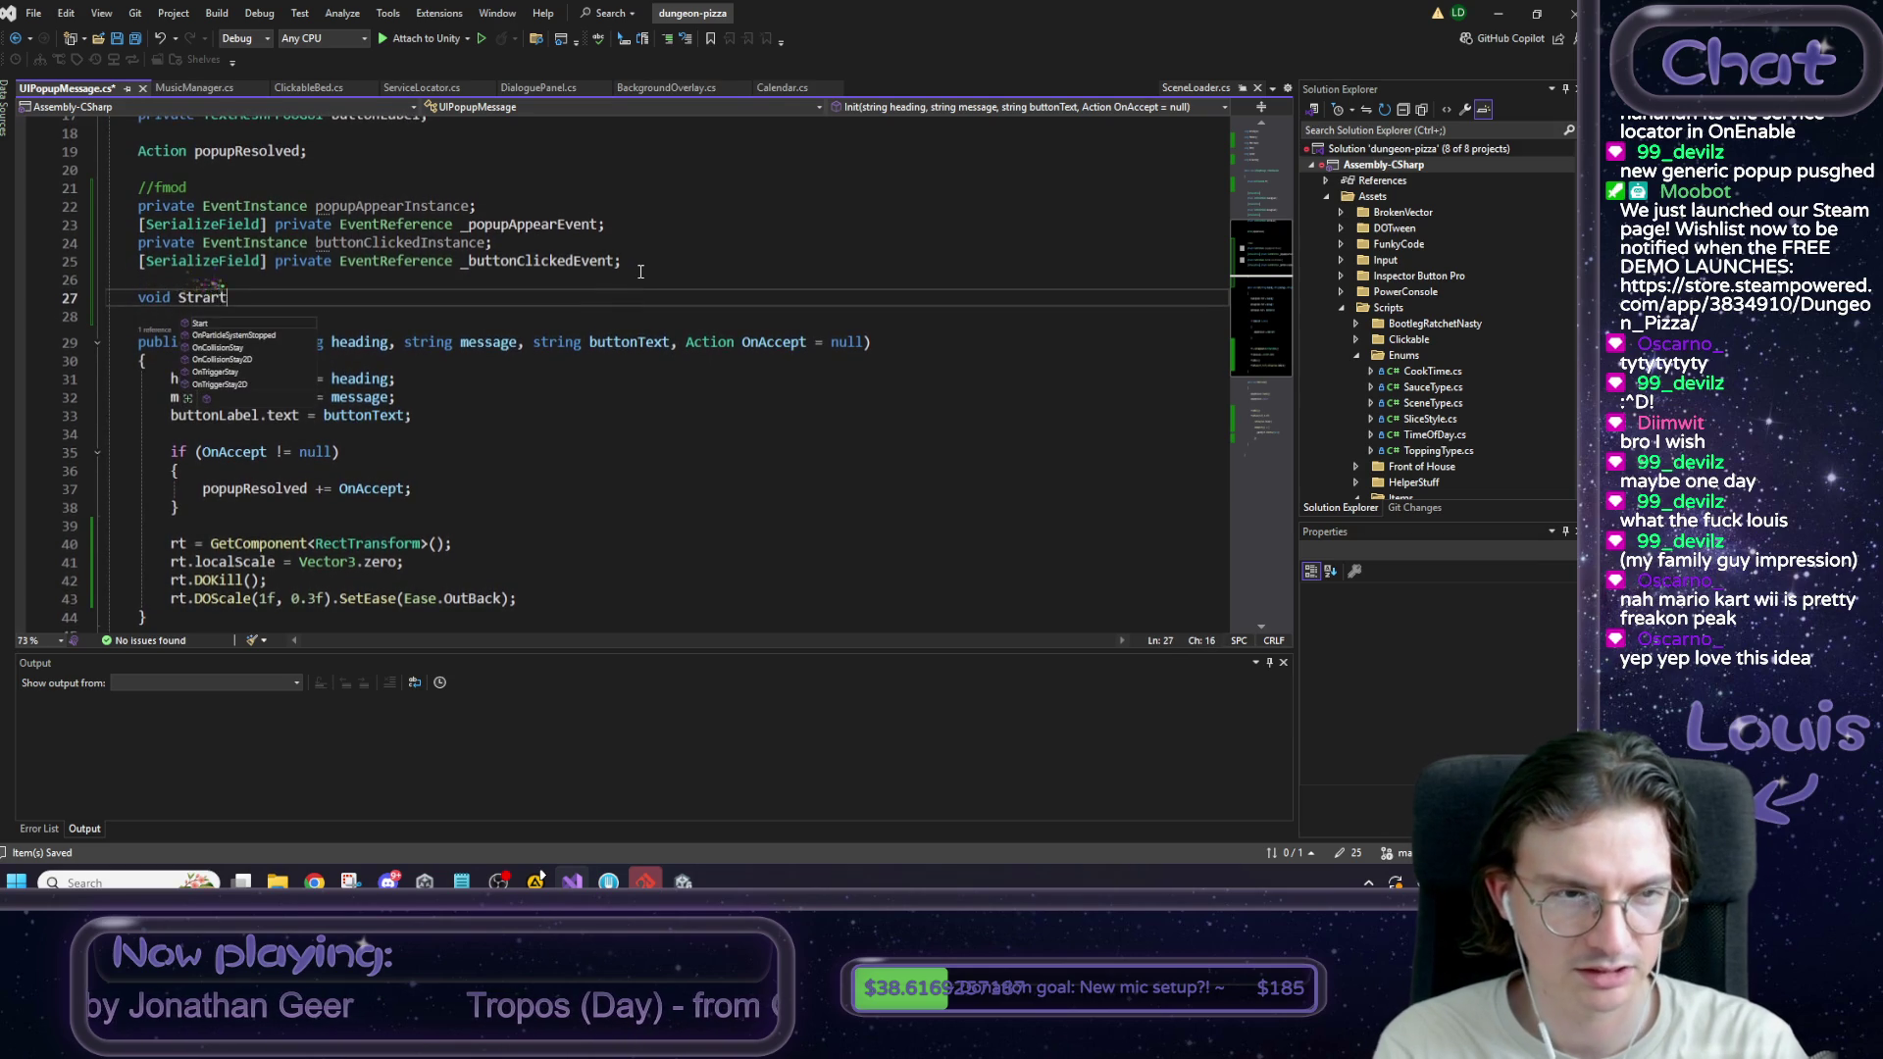
{"action": "key", "text": "BackSpace"}
{"action": "type", "text": "art()"}
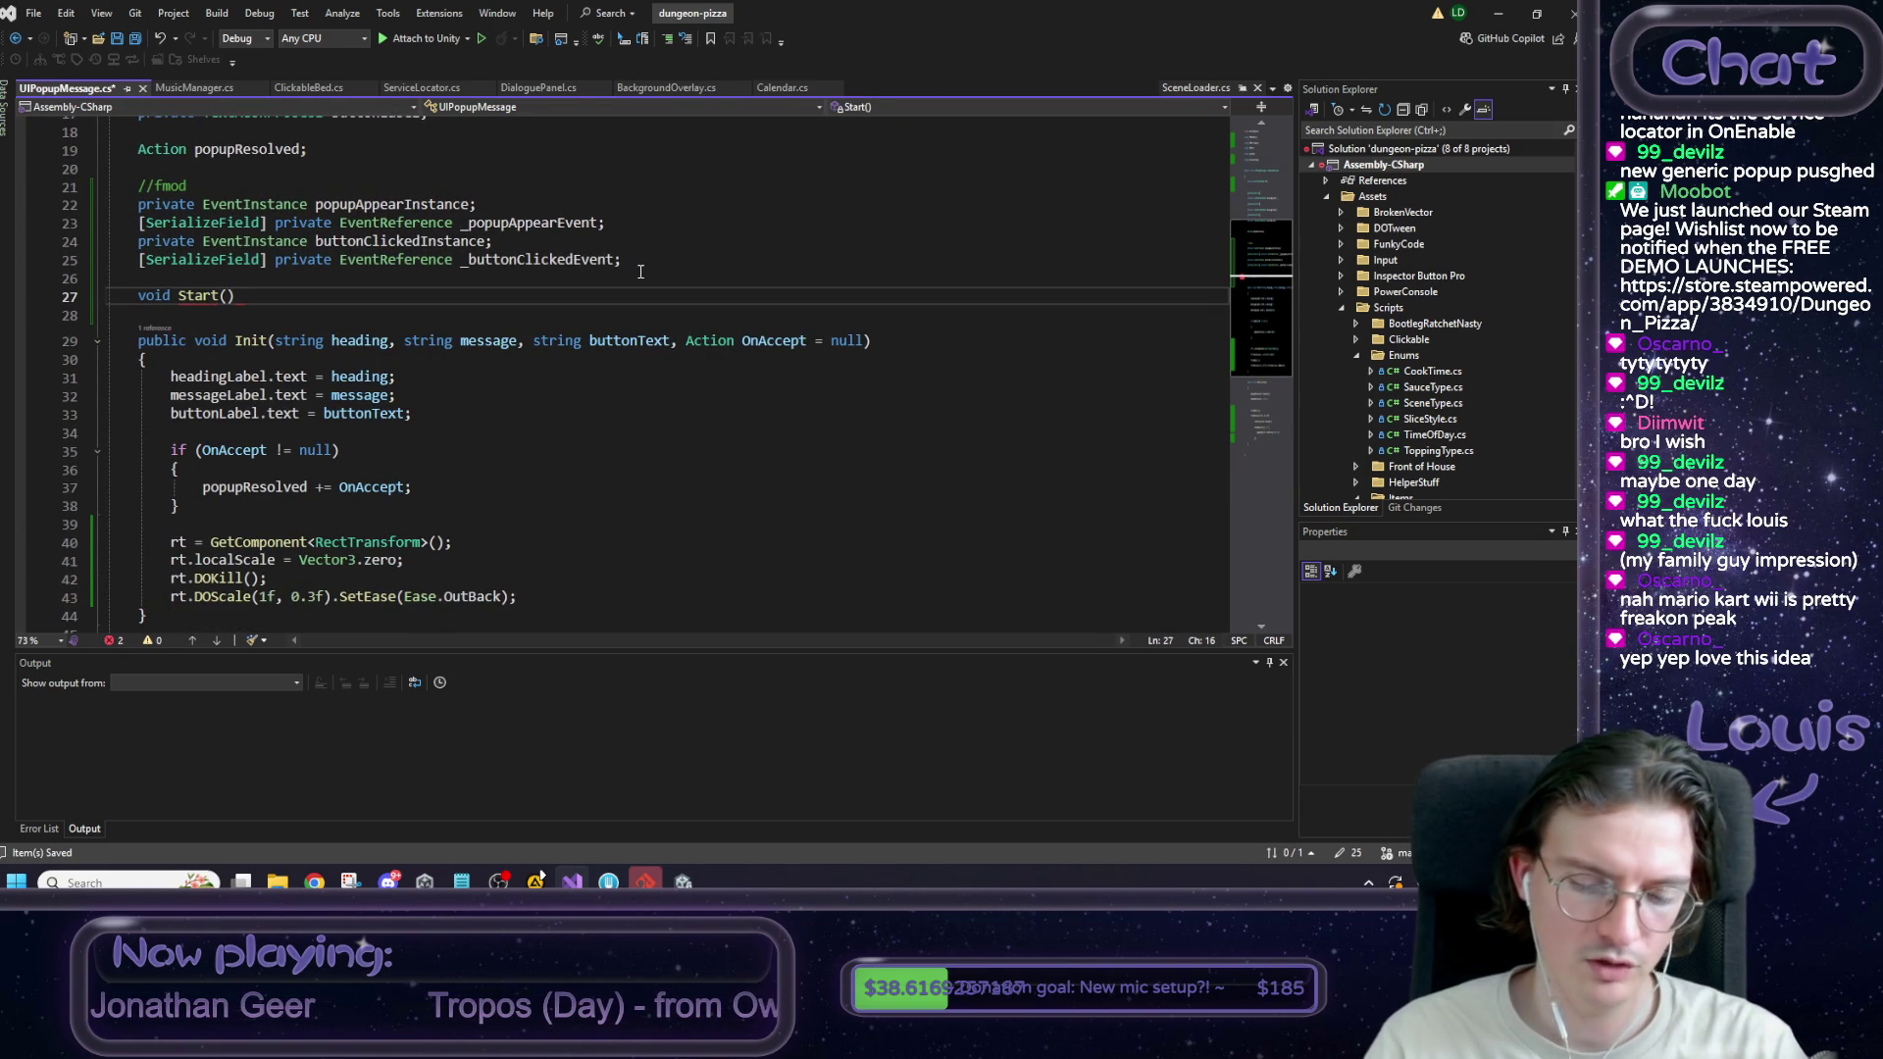
{"action": "type", "text": " { }"}
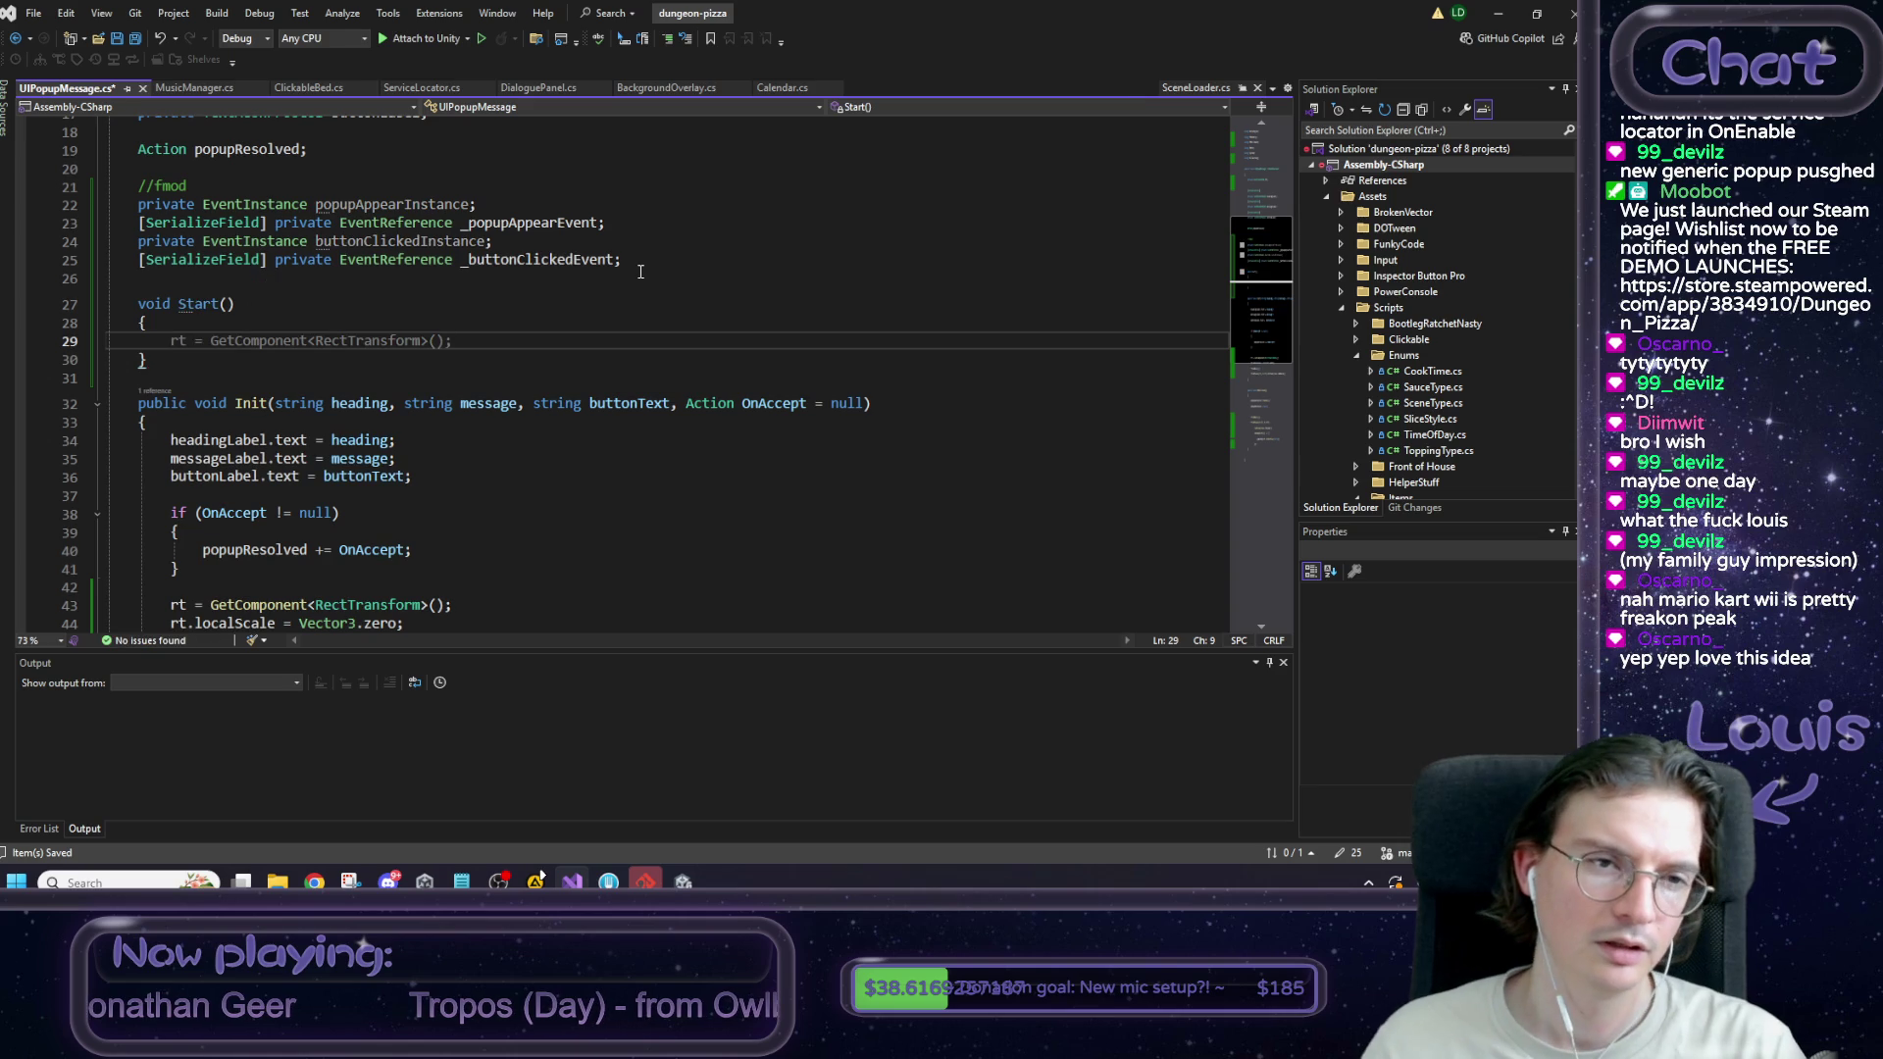
{"action": "left_click", "coordinate": [401, 209]}
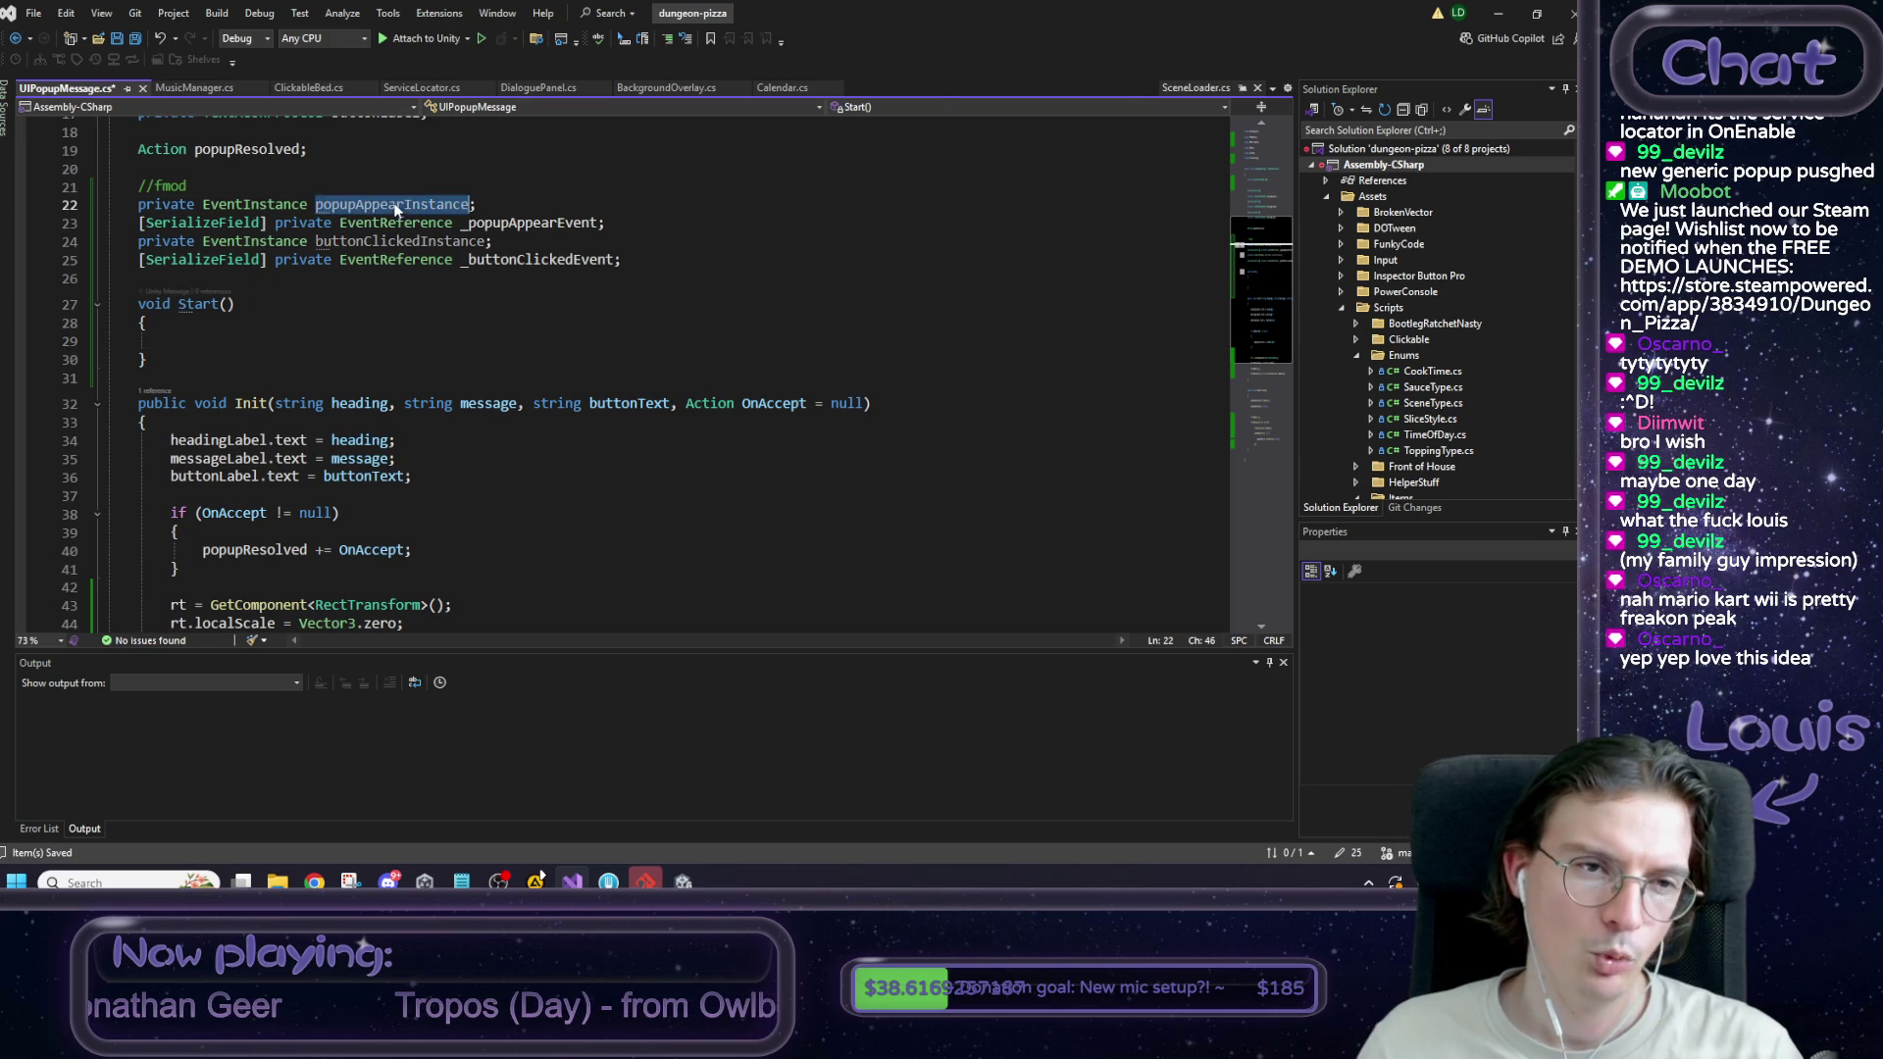
{"action": "left_click", "coordinate": [293, 341]}
{"action": "type", "text": "popupAppearInstance"}
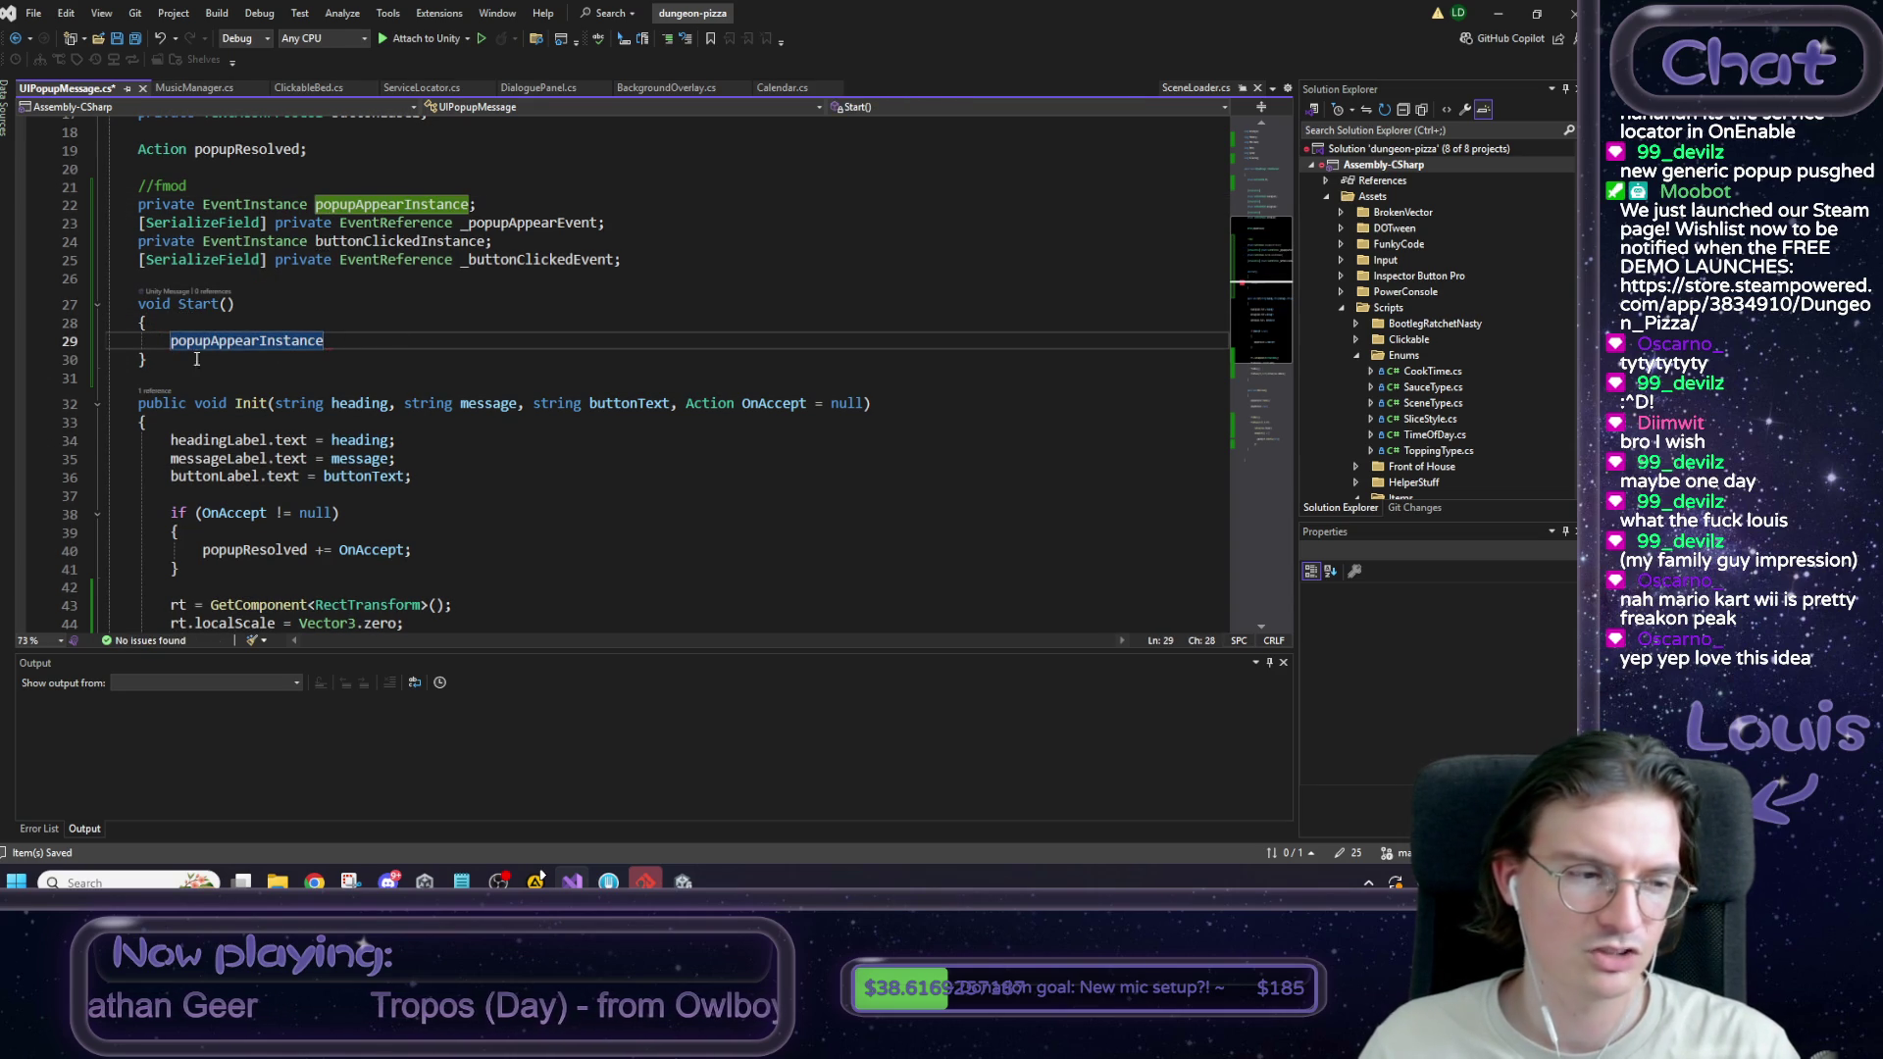
{"action": "left_click", "coordinate": [196, 88]}
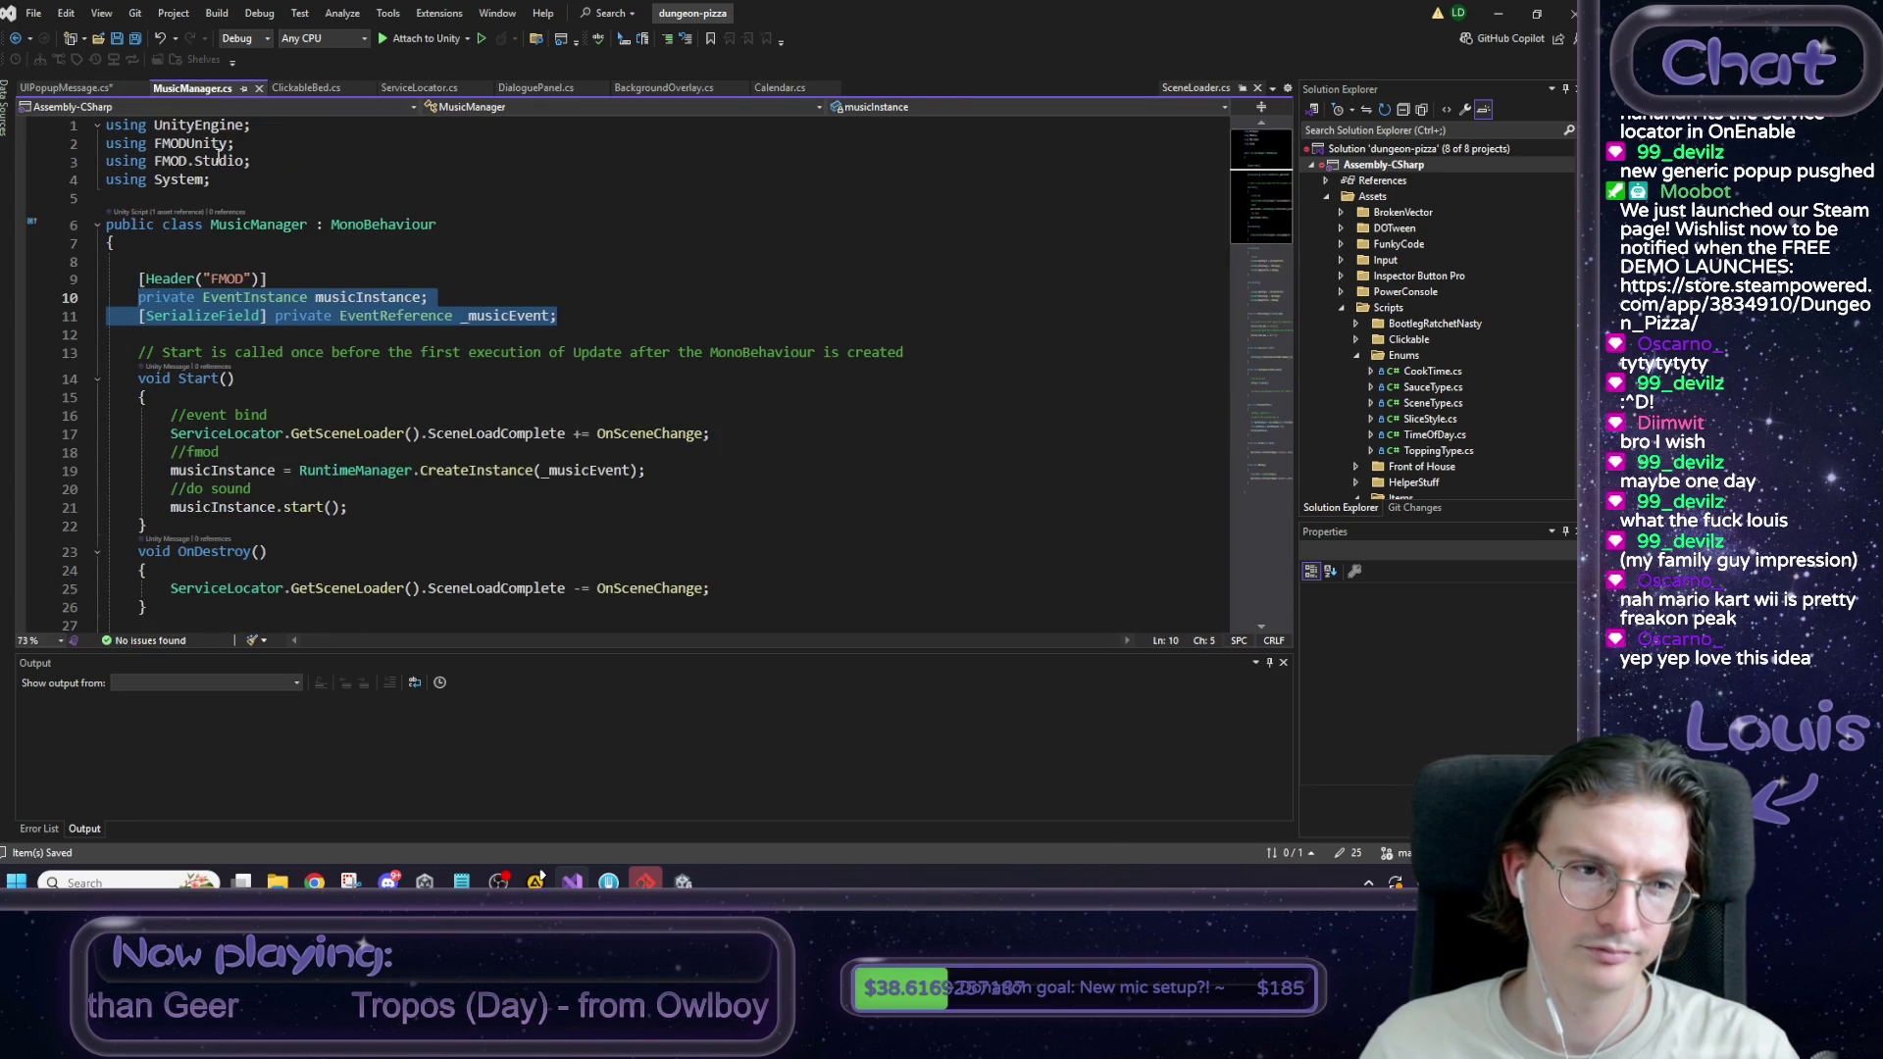
Study MusicManager's Start method and its FMOD instance create-and-start lines.
{"action": "left_click_drag", "start_coordinate": [648, 470], "coordinate": [170, 471]}
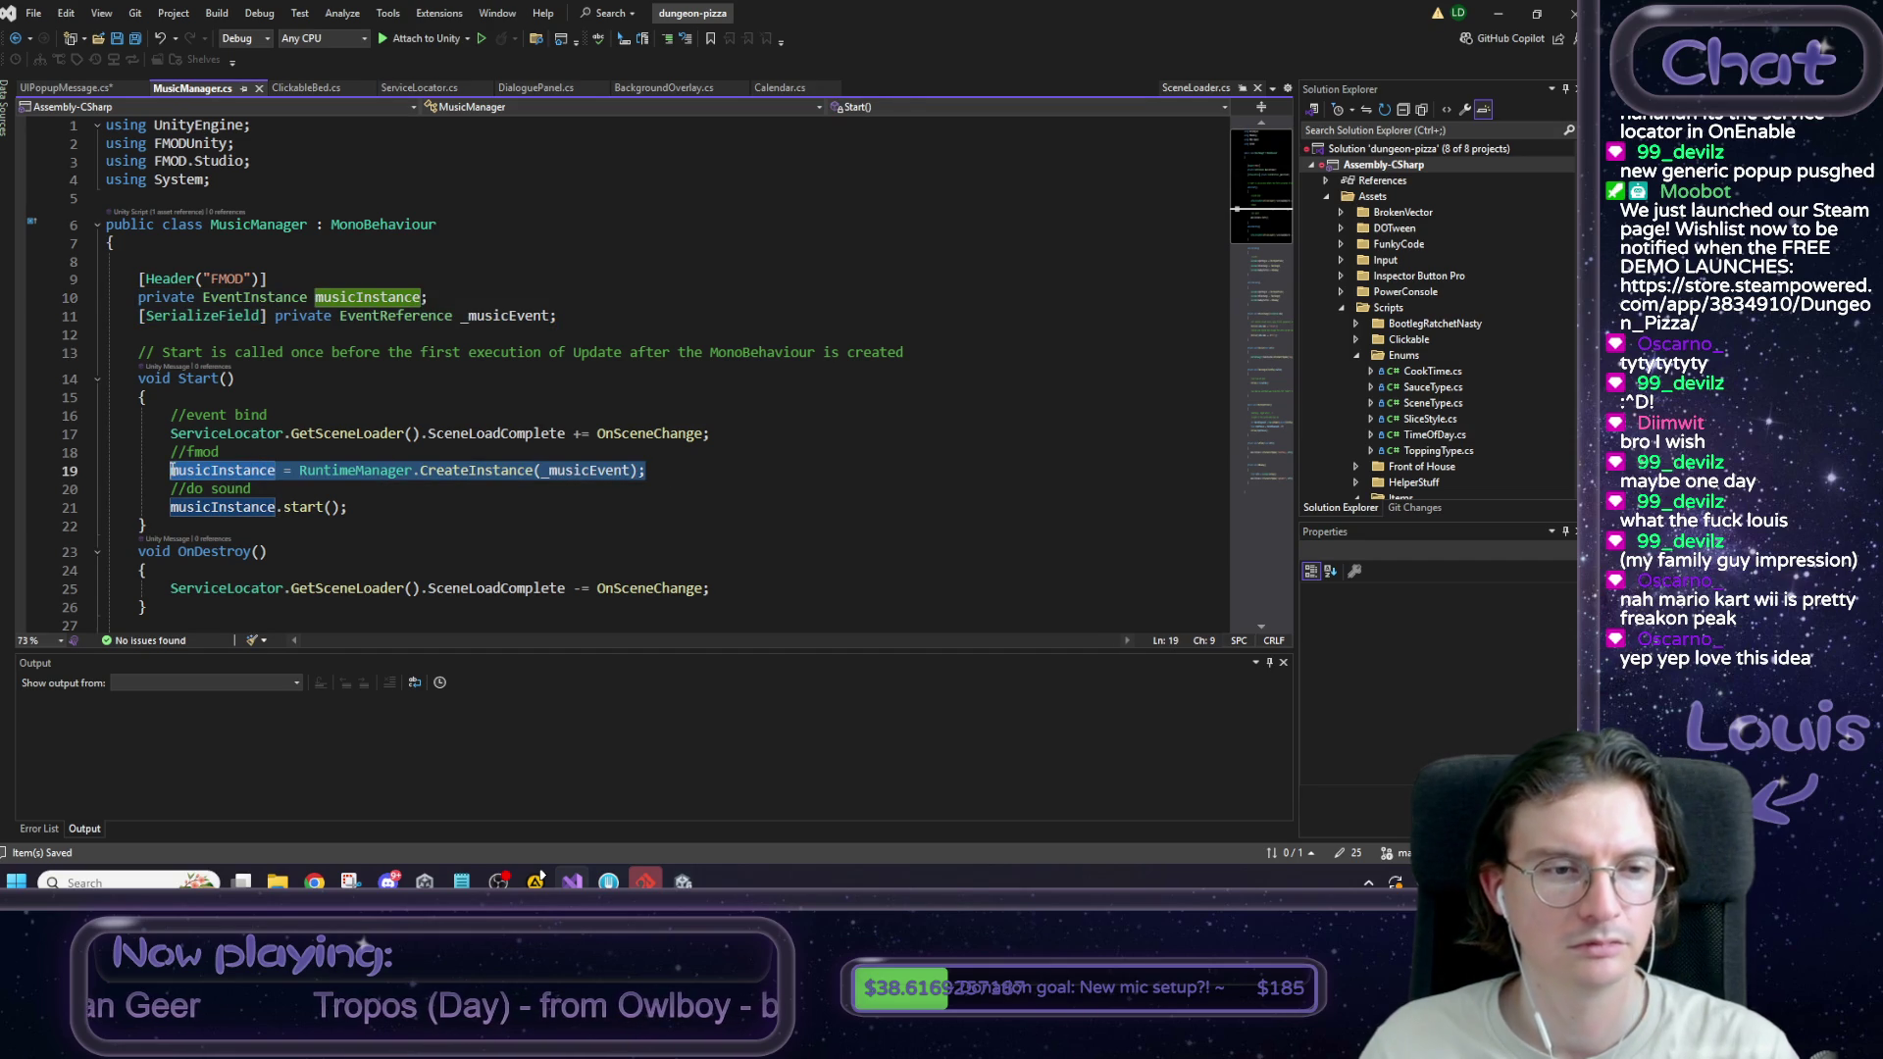
{"action": "left_click", "coordinate": [391, 510]}
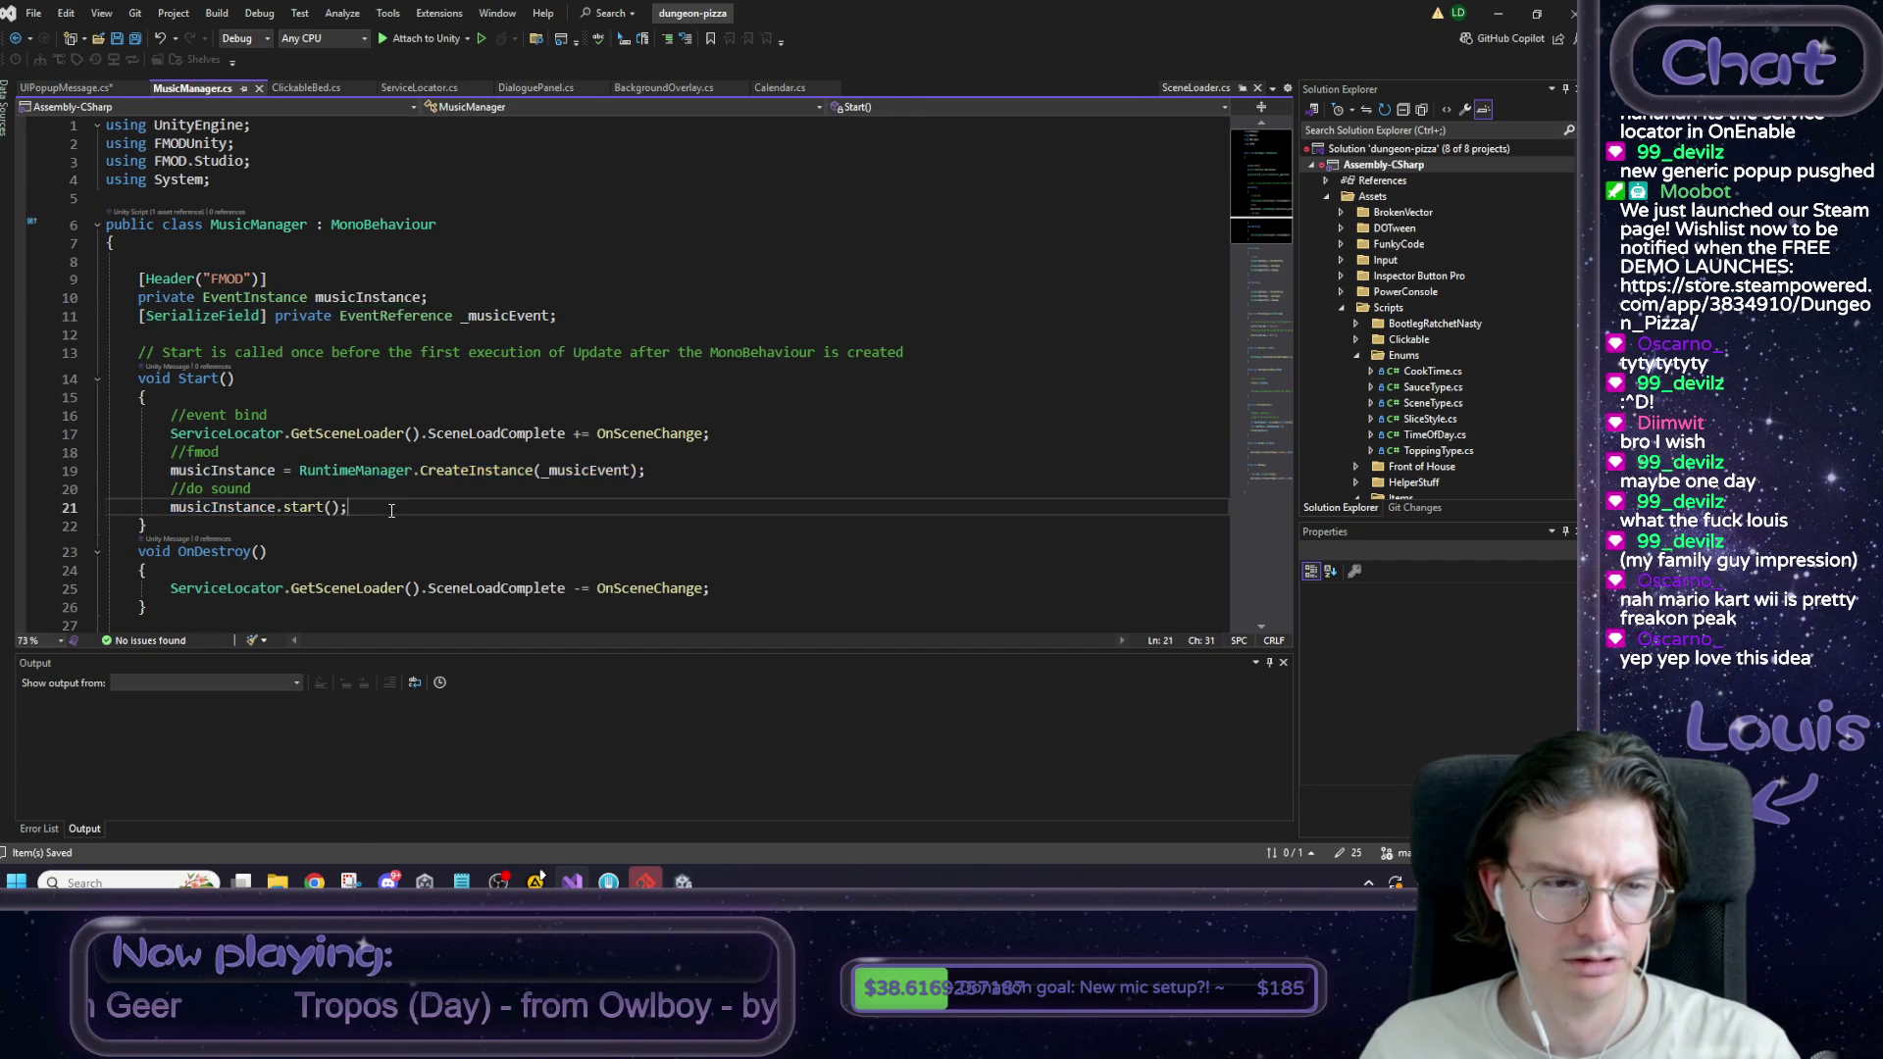
{"action": "scroll", "coordinate": [355, 499], "scroll_direction": "down", "scroll_amount": 1}
{"action": "mouse_move", "coordinate": [367, 446]}
{"action": "left_mouse_down"}
{"action": "mouse_move", "coordinate": [196, 437]}
{"action": "mouse_move", "coordinate": [165, 305]}
{"action": "mouse_move", "coordinate": [172, 416]}
{"action": "left_mouse_up"}
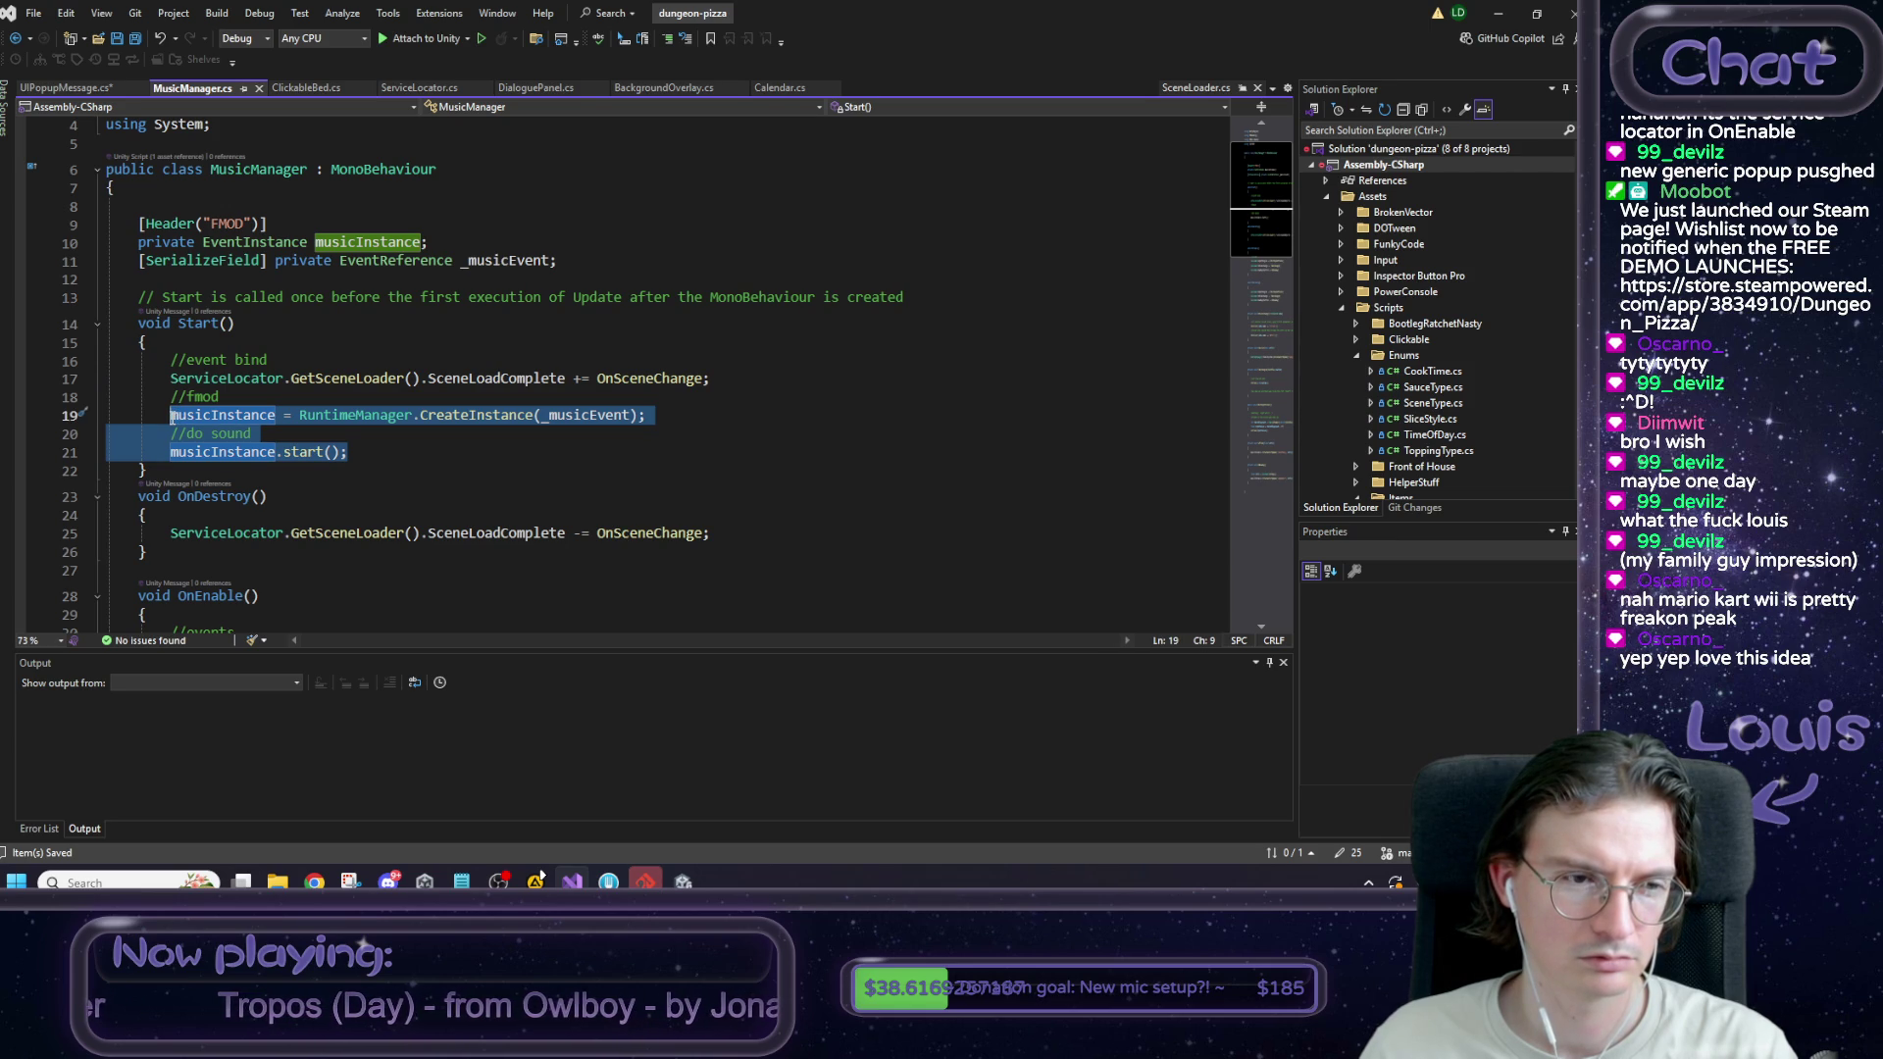
{"action": "left_click_drag", "start_coordinate": [173, 417], "coordinate": [174, 401]}
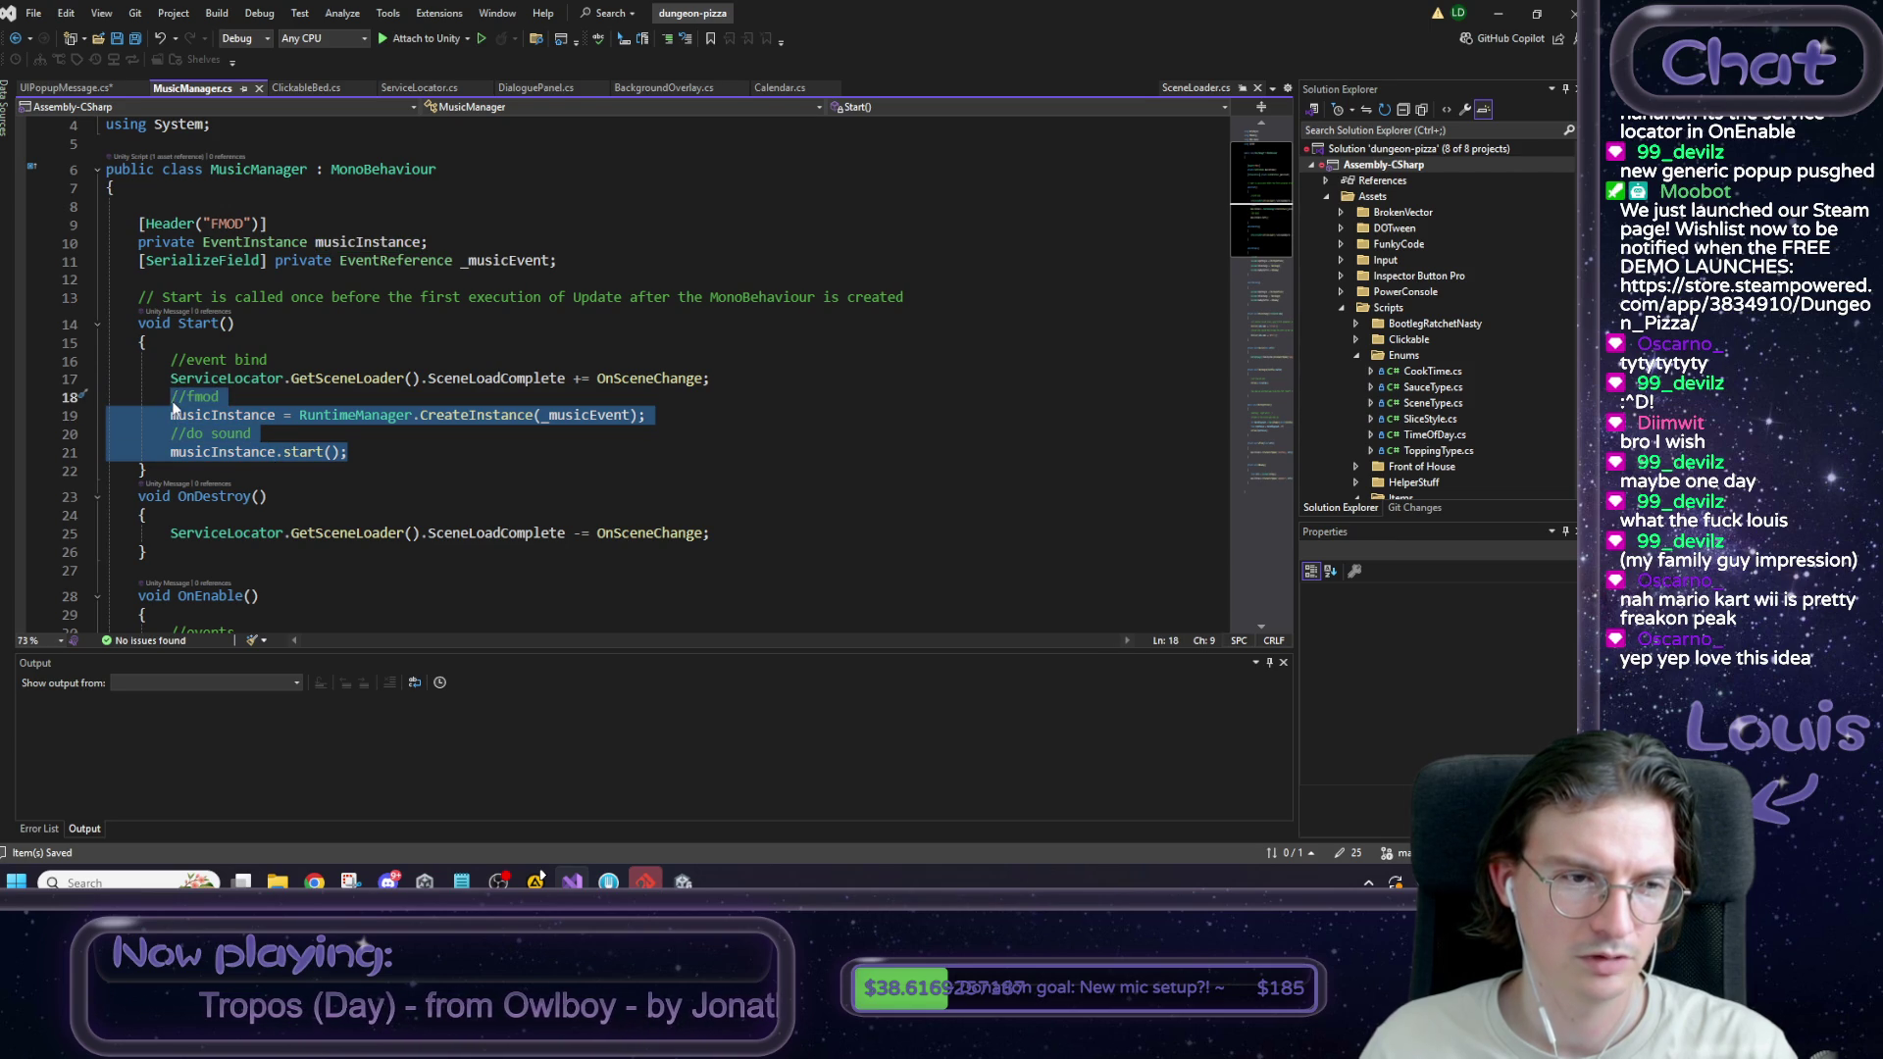
{"action": "left_click", "coordinate": [269, 431]}
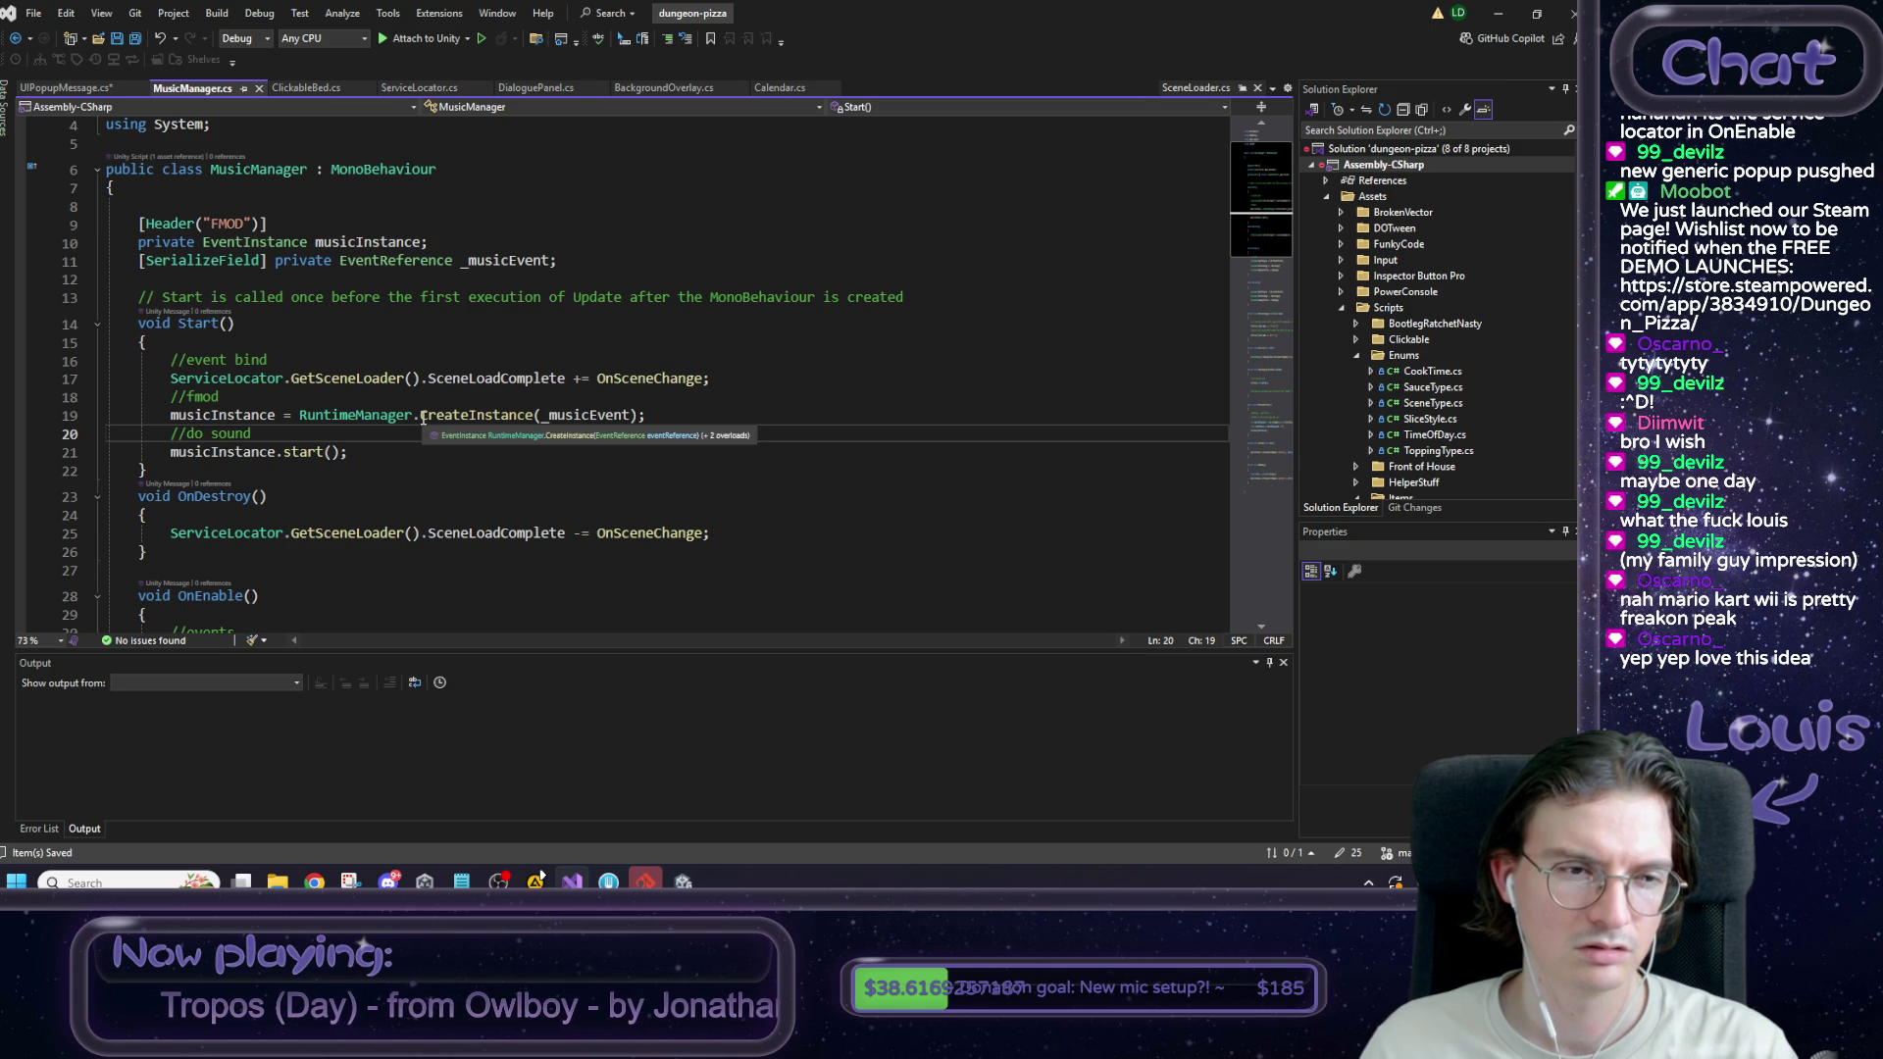
{"action": "scroll", "coordinate": [423, 416], "scroll_direction": "down", "scroll_amount": 4}
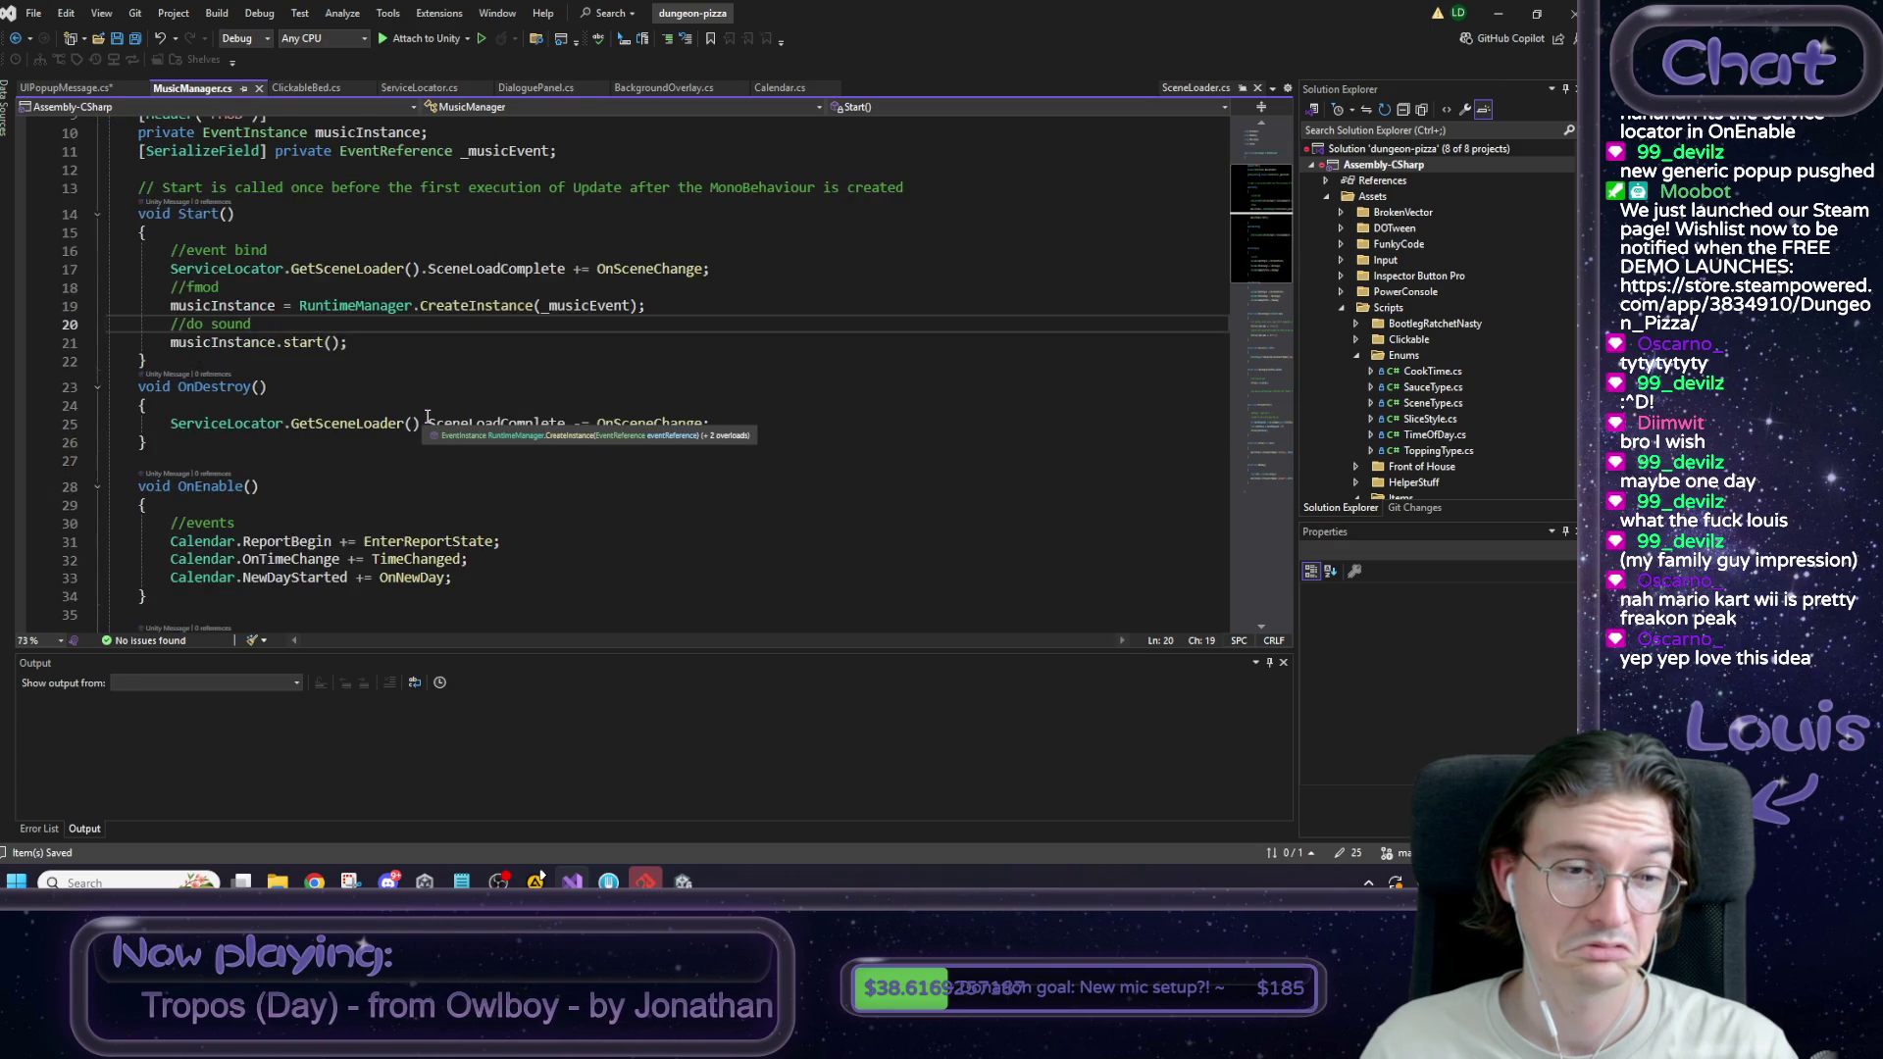
{"action": "scroll", "coordinate": [634, 453], "scroll_direction": "down", "scroll_amount": 6}
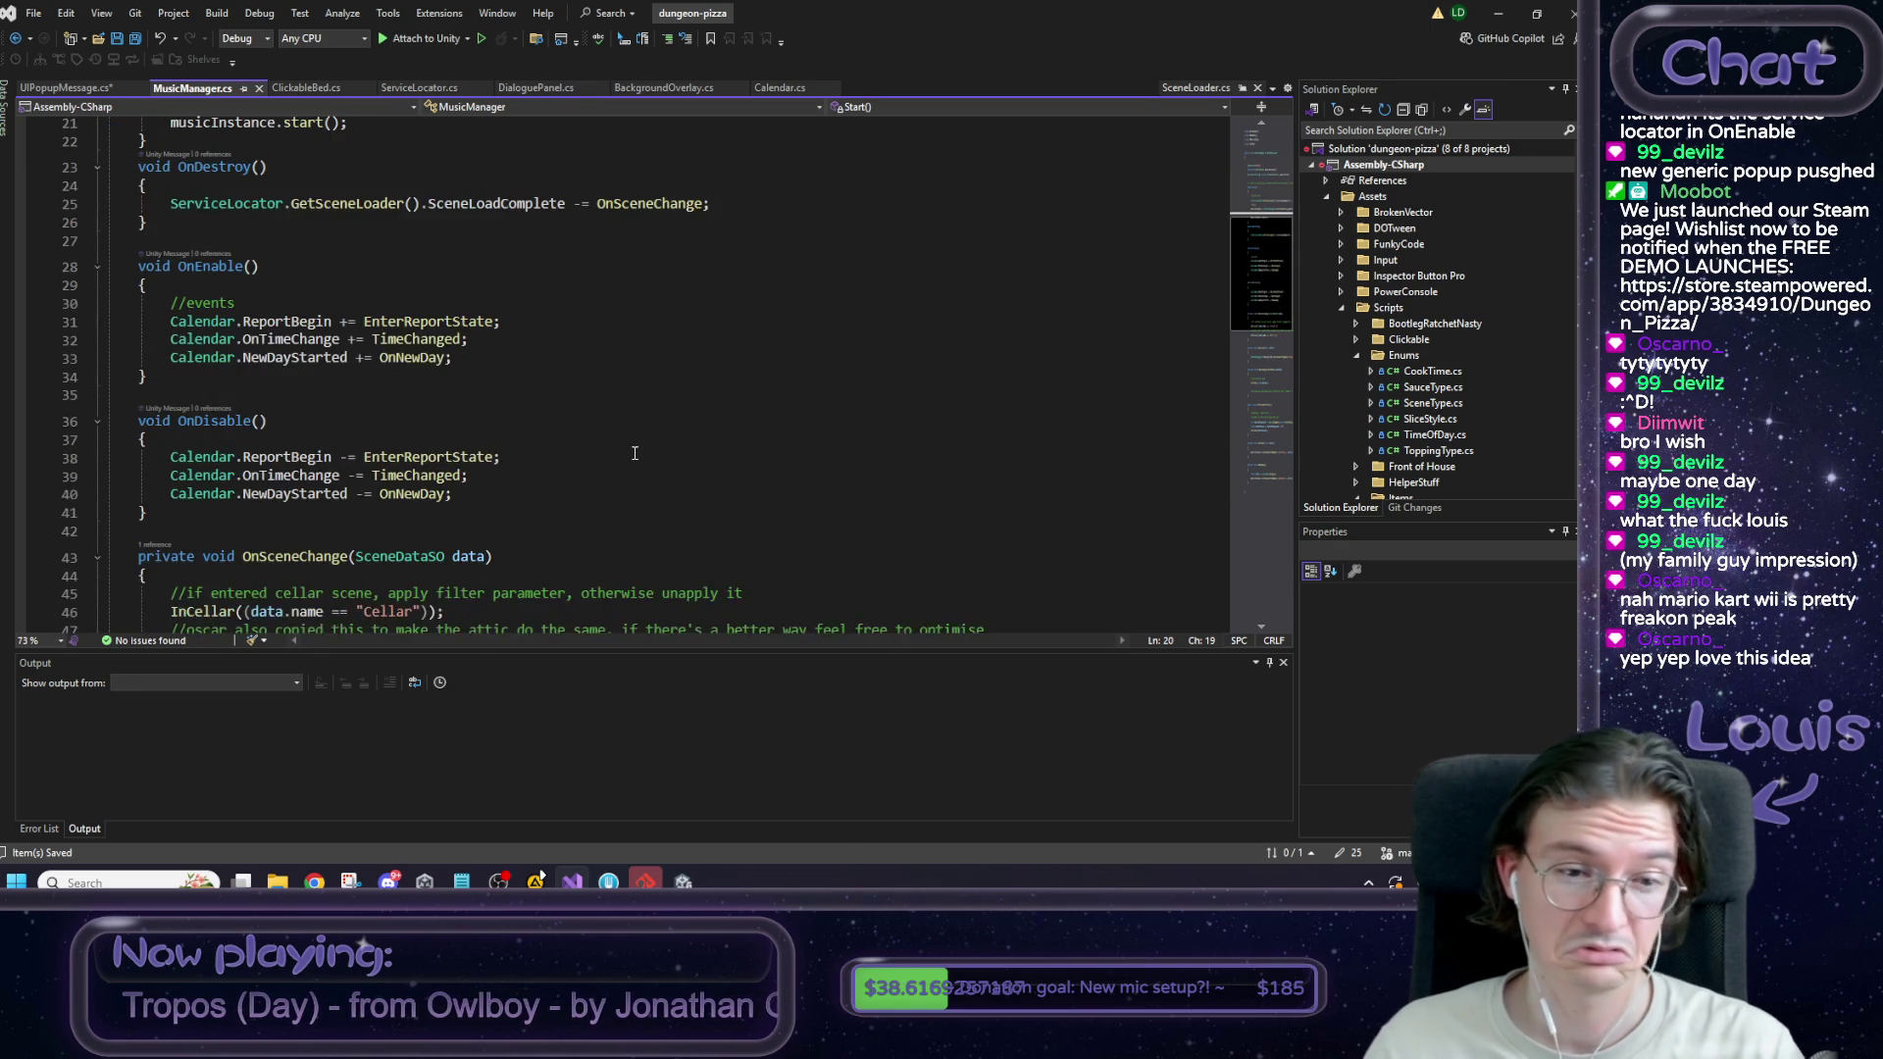
{"action": "scroll", "coordinate": [634, 453], "scroll_direction": "up", "scroll_amount": 10}
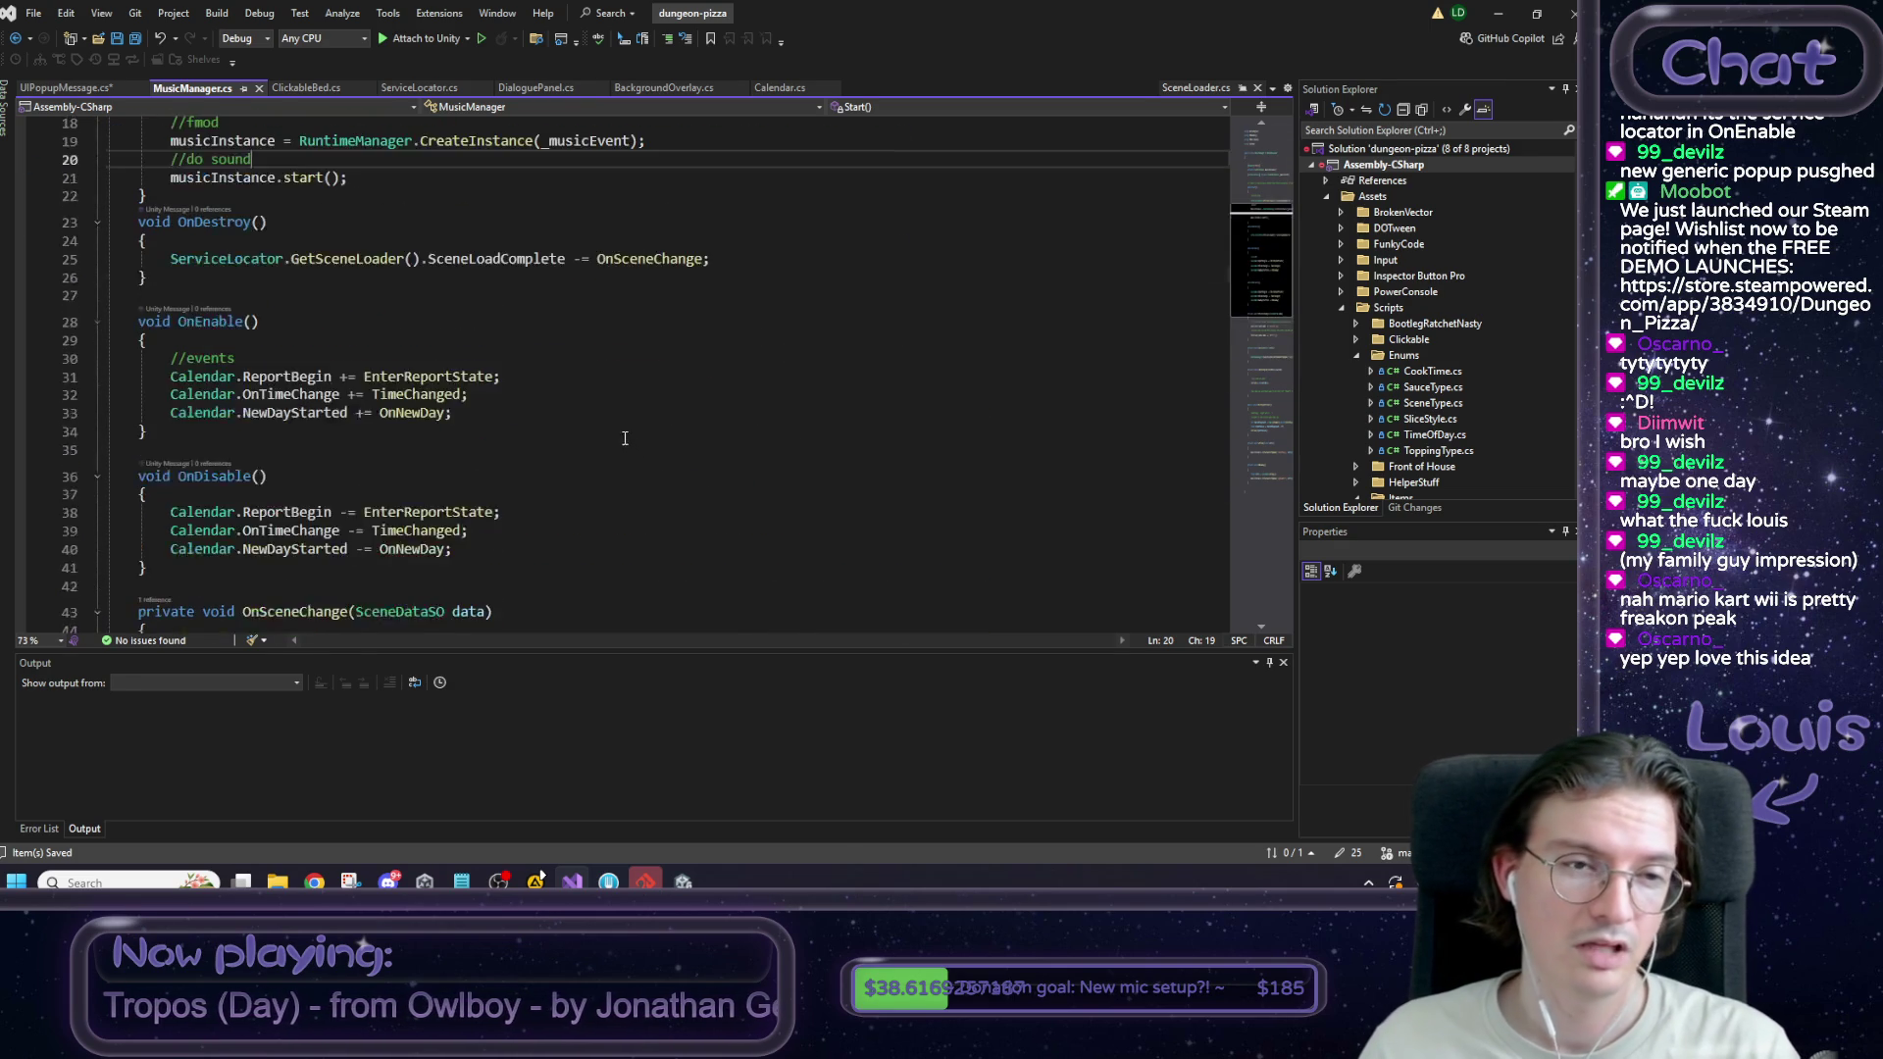
Add a blank line after MusicManager's Start method, save MusicManager.cs, and return to UIPopupMessage.cs.
{"action": "left_click", "coordinate": [74, 90]}
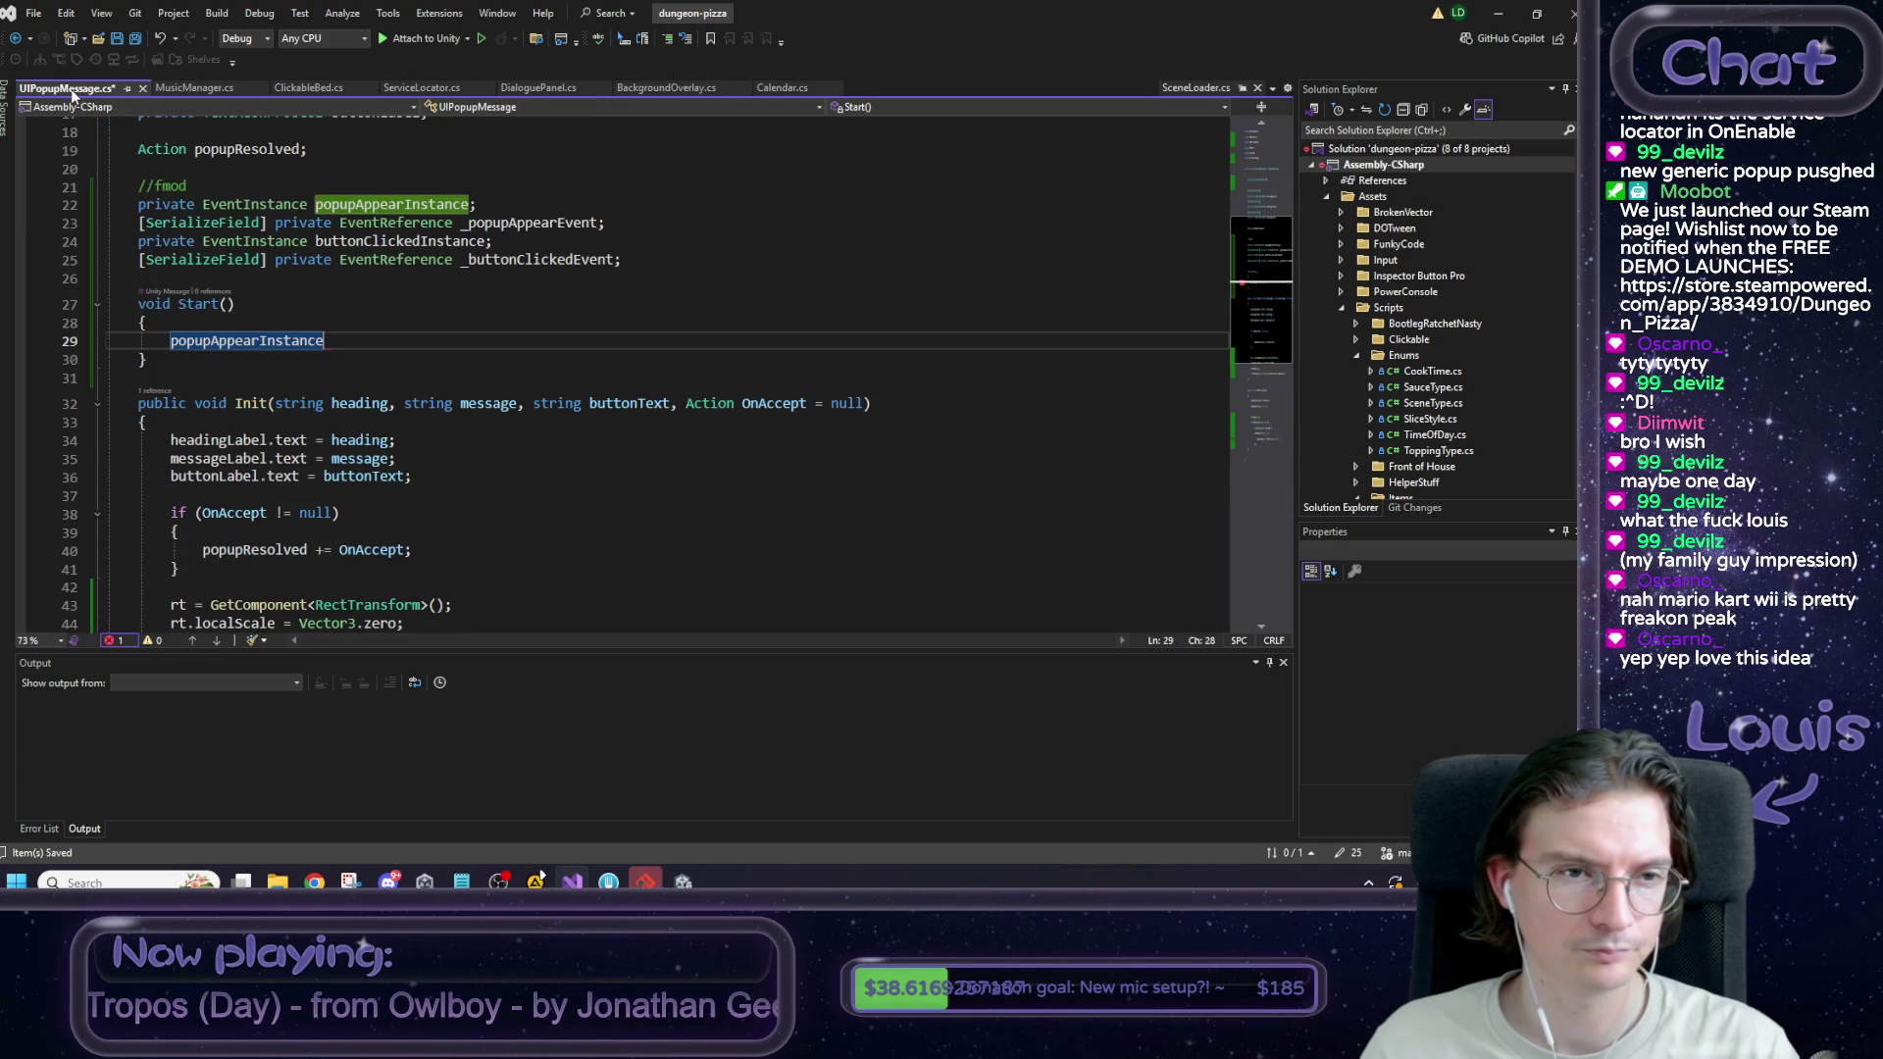
{"action": "left_click", "coordinate": [163, 89]}
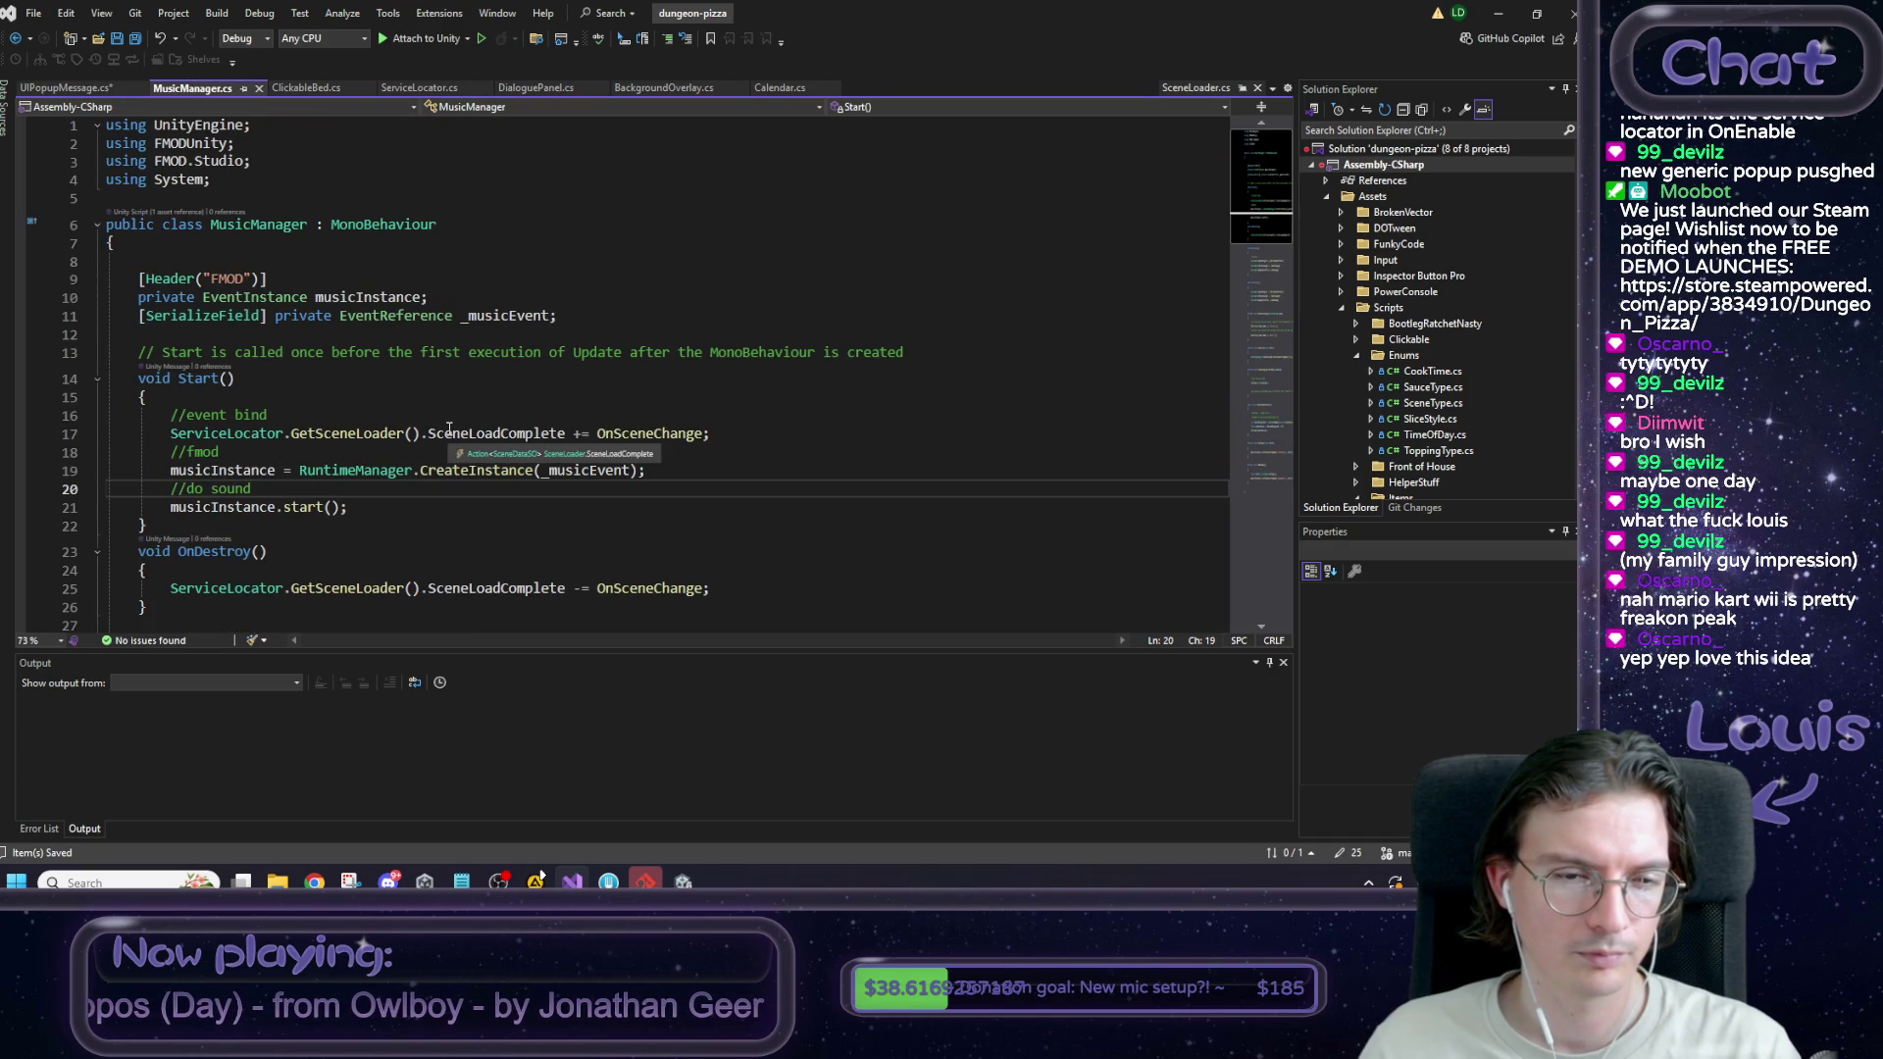
{"action": "left_click", "coordinate": [250, 530]}
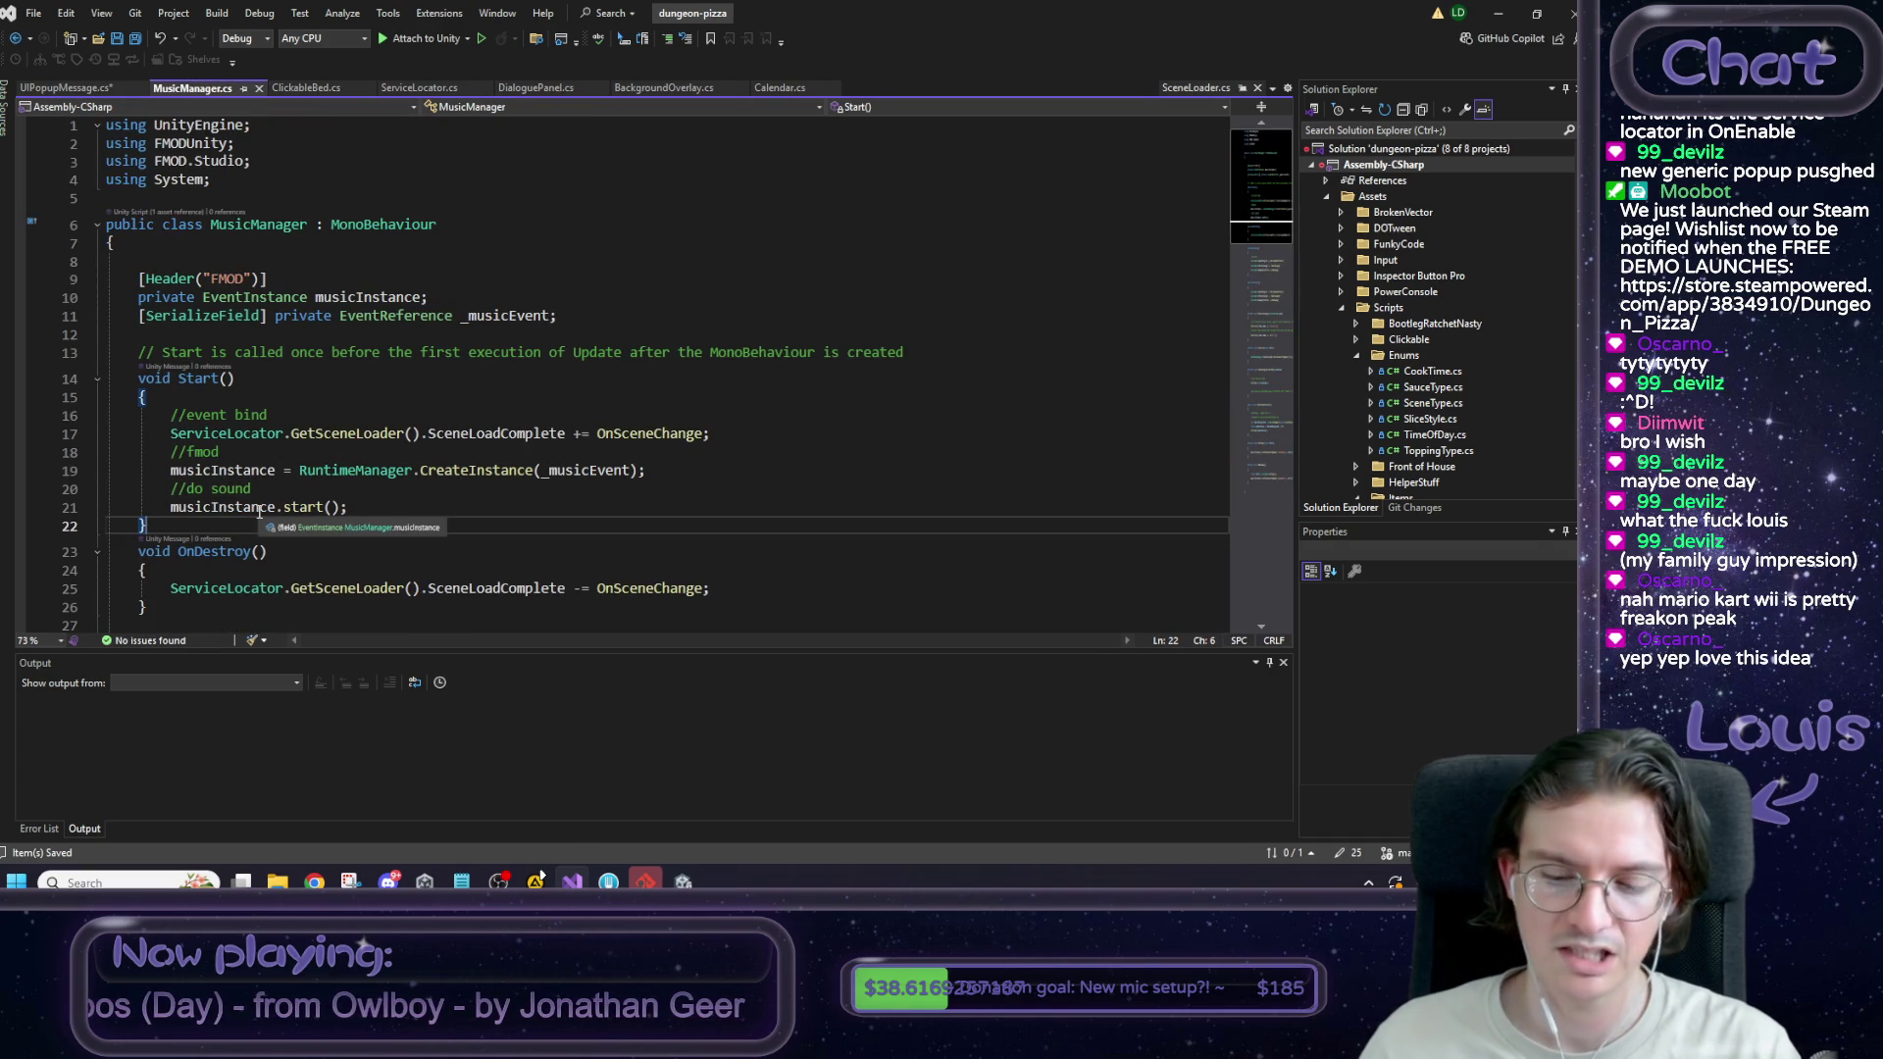
{"action": "key", "text": "Return"}
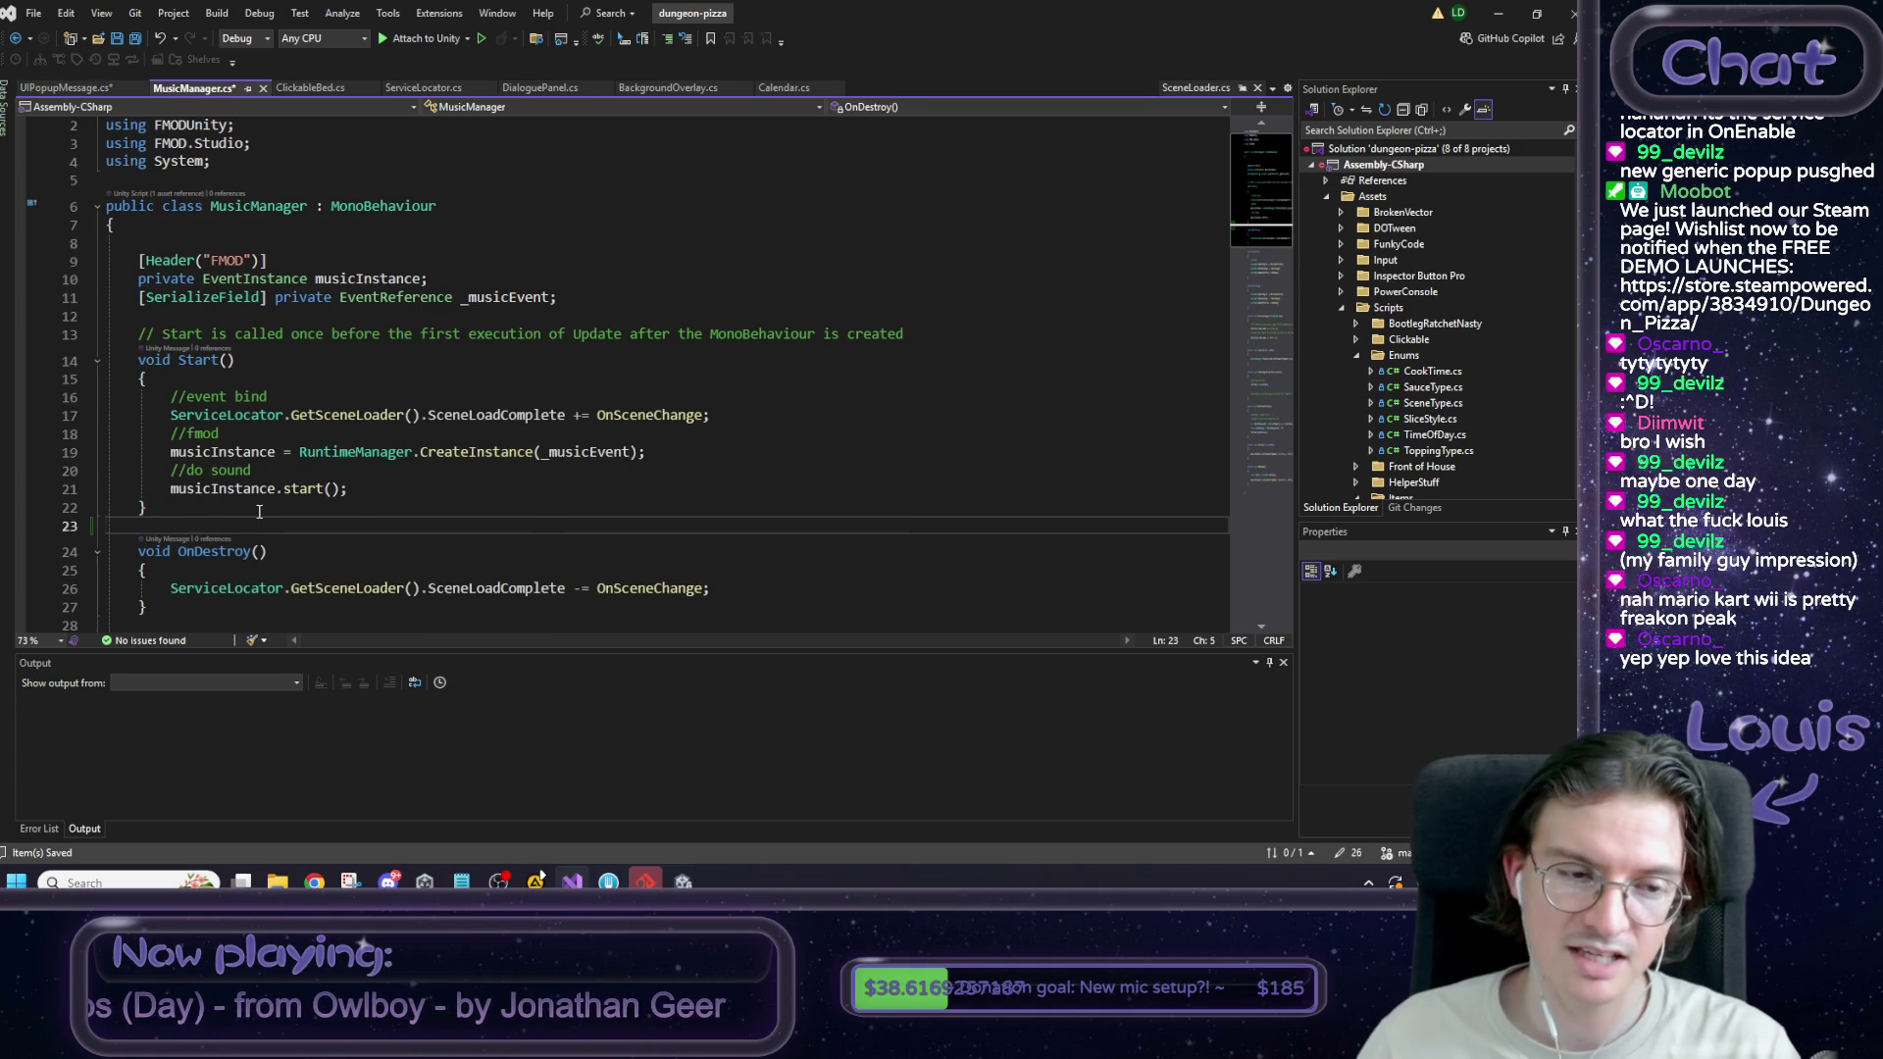
{"action": "scroll", "coordinate": [259, 511], "scroll_direction": "down", "scroll_amount": 5}
{"action": "scroll", "coordinate": [265, 512], "scroll_direction": "down", "scroll_amount": 3}
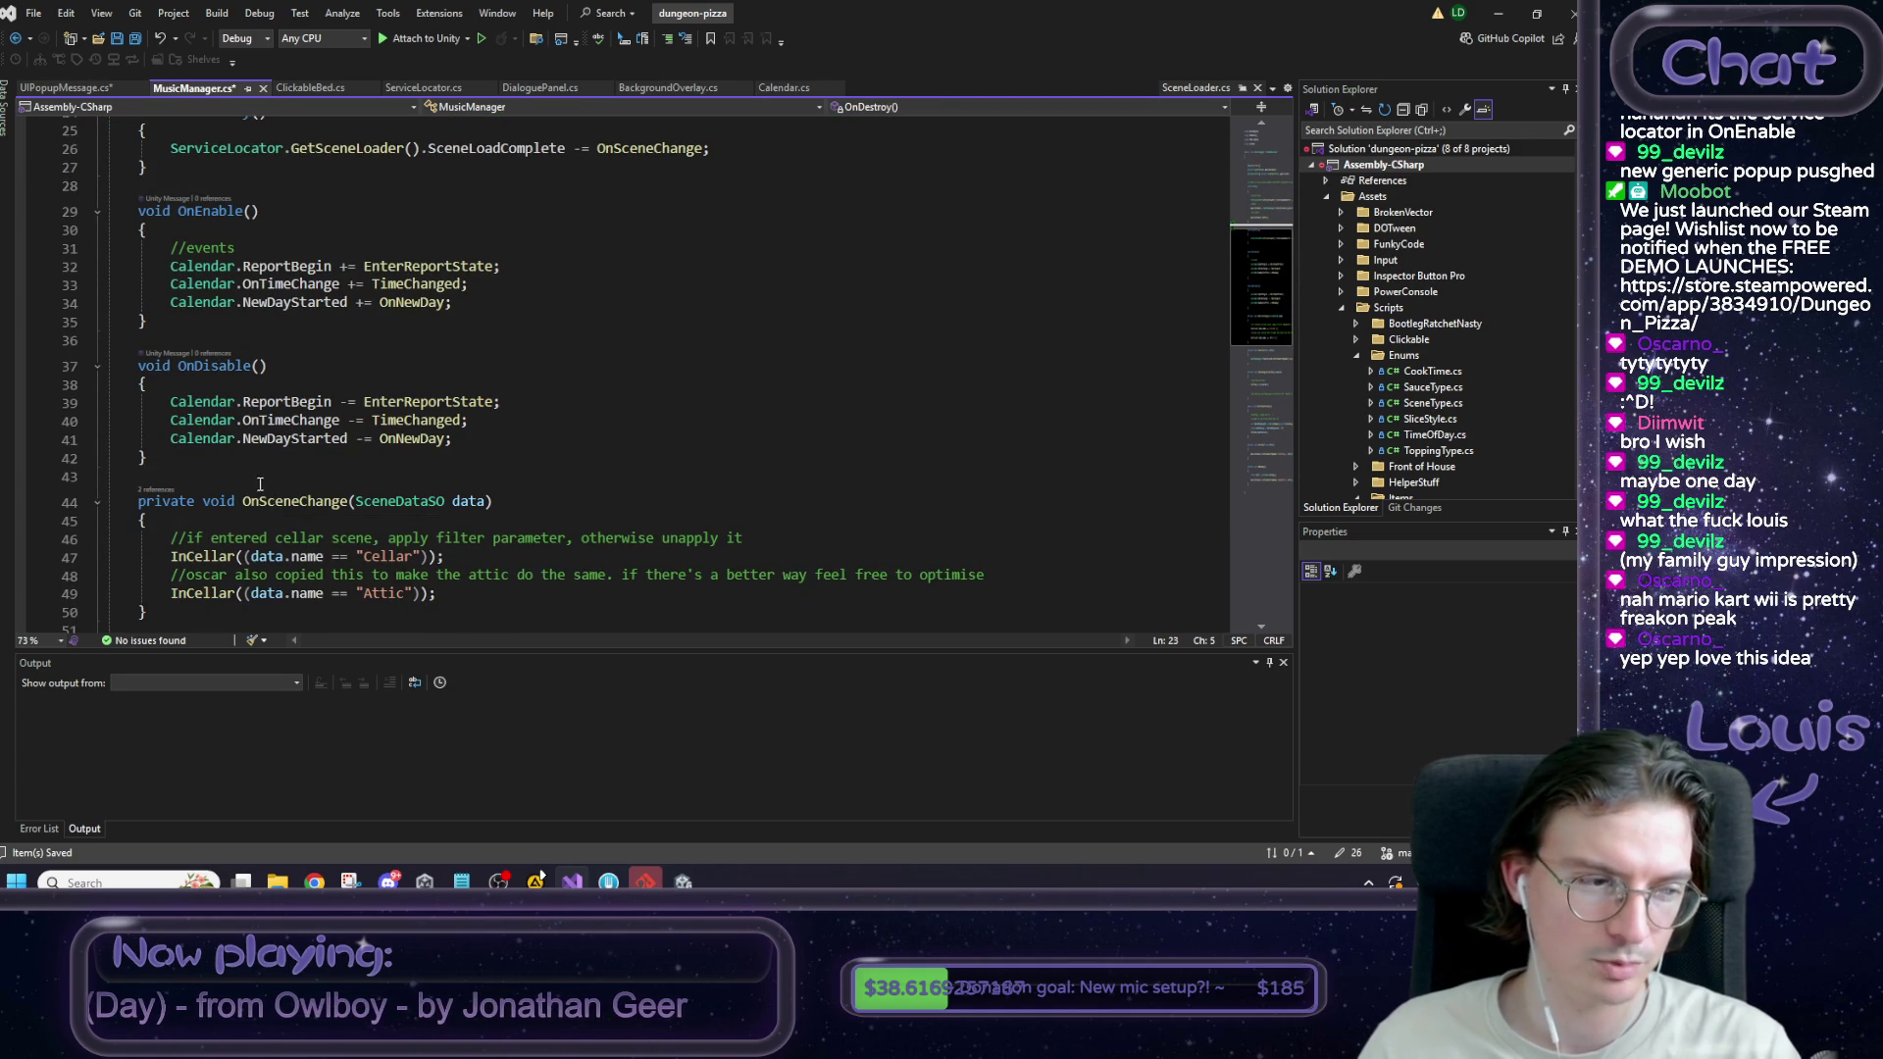
{"action": "scroll", "coordinate": [261, 485], "scroll_direction": "up", "scroll_amount": 1}
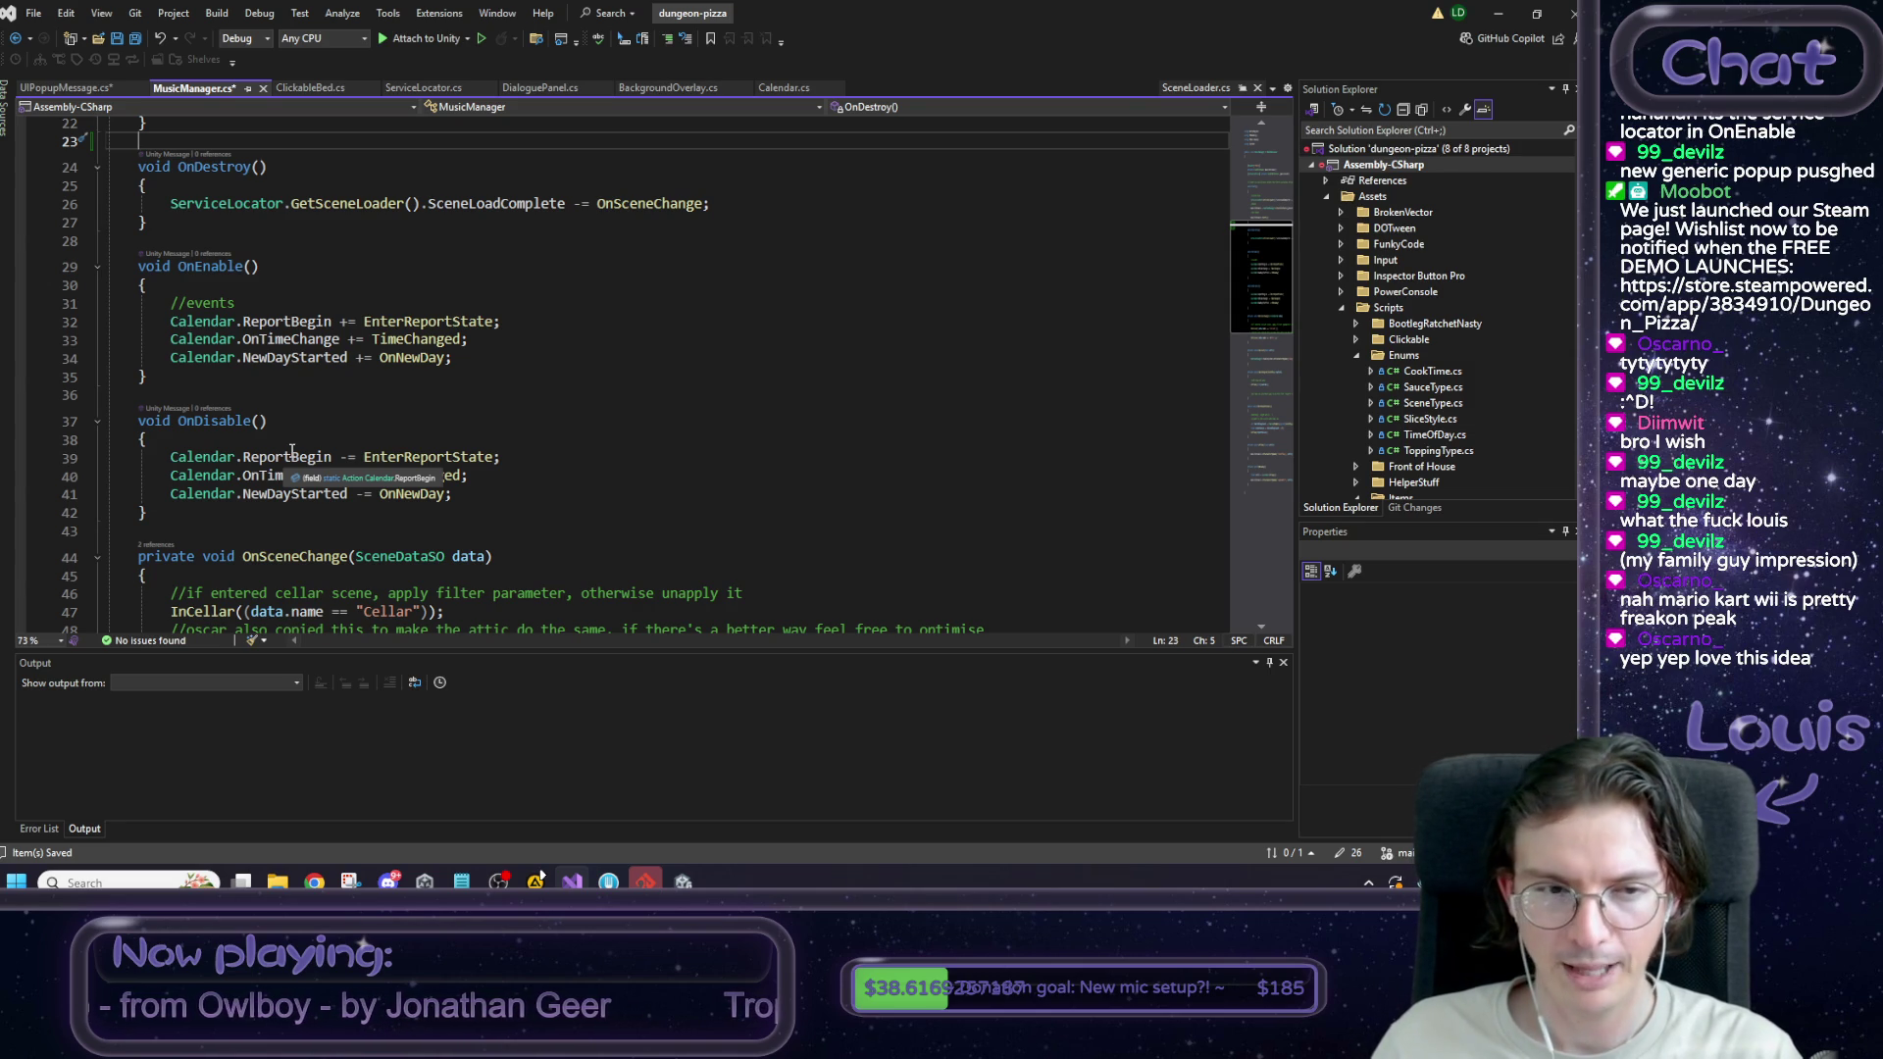
{"action": "scroll", "coordinate": [292, 451], "scroll_direction": "up", "scroll_amount": 6}
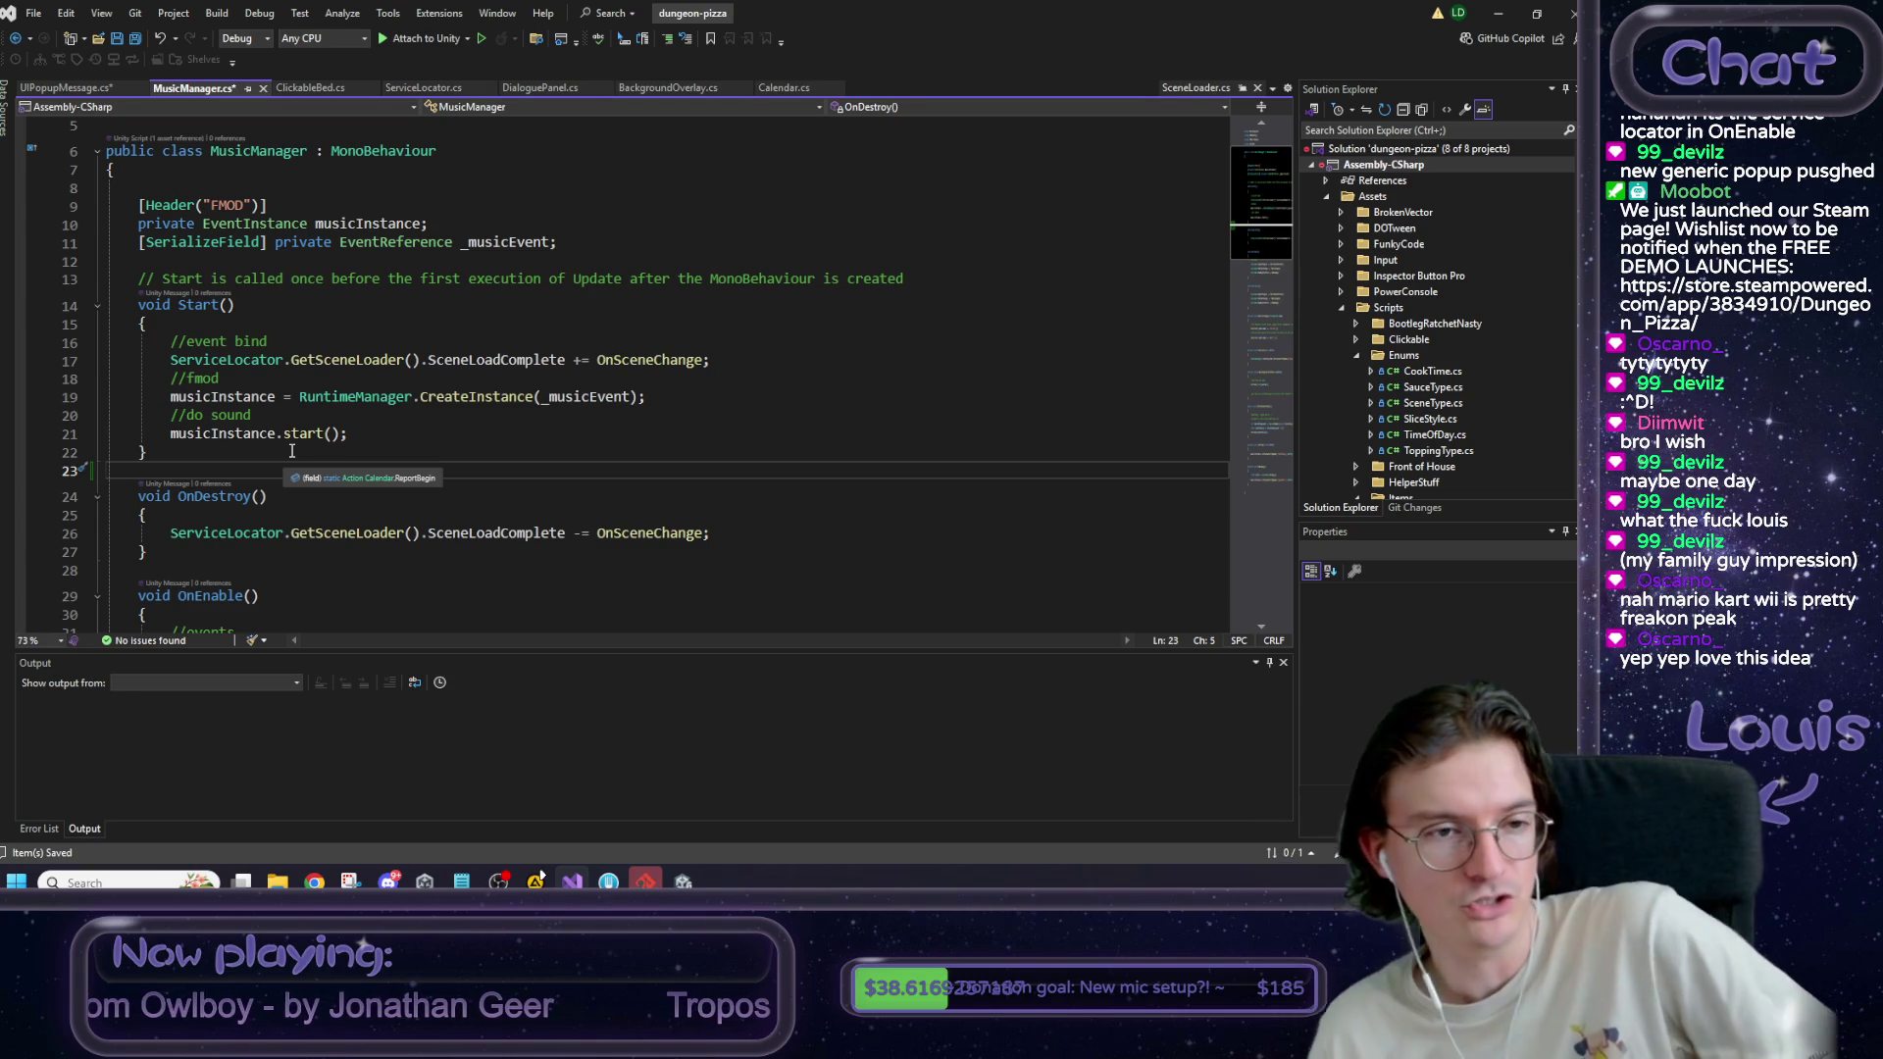
{"action": "left_click", "coordinate": [249, 325]}
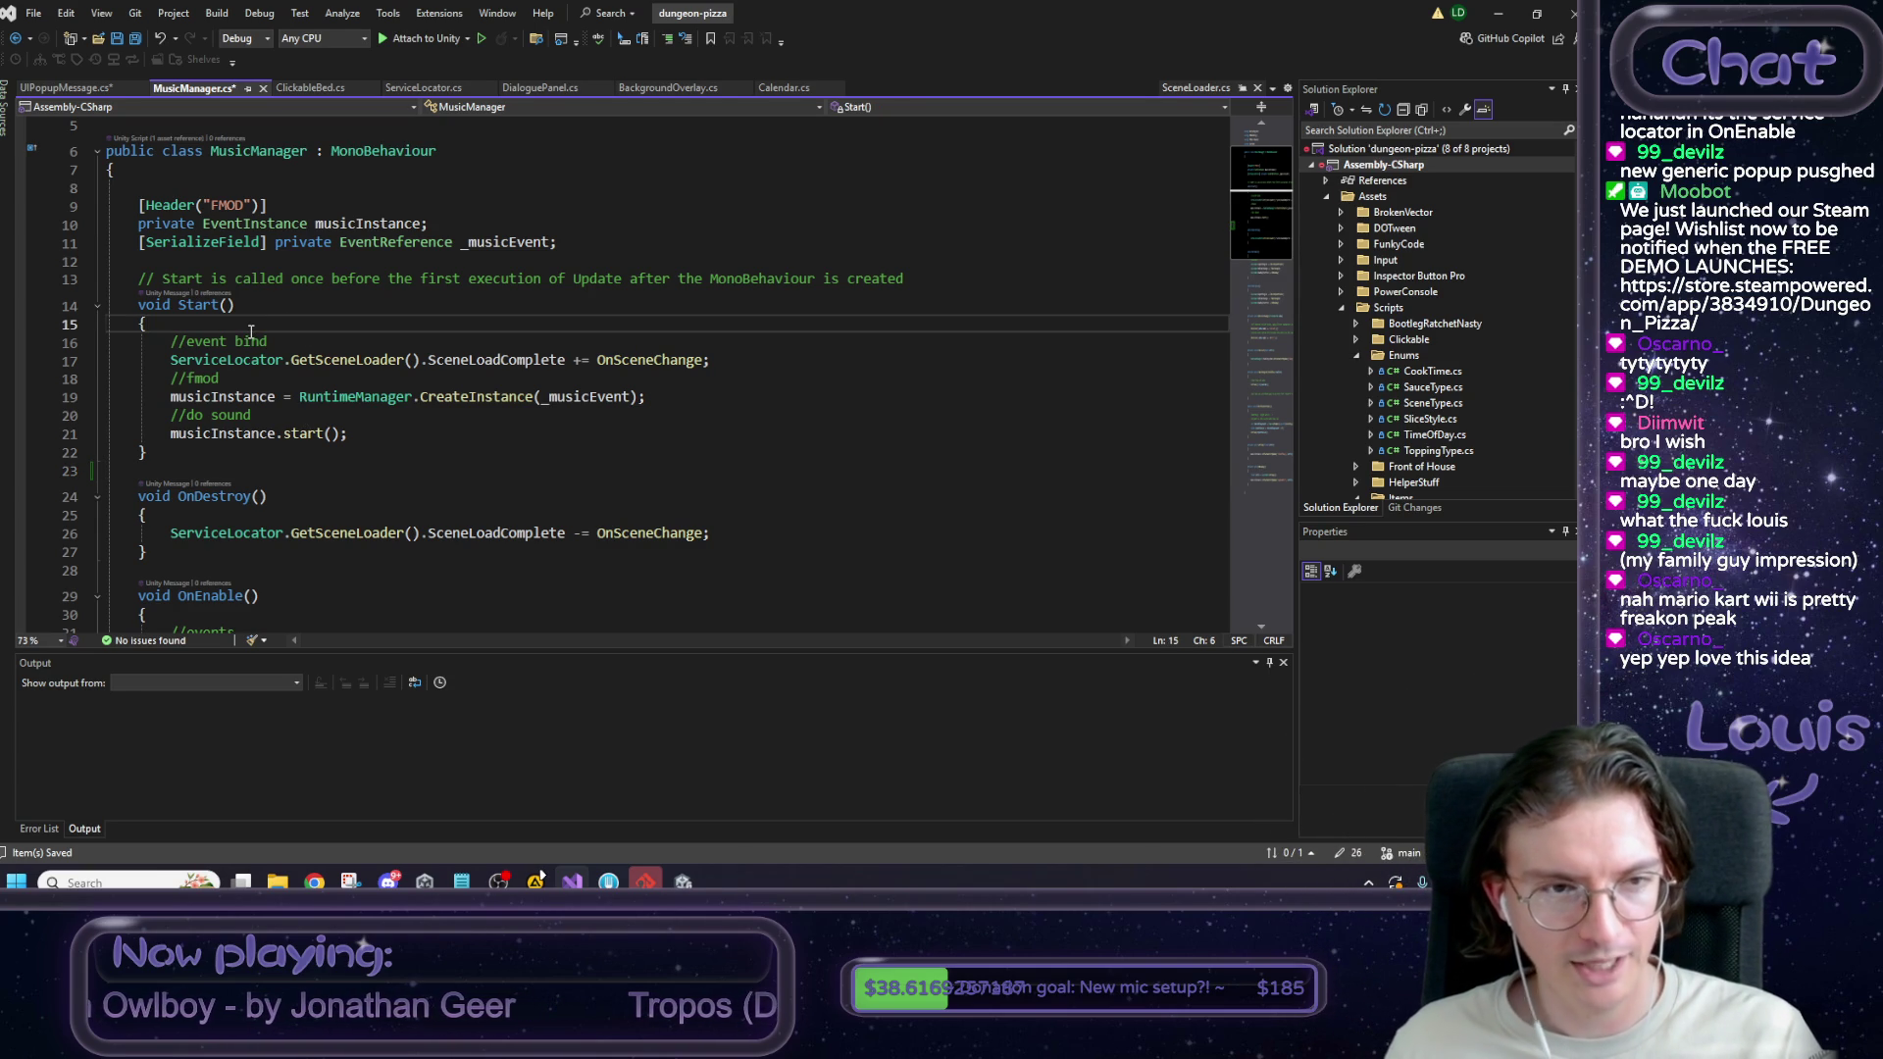
{"action": "key", "text": "ctrl+s"}
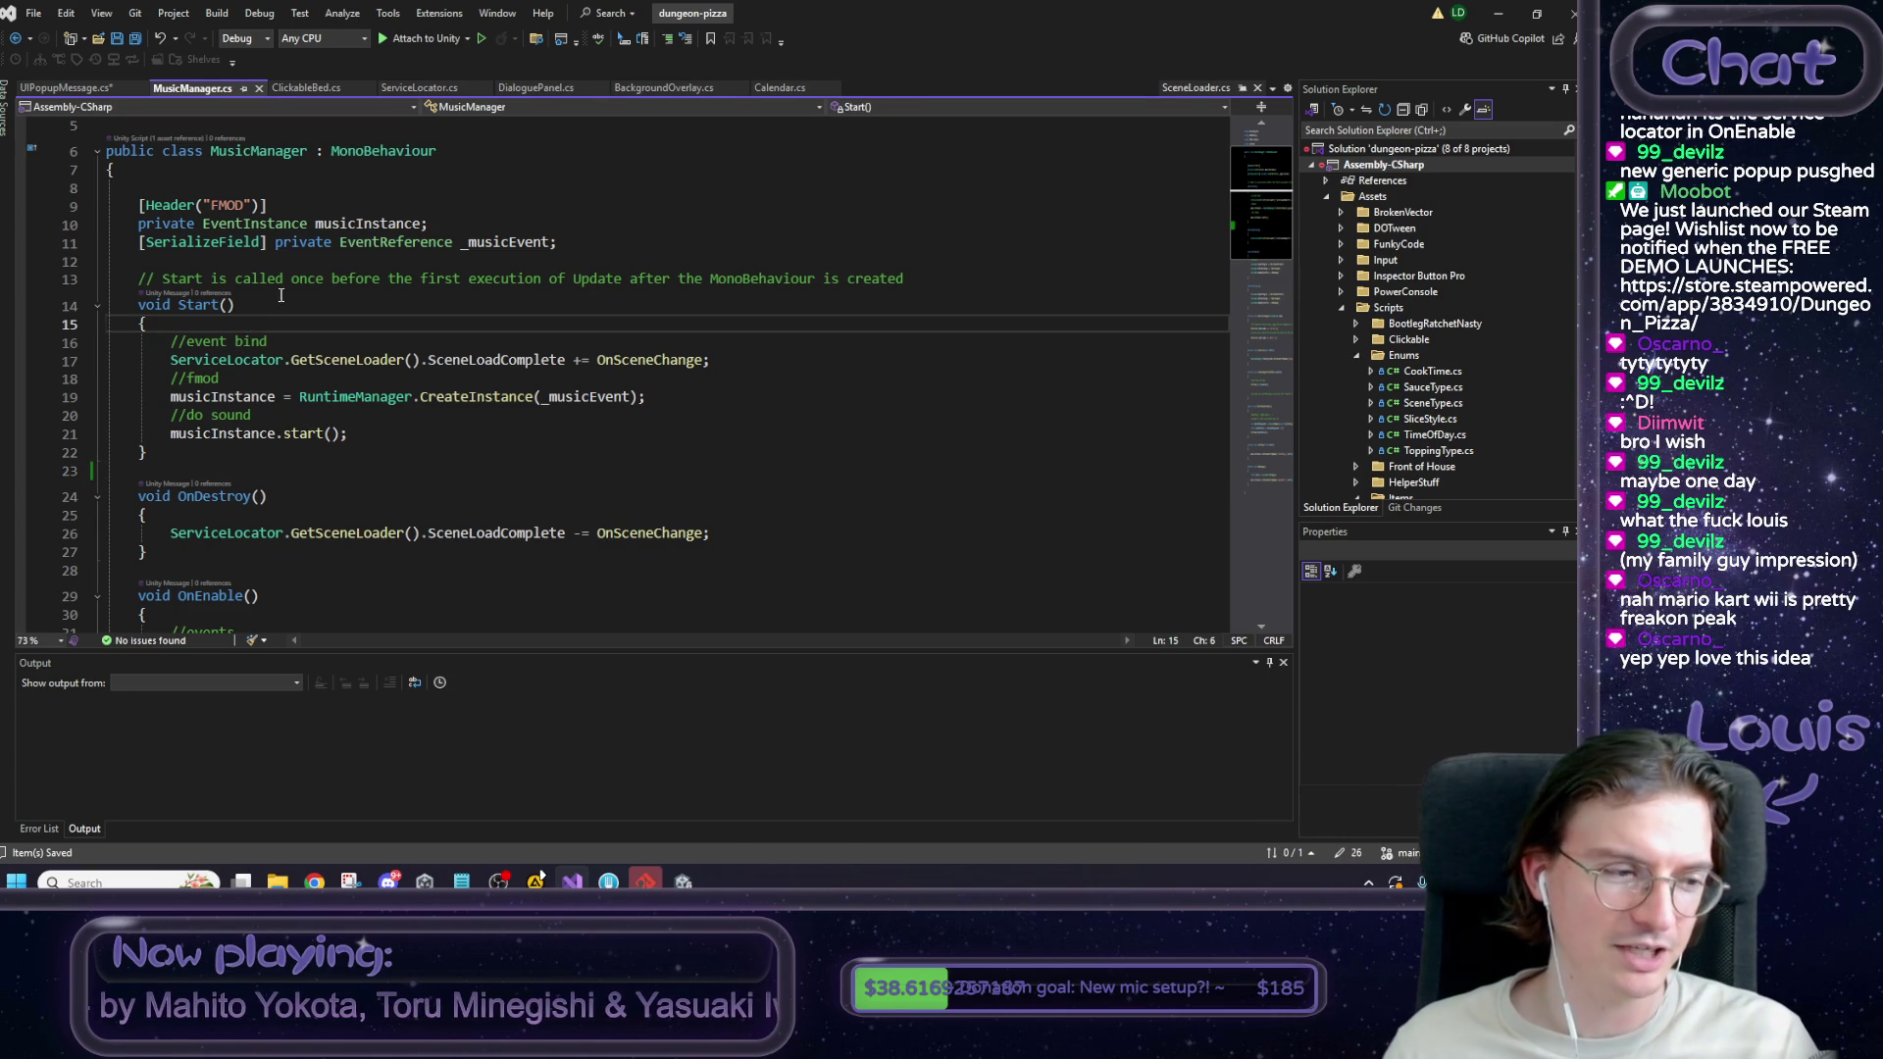
{"action": "left_click", "coordinate": [98, 89]}
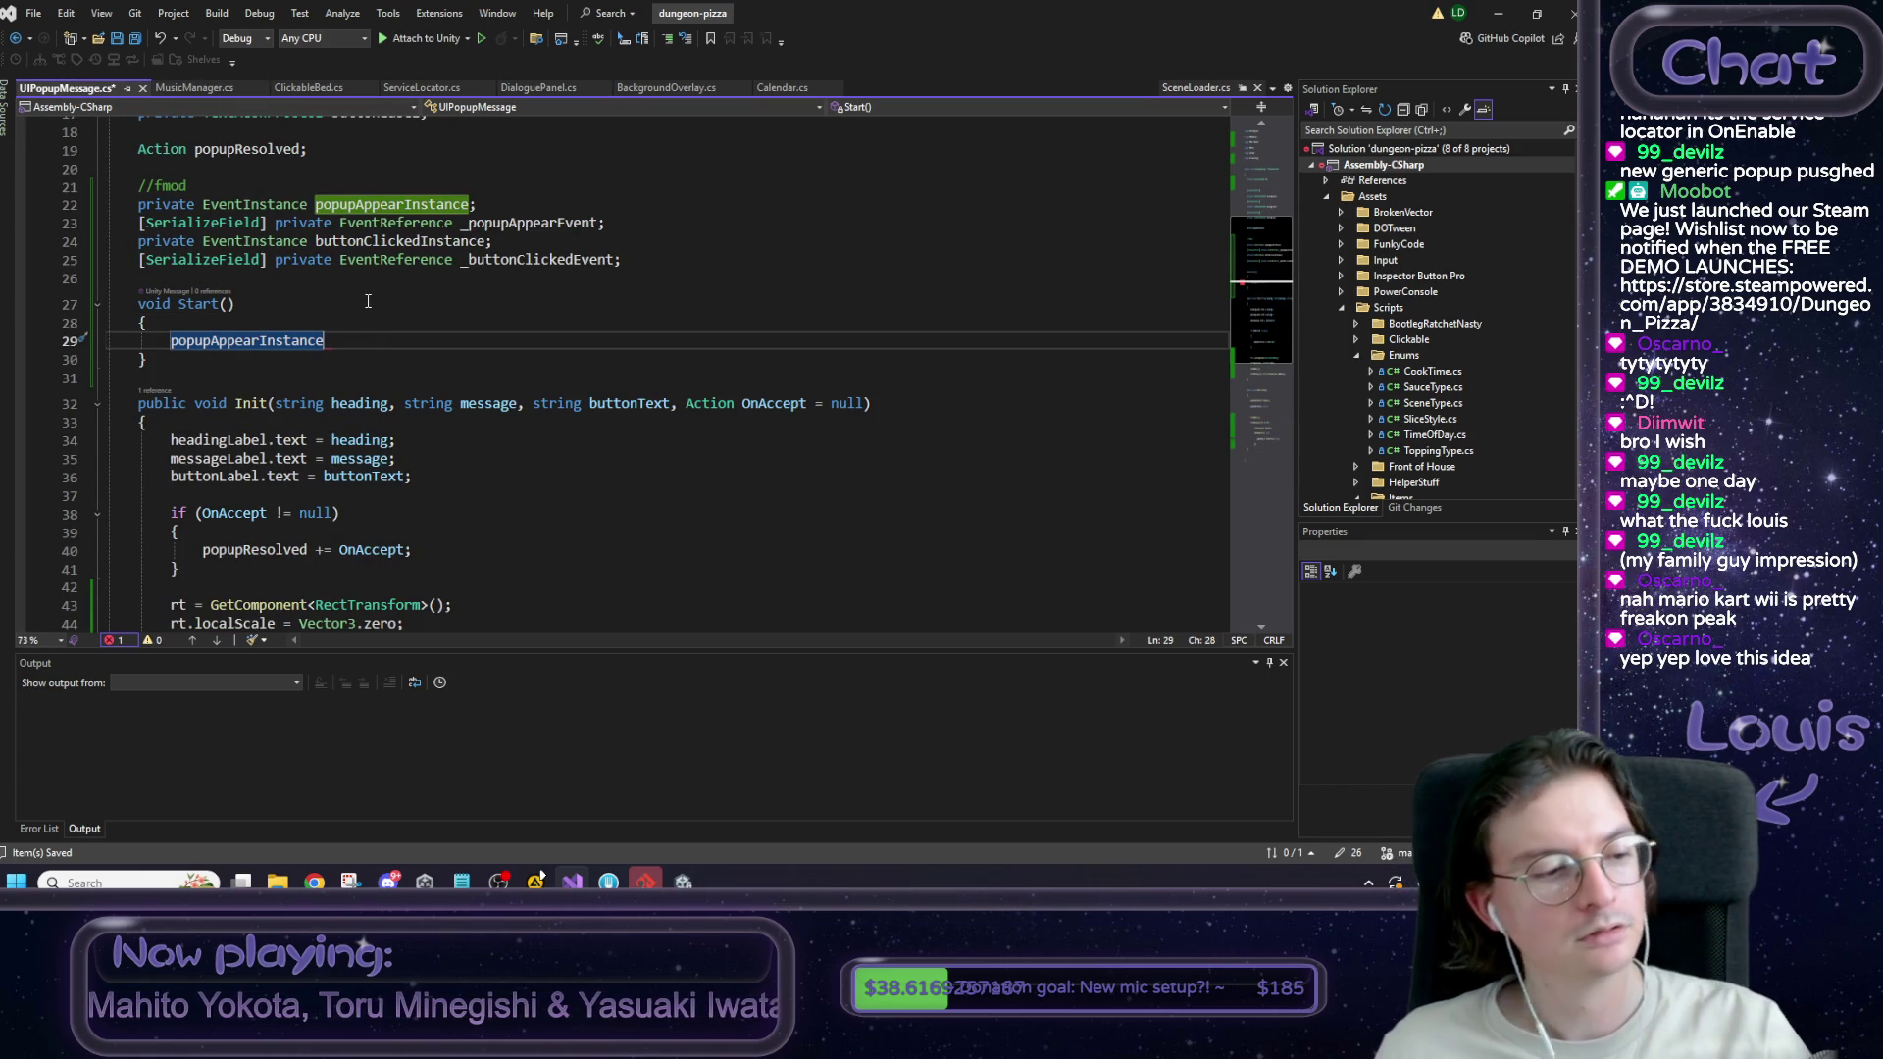
Comment out UIPopupMessage's Start method and recheck MusicManager's FMOD create-and-start lines.
{"action": "scroll", "coordinate": [376, 325], "scroll_direction": "up", "scroll_amount": 2}
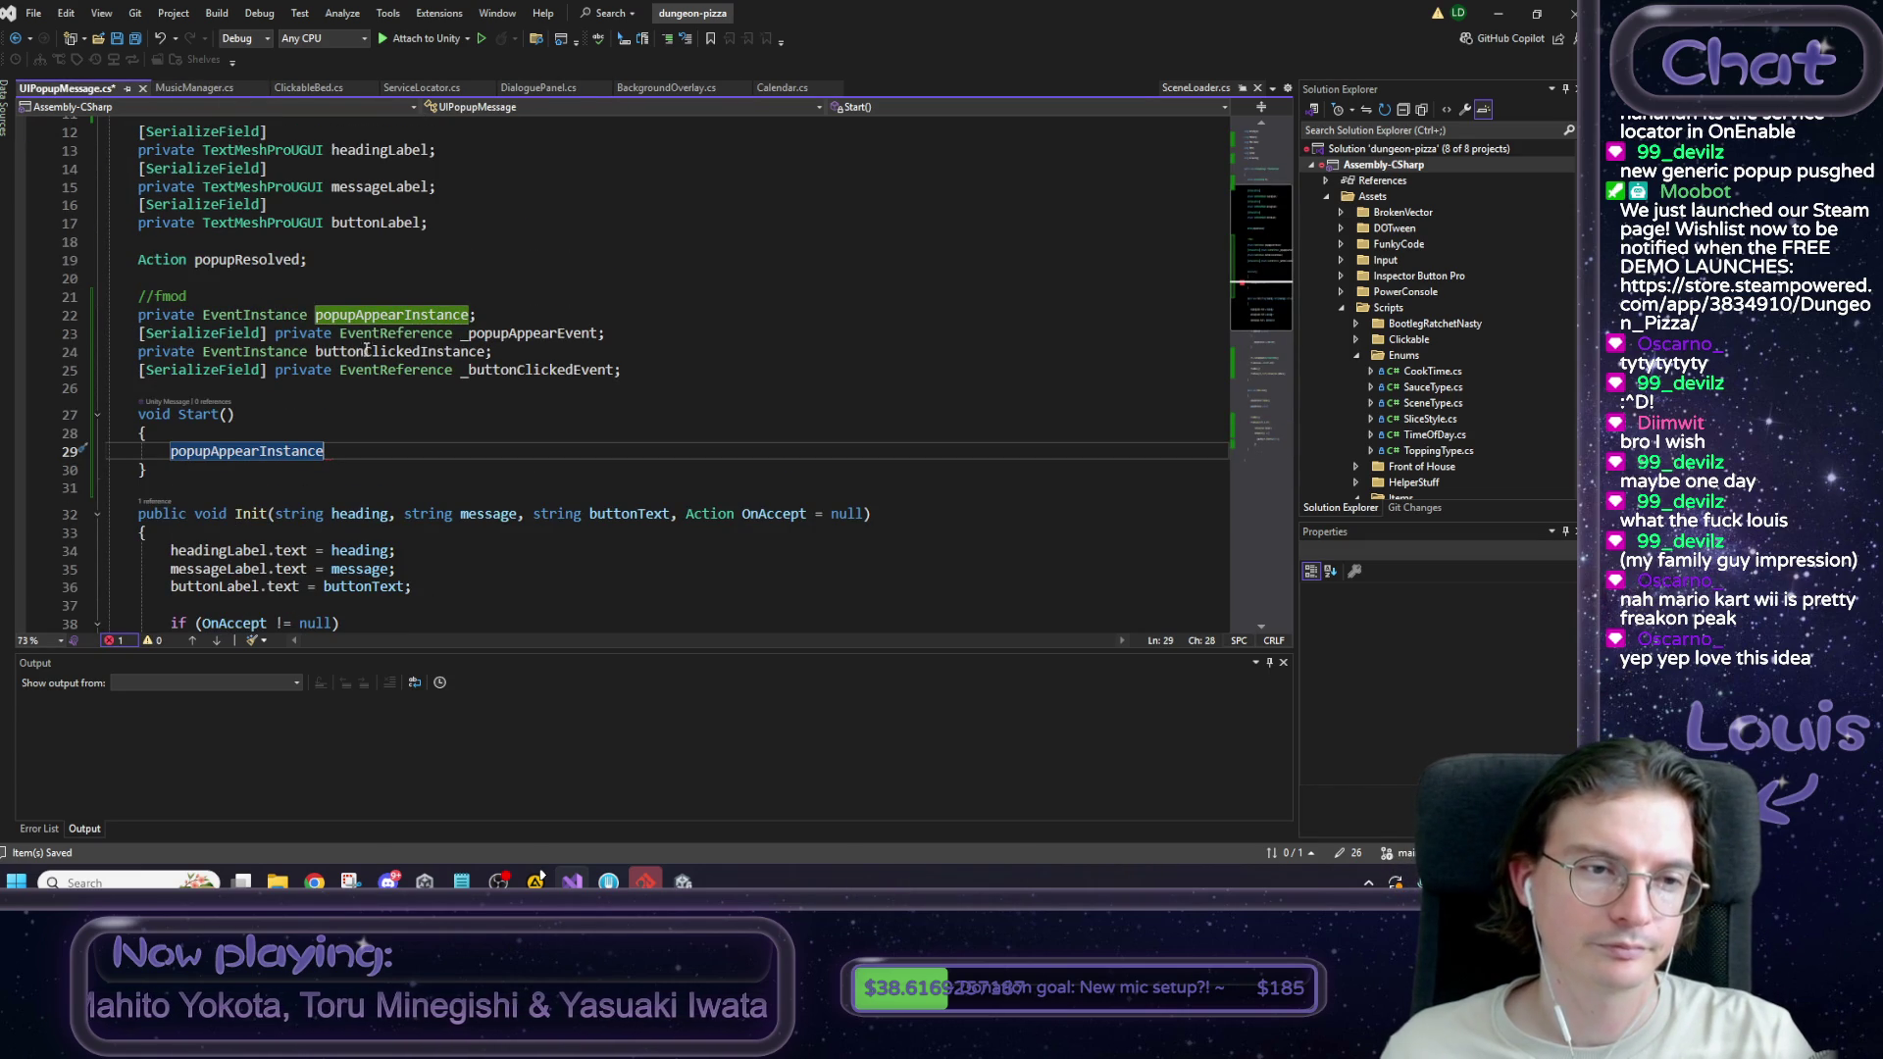
{"action": "left_click_drag", "start_coordinate": [176, 476], "coordinate": [99, 416]}
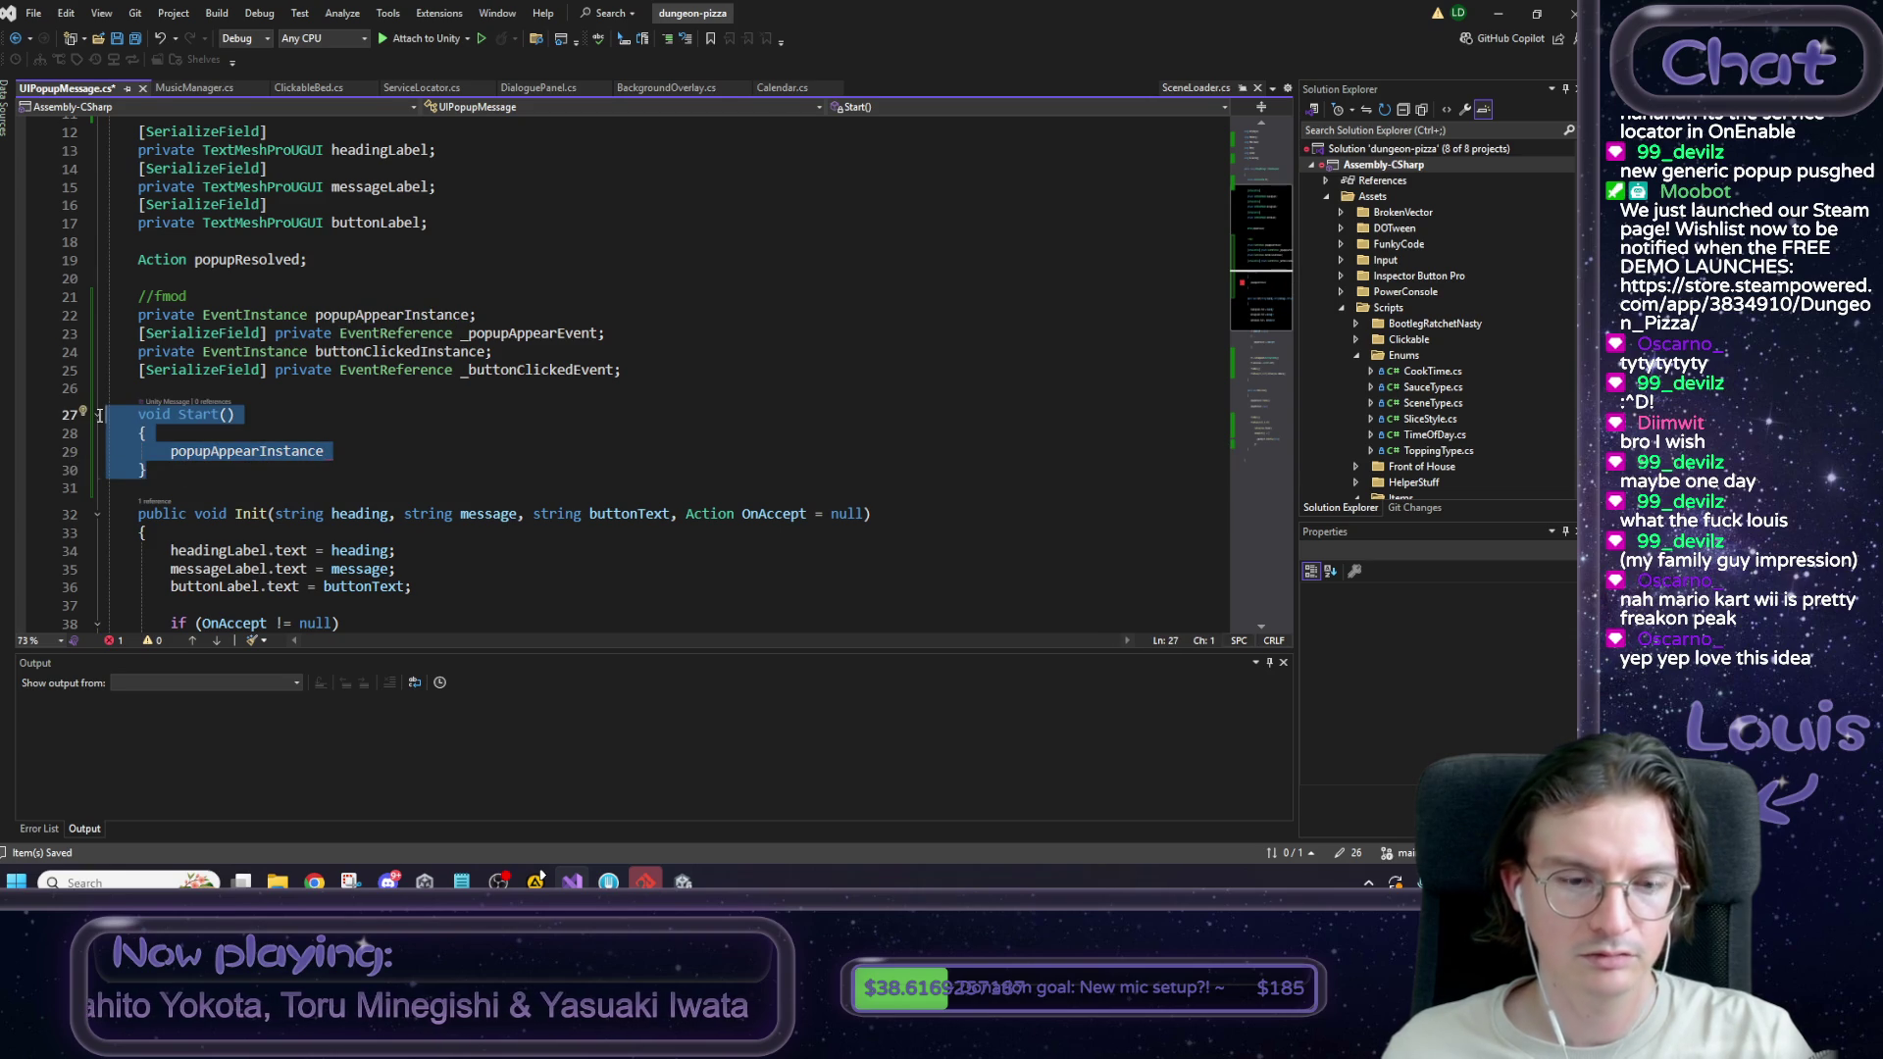
{"action": "key", "text": "ctrl+k"}
{"action": "key", "text": "ctrl+c"}
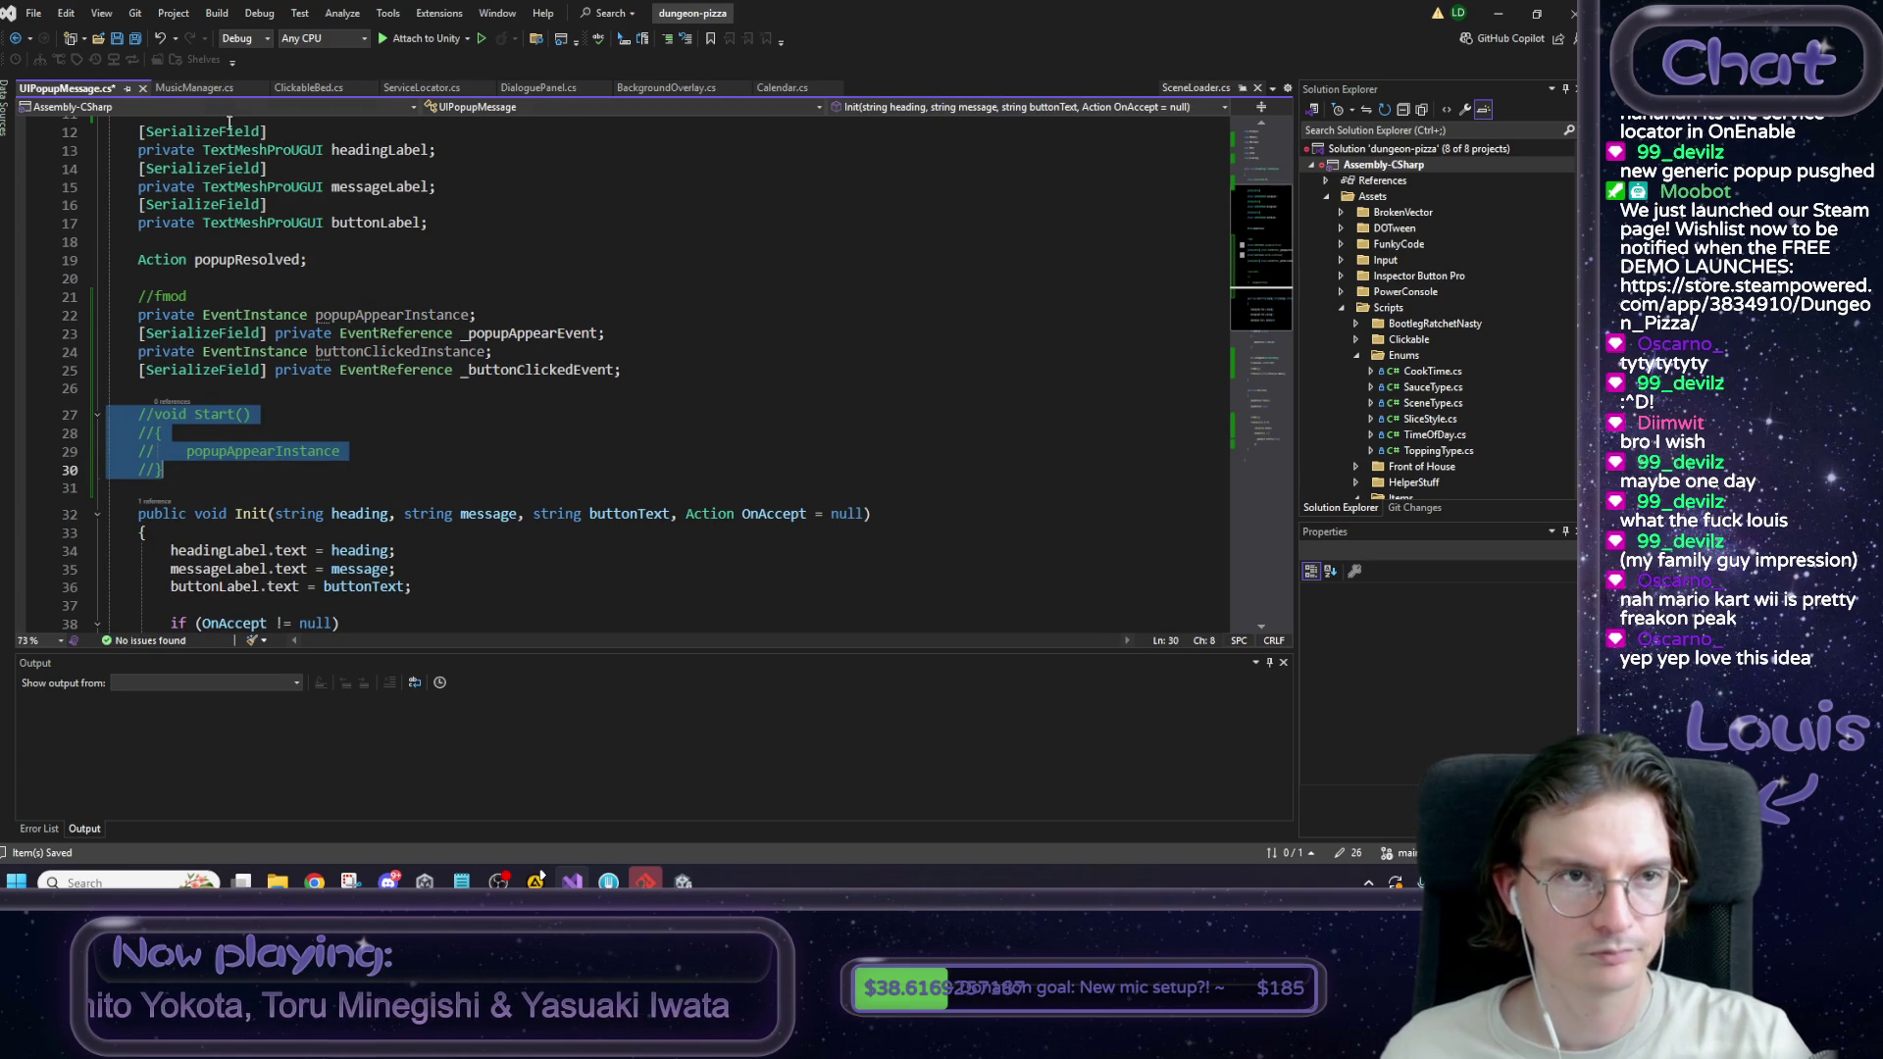
{"action": "left_click", "coordinate": [212, 90]}
{"action": "left_click_drag", "start_coordinate": [349, 434], "coordinate": [169, 386]}
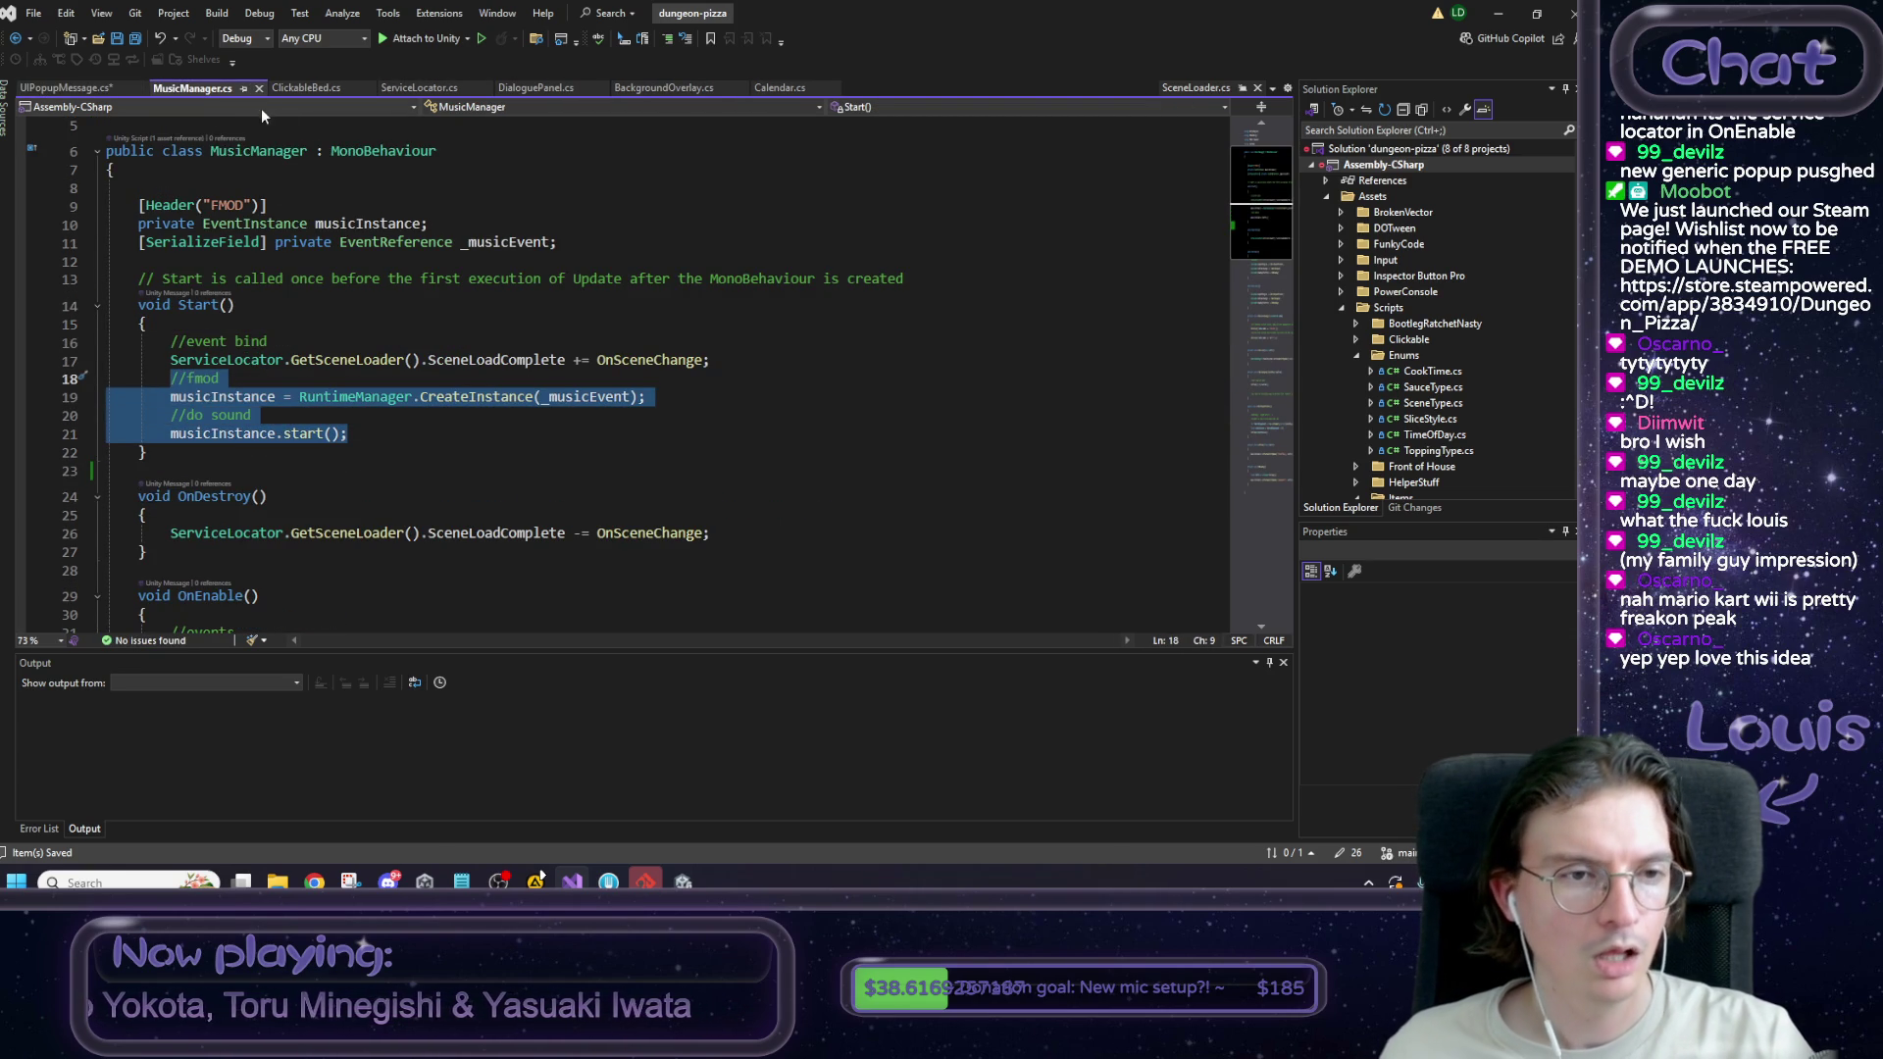
{"action": "left_click", "coordinate": [78, 88]}
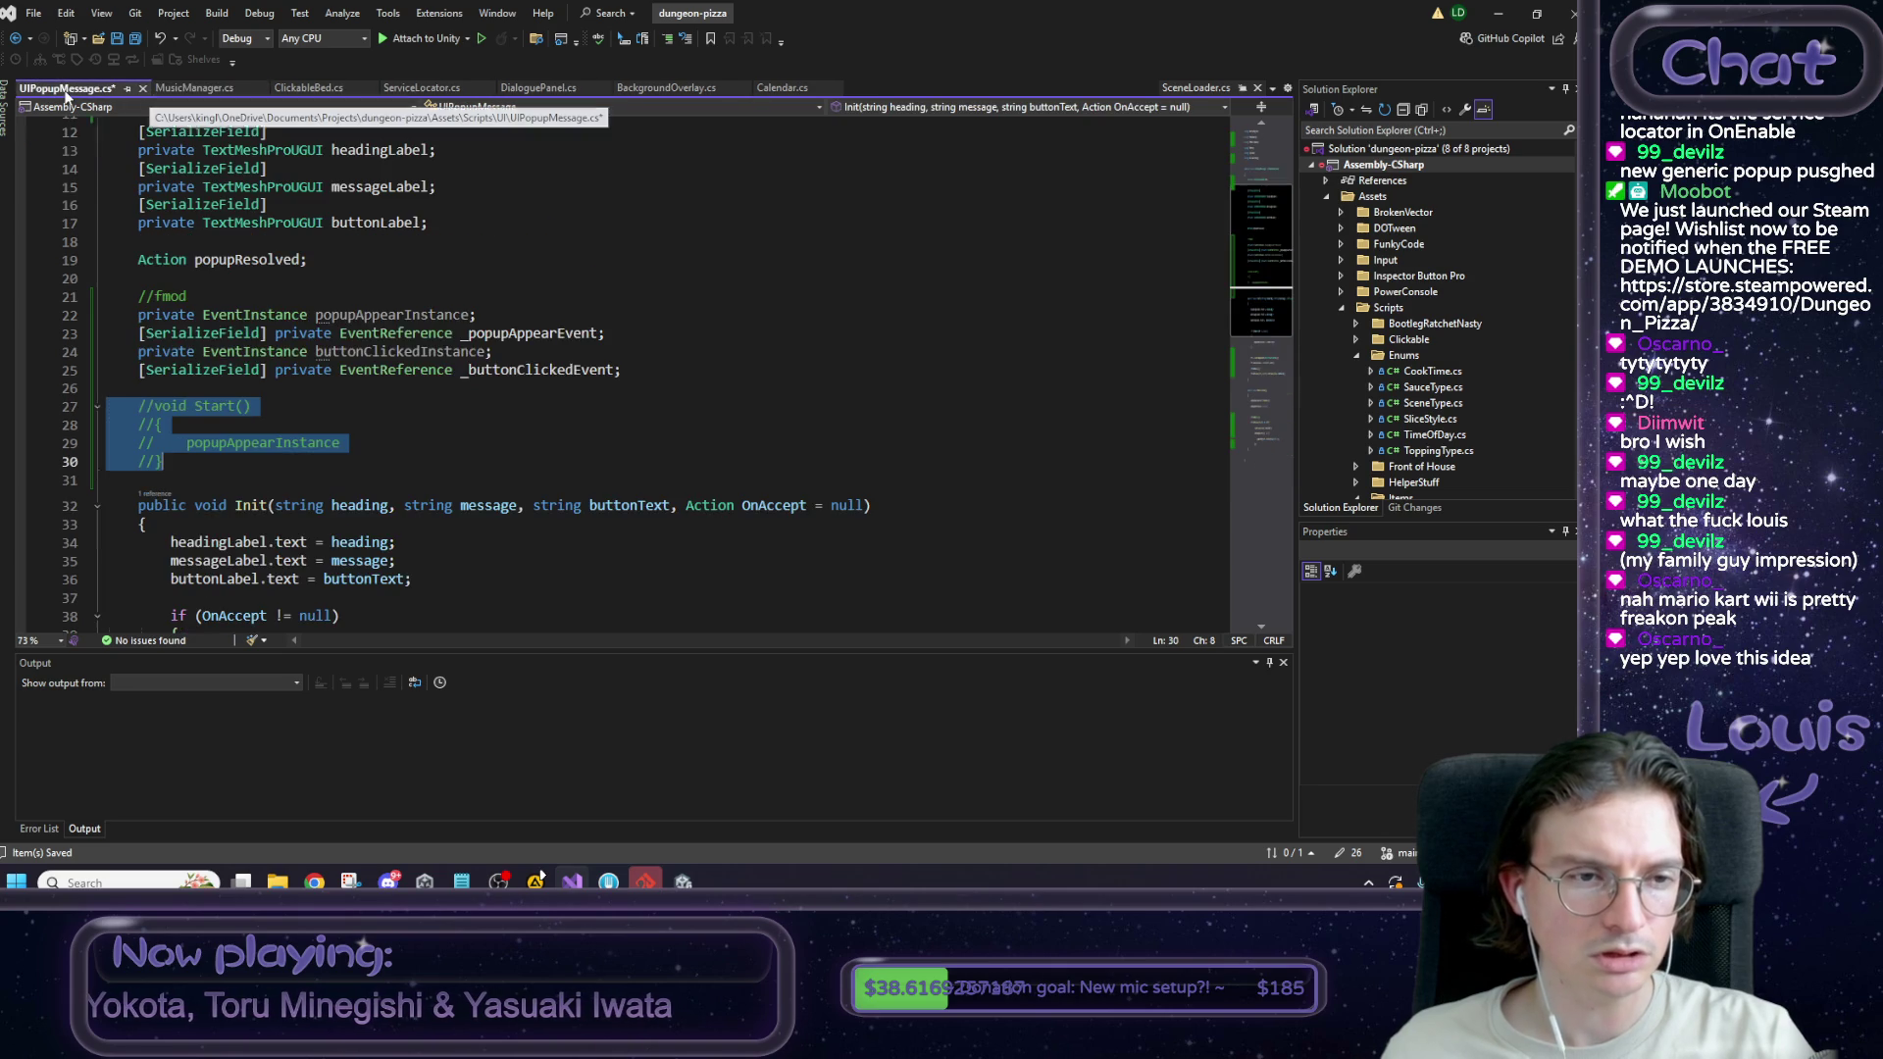
{"action": "scroll", "coordinate": [239, 359], "scroll_direction": "down", "scroll_amount": 3}
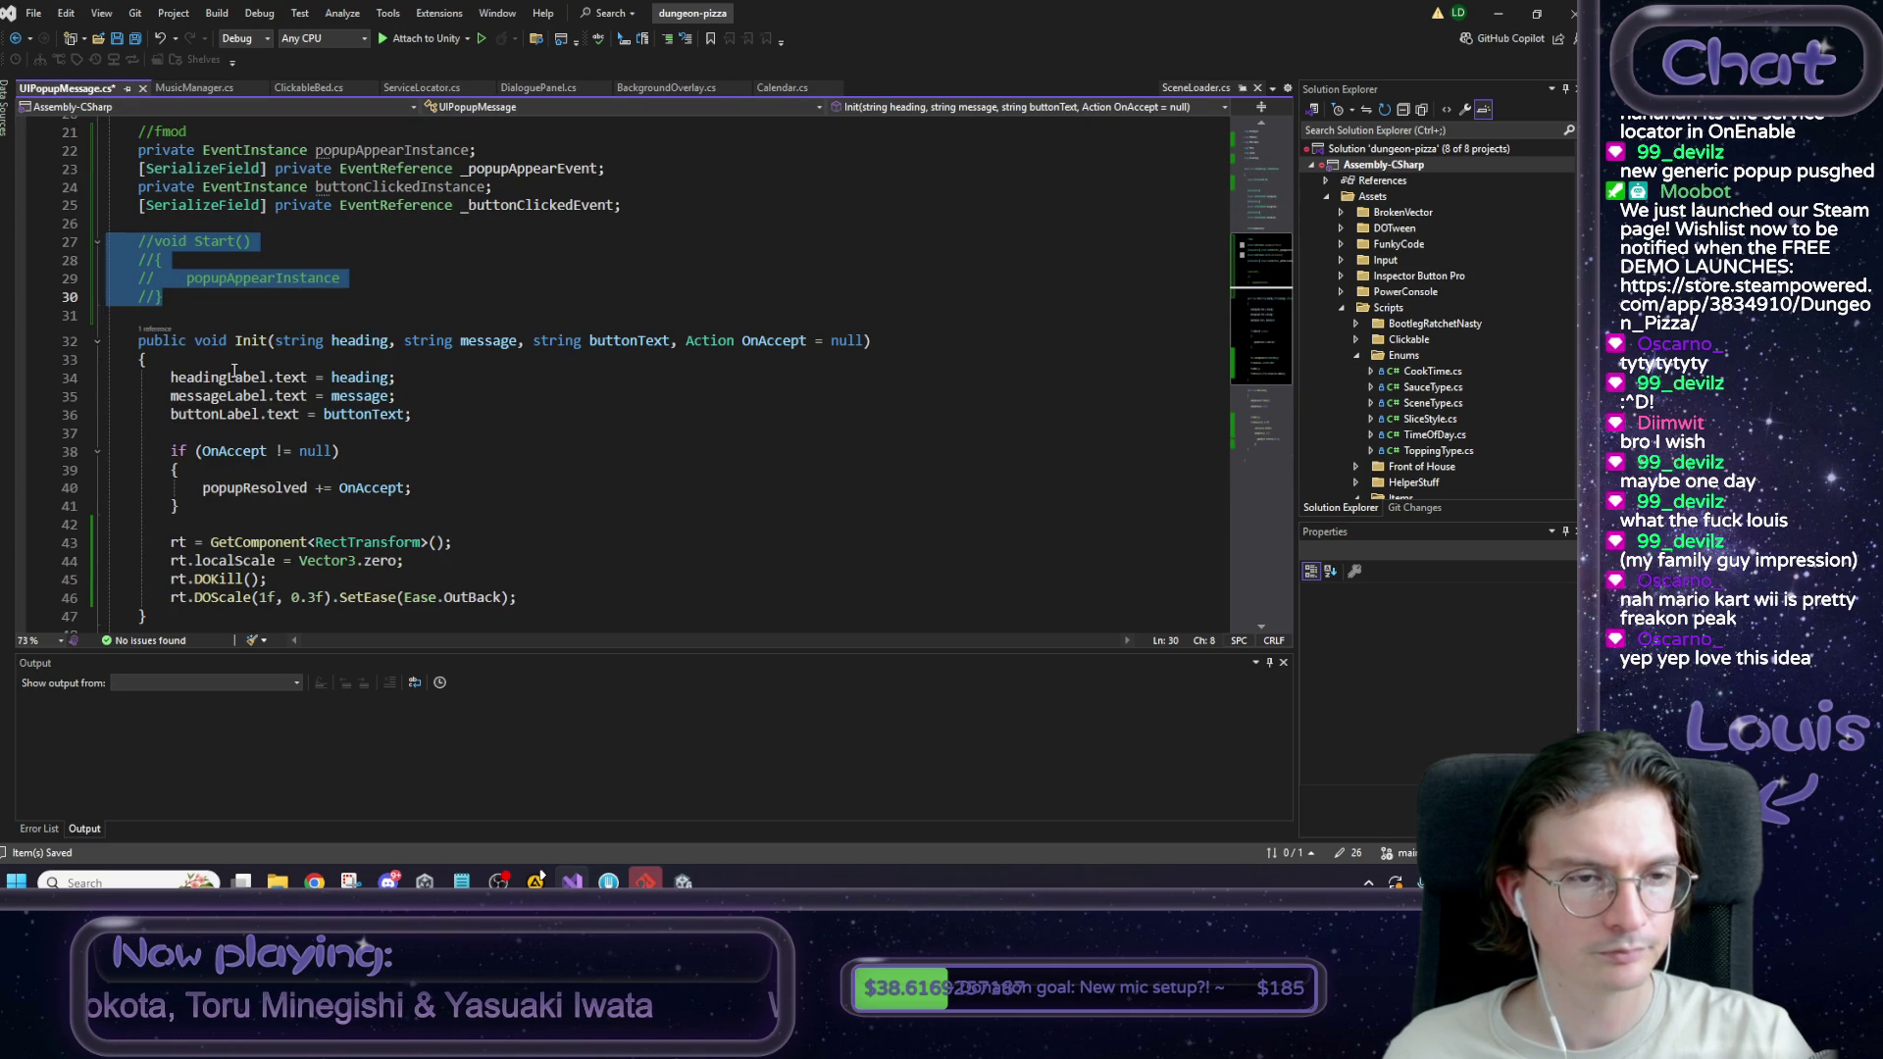
Add //set labels and //bind event if unbound section comments inside Init.
{"action": "left_click", "coordinate": [337, 362]}
{"action": "key", "text": "Return"}
{"action": "type", "text": "//set "}
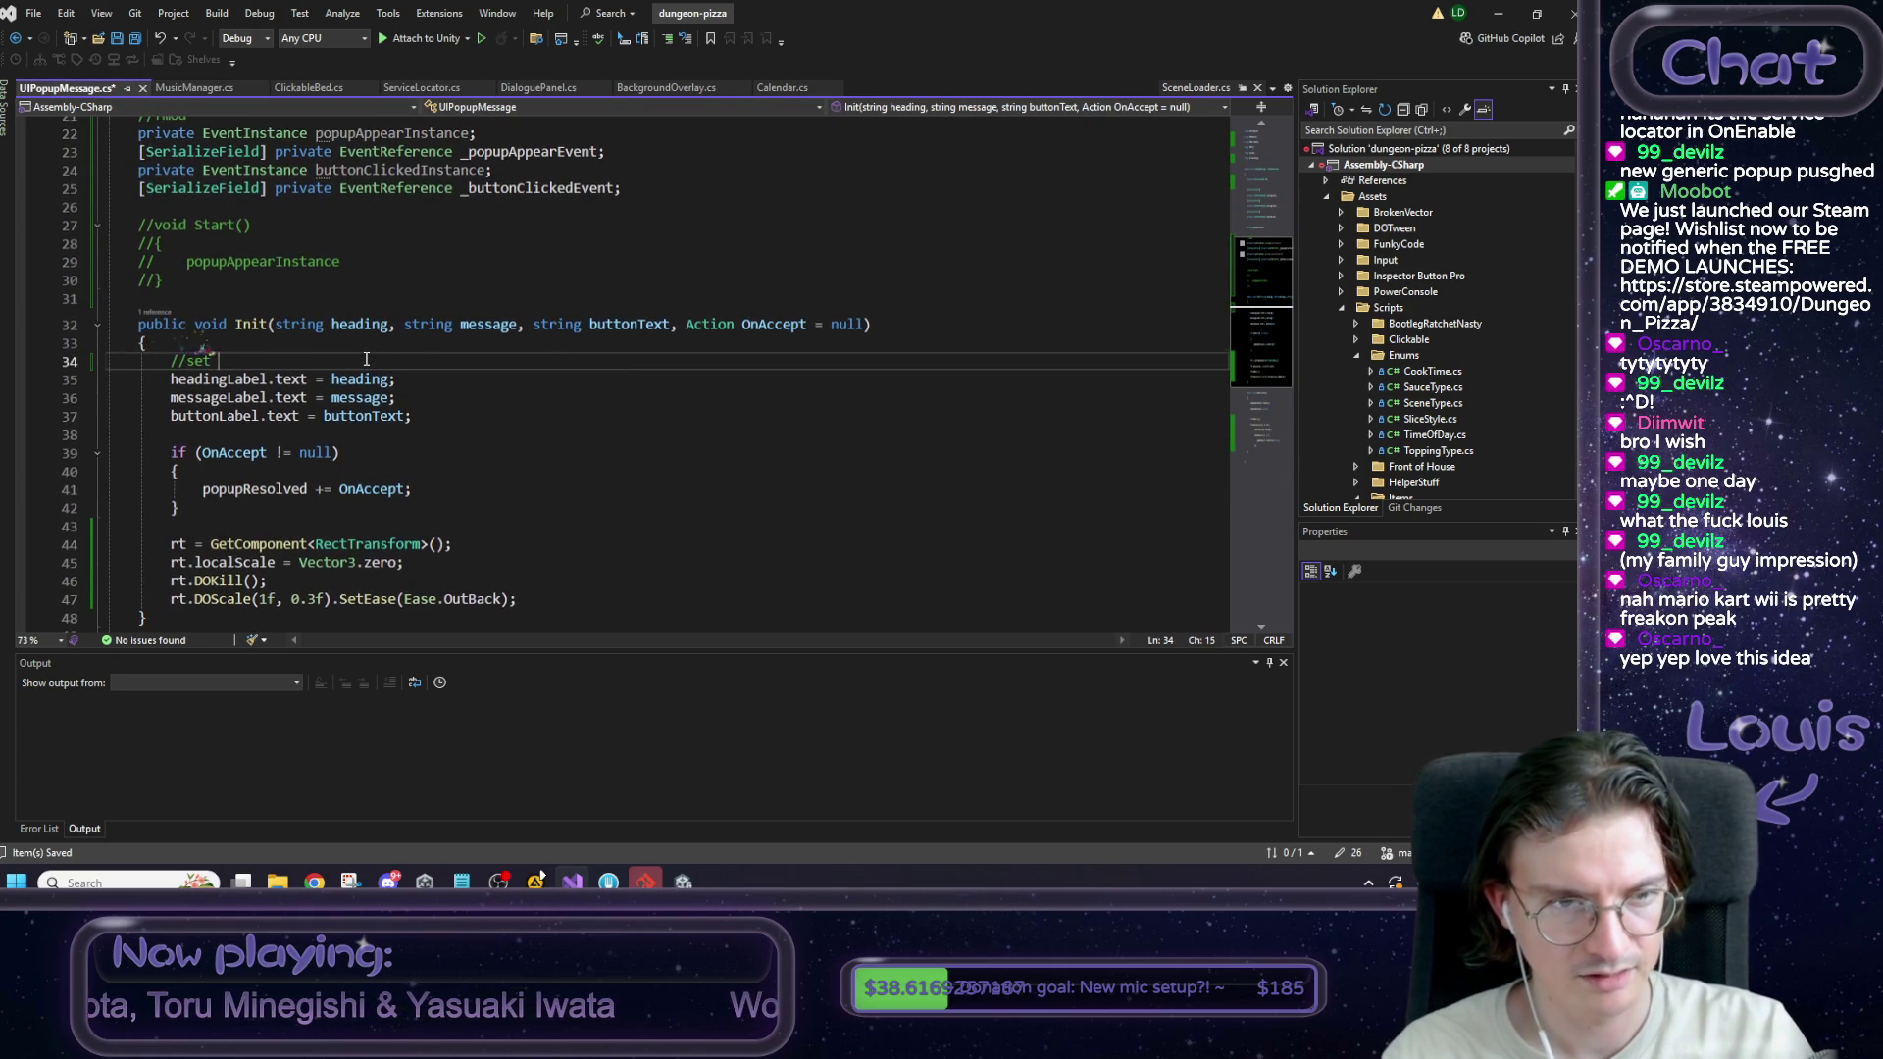
{"action": "type", "text": "labels"}
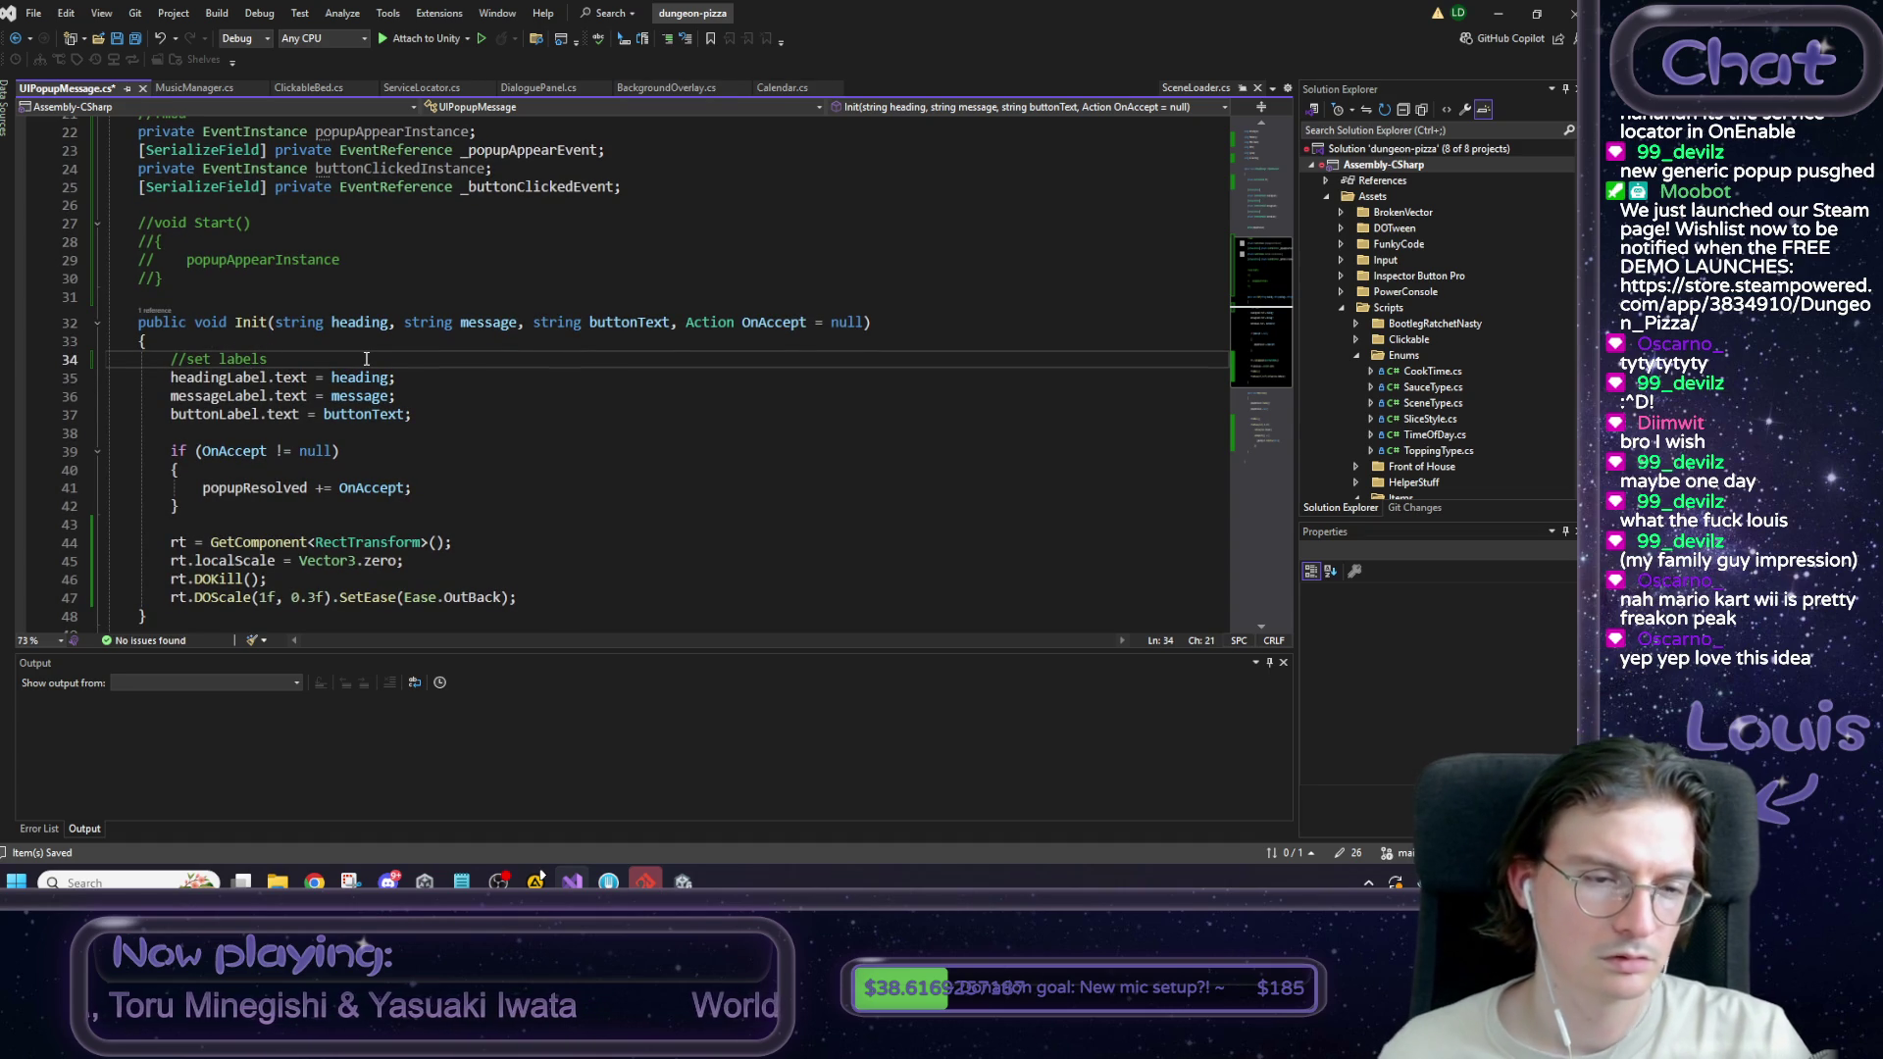
{"action": "left_click", "coordinate": [238, 429]}
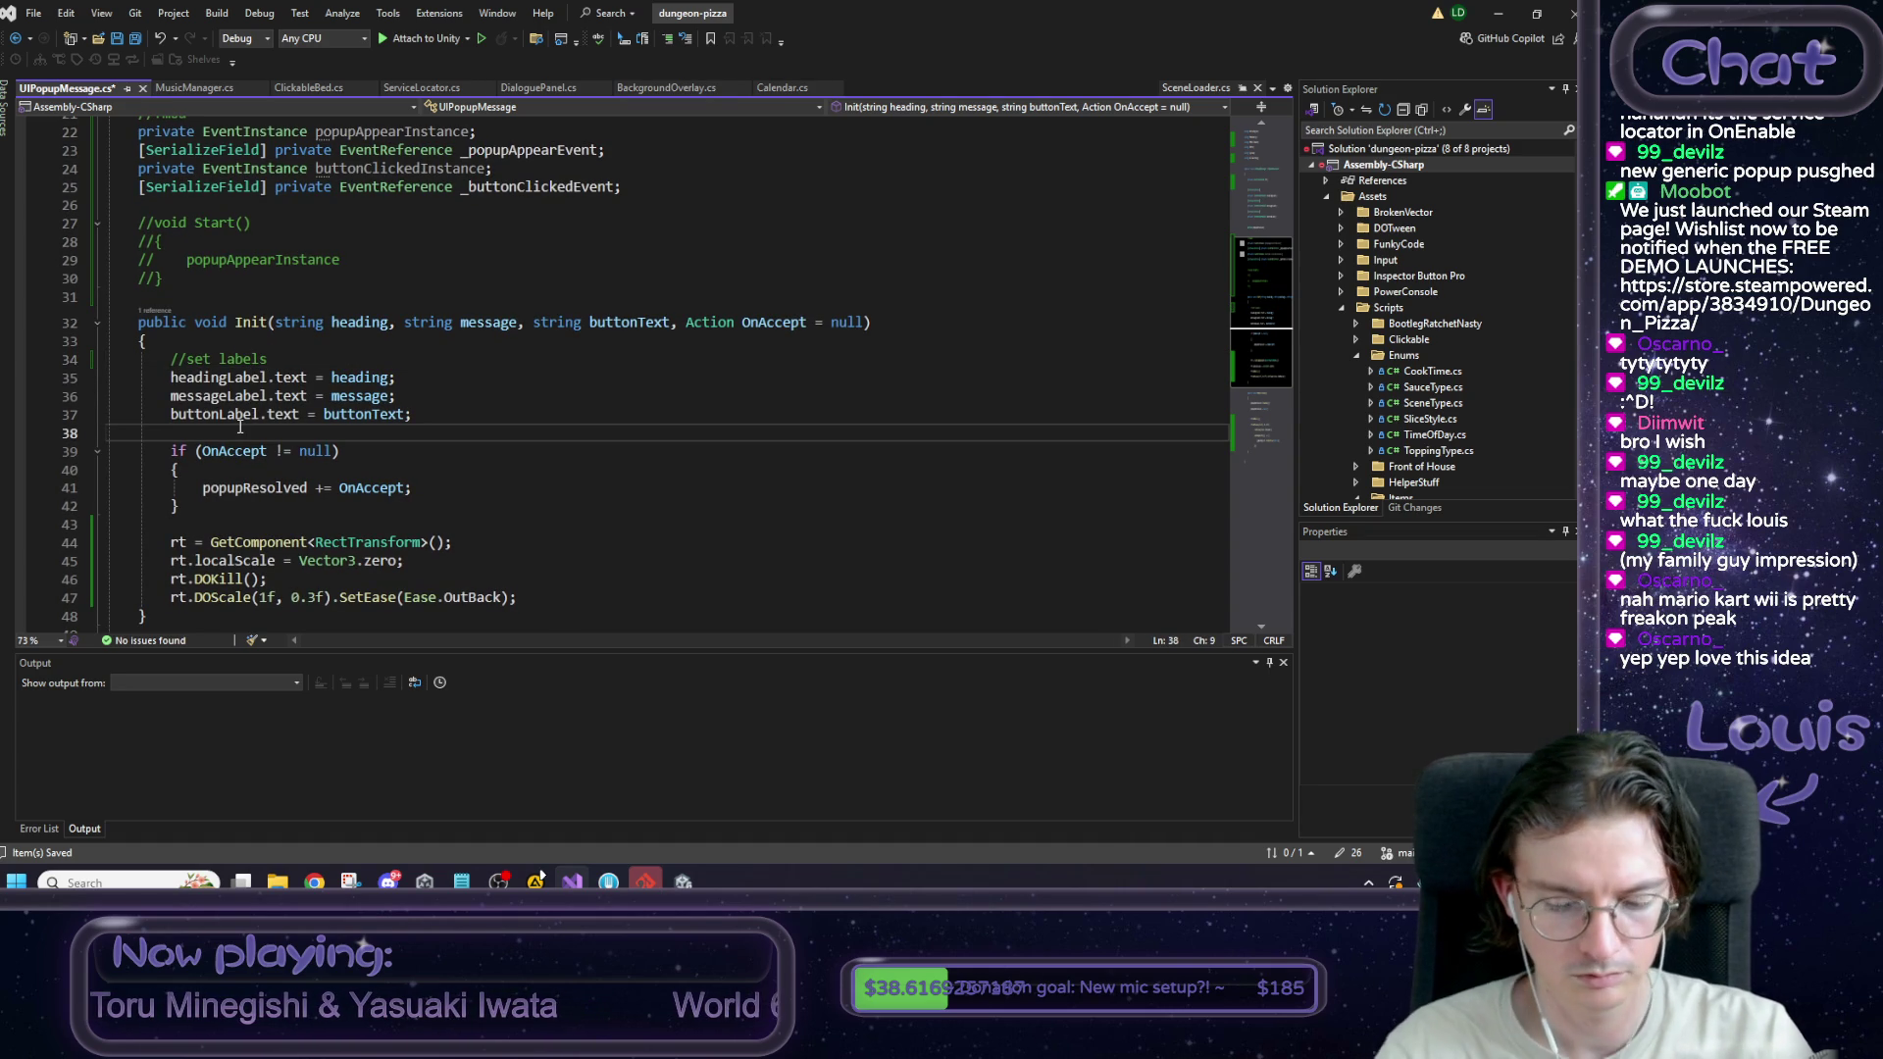
{"action": "key", "text": "Return"}
{"action": "type", "text": "//nin"}
{"action": "key", "text": "BackSpace"}
{"action": "key", "text": "BackSpace"}
{"action": "type", "text": "bind even"}
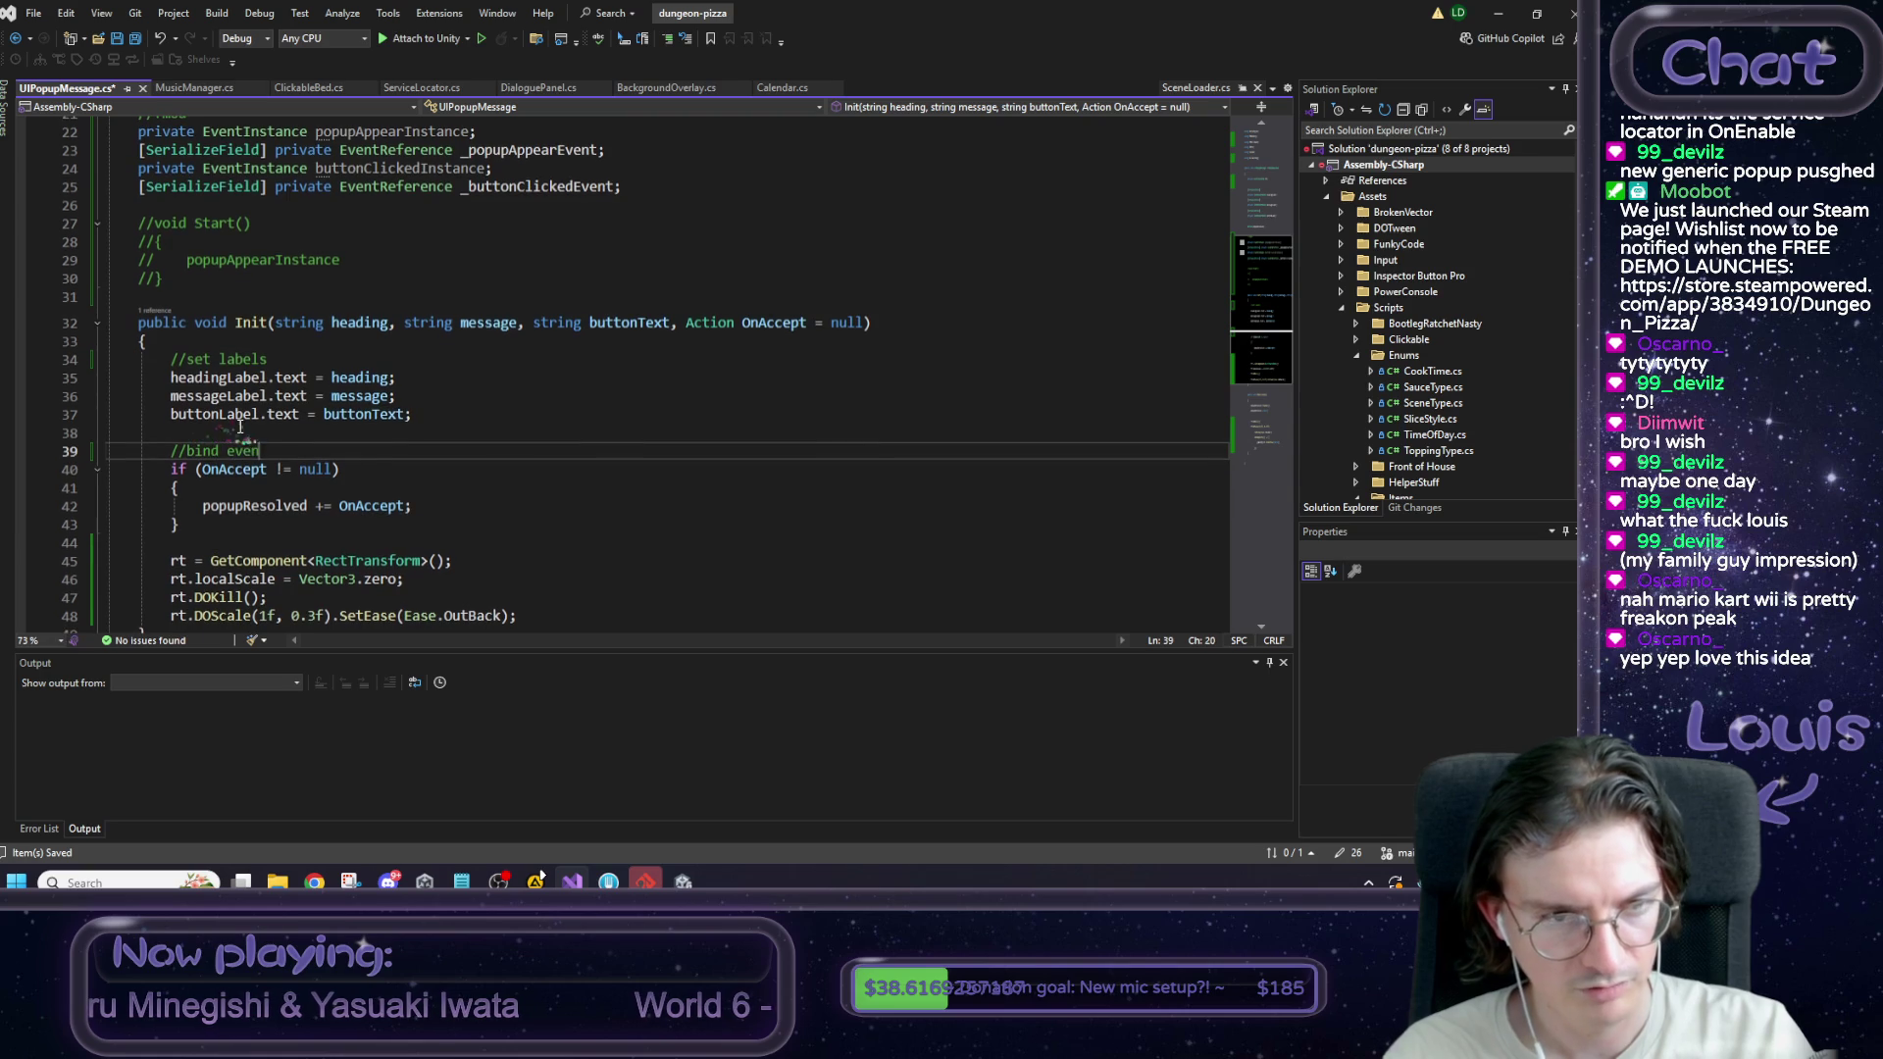
{"action": "type", "text": "t lf "}
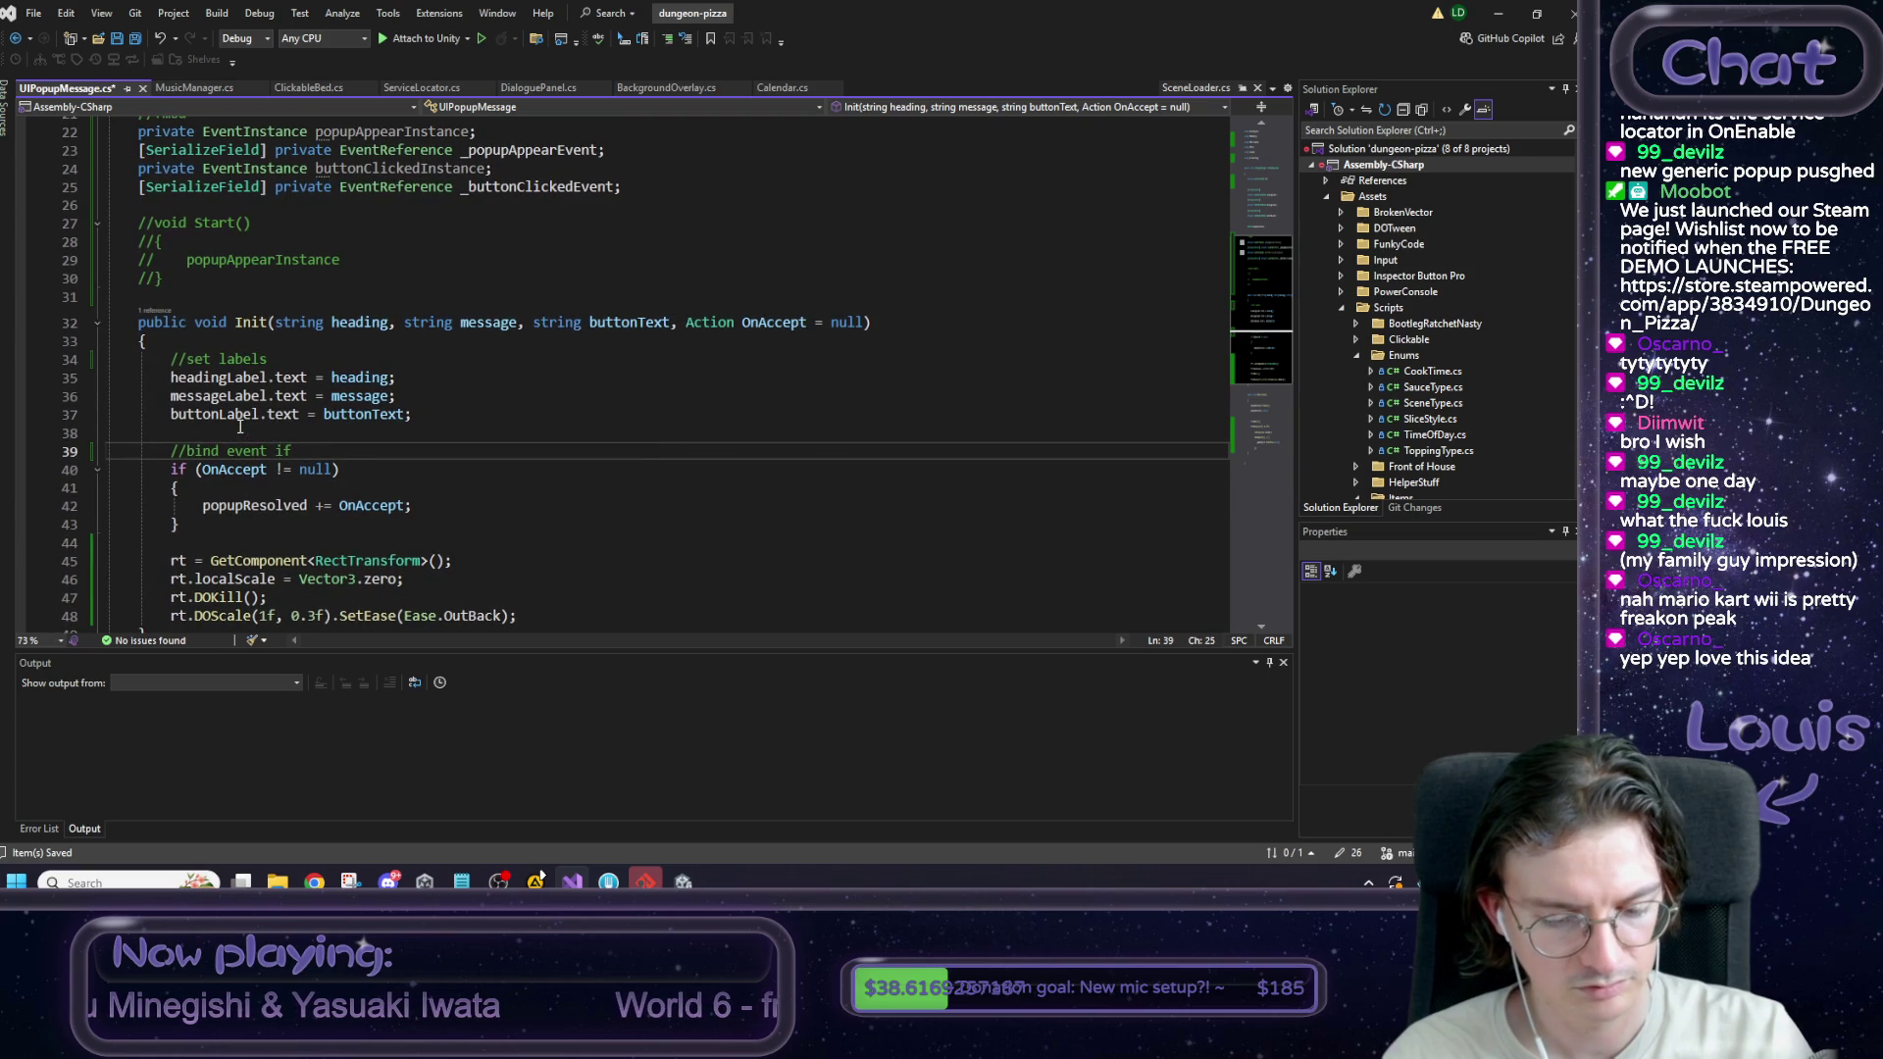
{"action": "type", "text": "bound"}
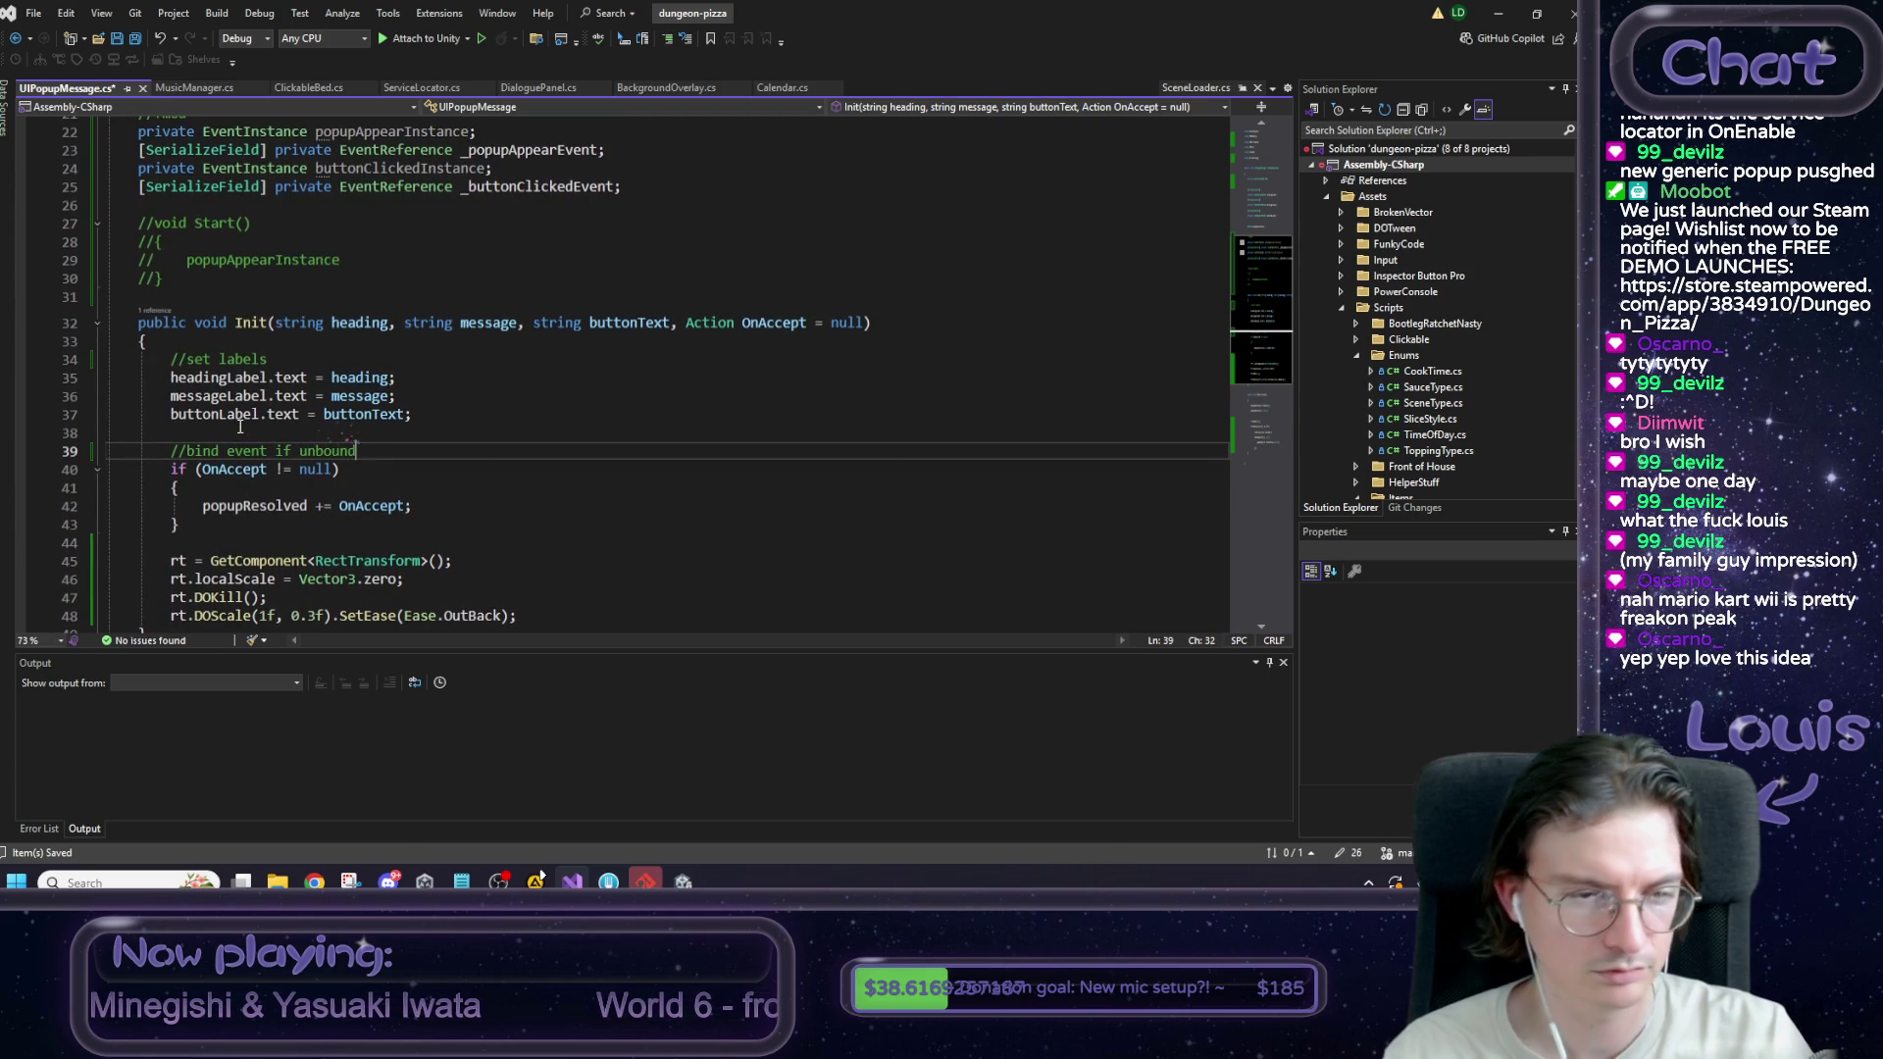
Add a //tween in comment after the OnAccept block, with a blank line above it.
{"action": "key", "text": "Down"}
{"action": "key", "text": "Down"}
{"action": "key", "text": "Down"}
{"action": "scroll", "coordinate": [445, 404], "scroll_direction": "down", "scroll_amount": 1}
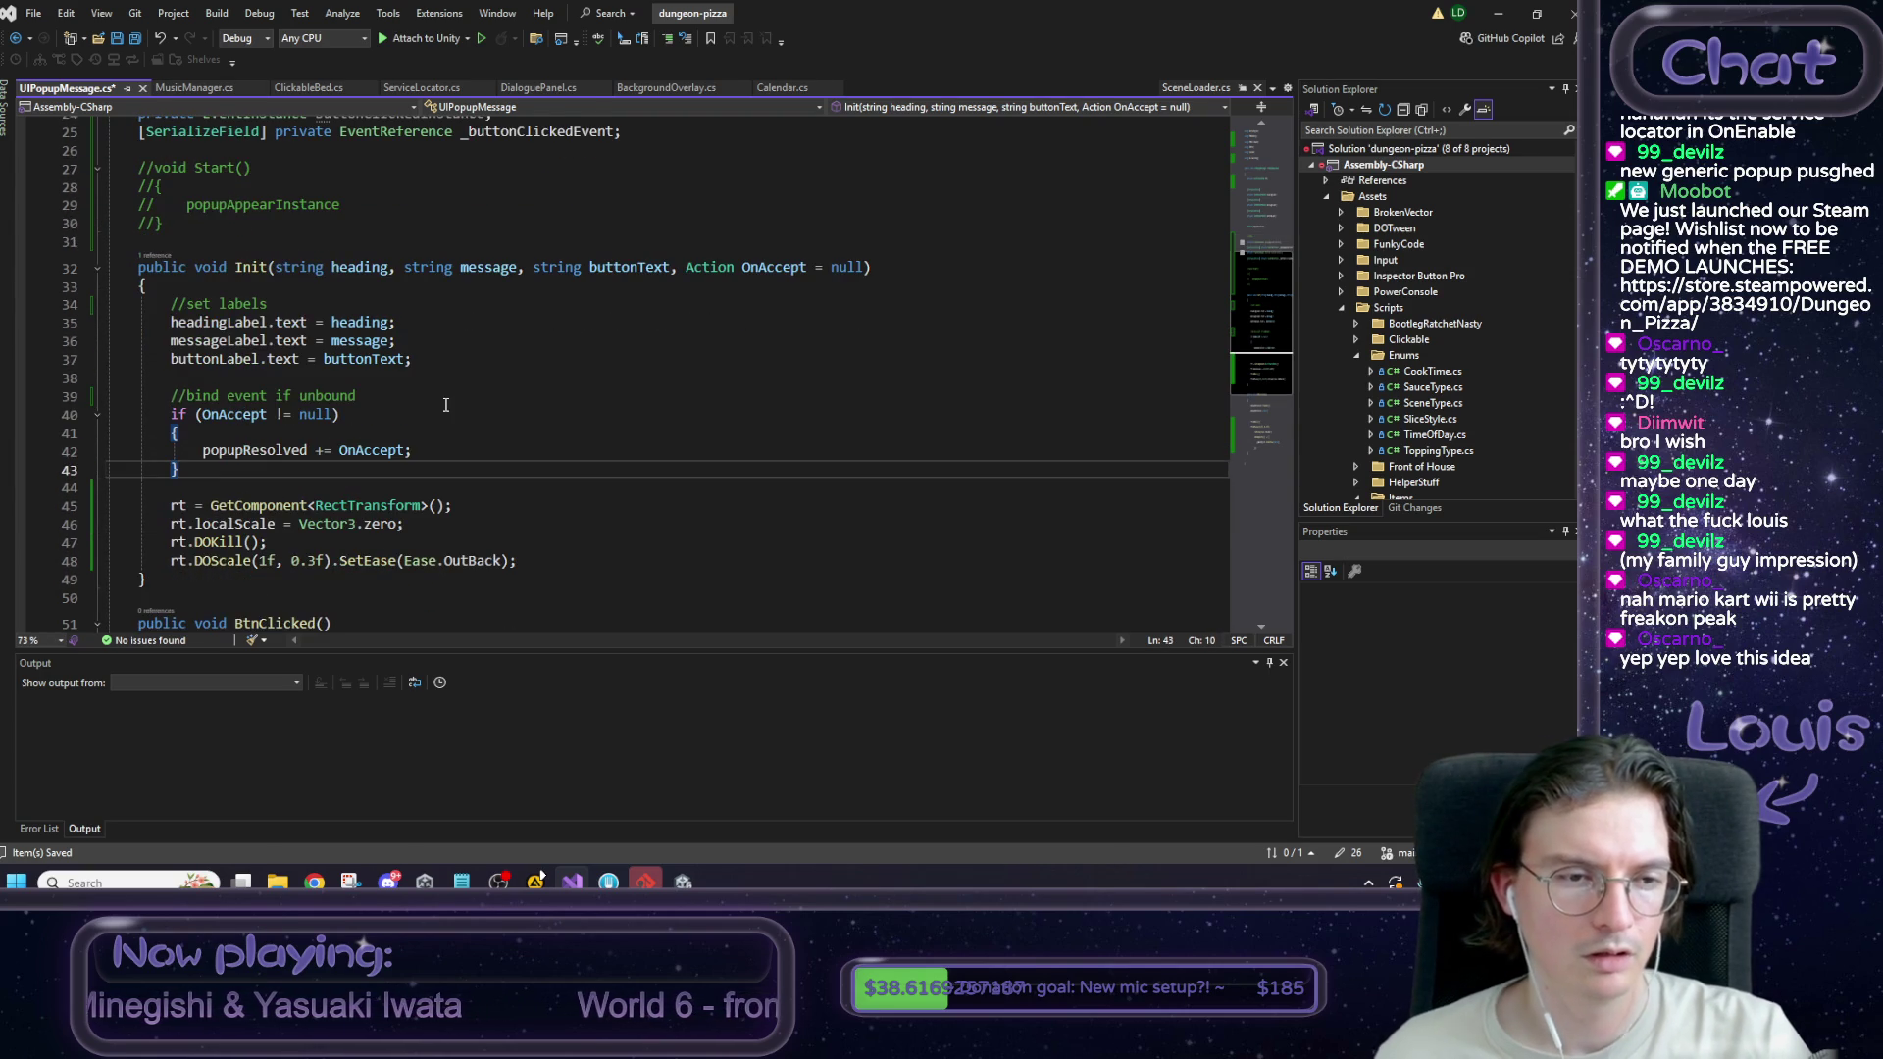
{"action": "key", "text": "Down"}
{"action": "key", "text": "Return"}
{"action": "type", "text": "//"}
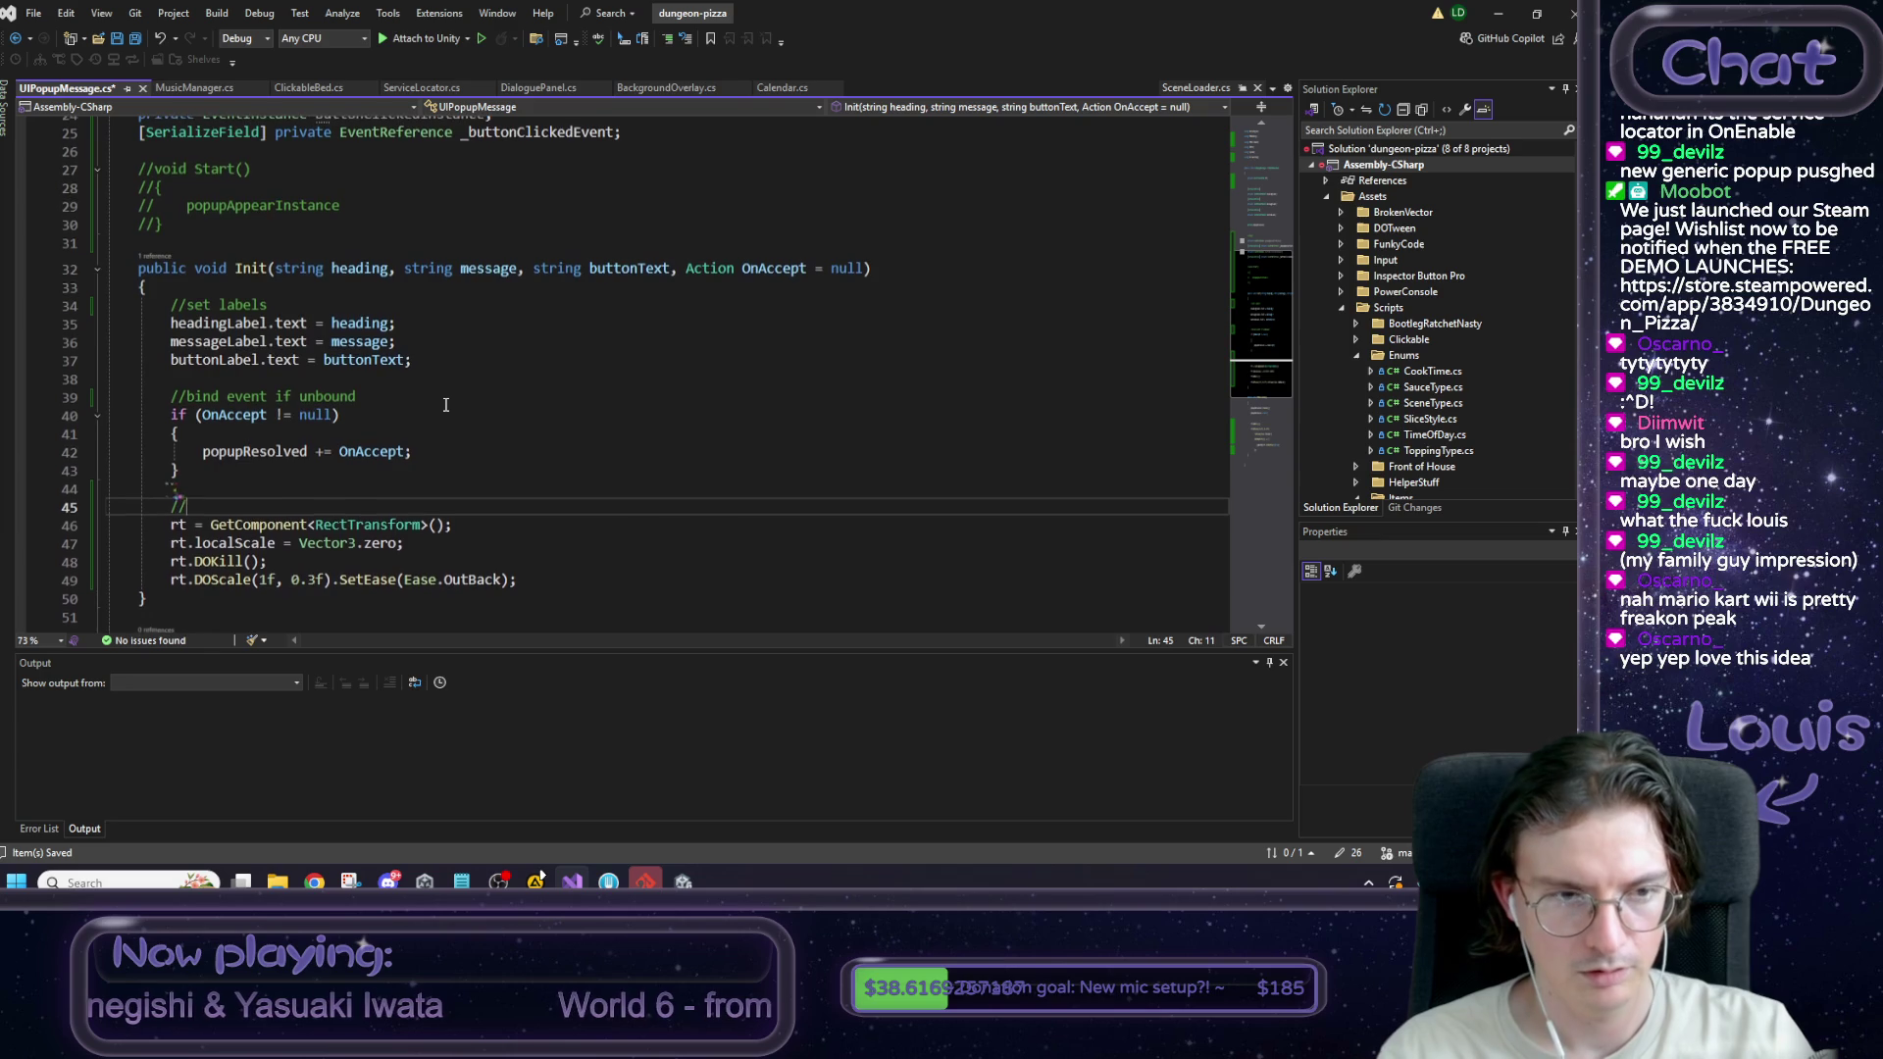
{"action": "type", "text": "tween in"}
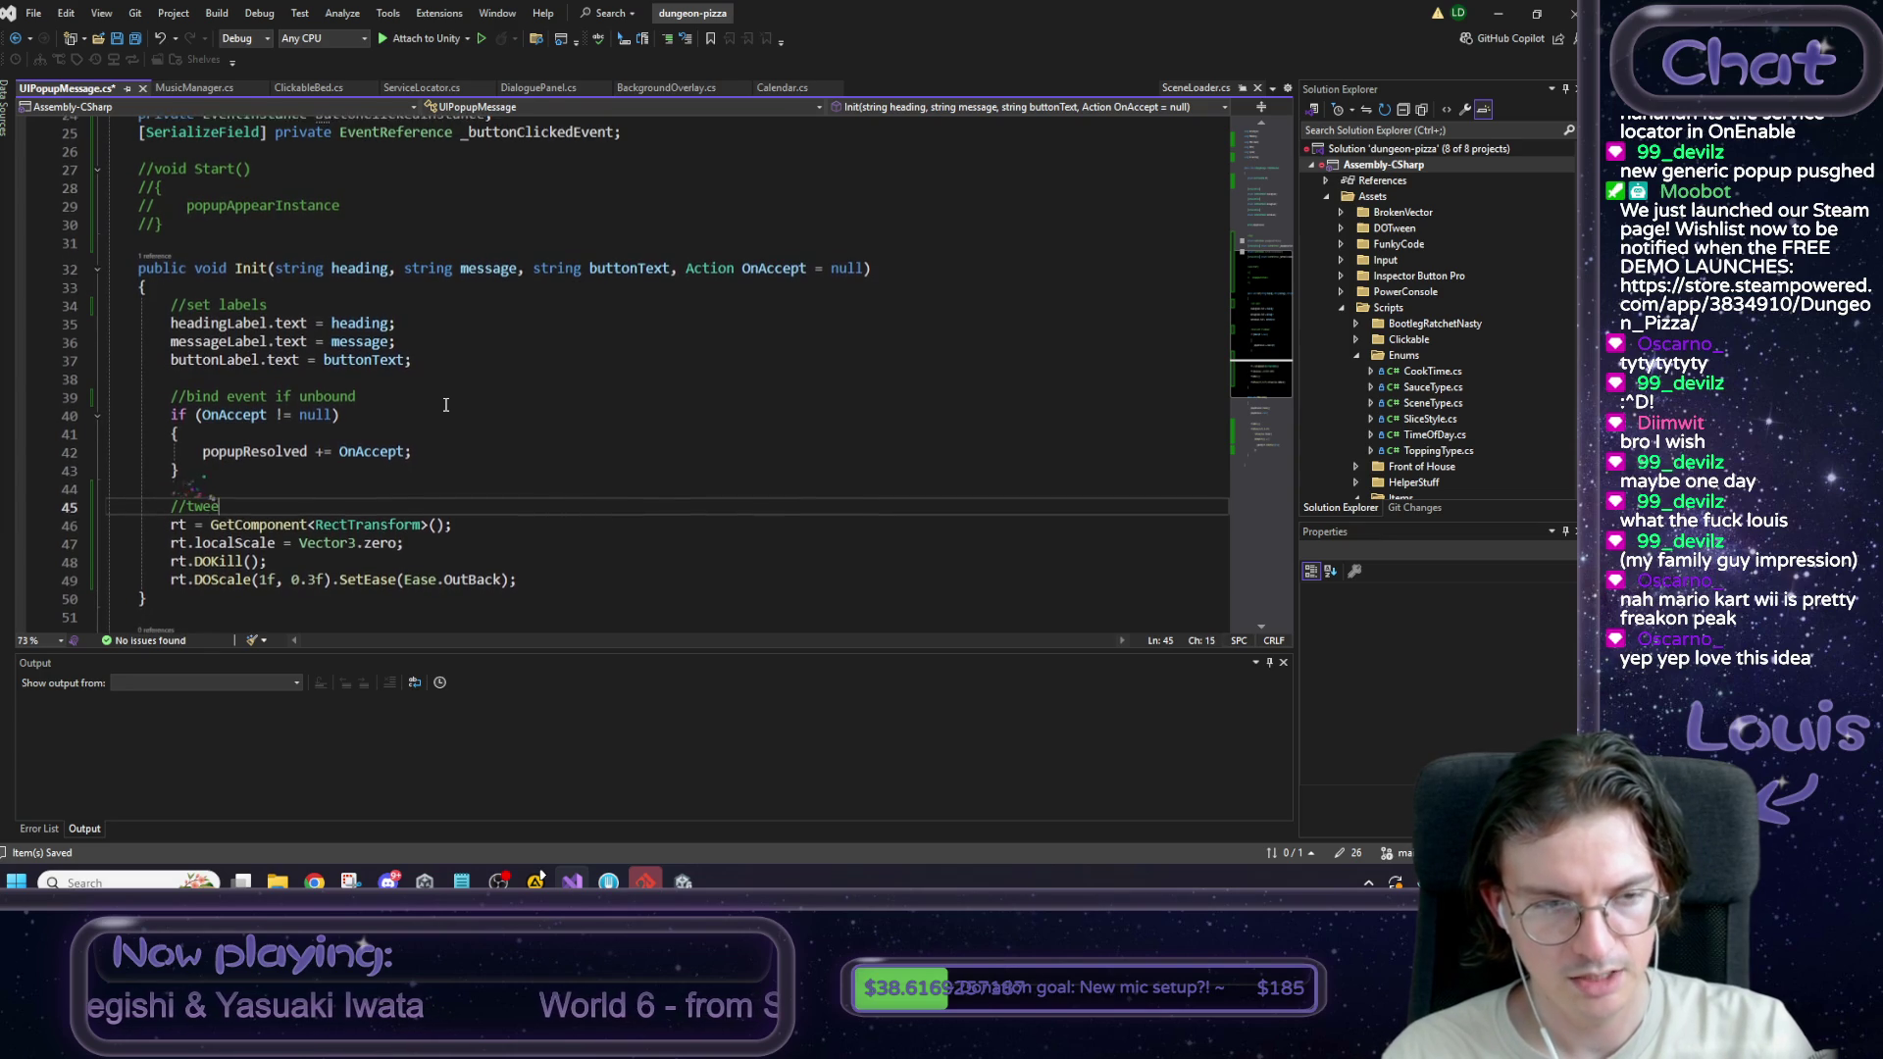
{"action": "key", "text": "Home"}
{"action": "key", "text": "Return"}
{"action": "key", "text": "Return"}
{"action": "key", "text": "Up"}
{"action": "key", "text": "Up"}
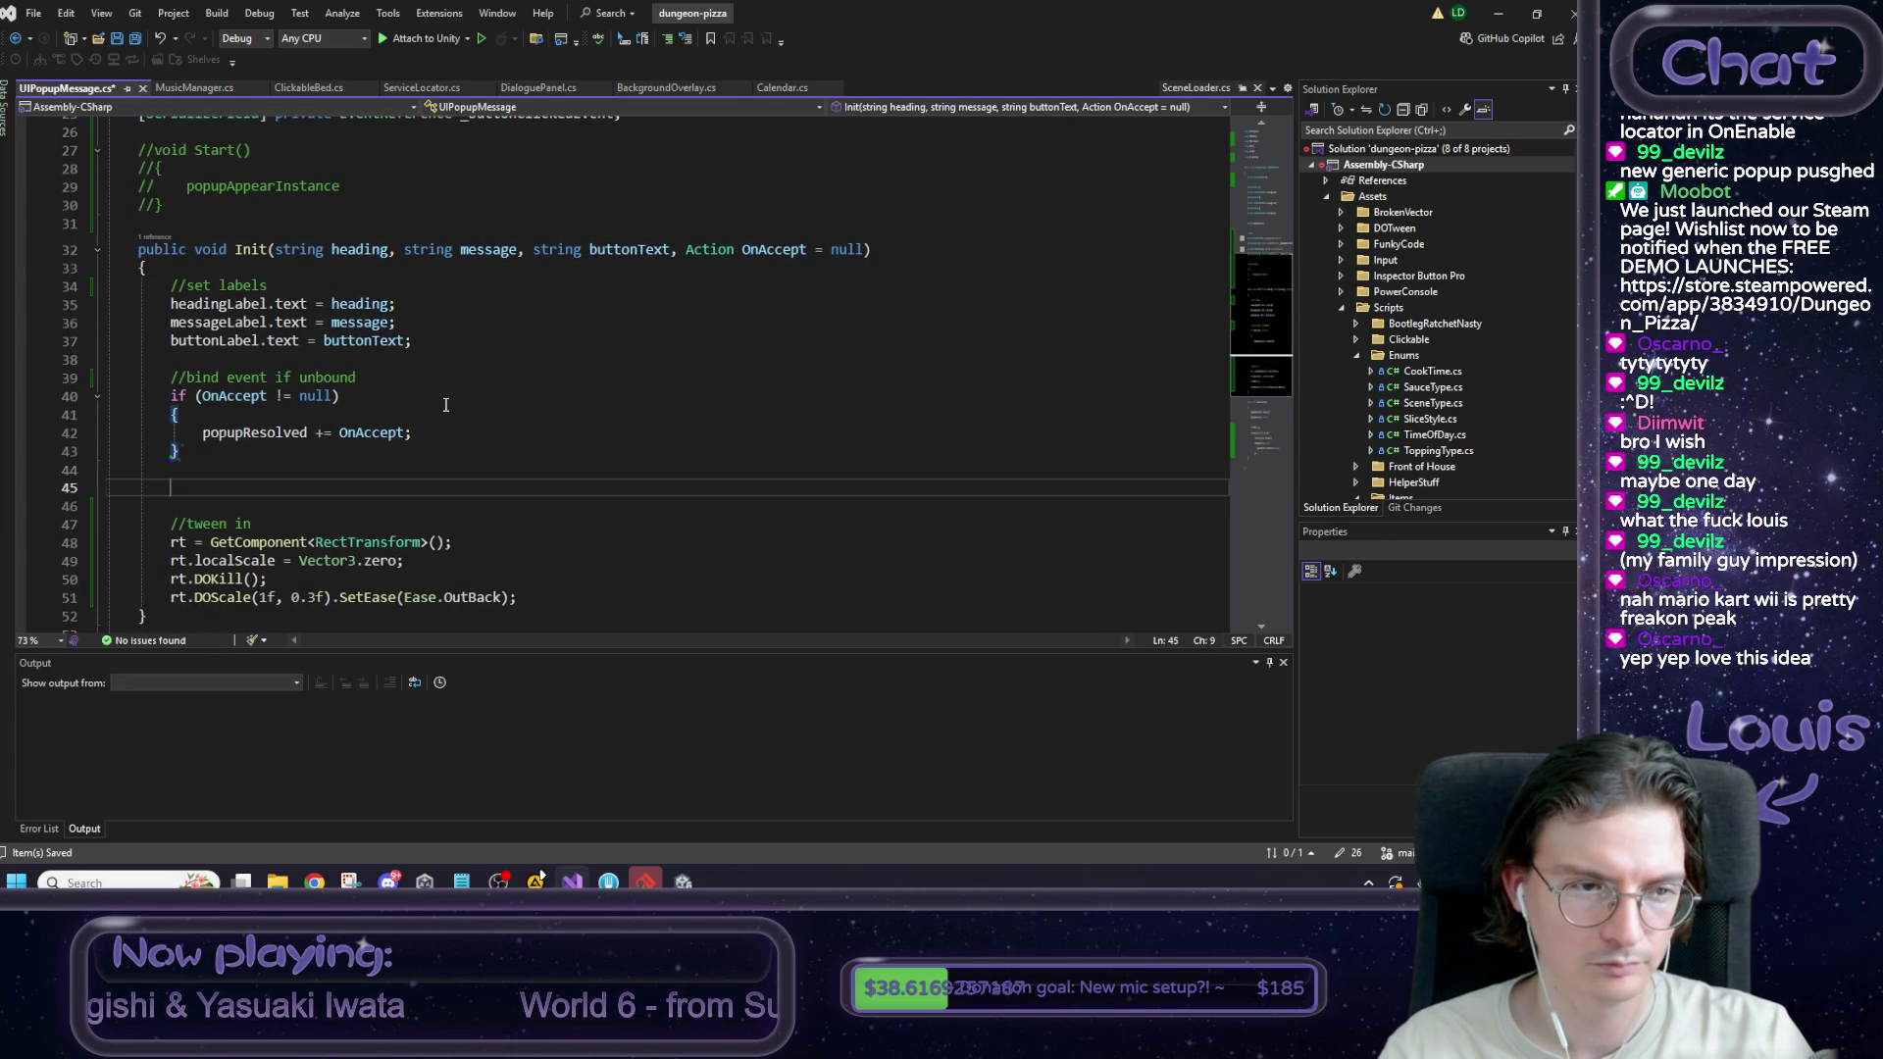
Add an //fmod section in Init with pasted create and start lines, removing the old do-sound comment.
{"action": "type", "text": "//fmod"}
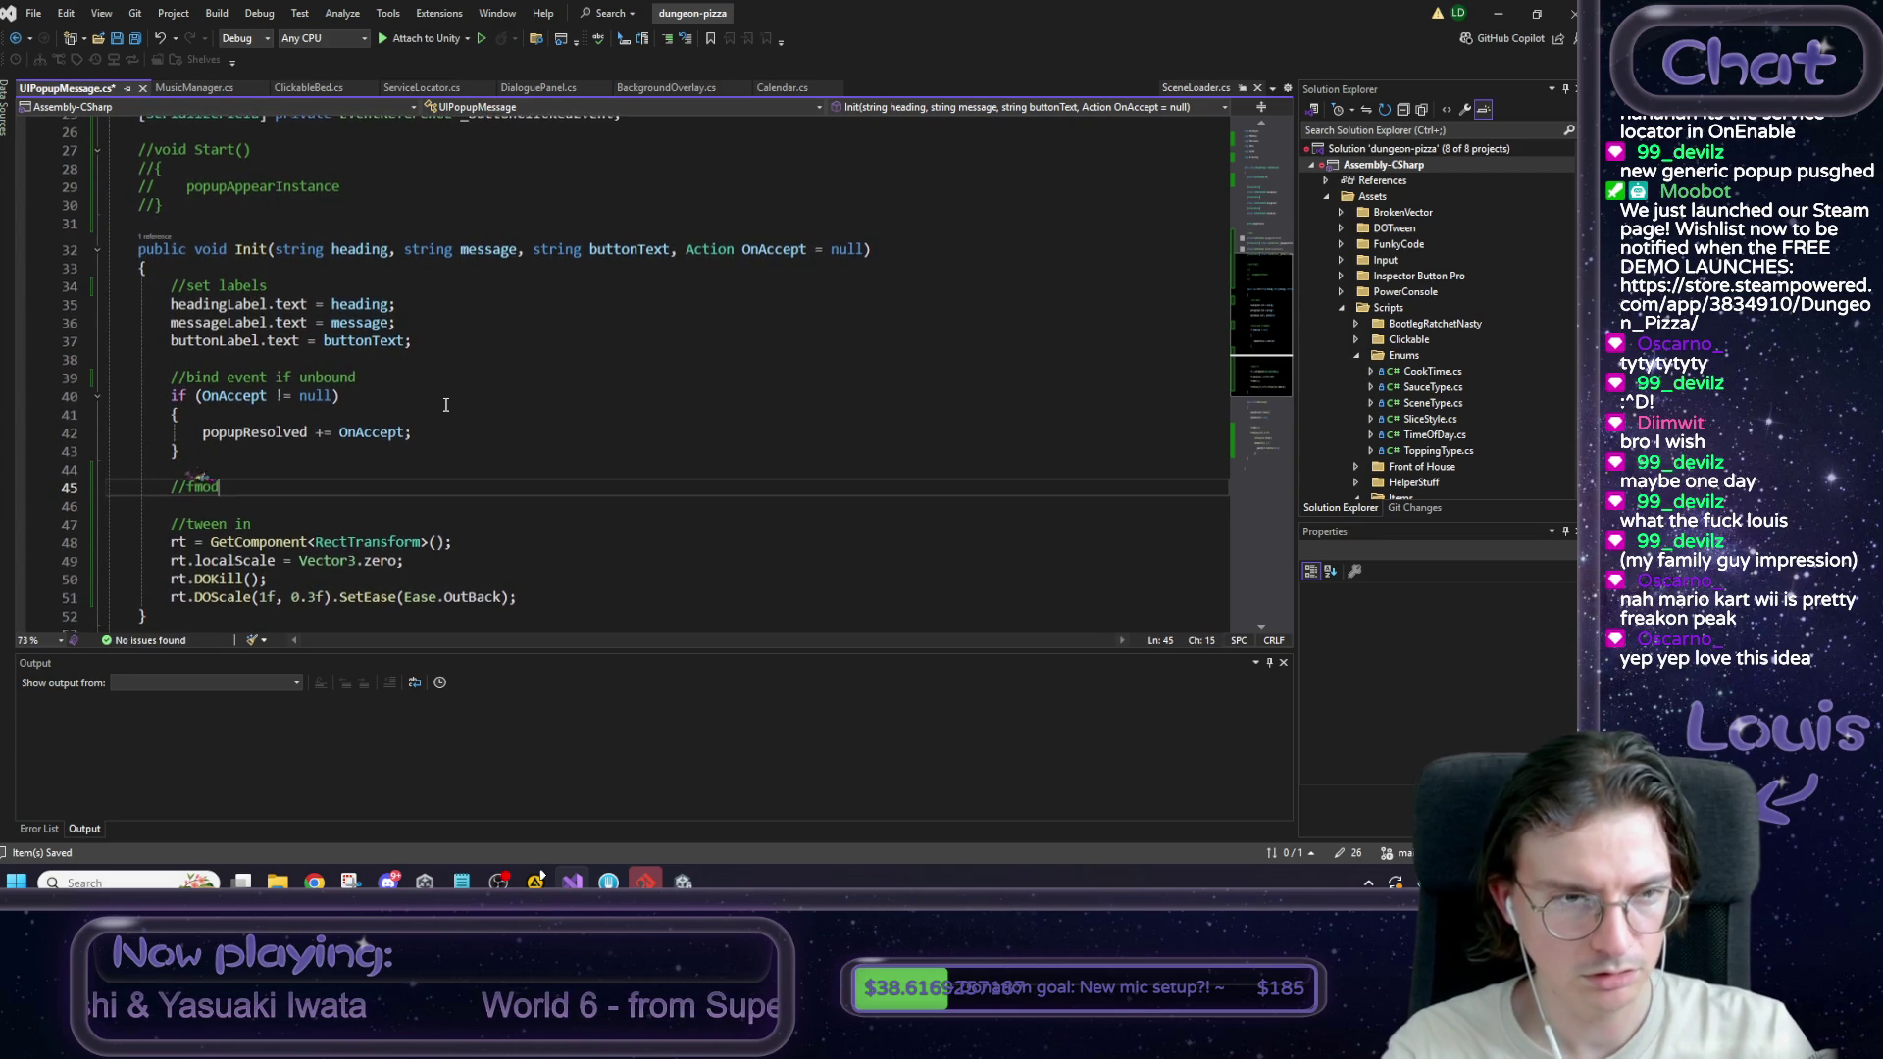
{"action": "key", "text": "Down"}
{"action": "type", "text": "//fmod         musicInstance = RuntimeManager.CreateInstance(_musicEvent);         //do sound         musicInstance.start();"}
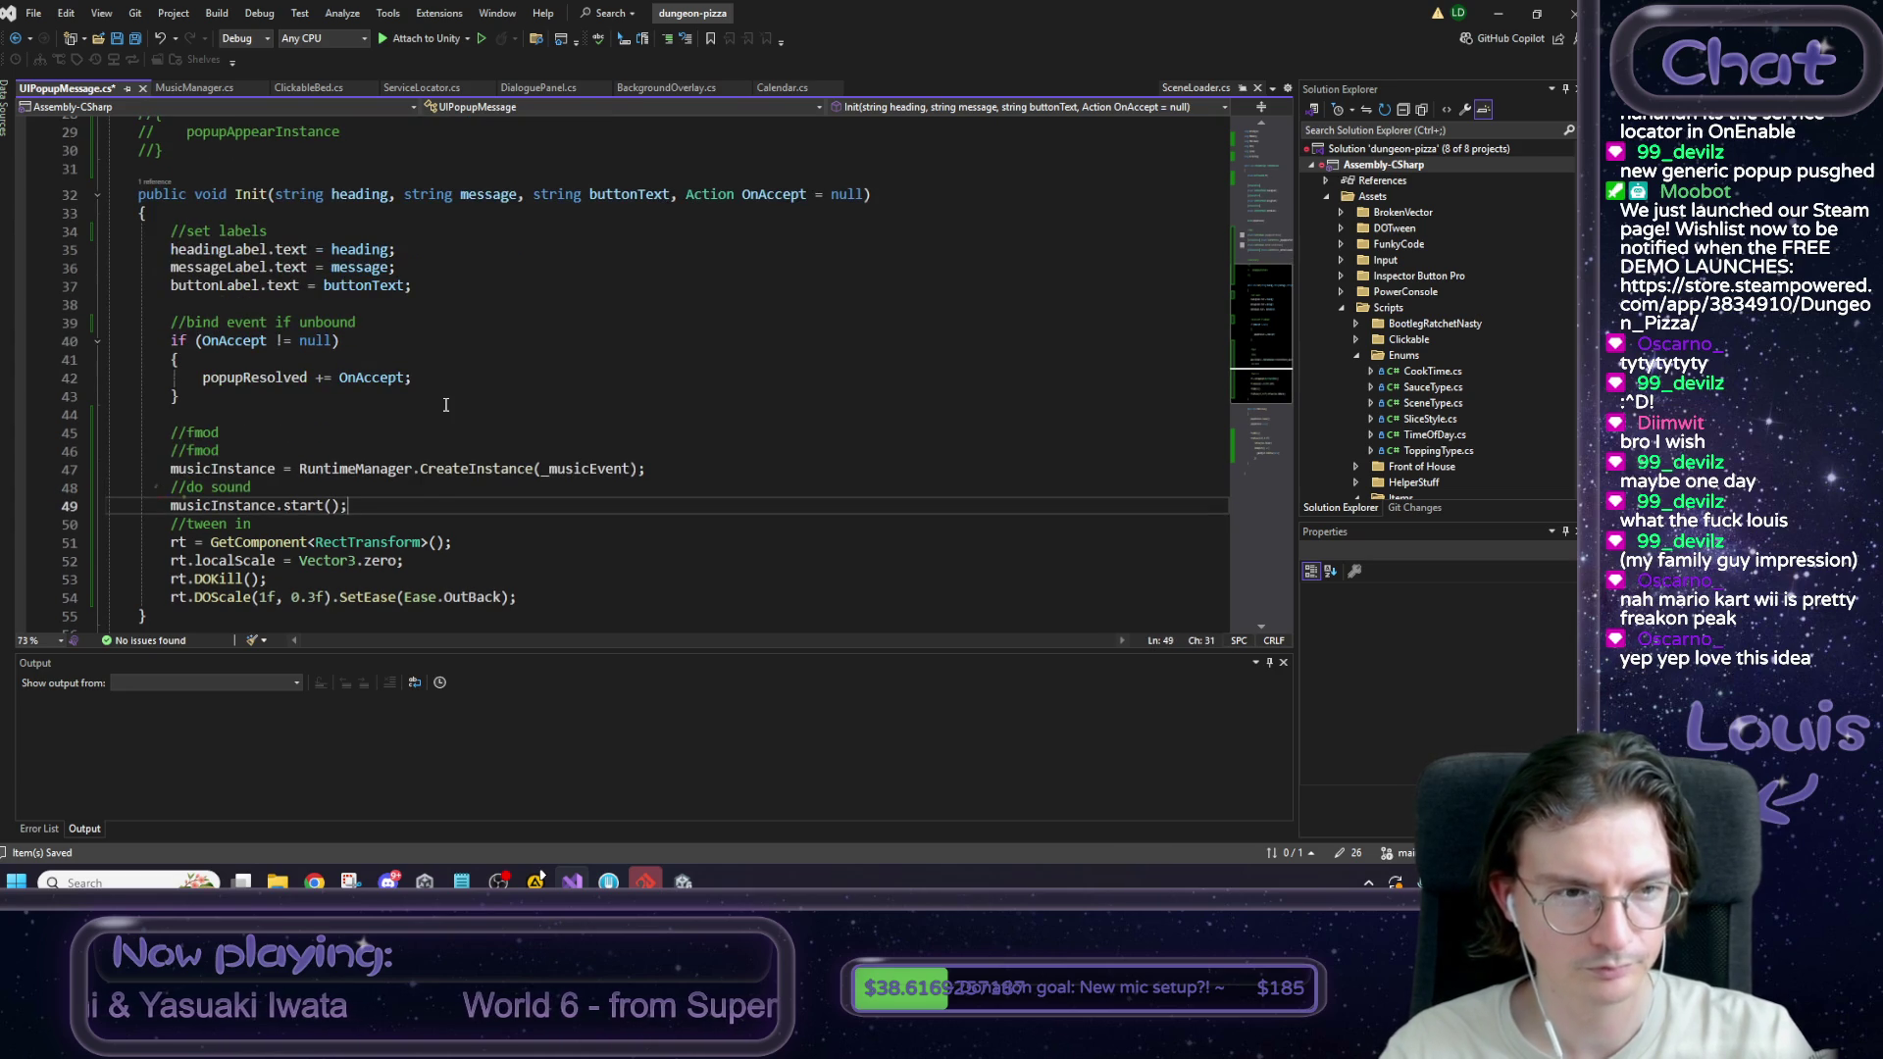
{"action": "key", "text": "Return"}
{"action": "key", "text": "Up"}
{"action": "key", "text": "Up"}
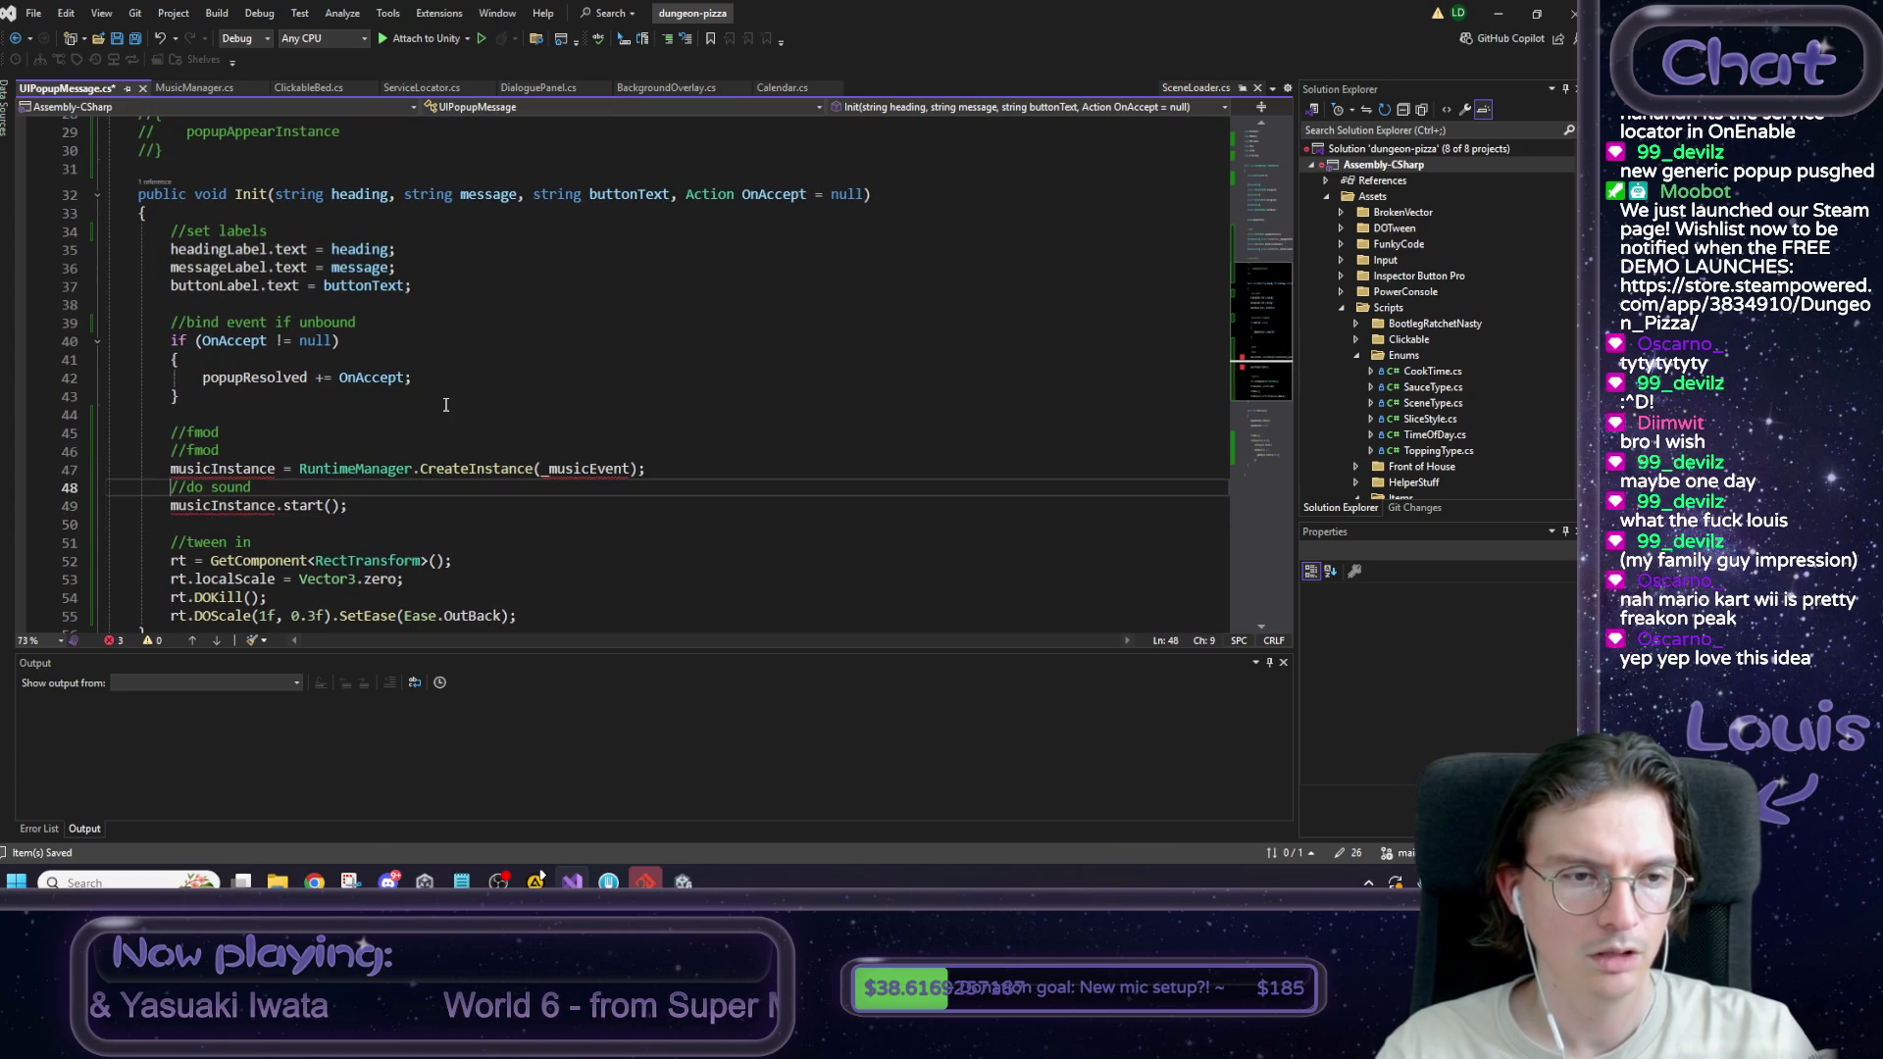
{"action": "key", "text": "End"}
{"action": "key", "text": "shift+Home"}
{"action": "key", "text": "shift+Home"}
{"action": "key", "text": "Delete"}
{"action": "key", "text": "Delete"}
{"action": "key", "text": "Up"}
{"action": "key", "text": "shift+Up"}
{"action": "key", "text": "shift+Up"}
{"action": "key", "text": "Delete"}
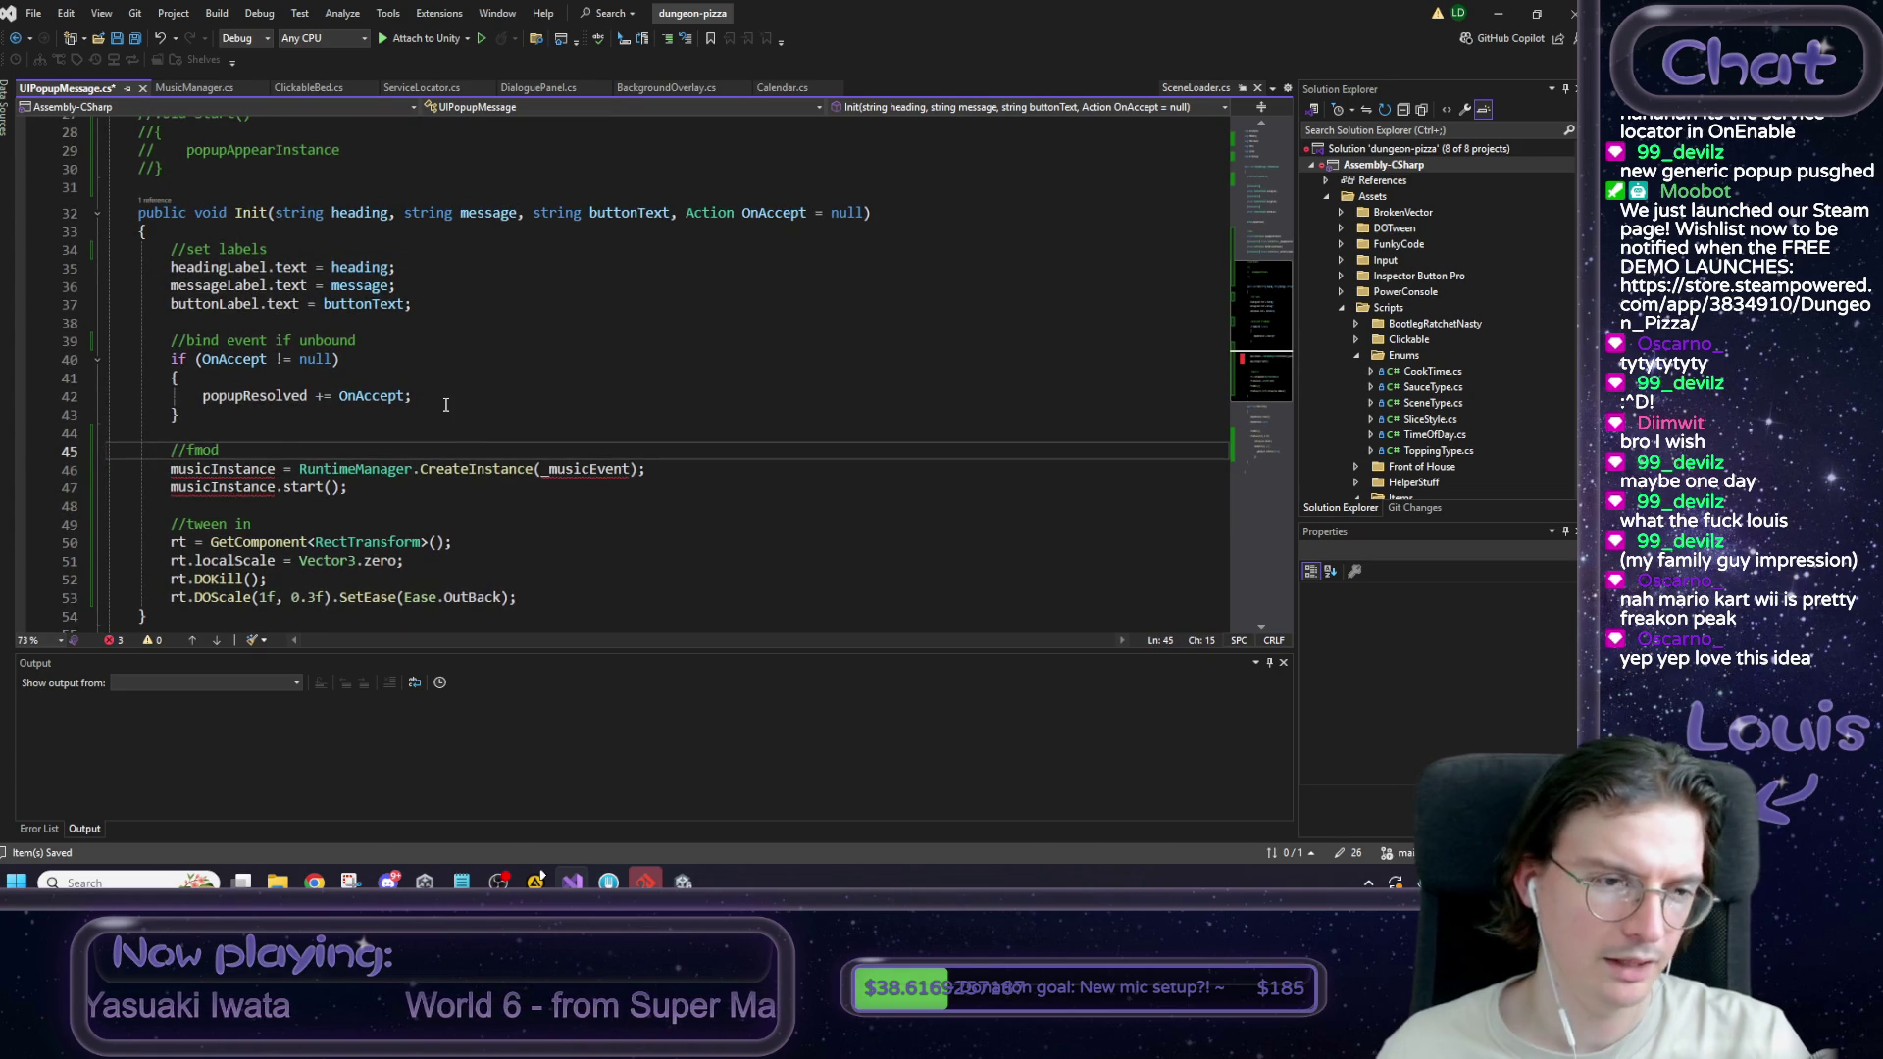
Retarget the pasted lines from musicInstance and _musicEvent to popupAppearInstance and _popupAppearEvent.
{"action": "scroll", "coordinate": [453, 421], "scroll_direction": "up", "scroll_amount": 1}
{"action": "scroll", "coordinate": [458, 439], "scroll_direction": "up", "scroll_amount": 2}
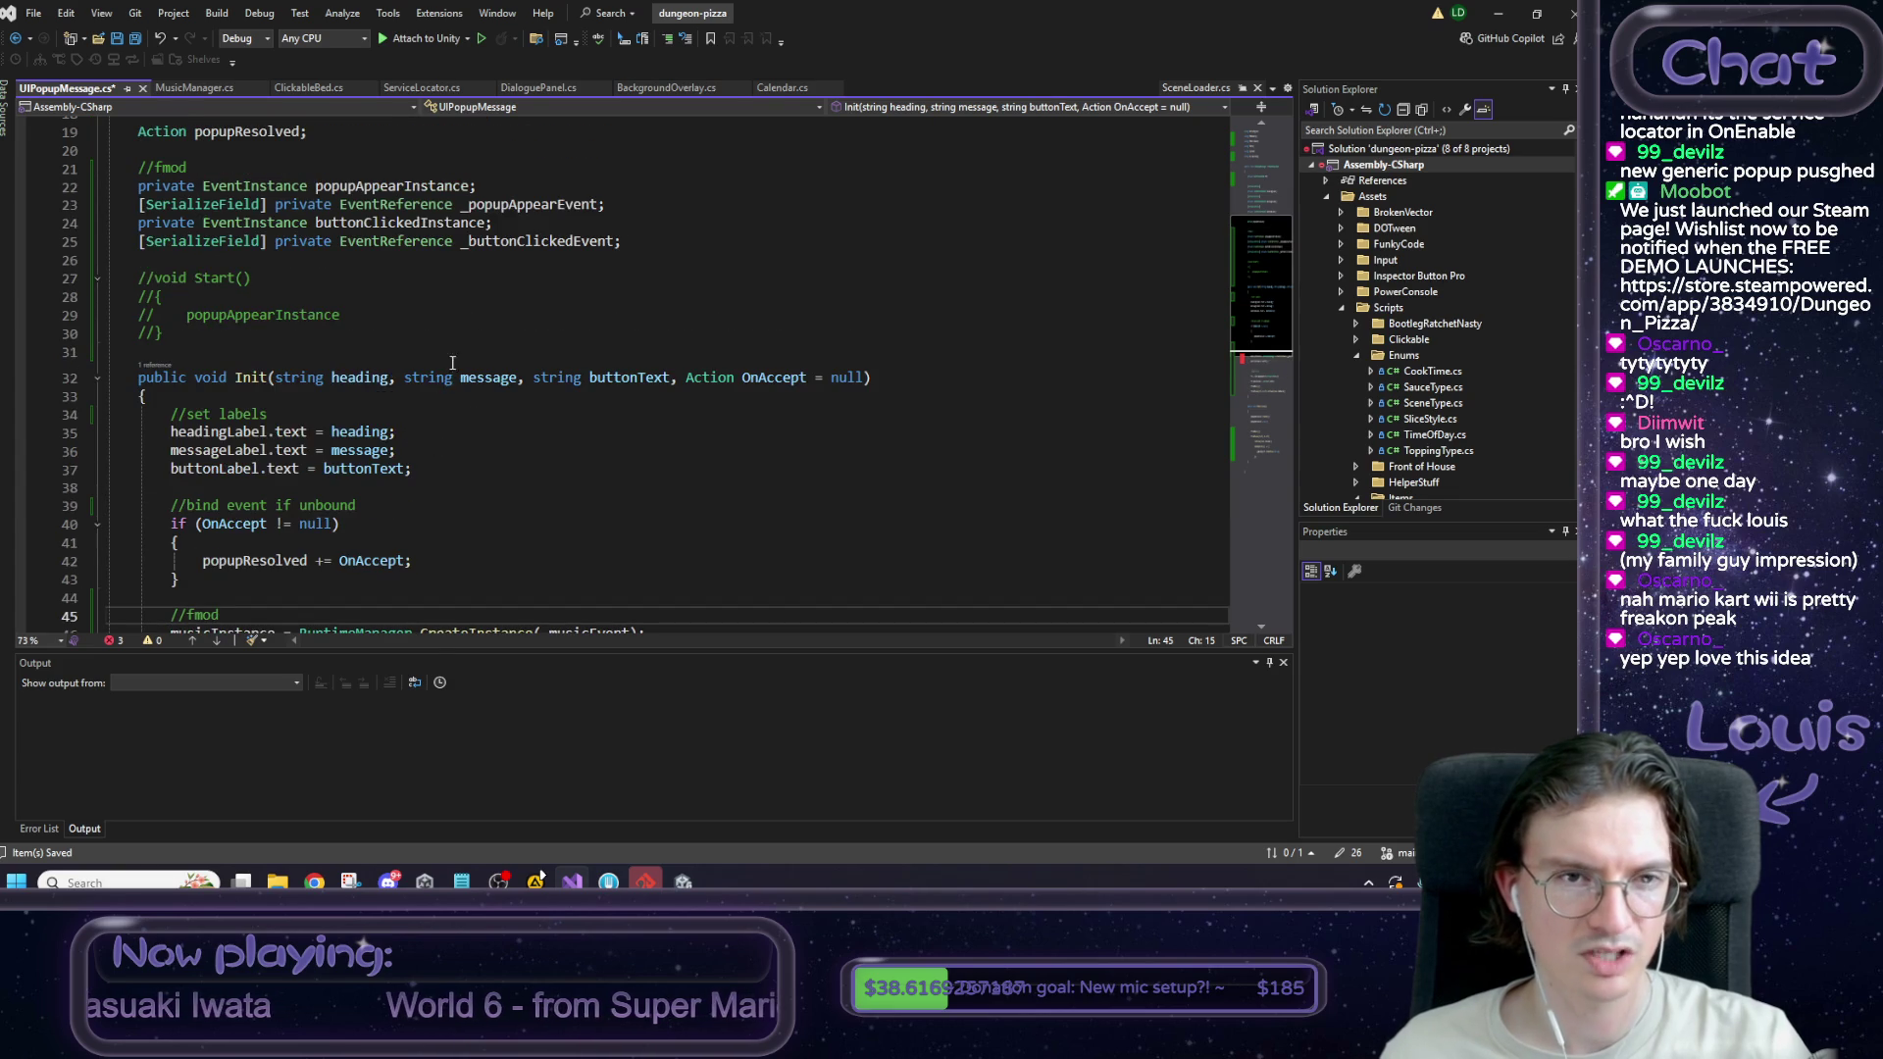
{"action": "double_click", "coordinate": [404, 192]}
{"action": "key", "text": "ctrl+c"}
{"action": "scroll", "coordinate": [511, 509], "scroll_direction": "down", "scroll_amount": 2}
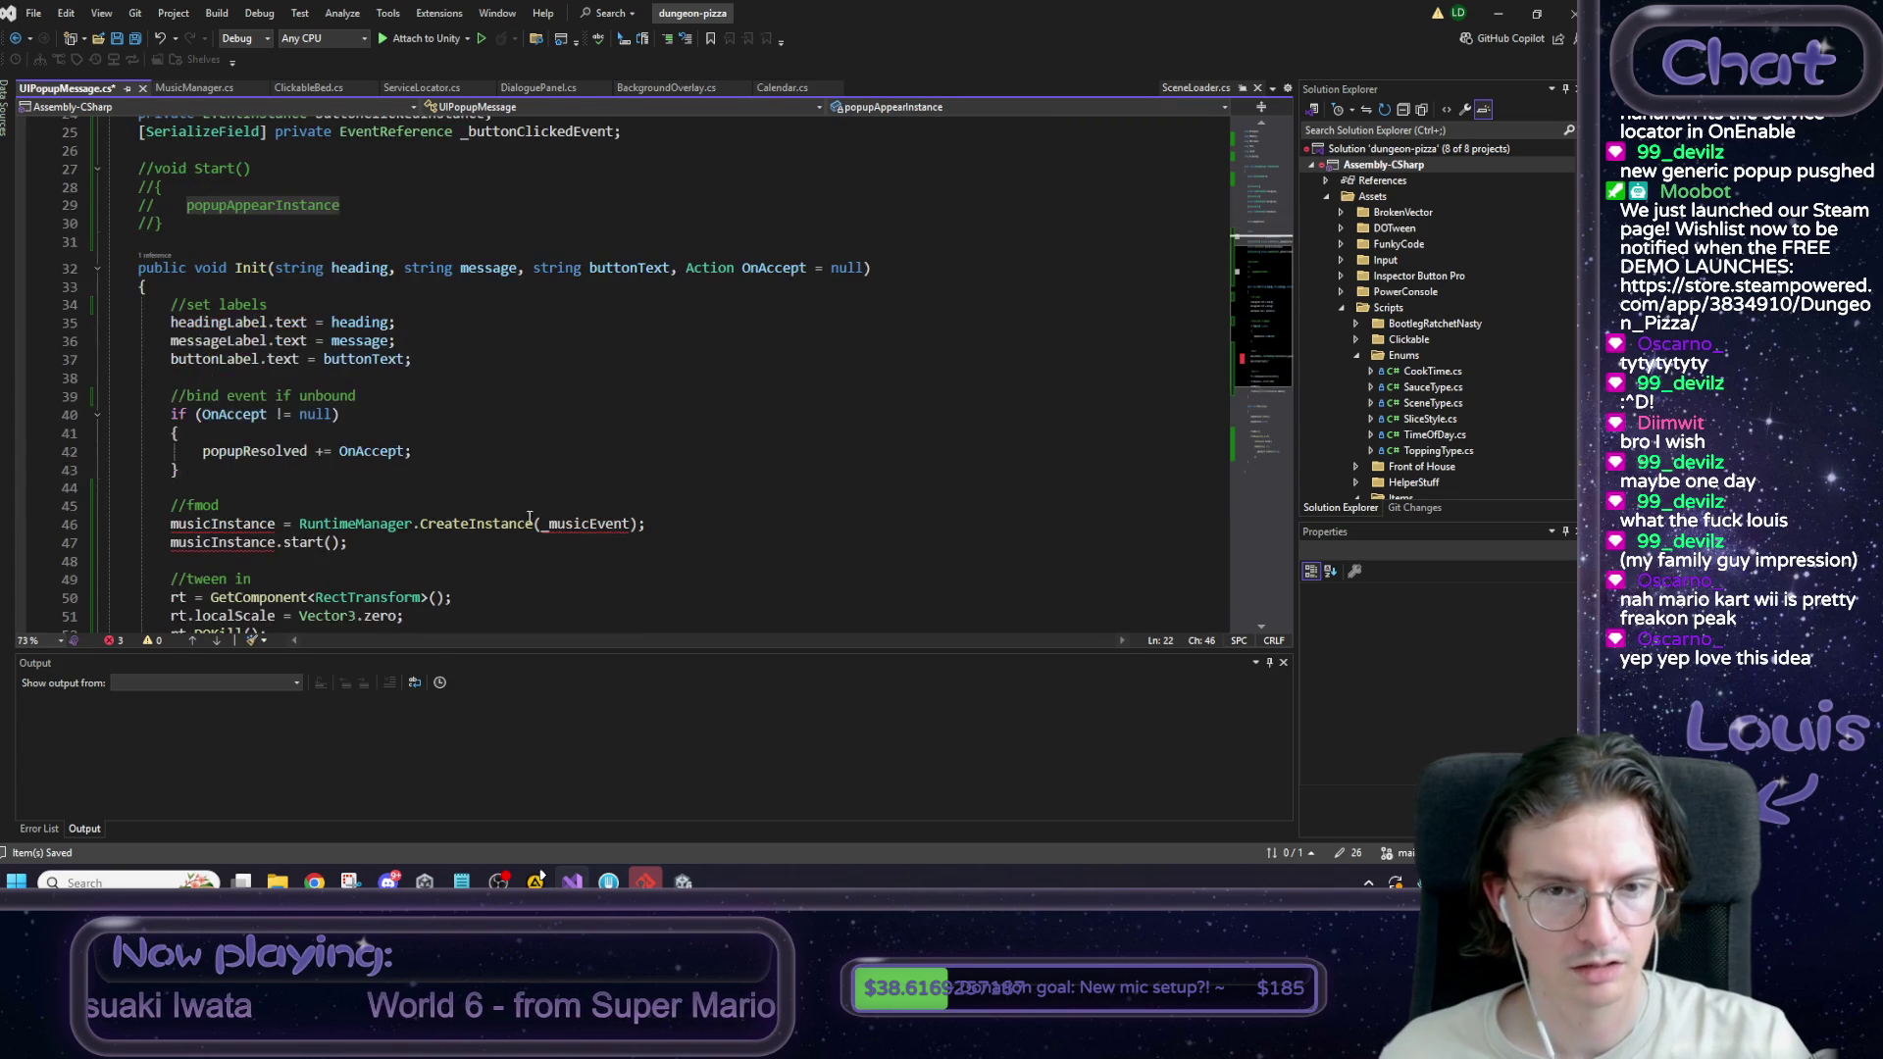
{"action": "double_click", "coordinate": [248, 523]}
{"action": "key", "text": "ctrl+v"}
{"action": "double_click", "coordinate": [248, 542]}
{"action": "key", "text": "ctrl+v"}
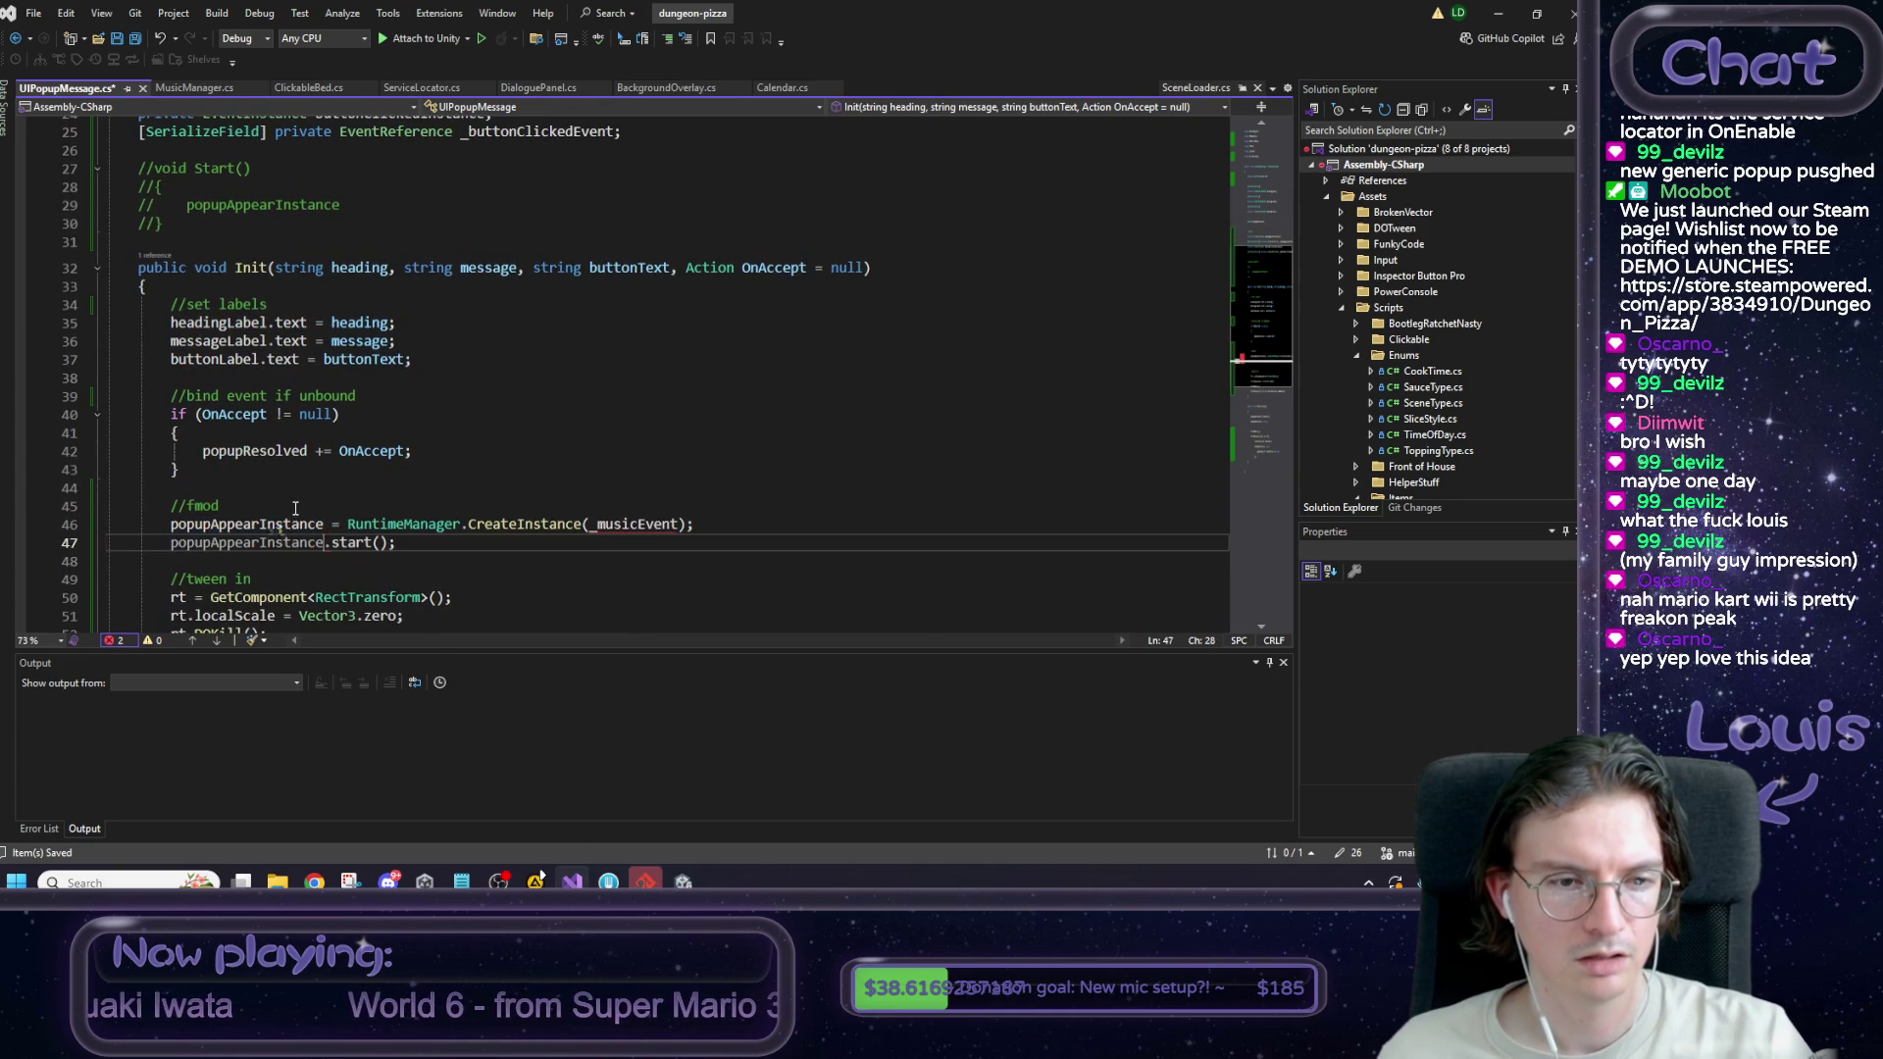
{"action": "scroll", "coordinate": [310, 503], "scroll_direction": "up", "scroll_amount": 3}
{"action": "left_click", "coordinate": [564, 258]}
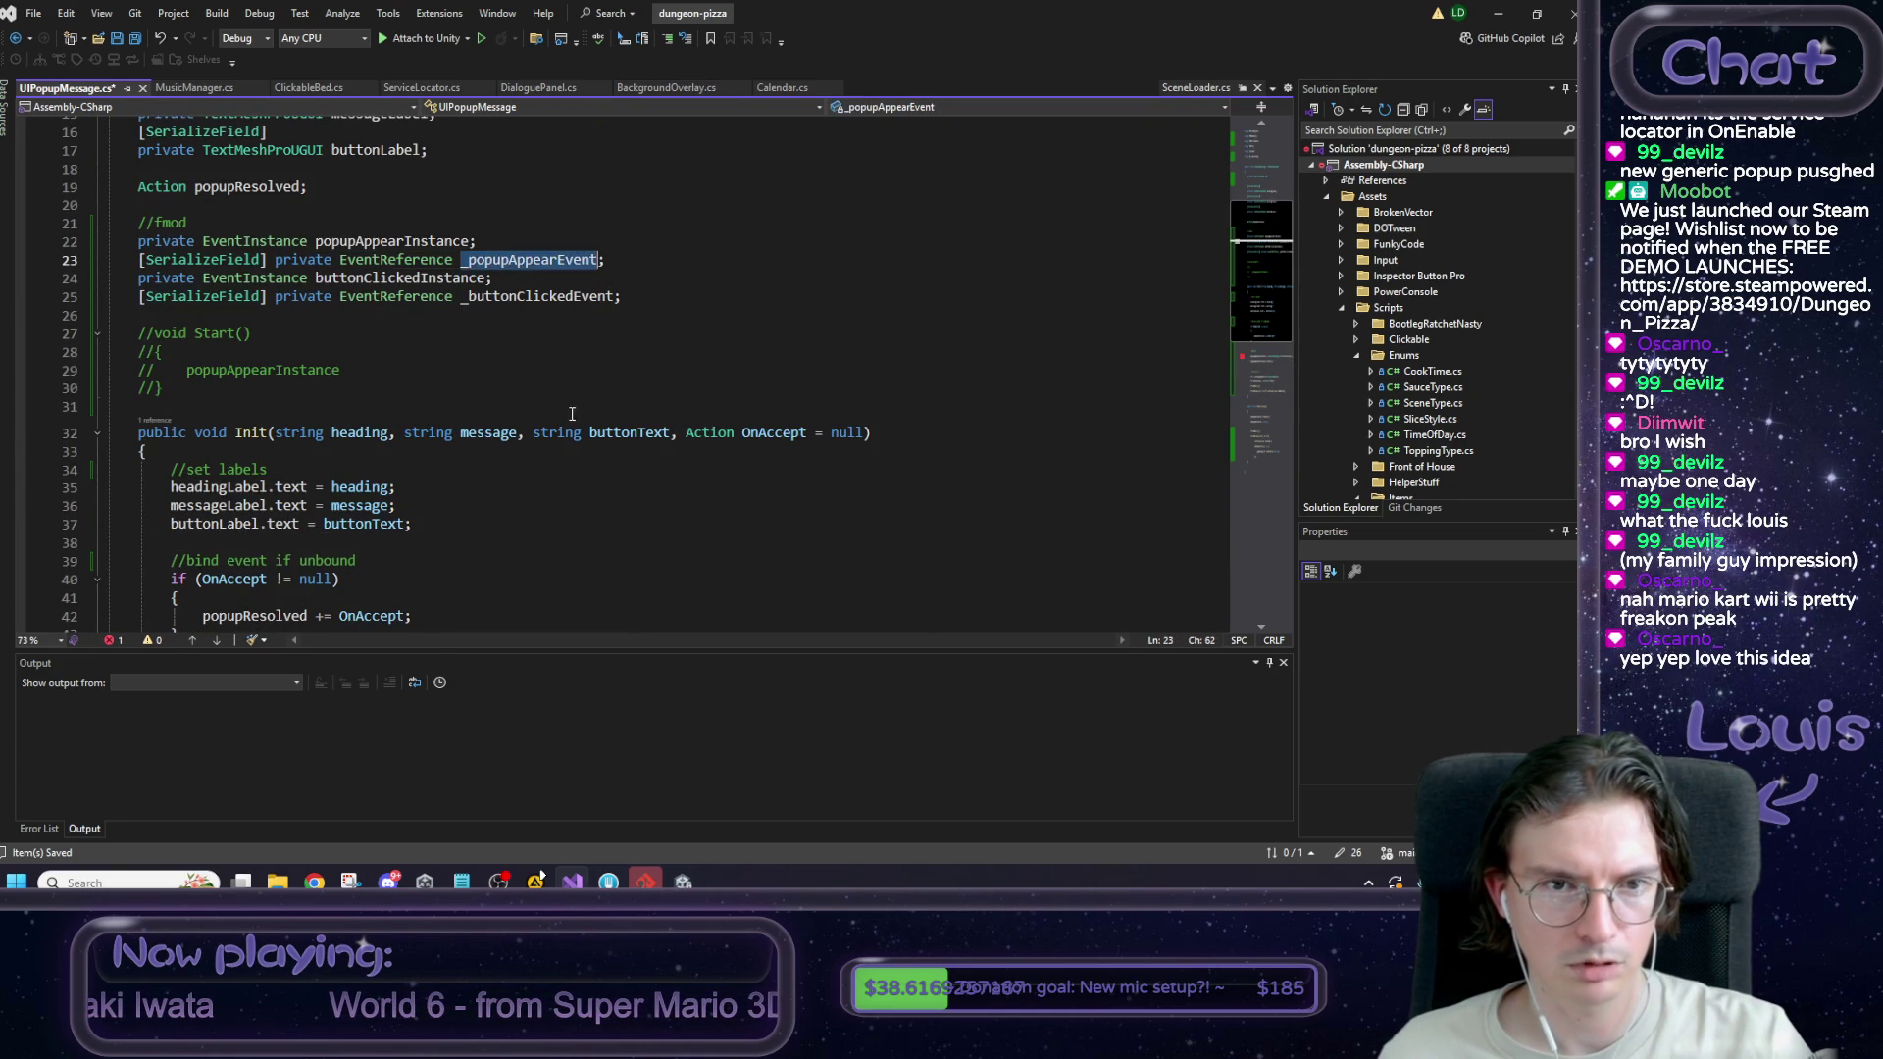
{"action": "scroll", "coordinate": [607, 473], "scroll_direction": "down", "scroll_amount": 4}
{"action": "double_click", "coordinate": [608, 474]}
{"action": "type", "text": "_popupAppearEvent"}
Duplicate the popupAppearInstance creation line and pick up the buttonClickedInstance field name.
{"action": "left_click", "coordinate": [613, 456]}
{"action": "key", "text": "shift+Down"}
{"action": "key", "text": "shift+Down"}
{"action": "key", "text": "shift+Up"}
{"action": "key", "text": "shift+Up"}
{"action": "key", "text": "Home"}
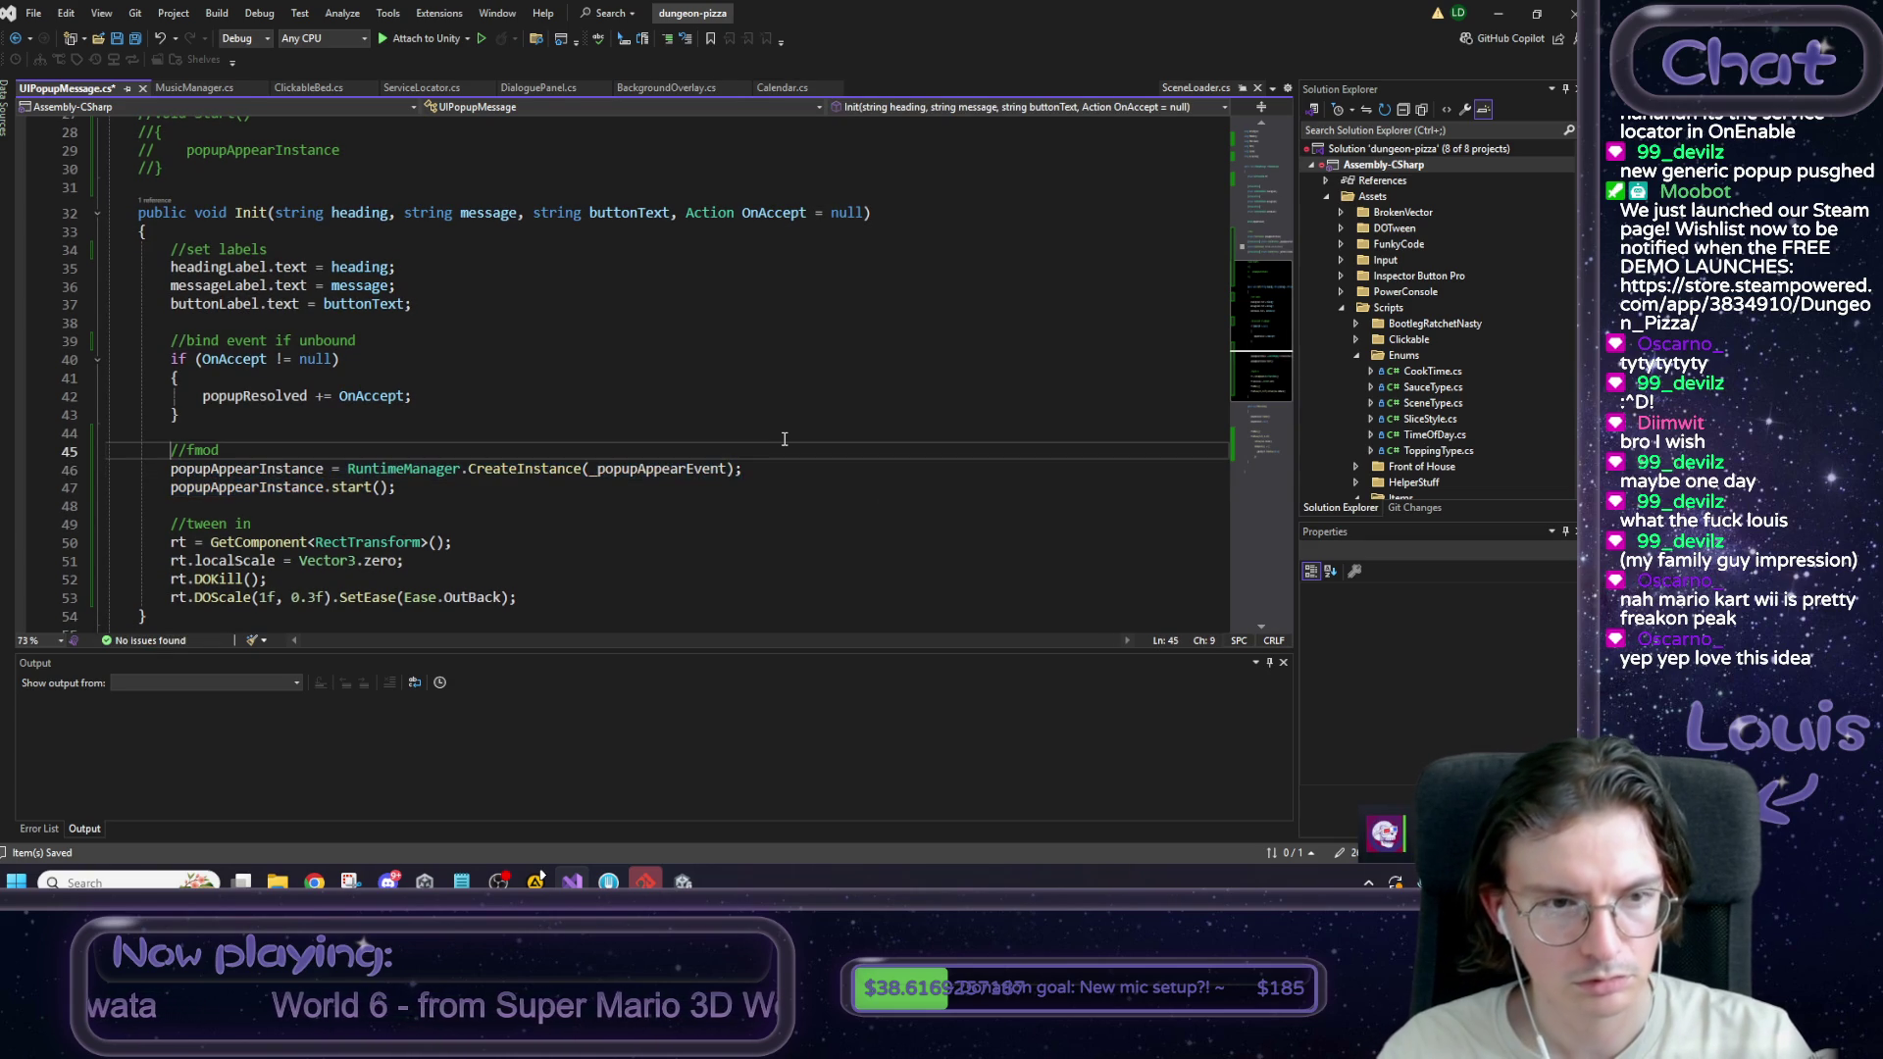
{"action": "key", "text": "Down"}
{"action": "key", "text": "End"}
{"action": "scroll", "coordinate": [687, 372], "scroll_direction": "up", "scroll_amount": 3}
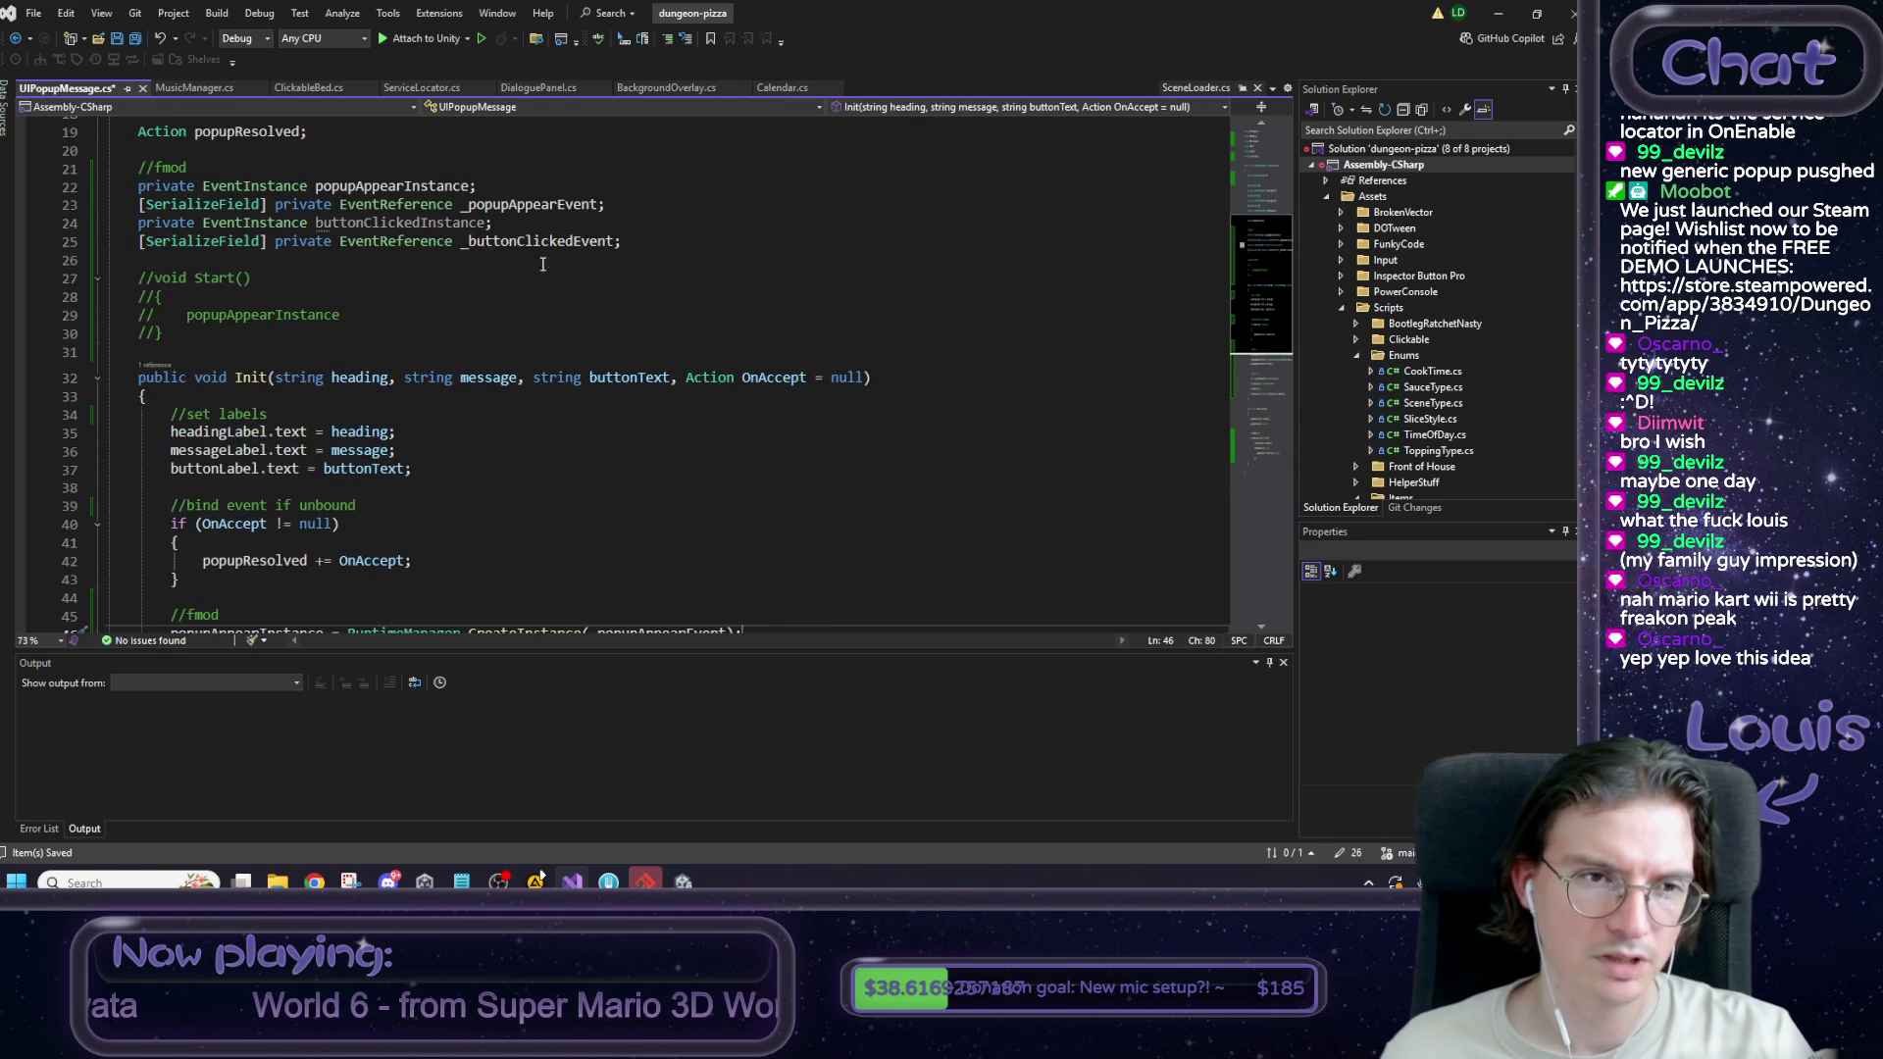
{"action": "left_click", "coordinate": [453, 223]}
{"action": "scroll", "coordinate": [290, 529], "scroll_direction": "down", "scroll_amount": 2}
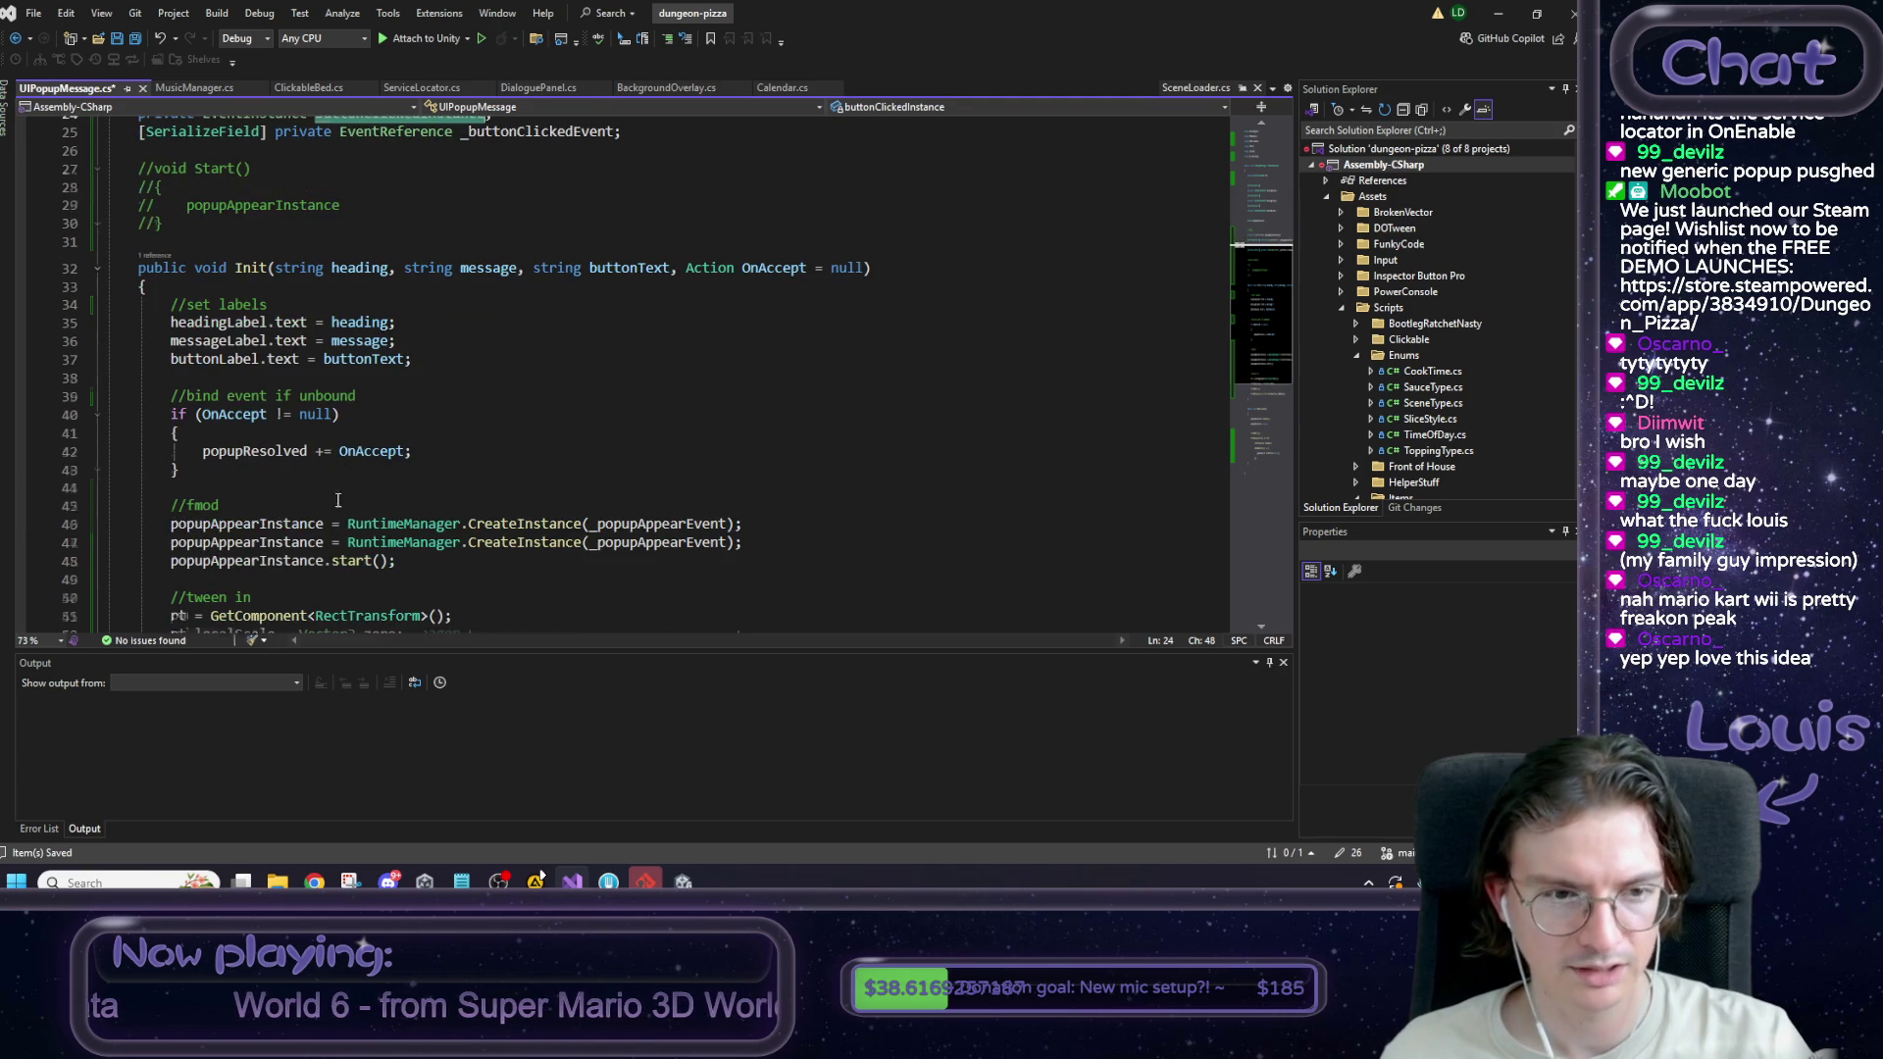
Make the duplicated line create buttonClickedInstance from _buttonClickedEvent, and save.
{"action": "left_click", "coordinate": [289, 524]}
{"action": "scroll", "coordinate": [289, 529], "scroll_direction": "up", "scroll_amount": 3}
{"action": "double_click", "coordinate": [540, 296]}
{"action": "key", "text": "ctrl+c"}
{"action": "scroll", "coordinate": [556, 377], "scroll_direction": "down", "scroll_amount": 3}
{"action": "double_click", "coordinate": [629, 524]}
{"action": "key", "text": "ctrl+v"}
{"action": "left_click", "coordinate": [689, 505]}
{"action": "key", "text": "ctrl+s"}
Open a new line after BtnClicked's reset line and build the solution.
{"action": "scroll", "coordinate": [536, 480], "scroll_direction": "down", "scroll_amount": 1}
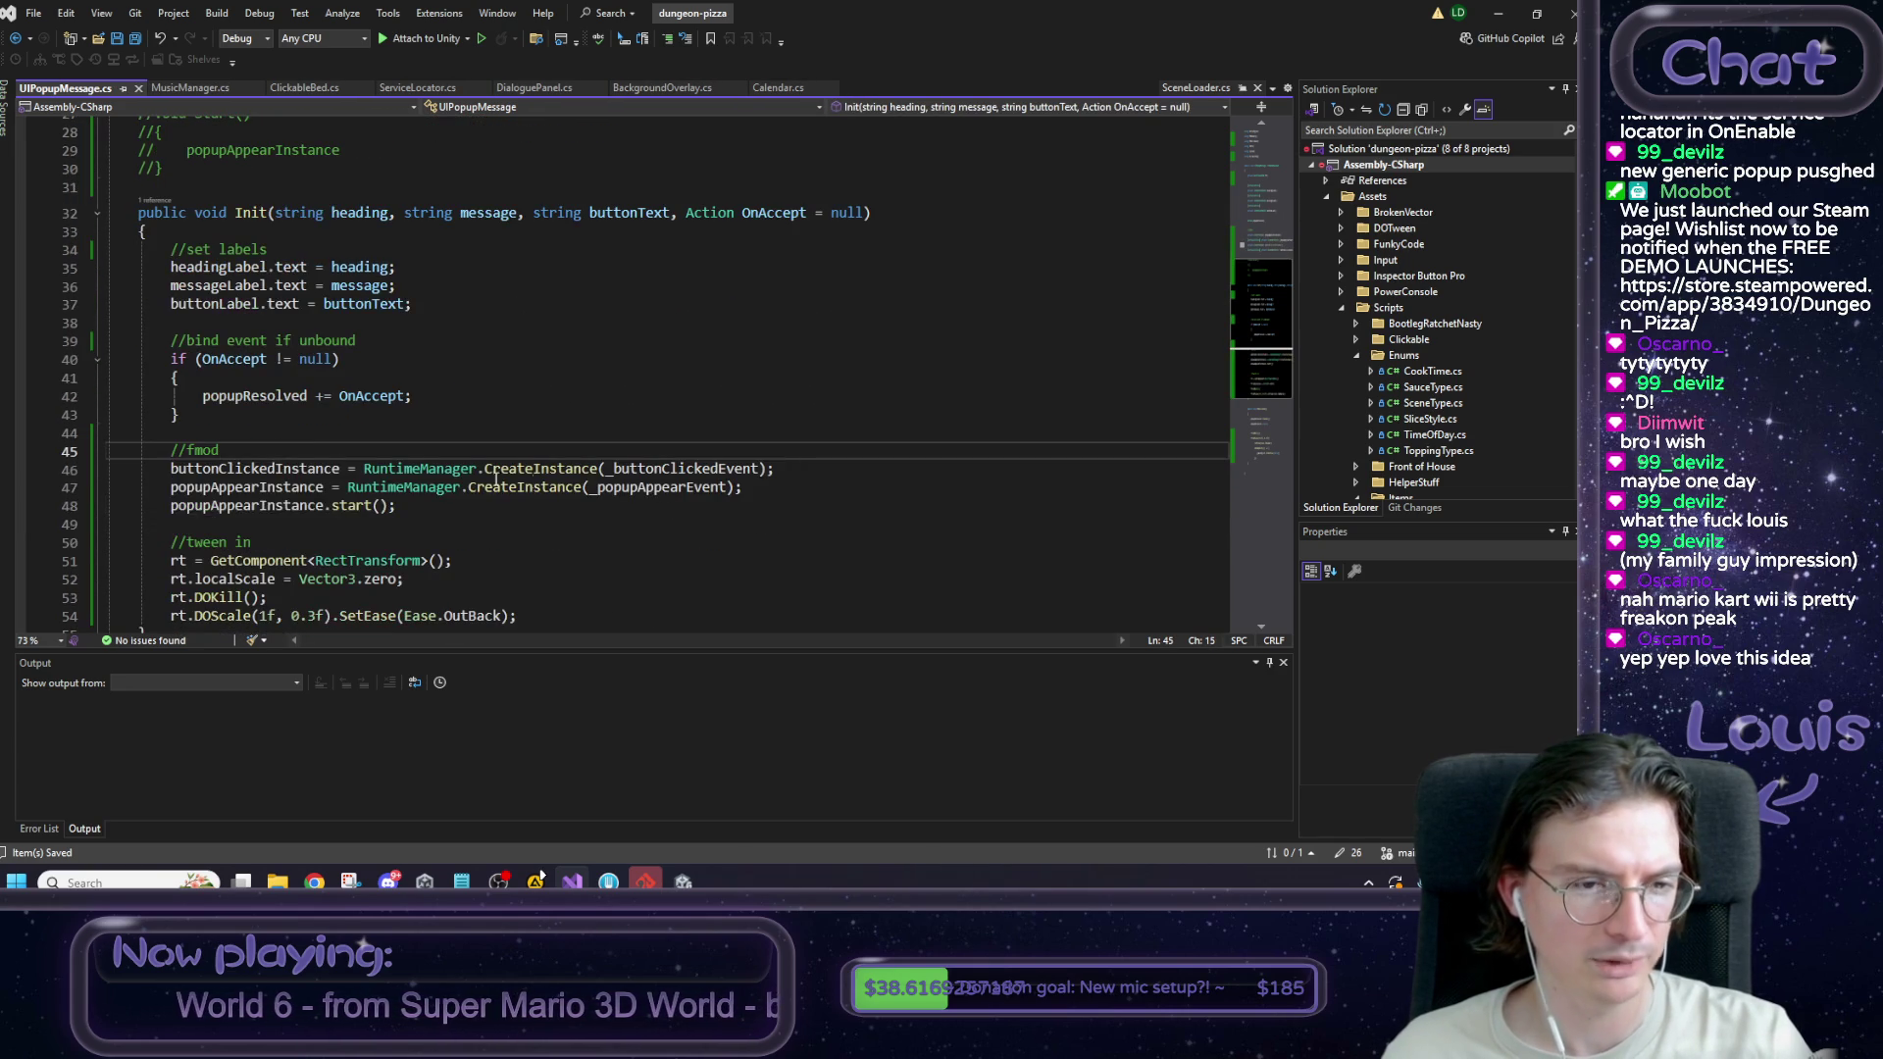
{"action": "double_click", "coordinate": [302, 469]}
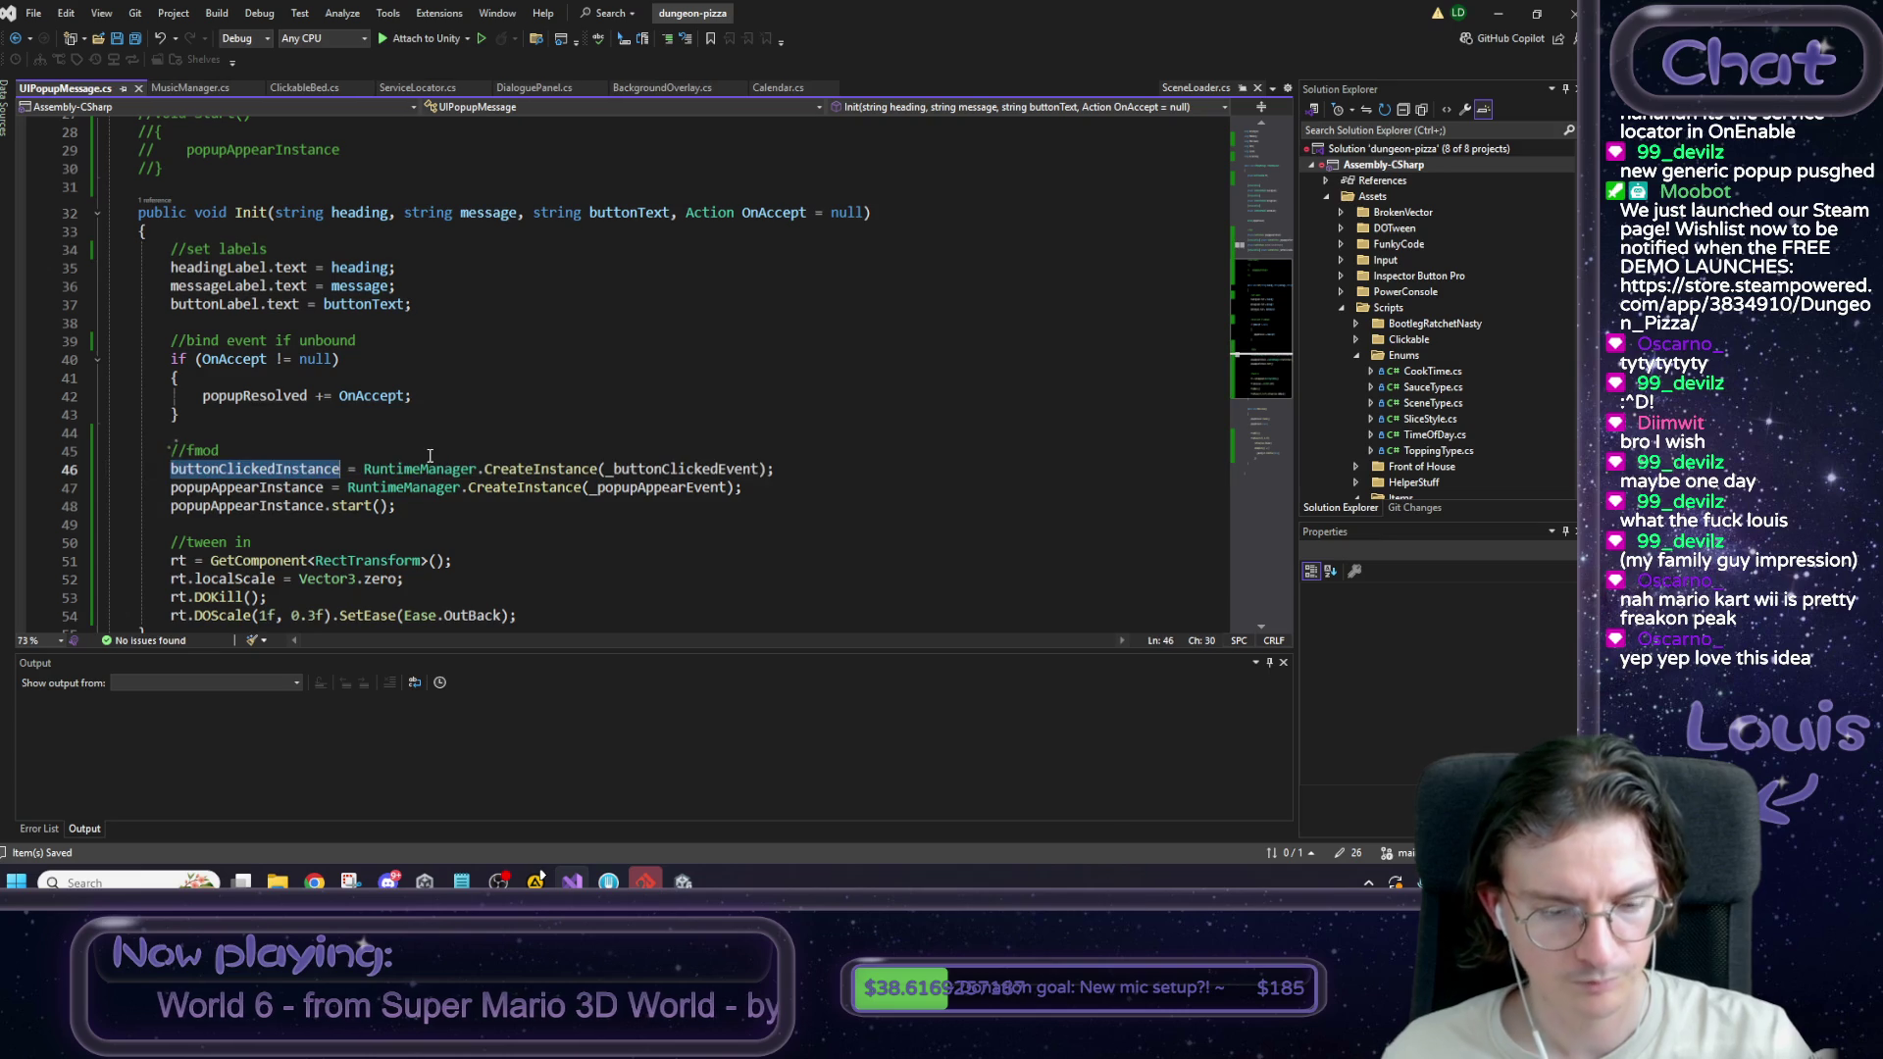
{"action": "scroll", "coordinate": [324, 431], "scroll_direction": "down", "scroll_amount": 1}
{"action": "scroll", "coordinate": [267, 416], "scroll_direction": "down", "scroll_amount": 3}
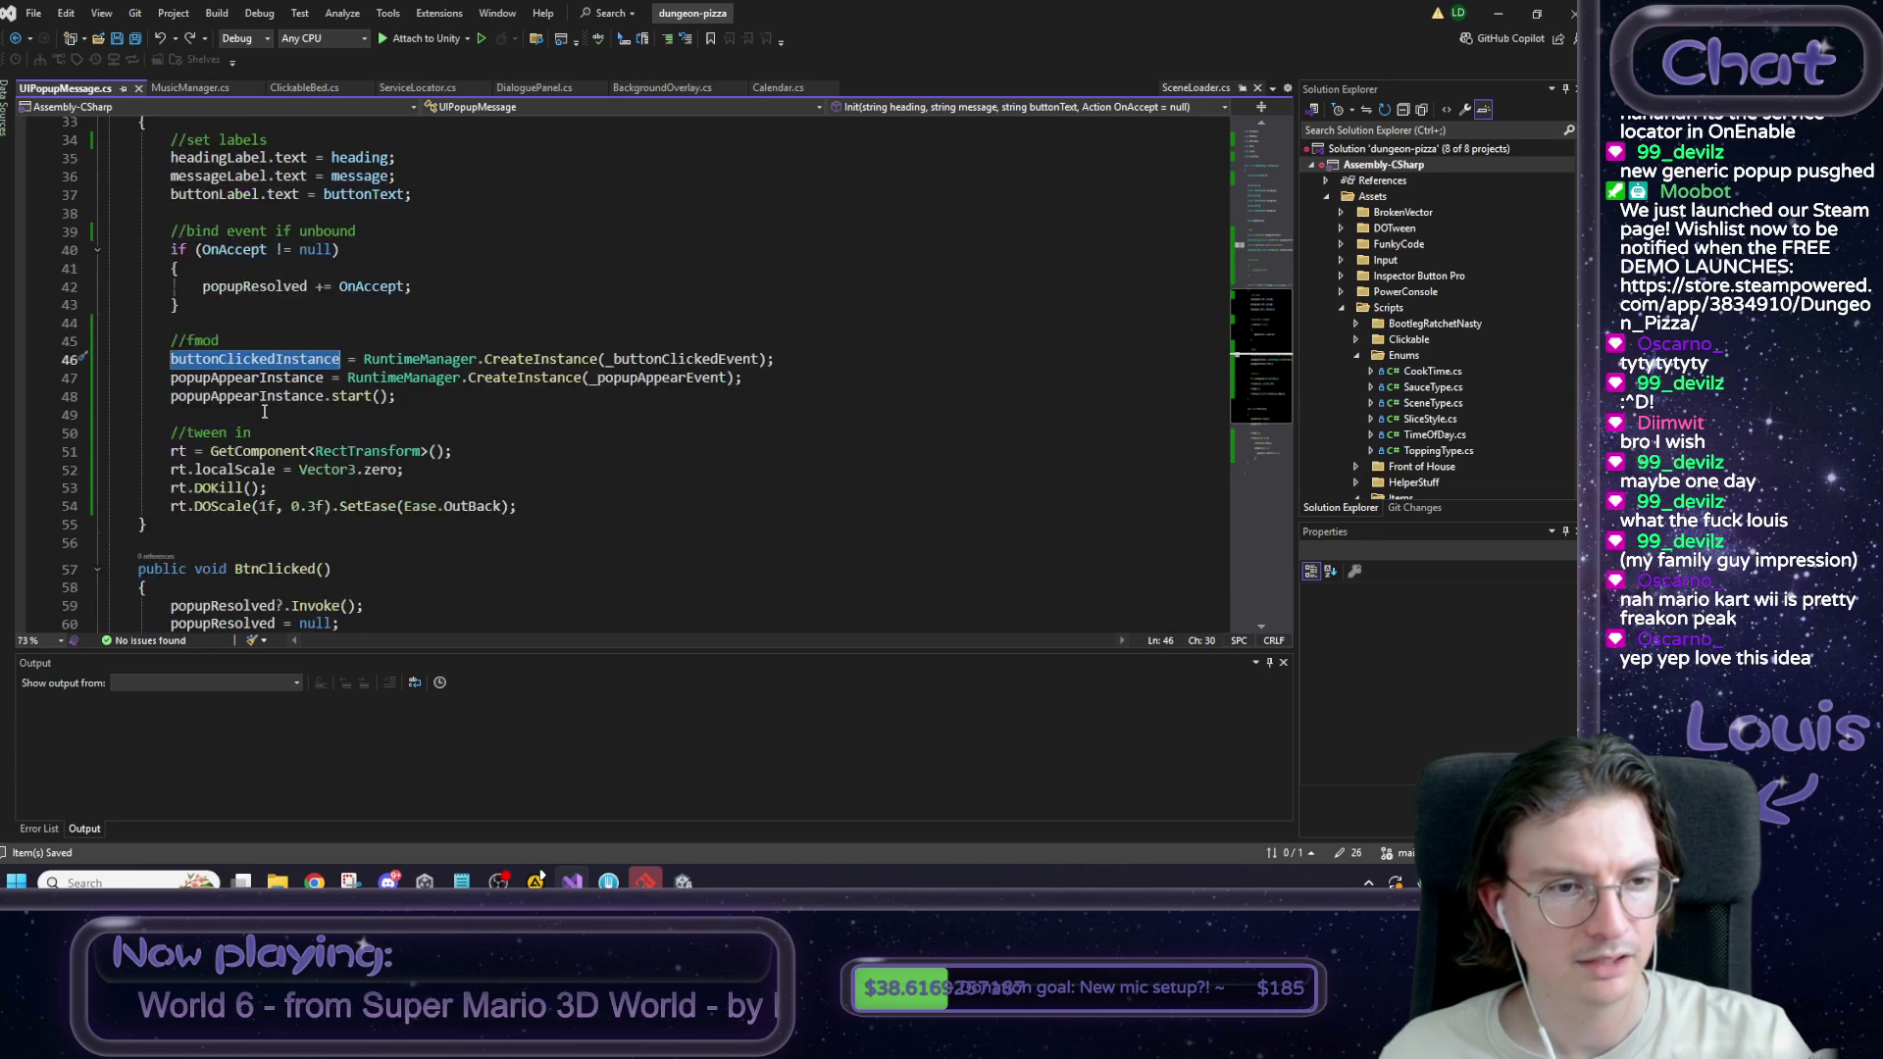
{"action": "scroll", "coordinate": [265, 412], "scroll_direction": "down", "scroll_amount": 5}
{"action": "scroll", "coordinate": [265, 412], "scroll_direction": "up", "scroll_amount": 3}
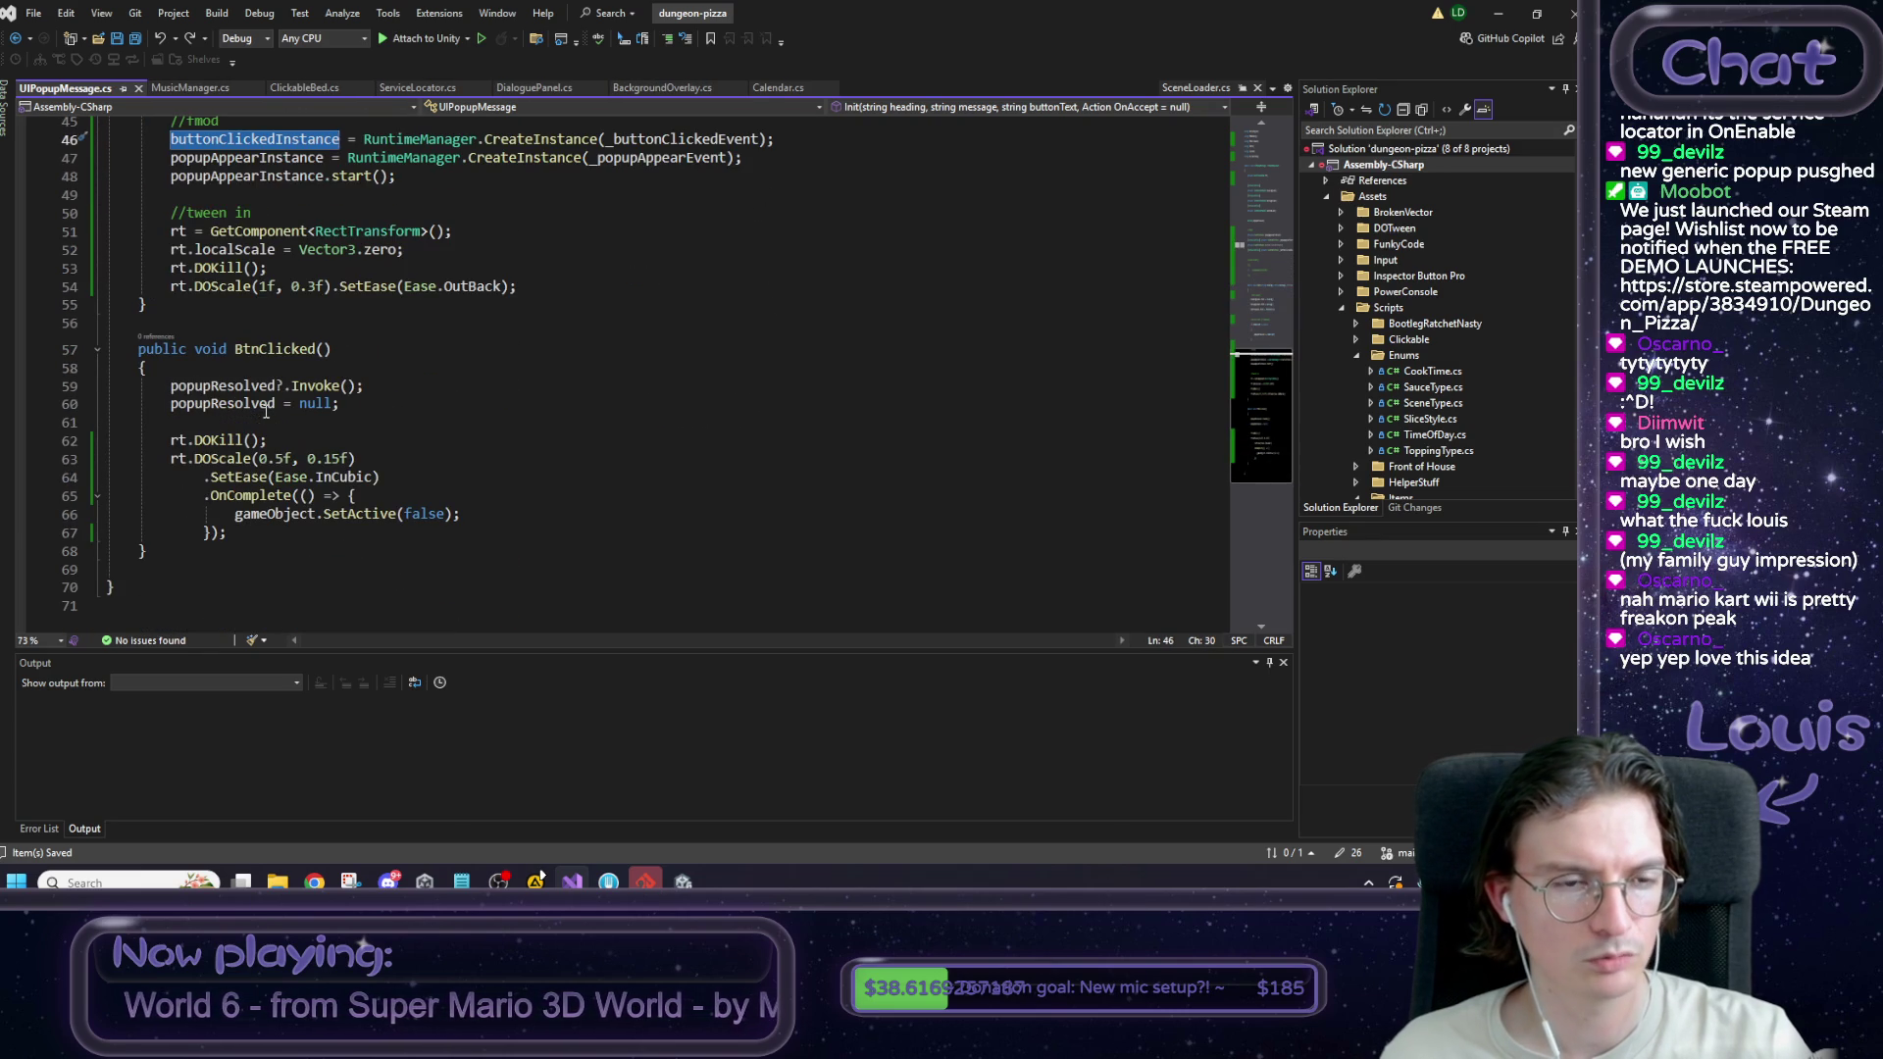
{"action": "left_click", "coordinate": [384, 405]}
{"action": "key", "text": "Return"}
{"action": "key", "text": "Return"}
{"action": "key", "text": "ctrl+shift+b"}
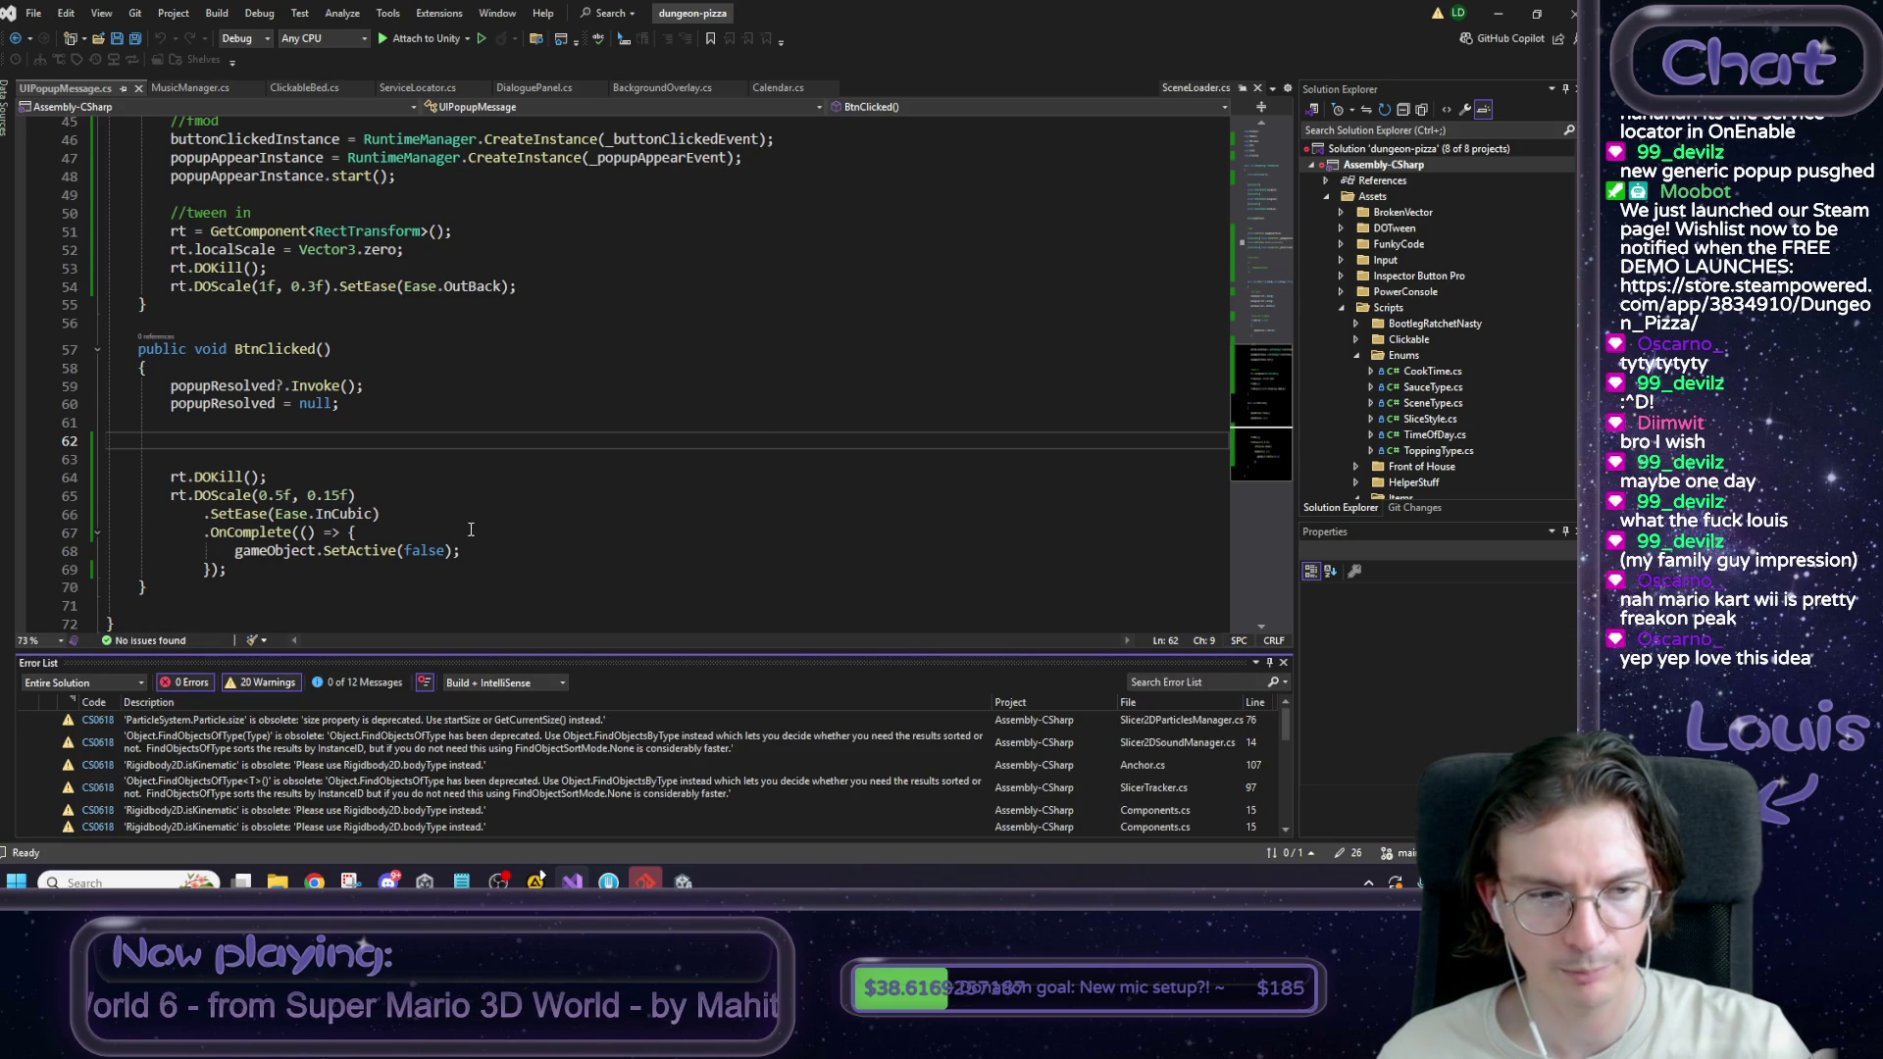
Add buttonClickedInstance.start(); in BtnClicked, save the script, and return to Unity.
{"action": "left_click", "coordinate": [236, 441]}
{"action": "type", "text": "buttonClickedInstance"}
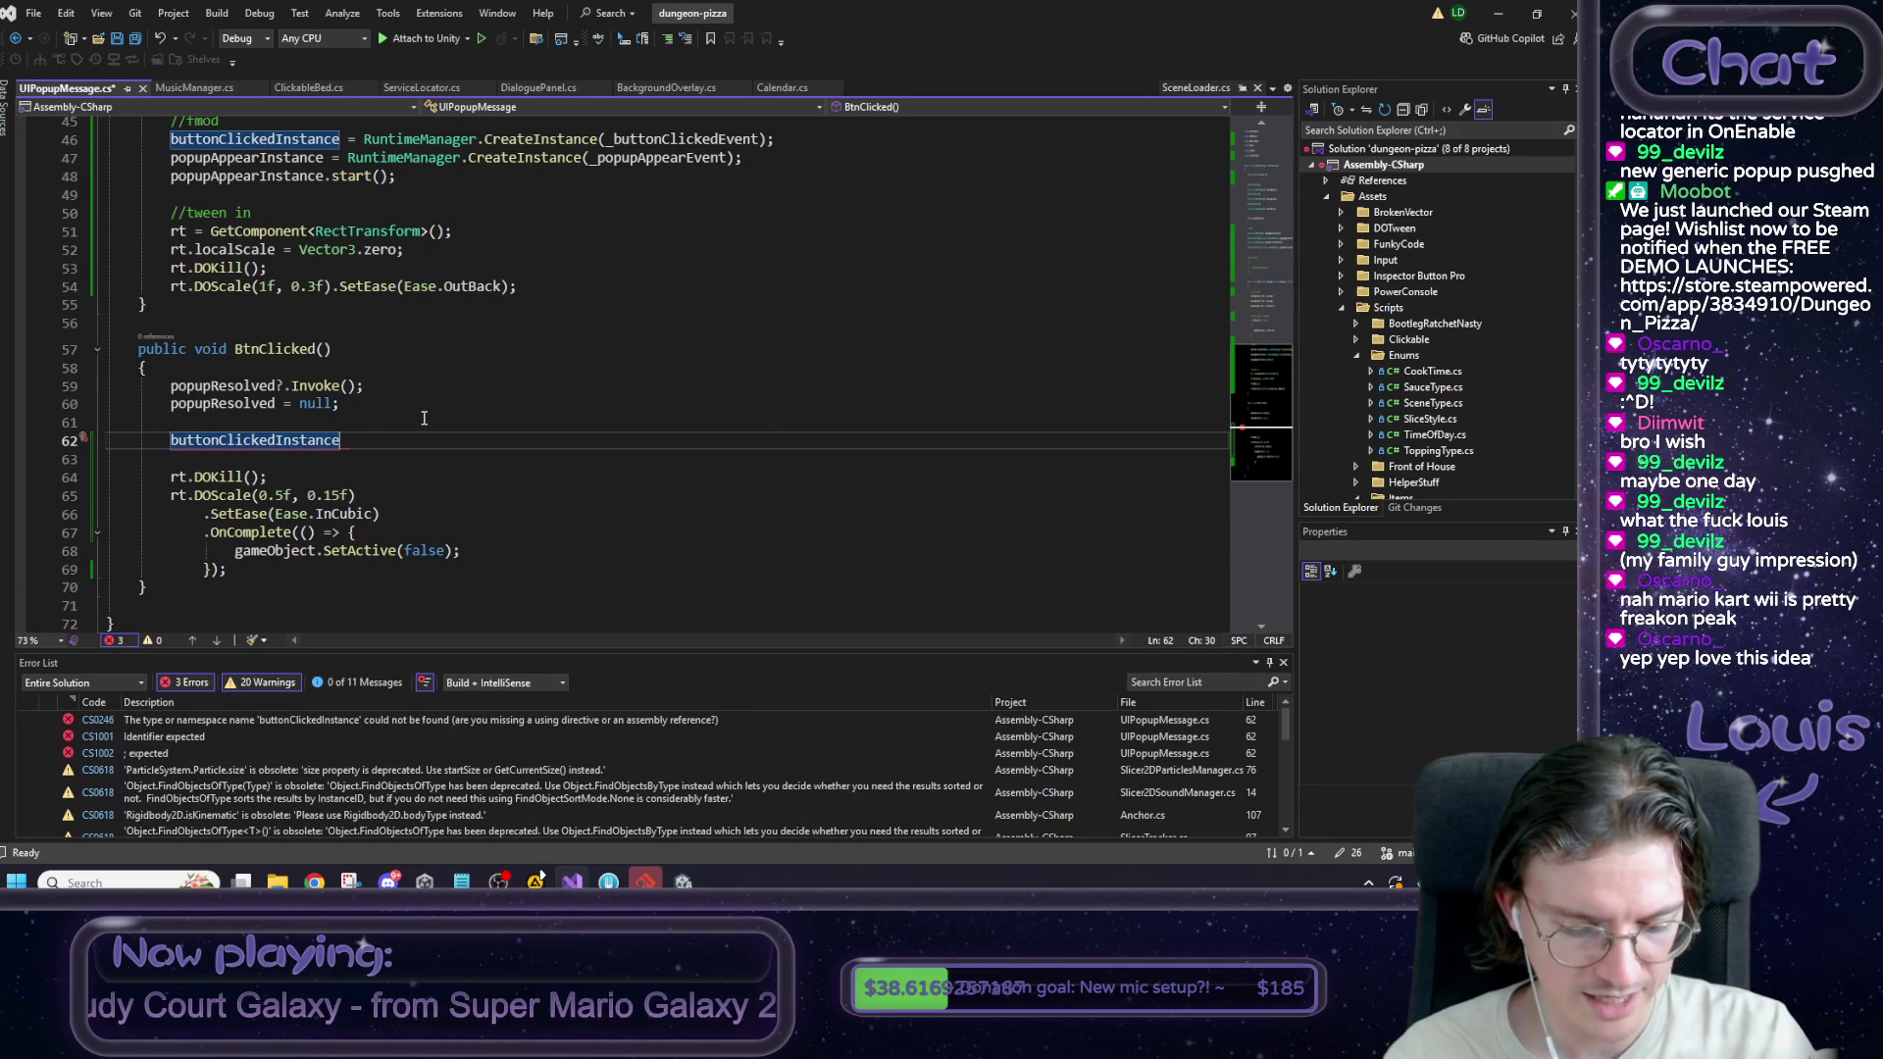
{"action": "type", "text": ".st"}
{"action": "key", "text": "Tab"}
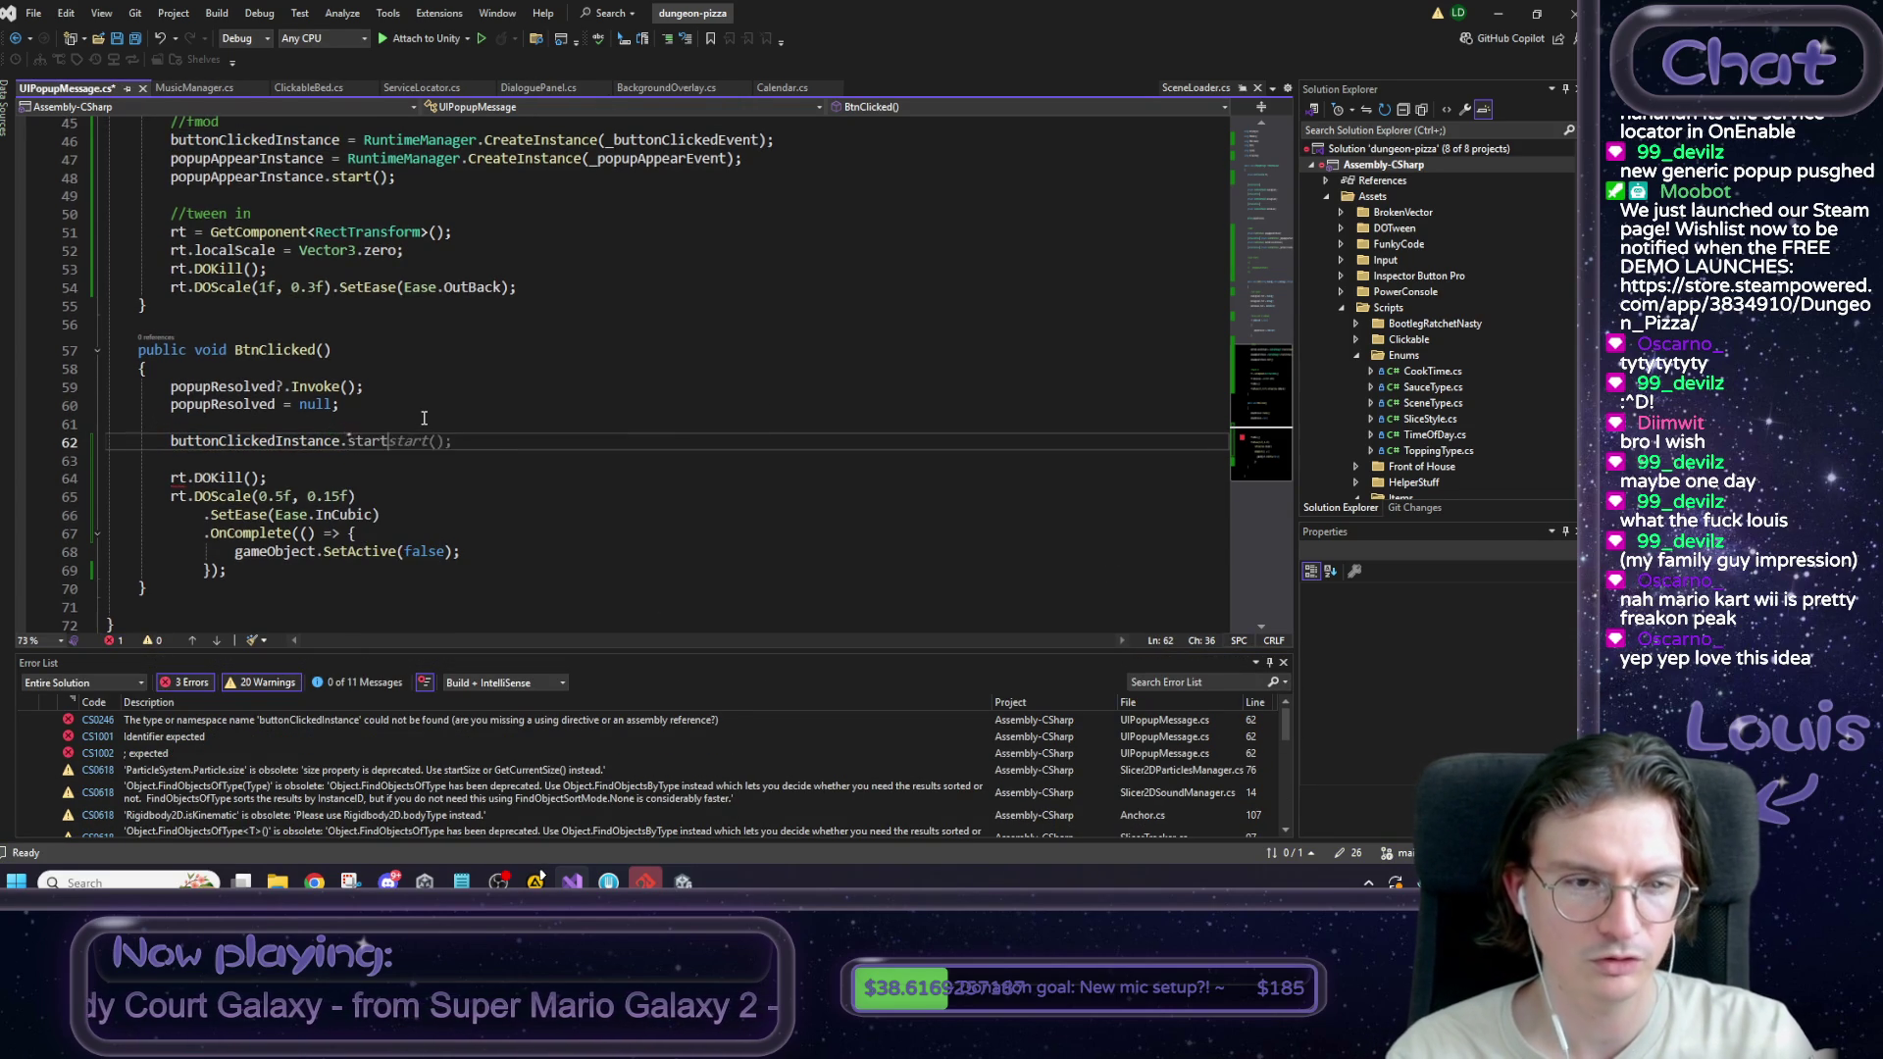
{"action": "key", "text": "End"}
{"action": "key", "text": "ctrl+s"}
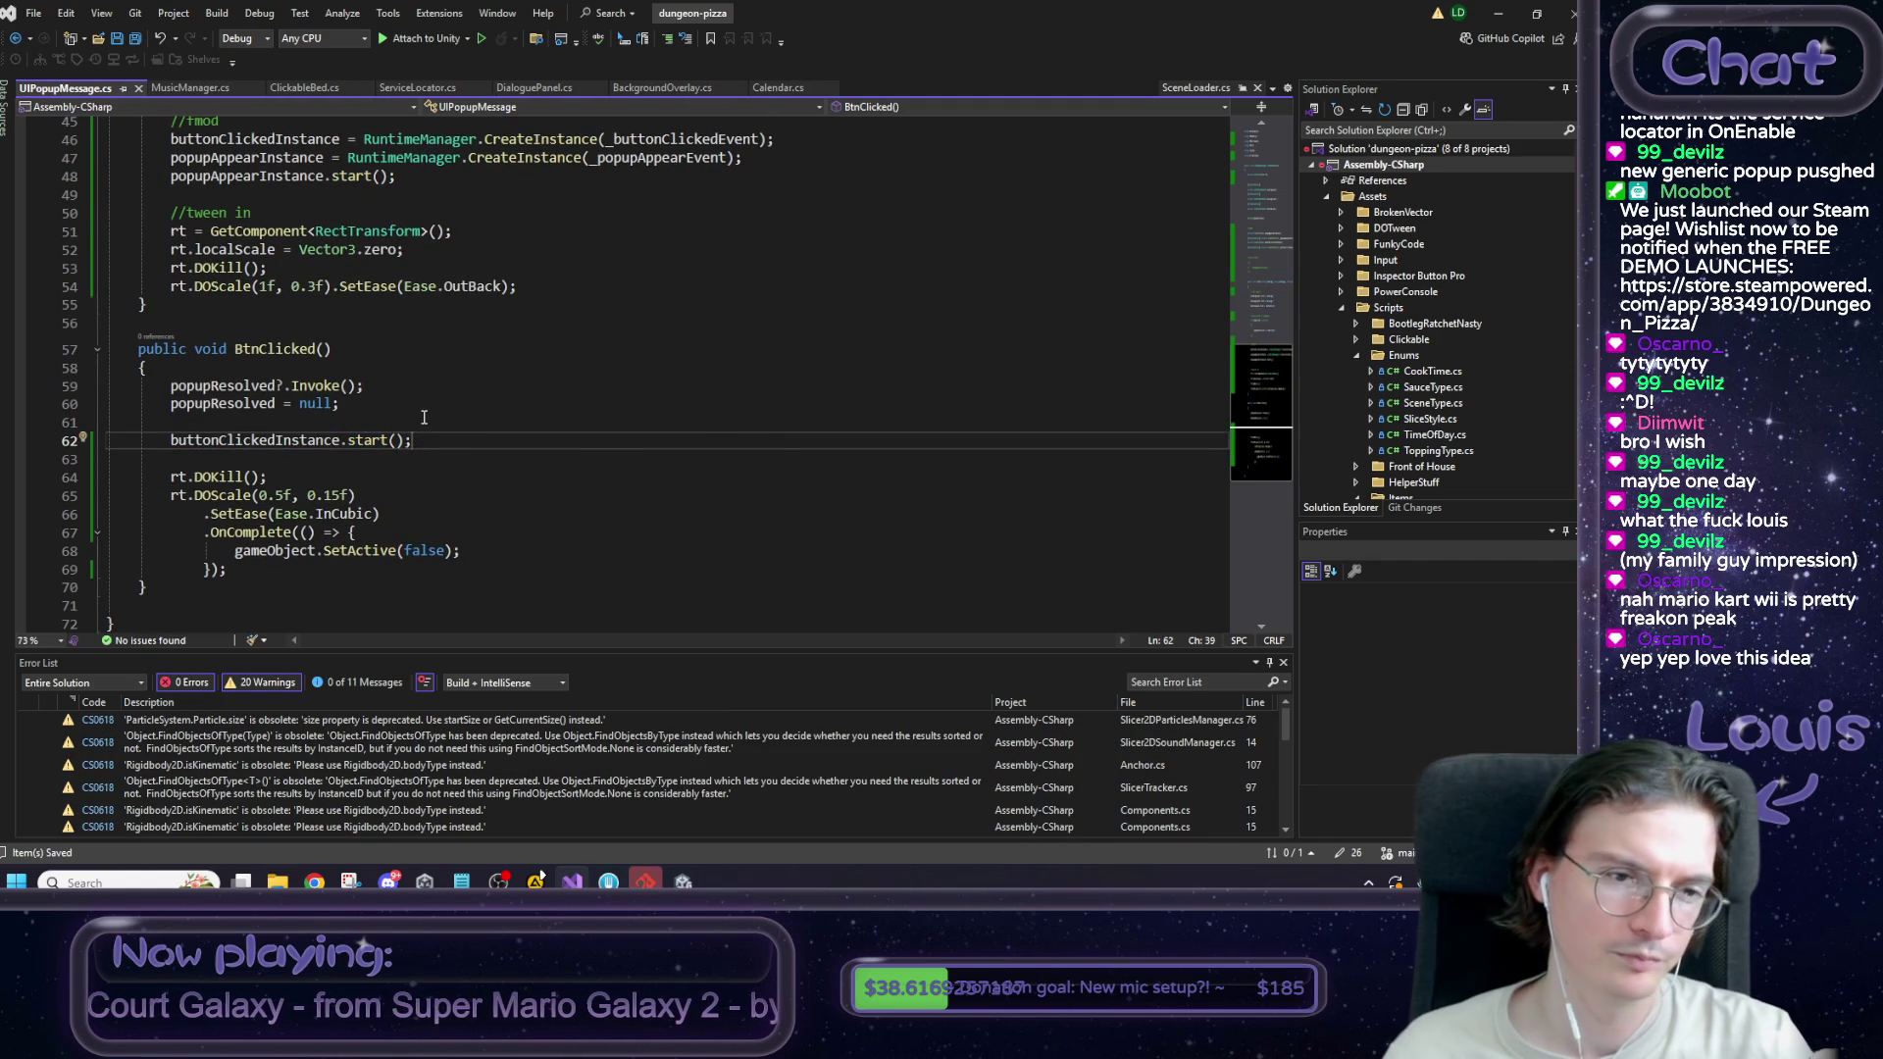
{"action": "scroll", "coordinate": [424, 419], "scroll_direction": "up", "scroll_amount": 2}
{"action": "scroll", "coordinate": [399, 466], "scroll_direction": "up", "scroll_amount": 13}
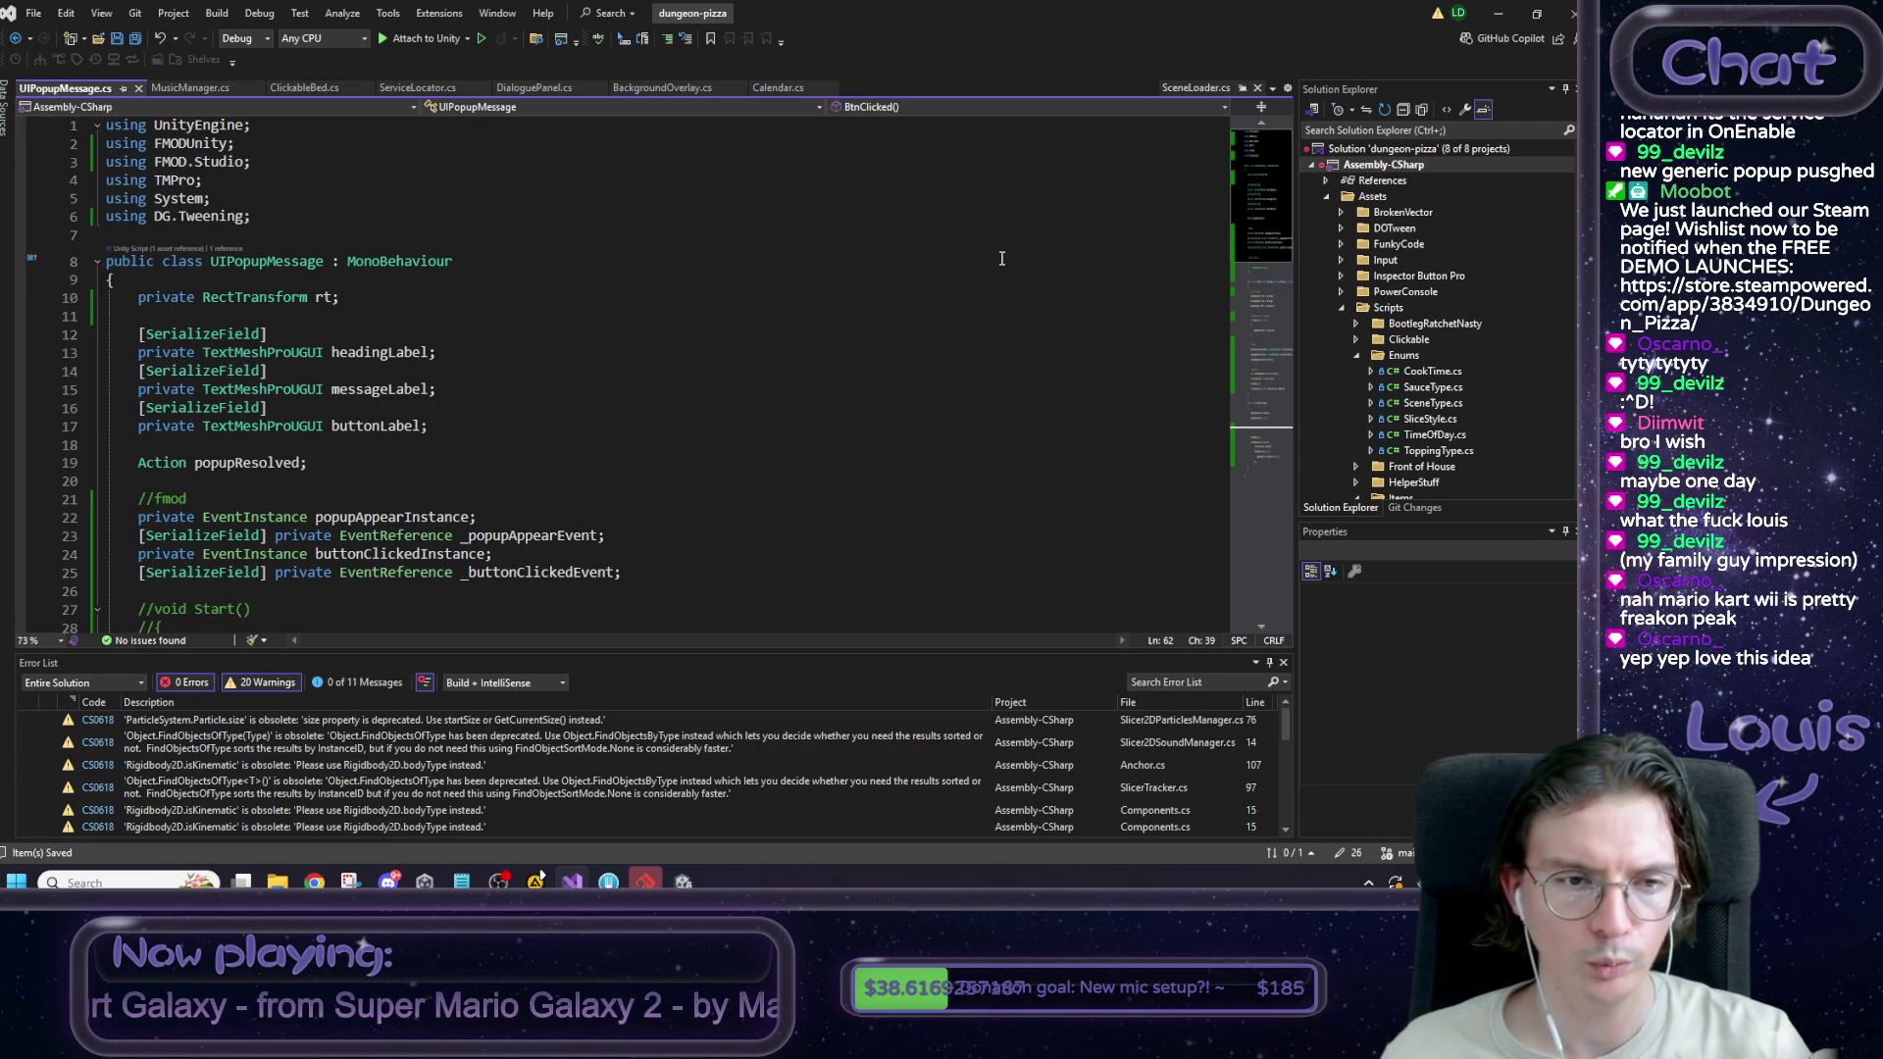
{"action": "left_click", "coordinate": [1497, 14]}
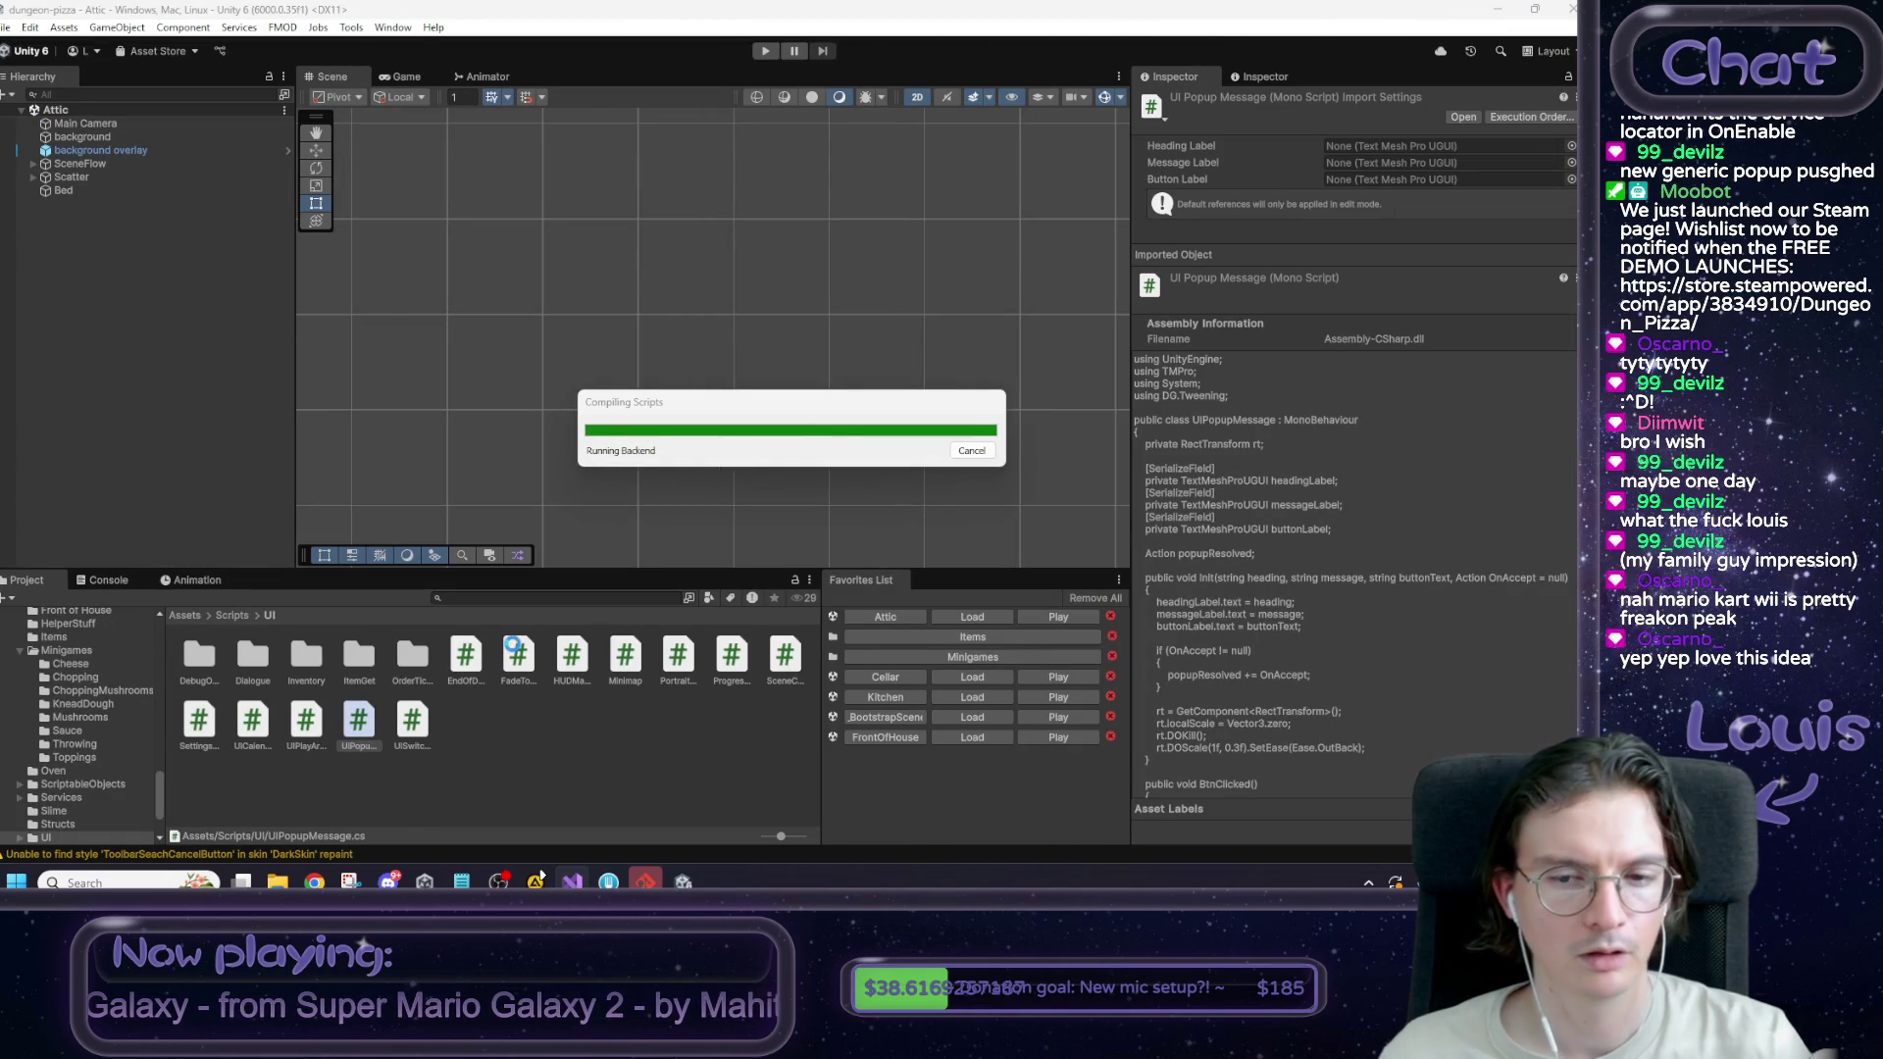
Load BootstrapScene, expand HUDCanvas down to Popup, and open the Popup prefab in context.
{"action": "left_click", "coordinate": [967, 717]}
{"action": "left_click", "coordinate": [114, 123]}
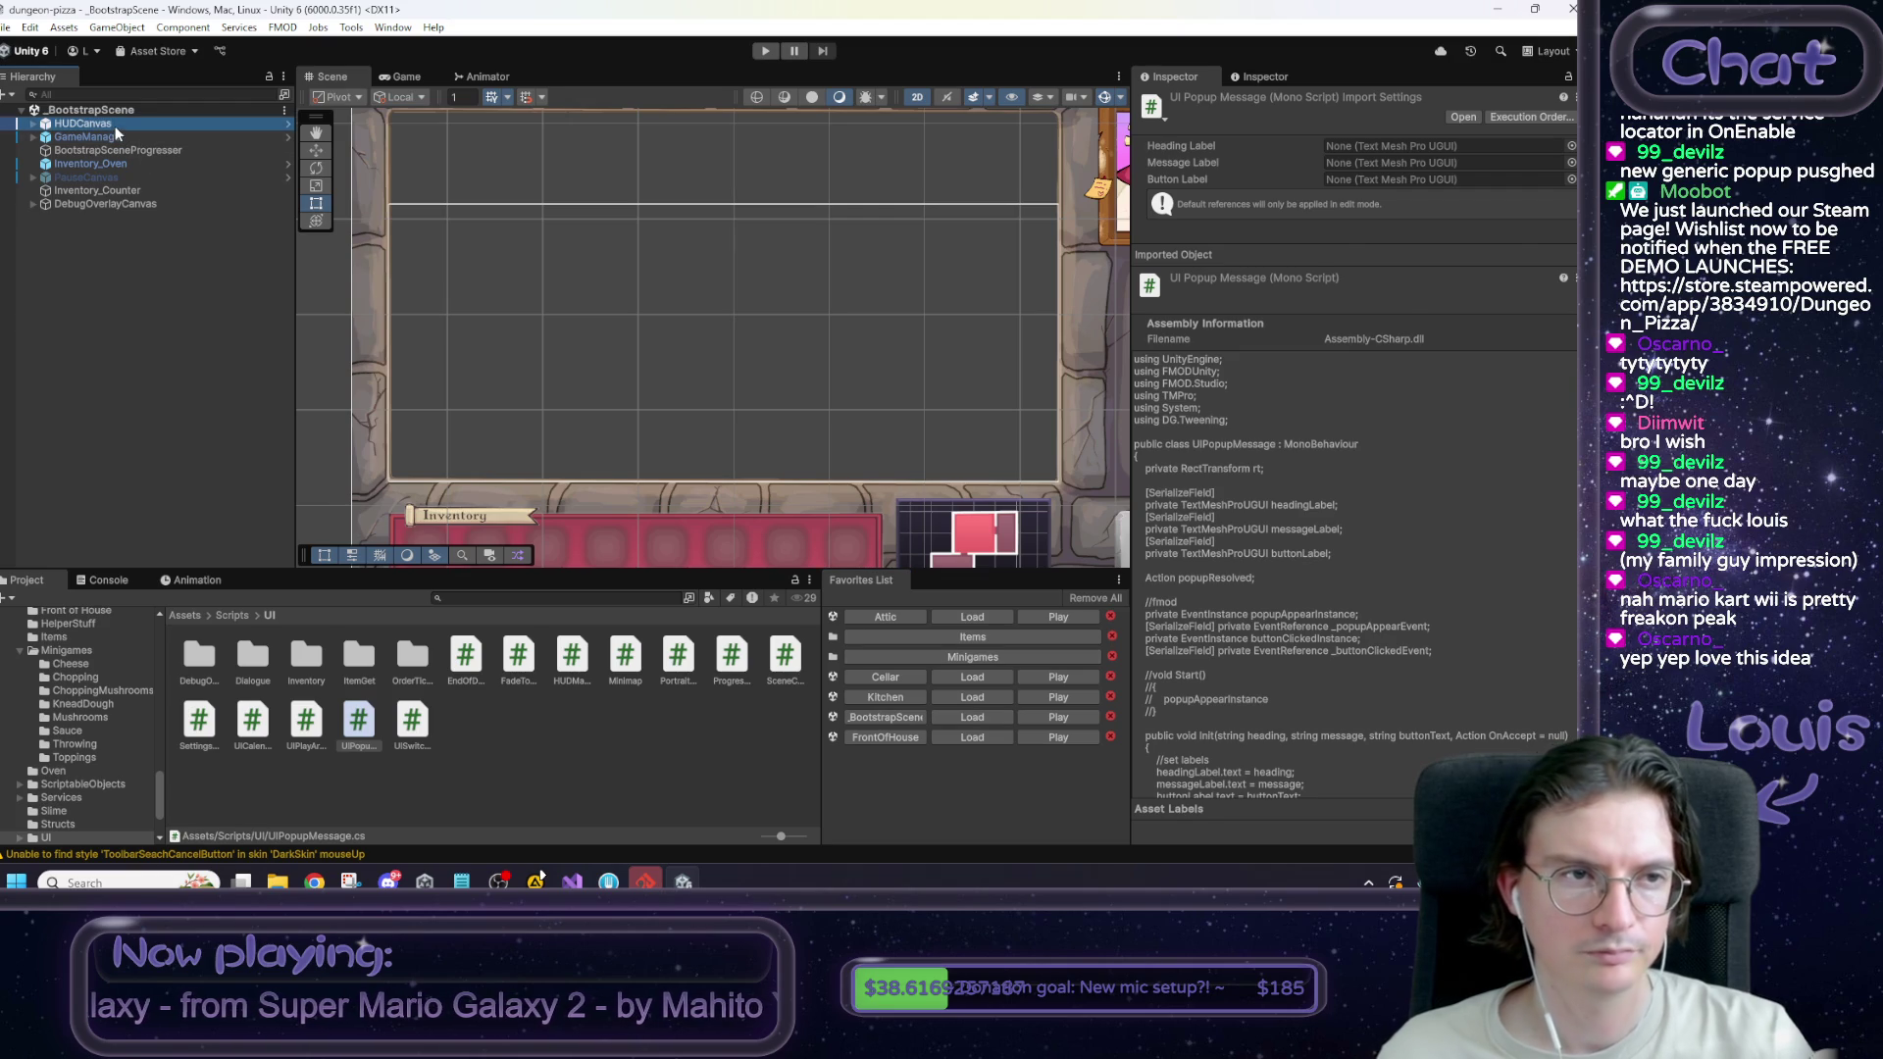
{"action": "key", "text": "Right"}
{"action": "key", "text": "Right"}
{"action": "key", "text": "Right"}
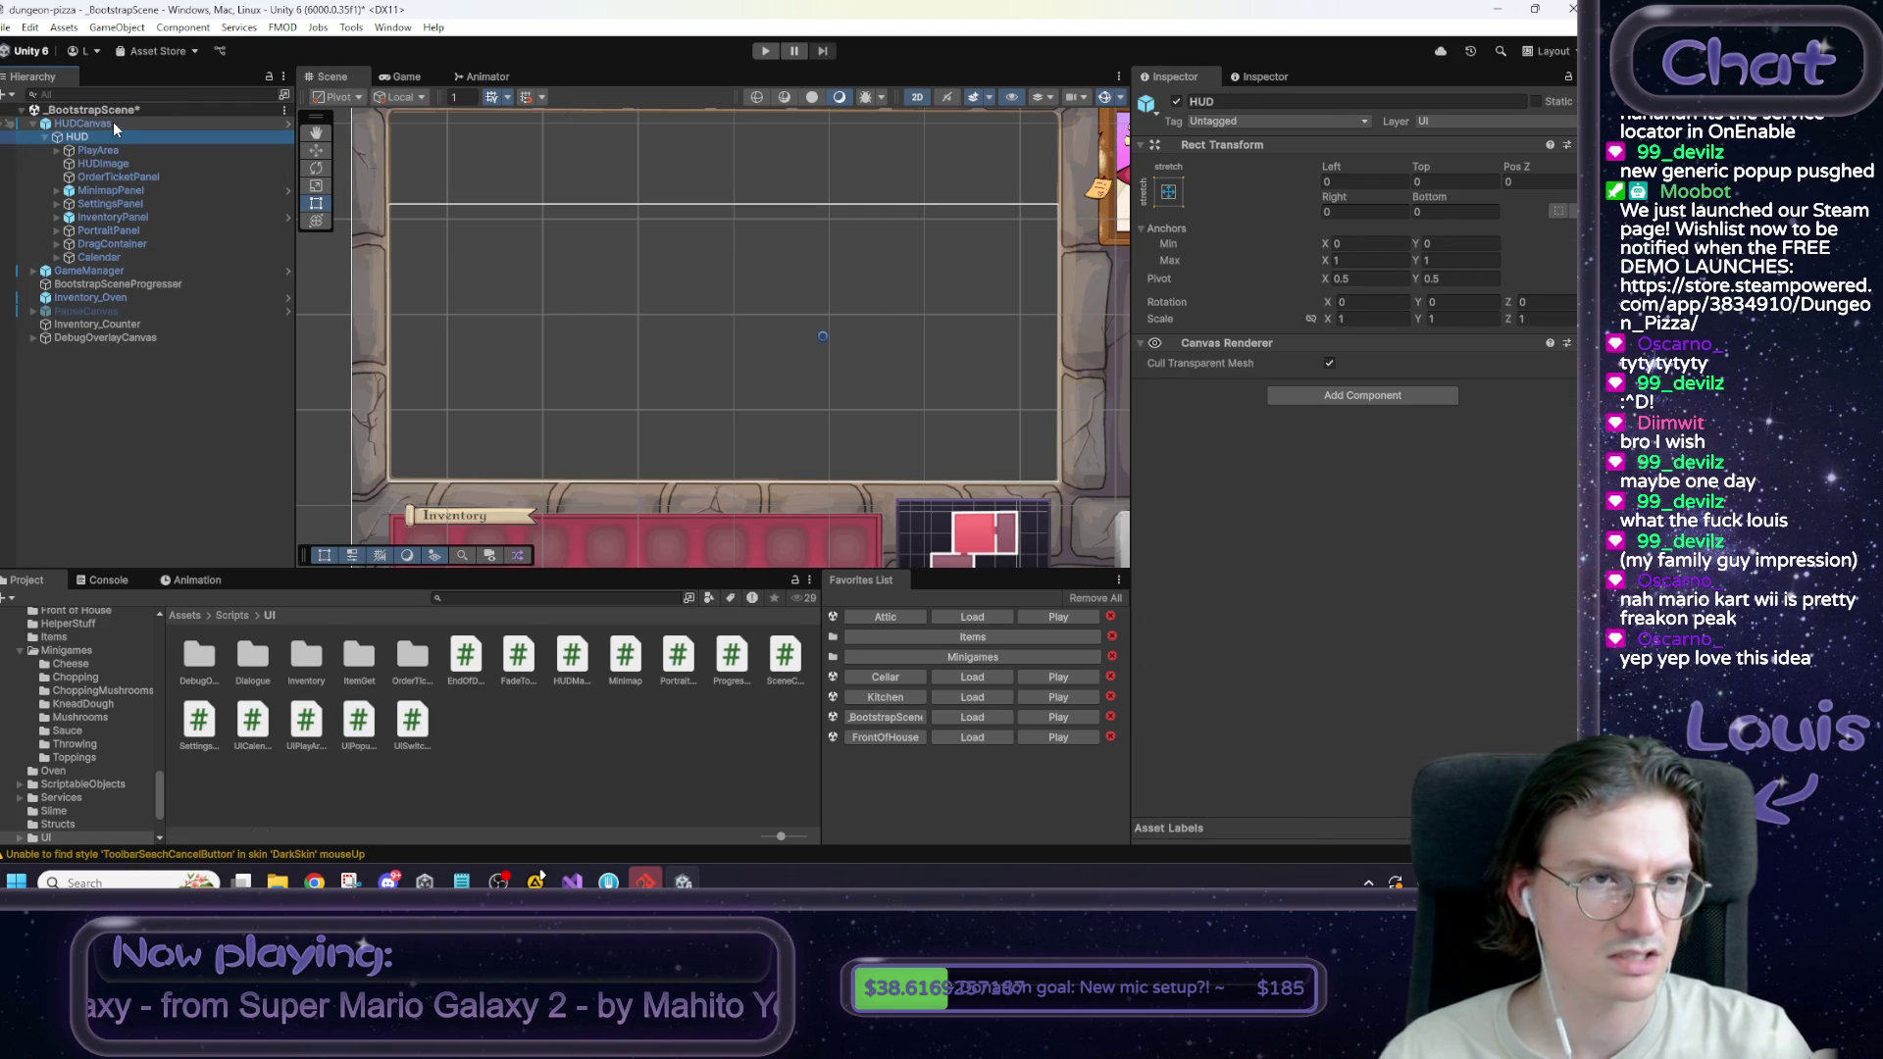
{"action": "key", "text": "Right"}
{"action": "key", "text": "Down"}
{"action": "key", "text": "Down"}
{"action": "key", "text": "Down"}
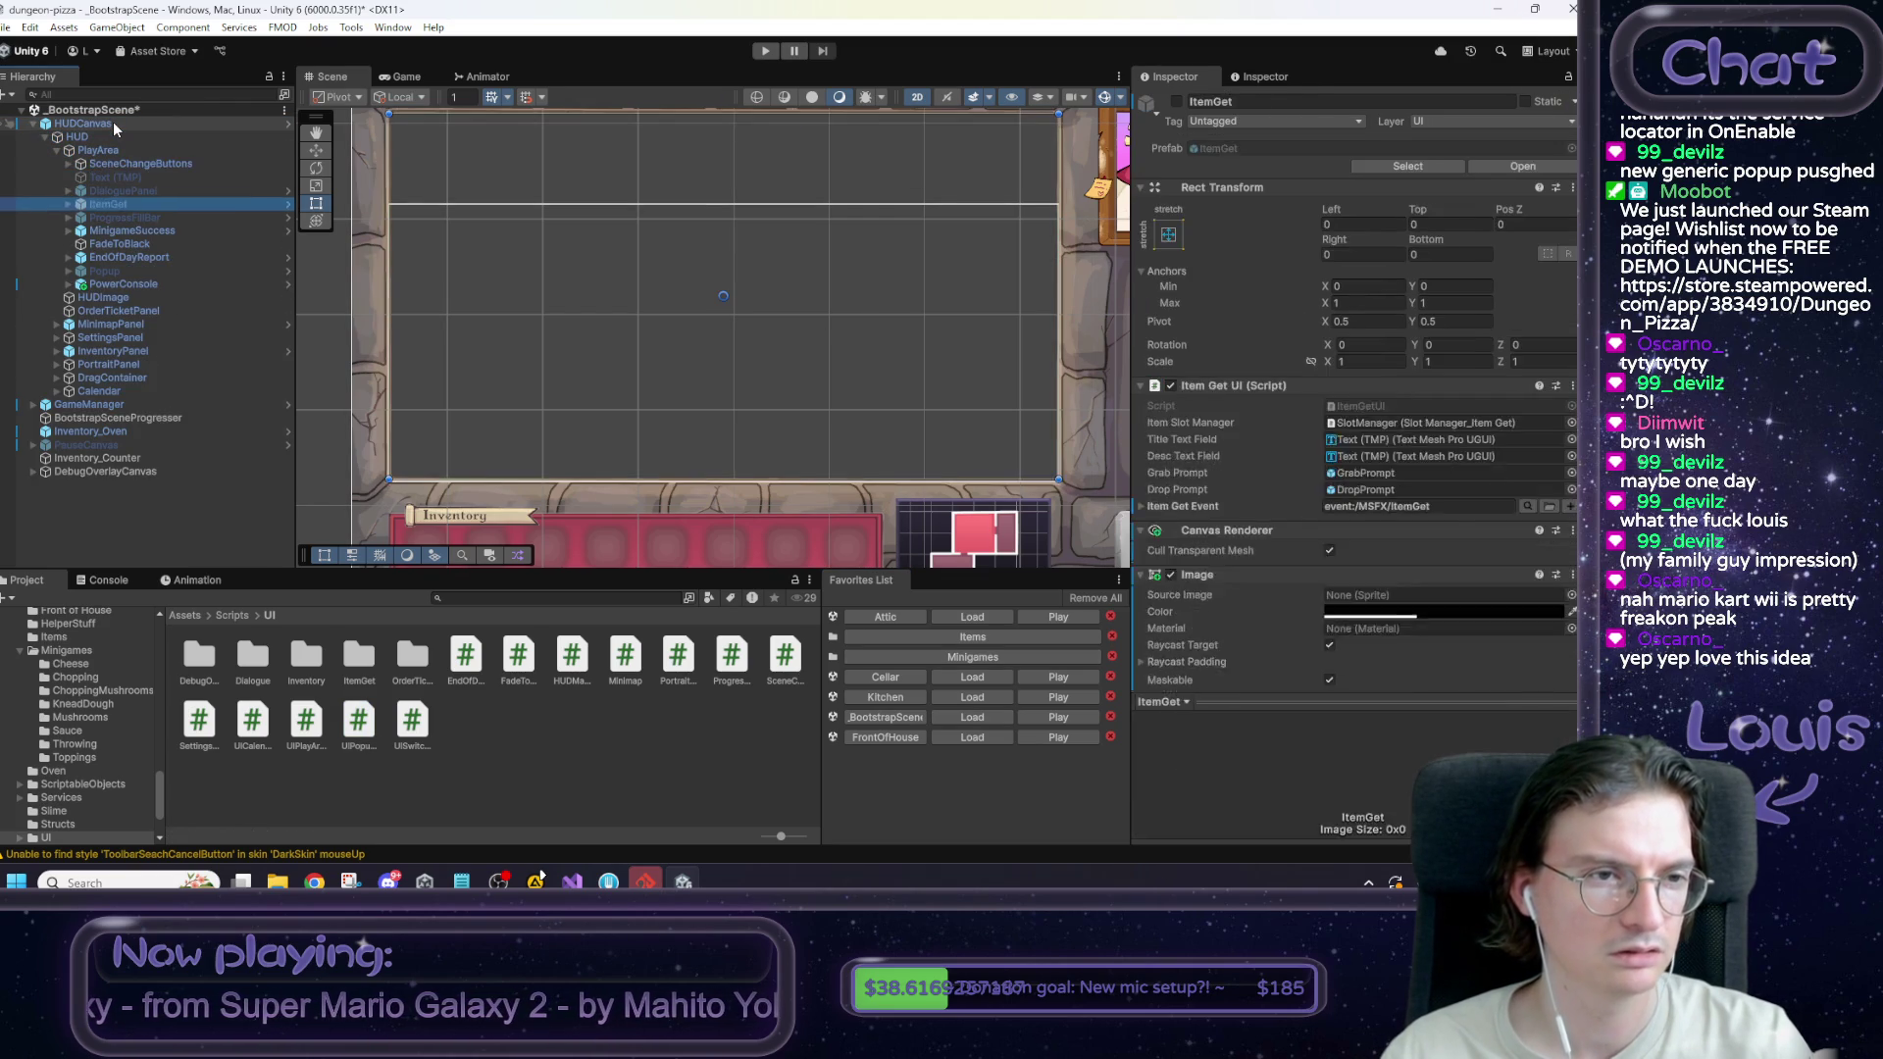
{"action": "right_click", "coordinate": [138, 272]}
{"action": "mouse_move", "coordinate": [294, 449]}
{"action": "left_click", "coordinate": [474, 449]}
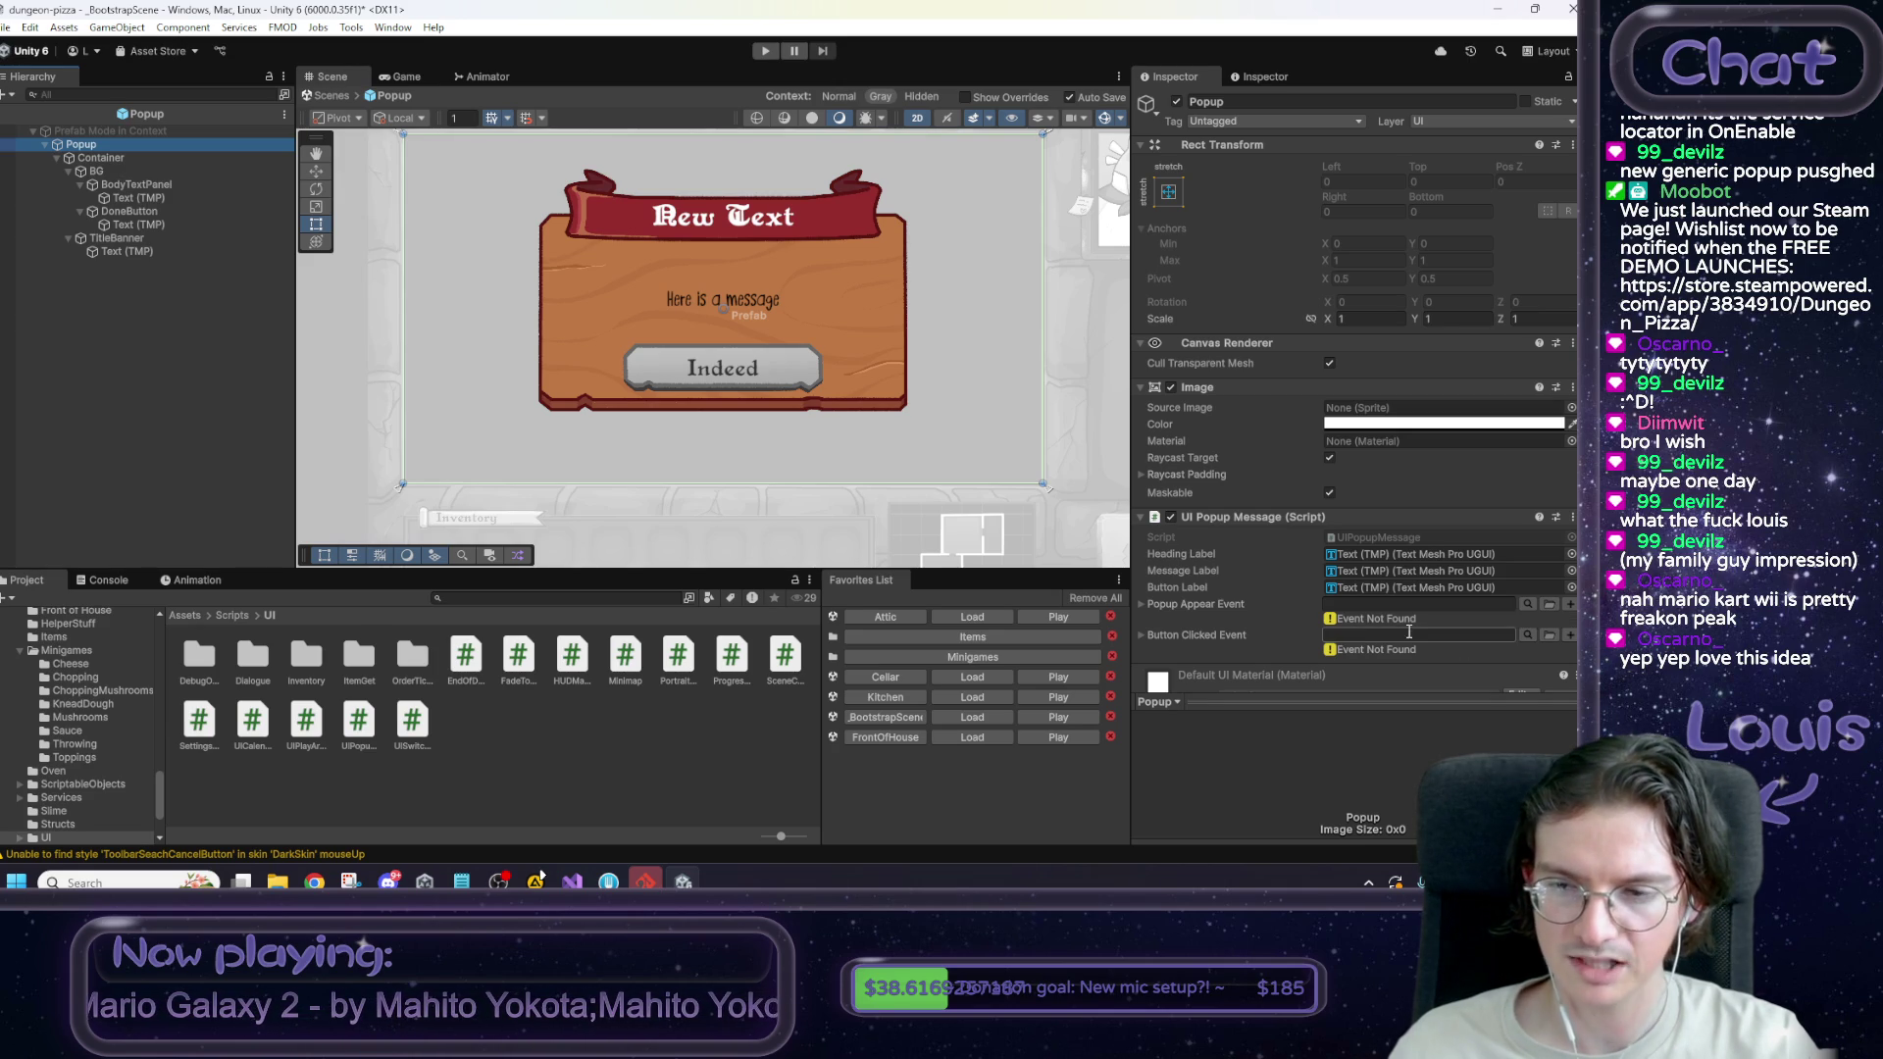
Browse FMOD events for the Popup Appear Event and preview the BellDing sound.
{"action": "left_click", "coordinate": [1547, 605]}
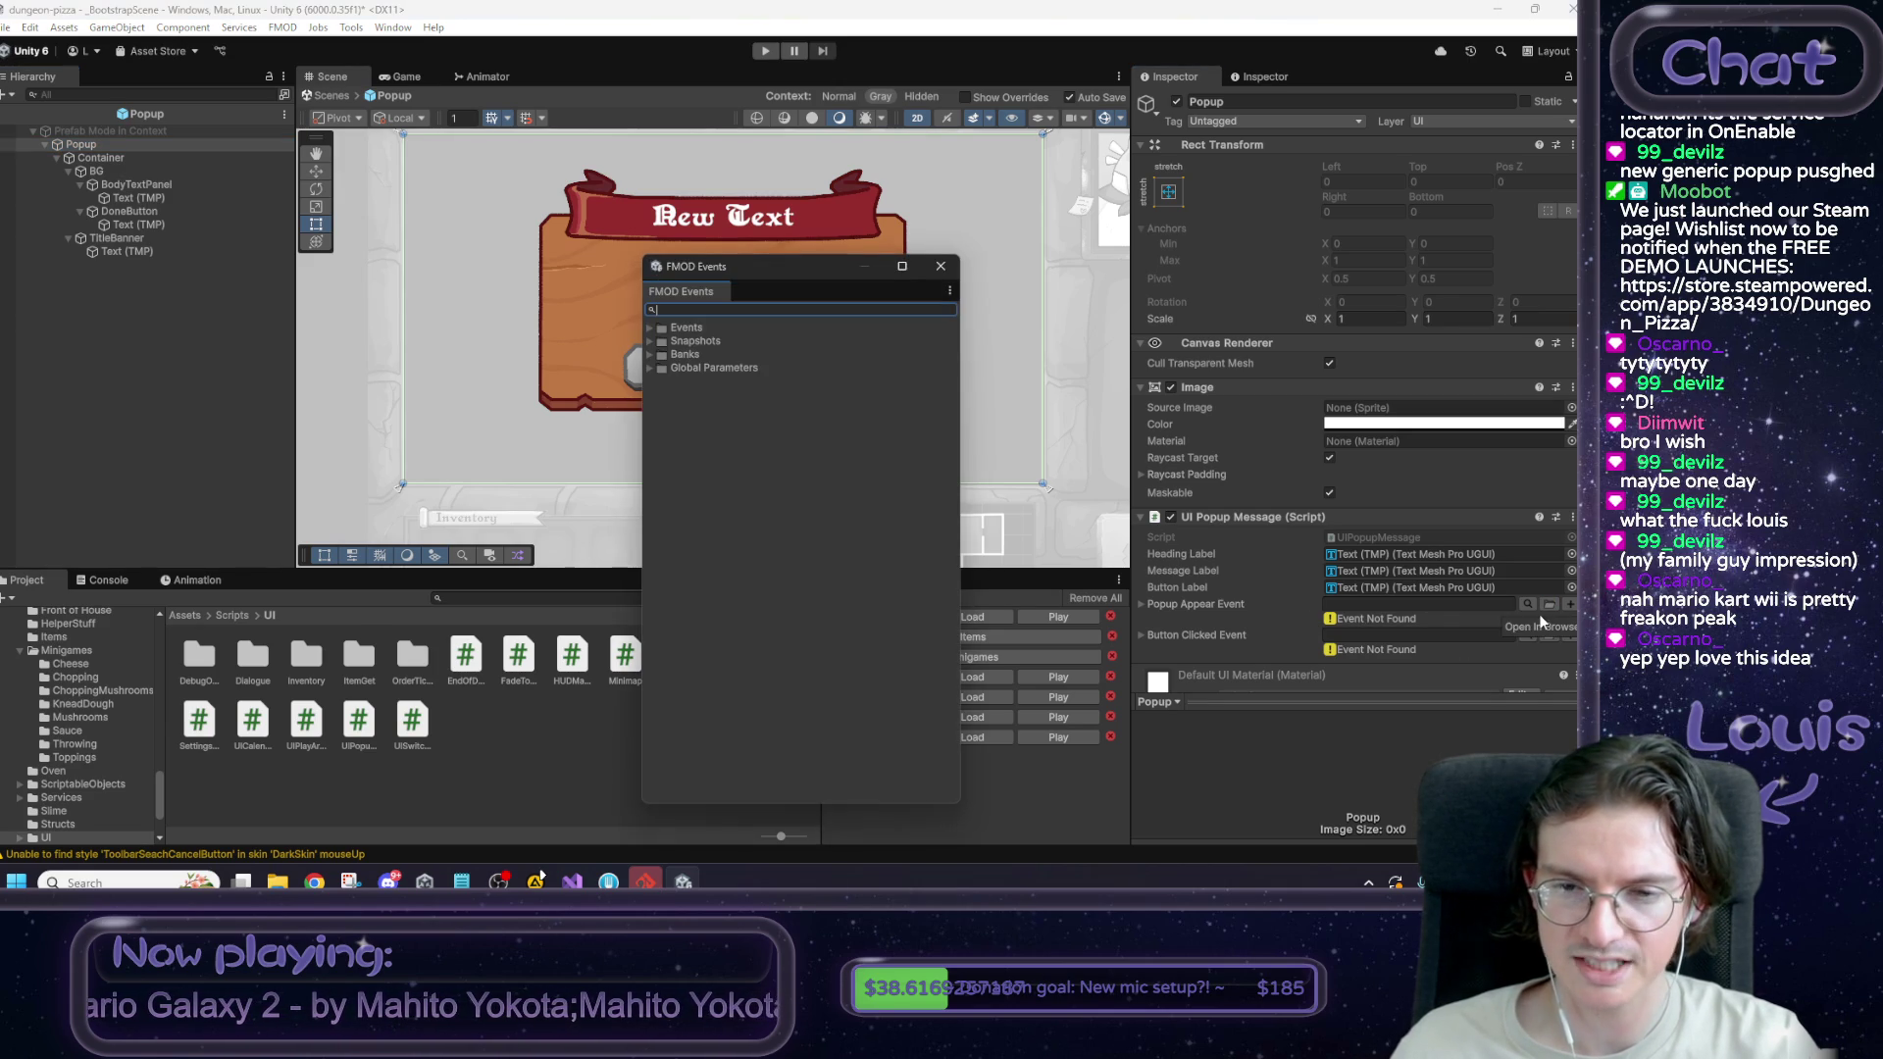
{"action": "left_click", "coordinate": [649, 327]}
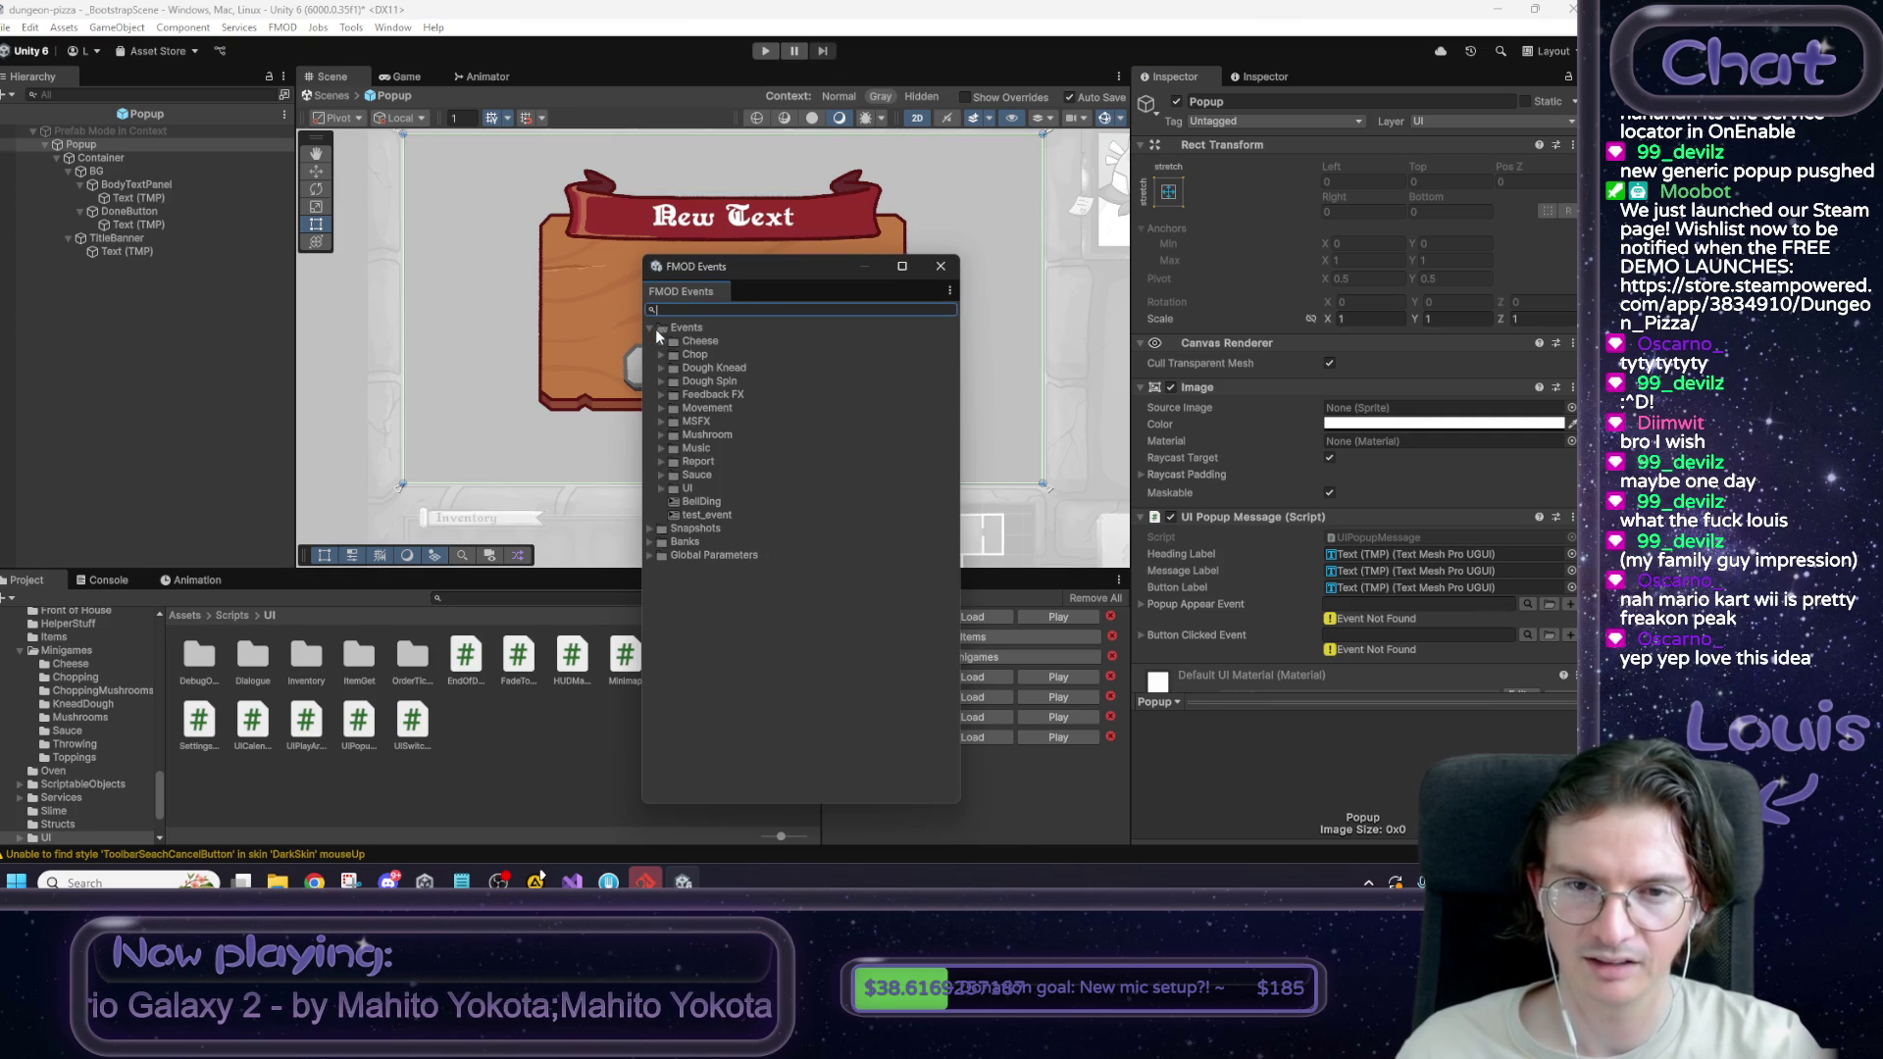
{"action": "mouse_move", "coordinate": [815, 274]}
{"action": "left_mouse_down"}
{"action": "mouse_move", "coordinate": [1138, 231]}
{"action": "mouse_move", "coordinate": [1165, 173]}
{"action": "left_mouse_up"}
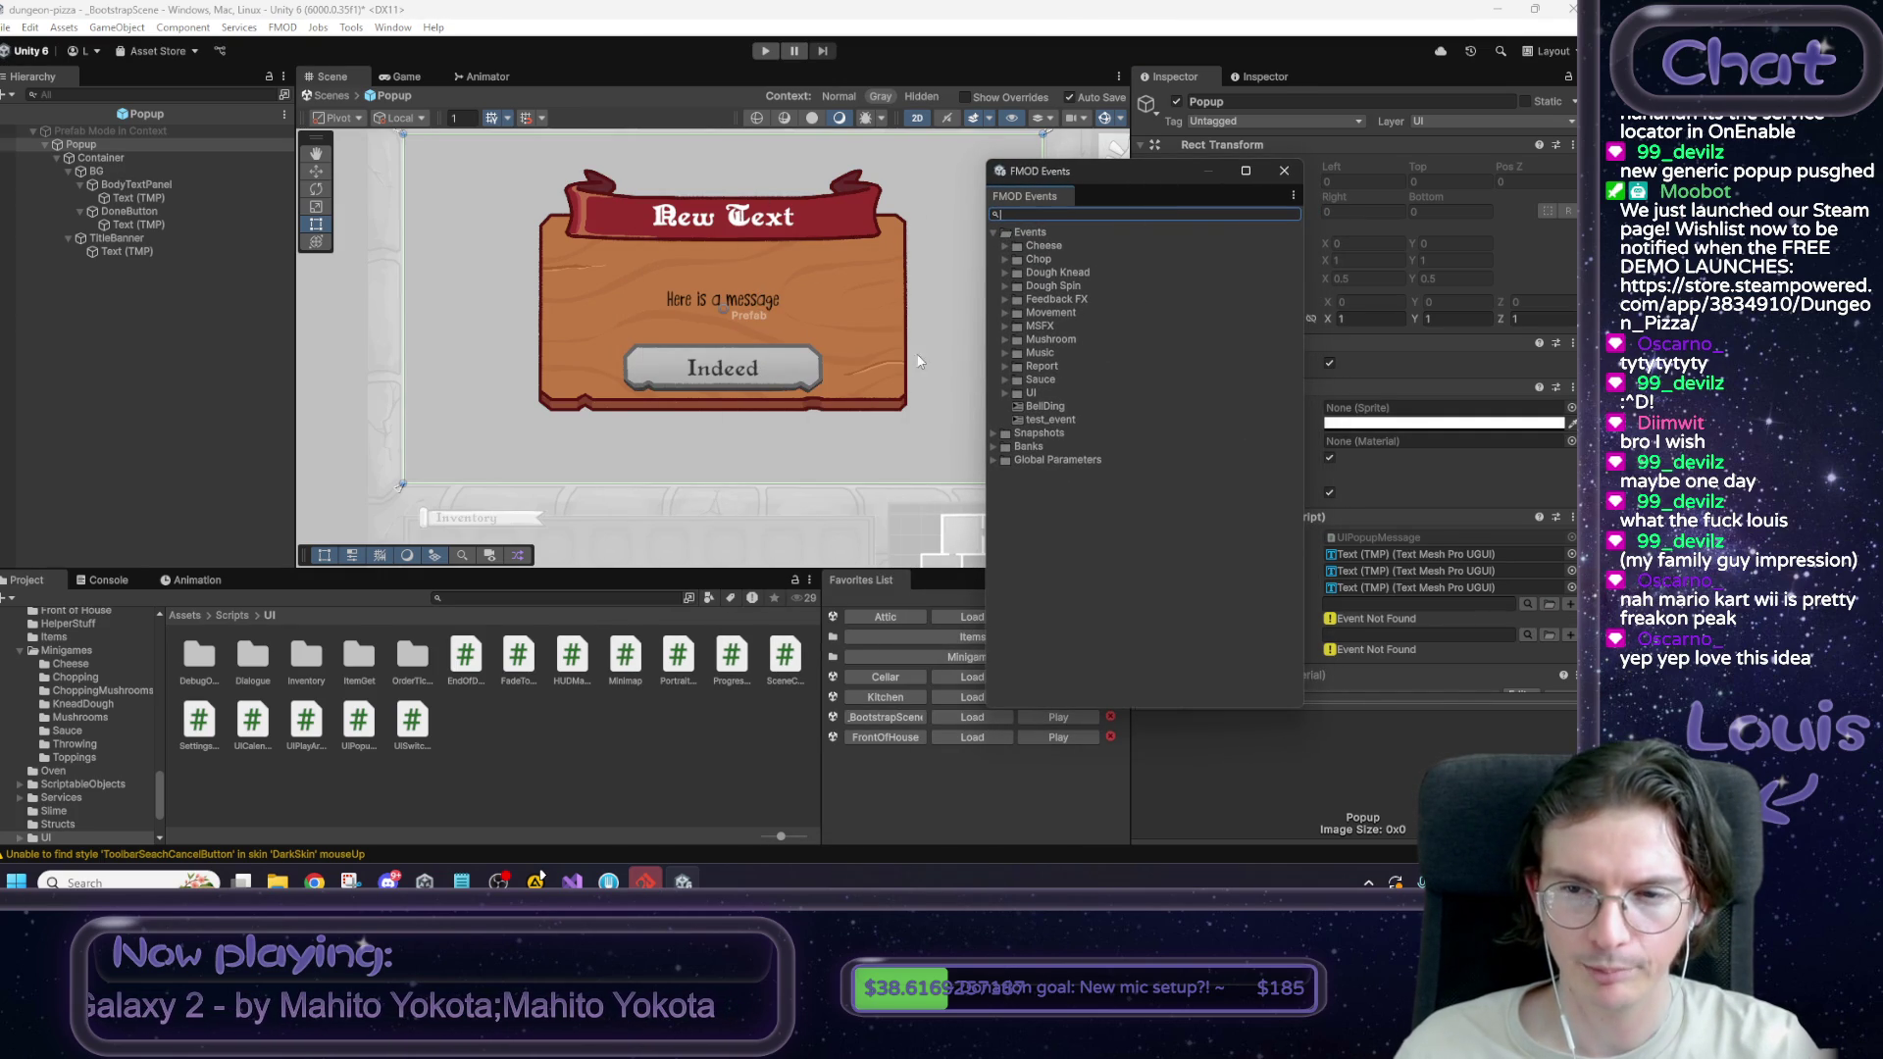
{"action": "left_click", "coordinate": [1045, 406]}
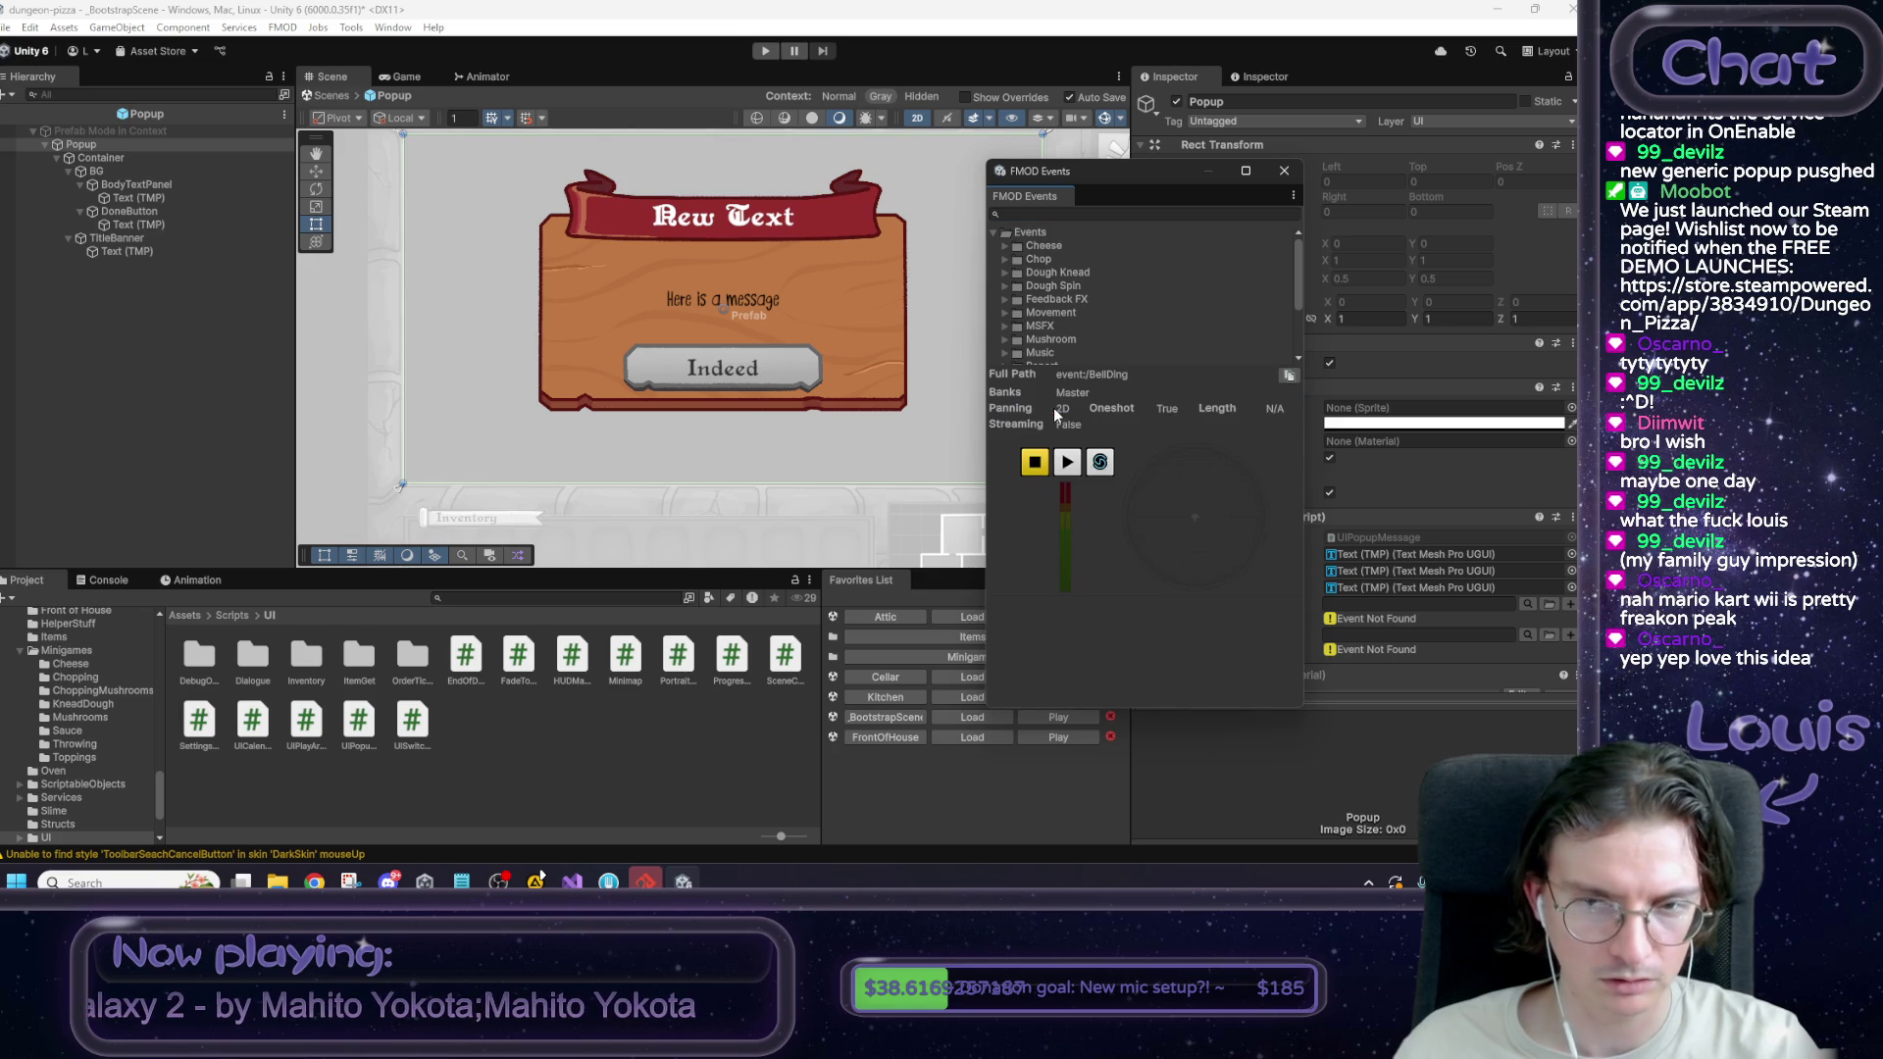
{"action": "left_click", "coordinate": [1067, 461]}
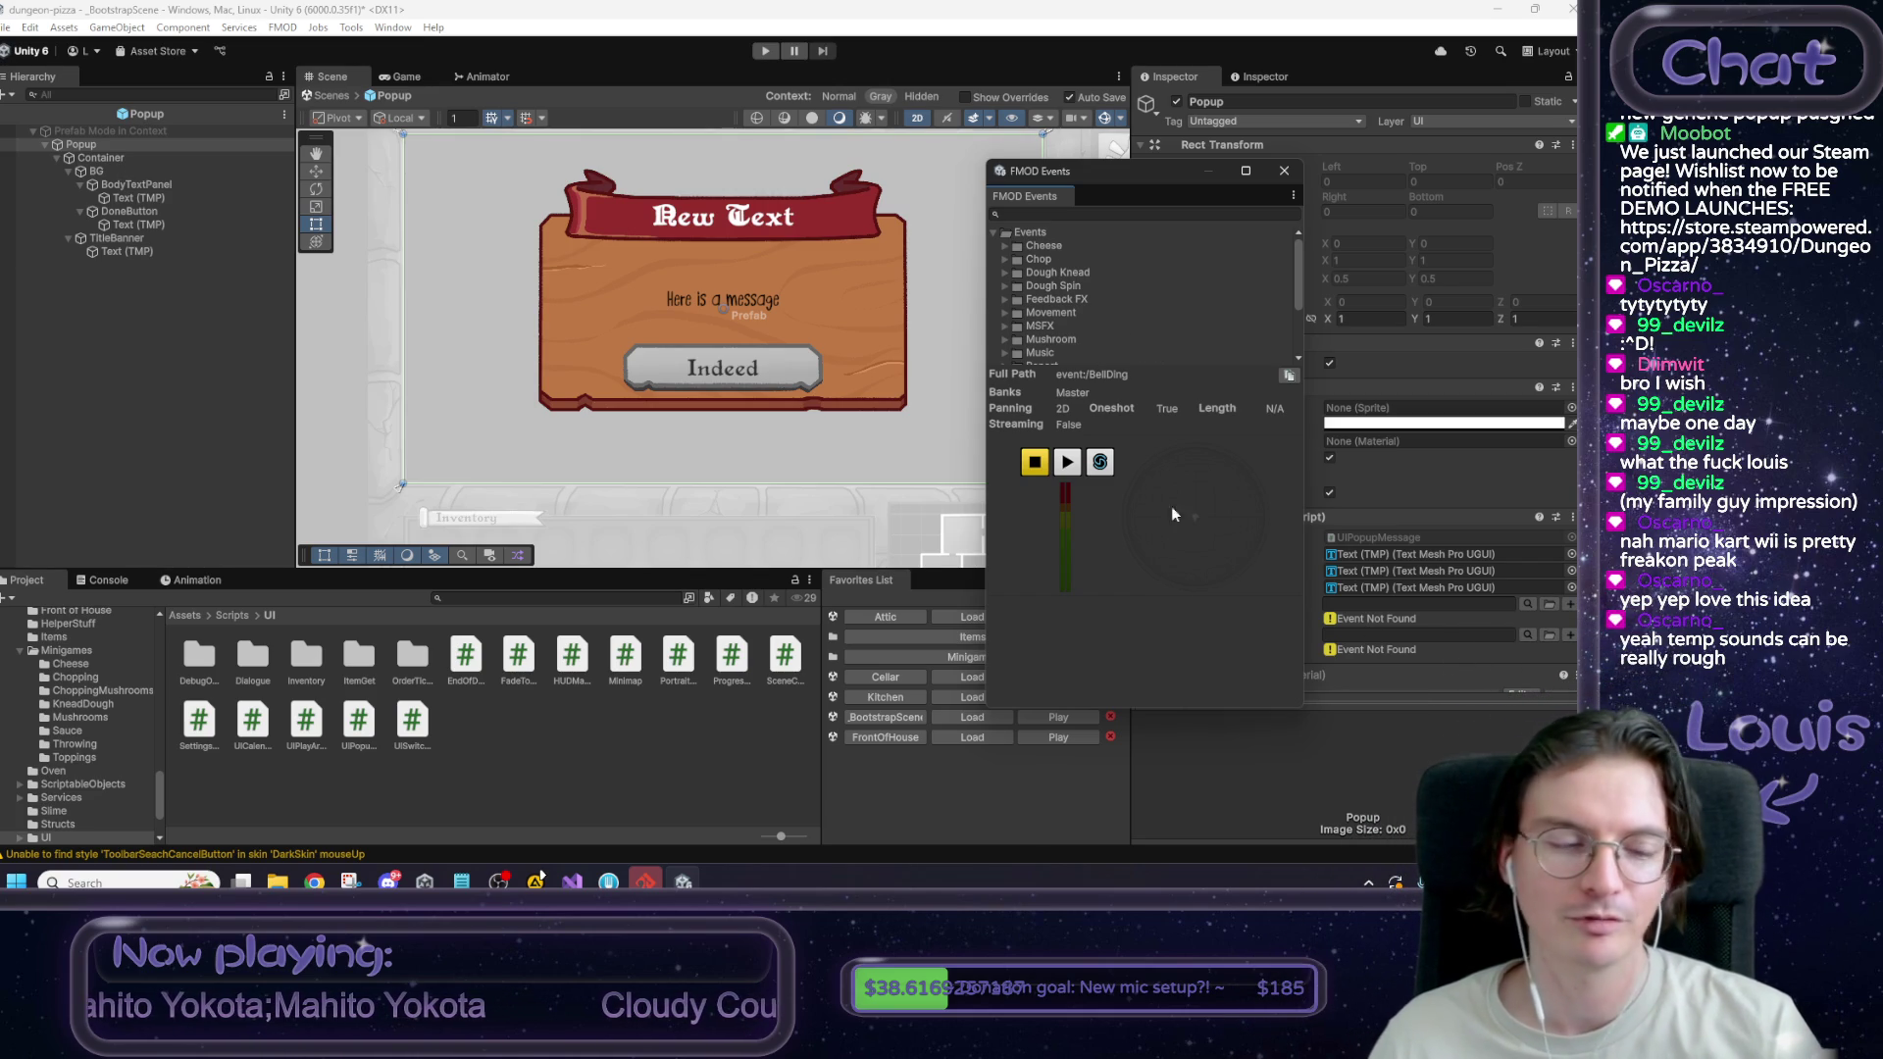
{"action": "scroll", "coordinate": [1096, 340], "scroll_direction": "down", "scroll_amount": 2}
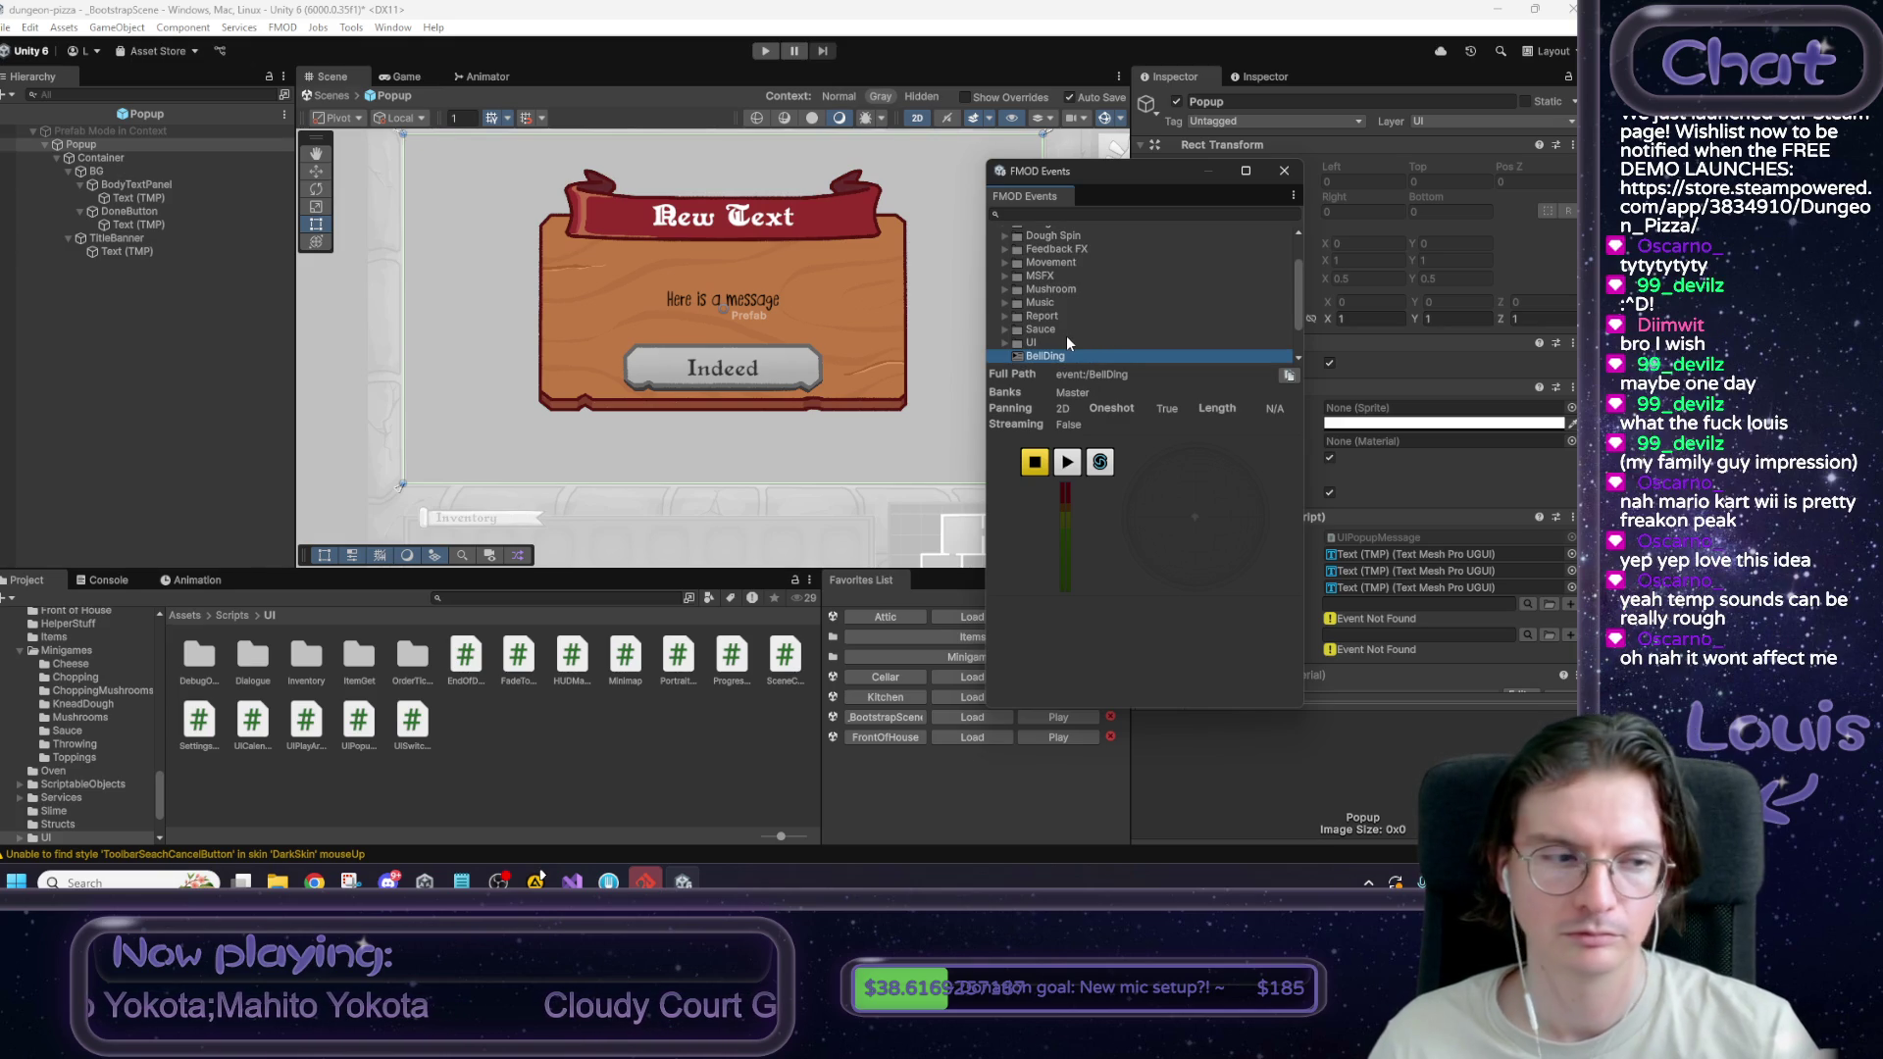
{"action": "left_click_drag", "start_coordinate": [1040, 171], "coordinate": [732, 169]}
Assign event:/Sauce/SauceScoop as appear sound and SauceSlop as button-click sound, then exit prefab mode.
{"action": "left_click", "coordinate": [759, 280]}
{"action": "left_click_drag", "start_coordinate": [1339, 612], "coordinate": [1339, 606]}
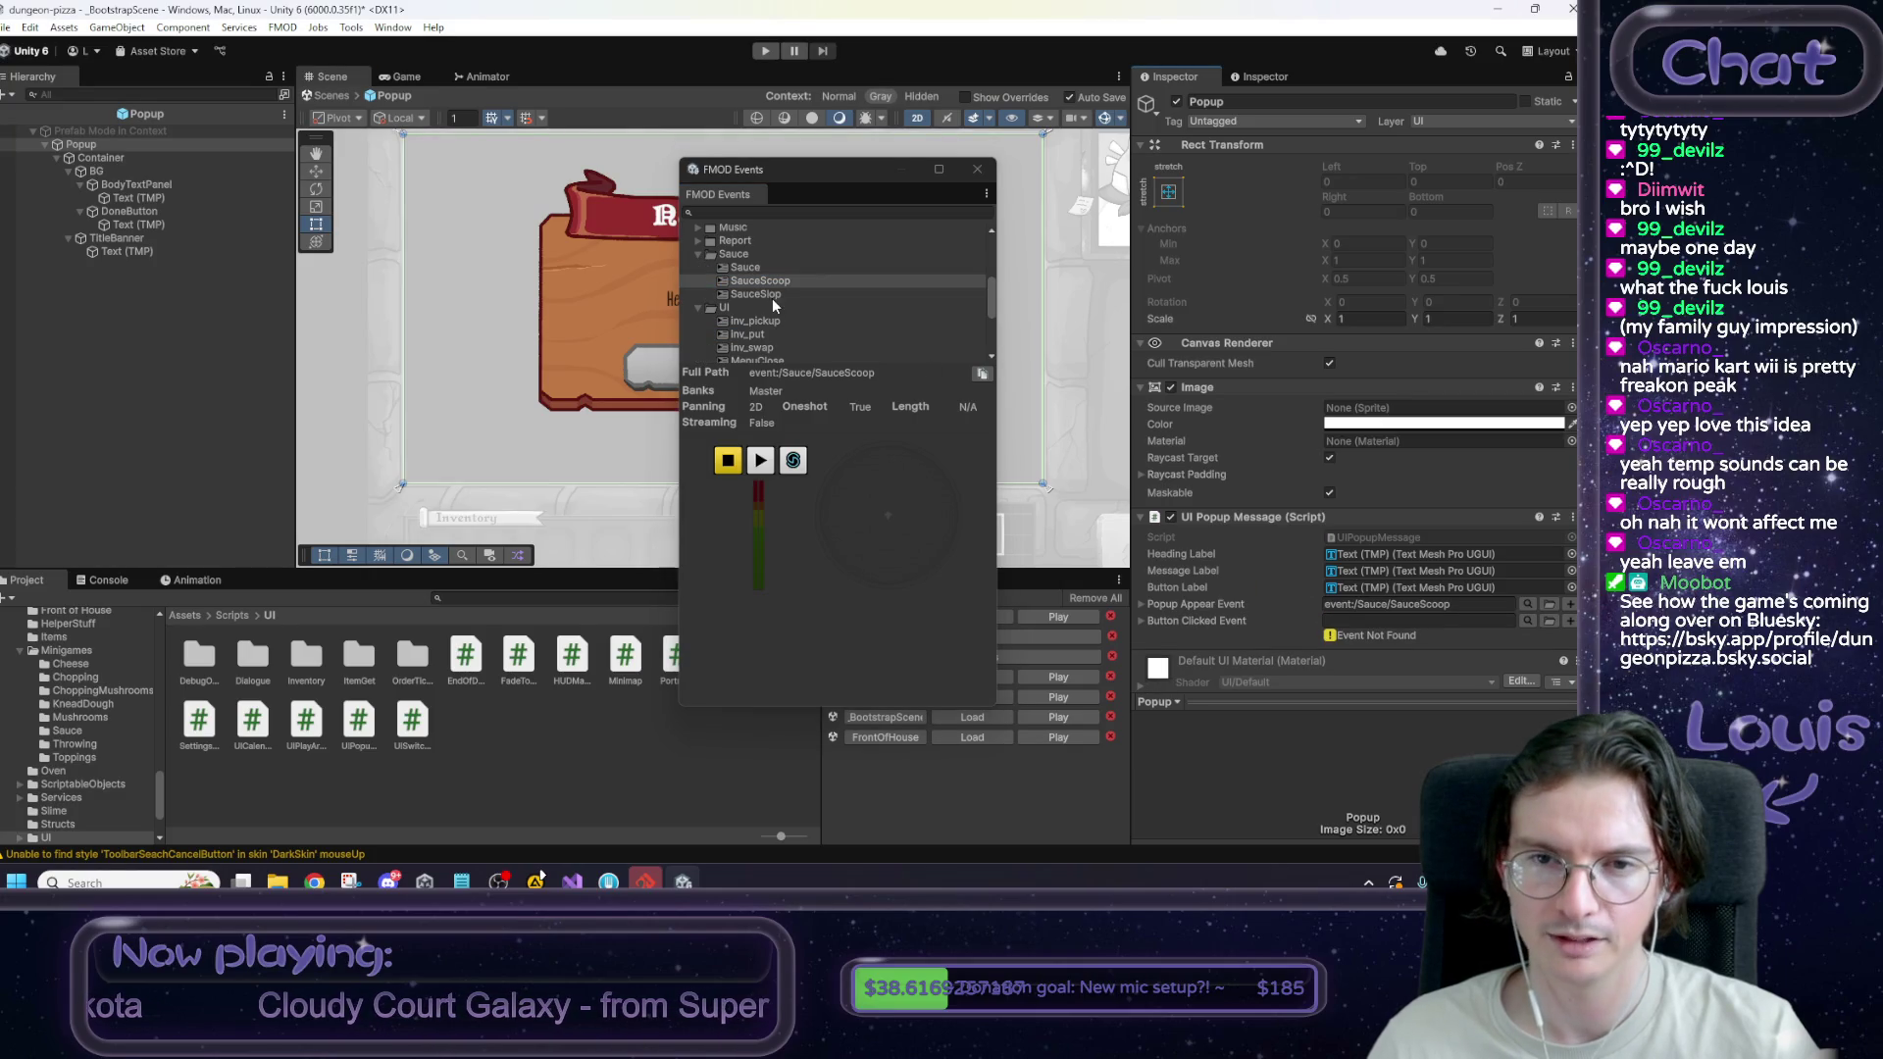
{"action": "scroll", "coordinate": [761, 292], "scroll_direction": "down", "scroll_amount": 1}
{"action": "left_click_drag", "start_coordinate": [755, 280], "coordinate": [1417, 621]}
{"action": "double_click", "coordinate": [799, 282]}
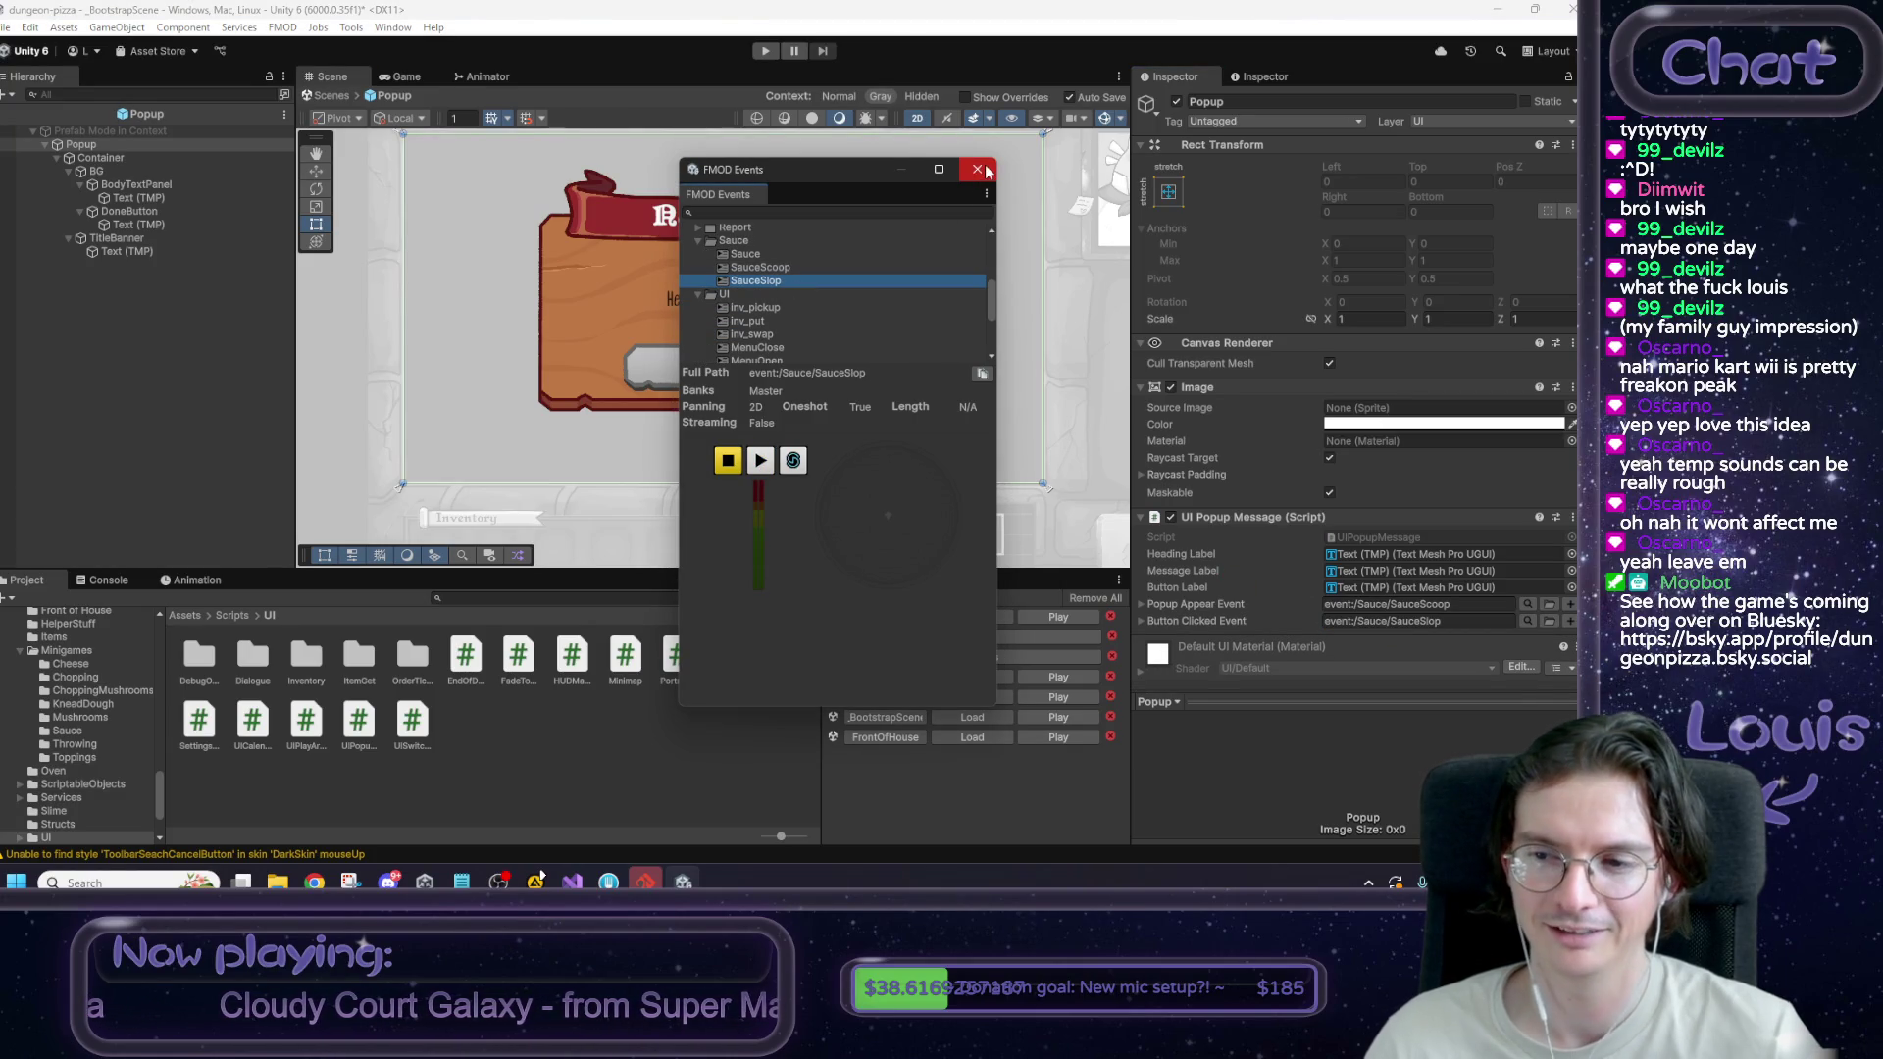
{"action": "left_click", "coordinate": [976, 168]}
{"action": "left_click", "coordinate": [327, 95]}
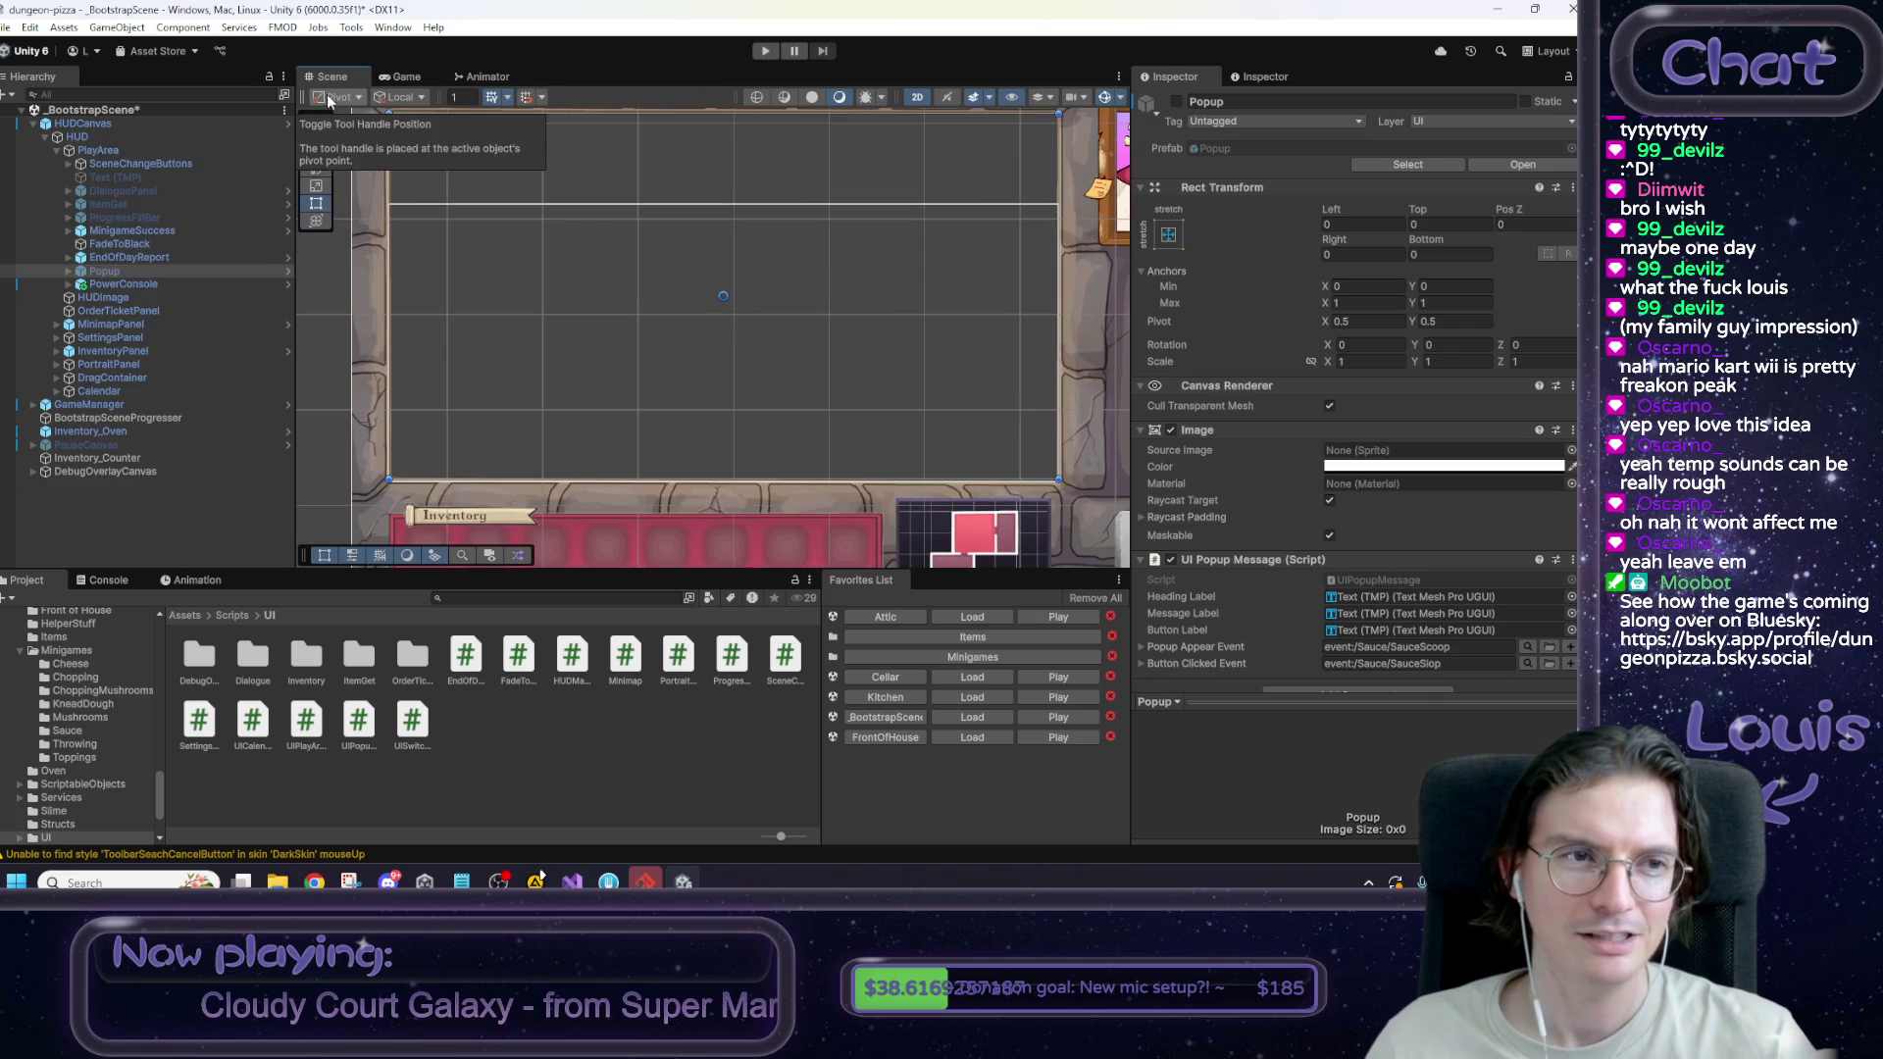
Save the bootstrap scene, then start Play mode from the Attic scene.
{"action": "key", "text": "ctrl+s"}
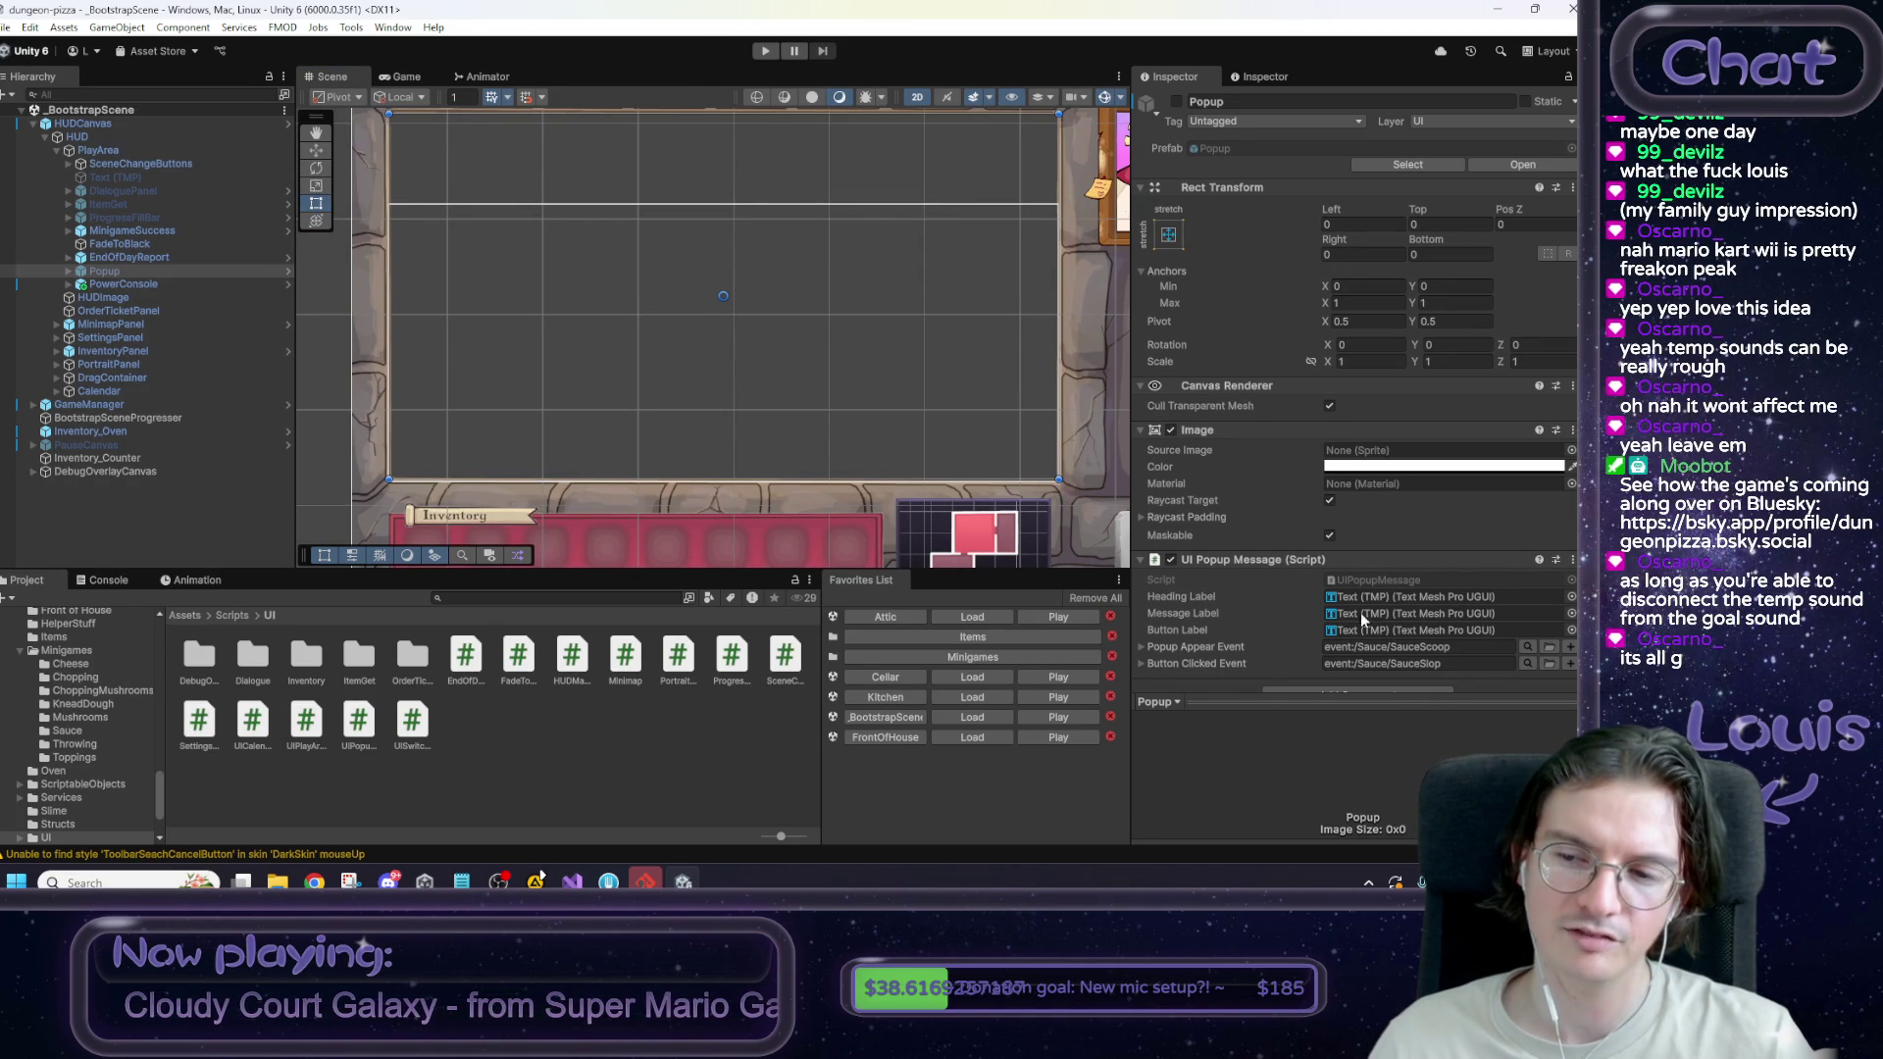
{"action": "left_click", "coordinate": [758, 55]}
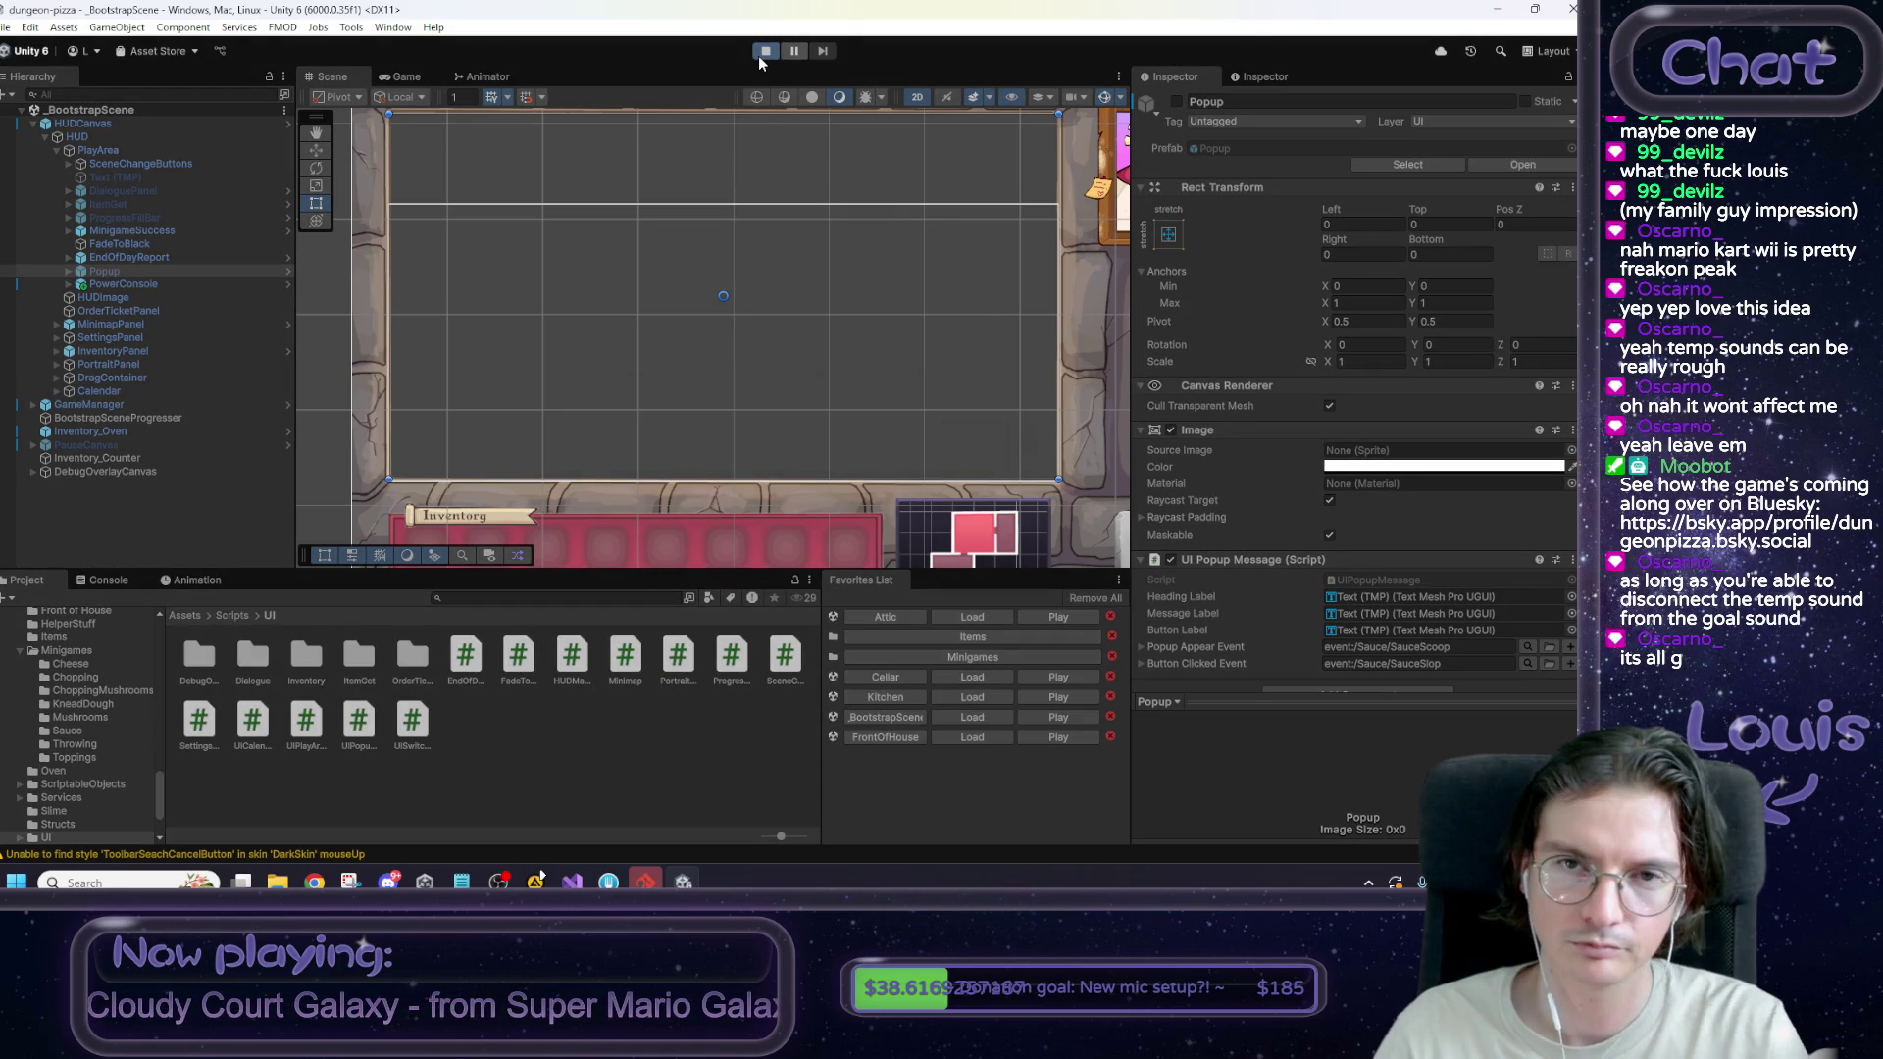
{"action": "left_click", "coordinate": [765, 51]}
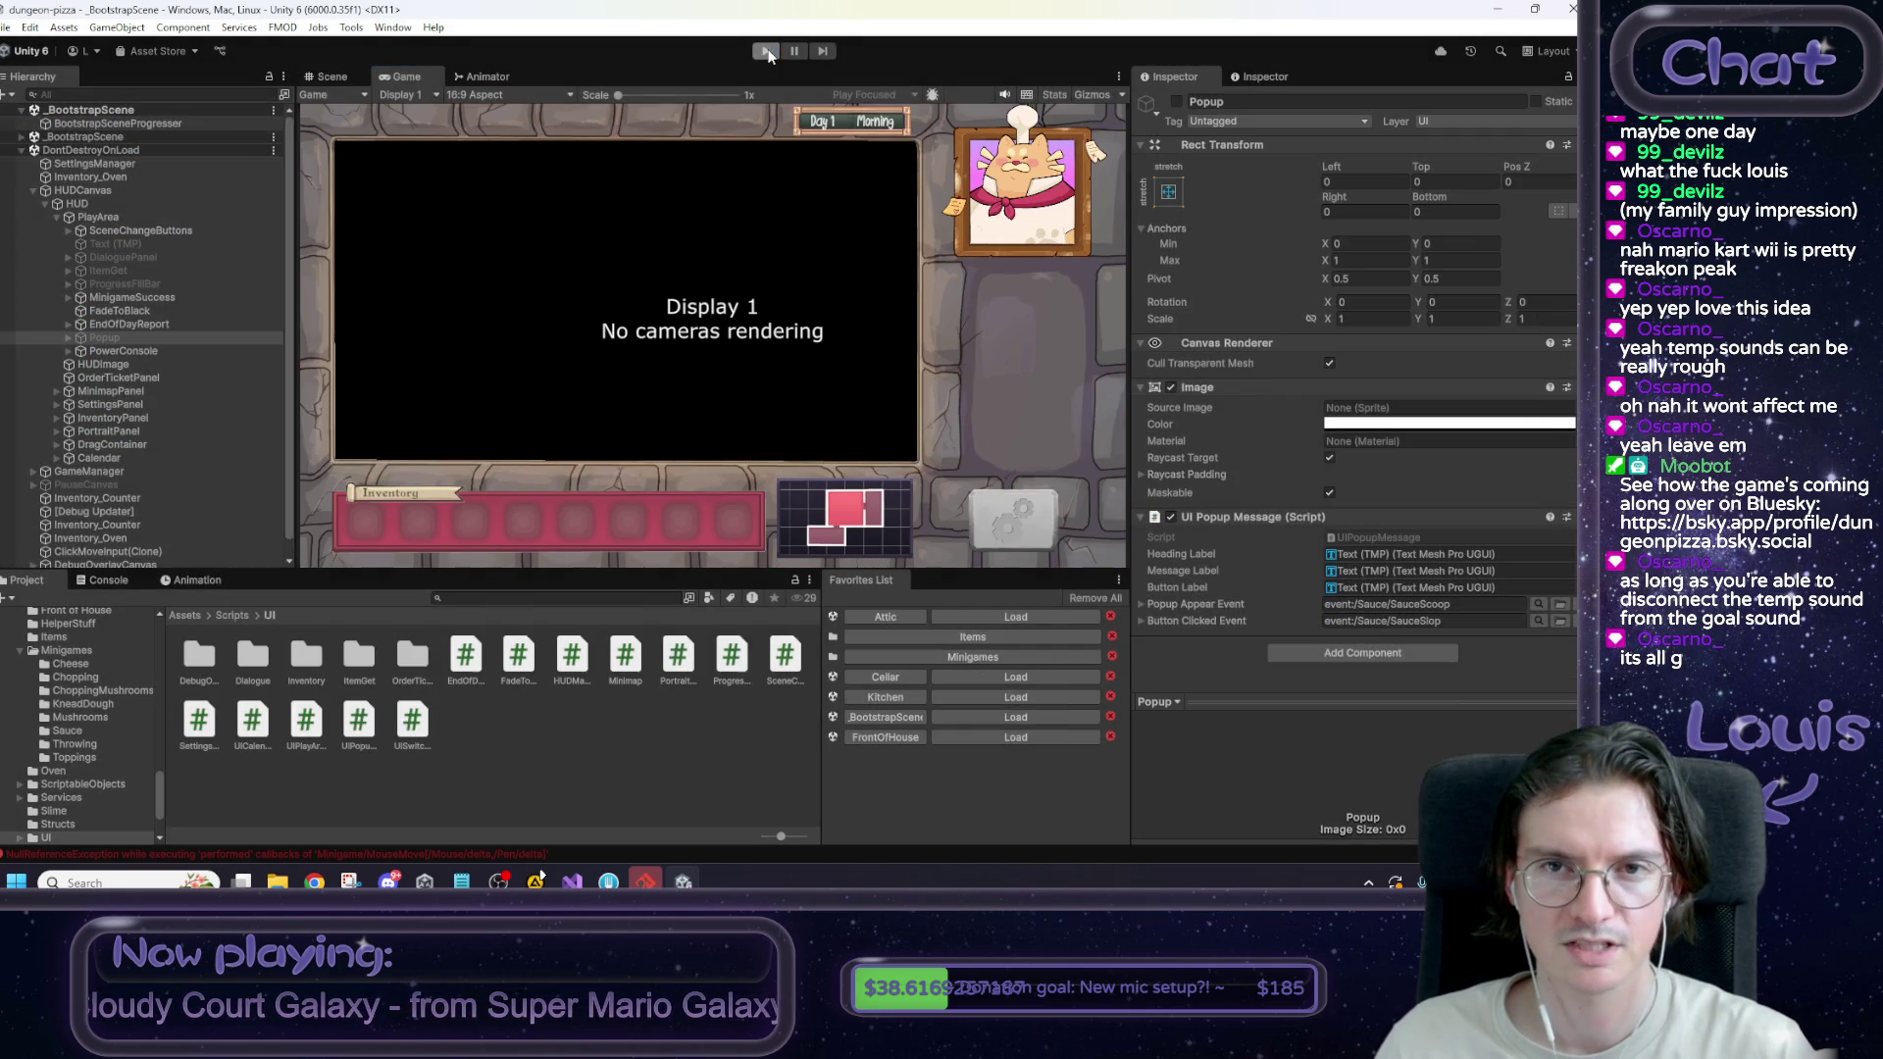
{"action": "left_click", "coordinate": [957, 616]}
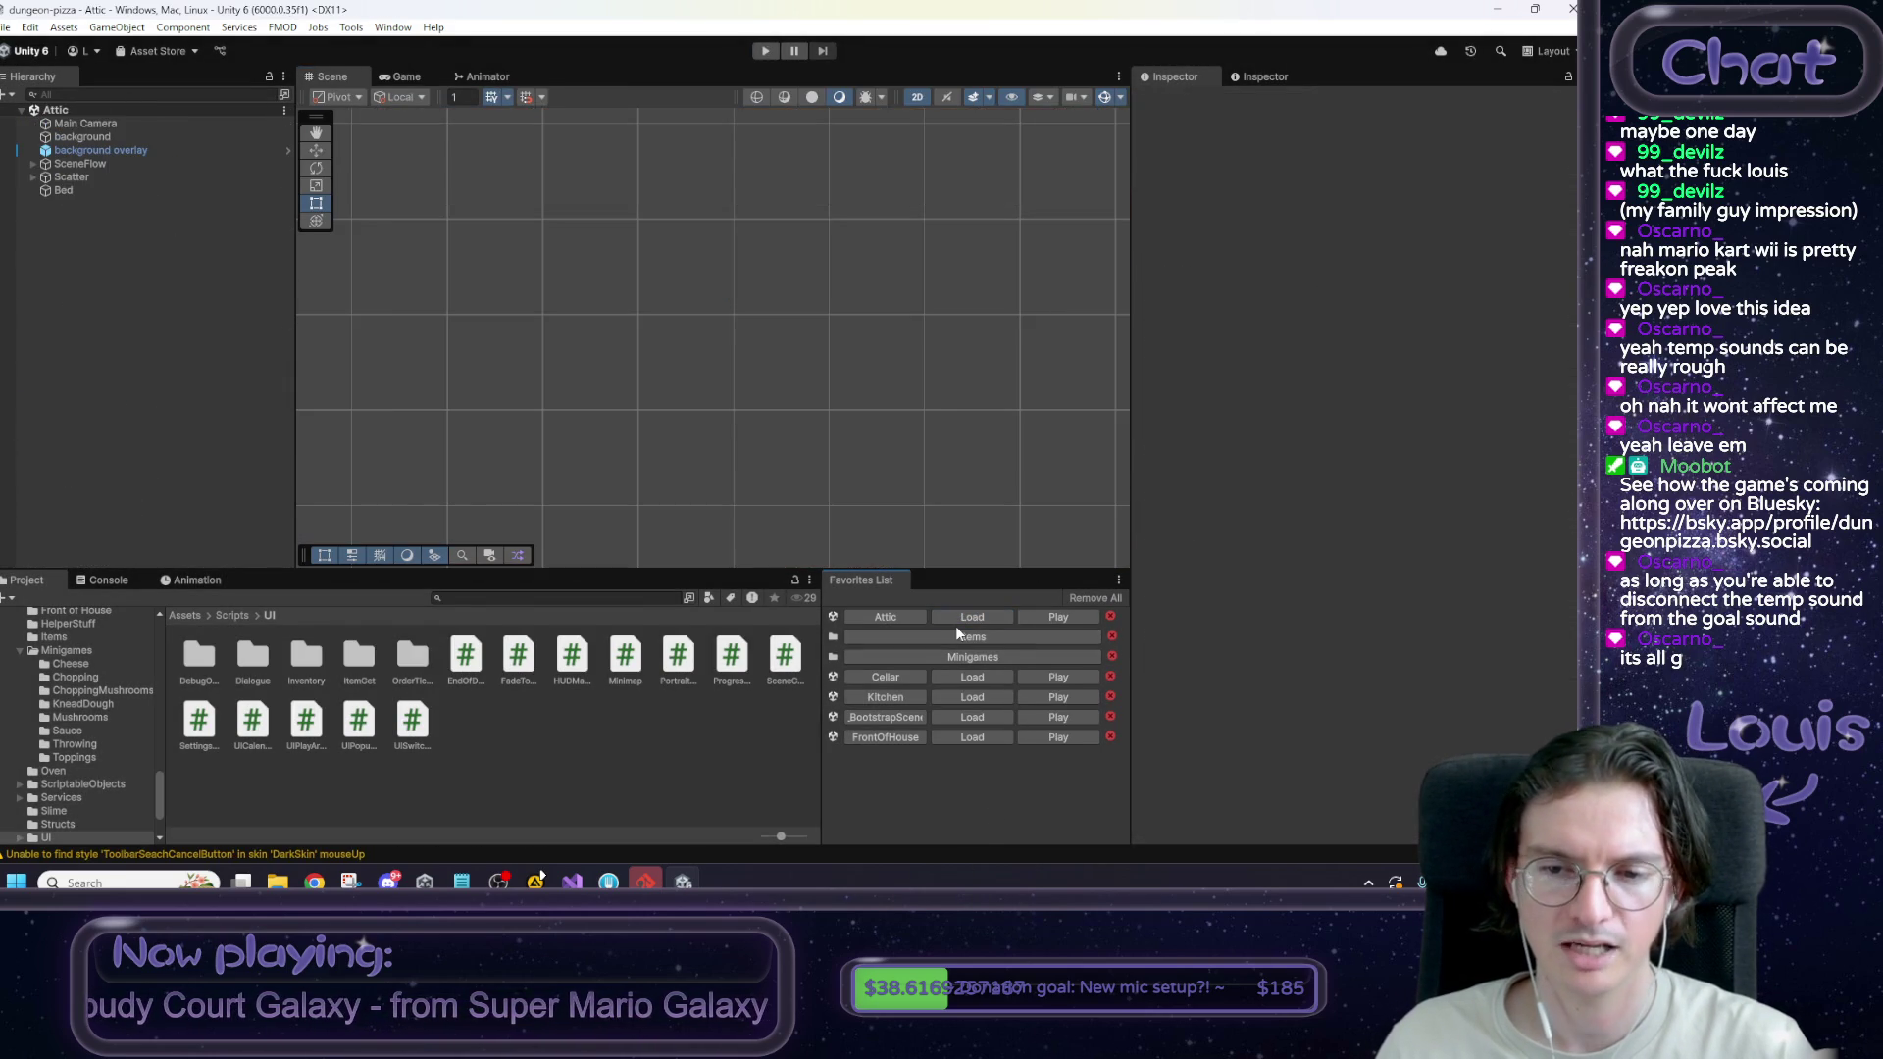
{"action": "left_click", "coordinate": [766, 51]}
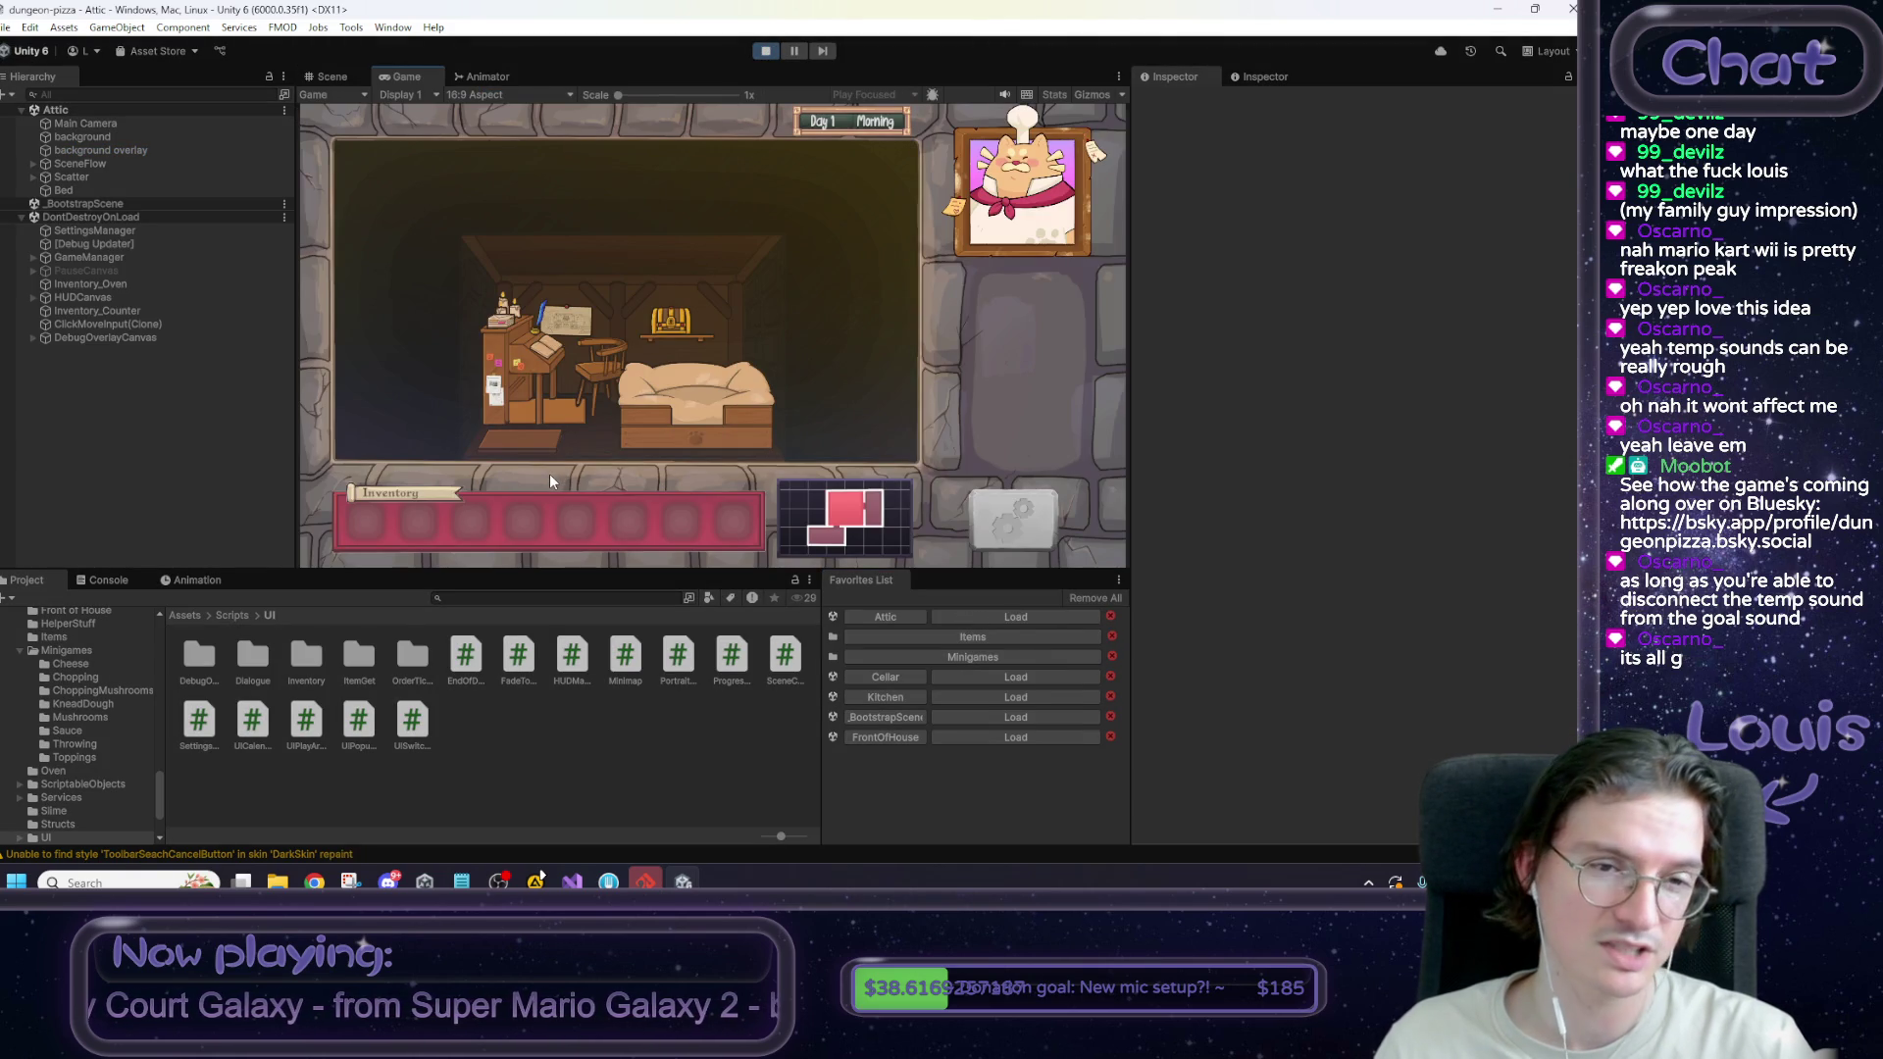
Repeatedly open the 'Not sleepy!' popup from the bed and dismiss it, then stop Play mode.
{"action": "left_click", "coordinate": [691, 427]}
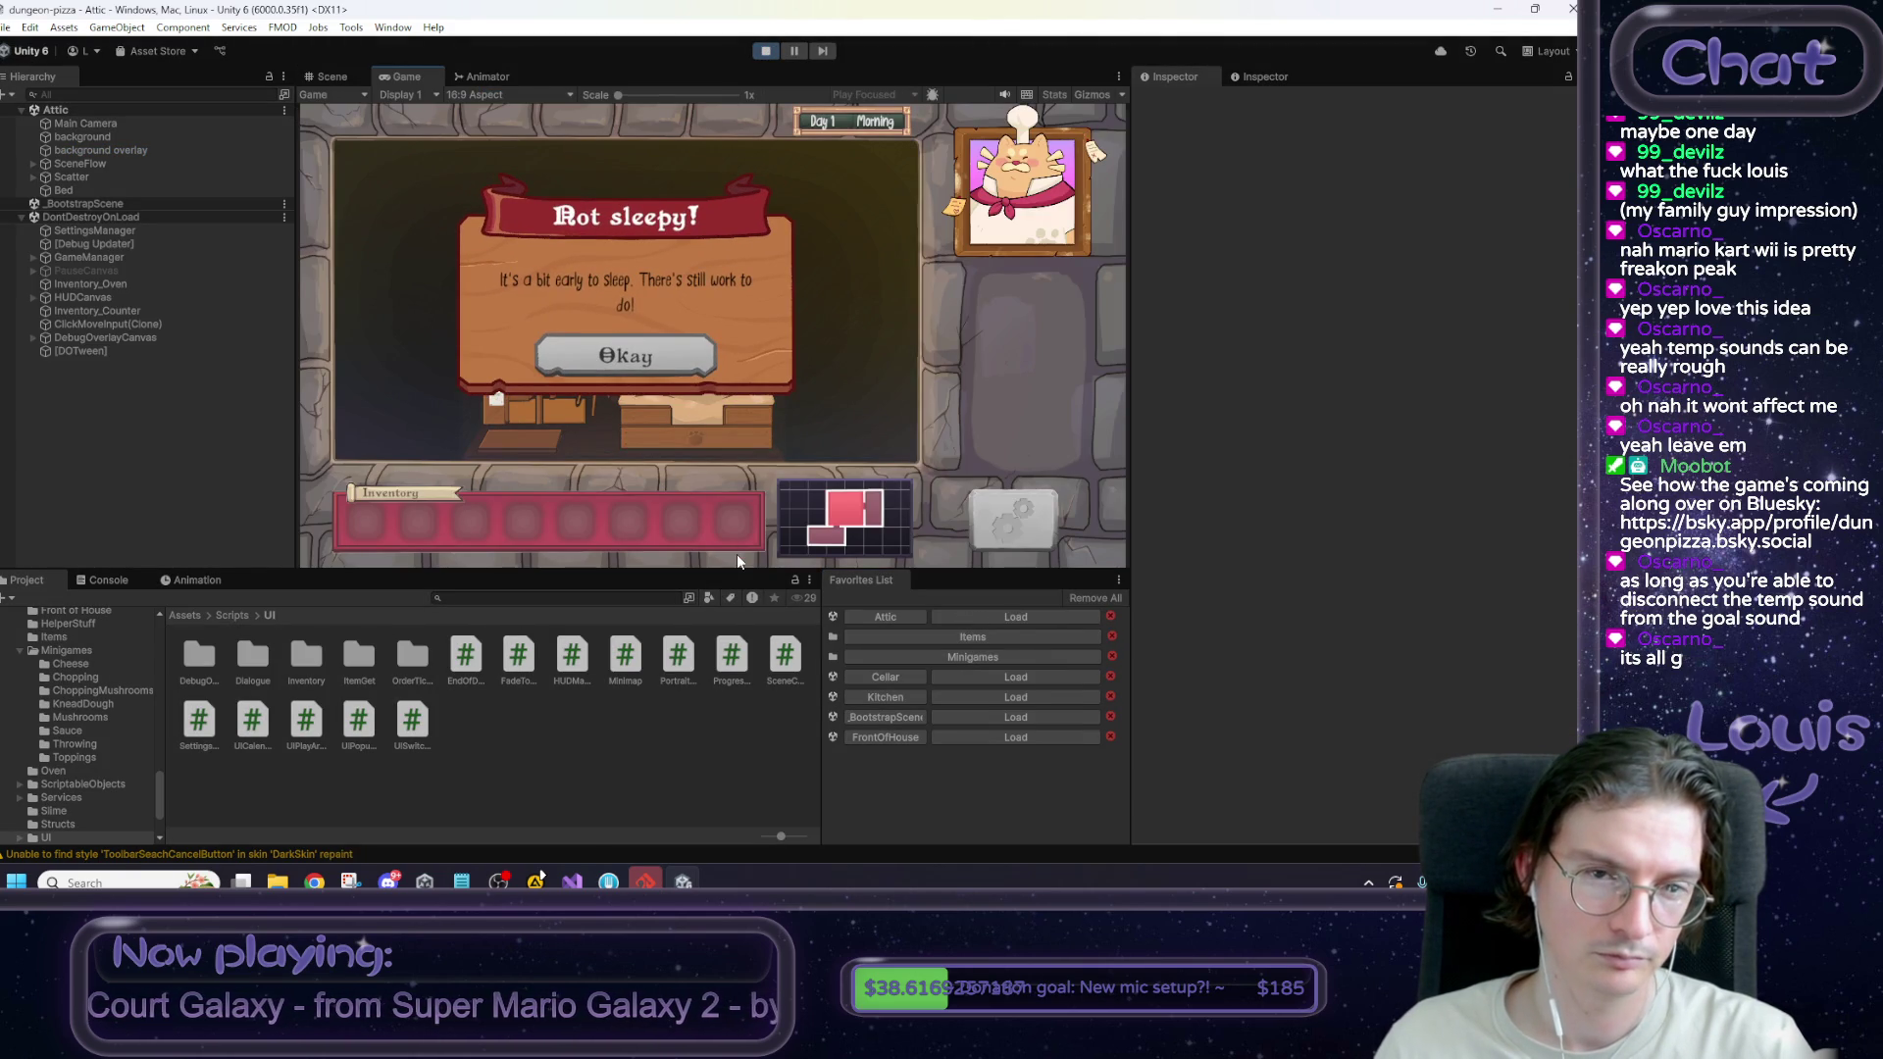
{"action": "left_click", "coordinate": [647, 361]}
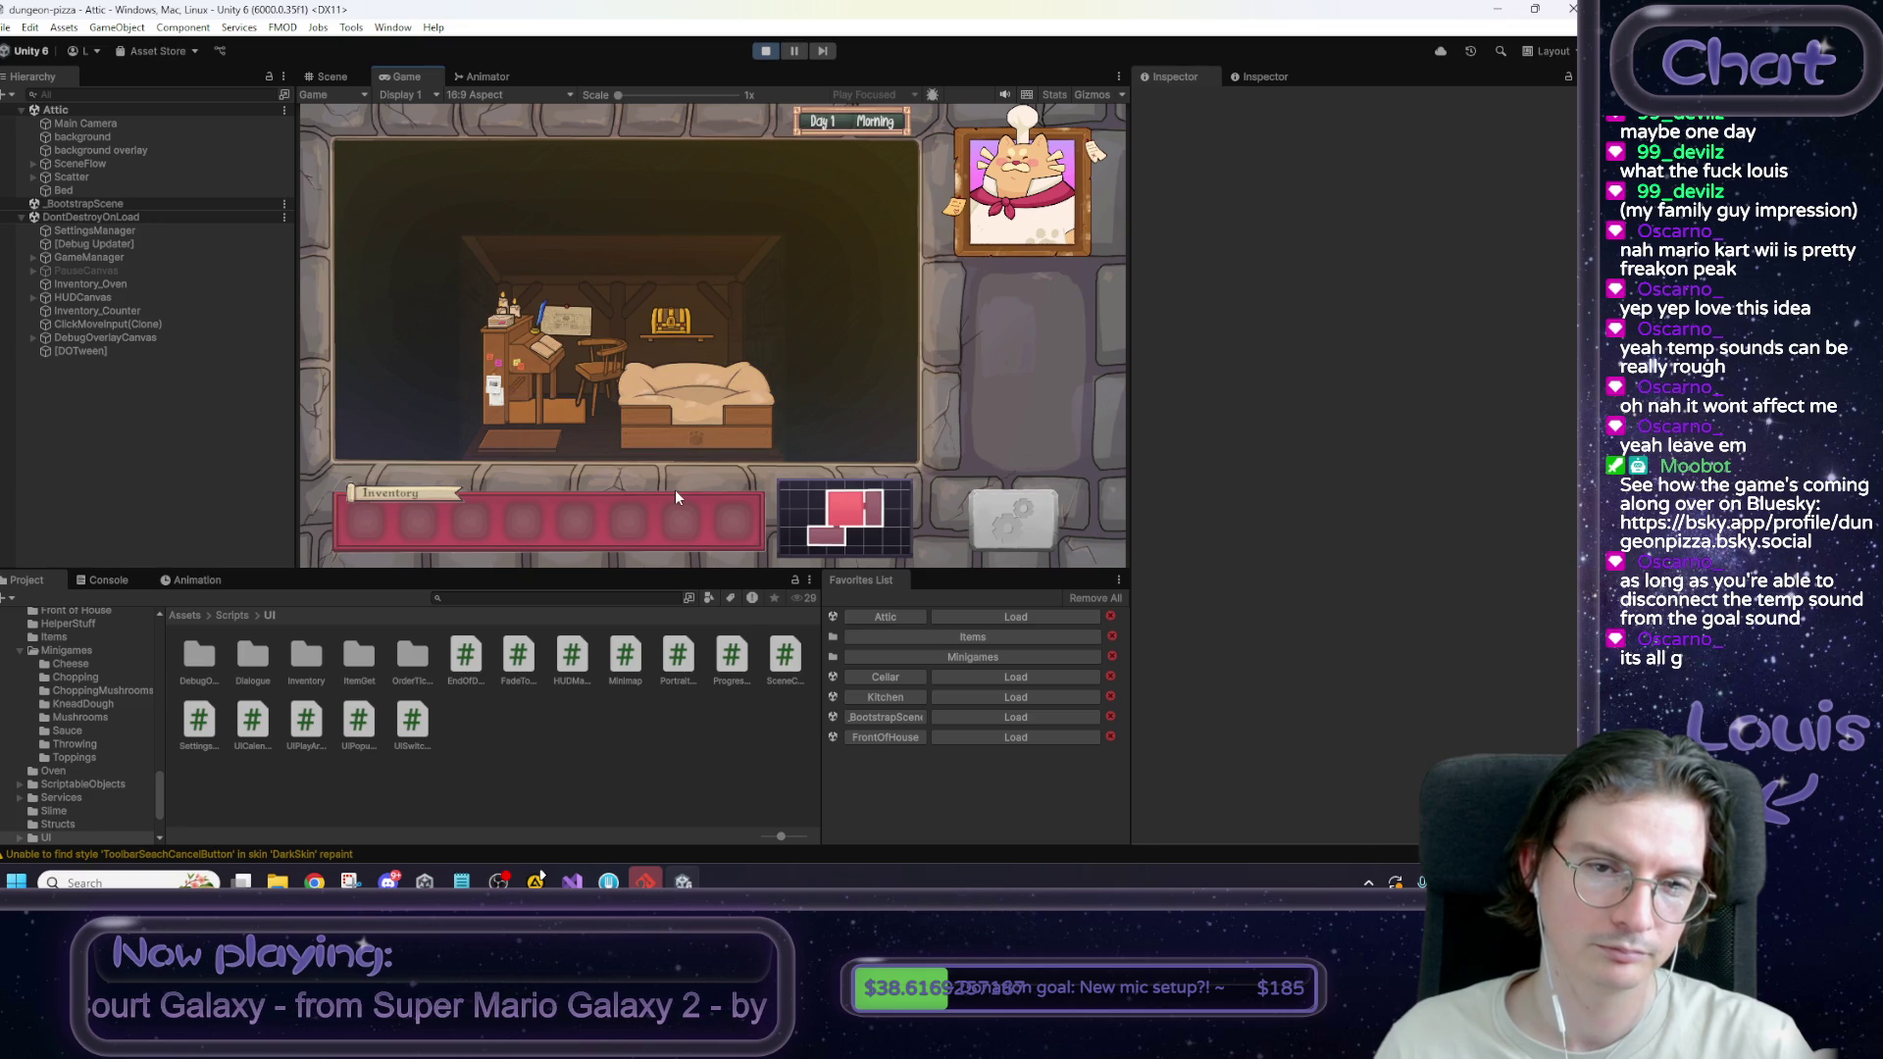
{"action": "left_click", "coordinate": [671, 402]}
{"action": "left_click", "coordinate": [645, 368]}
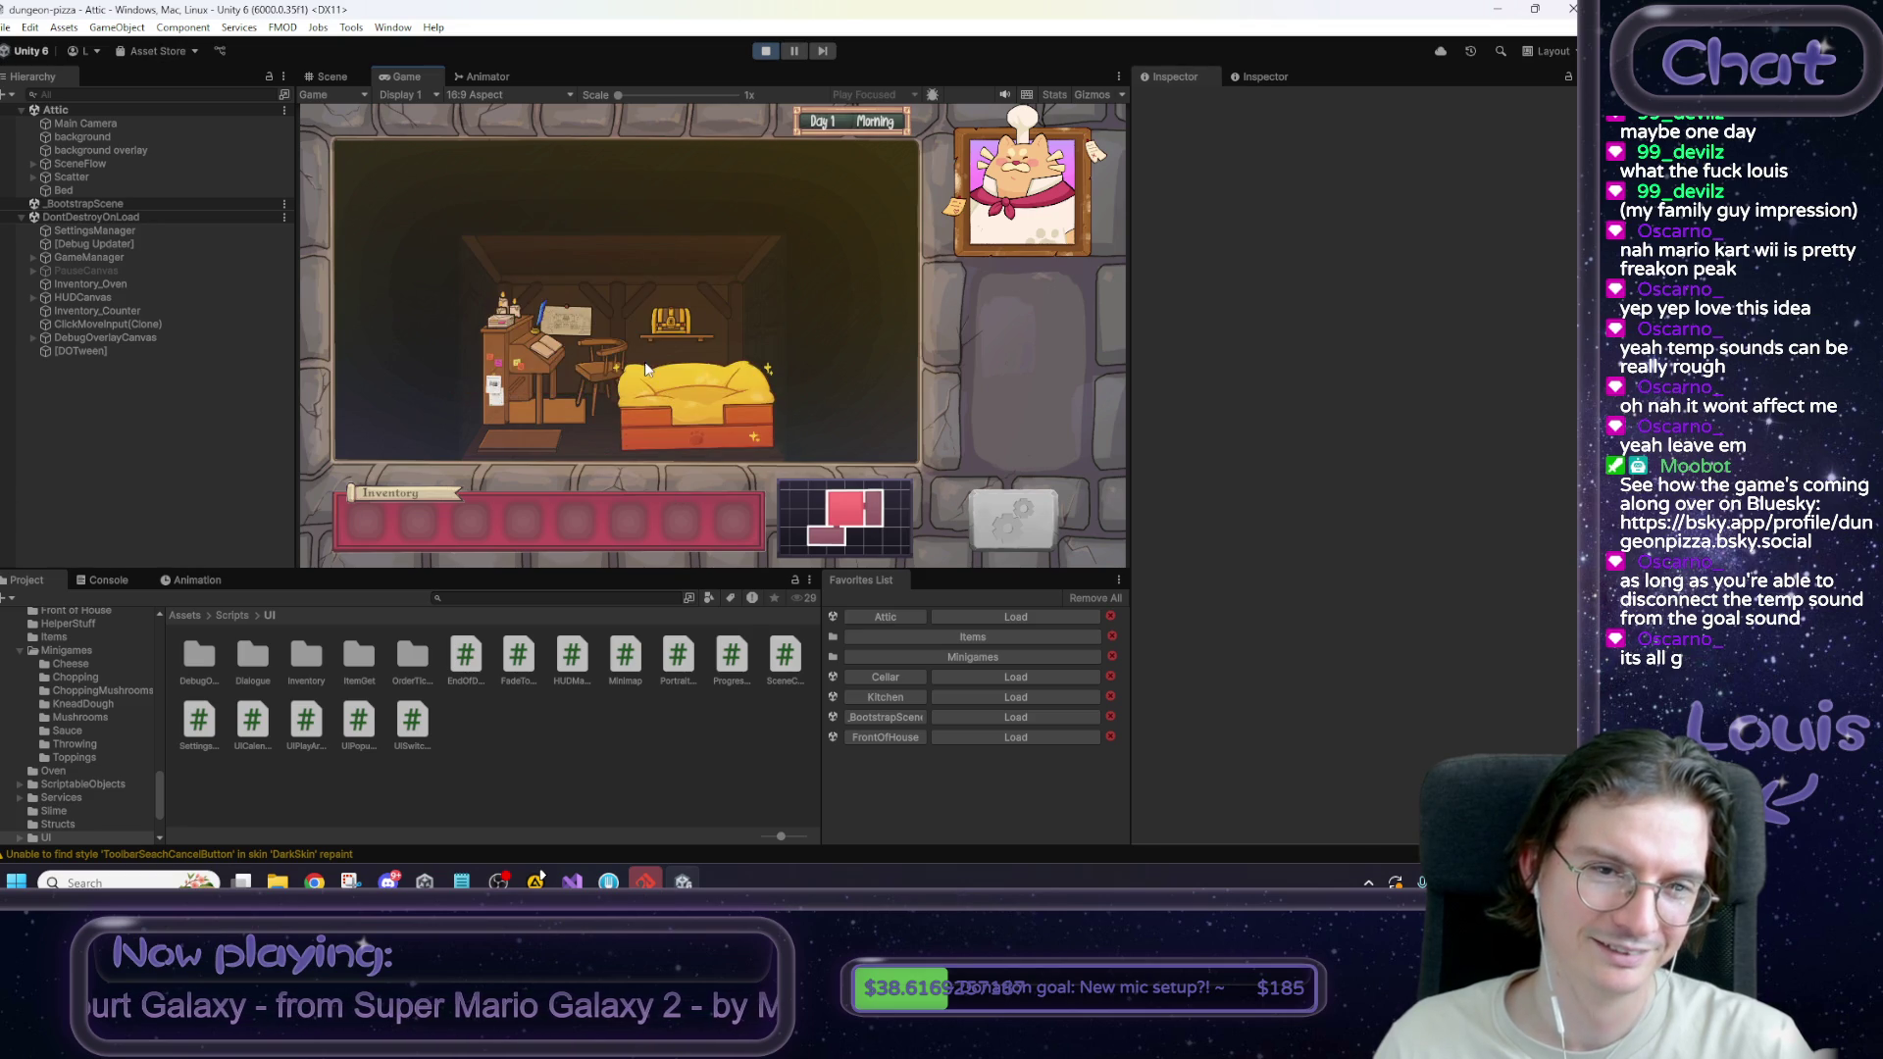
{"action": "left_click", "coordinate": [653, 403]}
{"action": "left_click", "coordinate": [608, 361]}
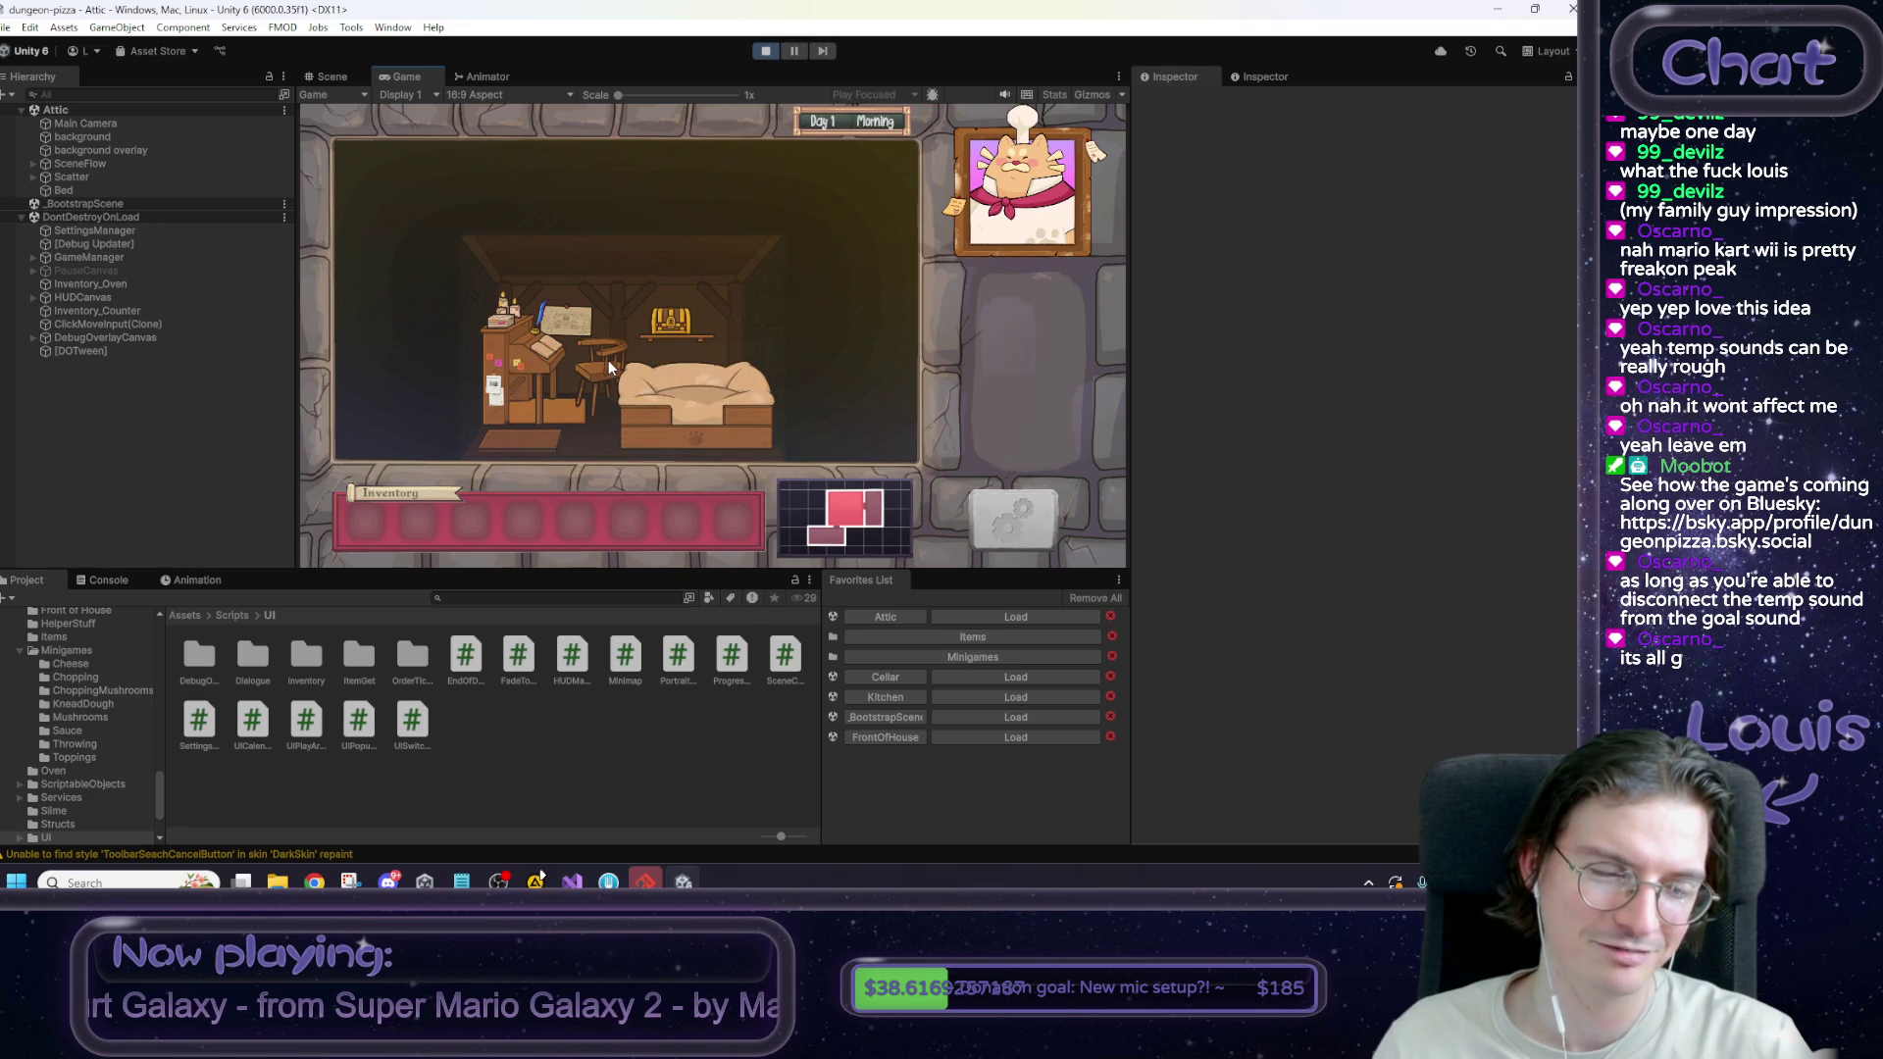
{"action": "left_click", "coordinate": [639, 403]}
{"action": "left_click", "coordinate": [623, 355]}
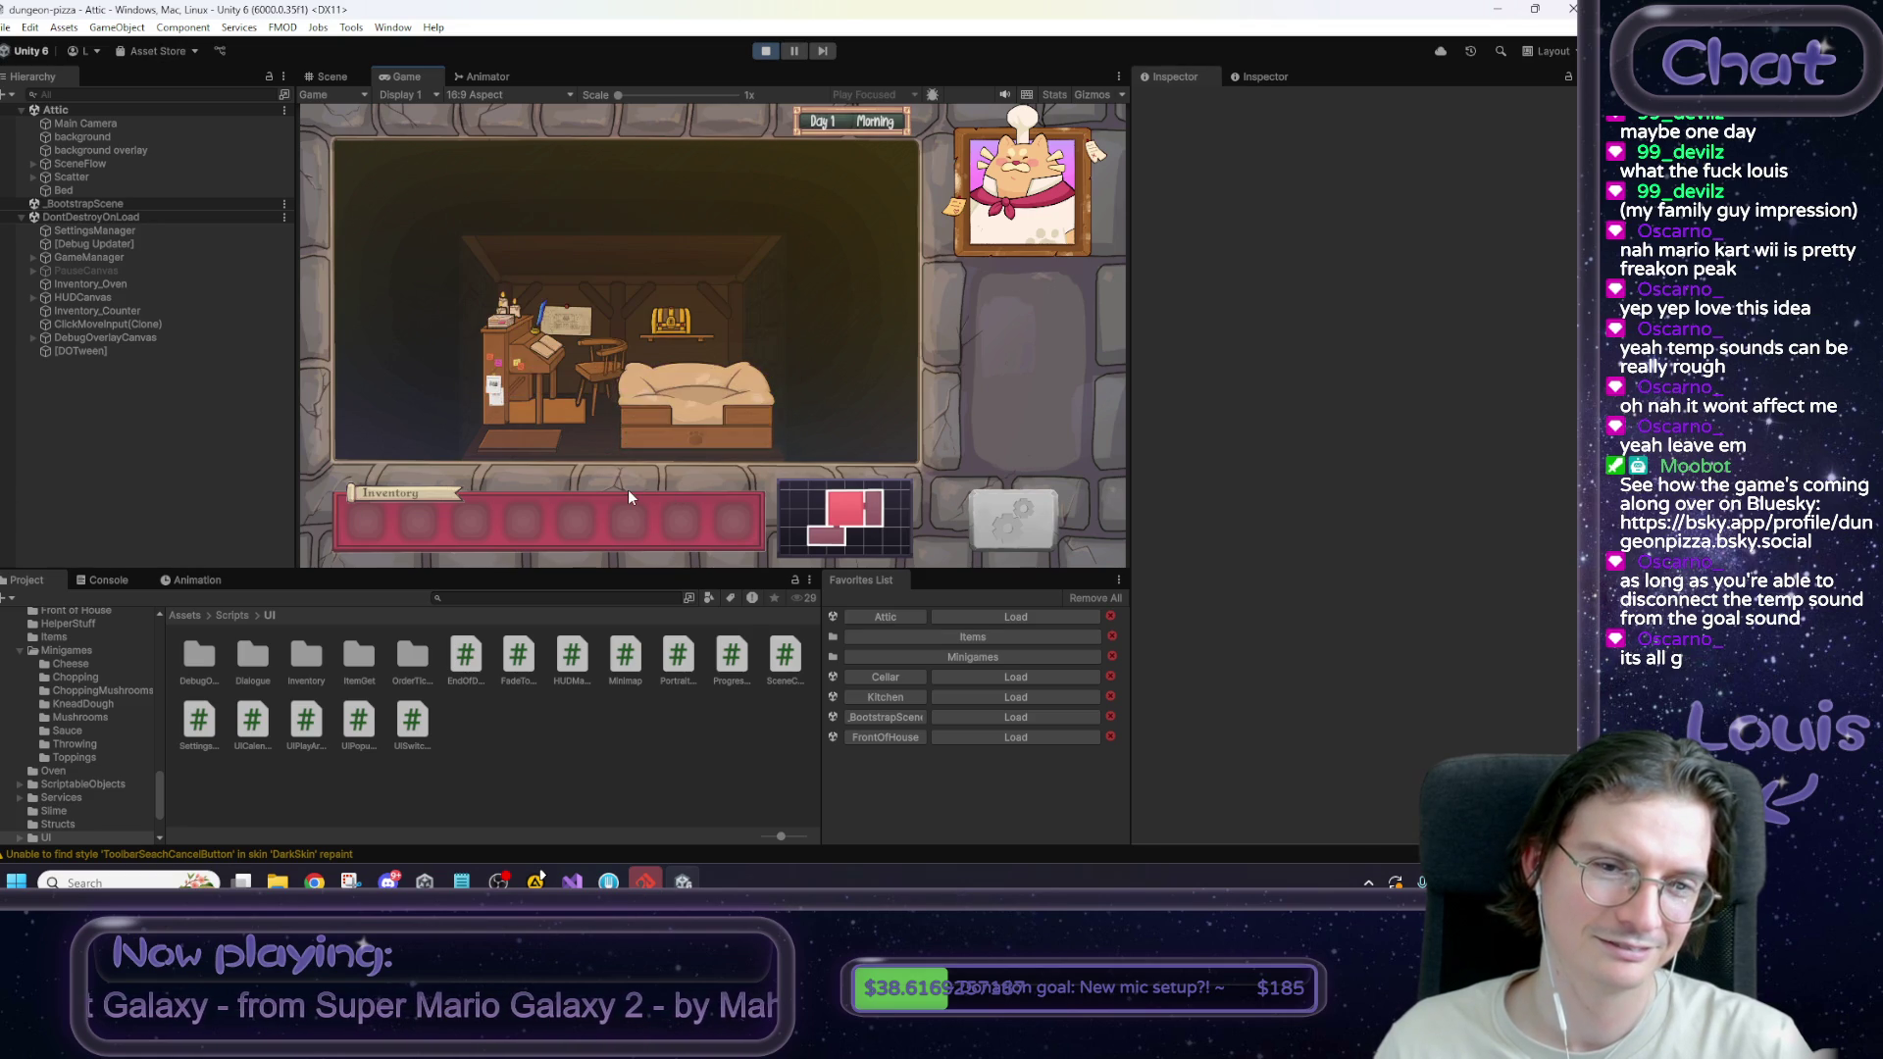
{"action": "left_click", "coordinate": [642, 402]}
{"action": "left_click", "coordinate": [617, 357]}
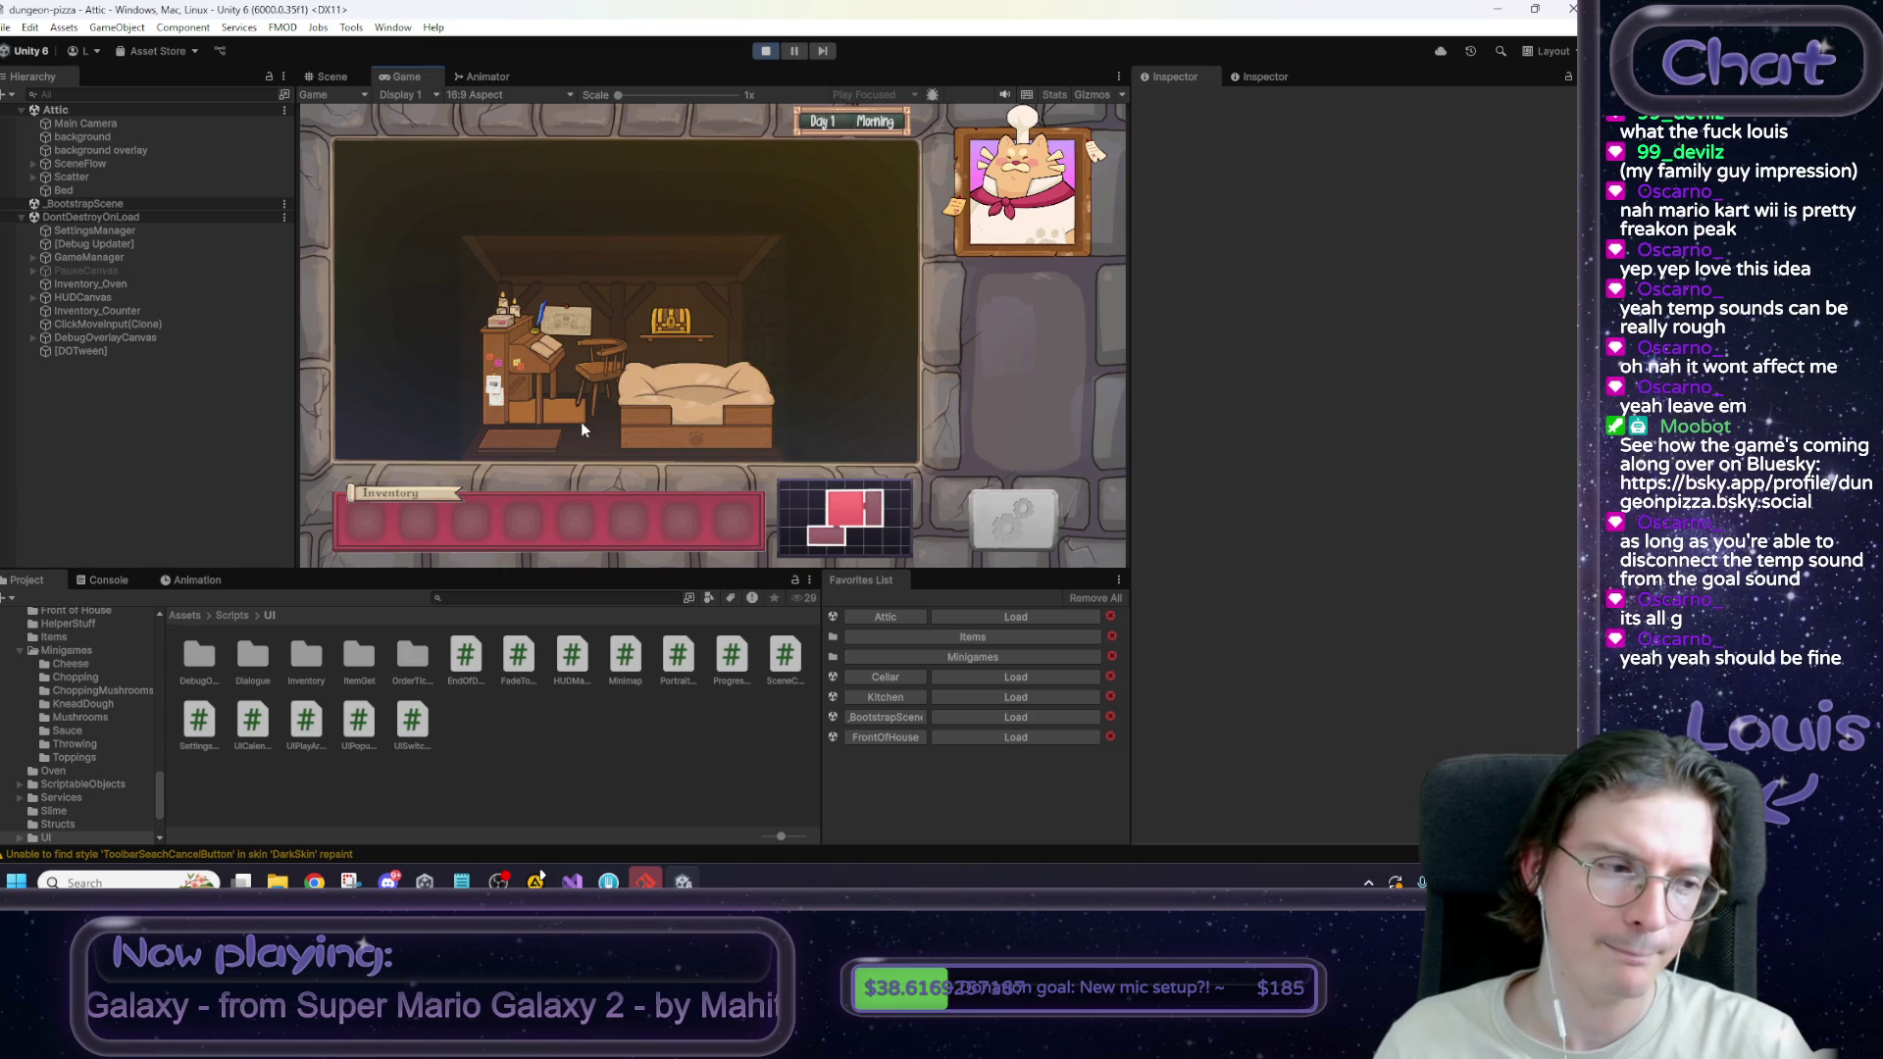
{"action": "left_click", "coordinate": [643, 380]}
{"action": "left_click", "coordinate": [639, 363]}
{"action": "left_click", "coordinate": [640, 387]}
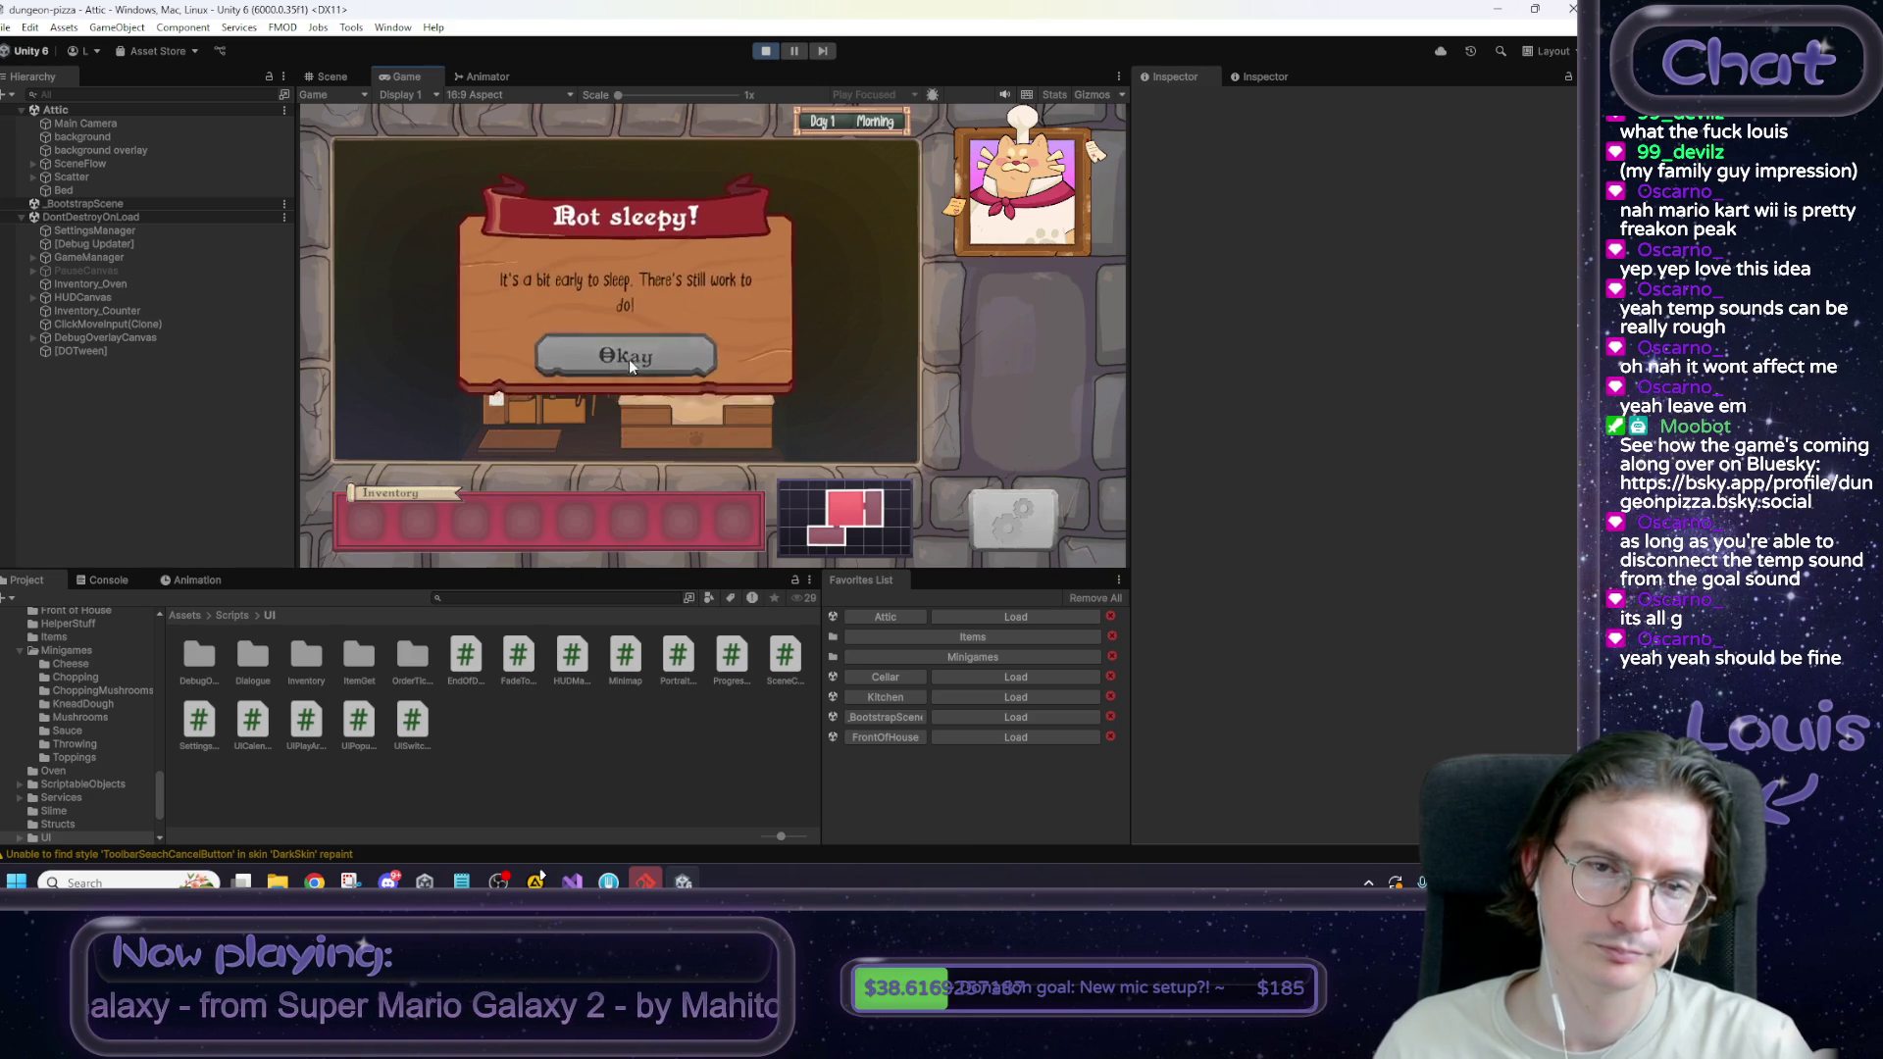
{"action": "left_click", "coordinate": [637, 355]}
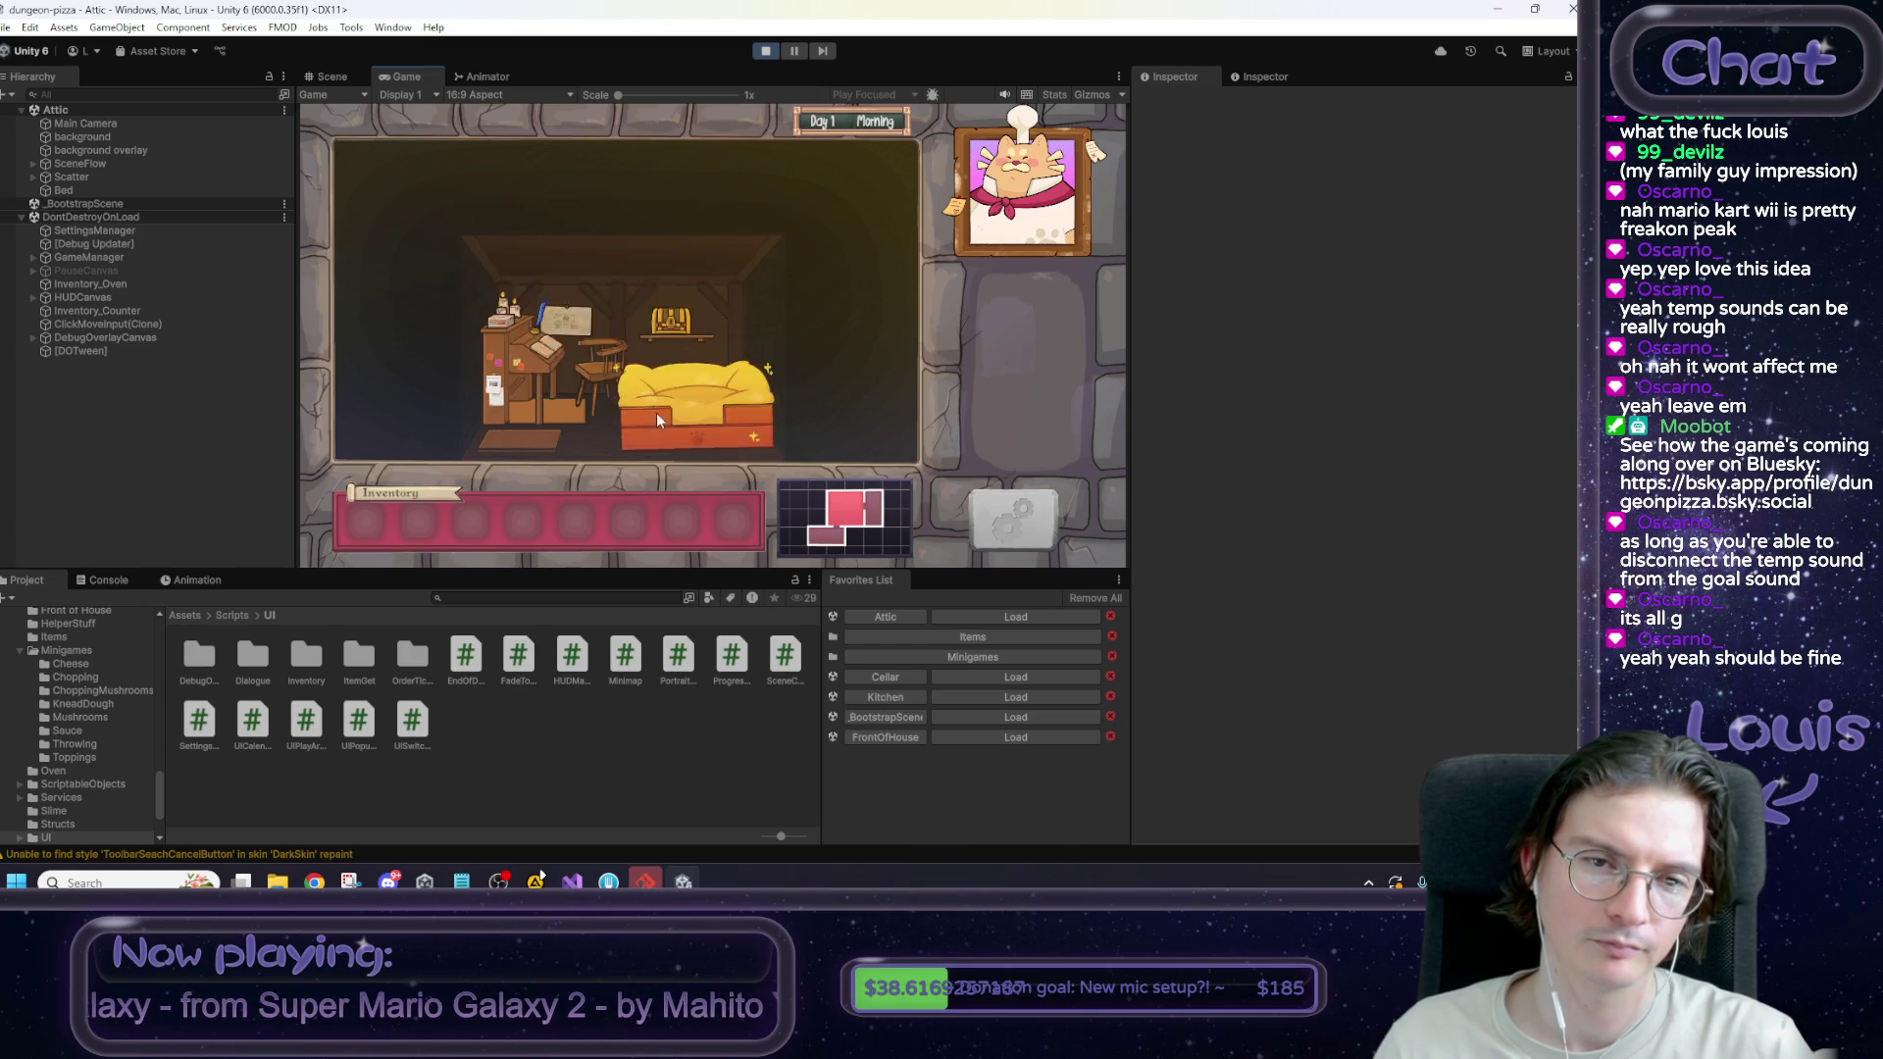
{"action": "left_click", "coordinate": [642, 394]}
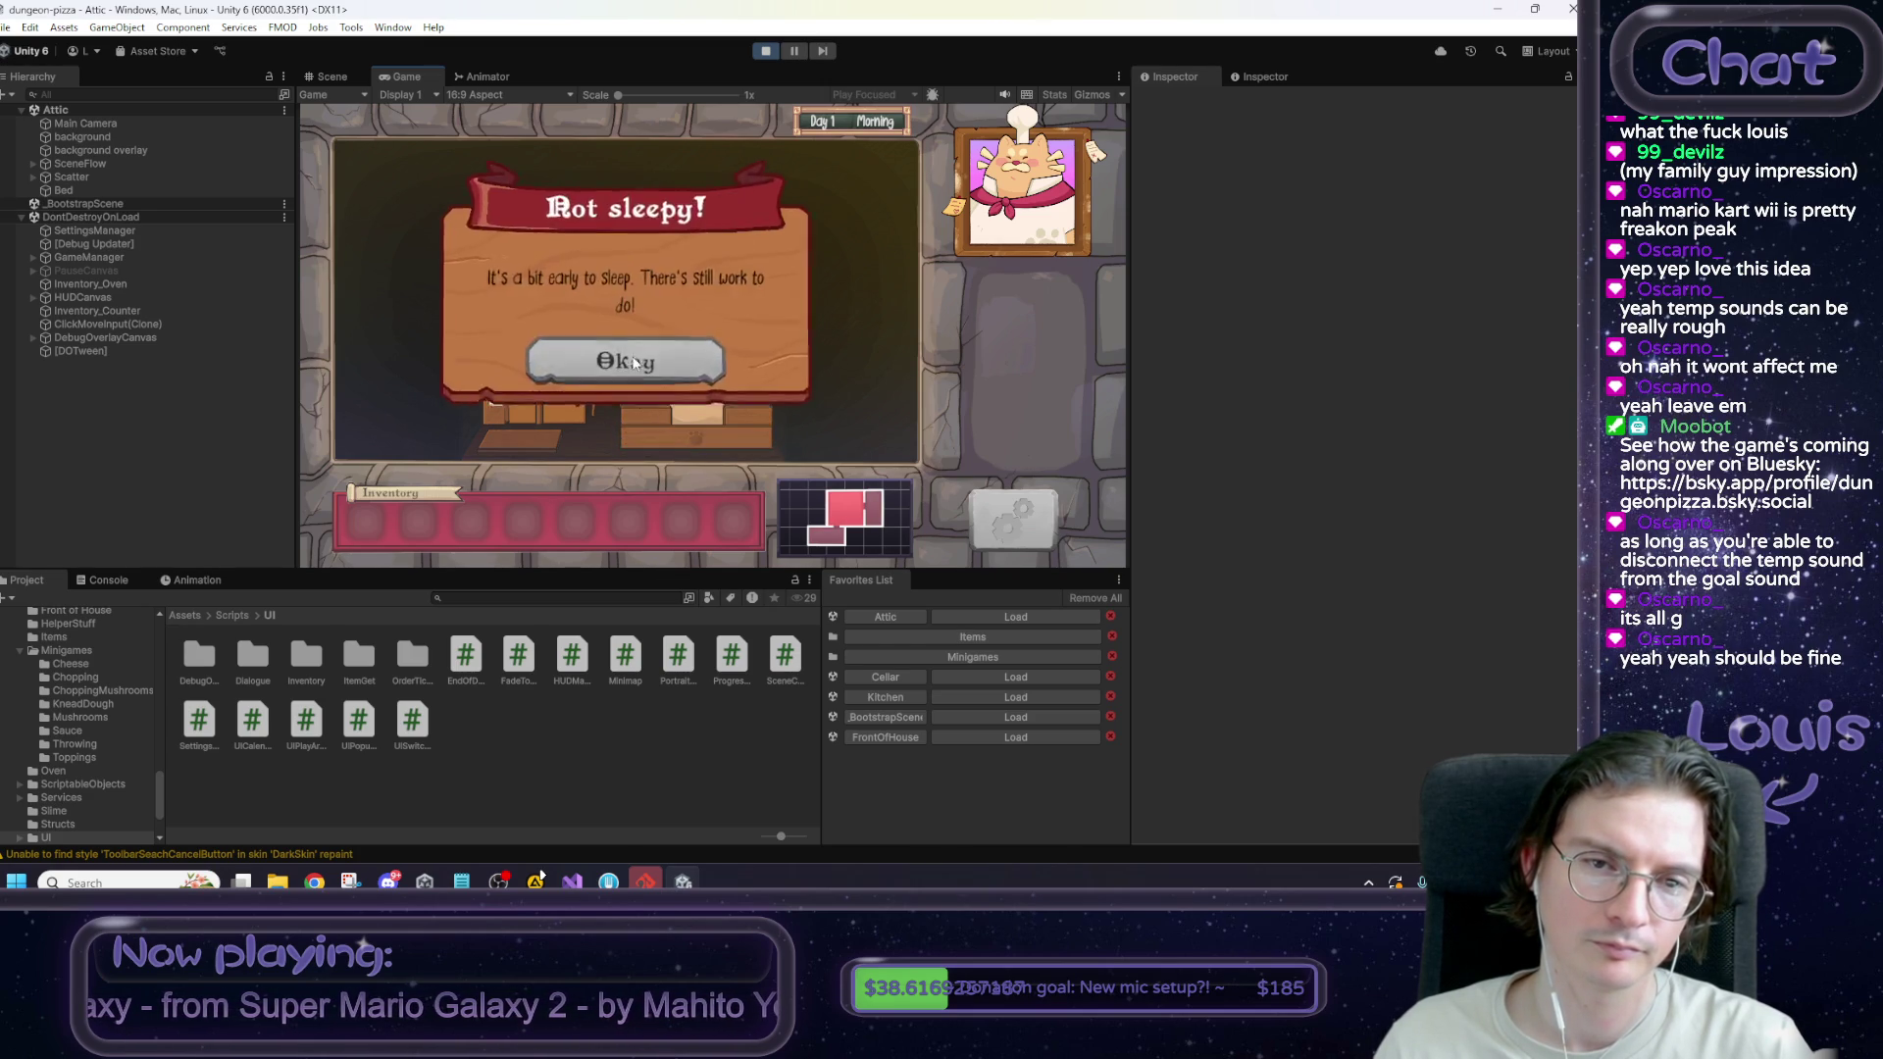
{"action": "left_click", "coordinate": [634, 362]}
{"action": "left_click", "coordinate": [638, 374]}
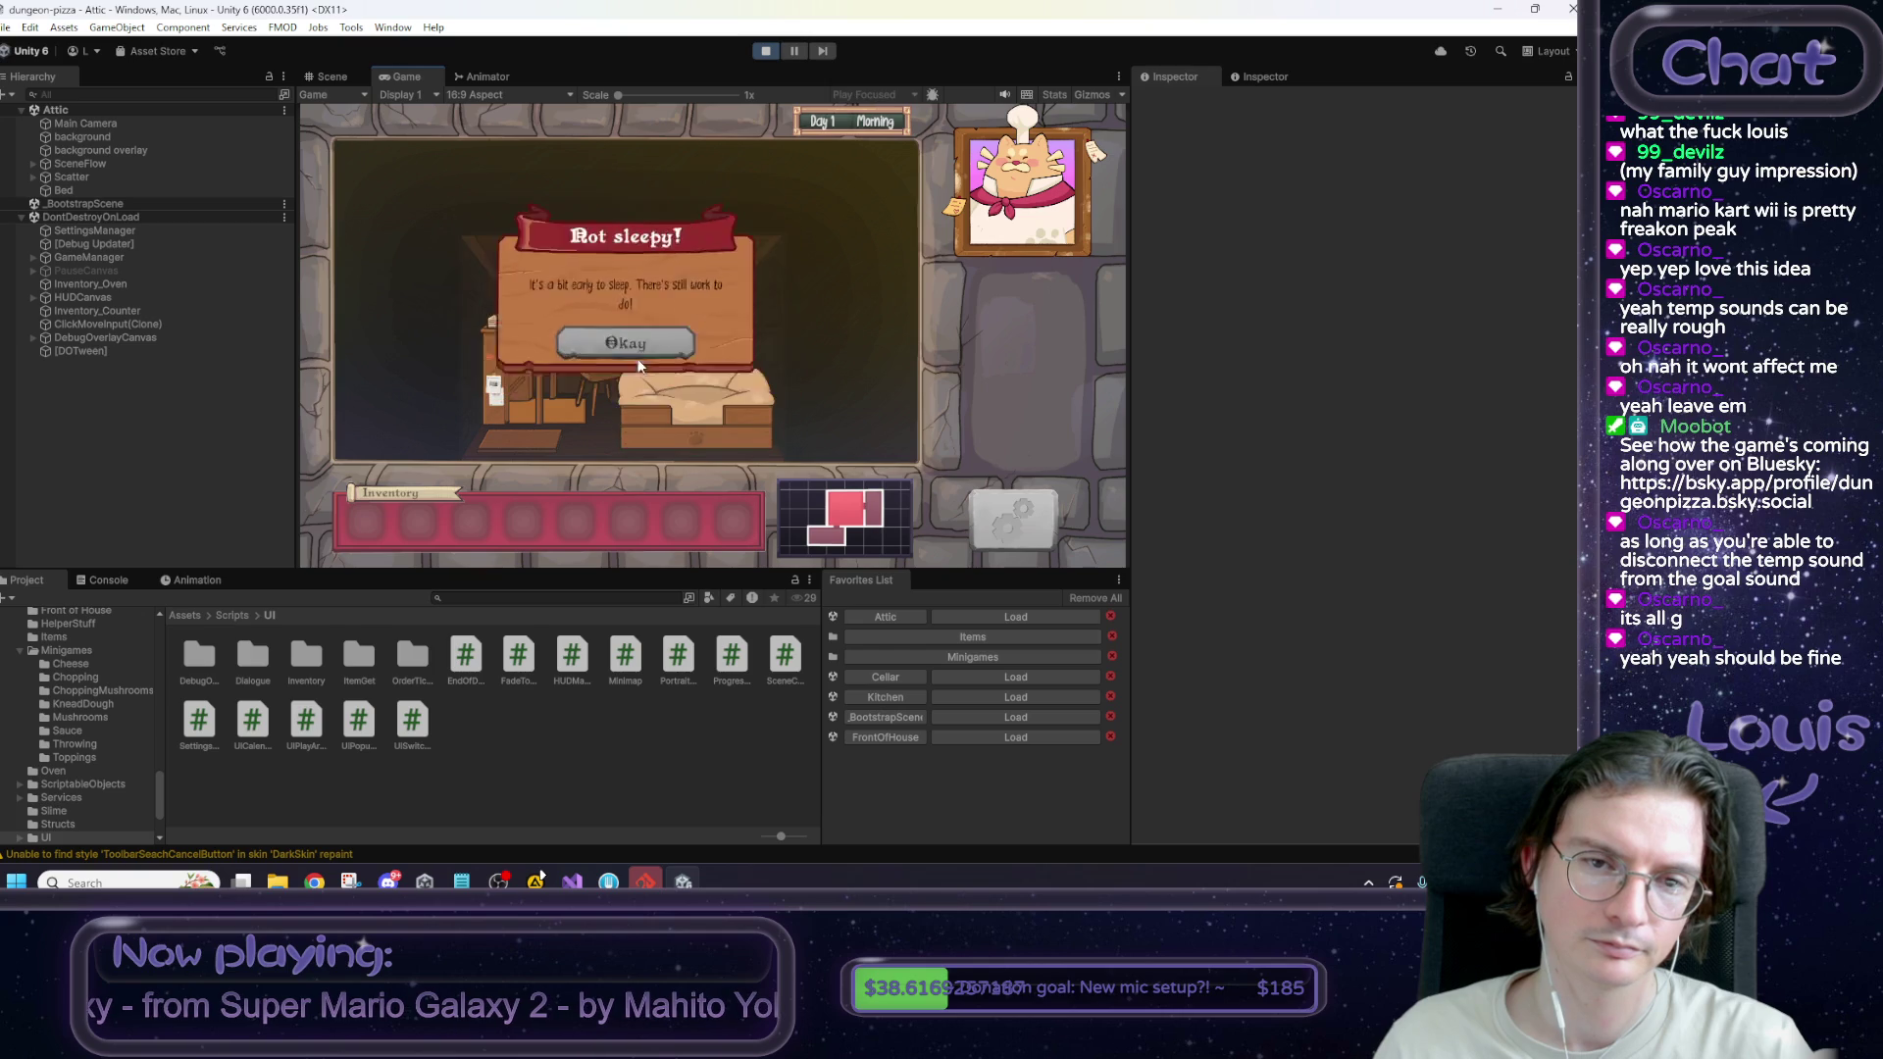
{"action": "left_click", "coordinate": [638, 357]}
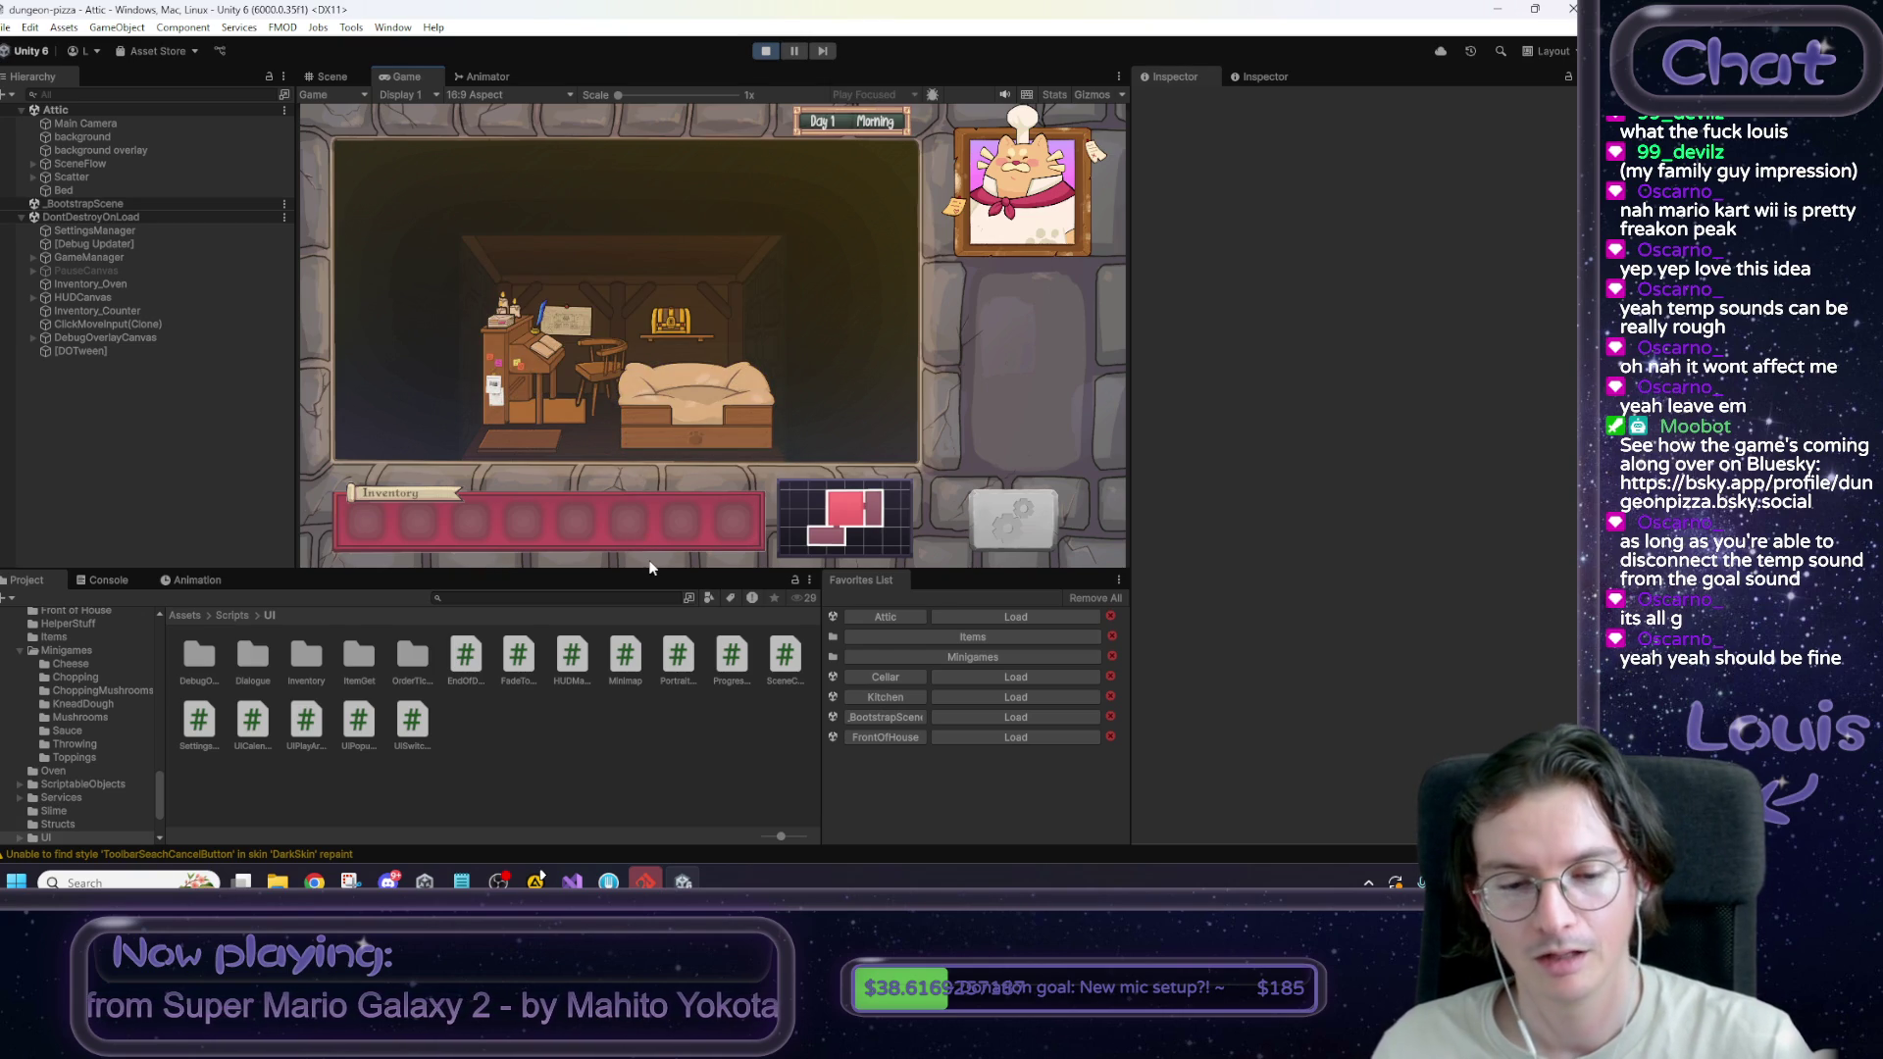
{"action": "left_click", "coordinate": [761, 52]}
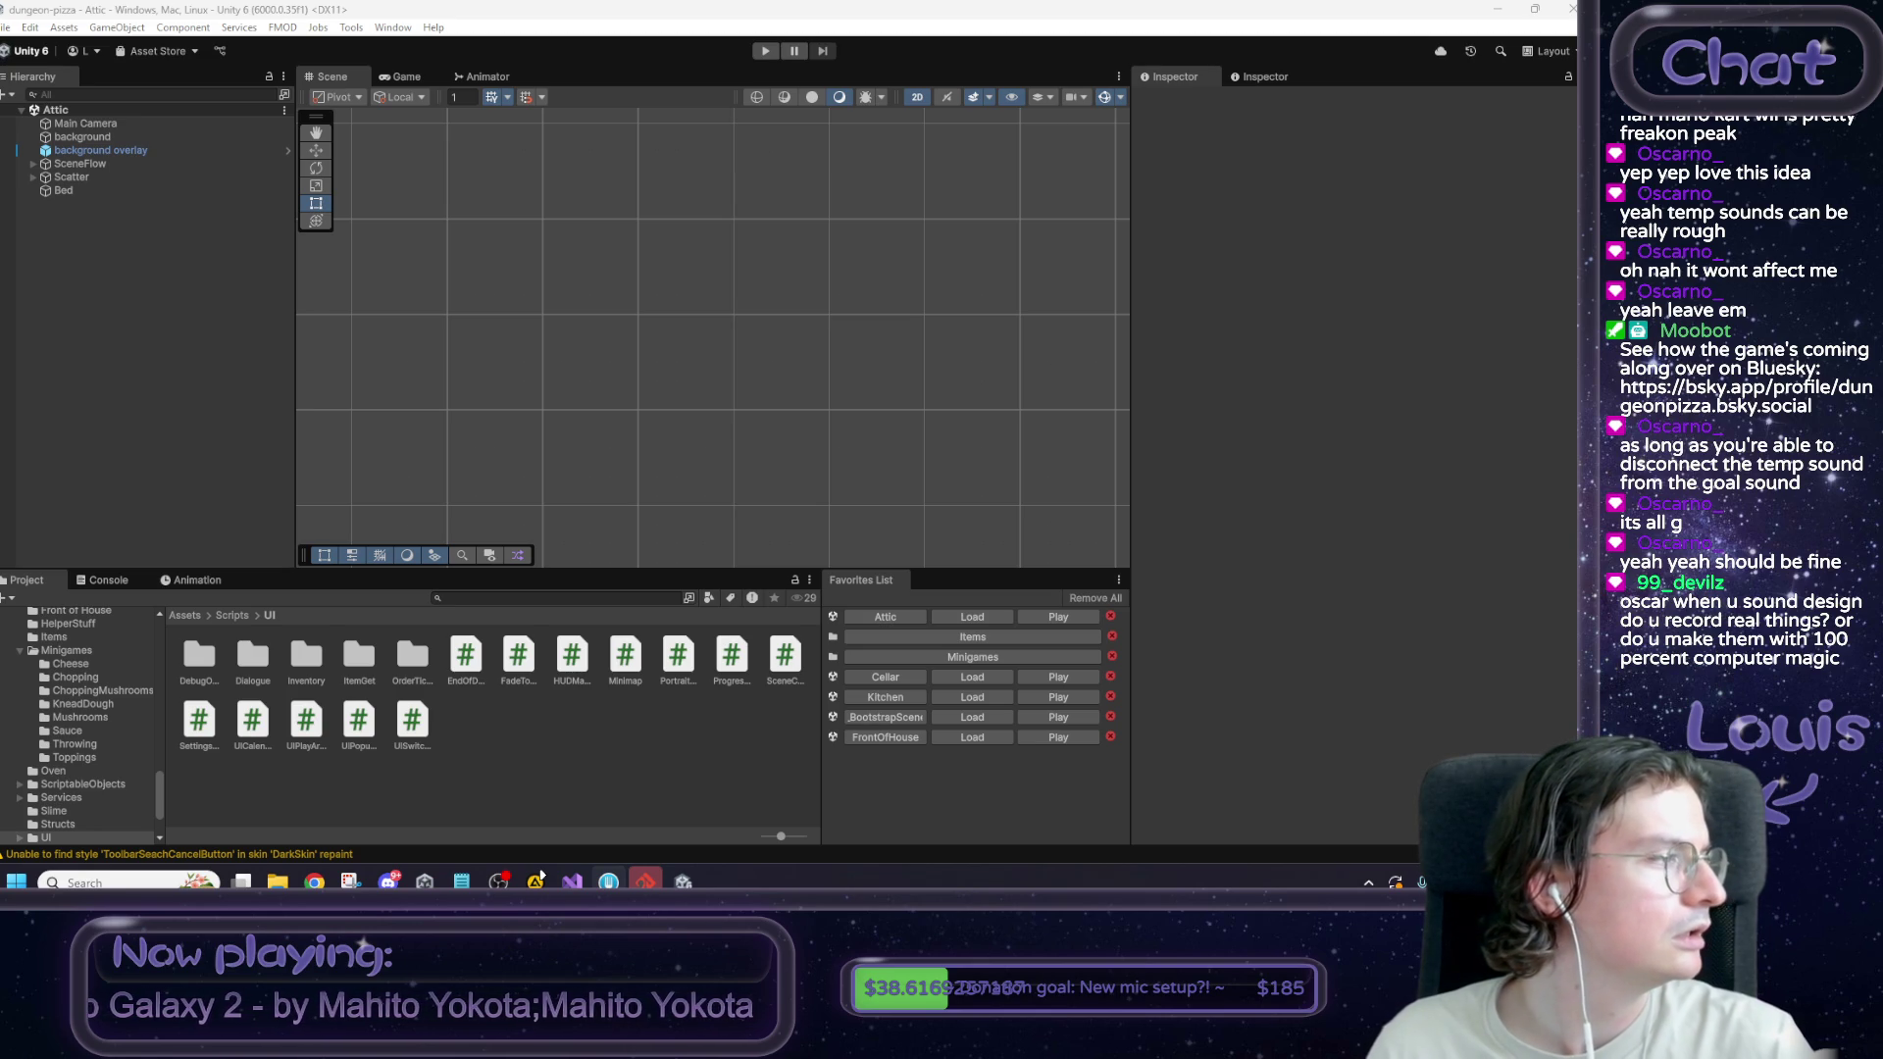
Bring the Notepad to-do list in front of Unity.
{"action": "left_click", "coordinate": [462, 882]}
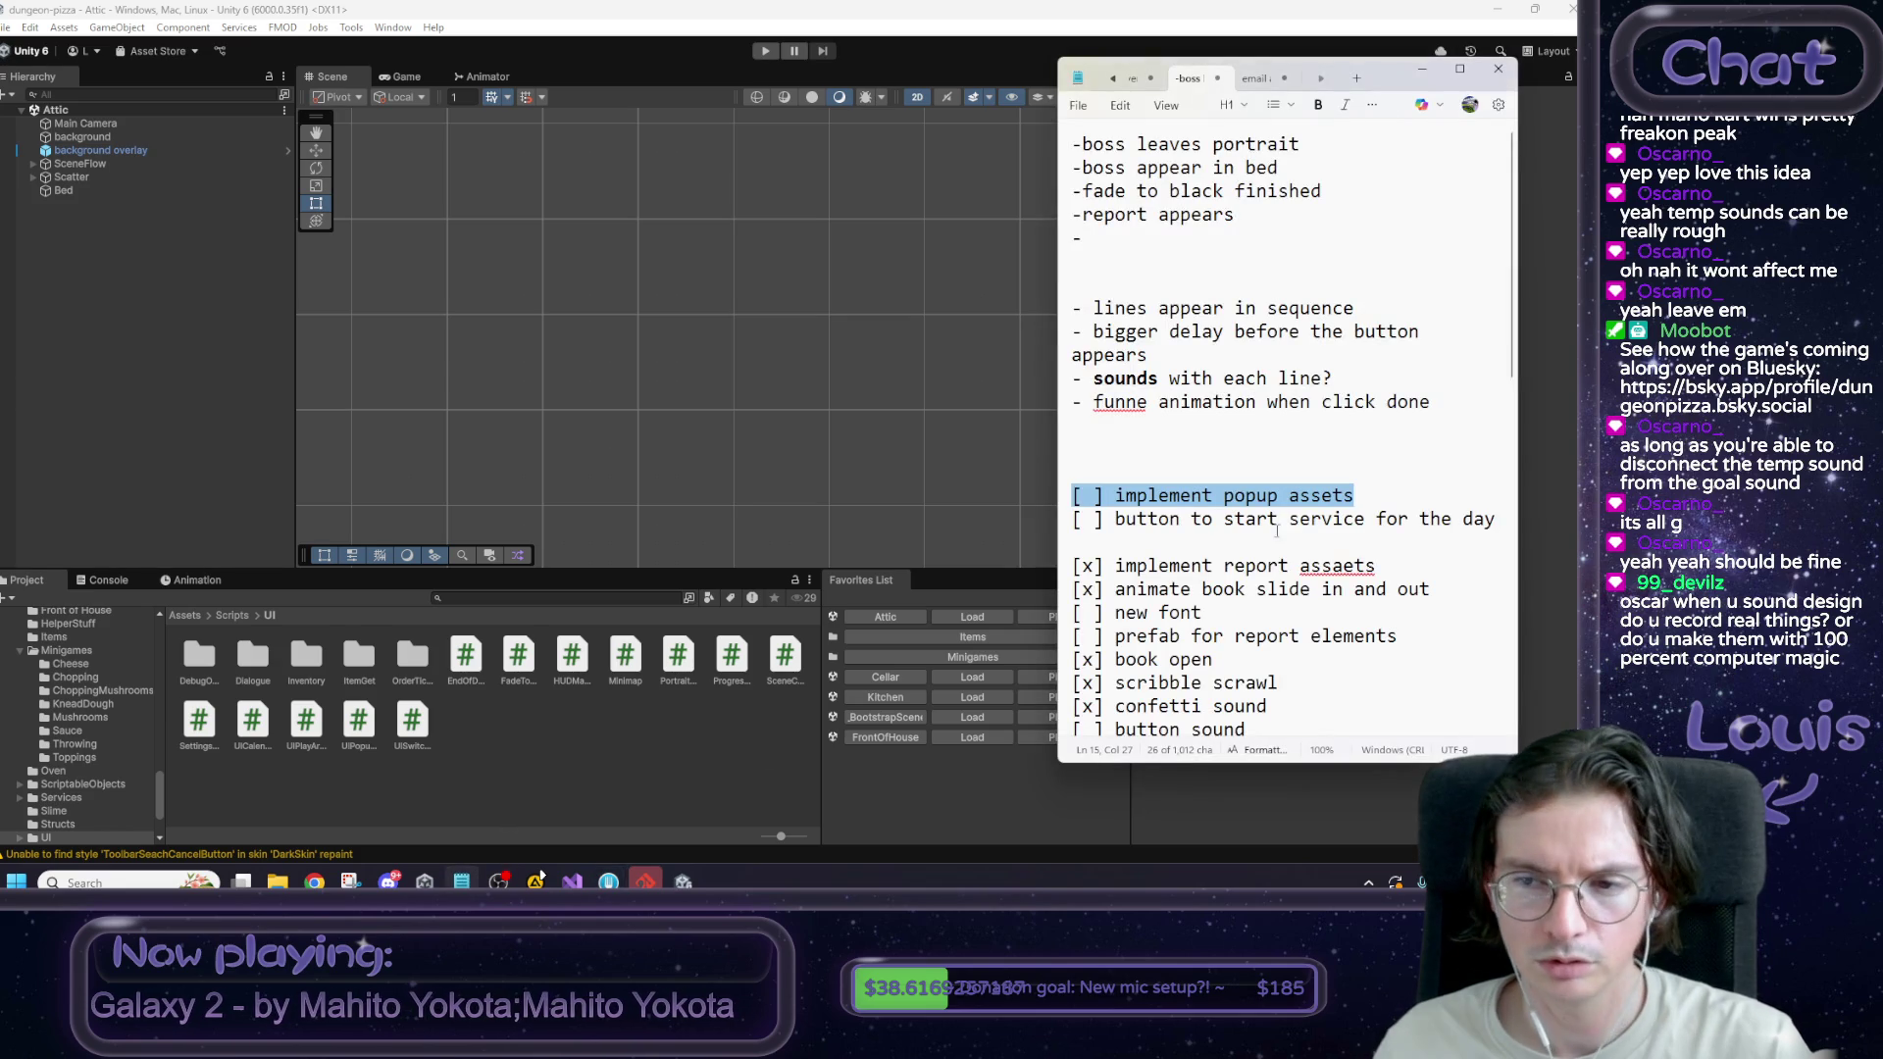
Mark the 'implement popup assets' task as done with [x].
{"action": "left_click", "coordinate": [1138, 495]}
{"action": "left_click", "coordinate": [1086, 495]}
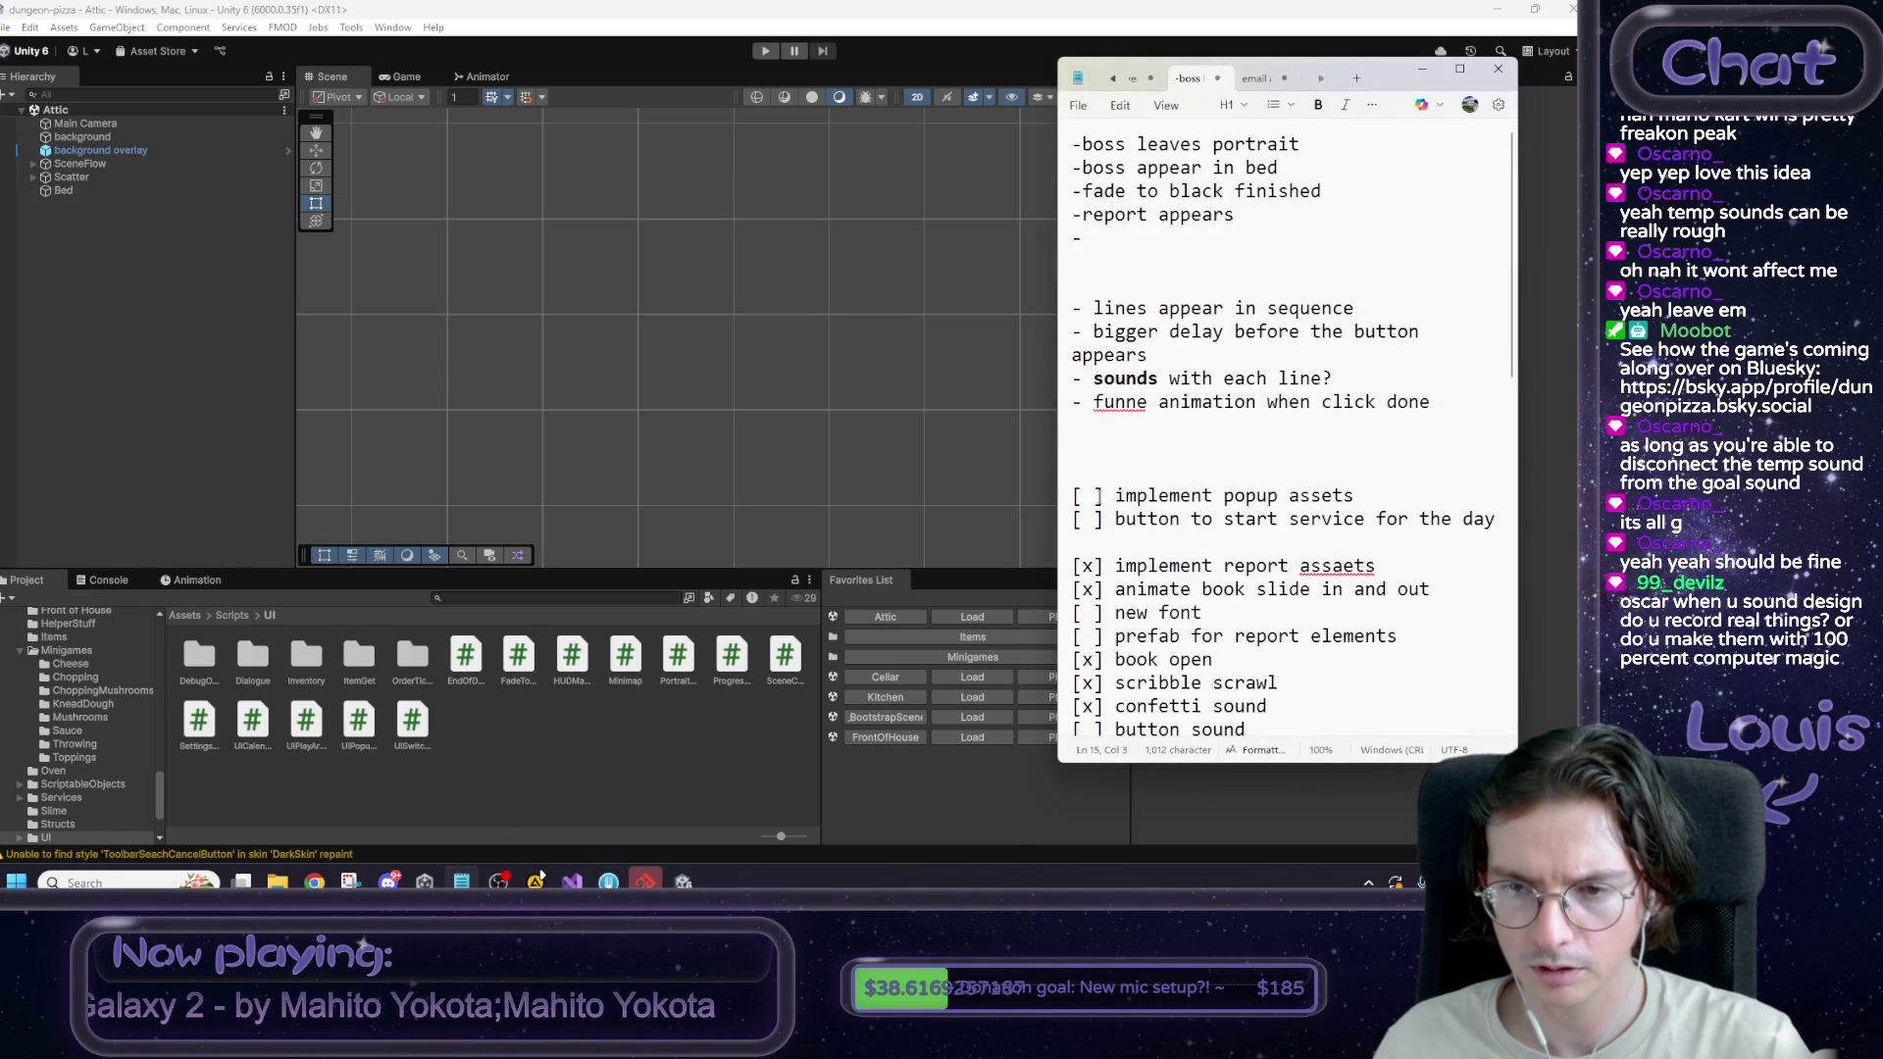
{"action": "key", "text": "BackSpace"}
{"action": "type", "text": "x"}
Add a note below it about implemented popup assets, some tweens and sounds, then return to Unity.
{"action": "left_click", "coordinate": [1402, 498]}
{"action": "key", "text": "Return"}
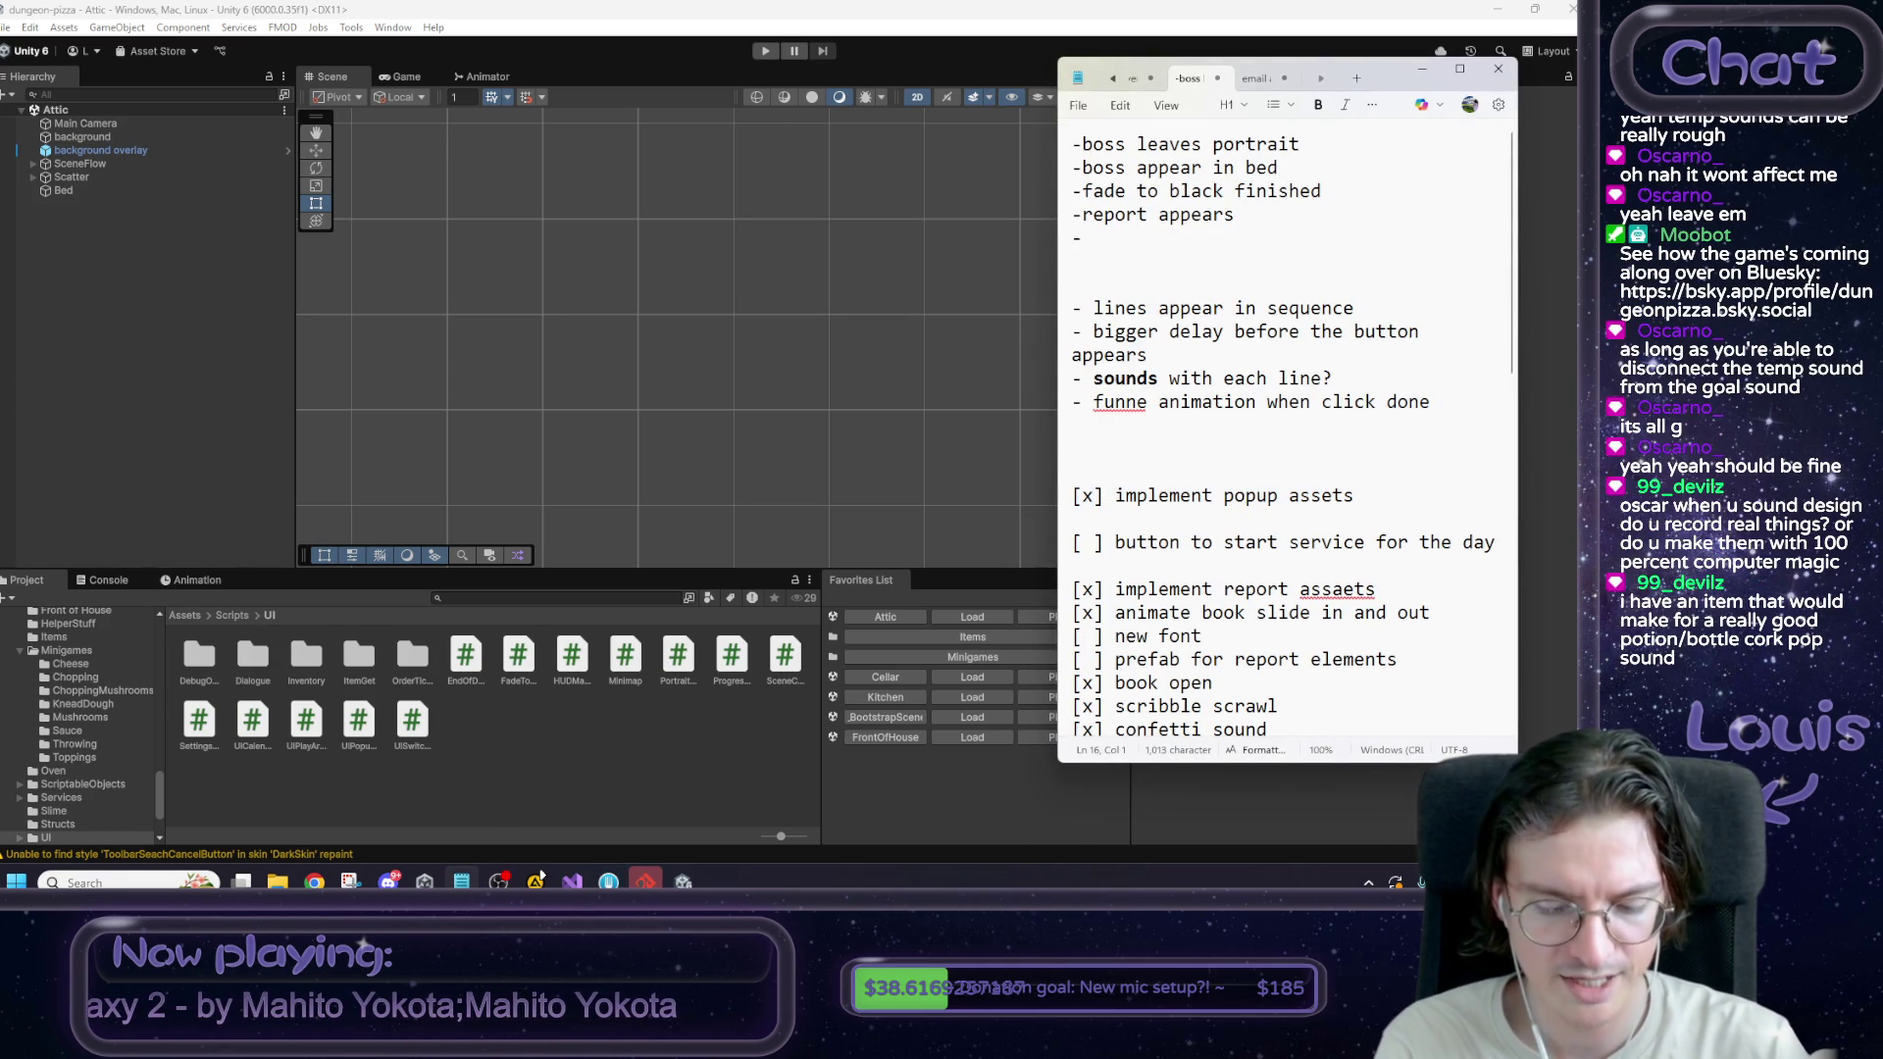
{"action": "type", "text": "implemented popup assets."}
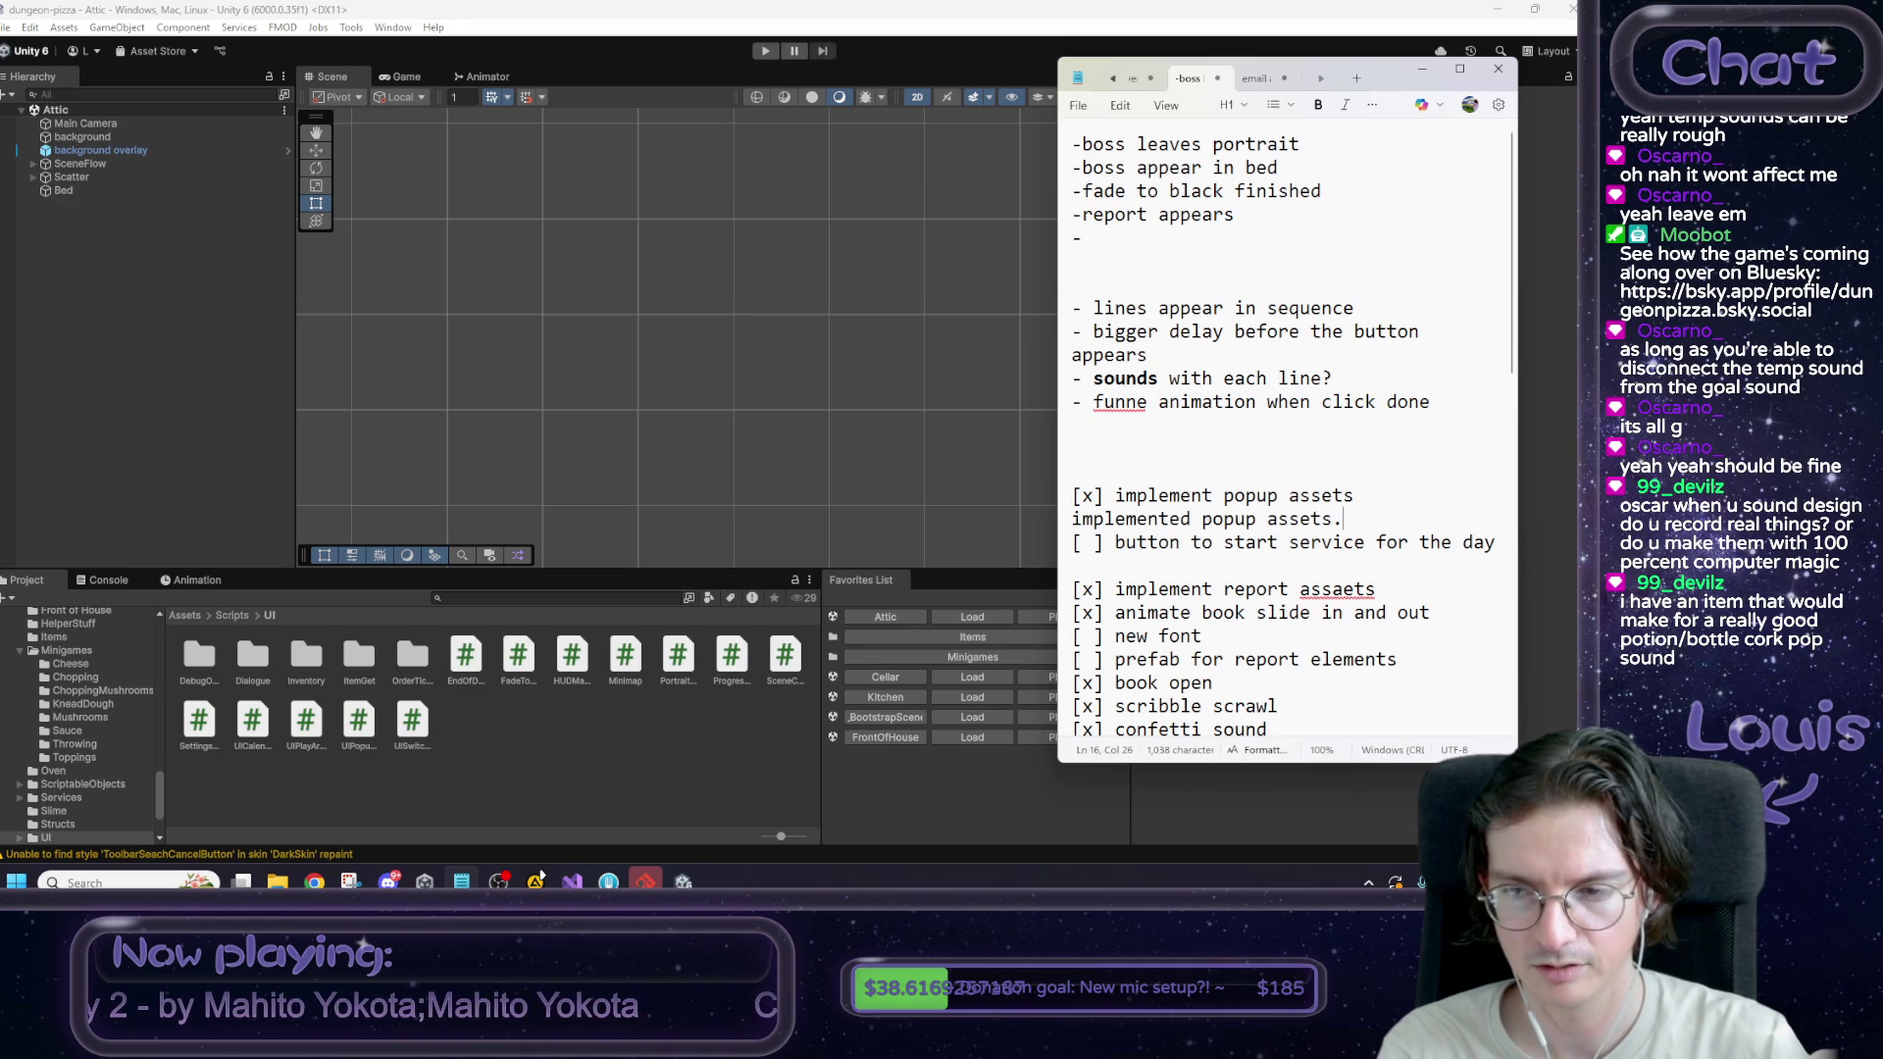
{"action": "type", "text": " also ch"}
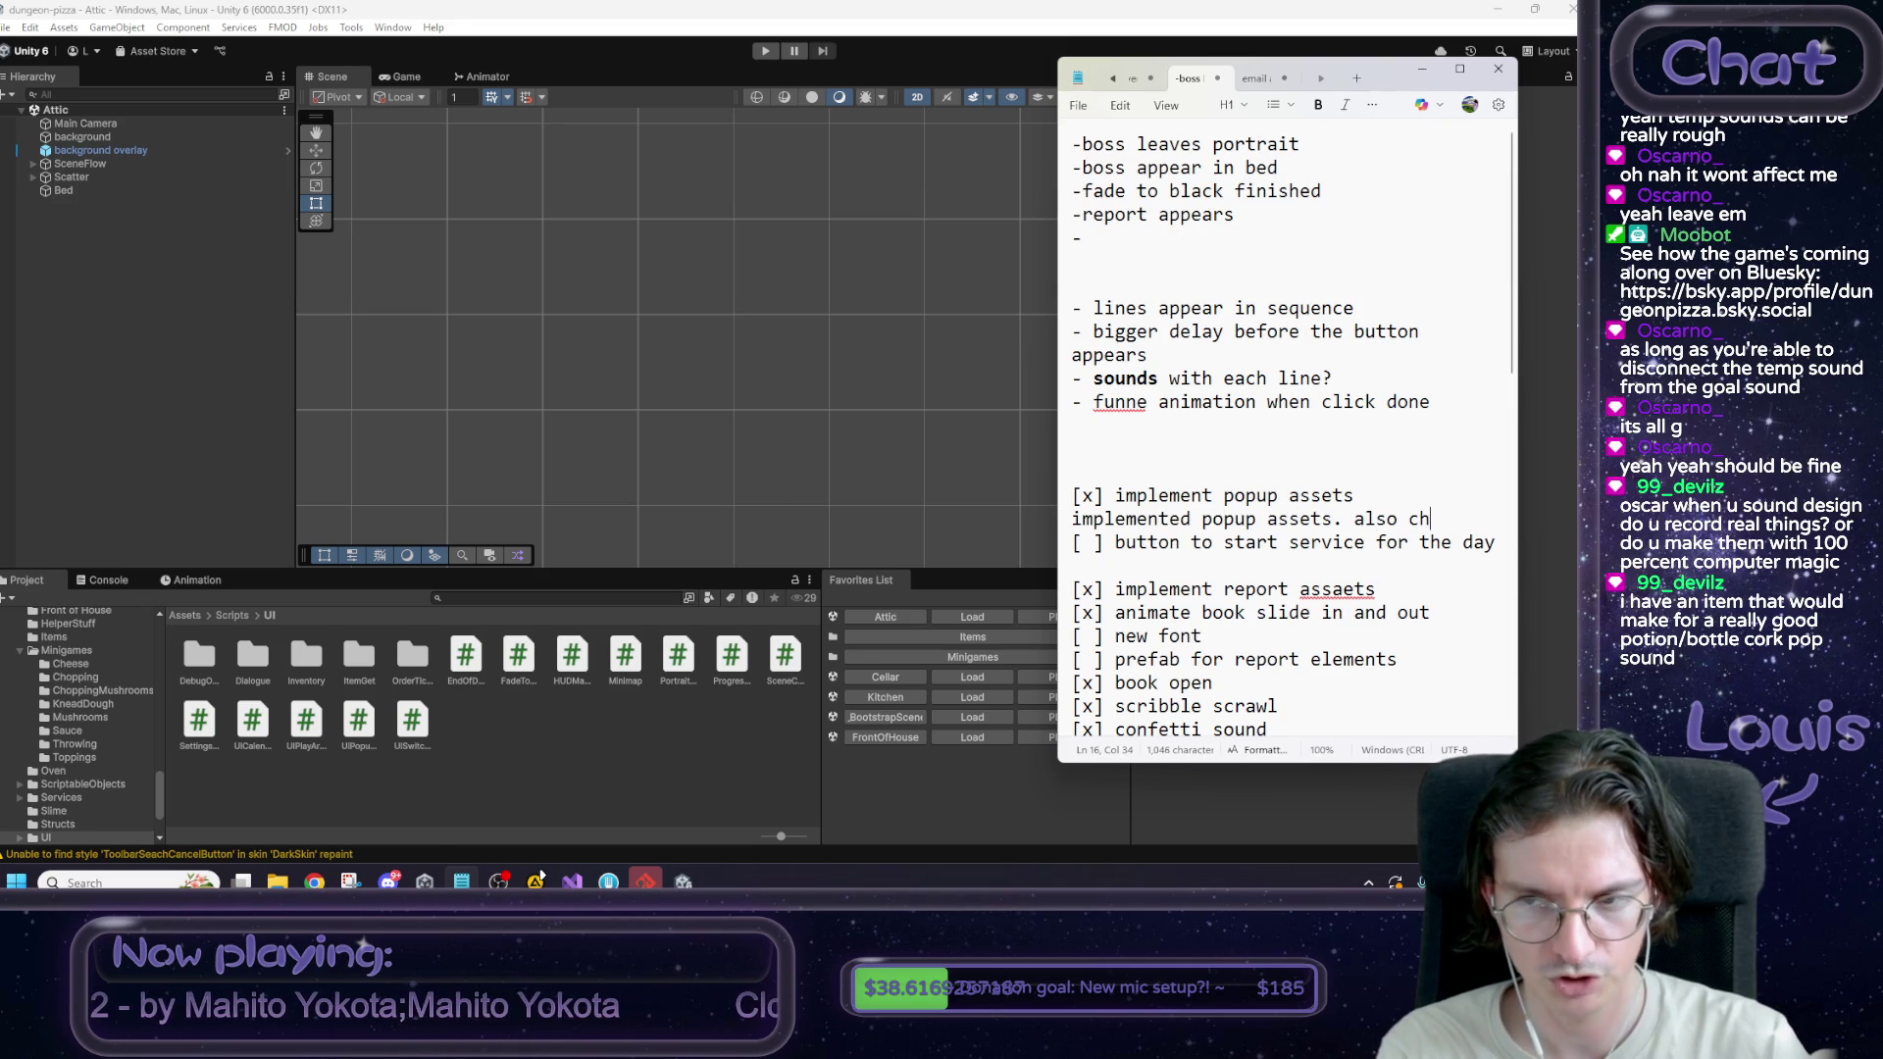
{"action": "type", "text": "ucked some t"}
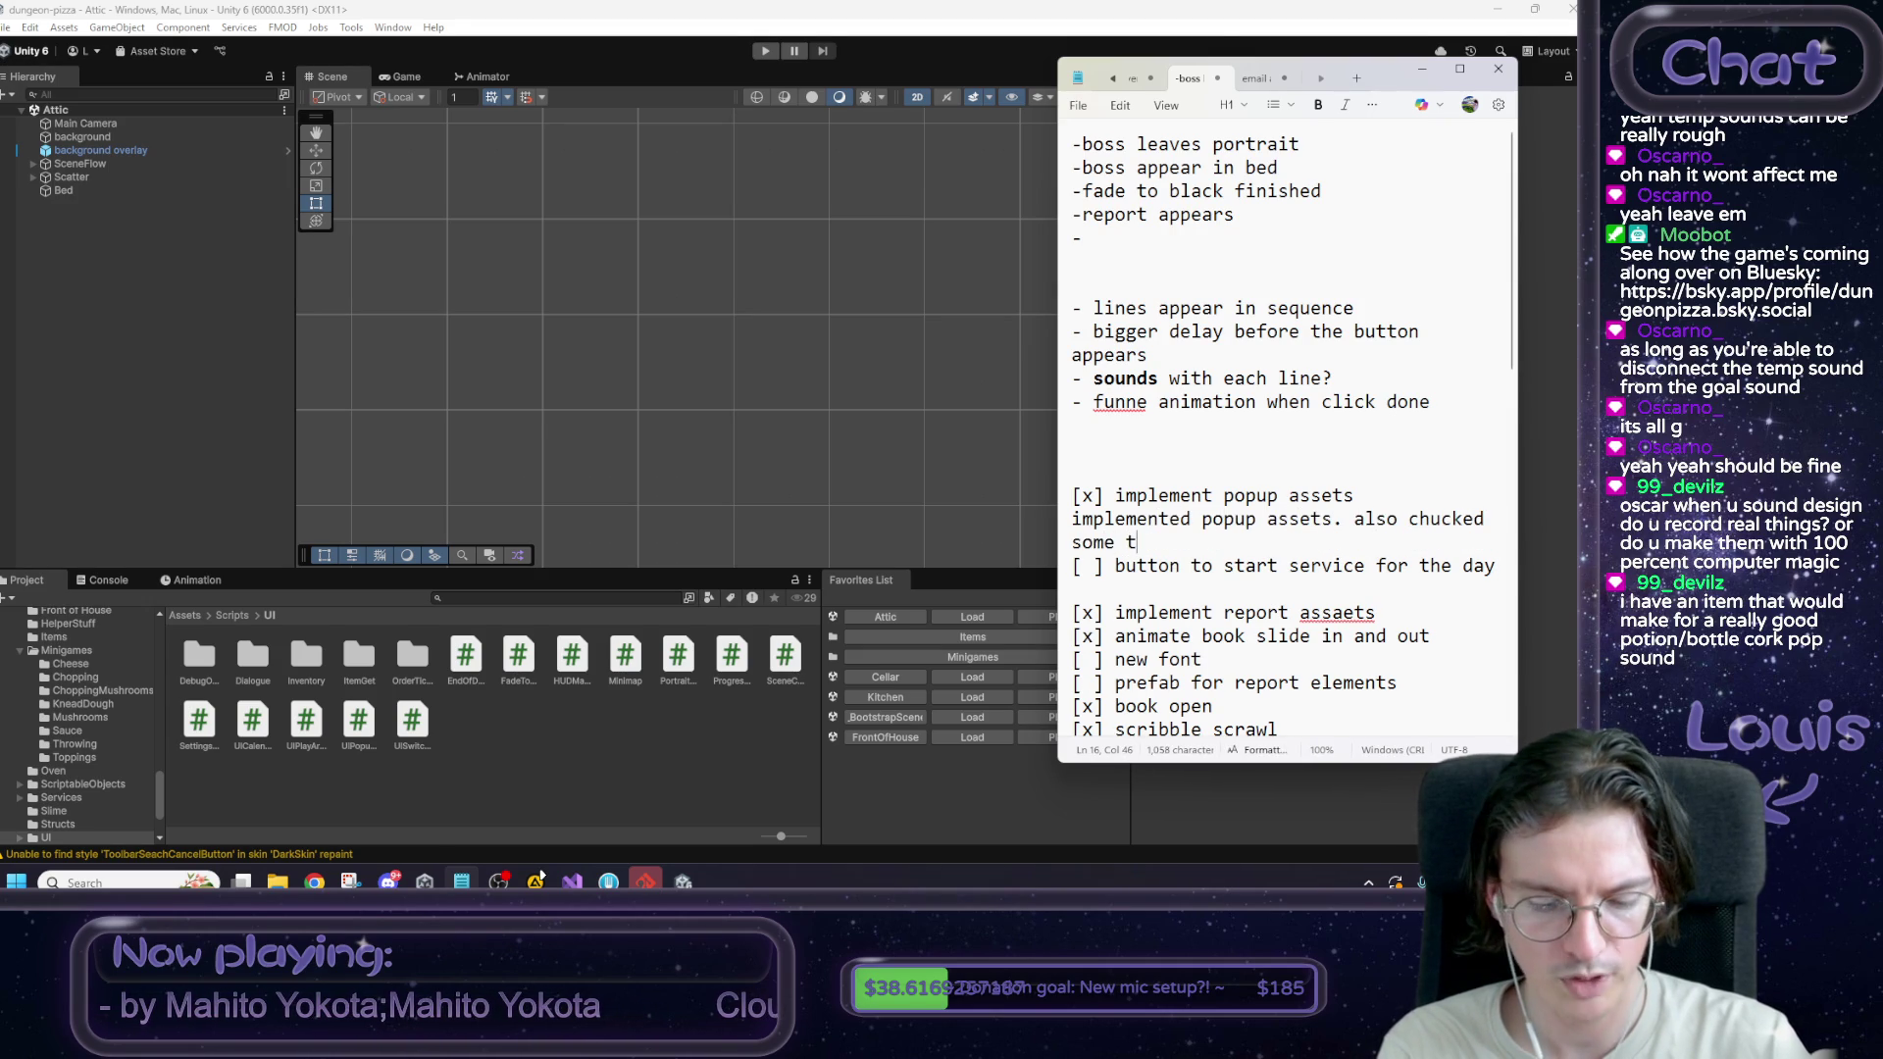
{"action": "type", "text": "weens on there."}
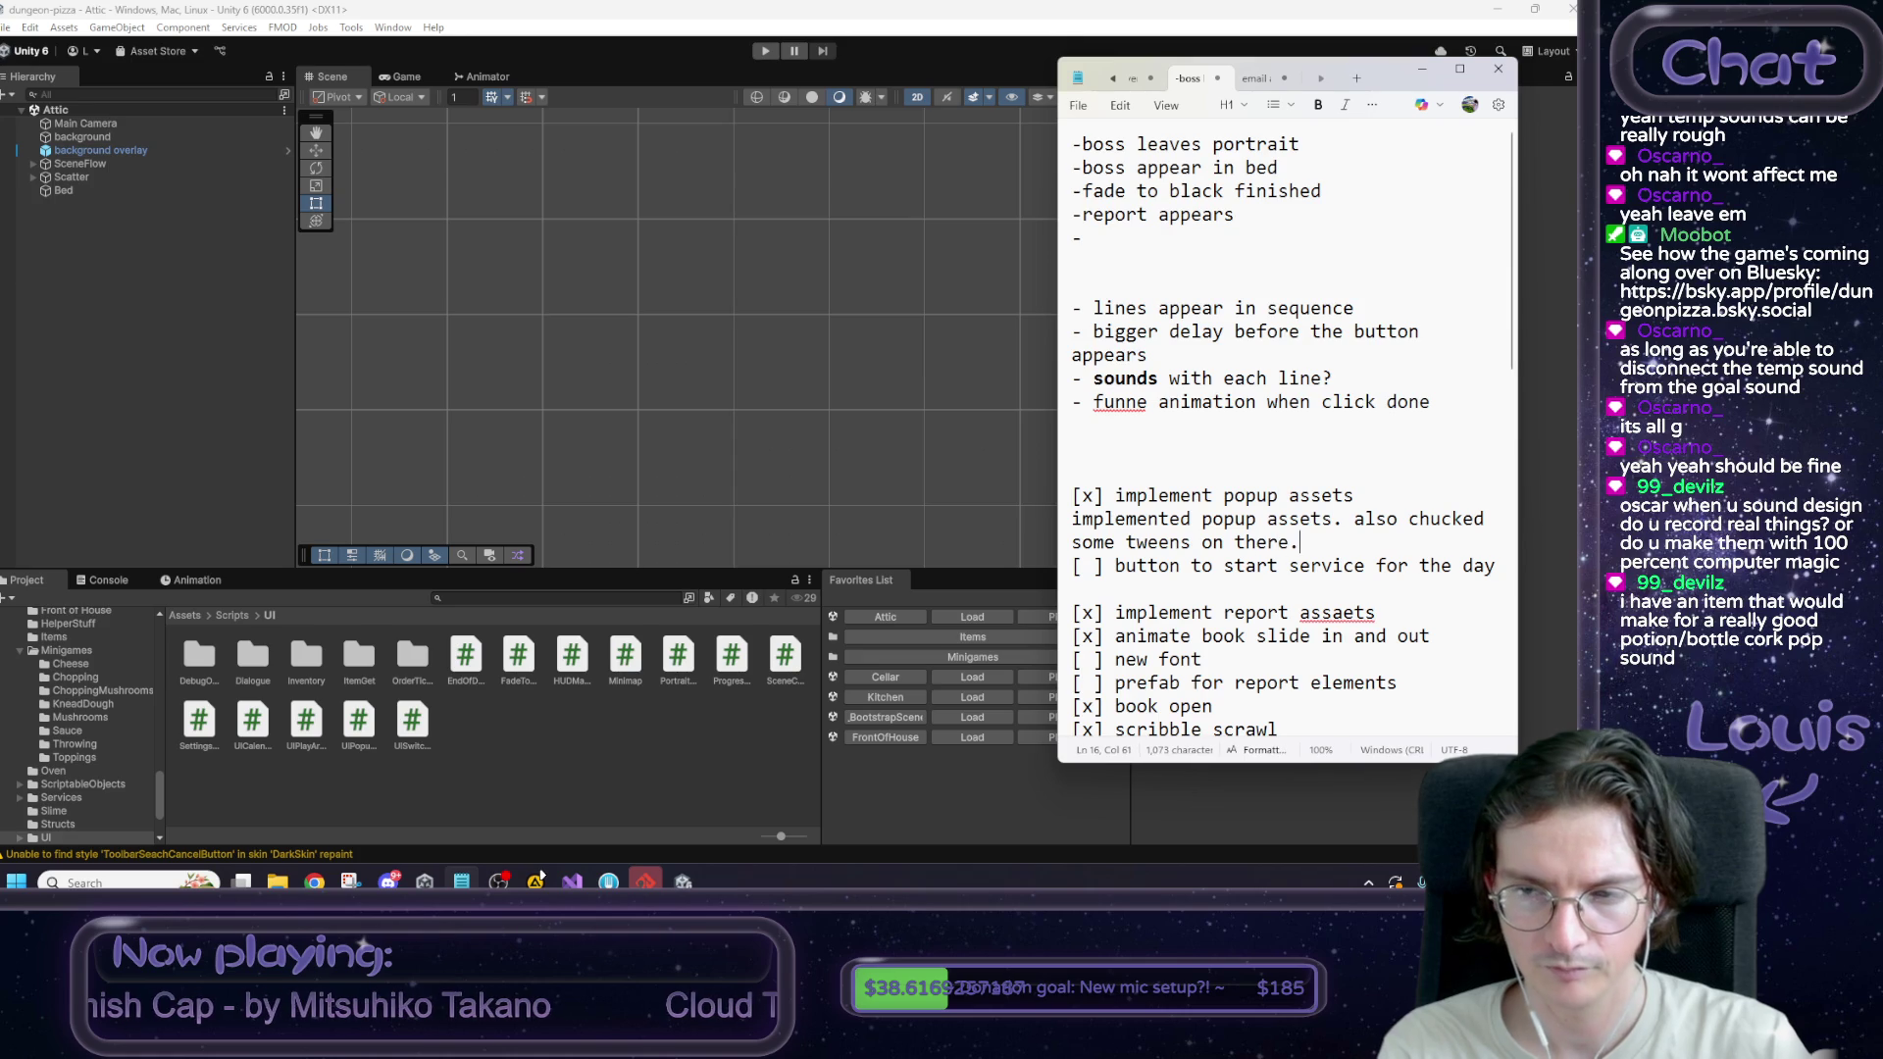
{"action": "type", "text": " and sound"}
{"action": "key", "text": "BackSpace"}
{"action": "key", "text": "BackSpace"}
{"action": "key", "text": "BackSpace"}
{"action": "type", "text": "me sounds"}
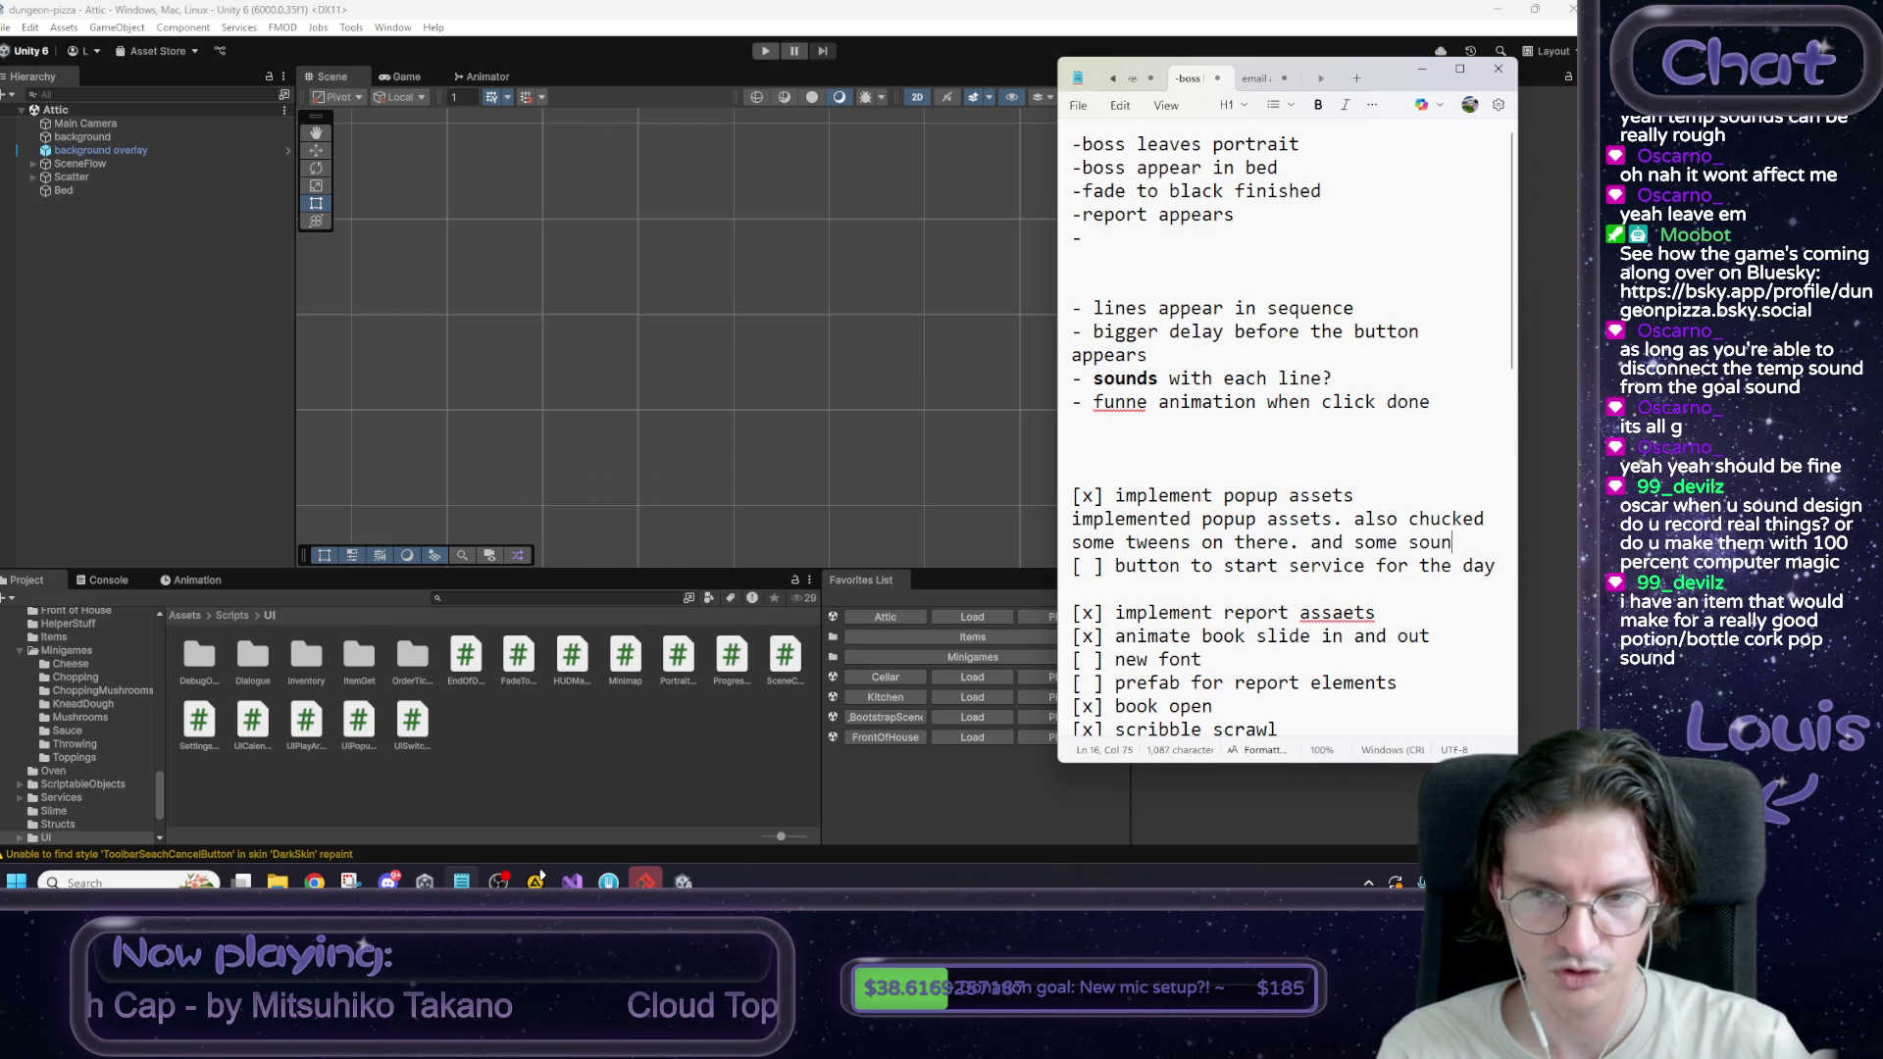
{"action": "key", "text": "shift+Home"}
{"action": "key", "text": "shift+Home"}
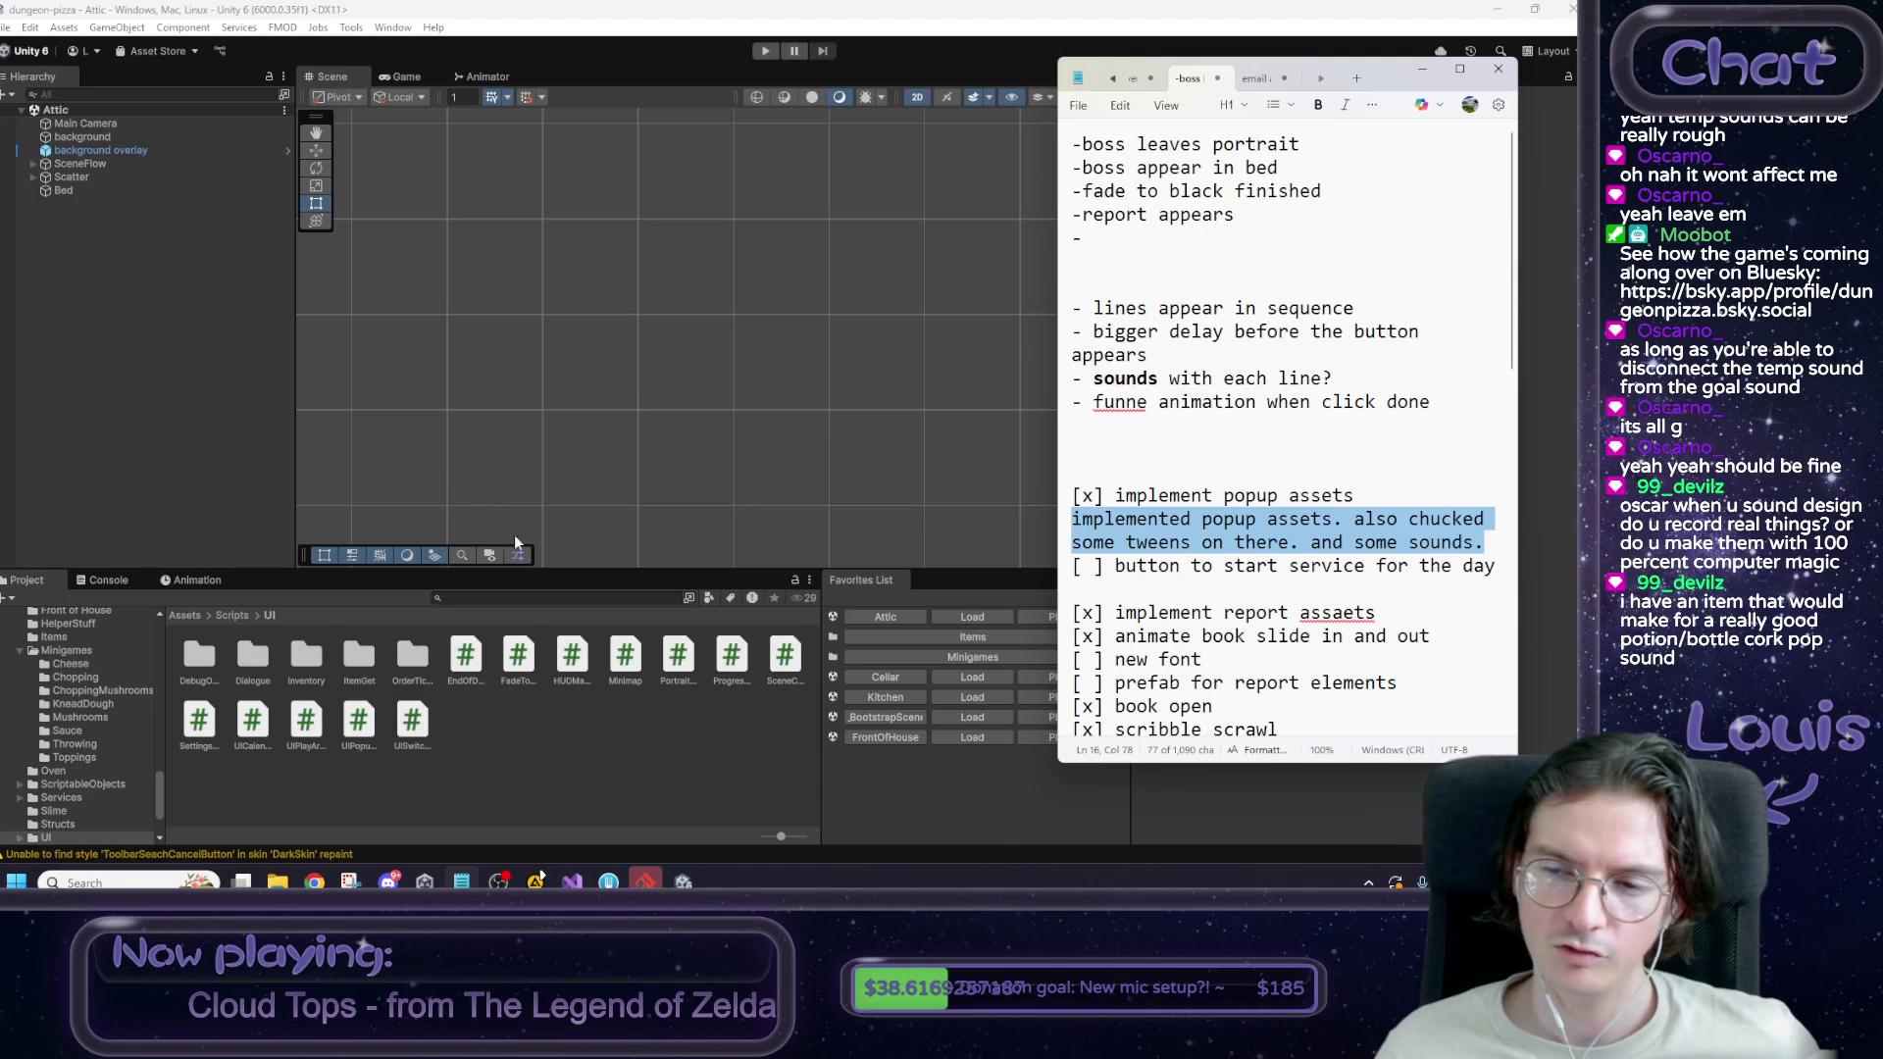
{"action": "left_click", "coordinate": [1486, 547]}
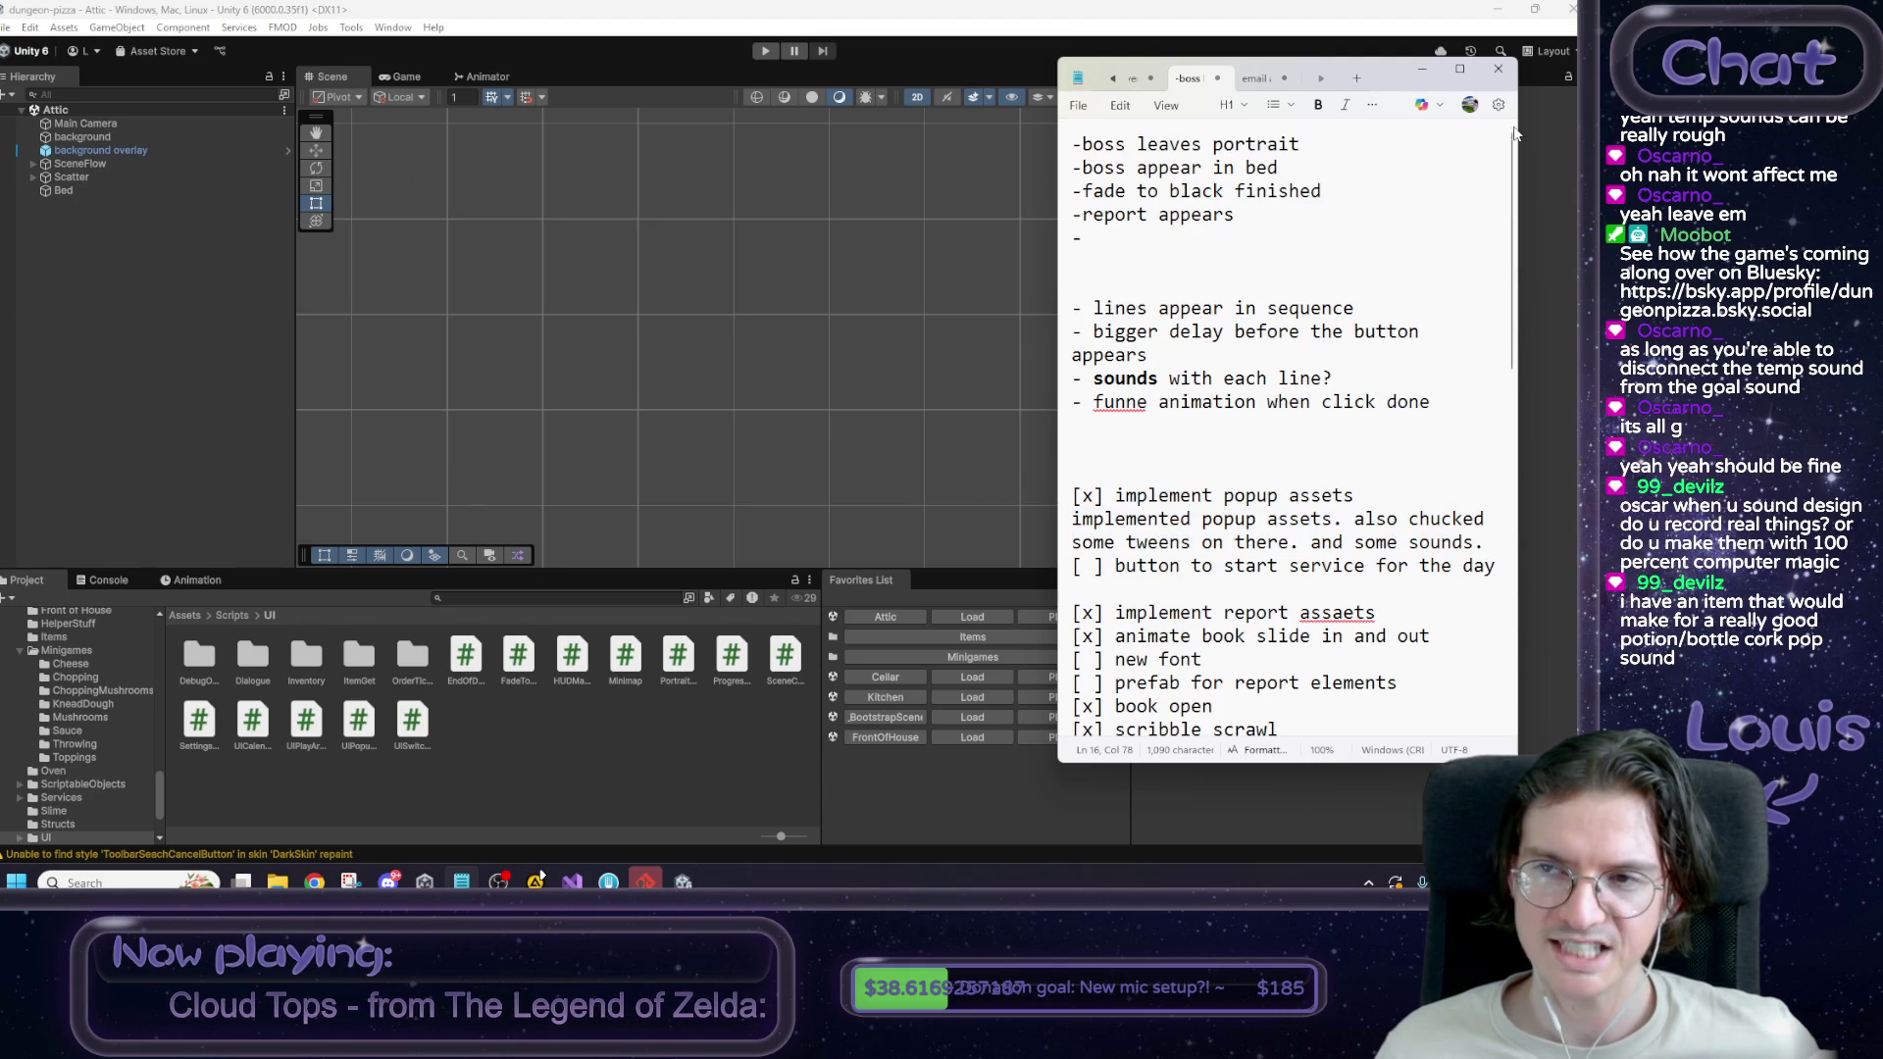
{"action": "left_click", "coordinate": [1422, 70]}
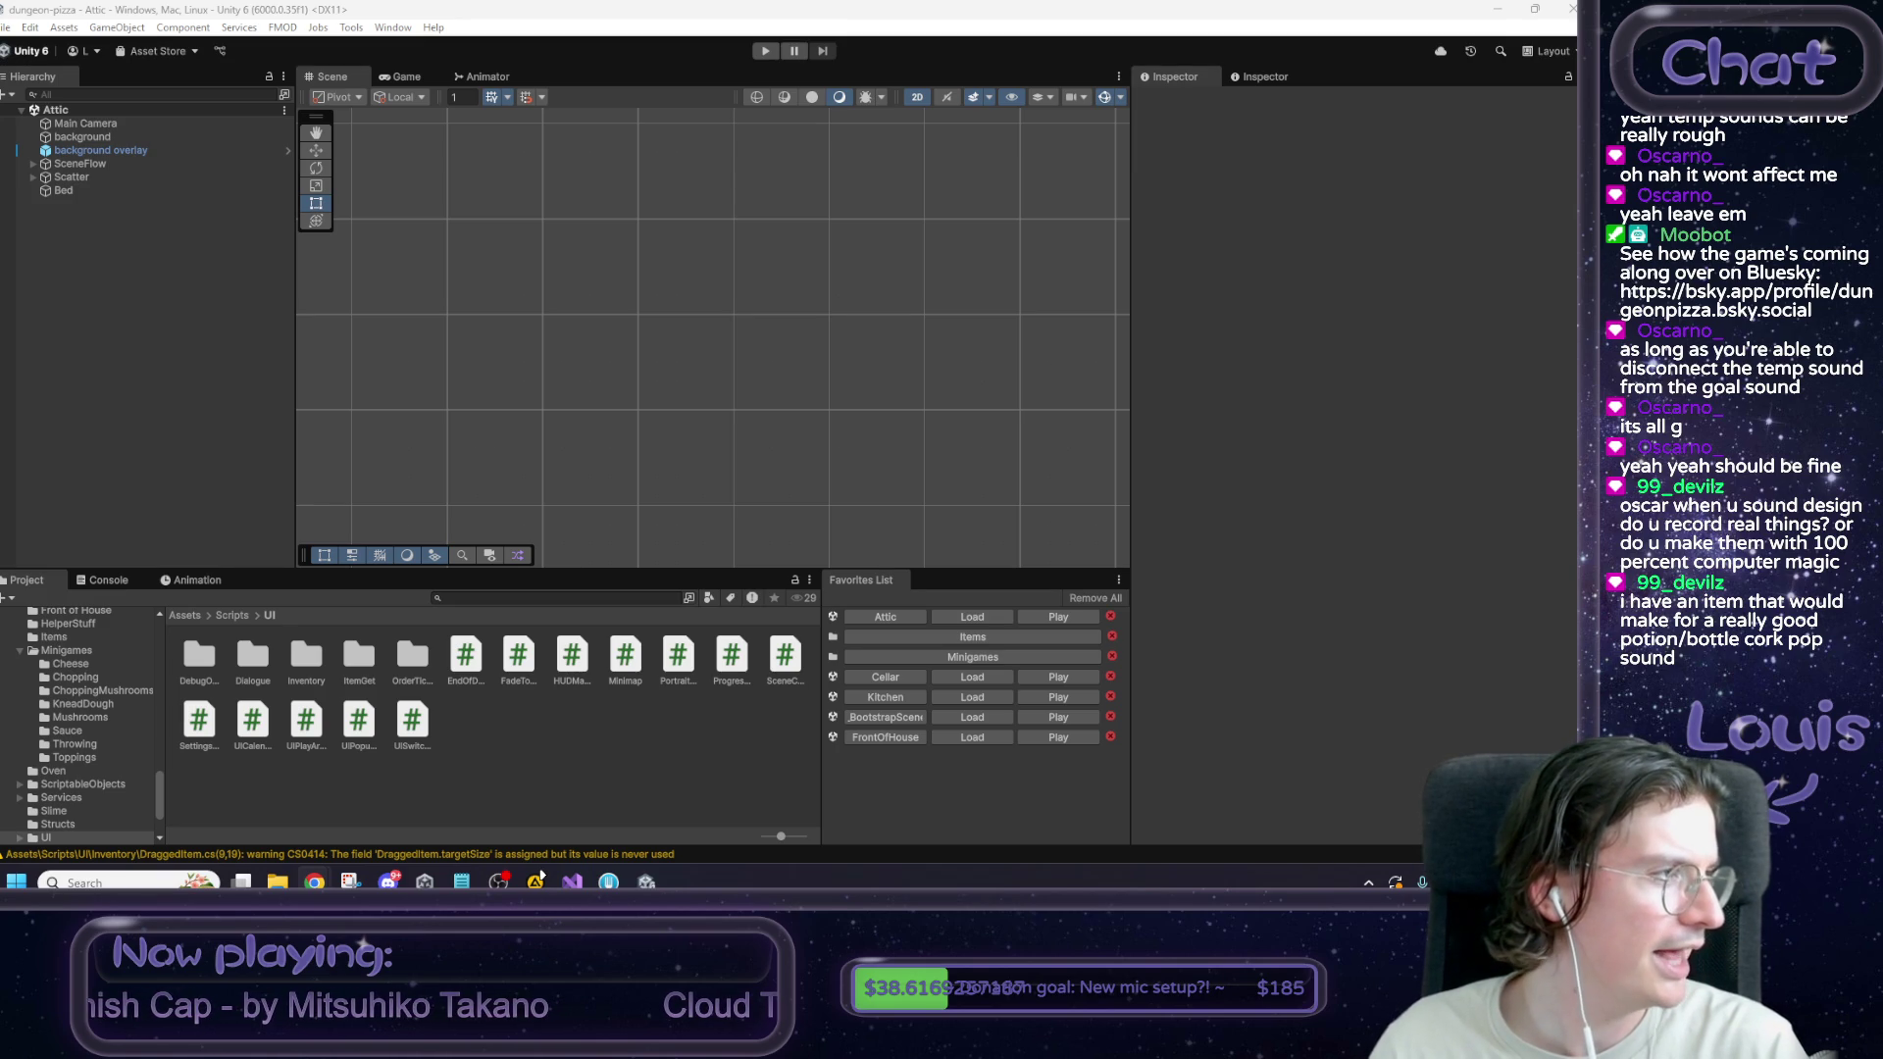
Switch from Unity to the browser showing the X post about slime enemies.
{"action": "key", "text": "alt+Tab"}
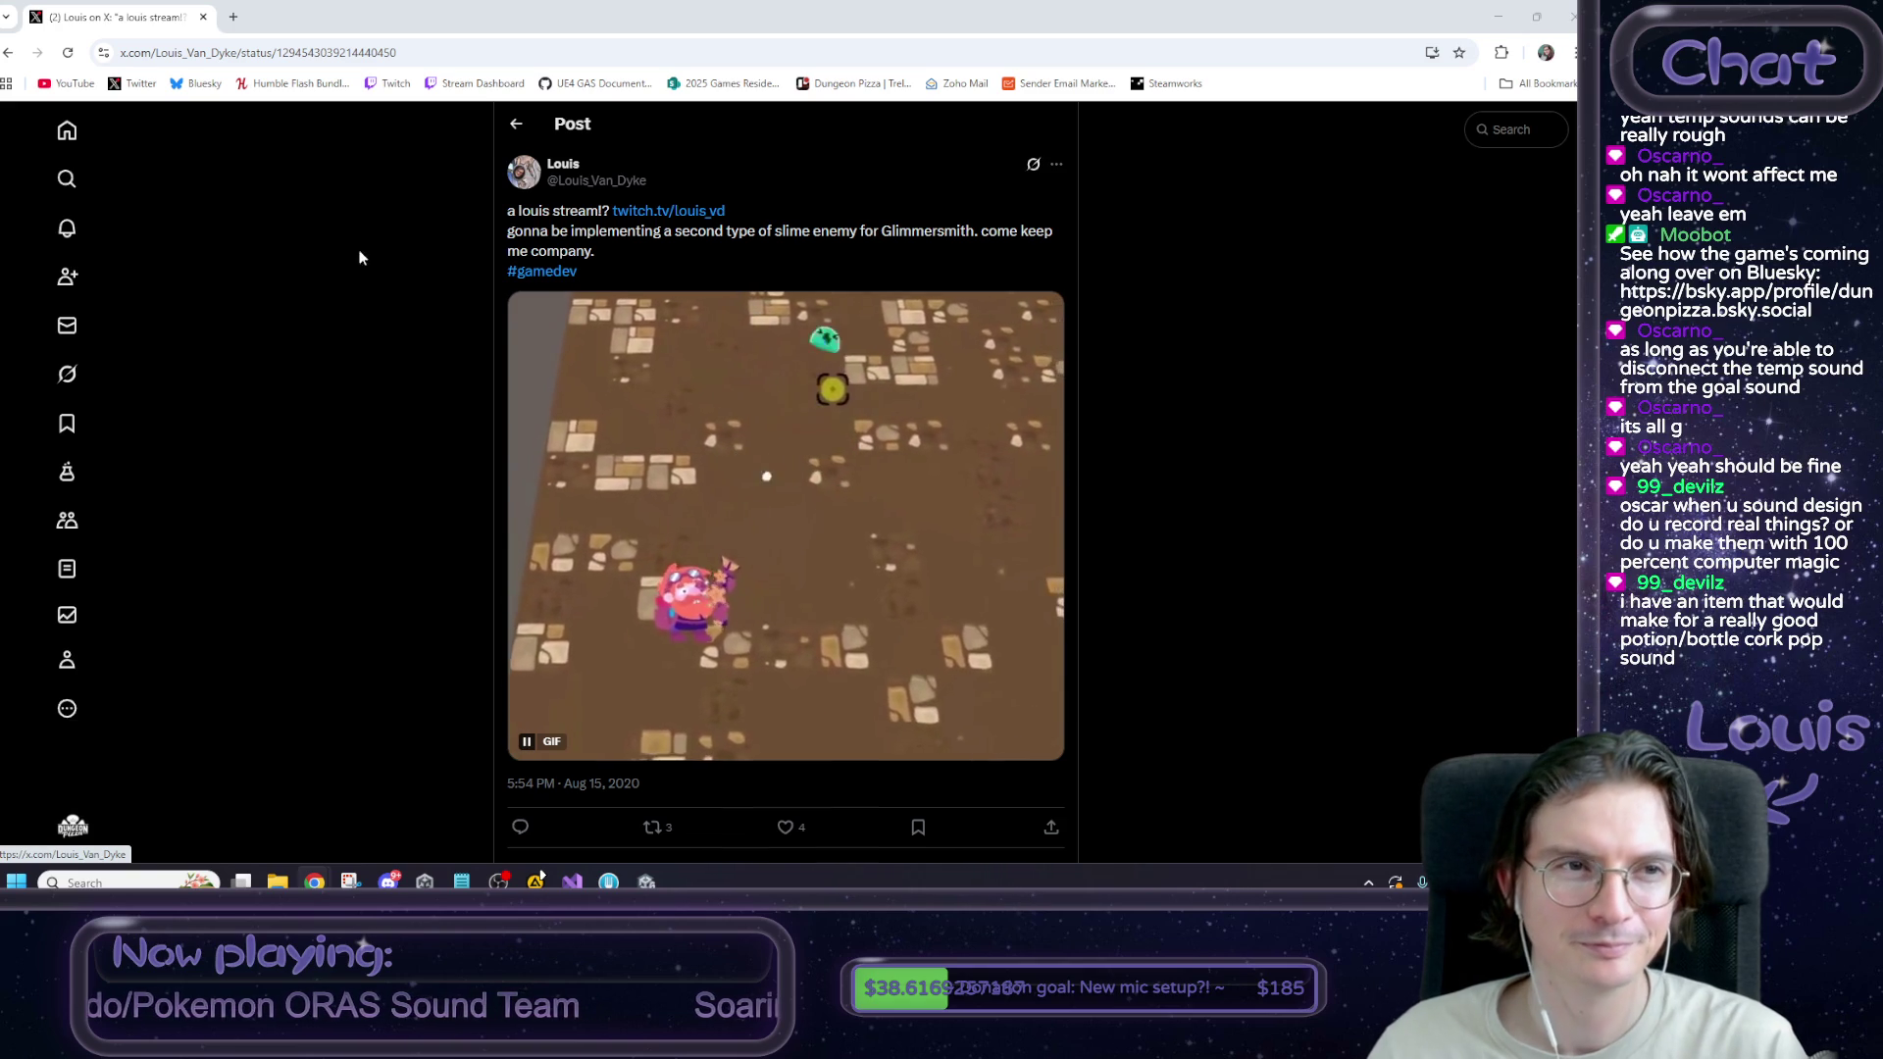
Return to the X slime search results, scroll through them, then switch back to Unity.
{"action": "left_click", "coordinate": [9, 54]}
{"action": "scroll", "coordinate": [568, 324], "scroll_direction": "down", "scroll_amount": 10}
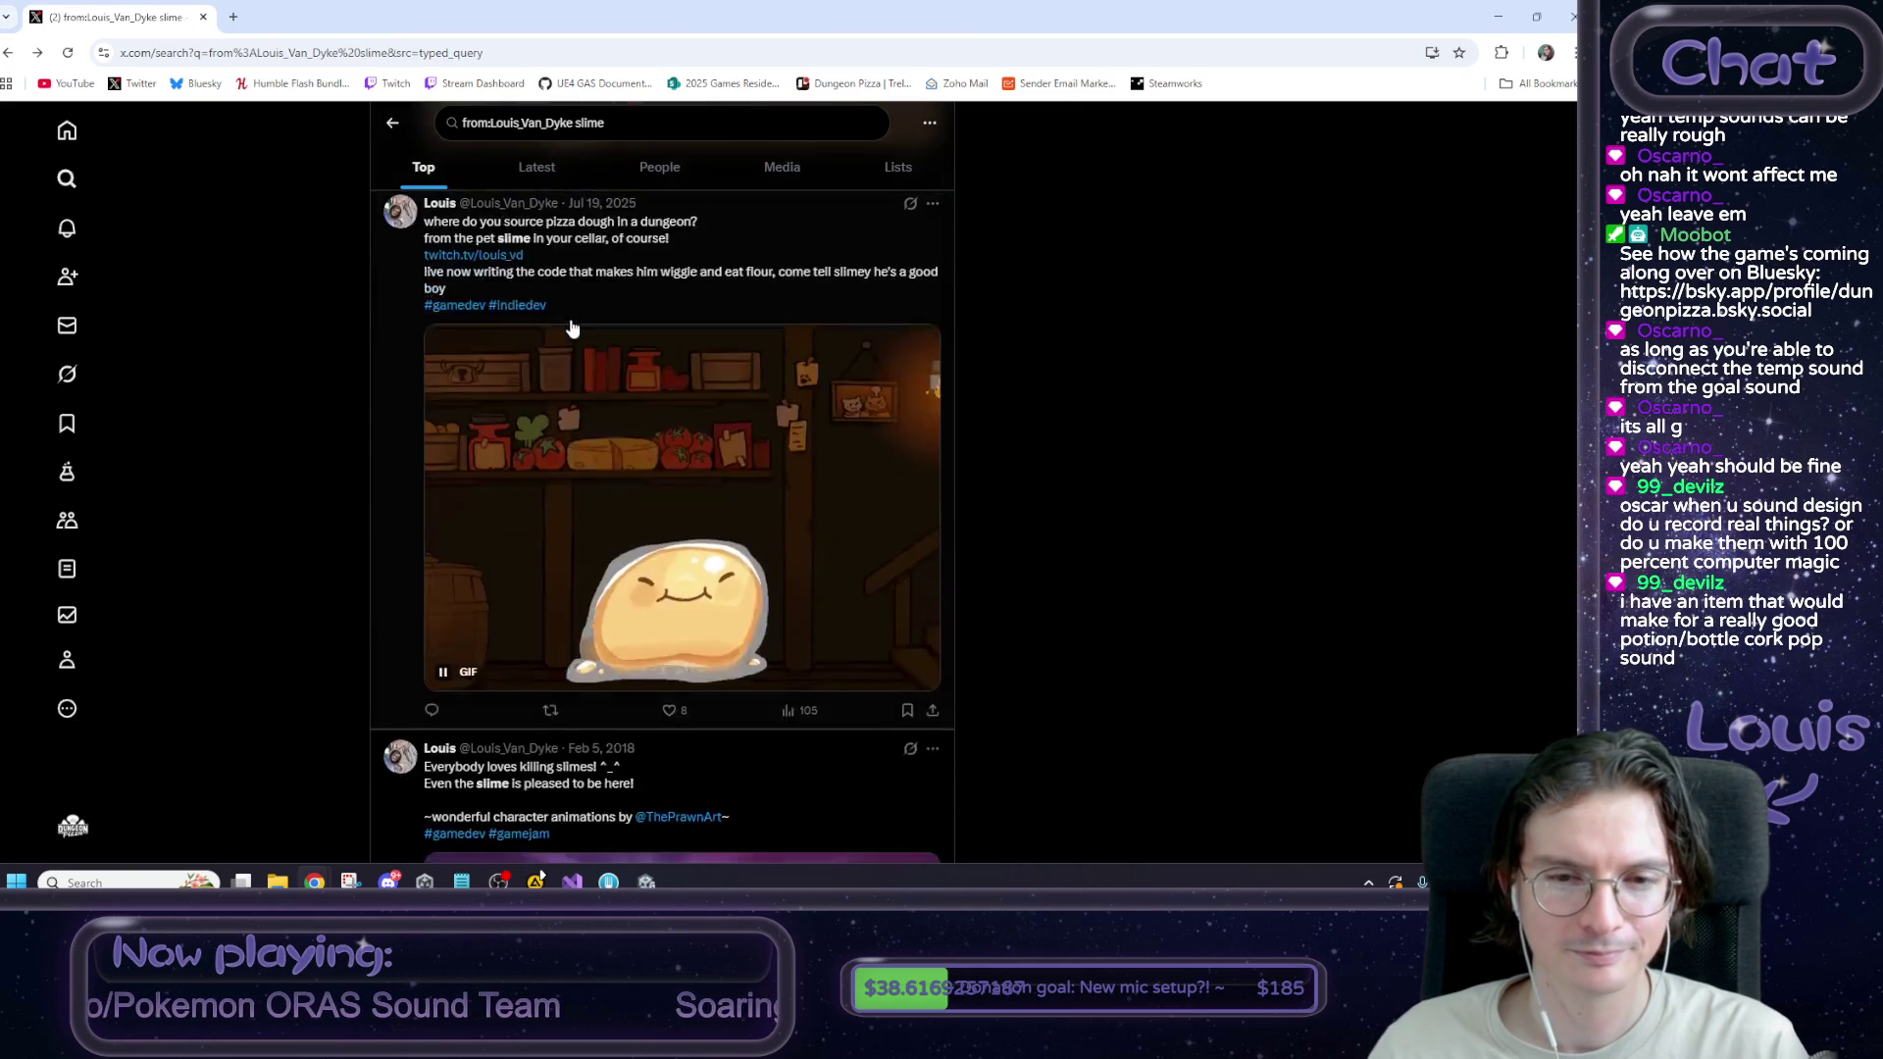
{"action": "scroll", "coordinate": [579, 329], "scroll_direction": "up", "scroll_amount": 7}
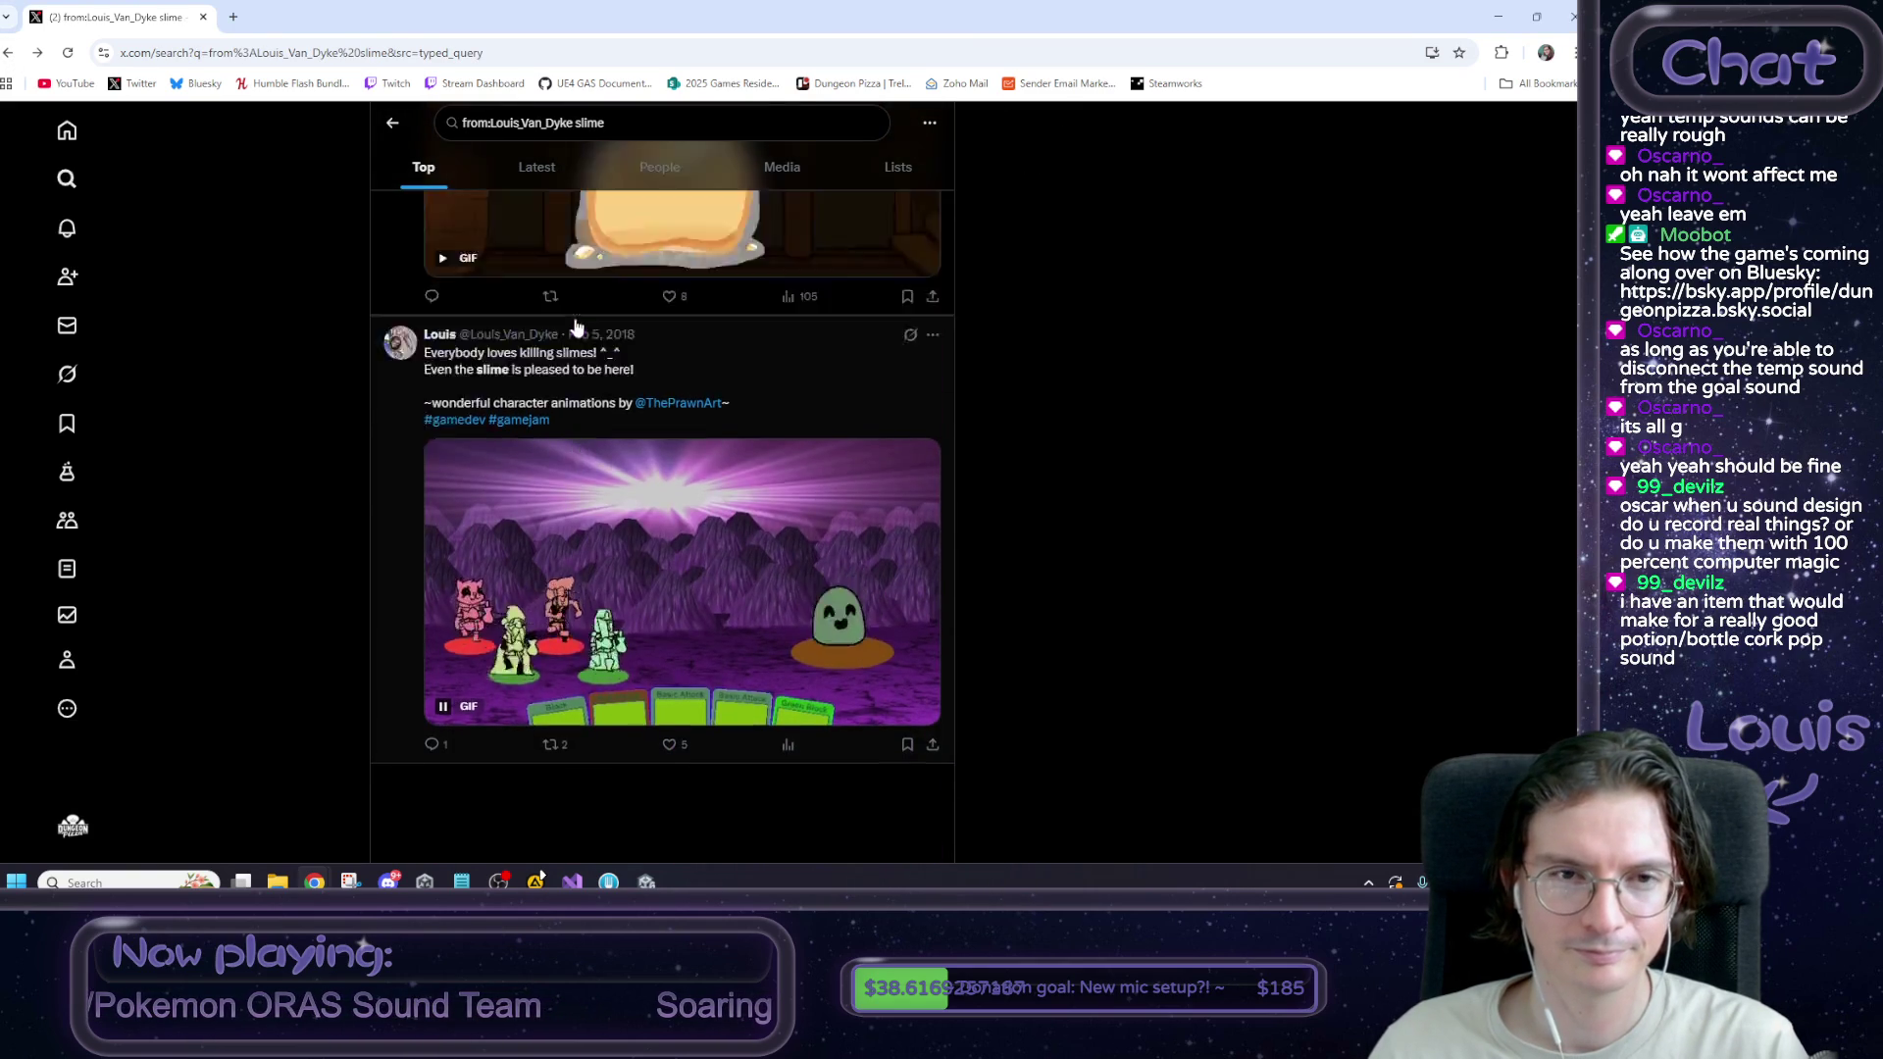
{"action": "scroll", "coordinate": [584, 334], "scroll_direction": "up", "scroll_amount": 3}
{"action": "key", "text": "alt+Tab"}
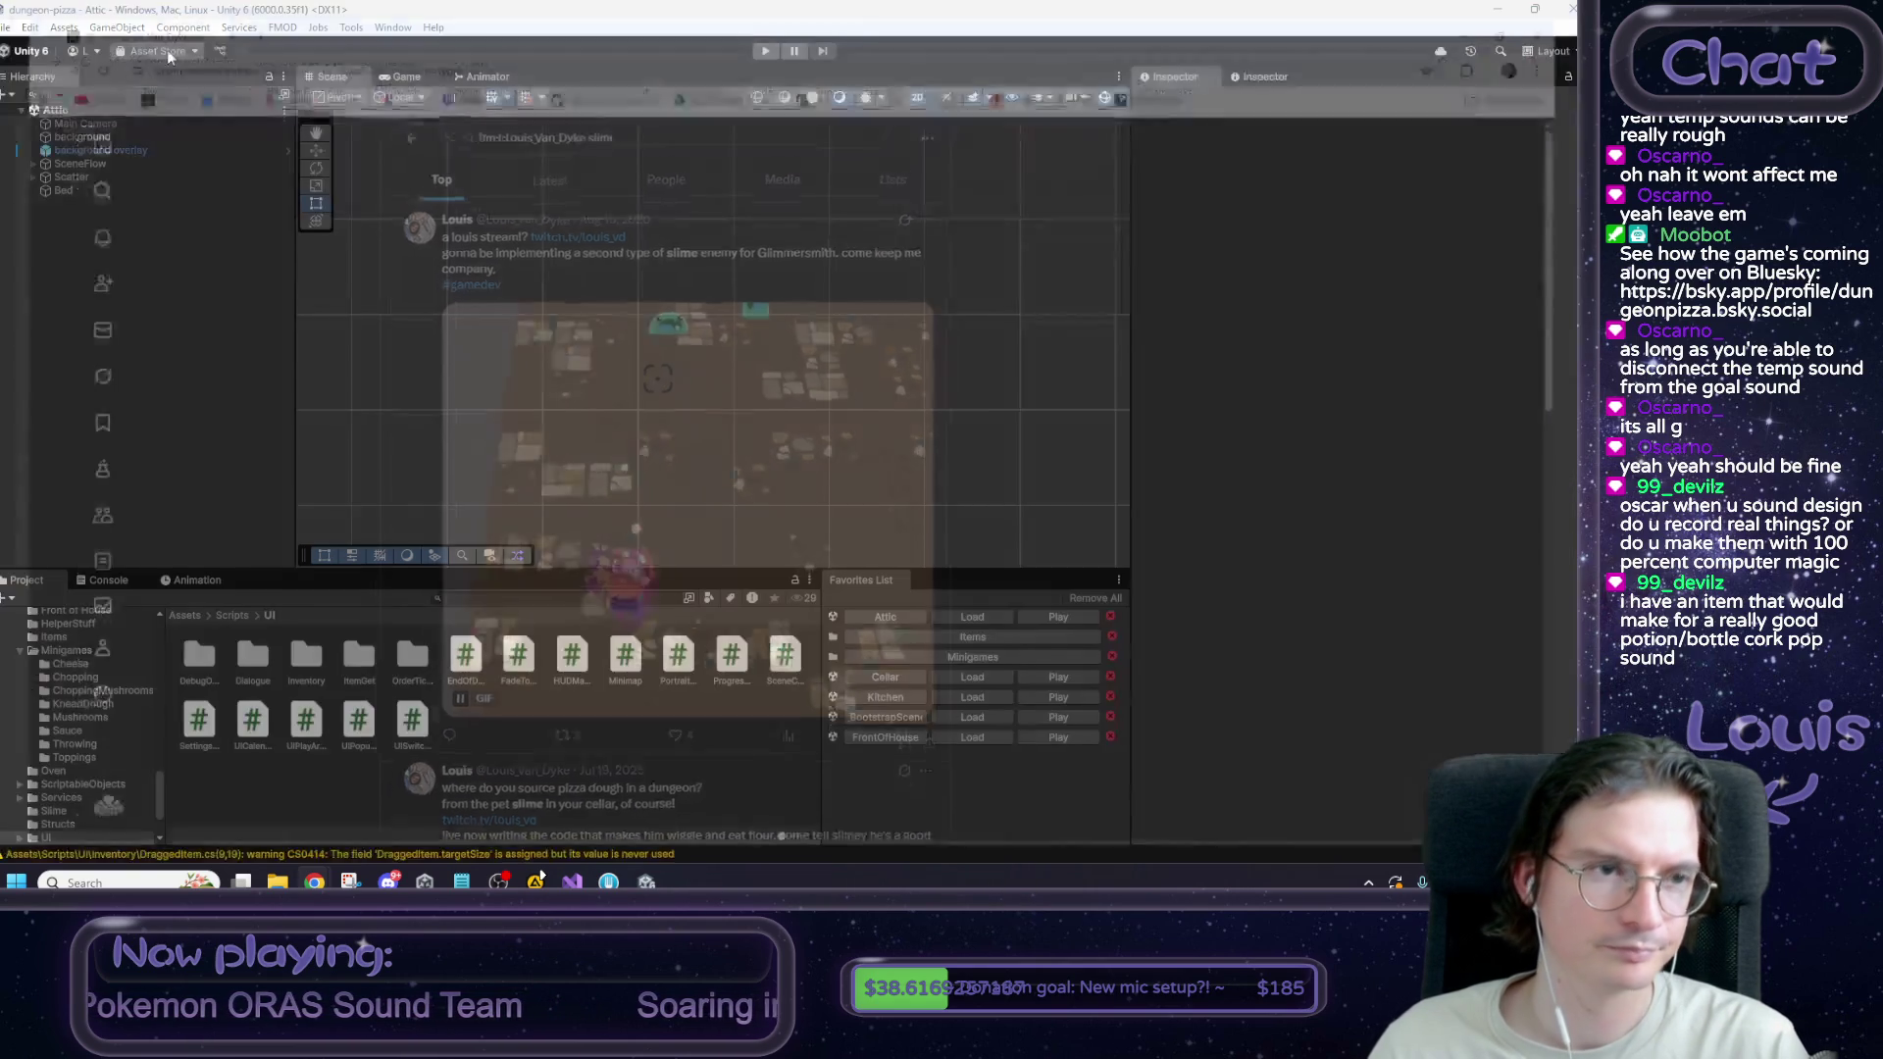
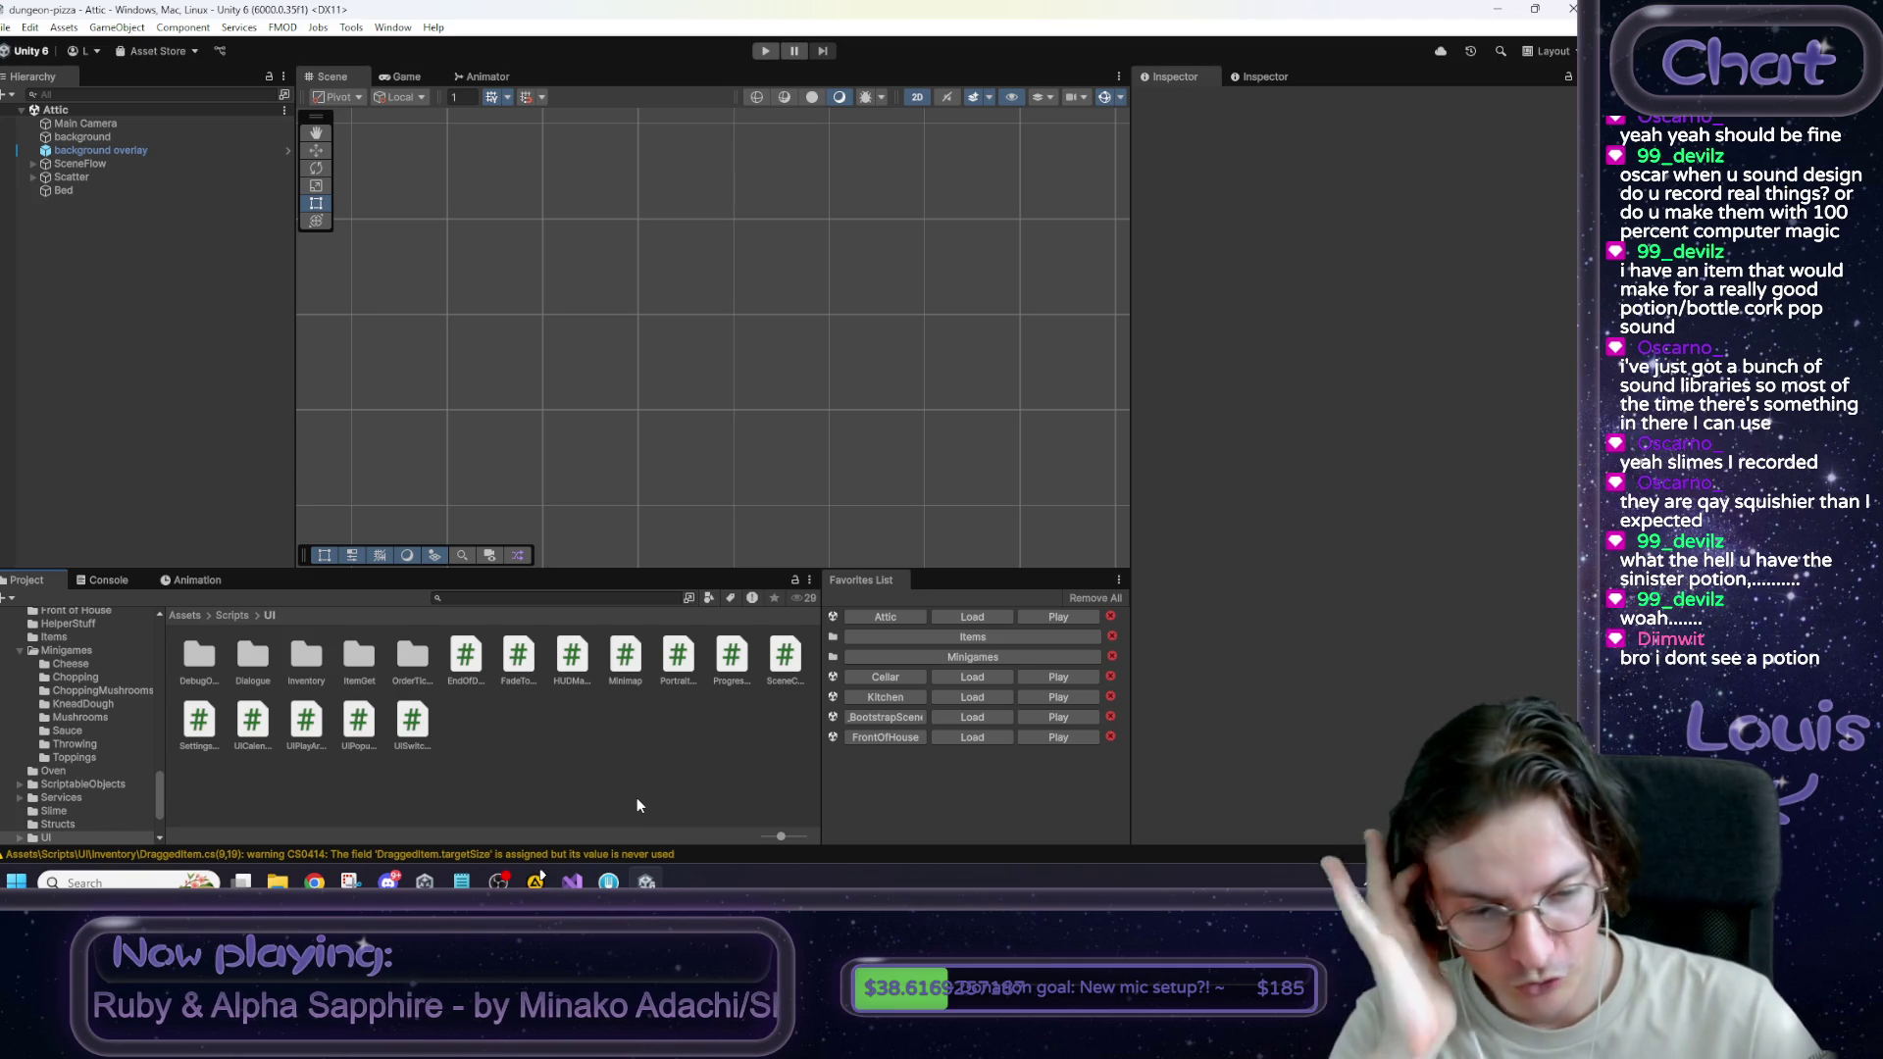
Review the 'button to start service for the day' to-do, then load FrontOfHouse from Favorites.
{"action": "key", "text": "alt+Tab"}
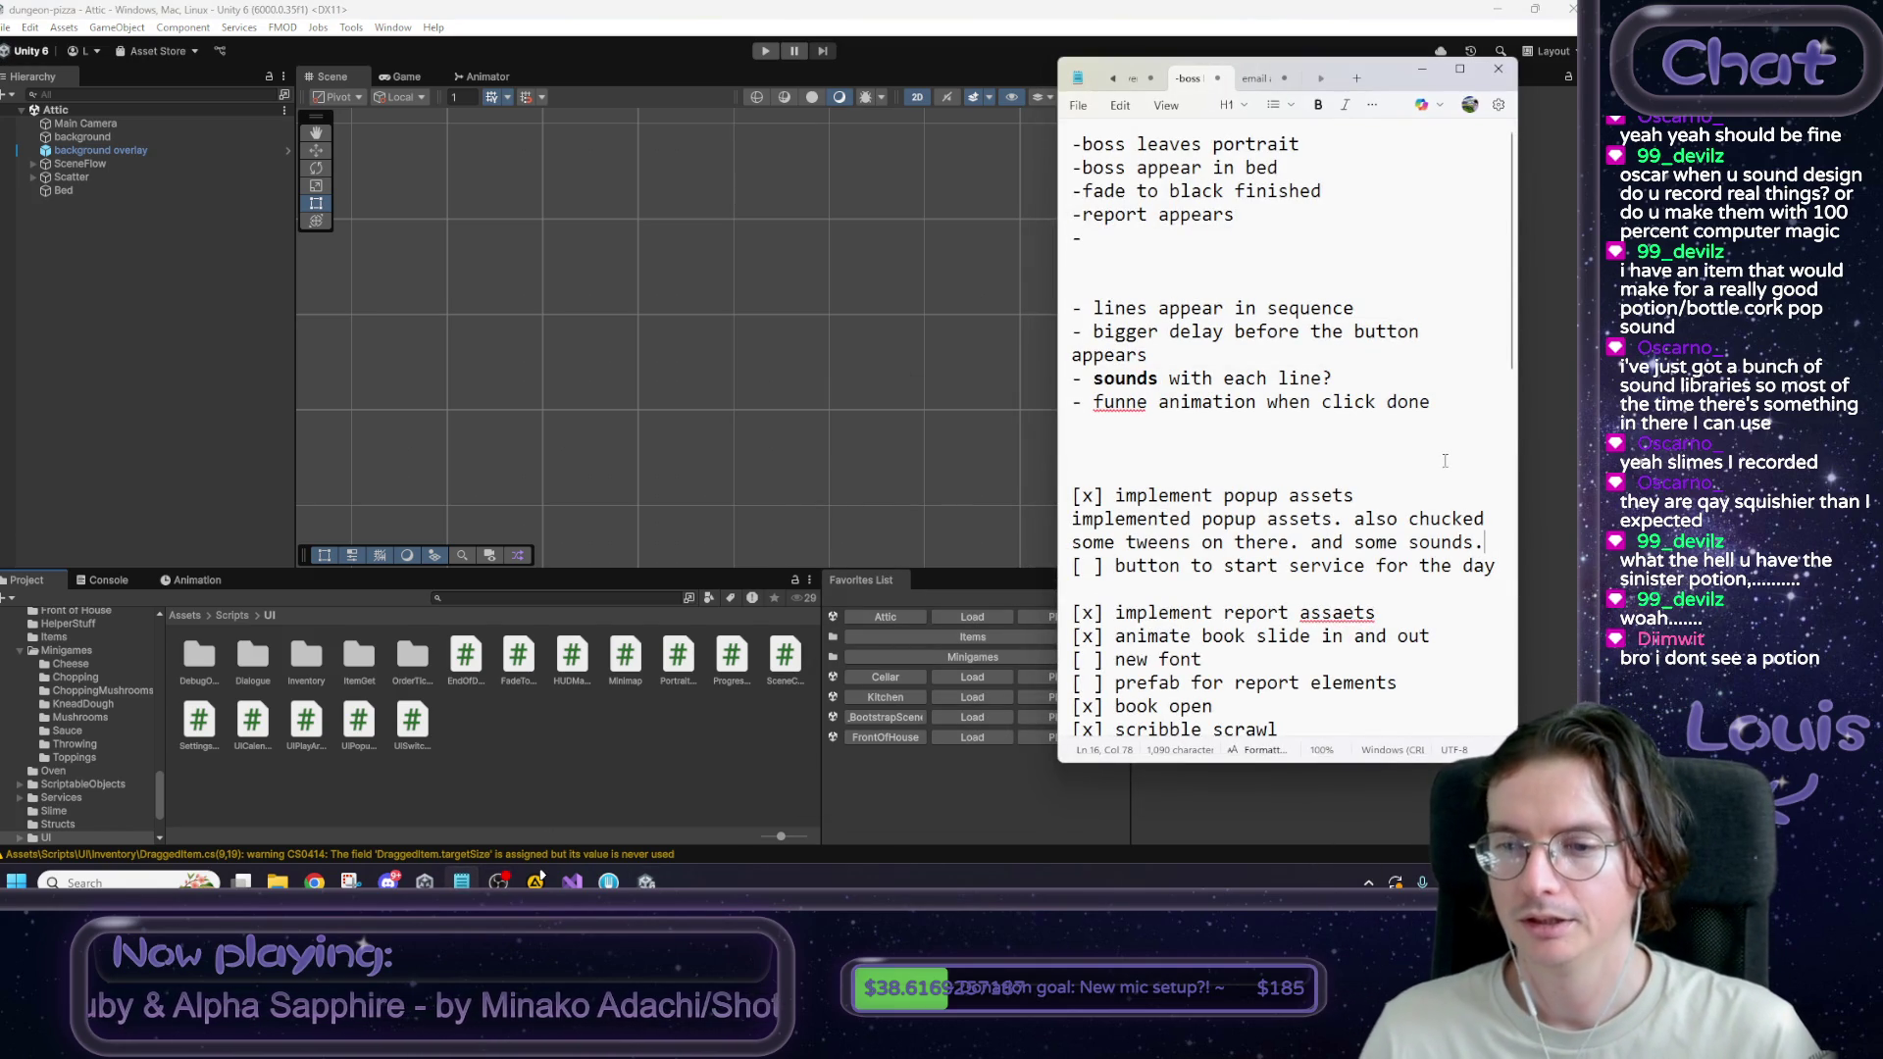
{"action": "left_click_drag", "start_coordinate": [1496, 566], "coordinate": [1073, 566]}
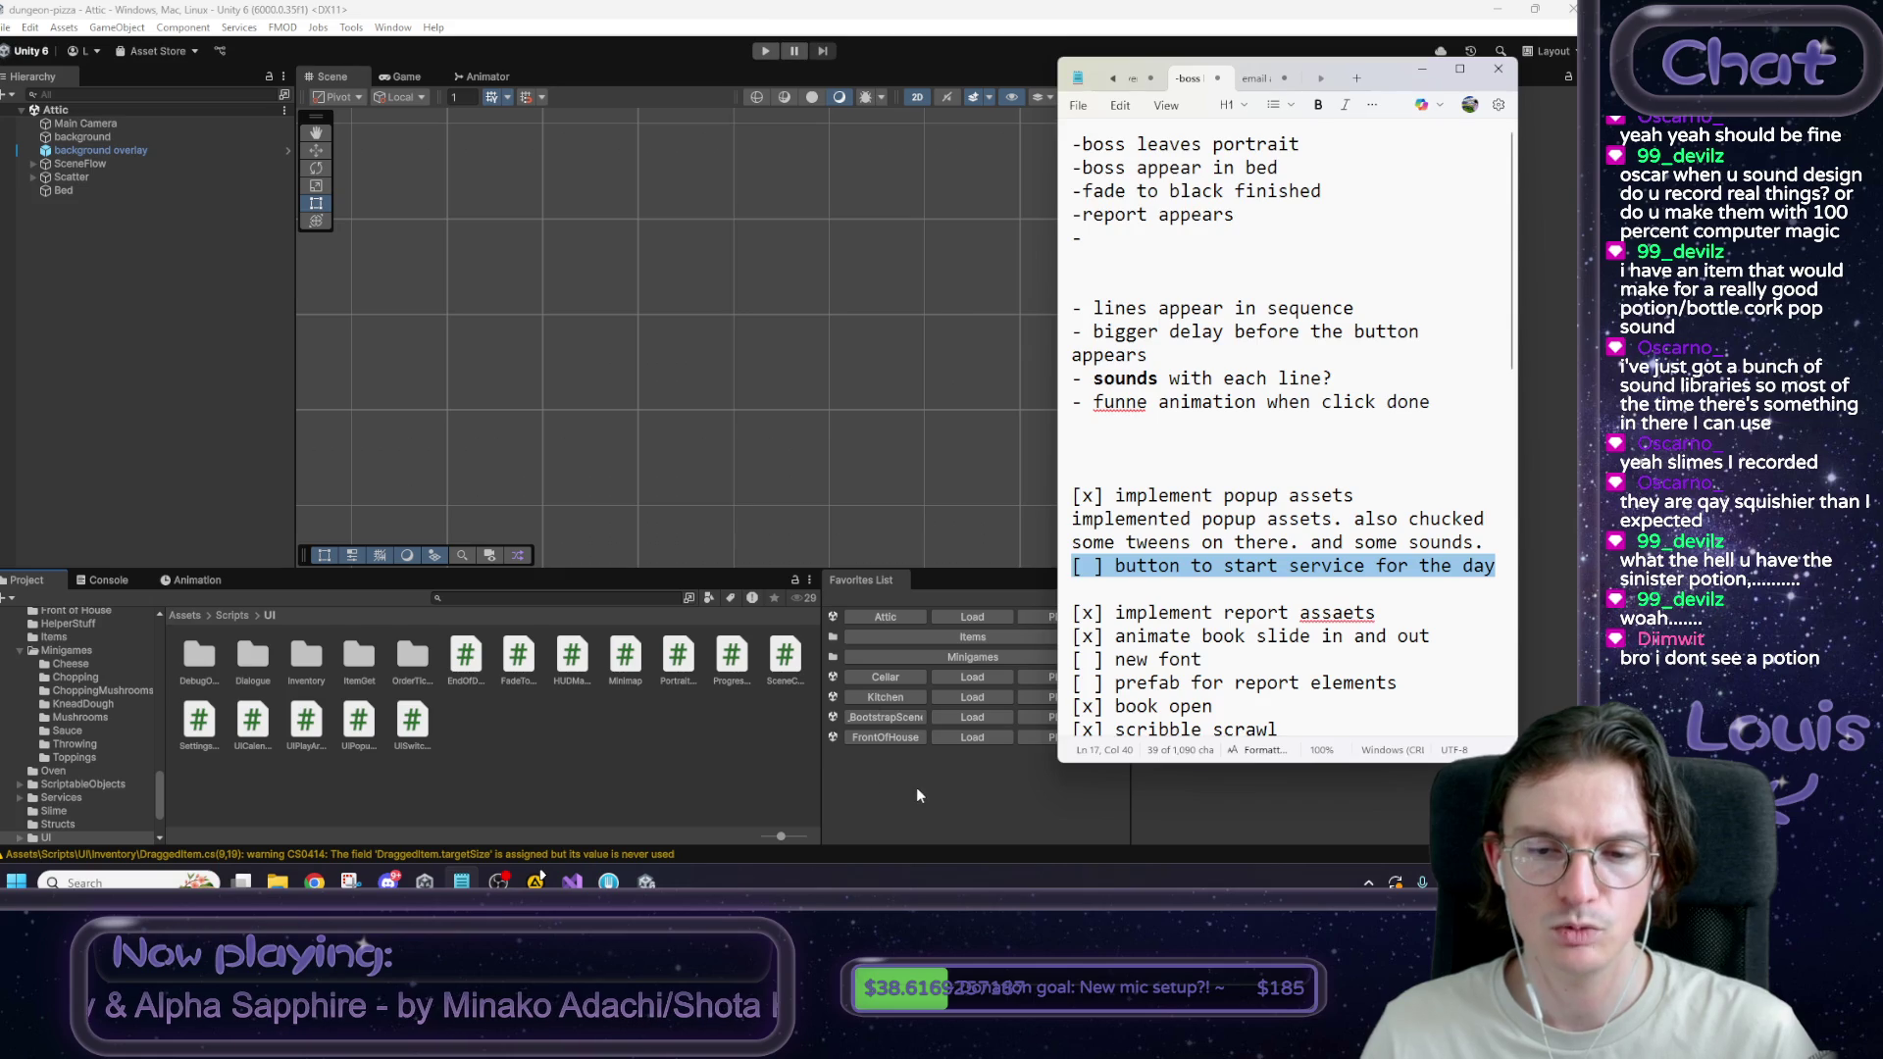
{"action": "left_click", "coordinate": [916, 786]}
{"action": "left_click", "coordinate": [951, 738]}
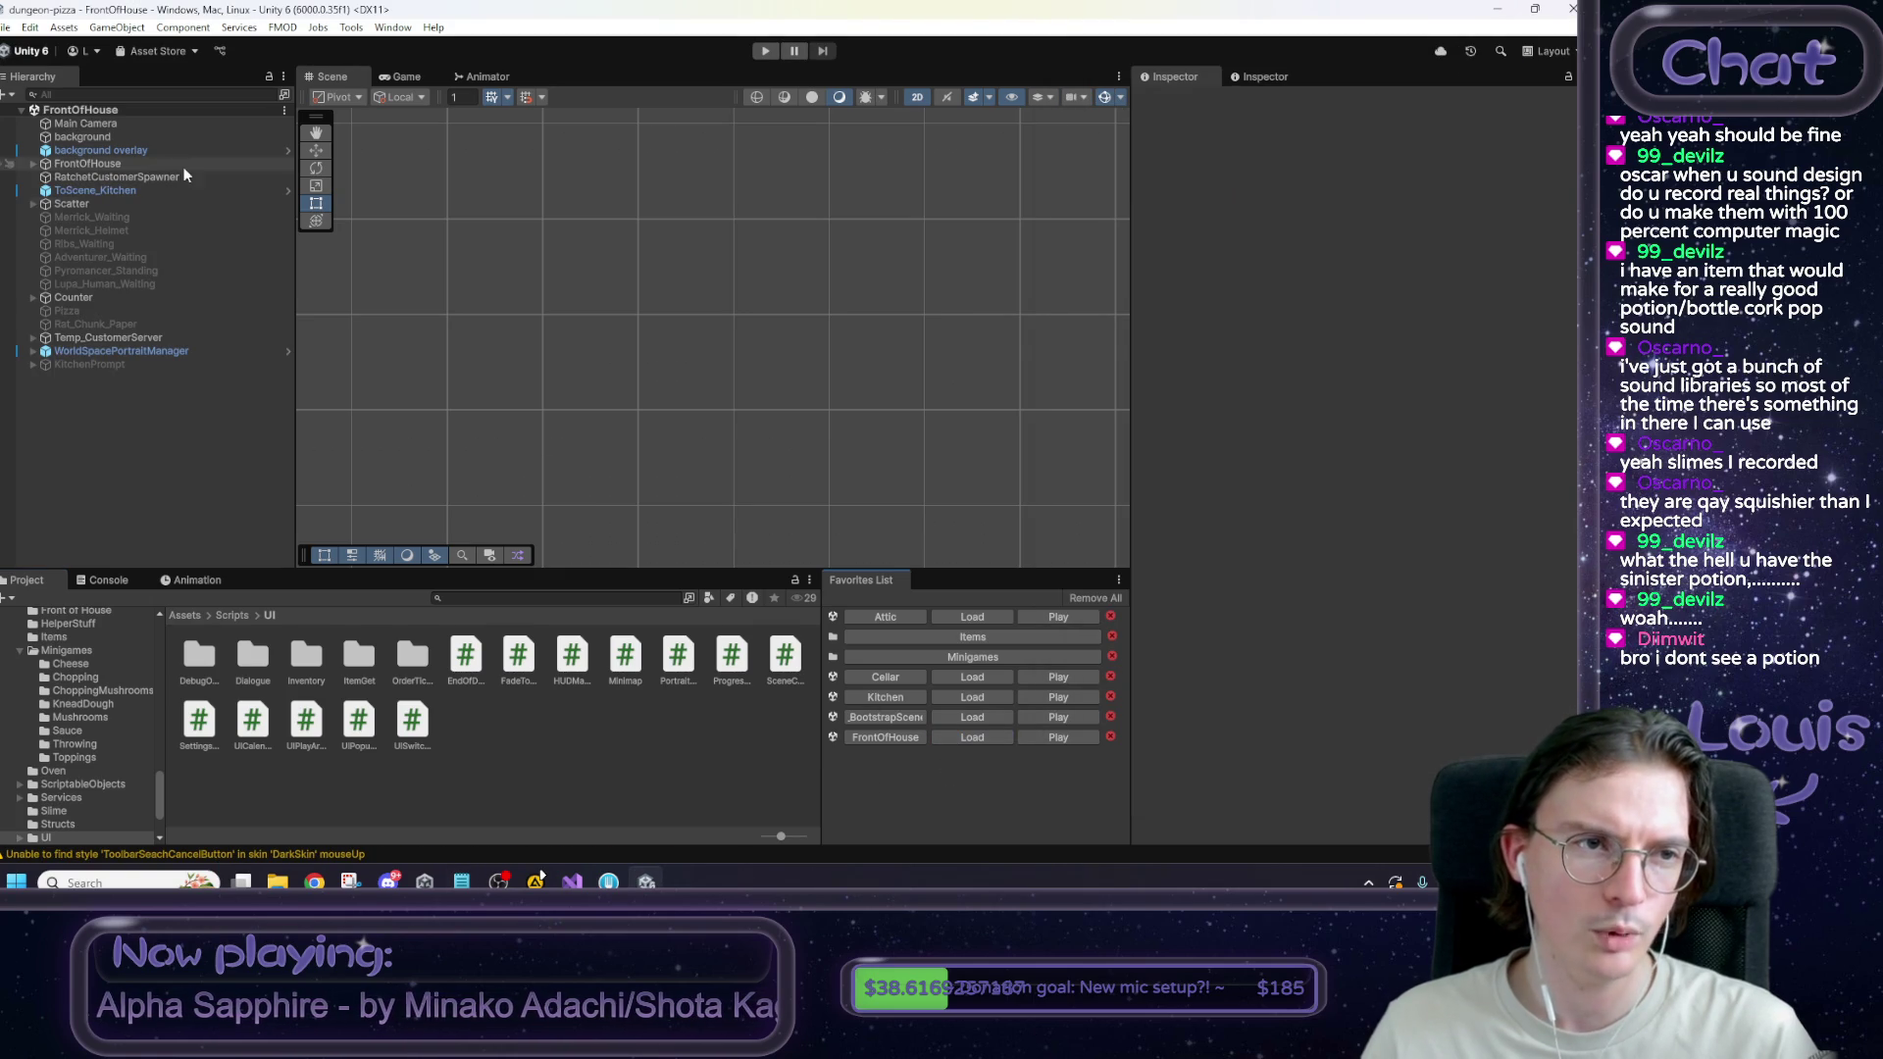
Select the Bell under WorldSpacePortraitManager and open its RingableBell script from the Inspector.
{"action": "double_click", "coordinate": [108, 137]}
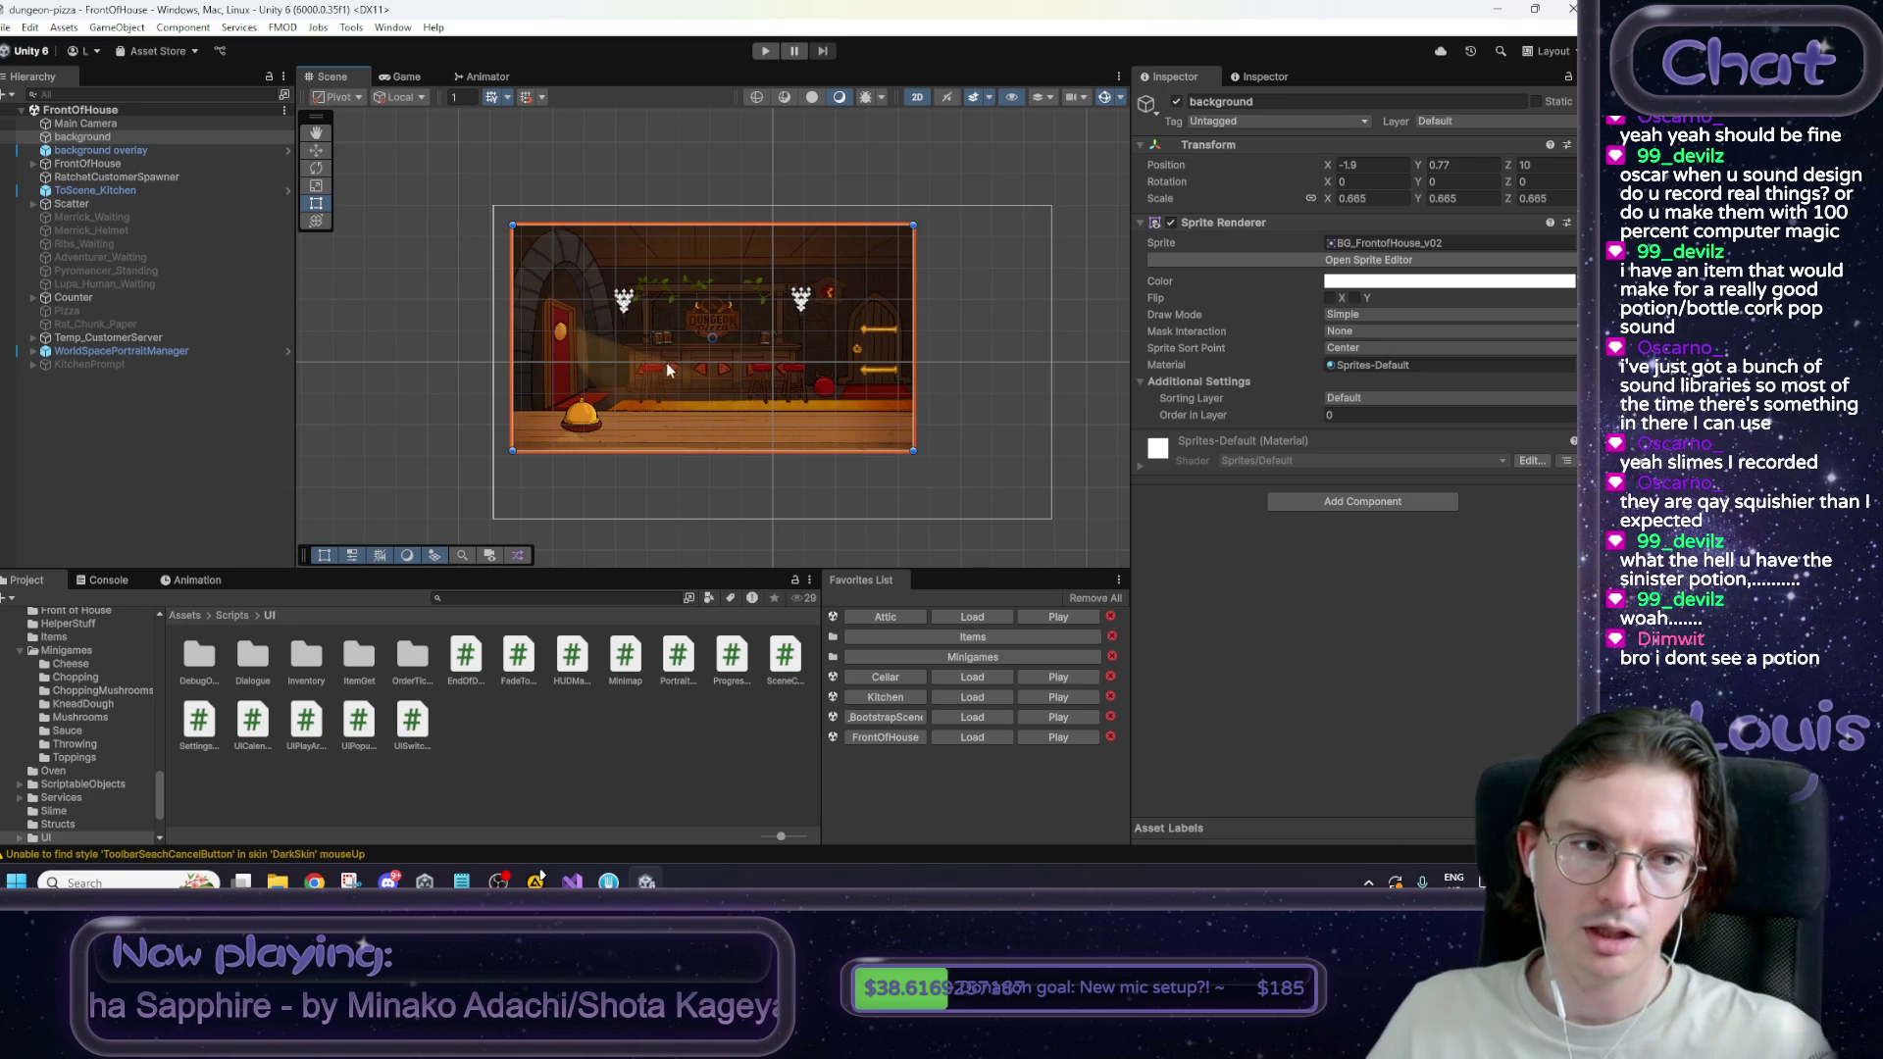
{"action": "left_click", "coordinate": [576, 419]}
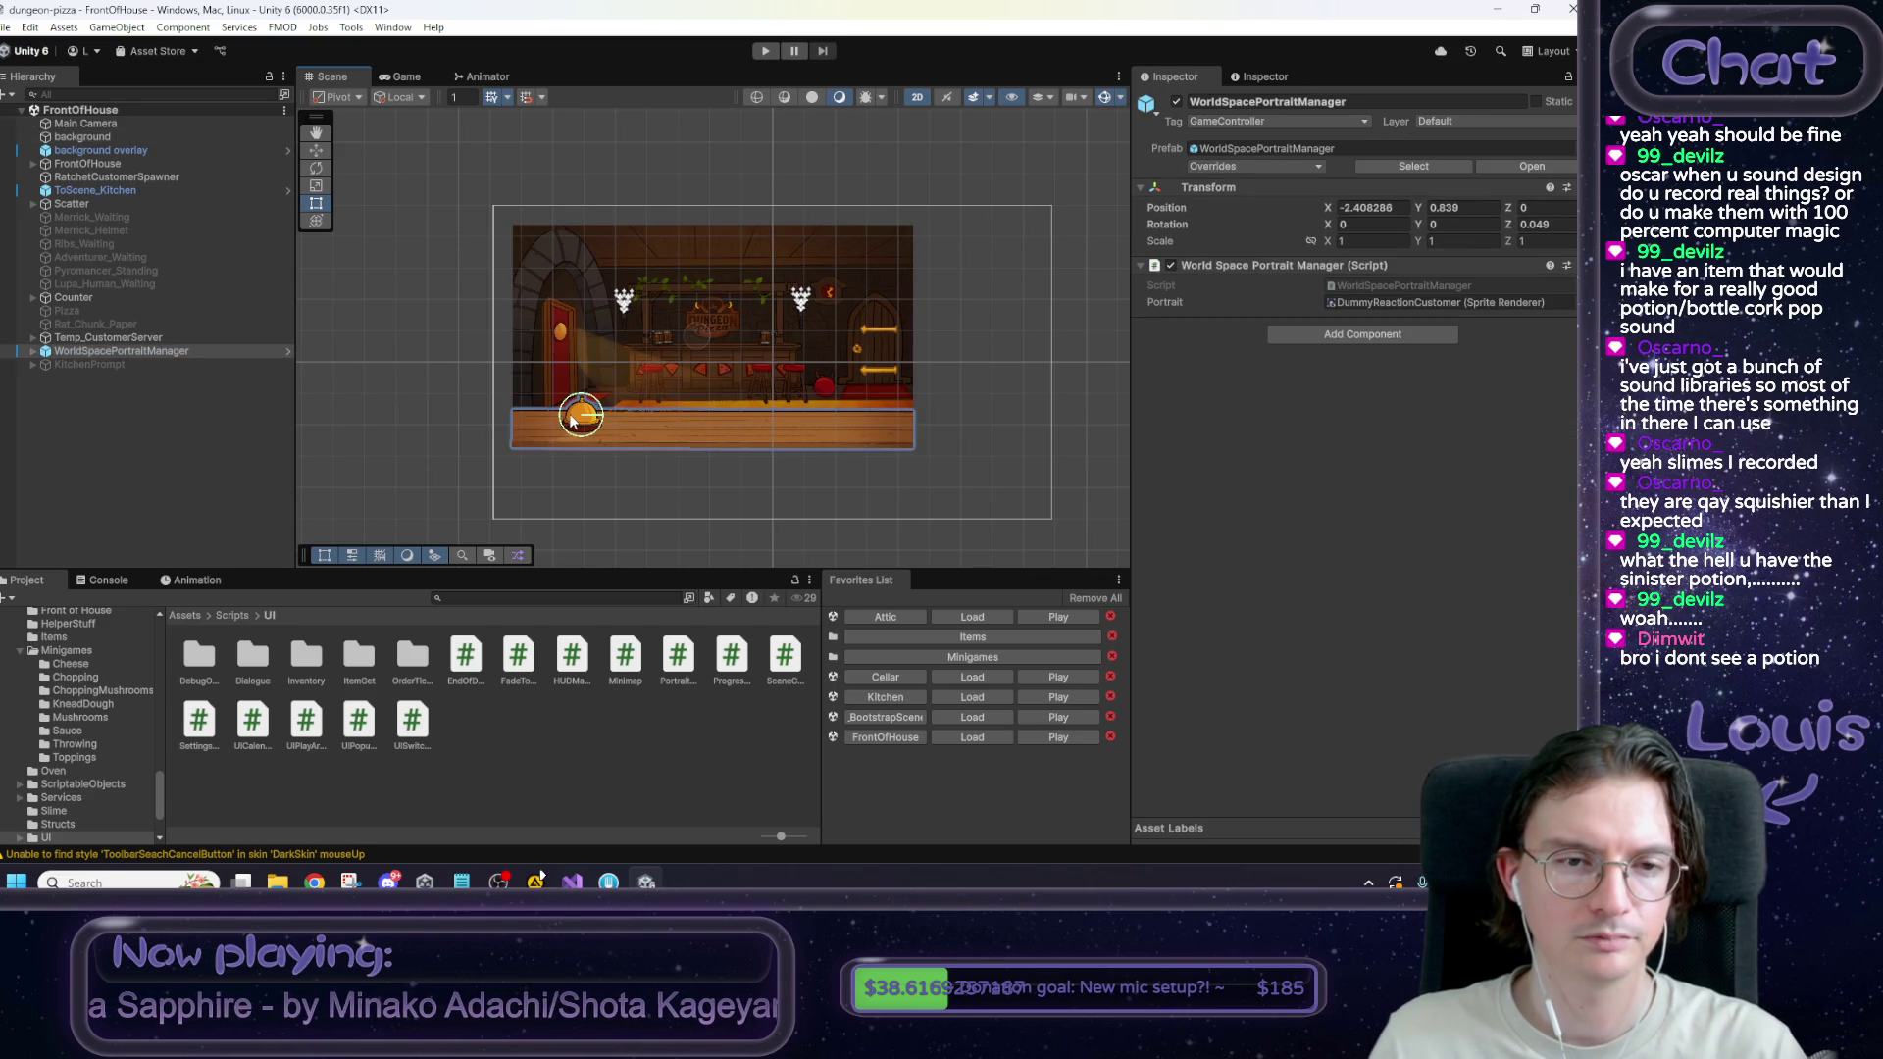
{"action": "left_click", "coordinate": [577, 419]}
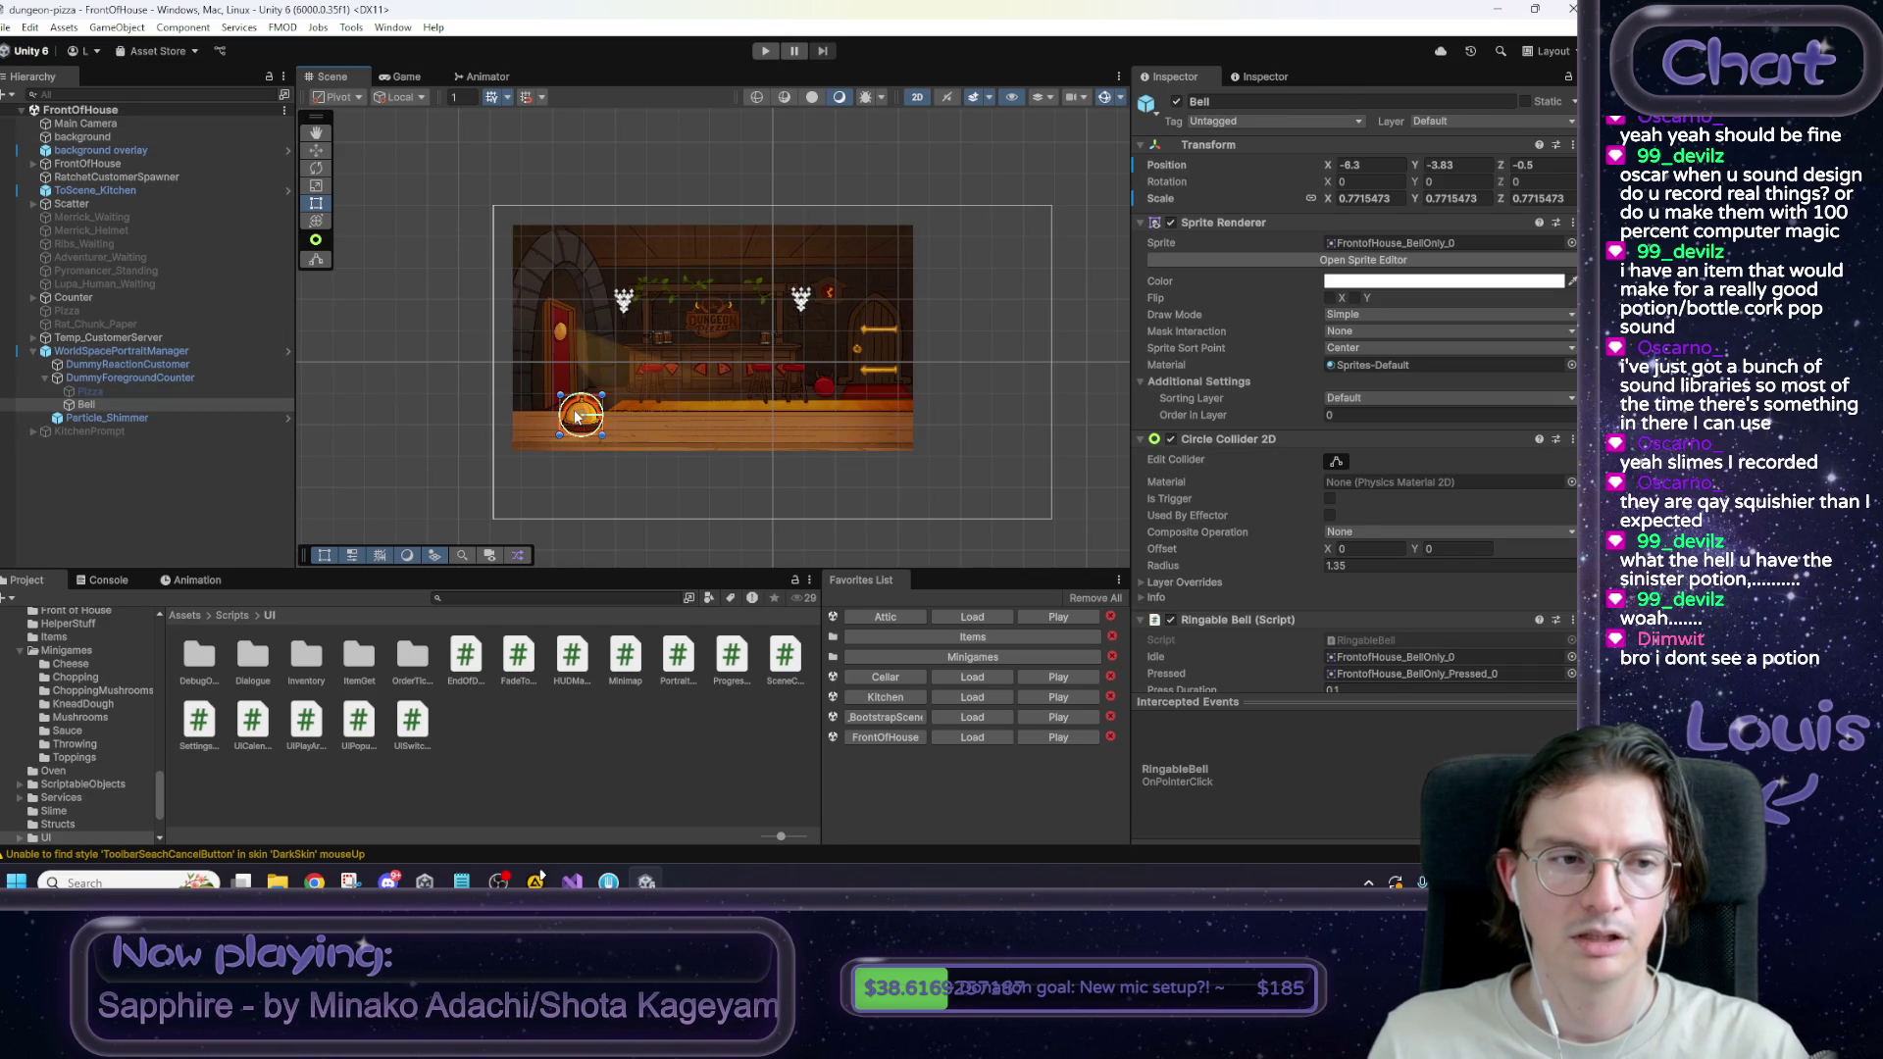
{"action": "scroll", "coordinate": [1391, 504], "scroll_direction": "down", "scroll_amount": 2}
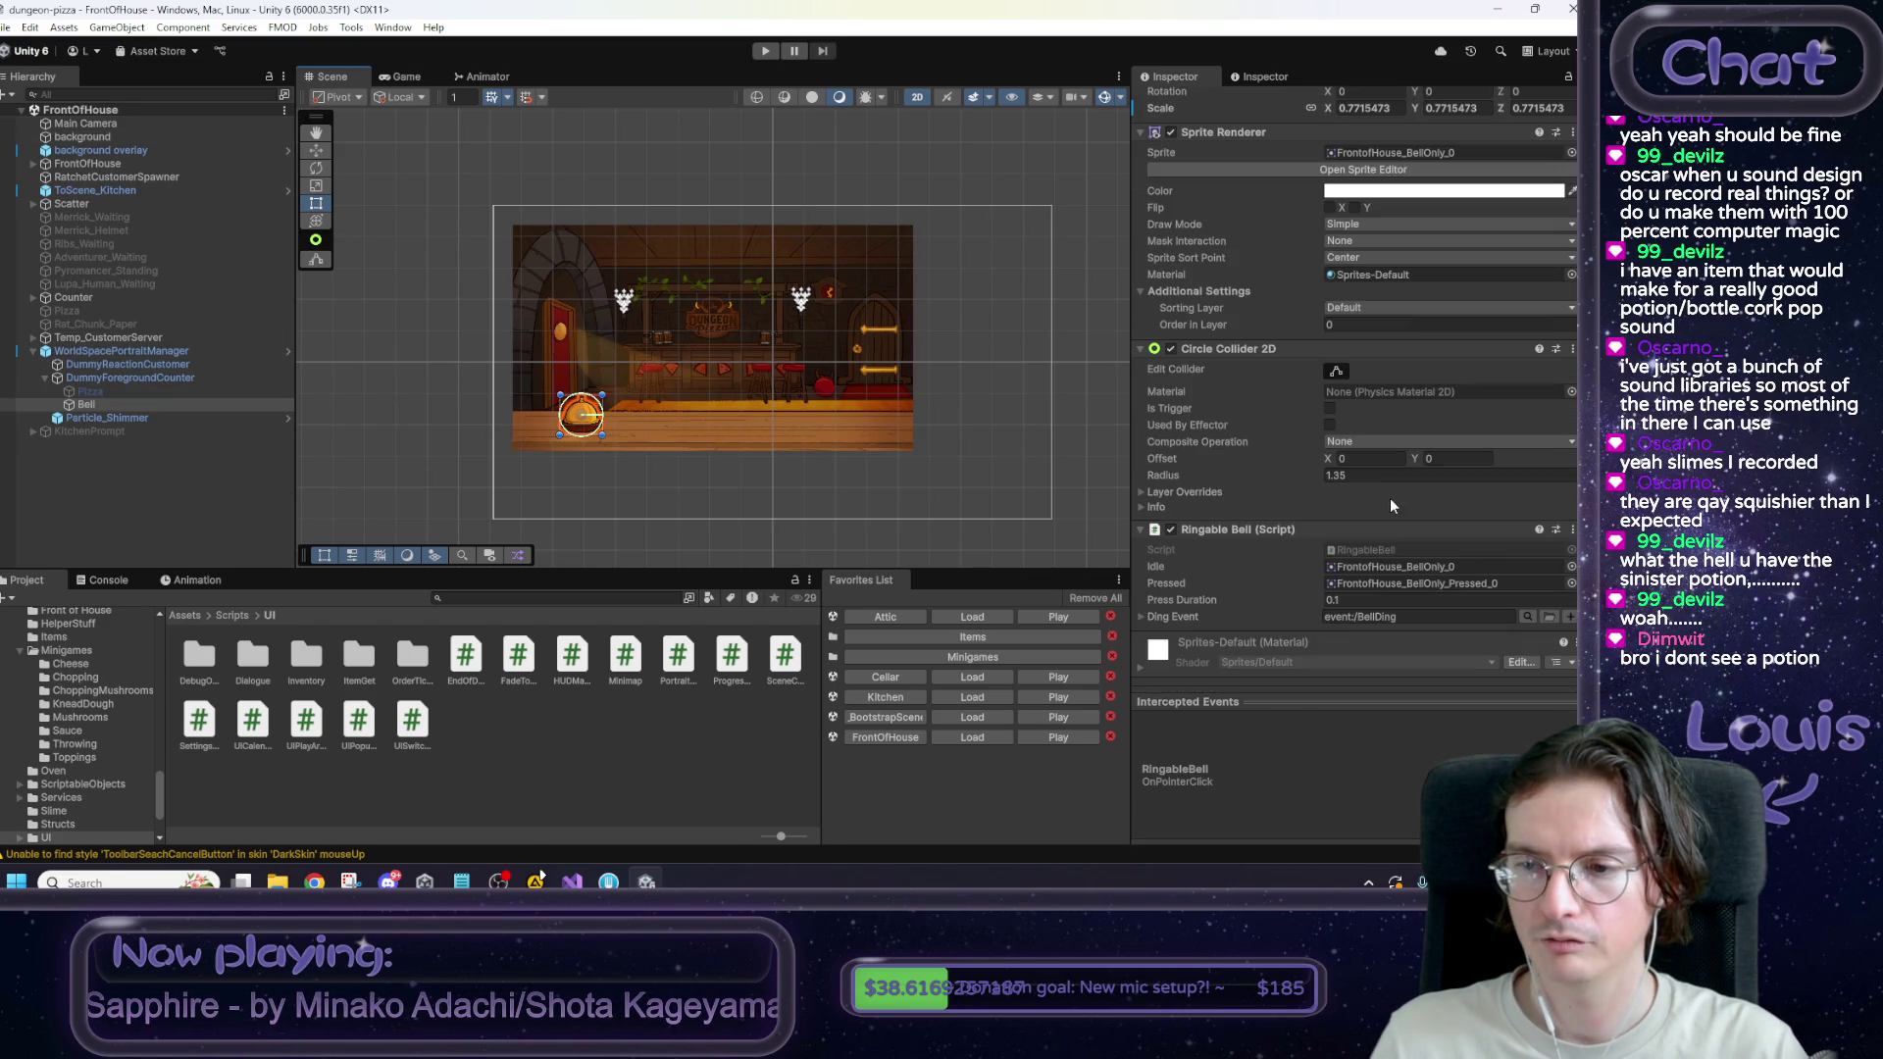
{"action": "double_click", "coordinate": [1381, 547]}
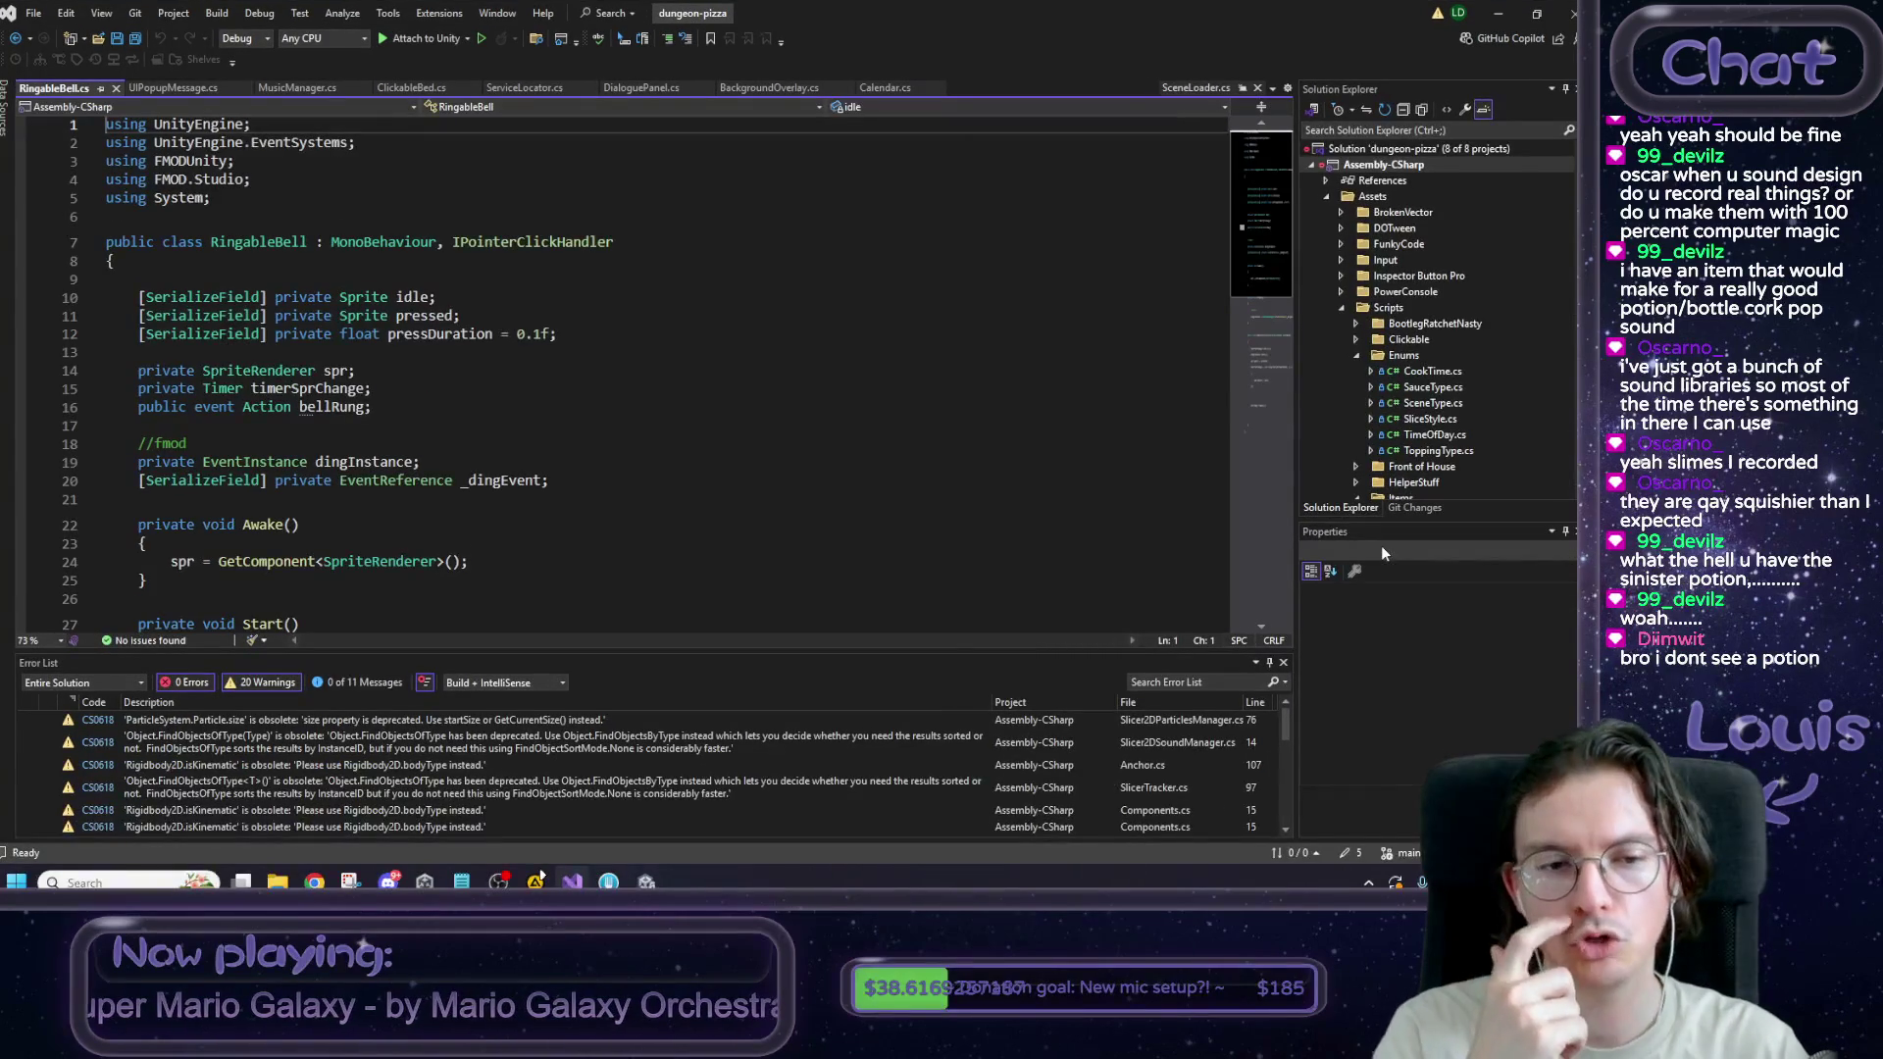
Look through RingableBell.cs and highlight every use of timerSprChange in OnPointerClick.
{"action": "scroll", "coordinate": [548, 327], "scroll_direction": "down", "scroll_amount": 3}
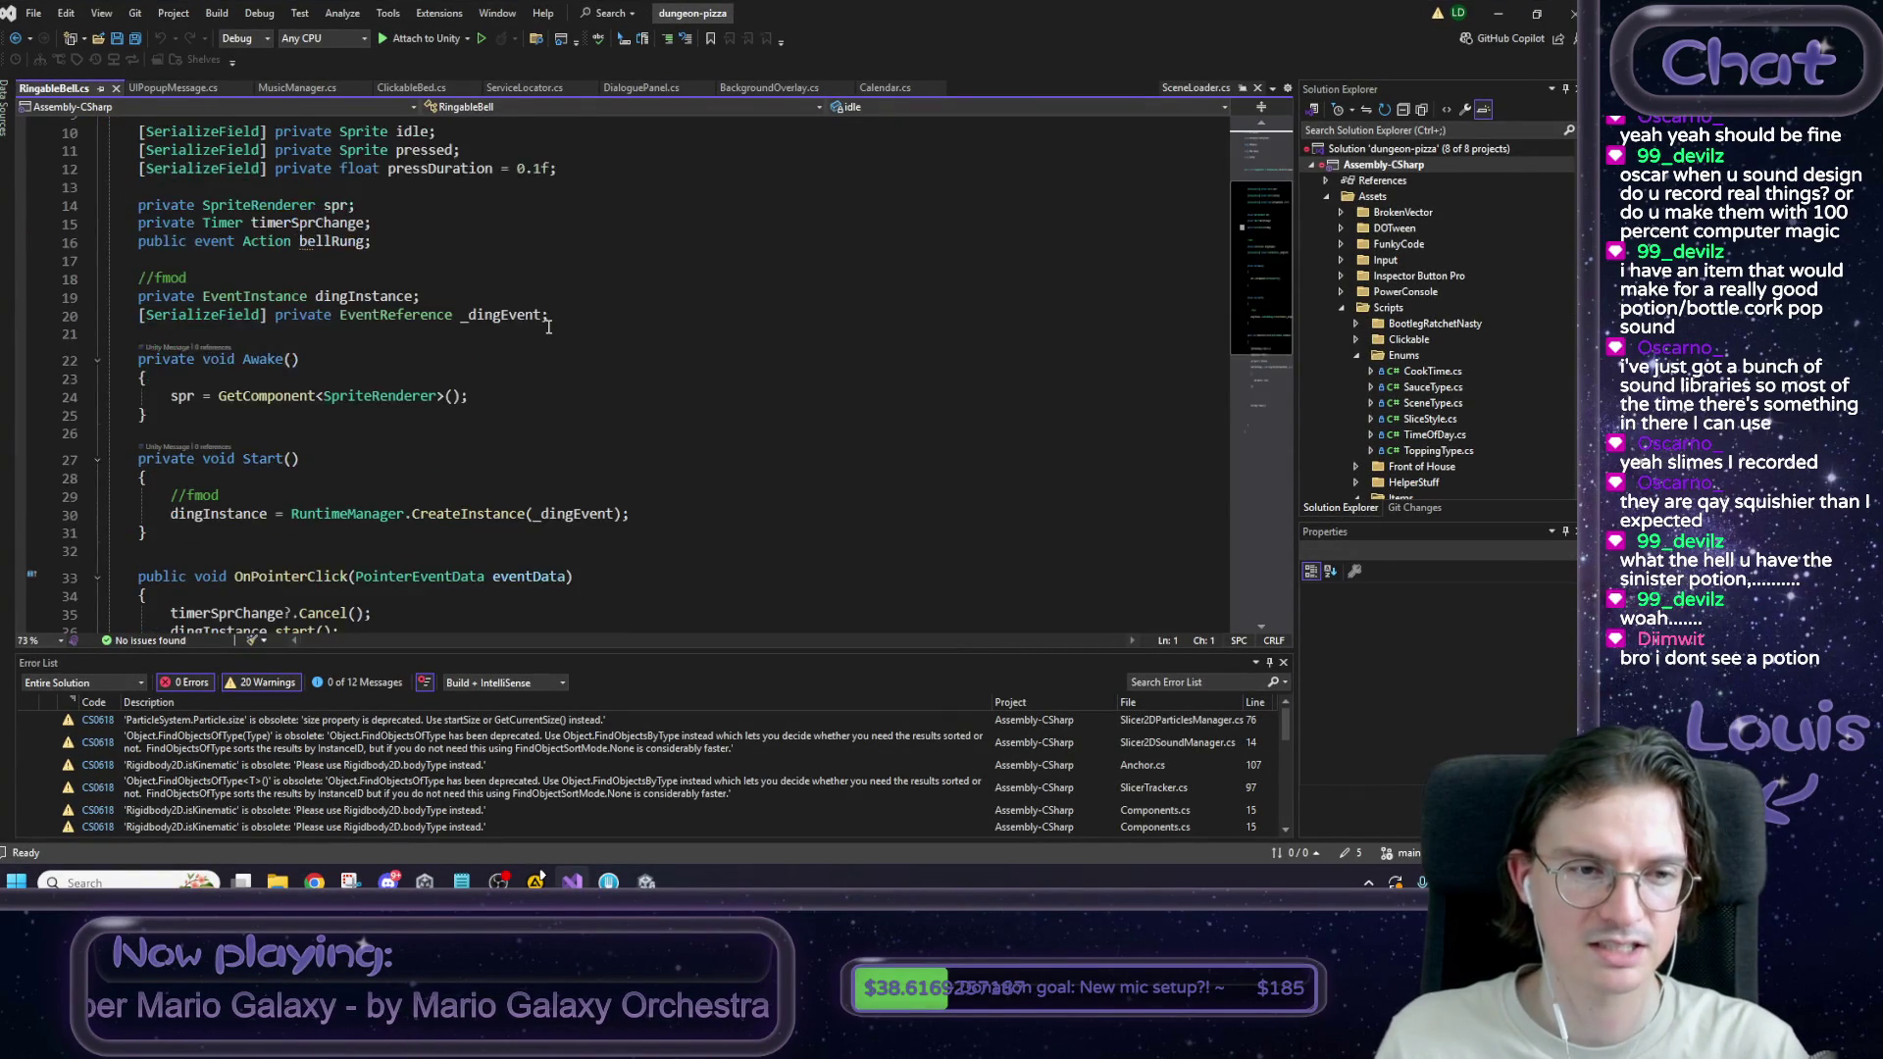
{"action": "scroll", "coordinate": [534, 353], "scroll_direction": "down", "scroll_amount": 3}
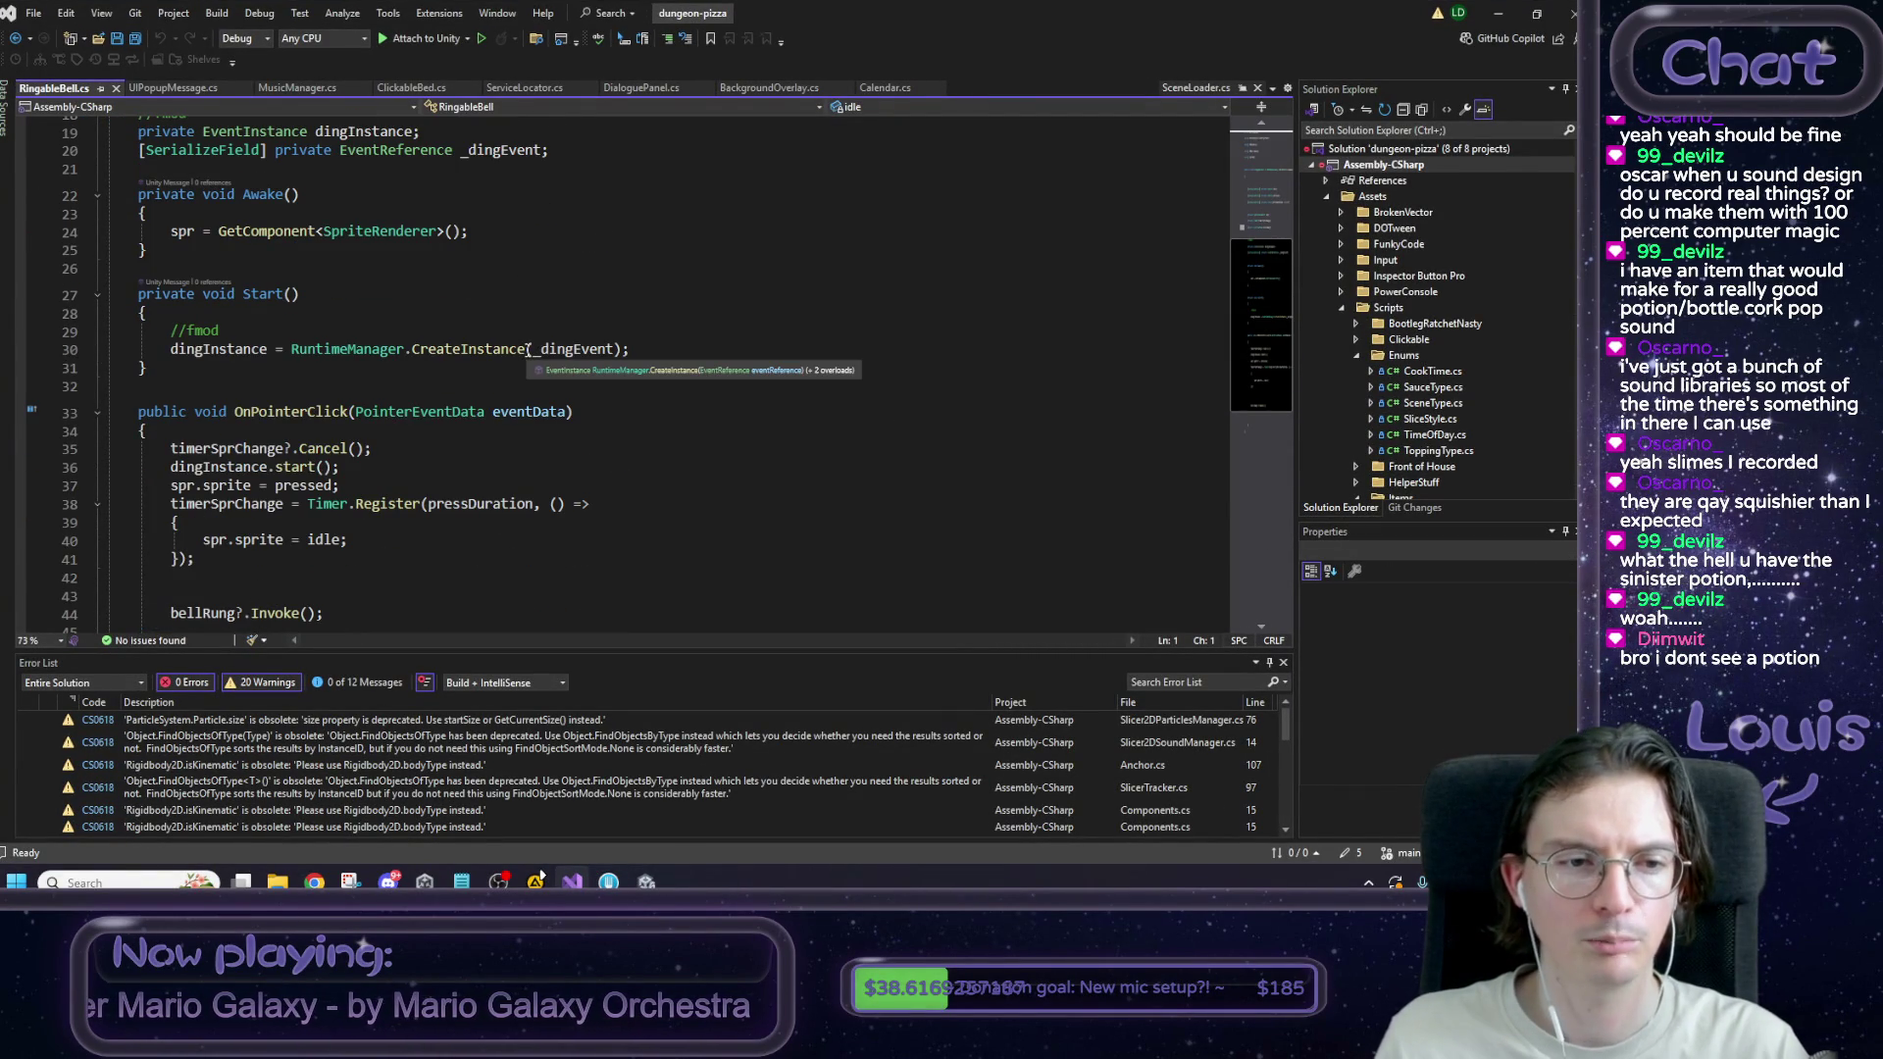
{"action": "left_click", "coordinate": [219, 449]}
{"action": "double_click", "coordinate": [219, 449]}
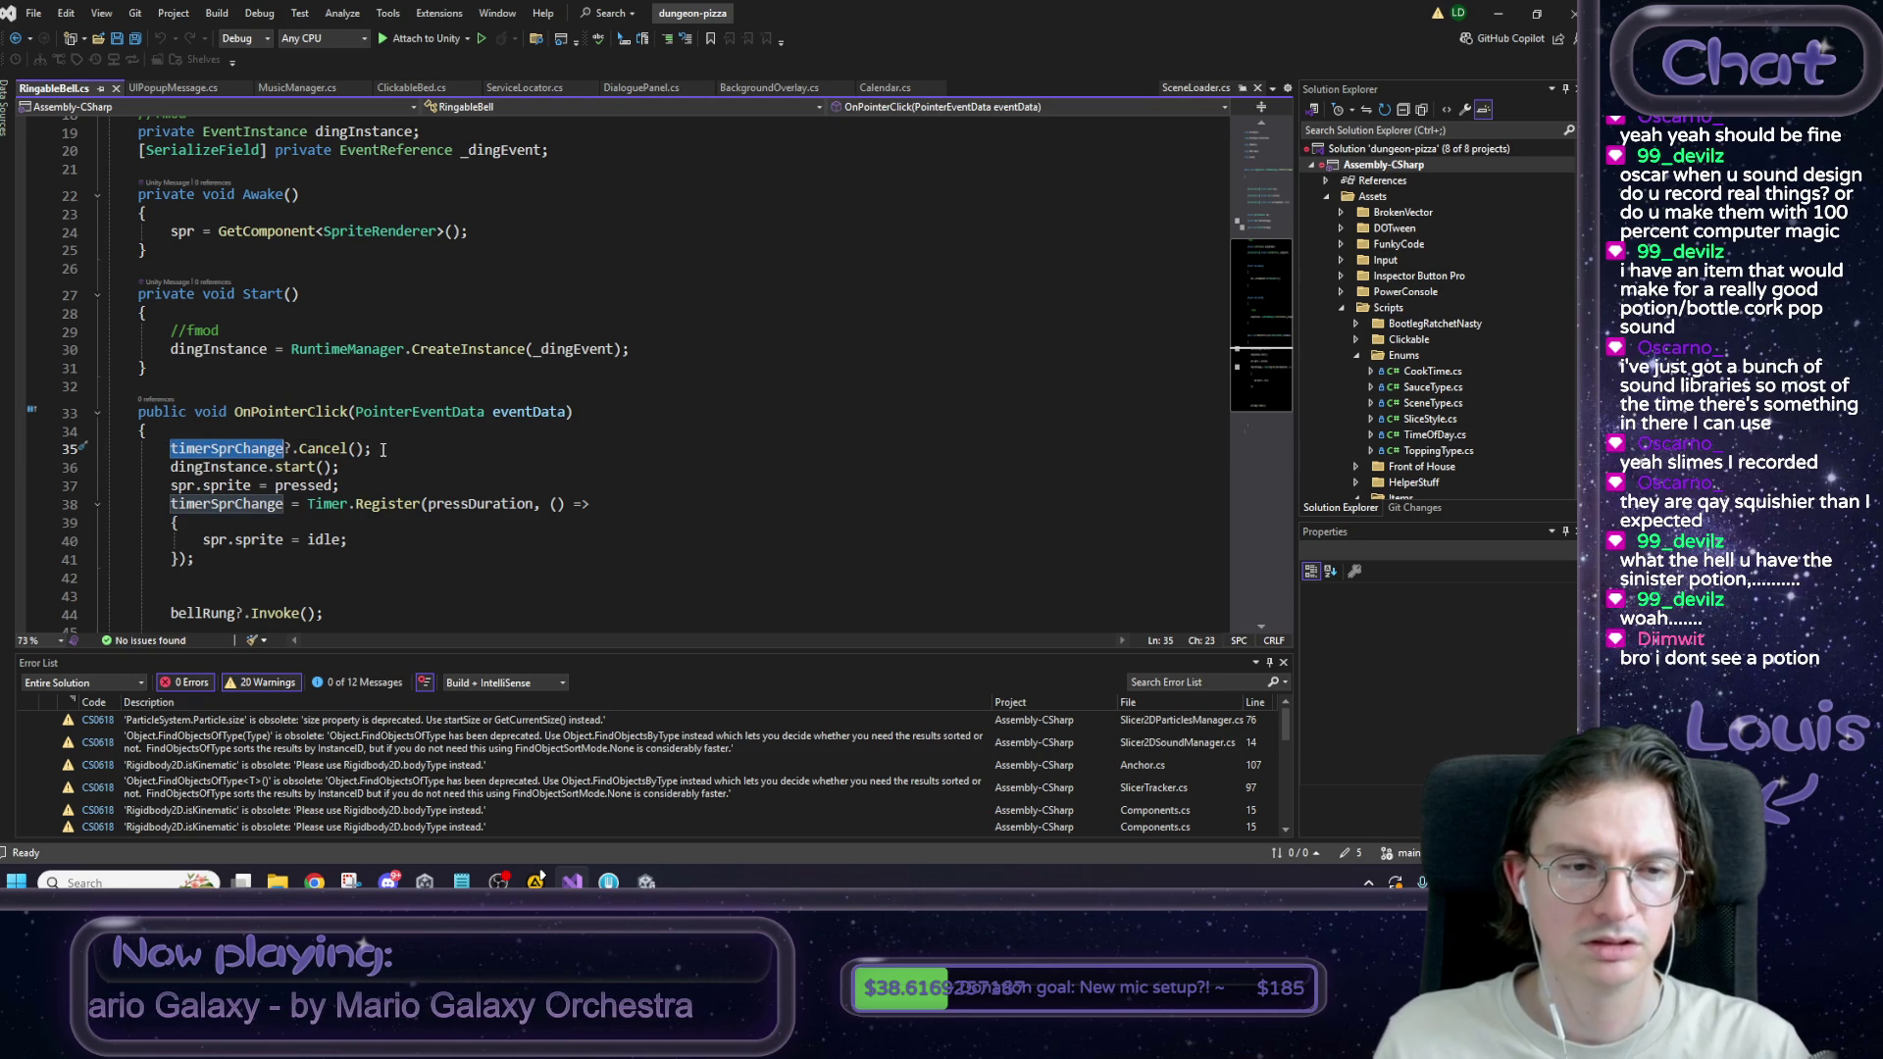
Search for bellRung and follow its matches into FrontOfHouse.cs, where it triggers SkipTime.
{"action": "scroll", "coordinate": [340, 484], "scroll_direction": "down", "scroll_amount": 1}
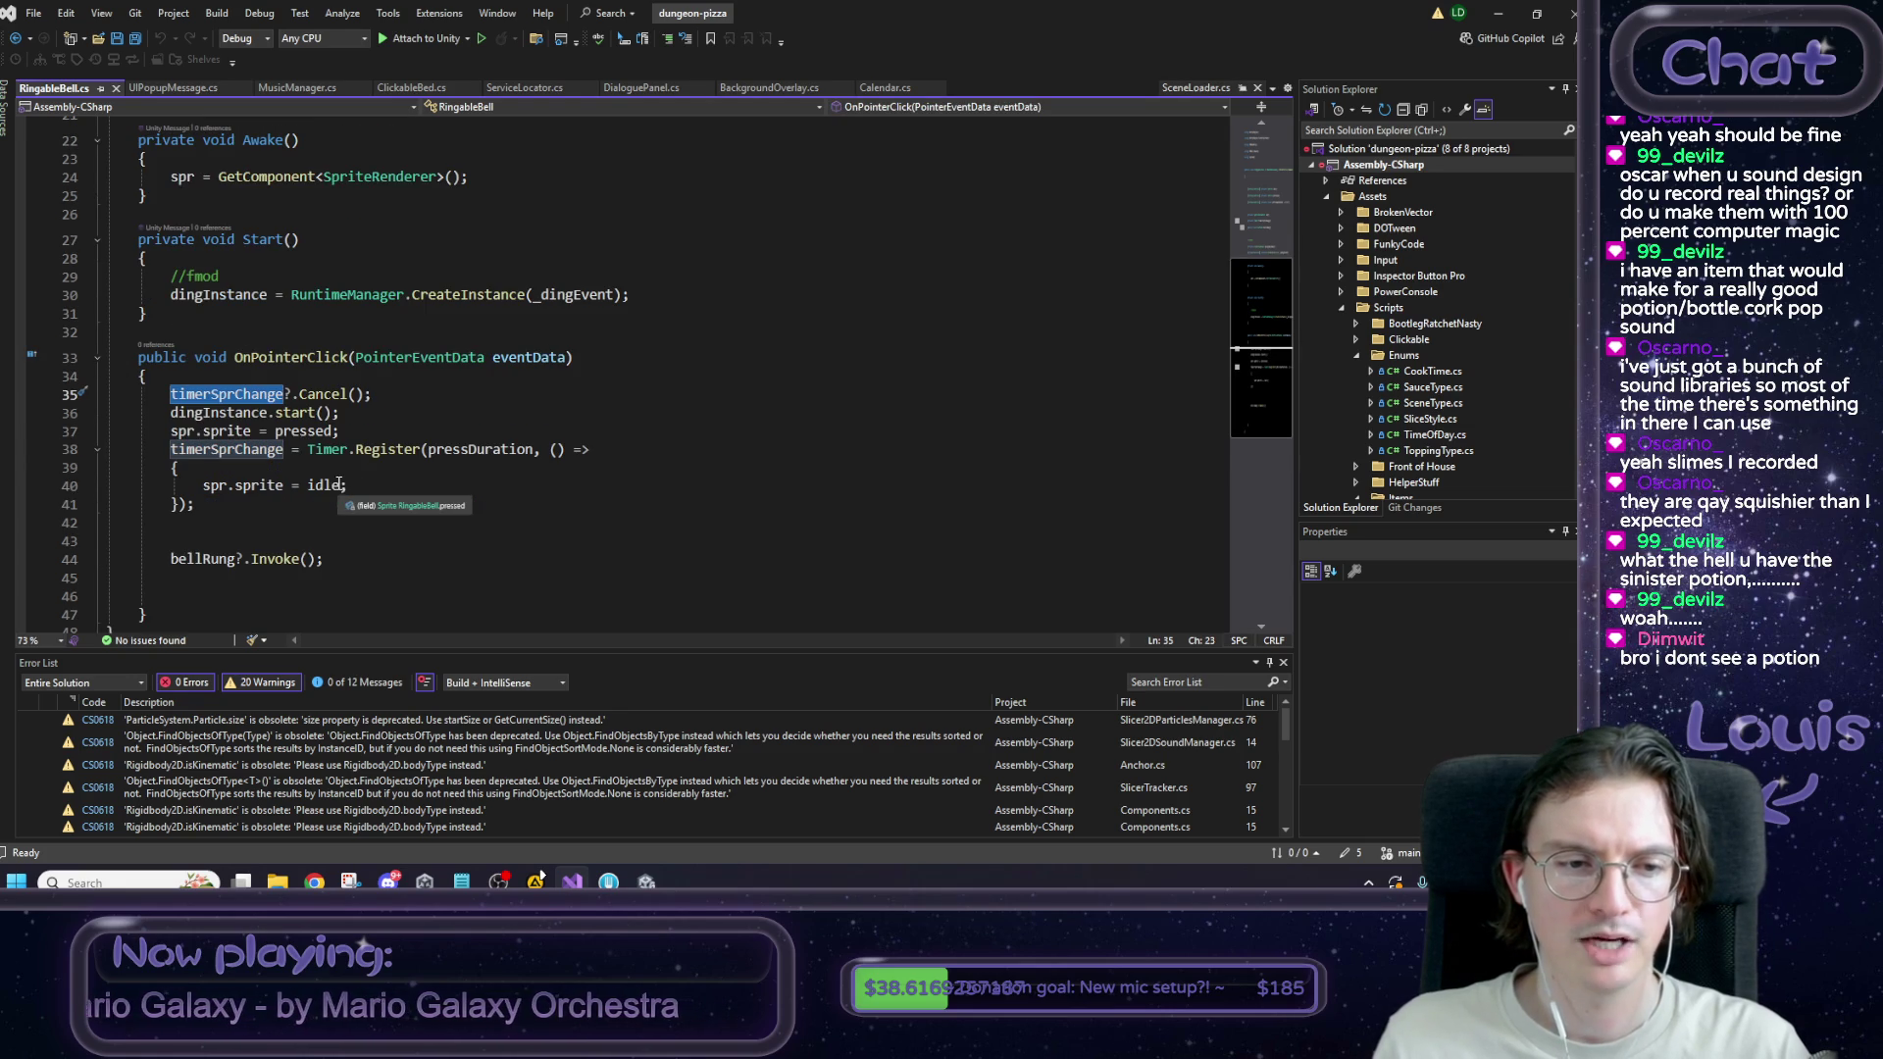
{"action": "double_click", "coordinate": [213, 558]}
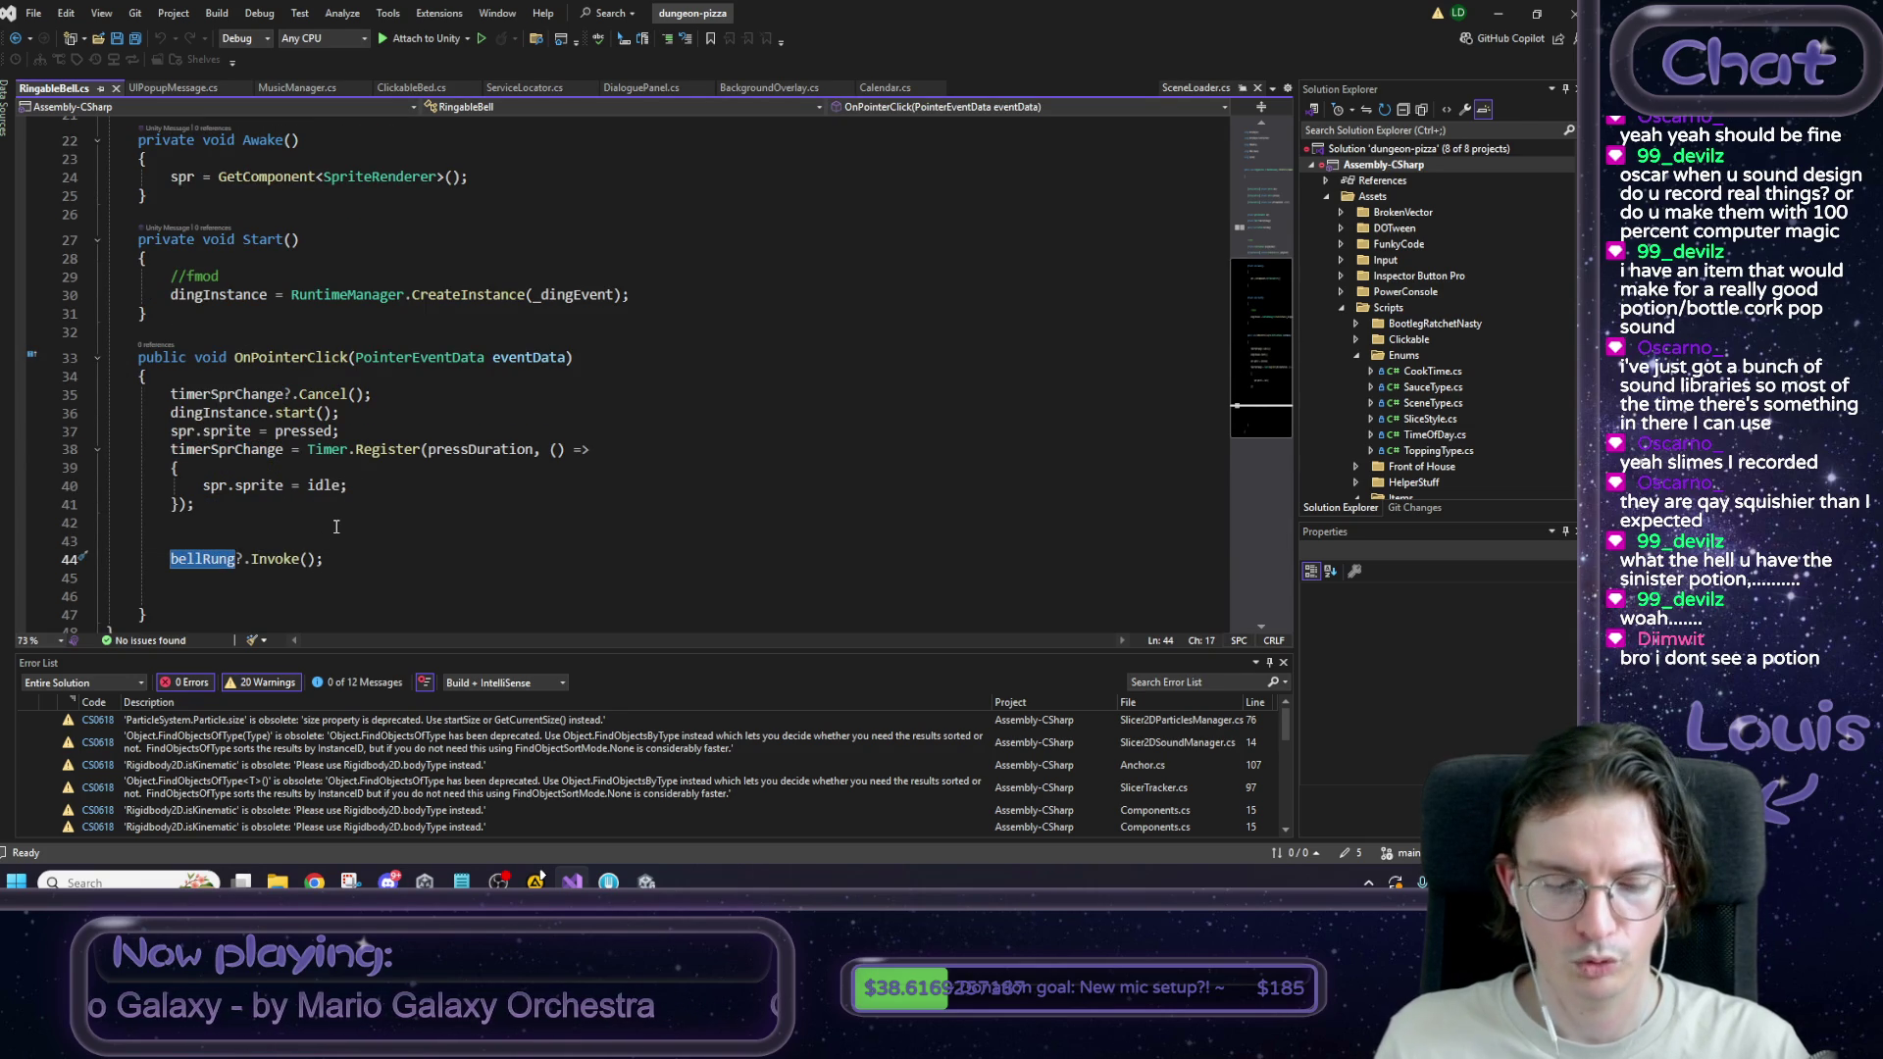
{"action": "scroll", "coordinate": [335, 526], "scroll_direction": "up", "scroll_amount": 7}
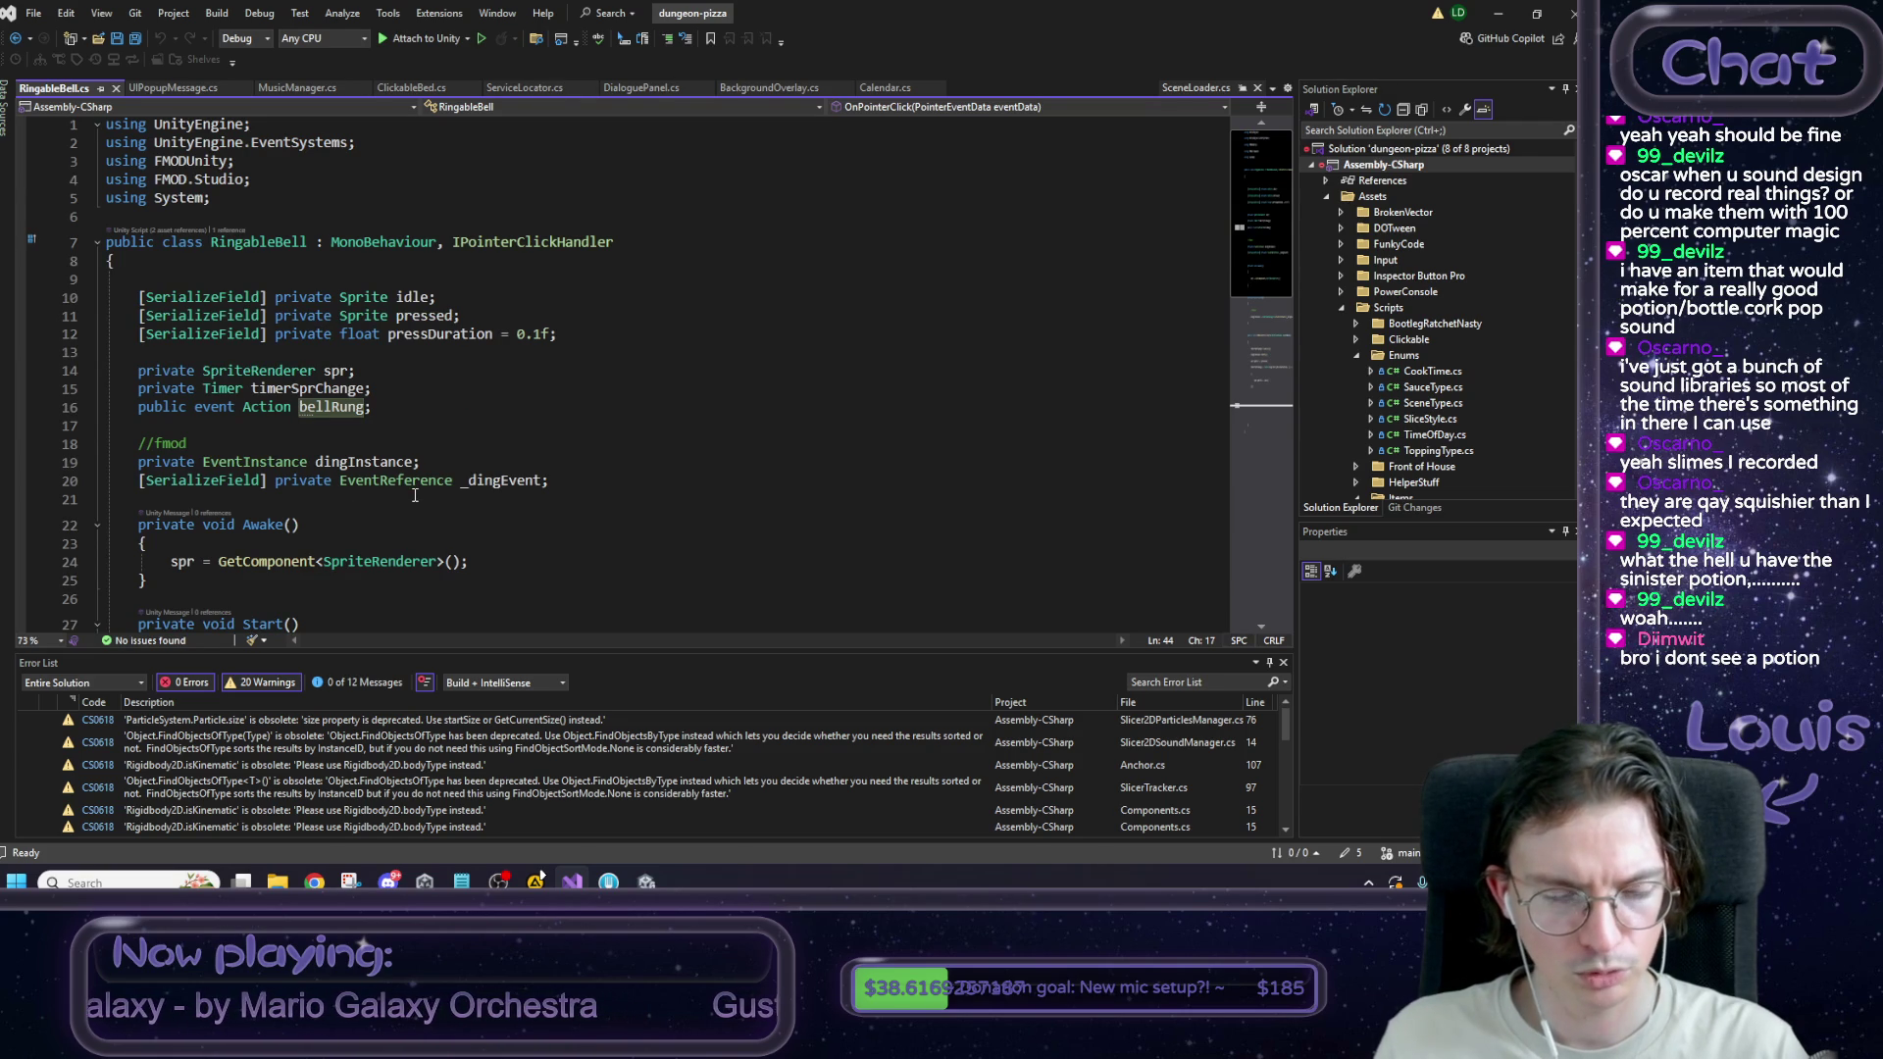
{"action": "key", "text": "ctrl+f"}
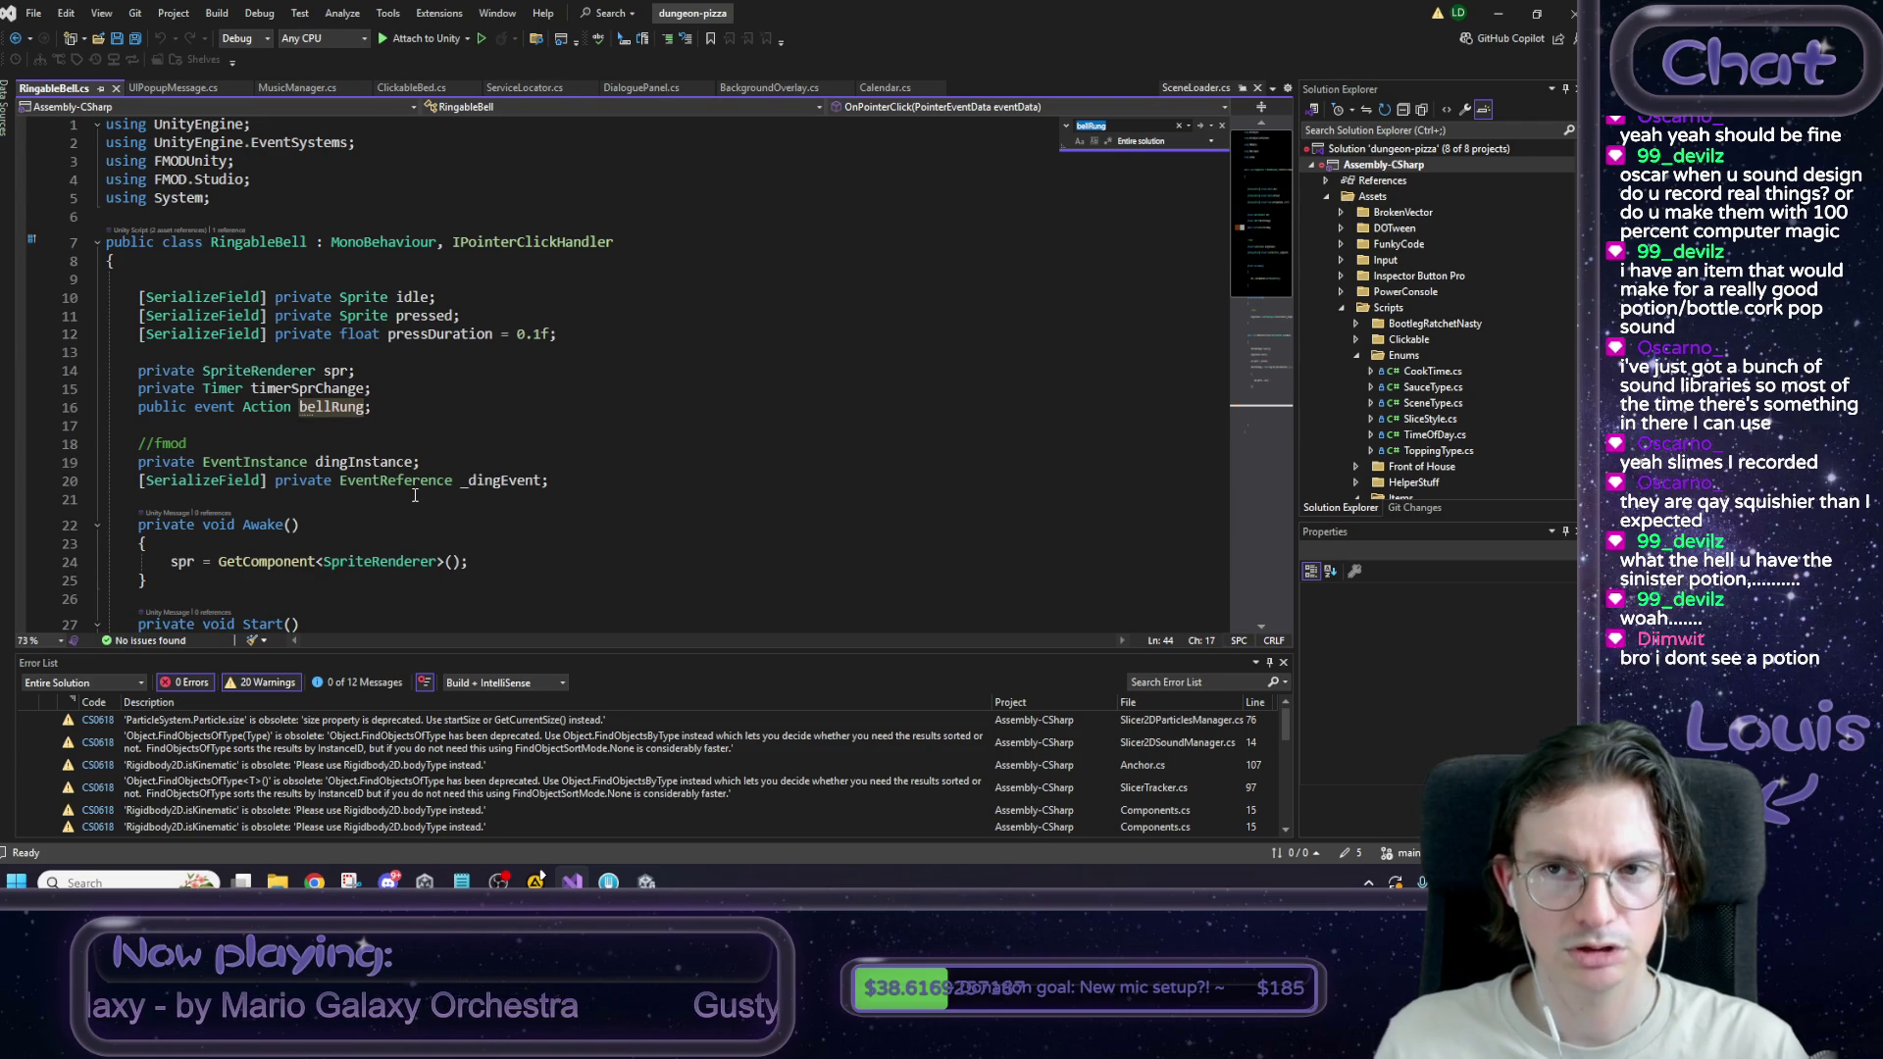
{"action": "key", "text": "Return"}
{"action": "key", "text": "Return"}
{"action": "key", "text": "Return"}
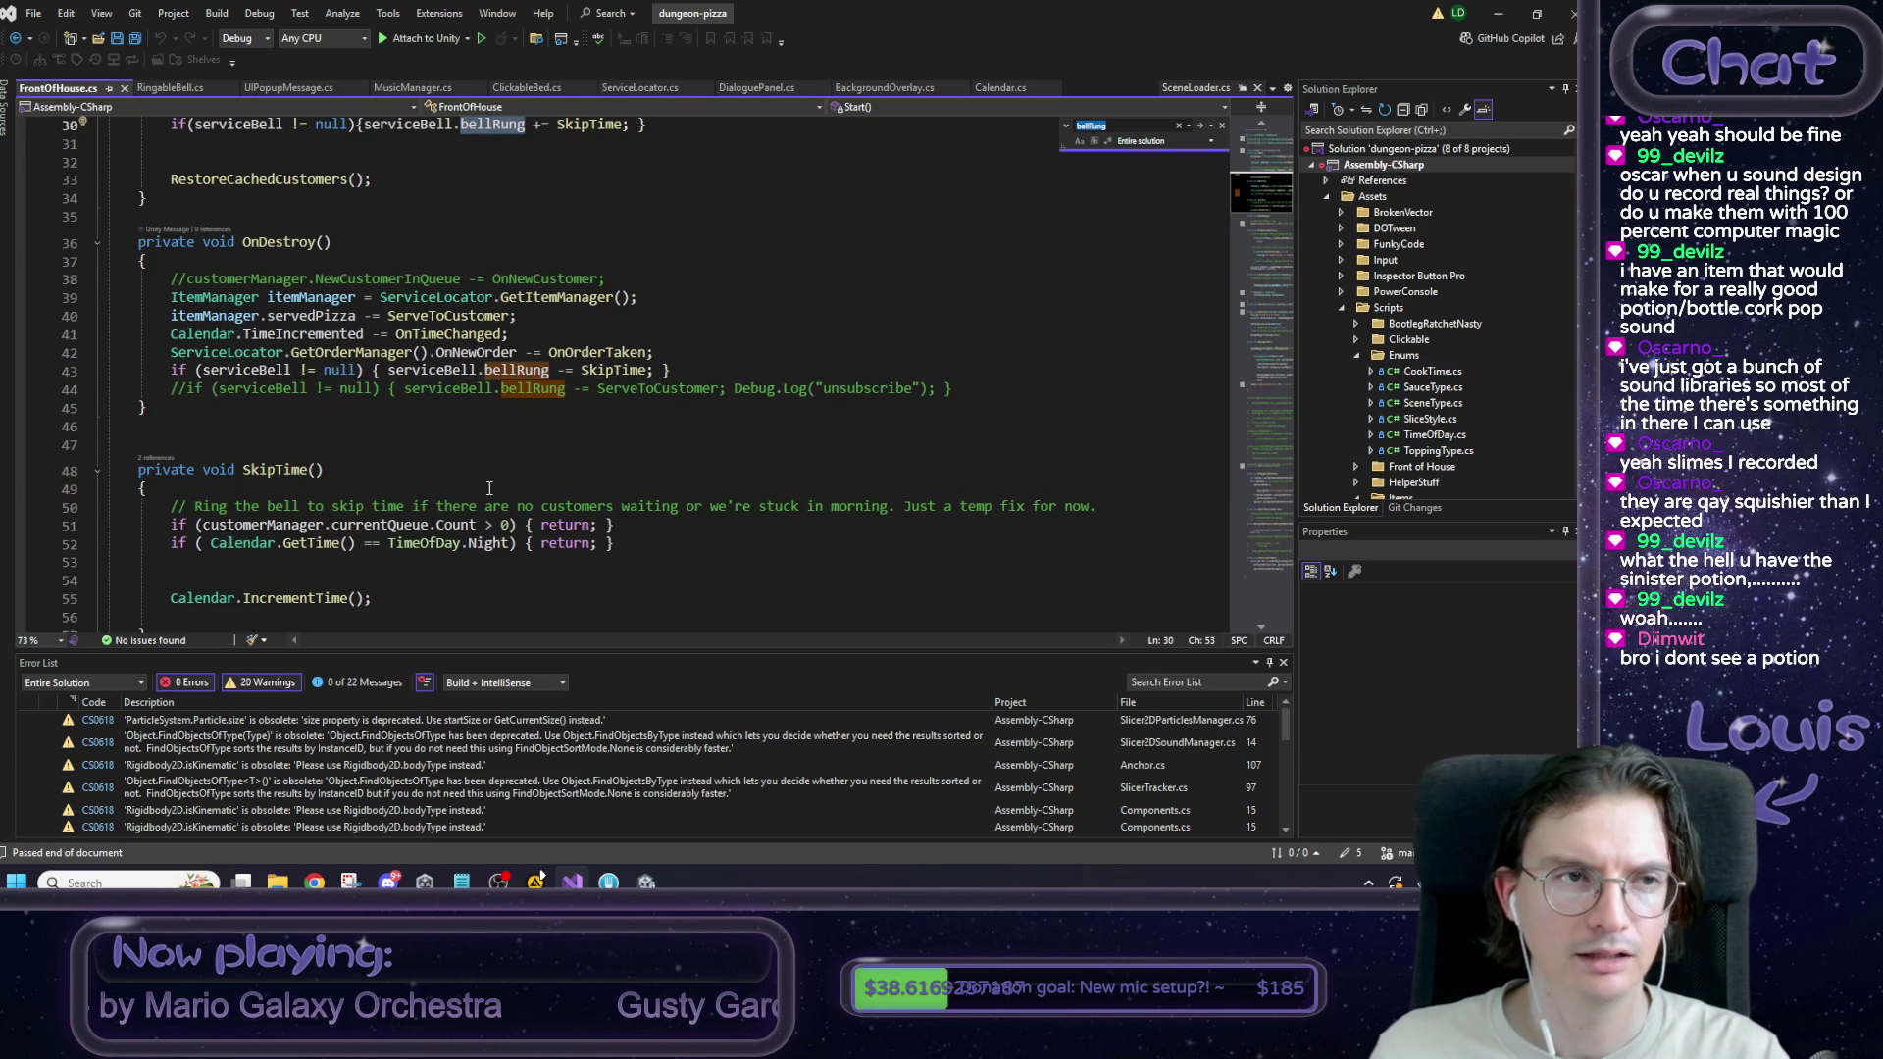
Check SkipTime's bellRung subscription in Start and unsubscription in OnDestroy, then minimize Visual Studio.
{"action": "scroll", "coordinate": [483, 441], "scroll_direction": "up", "scroll_amount": 2}
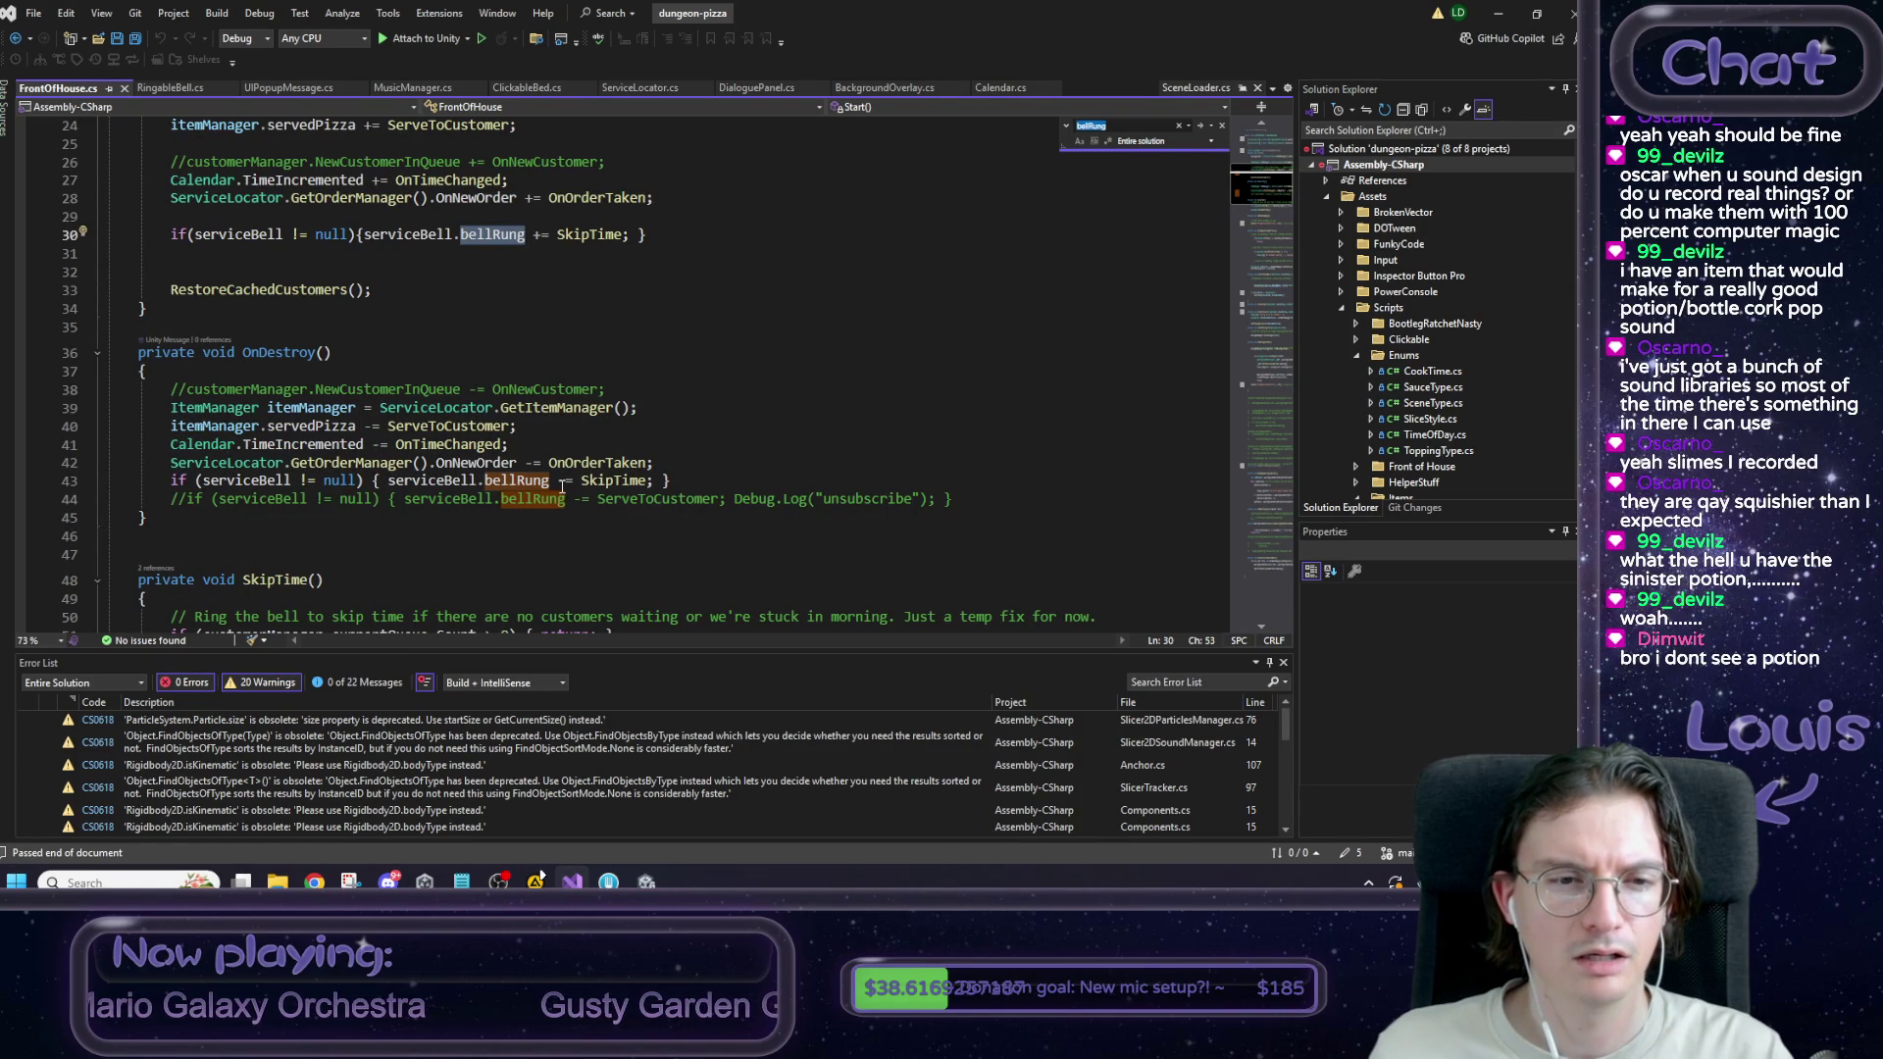
{"action": "scroll", "coordinate": [628, 466], "scroll_direction": "up", "scroll_amount": 2}
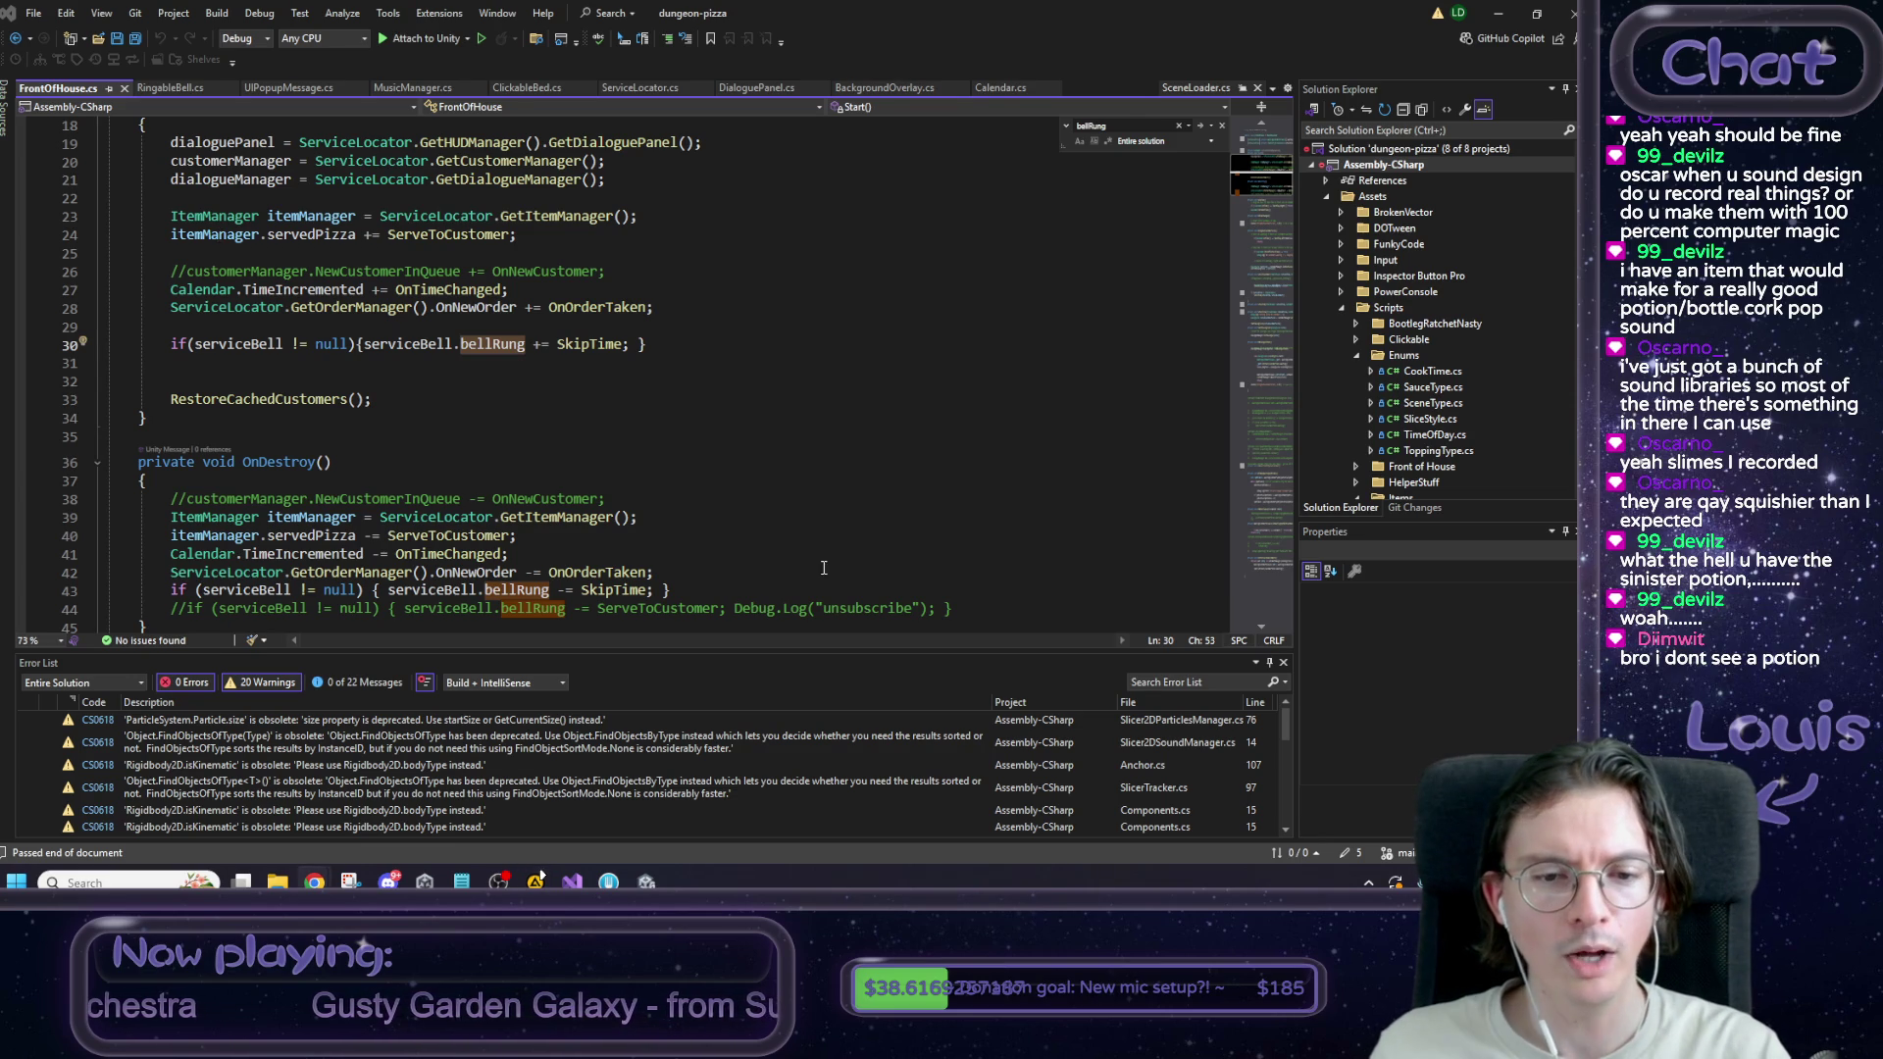
{"action": "scroll", "coordinate": [827, 560], "scroll_direction": "down", "scroll_amount": 1}
{"action": "left_click", "coordinate": [620, 538]}
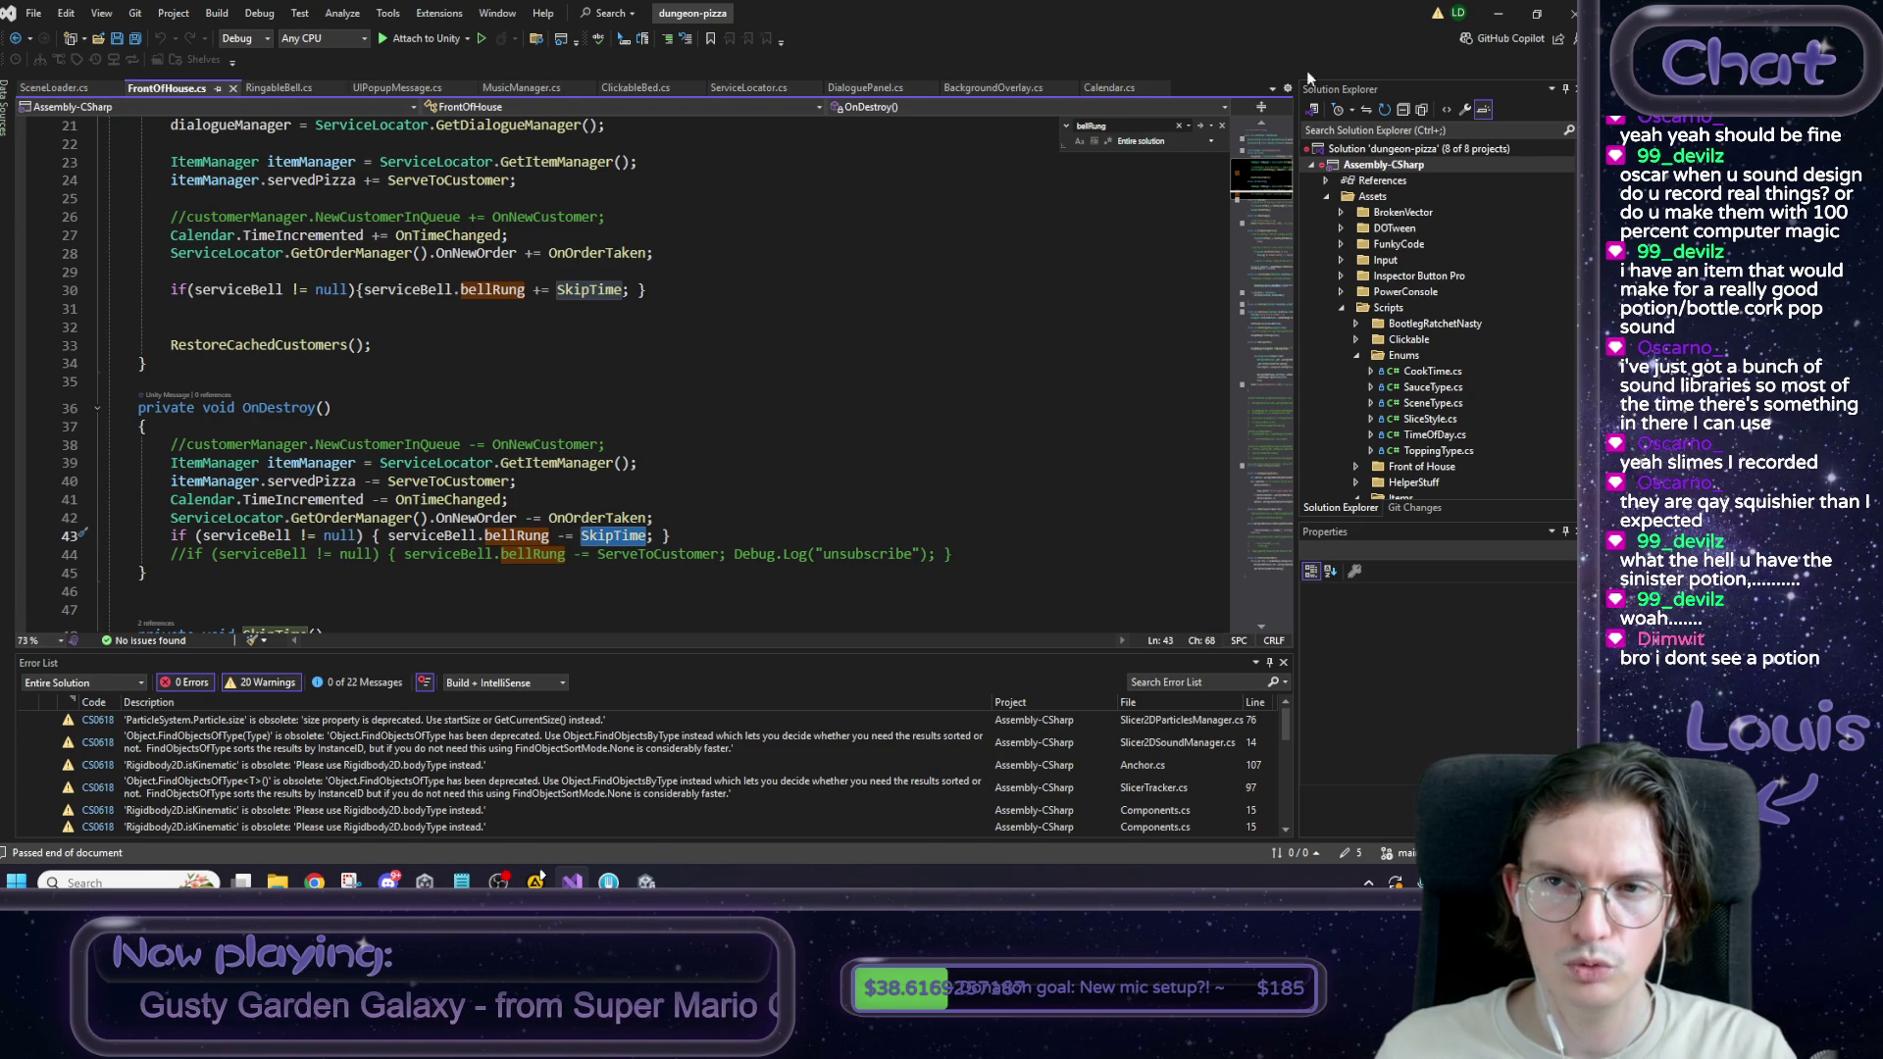
{"action": "left_click", "coordinate": [1498, 13]}
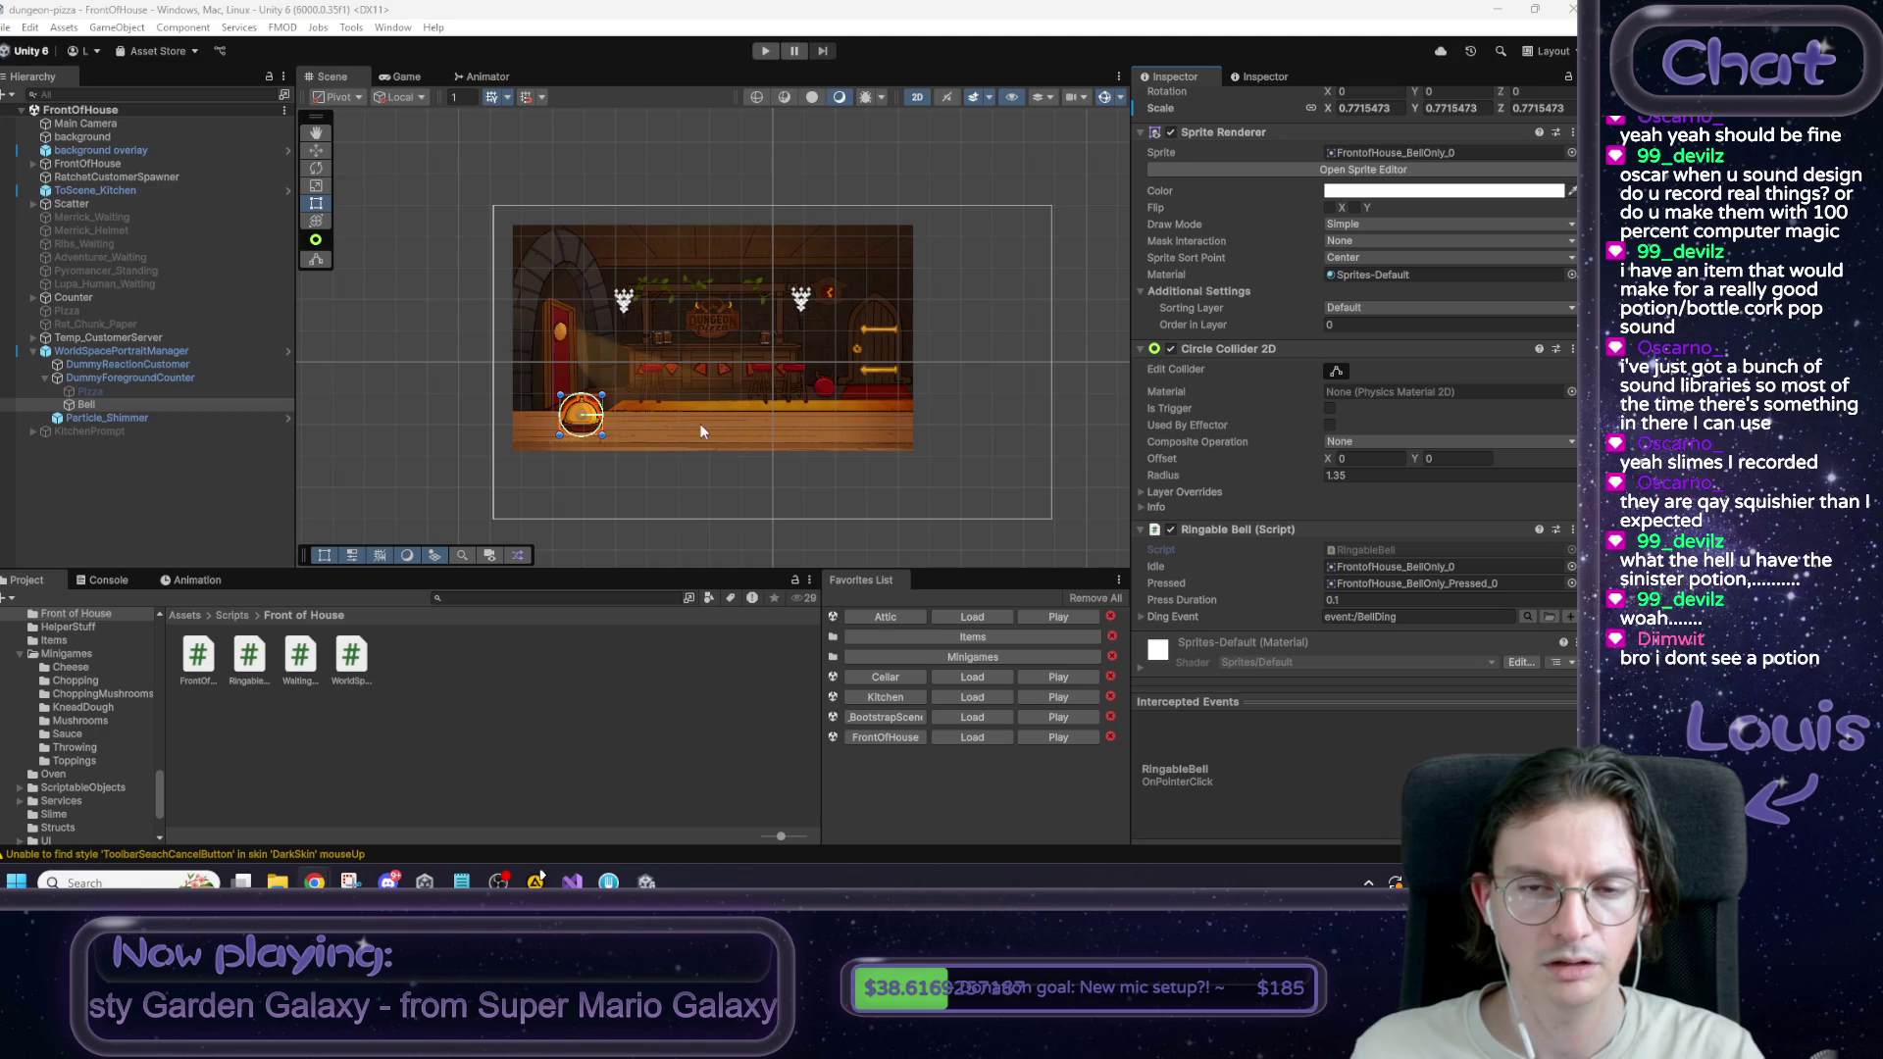
Switch to the Game view and enter Play mode.
{"action": "left_click", "coordinate": [402, 78]}
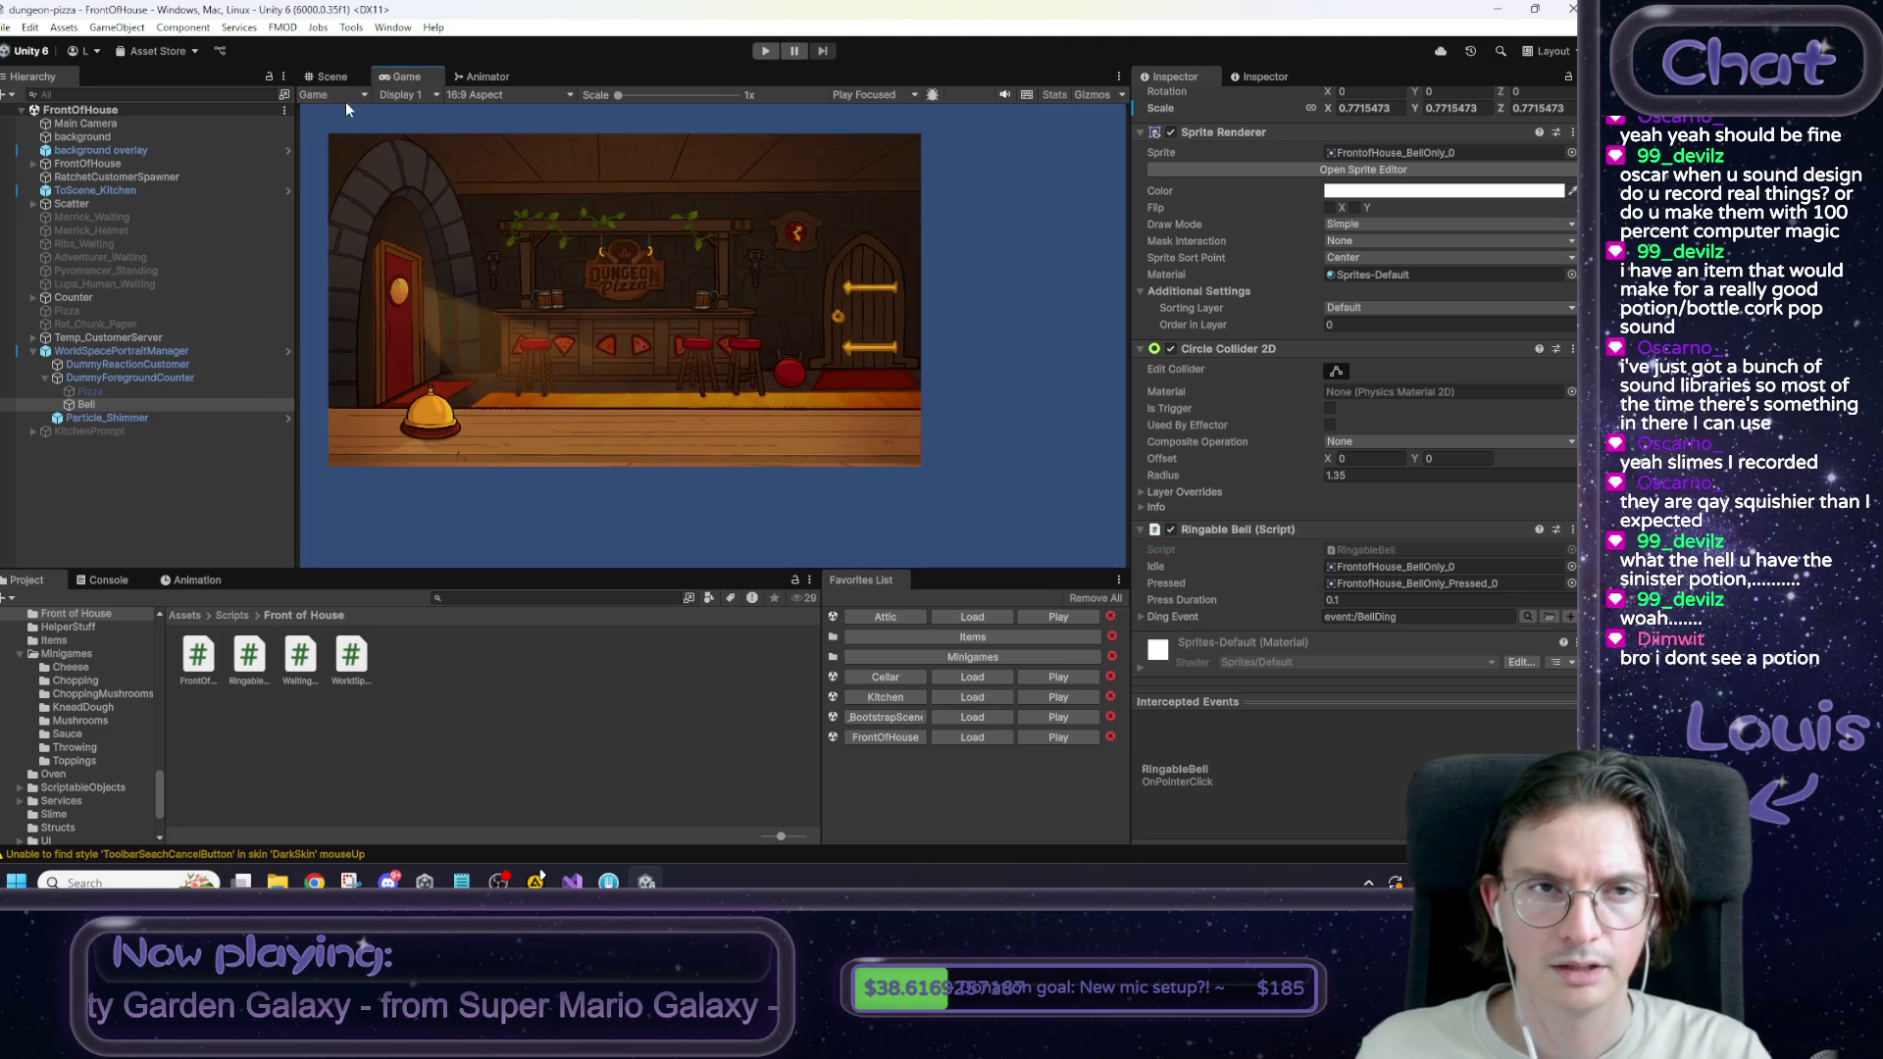
{"action": "left_click", "coordinate": [328, 78]}
{"action": "left_click", "coordinate": [765, 52]}
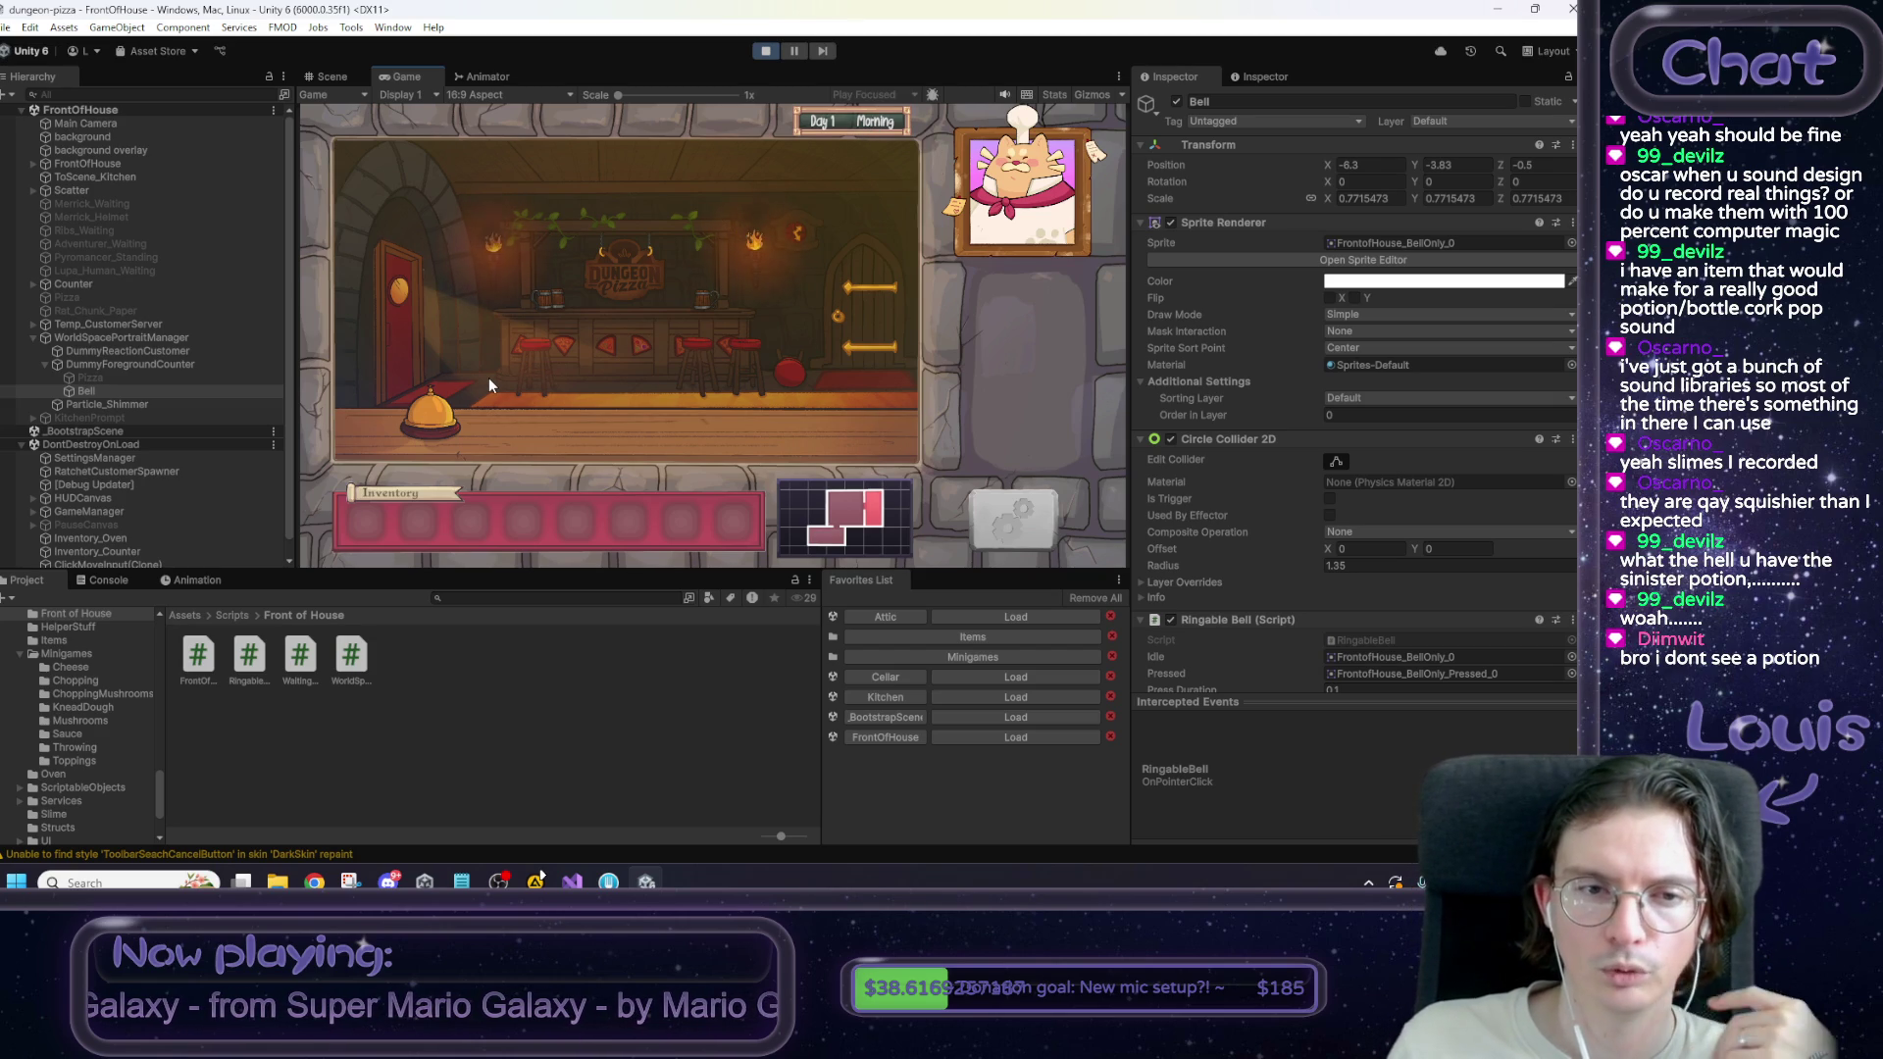
Ring the bell to skip to Night, get the Rat Tail from Max, and go to the Kitchen.
{"action": "left_click", "coordinate": [438, 417]}
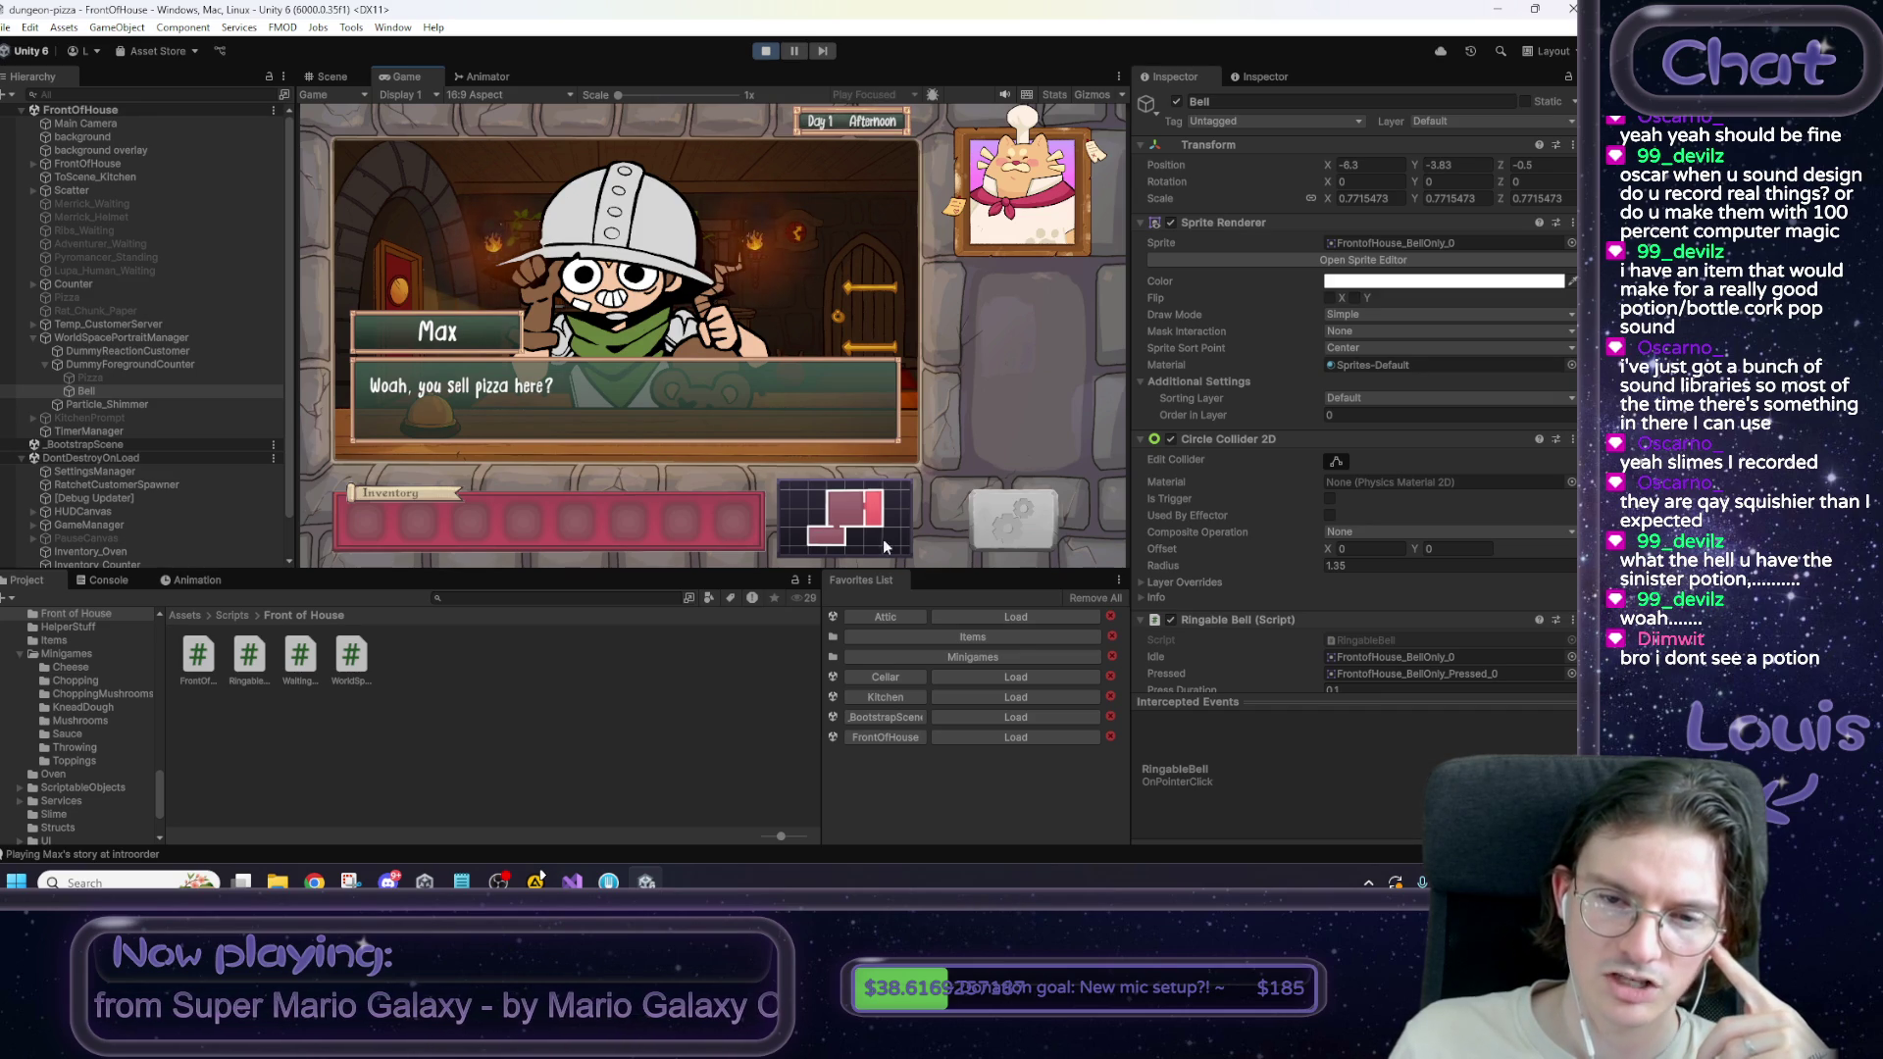
{"action": "left_click", "coordinate": [673, 423]}
{"action": "left_click", "coordinate": [672, 416]}
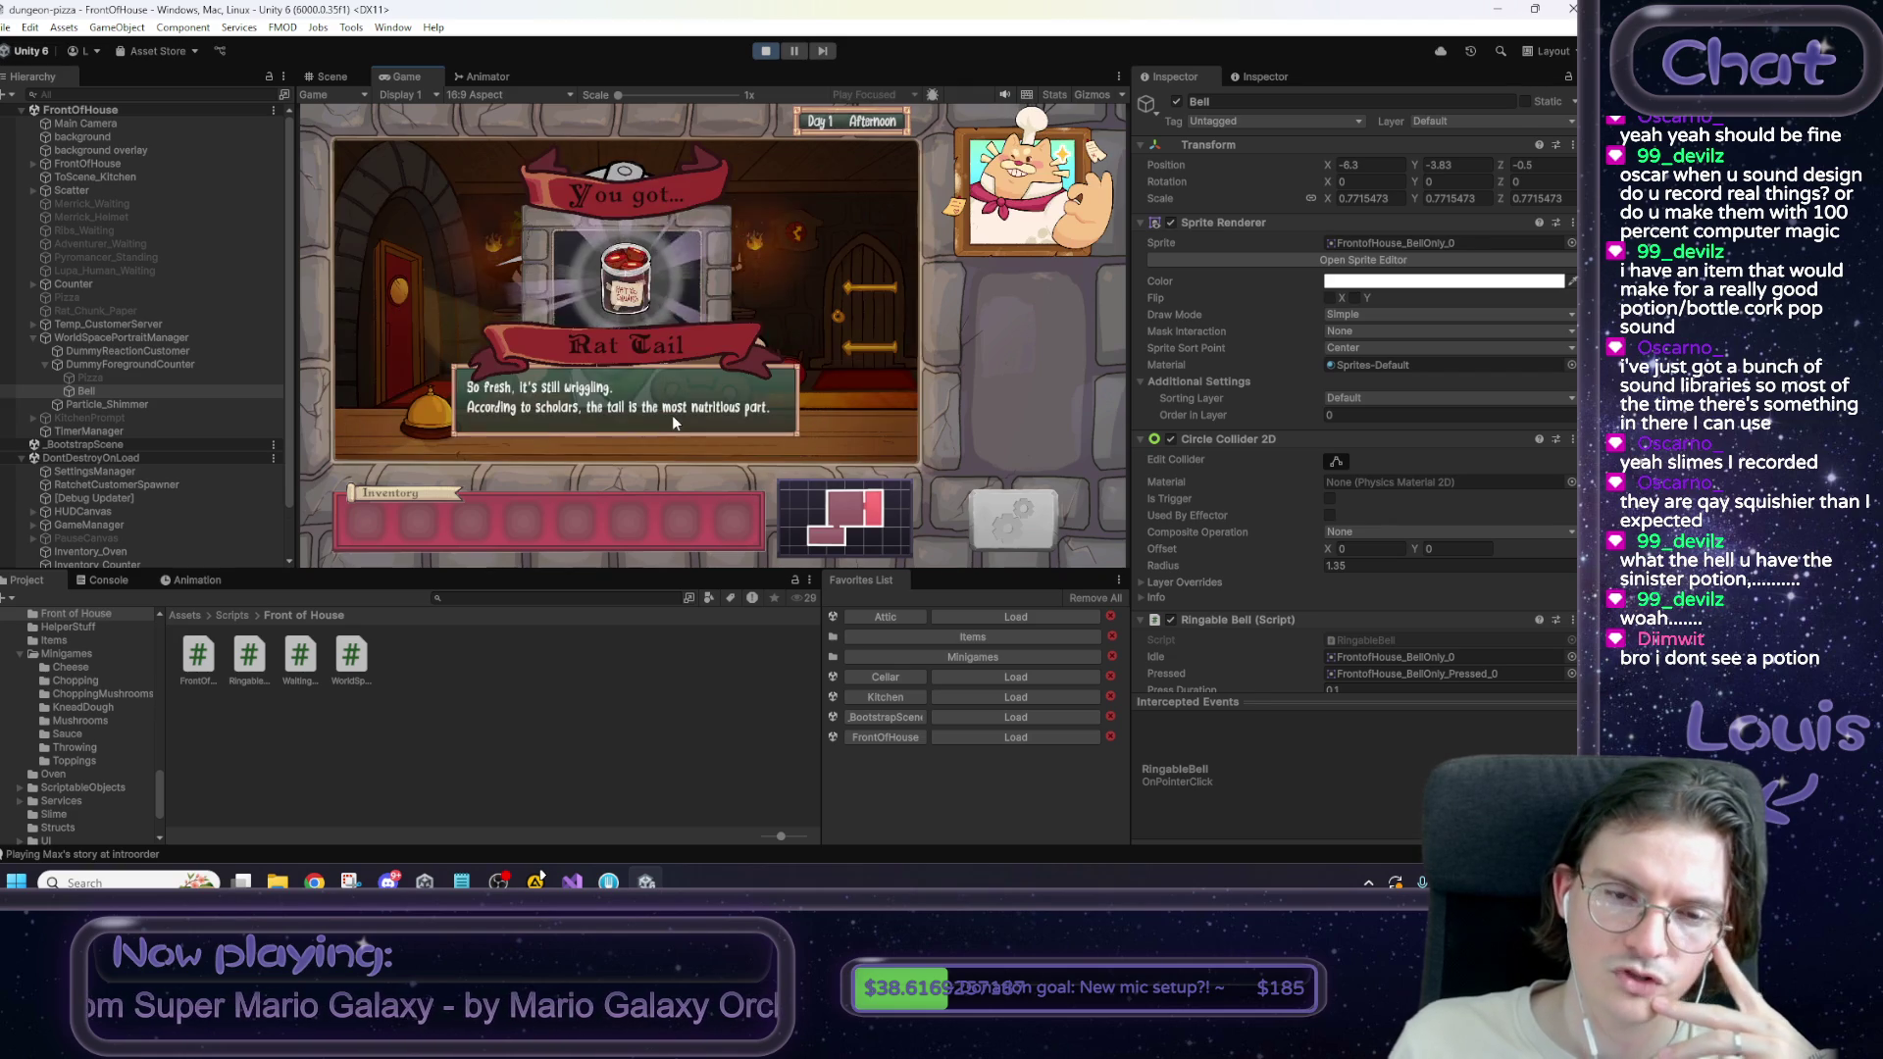
{"action": "left_click", "coordinate": [379, 520]}
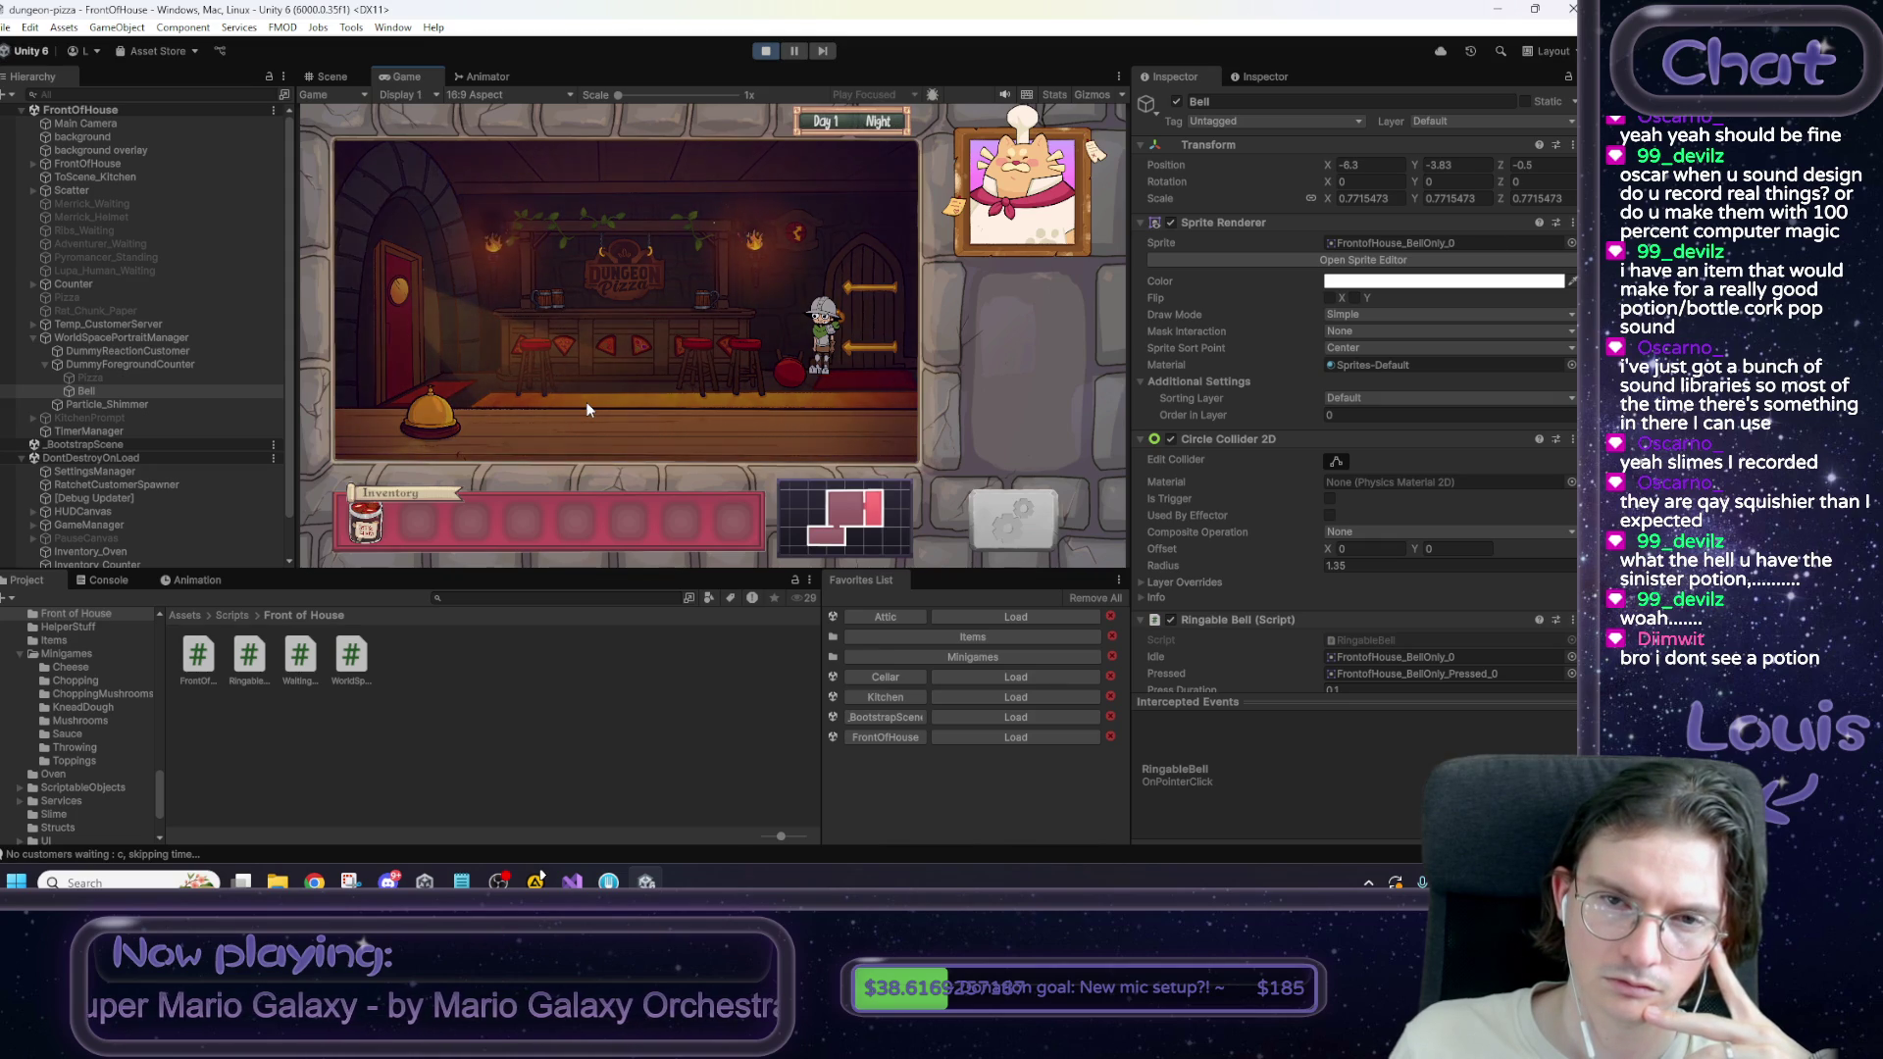
{"action": "left_click", "coordinate": [434, 406]}
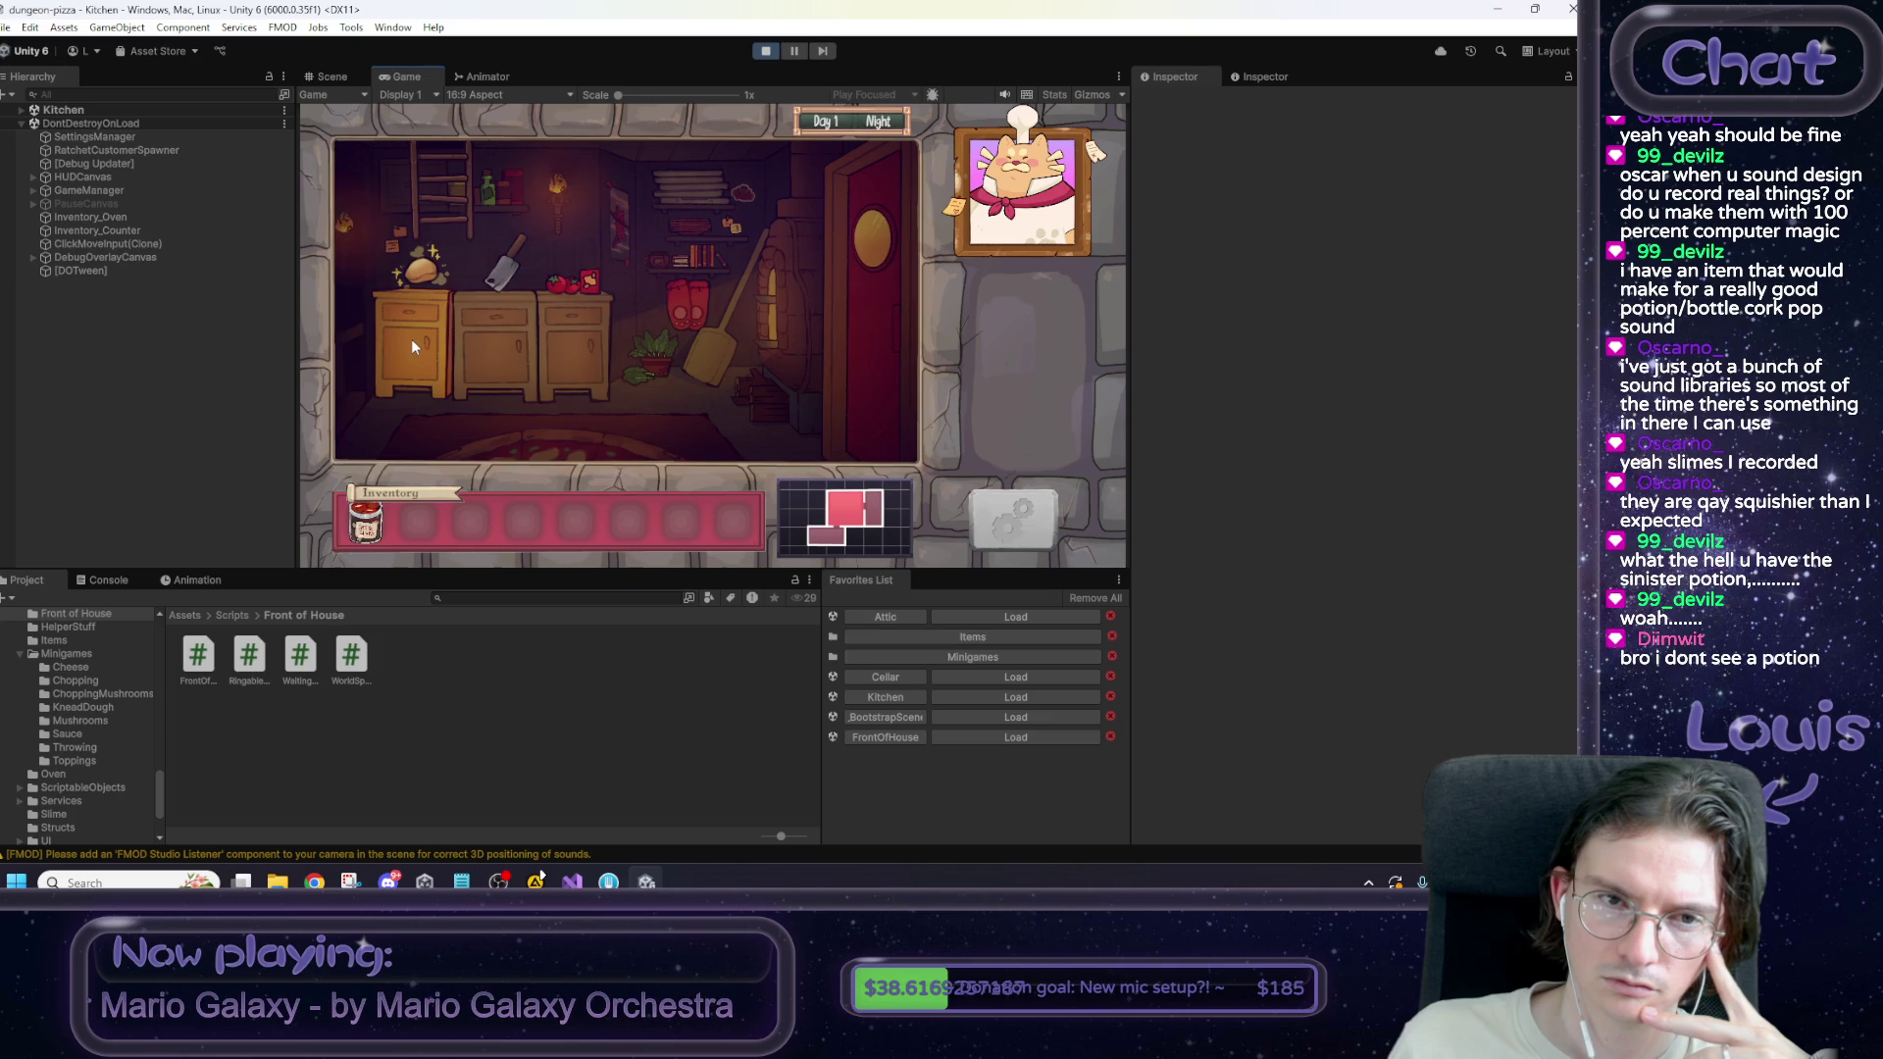
{"action": "left_click", "coordinate": [449, 222]}
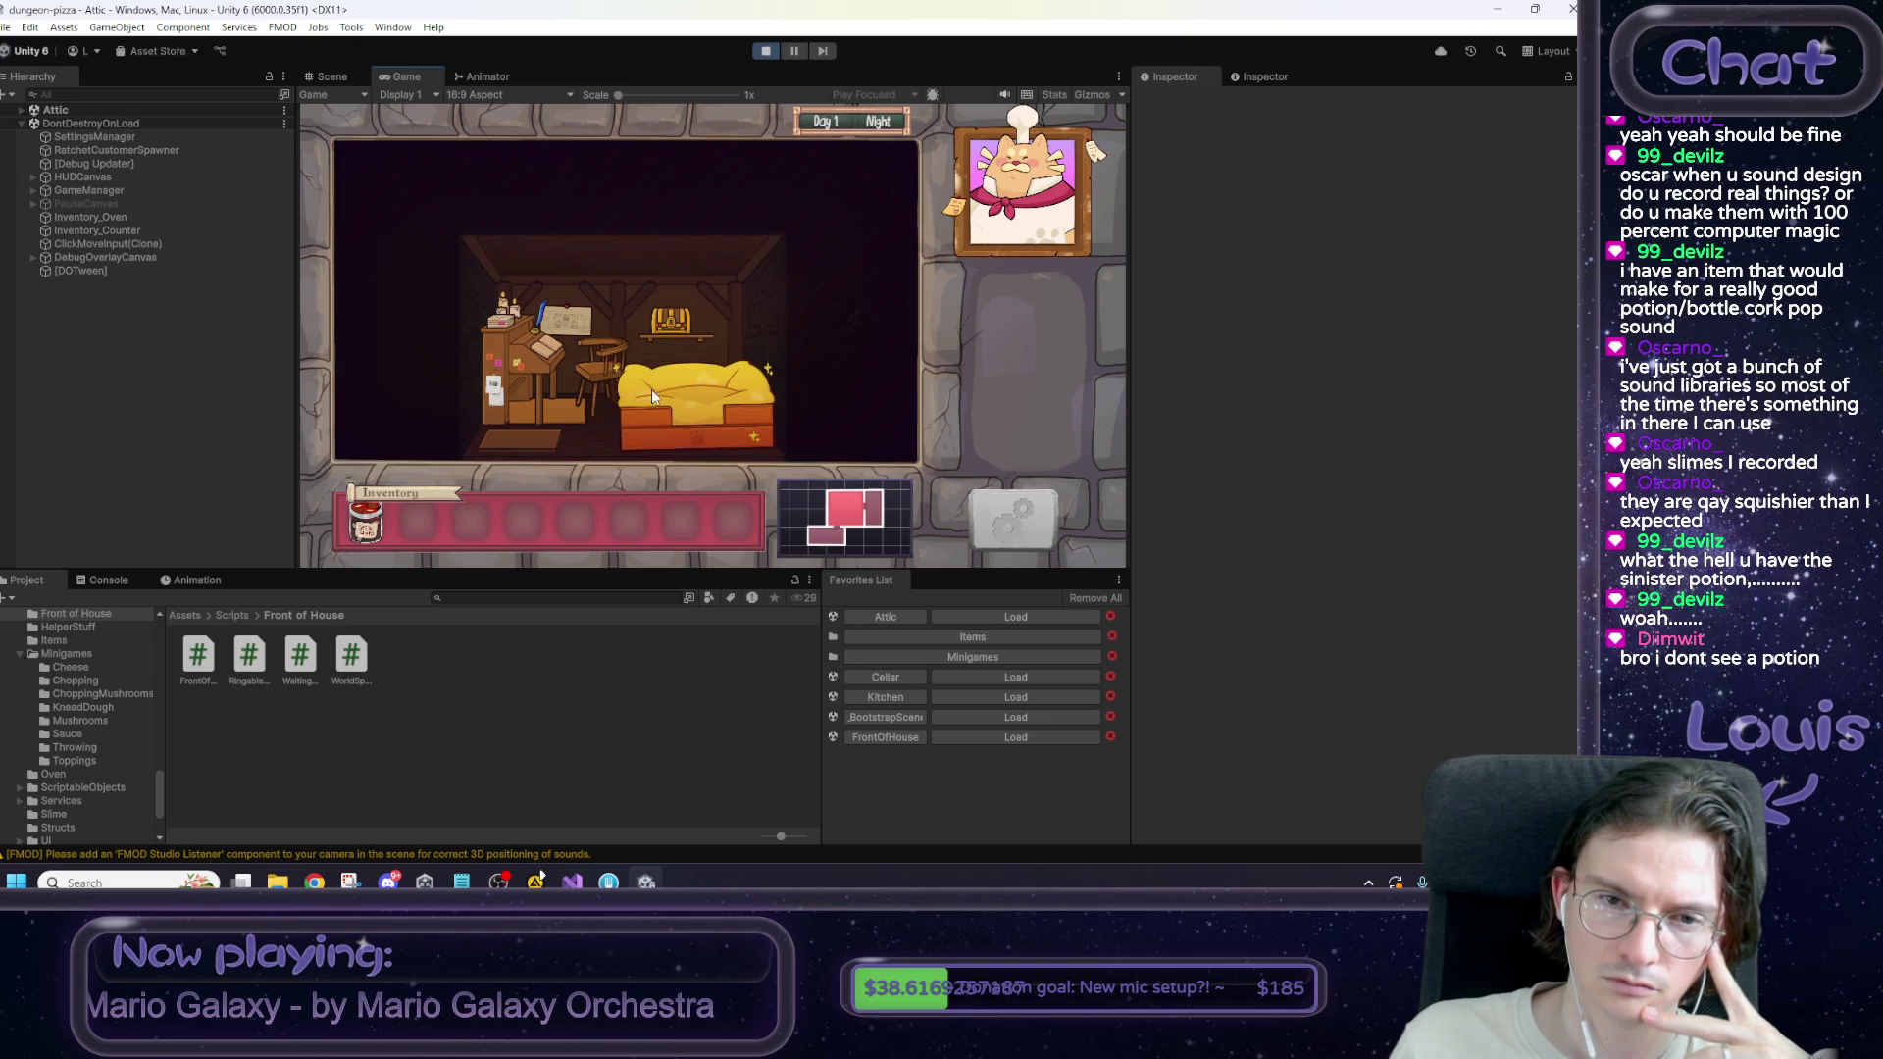
{"action": "left_click", "coordinate": [696, 422]}
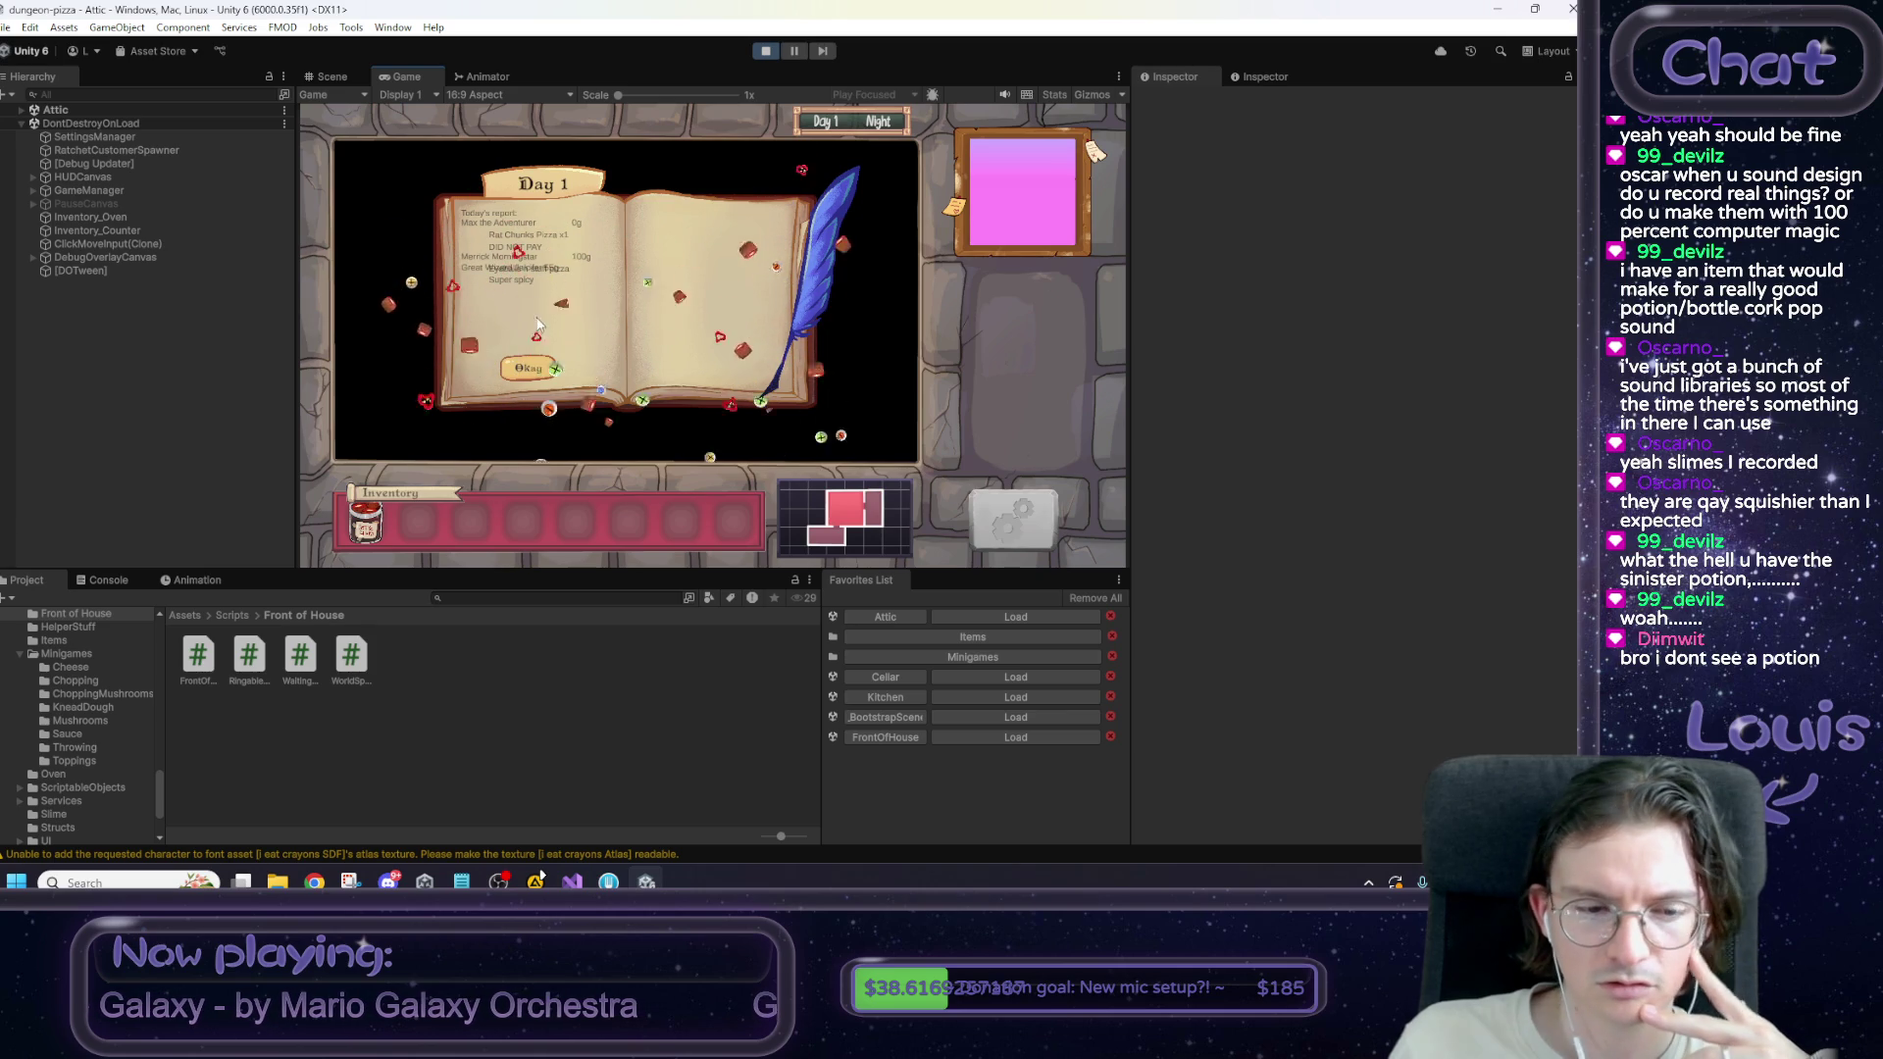
{"action": "left_click", "coordinate": [527, 369]}
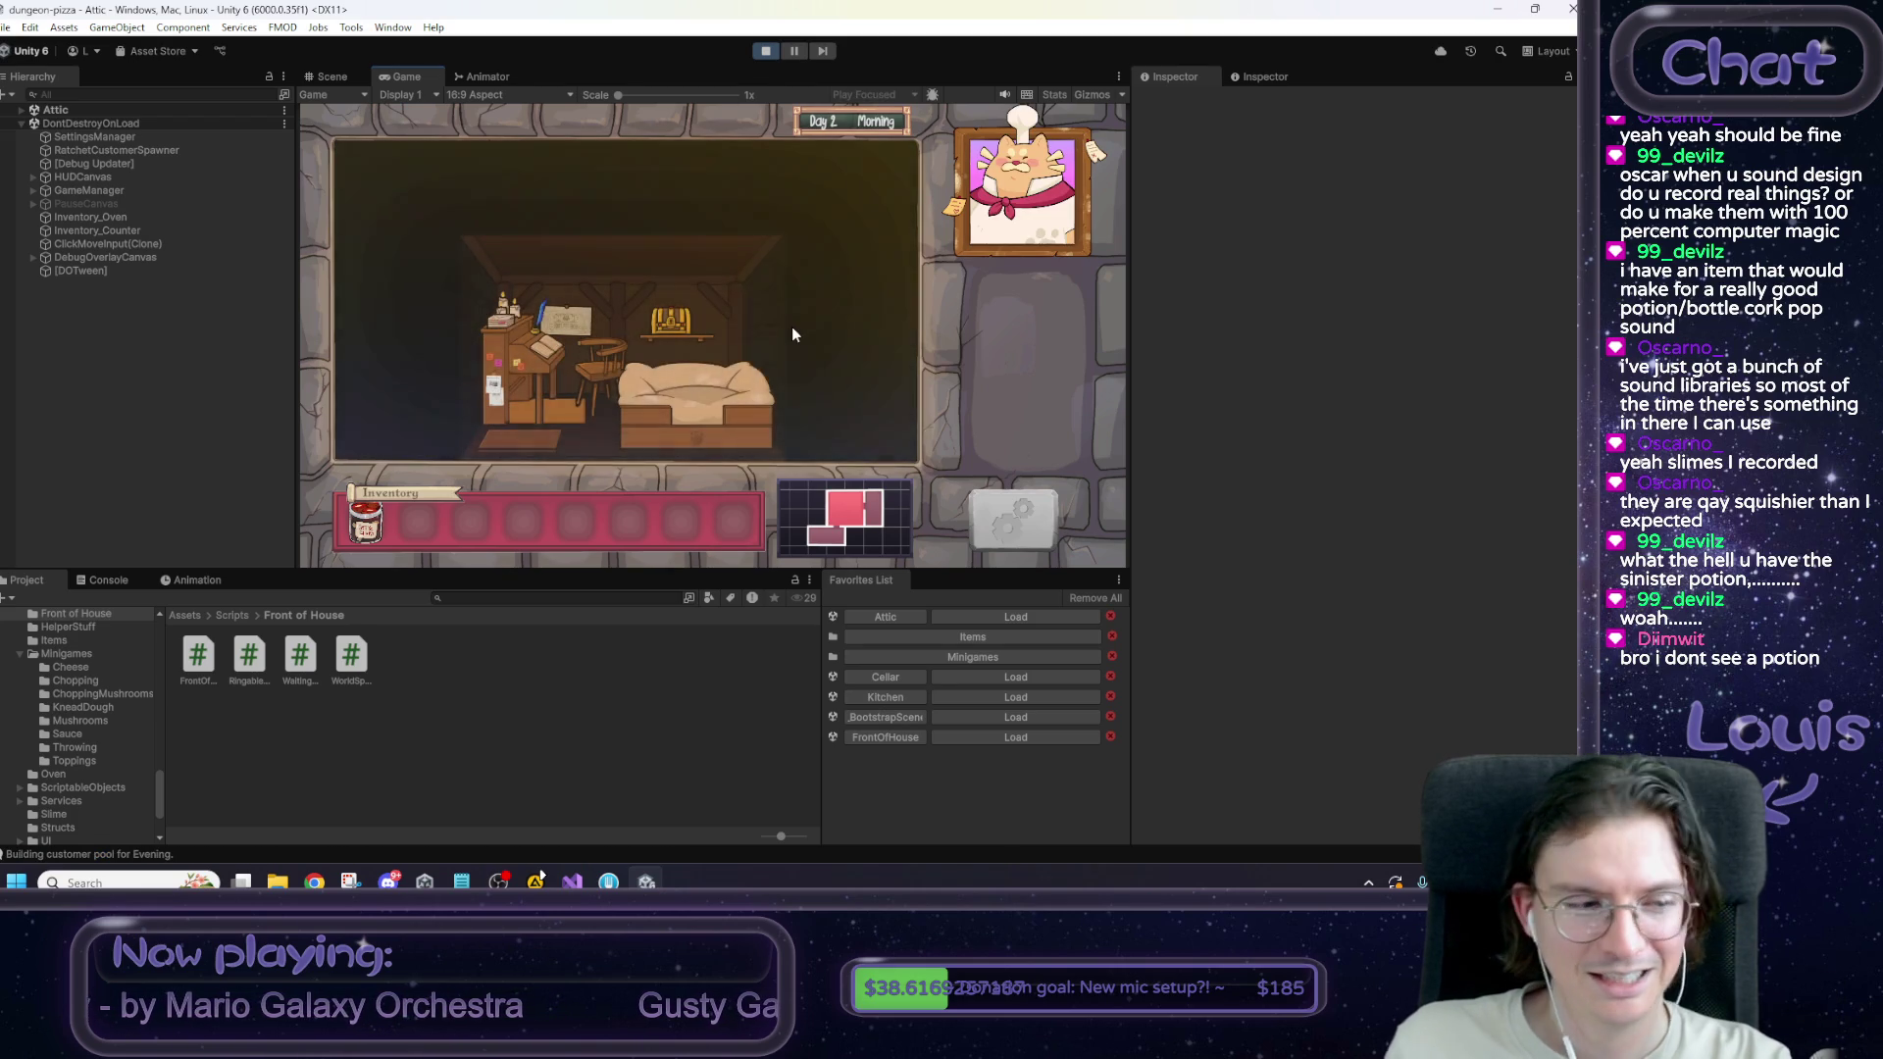
{"action": "key", "text": "alt+Tab"}
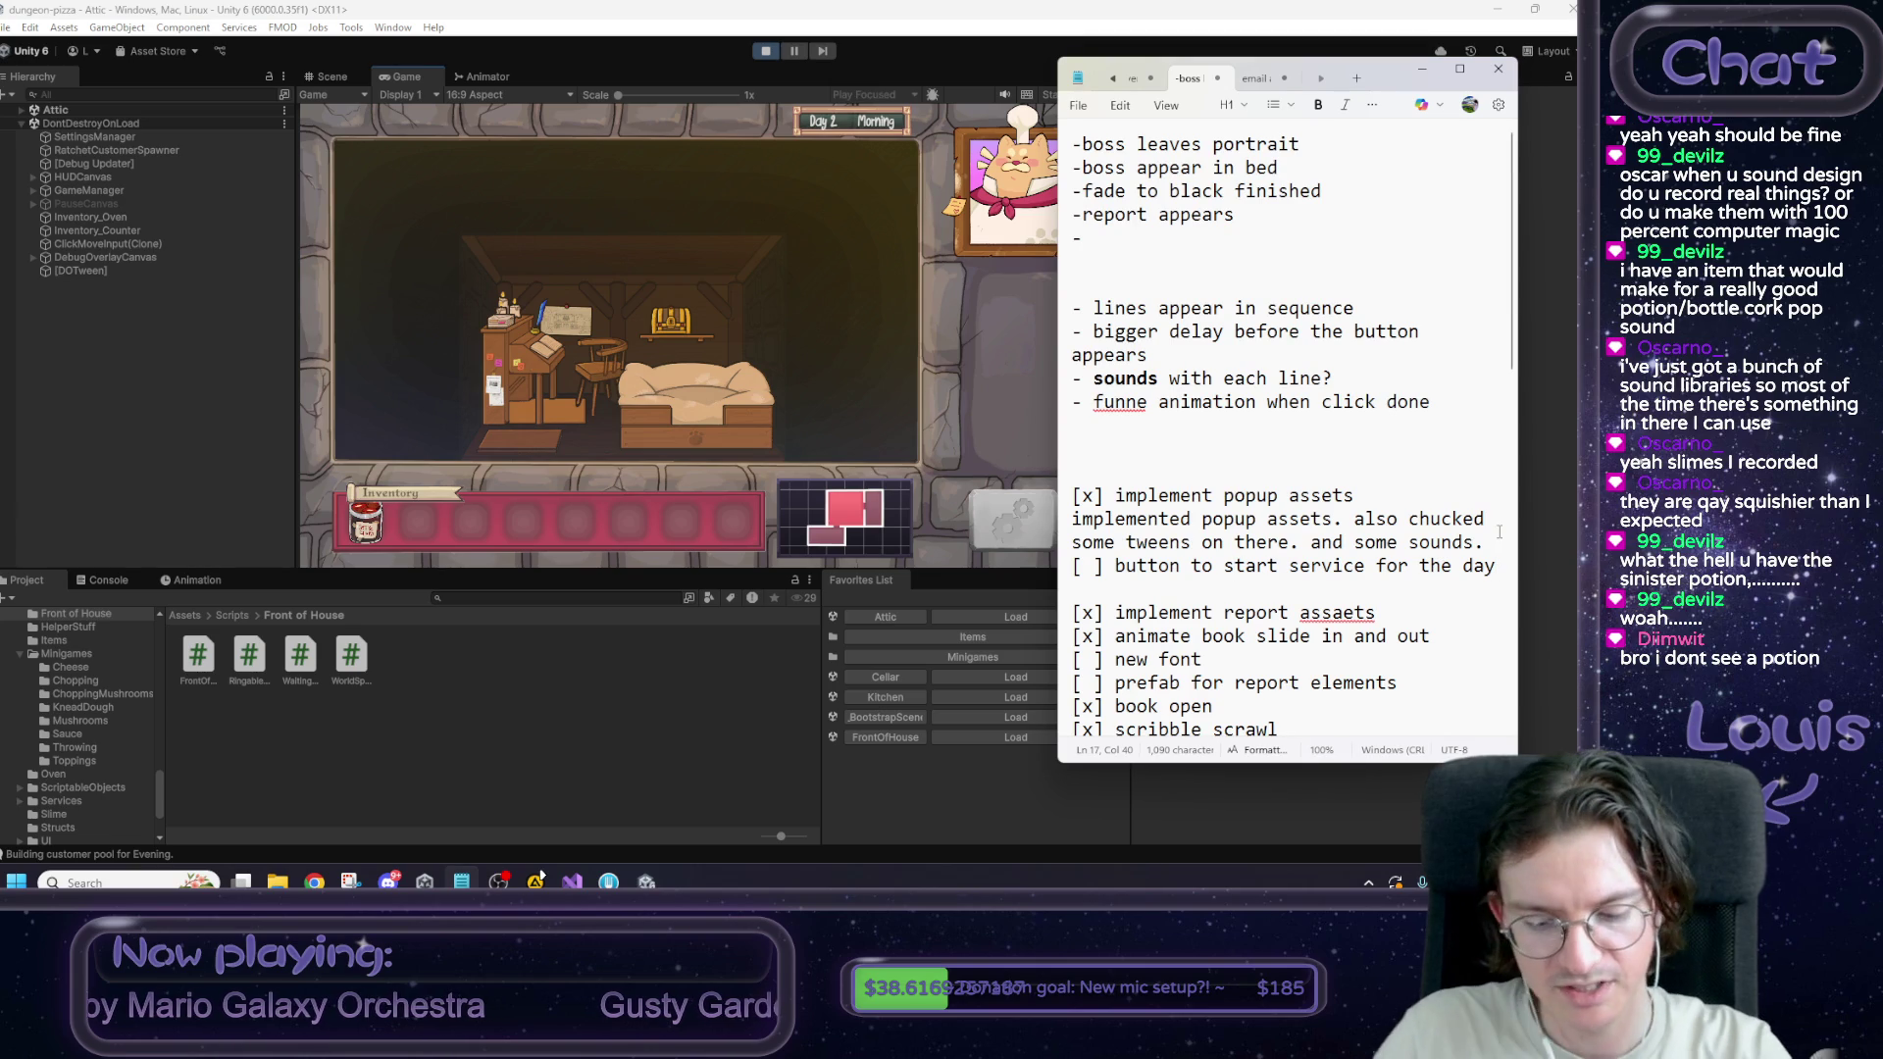
Add the to-do '[ ] fix the damn quill' below the service-button task and return to the game.
{"action": "key", "text": "Return"}
{"action": "type", "text": "[ ] fix the damn"}
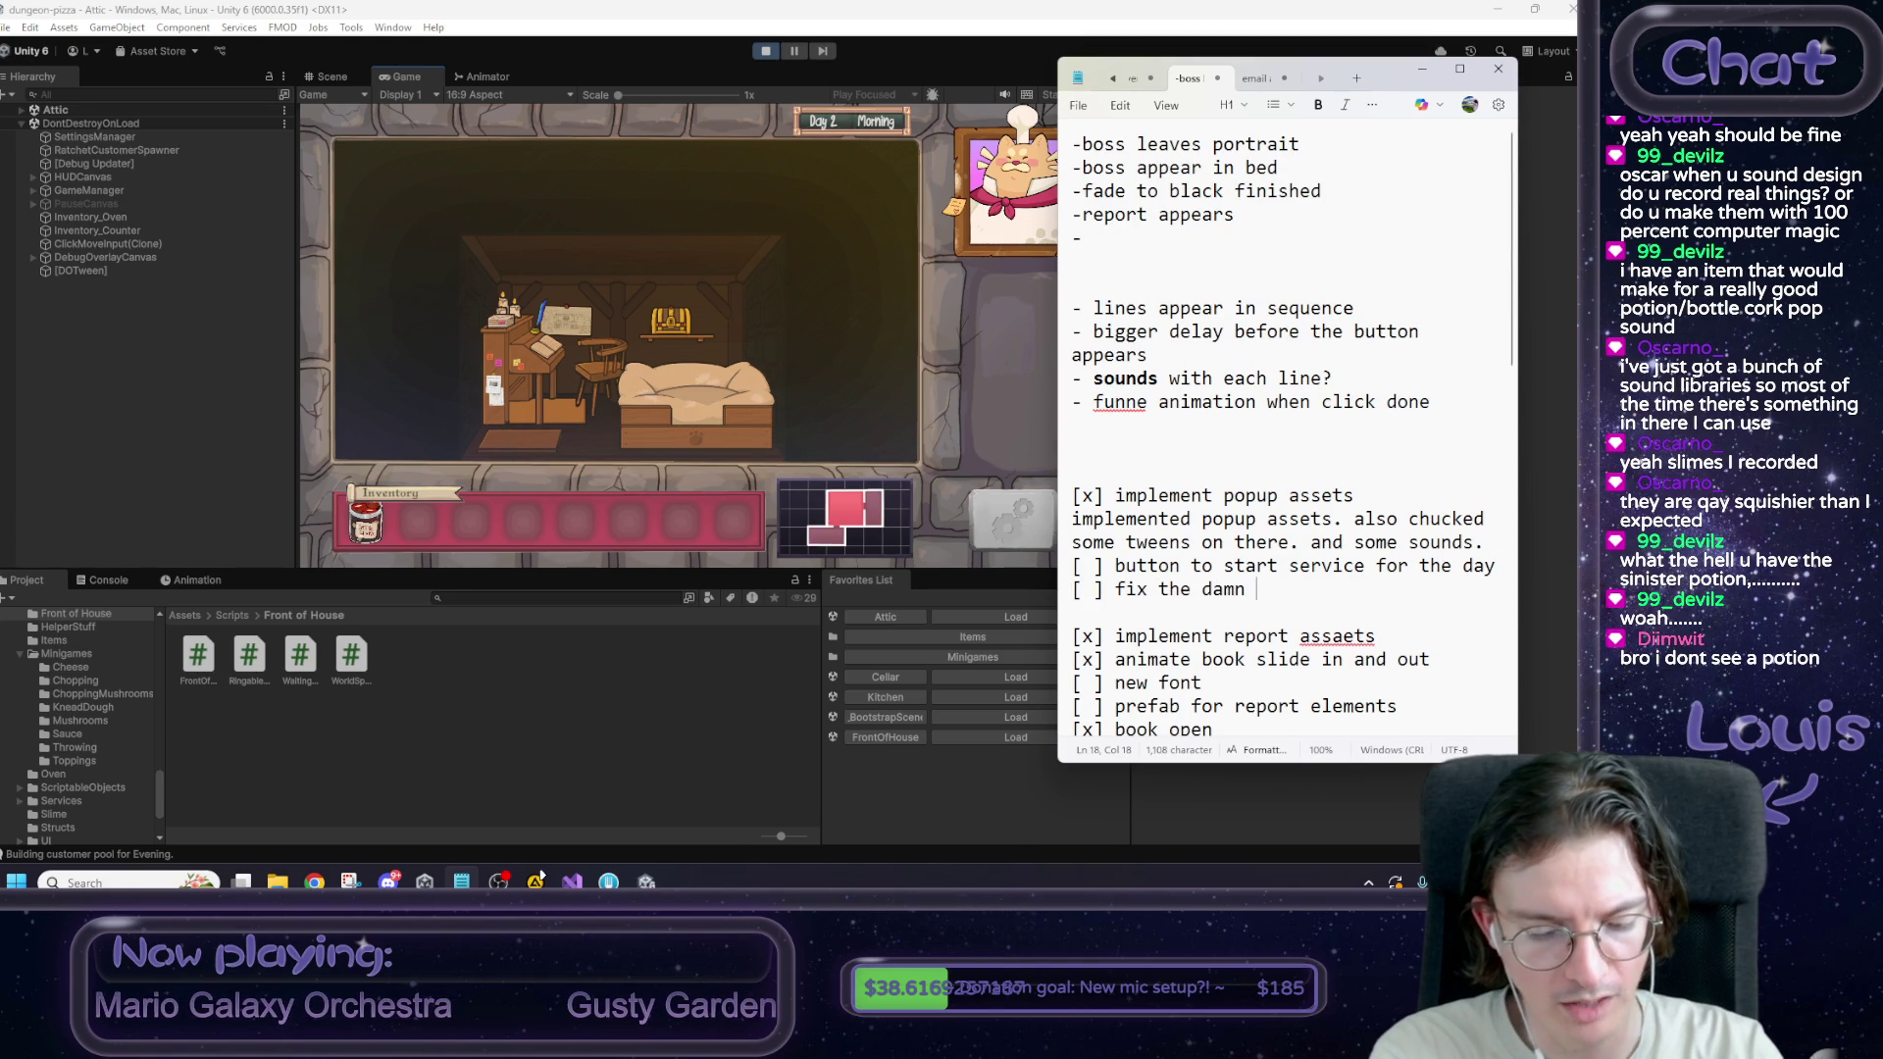
{"action": "type", "text": "quill"}
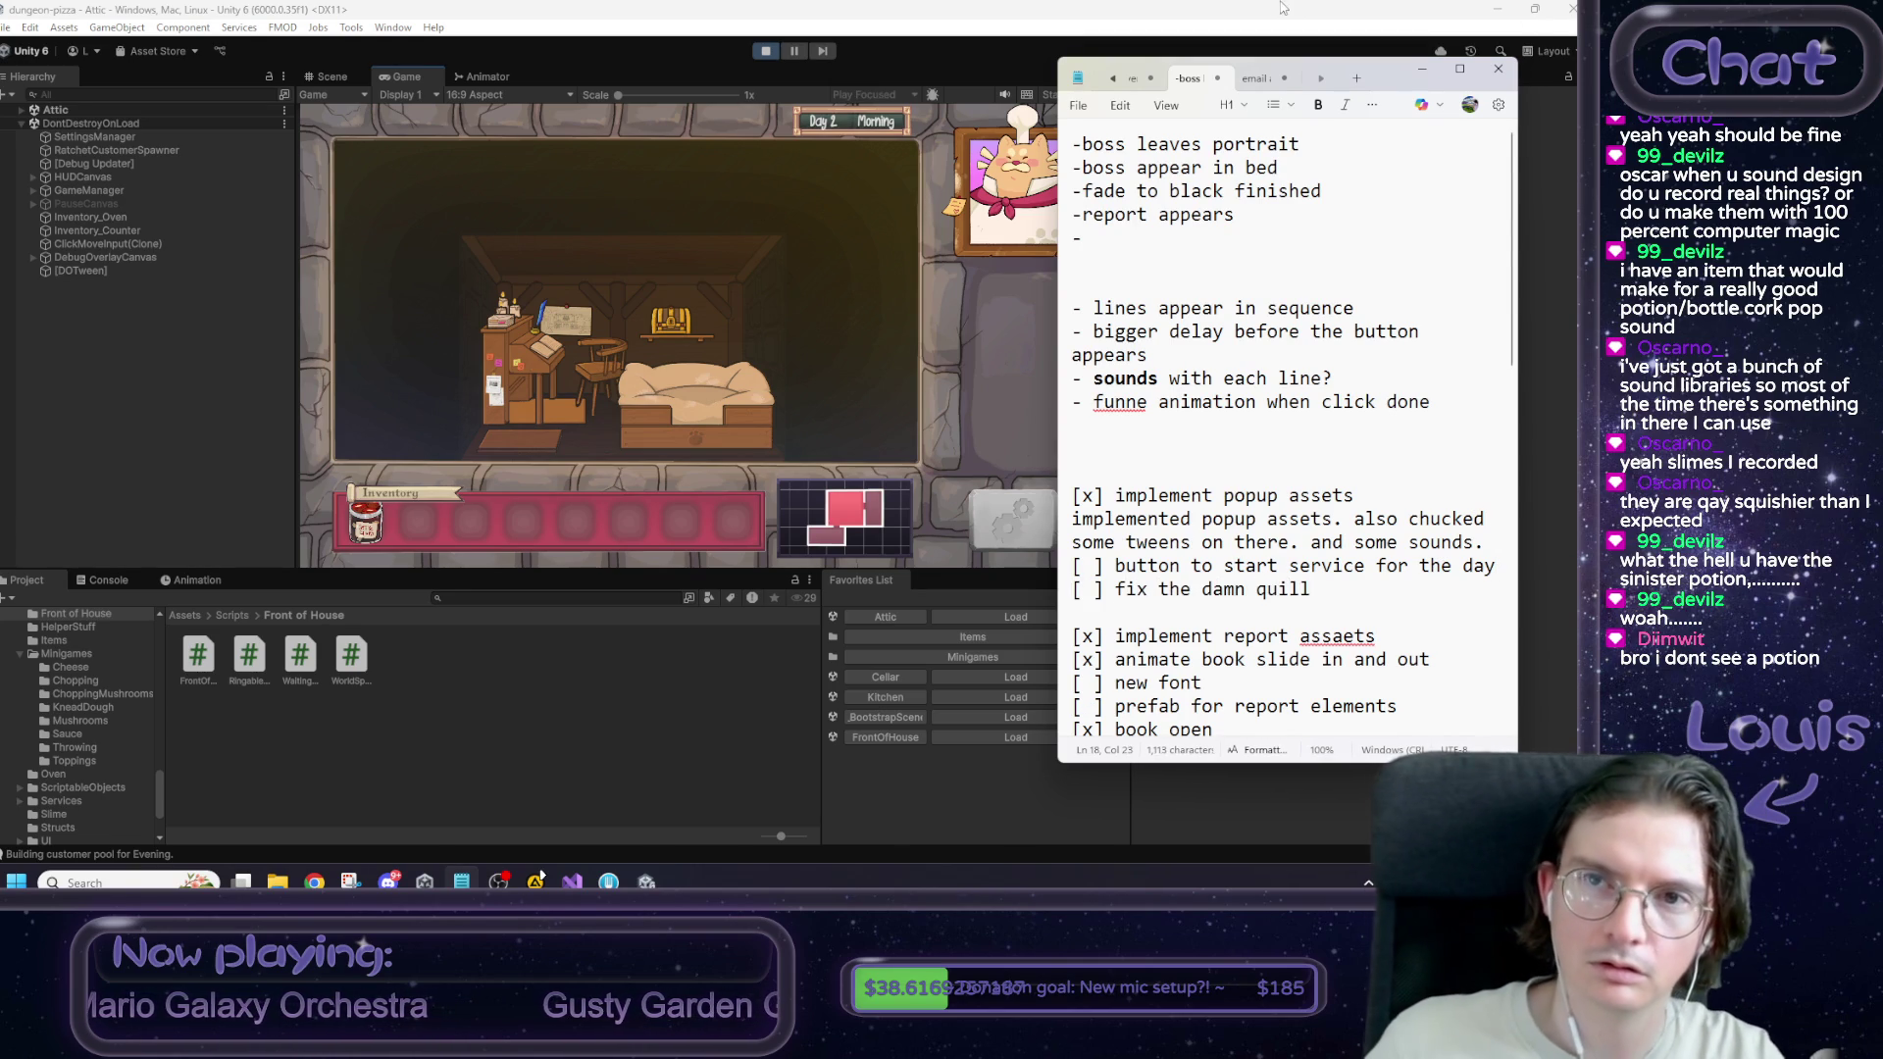
{"action": "key", "text": "alt+Tab"}
{"action": "left_click", "coordinate": [522, 440]}
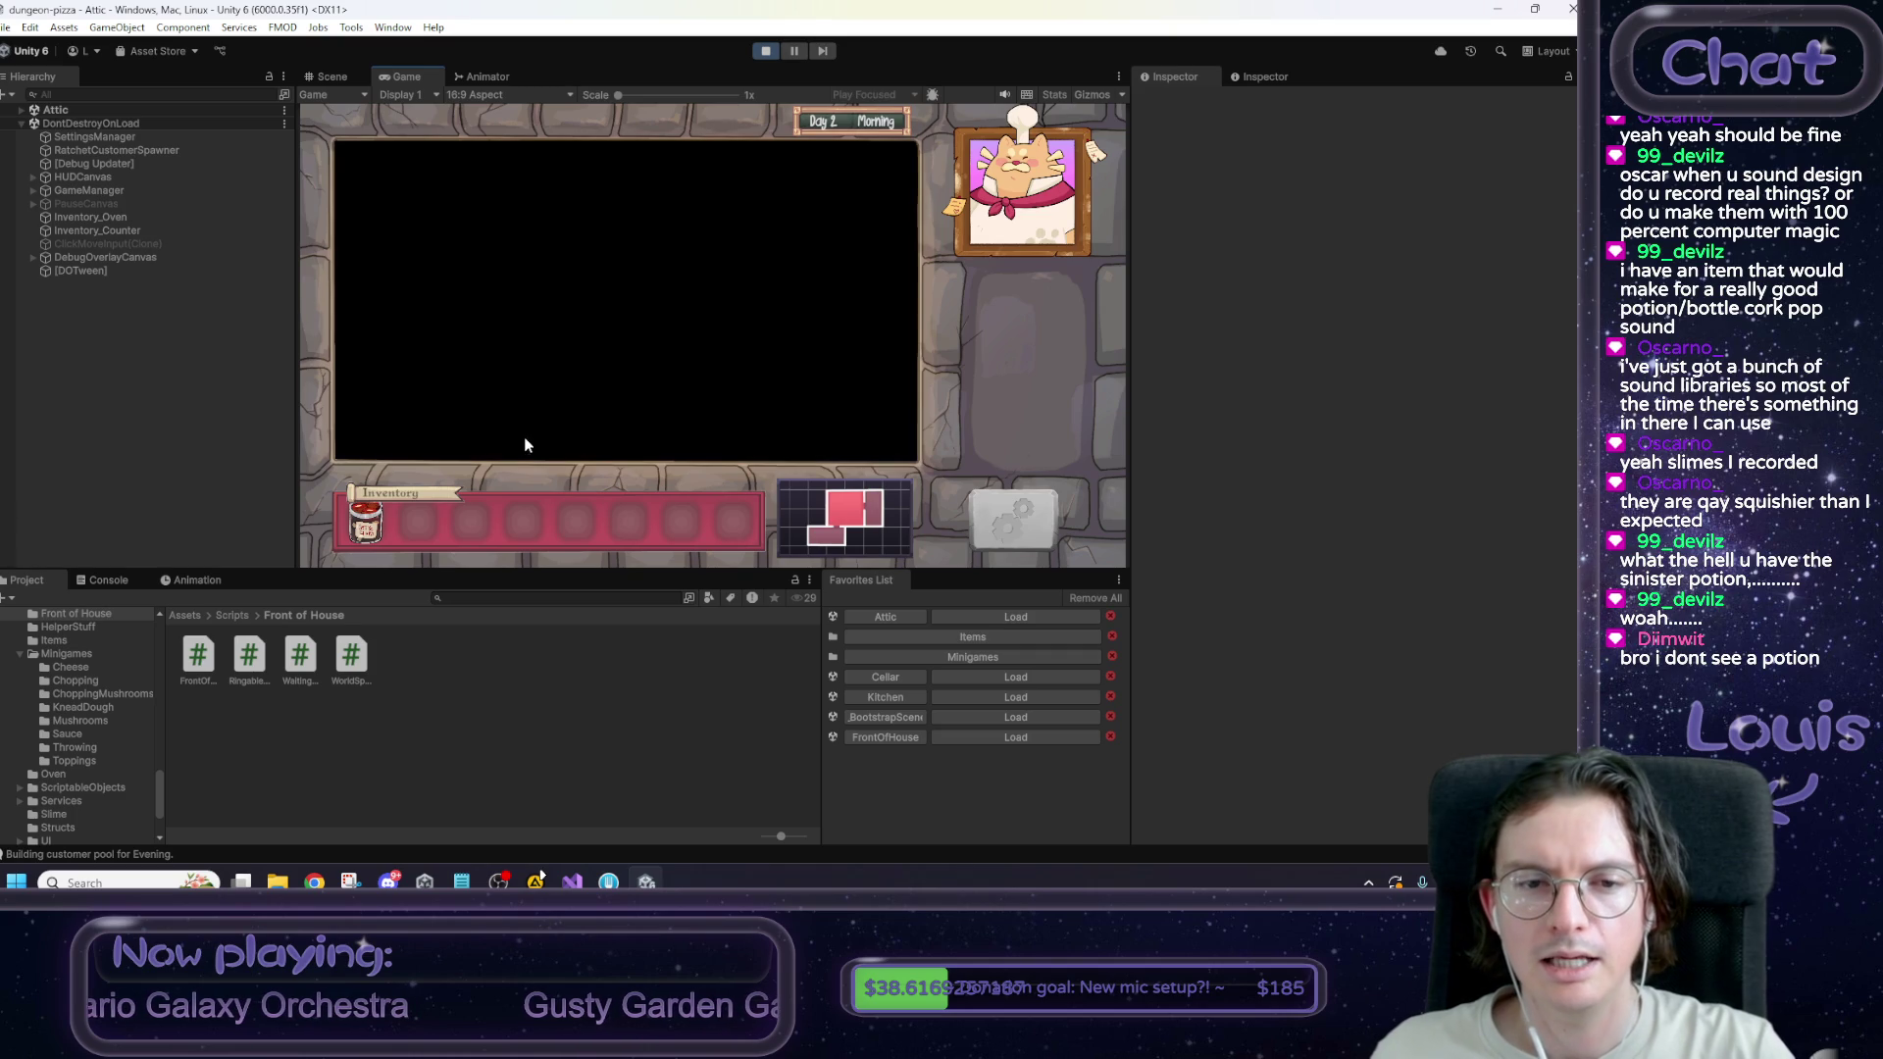
Walk back and forth between the Kitchen and front of house through the red doors several times.
{"action": "left_click", "coordinate": [859, 422]}
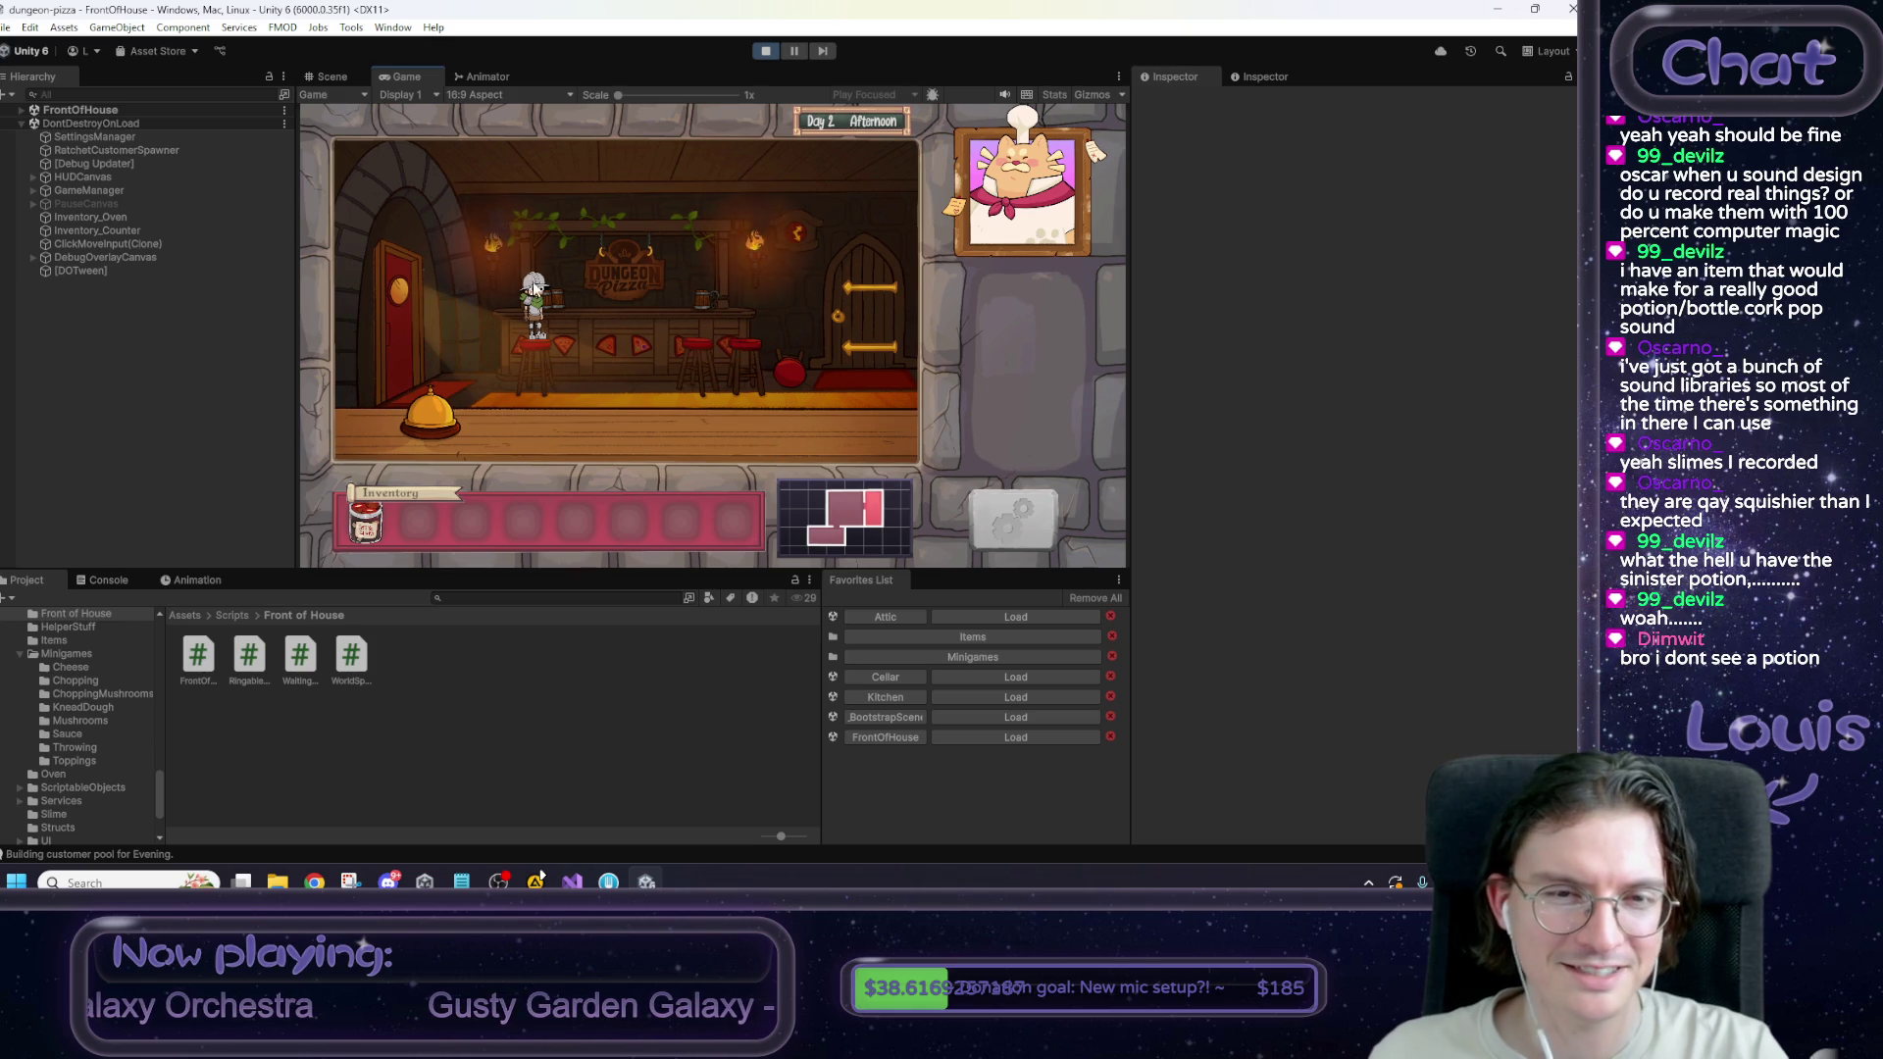
{"action": "left_click", "coordinate": [398, 345]}
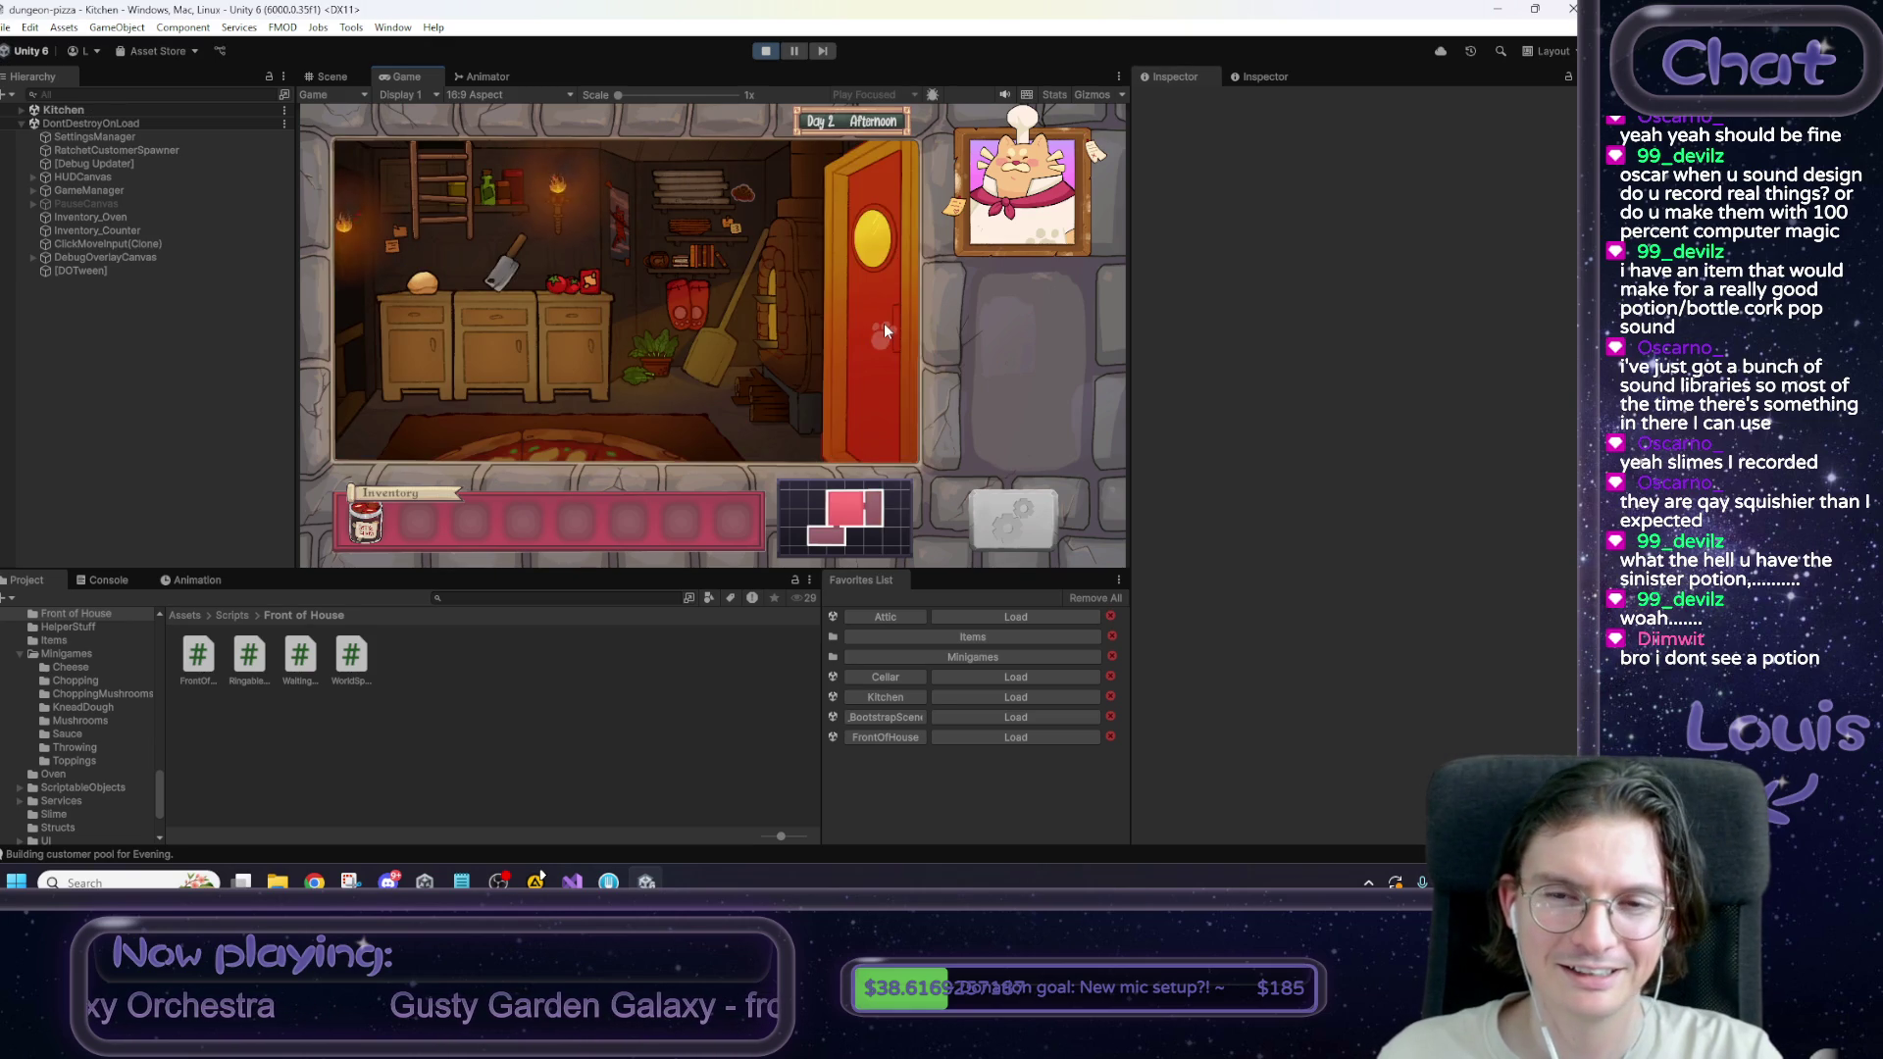
{"action": "left_click", "coordinate": [884, 326]}
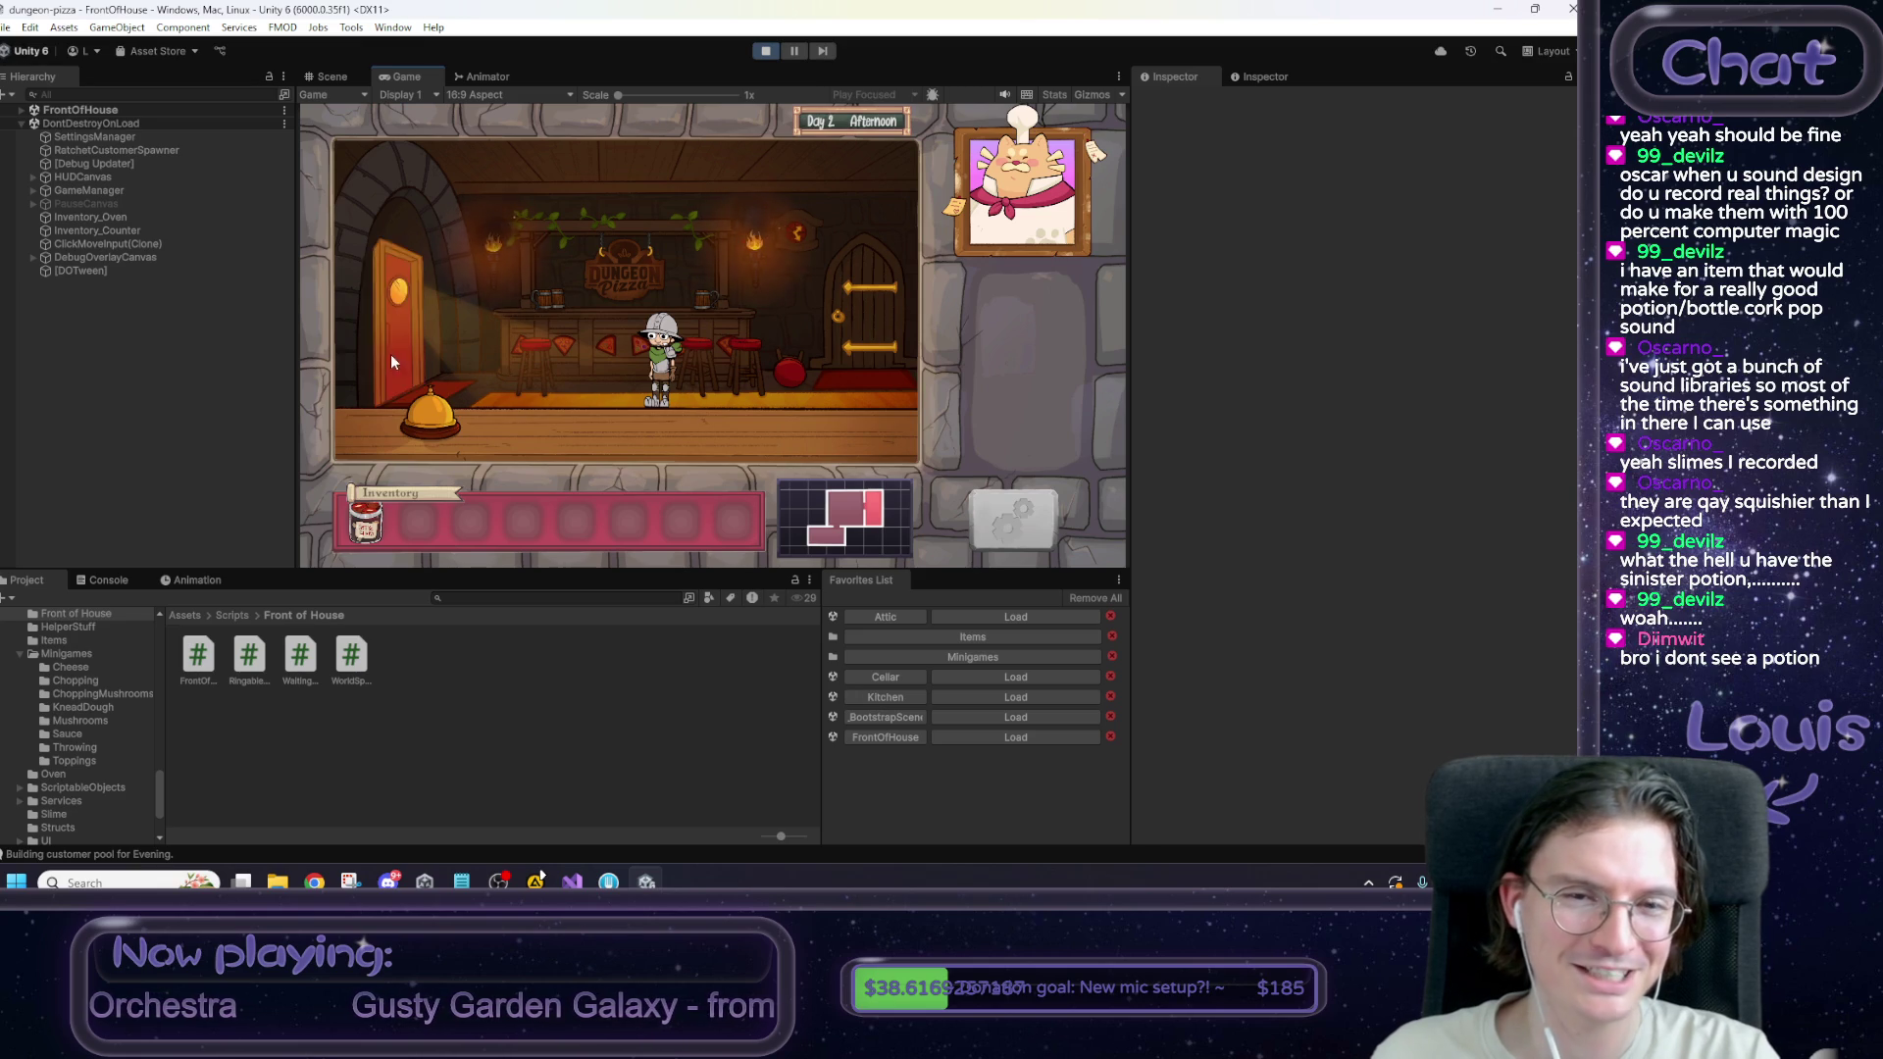
{"action": "left_click", "coordinate": [390, 355]}
{"action": "left_click", "coordinate": [862, 368]}
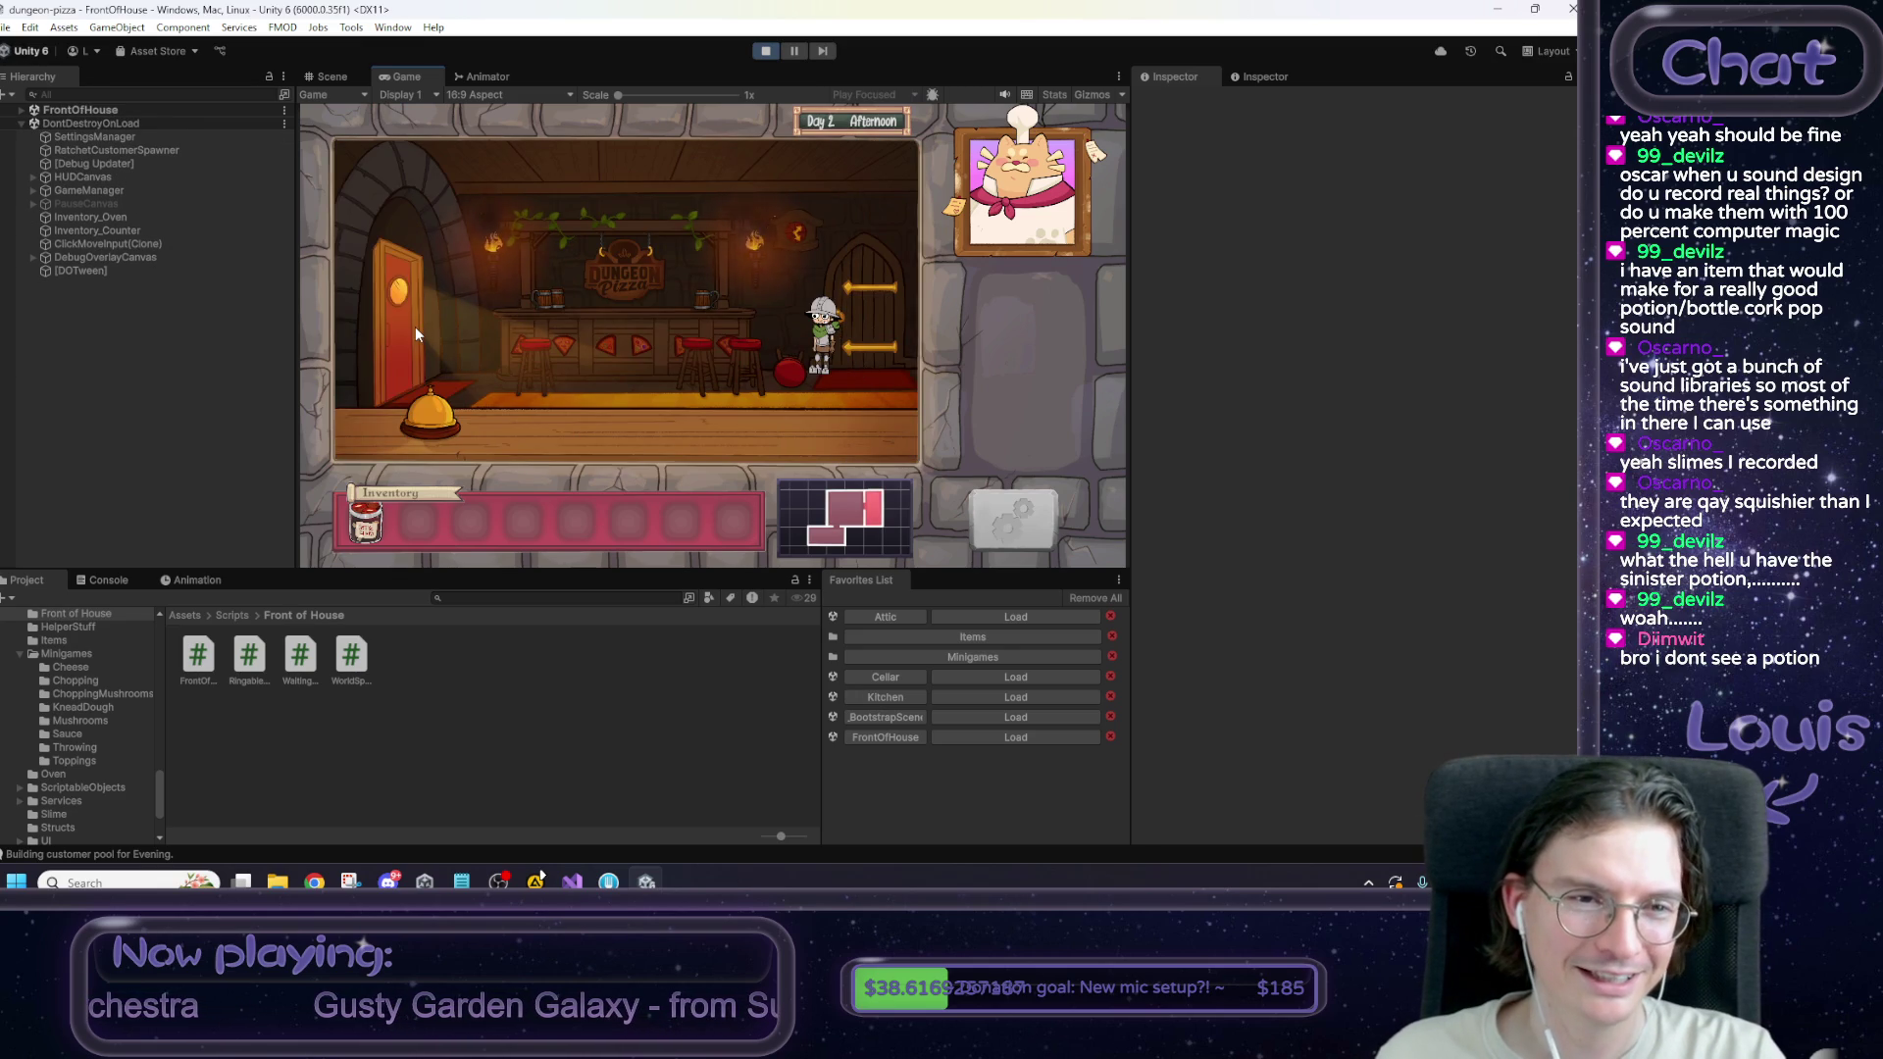
{"action": "left_click", "coordinate": [415, 327]}
{"action": "left_click", "coordinate": [873, 315]}
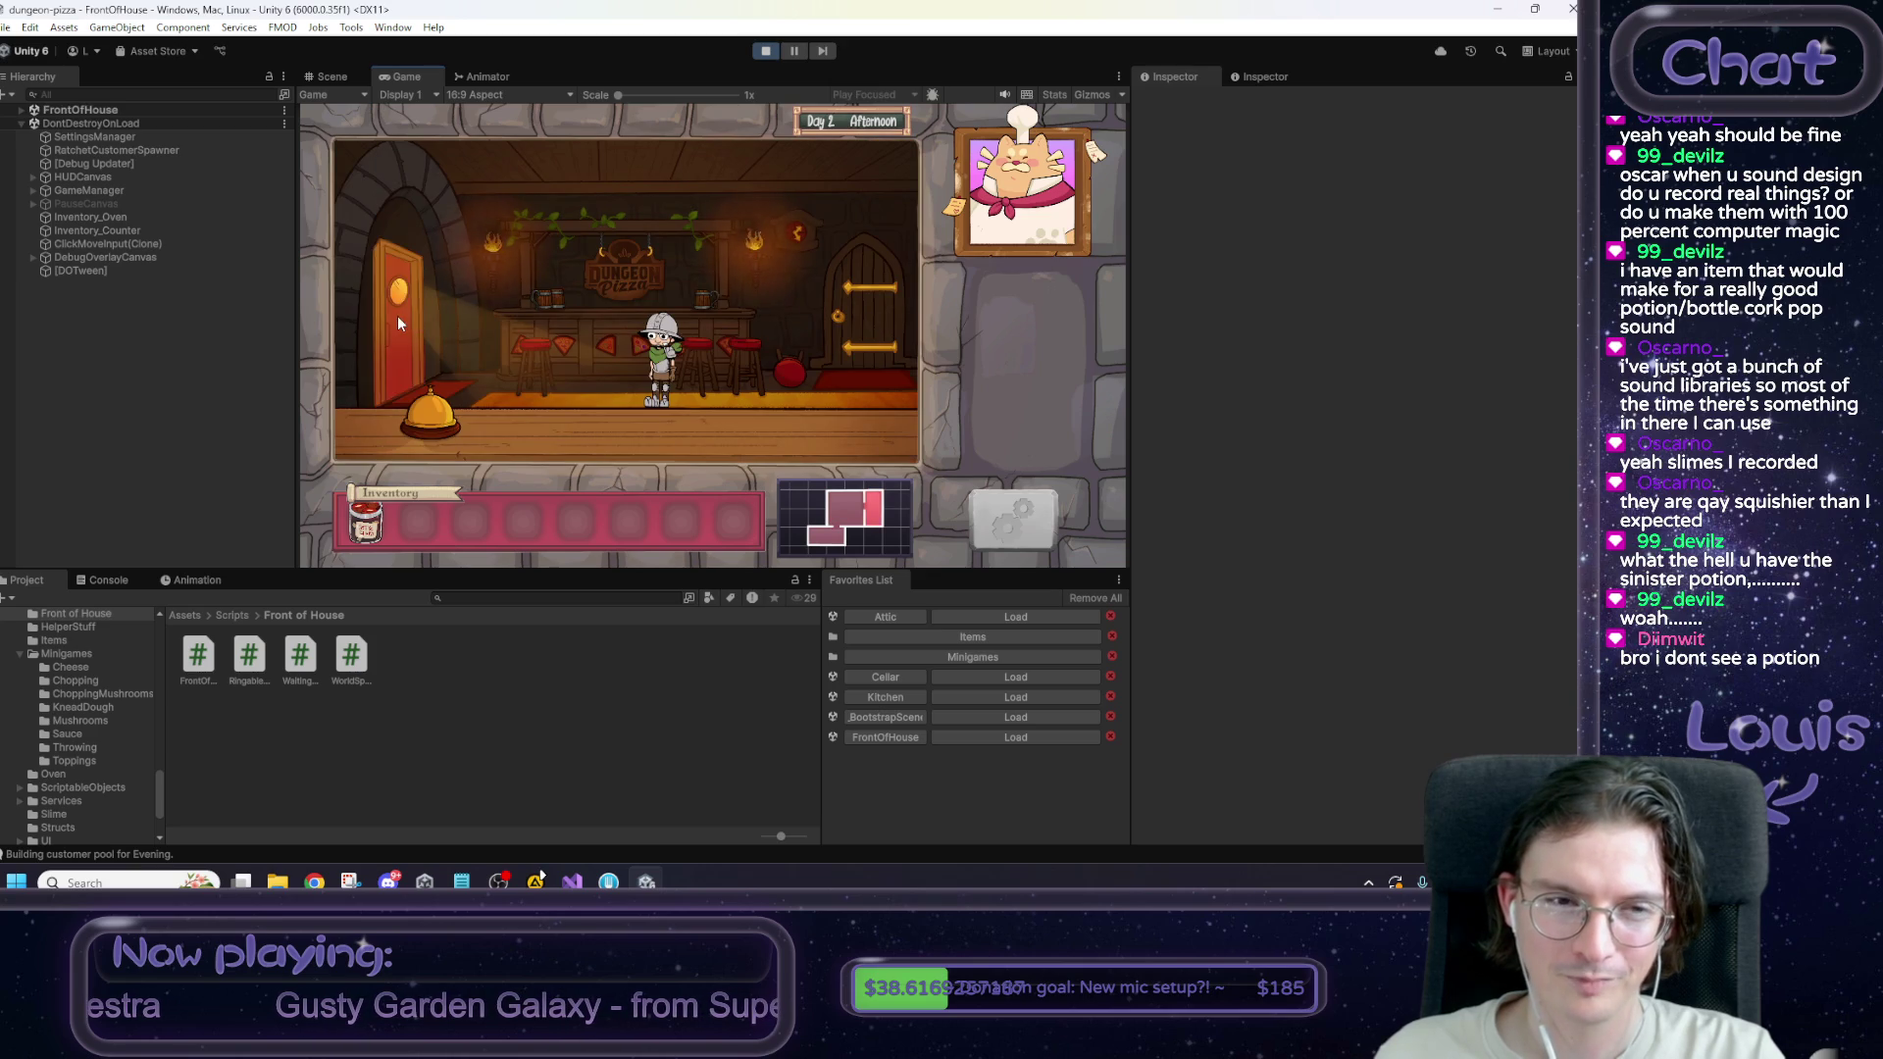
{"action": "left_click", "coordinate": [397, 316]}
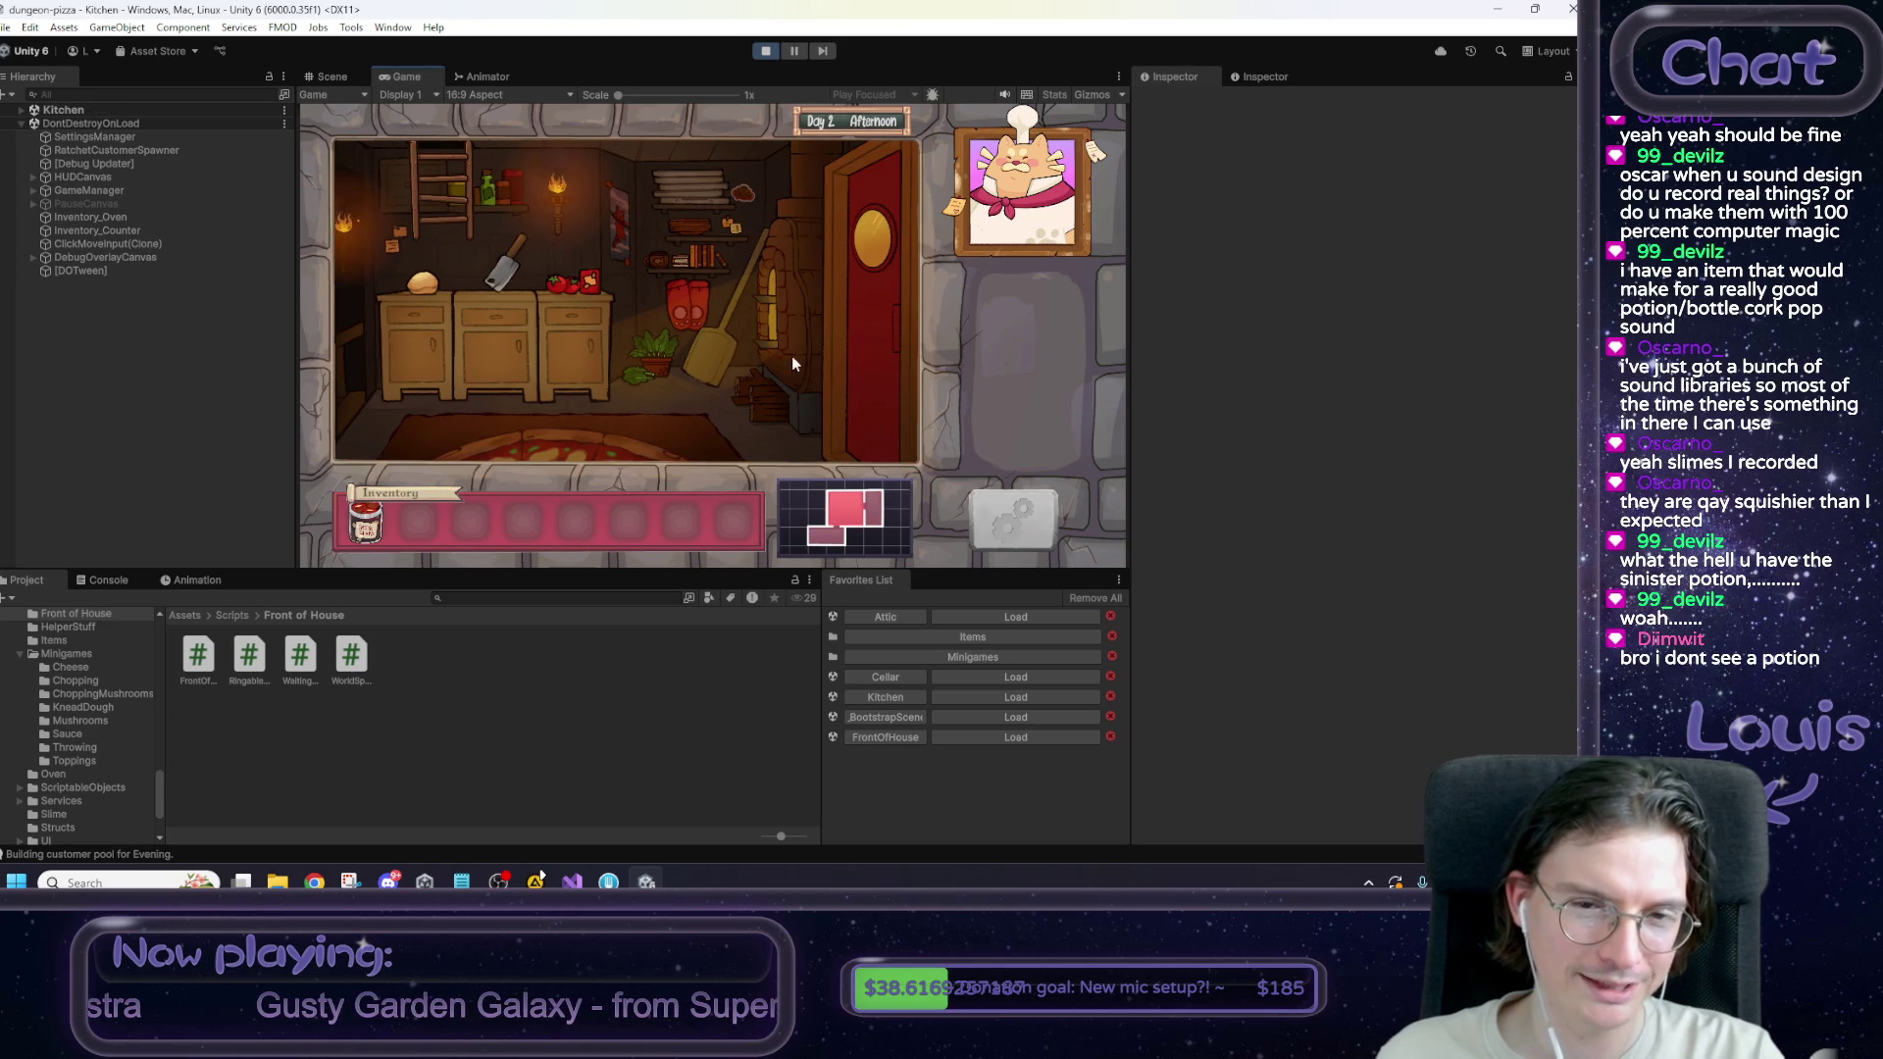
{"action": "left_click", "coordinate": [889, 349]}
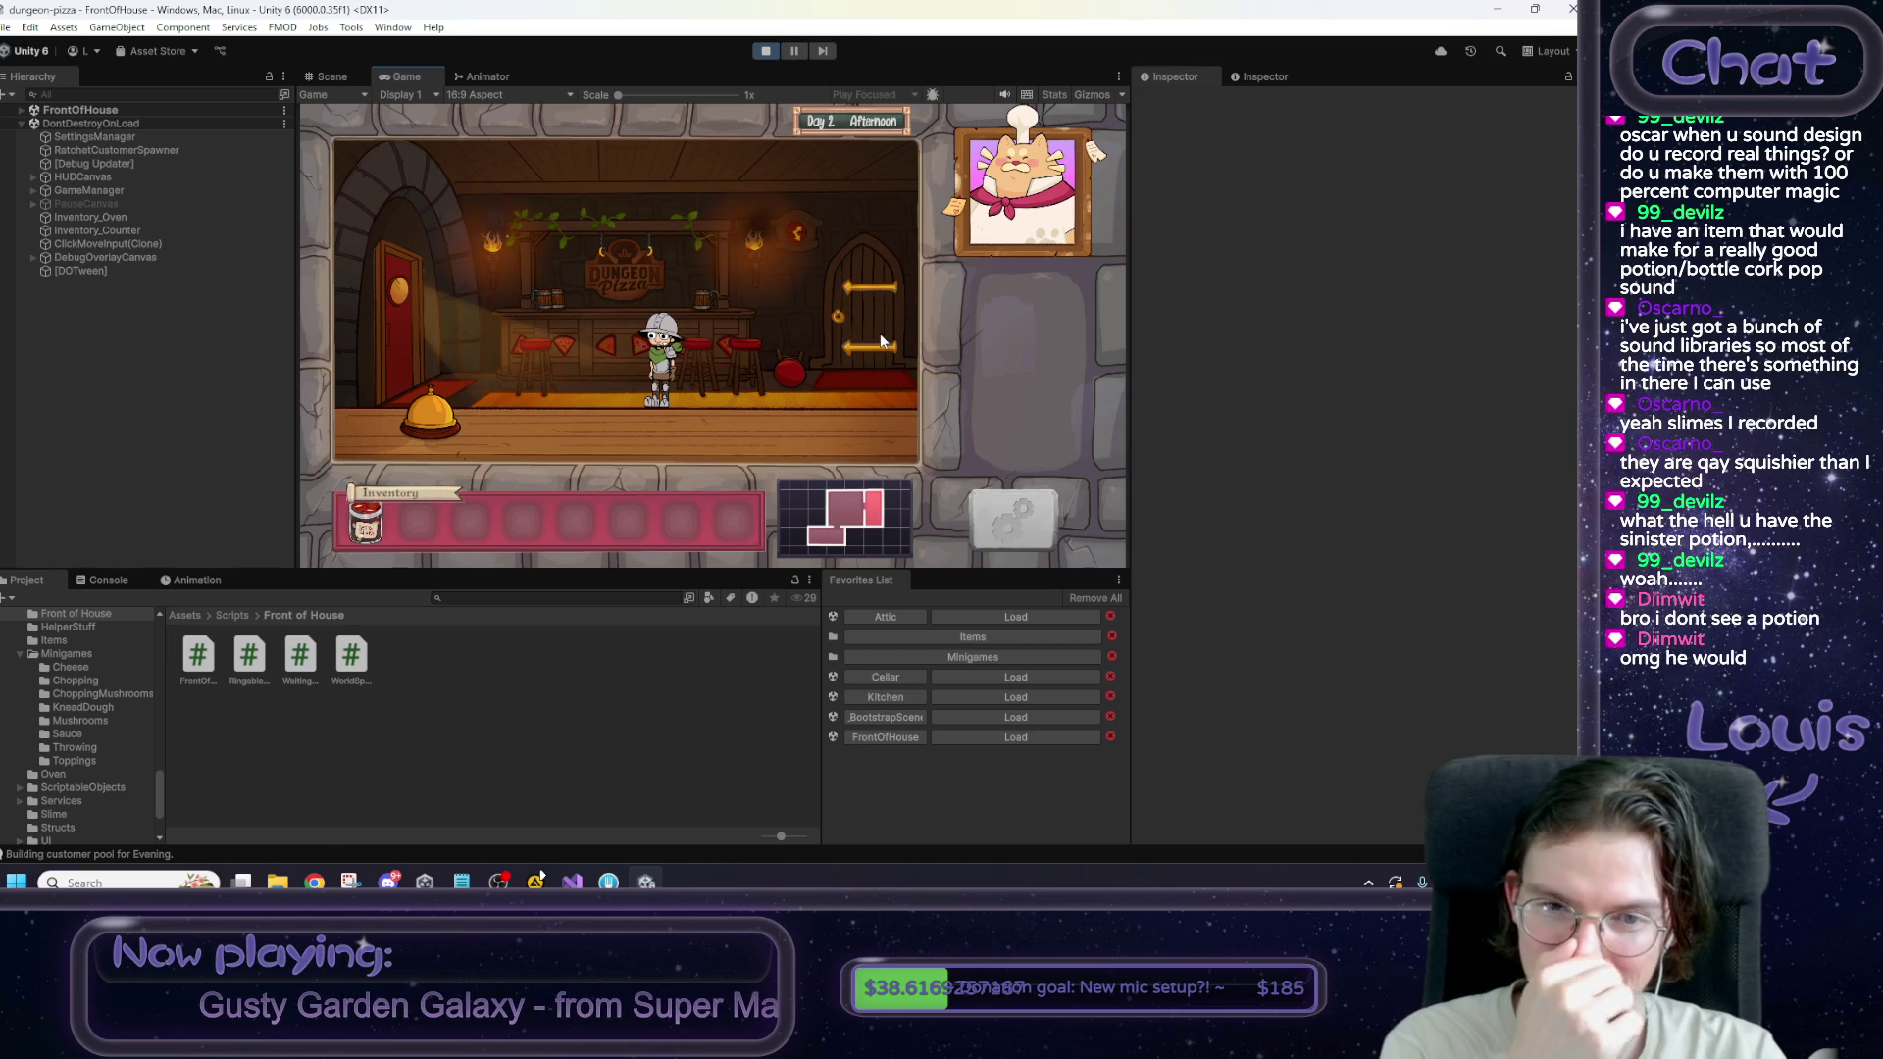
Maximize the Game view and travel through the doors again, ending in the Kitchen.
{"action": "right_click", "coordinate": [406, 76]}
{"action": "left_click", "coordinate": [458, 130]}
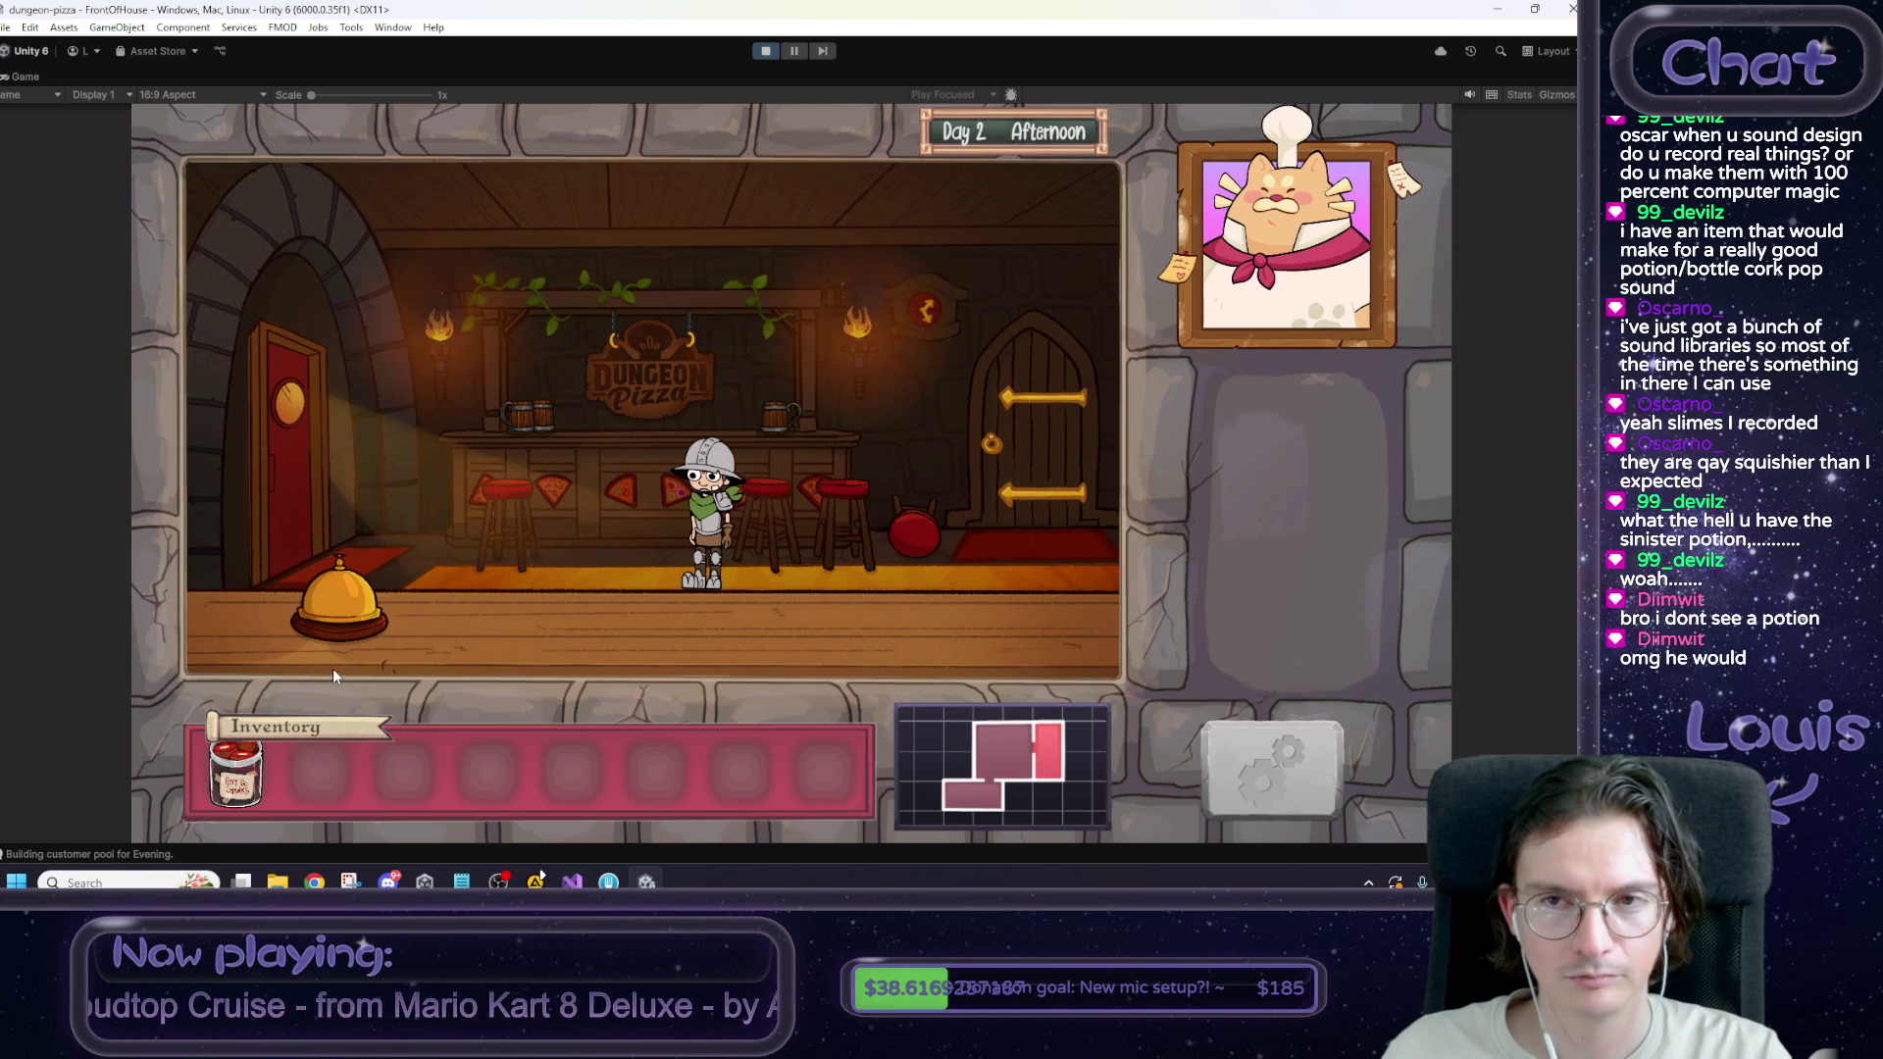
{"action": "left_click", "coordinate": [302, 537]}
{"action": "left_click", "coordinate": [1039, 380]}
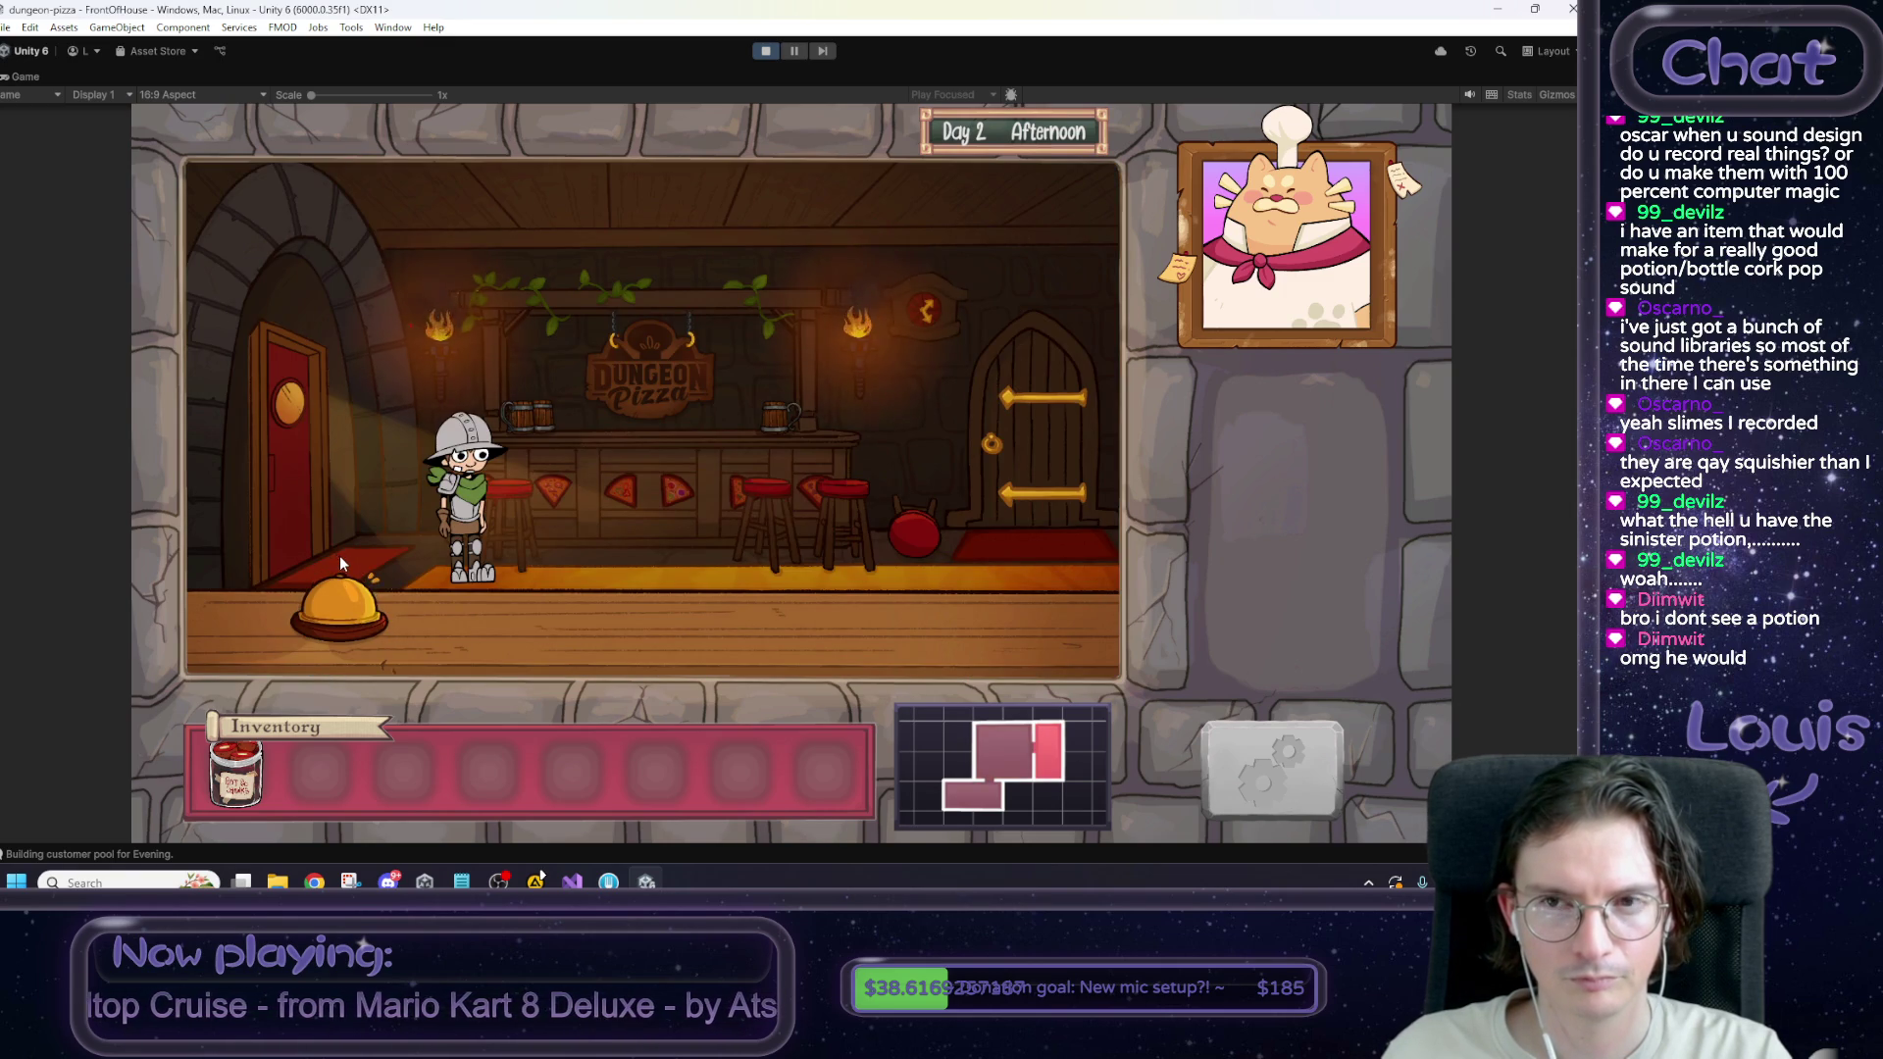
{"action": "left_click", "coordinate": [333, 526]}
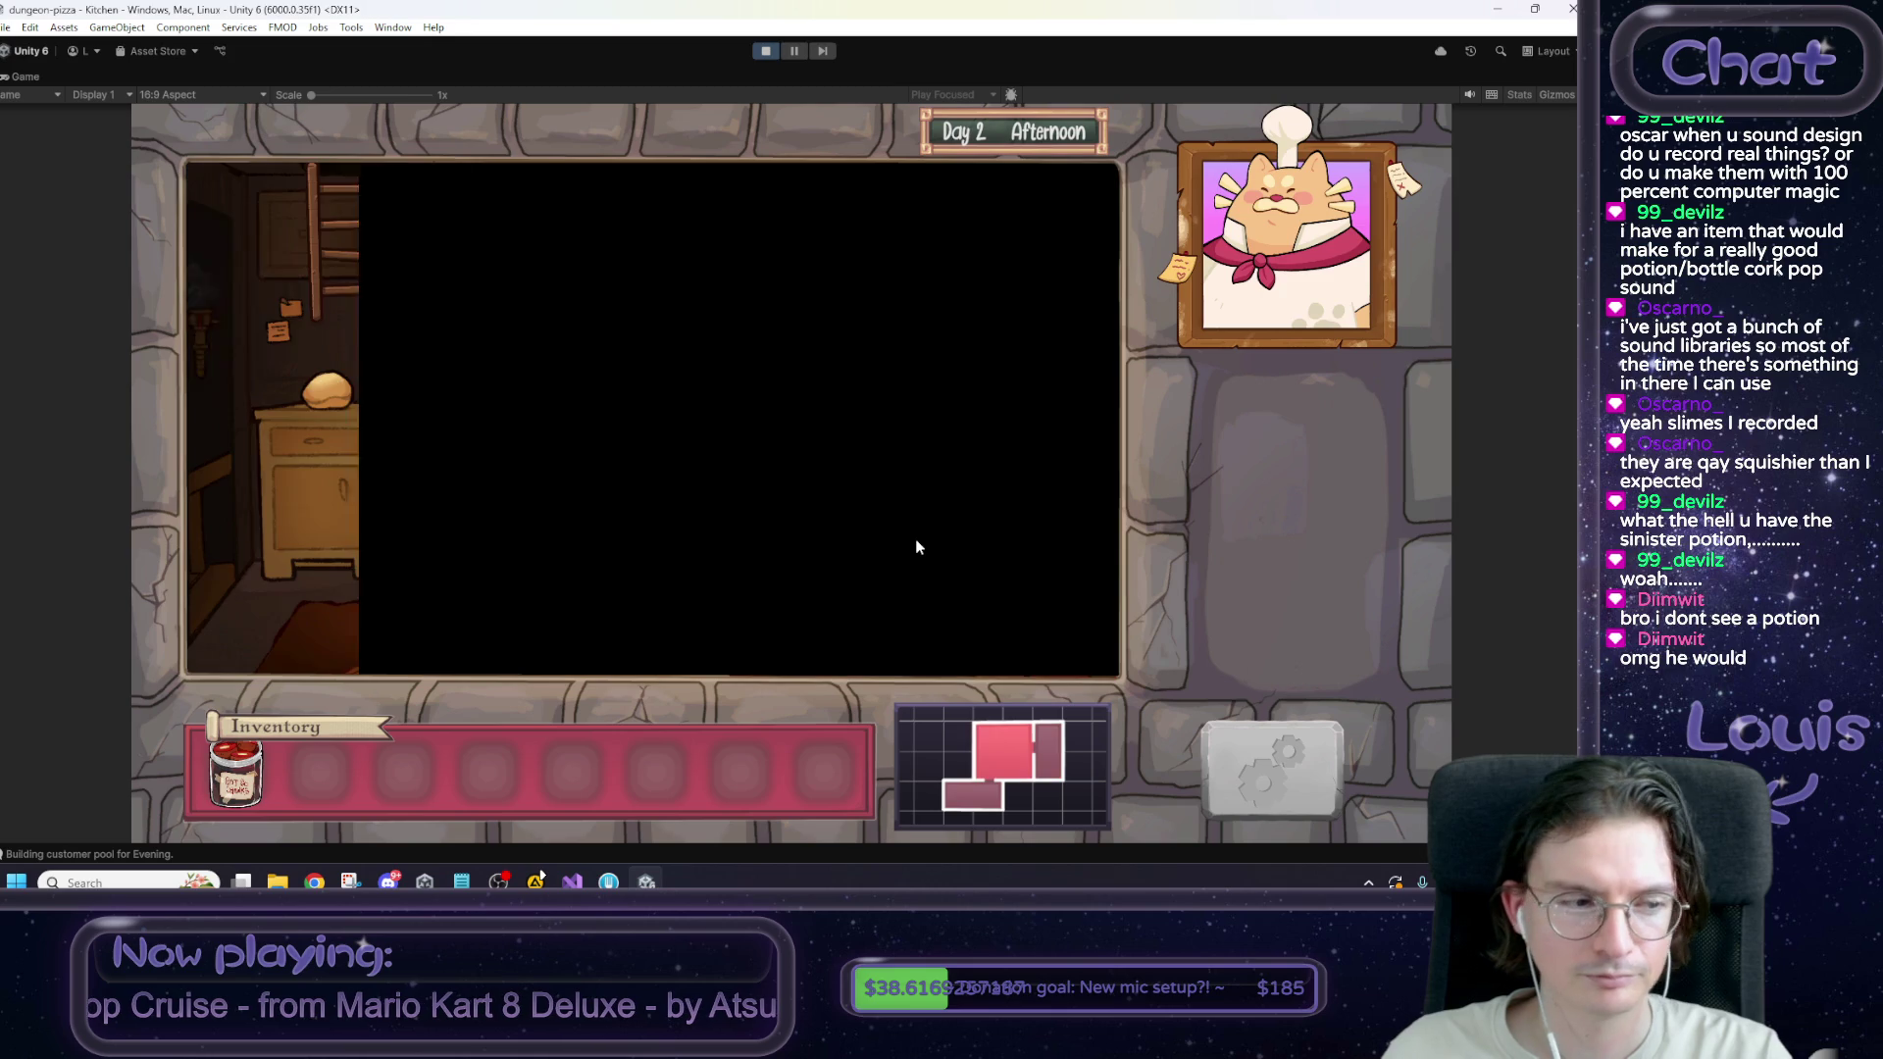
Restart the game from Day 1 and launch PureRef from Windows search.
{"action": "left_click", "coordinate": [764, 52]}
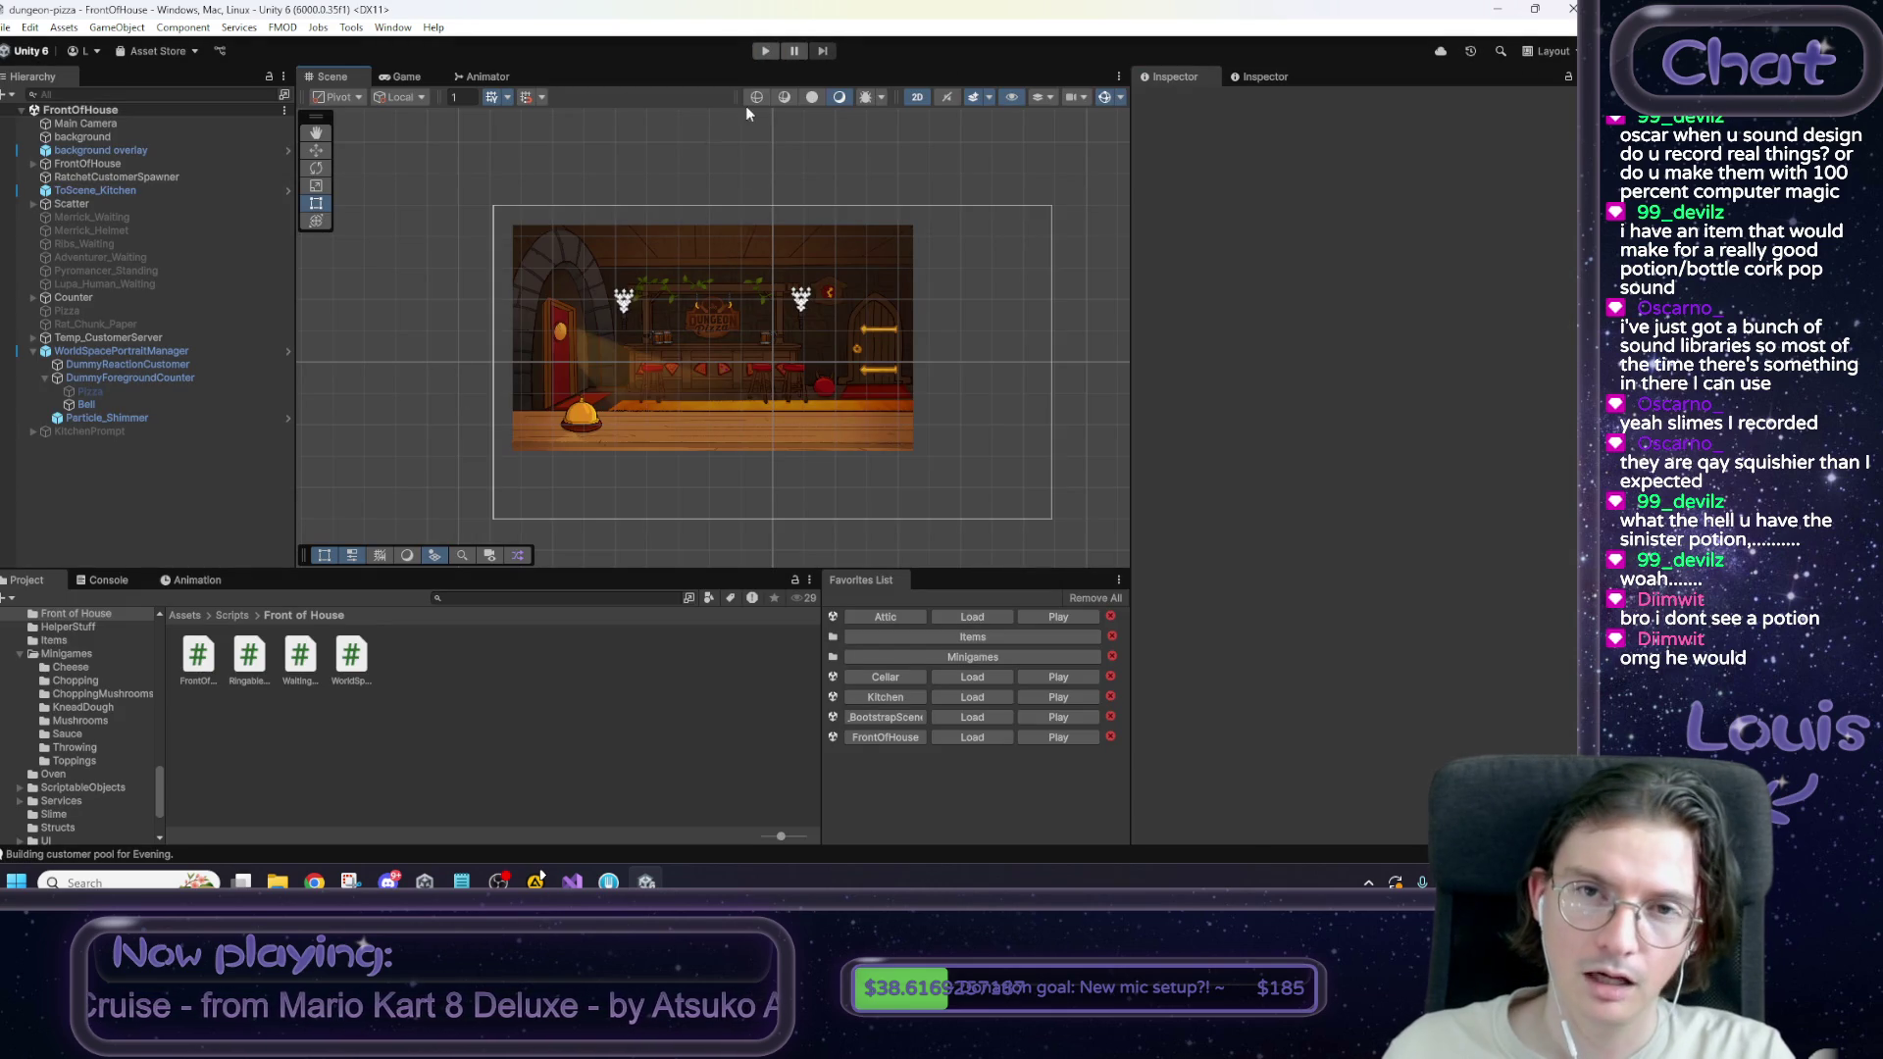
{"action": "left_click", "coordinate": [767, 51]}
{"action": "mouse_move", "coordinate": [313, 882]}
{"action": "key", "text": "super+s"}
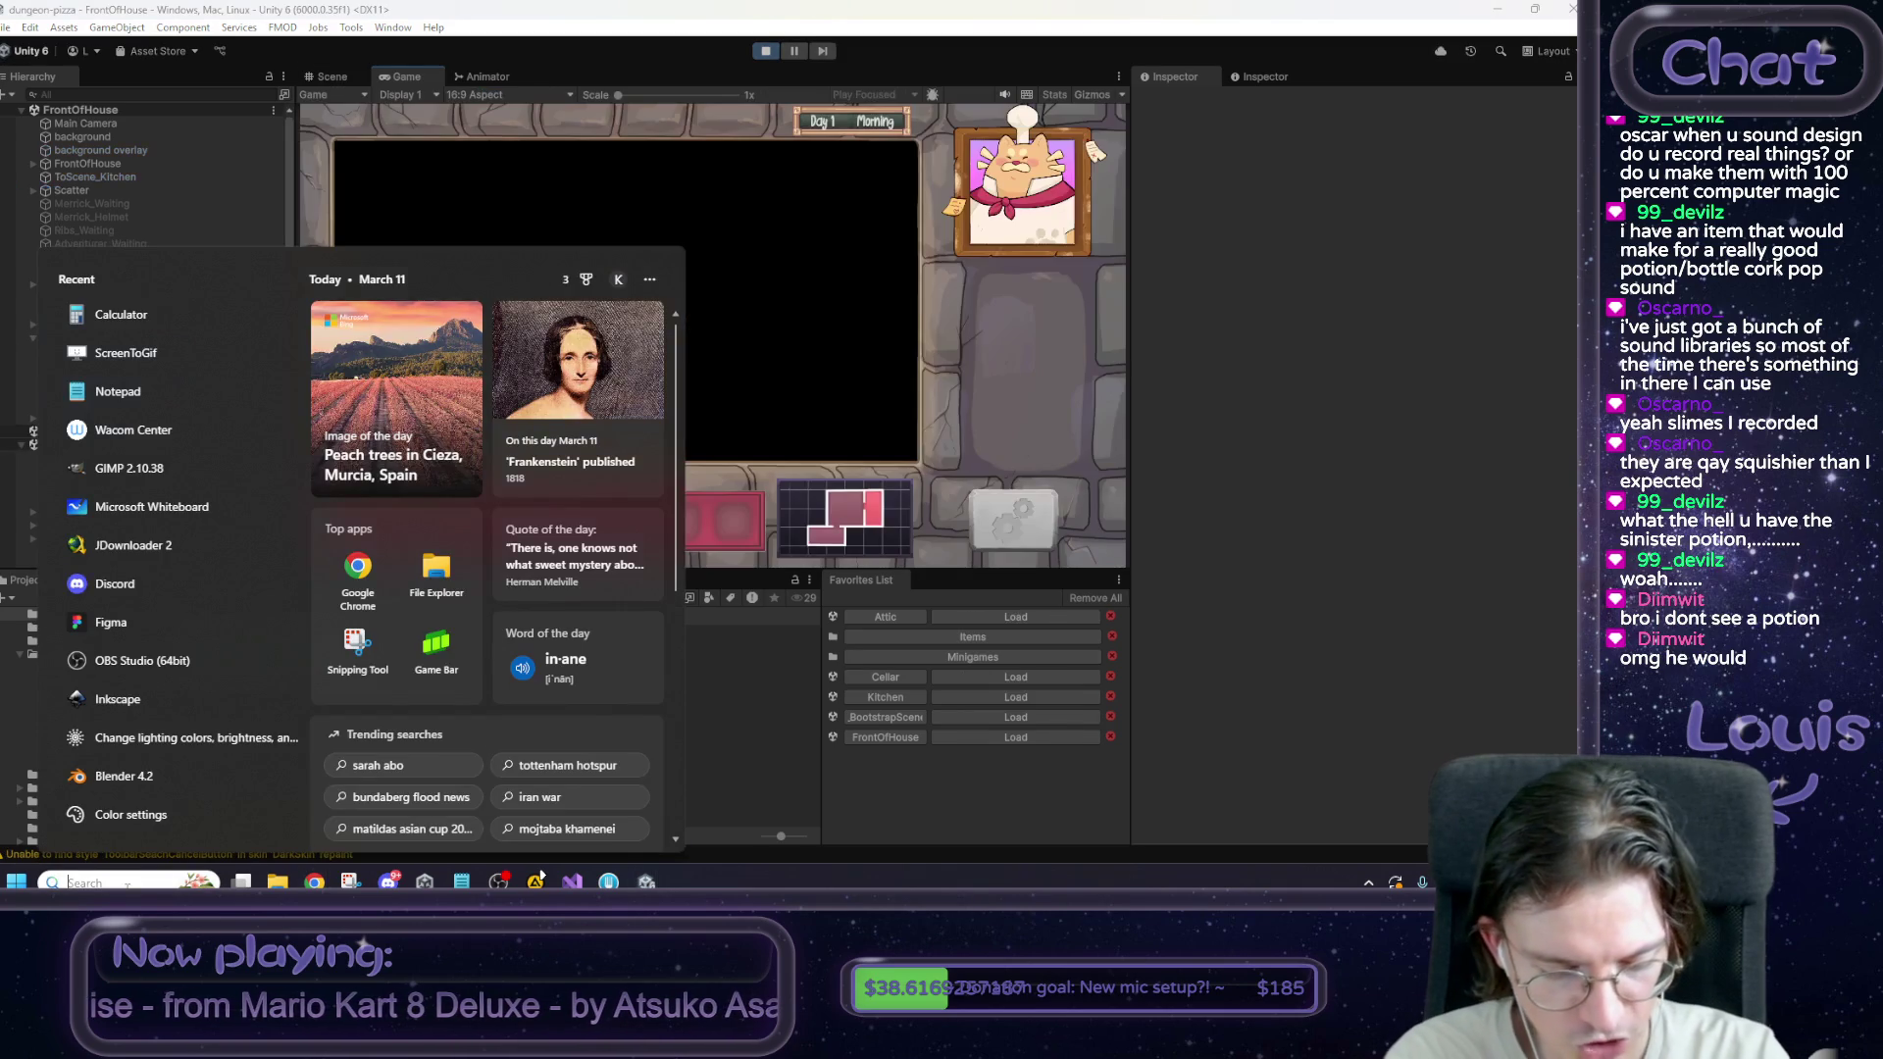
{"action": "type", "text": "pure"}
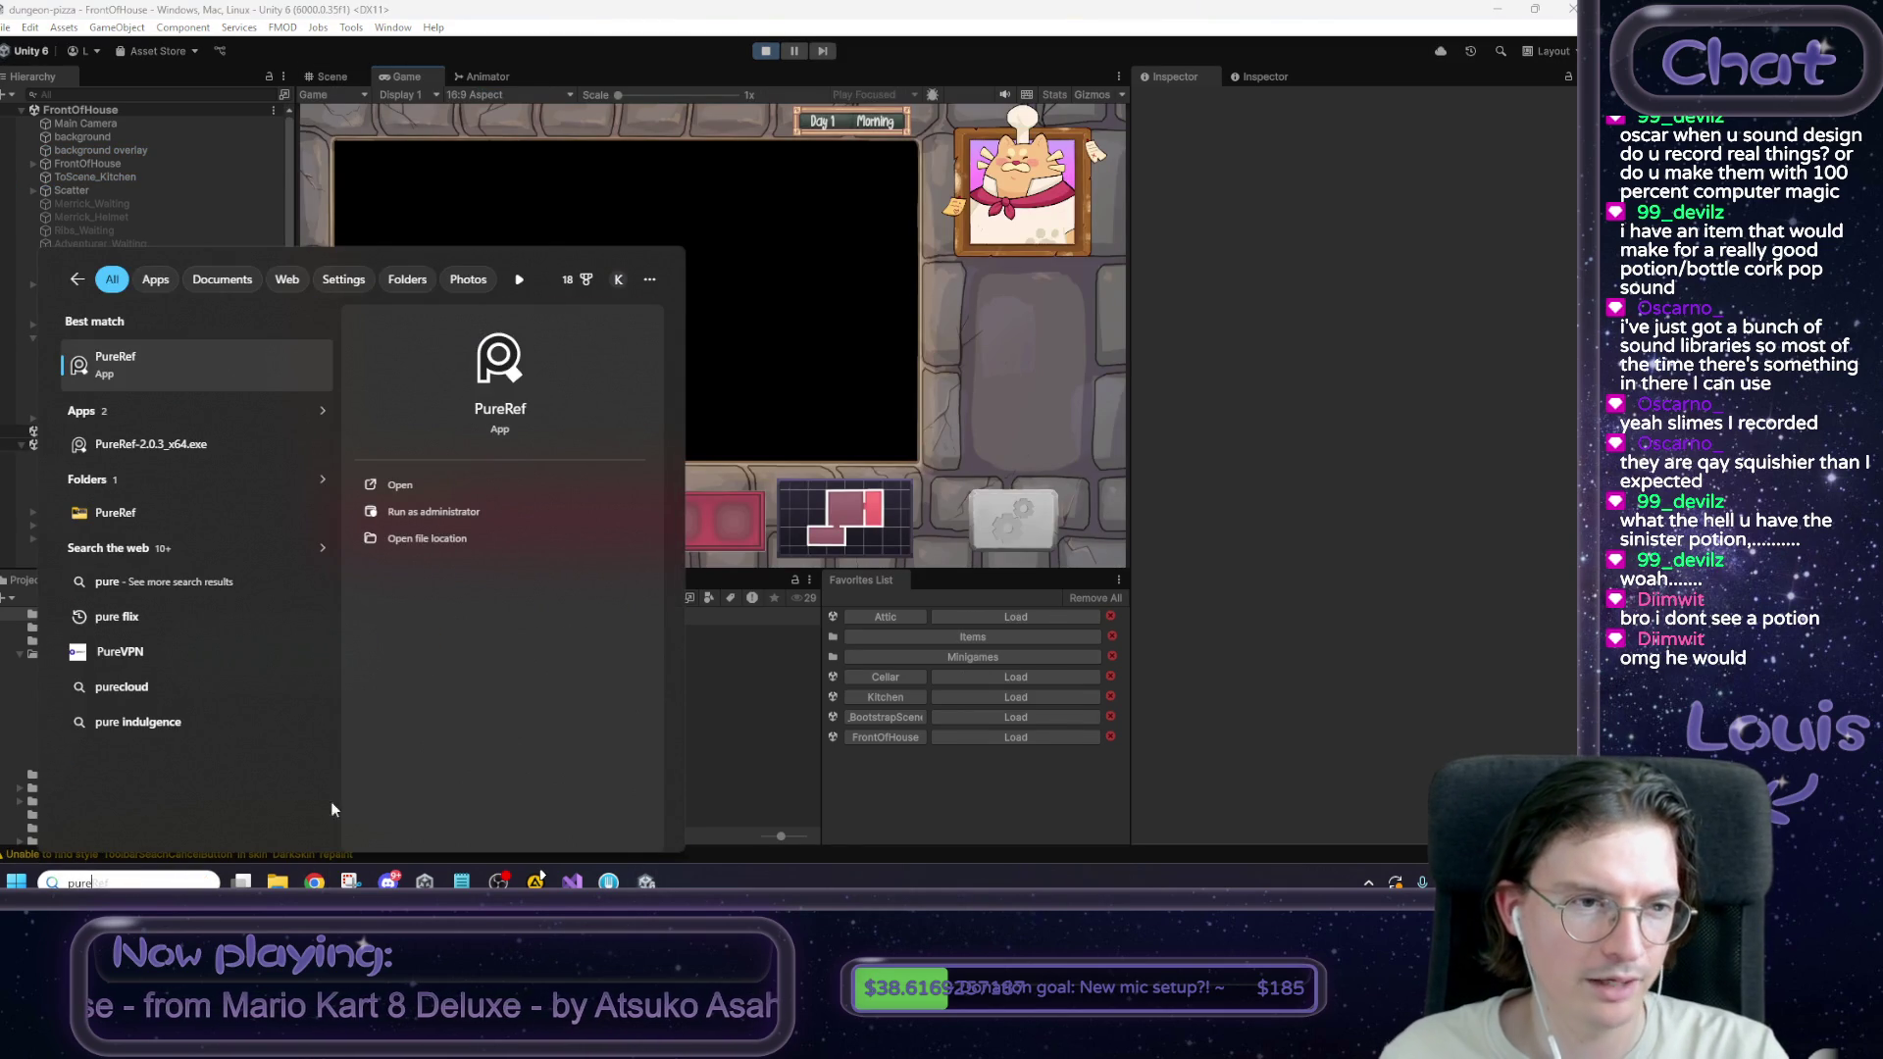
{"action": "right_click", "coordinate": [127, 371]}
{"action": "left_click", "coordinate": [154, 385]}
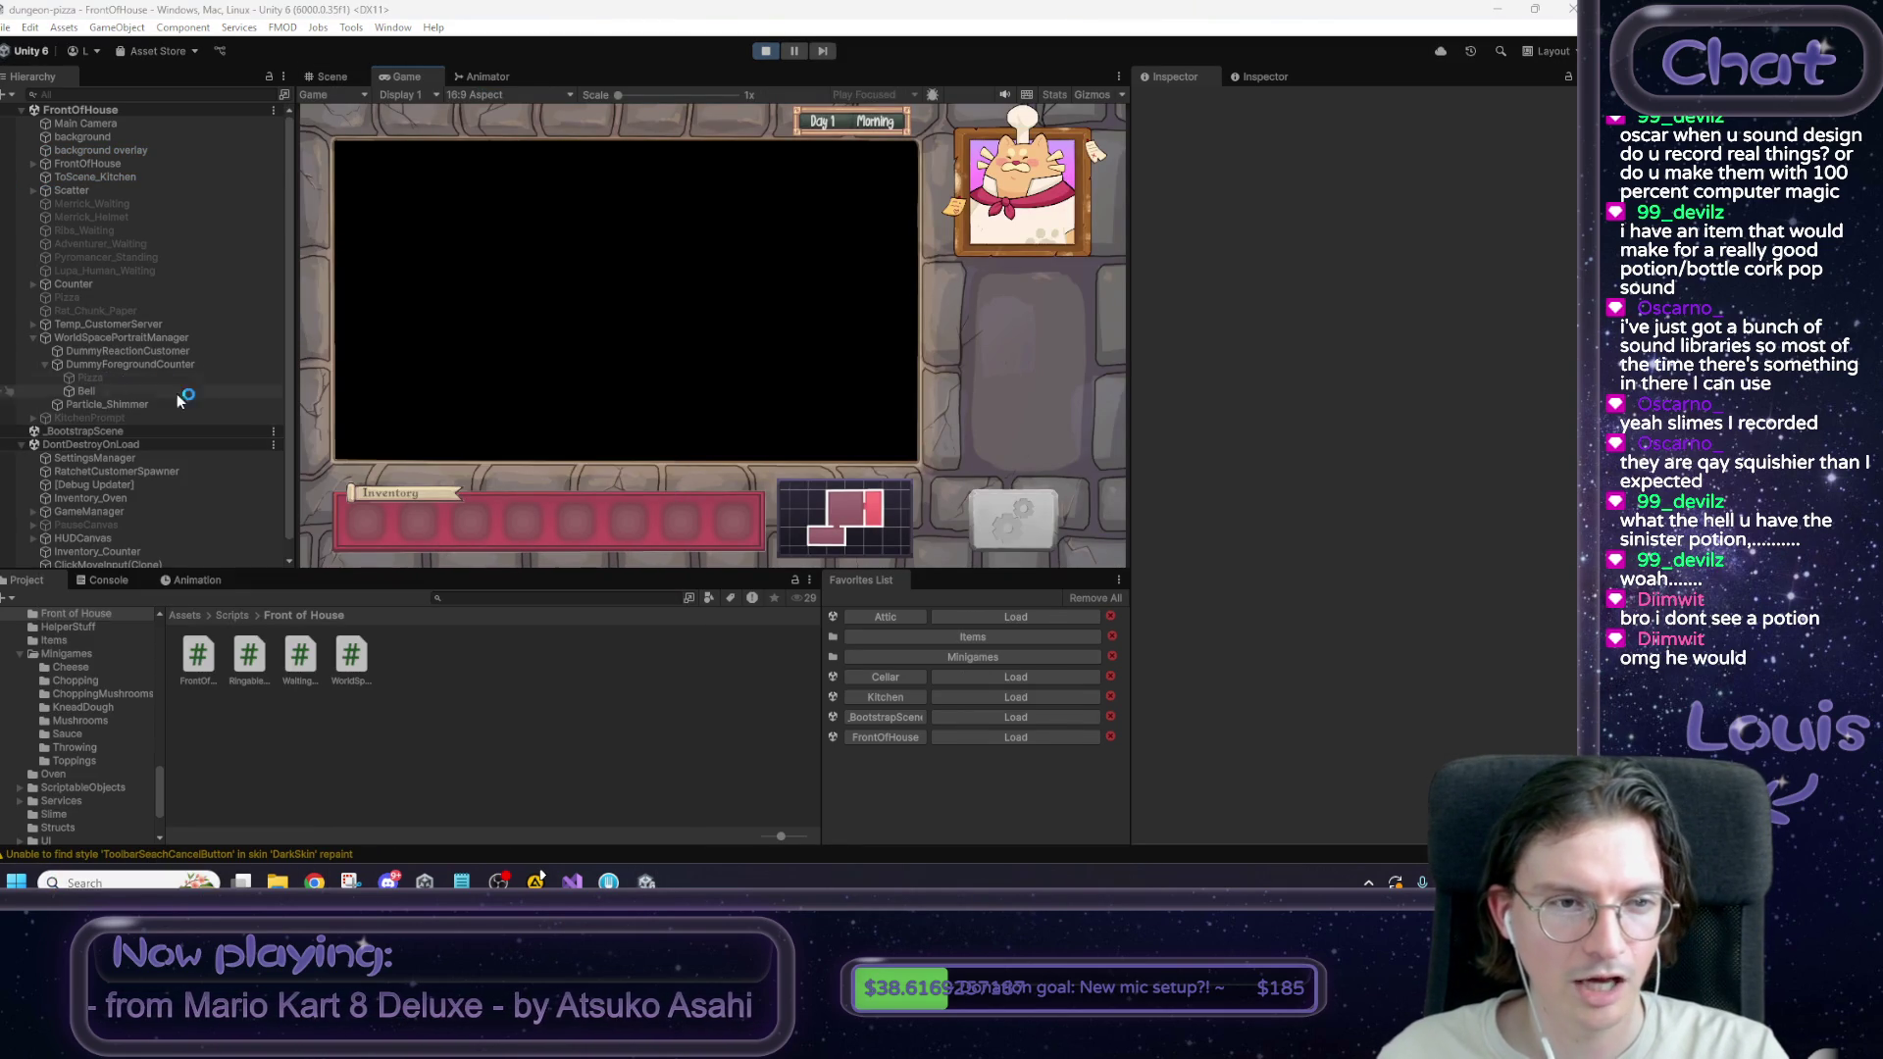
Dismiss the update notice and open the 'pizza time' board from recent files.
{"action": "right_click", "coordinate": [779, 438]}
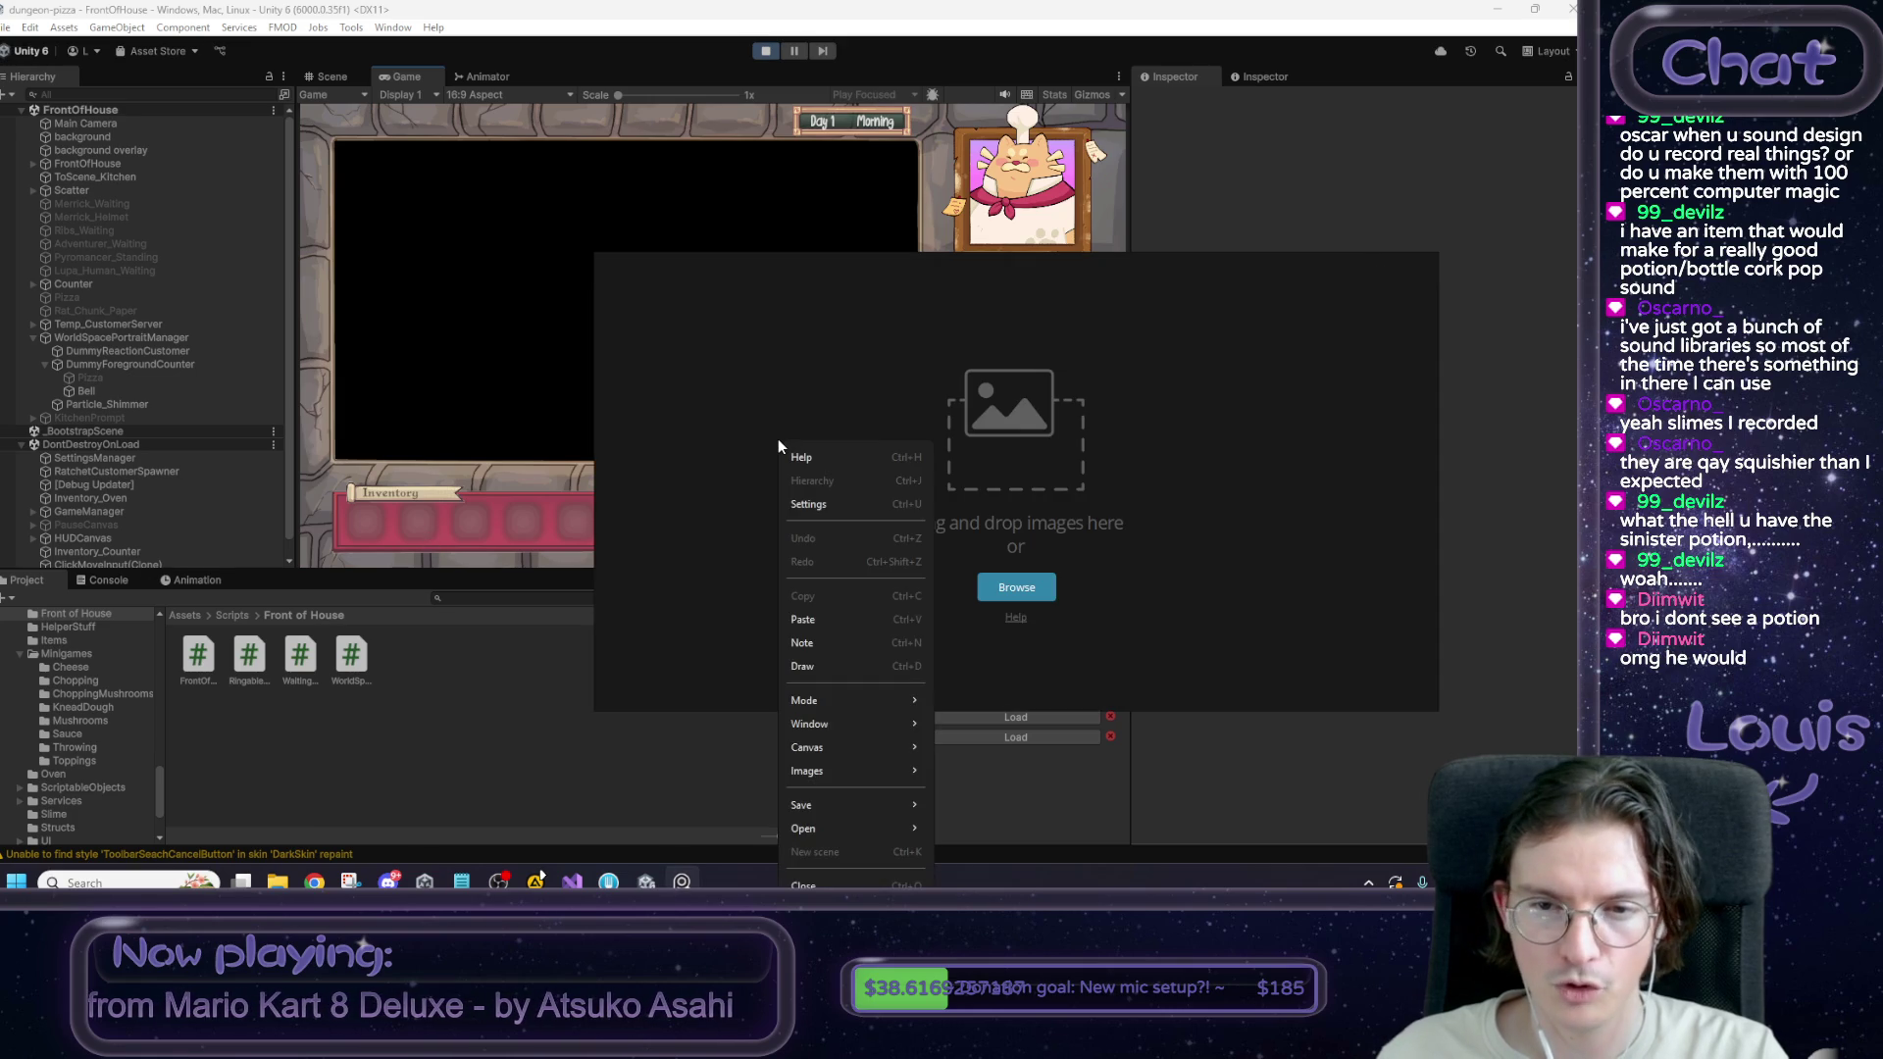
{"action": "mouse_move", "coordinate": [846, 700]}
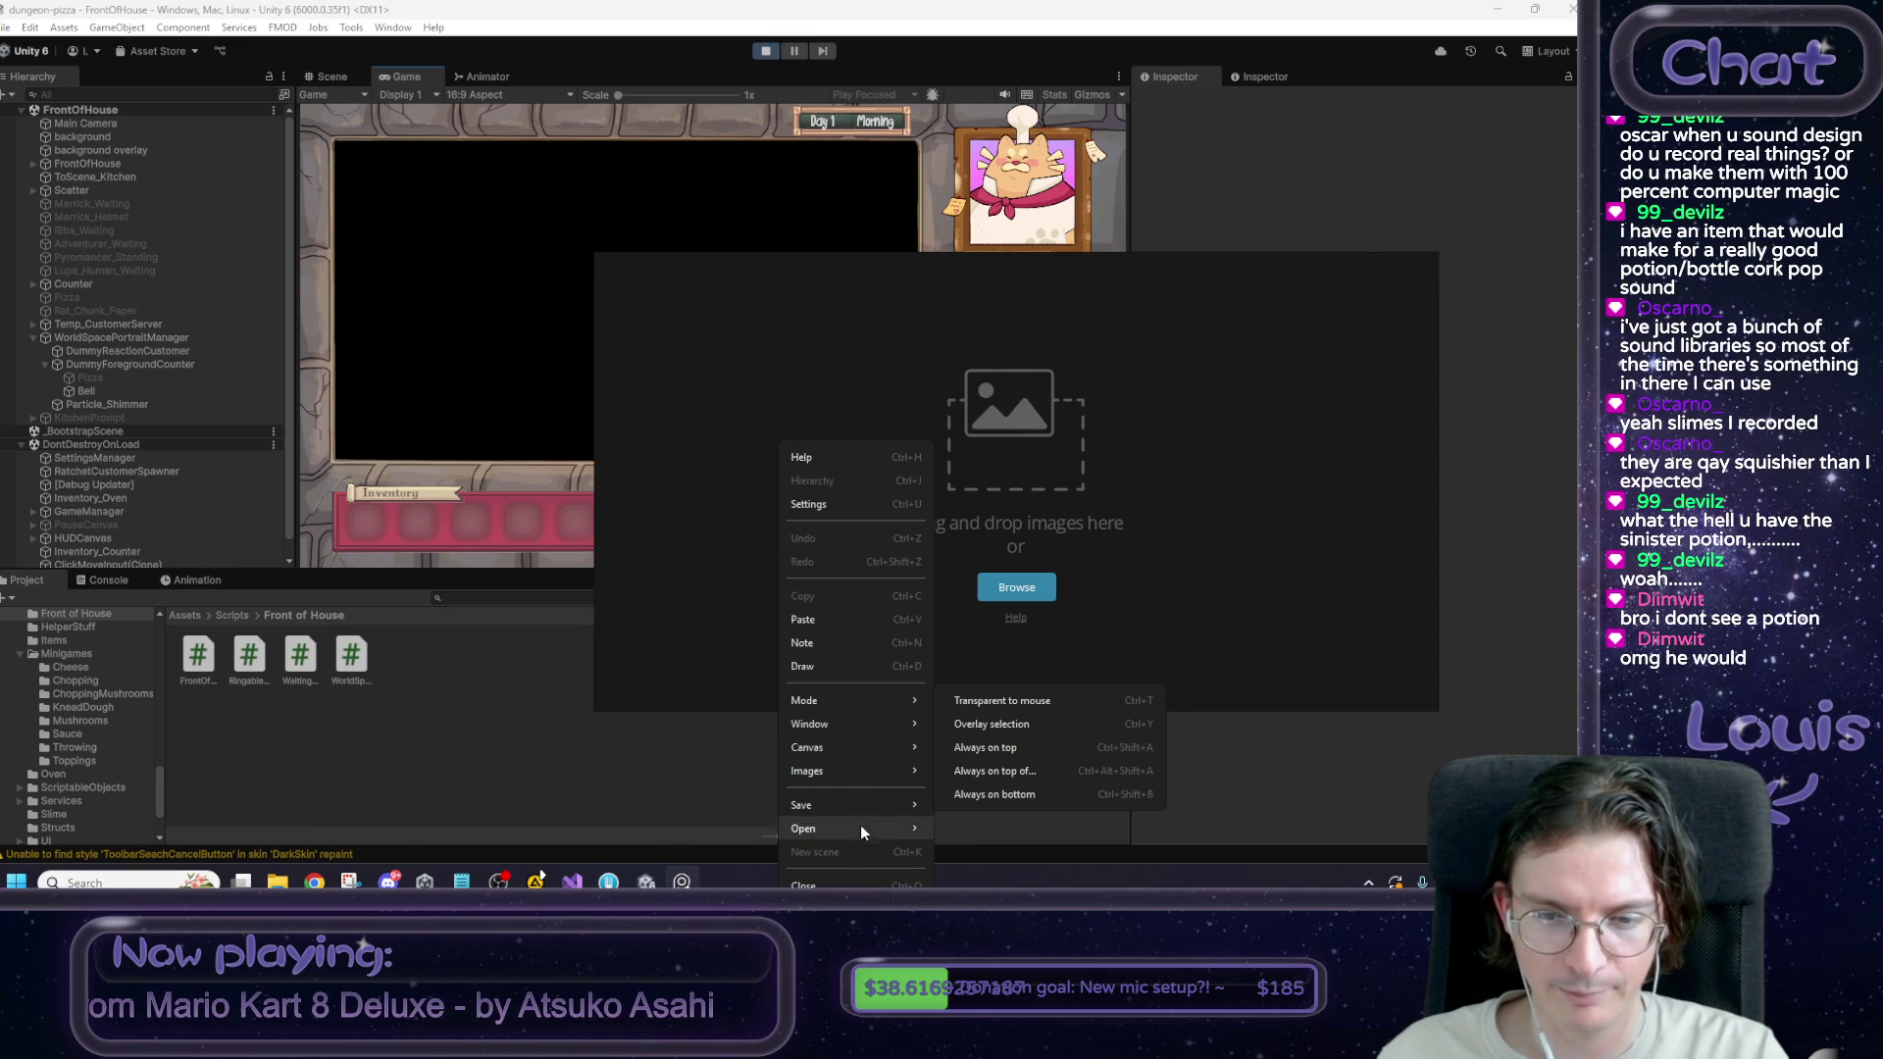
{"action": "left_click", "coordinate": [1282, 342]}
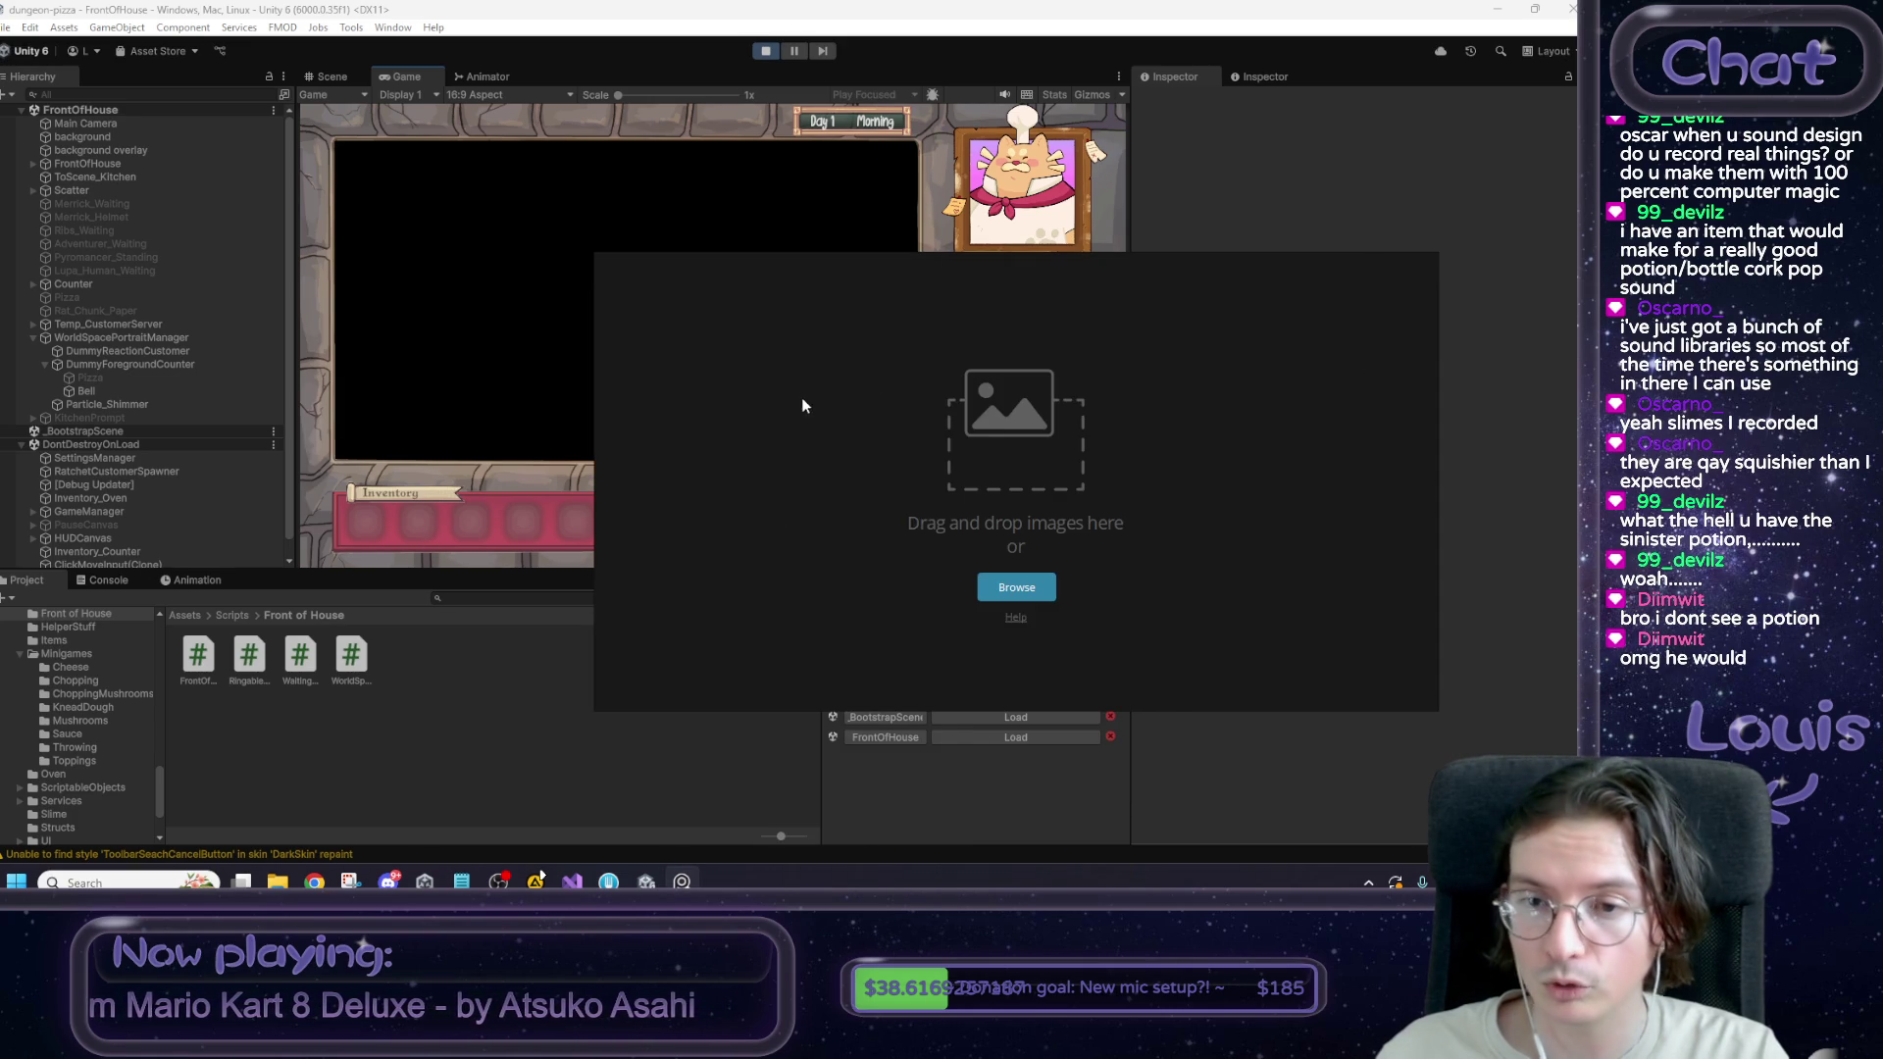
{"action": "right_click", "coordinate": [804, 405]}
{"action": "mouse_move", "coordinate": [876, 787]}
{"action": "mouse_move", "coordinate": [994, 814]}
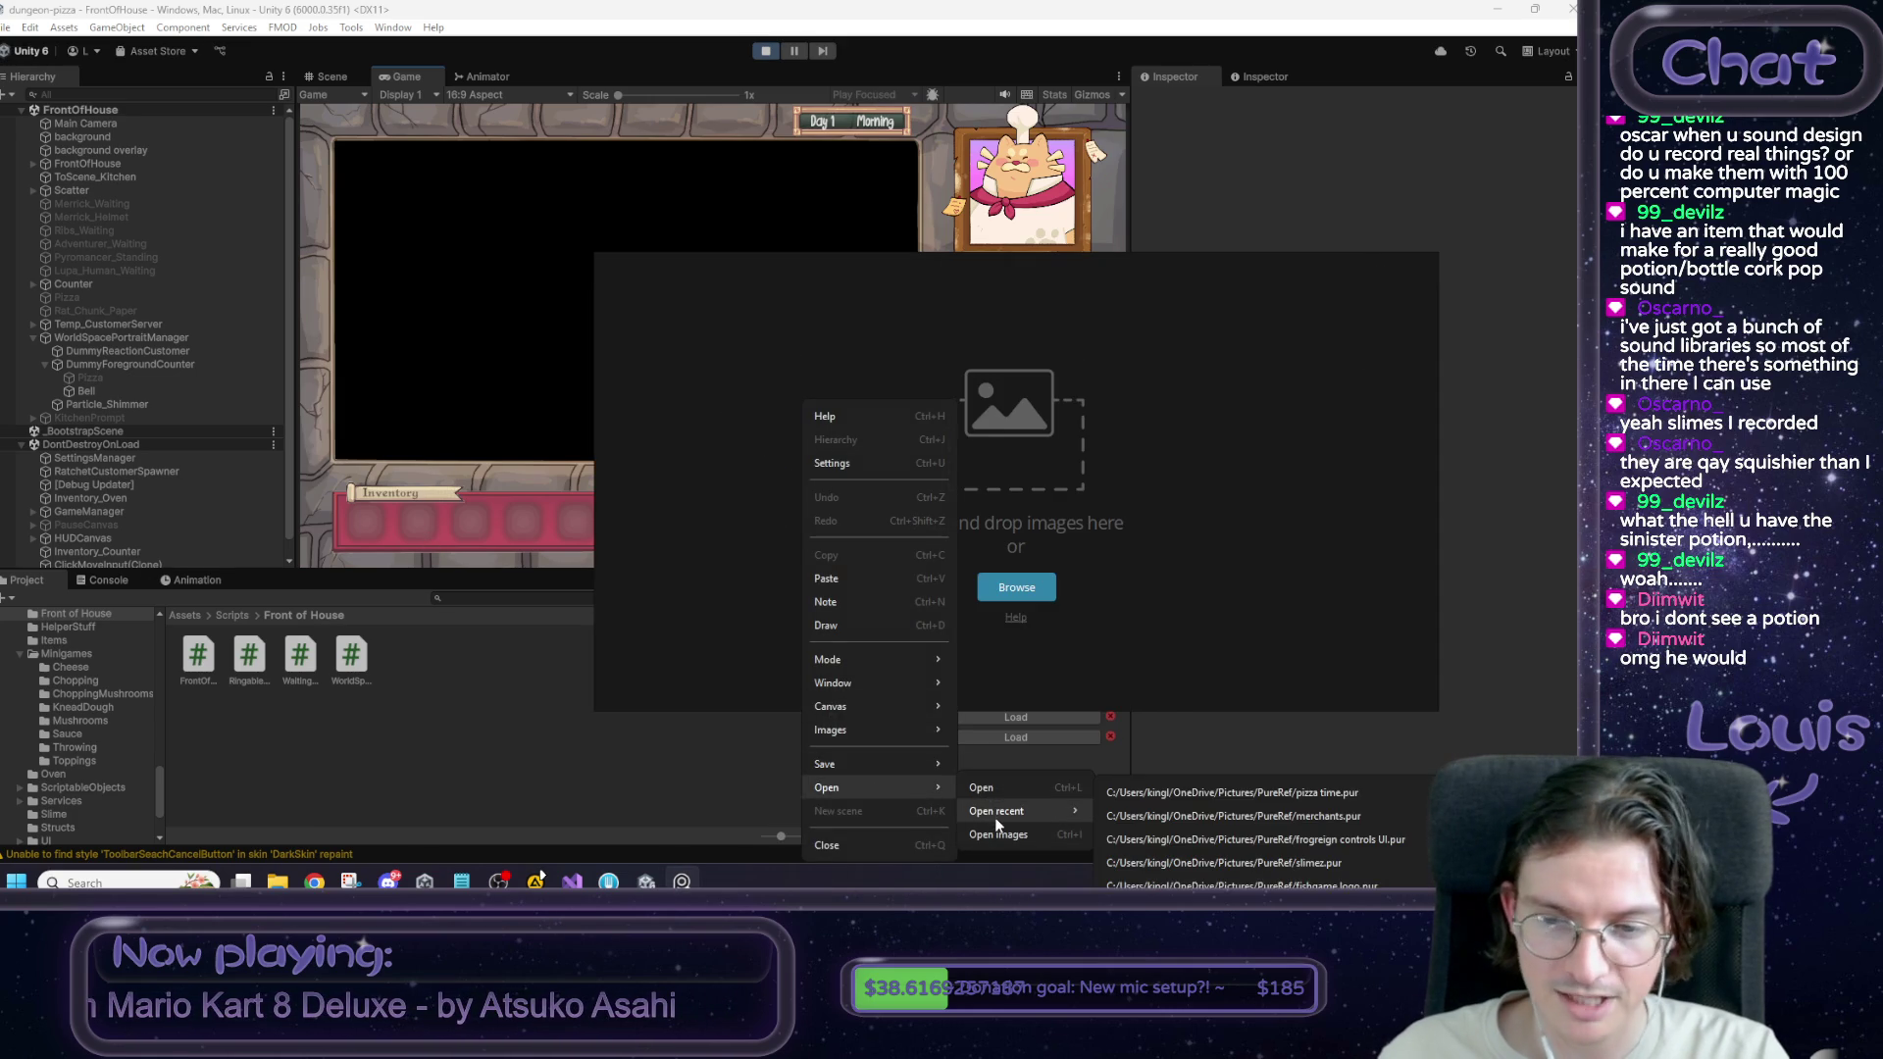
{"action": "left_click", "coordinate": [1180, 791]}
Zoom around the pizza time board to look over the annotated front-of-house mockup.
{"action": "scroll", "coordinate": [923, 676], "scroll_direction": "up", "scroll_amount": 3}
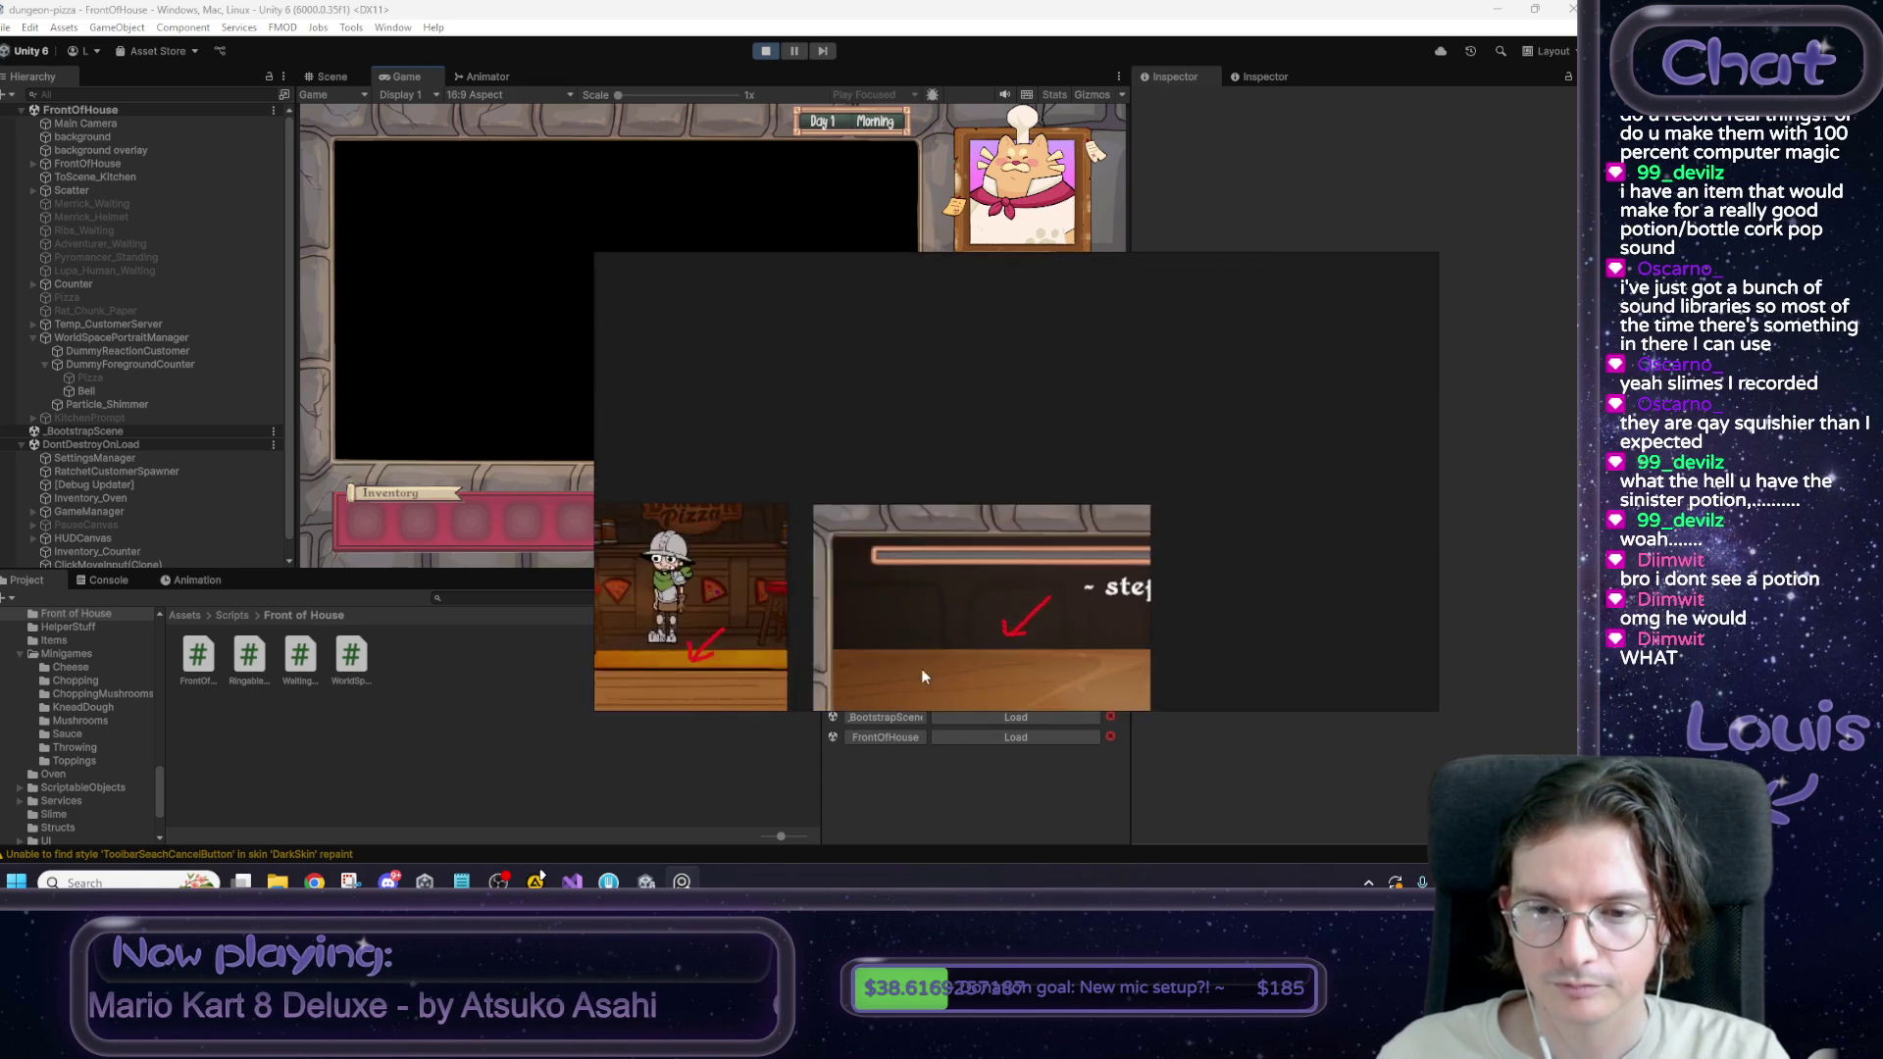
{"action": "scroll", "coordinate": [919, 668], "scroll_direction": "up", "scroll_amount": 5}
{"action": "scroll", "coordinate": [1022, 493], "scroll_direction": "down", "scroll_amount": 4}
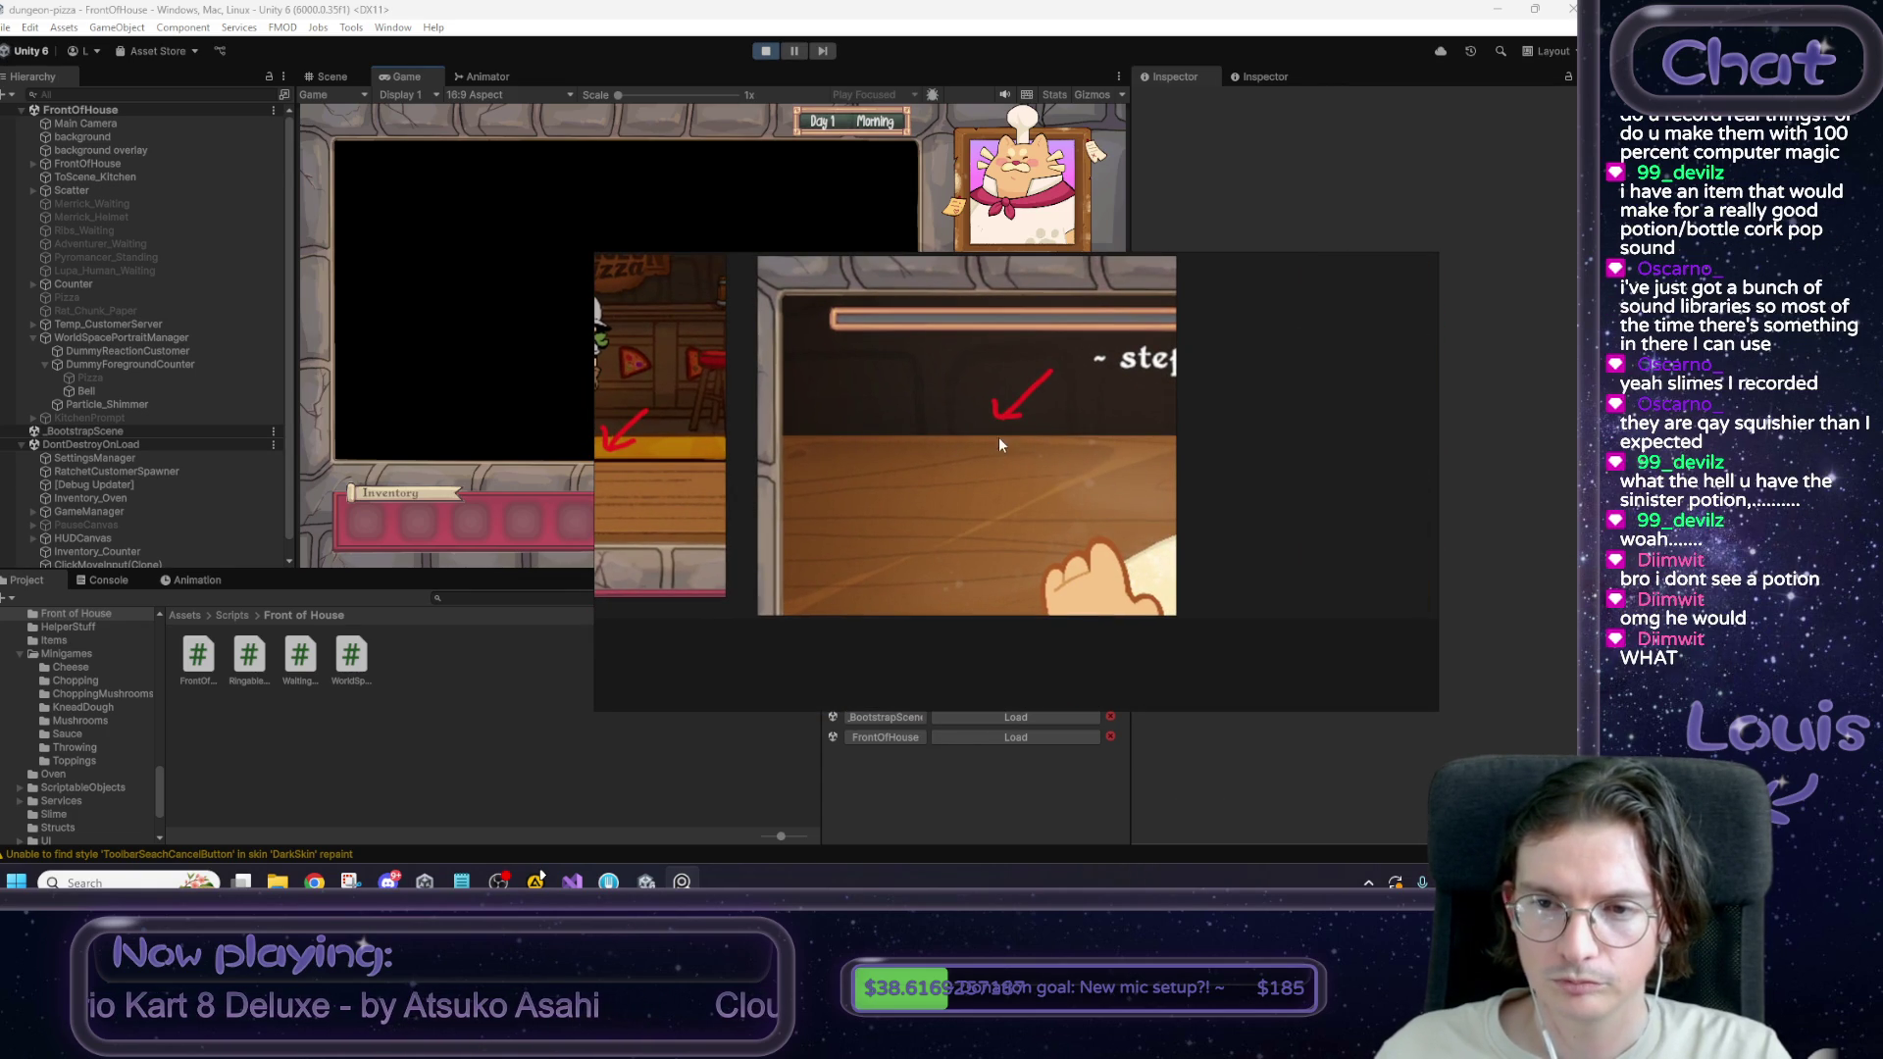
{"action": "scroll", "coordinate": [838, 434], "scroll_direction": "down", "scroll_amount": 2}
{"action": "scroll", "coordinate": [798, 464], "scroll_direction": "up", "scroll_amount": 5}
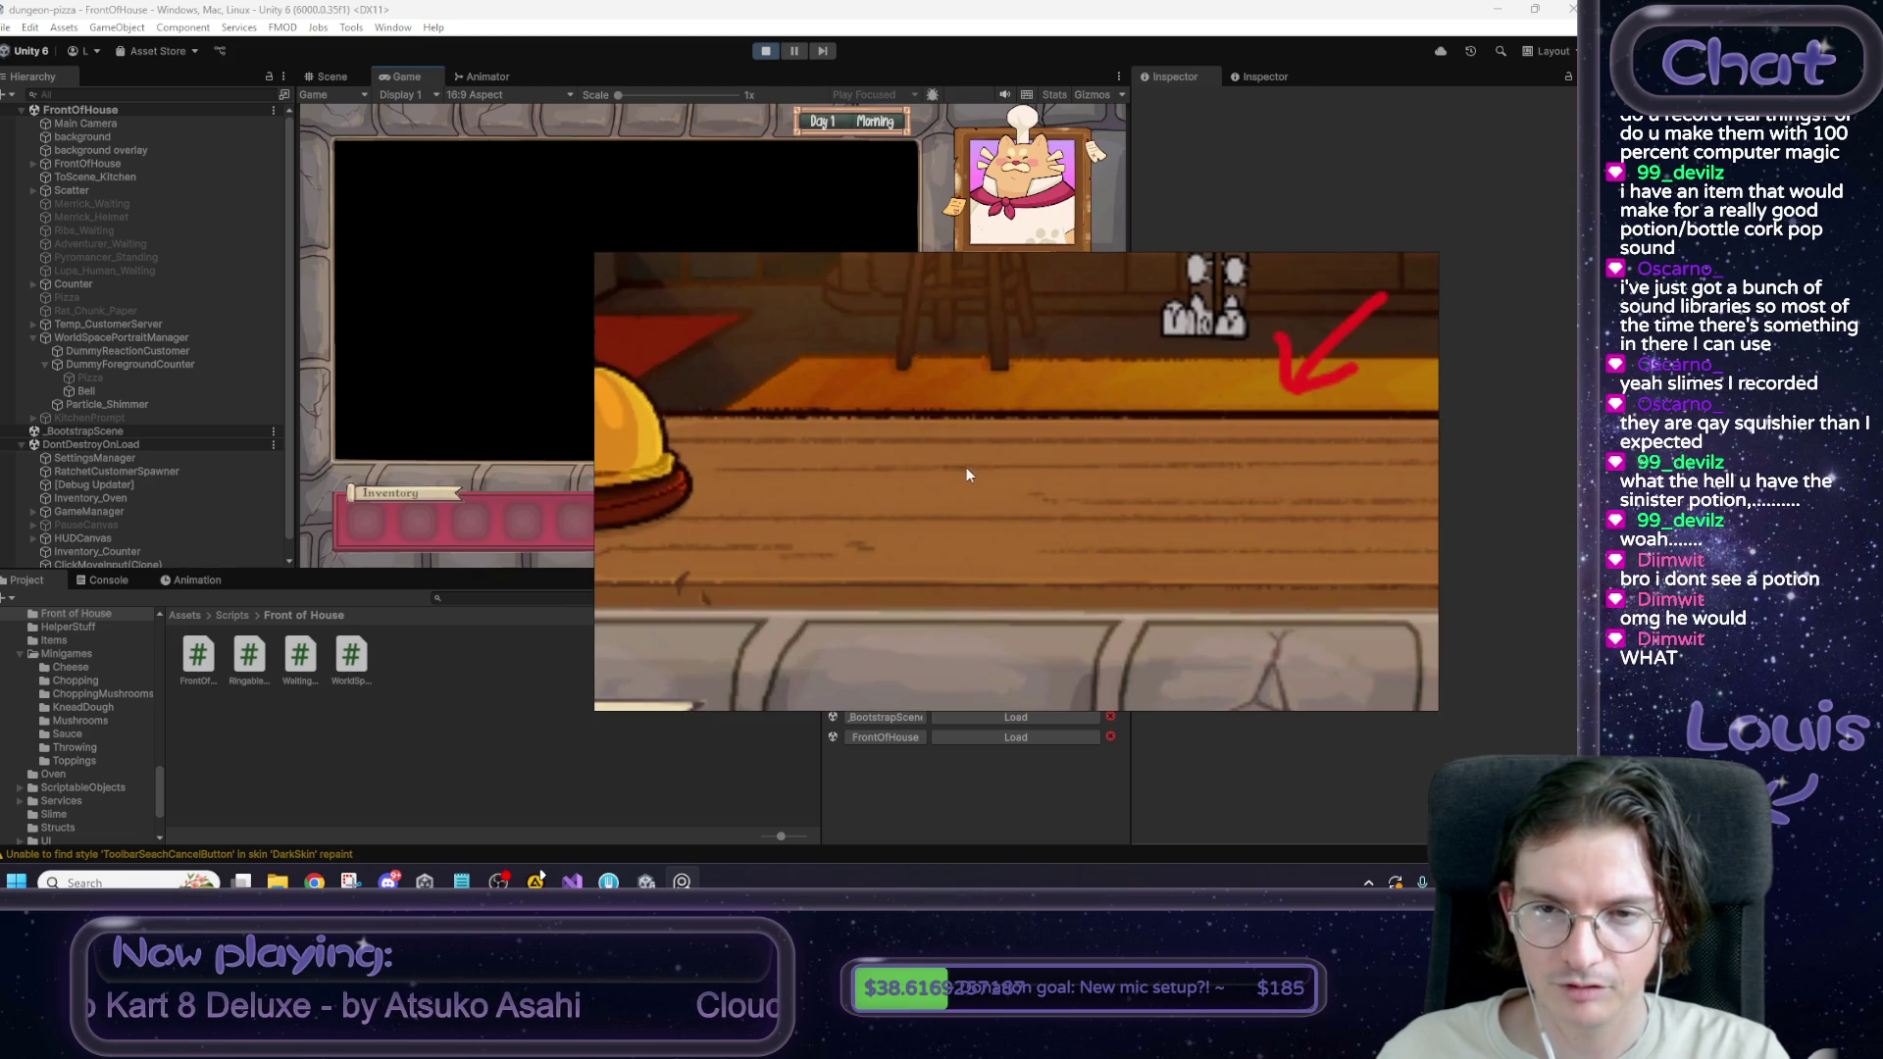
{"action": "scroll", "coordinate": [894, 408], "scroll_direction": "down", "scroll_amount": 2}
{"action": "scroll", "coordinate": [884, 488], "scroll_direction": "up", "scroll_amount": 4}
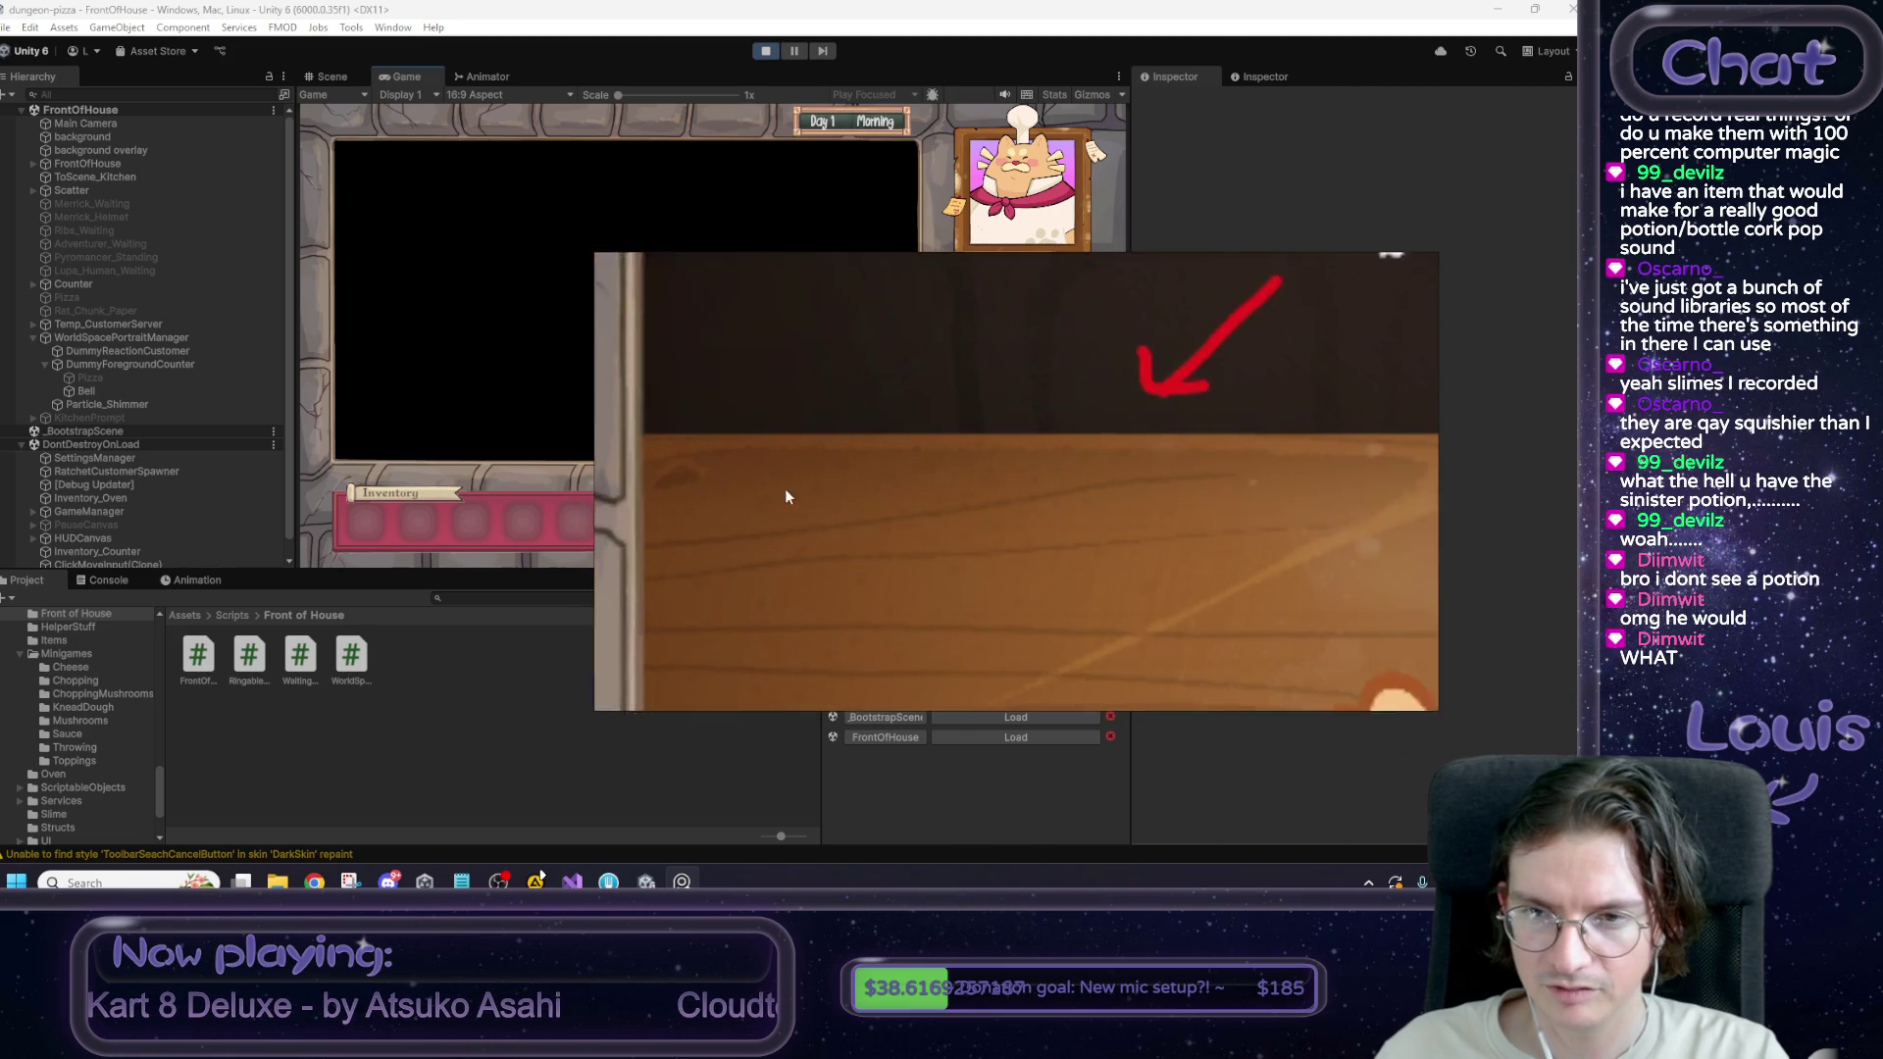
{"action": "right_click", "coordinate": [1104, 367]}
{"action": "key", "text": "Escape"}
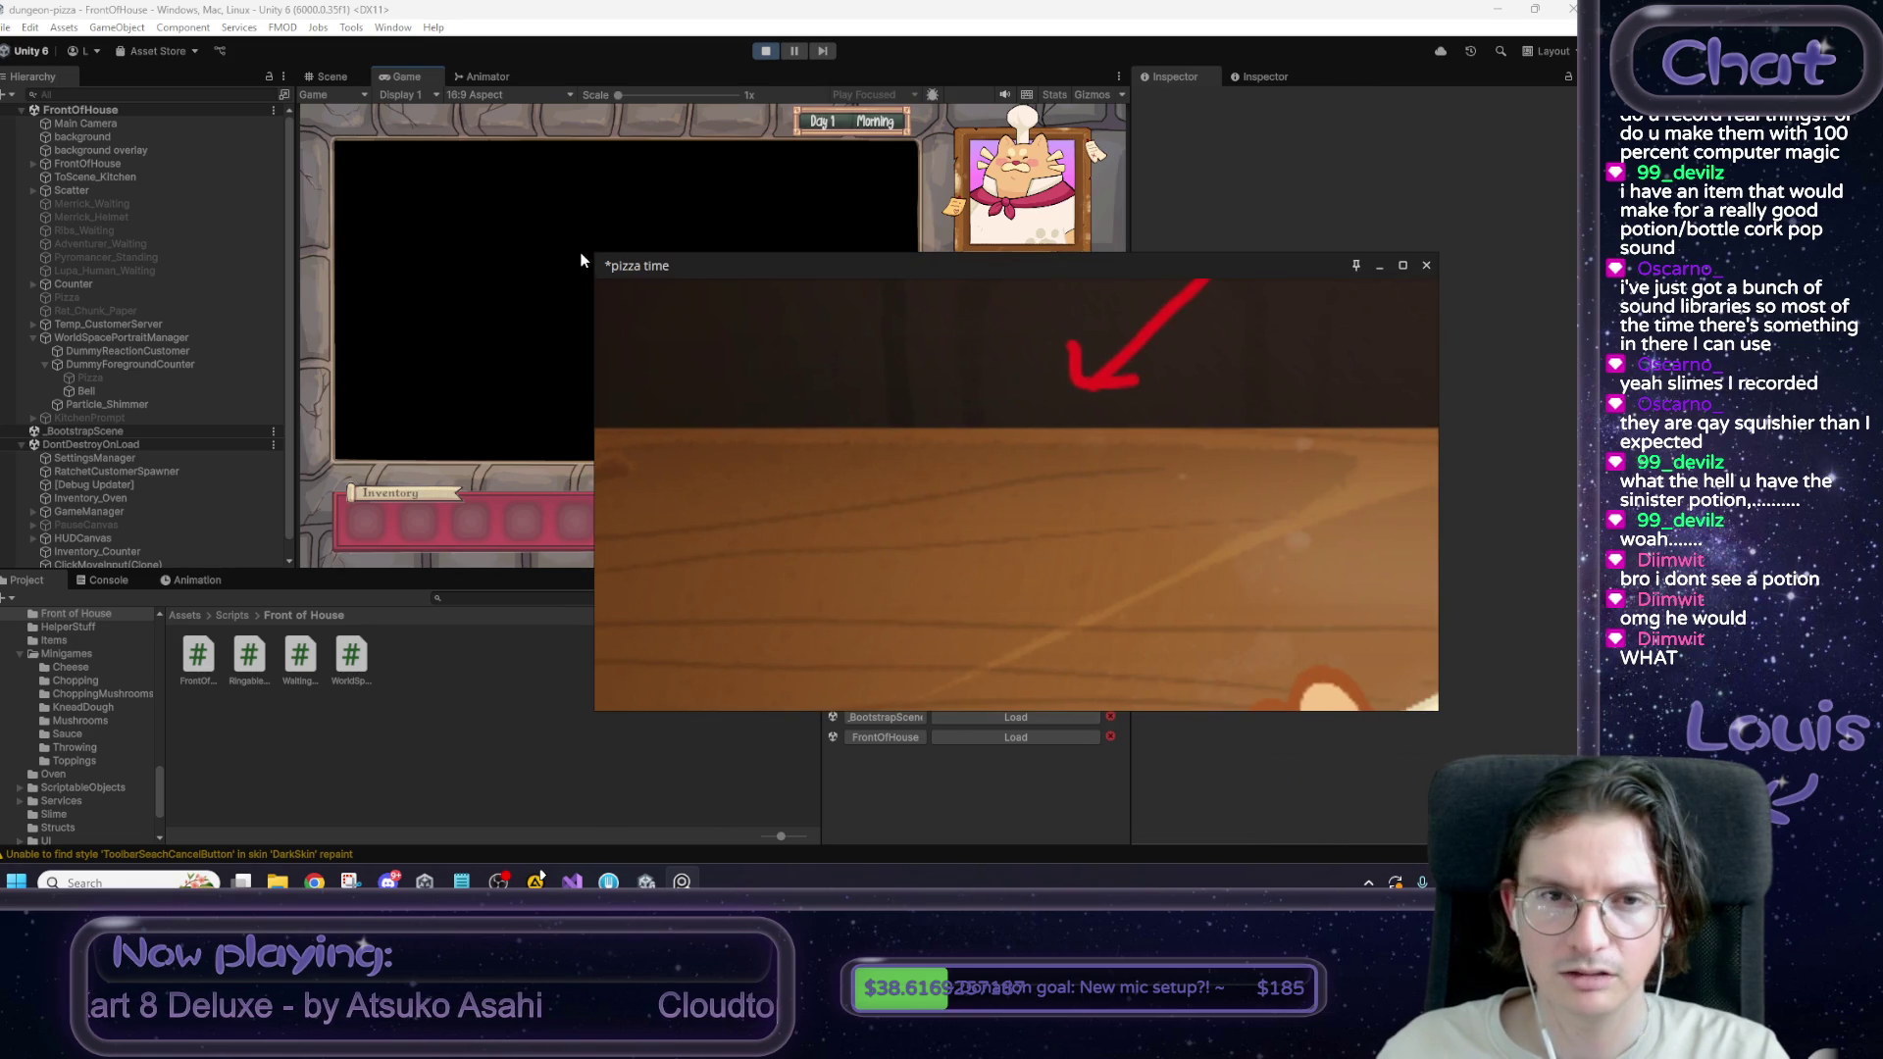
Fullscreen the board and pan over to the pizza-shop image and its bell.
{"action": "left_click", "coordinate": [1402, 265]}
{"action": "mouse_move", "coordinate": [1061, 520]}
{"action": "left_mouse_down"}
{"action": "mouse_move", "coordinate": [773, 506]}
{"action": "mouse_move", "coordinate": [1432, 506]}
{"action": "left_mouse_up"}
{"action": "mouse_move", "coordinate": [566, 500]}
{"action": "left_mouse_down"}
{"action": "mouse_move", "coordinate": [1233, 500]}
{"action": "mouse_move", "coordinate": [1034, 439]}
{"action": "mouse_move", "coordinate": [491, 461]}
{"action": "left_mouse_up"}
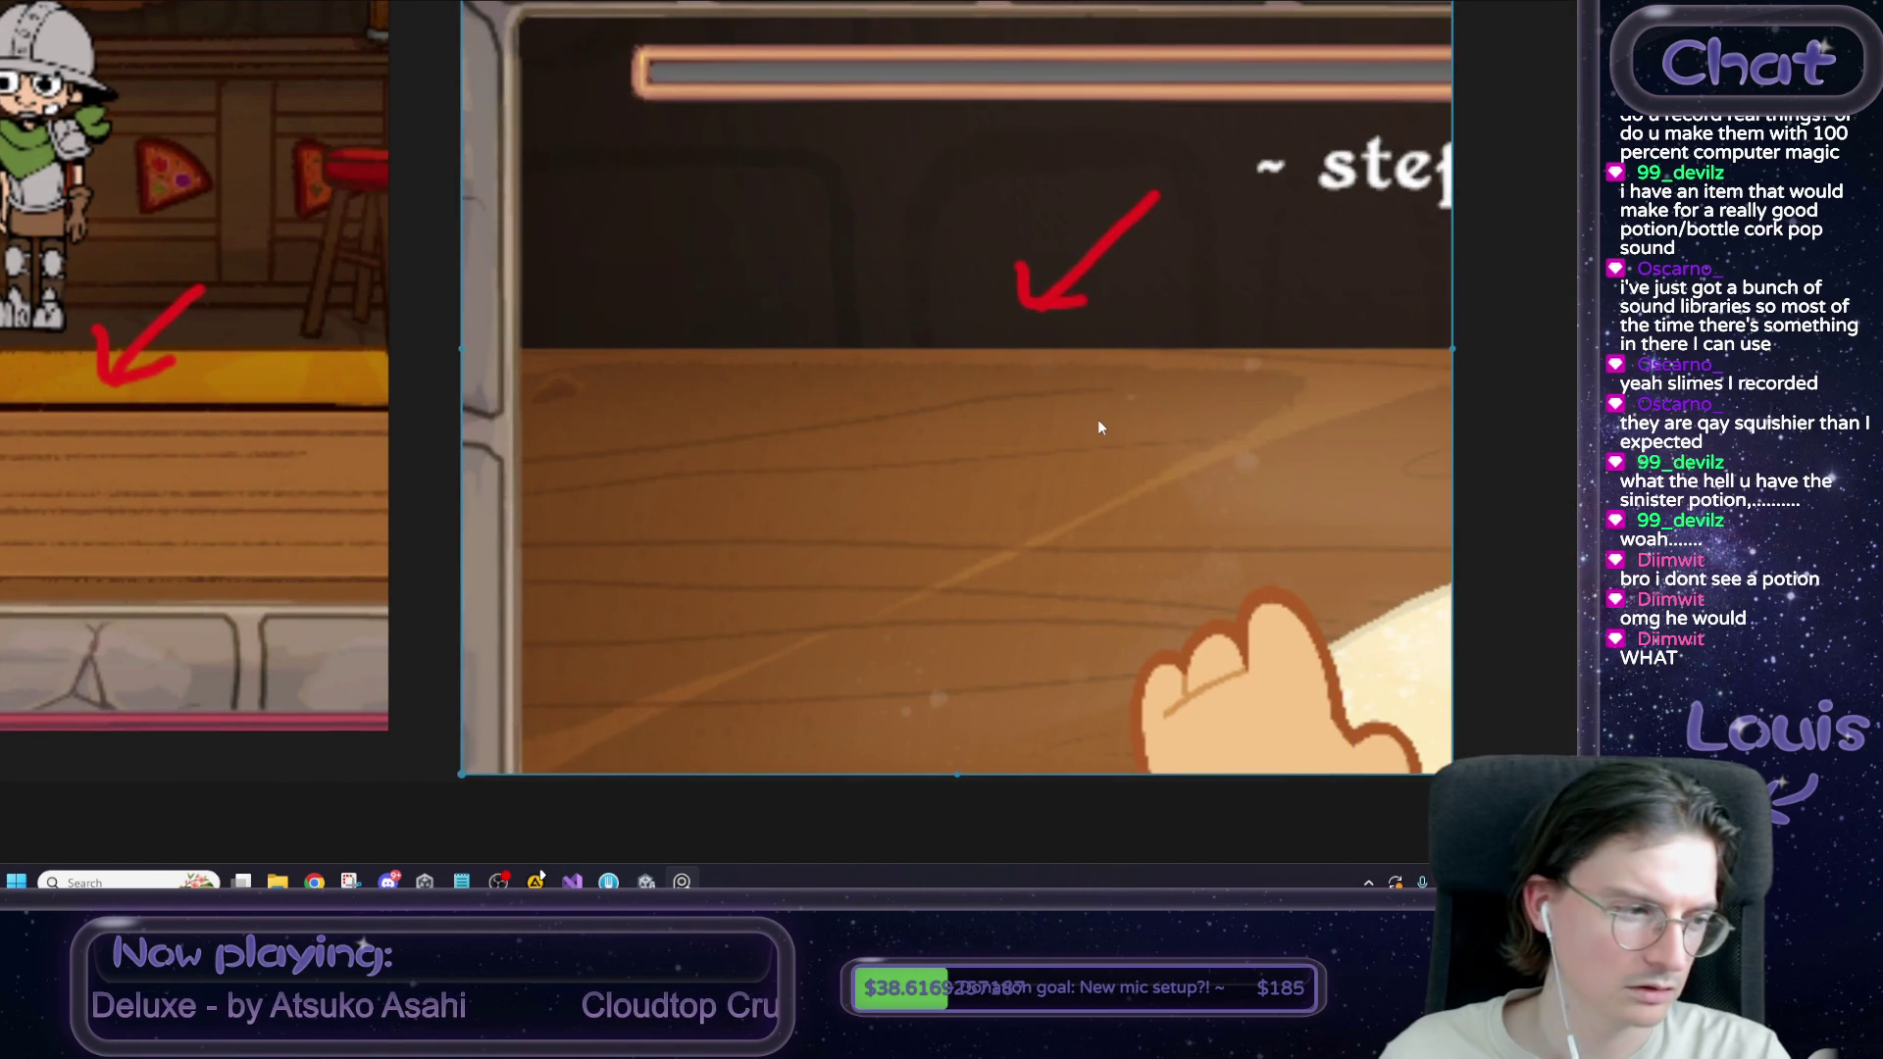
{"action": "left_click_drag", "start_coordinate": [725, 451], "coordinate": [1178, 454]}
{"action": "left_click_drag", "start_coordinate": [650, 416], "coordinate": [908, 457]}
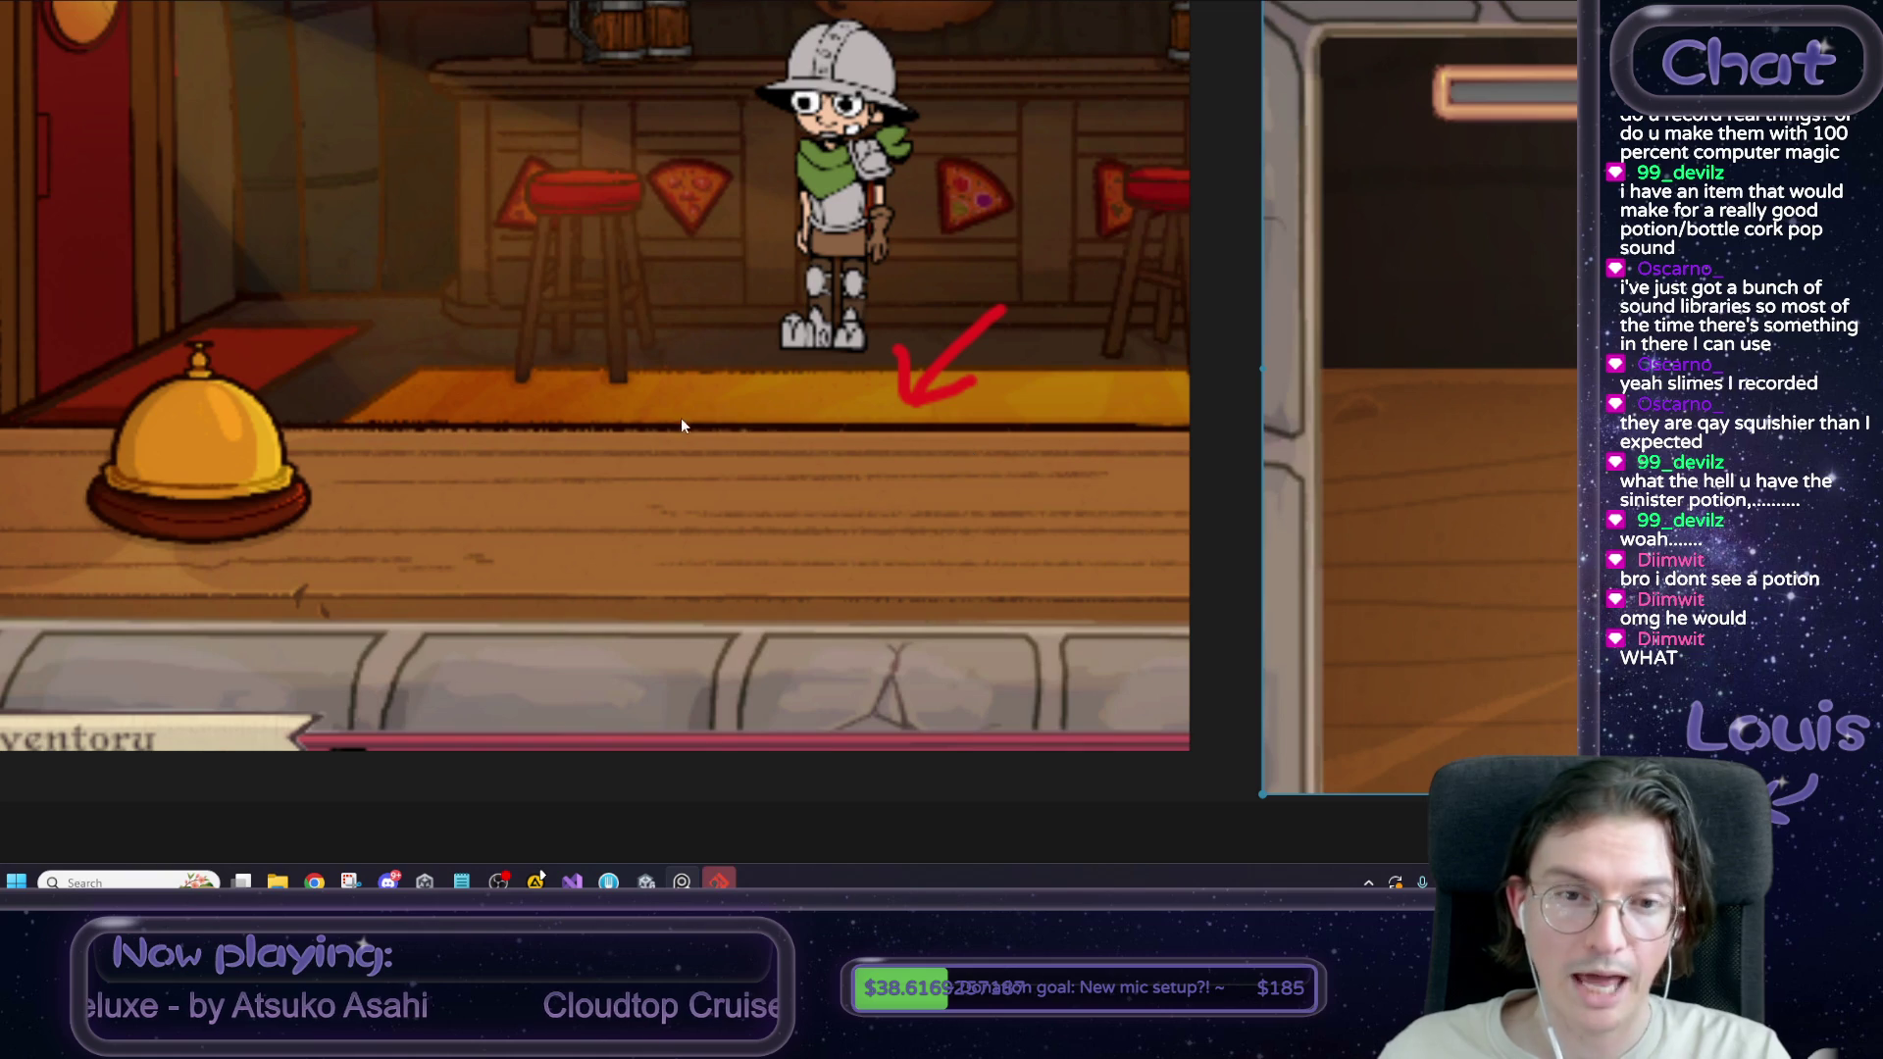
{"action": "scroll", "coordinate": [691, 451], "scroll_direction": "down", "scroll_amount": 5}
{"action": "scroll", "coordinate": [704, 479], "scroll_direction": "down", "scroll_amount": 3}
{"action": "scroll", "coordinate": [723, 481], "scroll_direction": "up", "scroll_amount": 5}
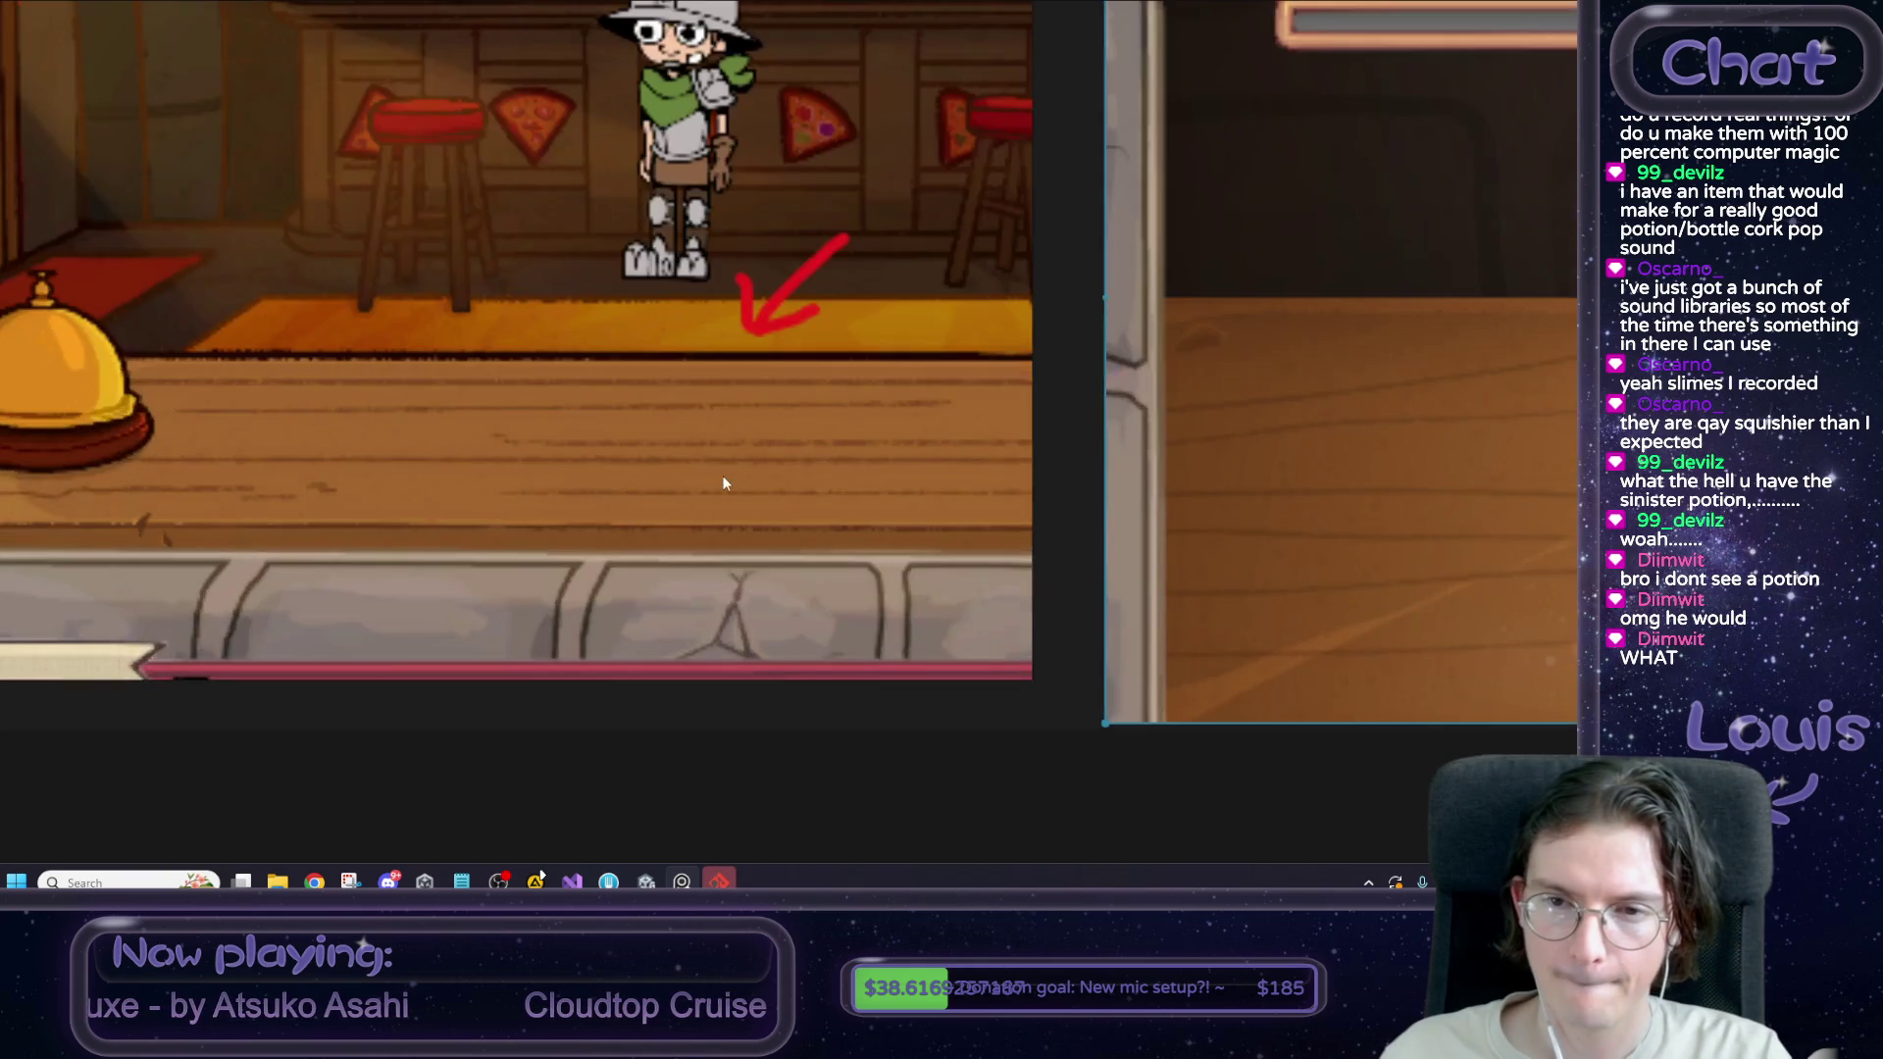
{"action": "scroll", "coordinate": [721, 481], "scroll_direction": "down", "scroll_amount": 2}
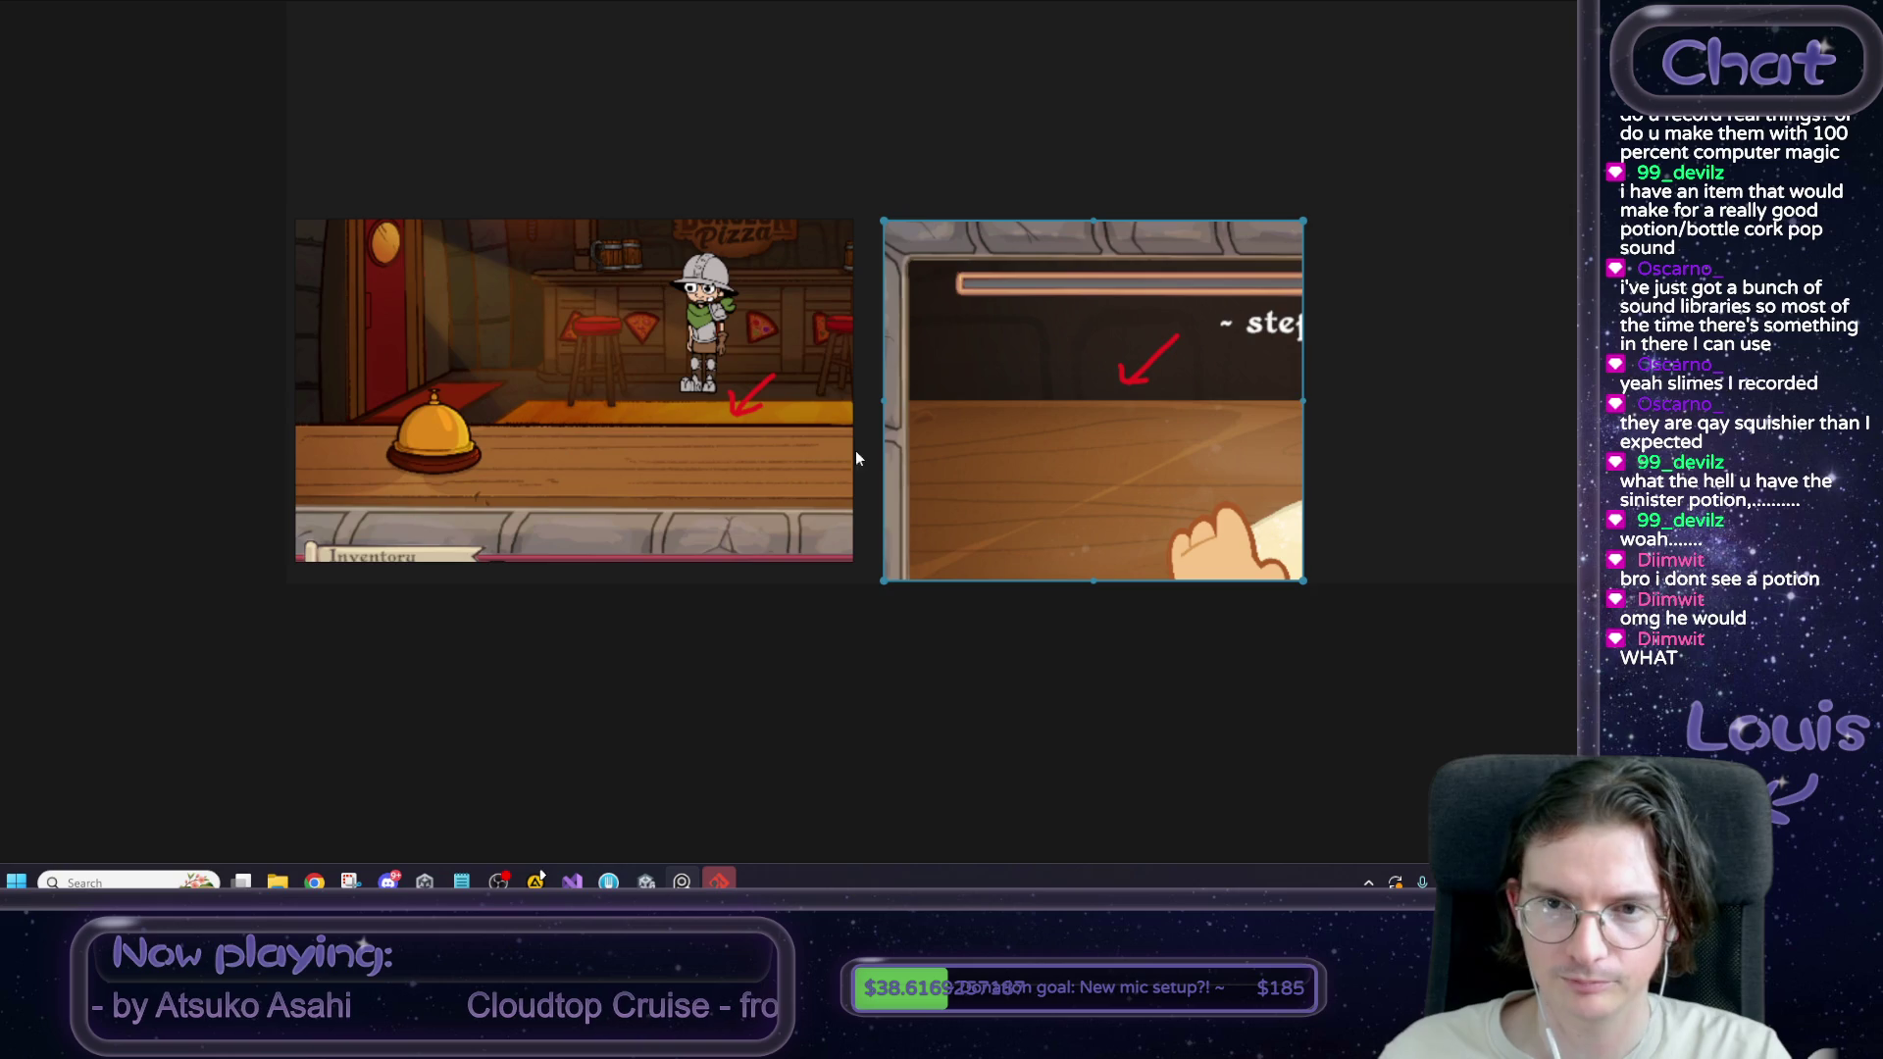
Close the board discarding unsaved changes, and dismiss Unity's Connect to GitLab prompt.
{"action": "key", "text": "ctrl+f"}
{"action": "right_click", "coordinate": [1072, 557]}
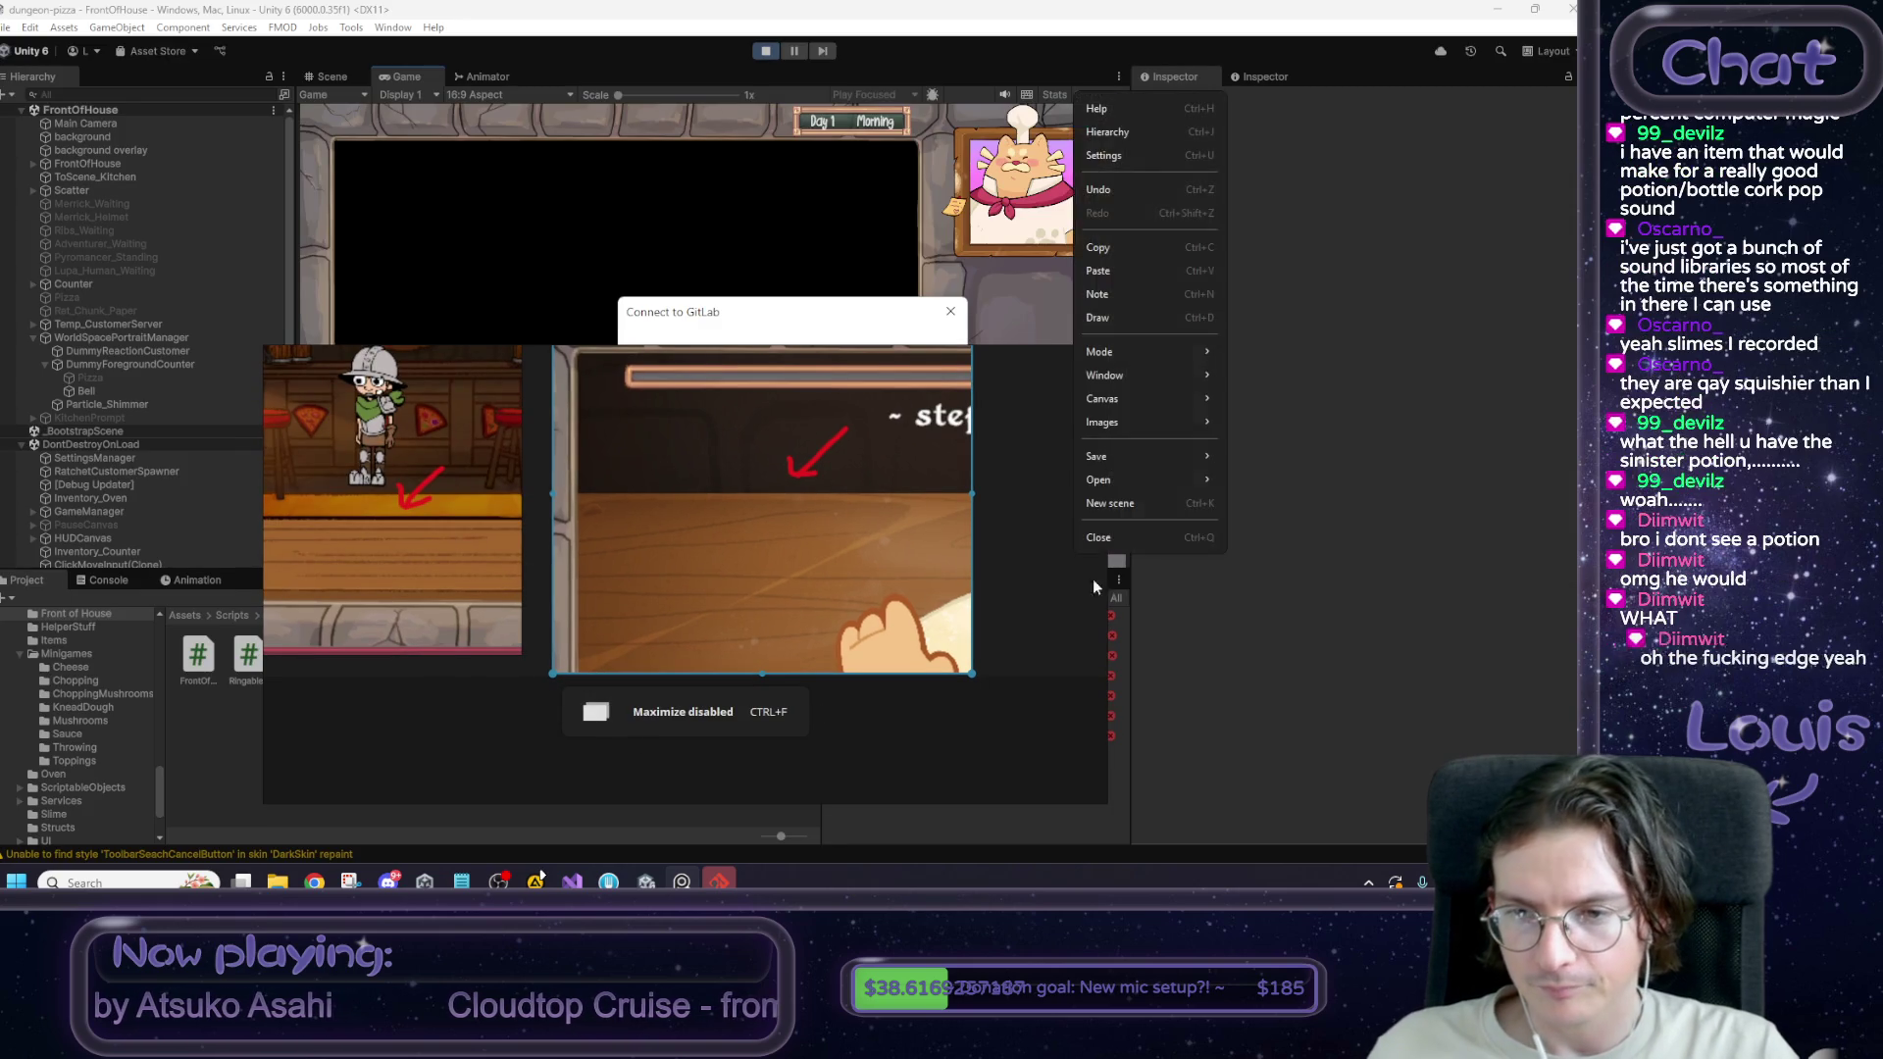
{"action": "left_click", "coordinate": [1103, 529]}
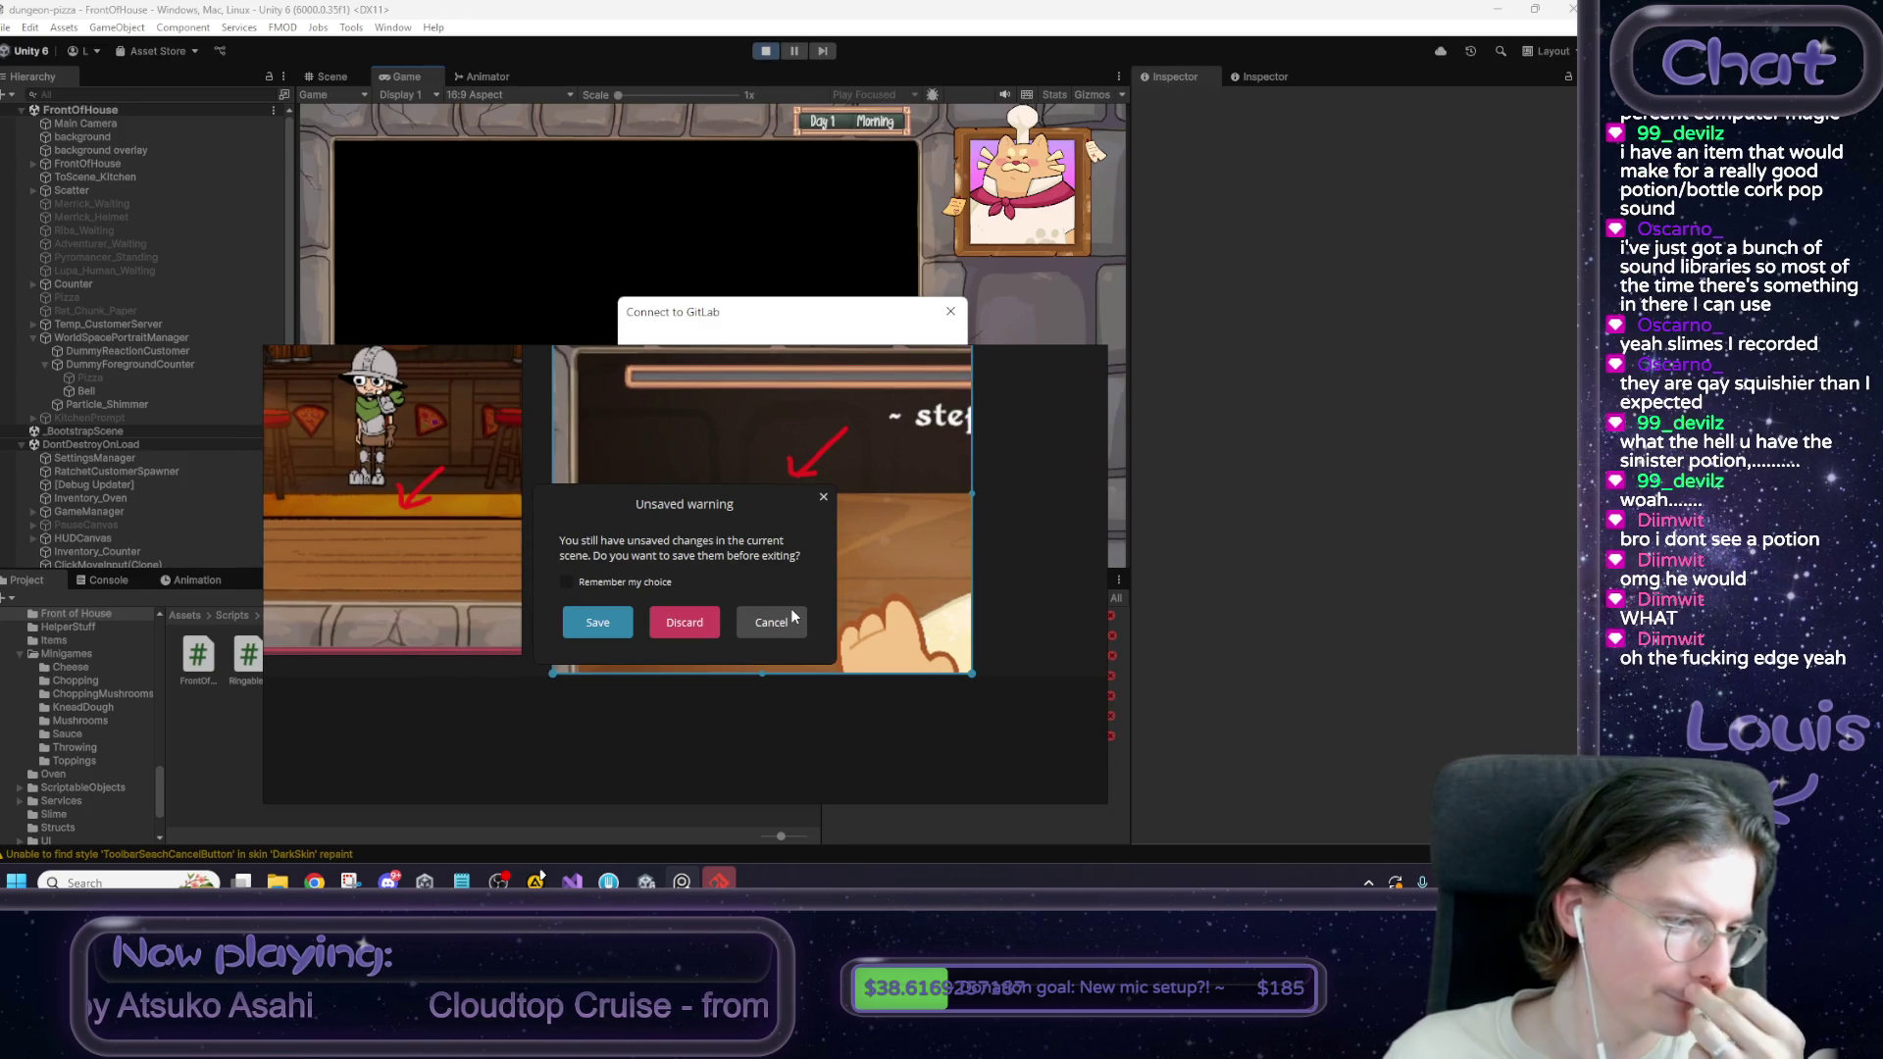
{"action": "left_click", "coordinate": [684, 623]}
{"action": "left_click", "coordinate": [950, 312]}
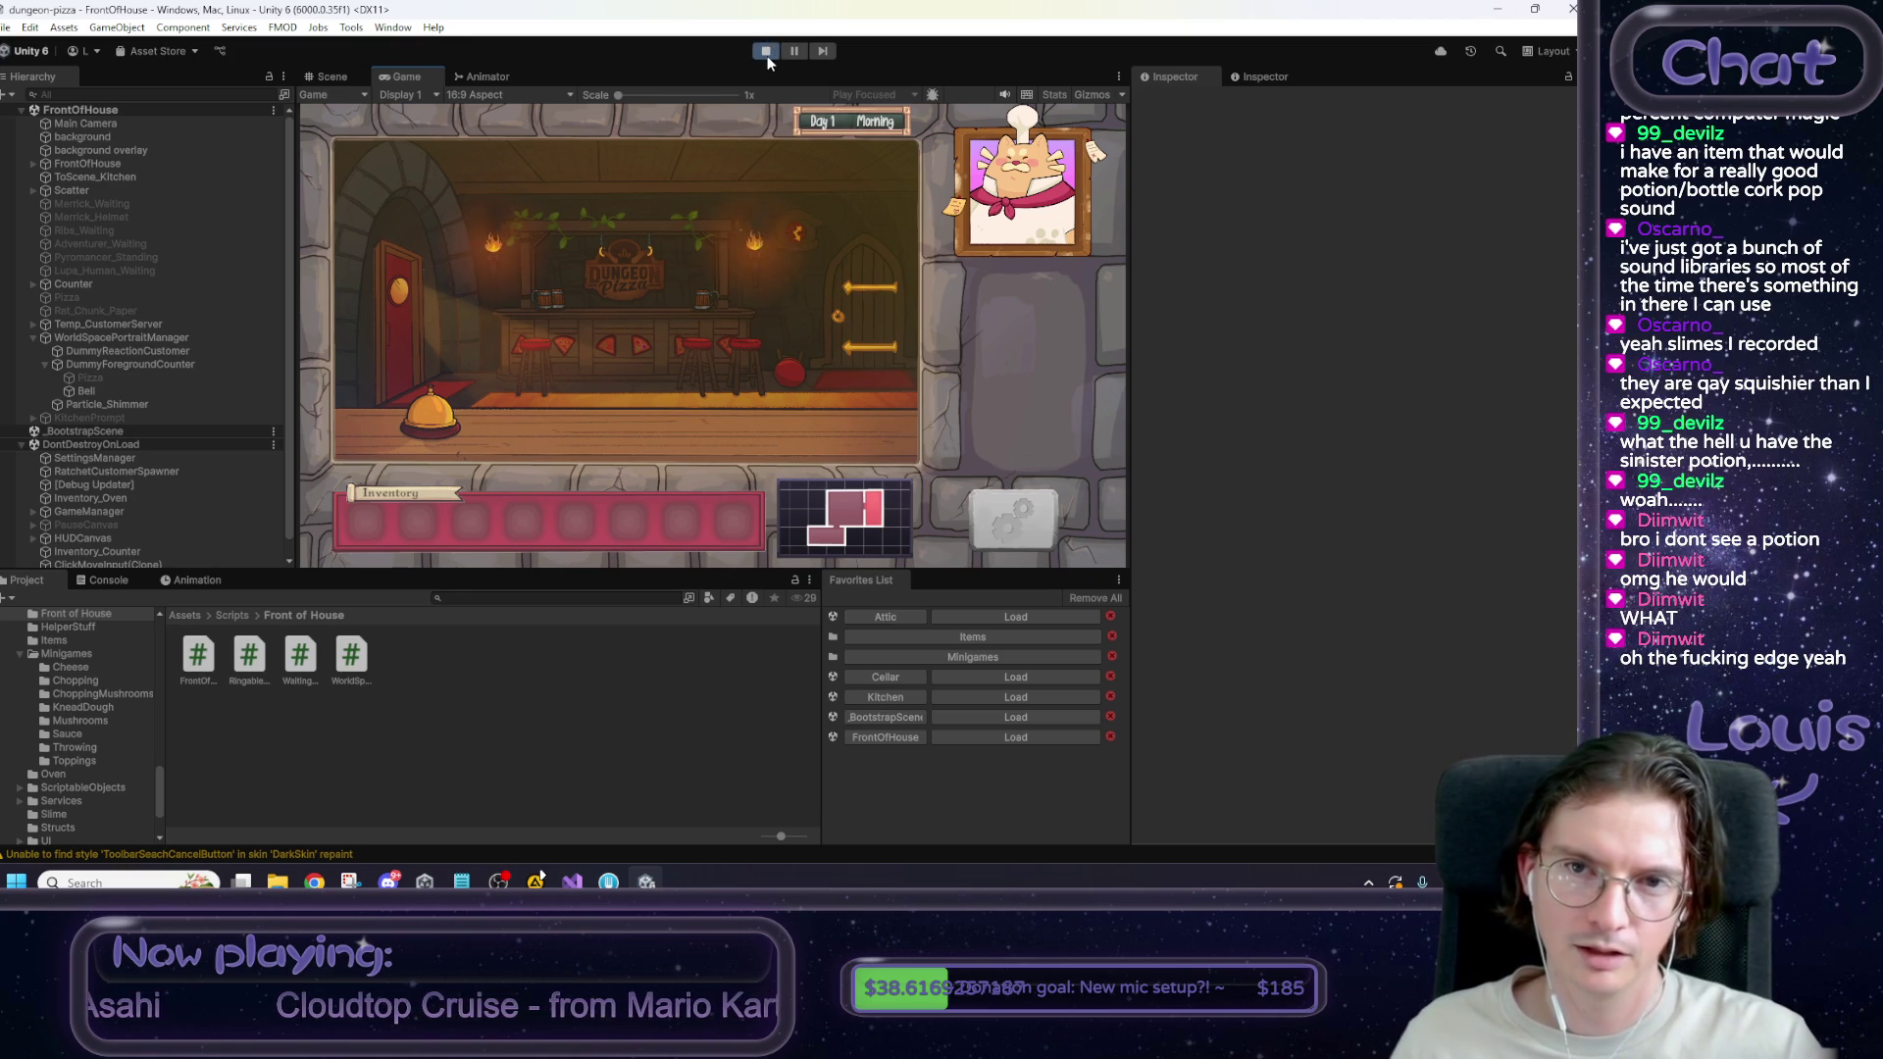
Walk through the door to the Kitchen, climb the ladder to the Attic, then stop Play mode.
{"action": "left_click", "coordinate": [396, 309]}
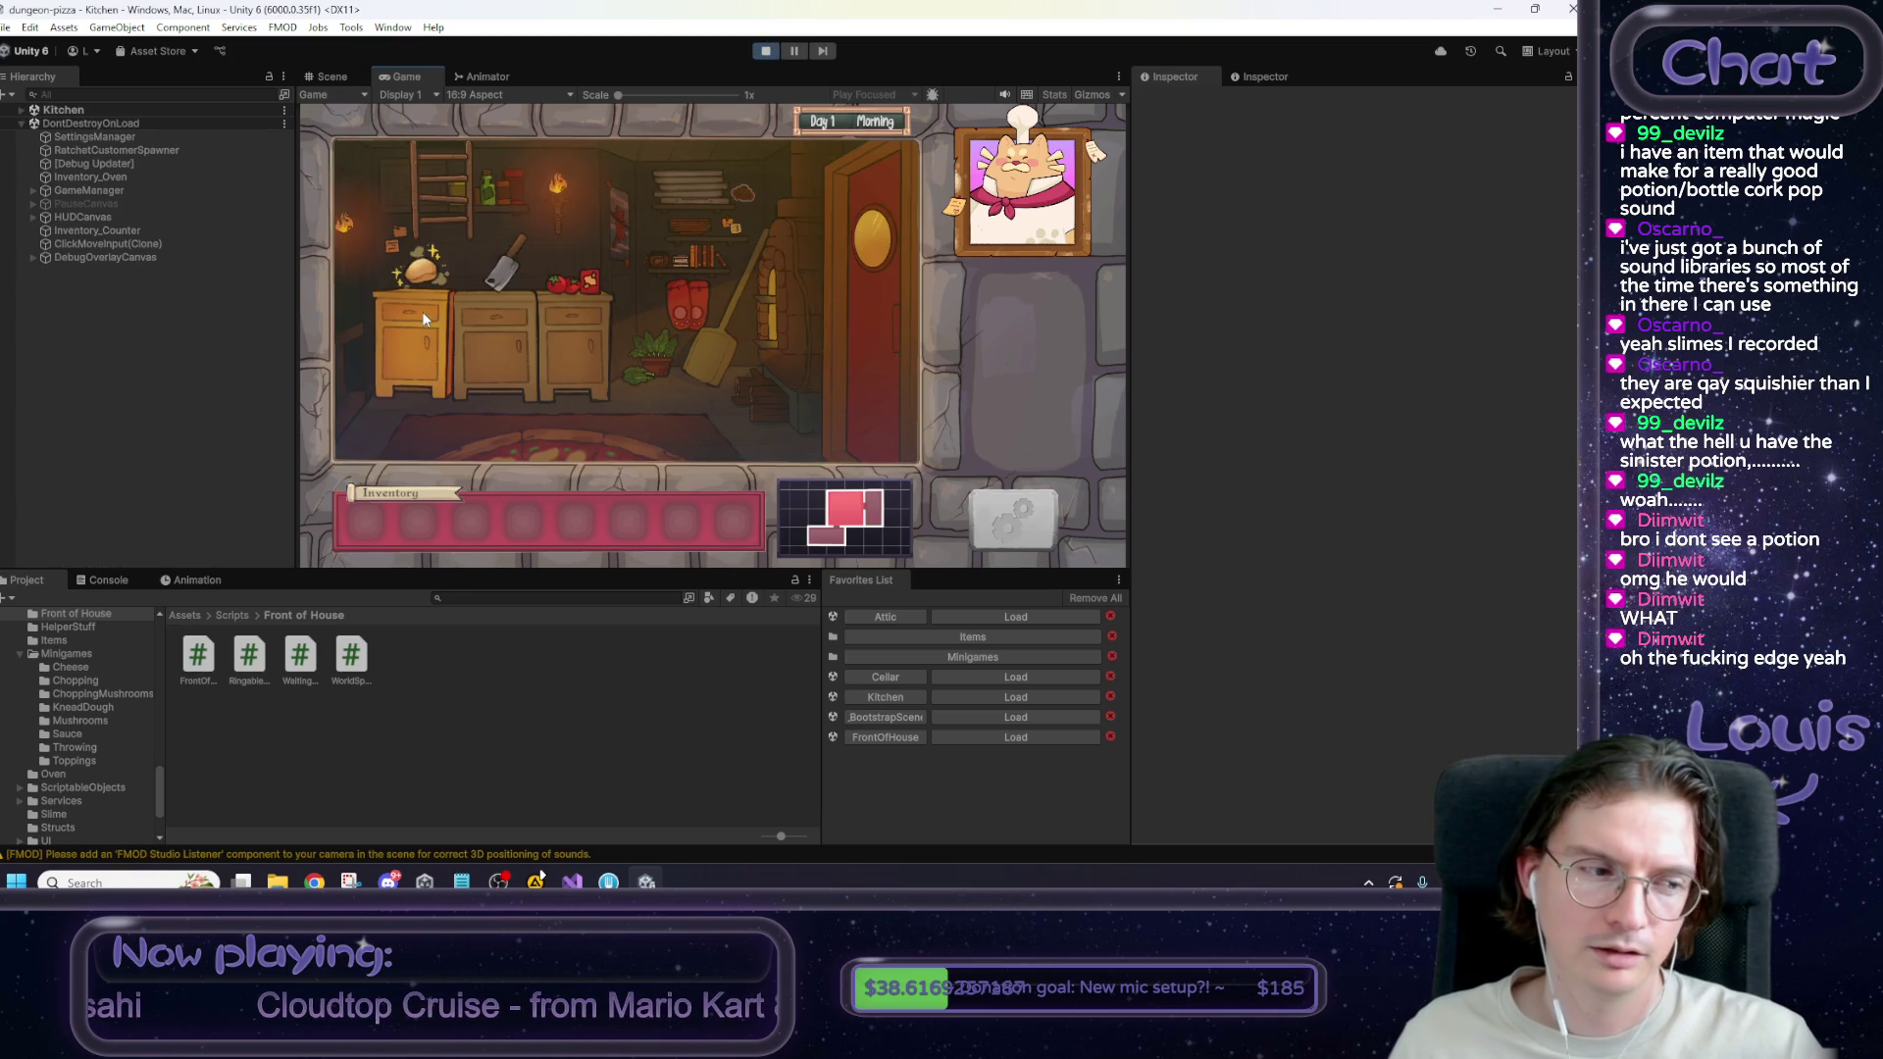
{"action": "left_click", "coordinate": [463, 198]}
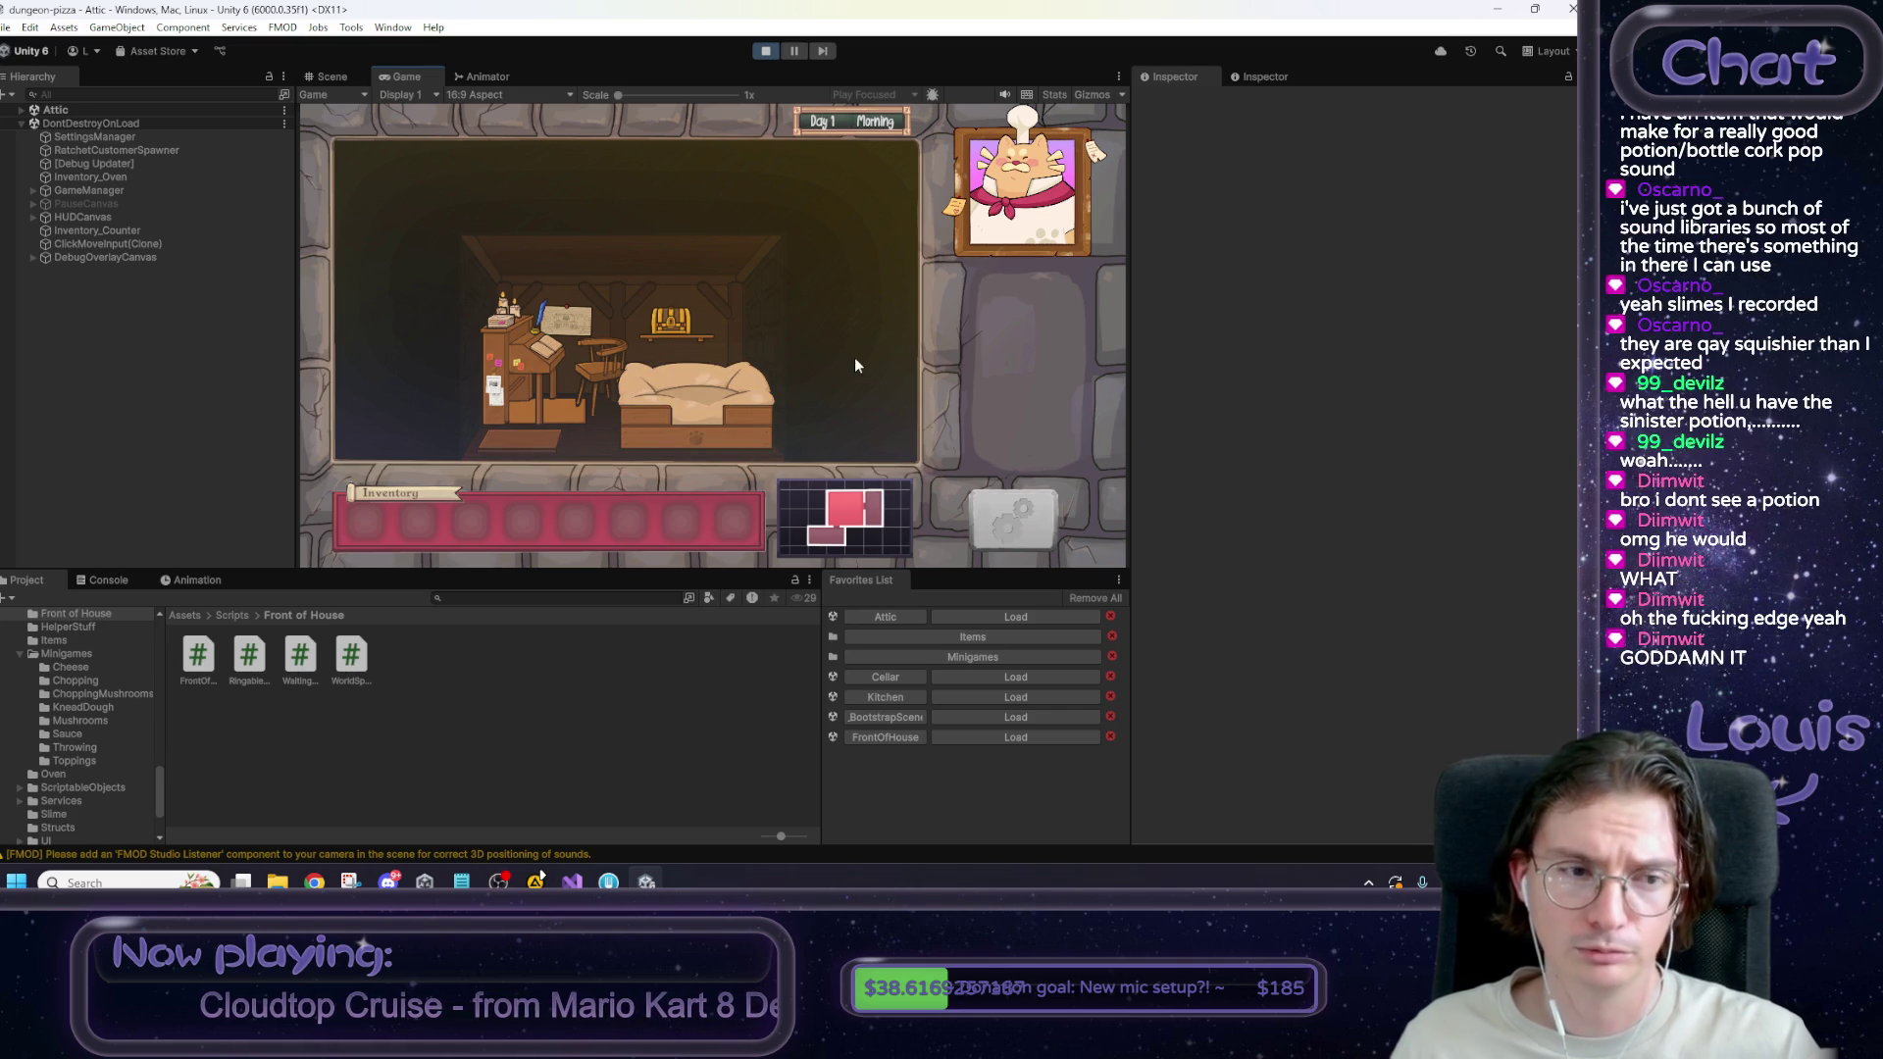
{"action": "left_click", "coordinate": [766, 54]}
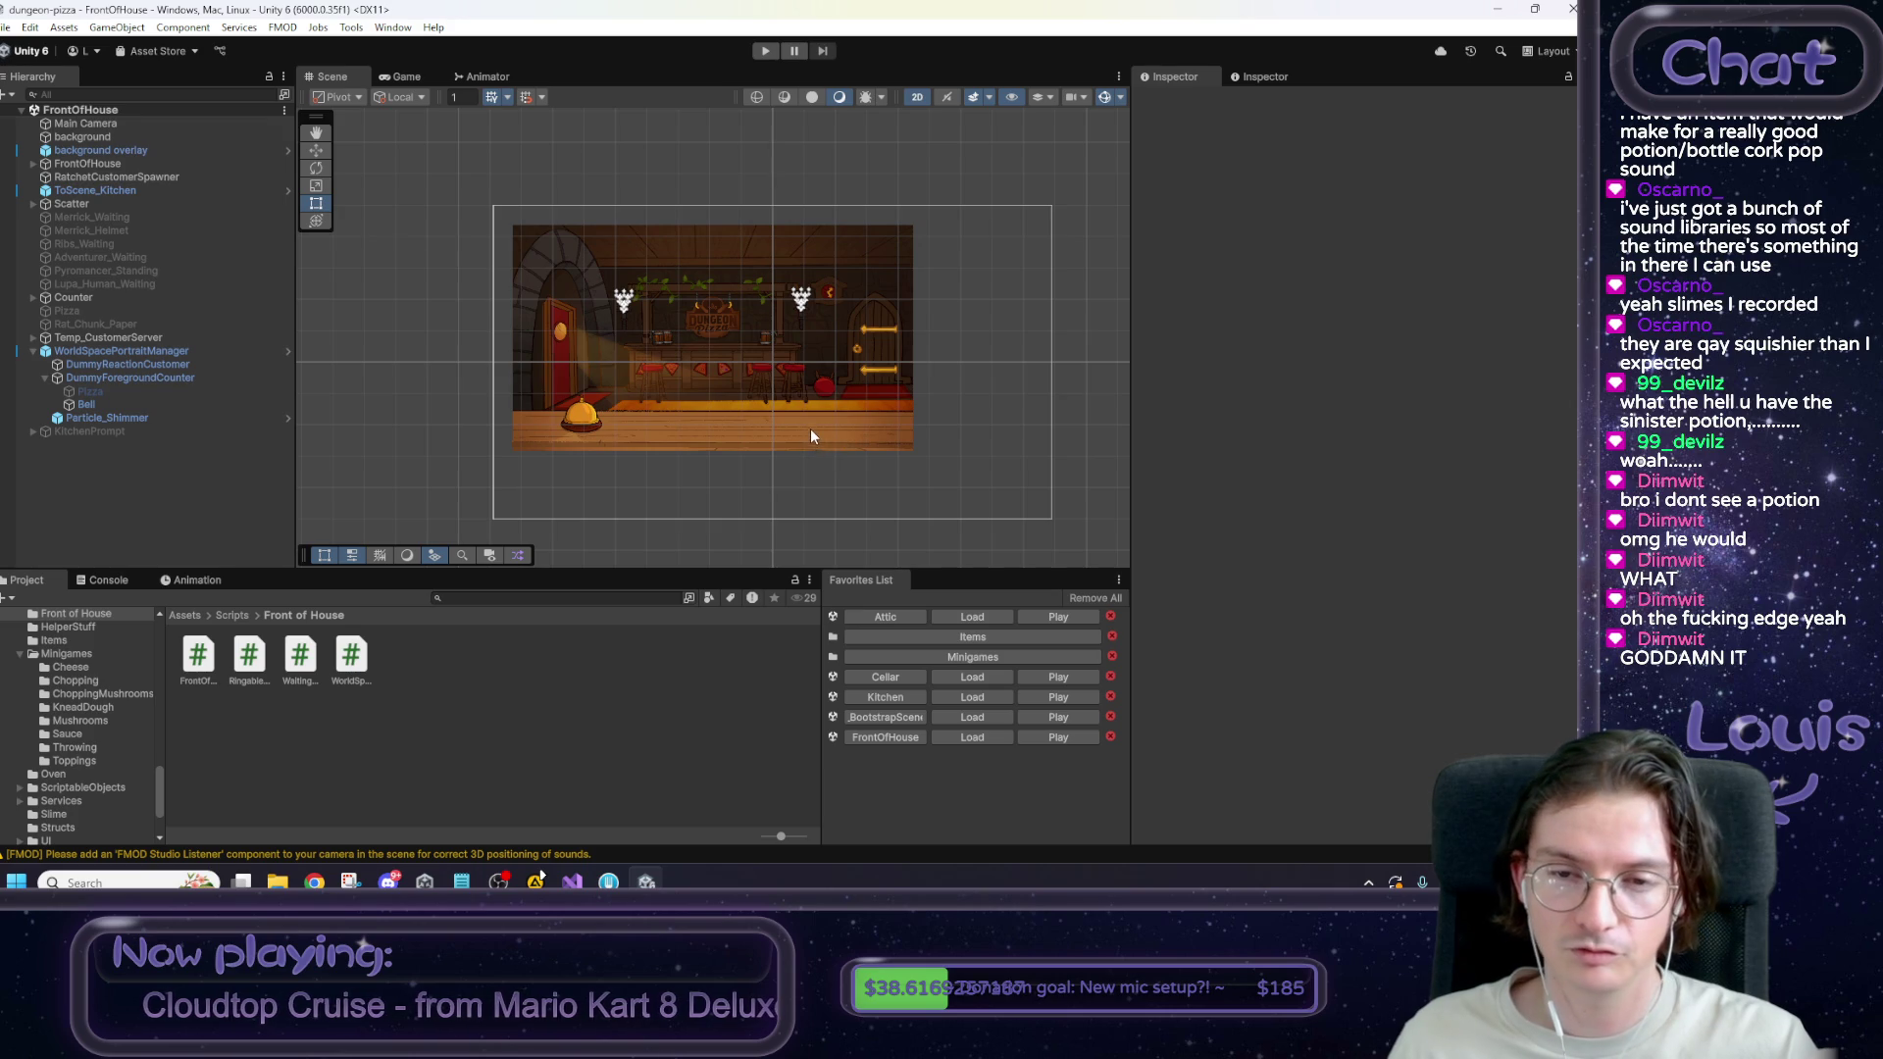
{"action": "scroll", "coordinate": [810, 437], "scroll_direction": "up", "scroll_amount": 3}
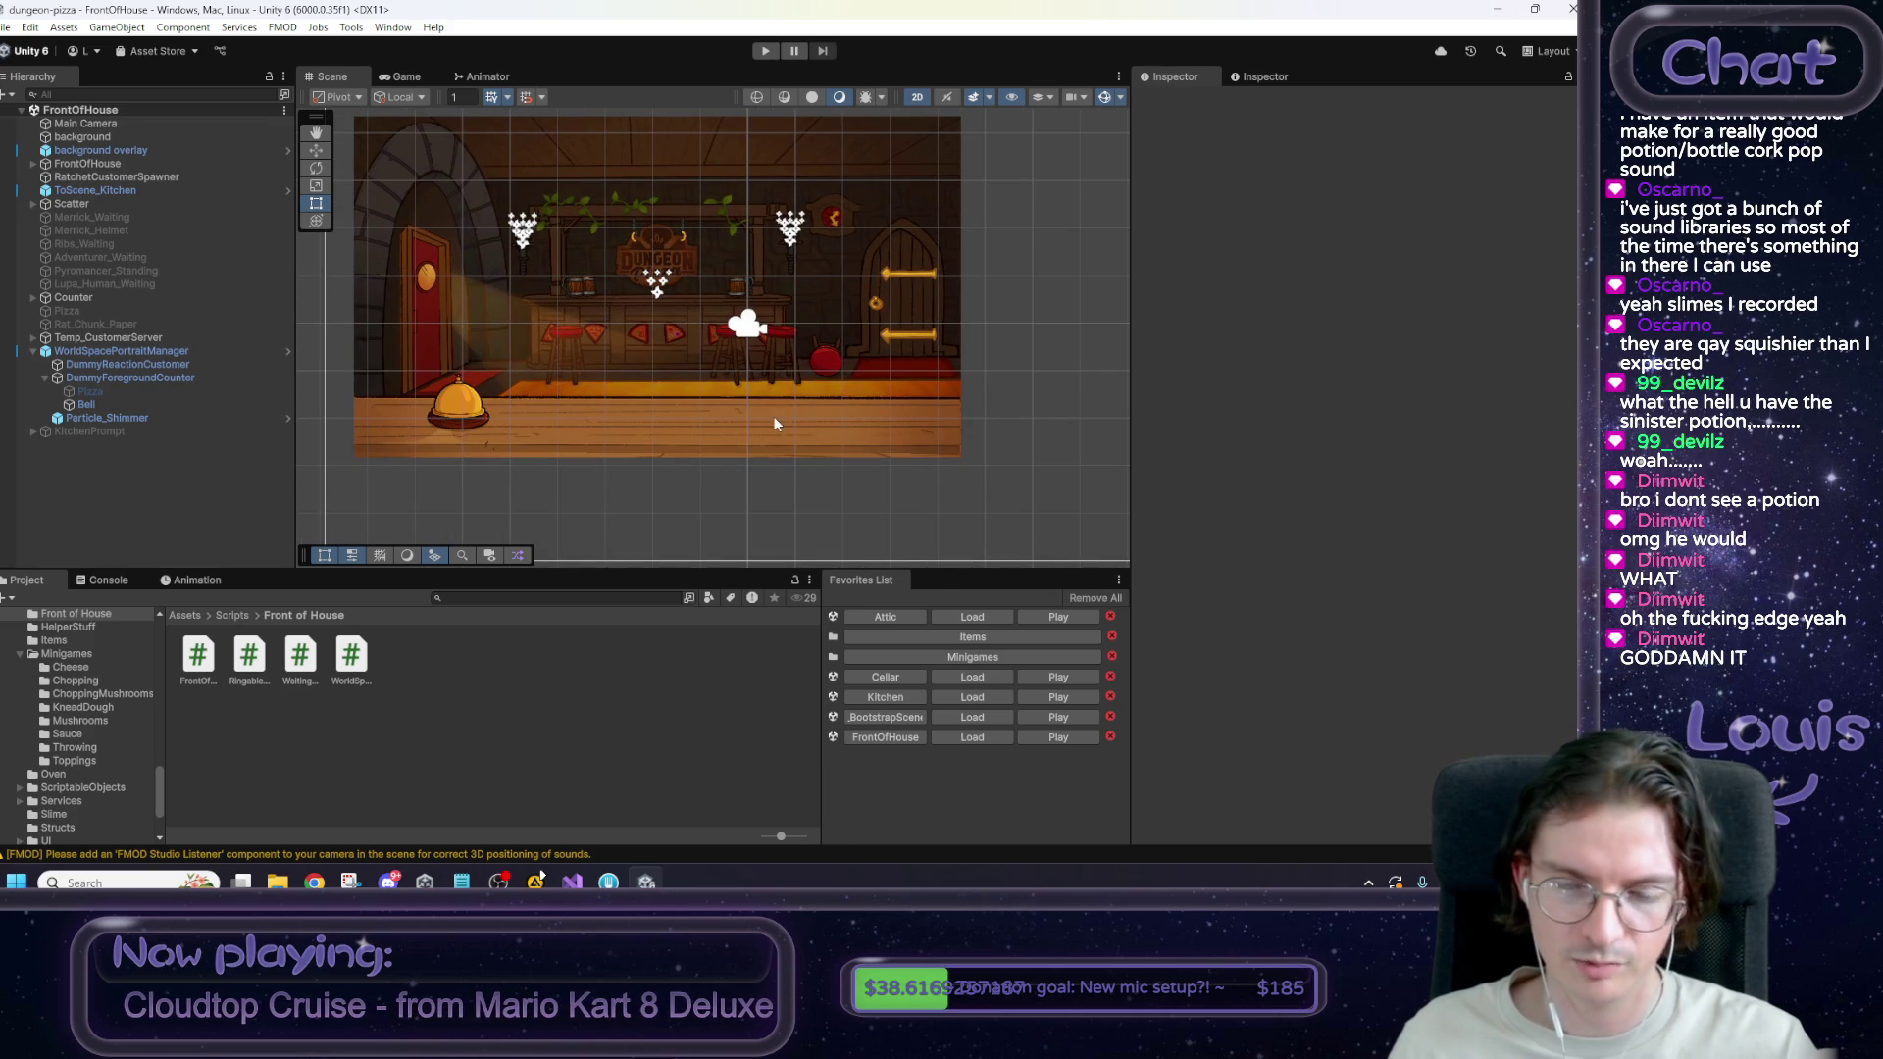
{"action": "scroll", "coordinate": [785, 418], "scroll_direction": "up", "scroll_amount": 2}
{"action": "scroll", "coordinate": [836, 420], "scroll_direction": "up", "scroll_amount": 2}
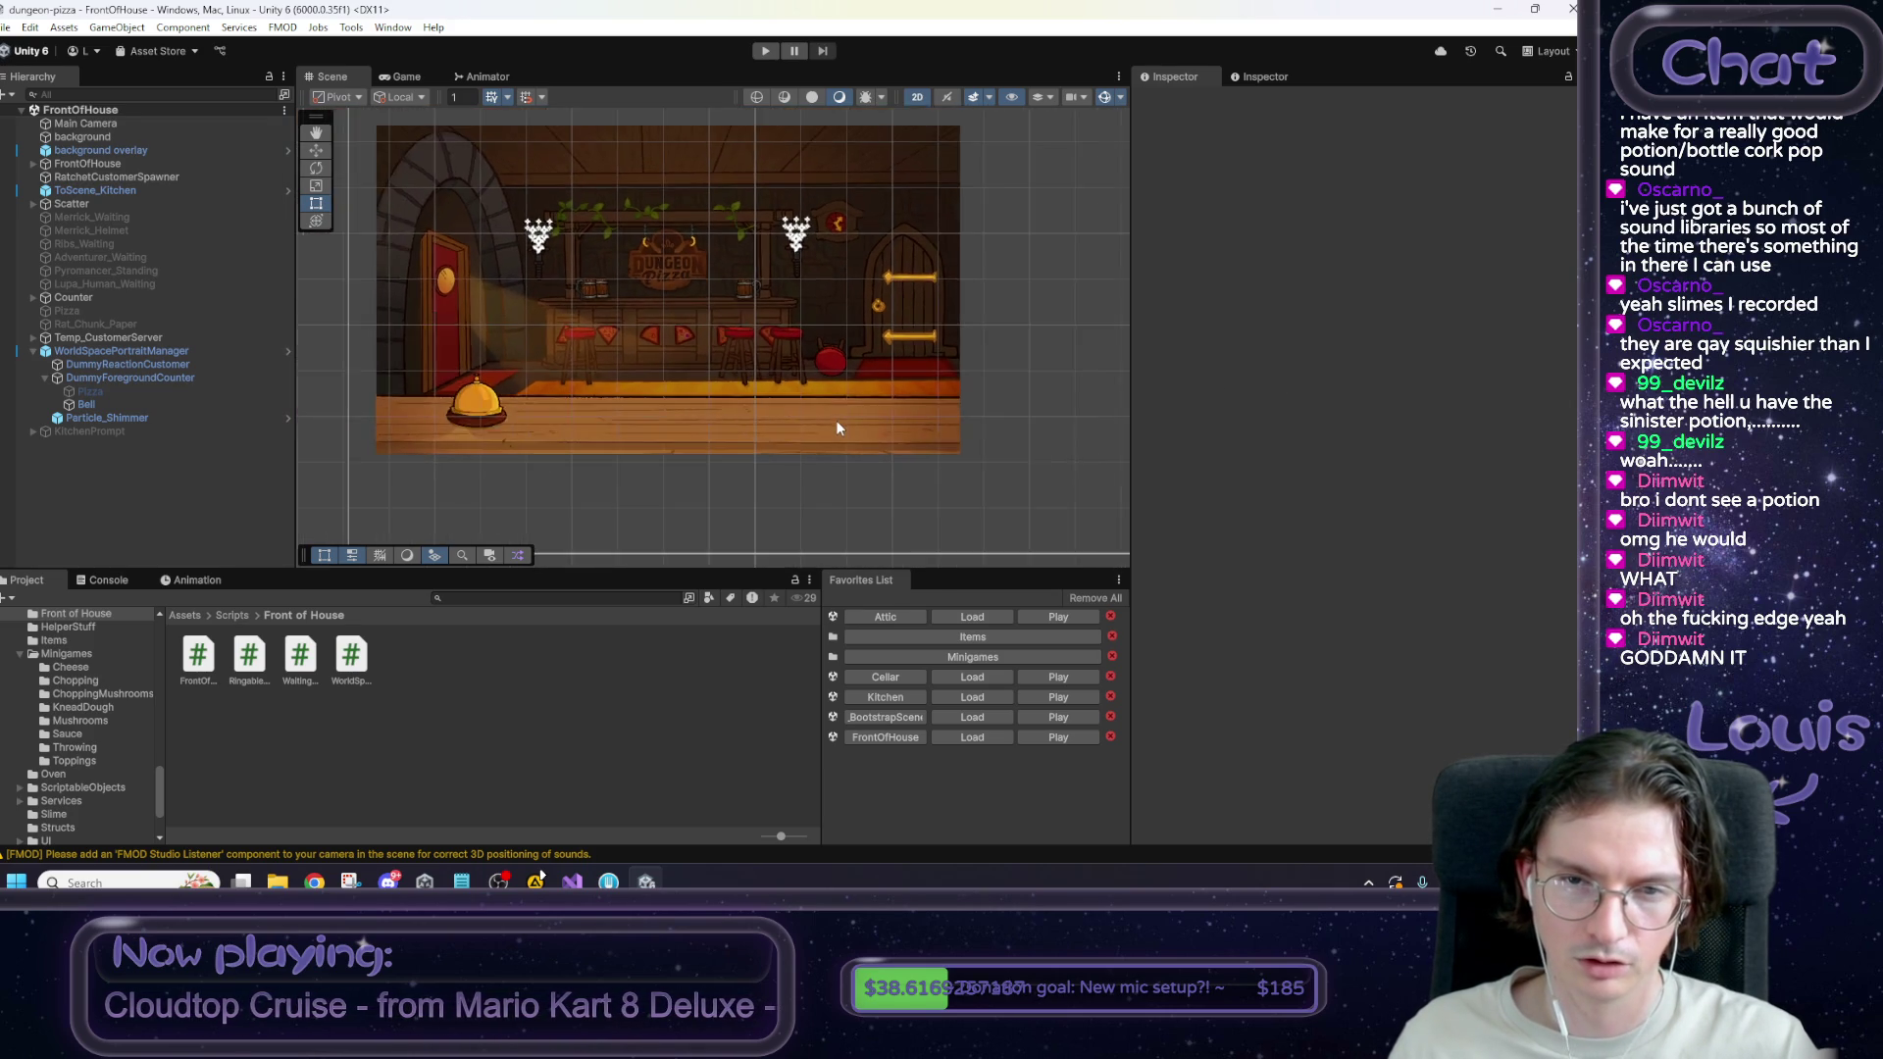
{"action": "scroll", "coordinate": [835, 421], "scroll_direction": "down", "scroll_amount": 2}
{"action": "scroll", "coordinate": [836, 420], "scroll_direction": "up", "scroll_amount": 1}
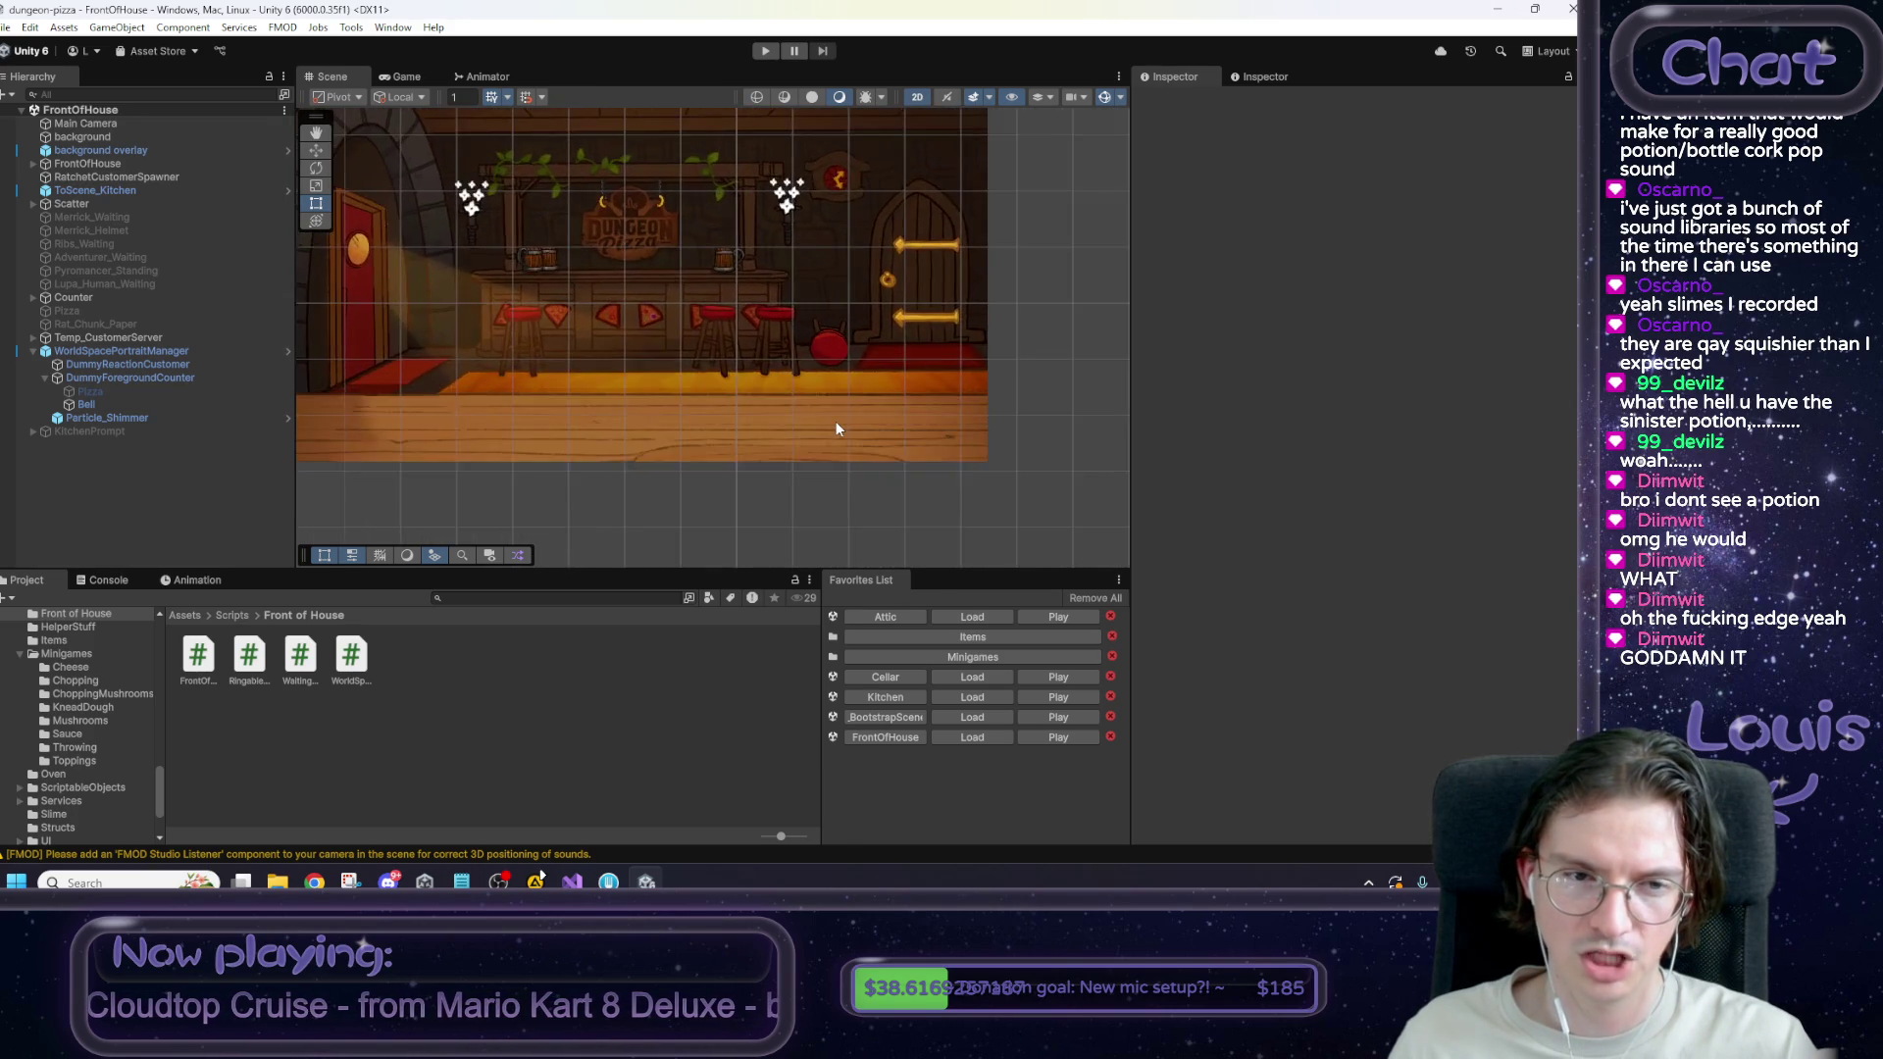
{"action": "scroll", "coordinate": [836, 421], "scroll_direction": "down", "scroll_amount": 3}
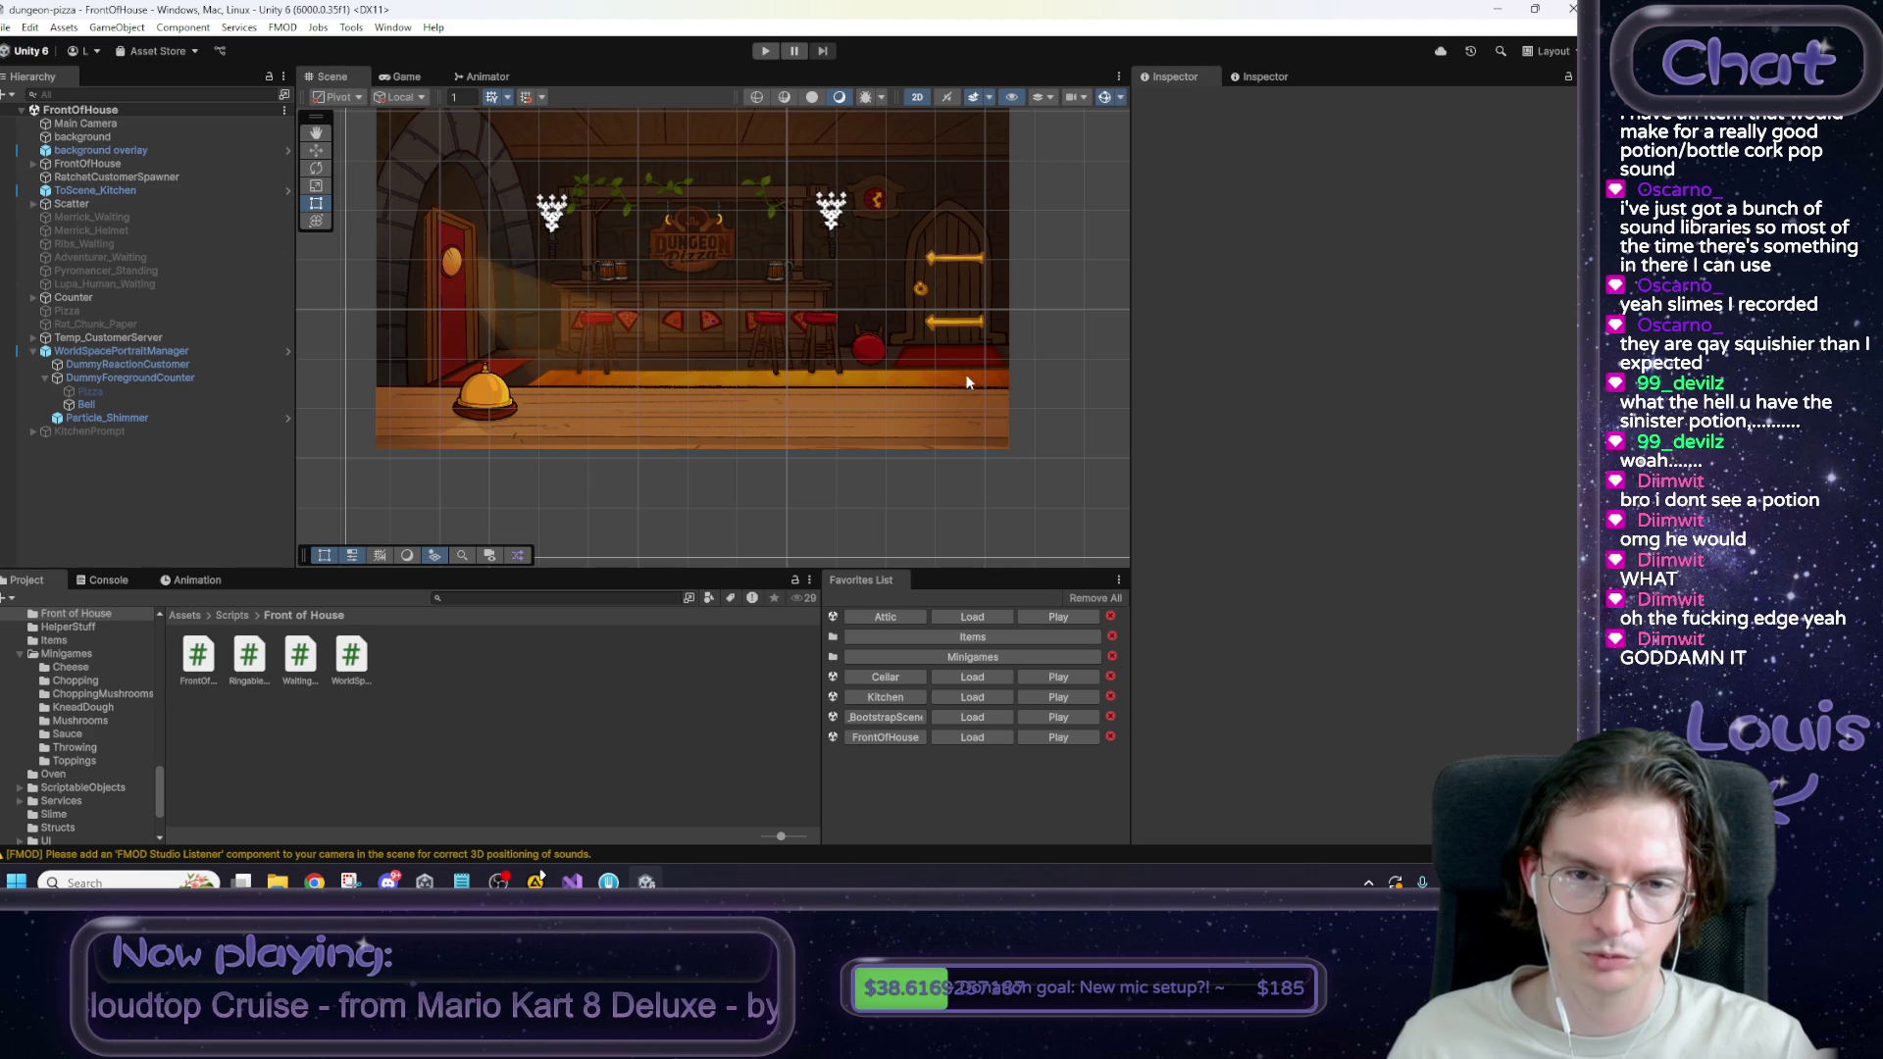
{"action": "scroll", "coordinate": [588, 451], "scroll_direction": "up", "scroll_amount": 1}
{"action": "scroll", "coordinate": [725, 447], "scroll_direction": "down", "scroll_amount": 3}
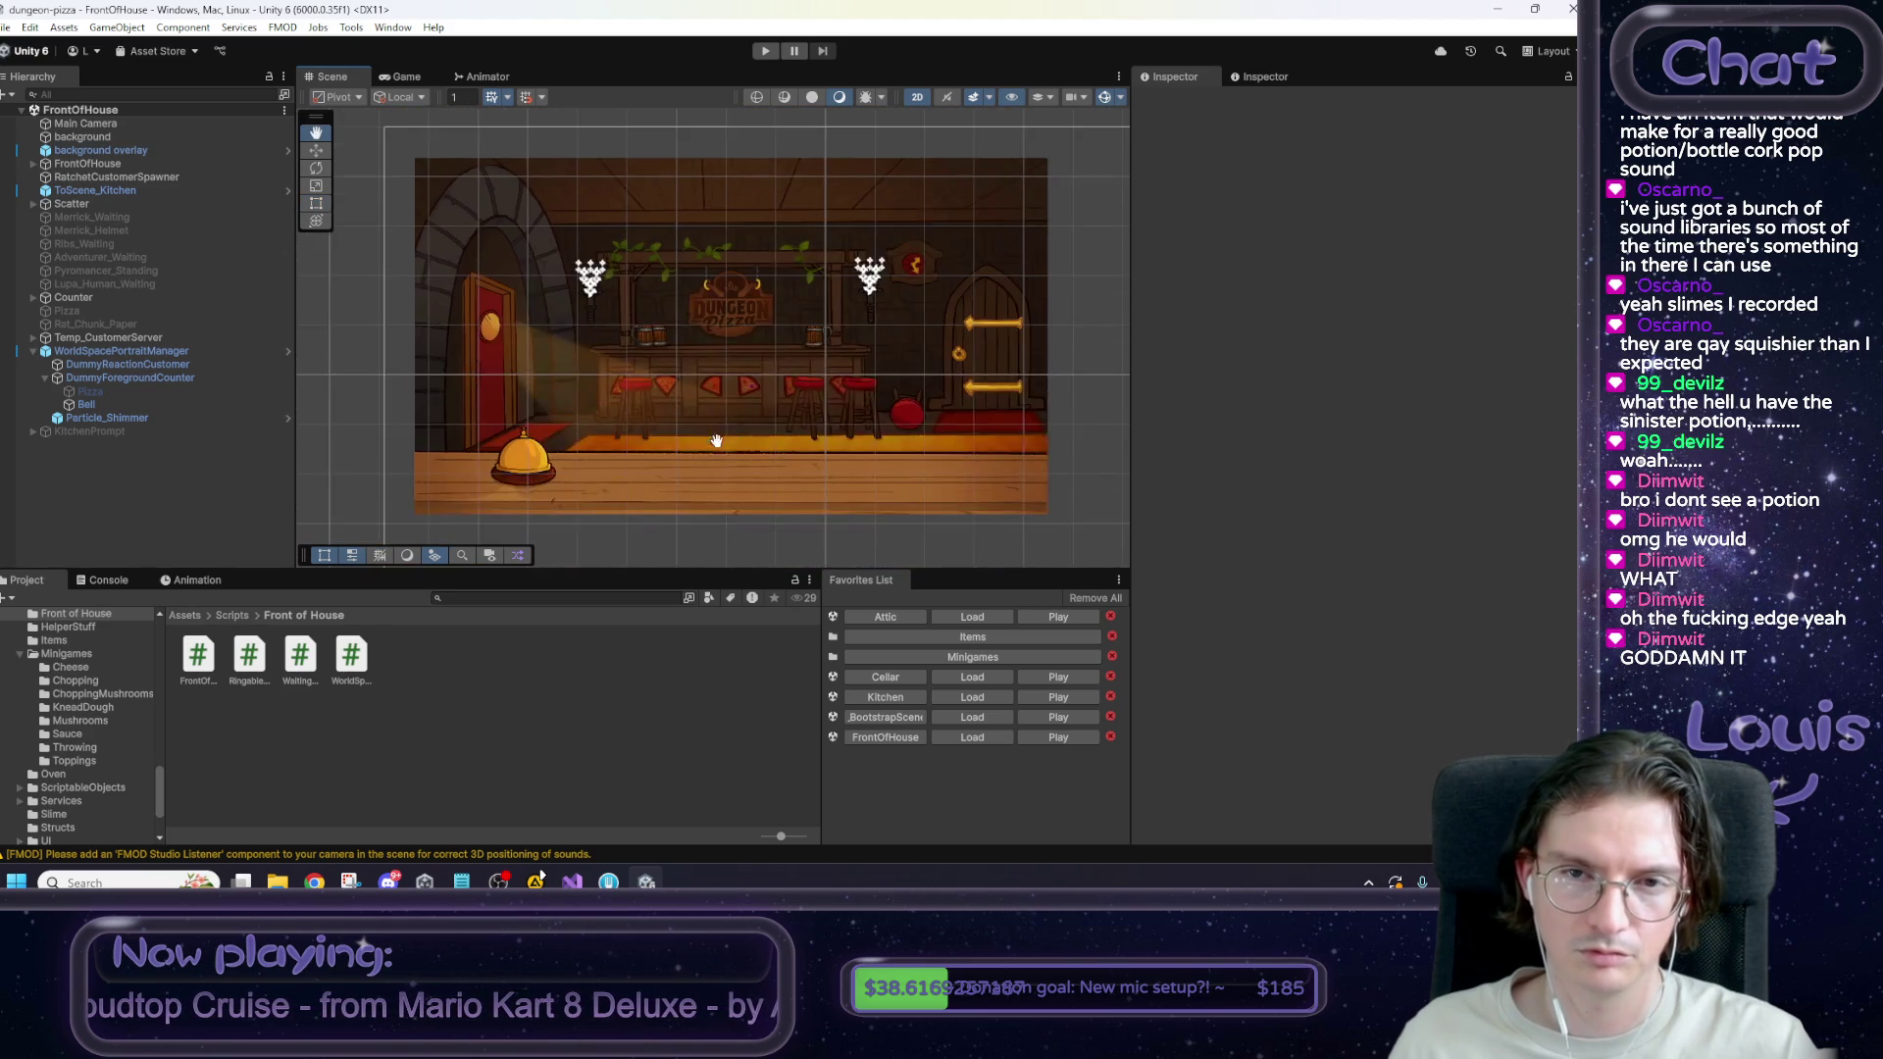
{"action": "left_click_drag", "start_coordinate": [700, 433], "coordinate": [680, 419]}
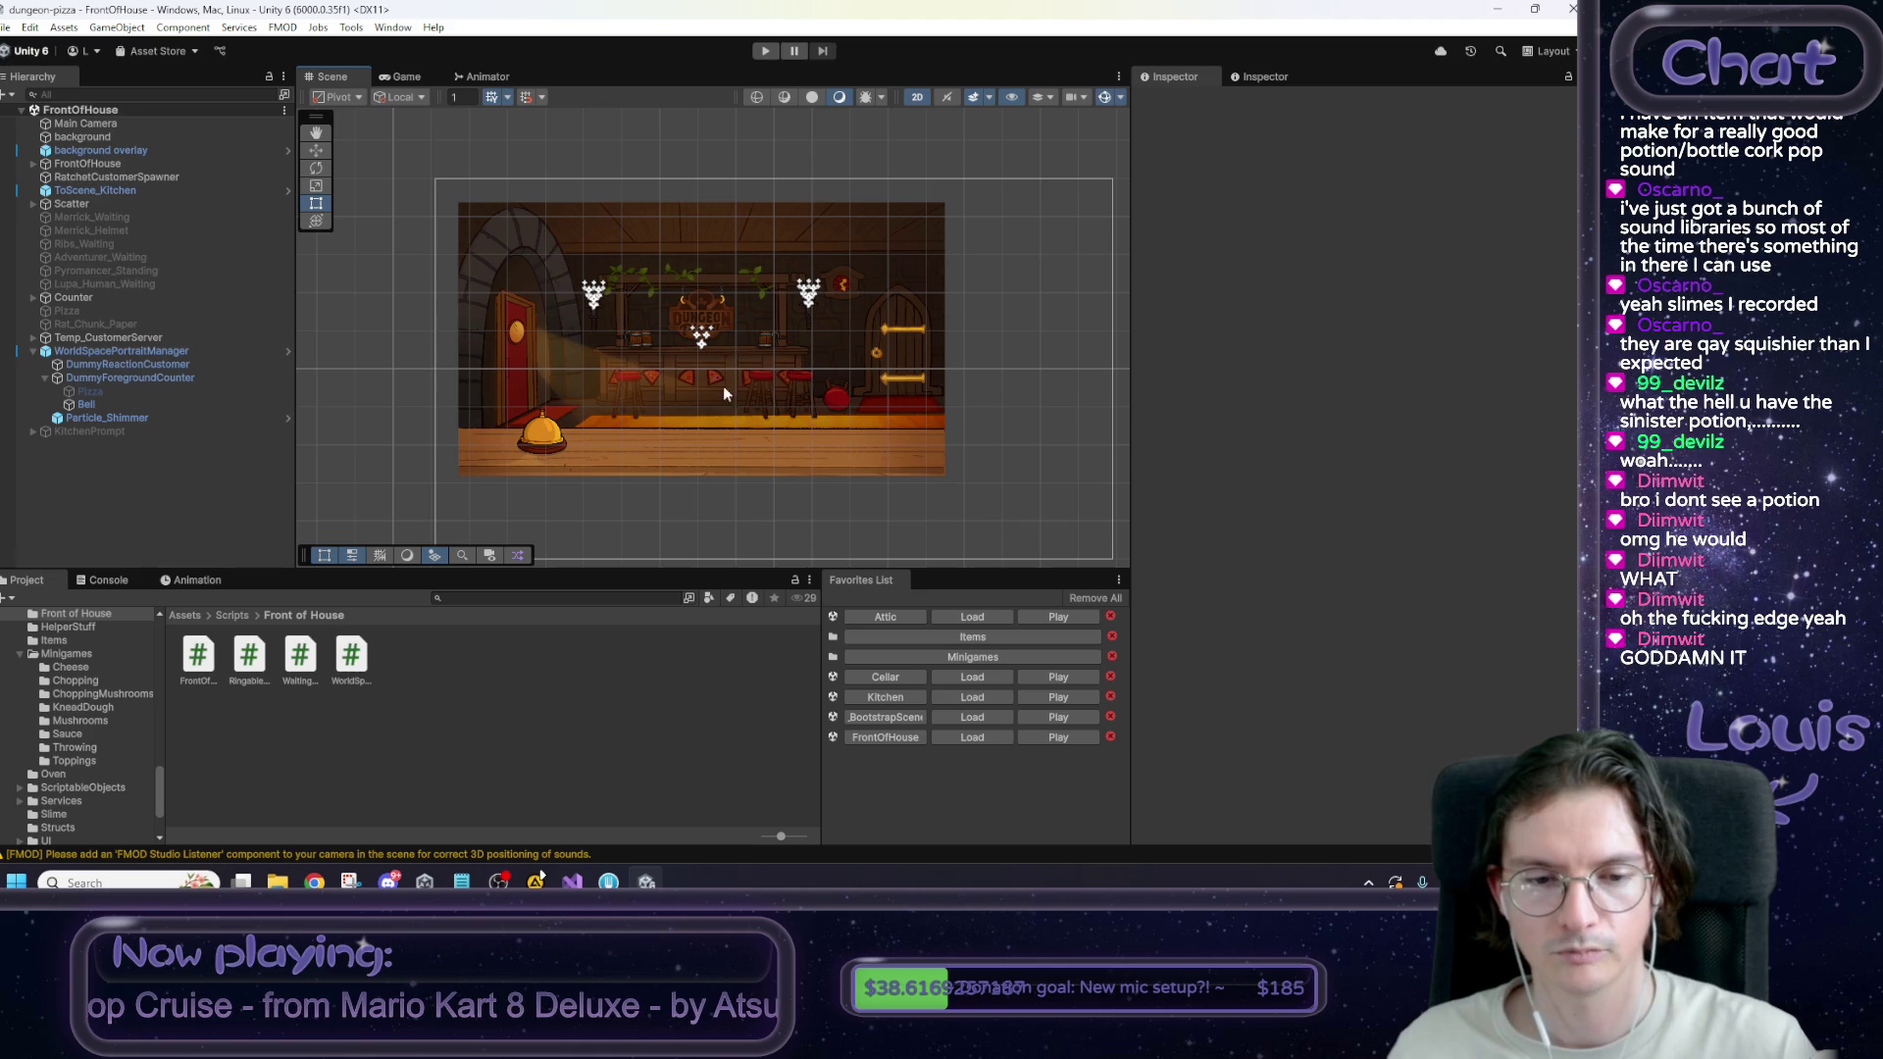
{"action": "left_click", "coordinate": [462, 881]}
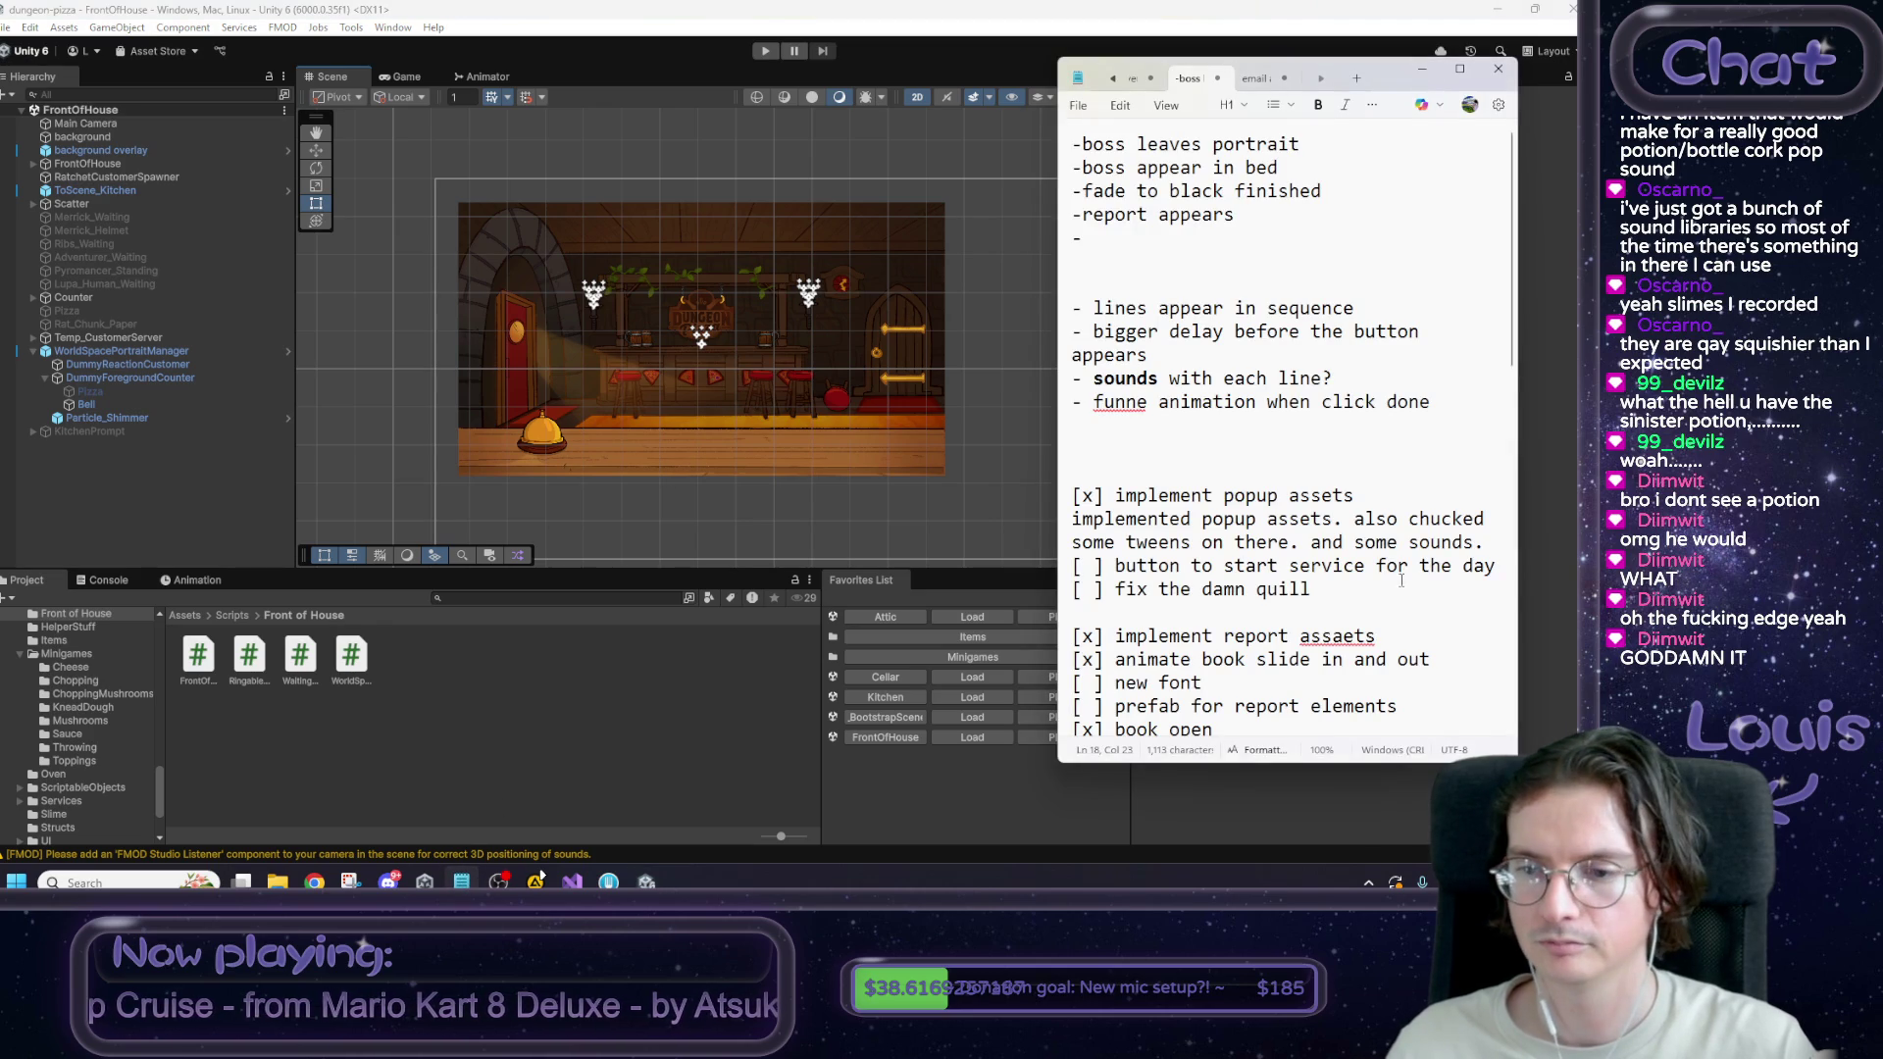
{"action": "mouse_move", "coordinate": [1497, 565]}
{"action": "left_mouse_down"}
{"action": "mouse_move", "coordinate": [1052, 552]}
{"action": "mouse_move", "coordinate": [1054, 571]}
{"action": "left_mouse_up"}
{"action": "left_click", "coordinate": [899, 476]}
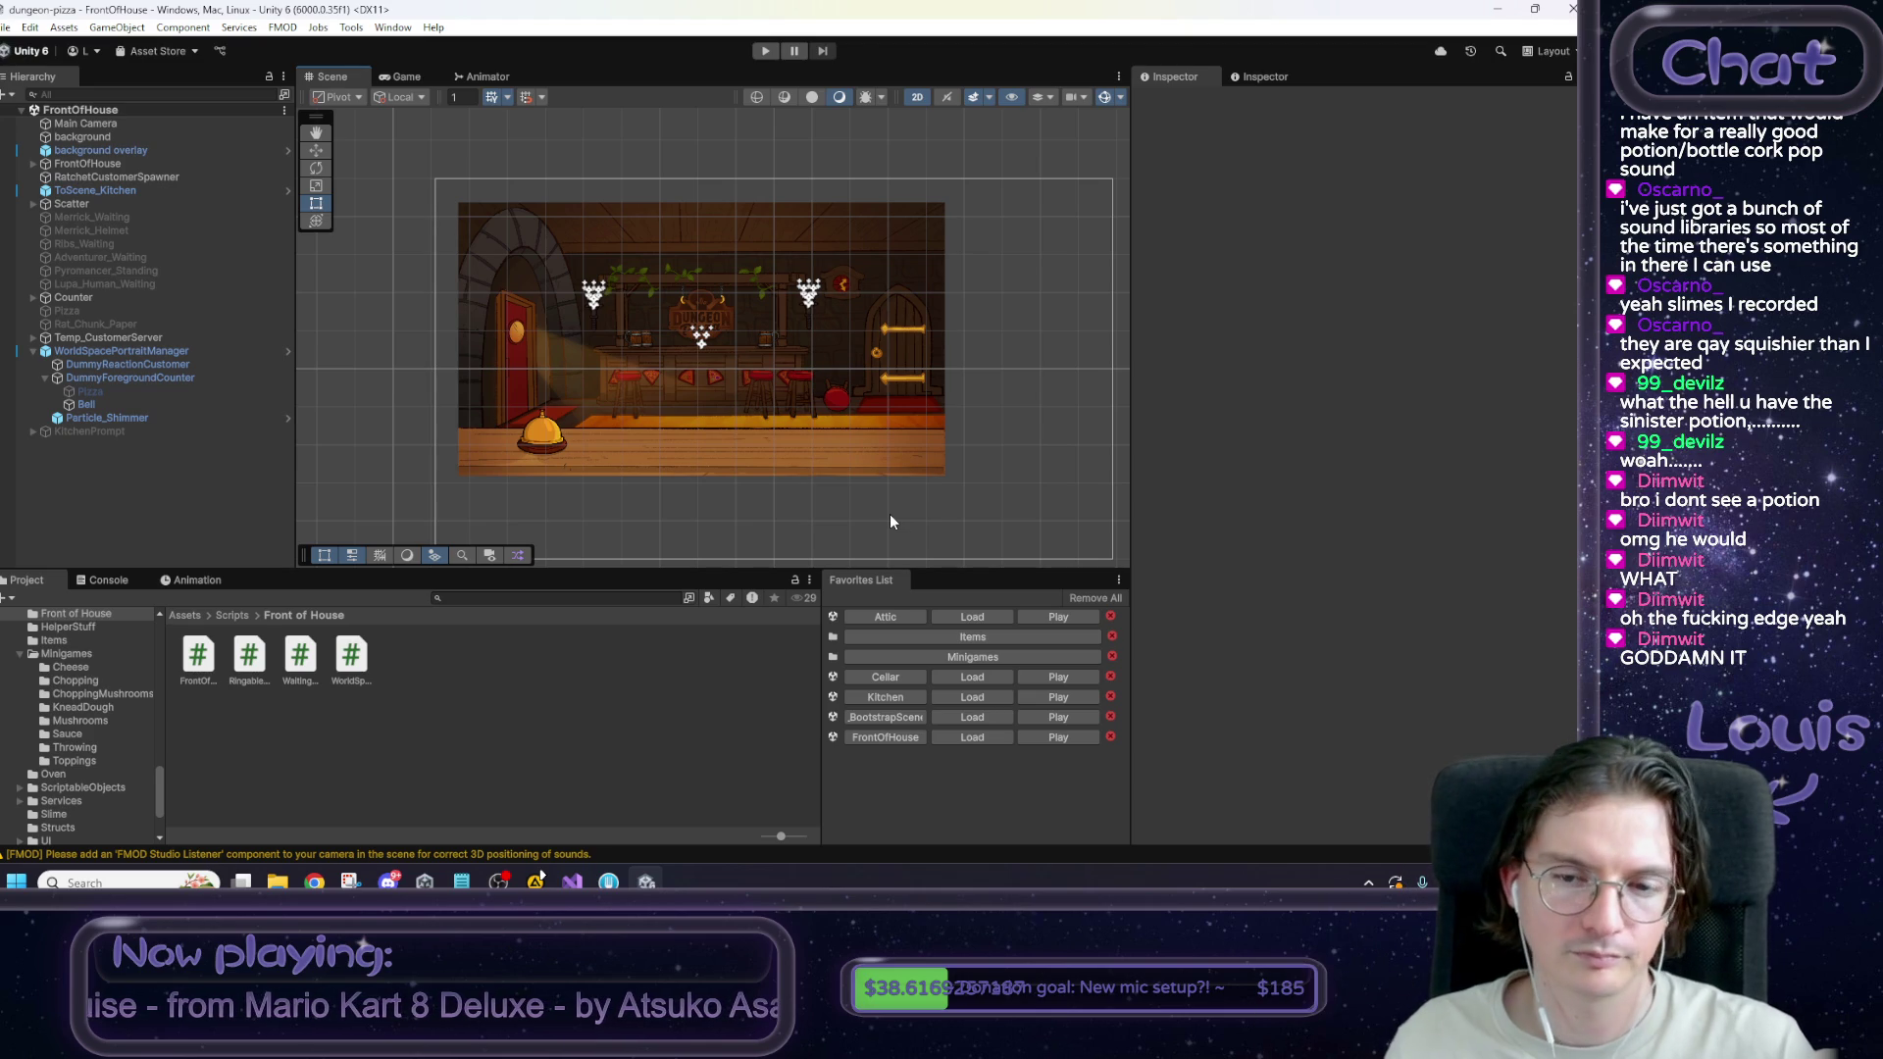
Create a new Square sprite object that displays the EOD Report_Next Button sprite.
{"action": "right_click", "coordinate": [133, 469]}
{"action": "mouse_move", "coordinate": [245, 631]}
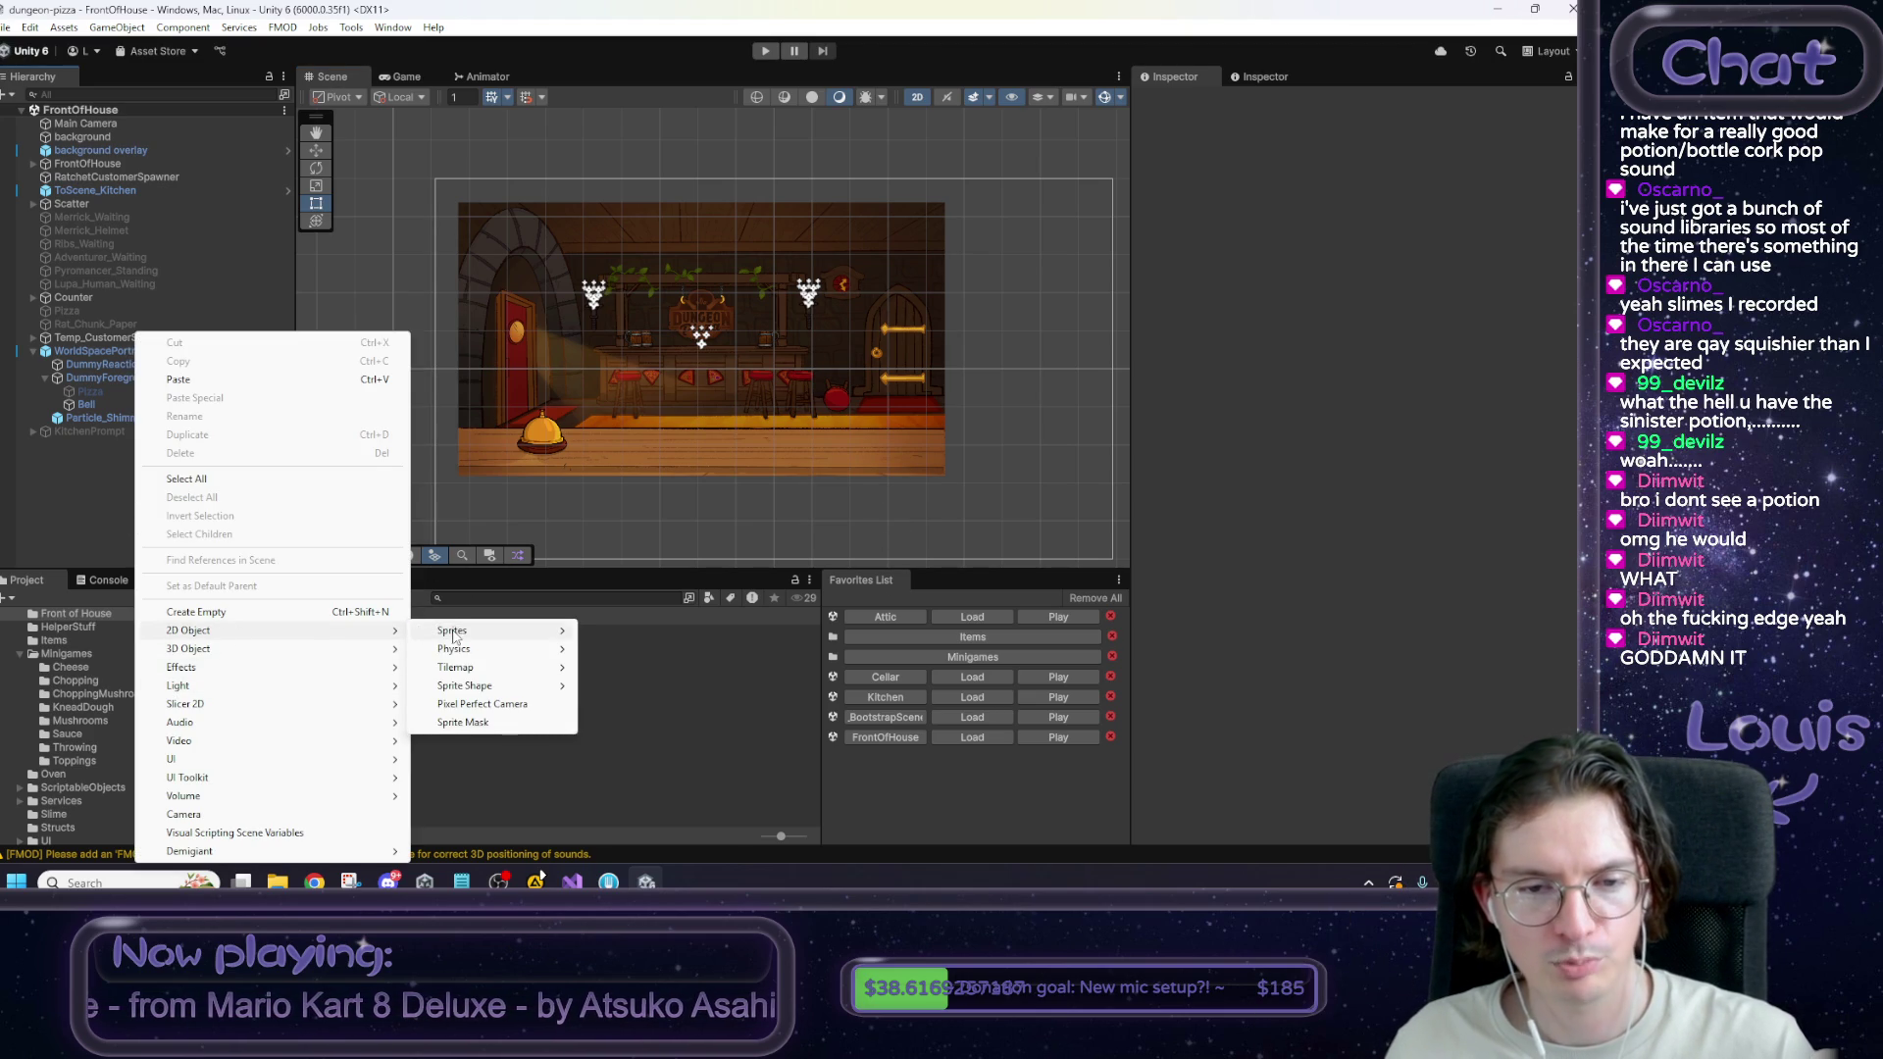
{"action": "mouse_move", "coordinate": [461, 630]}
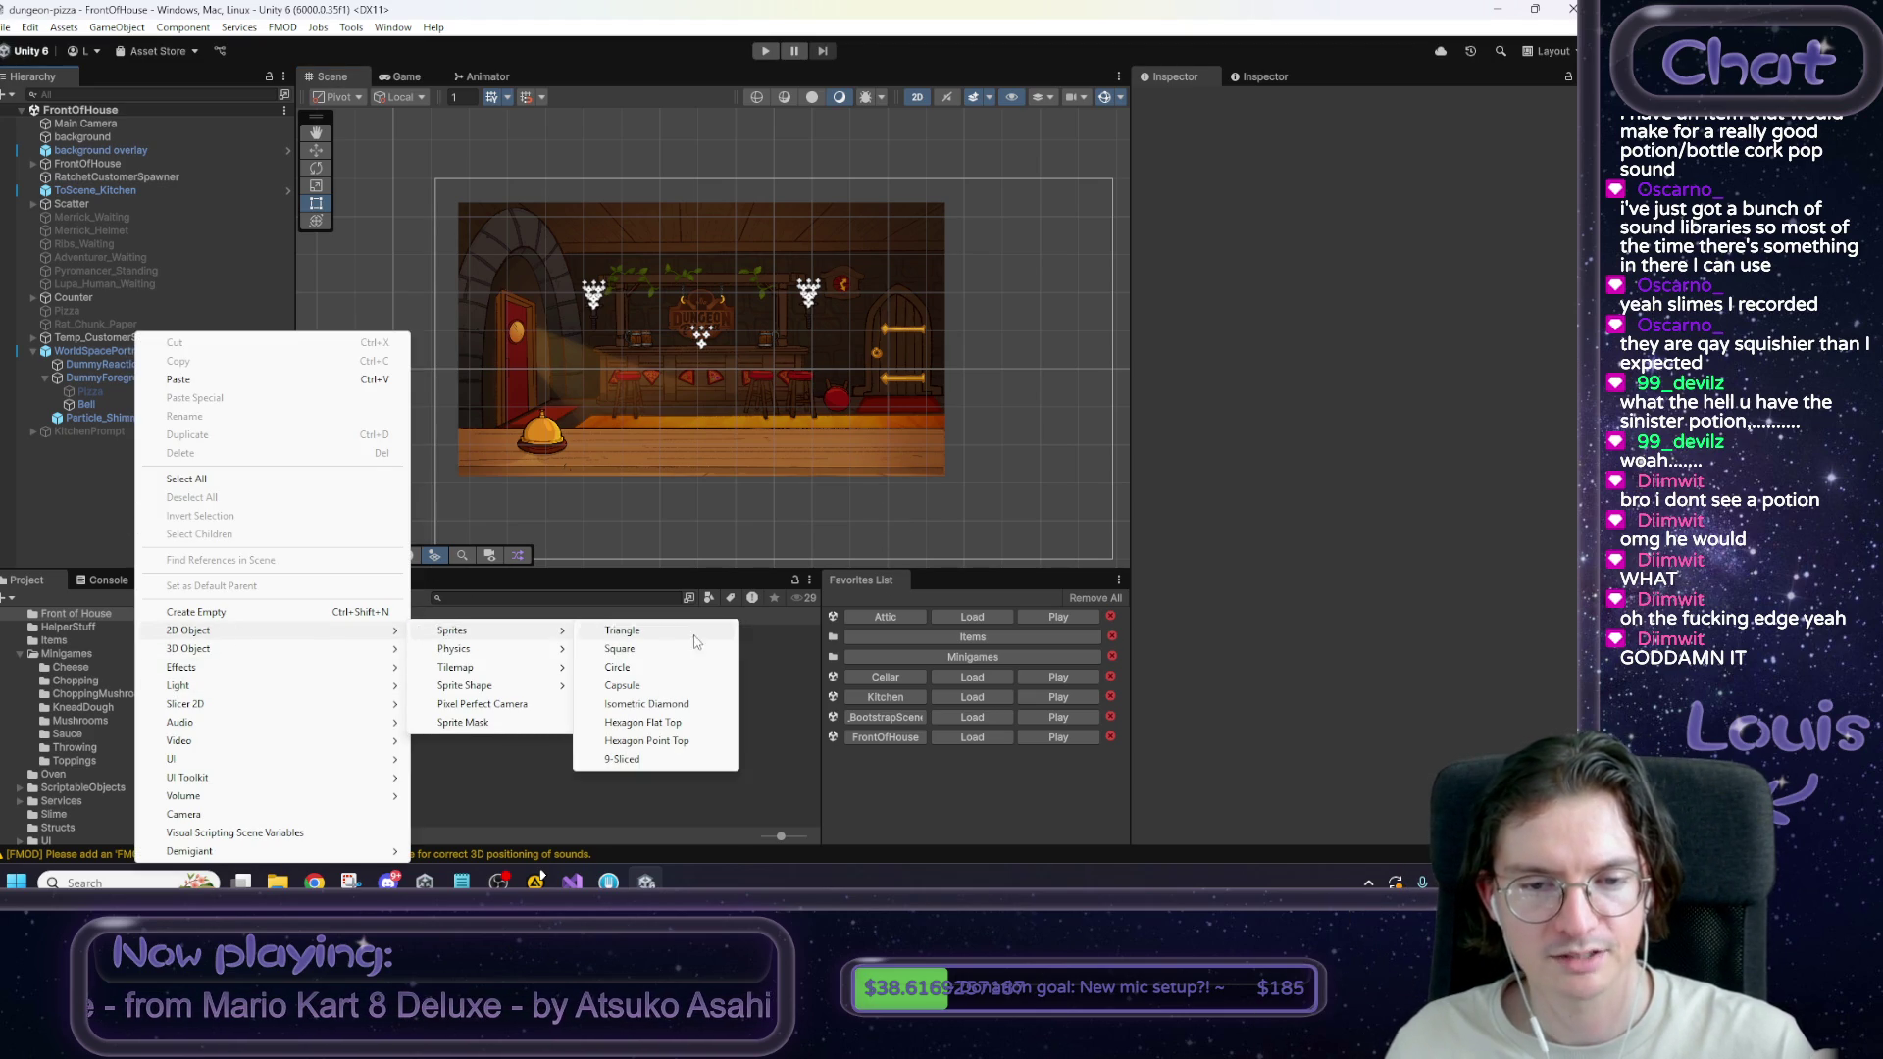
{"action": "left_click", "coordinate": [626, 648]}
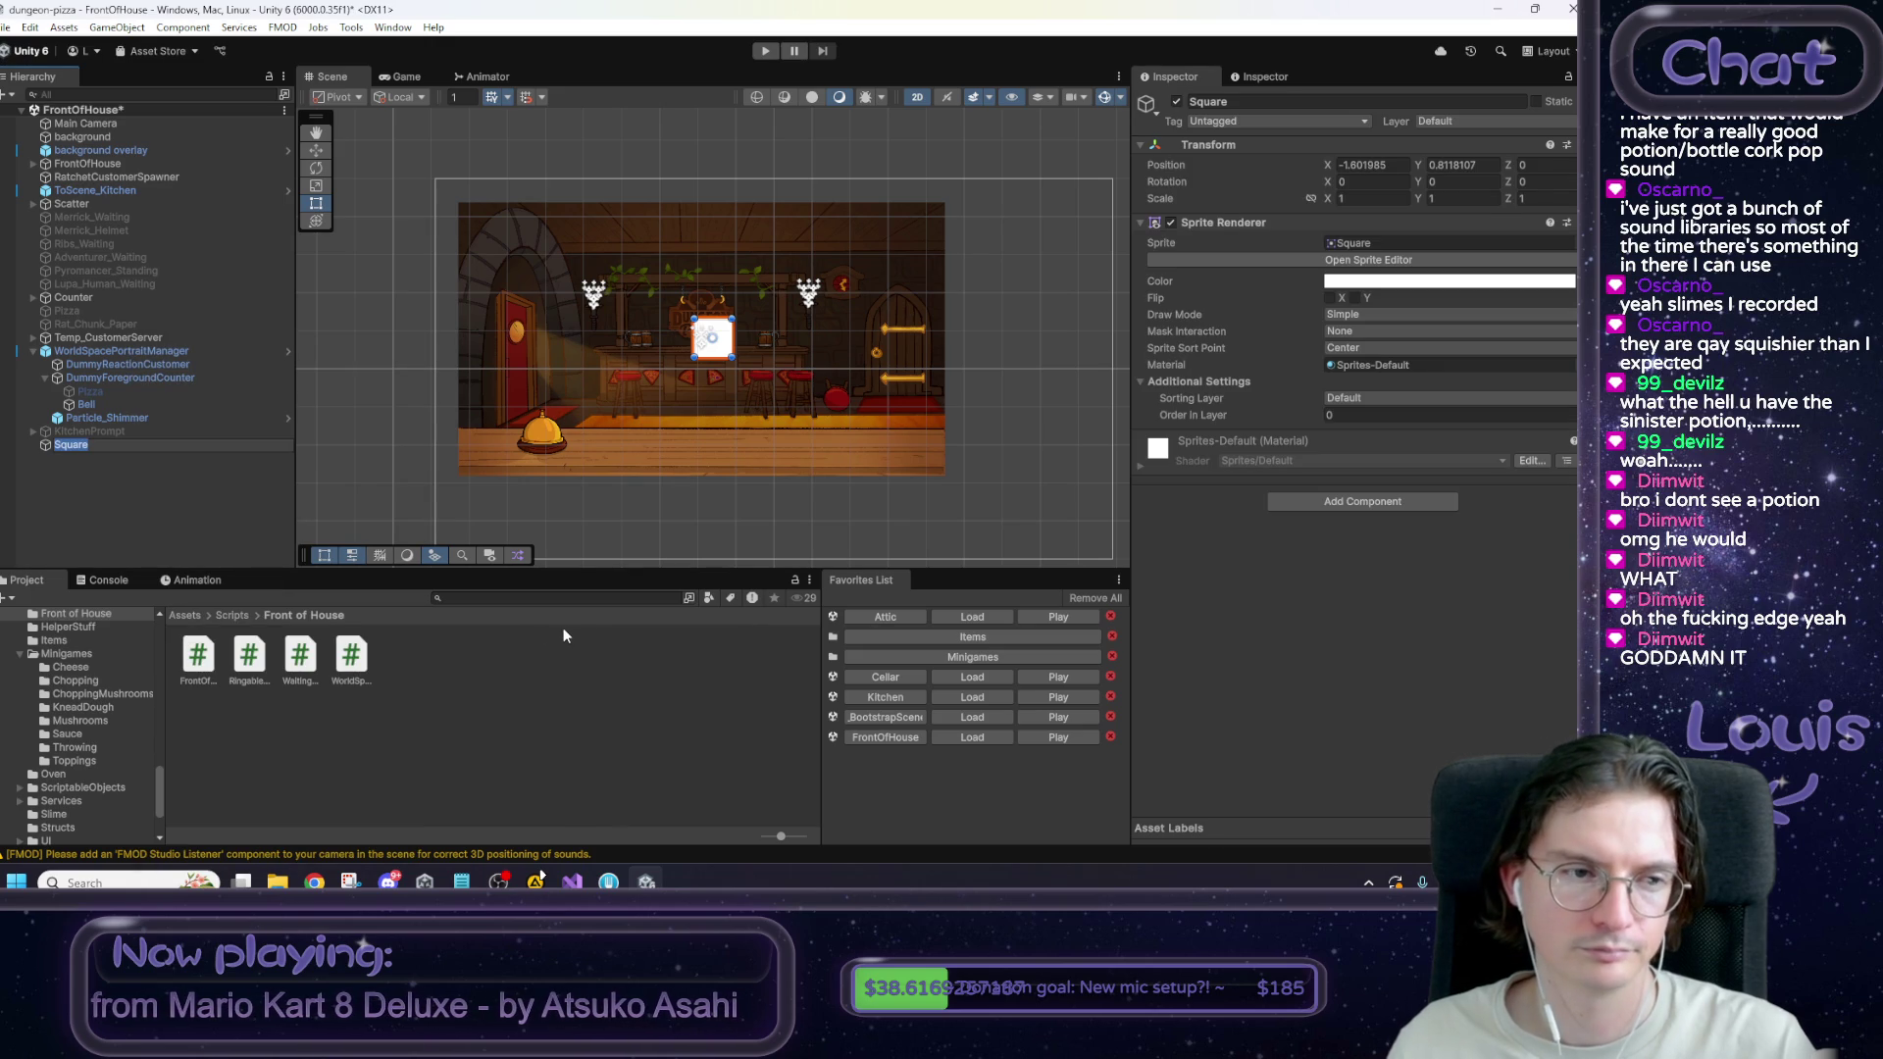
{"action": "key", "text": "Return"}
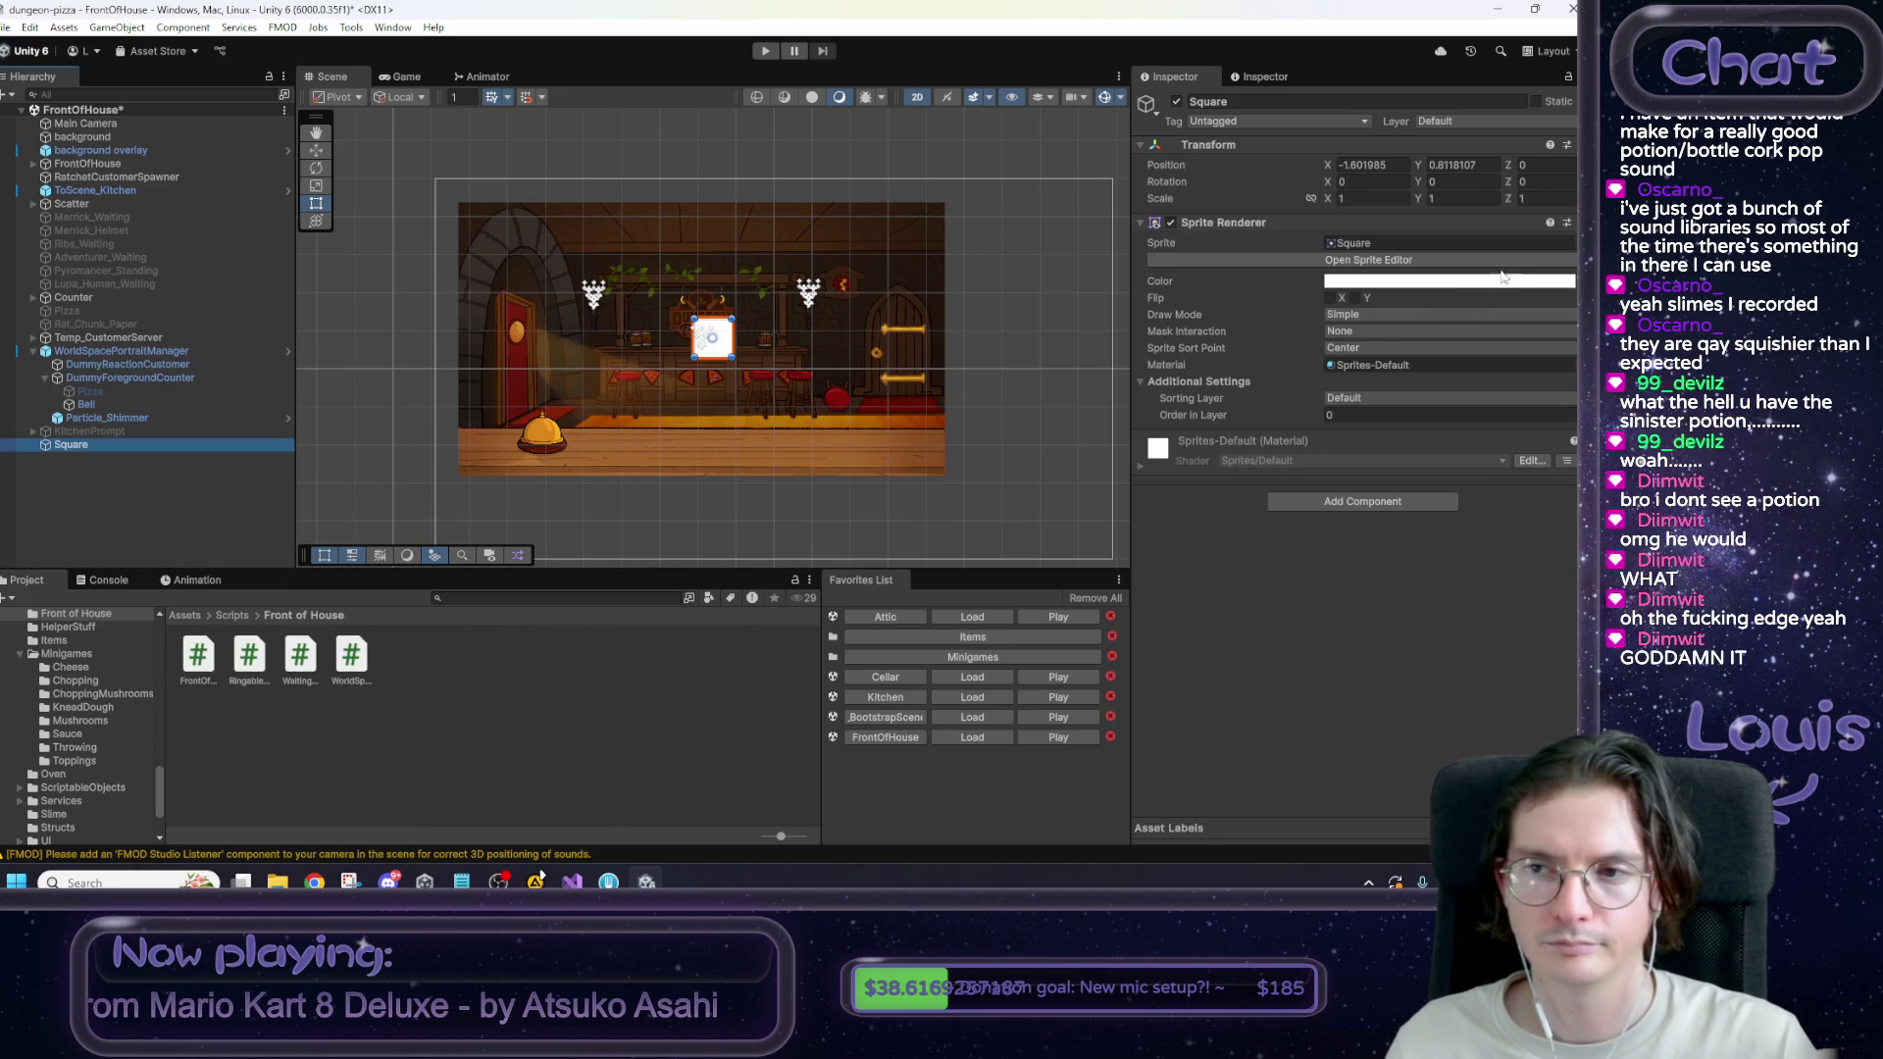
{"action": "left_click", "coordinate": [1569, 243]}
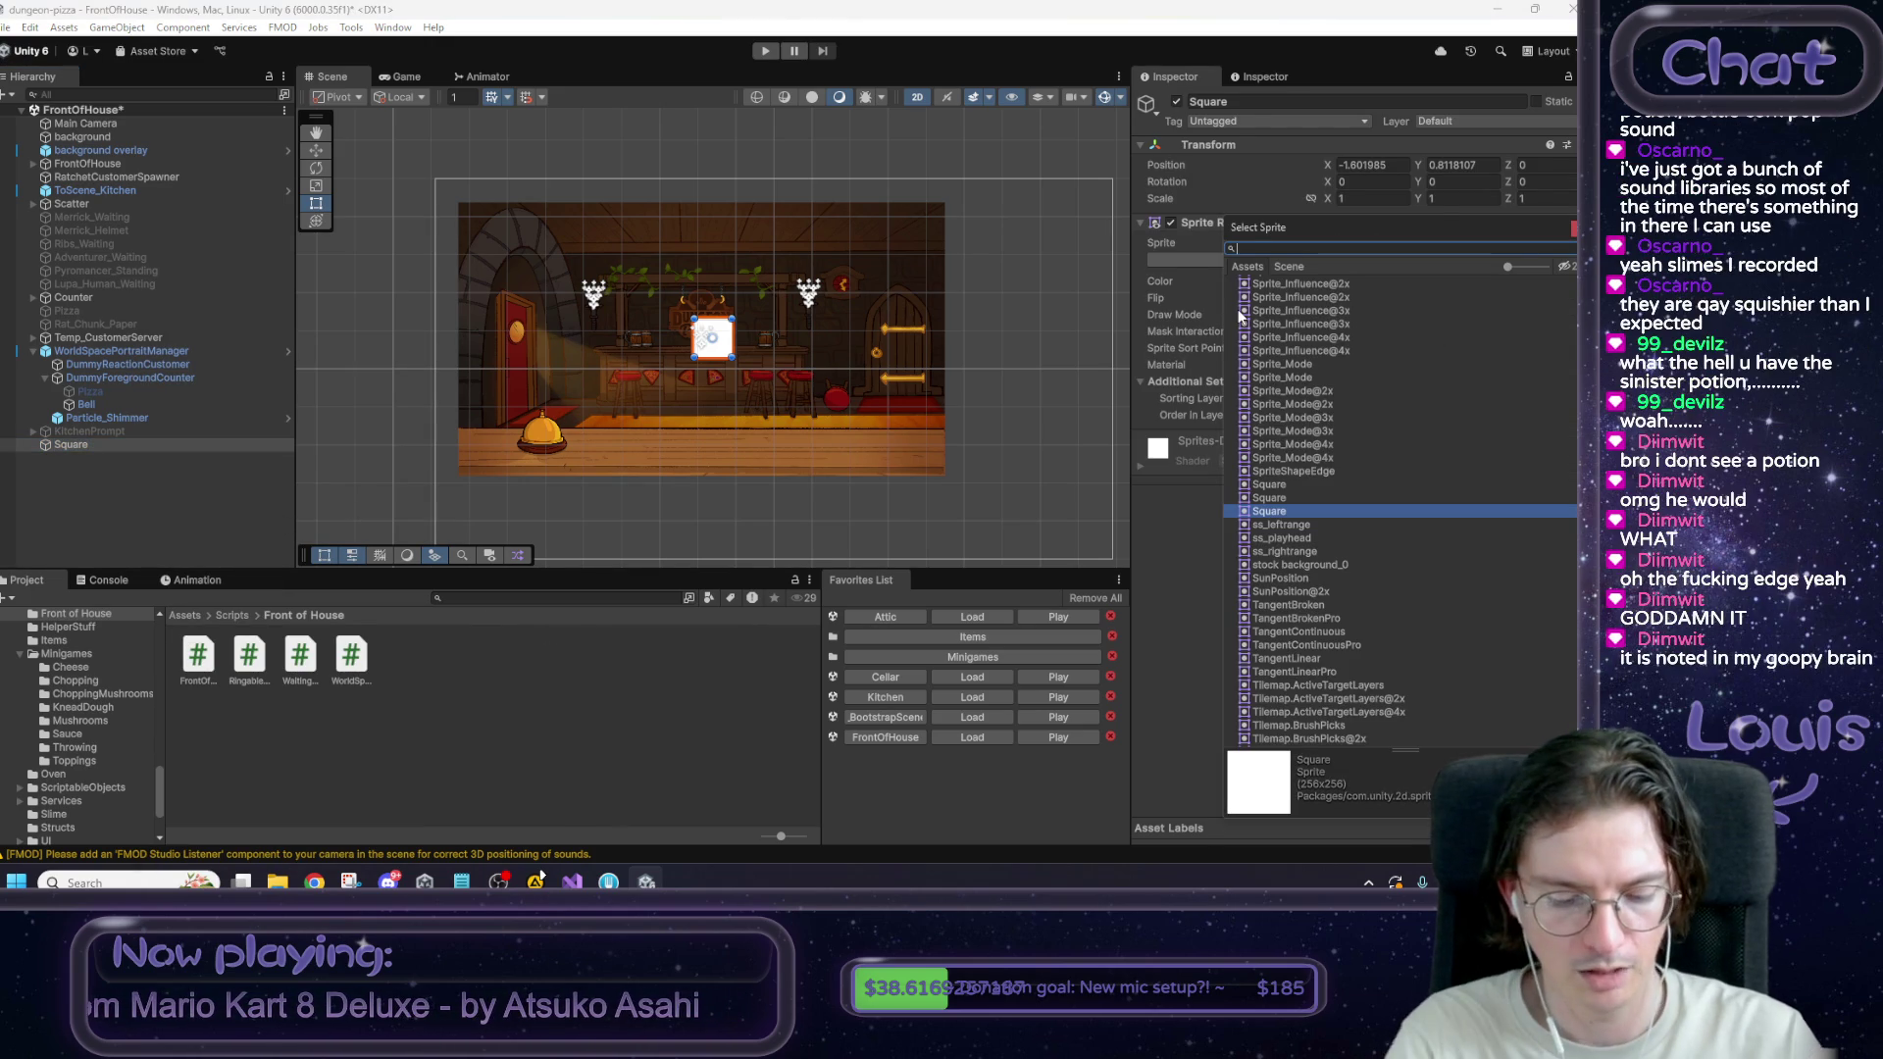
{"action": "type", "text": "button"}
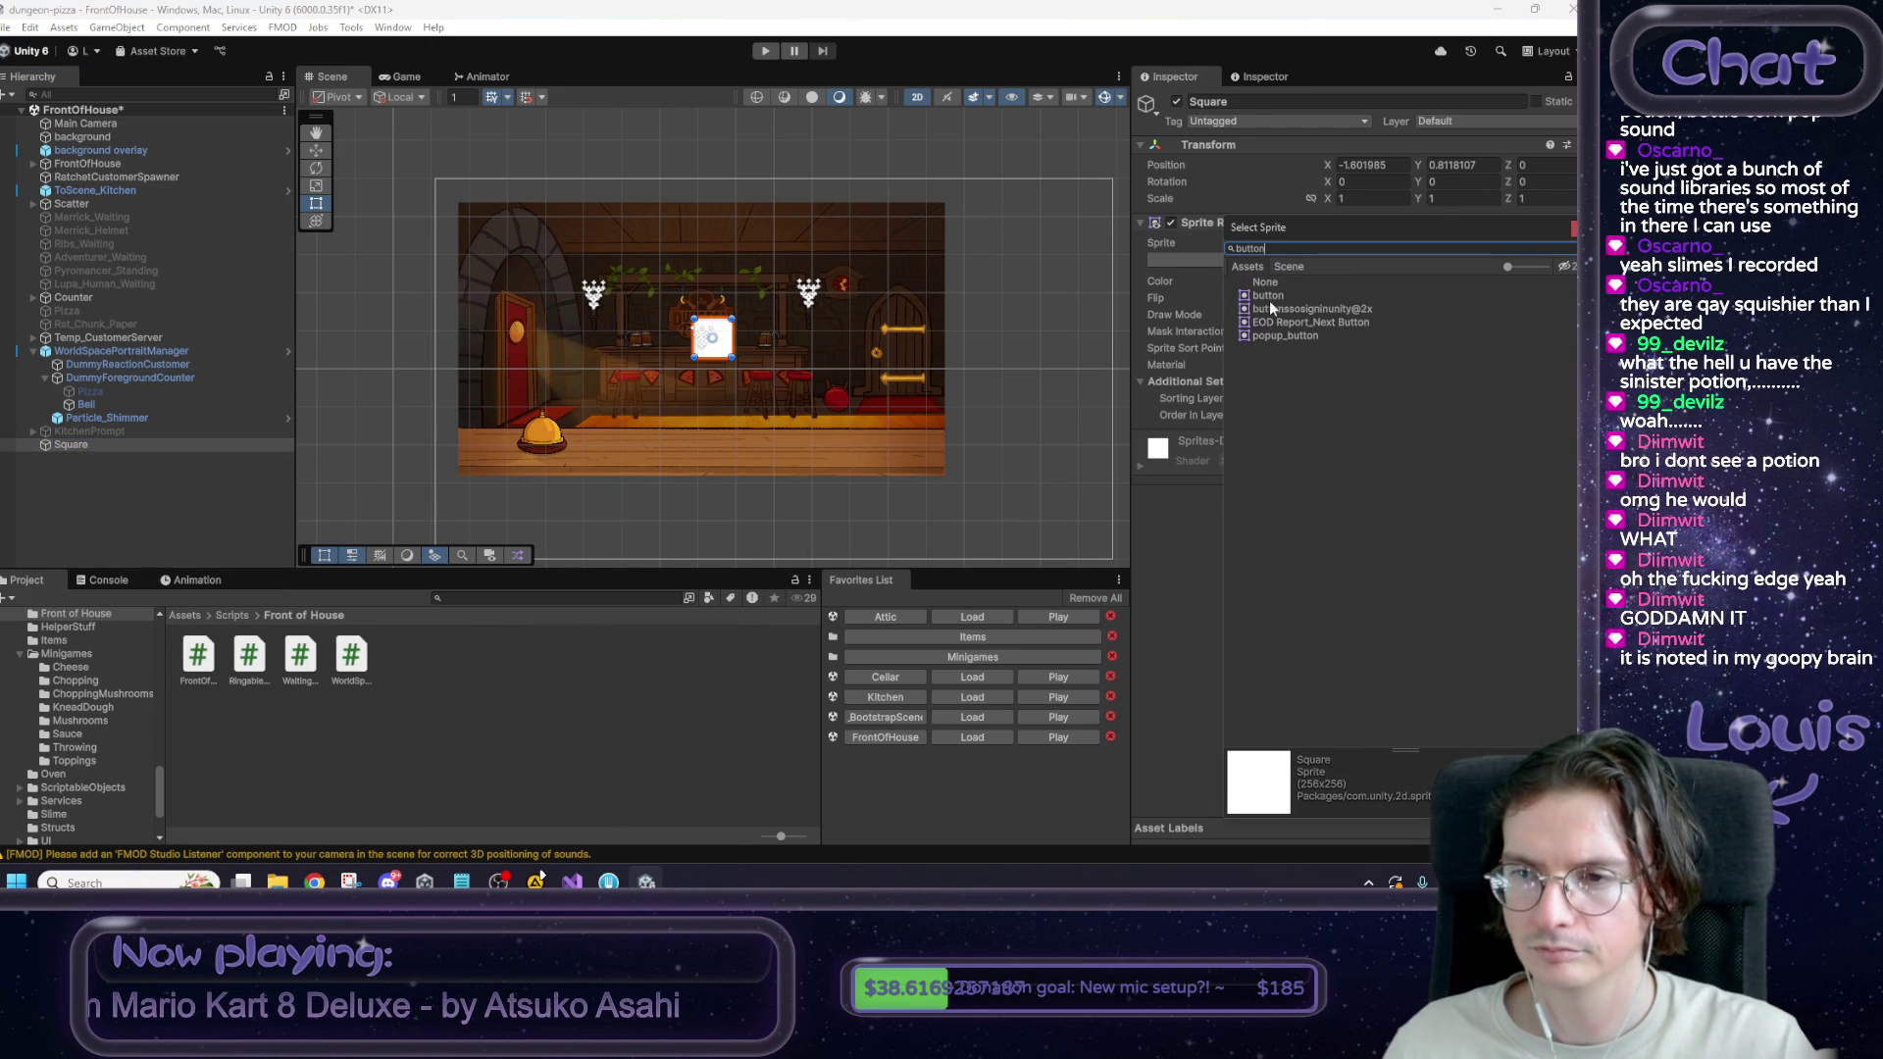
{"action": "left_click", "coordinate": [1262, 296]}
{"action": "left_click", "coordinate": [1275, 309]}
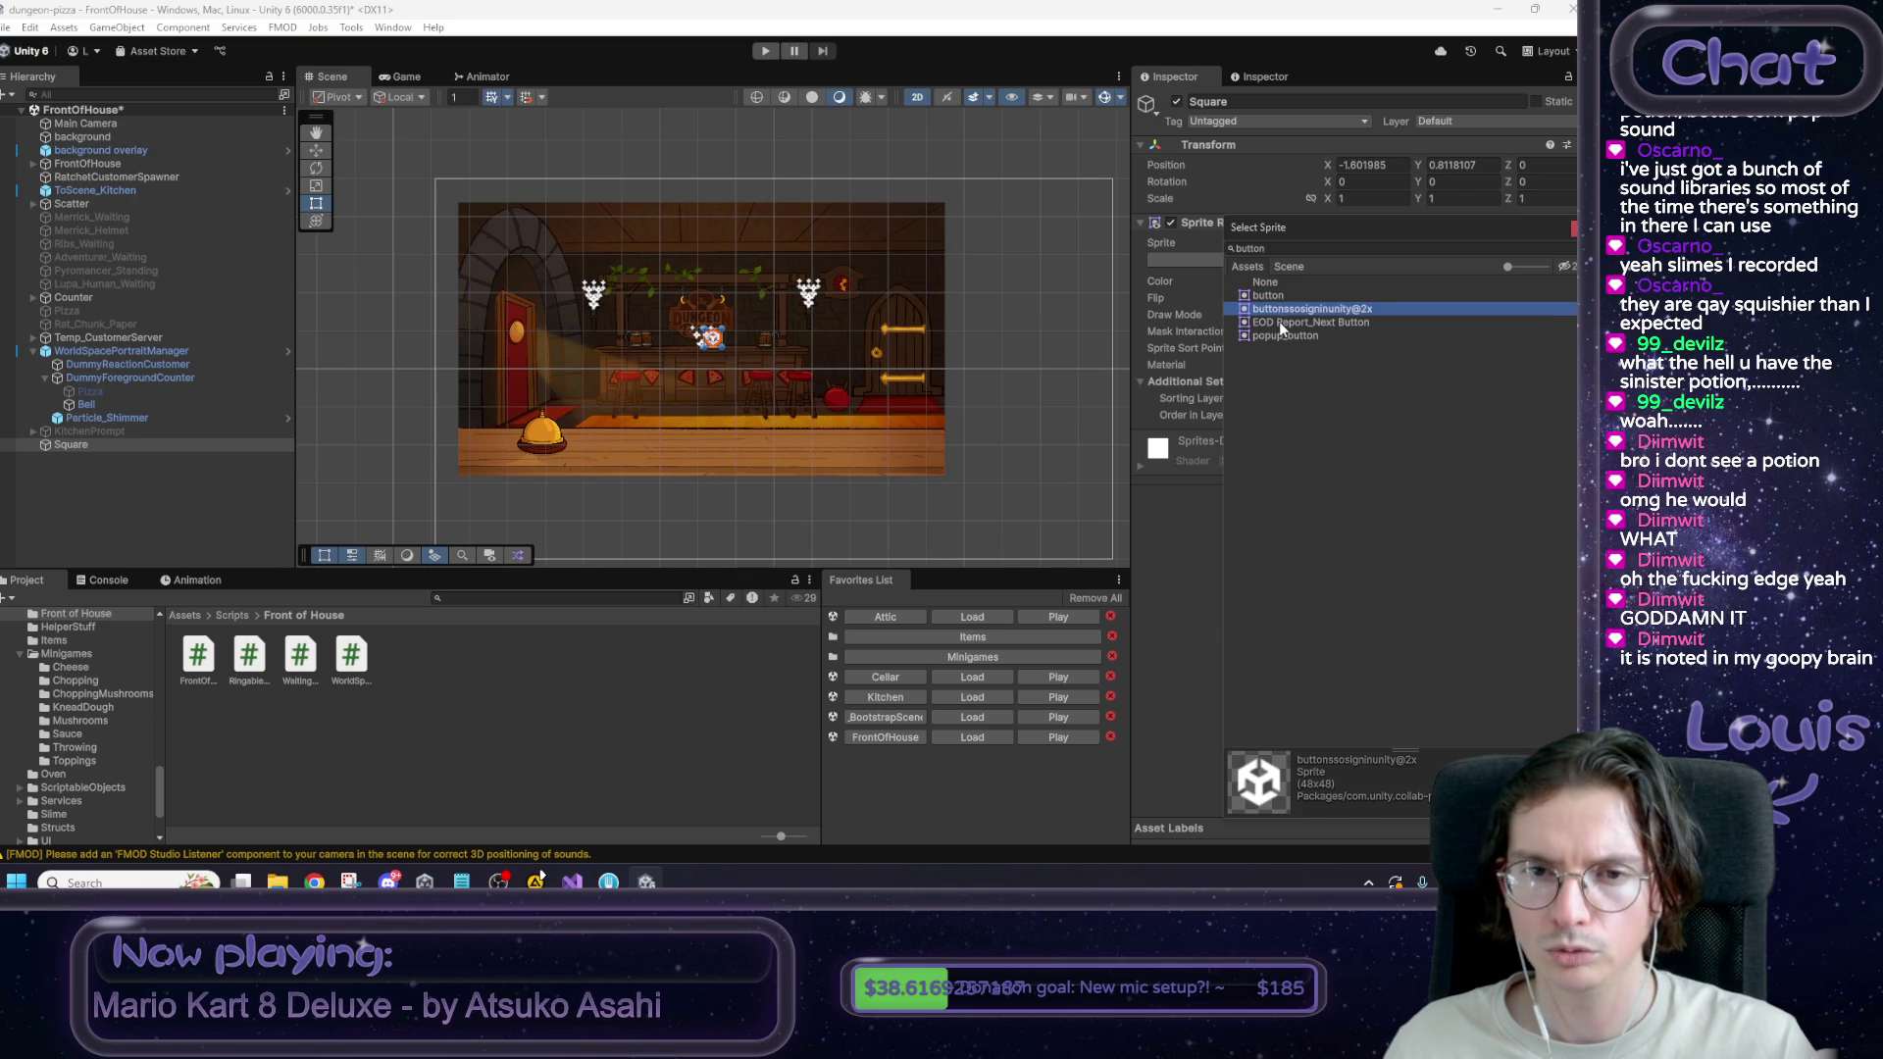
{"action": "left_click", "coordinate": [1279, 321]}
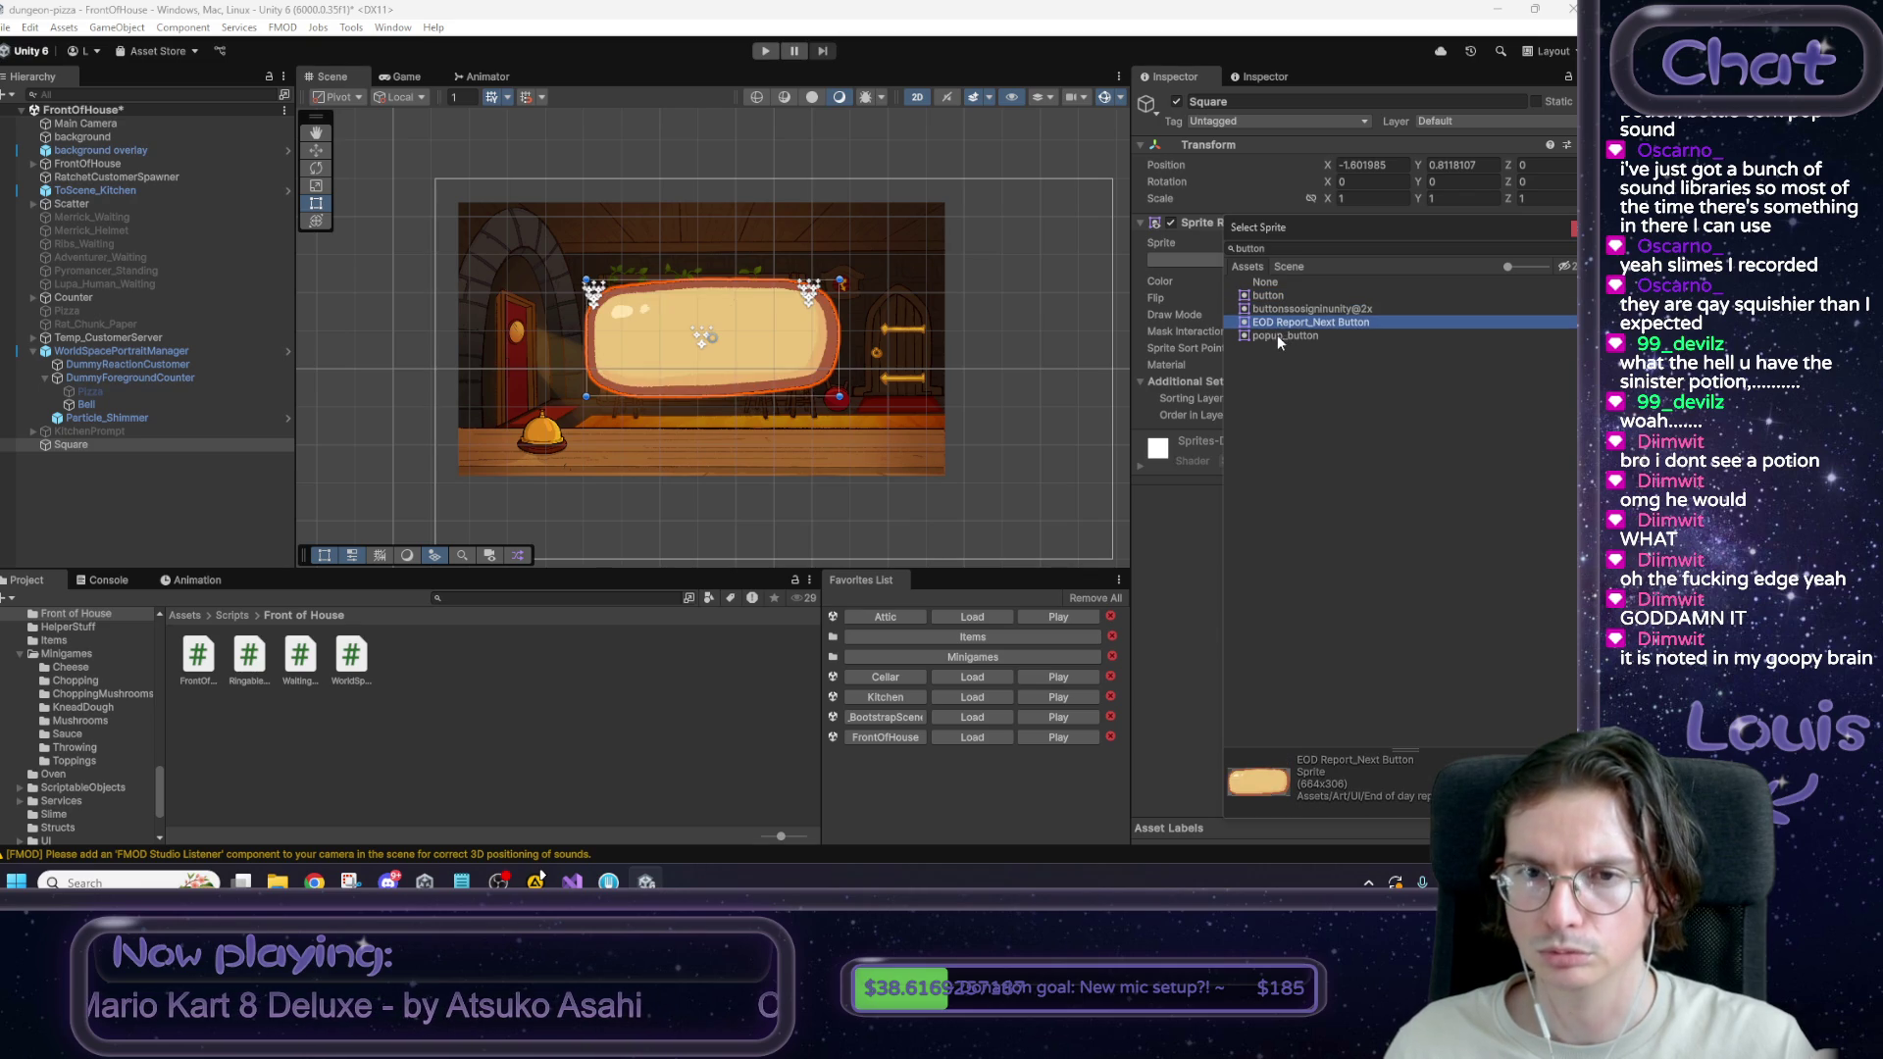
{"action": "double_click", "coordinate": [1294, 321]}
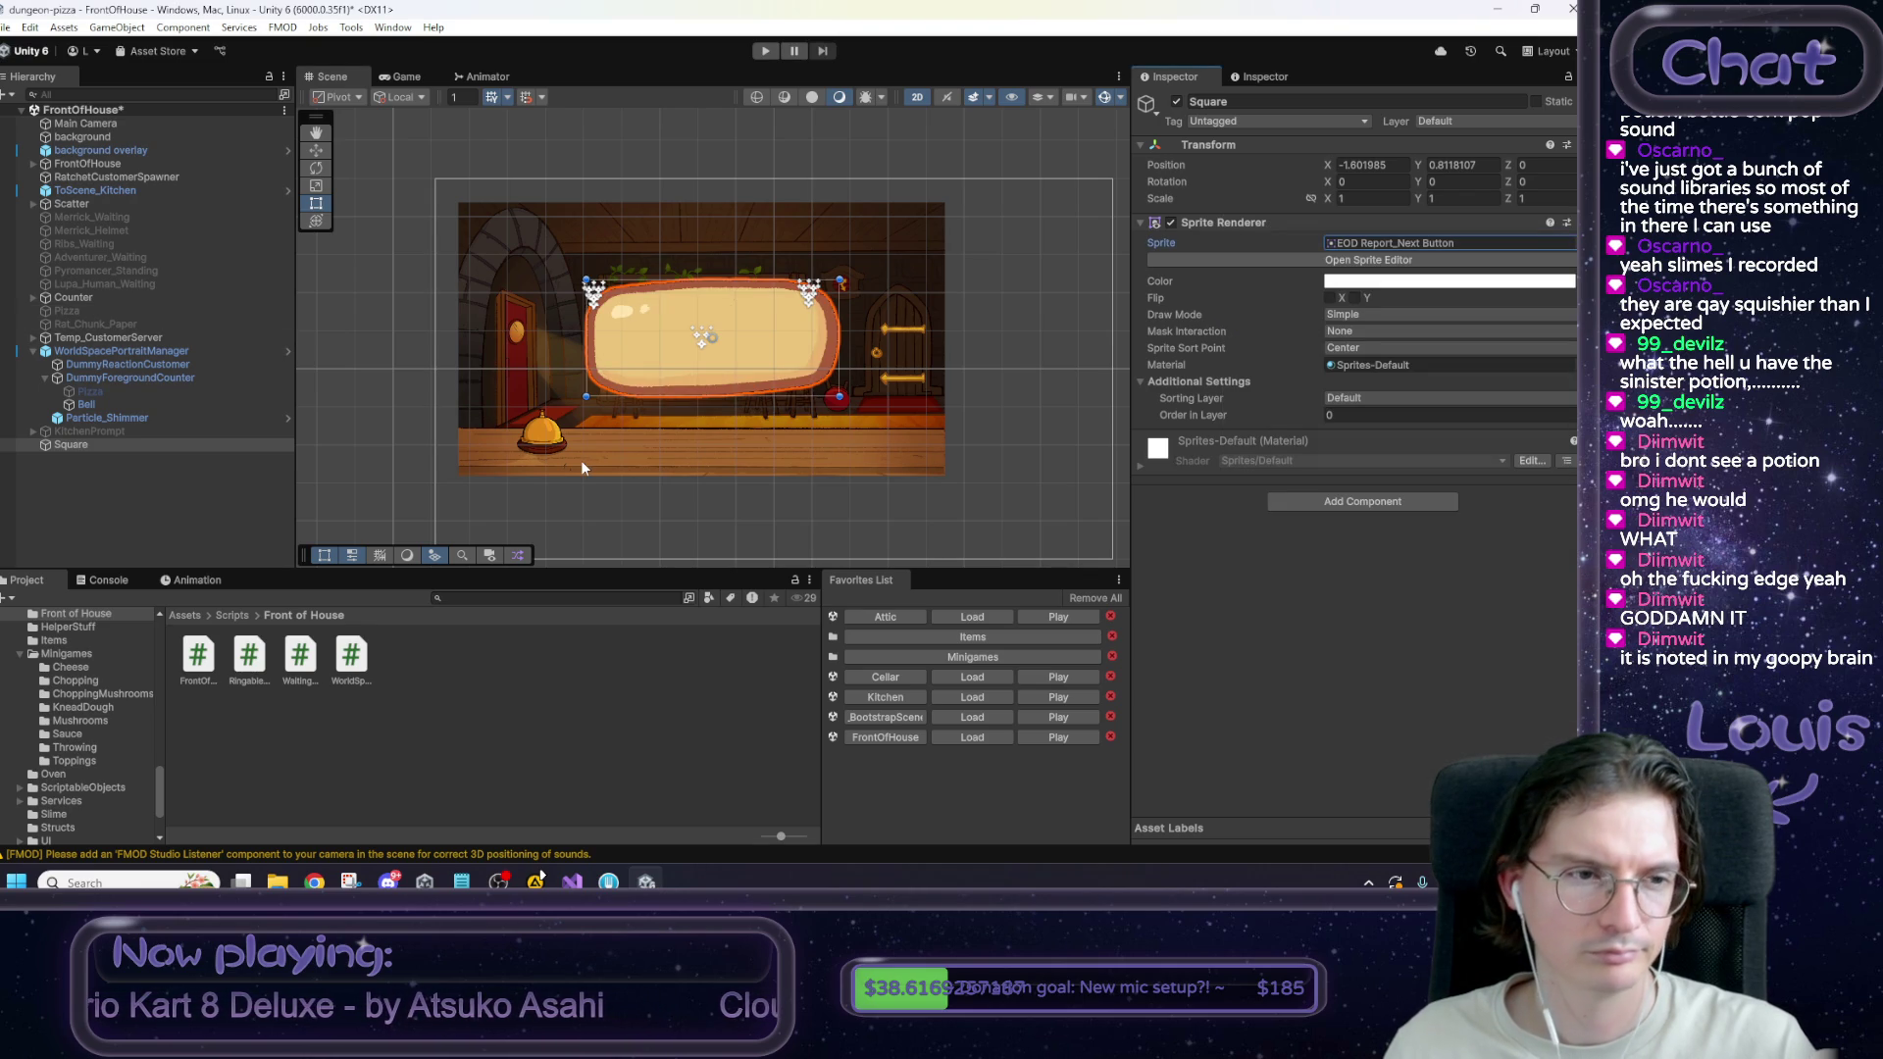
Shrink the button to 0.4078 scale at X 1.58, Y 0.97 and preview it in Game view.
{"action": "key", "text": "r"}
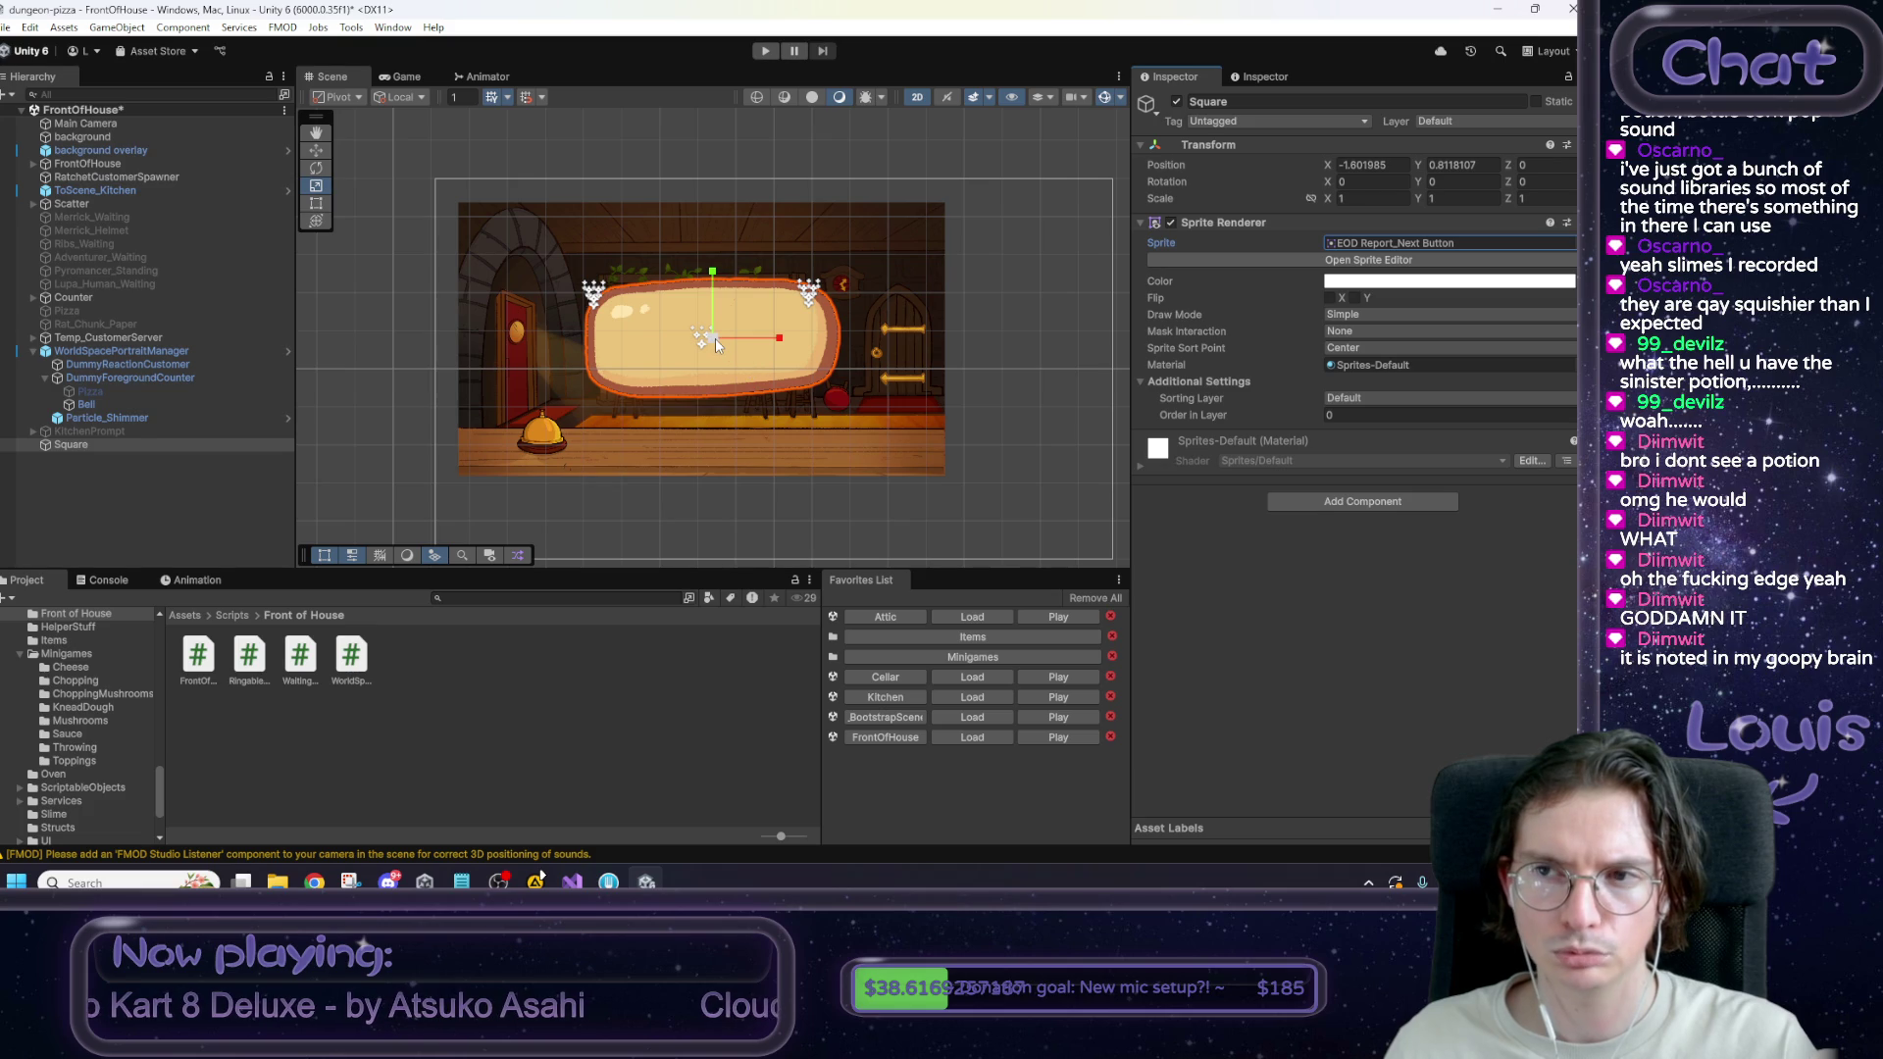
{"action": "mouse_move", "coordinate": [715, 338]}
{"action": "left_mouse_down"}
{"action": "mouse_move", "coordinate": [649, 343]}
{"action": "mouse_move", "coordinate": [834, 329]}
{"action": "left_mouse_up"}
{"action": "key", "text": "w"}
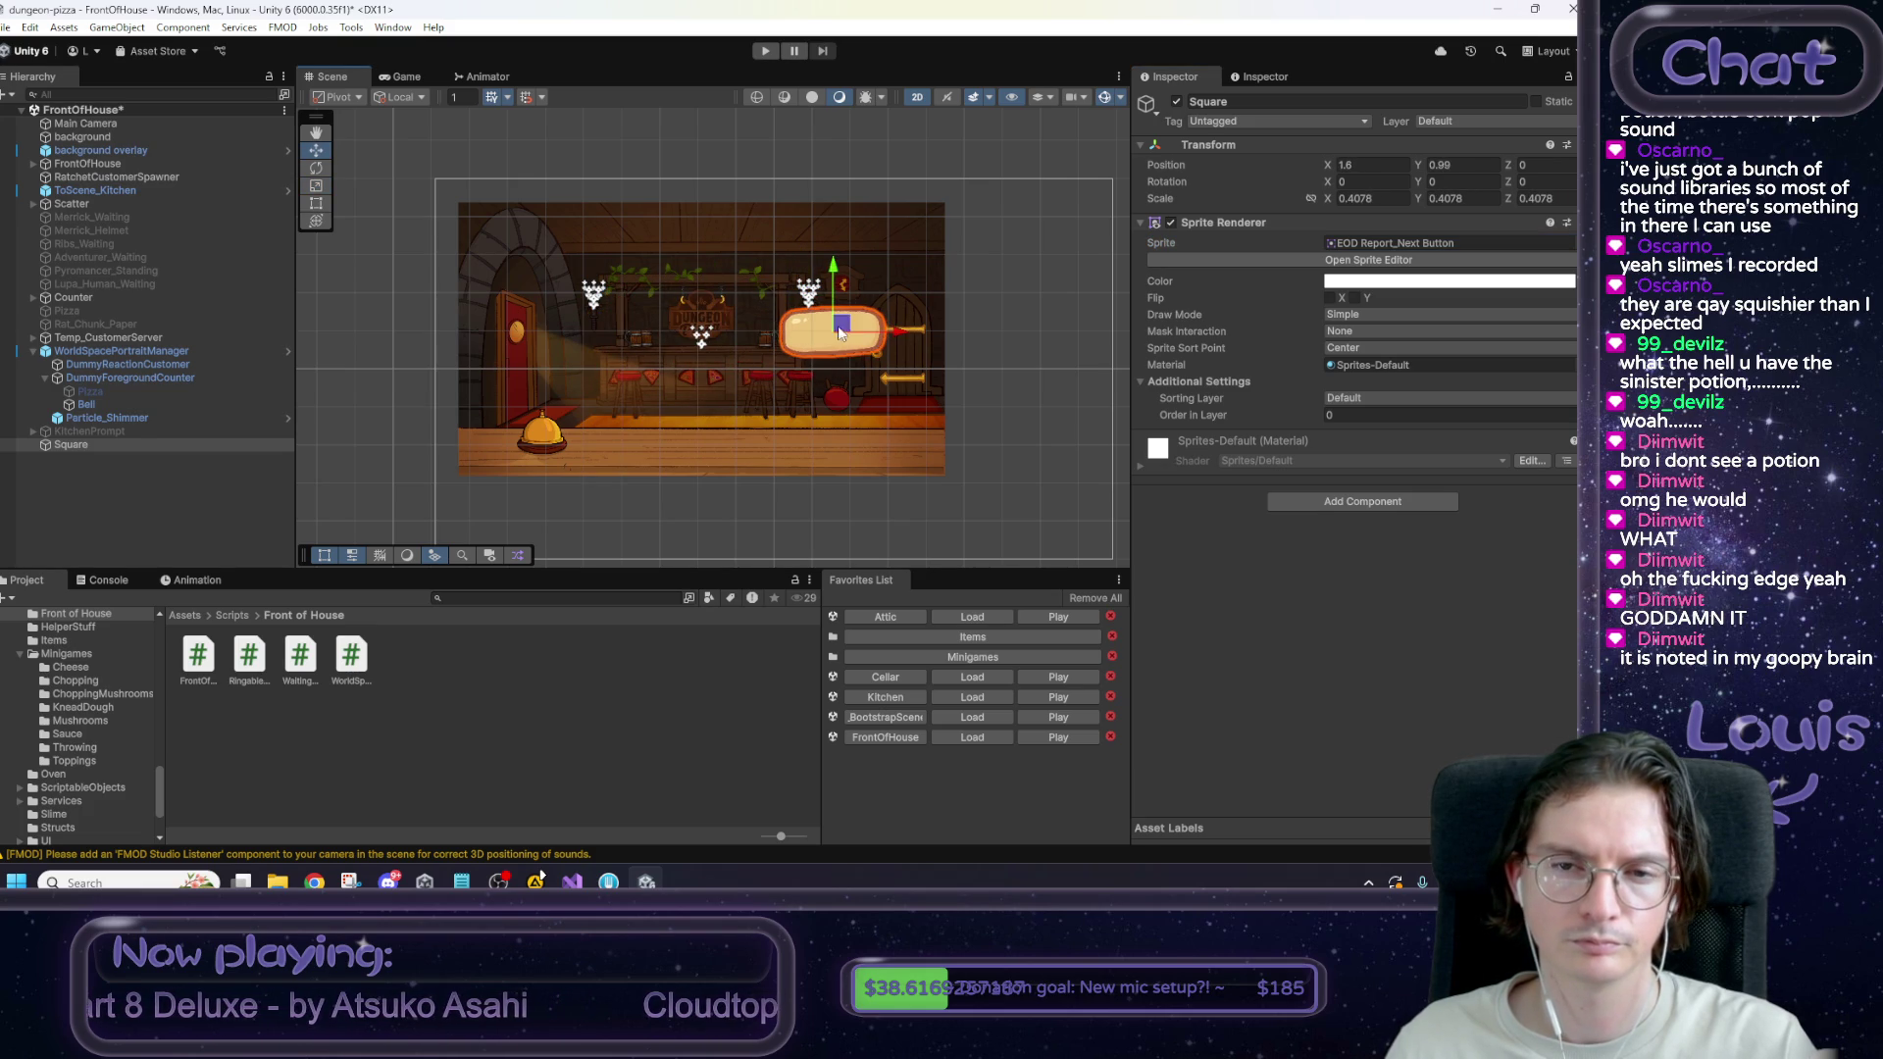
{"action": "scroll", "coordinate": [871, 371], "scroll_direction": "up", "scroll_amount": 6}
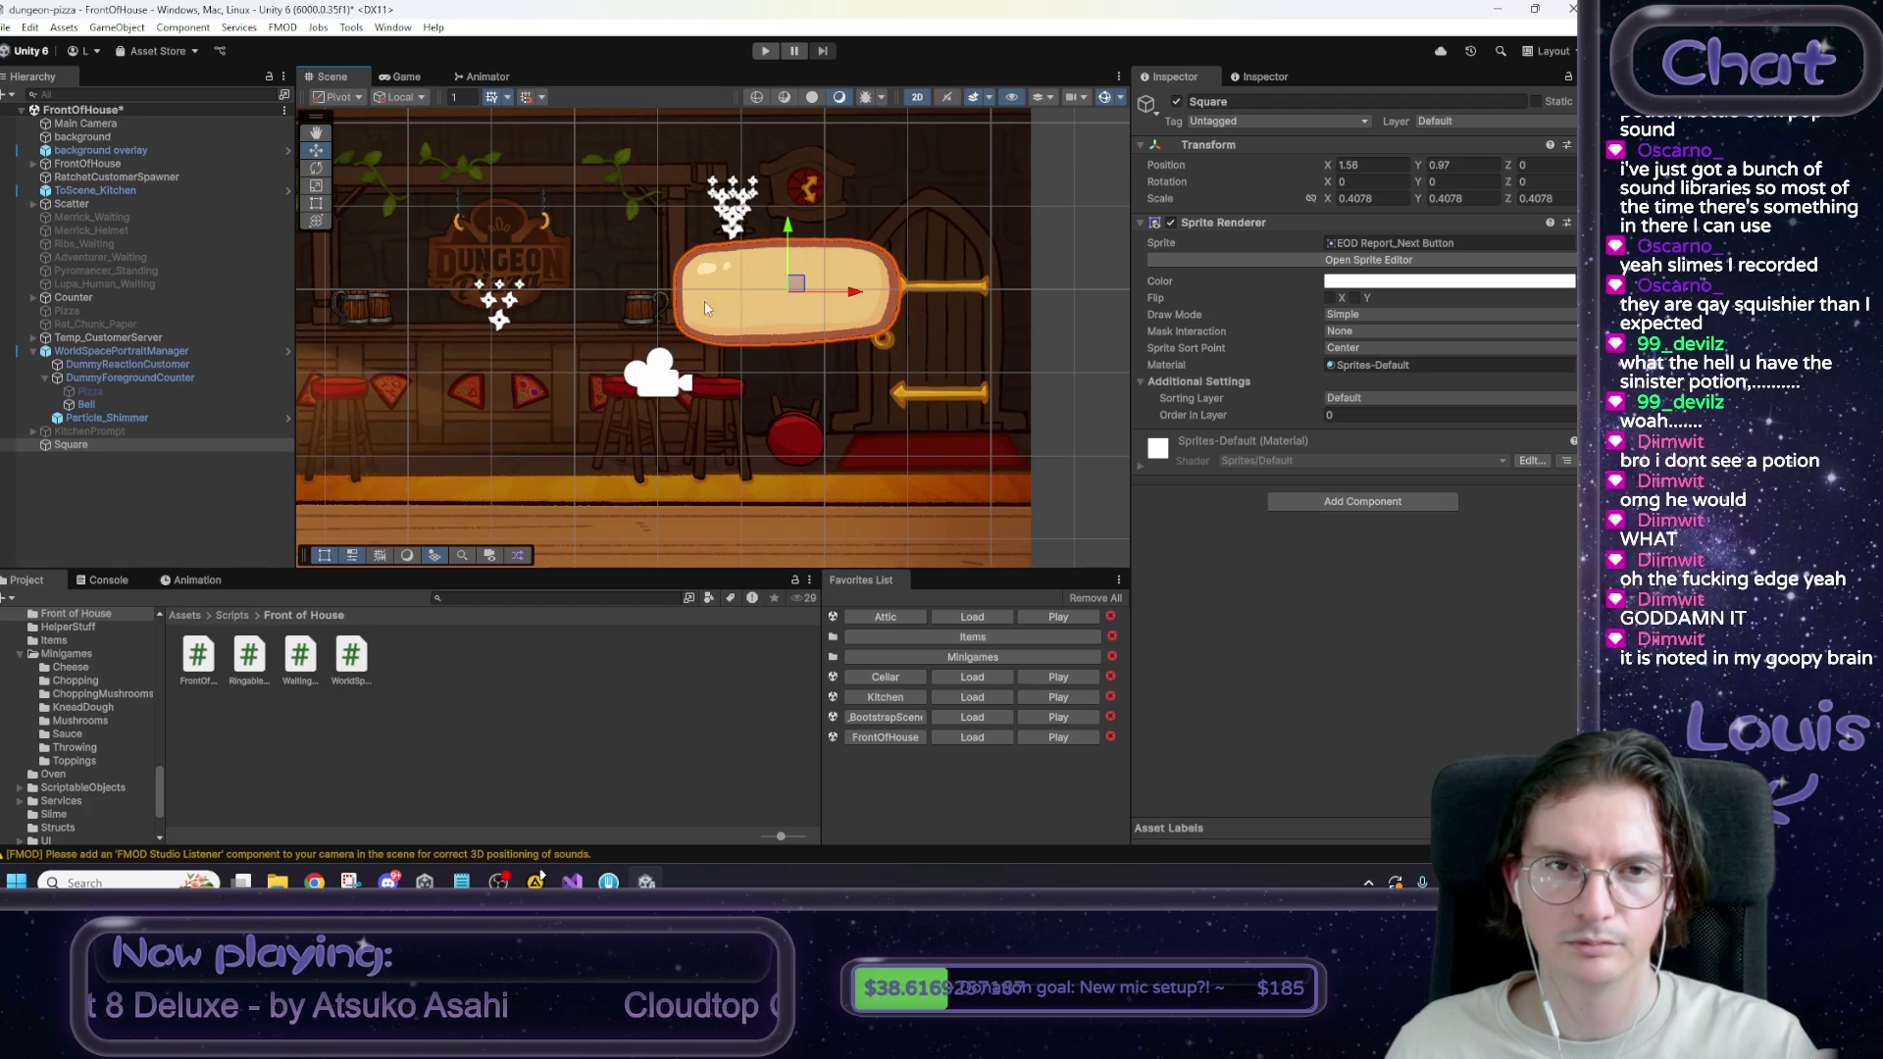
{"action": "left_click", "coordinate": [406, 77]}
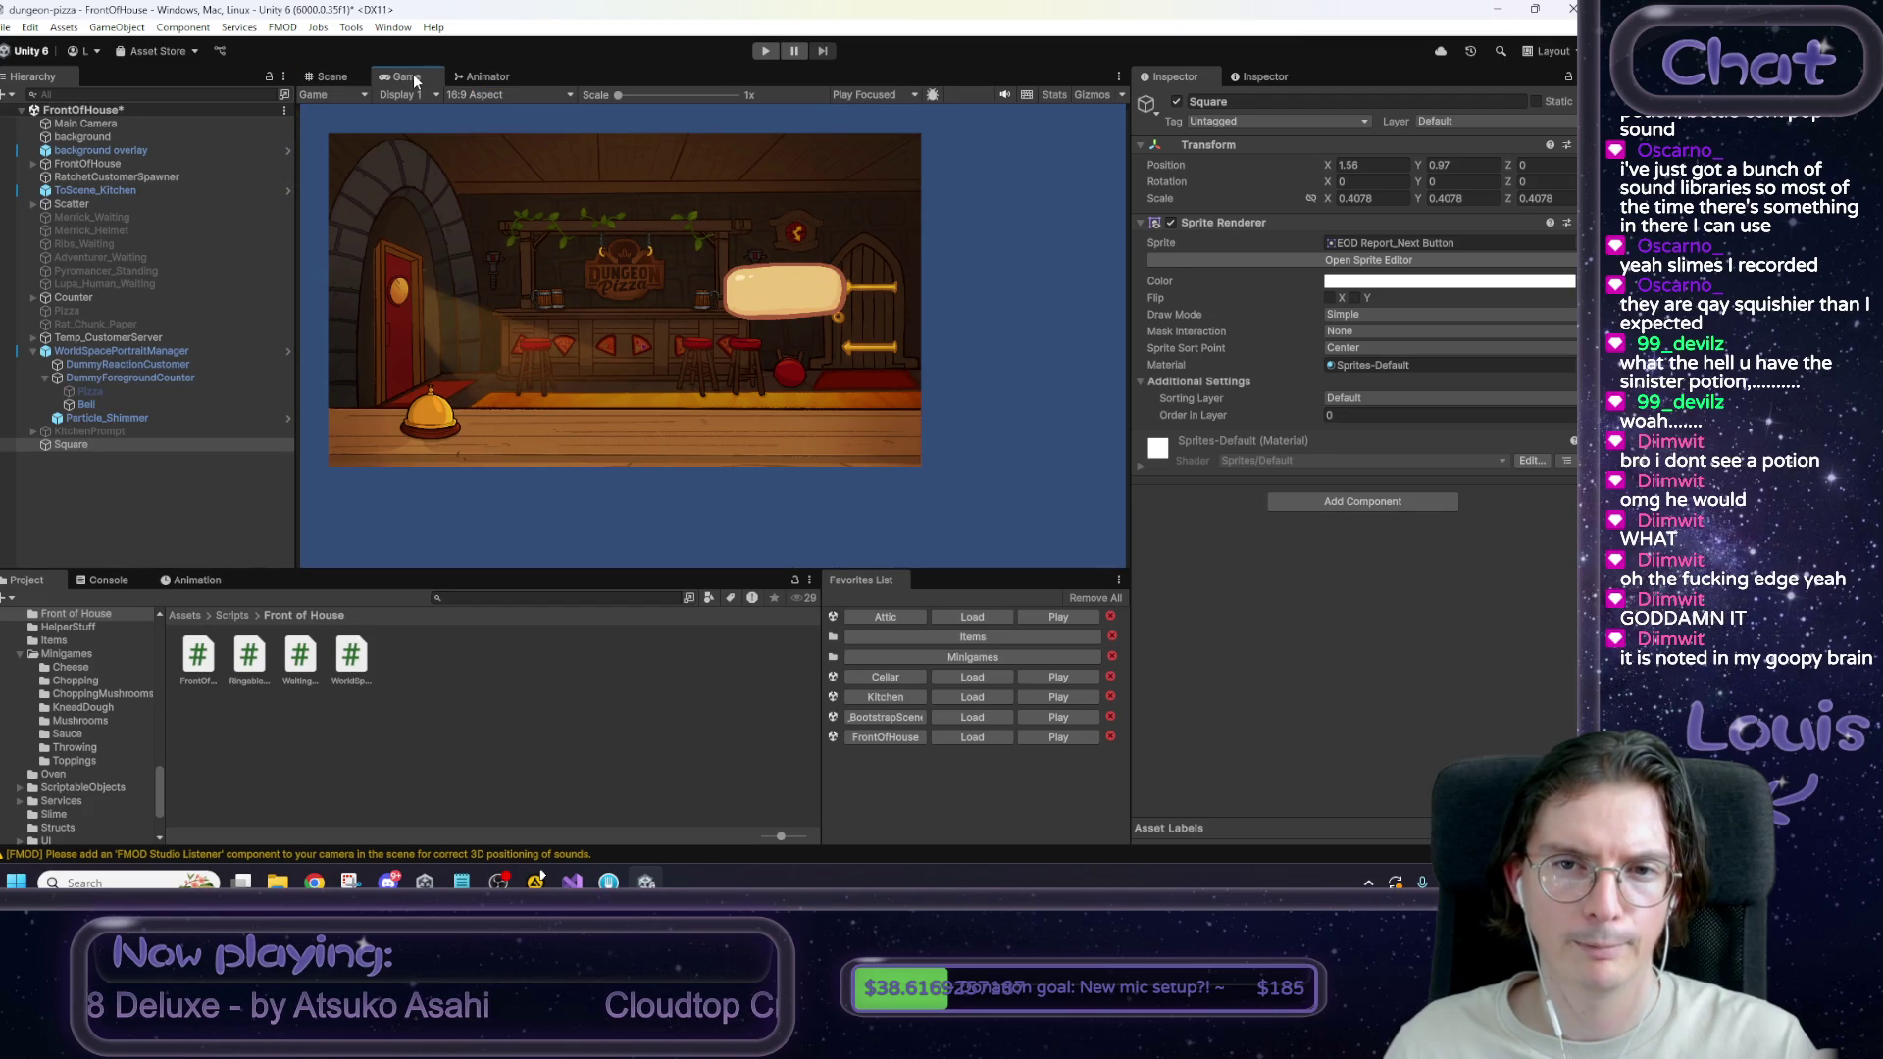
Add a TextMeshPro text object under Square, keeping its default name.
{"action": "left_click", "coordinate": [350, 79]}
{"action": "right_click", "coordinate": [74, 445]}
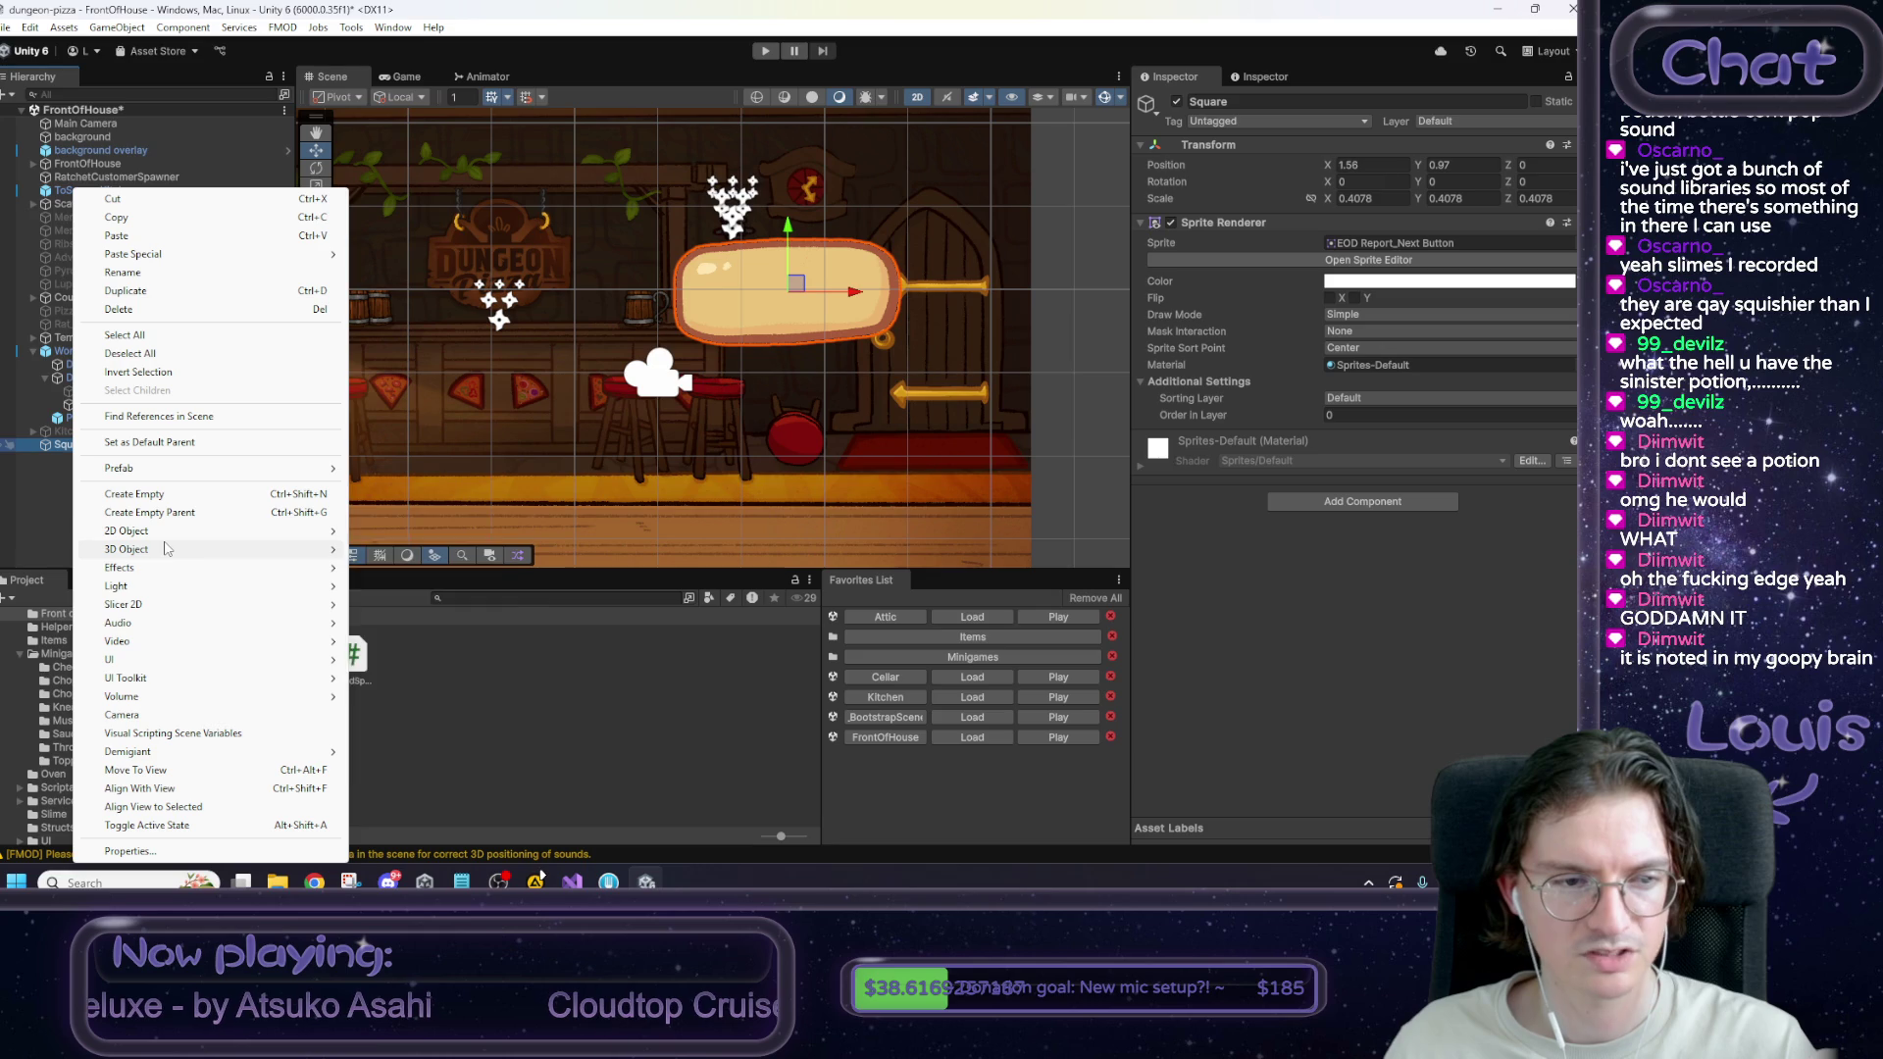
{"action": "mouse_move", "coordinate": [174, 663]}
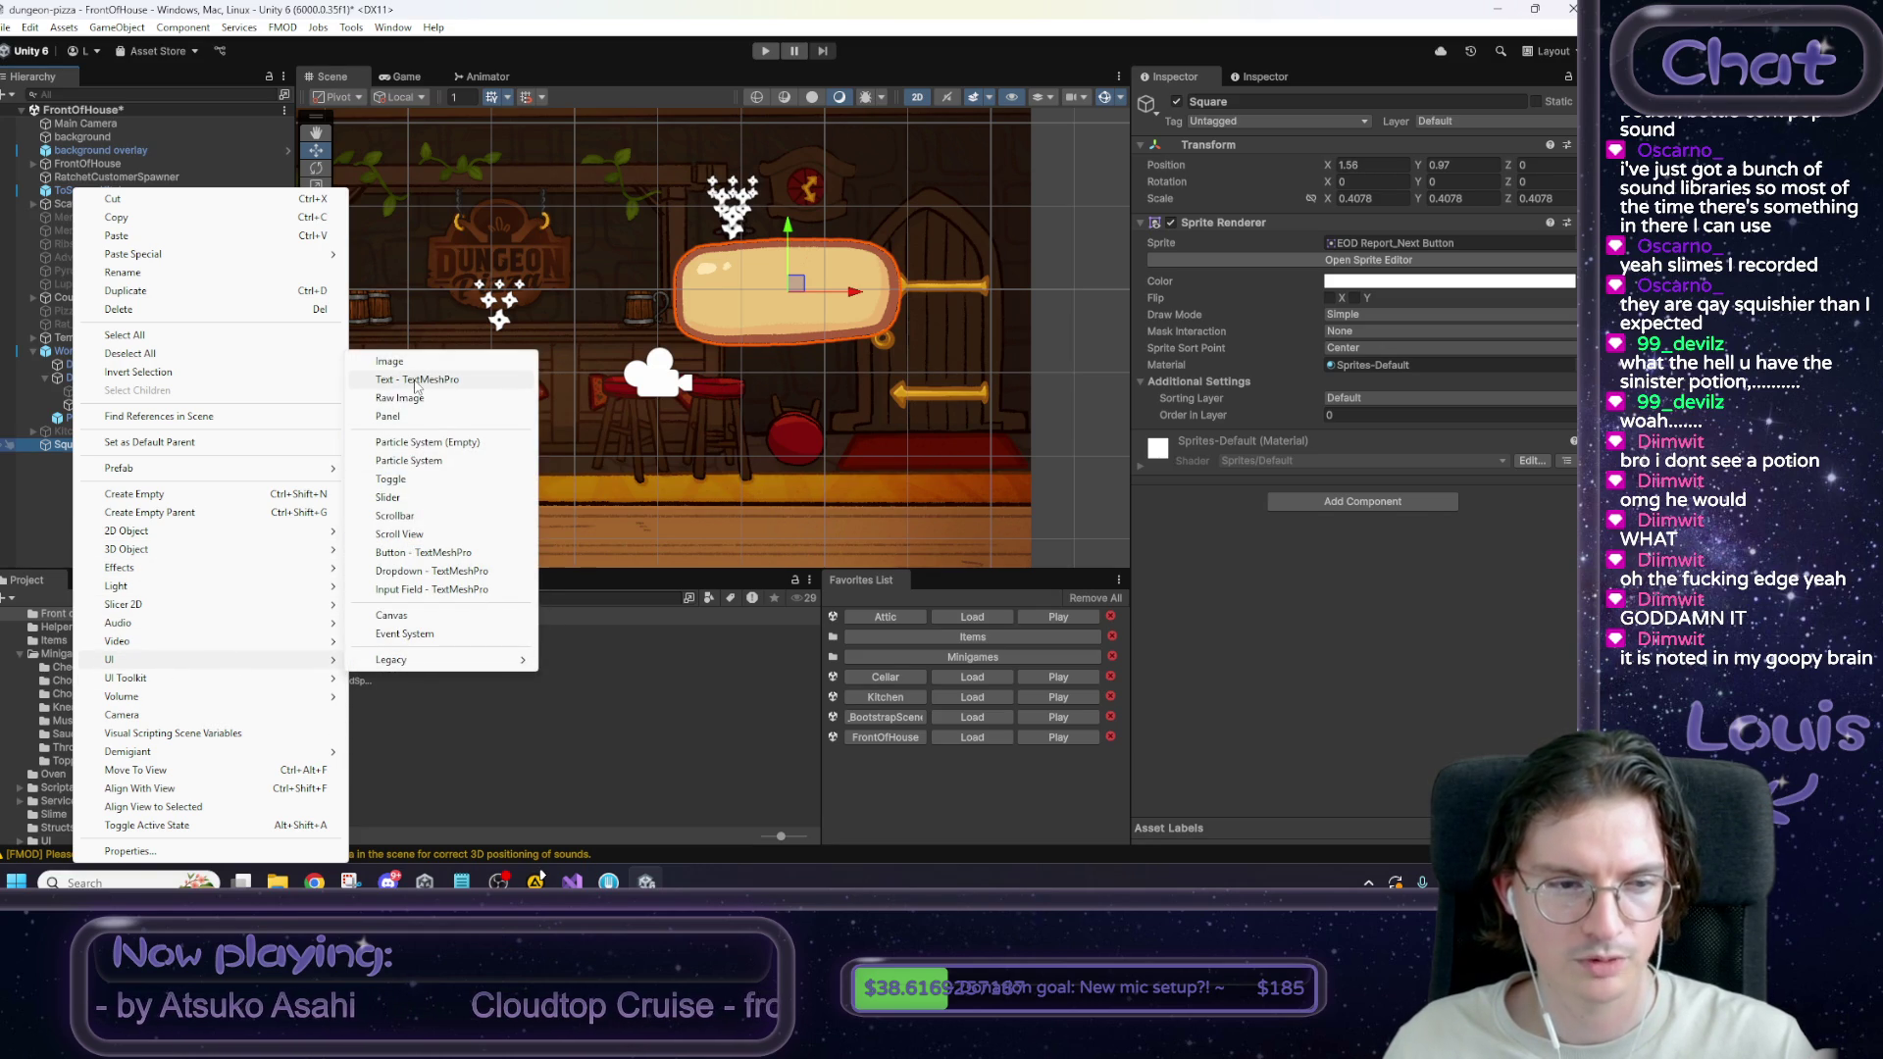
{"action": "mouse_move", "coordinate": [187, 551]}
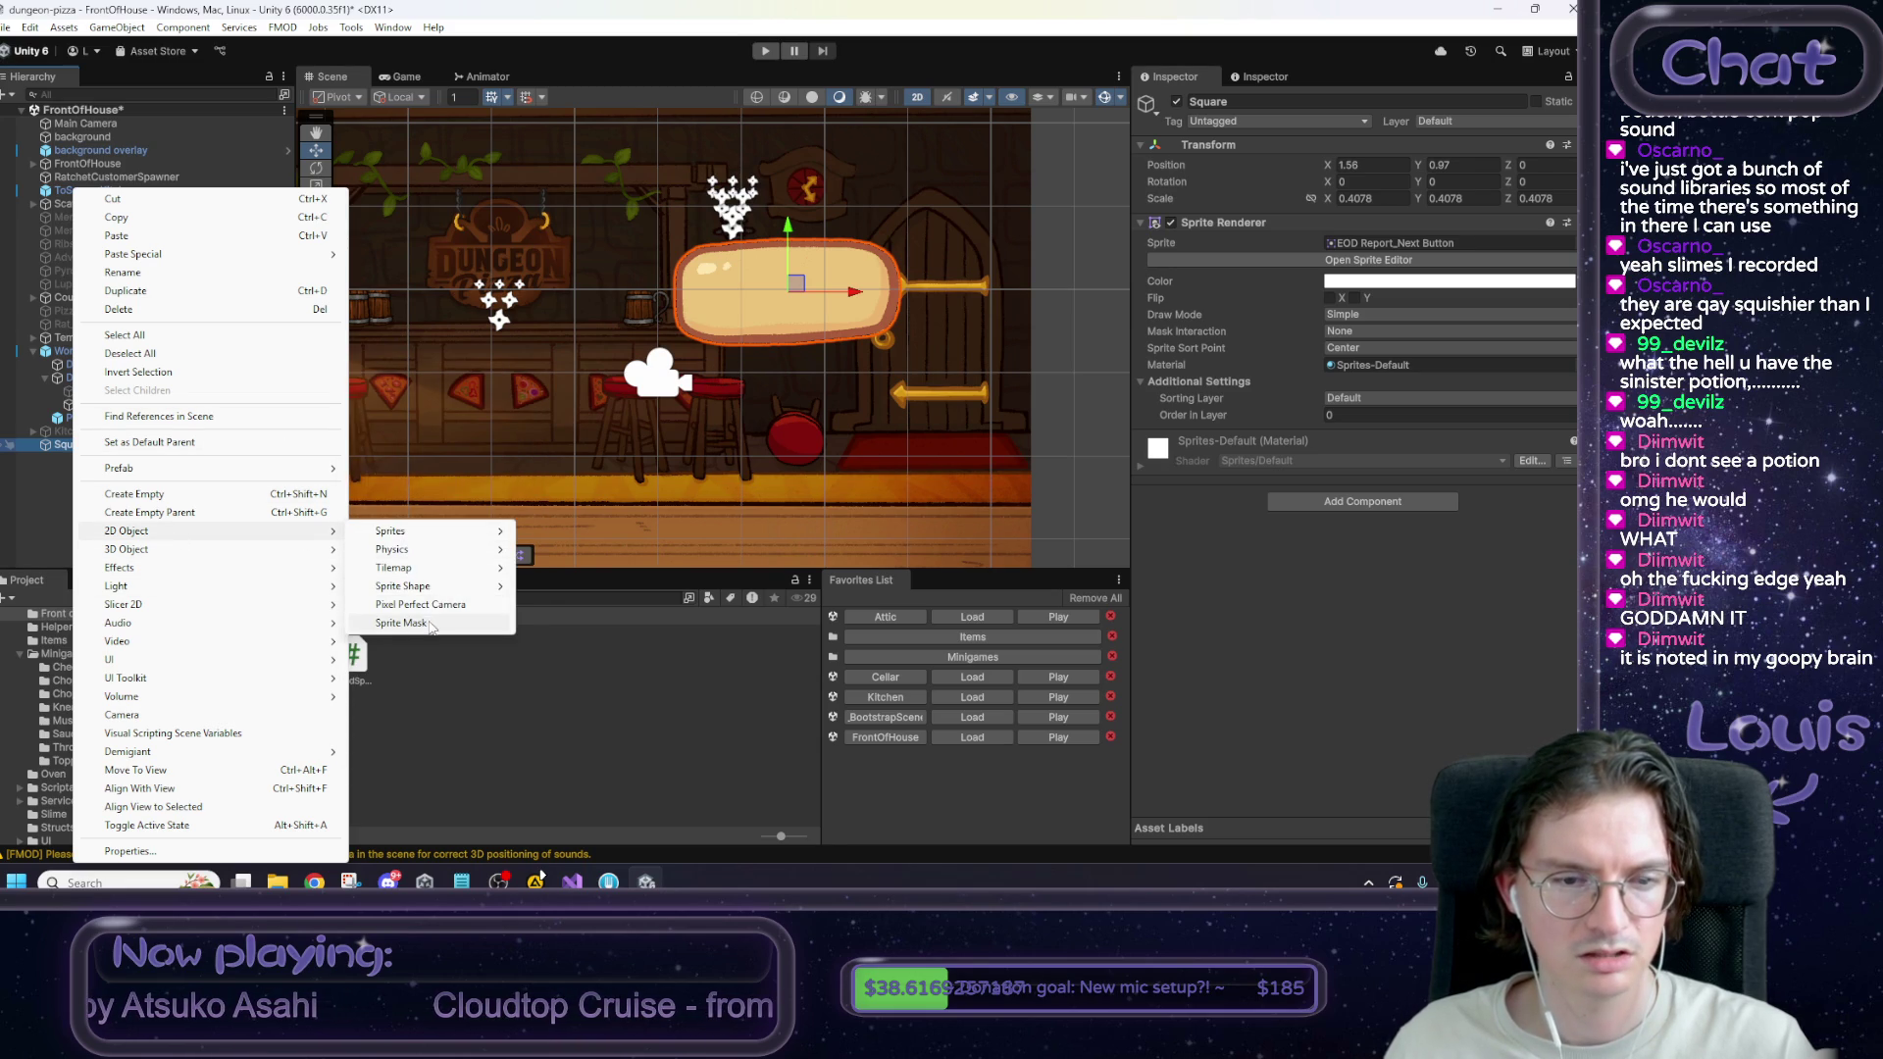
{"action": "mouse_move", "coordinate": [248, 555]}
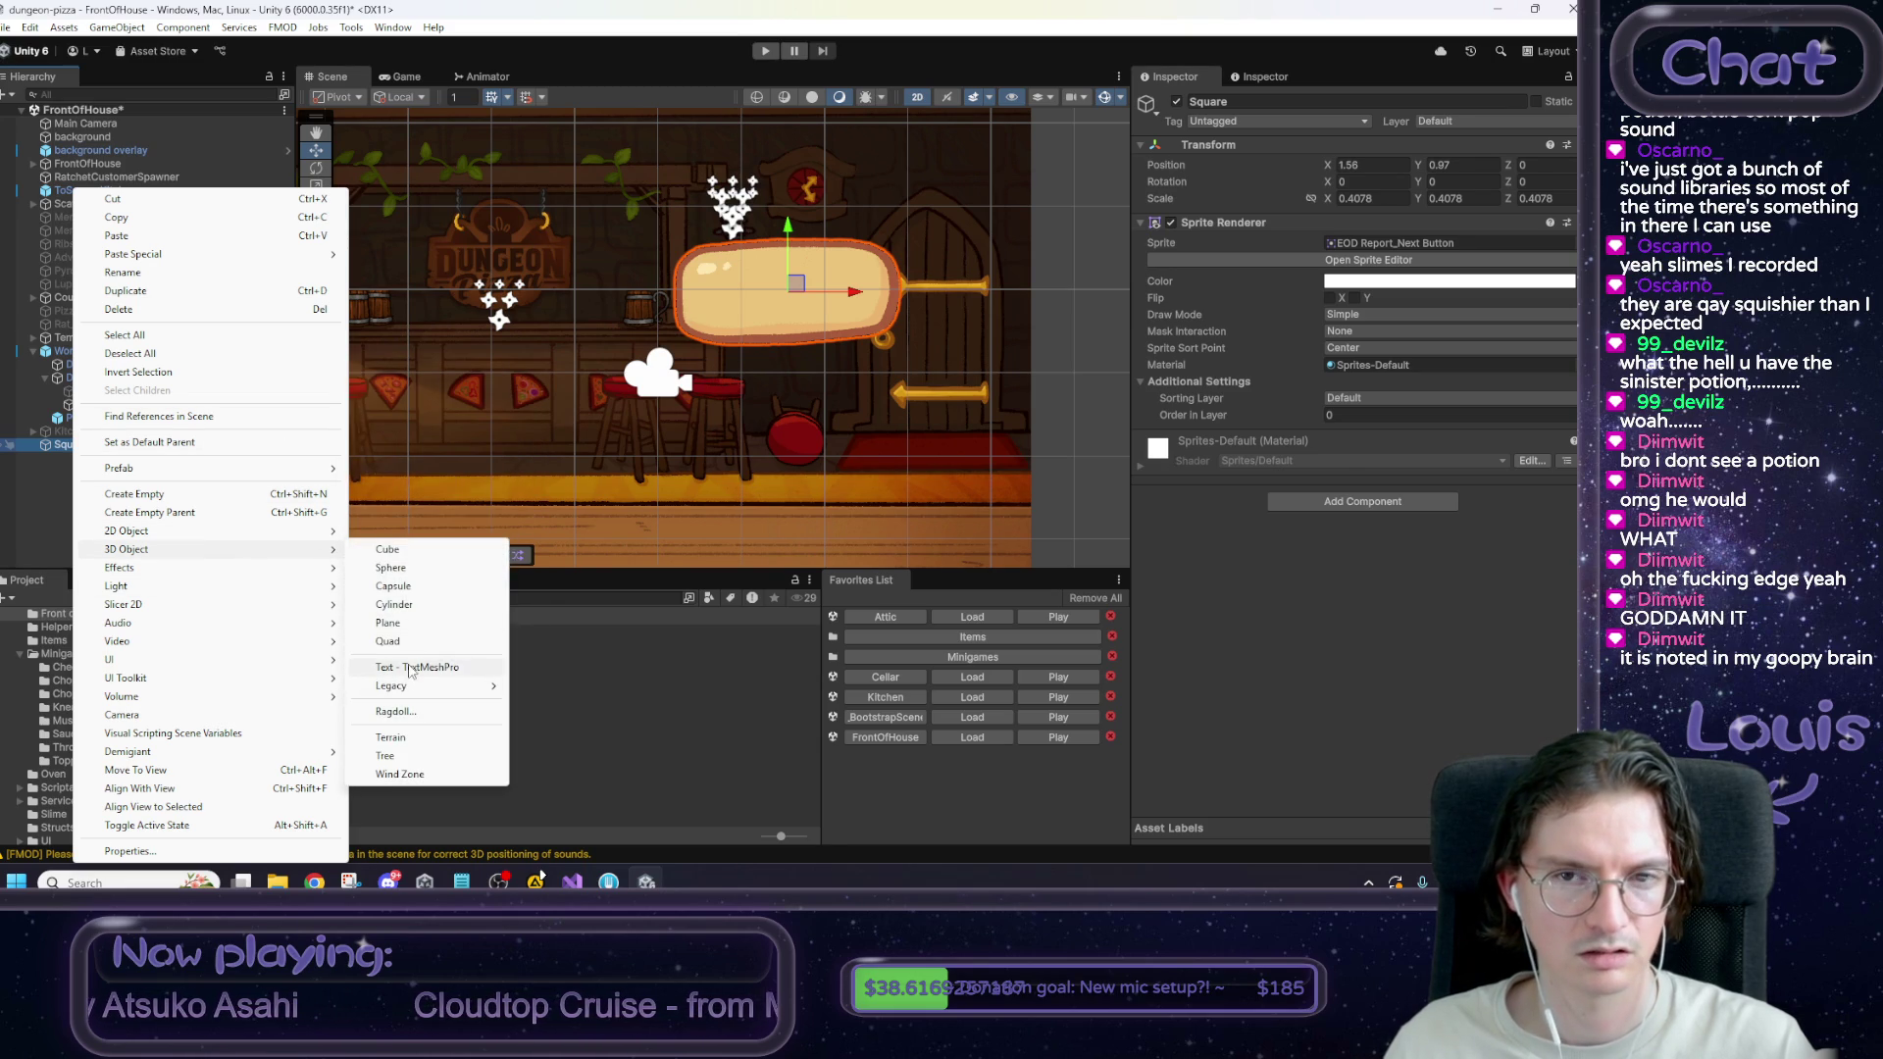
{"action": "left_click", "coordinate": [410, 668]}
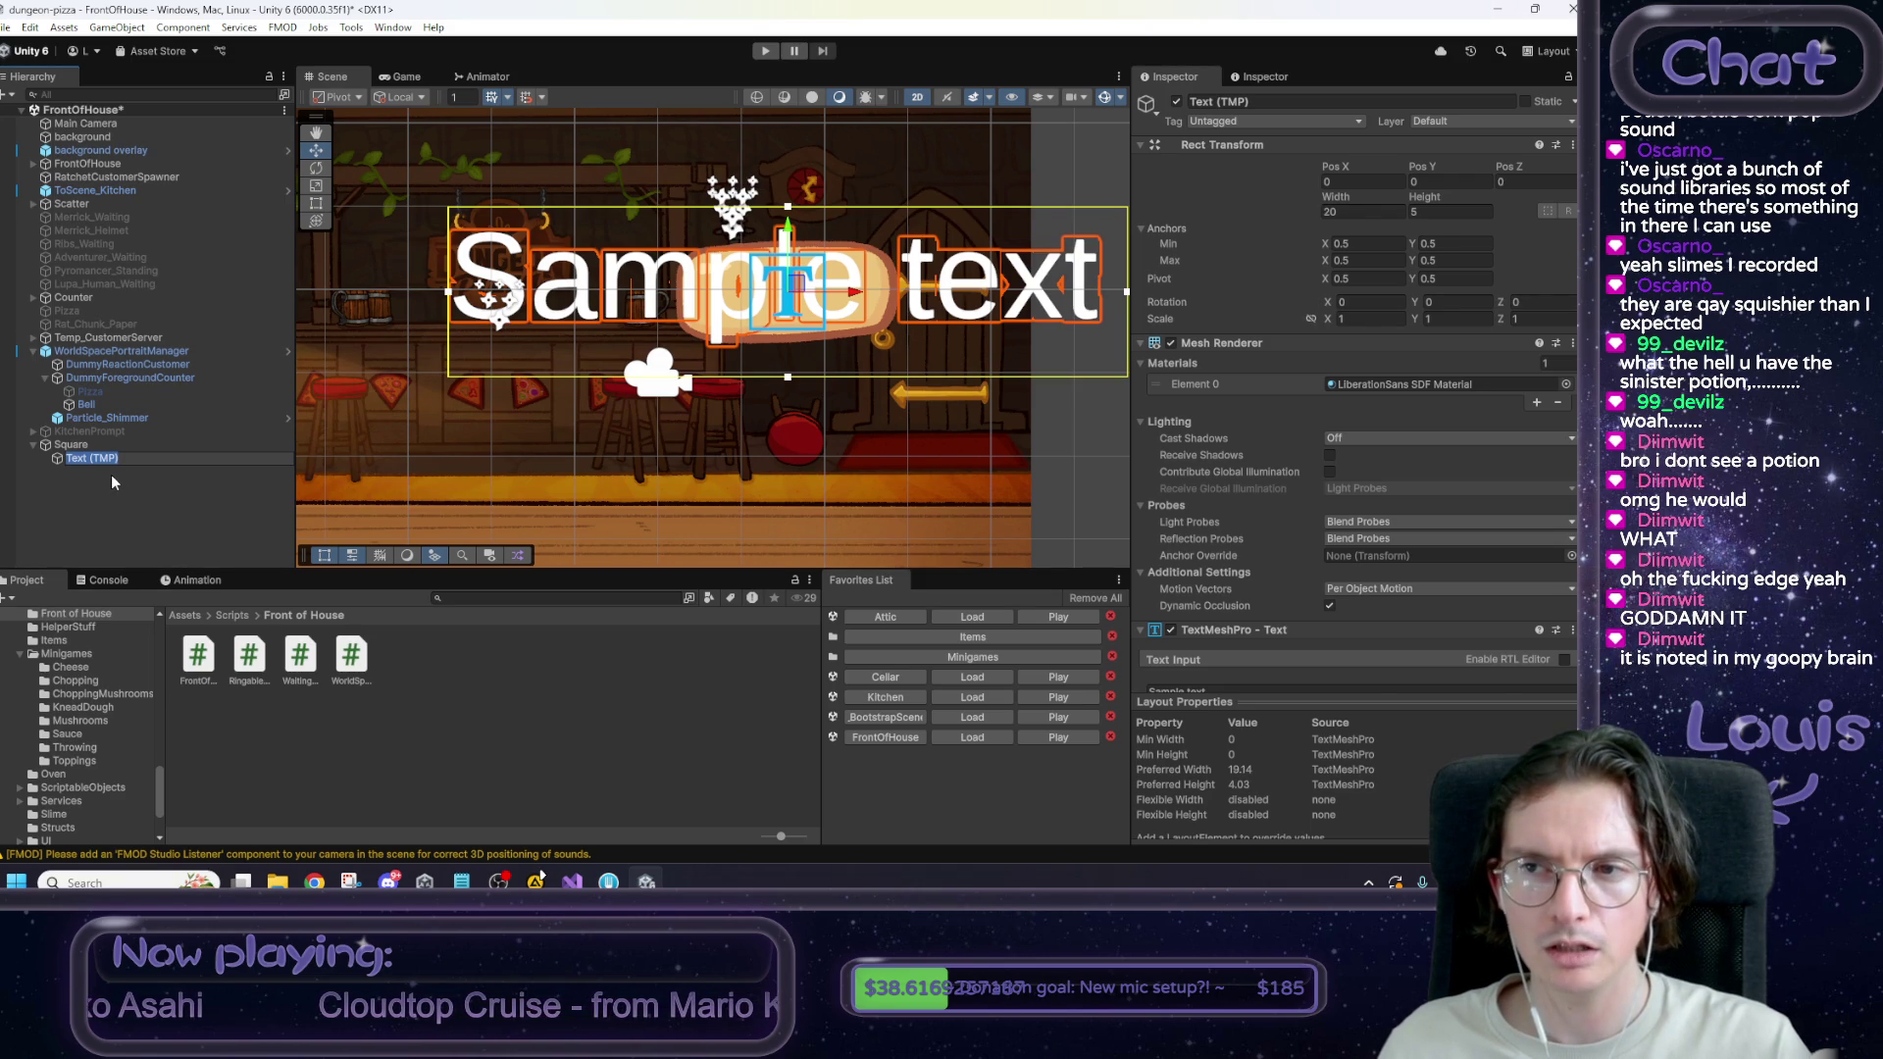
{"action": "key", "text": "Return"}
Resize the text box's edges so the Sample text fits within the sign.
{"action": "mouse_move", "coordinate": [1127, 291]}
{"action": "left_mouse_down"}
{"action": "mouse_move", "coordinate": [917, 291]}
{"action": "mouse_move", "coordinate": [1014, 313]}
{"action": "mouse_move", "coordinate": [1108, 301]}
{"action": "left_mouse_up"}
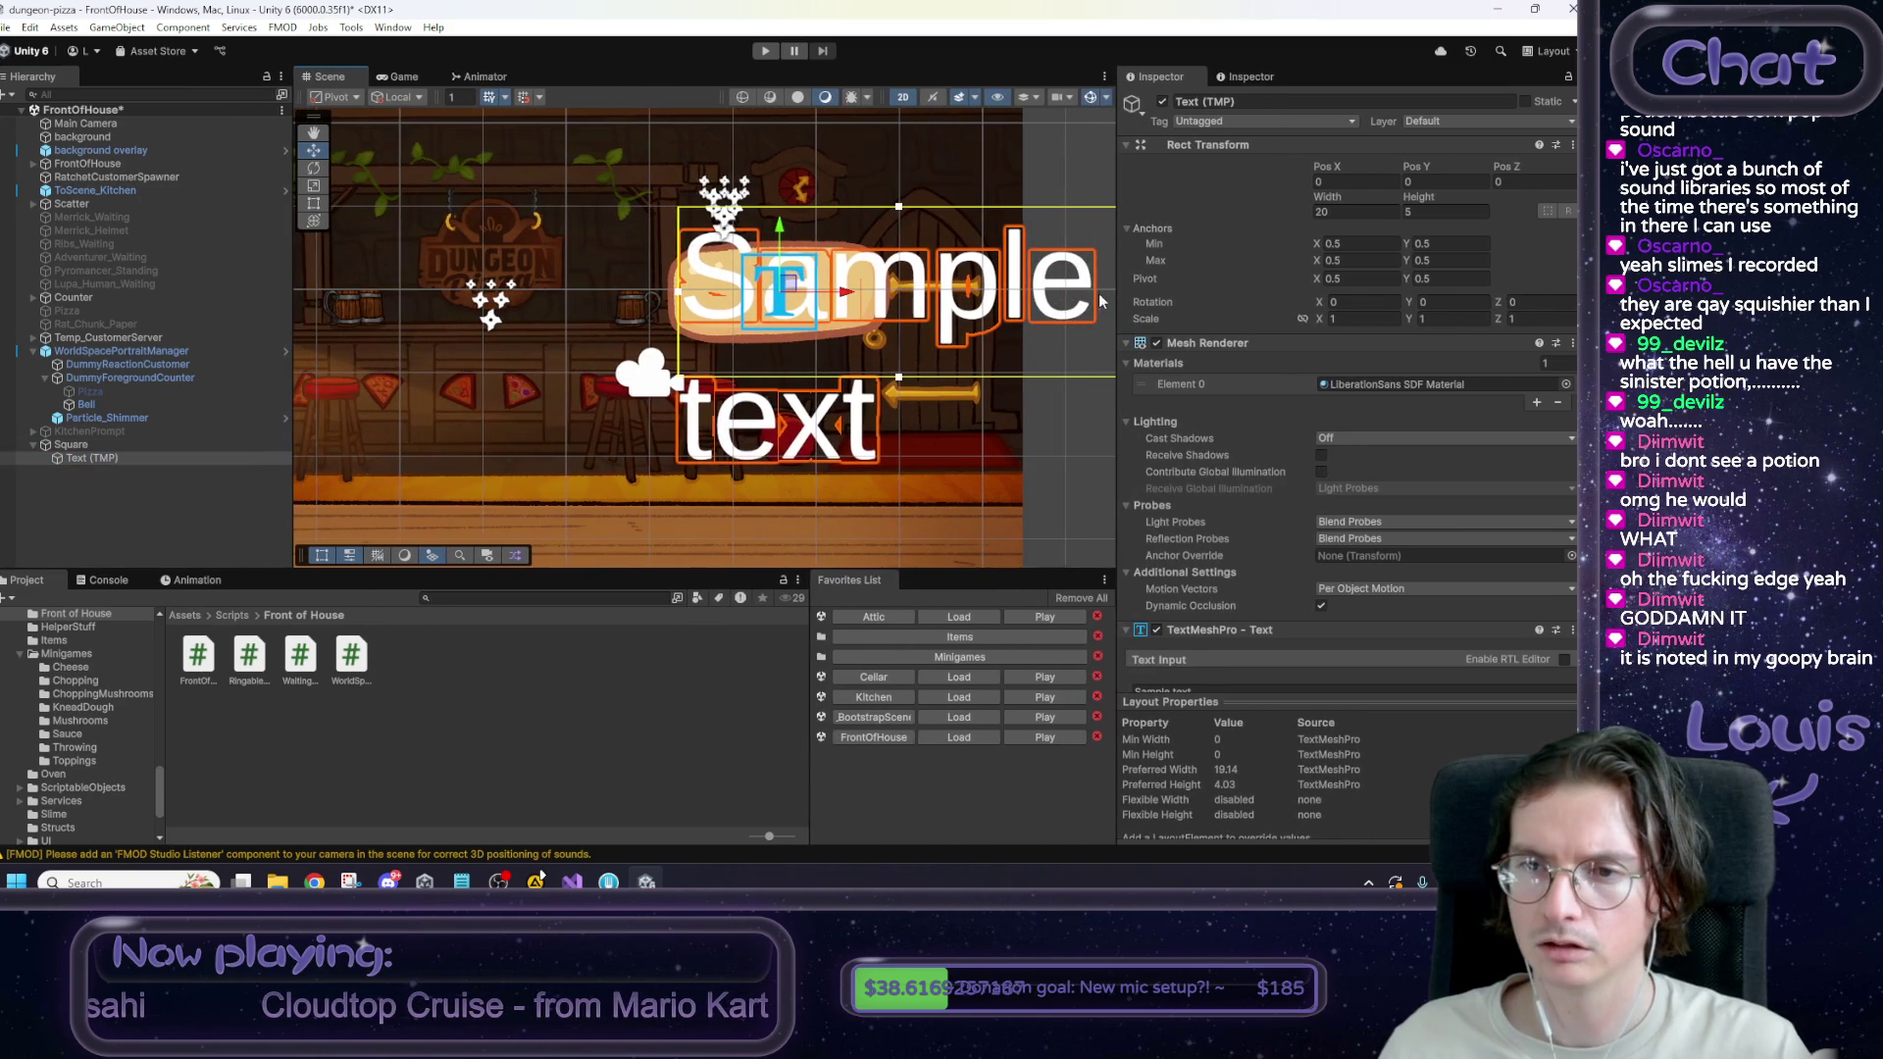
{"action": "left_click_drag", "start_coordinate": [1003, 375], "coordinate": [753, 400]}
{"action": "left_click_drag", "start_coordinate": [867, 317], "coordinate": [624, 316]}
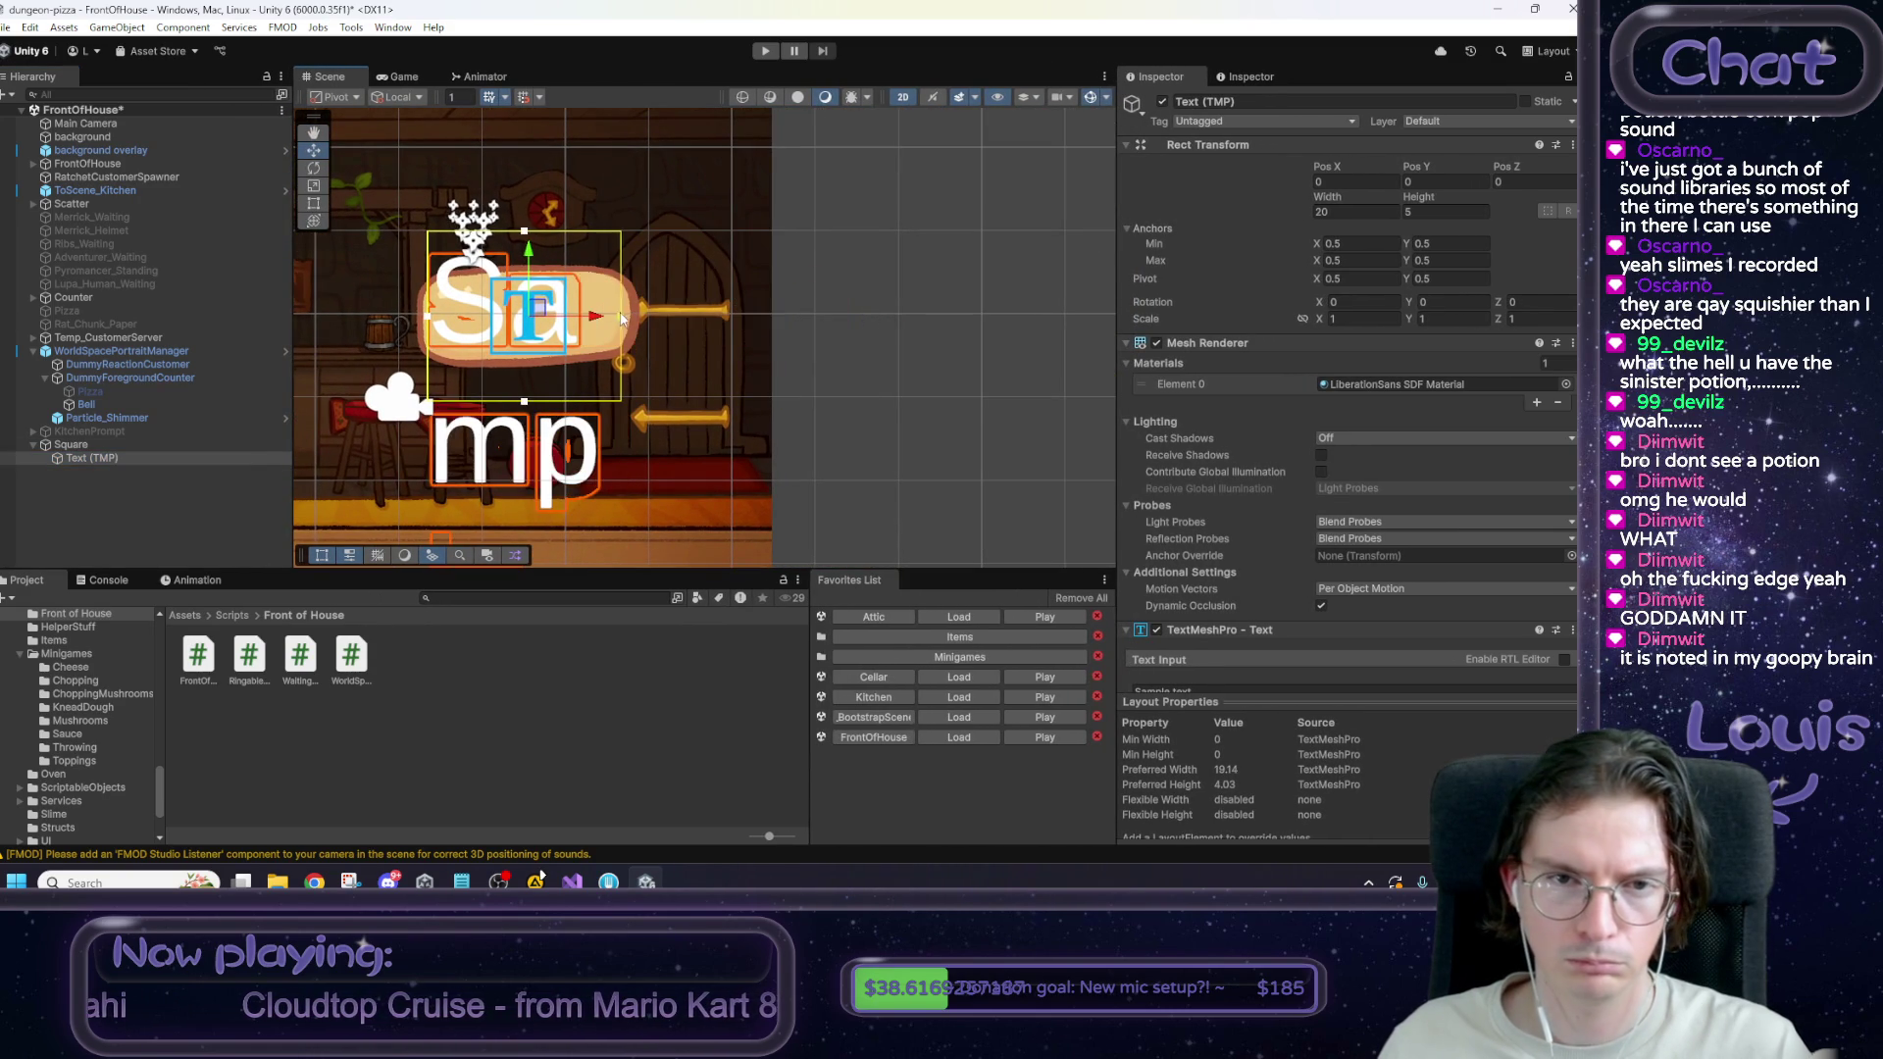
{"action": "left_click_drag", "start_coordinate": [527, 233], "coordinate": [527, 275]}
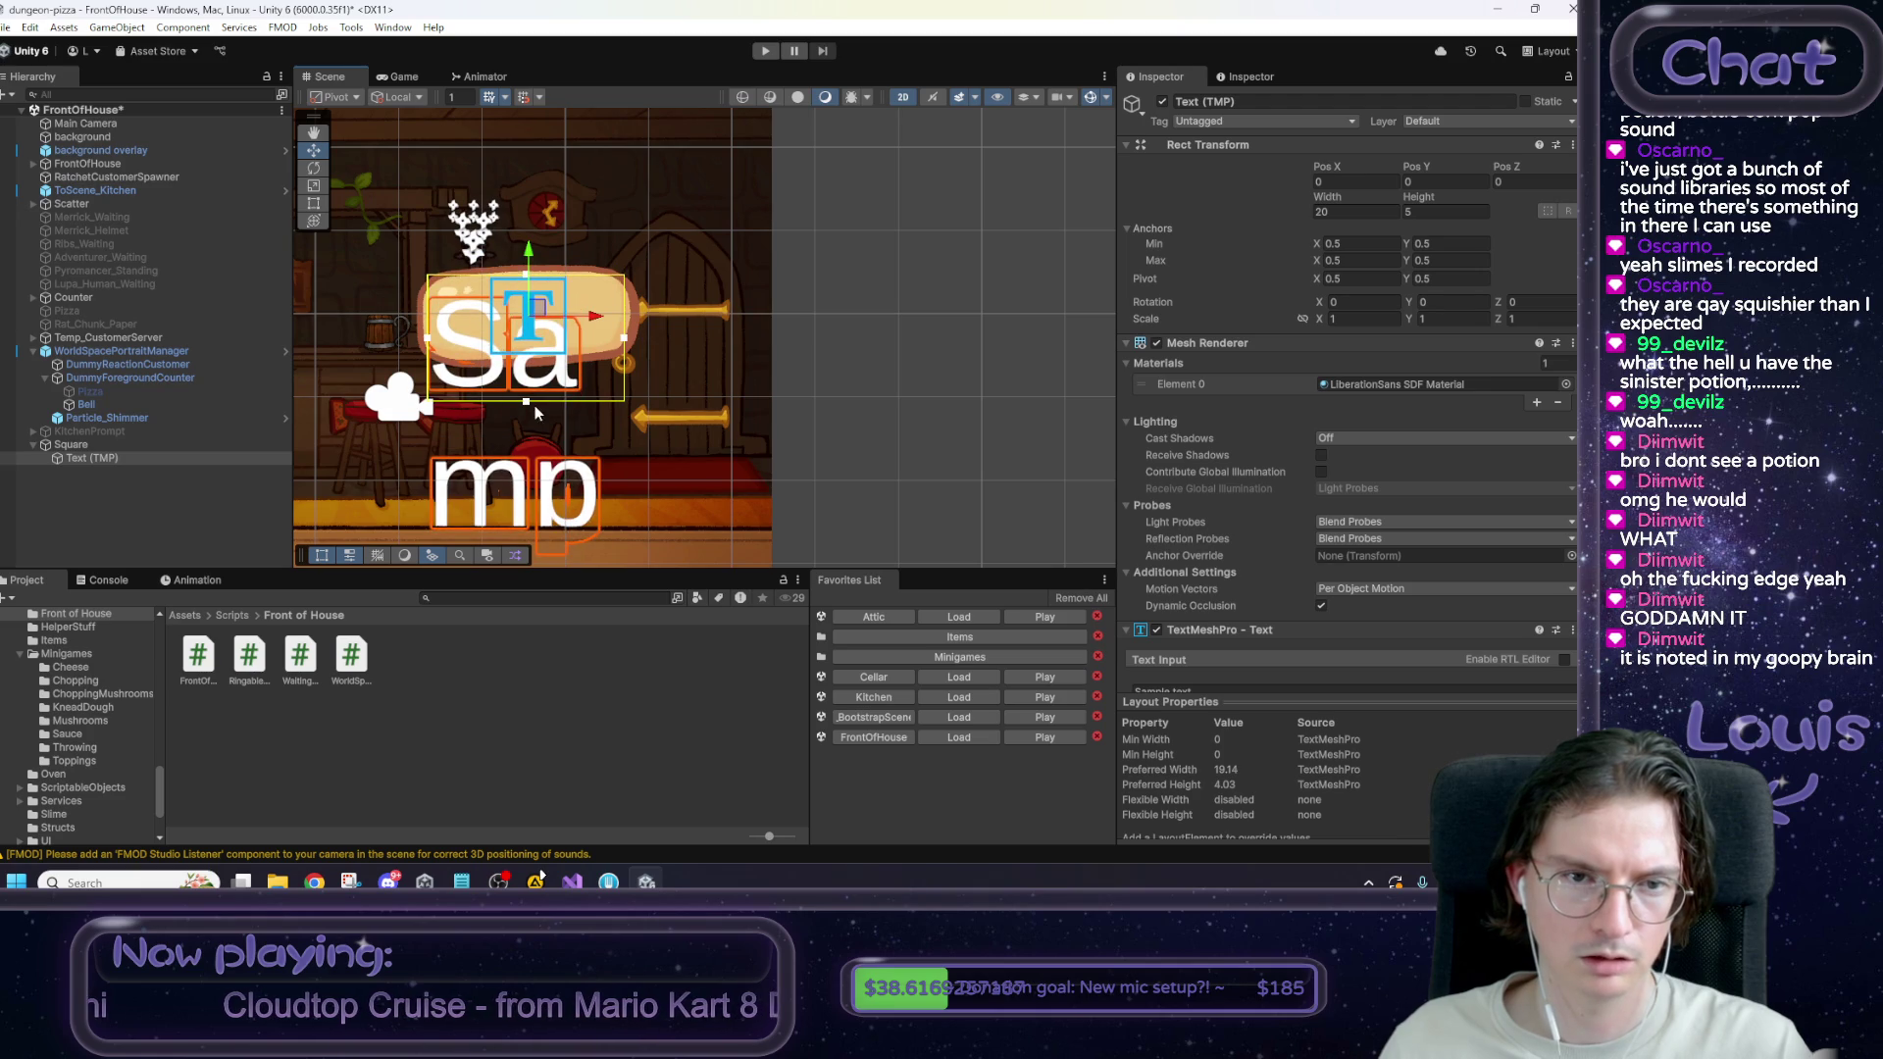
{"action": "left_click_drag", "start_coordinate": [525, 402], "coordinate": [529, 353]}
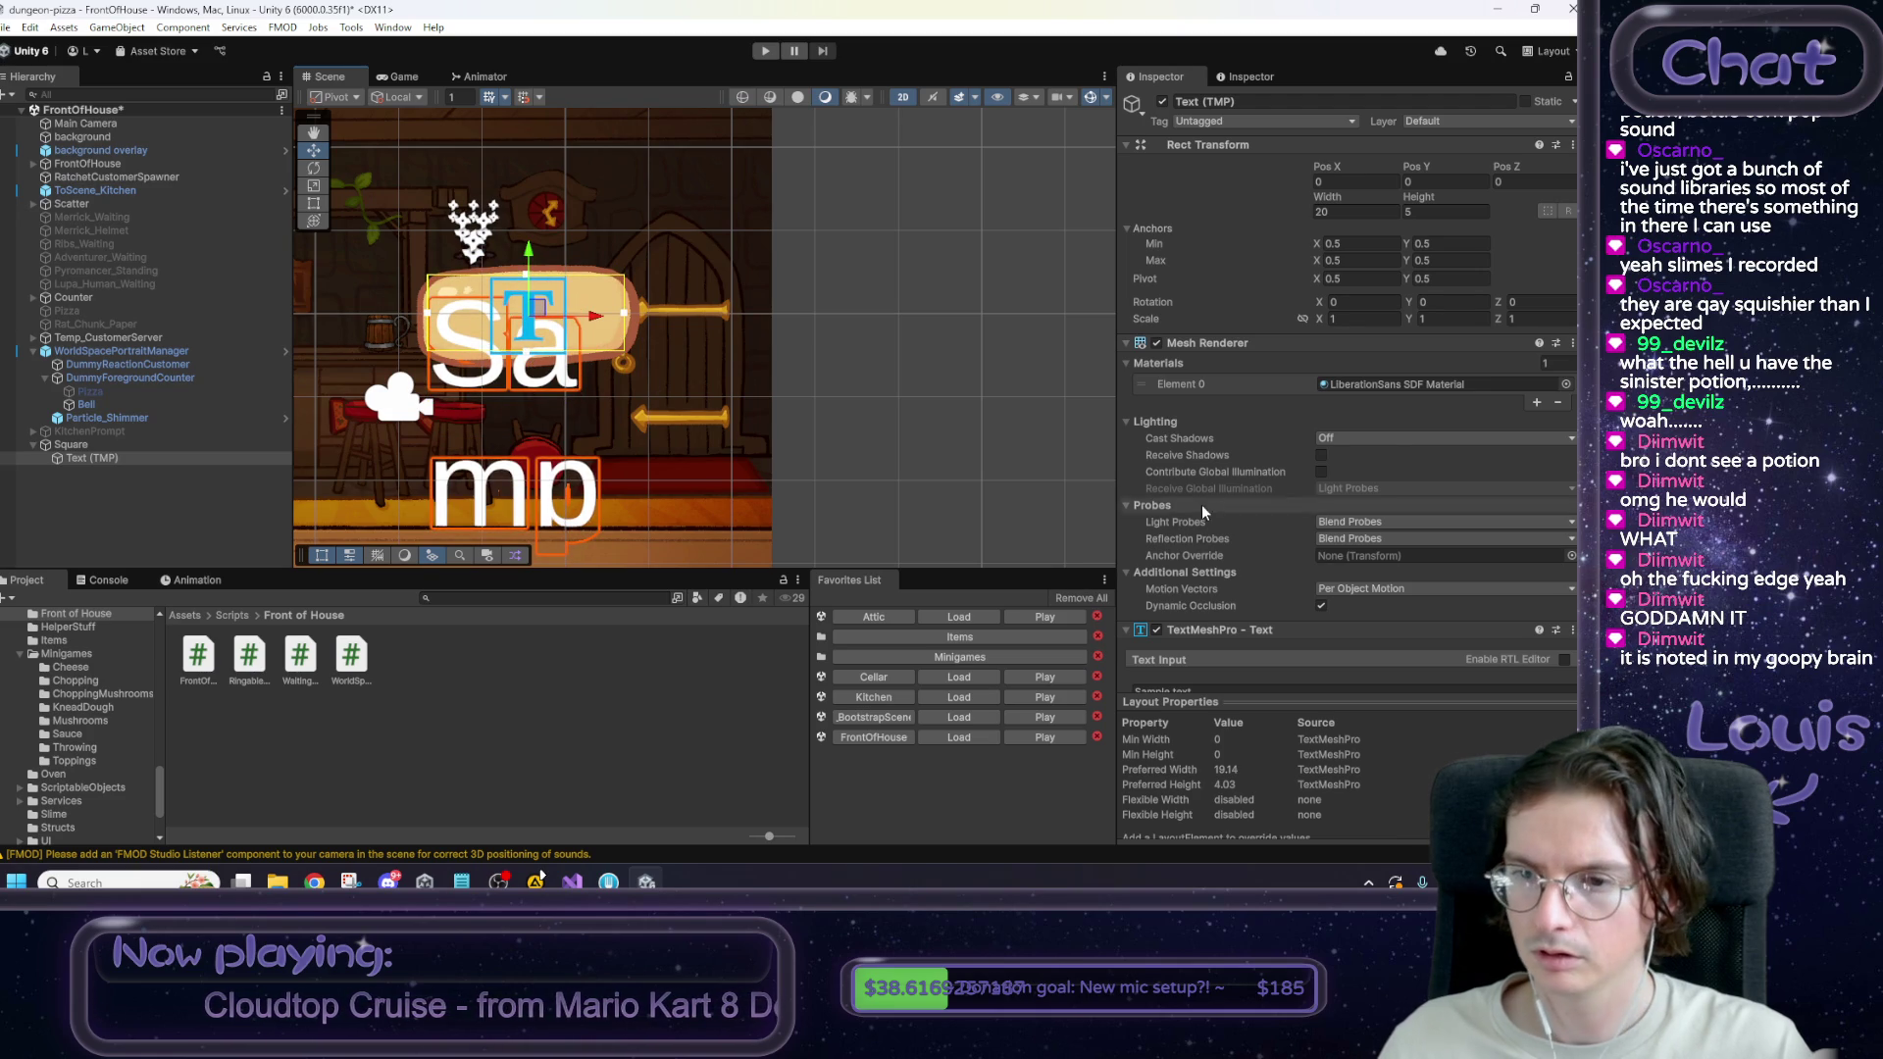
{"action": "scroll", "coordinate": [1206, 500], "scroll_direction": "down", "scroll_amount": 3}
Set the text's font size to 12 and centre it horizontally and vertically.
{"action": "left_click", "coordinate": [1321, 547]}
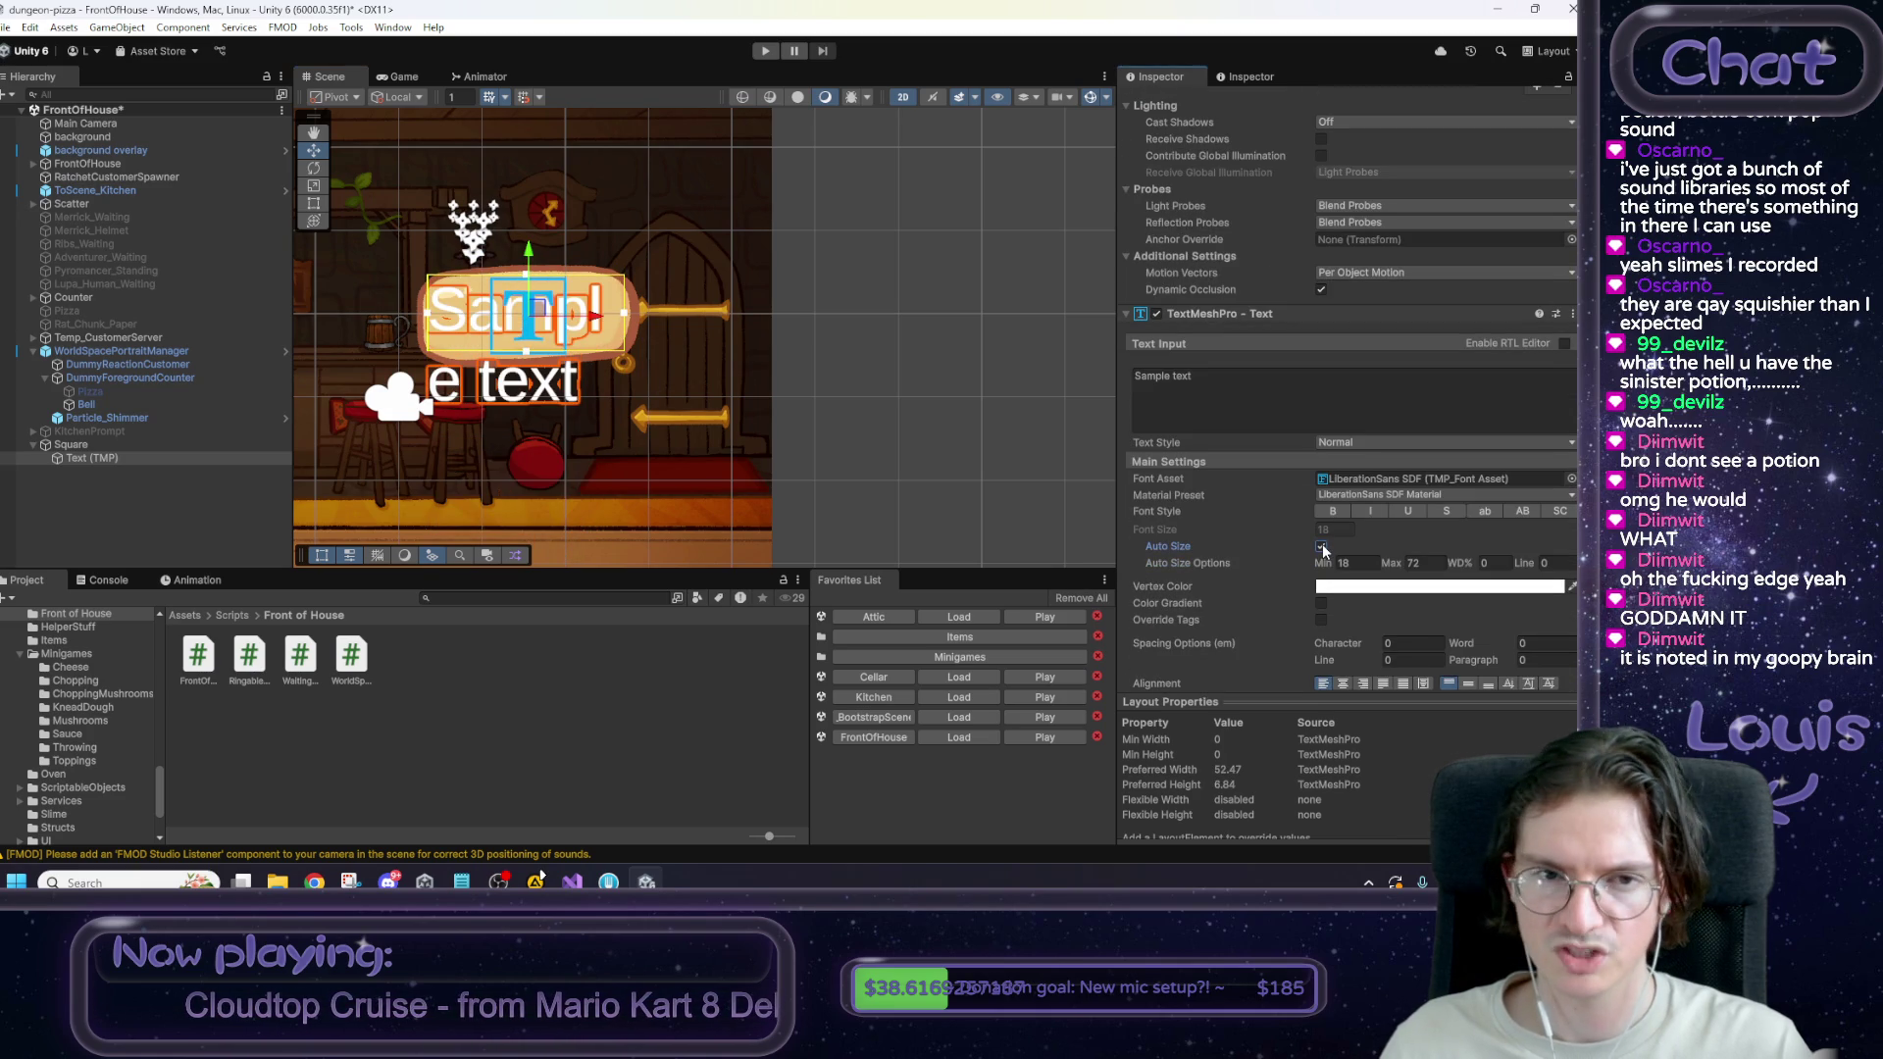
{"action": "left_click", "coordinate": [1322, 547]}
{"action": "left_click", "coordinate": [1333, 530]}
{"action": "type", "text": "12"}
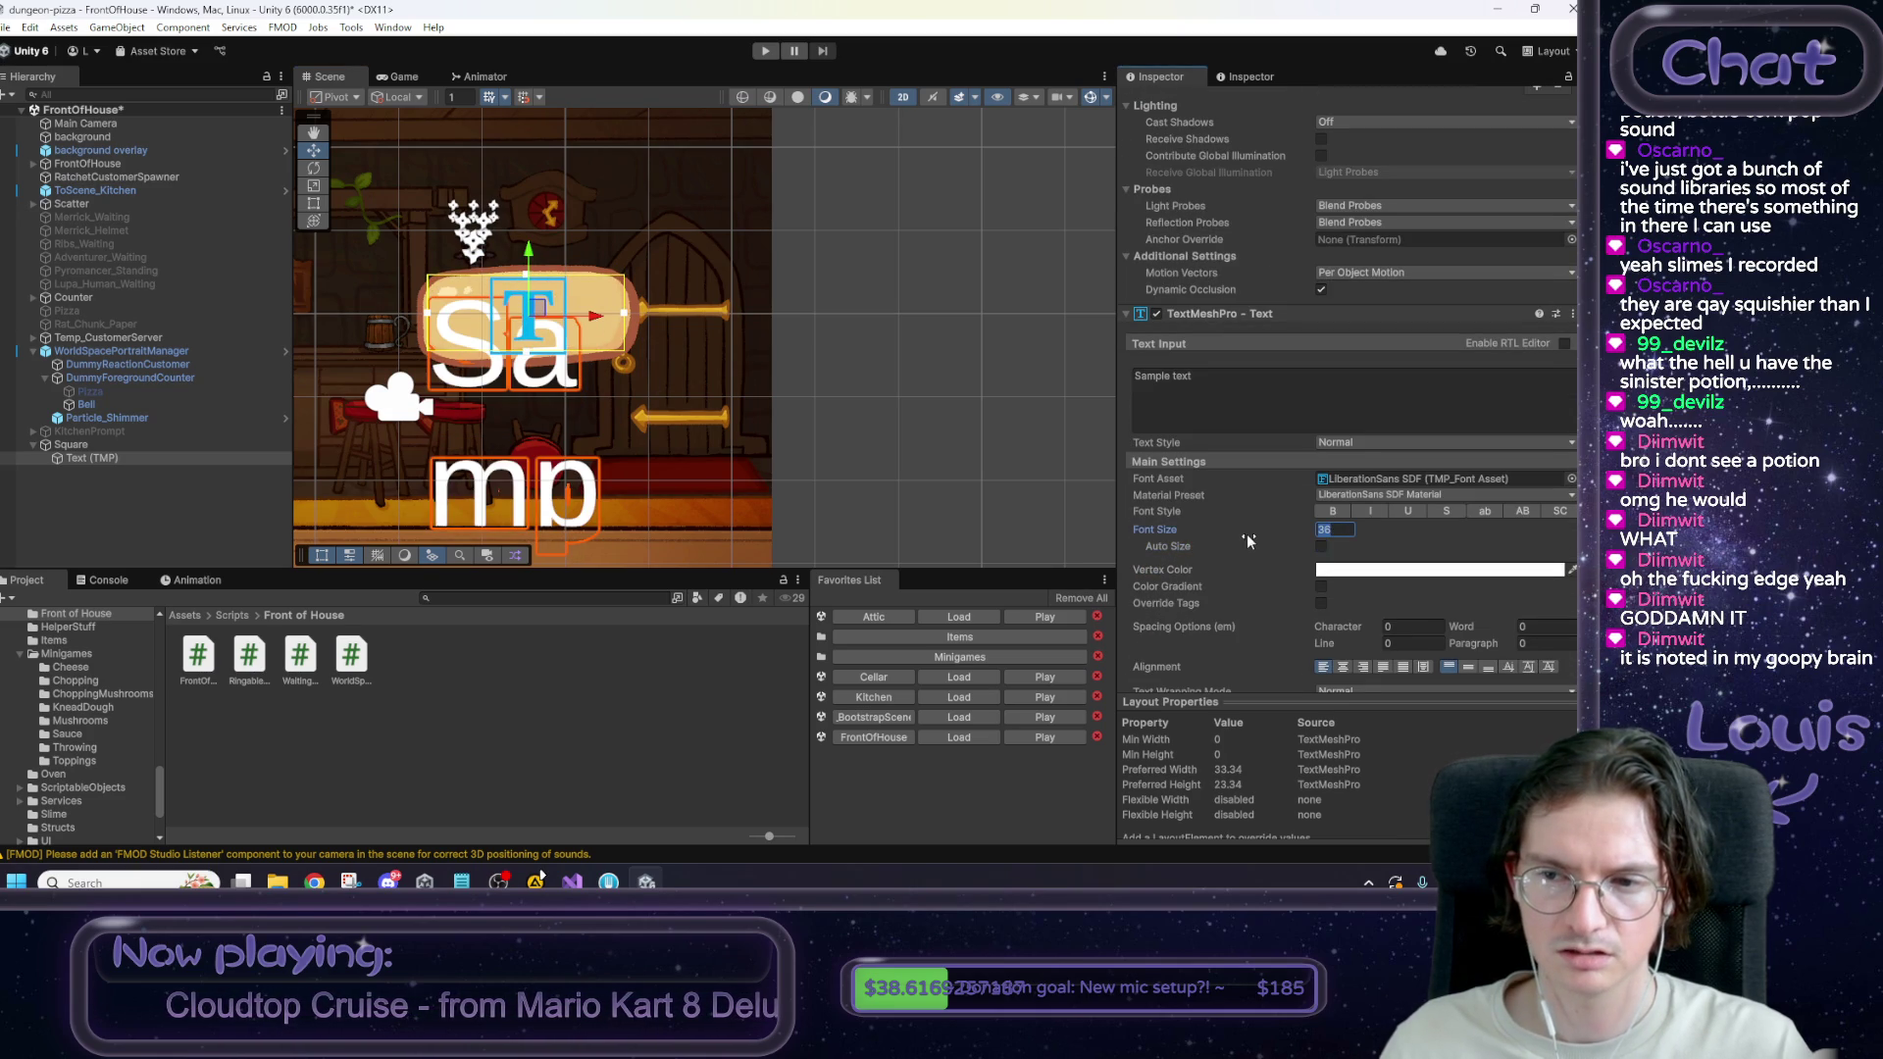
{"action": "key", "text": "Return"}
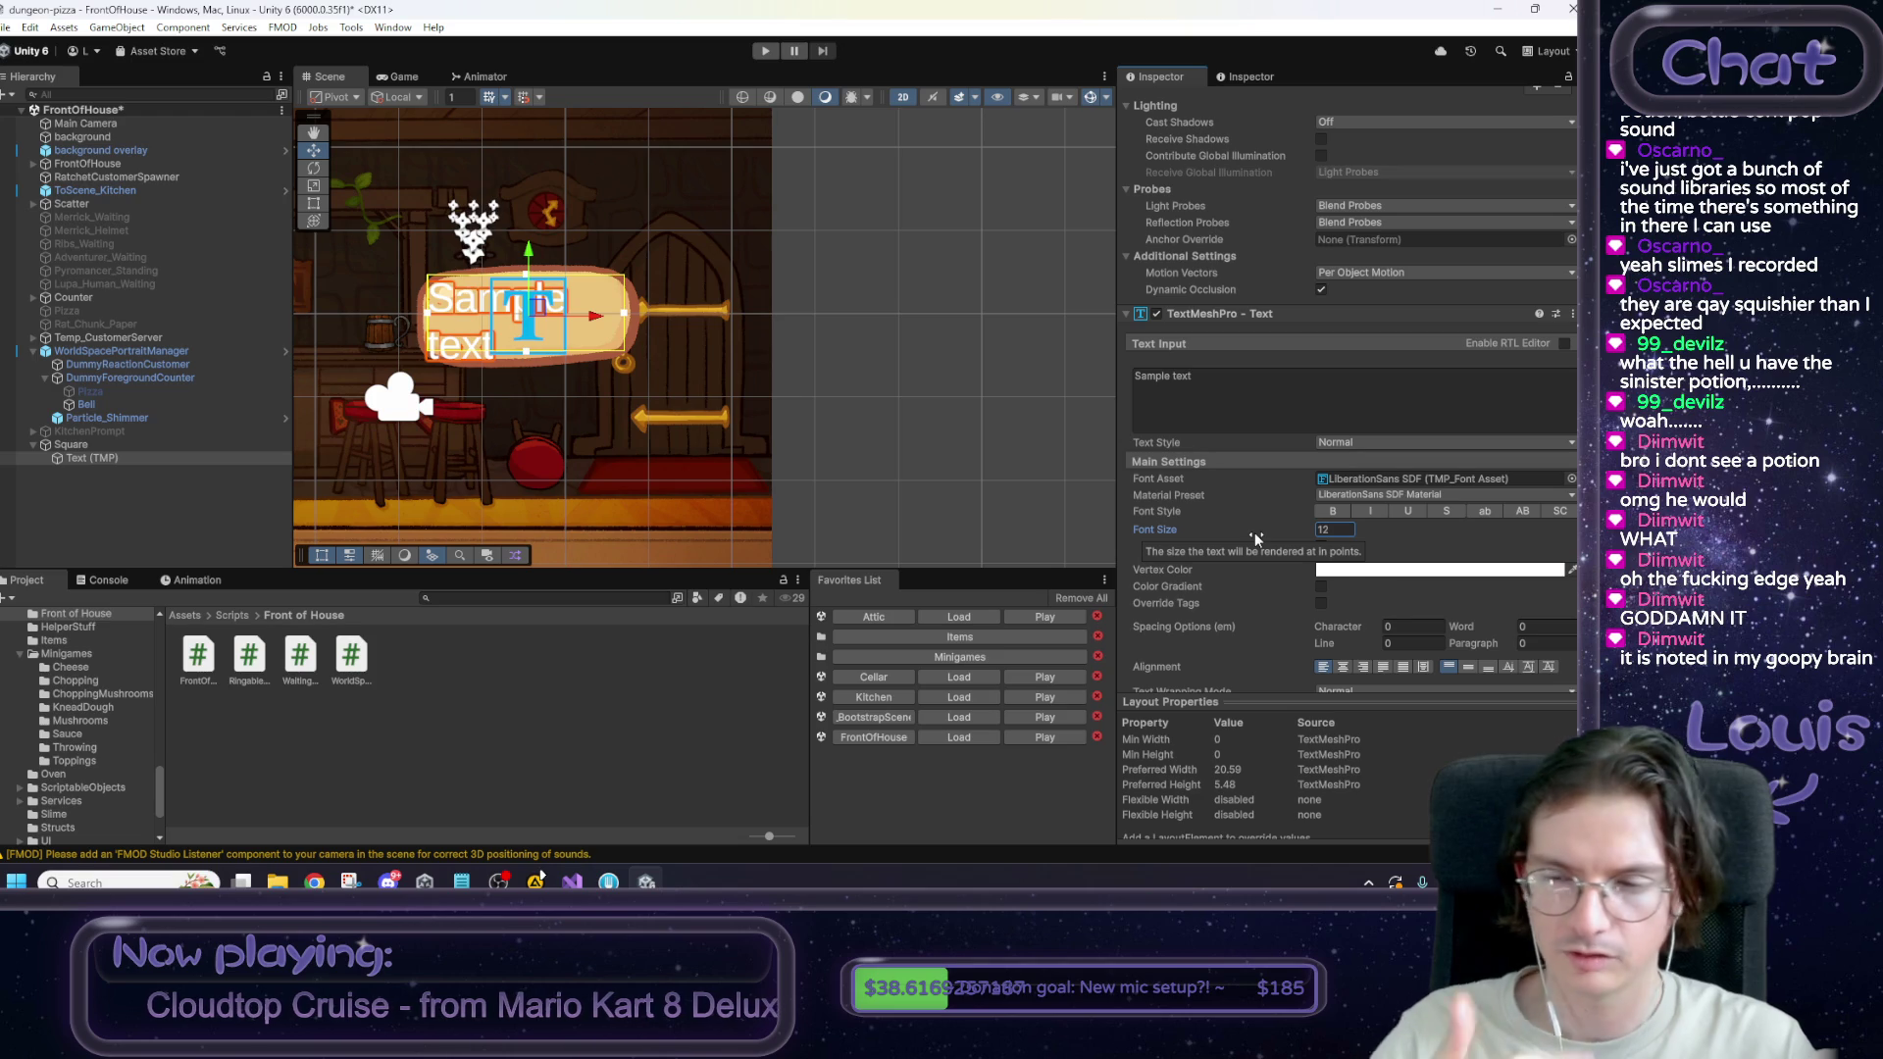
{"action": "left_click", "coordinate": [1342, 667]}
{"action": "left_click", "coordinate": [1466, 667]}
{"action": "left_click_drag", "start_coordinate": [564, 388], "coordinate": [743, 434]}
{"action": "left_click", "coordinate": [1571, 479]}
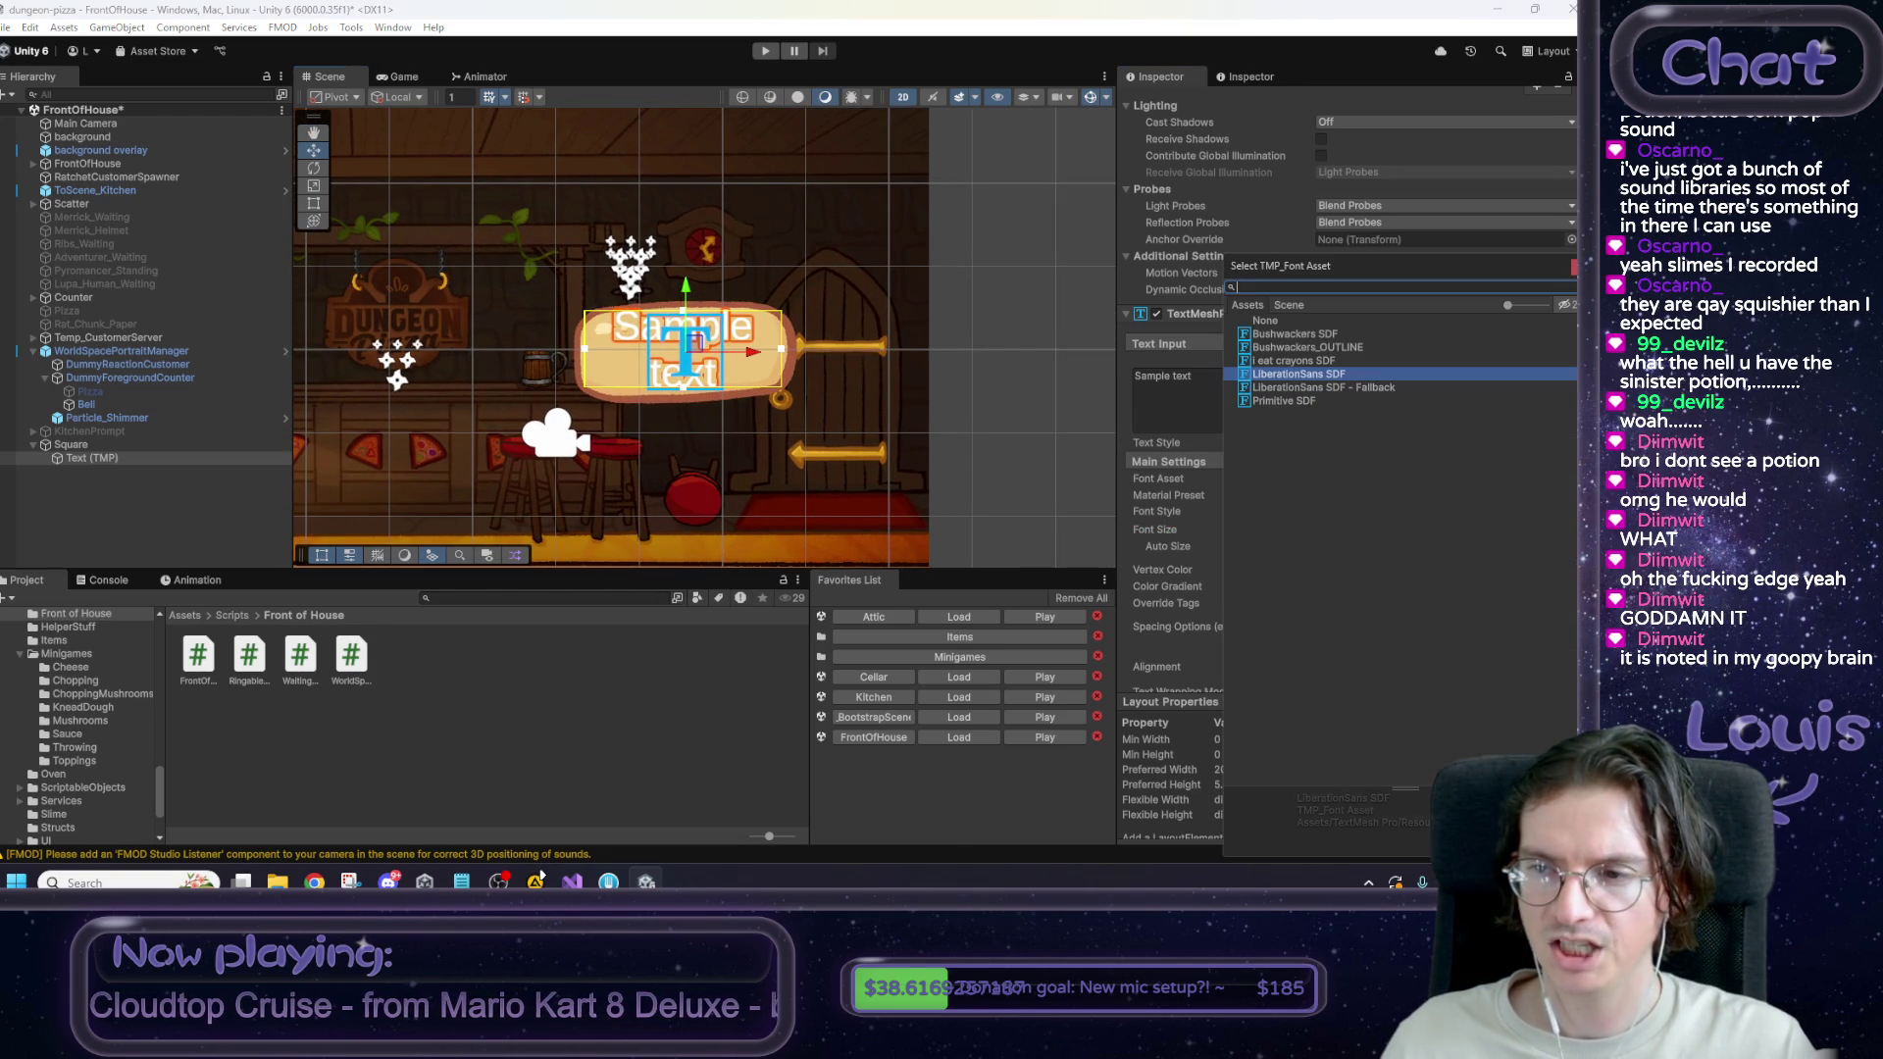
Switch the text to the Primitive SDF font and make it read 'Open the damn kitchen'.
{"action": "left_click", "coordinate": [1302, 336]}
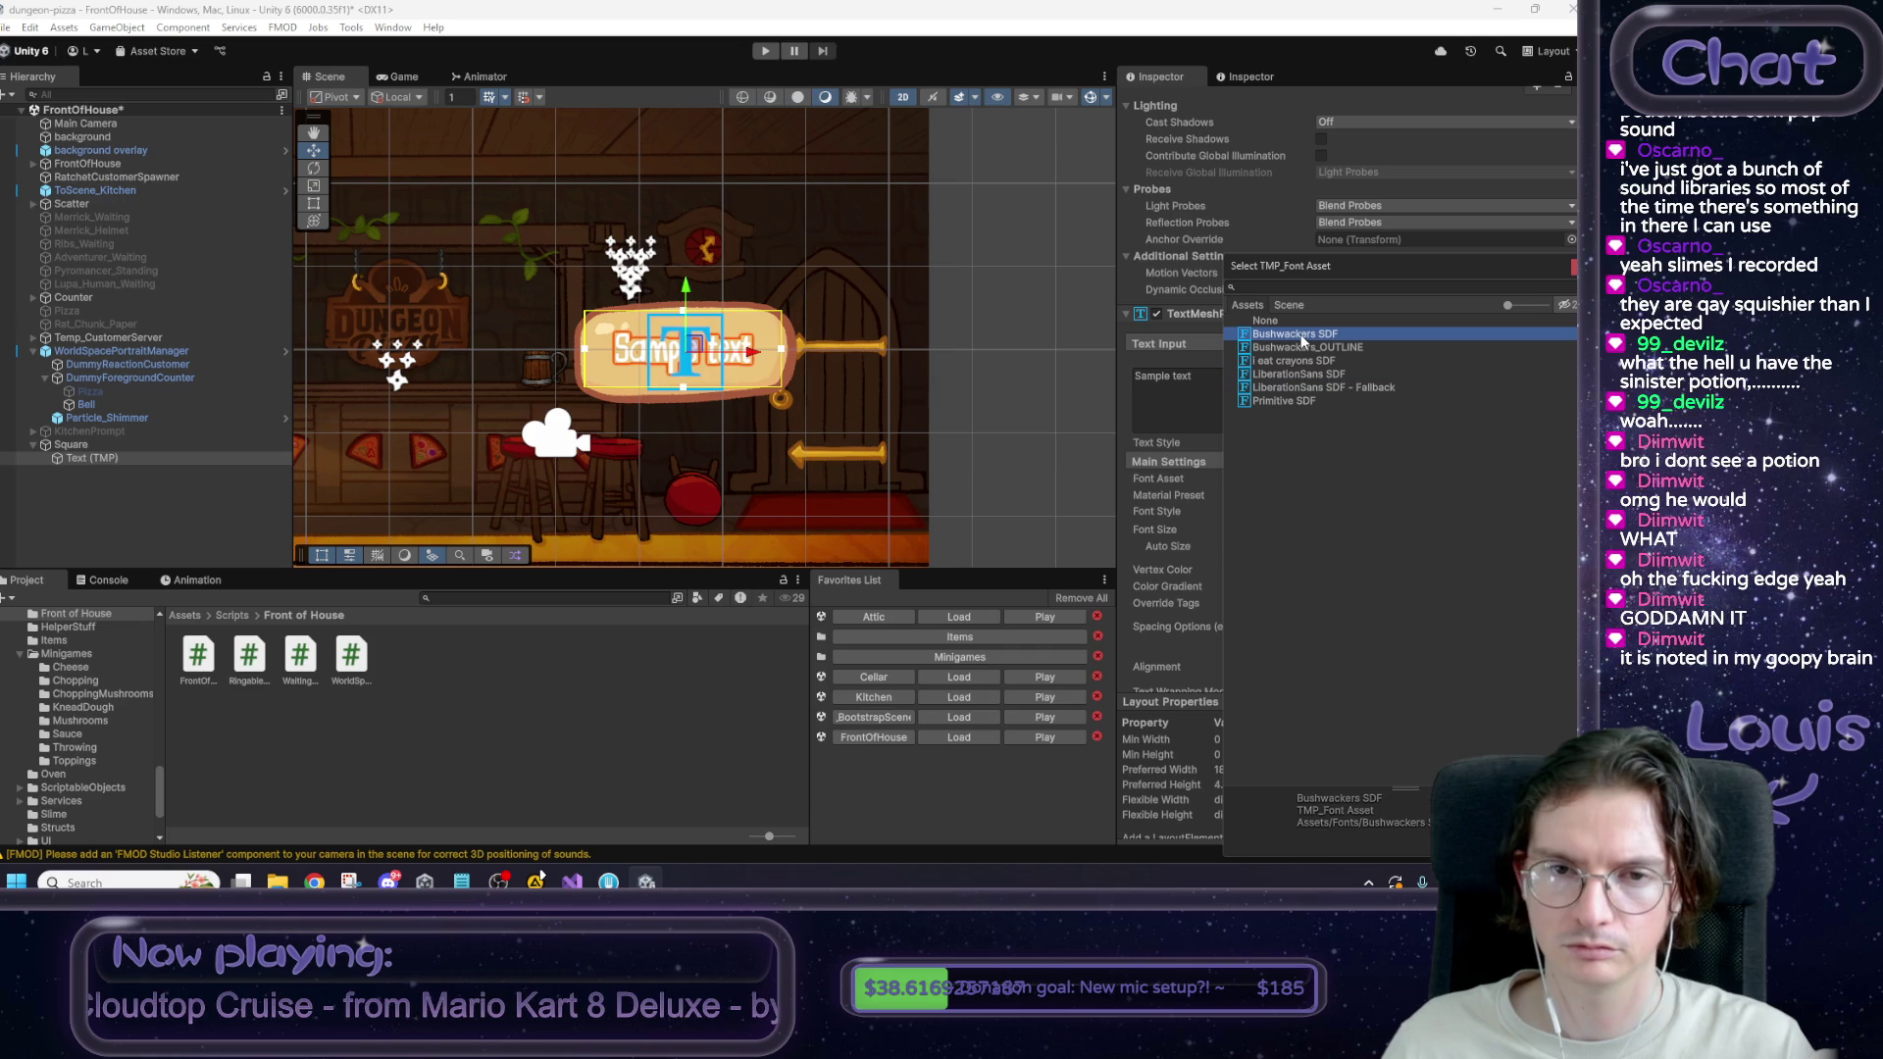
{"action": "left_click", "coordinate": [1297, 347]}
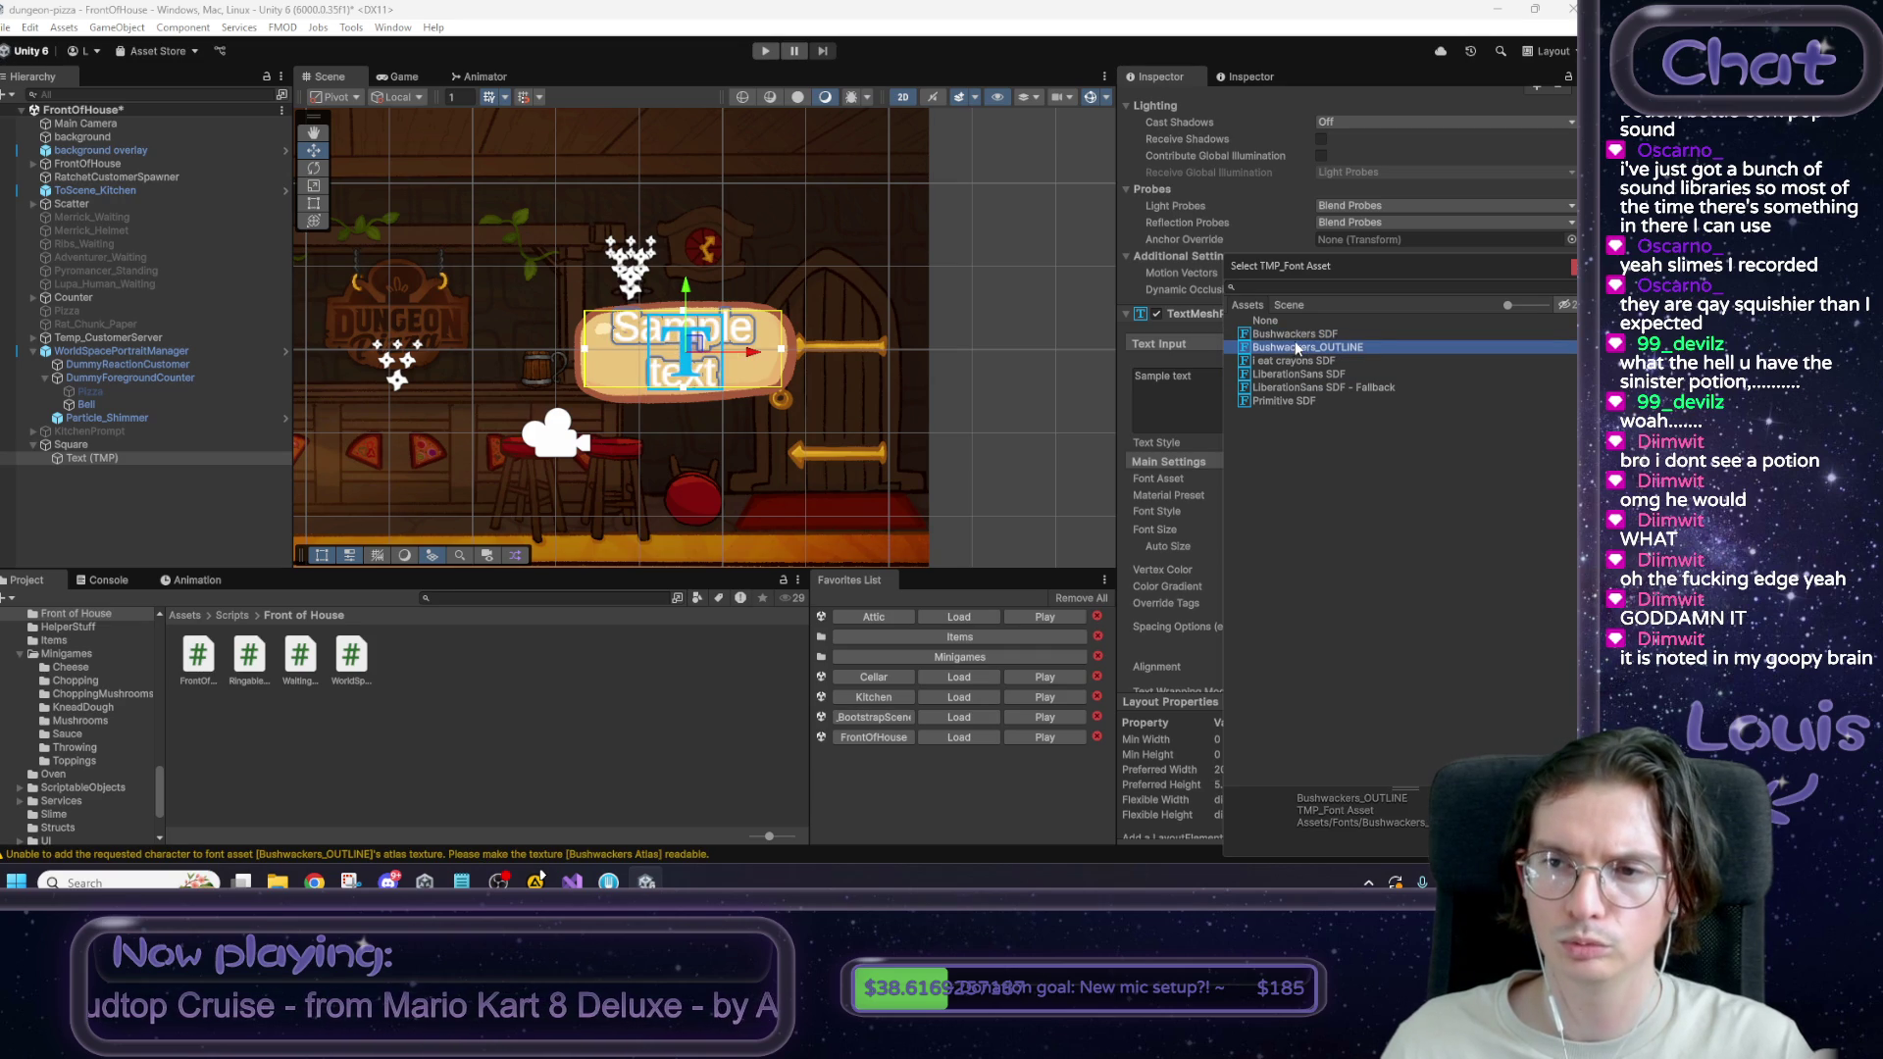
{"action": "left_click", "coordinate": [1296, 339]}
{"action": "left_click", "coordinate": [1291, 399]}
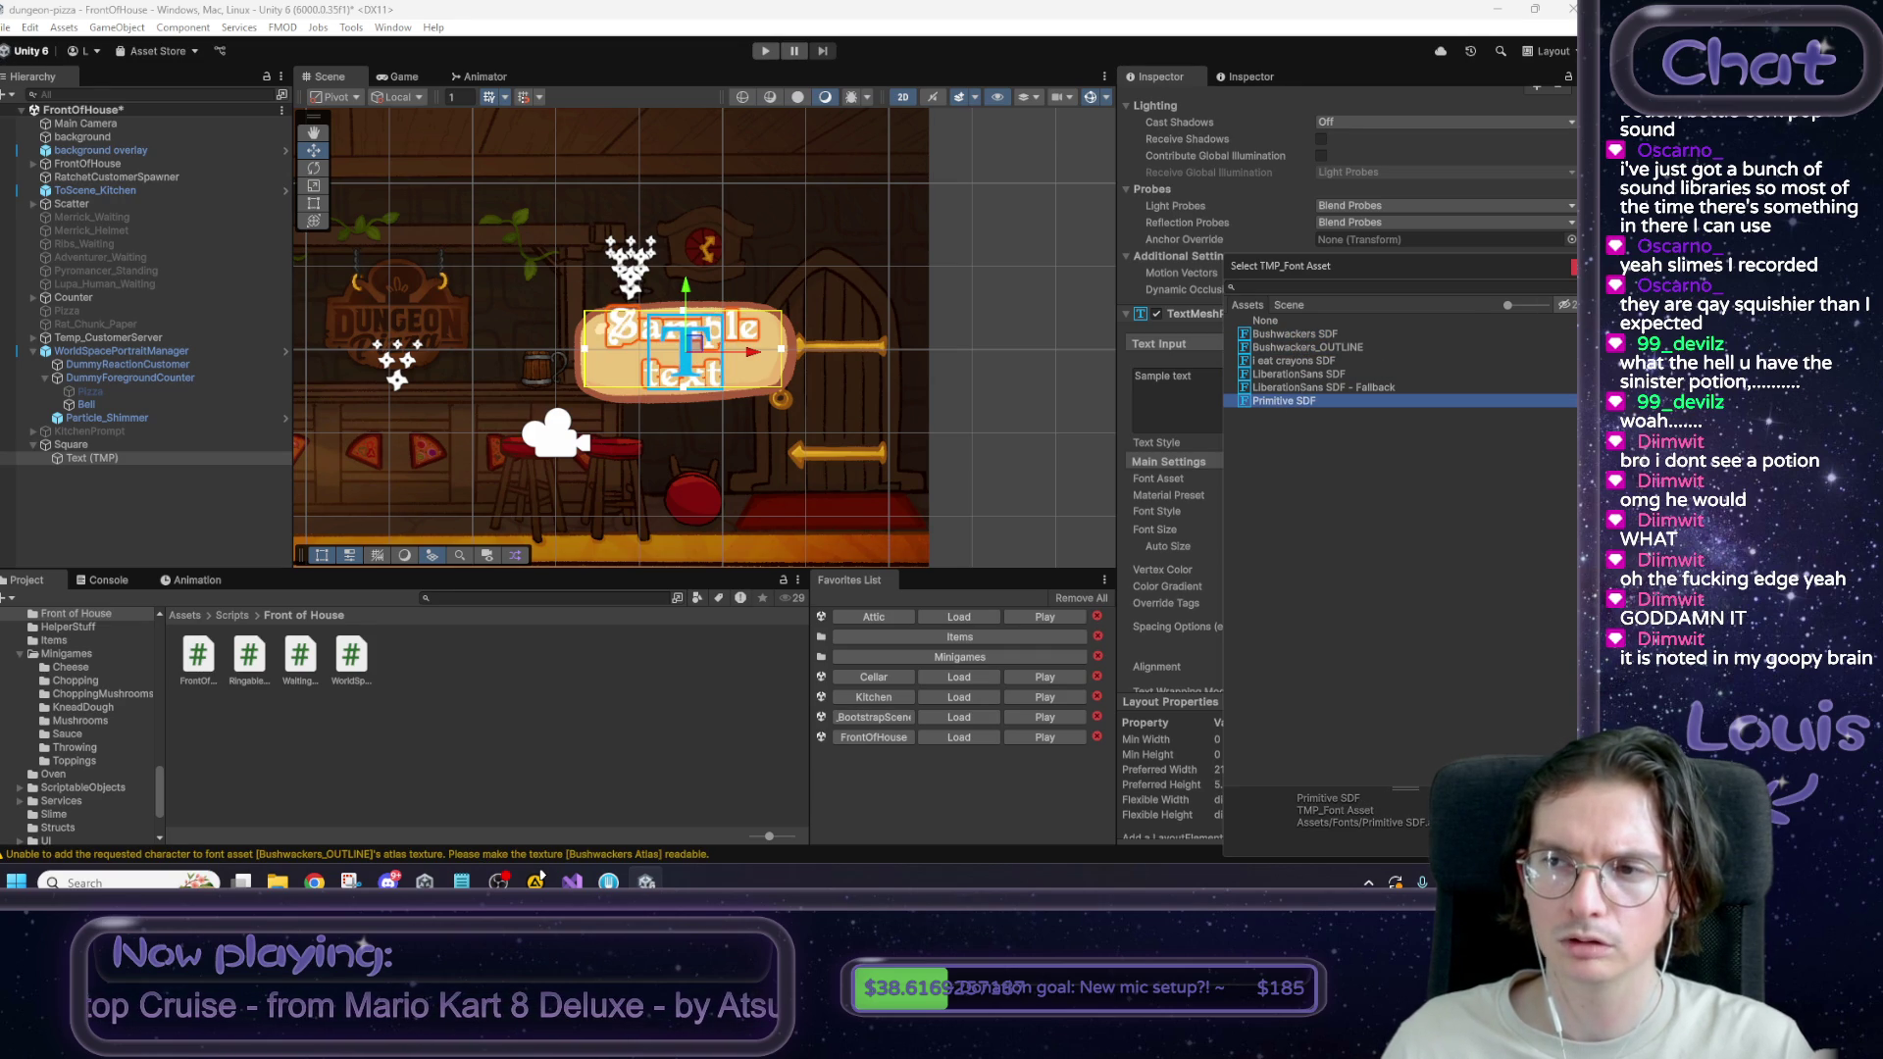
{"action": "left_click", "coordinate": [1177, 397]}
{"action": "type", "text": "O"}
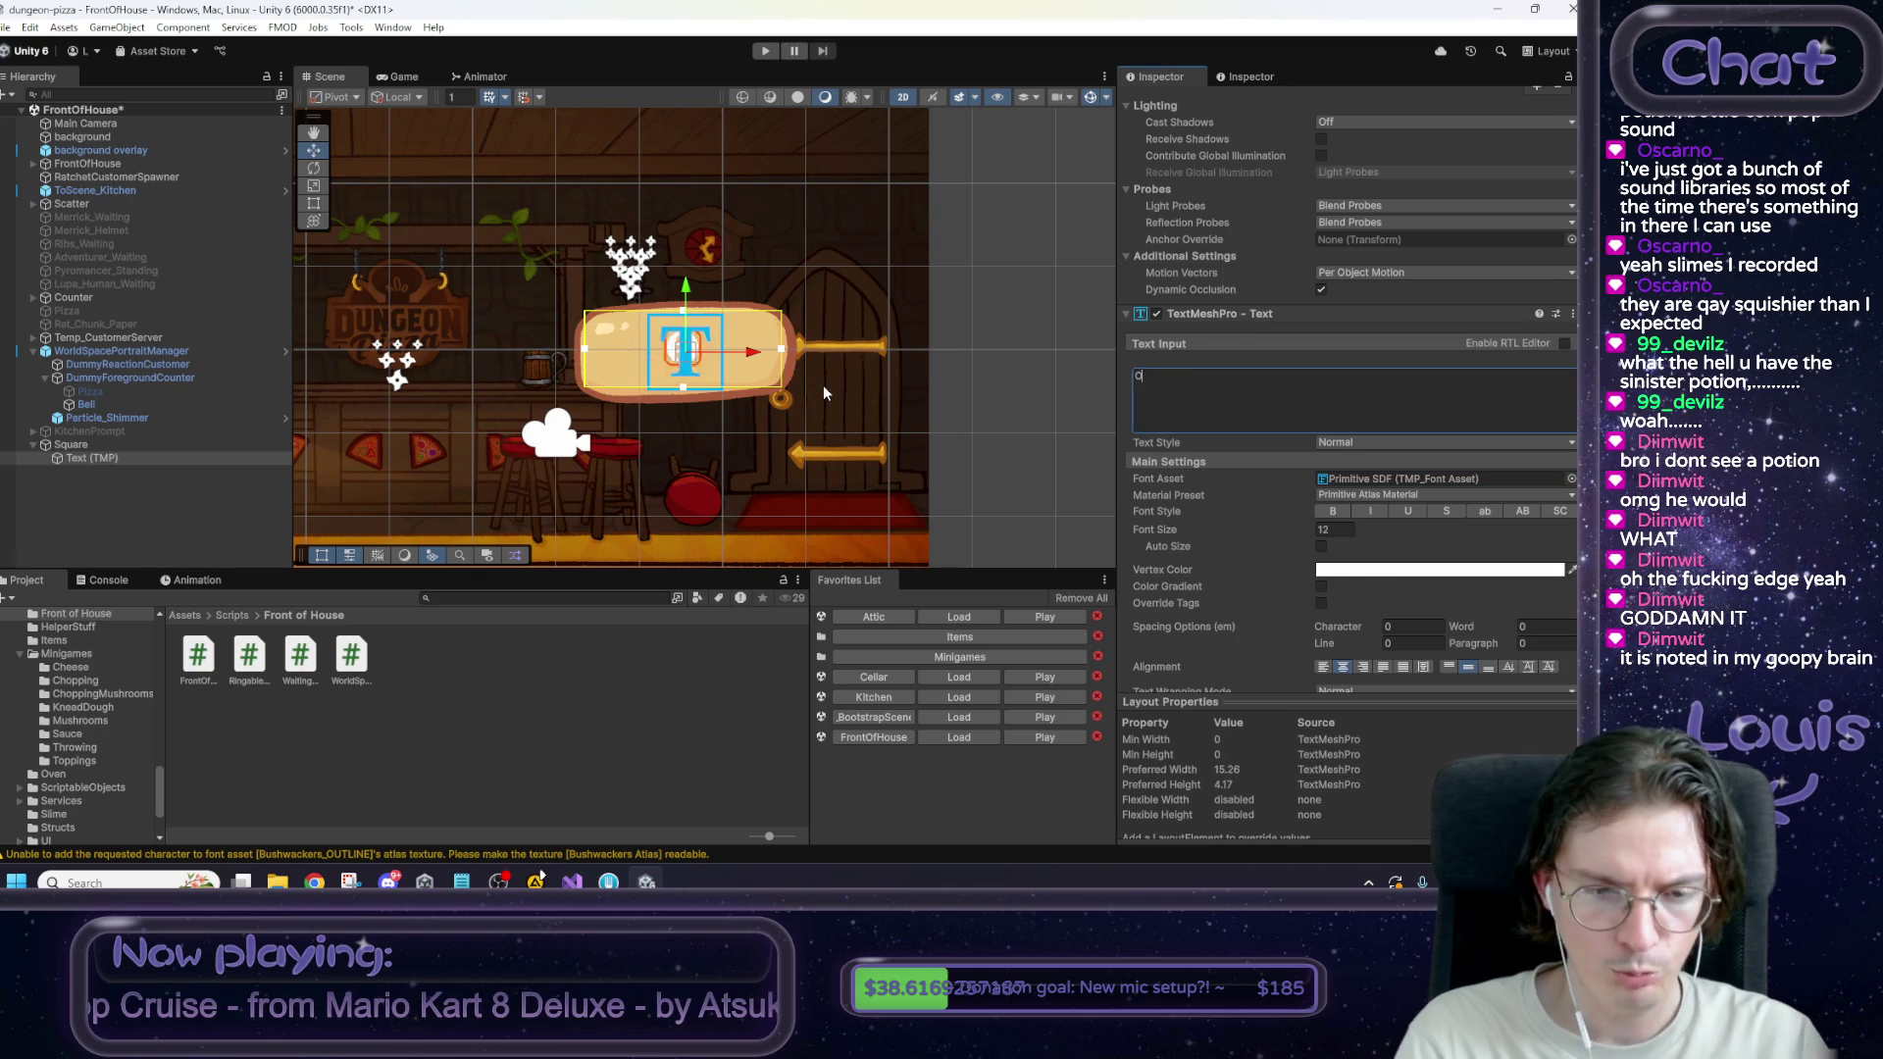
{"action": "type", "text": "pen the damn"}
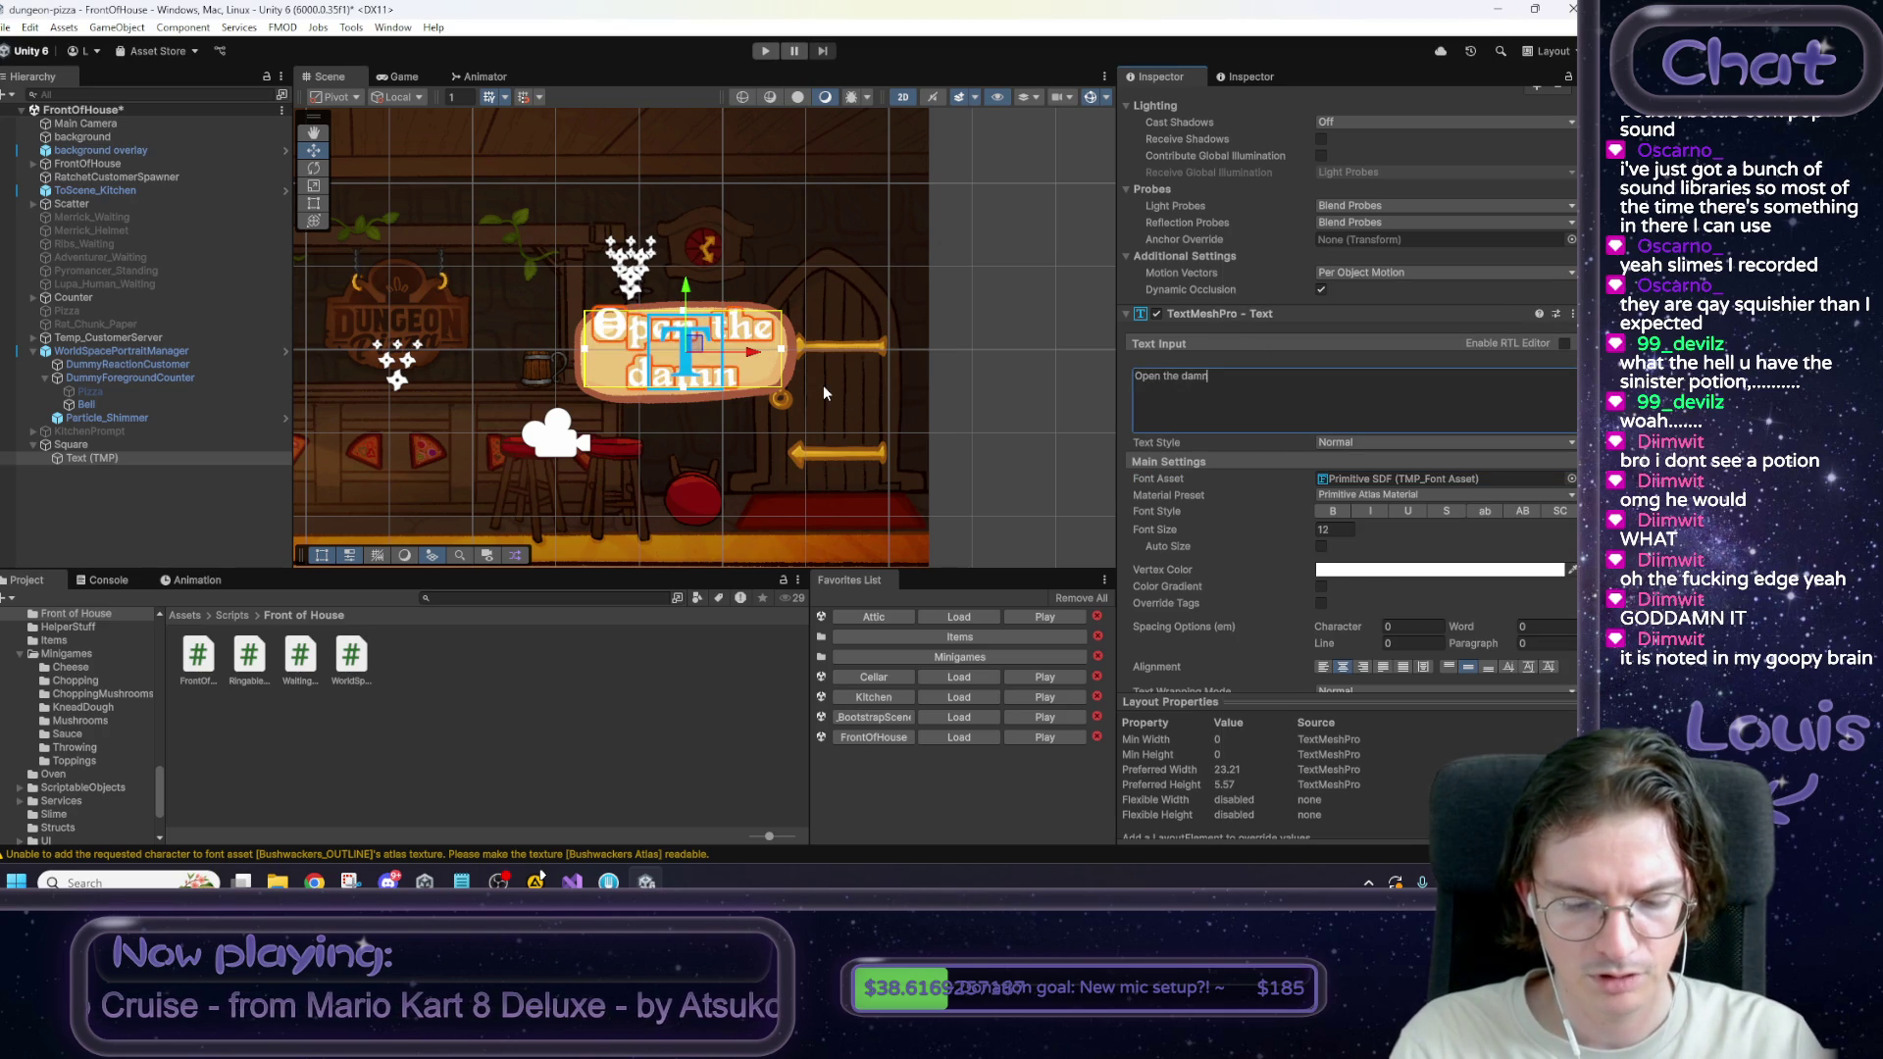
{"action": "type", "text": " kitchen"}
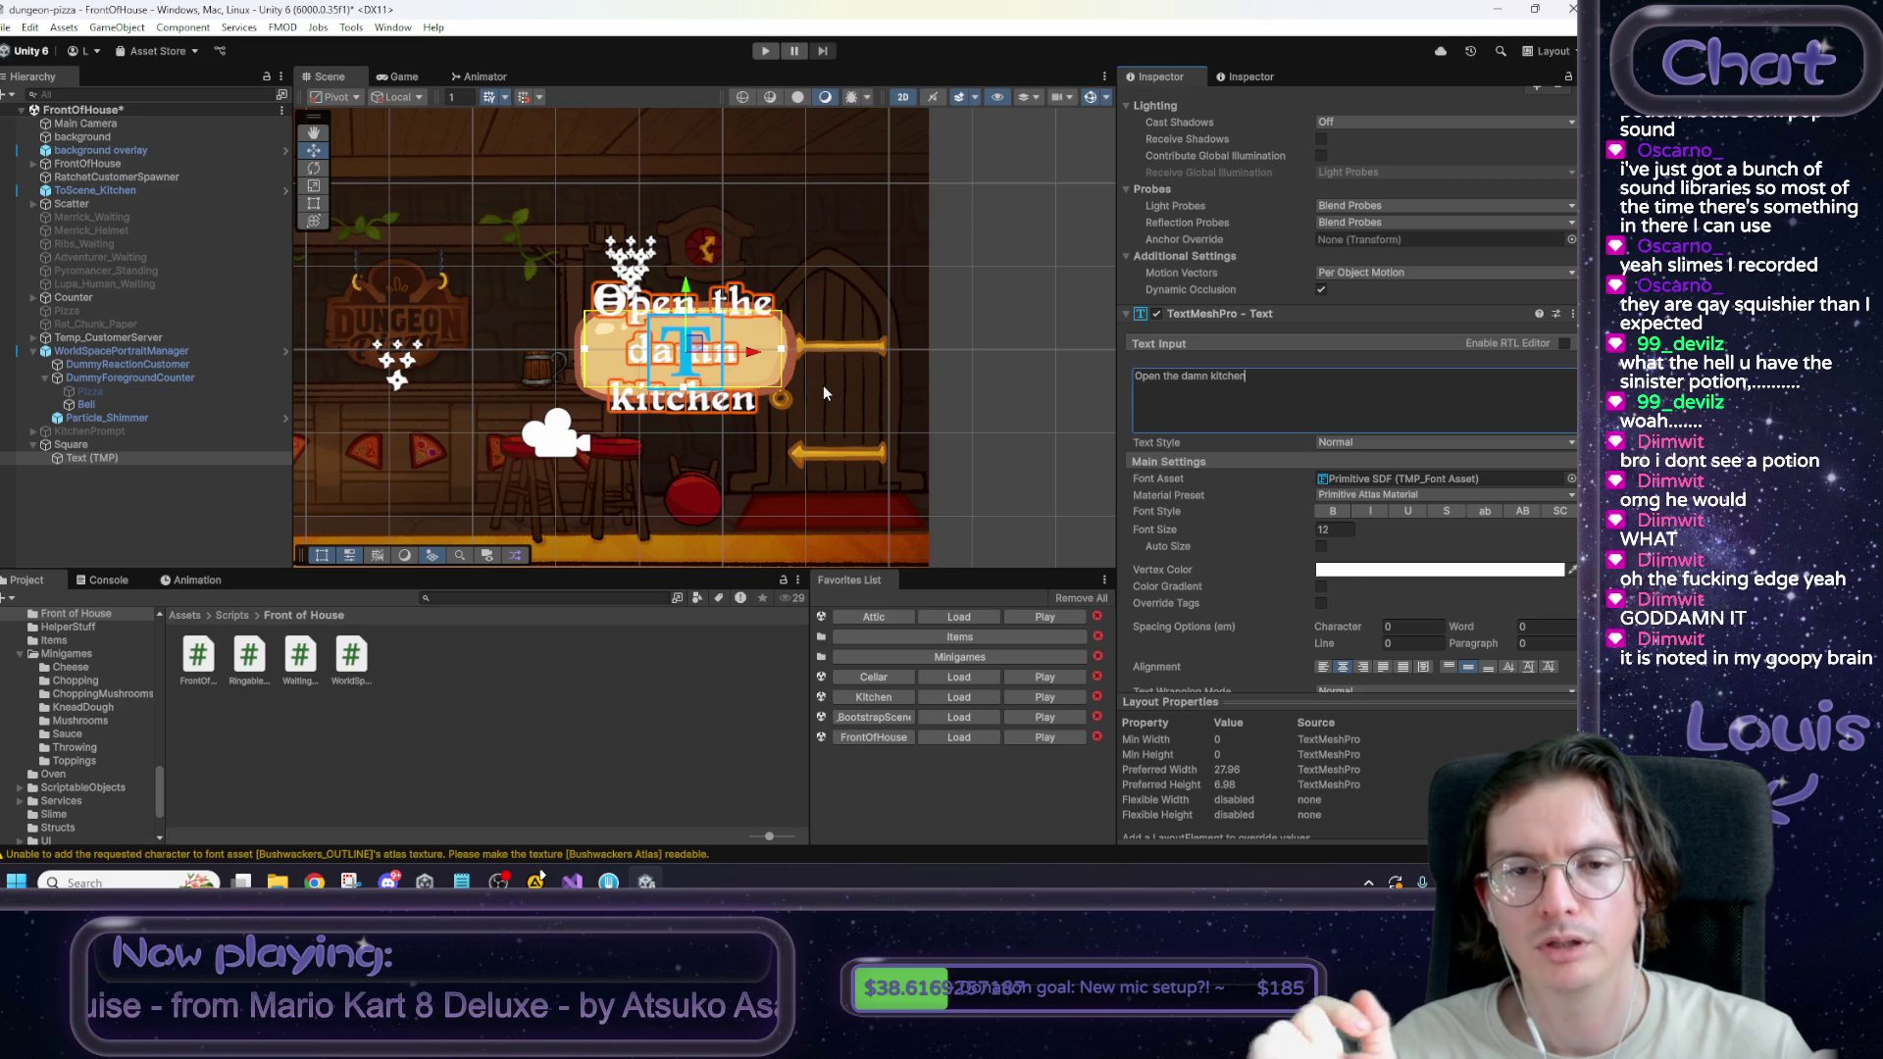
Colour the text dark red, shrink its font size to 7.75, and preview it in-game.
{"action": "left_click", "coordinate": [1341, 572]}
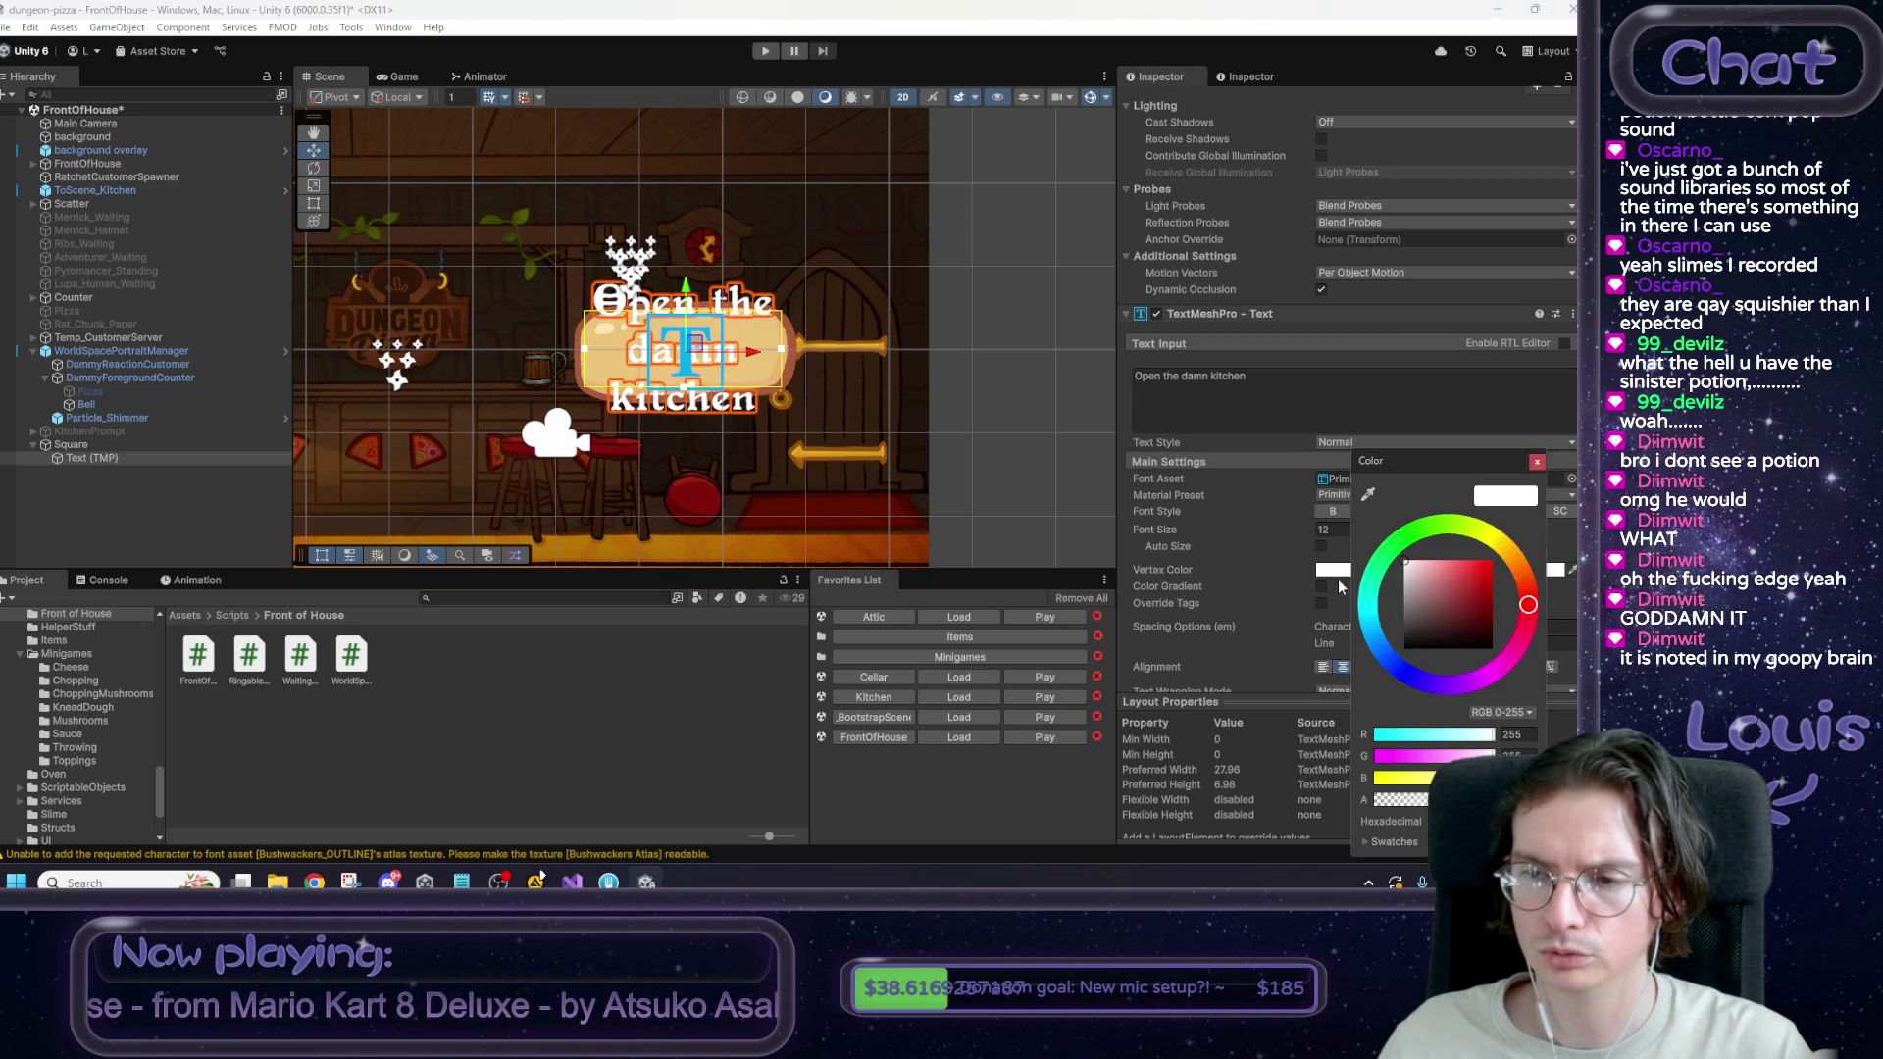
{"action": "mouse_move", "coordinate": [1420, 610]}
{"action": "left_mouse_down"}
{"action": "mouse_move", "coordinate": [1357, 638]}
{"action": "mouse_move", "coordinate": [1459, 638]}
{"action": "left_mouse_up"}
{"action": "left_click", "coordinate": [1537, 462]}
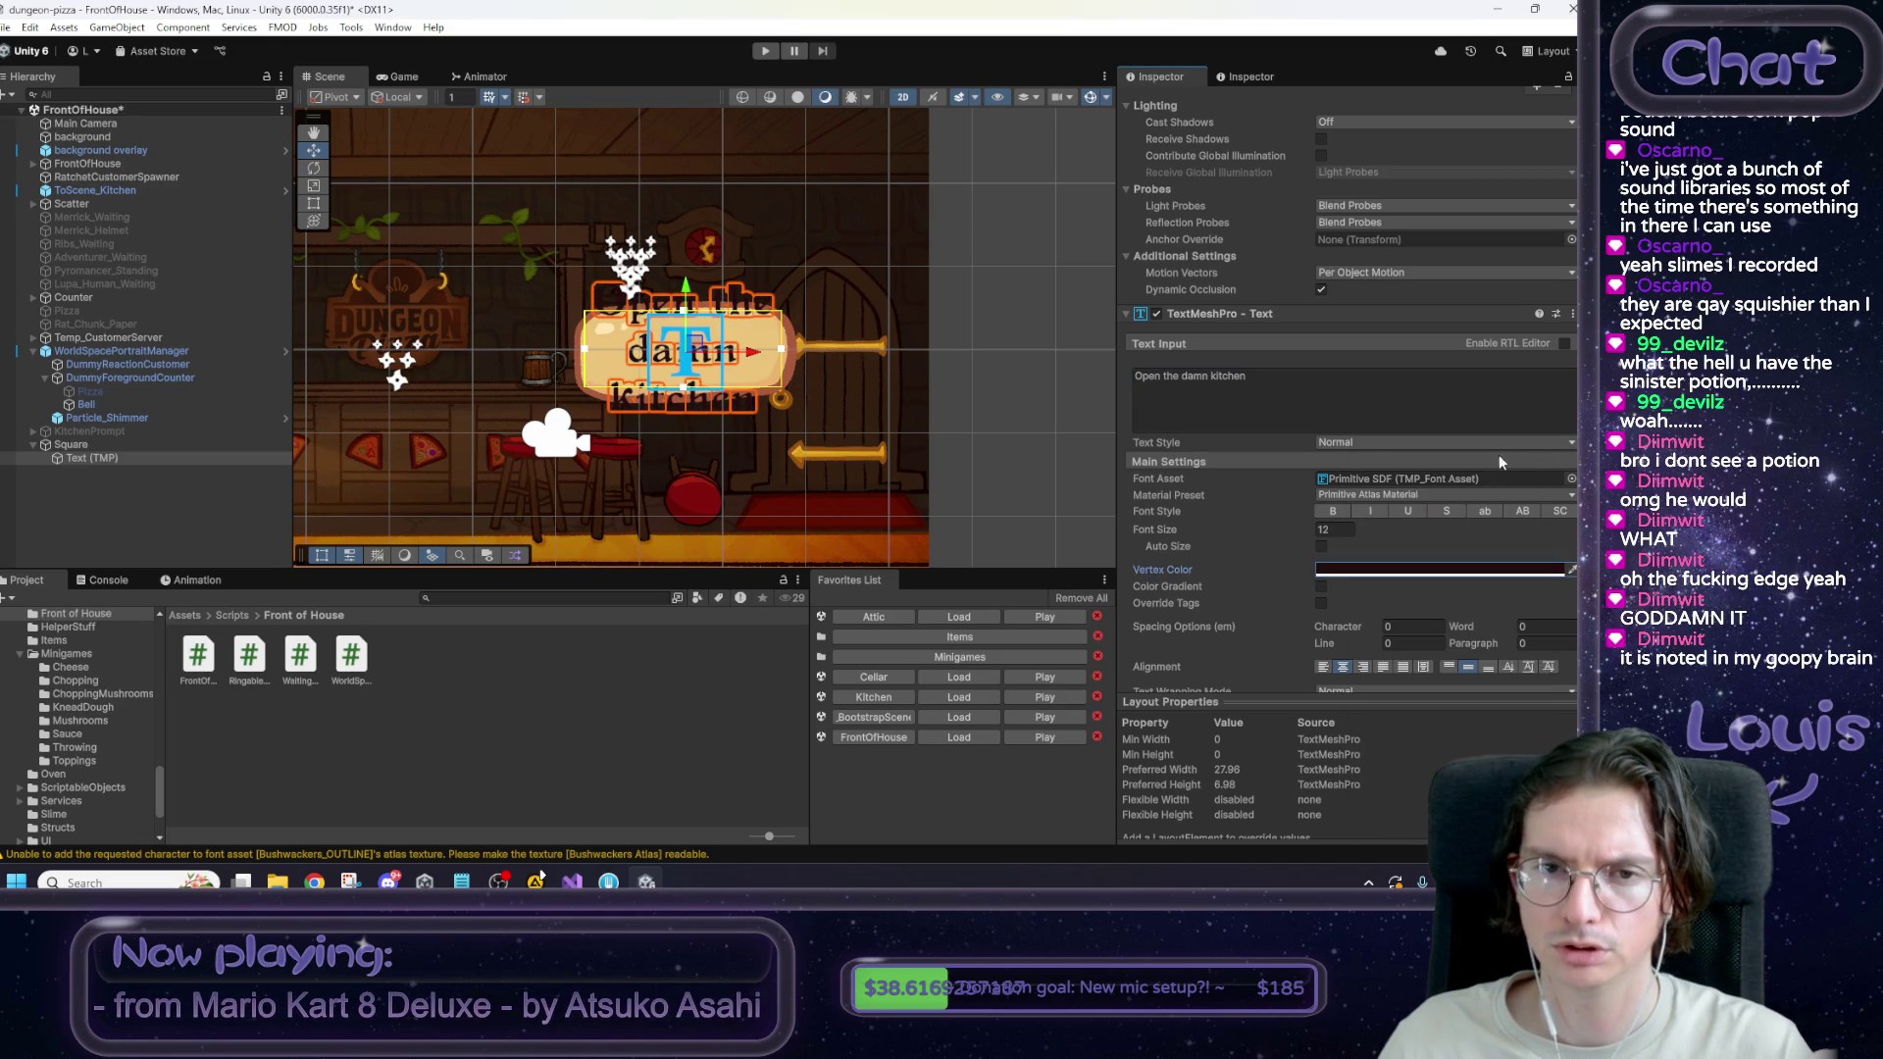
{"action": "mouse_move", "coordinate": [1307, 532]}
{"action": "left_mouse_down"}
{"action": "mouse_move", "coordinate": [1155, 524]}
{"action": "mouse_move", "coordinate": [1185, 521]}
{"action": "left_mouse_up"}
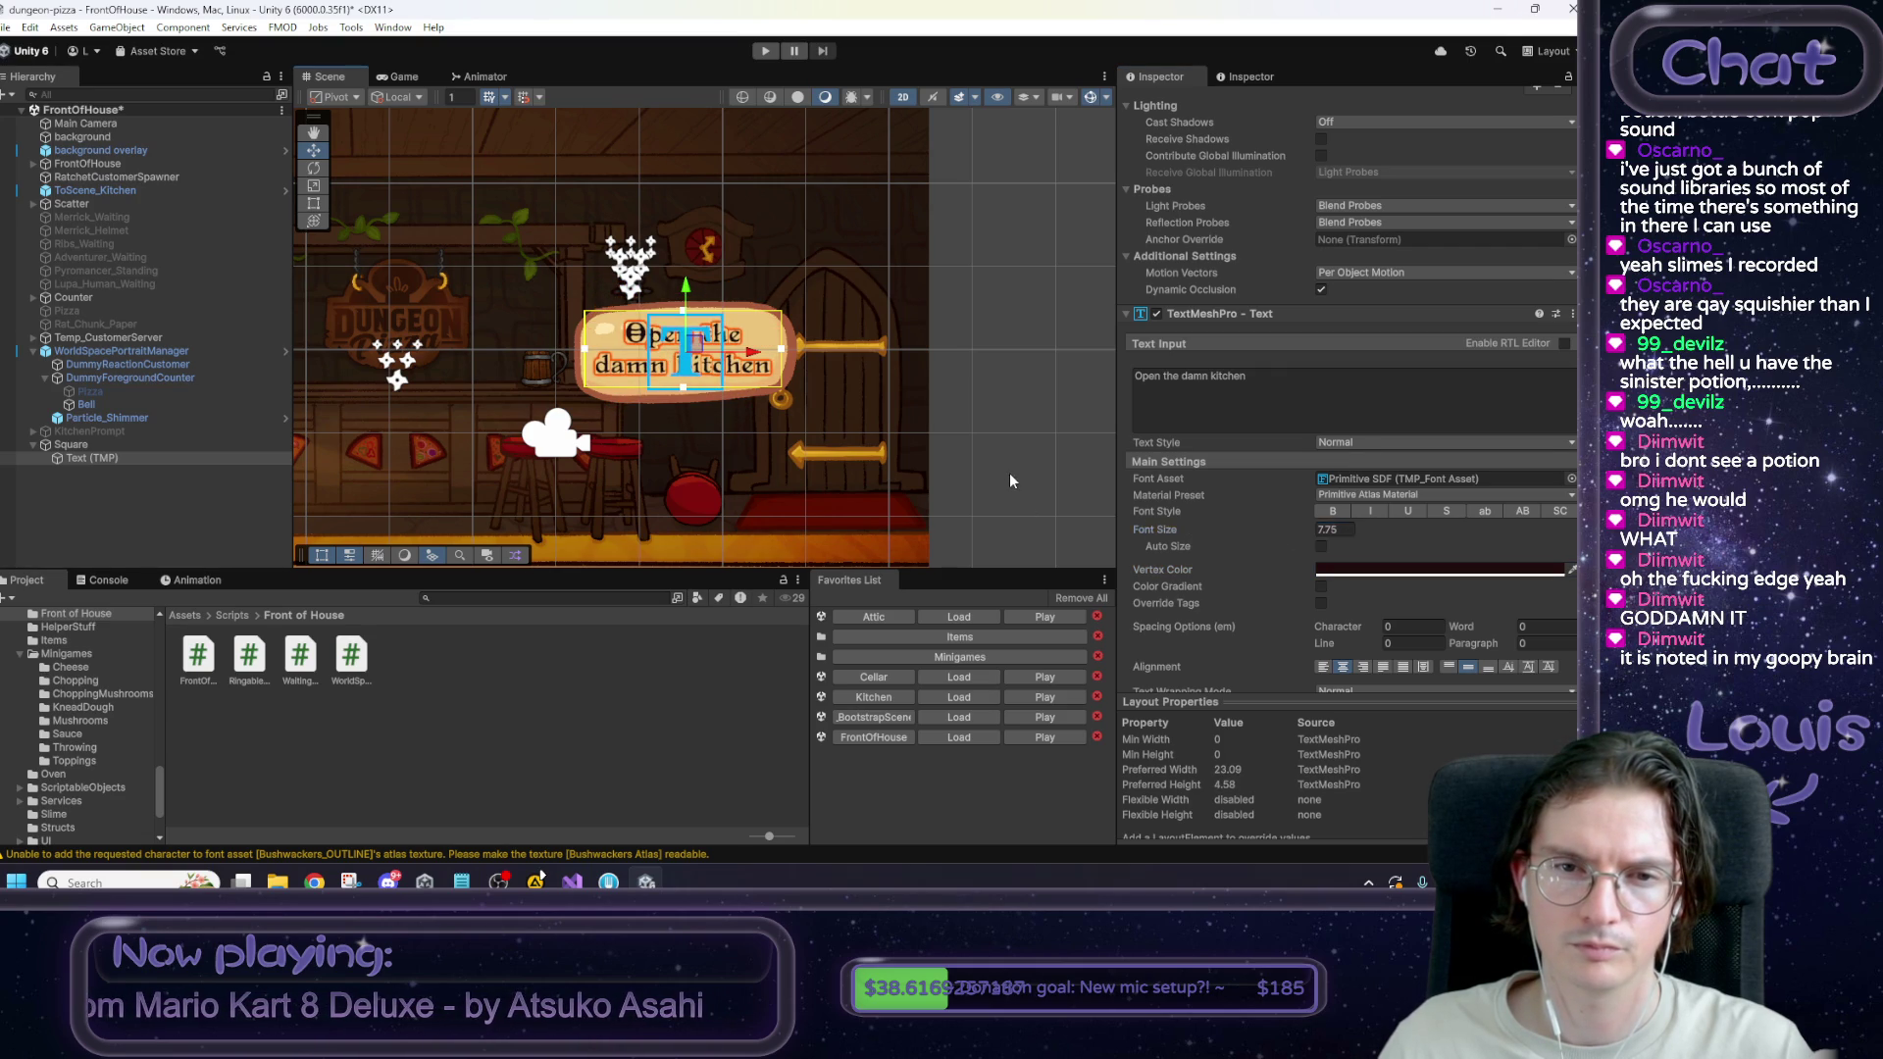
{"action": "left_click", "coordinate": [406, 78]}
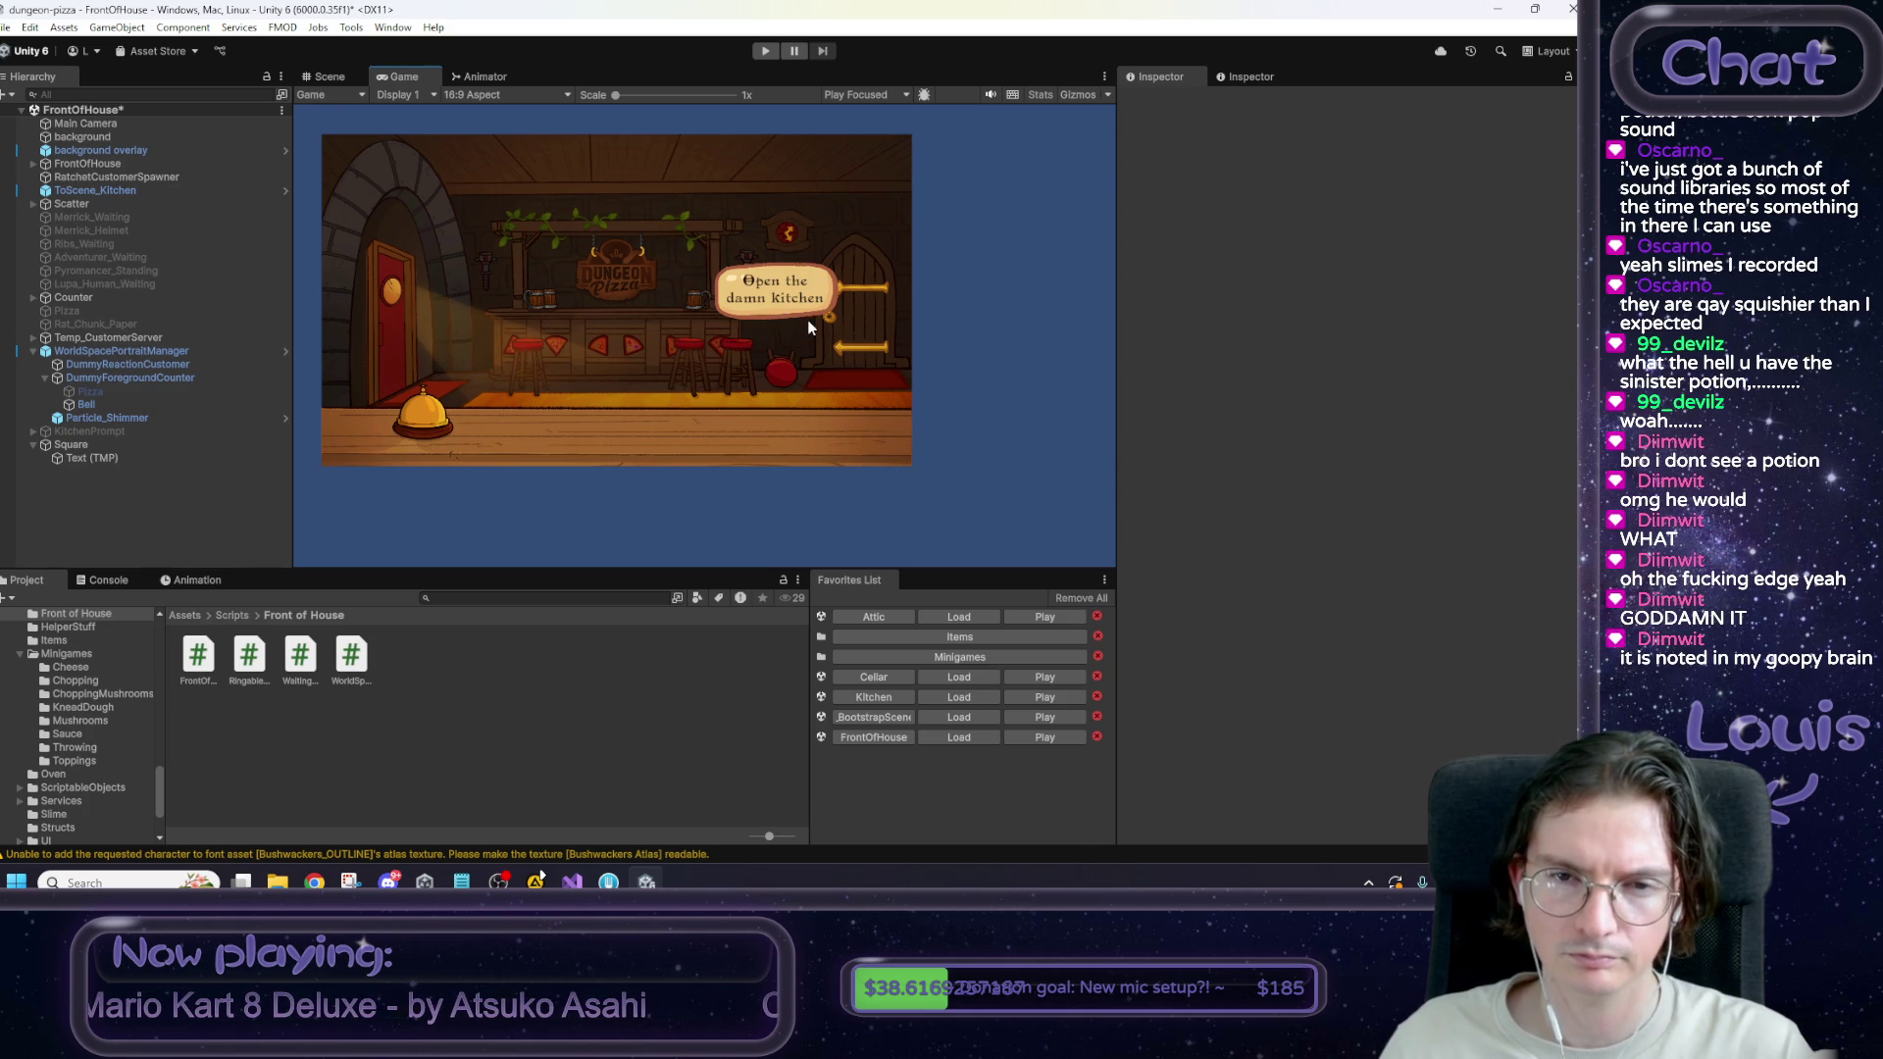
{"action": "left_click", "coordinate": [335, 76]}
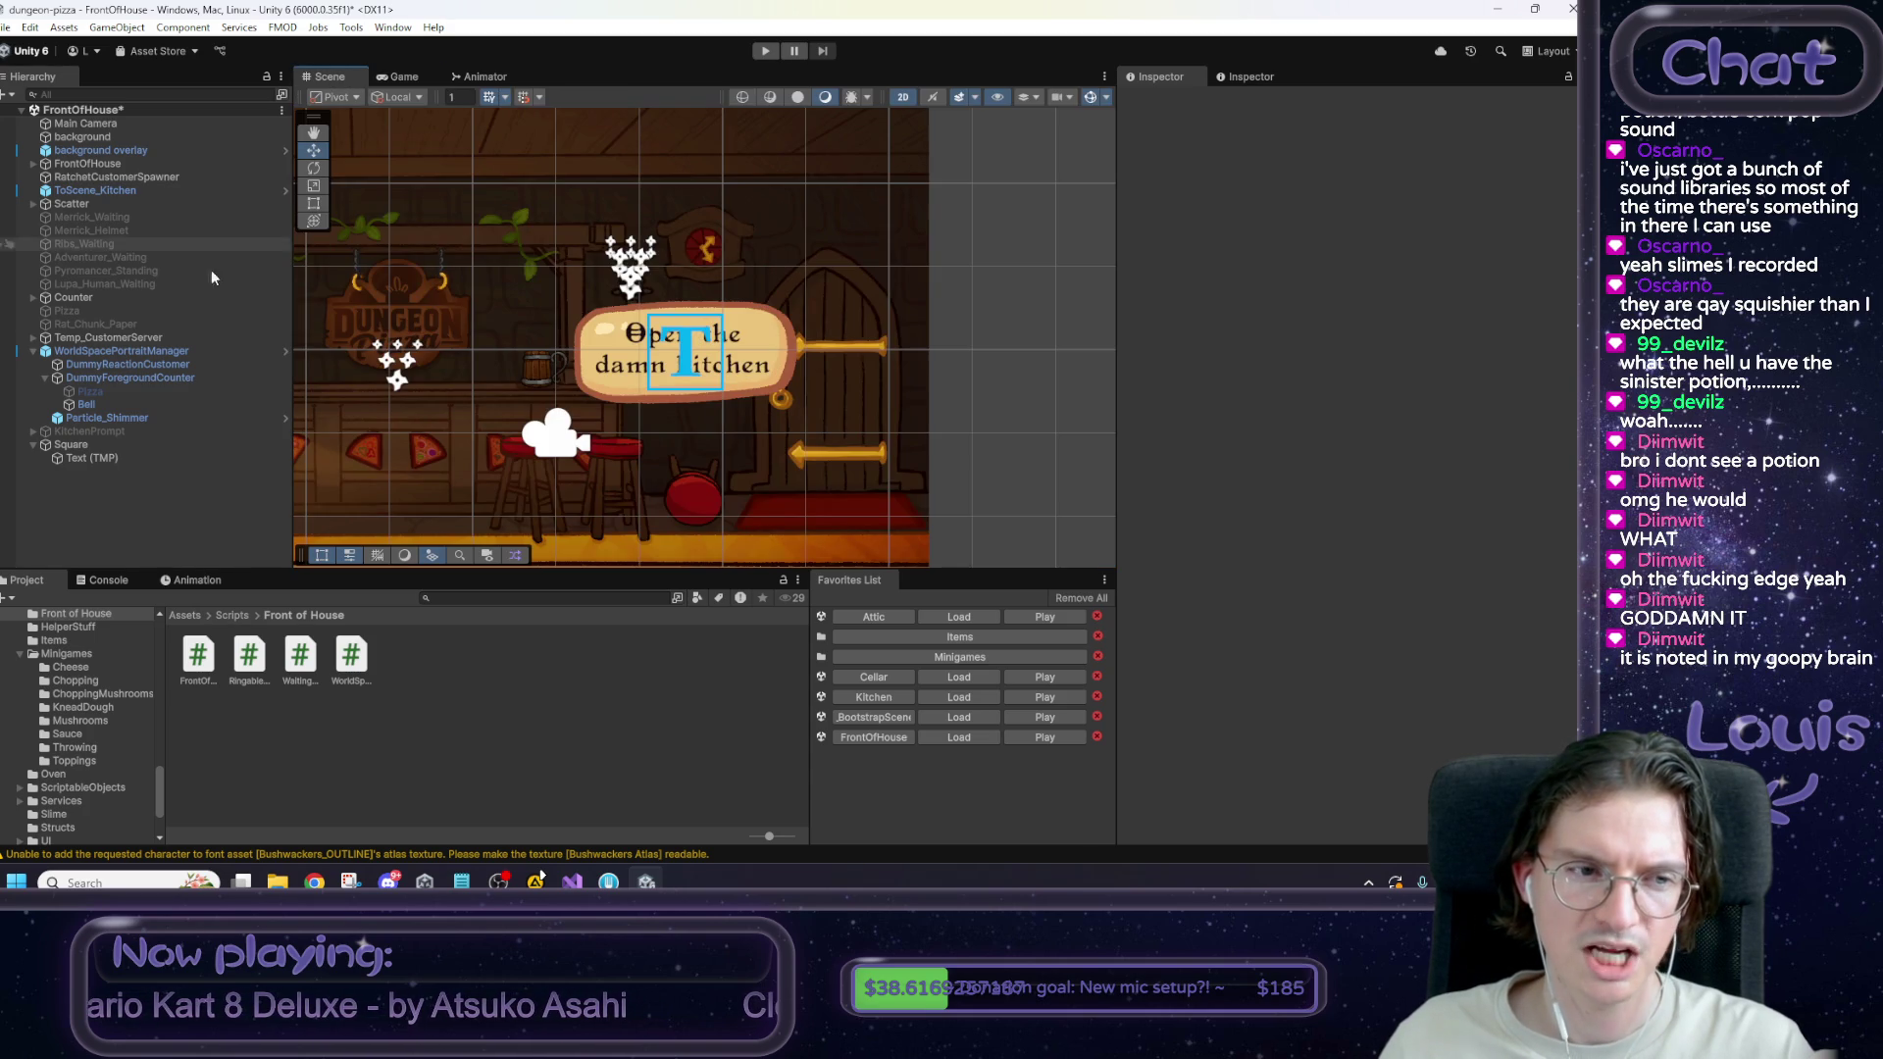
Swap the sign's sprite to popup_button and preview it in Game view.
{"action": "left_click", "coordinate": [113, 449]}
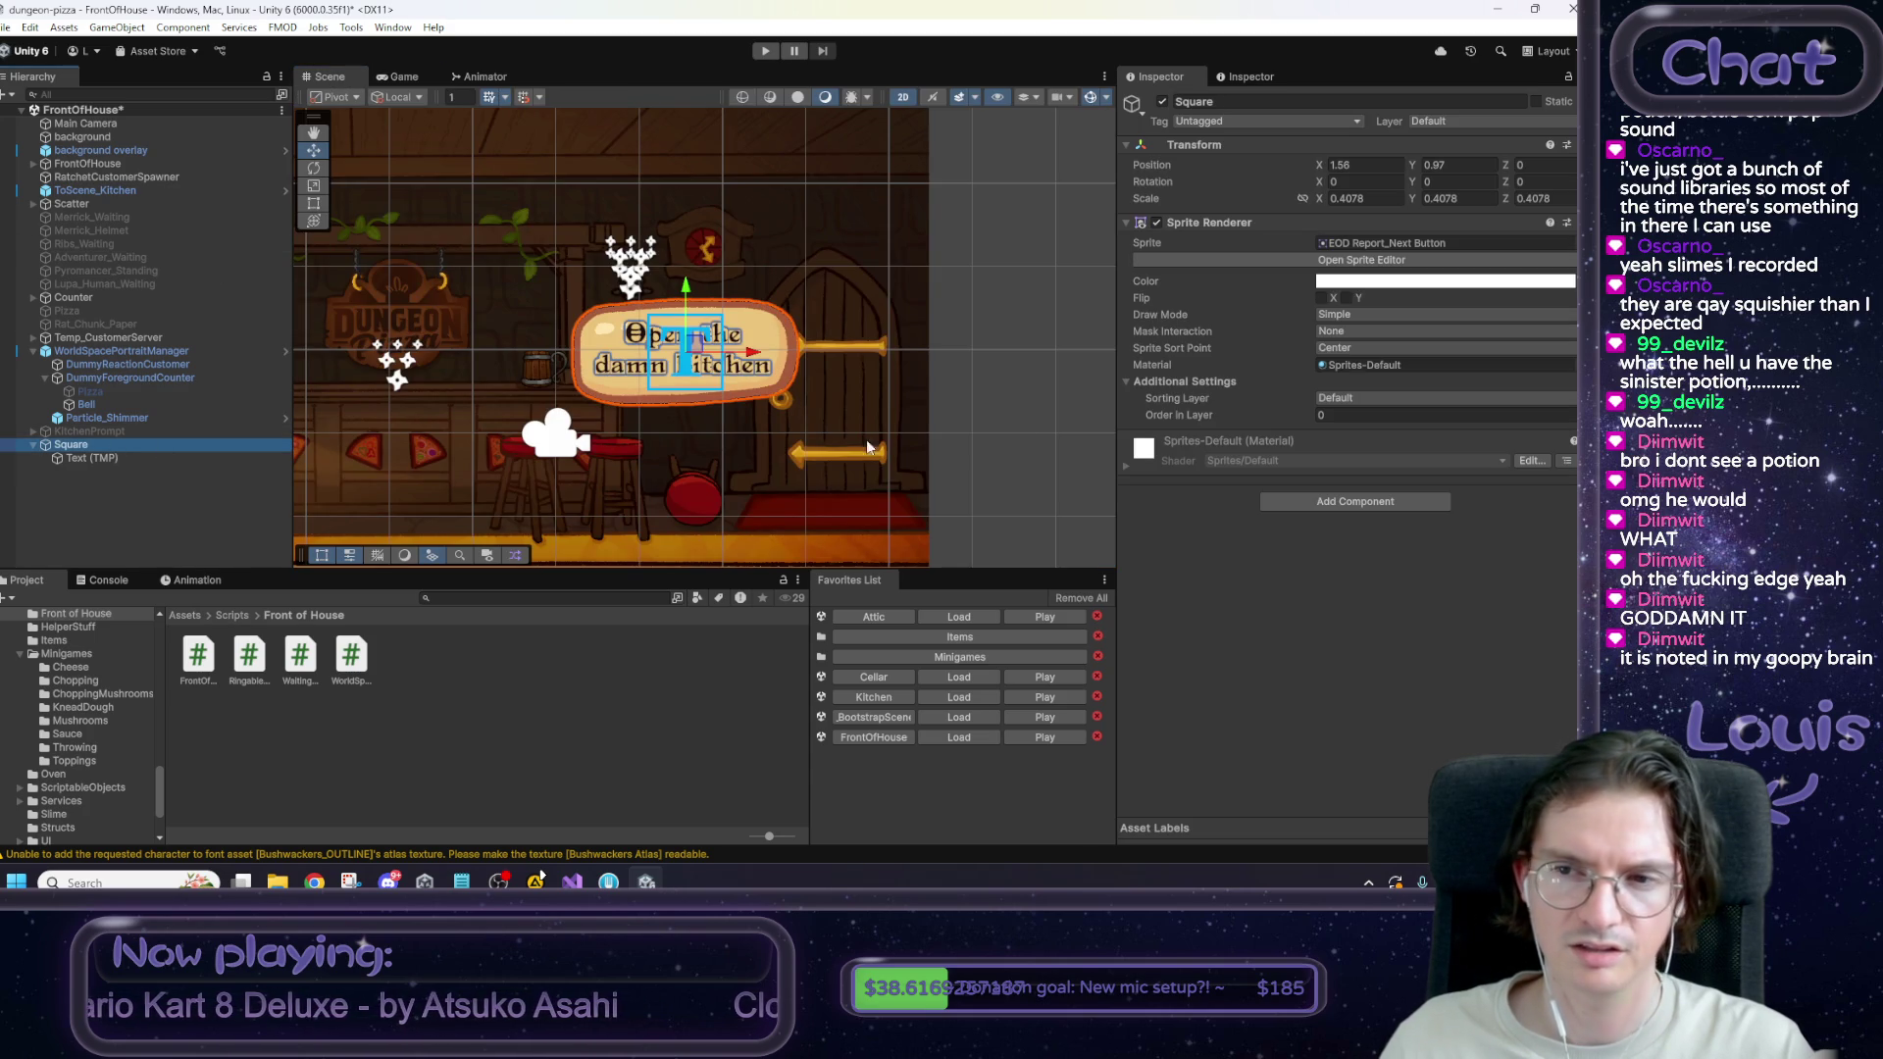
{"action": "left_click", "coordinate": [1567, 259]}
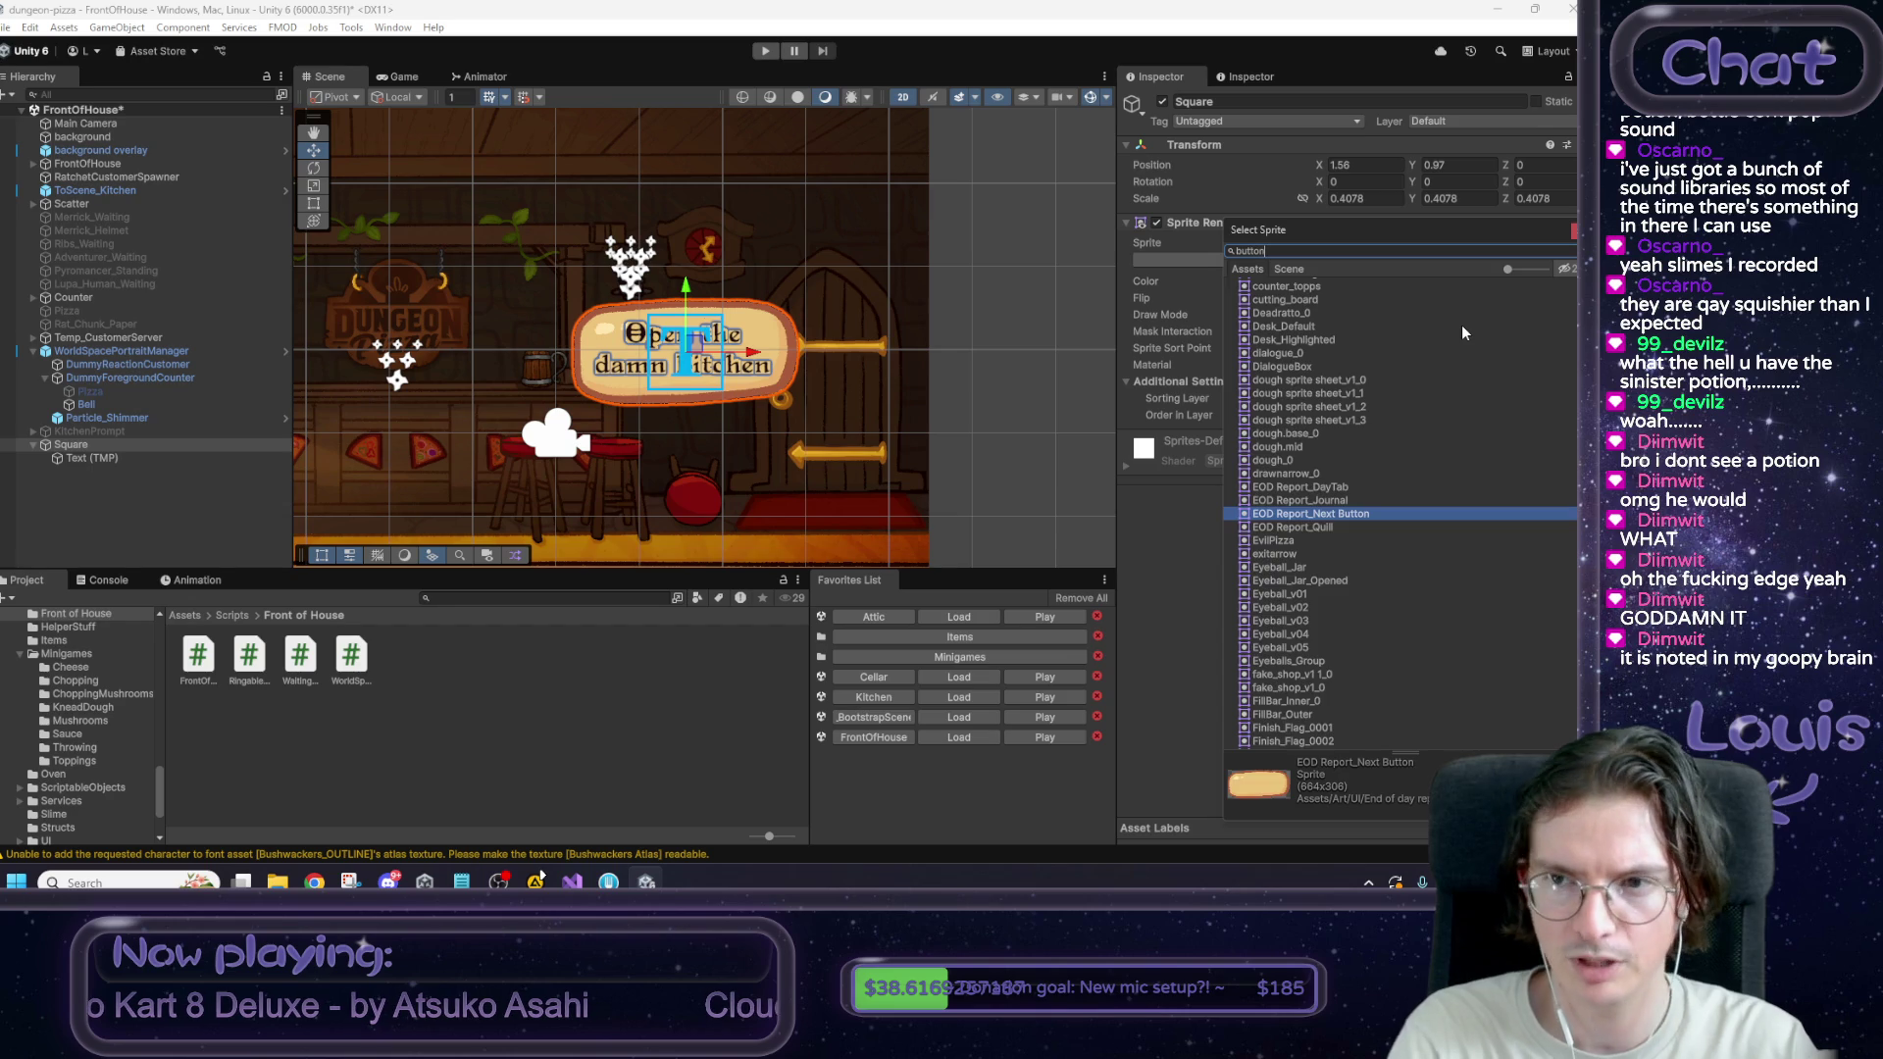
{"action": "type", "text": "button"}
{"action": "left_click", "coordinate": [1306, 326]}
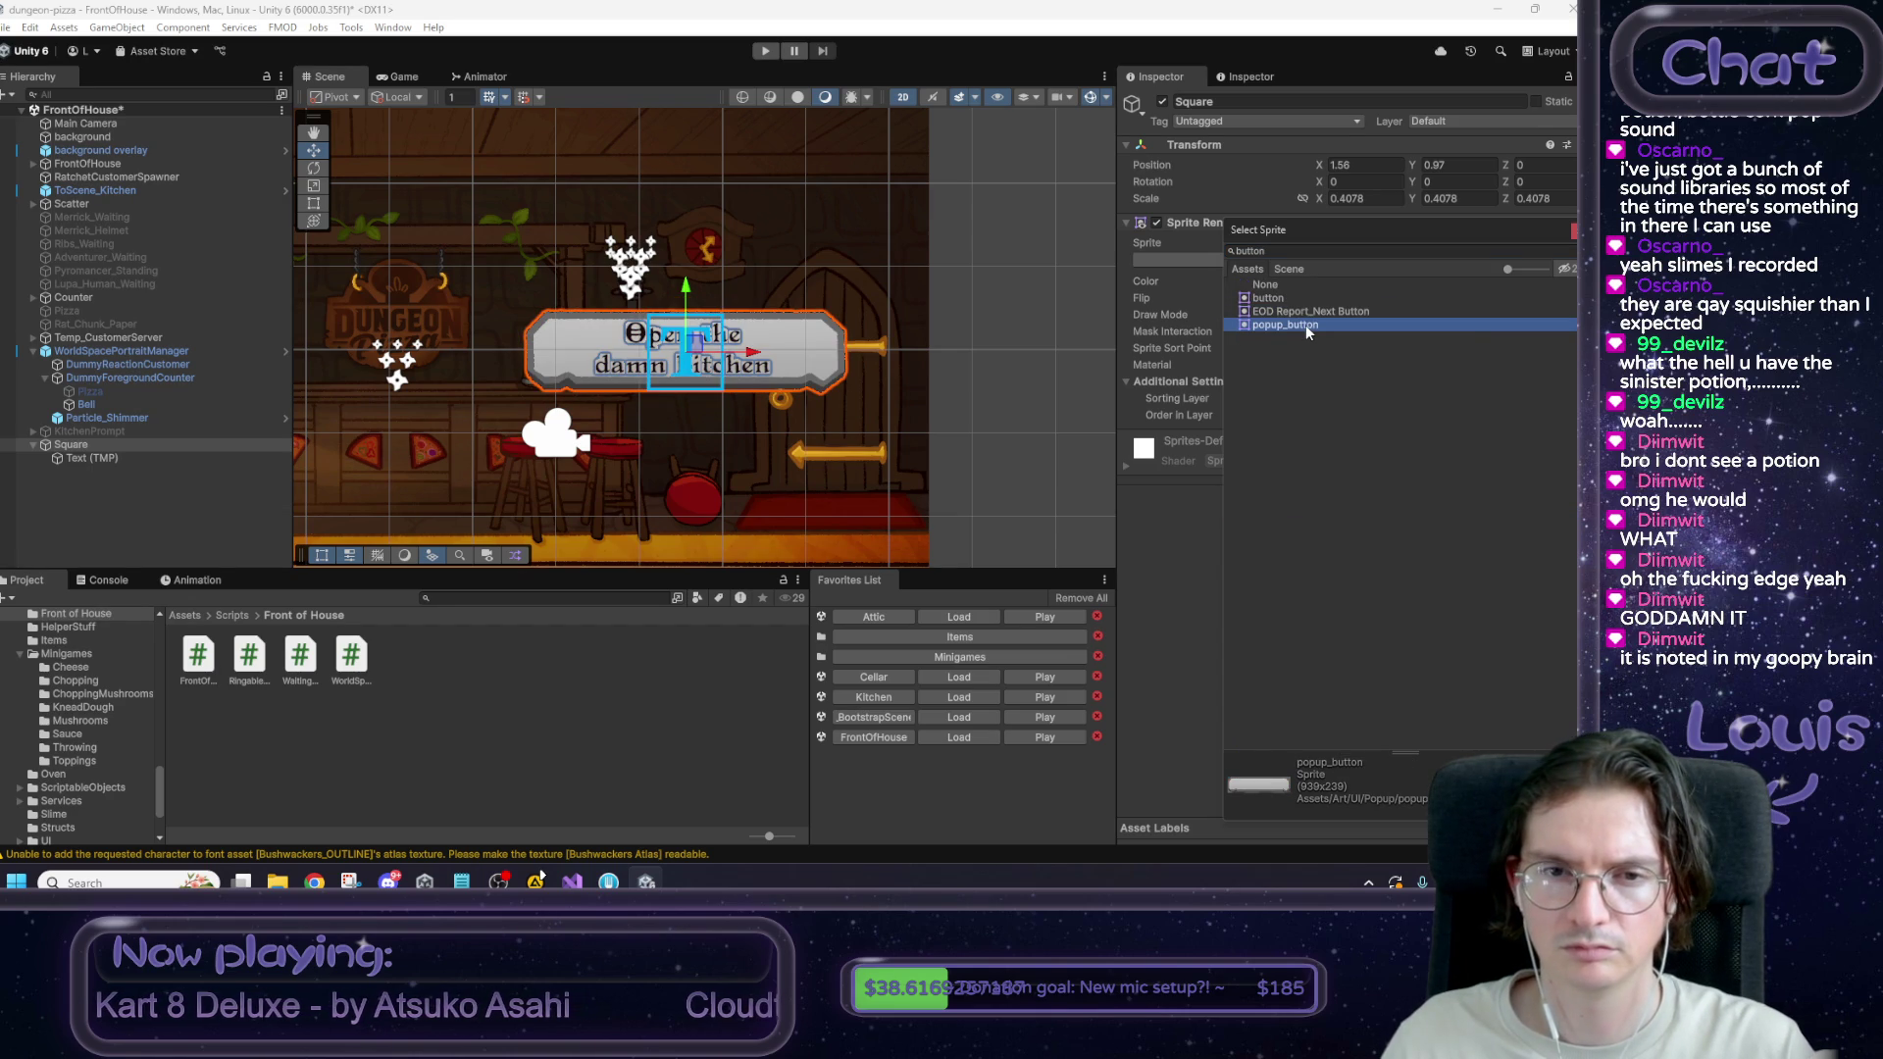
{"action": "left_click", "coordinate": [404, 78]}
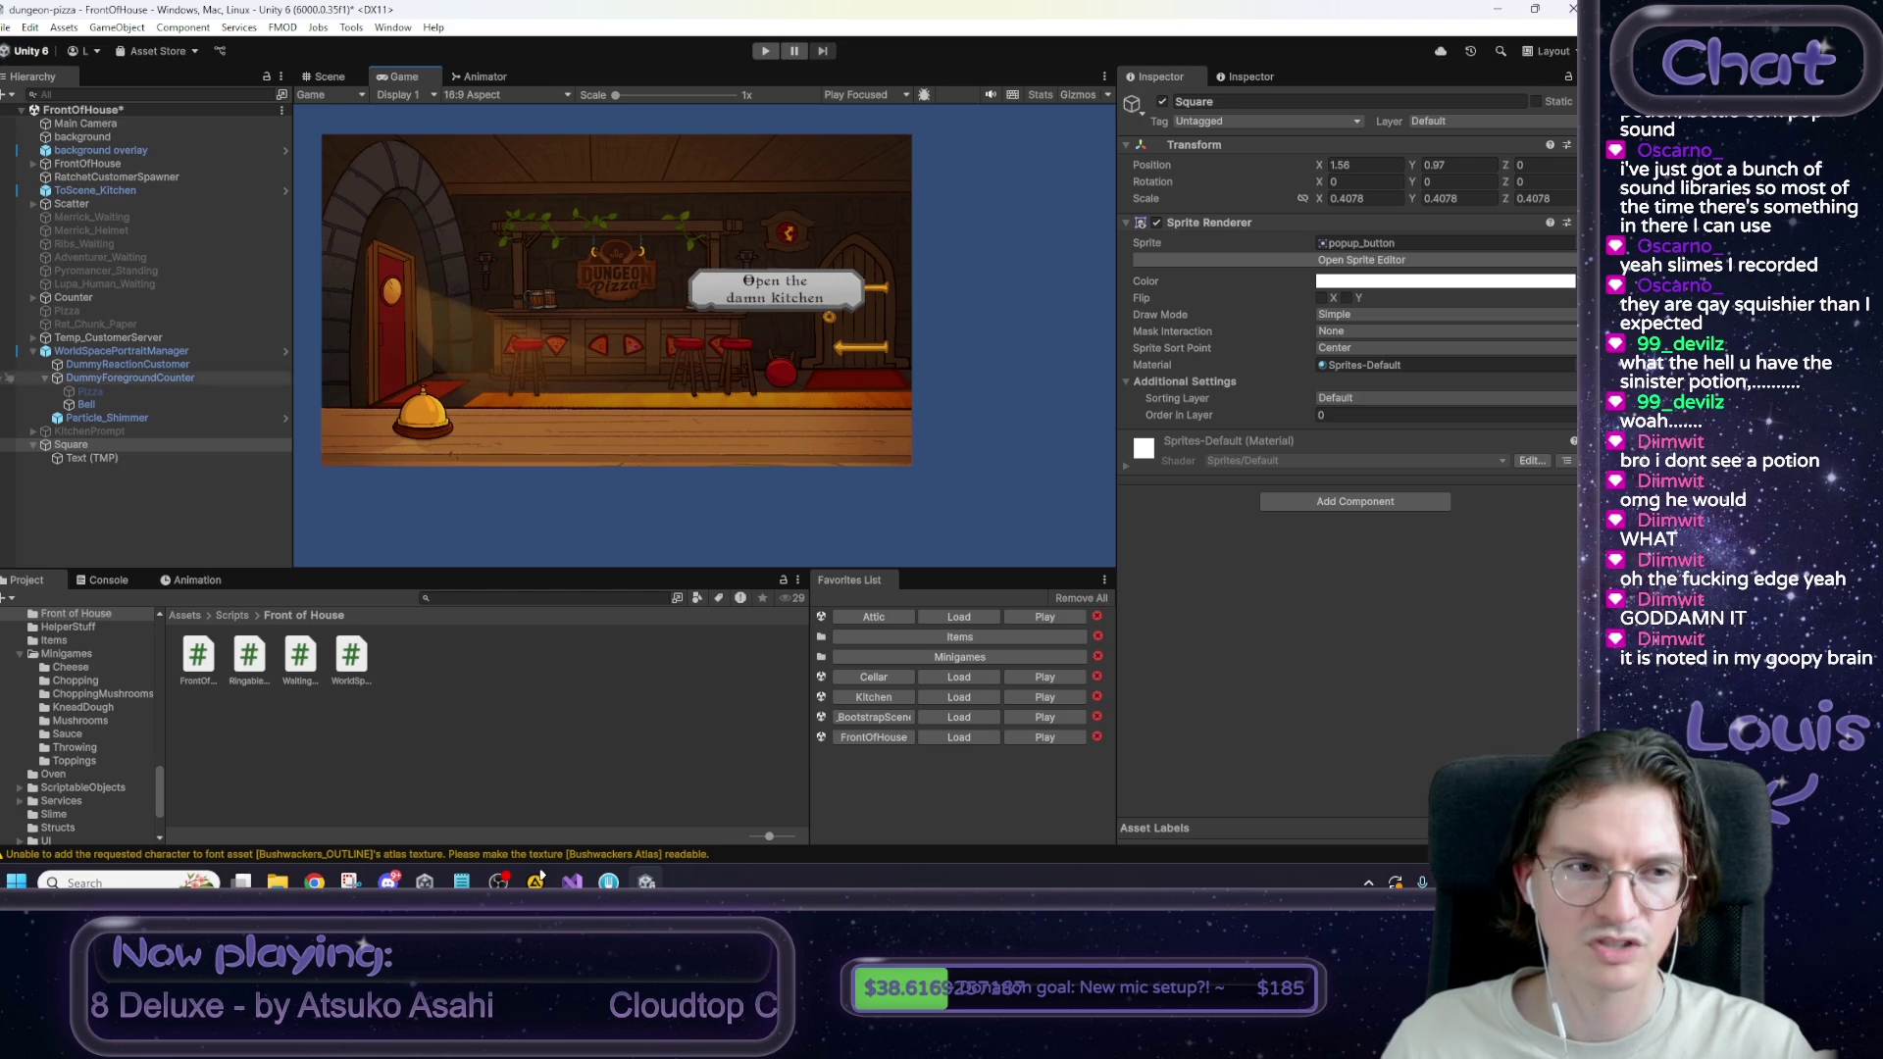
Move the sign up above the right-hand door to X 2.39, Y 2.94.
{"action": "left_click", "coordinate": [103, 444]}
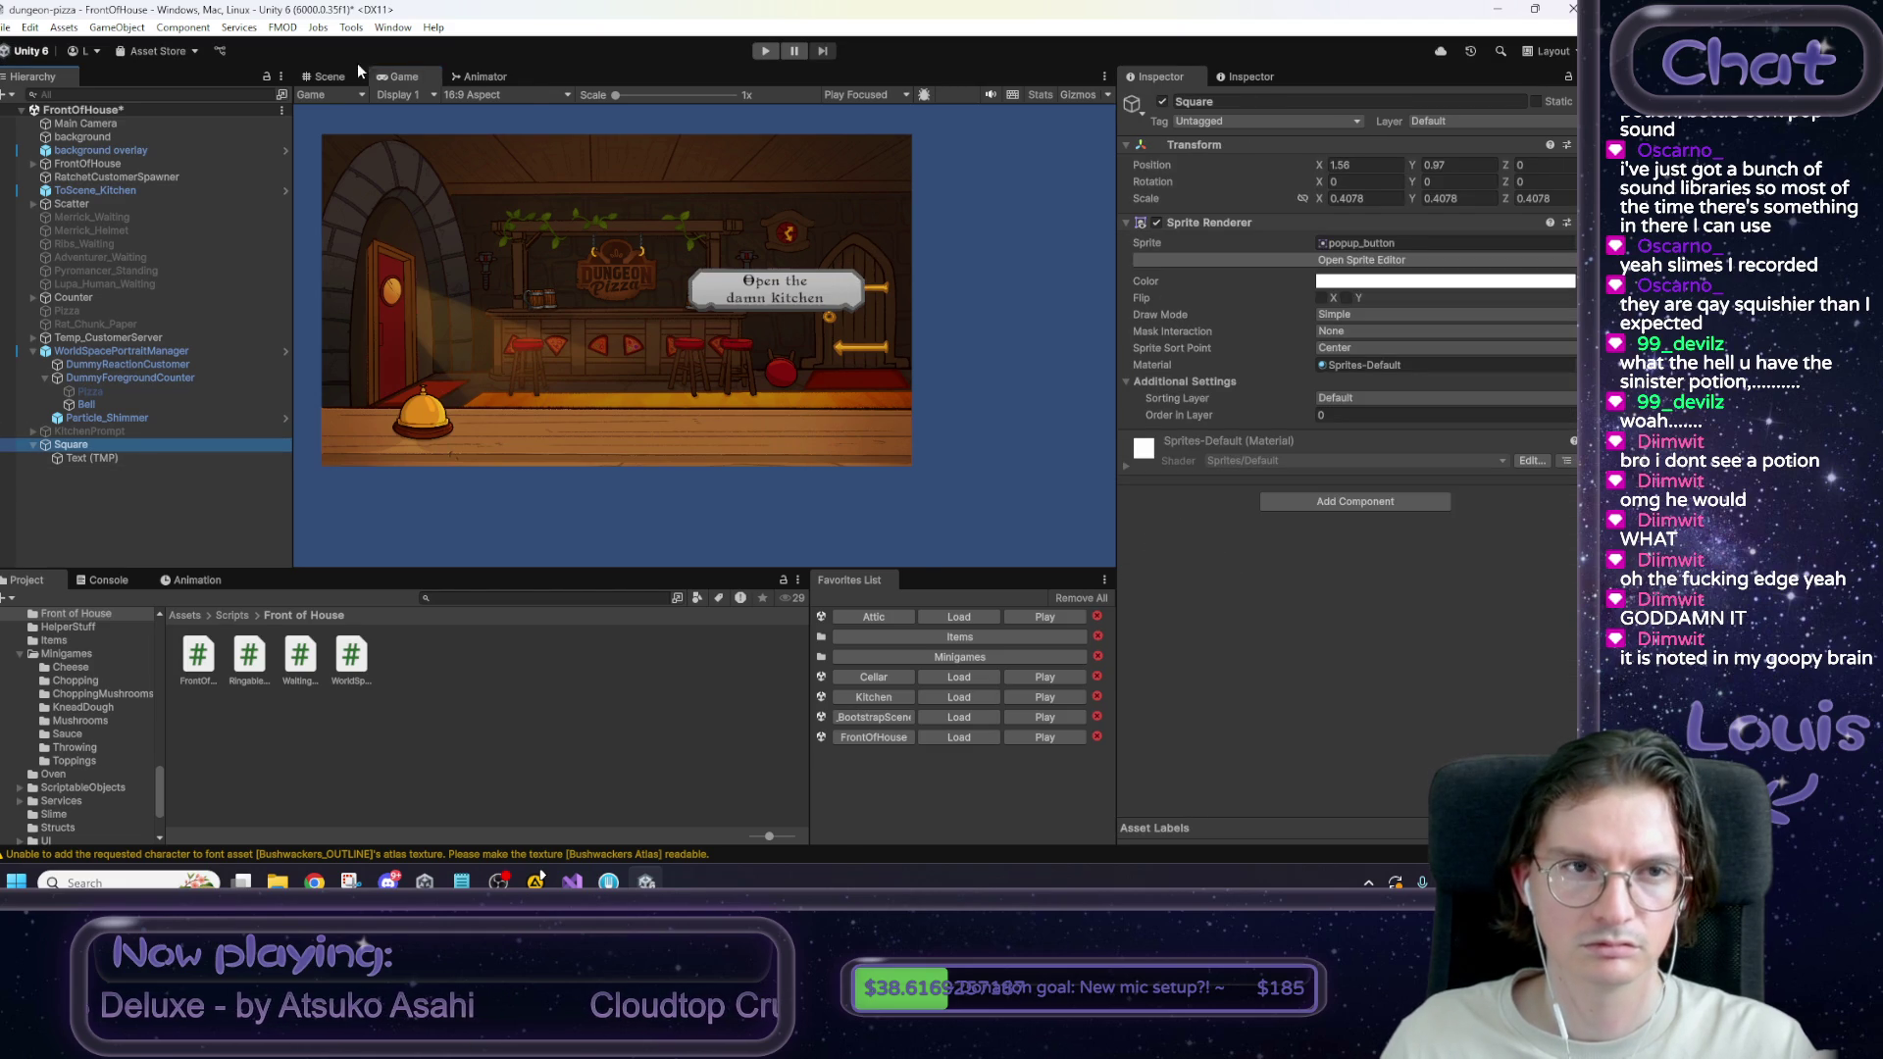
{"action": "left_click", "coordinate": [329, 76]}
{"action": "mouse_move", "coordinate": [692, 345]}
{"action": "left_mouse_down"}
{"action": "mouse_move", "coordinate": [730, 185]}
{"action": "mouse_move", "coordinate": [764, 185]}
{"action": "left_mouse_up"}
{"action": "left_click", "coordinate": [140, 457]}
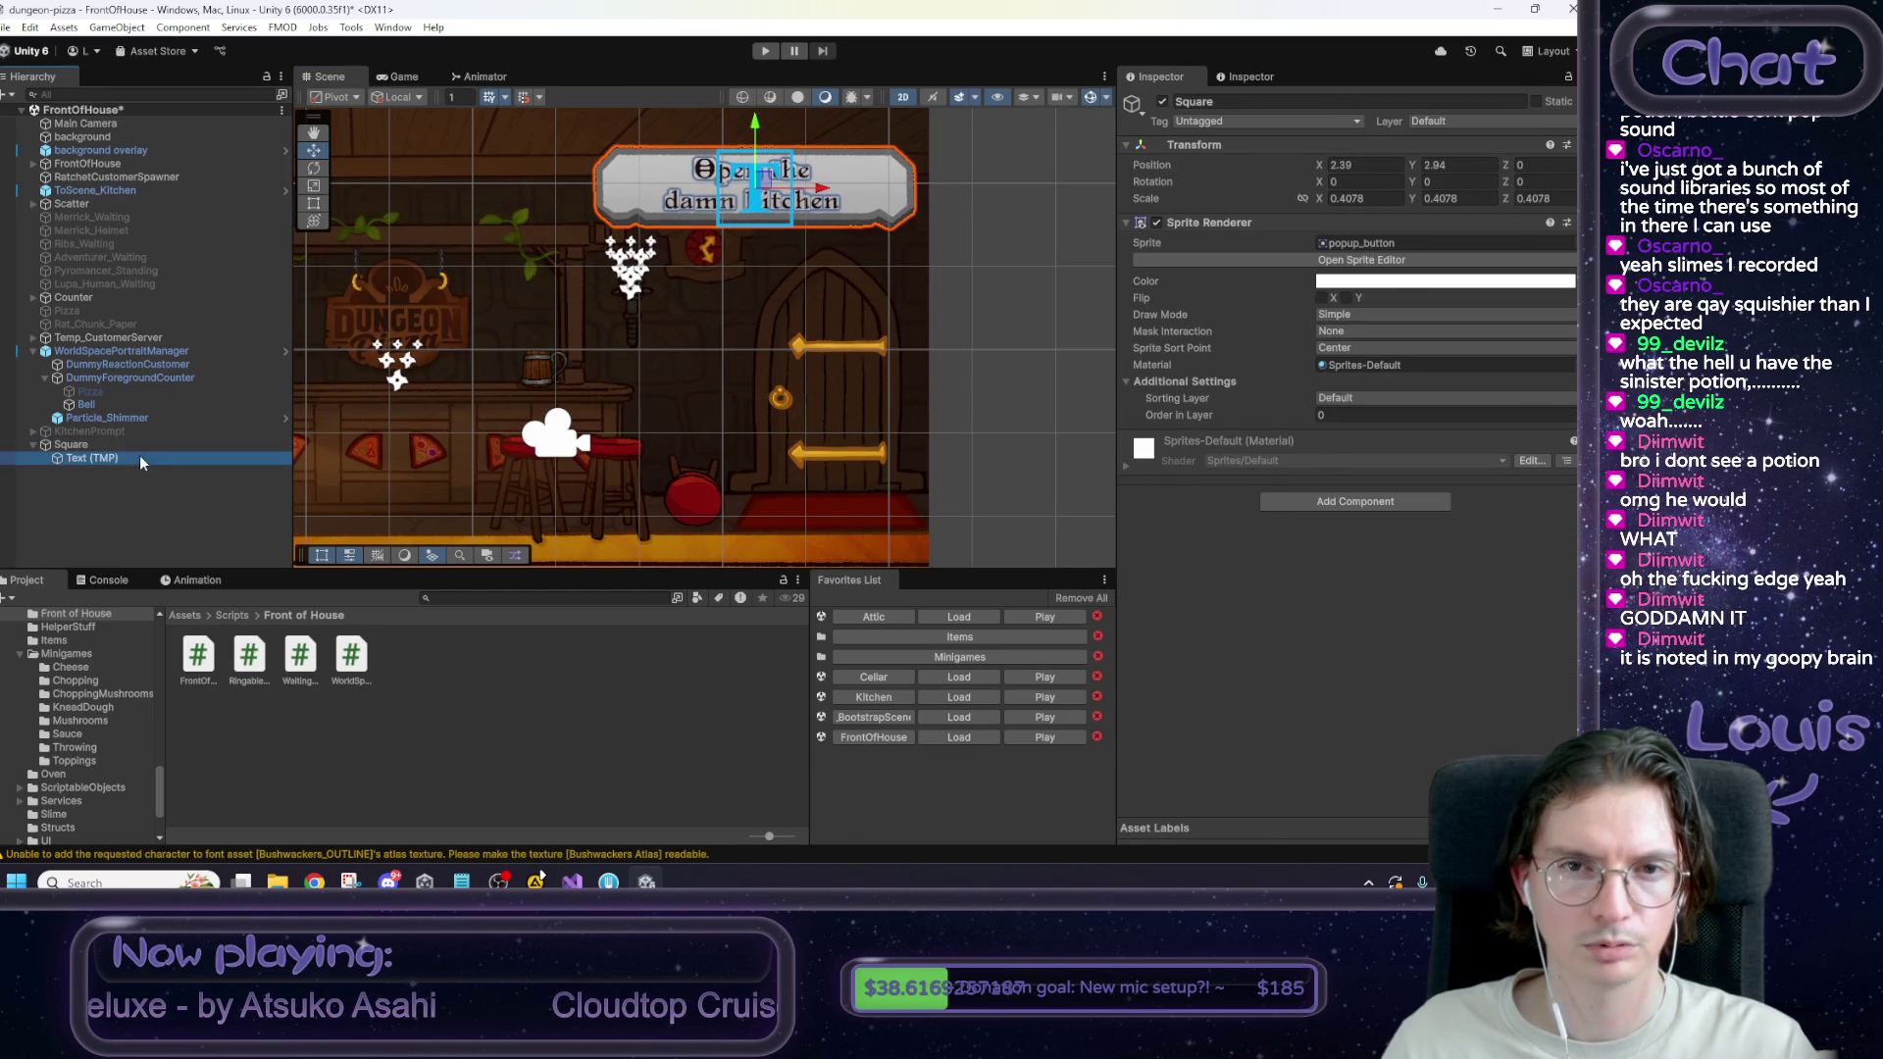
Widen the text box on both sides and try the wording 'yonder pizzeria'.
{"action": "left_click_drag", "start_coordinate": [657, 189], "coordinate": [609, 187]}
{"action": "left_click_drag", "start_coordinate": [850, 185], "coordinate": [904, 192]}
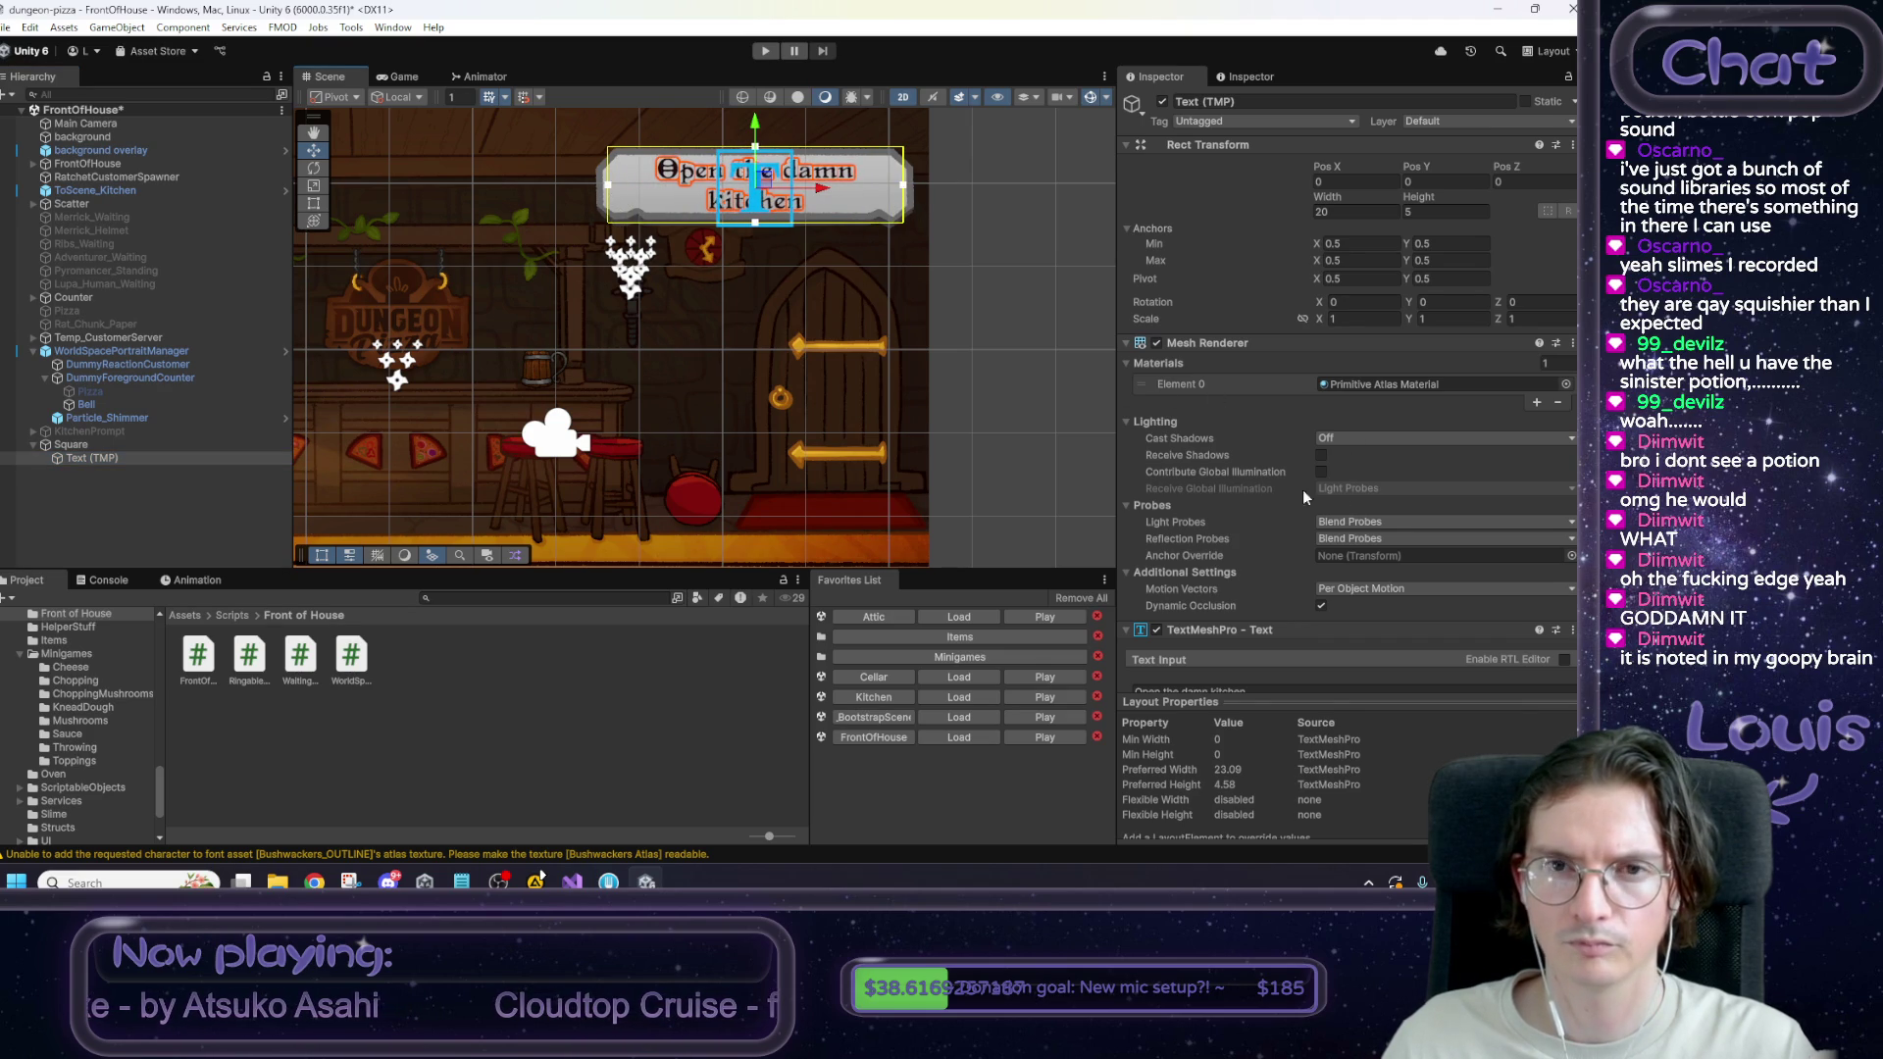
{"action": "scroll", "coordinate": [1356, 573], "scroll_direction": "down", "scroll_amount": 5}
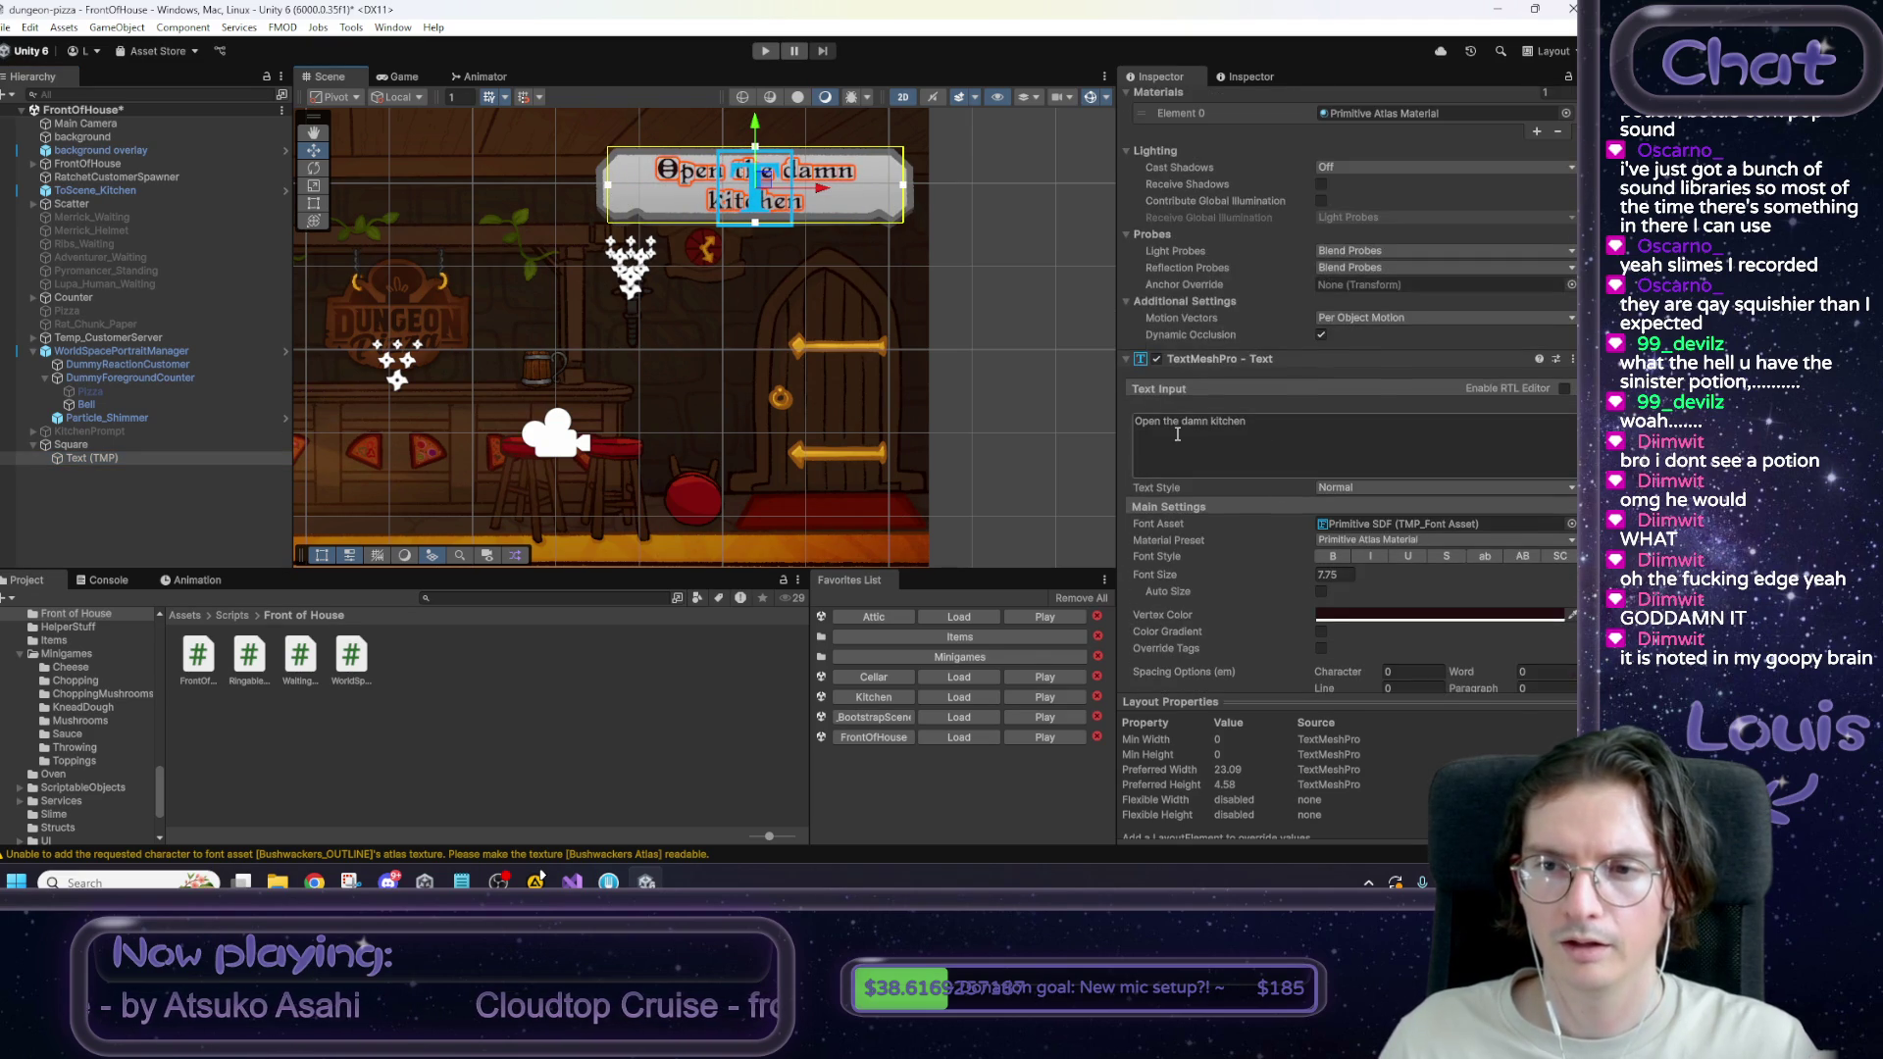
{"action": "type", "text": "yonder piz"}
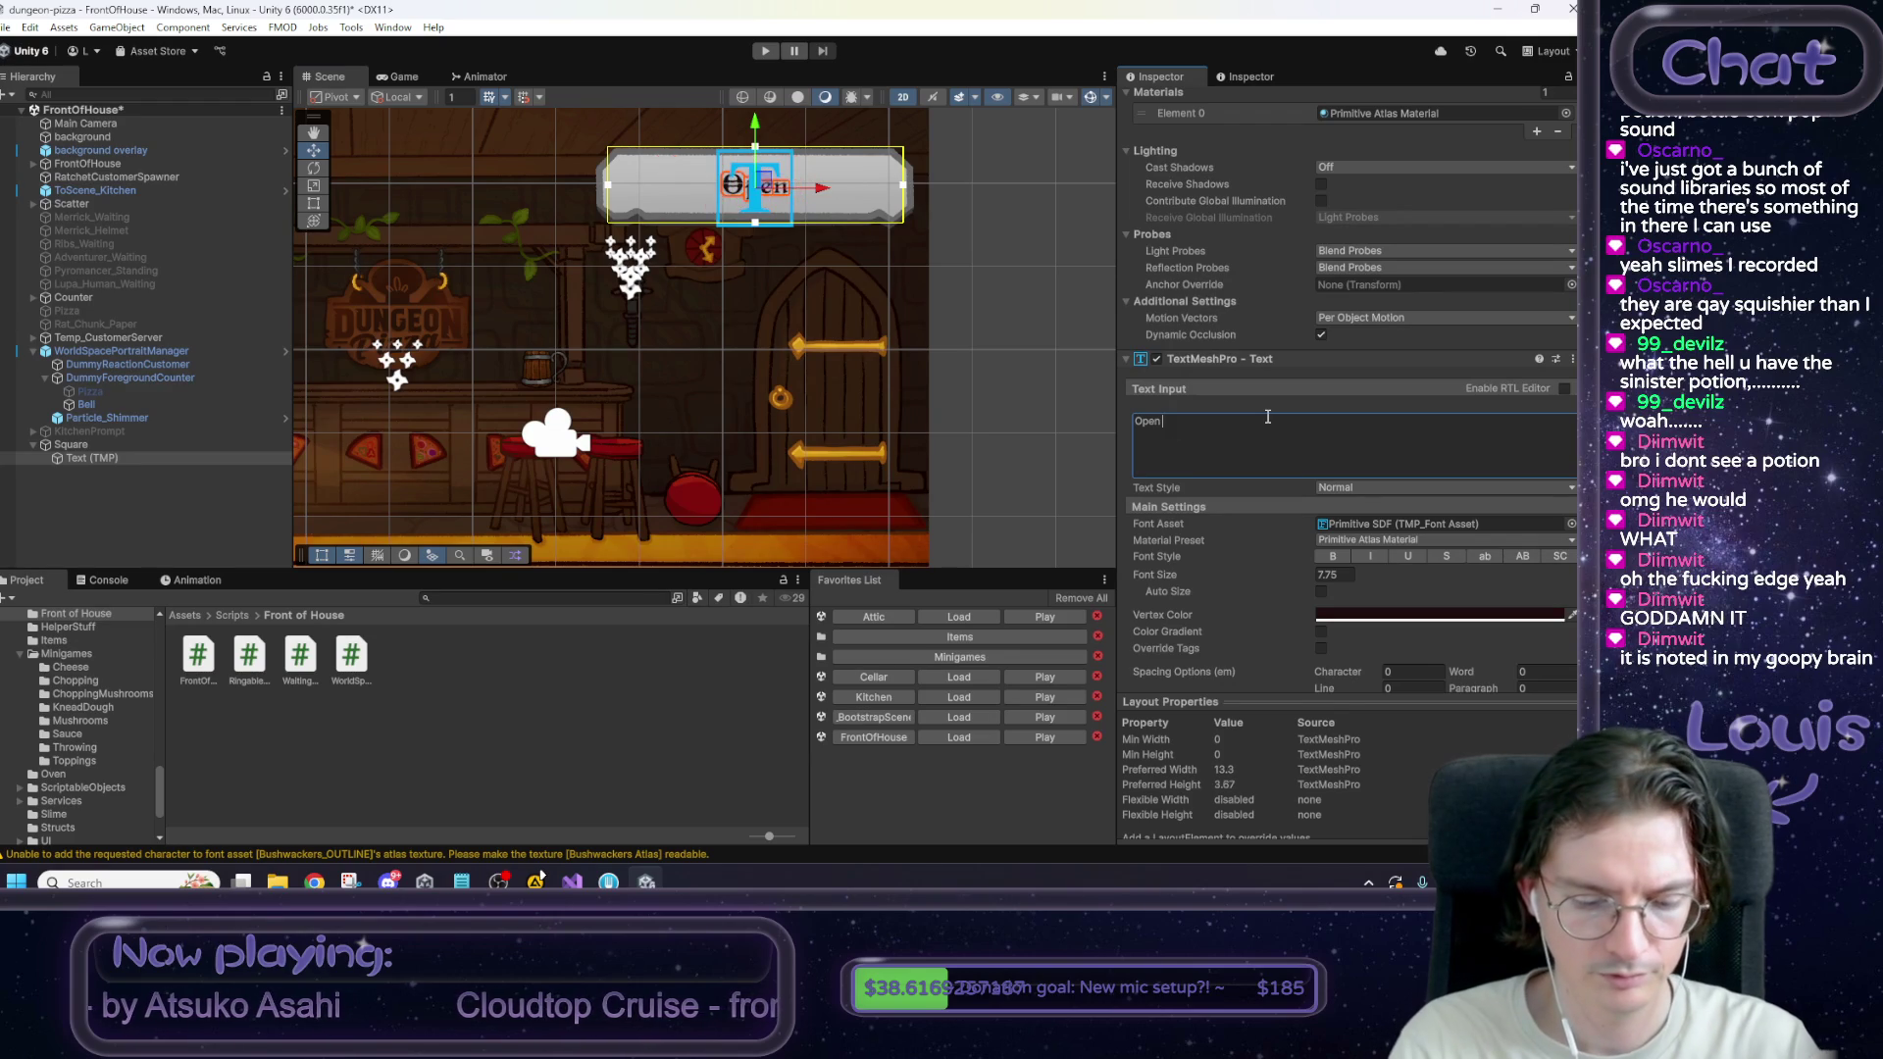
{"action": "type", "text": "zeria"}
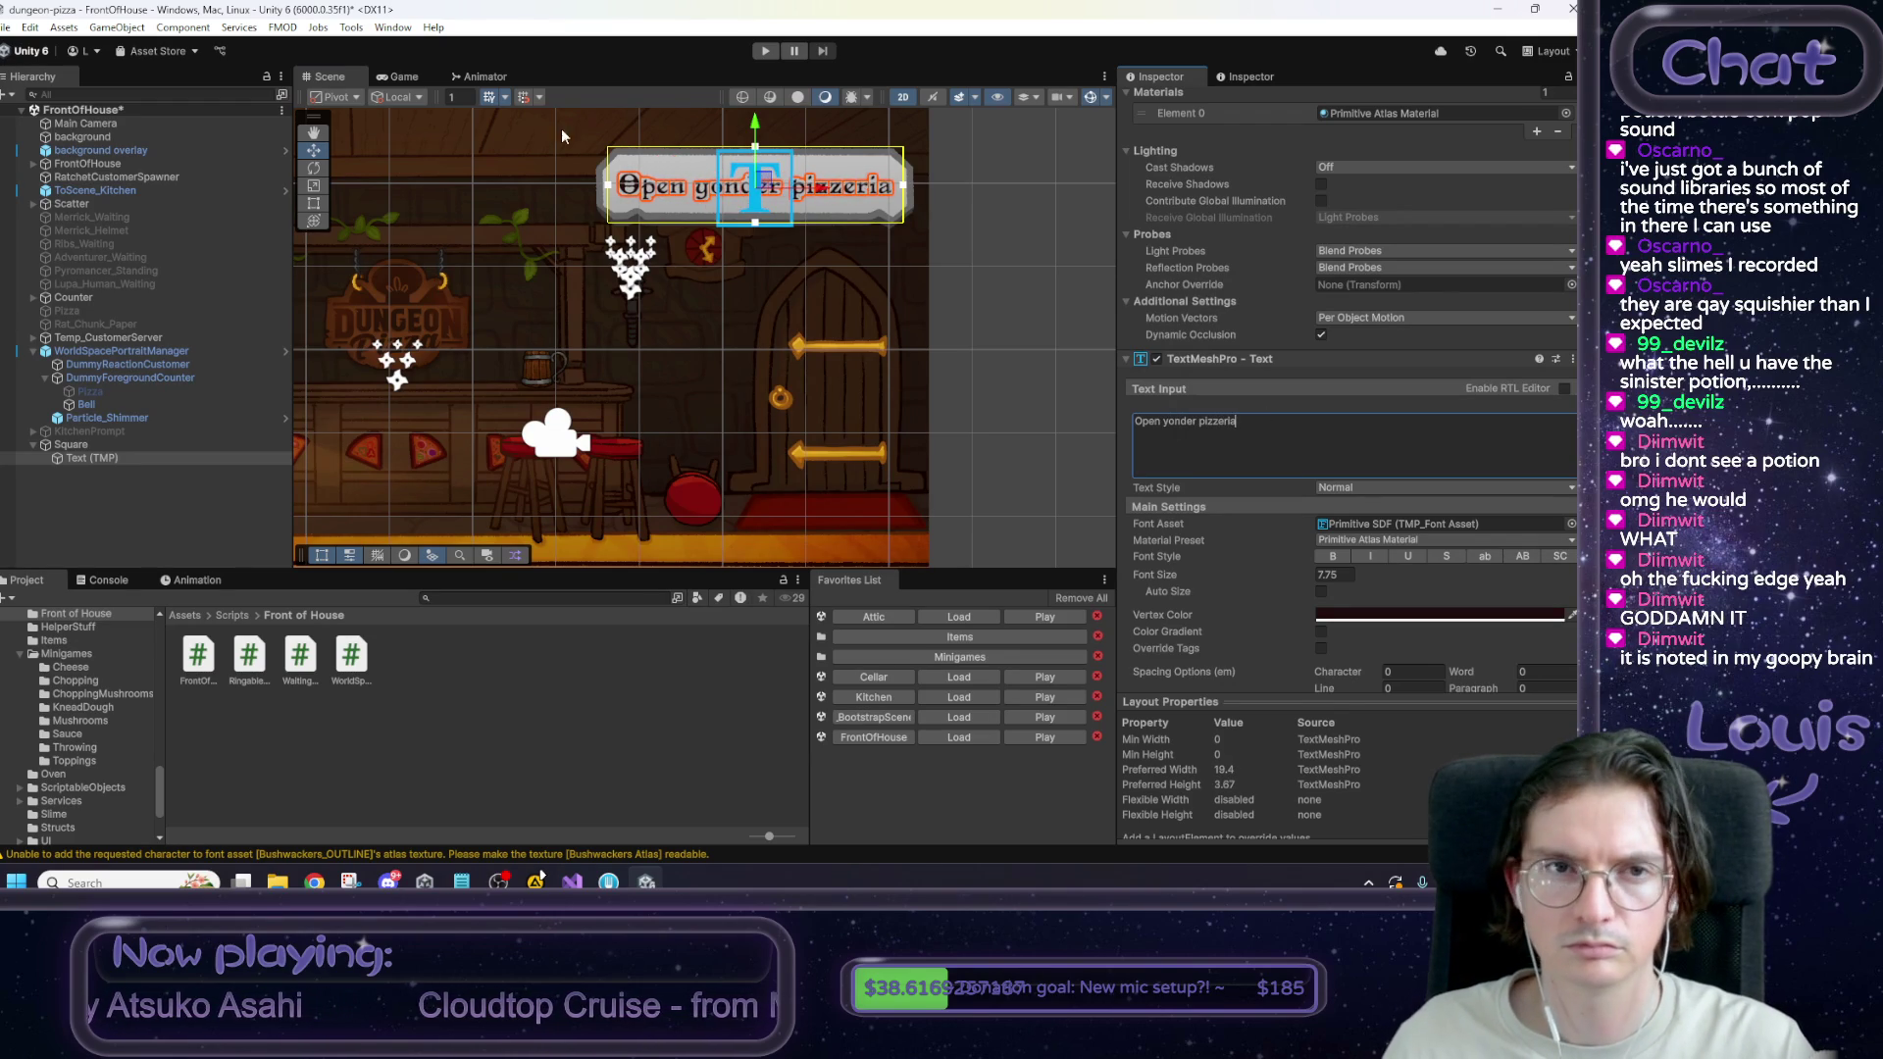
{"action": "left_click", "coordinate": [401, 79]}
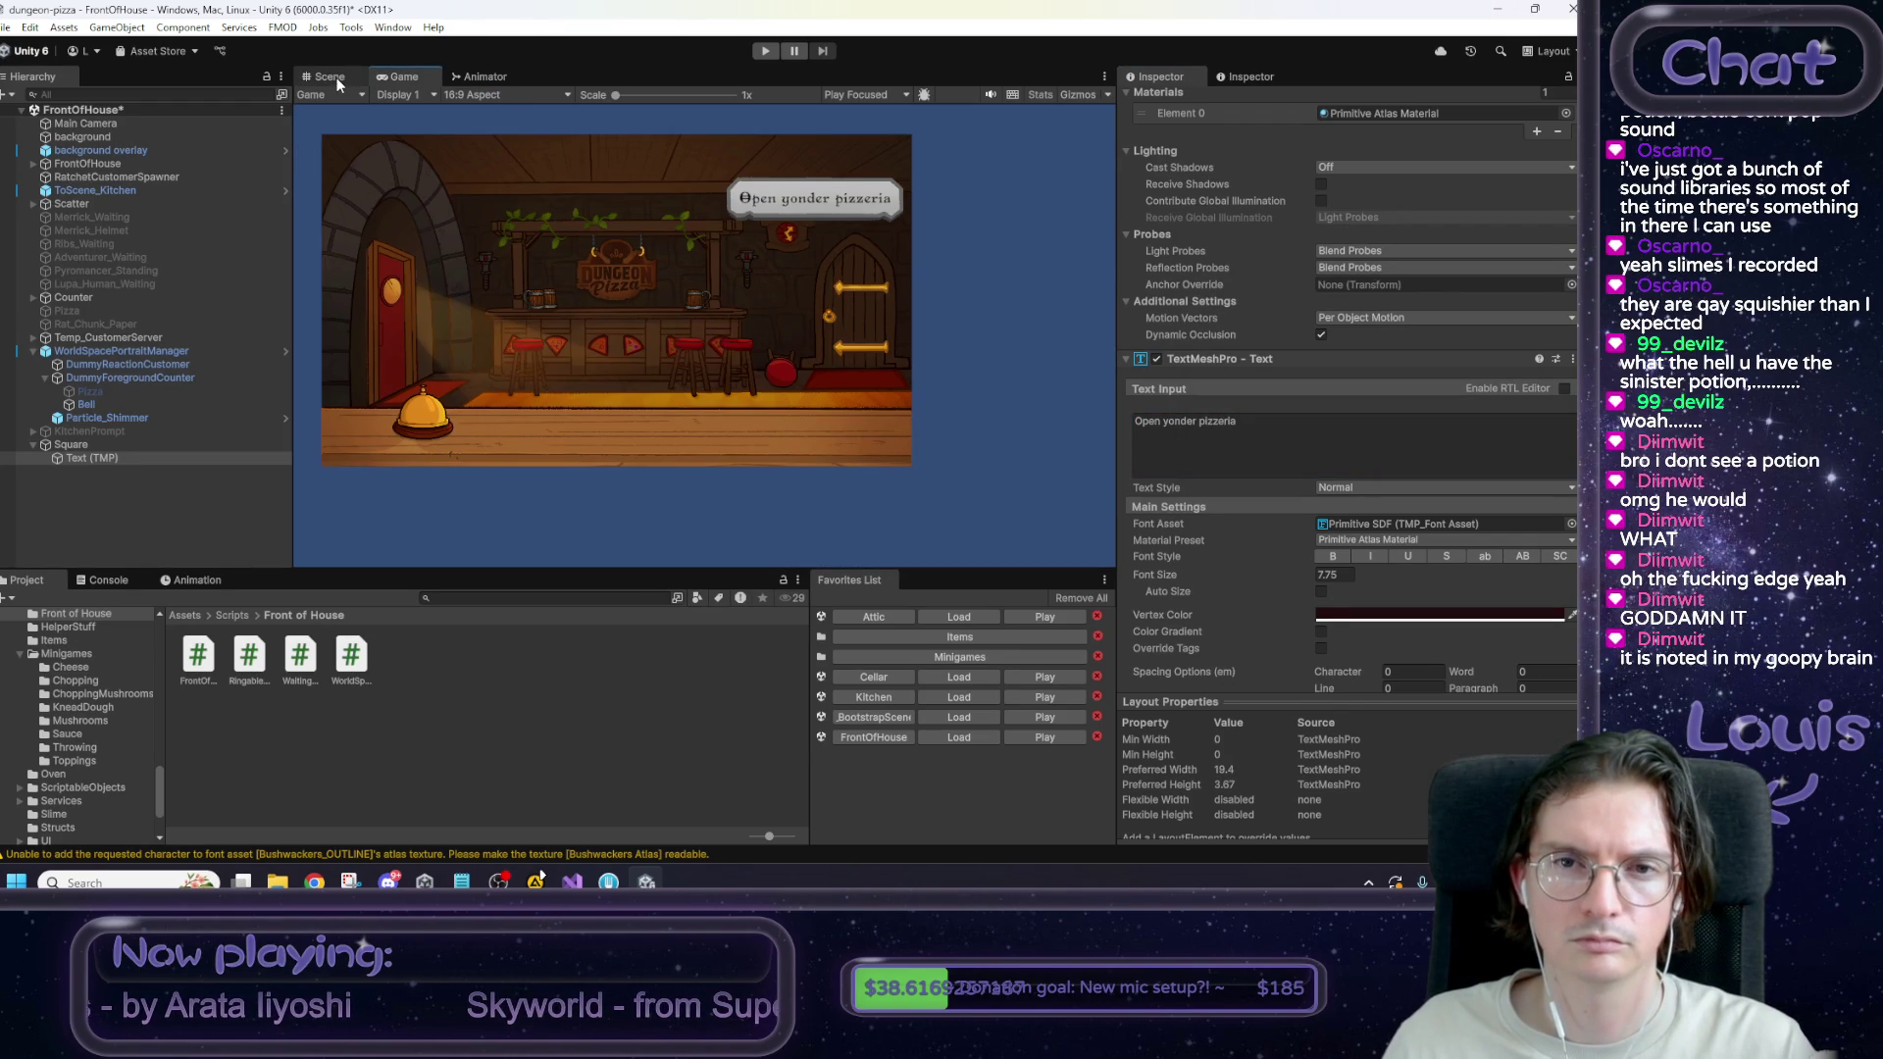
{"action": "left_click", "coordinate": [337, 79]}
Reword the sign, trying 'thine poizza' before settling on 'Start Day'.
{"action": "left_click", "coordinate": [1168, 424]}
{"action": "left_click", "coordinate": [1168, 424]}
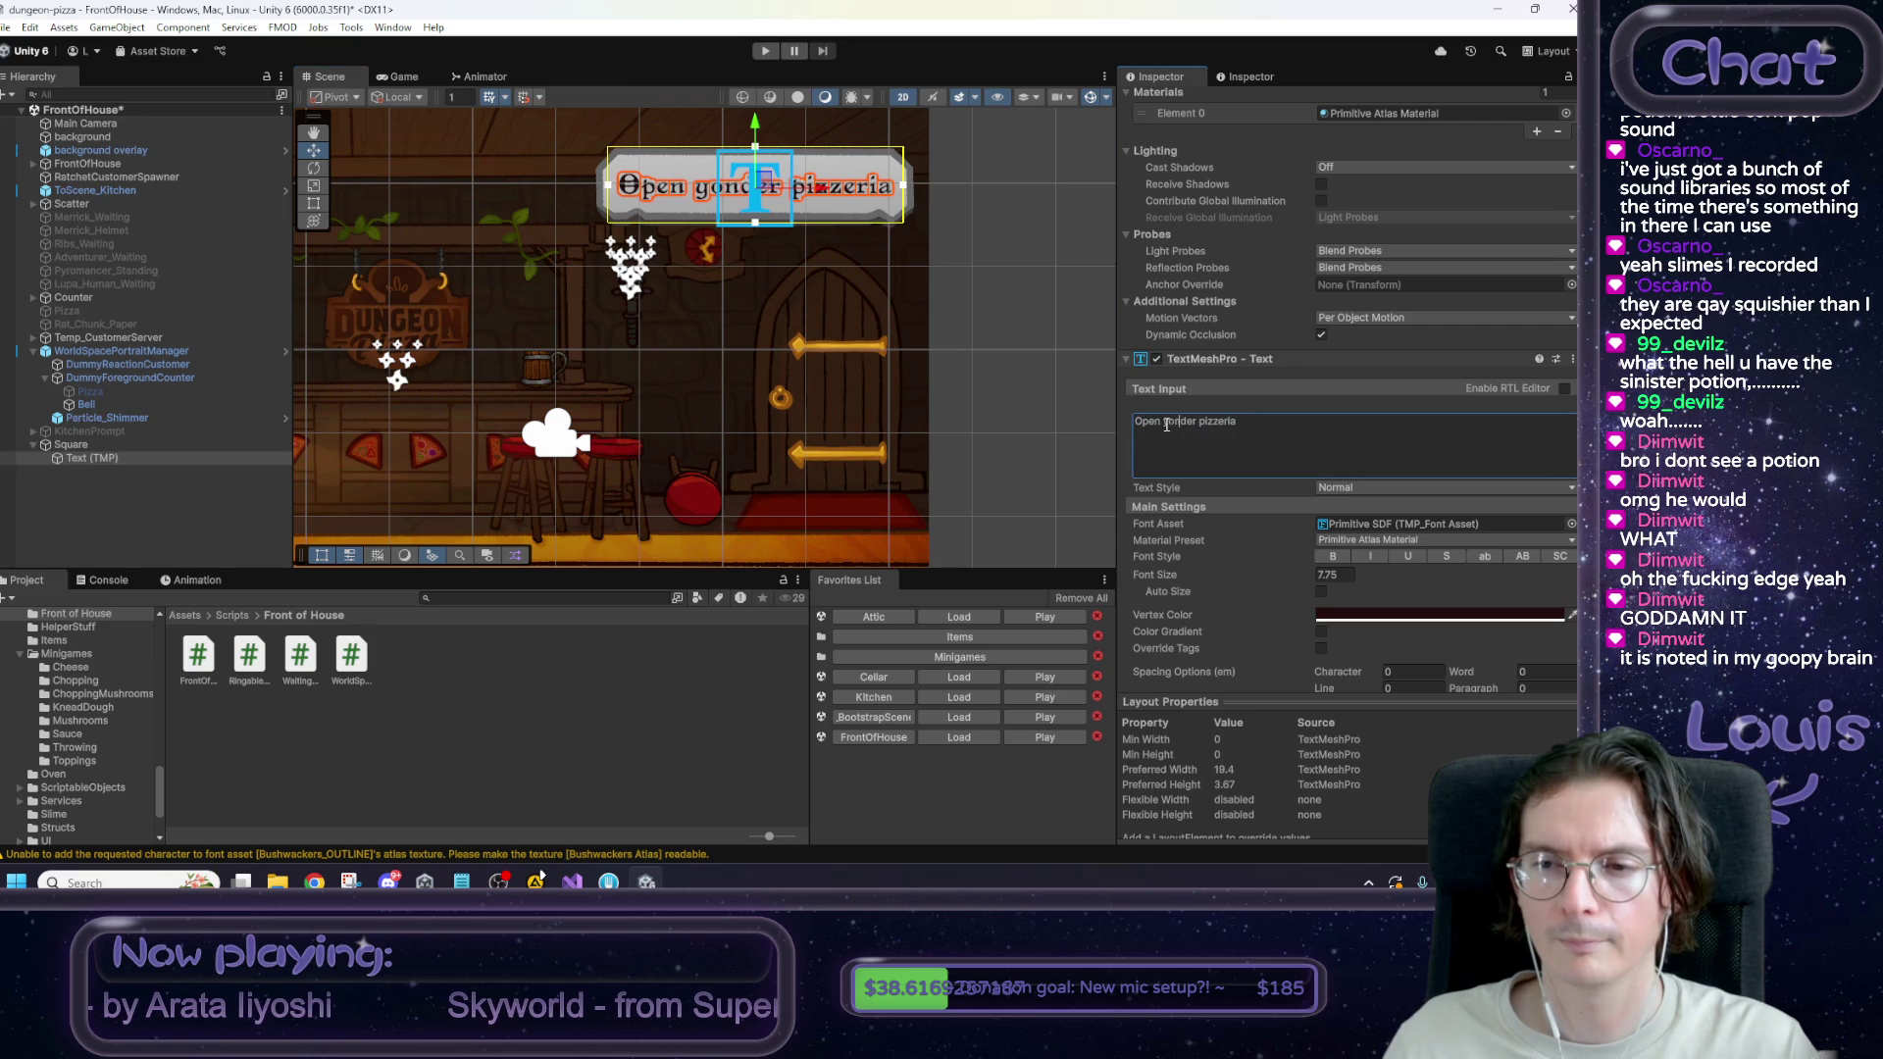
{"action": "type", "text": "thine poi"}
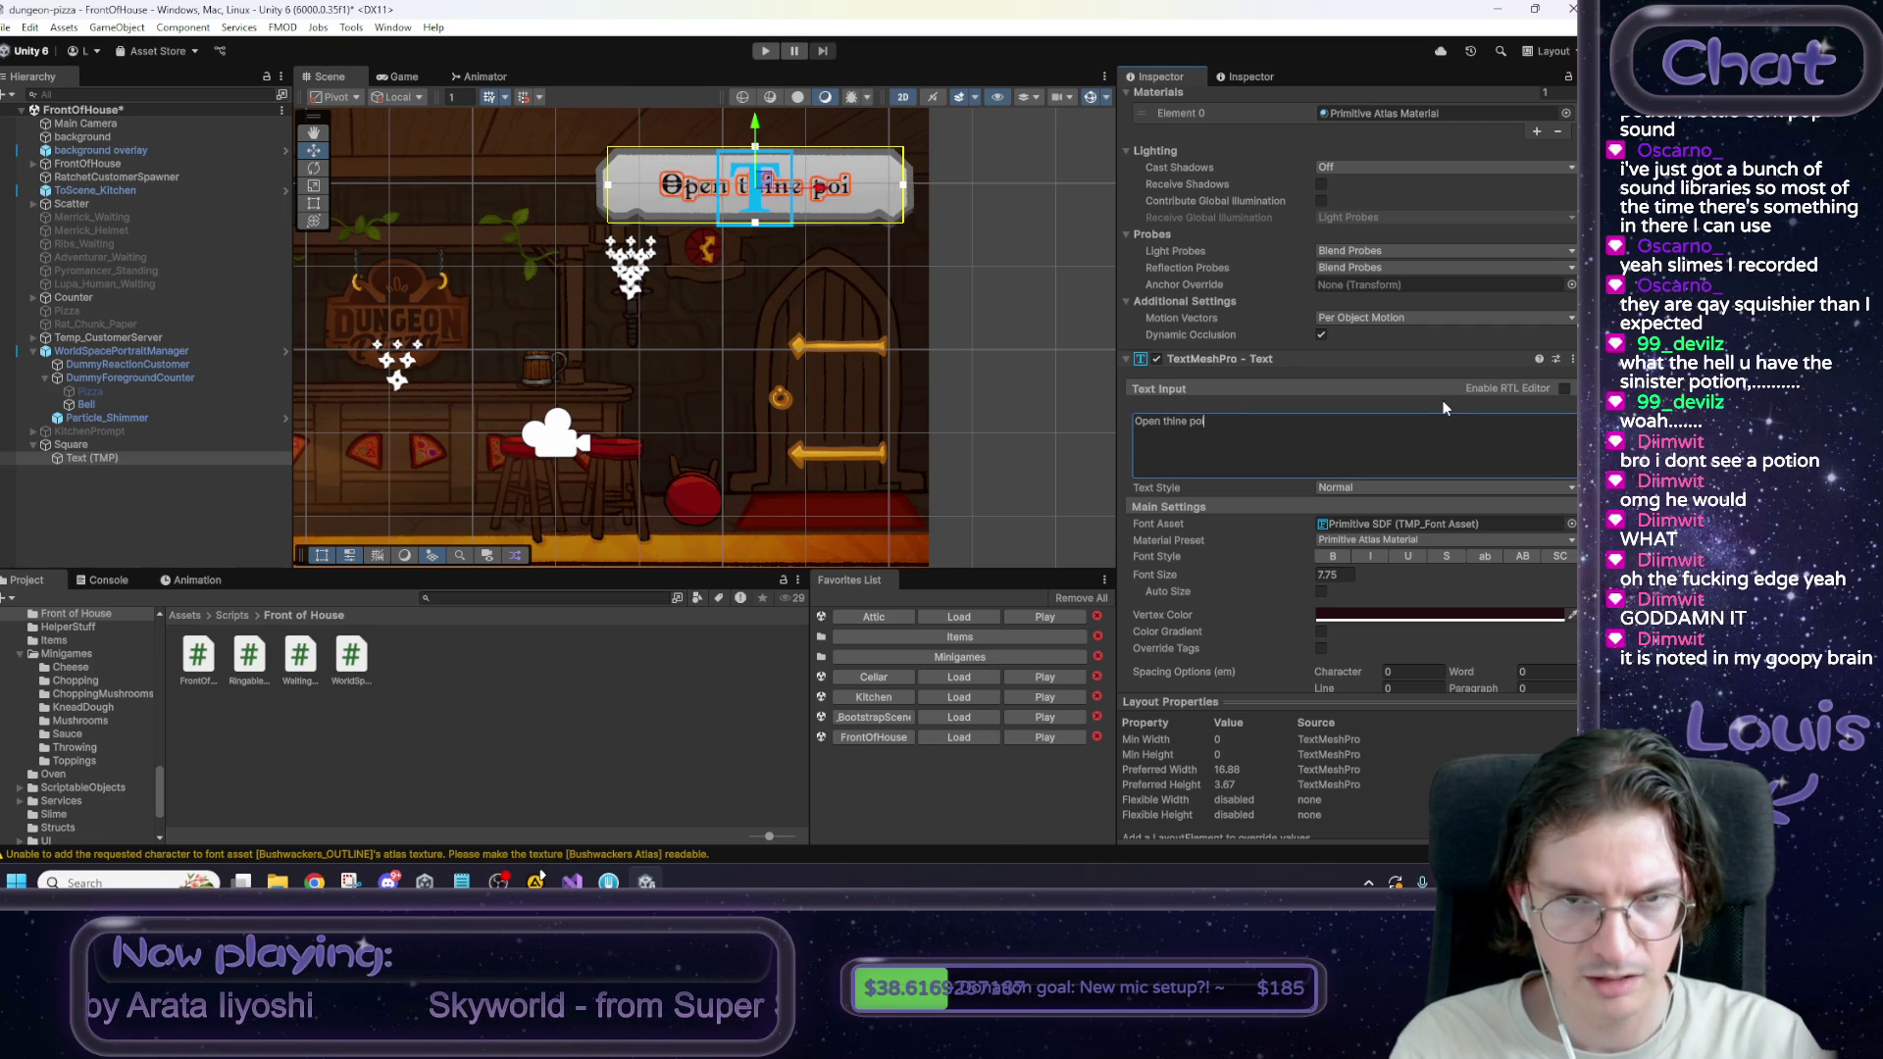
{"action": "type", "text": "zza"}
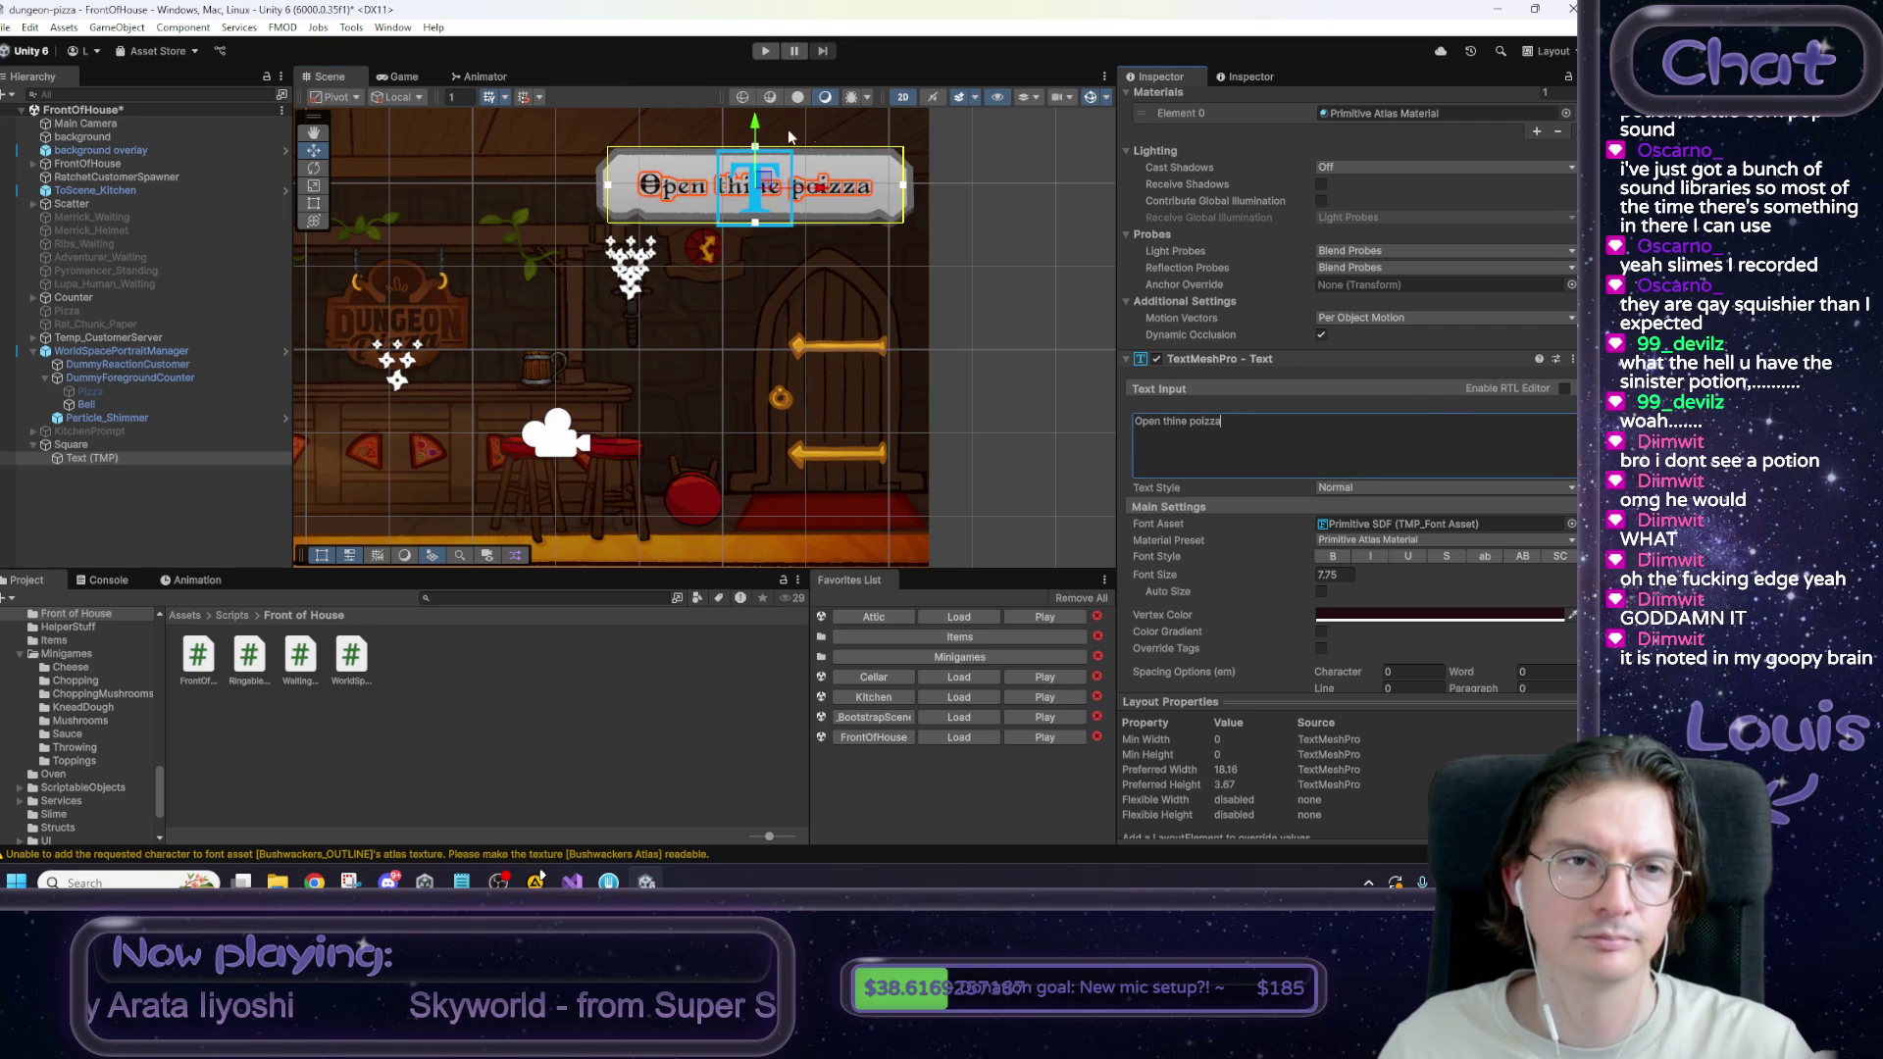
{"action": "left_click", "coordinate": [396, 78]}
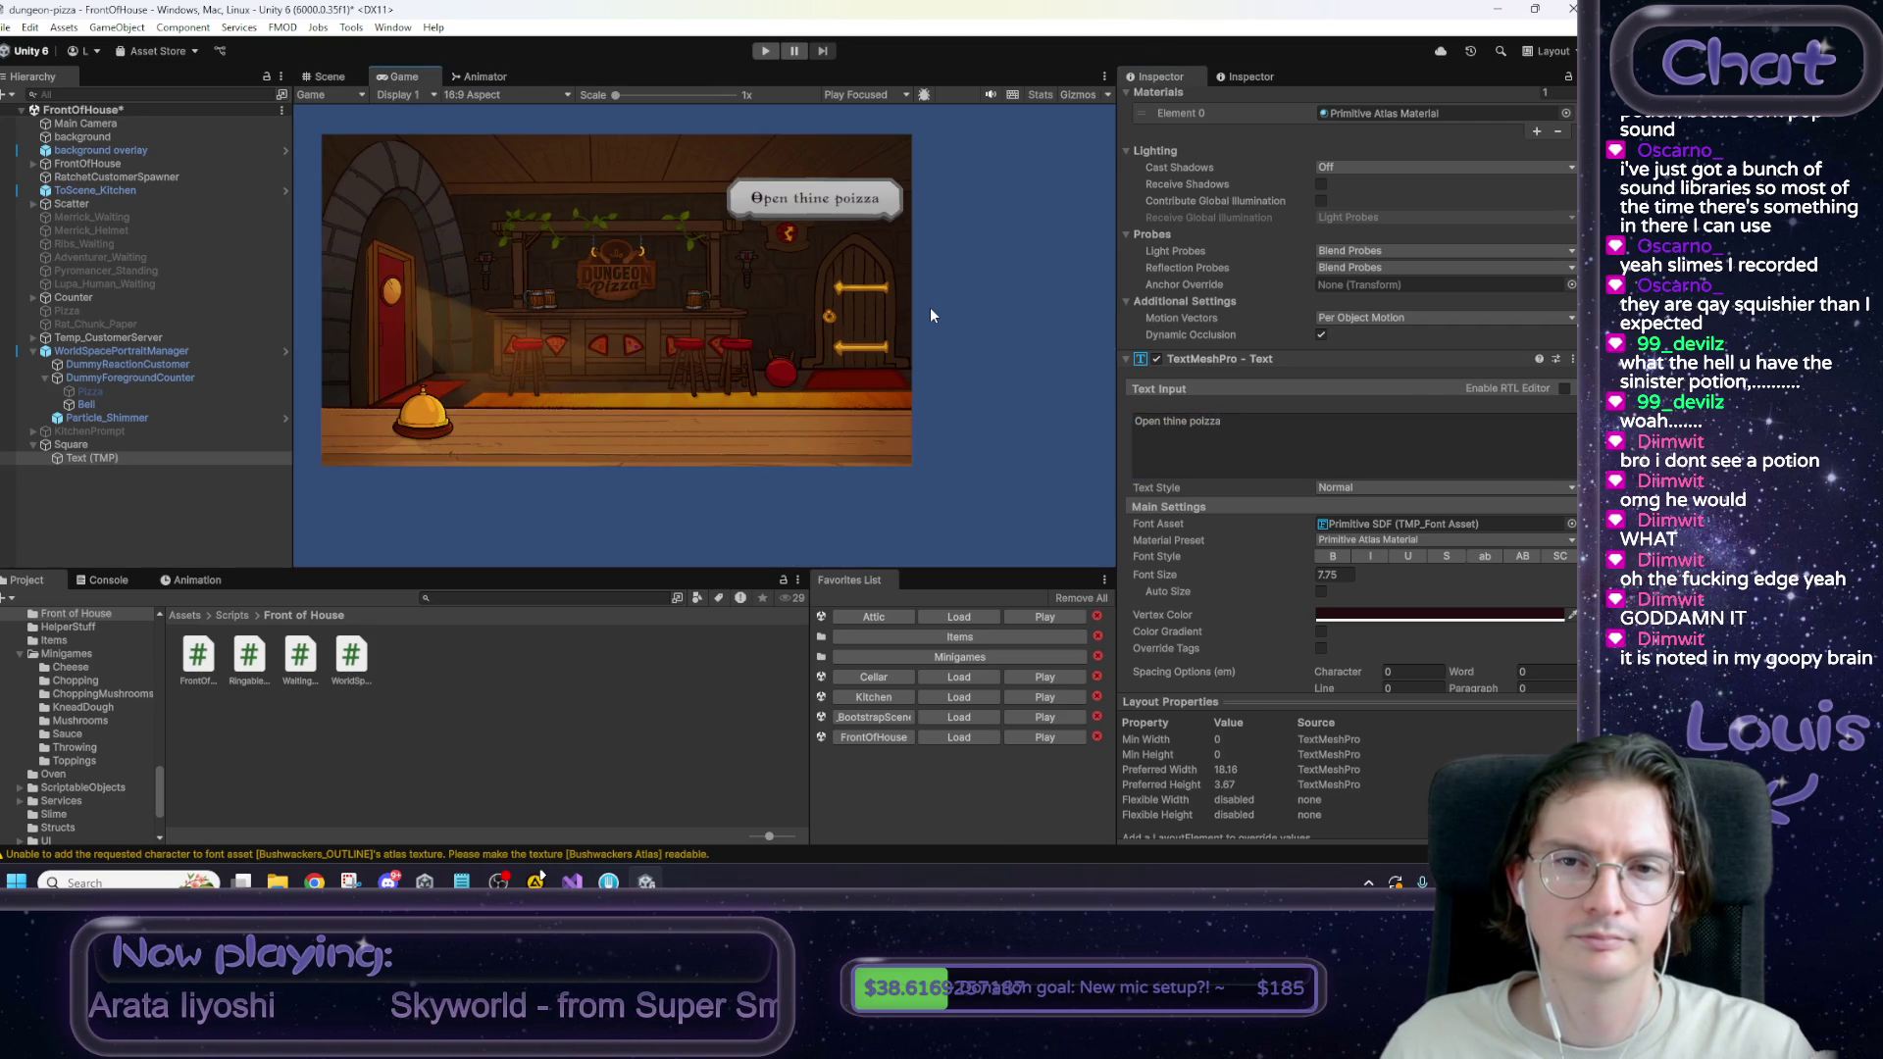
{"action": "left_click", "coordinate": [1275, 431]}
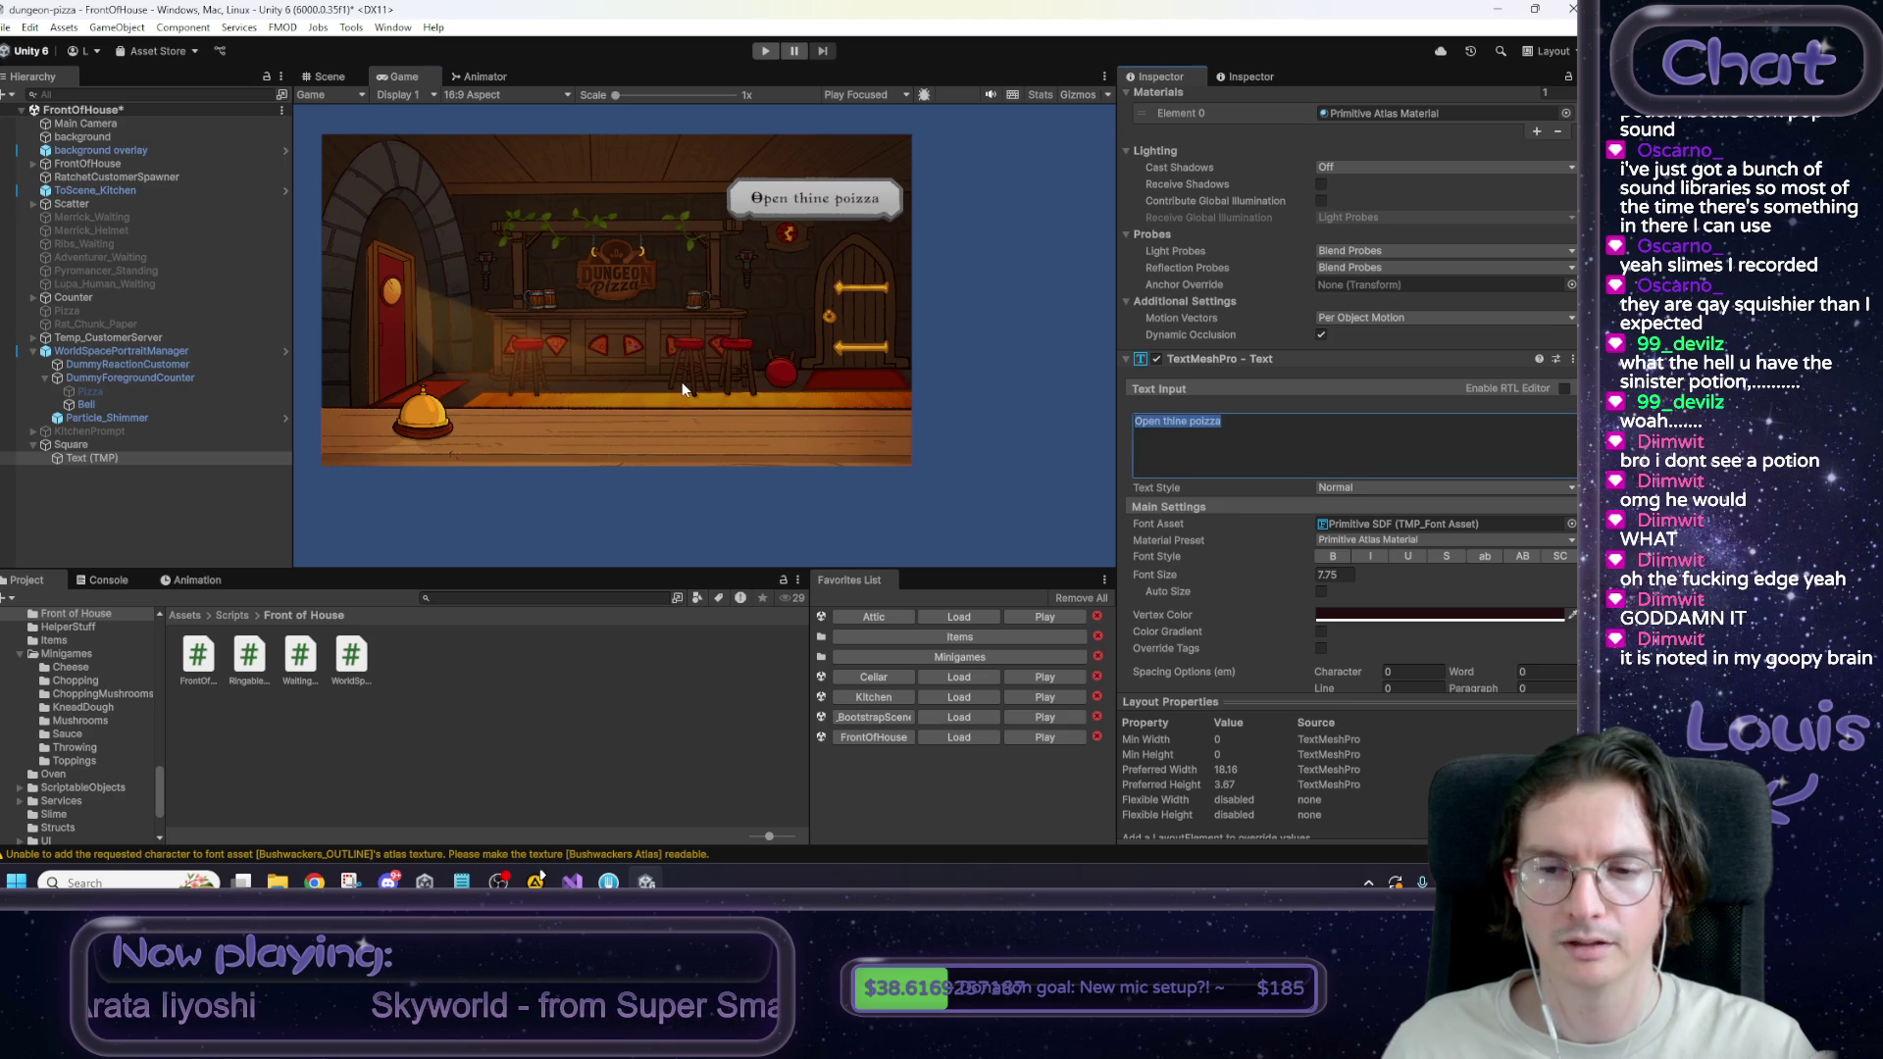
{"action": "type", "text": "Start"}
{"action": "type", "text": "Day"}
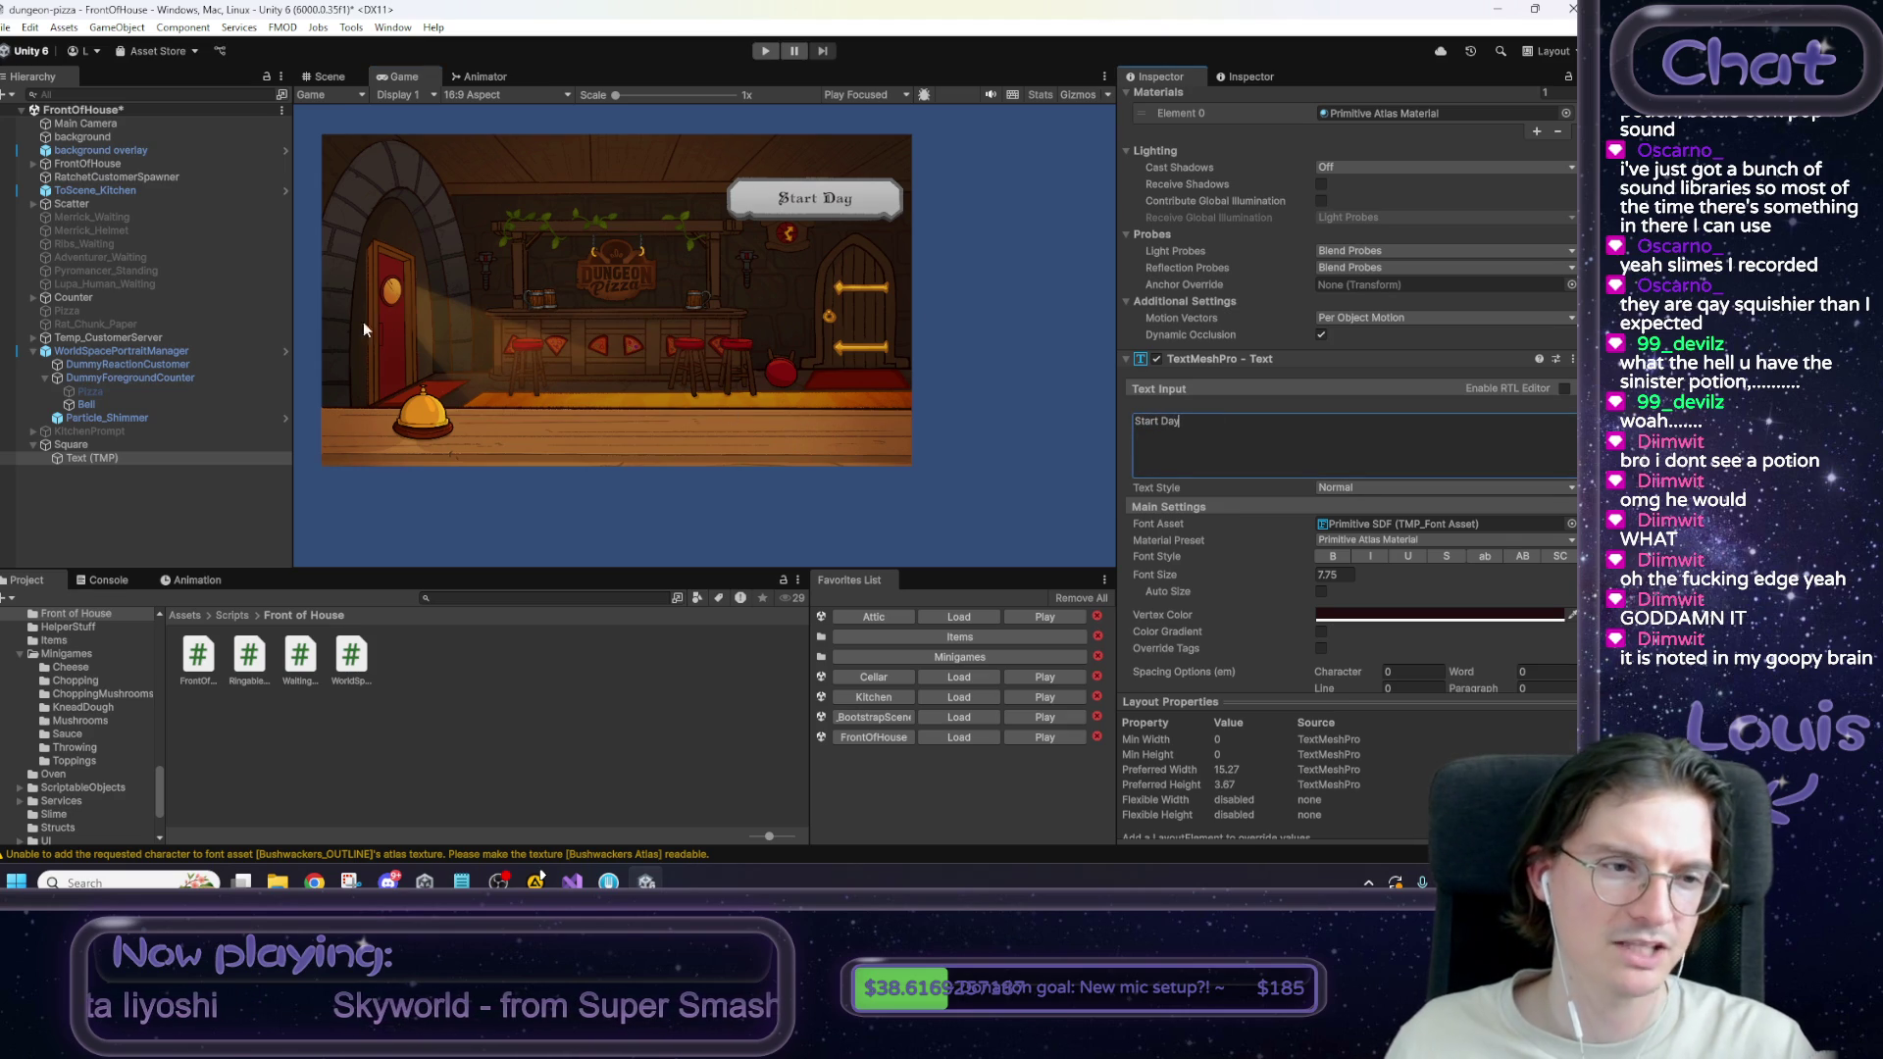
Nudge the sign slightly lower, enlarge its font size to 12.1, and check it in Game view.
{"action": "left_click", "coordinate": [139, 446]}
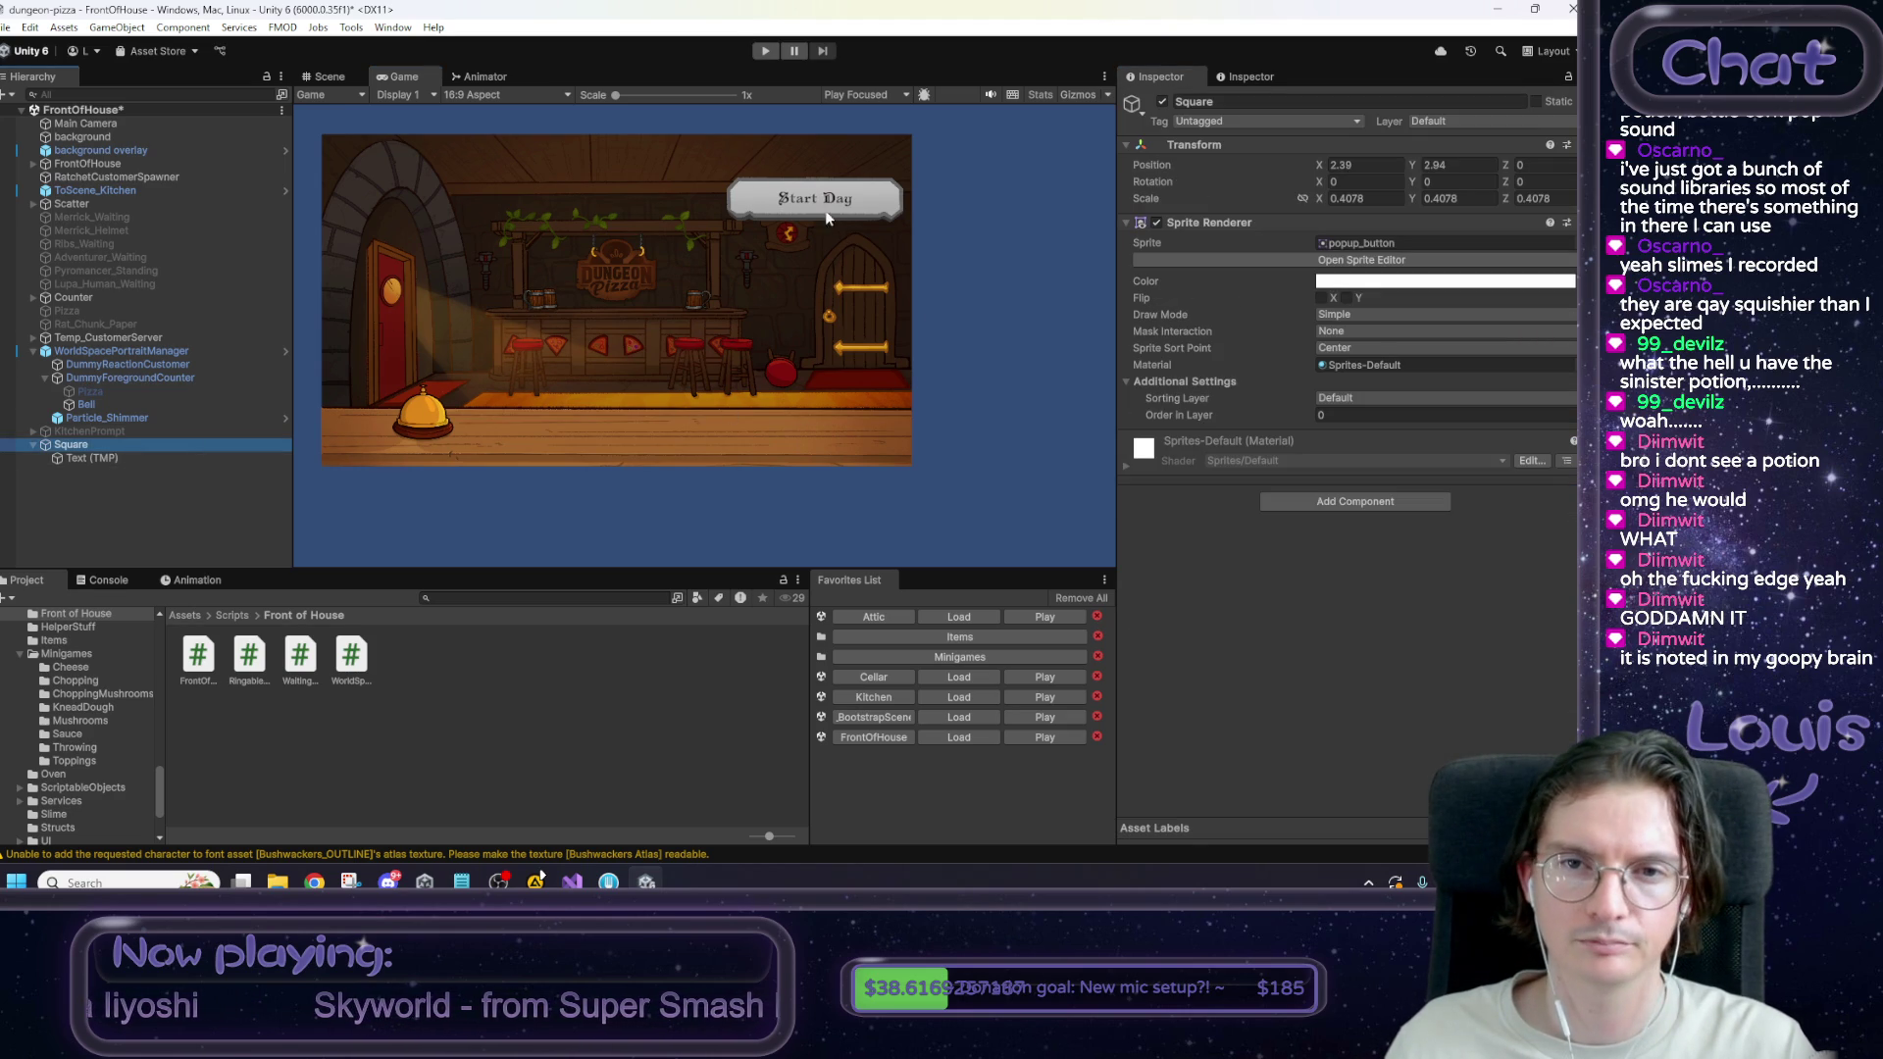
{"action": "left_click", "coordinate": [325, 76]}
{"action": "left_click_drag", "start_coordinate": [770, 186], "coordinate": [771, 212]}
{"action": "left_click", "coordinate": [655, 247]}
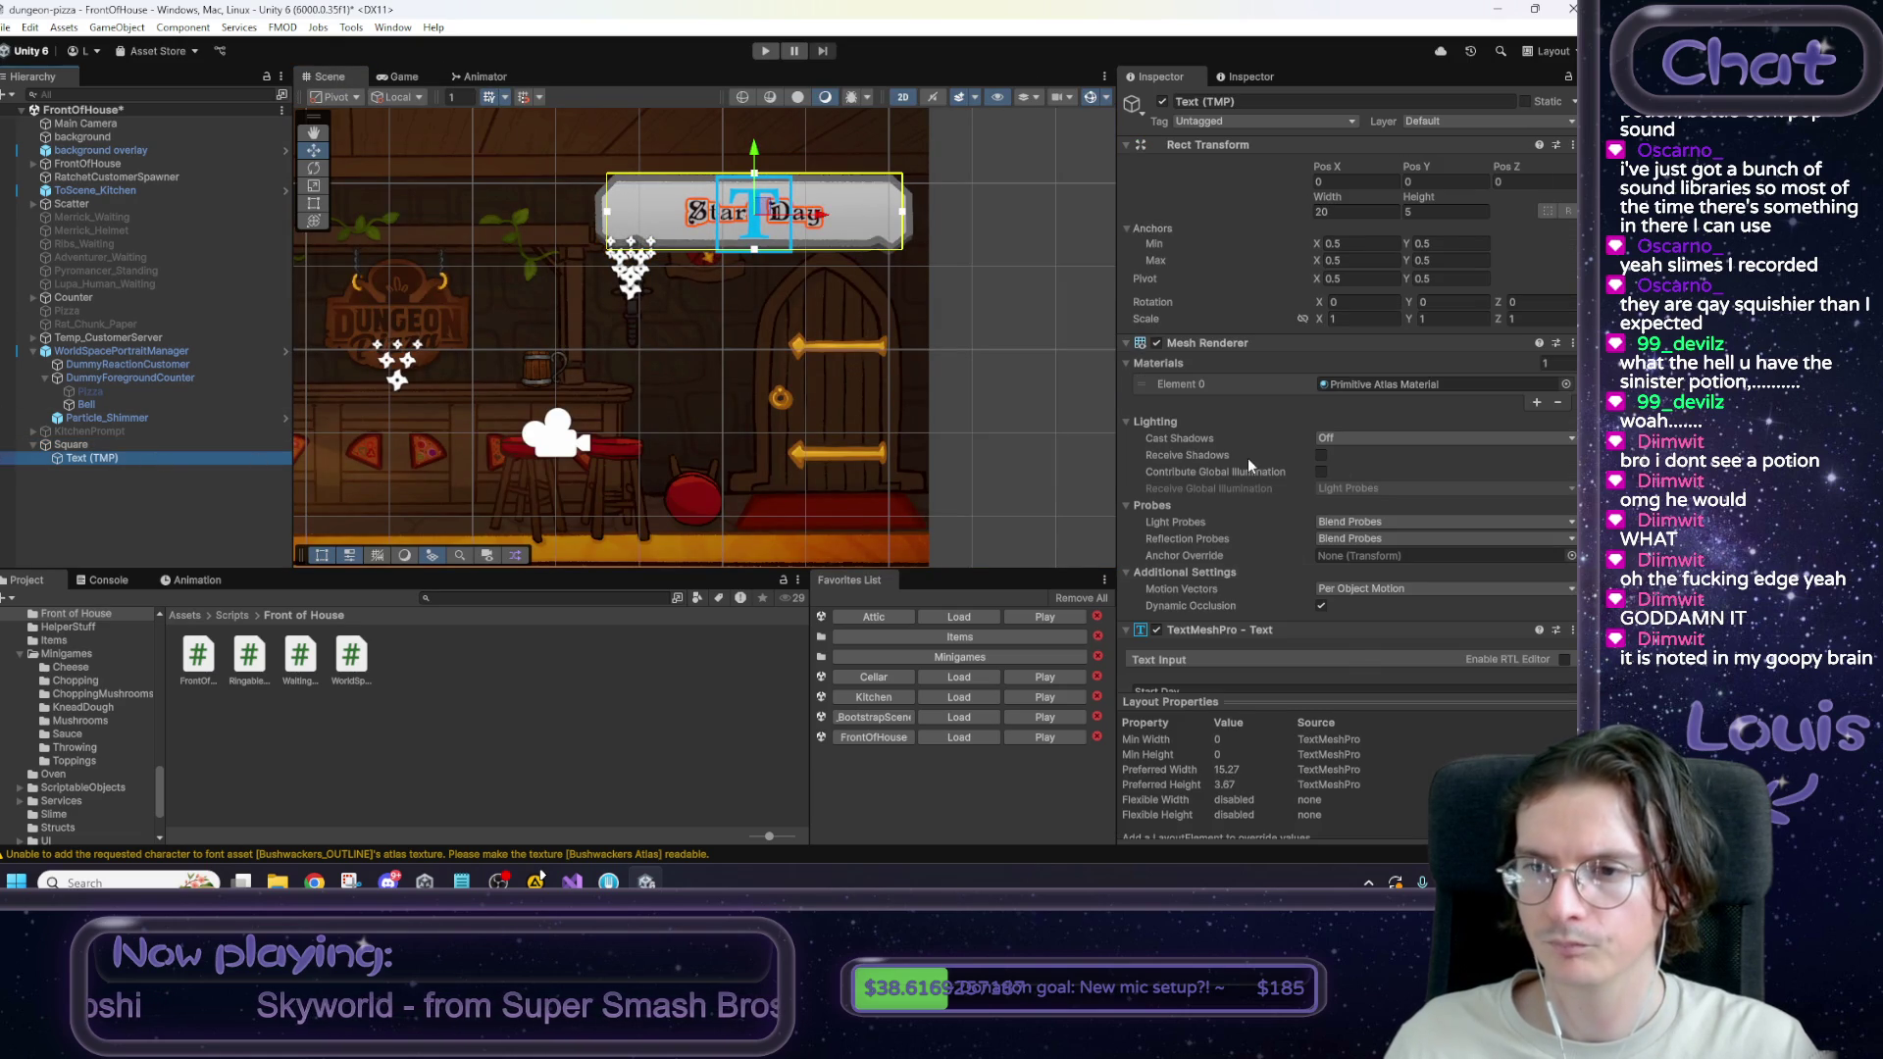
{"action": "scroll", "coordinate": [1256, 473], "scroll_direction": "down", "scroll_amount": 3}
{"action": "left_click_drag", "start_coordinate": [1183, 623], "coordinate": [1219, 629]}
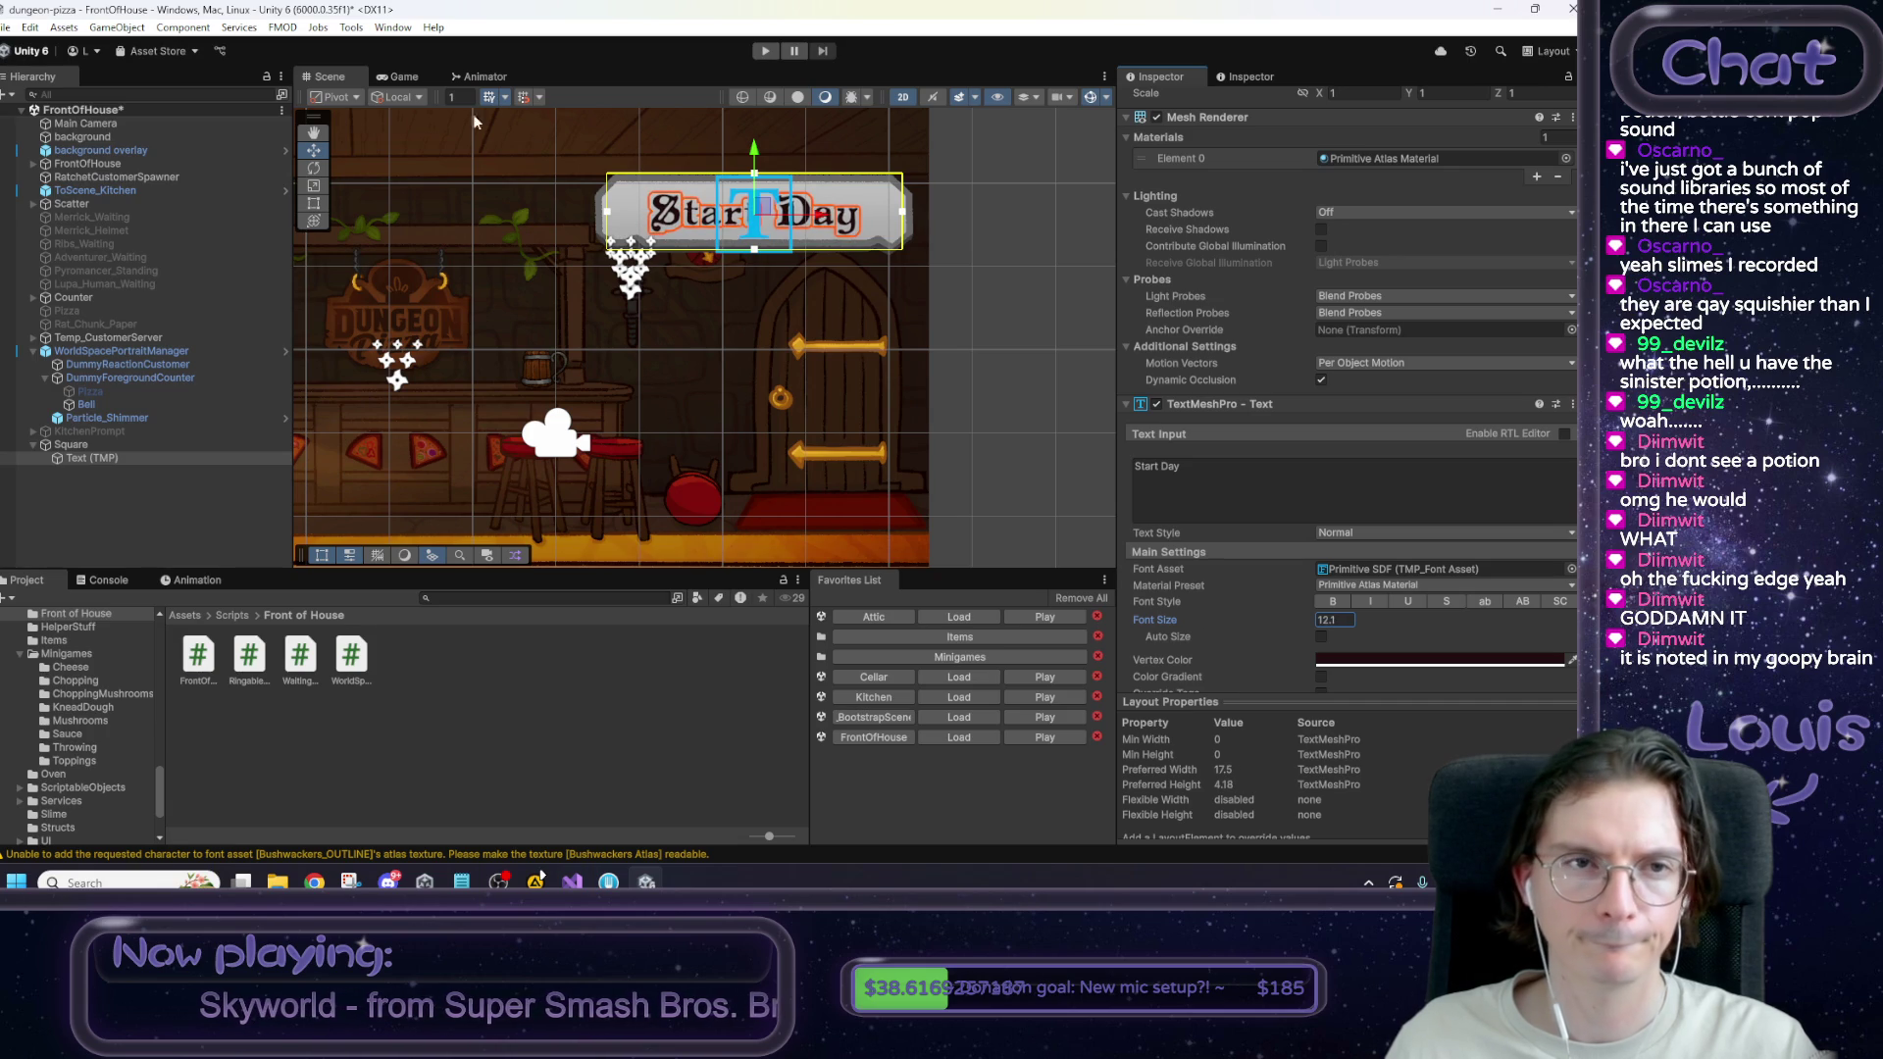
{"action": "left_click", "coordinate": [403, 76]}
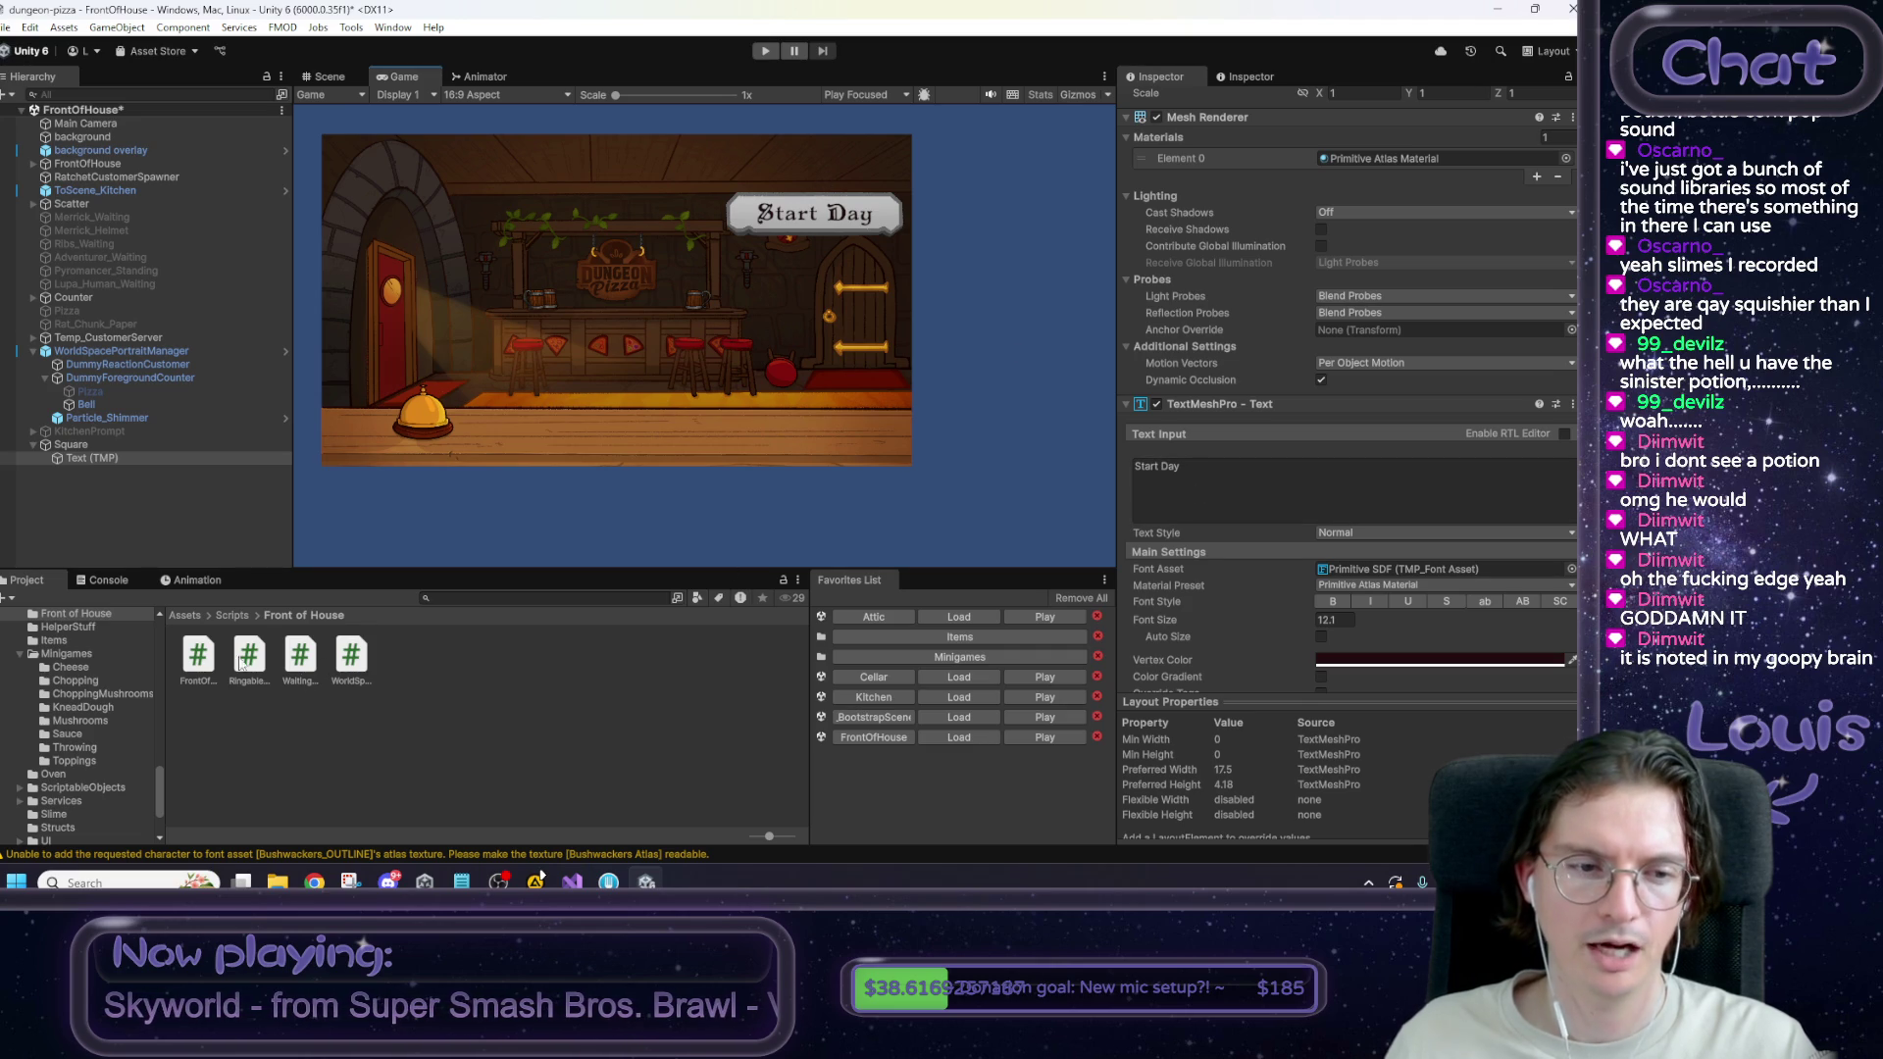
{"action": "left_click", "coordinate": [237, 615]}
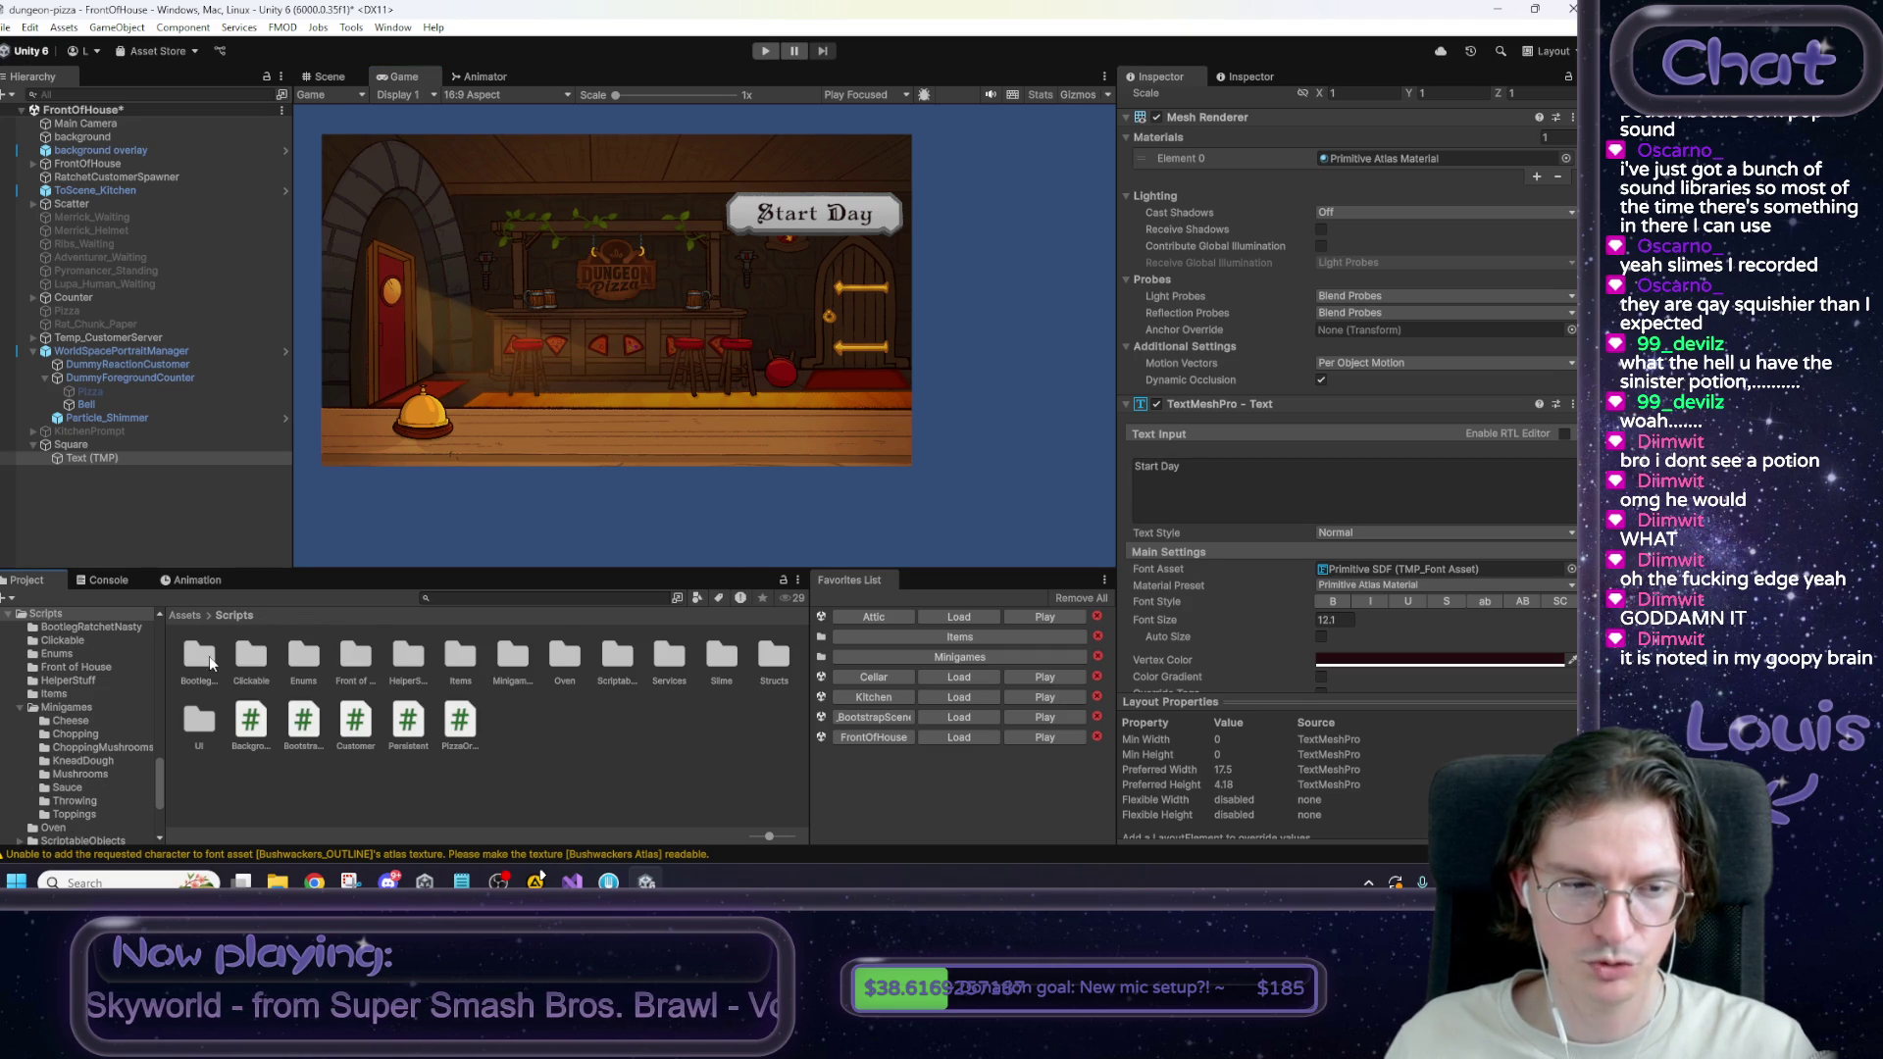
Create a DayStarter MonoBehaviour script in the BootlegRatchetNasty scripts folder.
{"action": "double_click", "coordinate": [210, 656]}
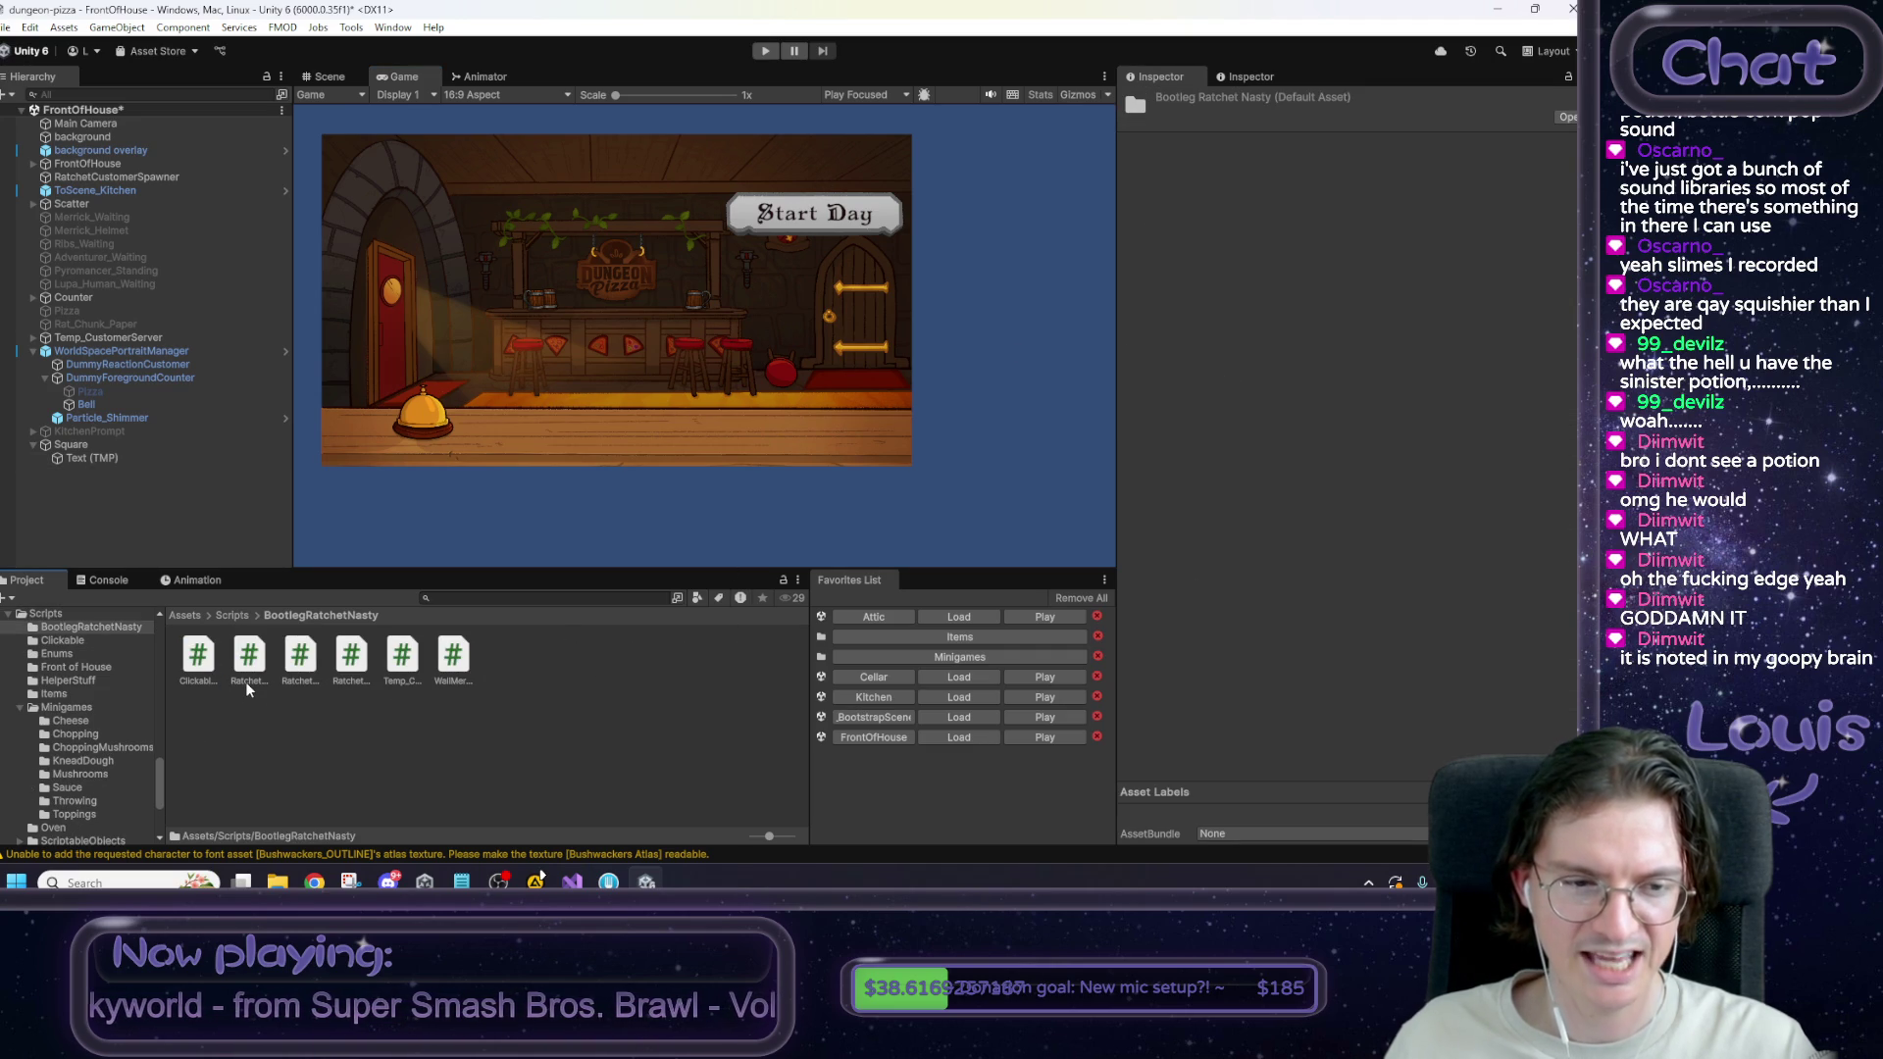
{"action": "right_click", "coordinate": [470, 734]}
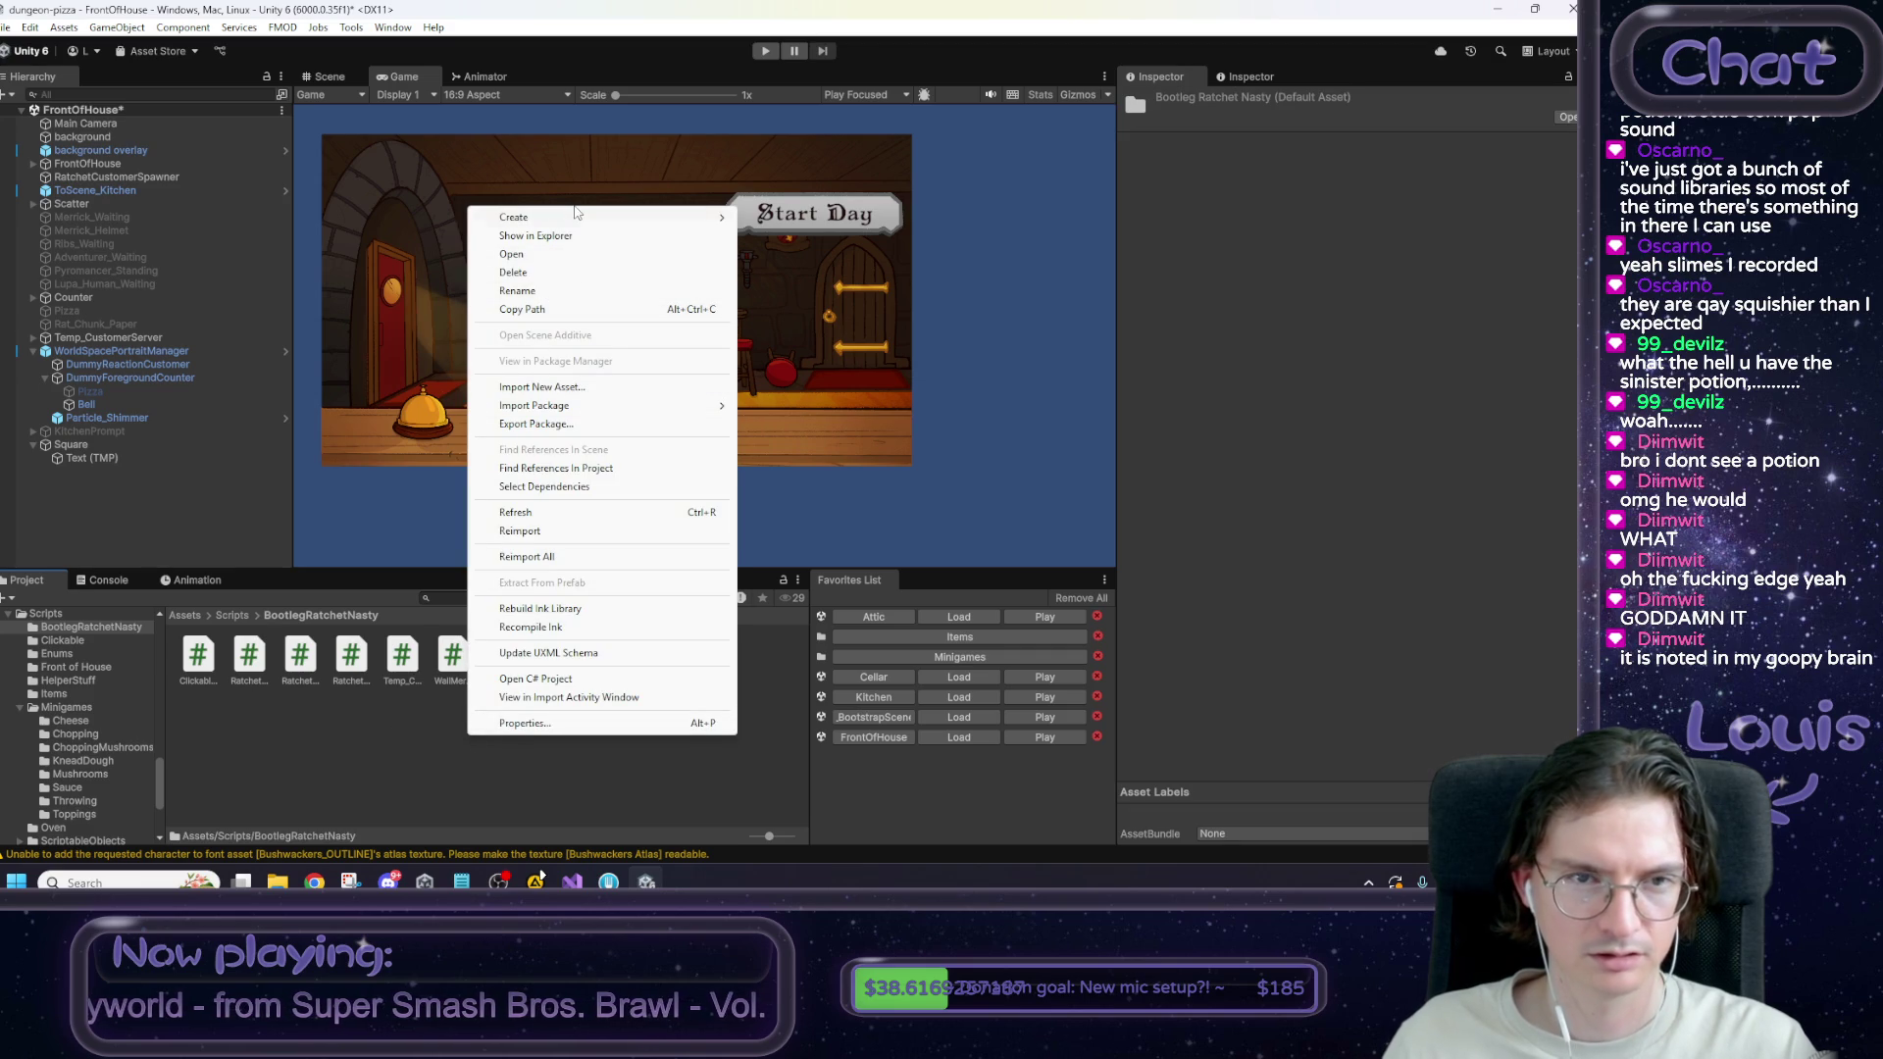
{"action": "mouse_move", "coordinate": [588, 217]}
{"action": "left_click", "coordinate": [813, 254]}
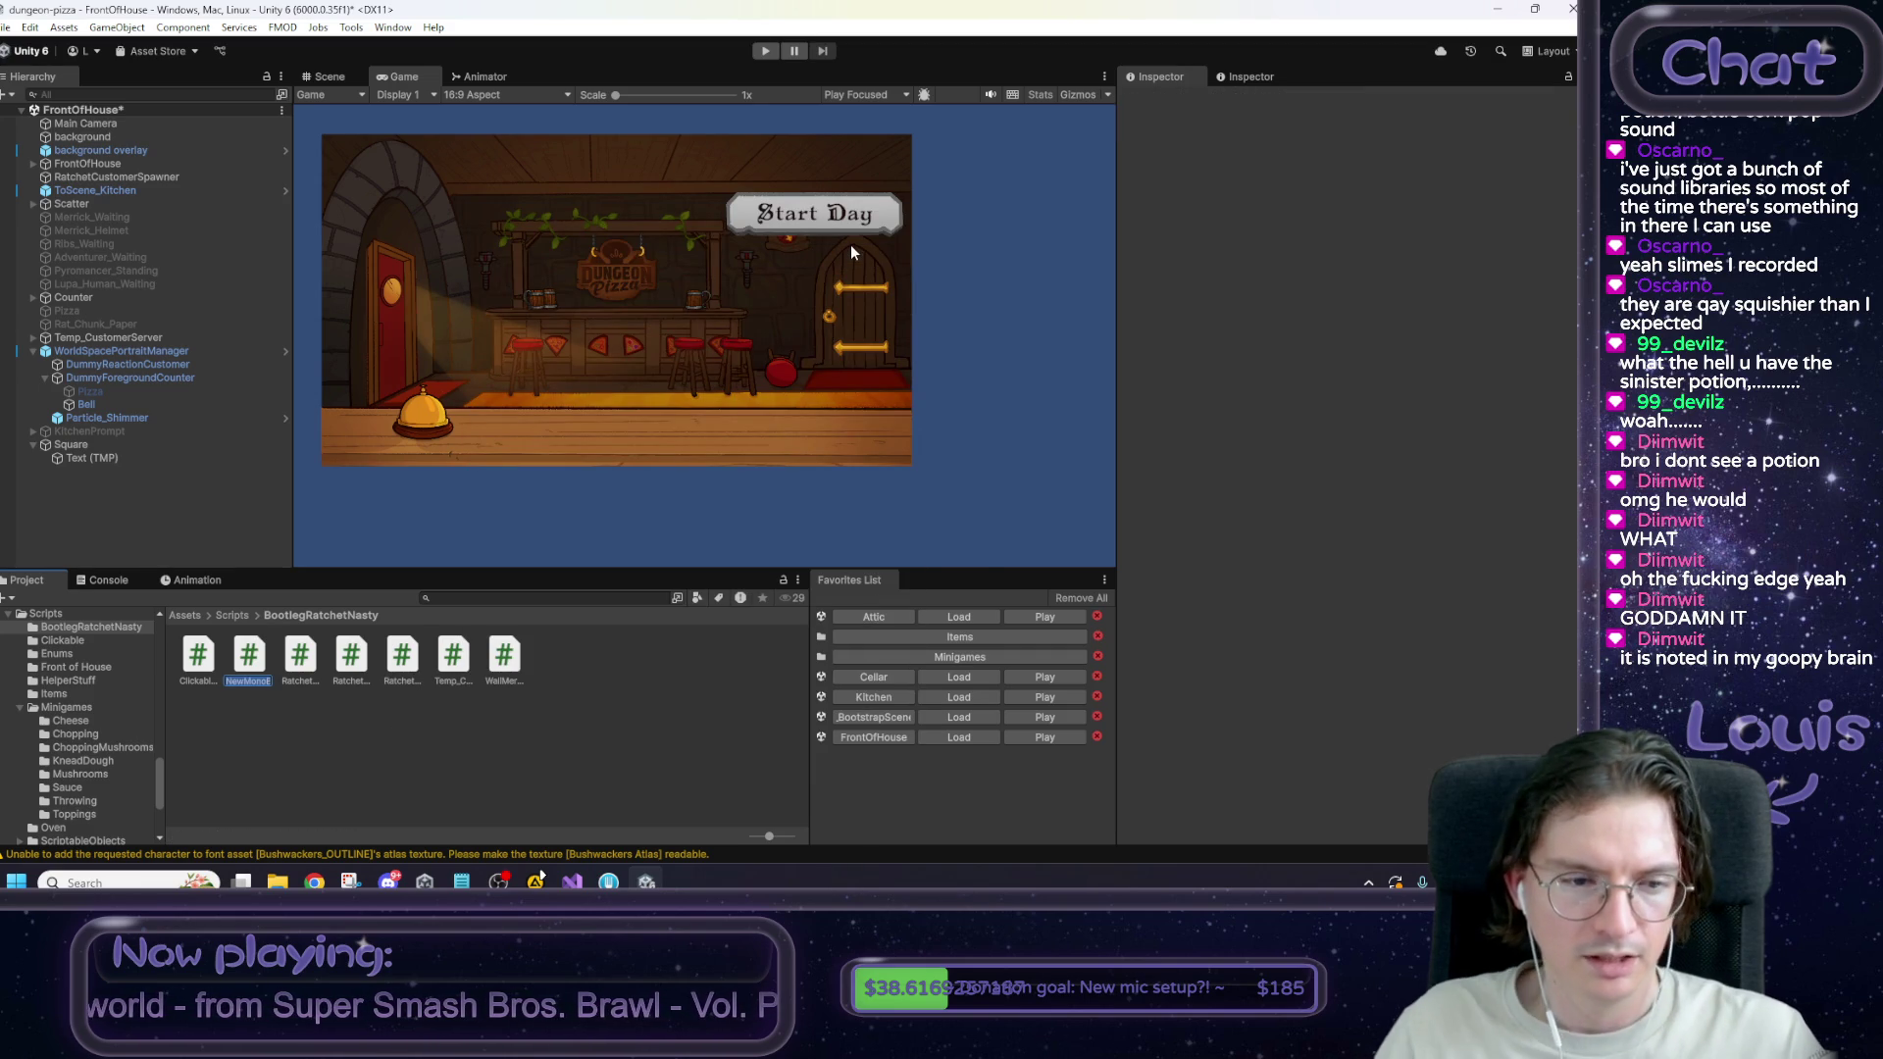
{"action": "type", "text": "DayStarted"}
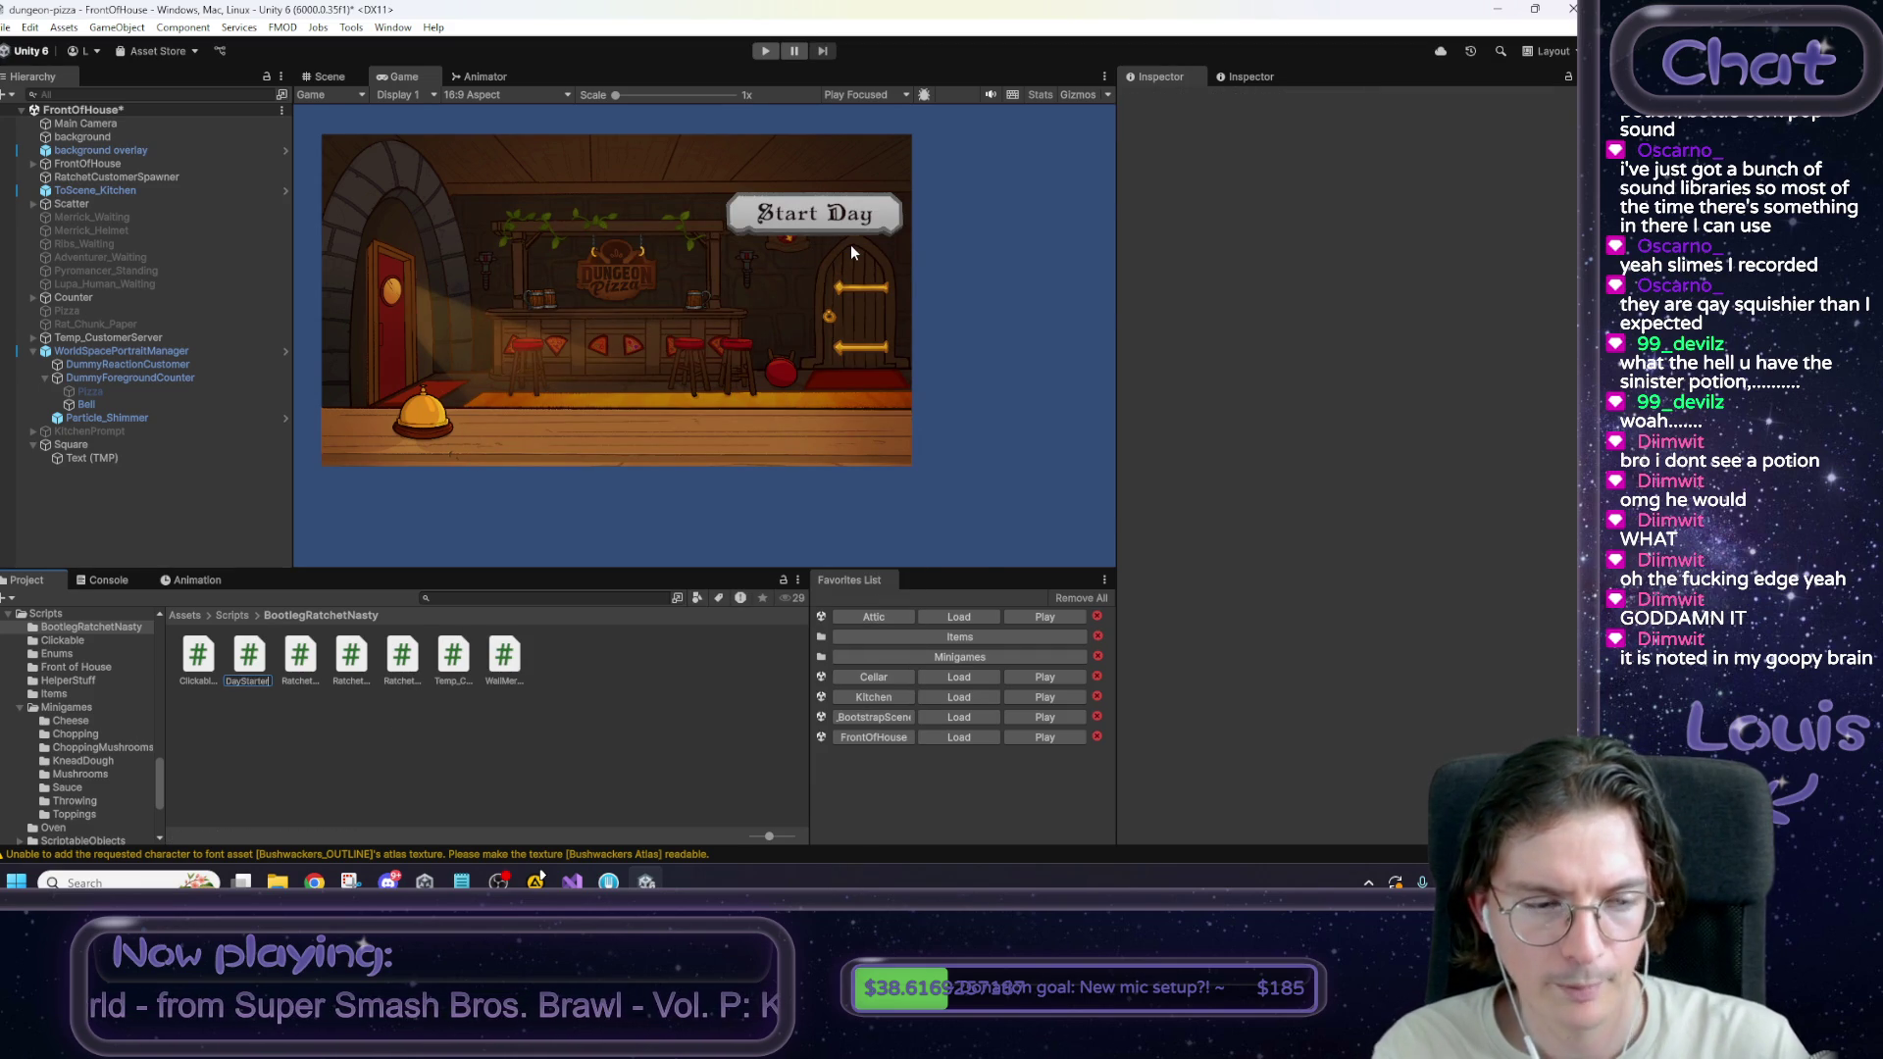
{"action": "key", "text": "Return"}
{"action": "key", "text": "alt+Tab"}
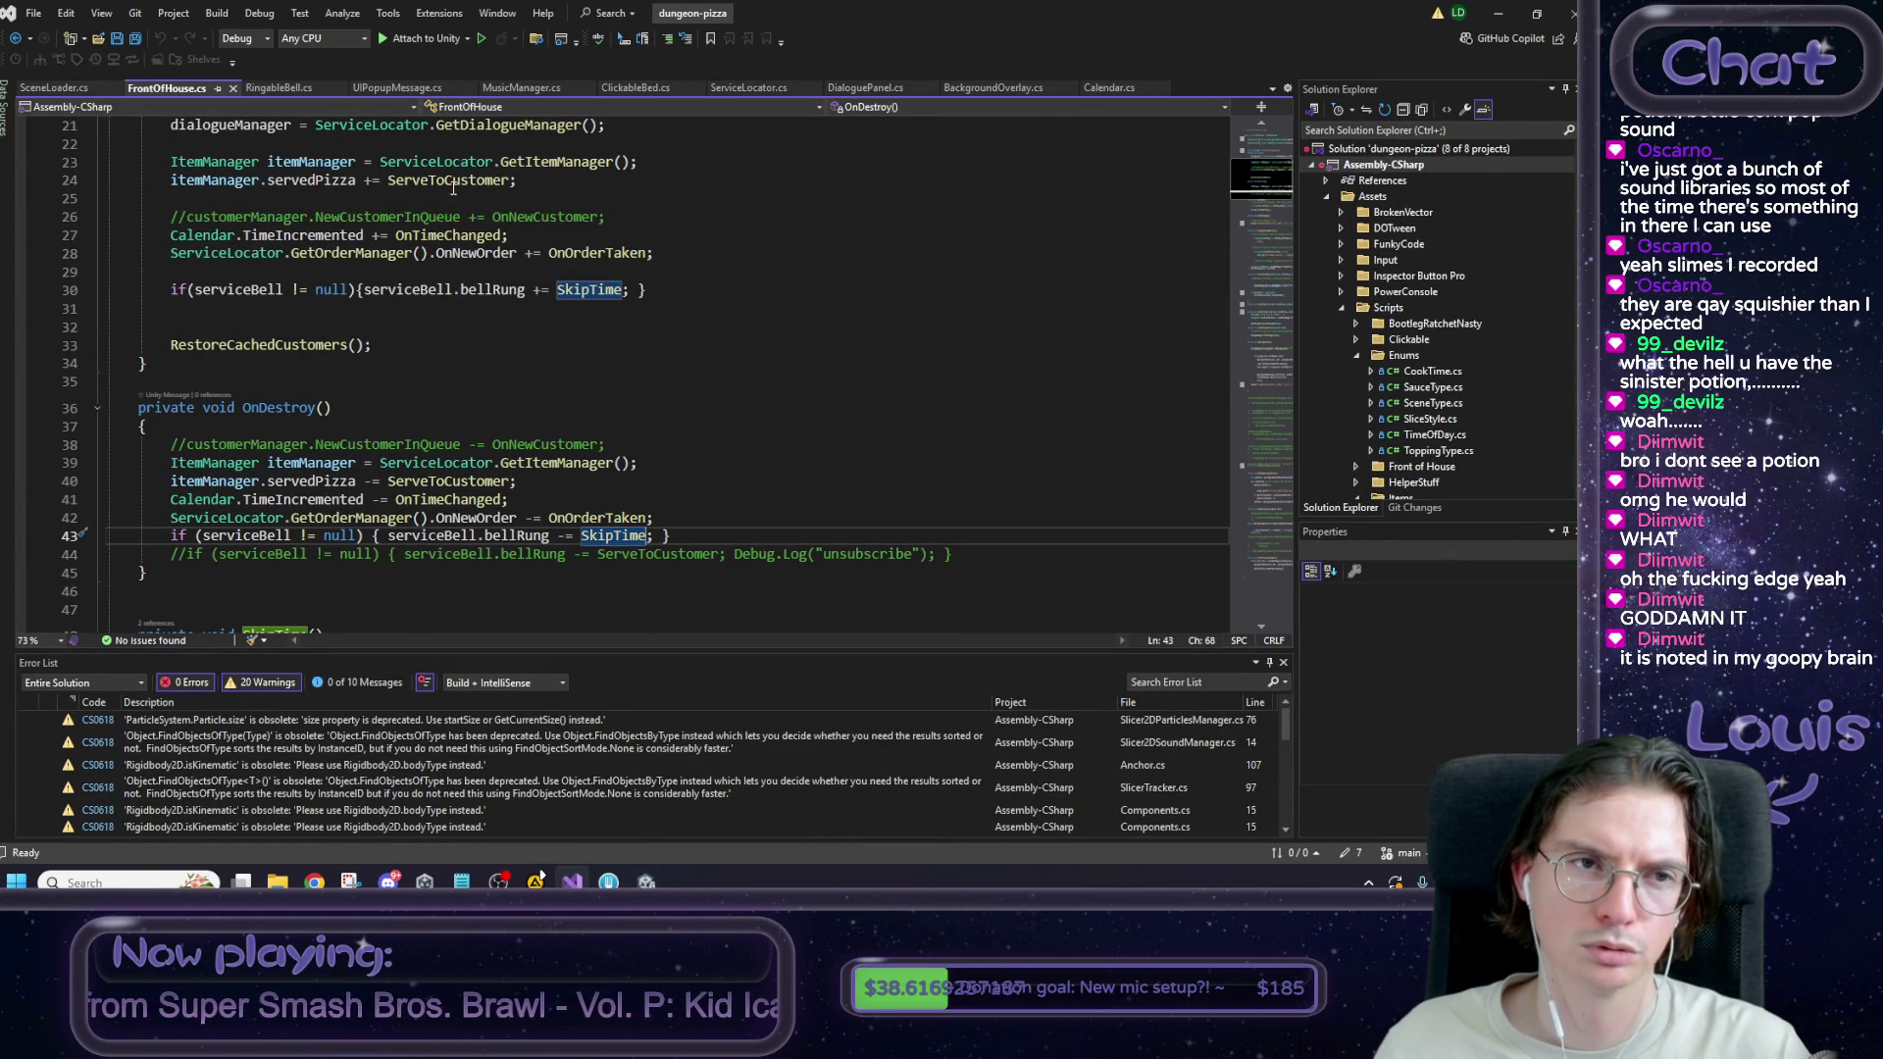
{"action": "key", "text": "alt+Tab"}
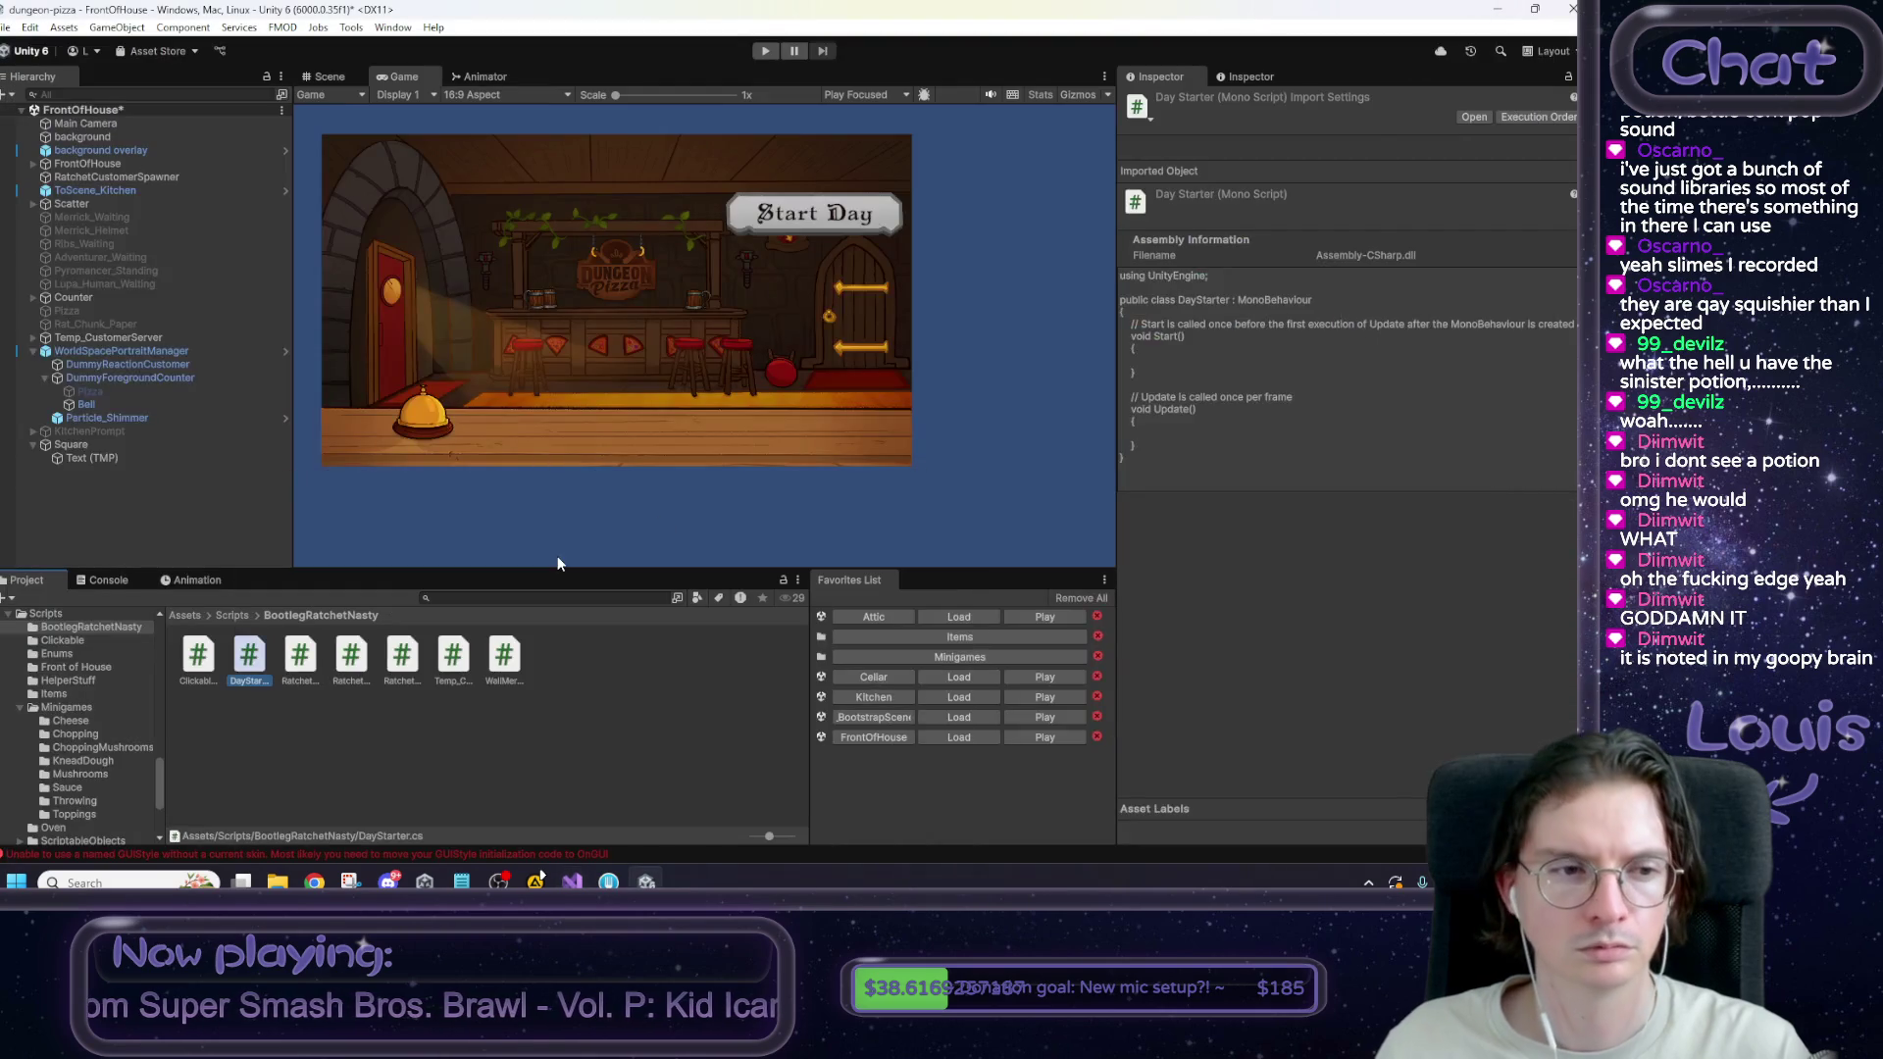
Rename the Square sign object to Button.
{"action": "left_click", "coordinate": [70, 444]}
{"action": "left_click", "coordinate": [1221, 101]}
{"action": "type", "text": "Button"}
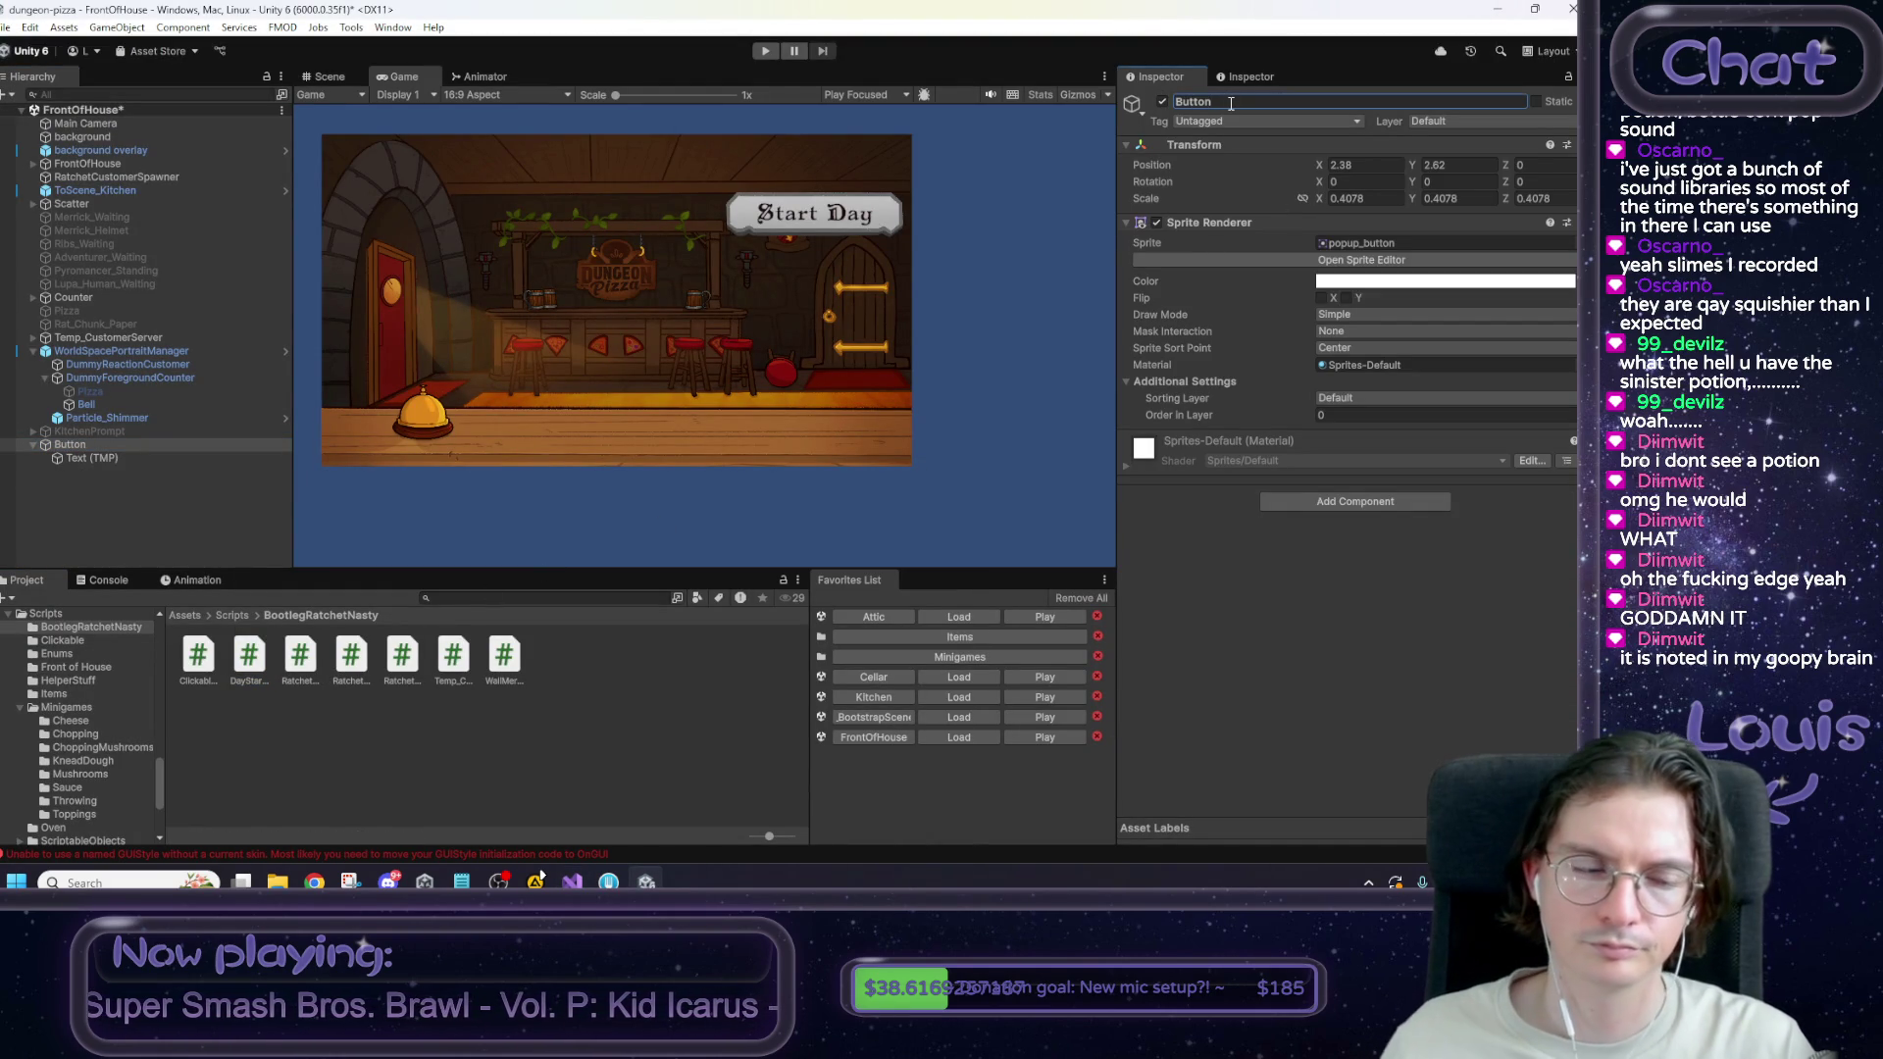
{"action": "right_click", "coordinate": [78, 444]}
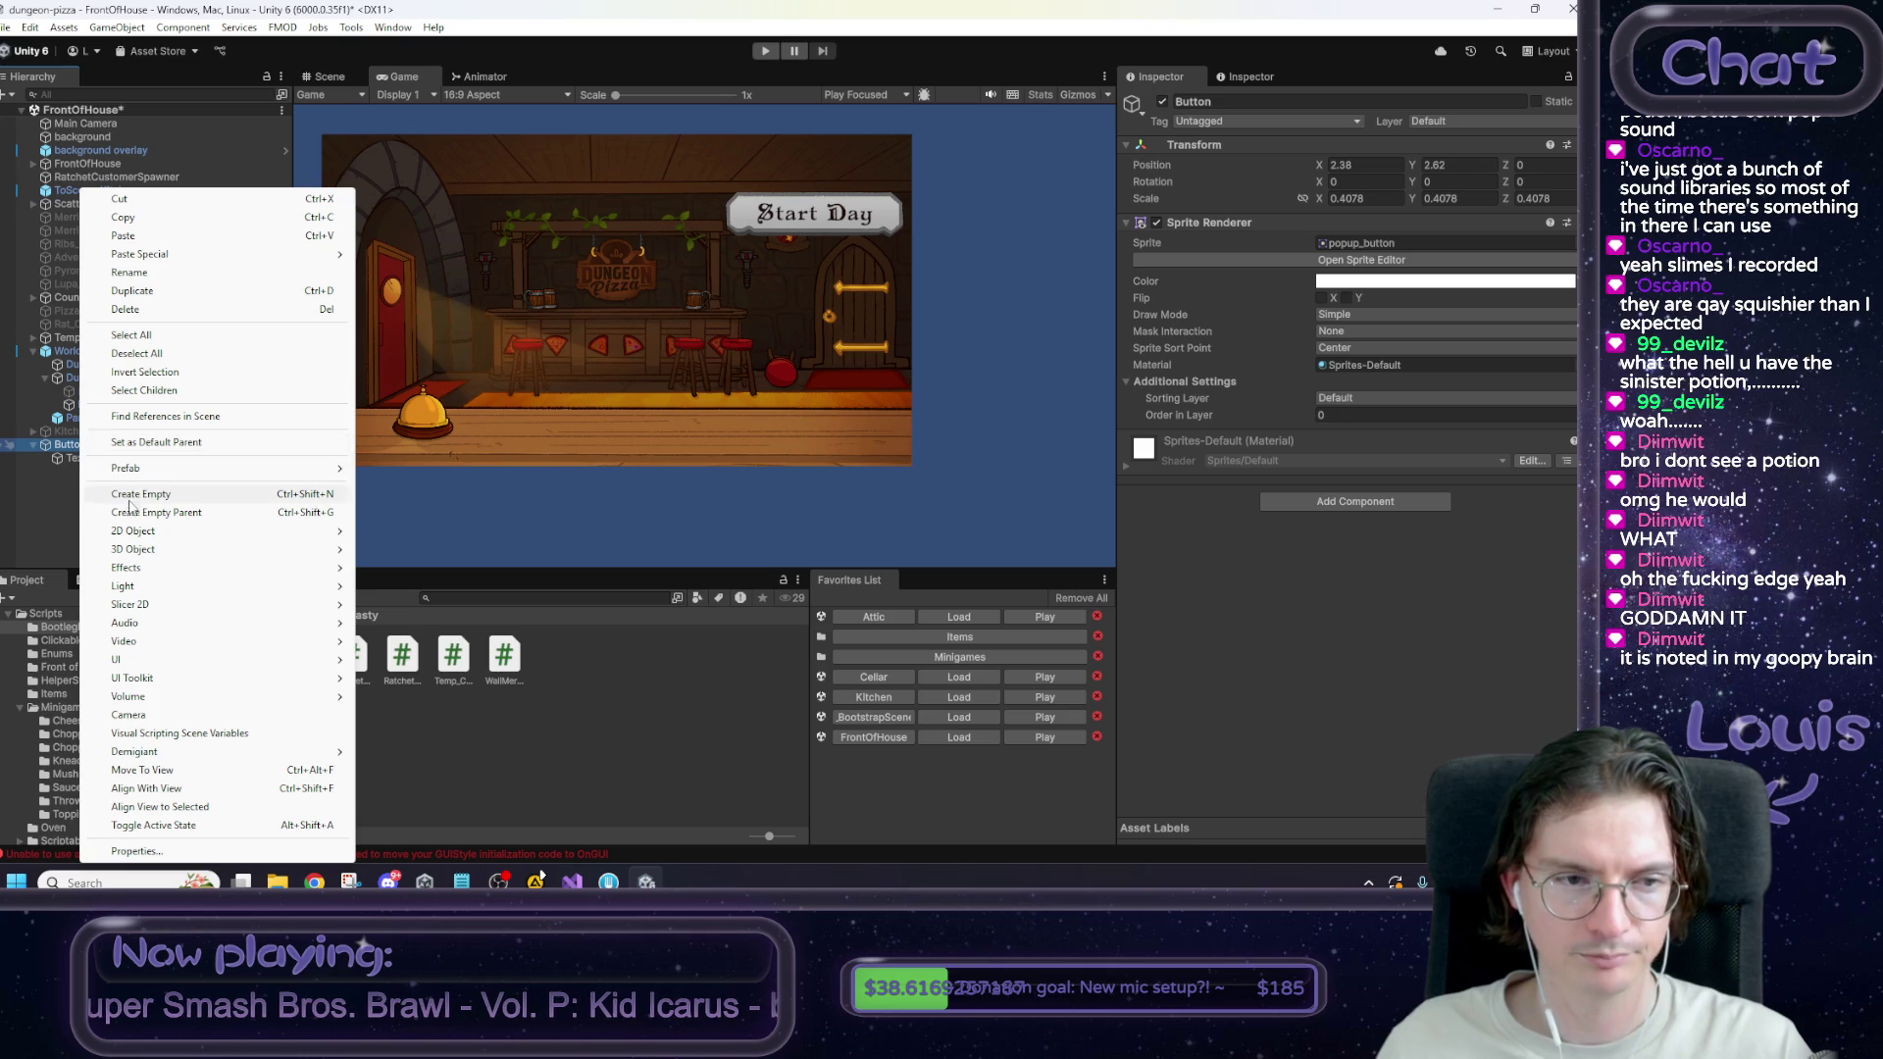
Wrap Button in a new empty parent object and name that parent DayStarter.
{"action": "left_click", "coordinate": [136, 514]}
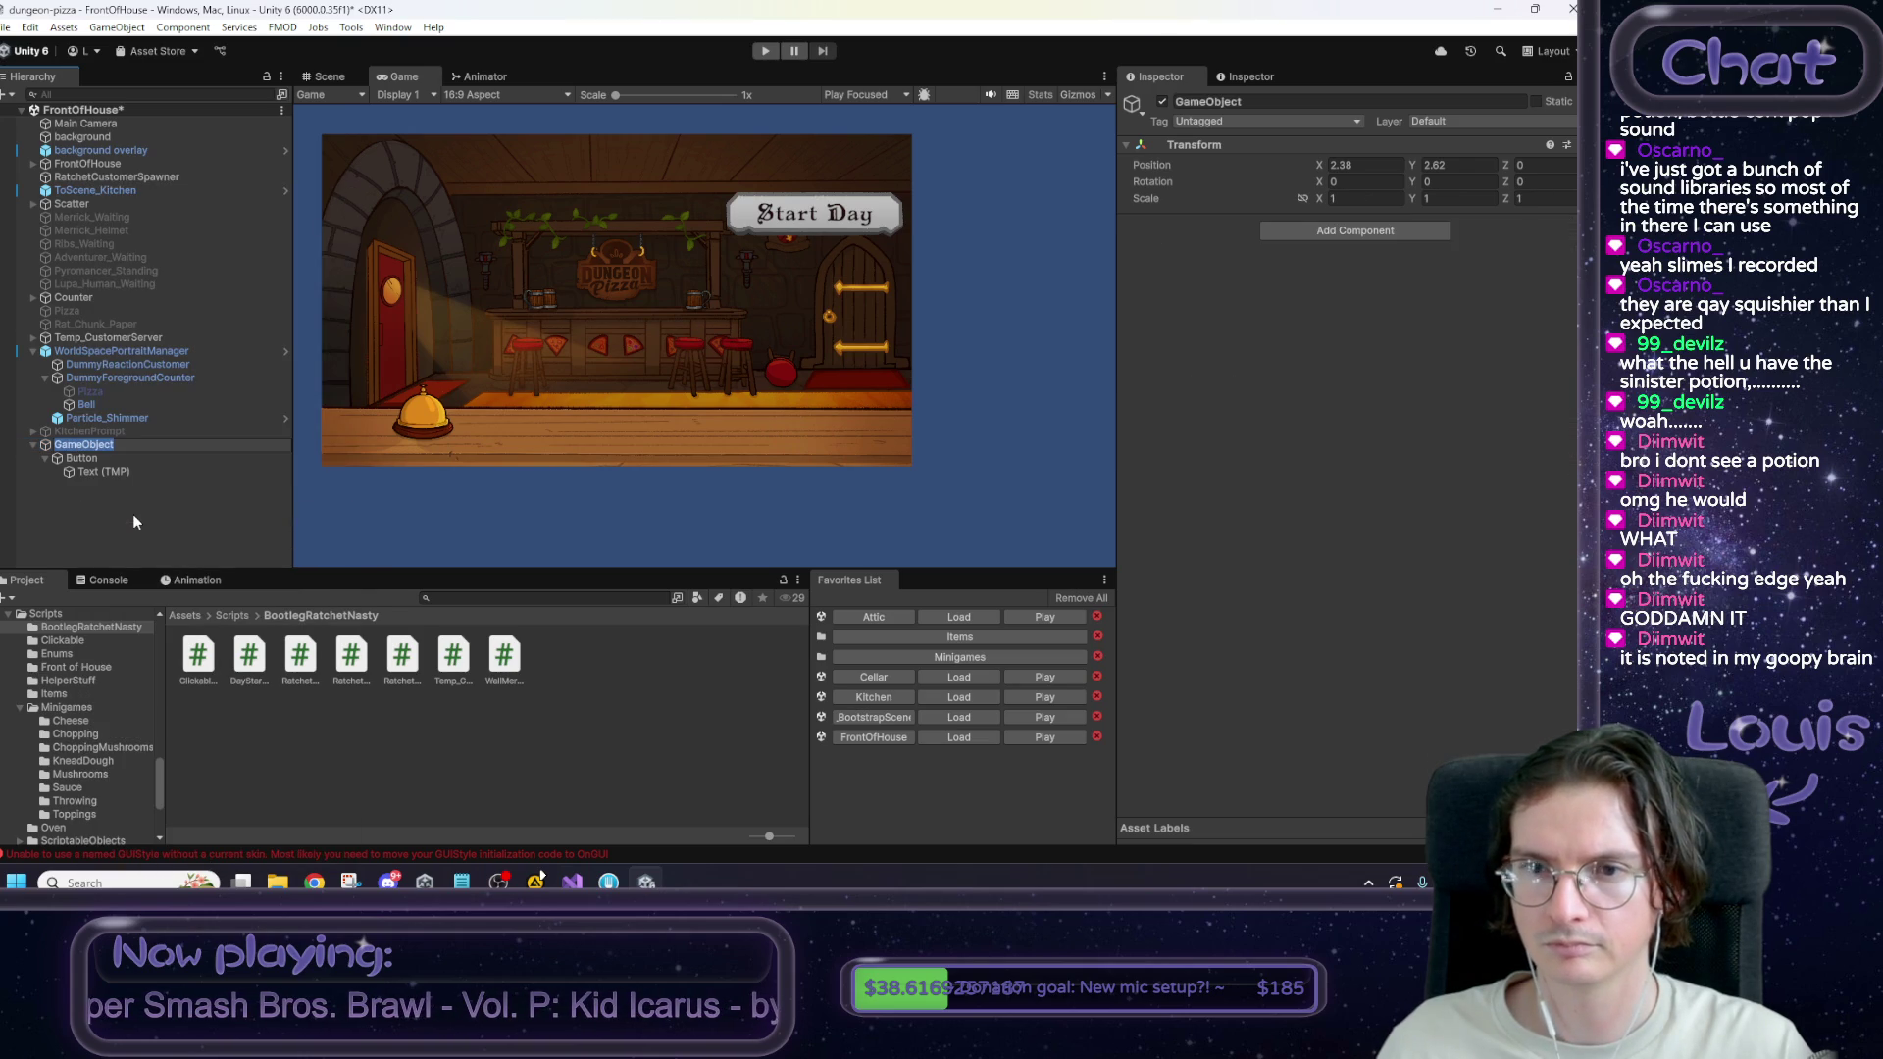
{"action": "left_click", "coordinate": [114, 455]}
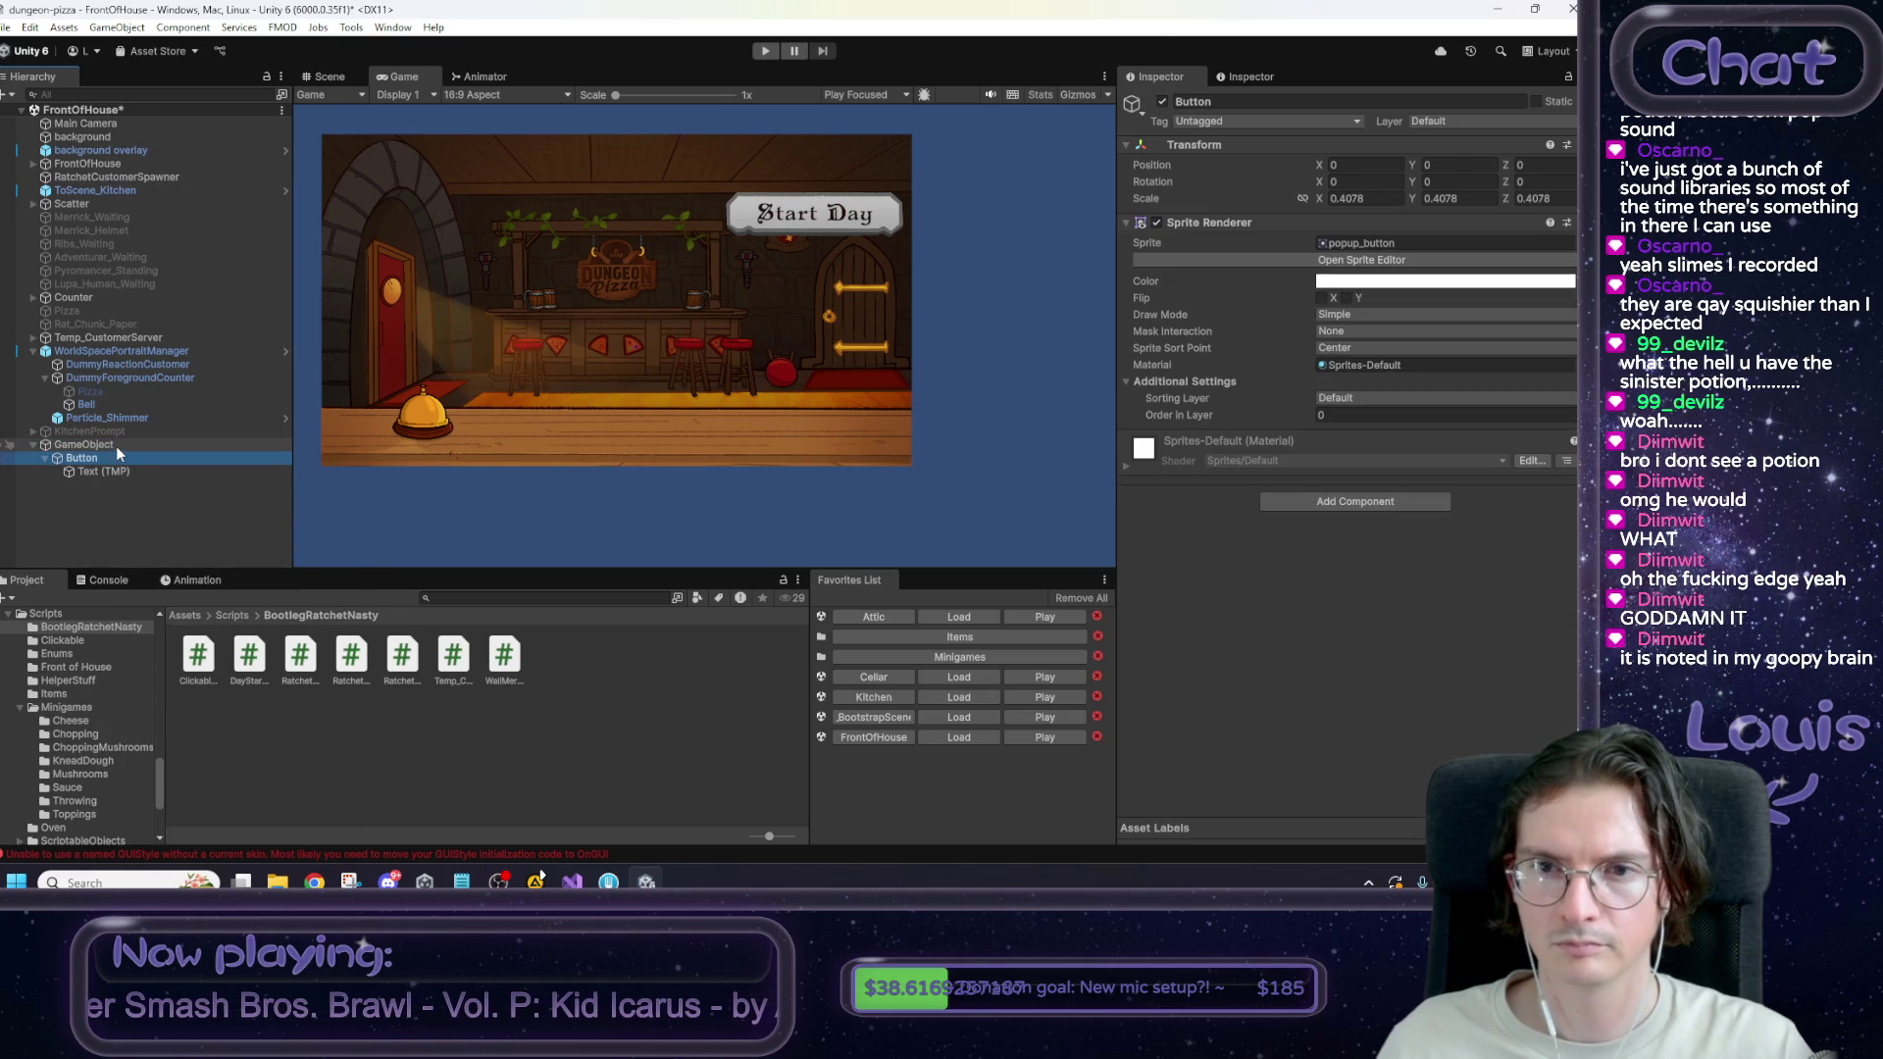
{"action": "left_click", "coordinate": [115, 445]}
{"action": "left_click", "coordinate": [1270, 103]}
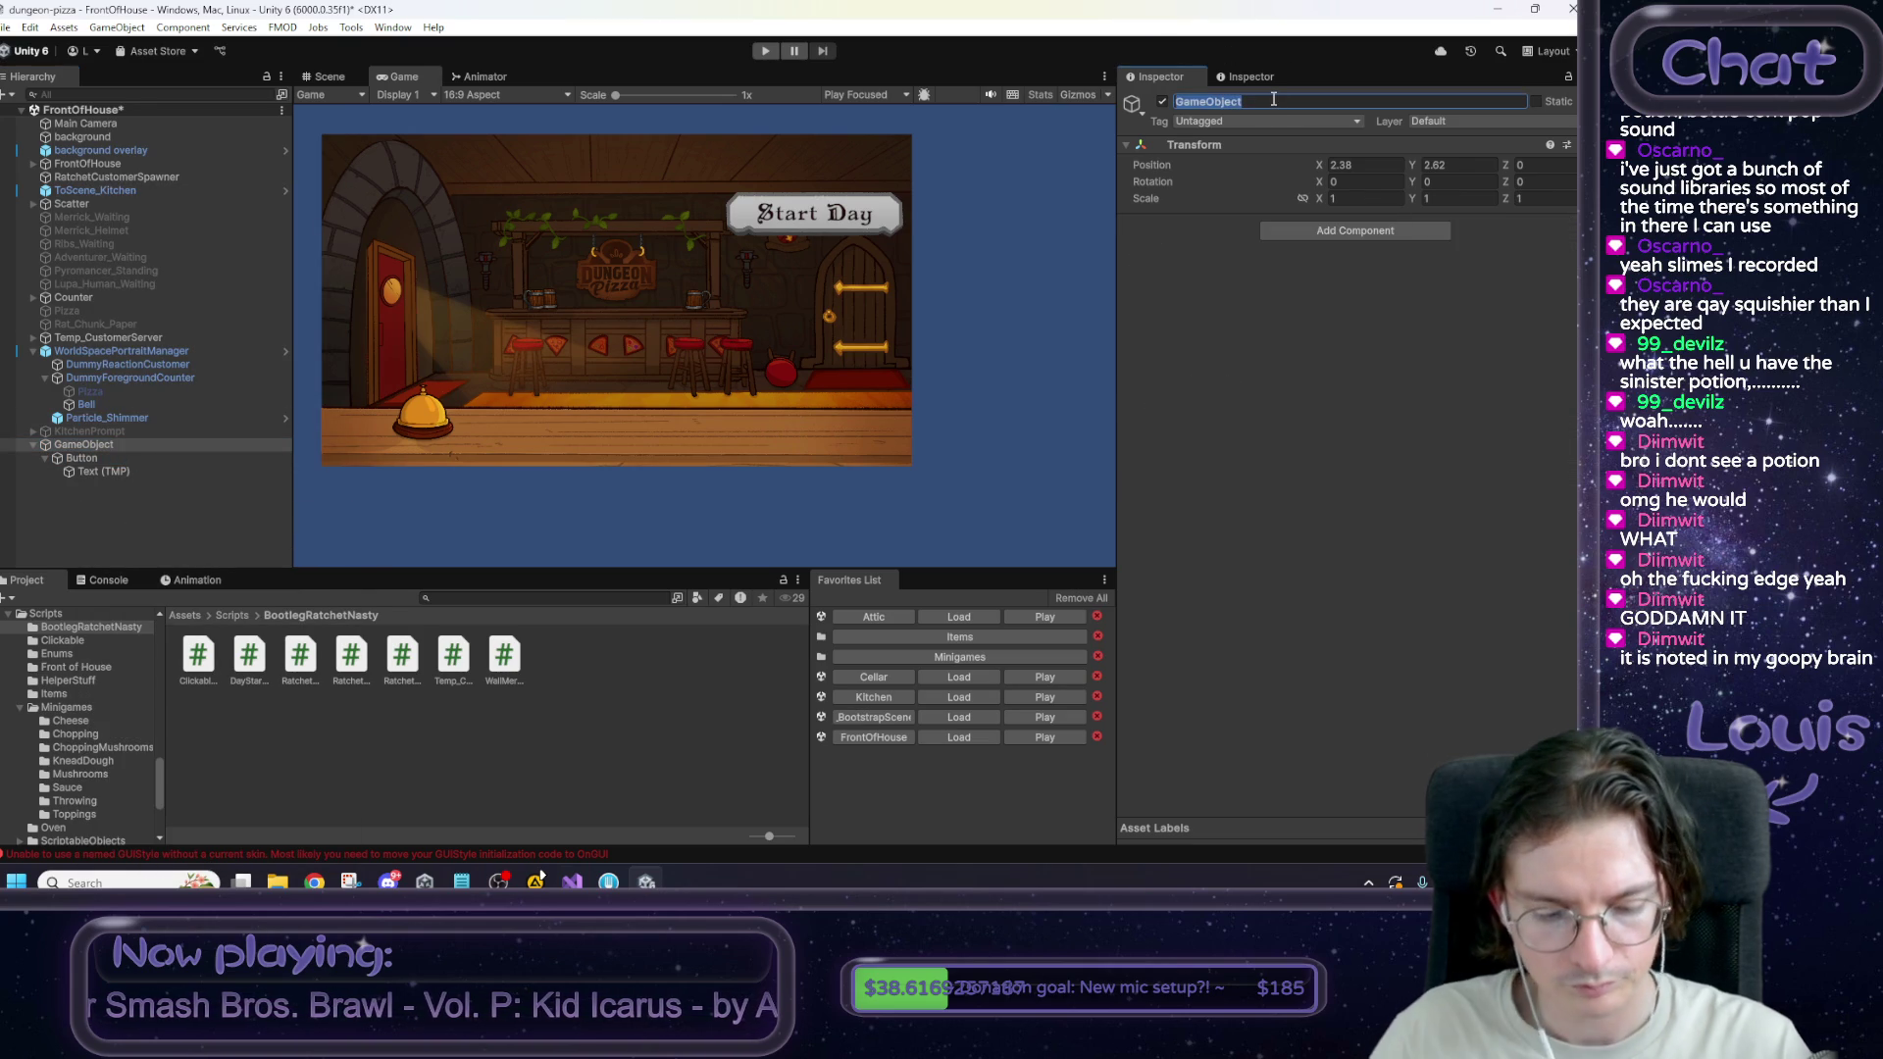
{"action": "type", "text": "DayStarter"}
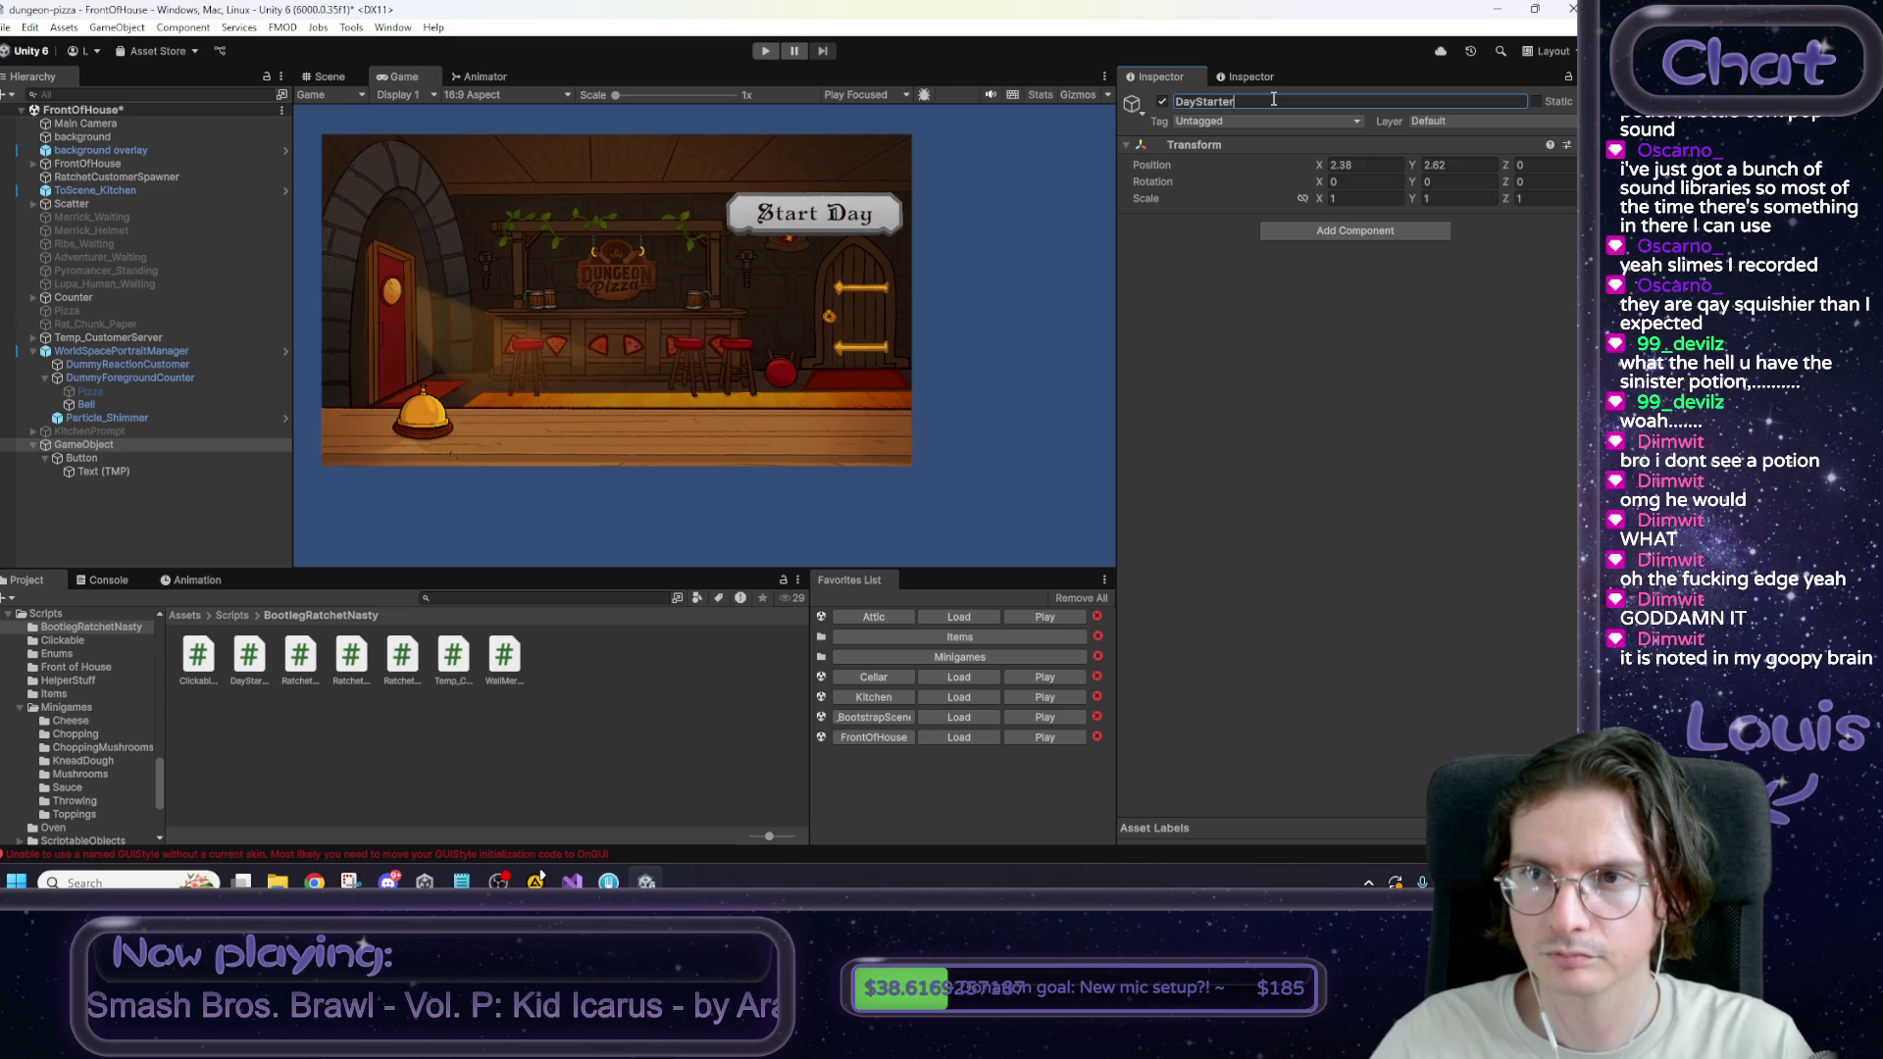
{"action": "key", "text": "Return"}
{"action": "left_click", "coordinate": [90, 457]}
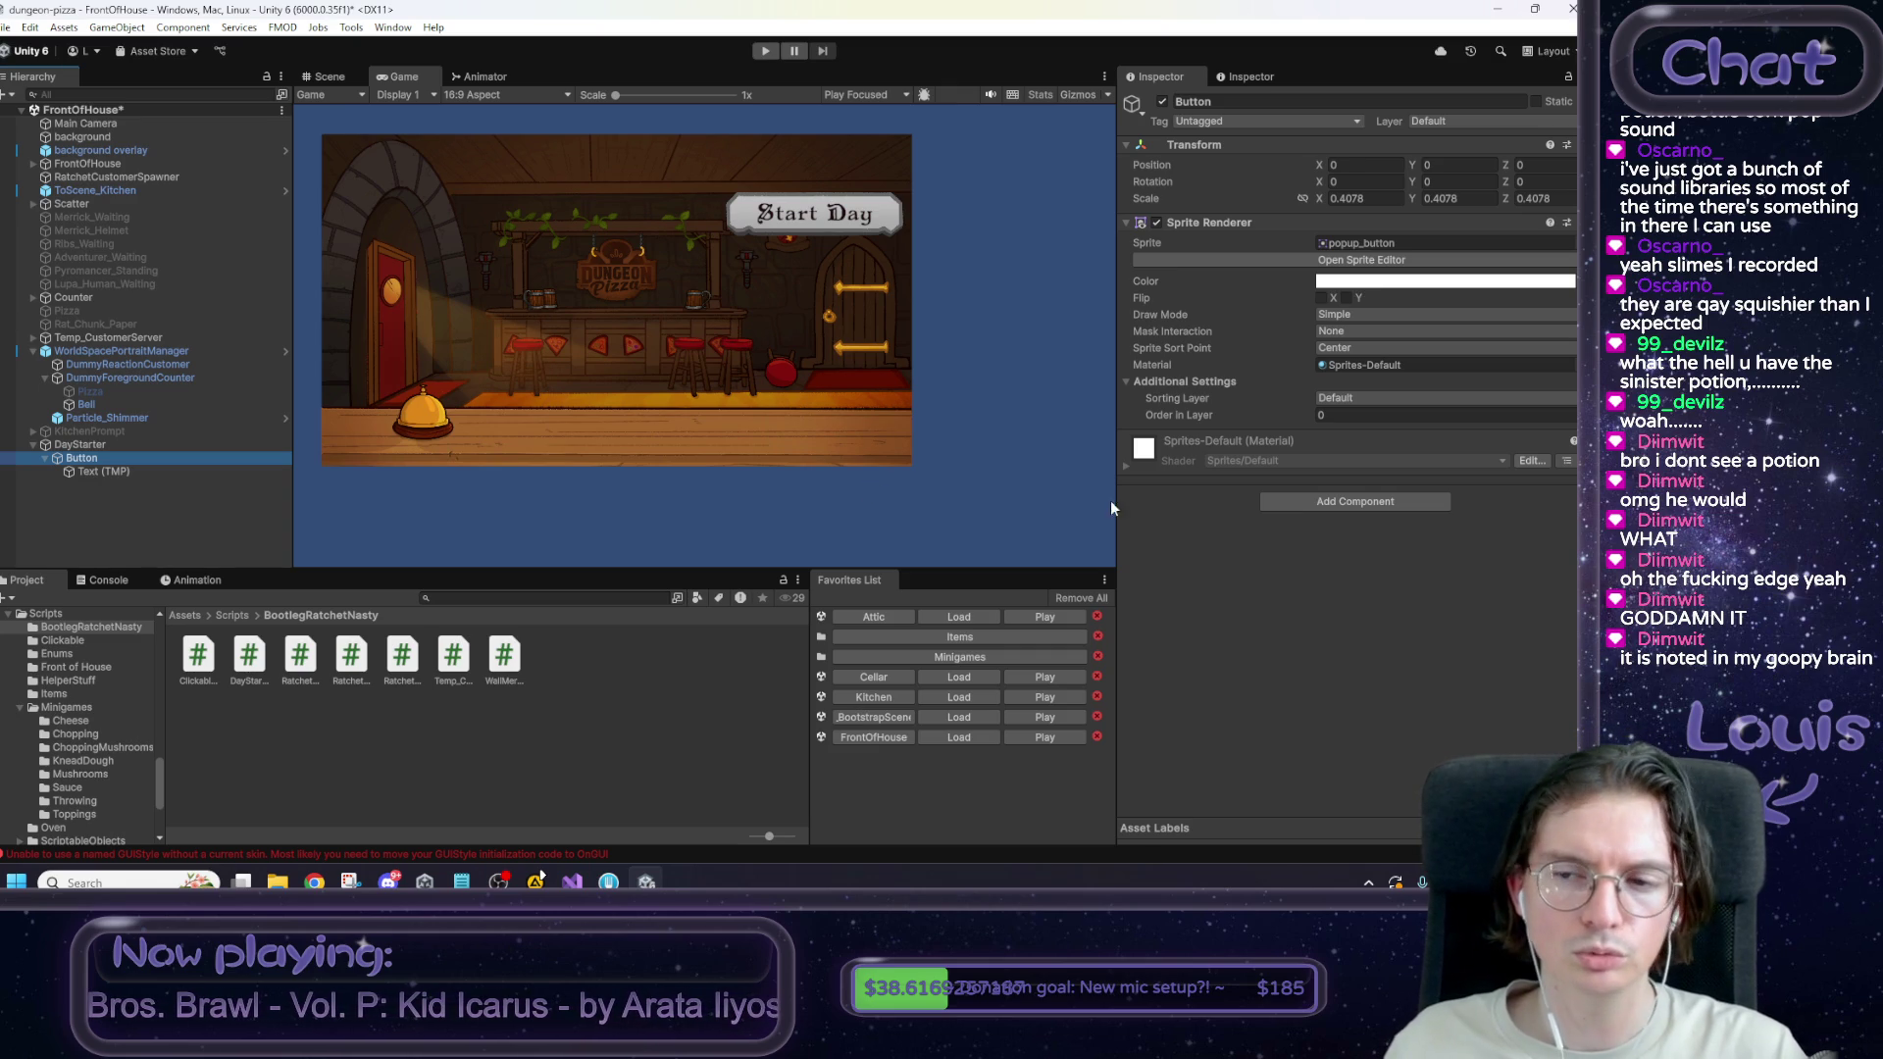
{"action": "left_click", "coordinate": [1292, 500]}
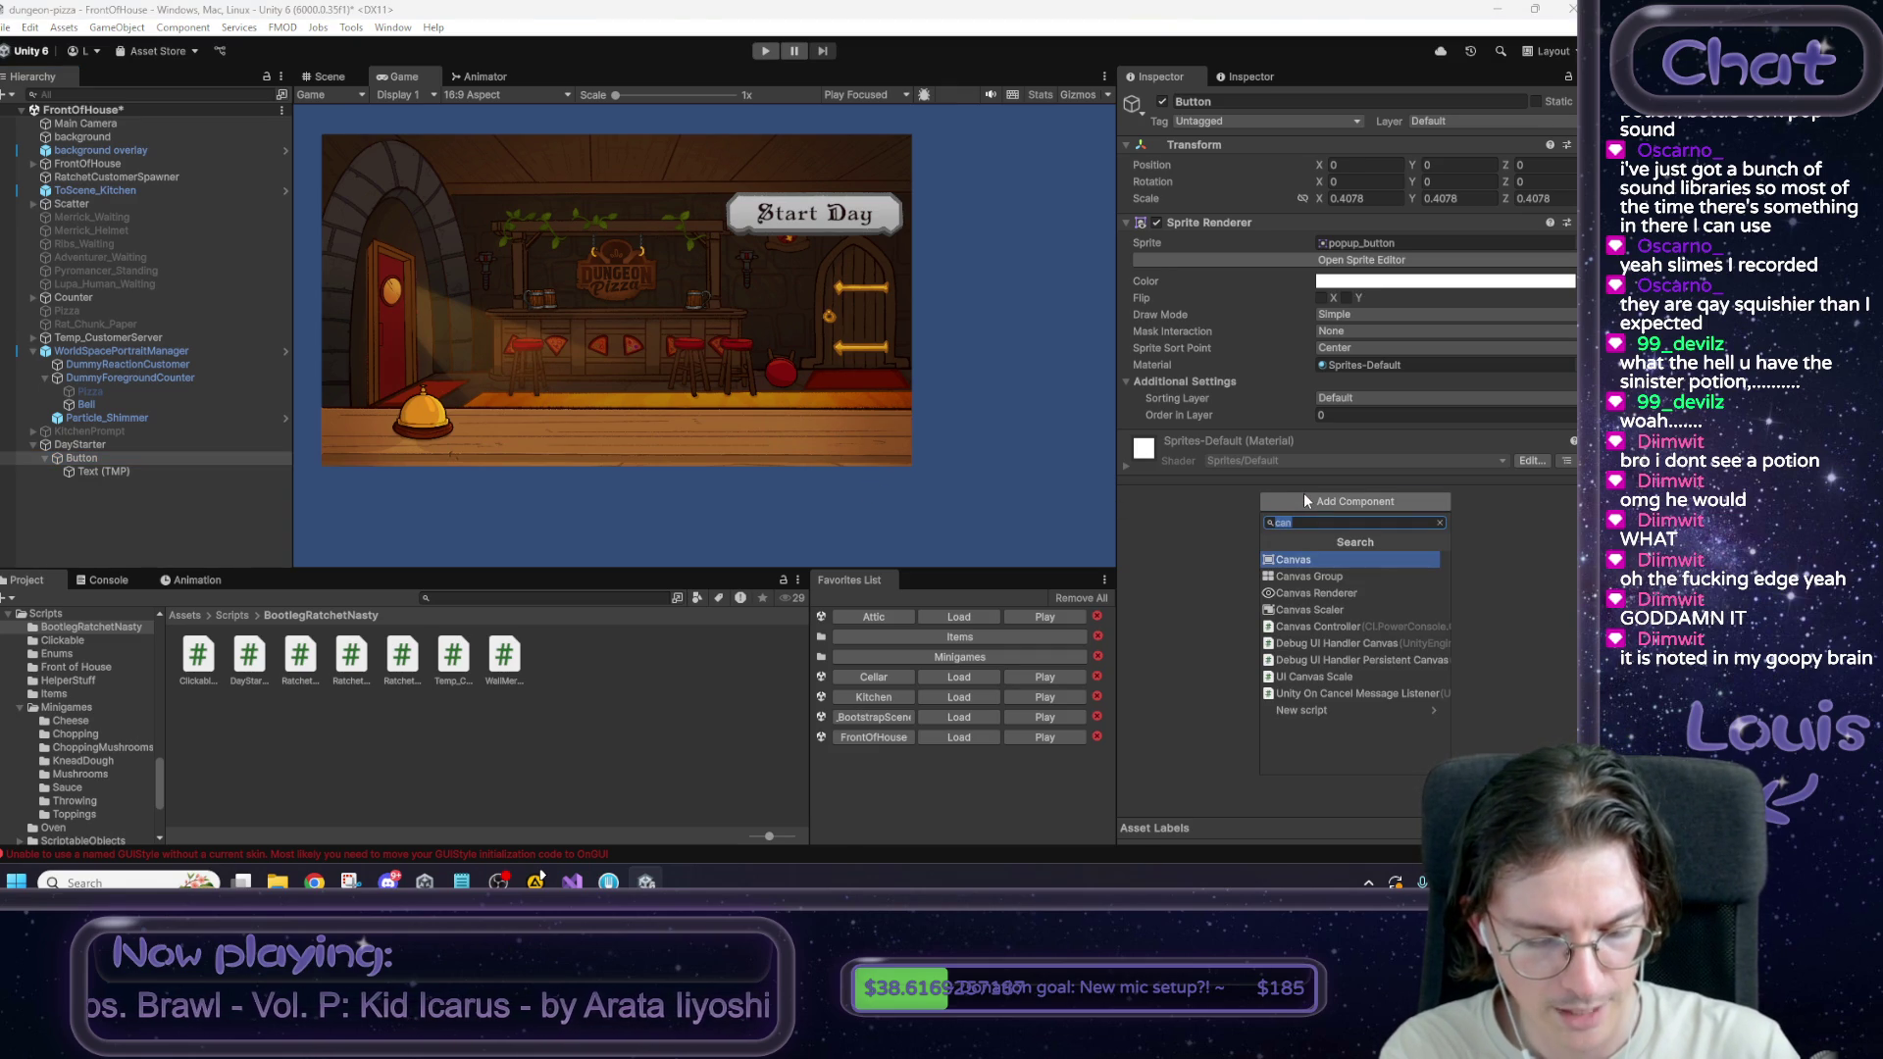
Add a Box Collider 2D component to the Button object.
{"action": "type", "text": "colli"}
{"action": "key", "text": "Down"}
{"action": "key", "text": "Return"}
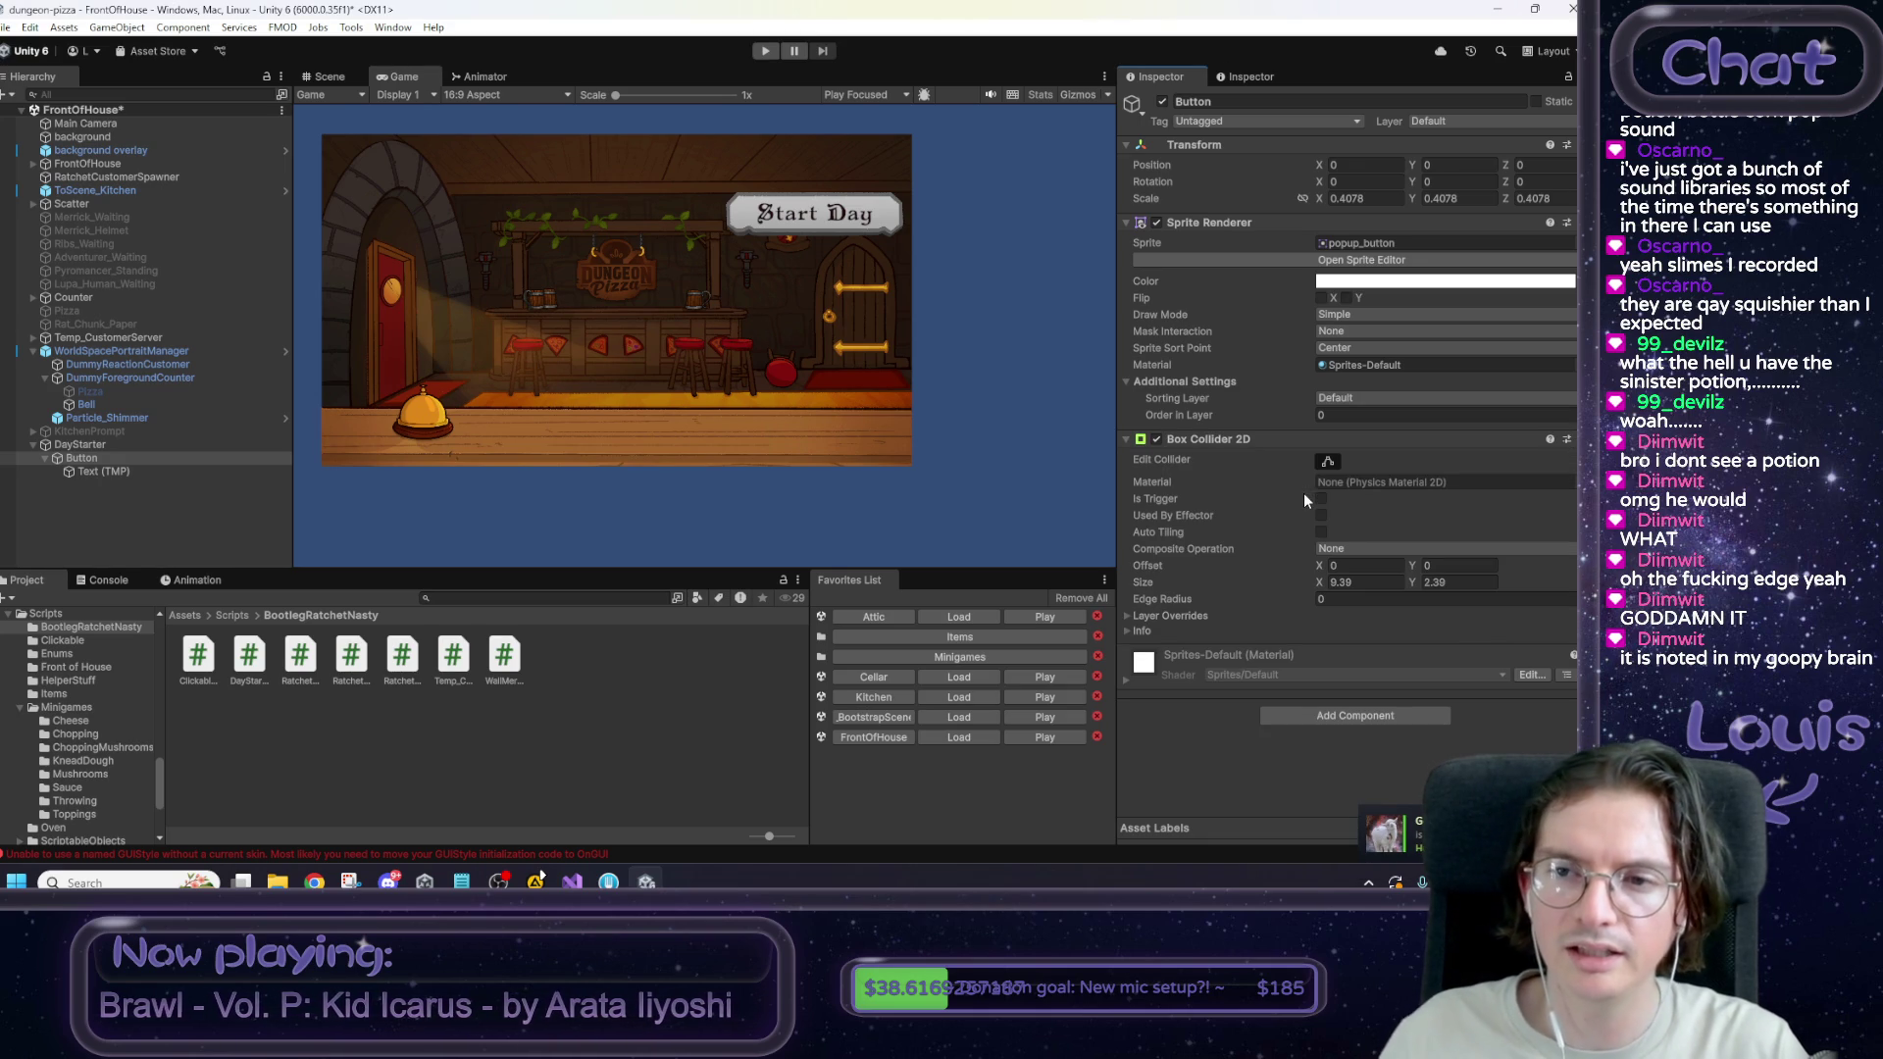
{"action": "left_click", "coordinate": [337, 80]}
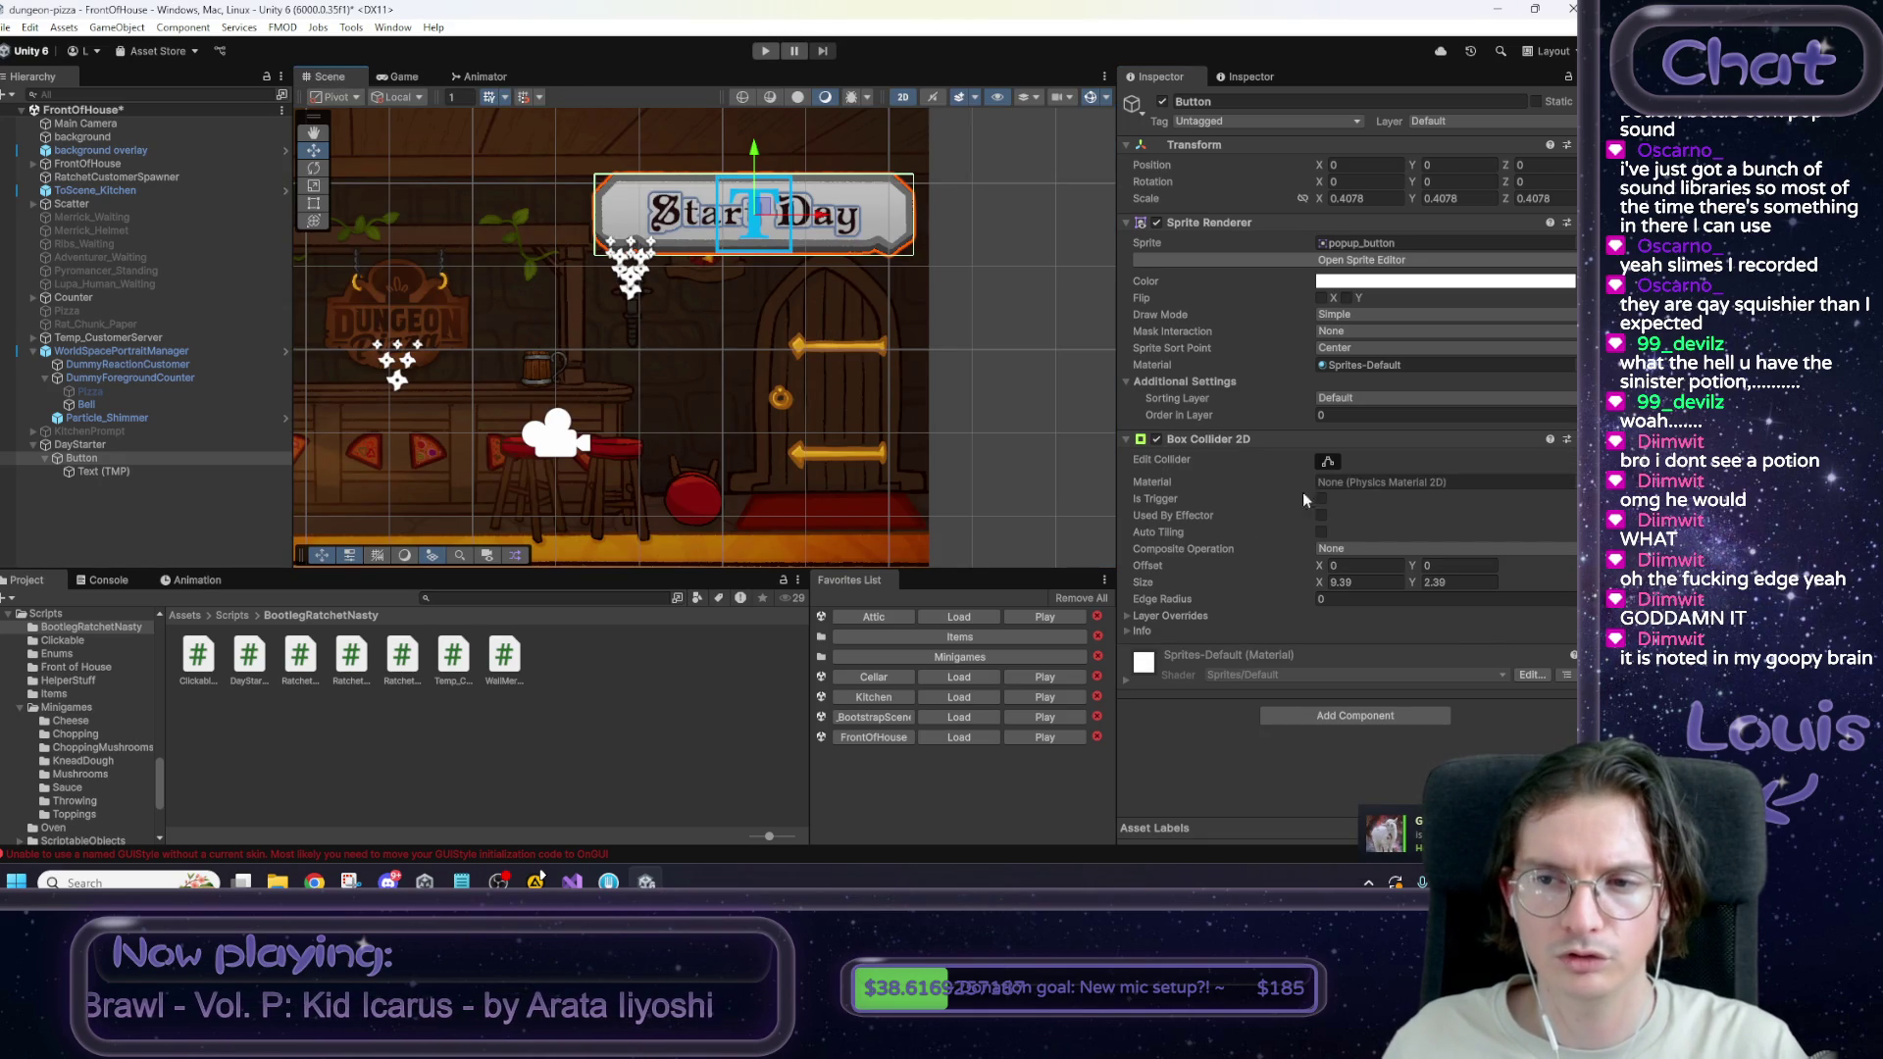
{"action": "left_click", "coordinate": [1327, 463]}
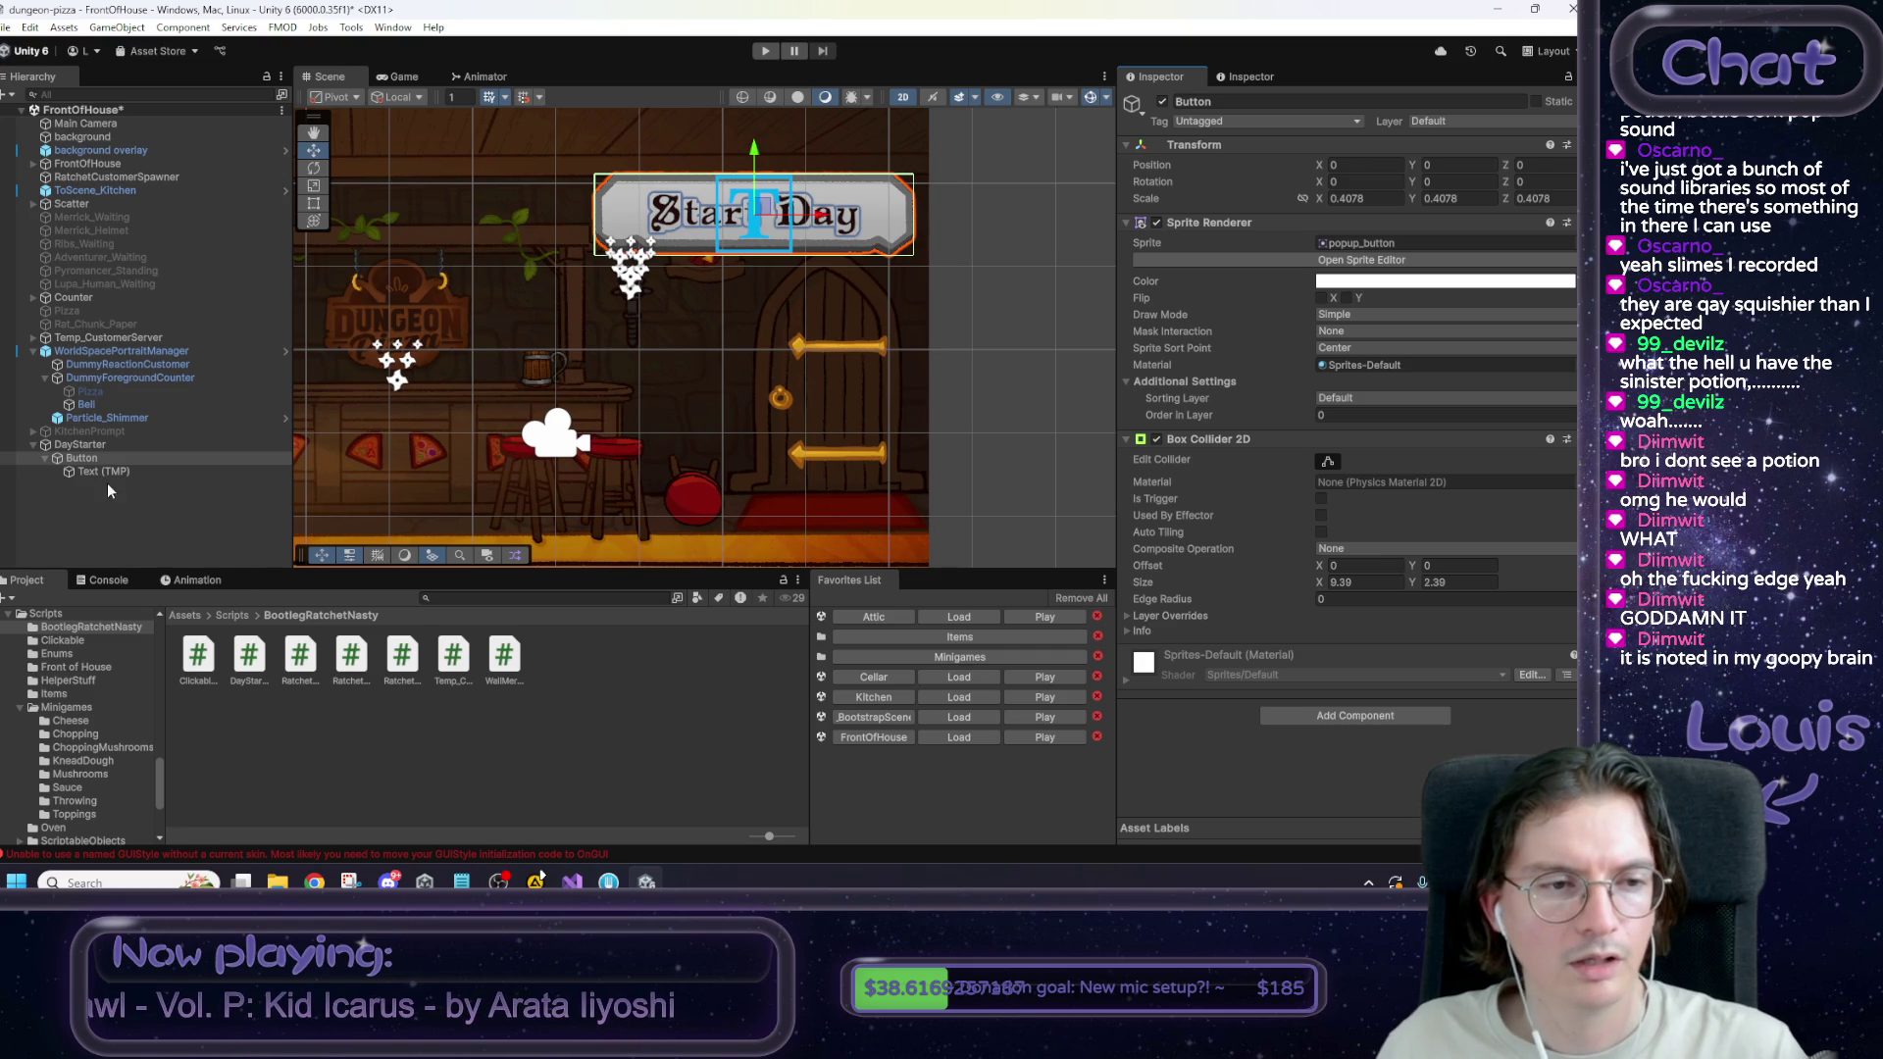
Attach the DayStarter script to the DayStarter object and open it in the code editor.
{"action": "left_click", "coordinate": [88, 444]}
{"action": "left_click_drag", "start_coordinate": [249, 655], "coordinate": [1359, 337]}
{"action": "scroll", "coordinate": [981, 414], "scroll_direction": "down", "scroll_amount": 2}
{"action": "mouse_move", "coordinate": [981, 413]}
{"action": "left_mouse_down"}
{"action": "mouse_move", "coordinate": [863, 386]}
{"action": "mouse_move", "coordinate": [921, 412]}
{"action": "mouse_move", "coordinate": [864, 434]}
{"action": "left_mouse_up"}
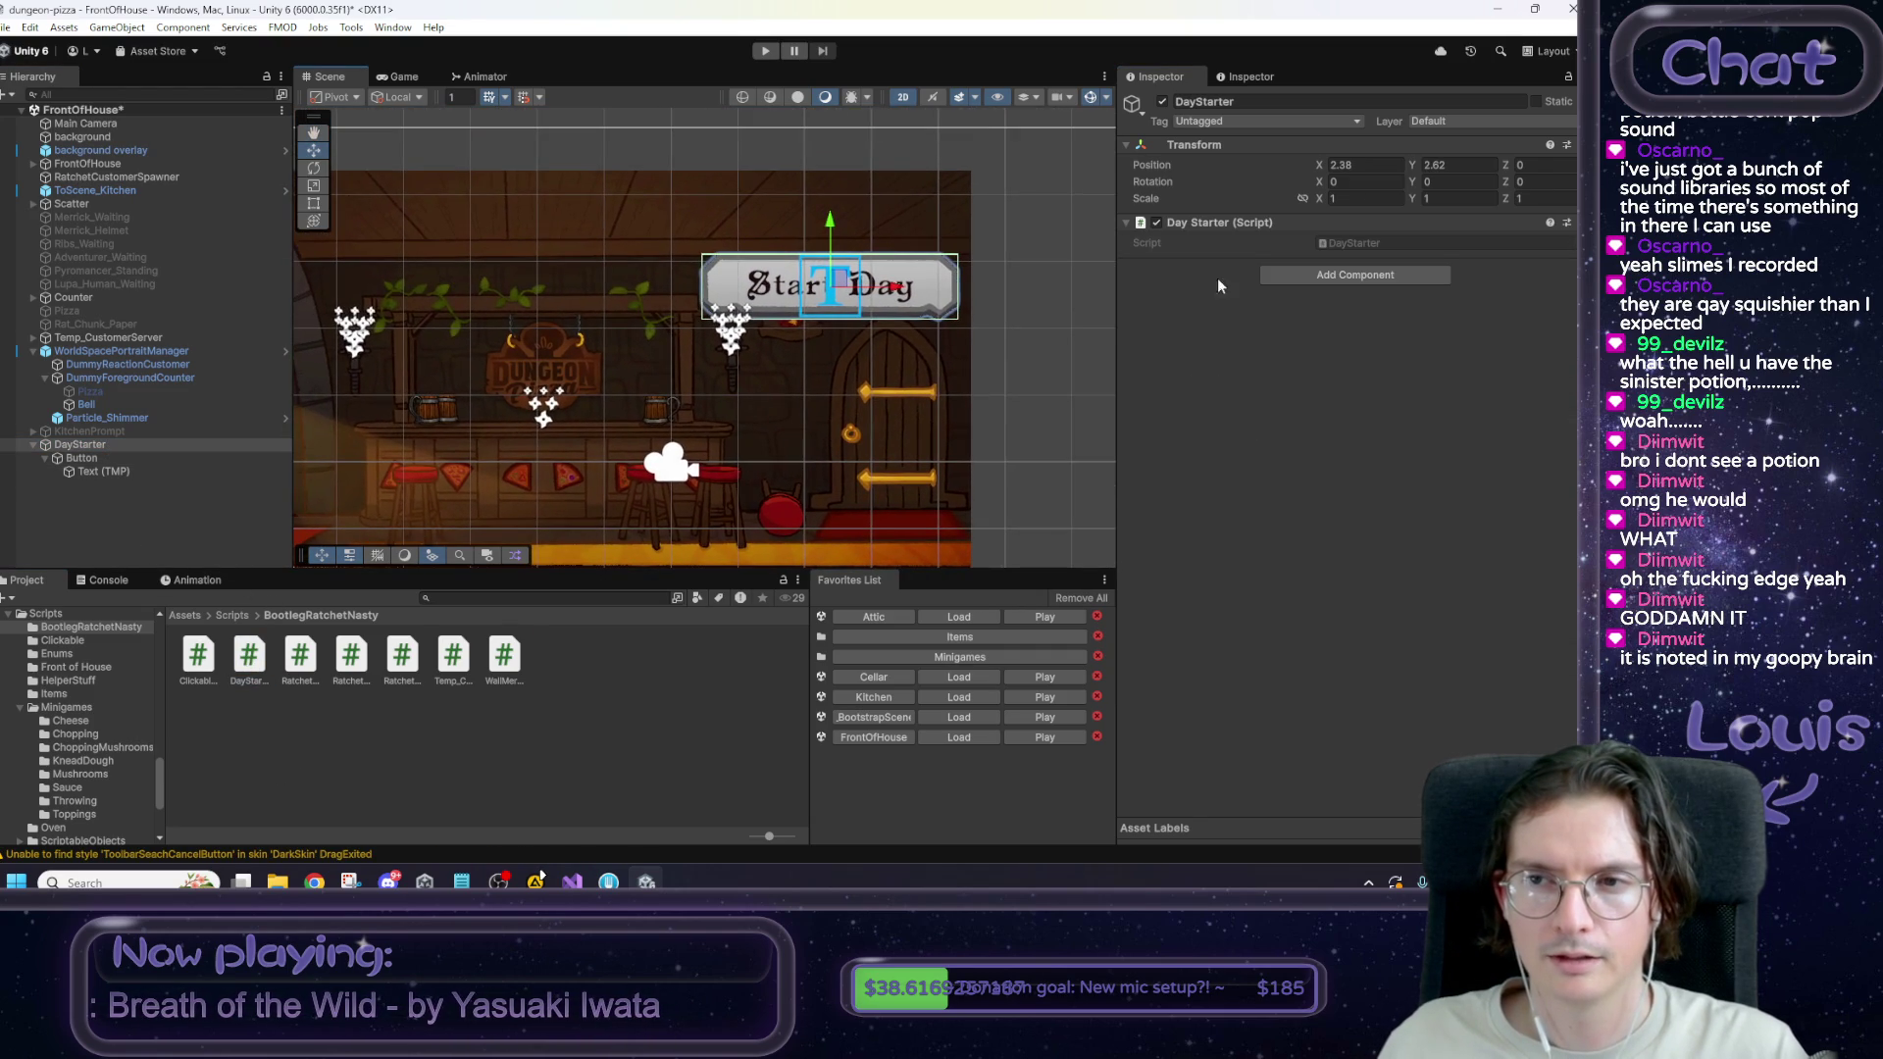
{"action": "double_click", "coordinate": [1359, 244]}
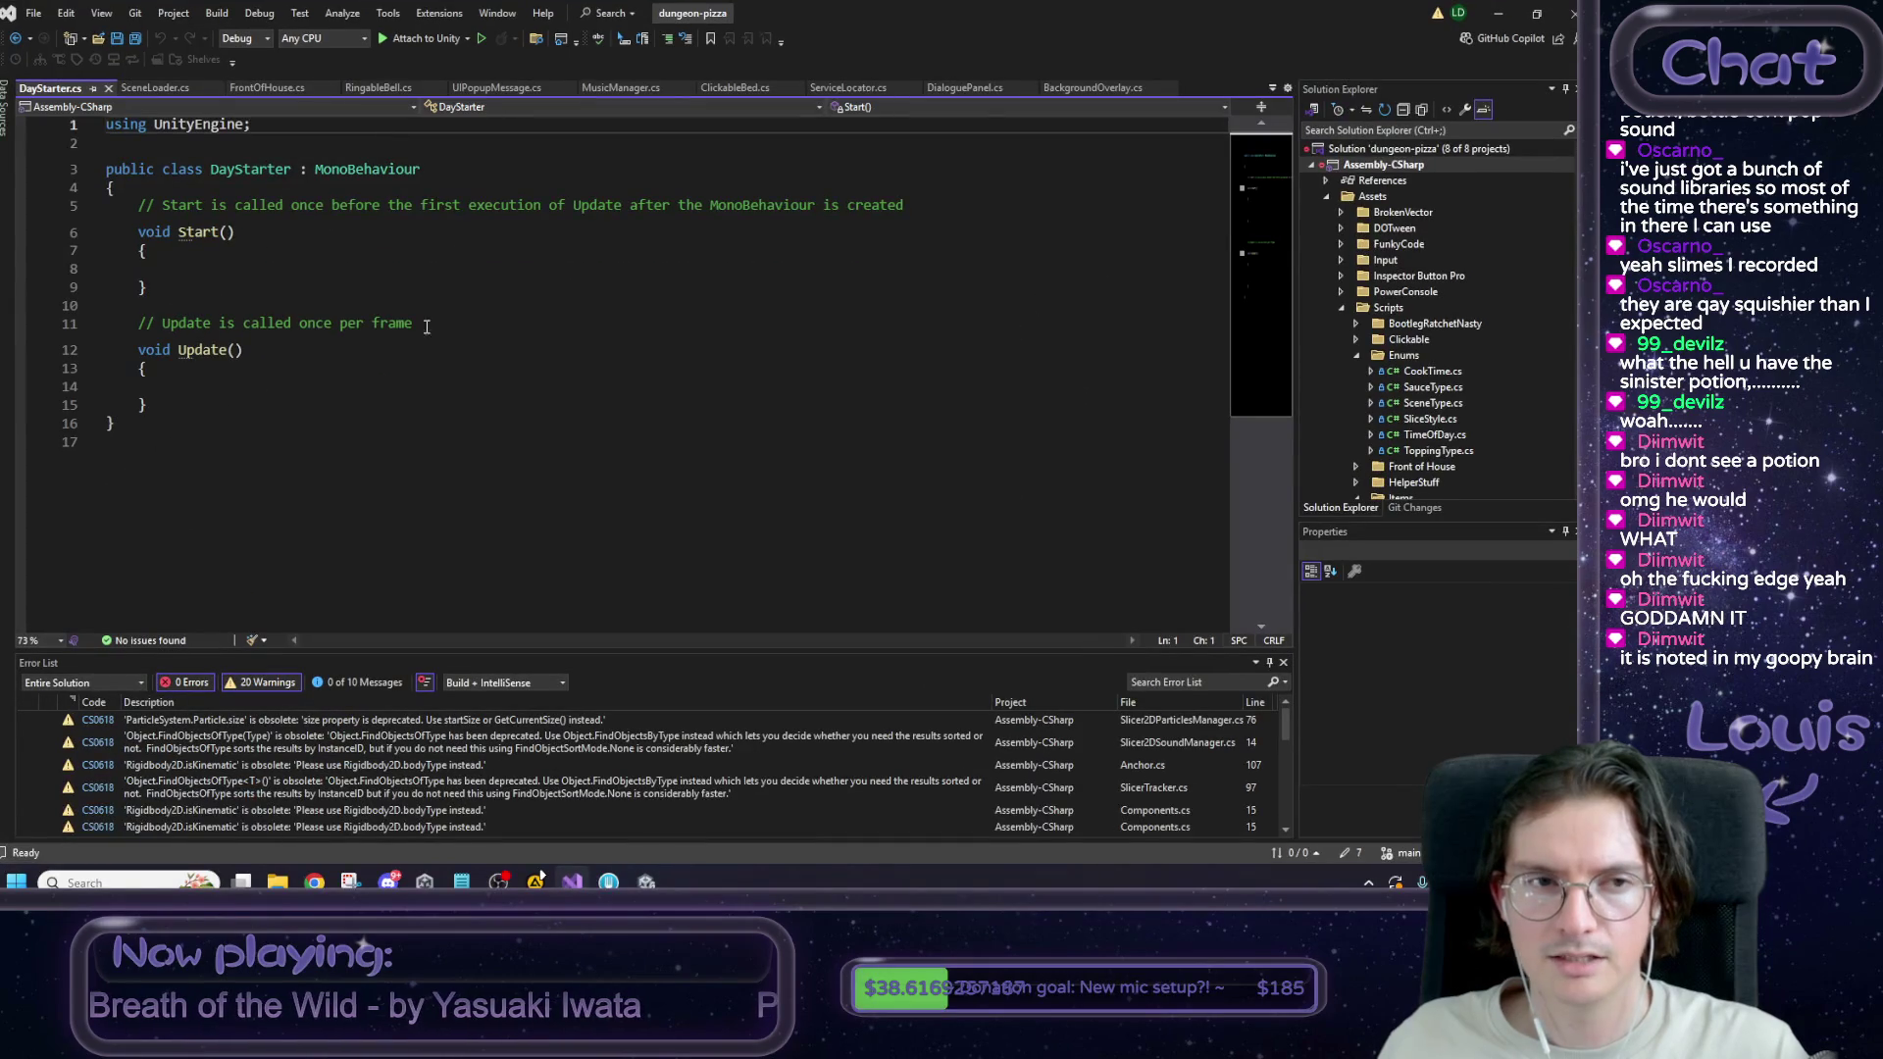
In RingableBell.cs, select the bellRung event and search through its usages with Find.
{"action": "left_click", "coordinate": [224, 267]}
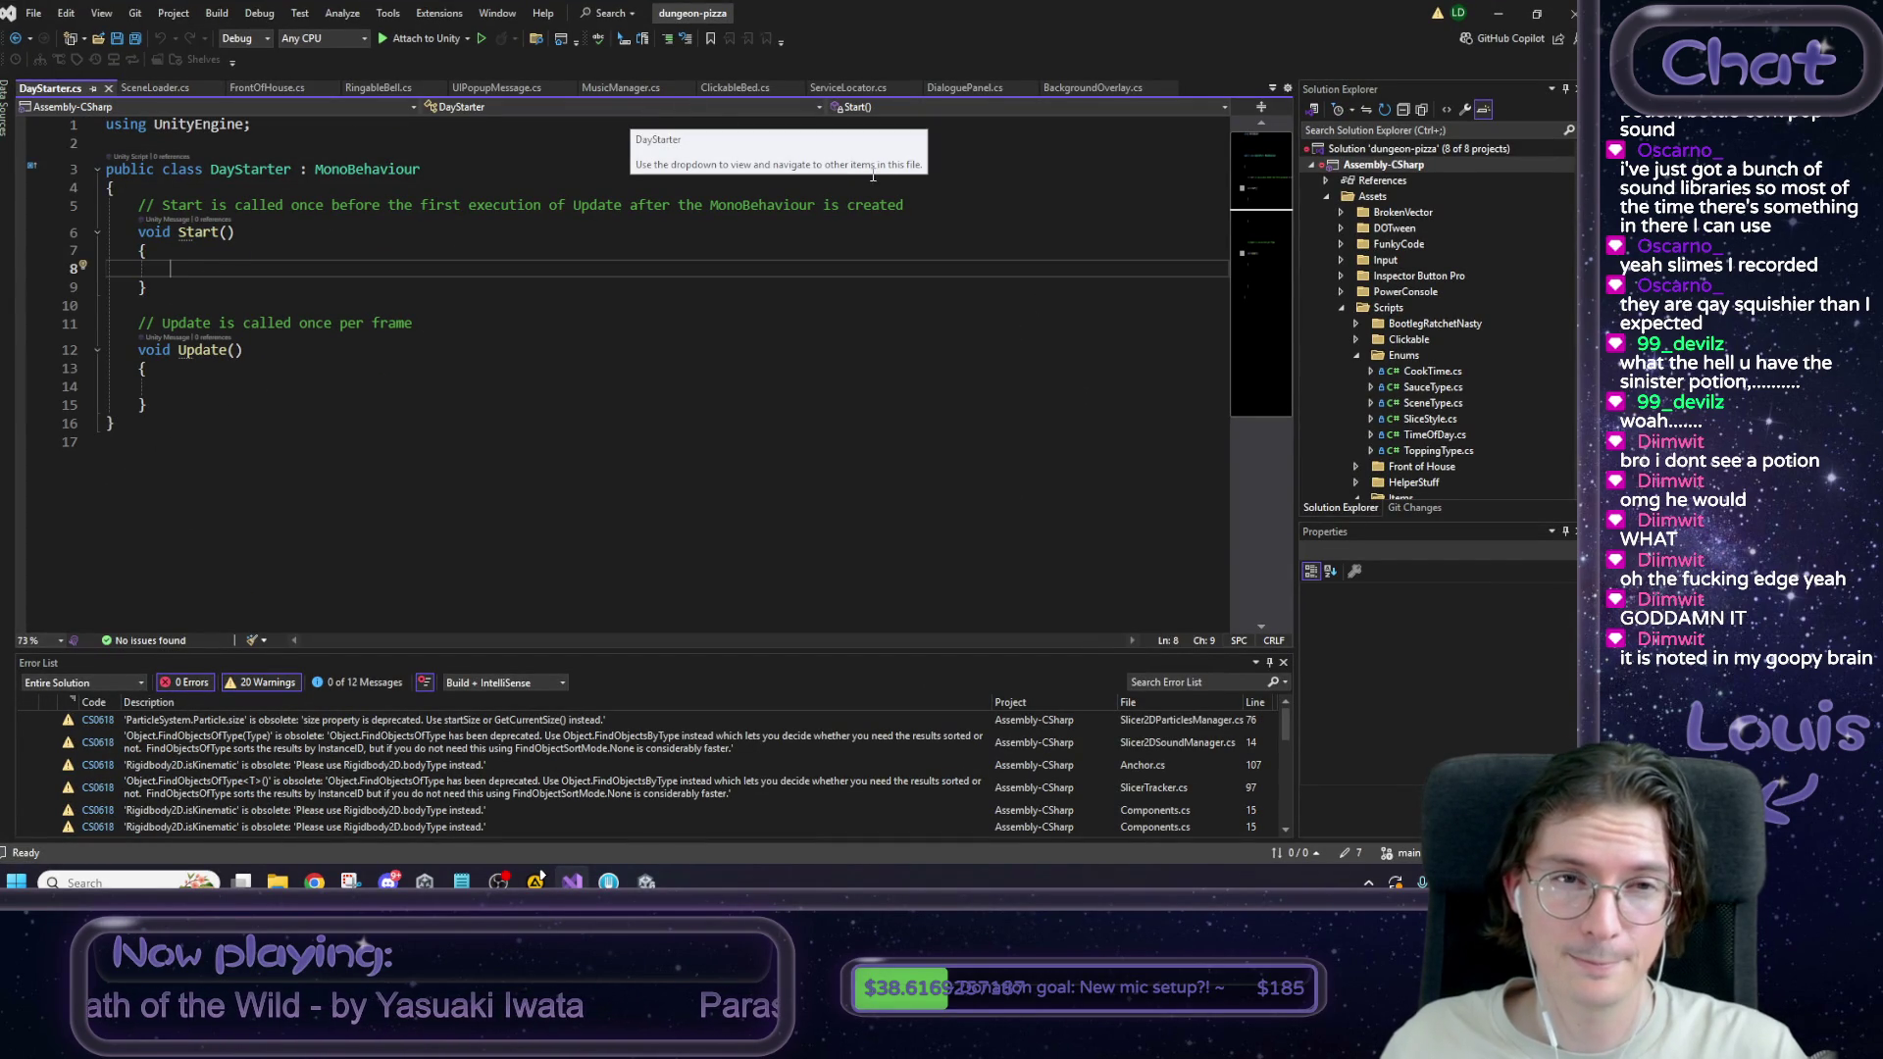
{"action": "left_click", "coordinate": [372, 87]}
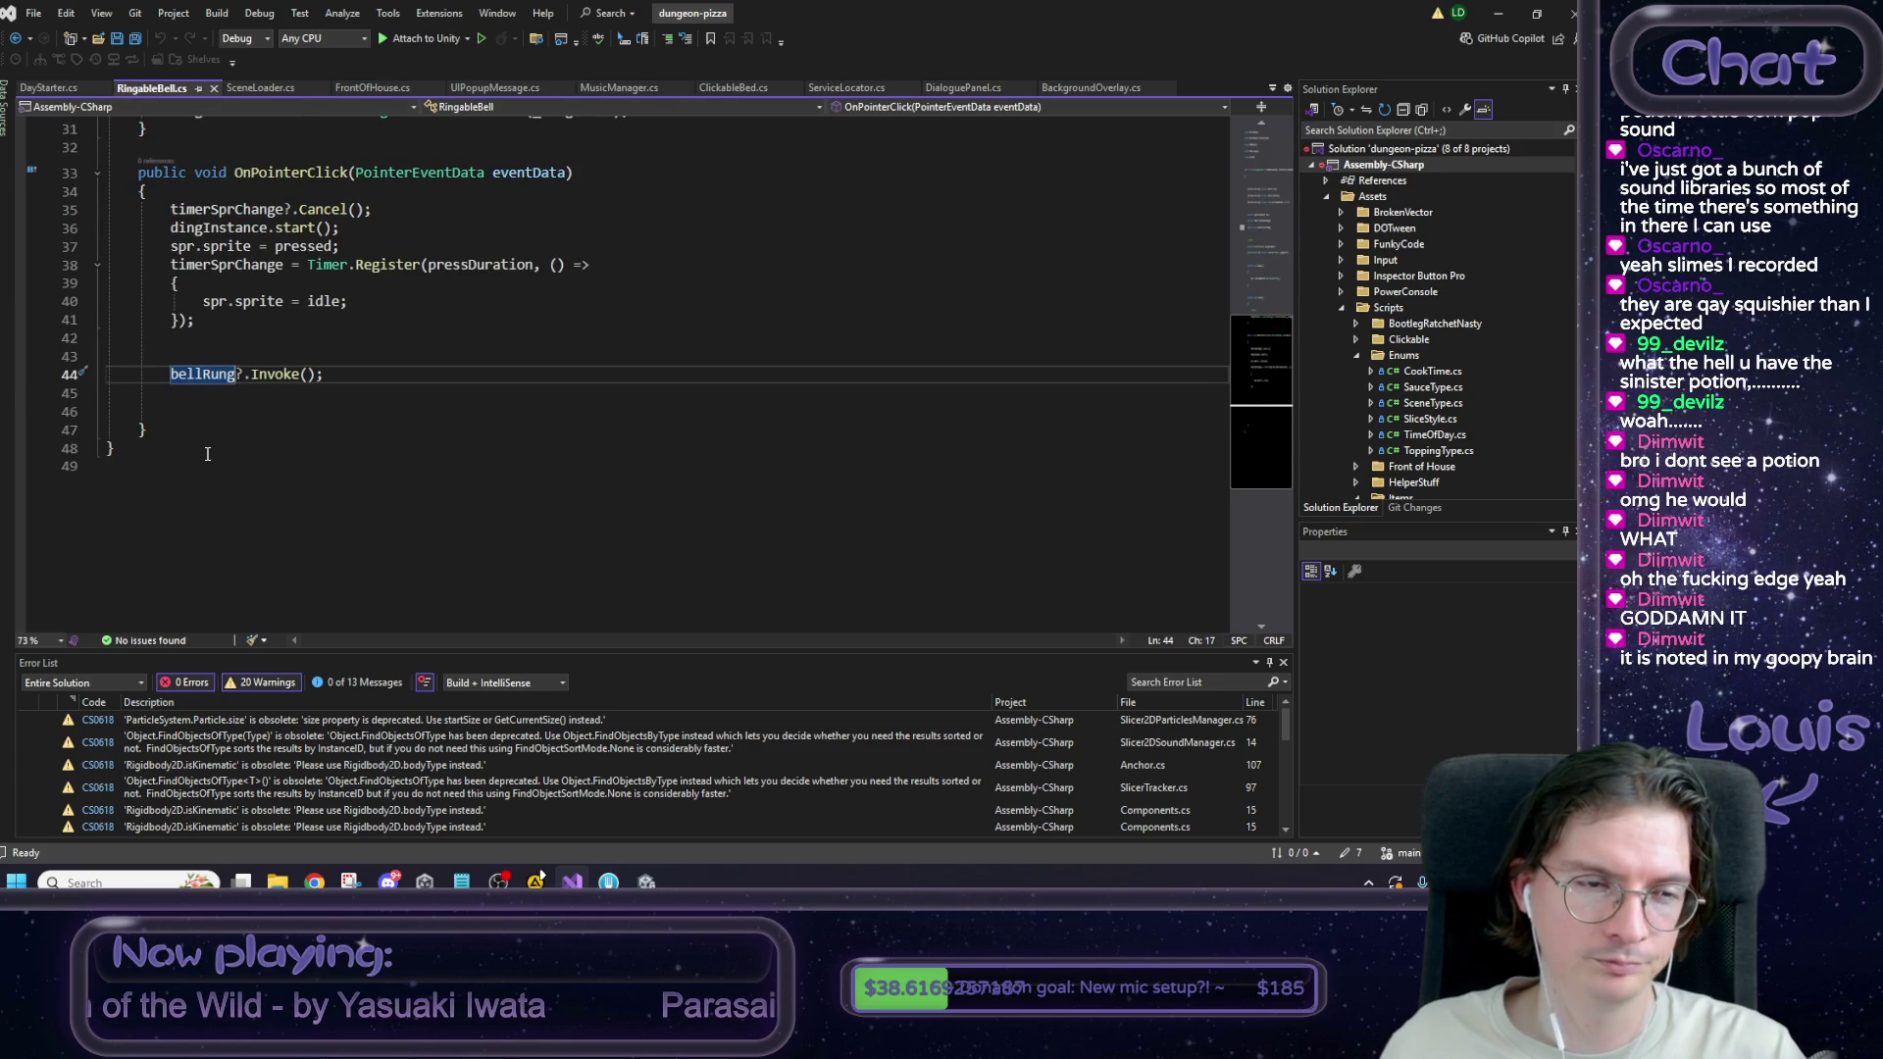
{"action": "scroll", "coordinate": [207, 453], "scroll_direction": "up", "scroll_amount": 10}
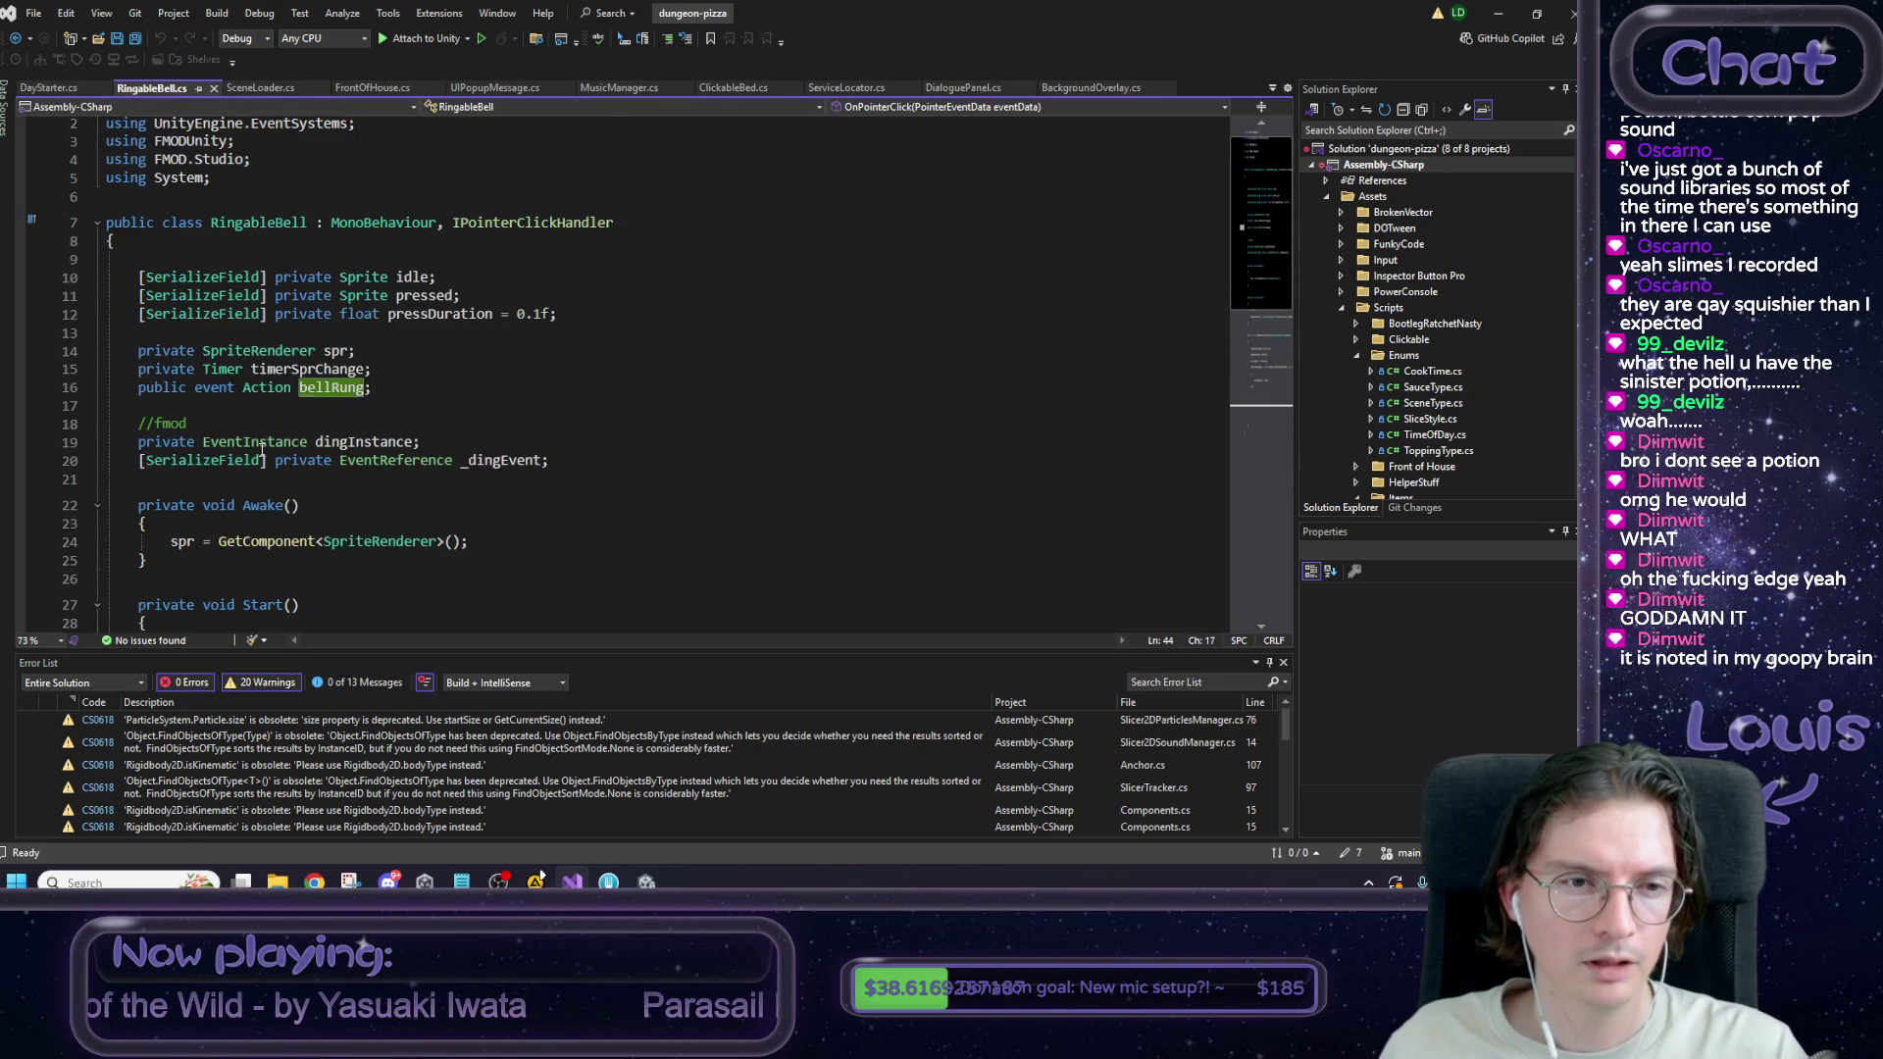
{"action": "left_click_drag", "start_coordinate": [371, 388], "coordinate": [140, 389]}
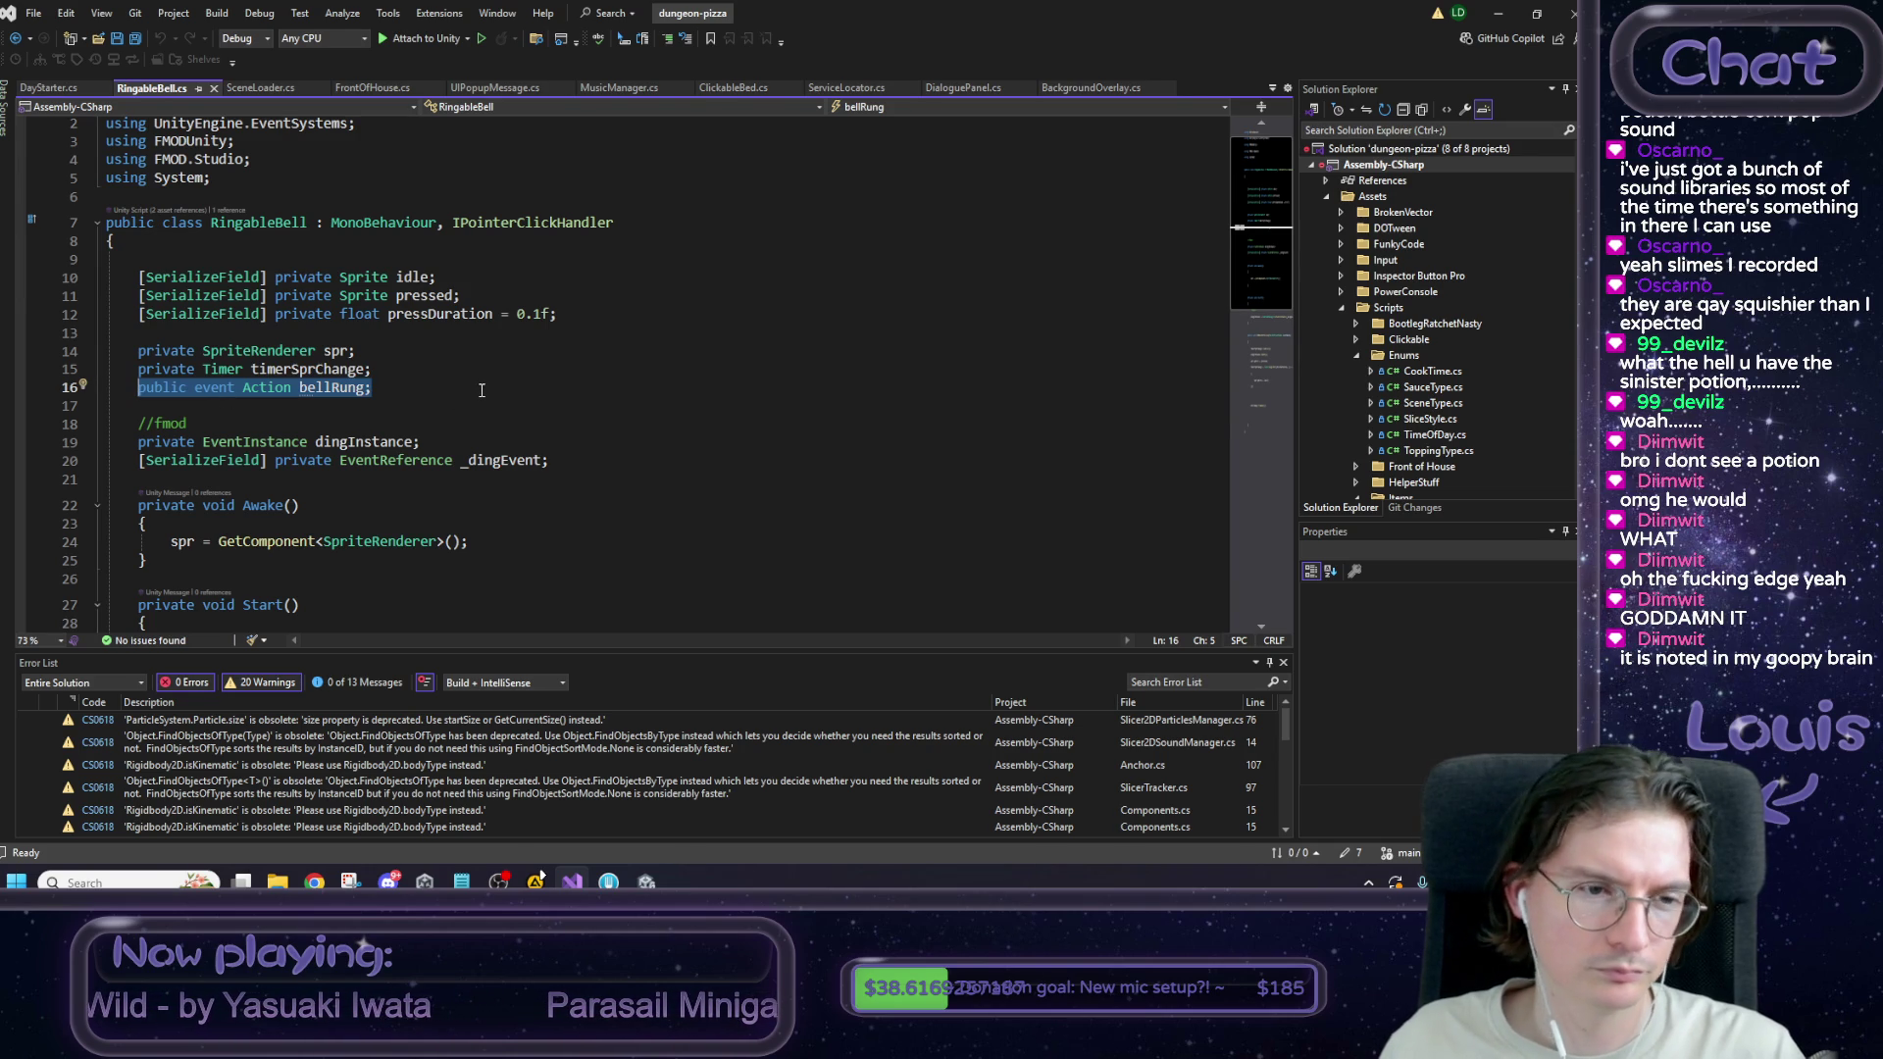
{"action": "scroll", "coordinate": [471, 387], "scroll_direction": "down", "scroll_amount": 4}
{"action": "scroll", "coordinate": [471, 387], "scroll_direction": "up", "scroll_amount": 3}
{"action": "double_click", "coordinate": [320, 334]}
{"action": "key", "text": "ctrl+f"}
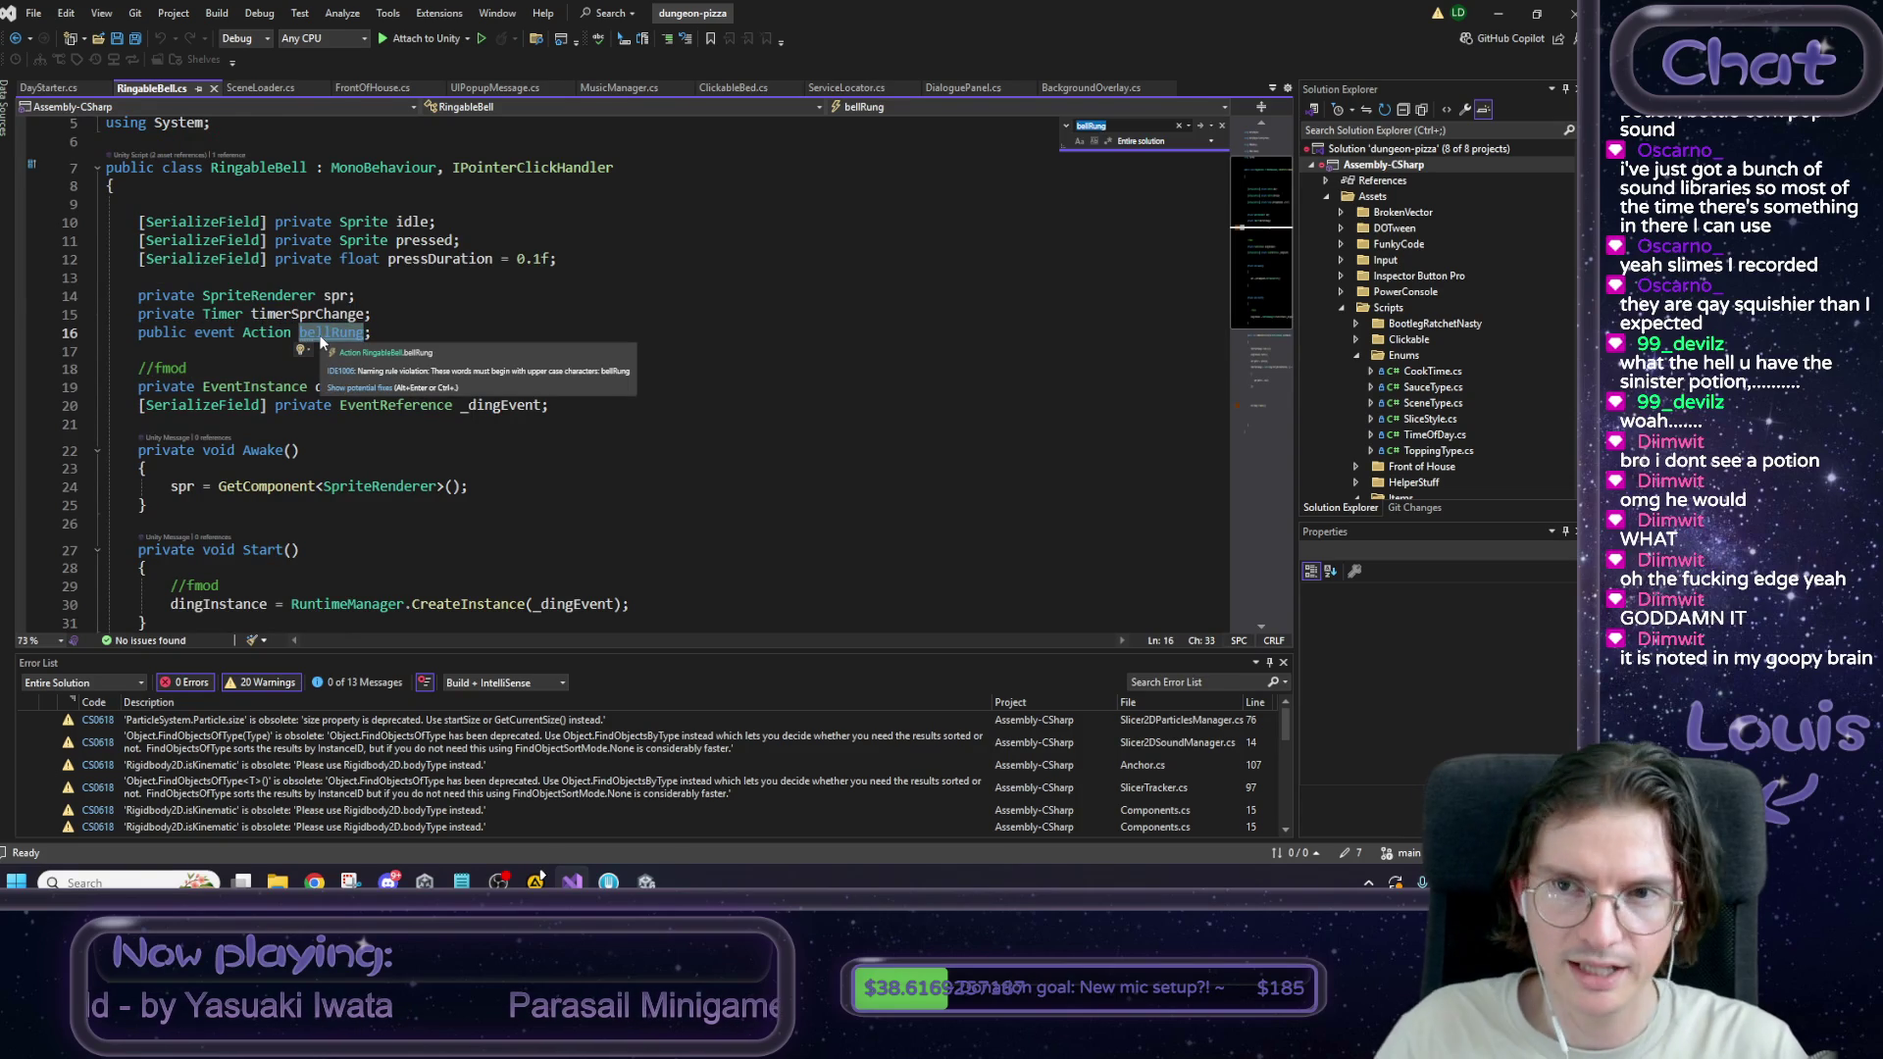
{"action": "key", "text": "Return"}
{"action": "key", "text": "Return"}
{"action": "key", "text": "Return"}
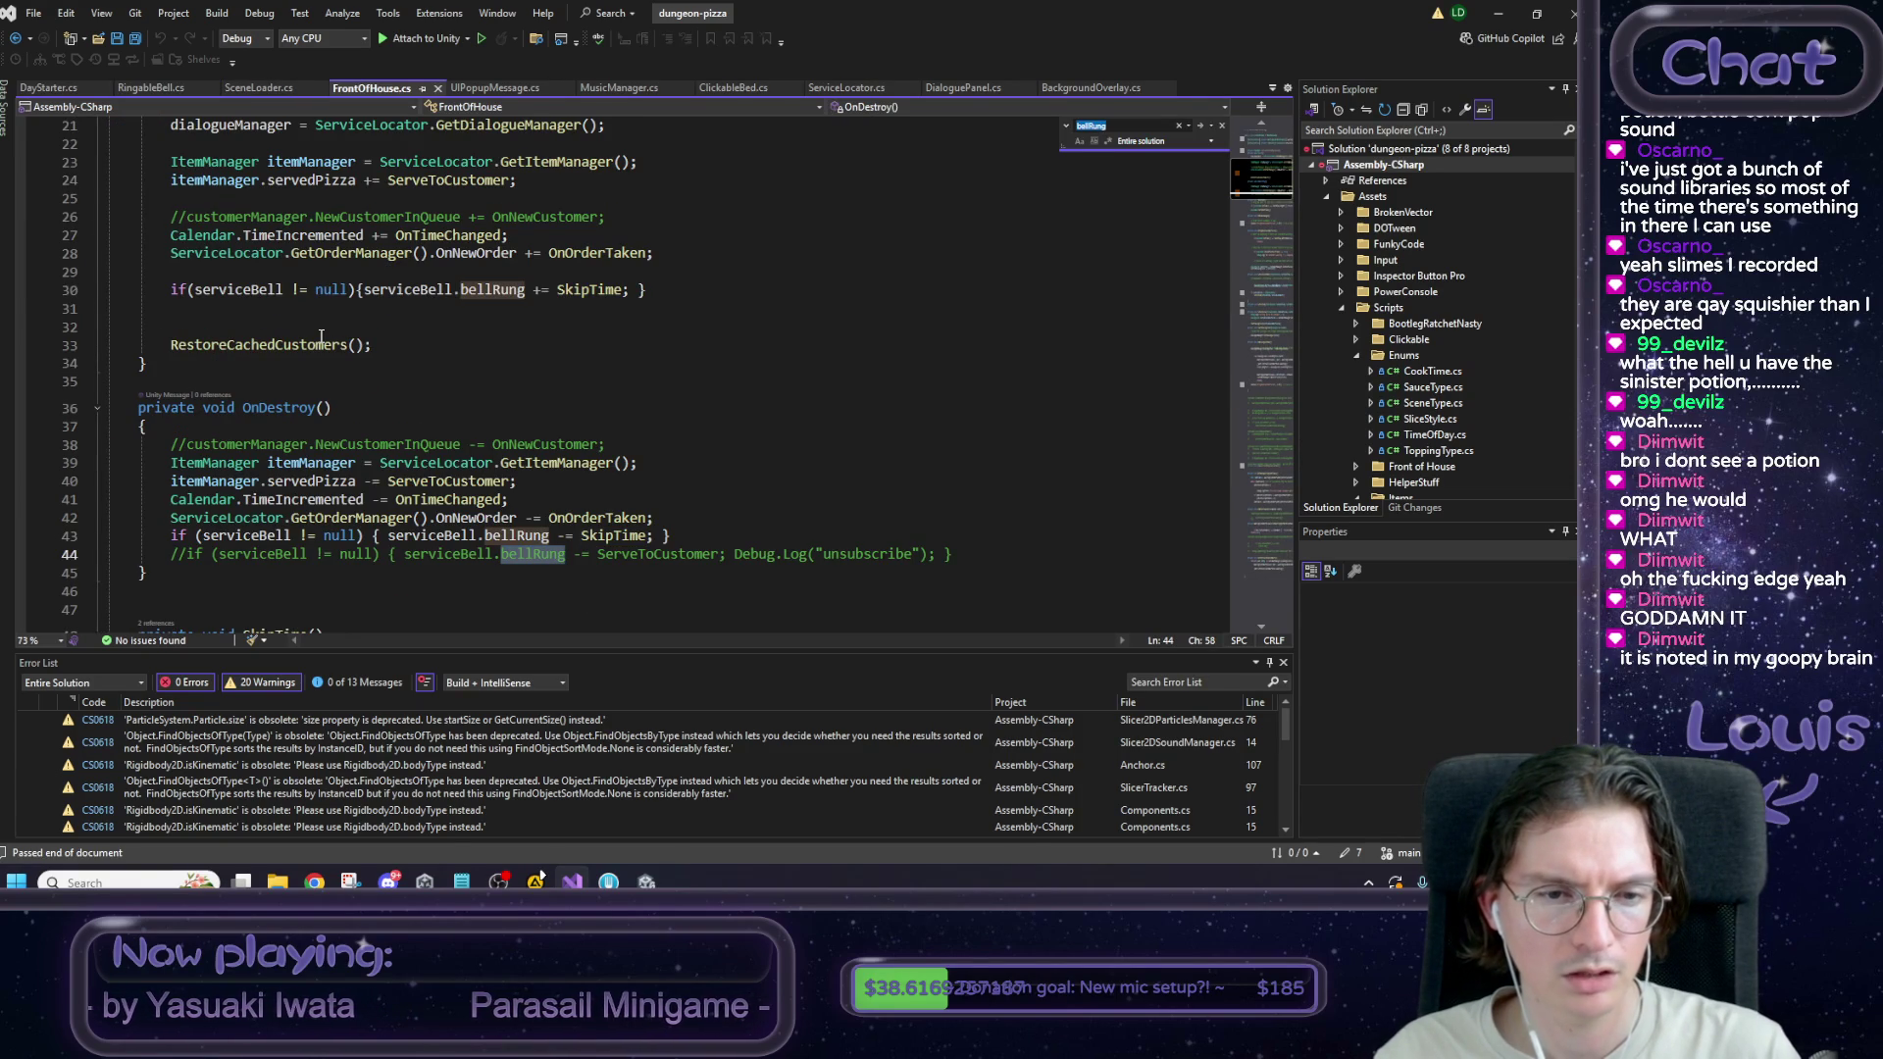
Jump to the serviceBell declaration and change line 9 to a DayStarter startDayButton field.
{"action": "left_click", "coordinate": [384, 296]}
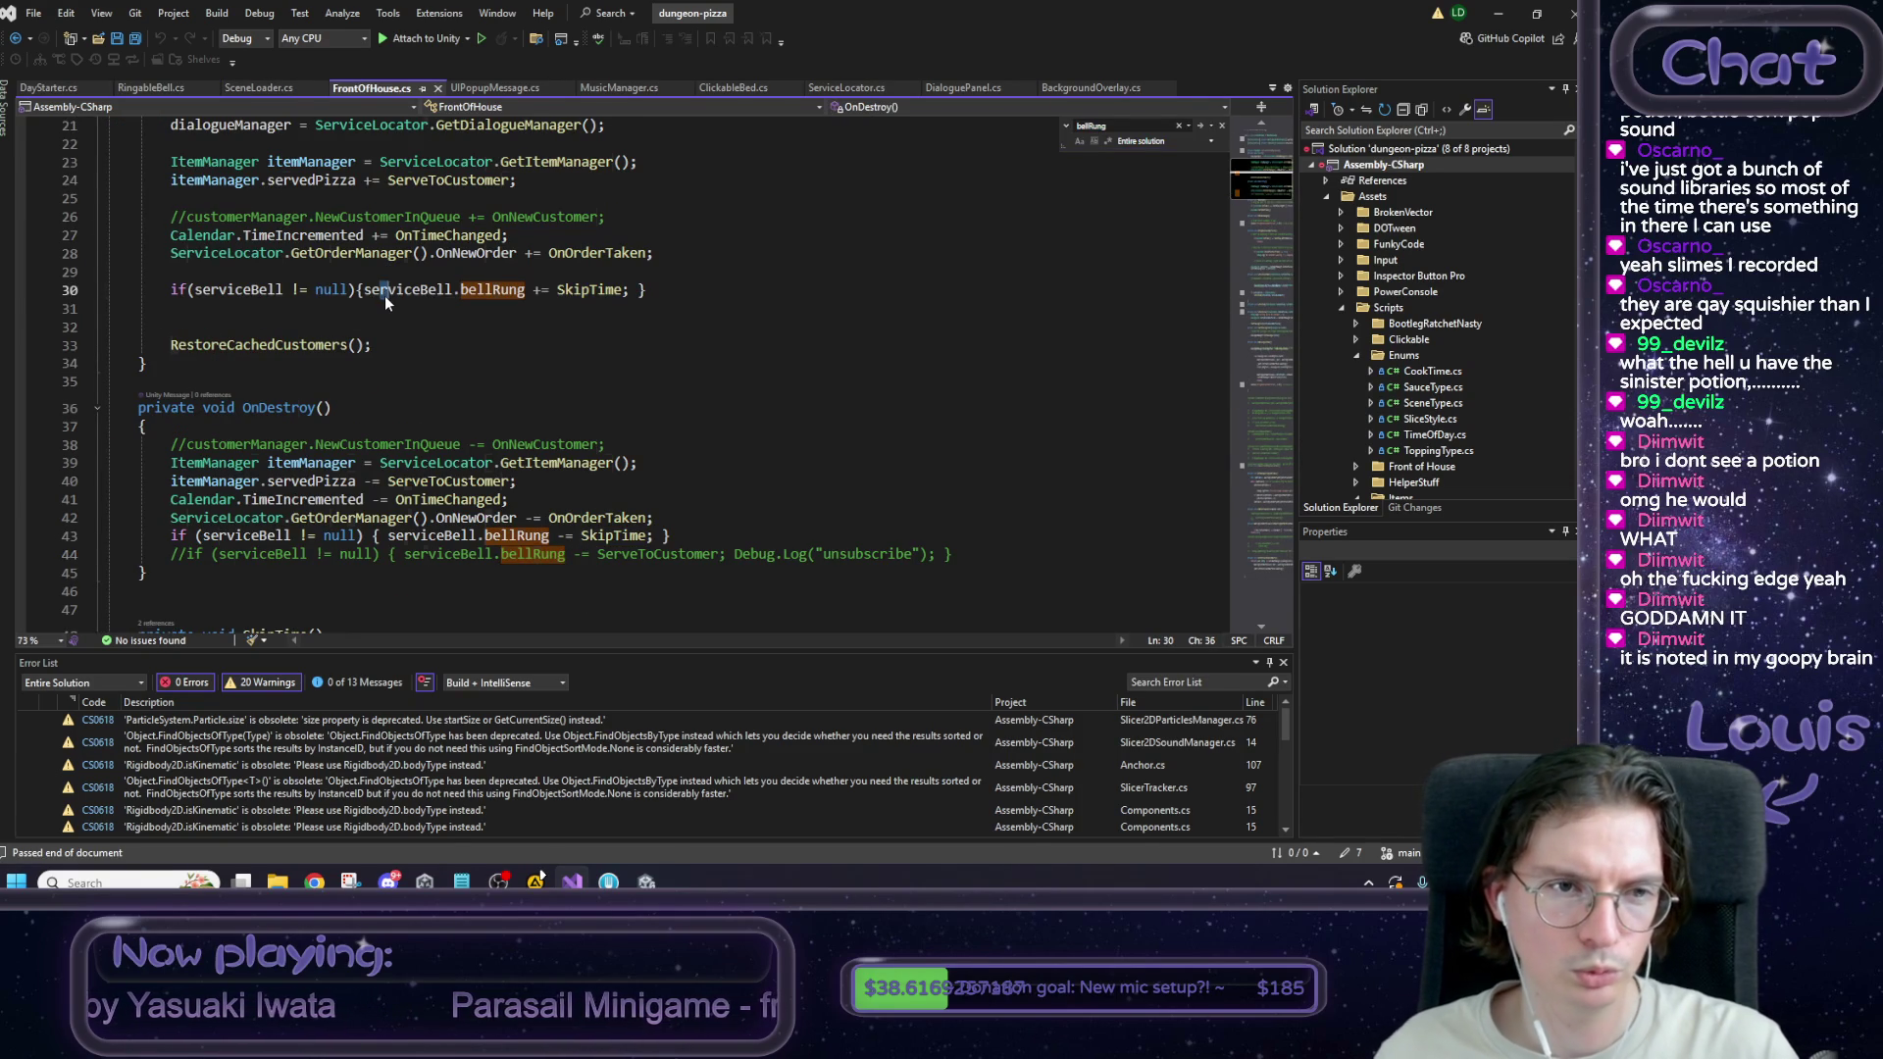
{"action": "key", "text": "F12"}
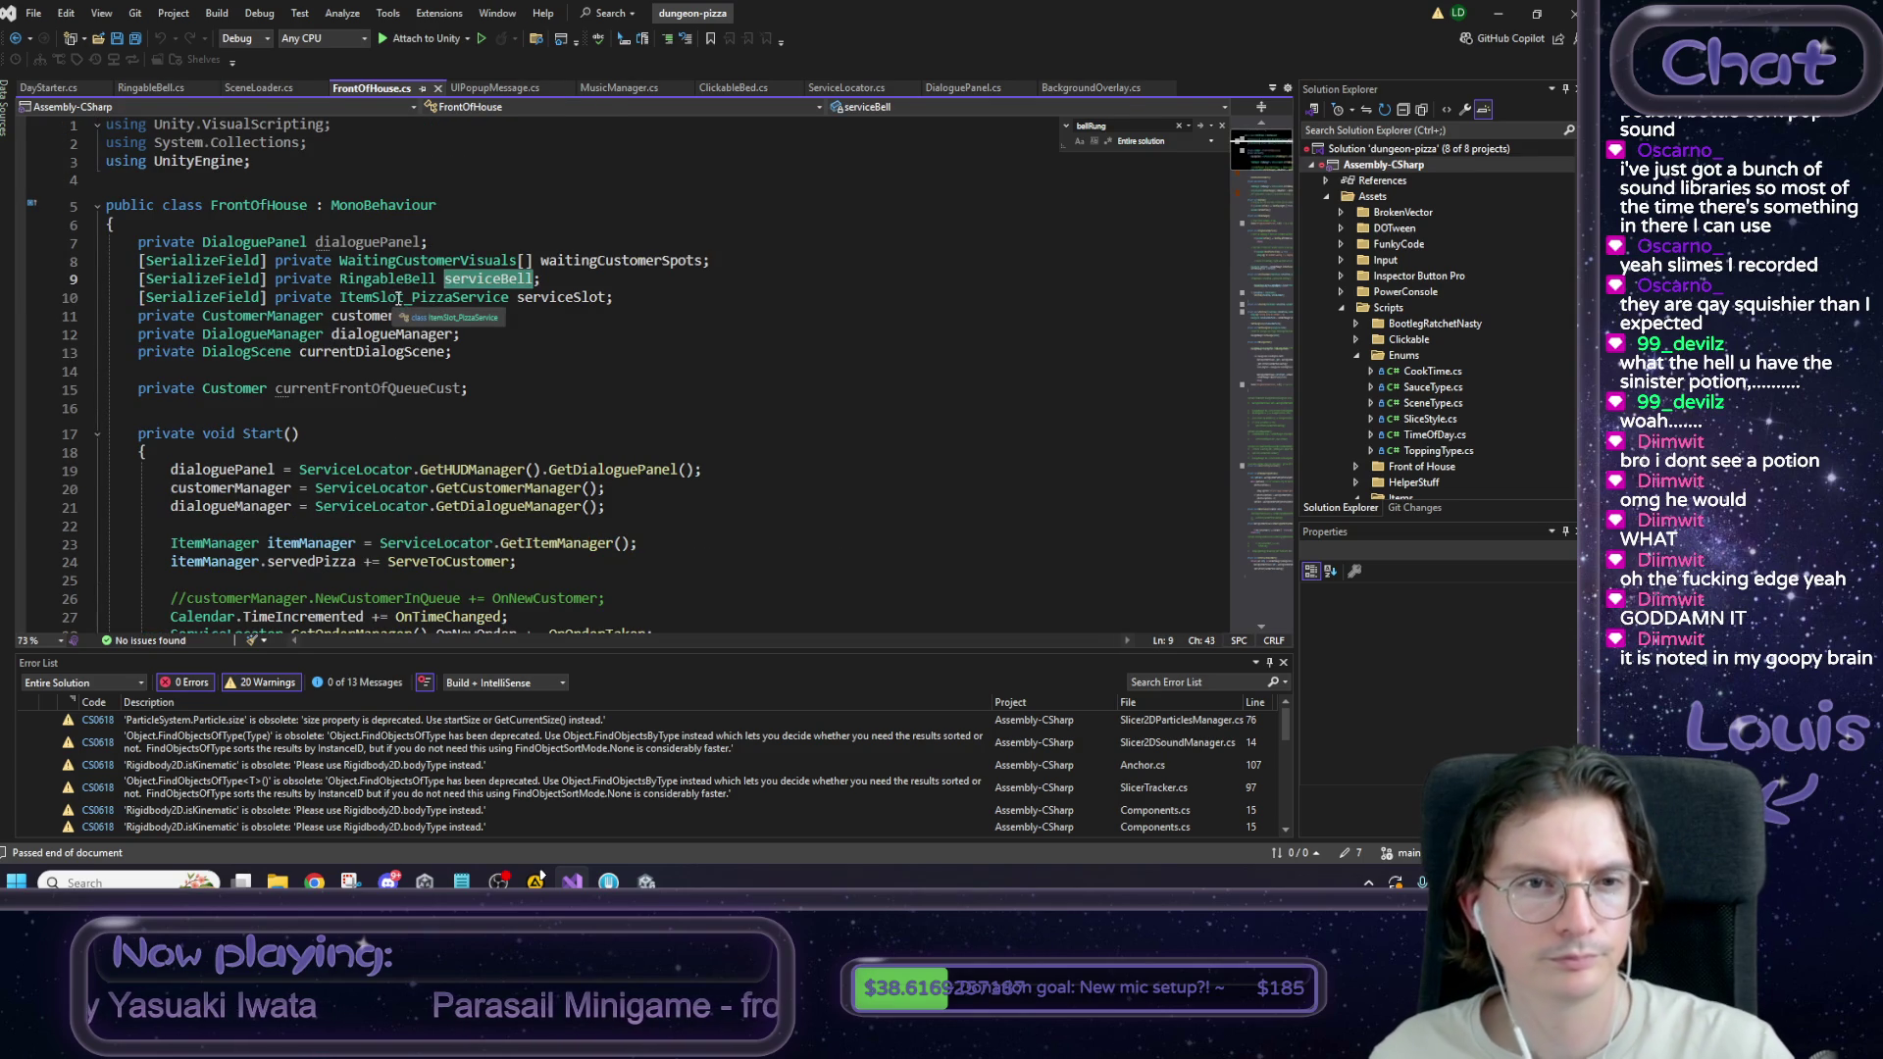
{"action": "left_click", "coordinate": [482, 279]}
{"action": "left_click", "coordinate": [553, 277]}
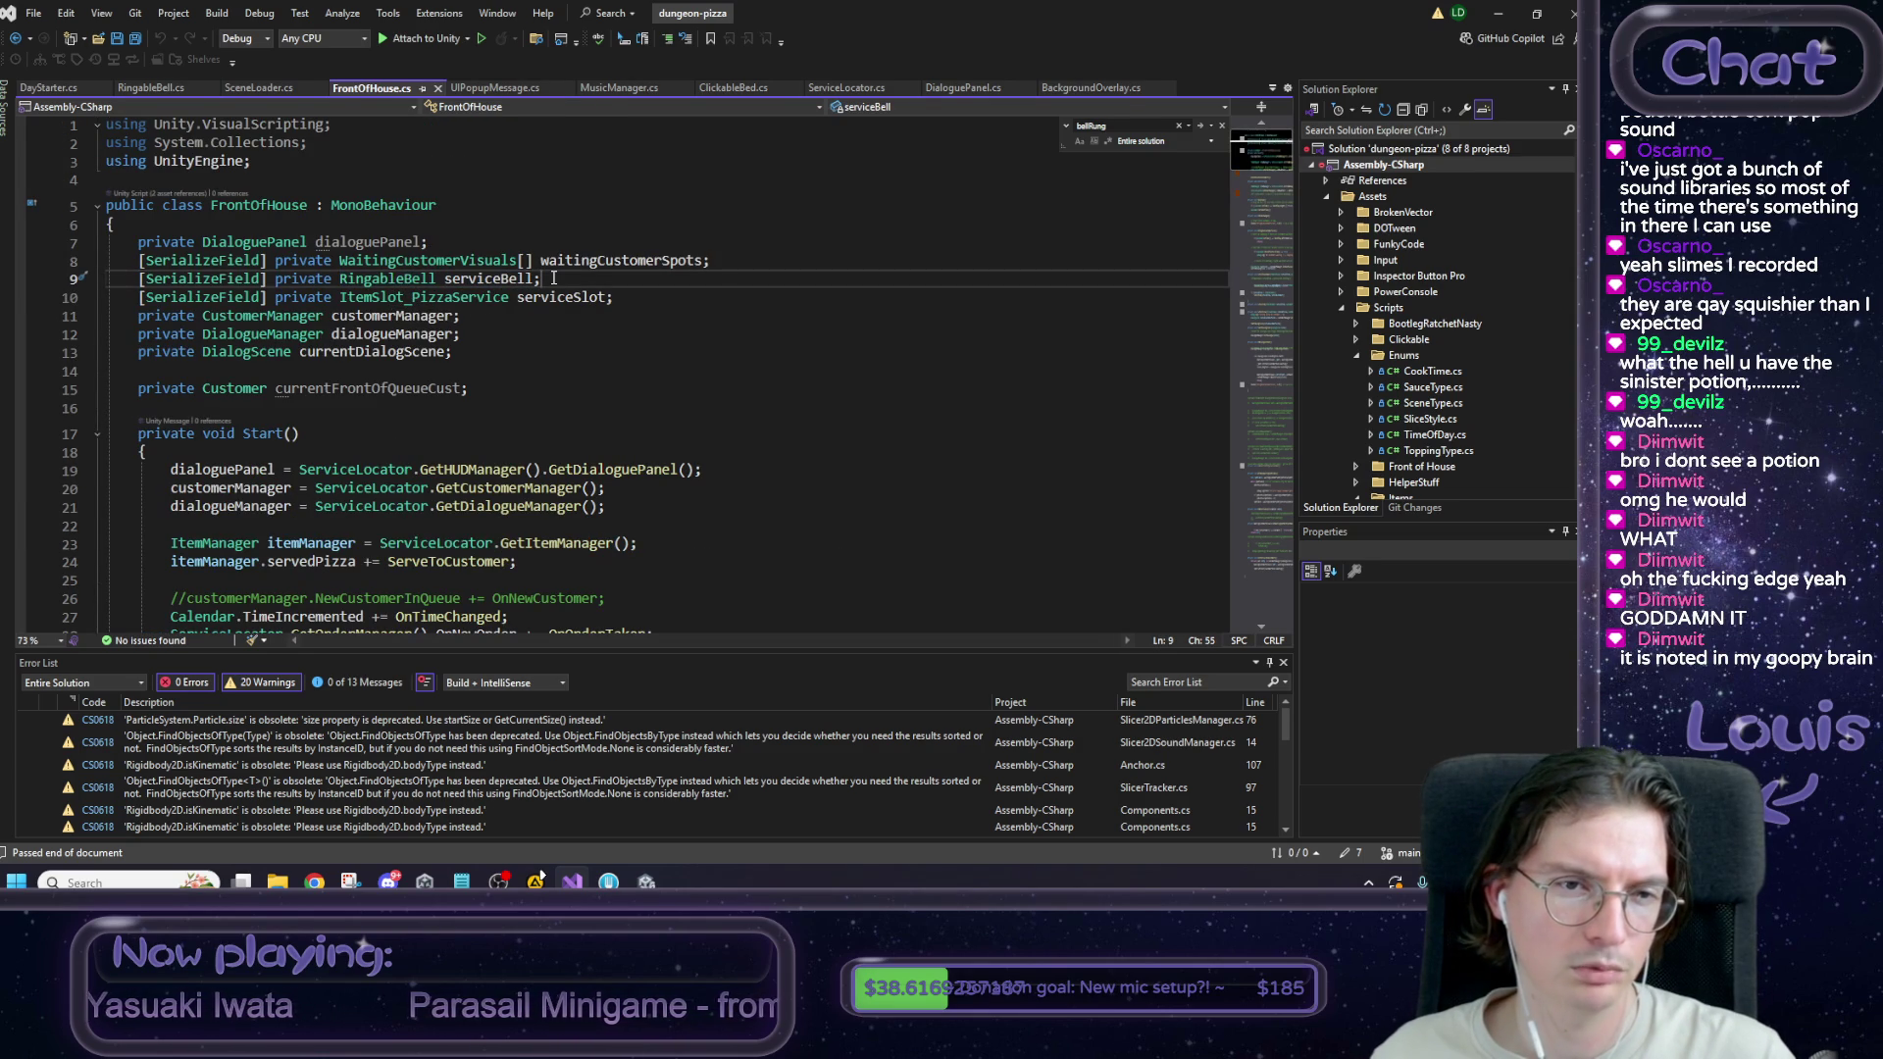
{"action": "double_click", "coordinate": [414, 278]}
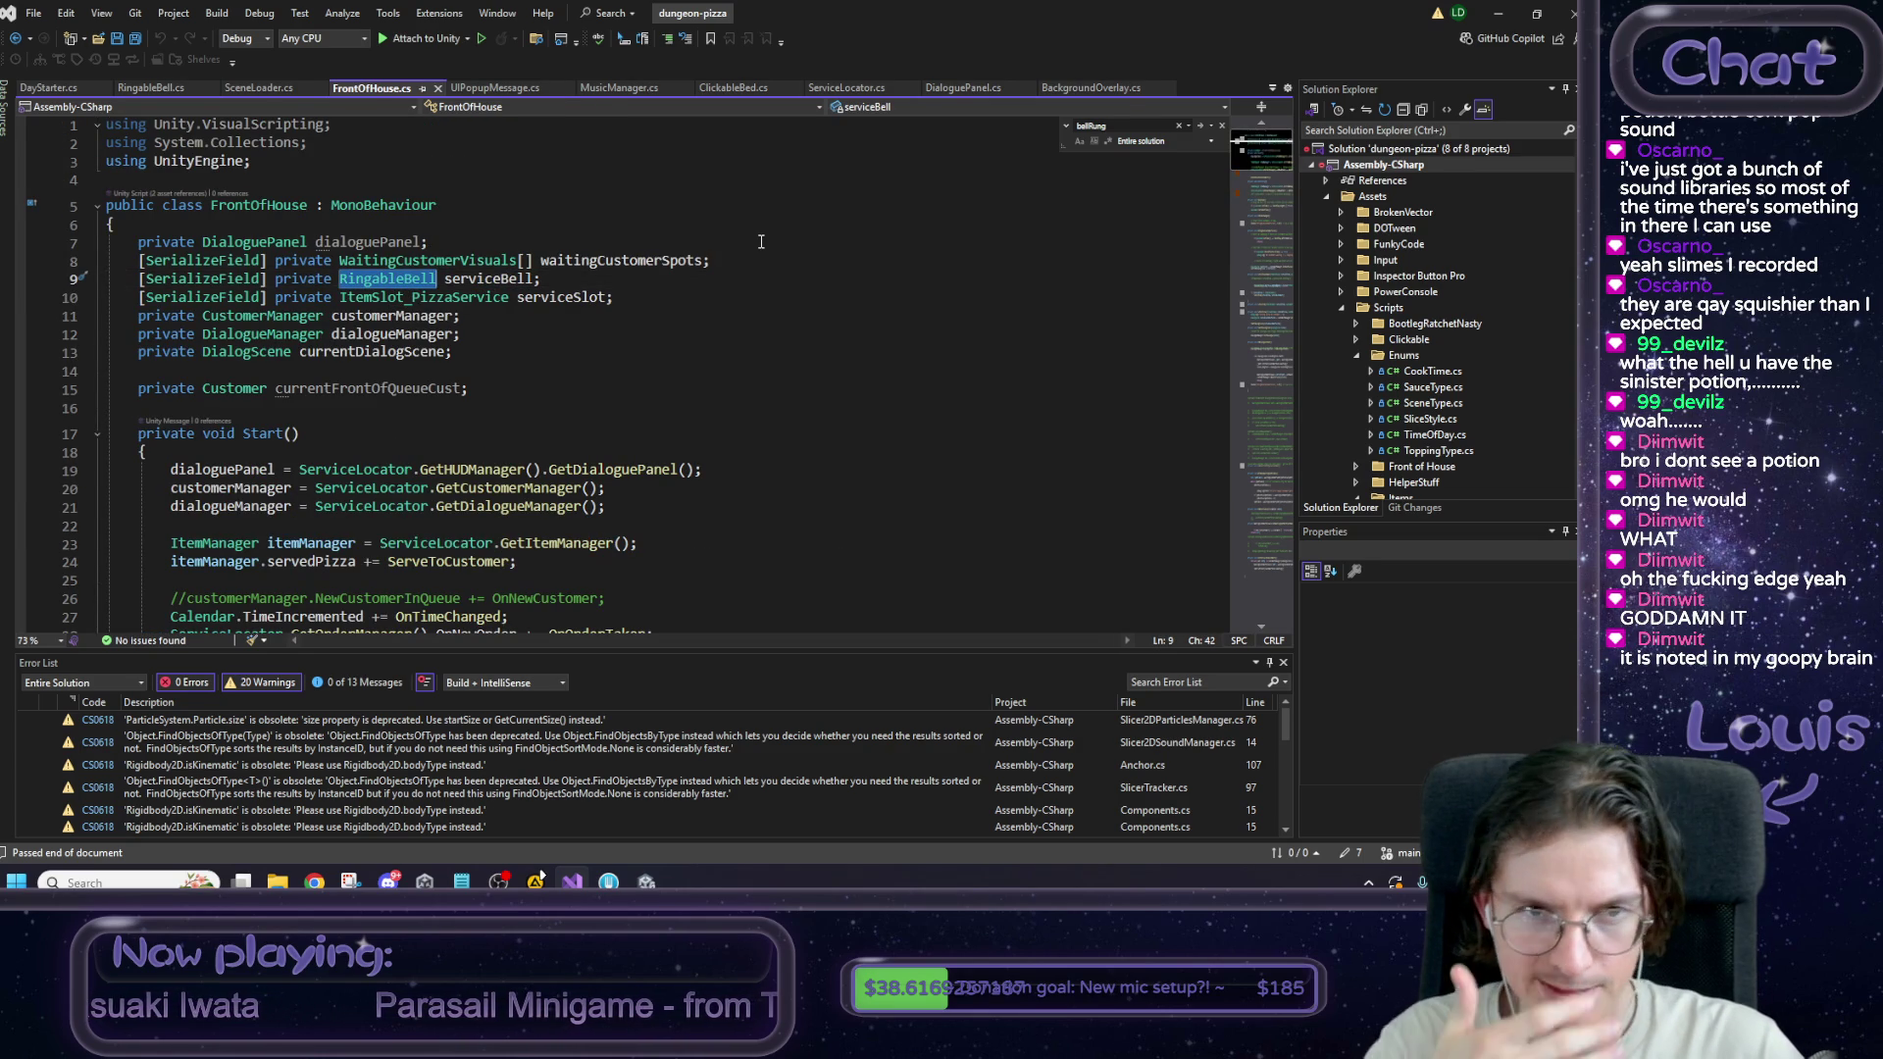
{"action": "type", "text": "DayStart"}
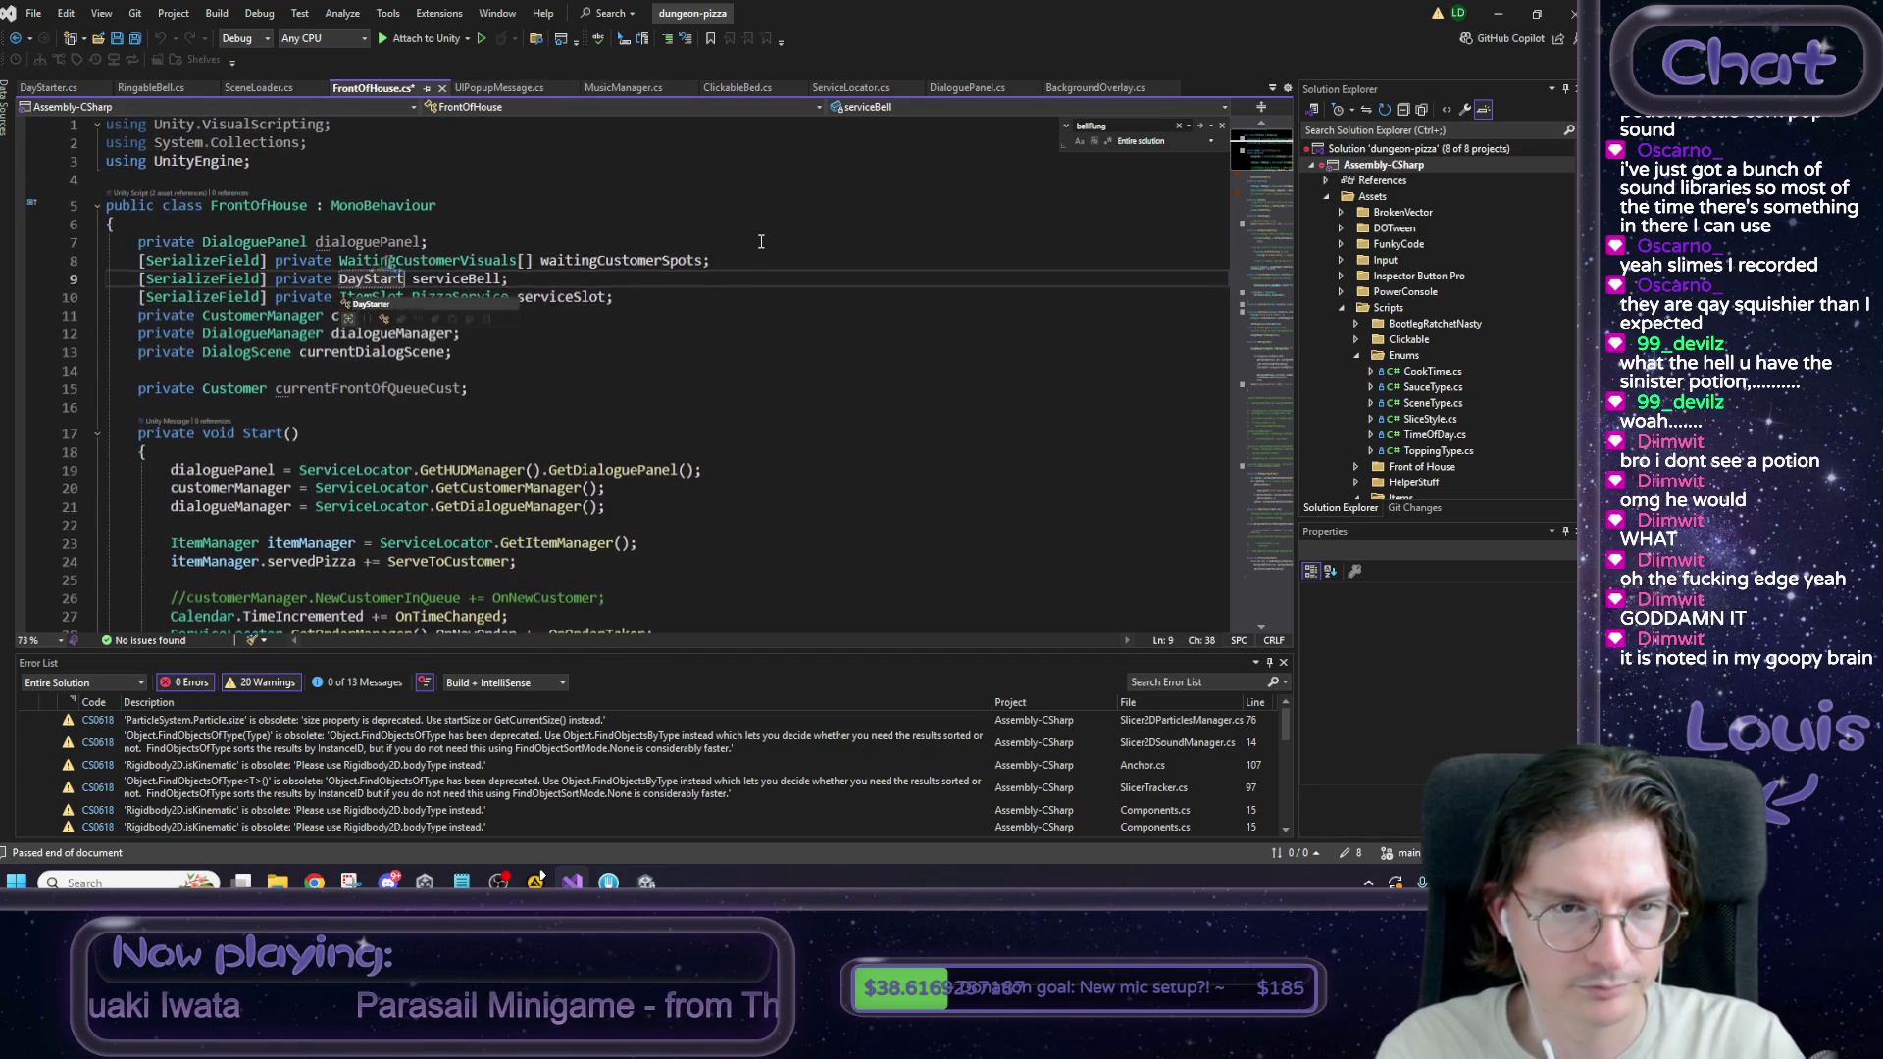
{"action": "key", "text": "Escape"}
{"action": "double_click", "coordinate": [453, 277]}
{"action": "left_click", "coordinate": [402, 277]}
{"action": "type", "text": "er"}
{"action": "double_click", "coordinate": [461, 277]}
{"action": "type", "text": "startDayButton"}
{"action": "key", "text": "Escape"}
{"action": "key", "text": "End"}
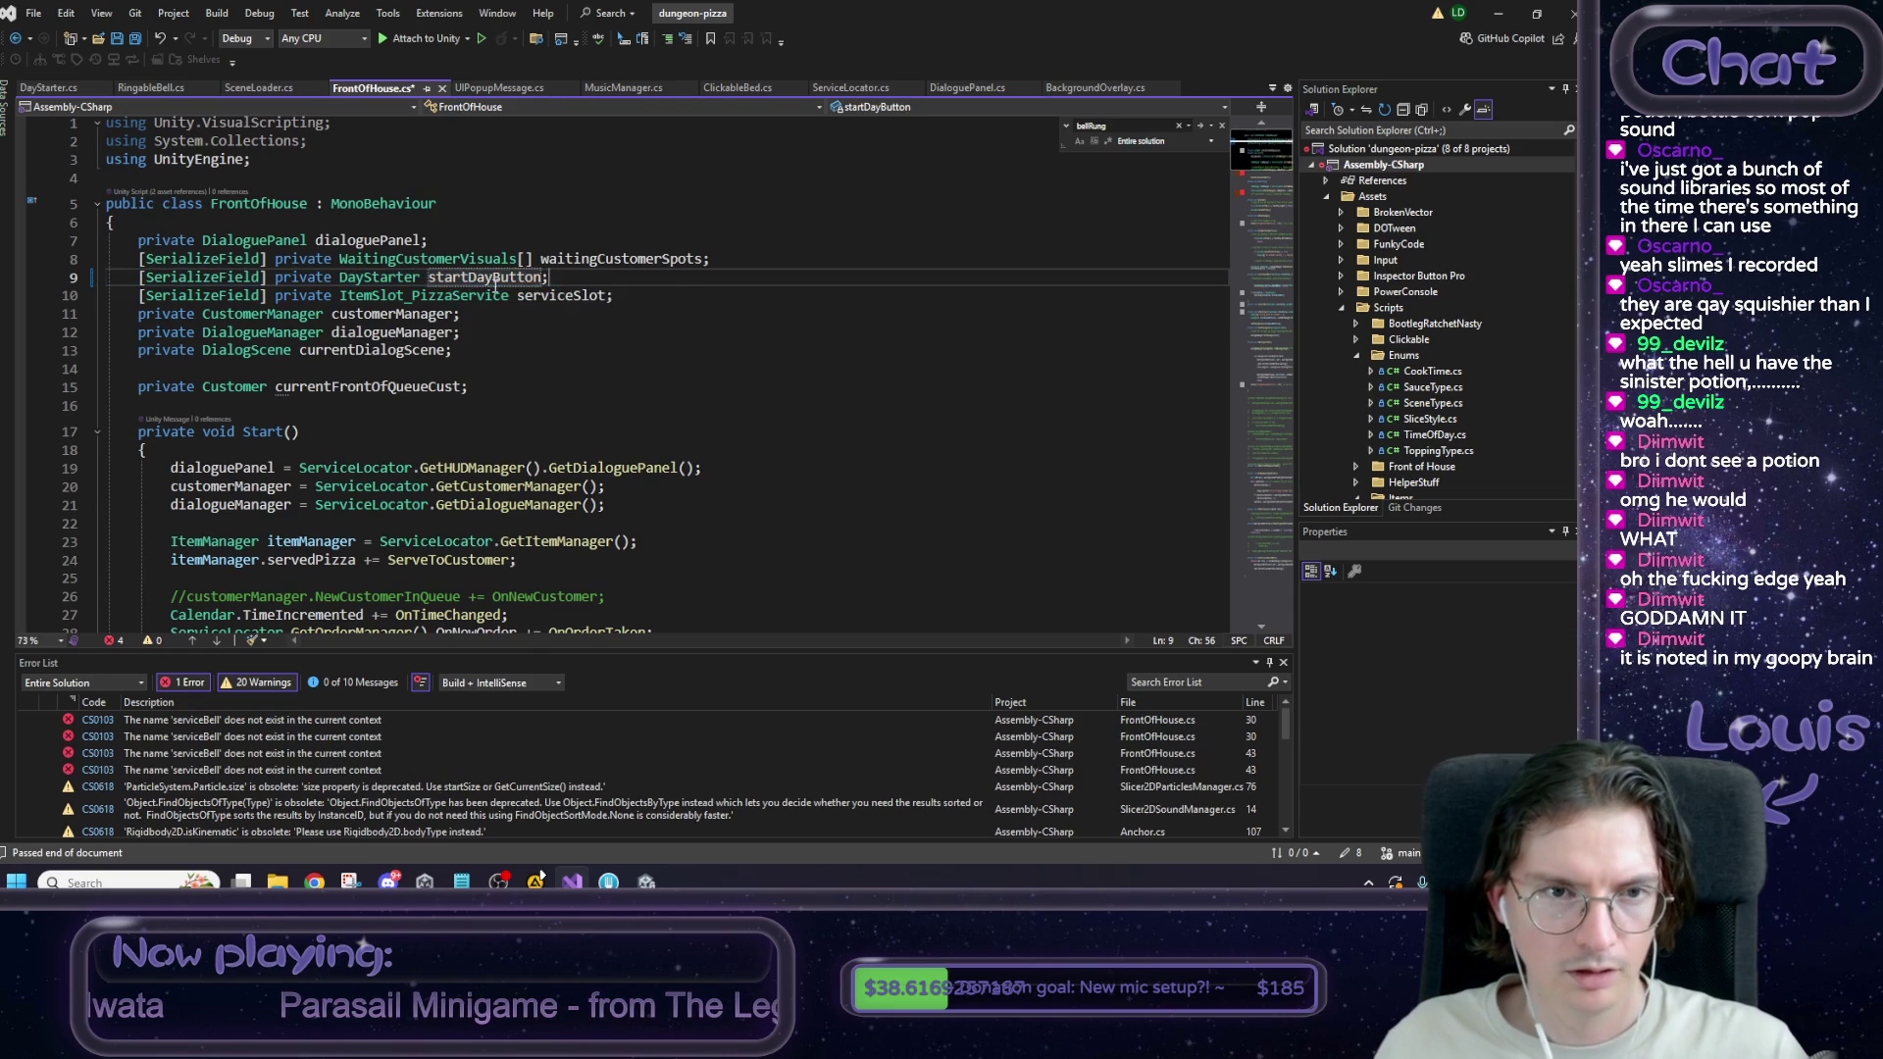
Replace both serviceBell references on line 30 with startDayButton.
{"action": "scroll", "coordinate": [501, 282], "scroll_direction": "down", "scroll_amount": 6}
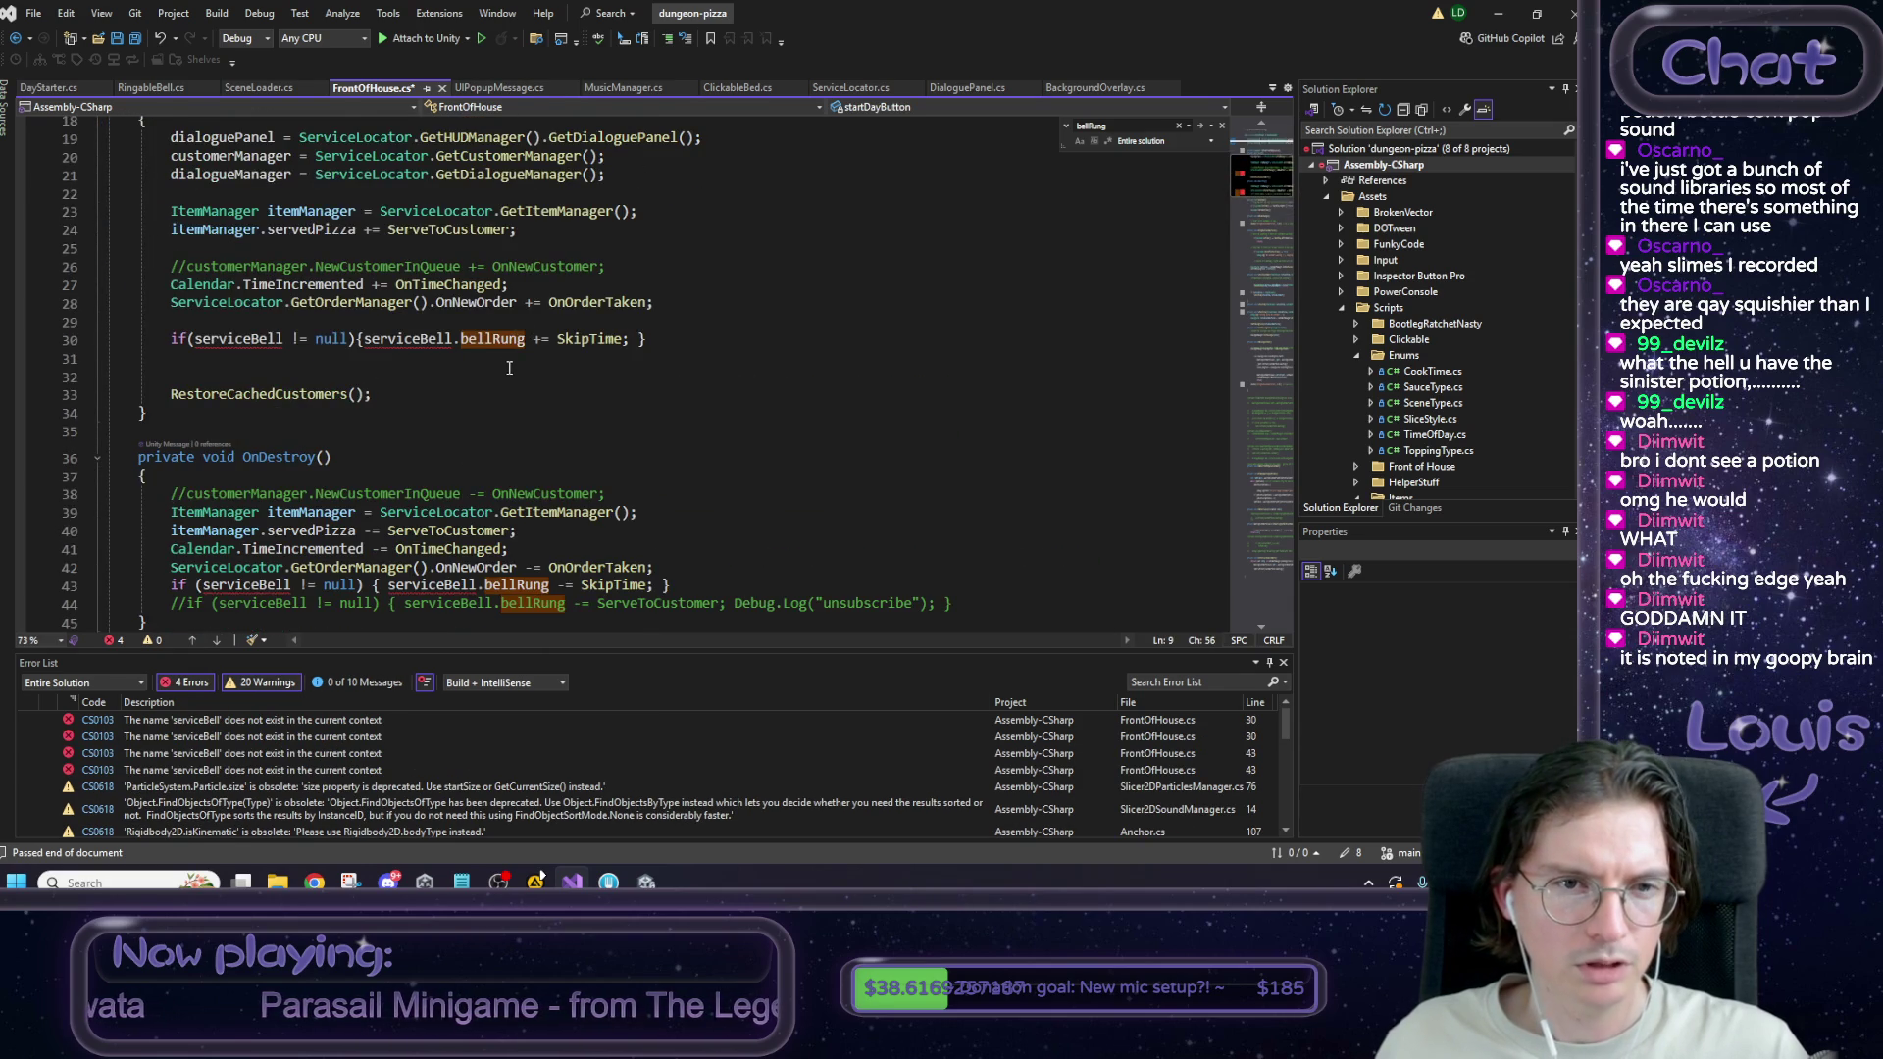
{"action": "scroll", "coordinate": [509, 367], "scroll_direction": "up", "scroll_amount": 5}
{"action": "key", "text": "Left"}
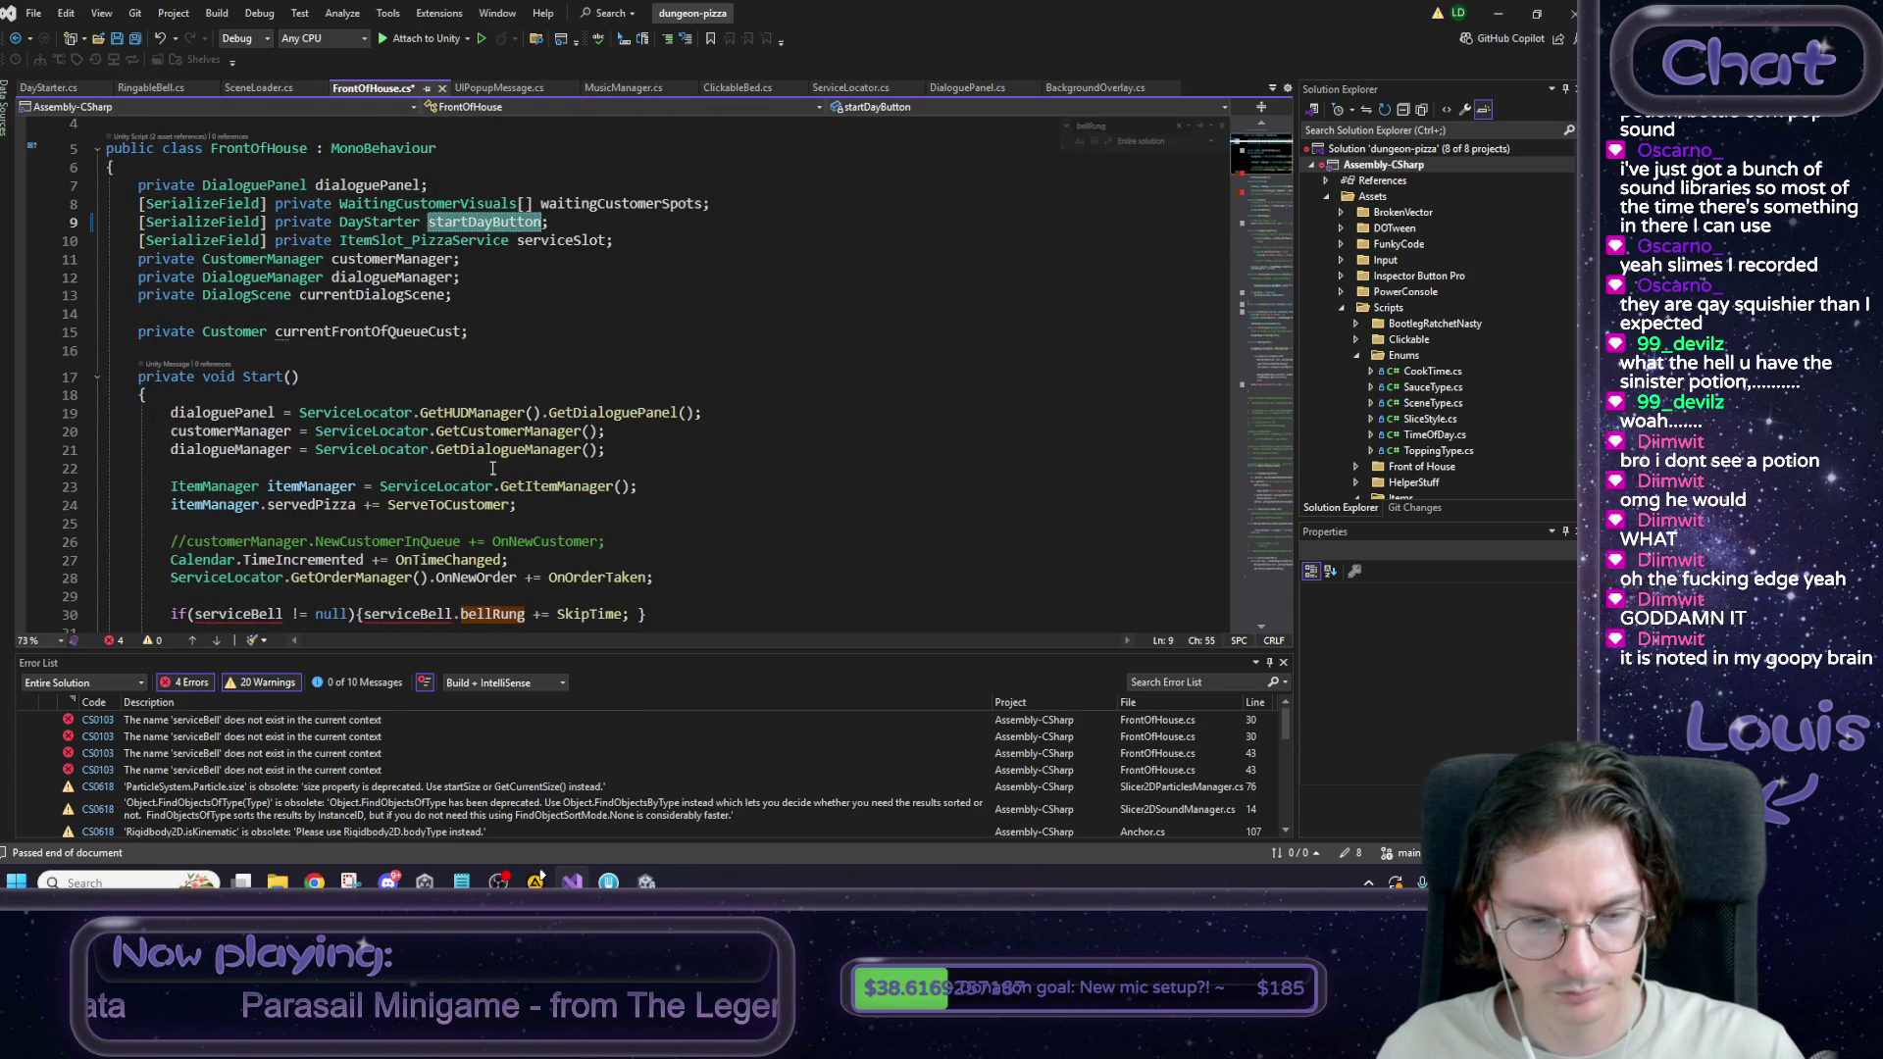
{"action": "scroll", "coordinate": [498, 468], "scroll_direction": "down", "scroll_amount": 3}
{"action": "double_click", "coordinate": [226, 449]}
{"action": "type", "text": "startDayButton"}
{"action": "left_click", "coordinate": [419, 449]}
{"action": "double_click", "coordinate": [420, 449]}
{"action": "type", "text": "startDayButton"}
Move the bellRung event declaration from RingableBell into the DayStarter class and save.
{"action": "left_click", "coordinate": [49, 87]}
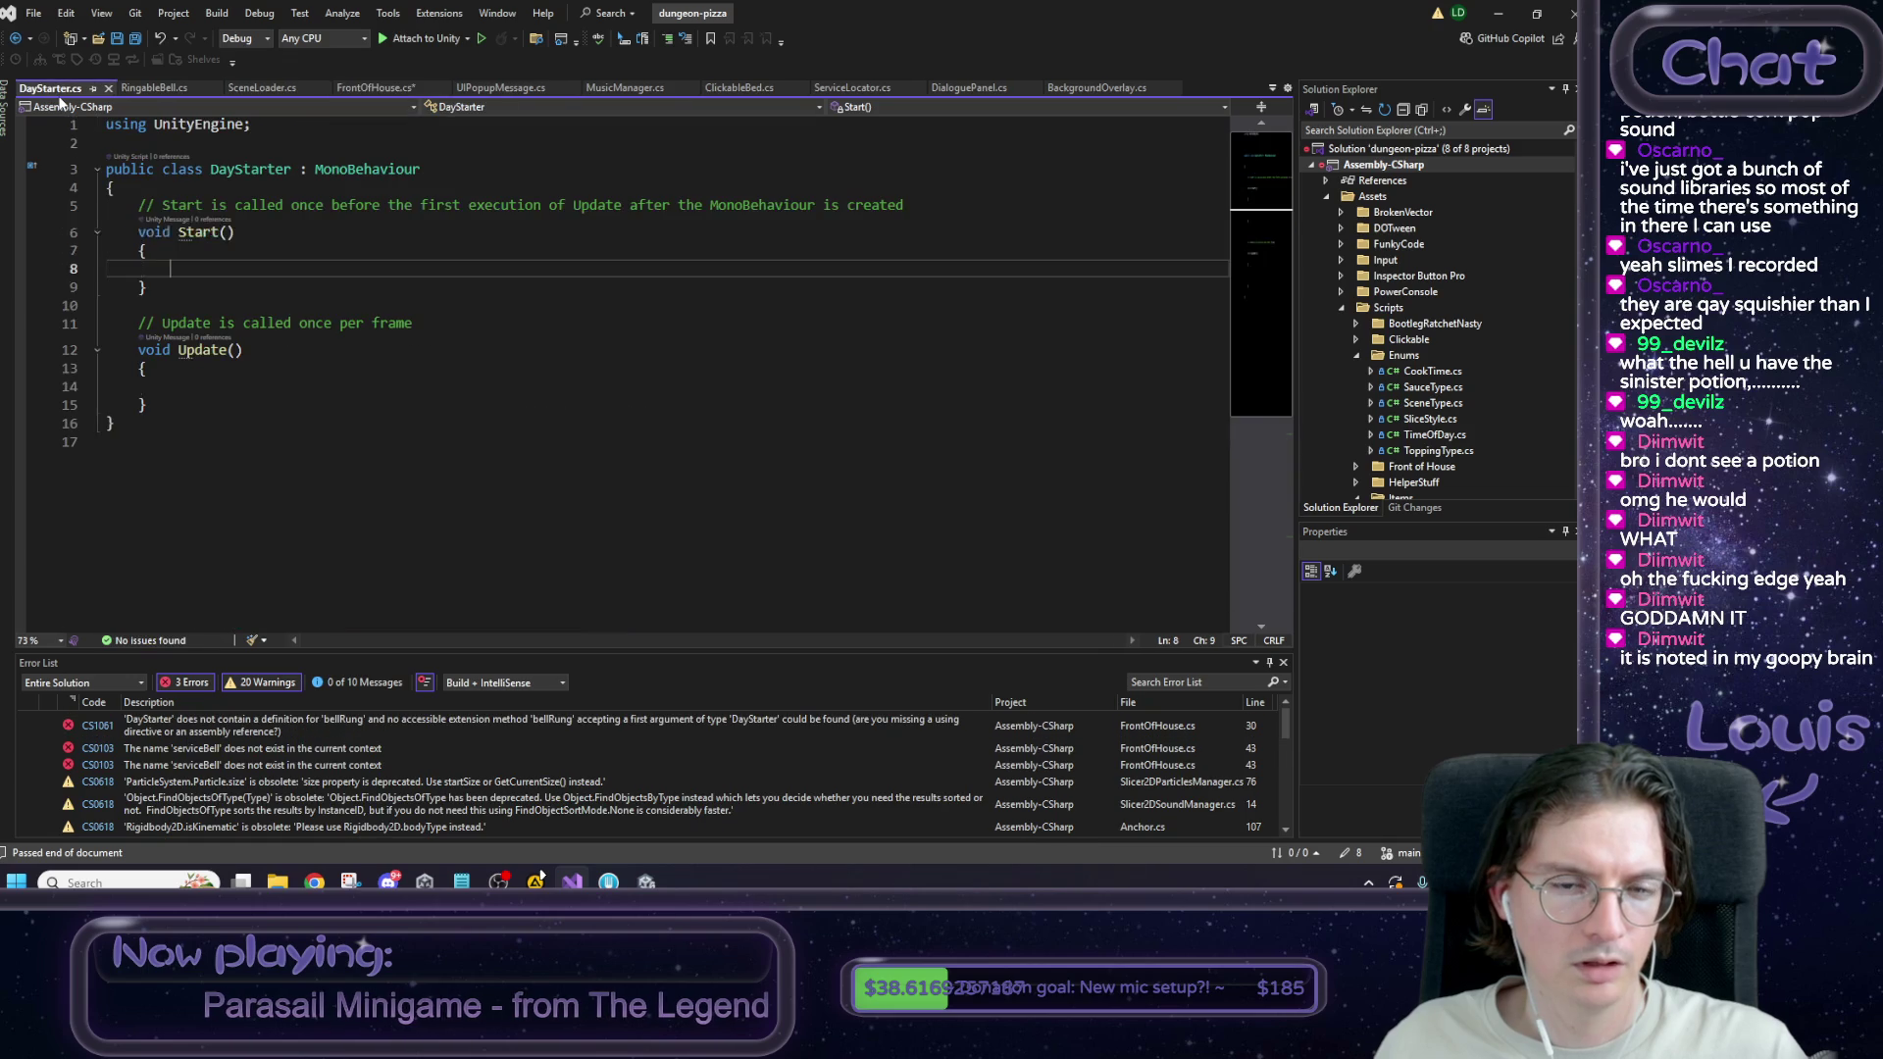
{"action": "left_click", "coordinate": [373, 87]}
{"action": "left_click", "coordinate": [152, 87]}
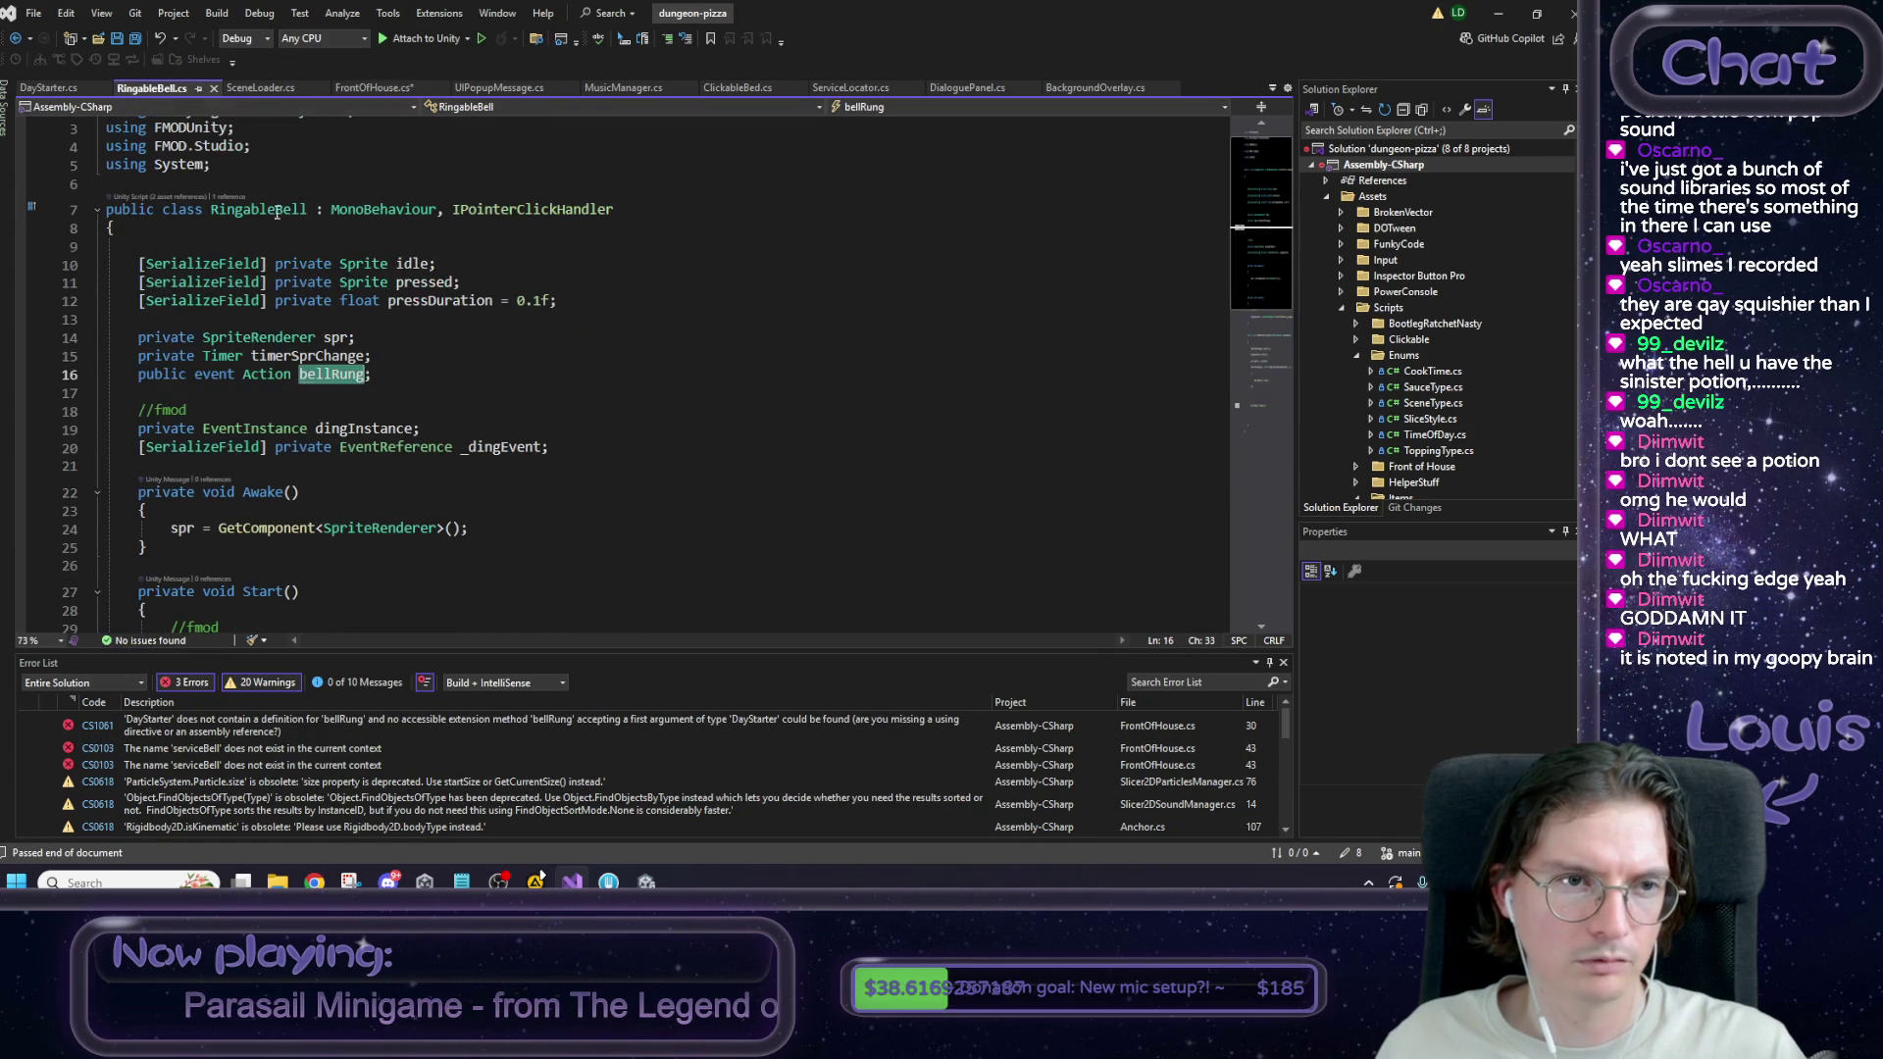
{"action": "left_click_drag", "start_coordinate": [372, 374], "coordinate": [106, 375]}
{"action": "key", "text": "ctrl+c"}
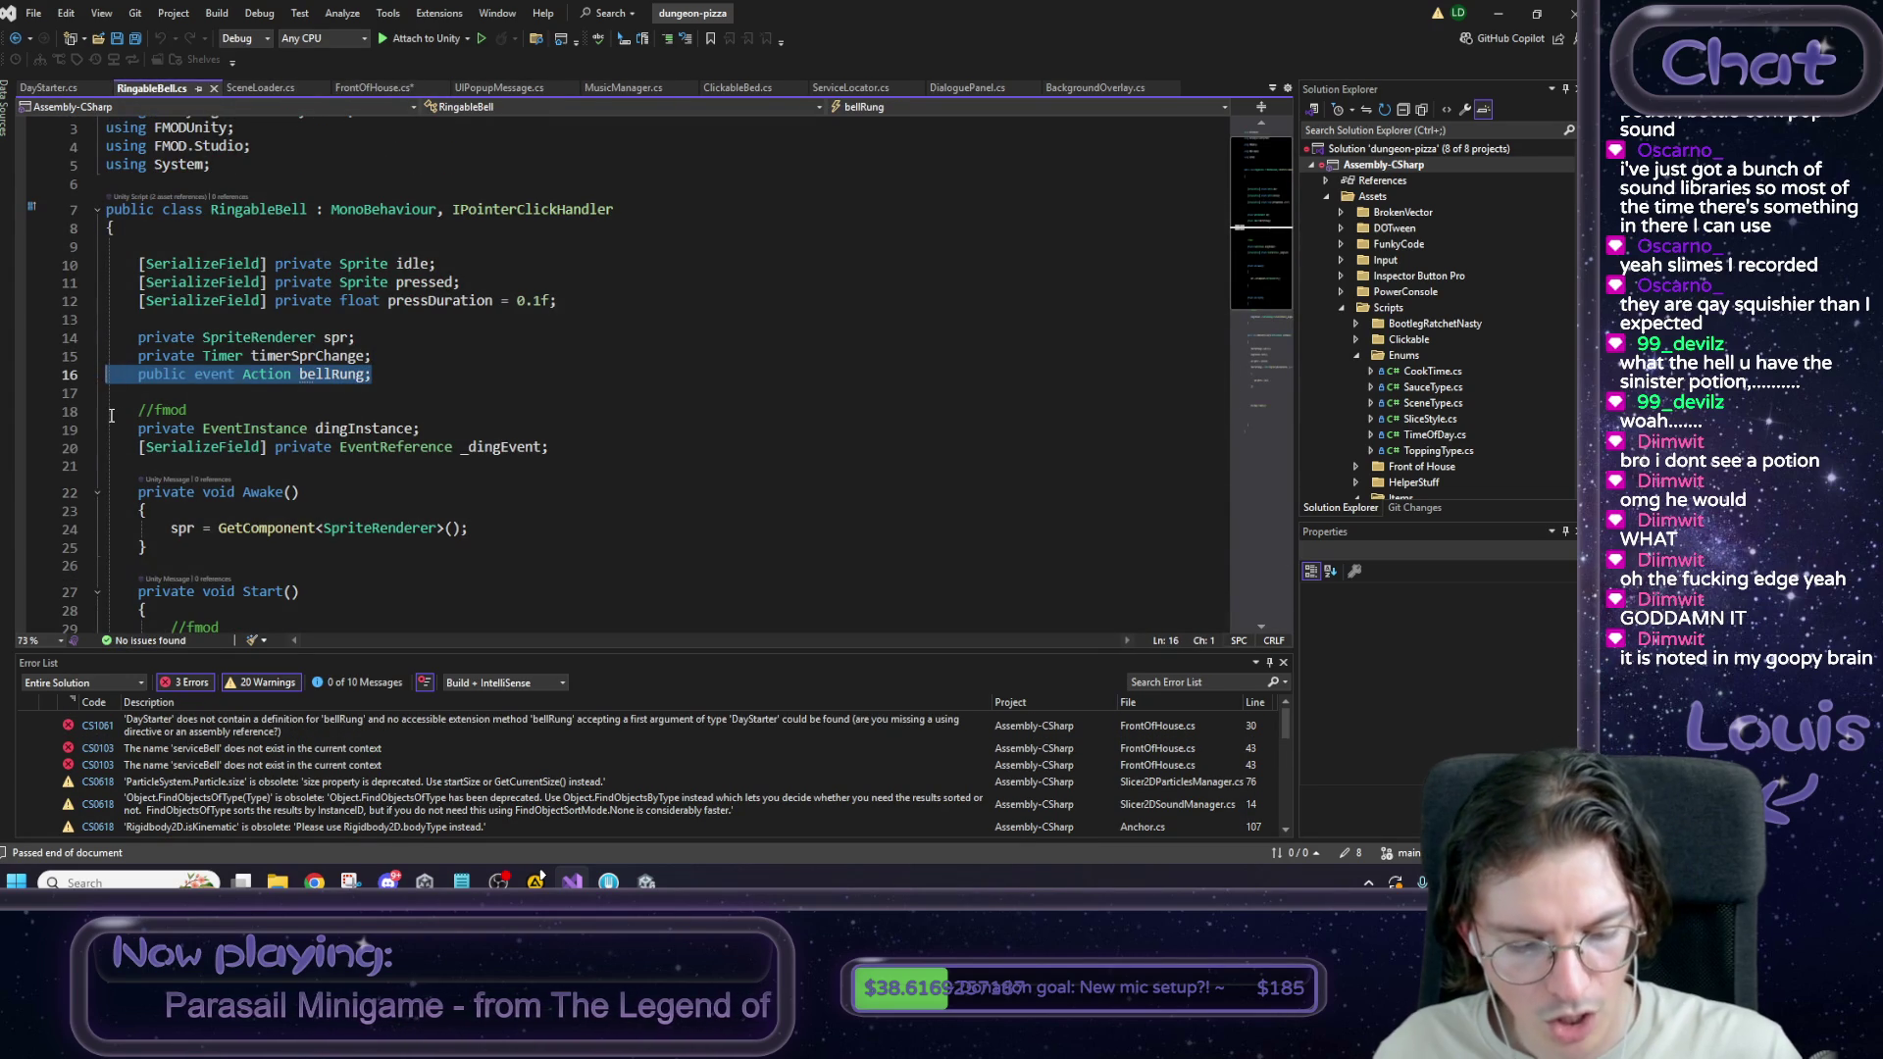
{"action": "key", "text": "BackSpace"}
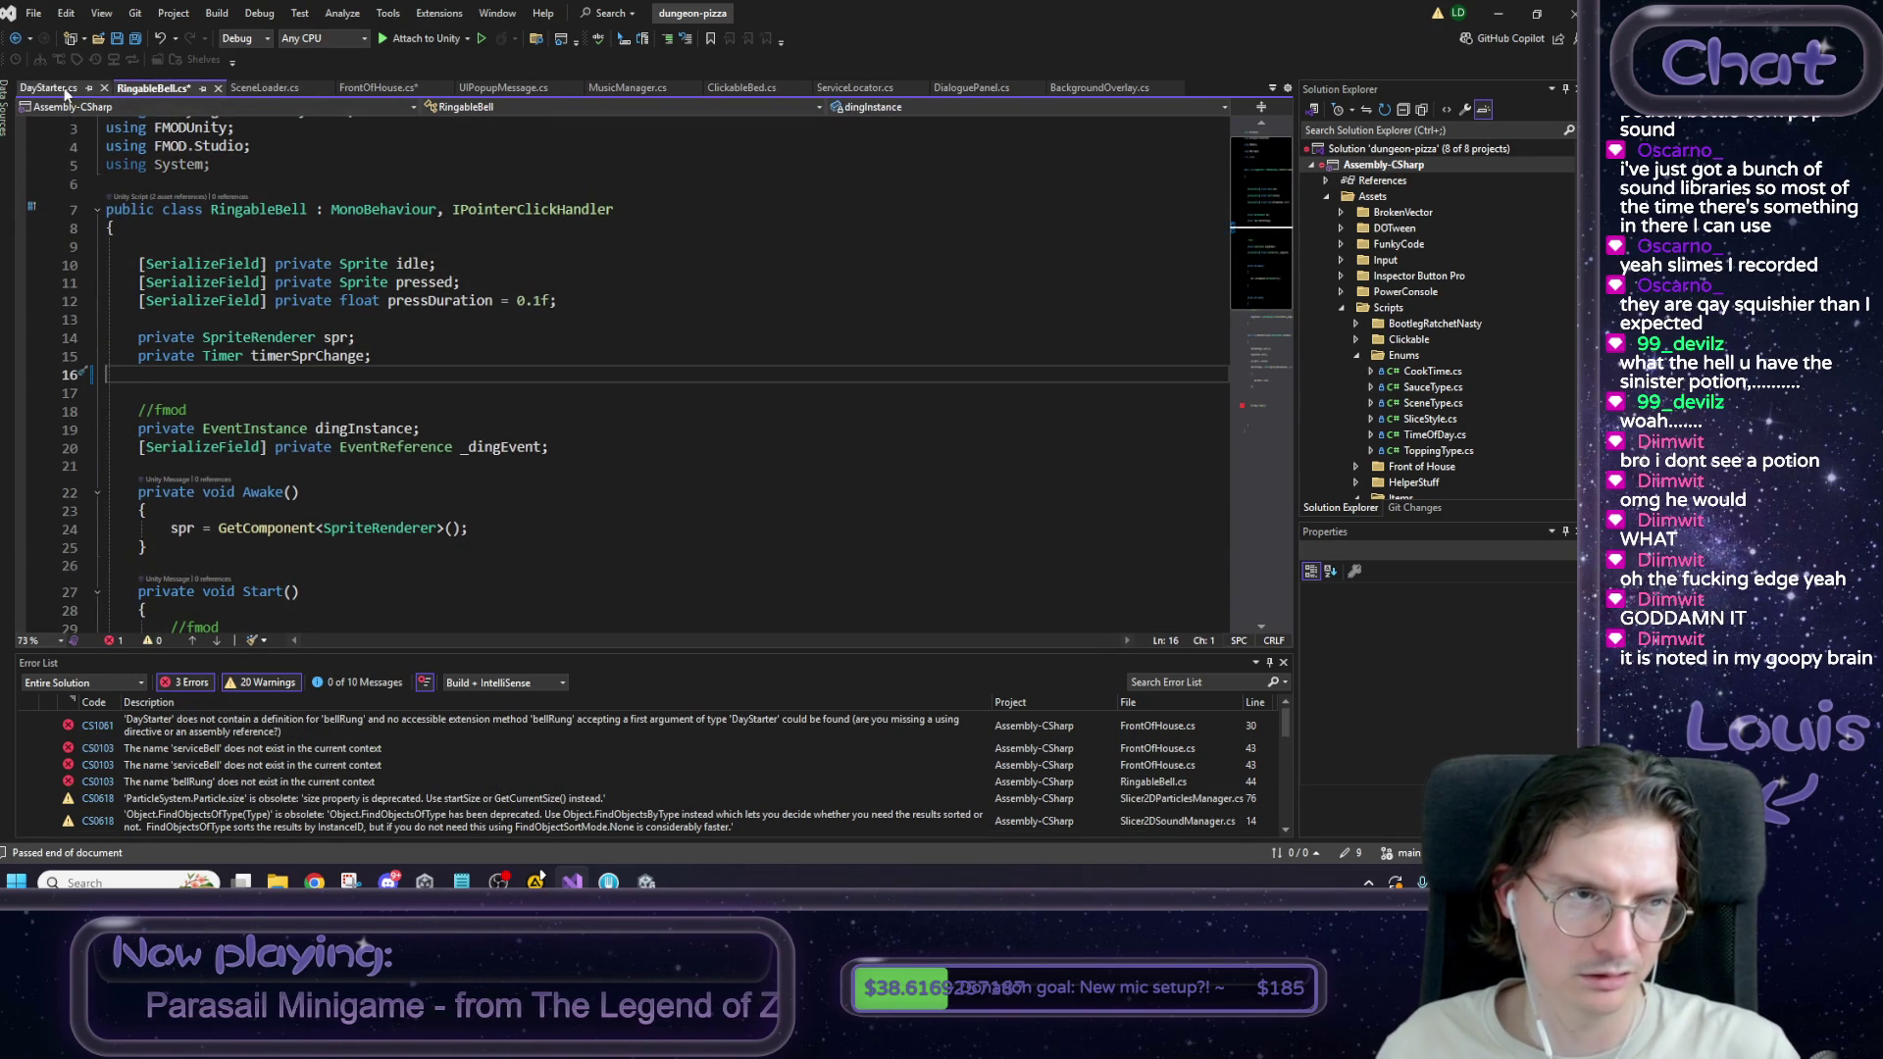
{"action": "left_click", "coordinate": [49, 87]}
{"action": "left_click", "coordinate": [327, 180]}
{"action": "key", "text": "Return"}
{"action": "key", "text": "ctrl+v"}
{"action": "key", "text": "Return"}
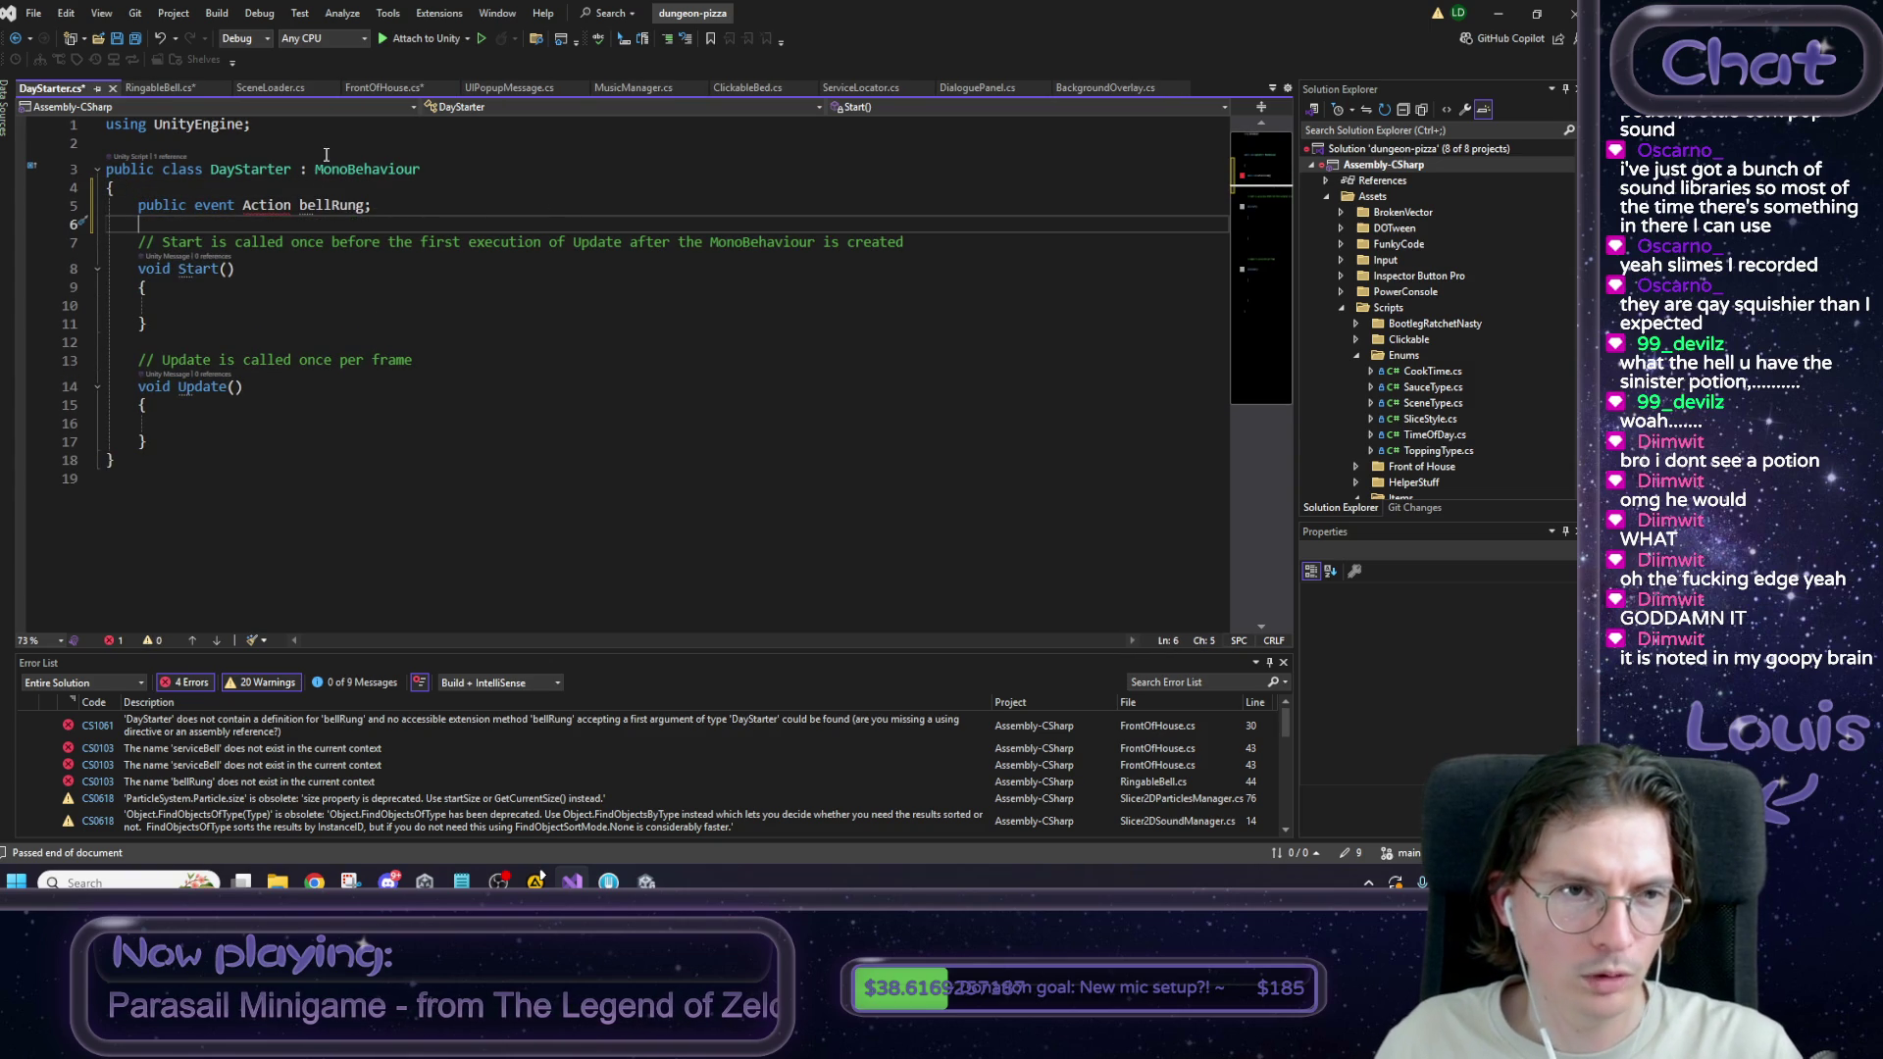
{"action": "key", "text": "ctrl+s"}
Add a private ClickedOnThatThang method to DayStarter that calls bellRung?.Invoke().
{"action": "left_click", "coordinate": [188, 457]}
{"action": "key", "text": "Return"}
{"action": "key", "text": "Return"}
{"action": "type", "text": "private void Click"}
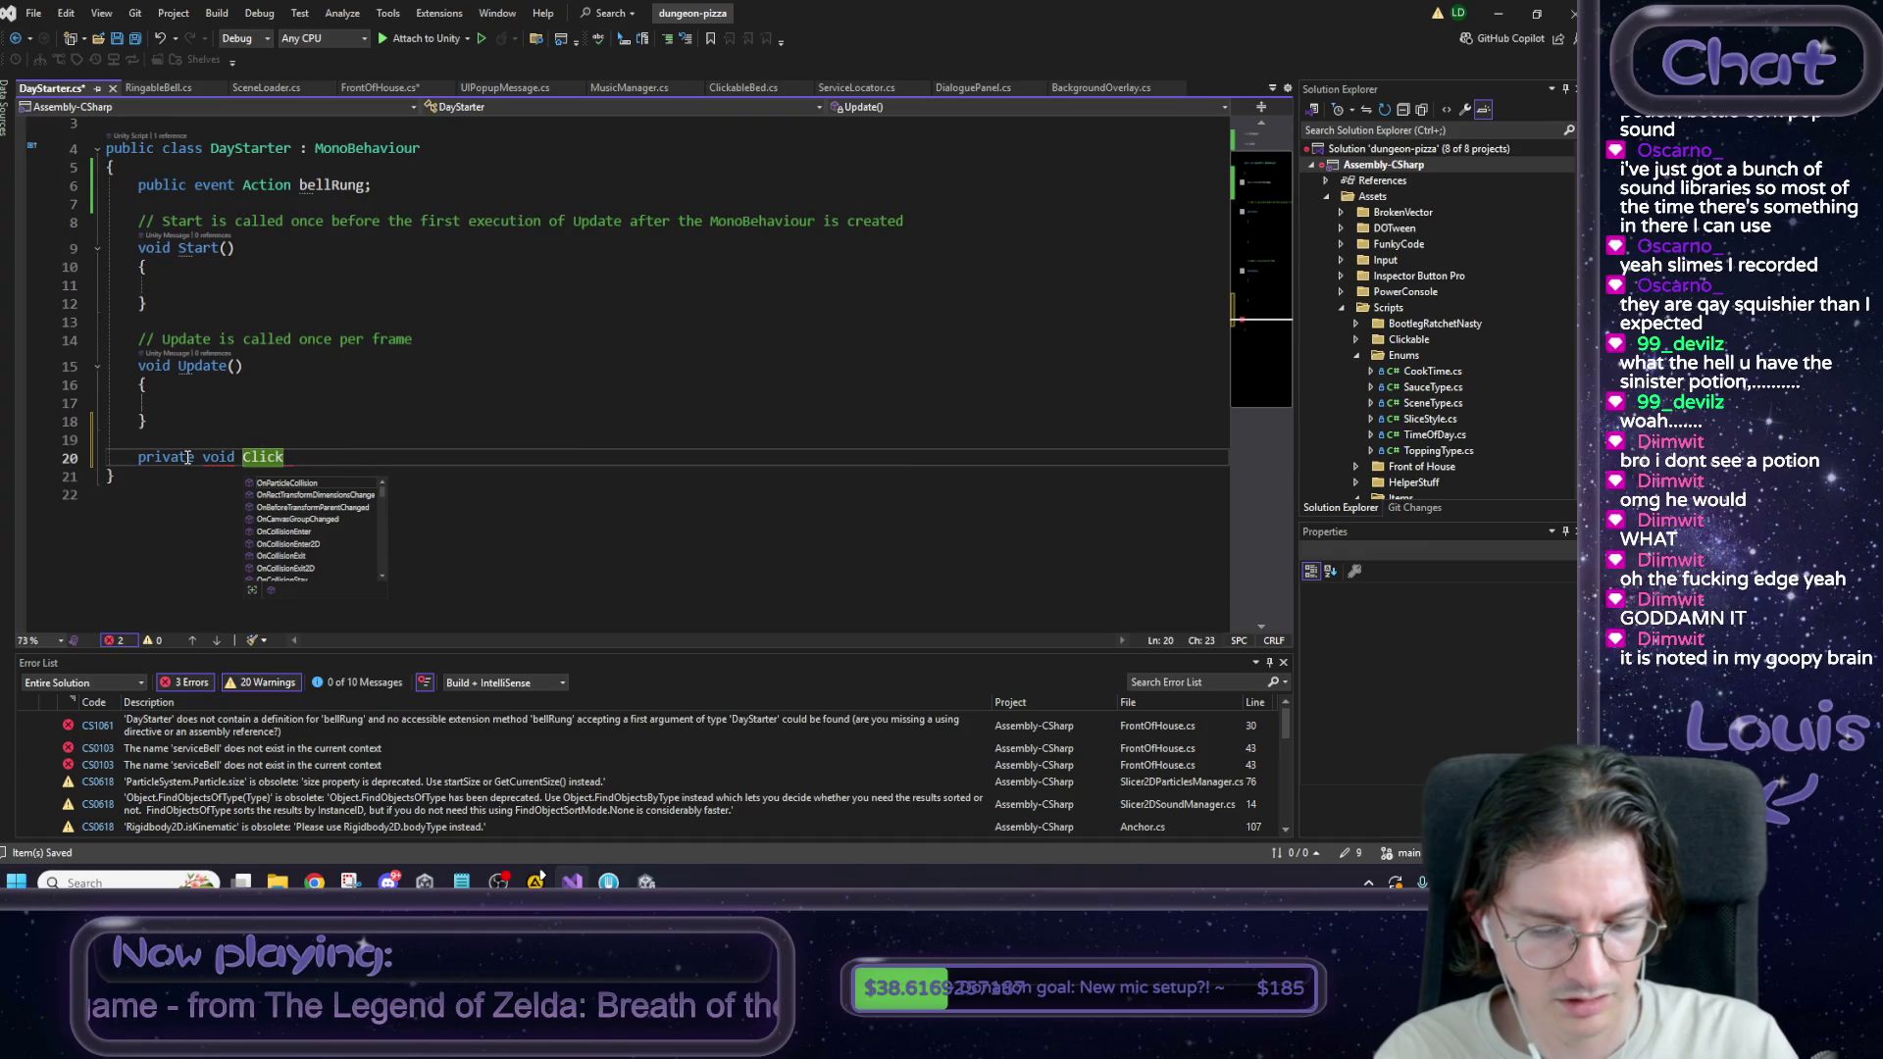
{"action": "type", "text": "edOnThatThan"}
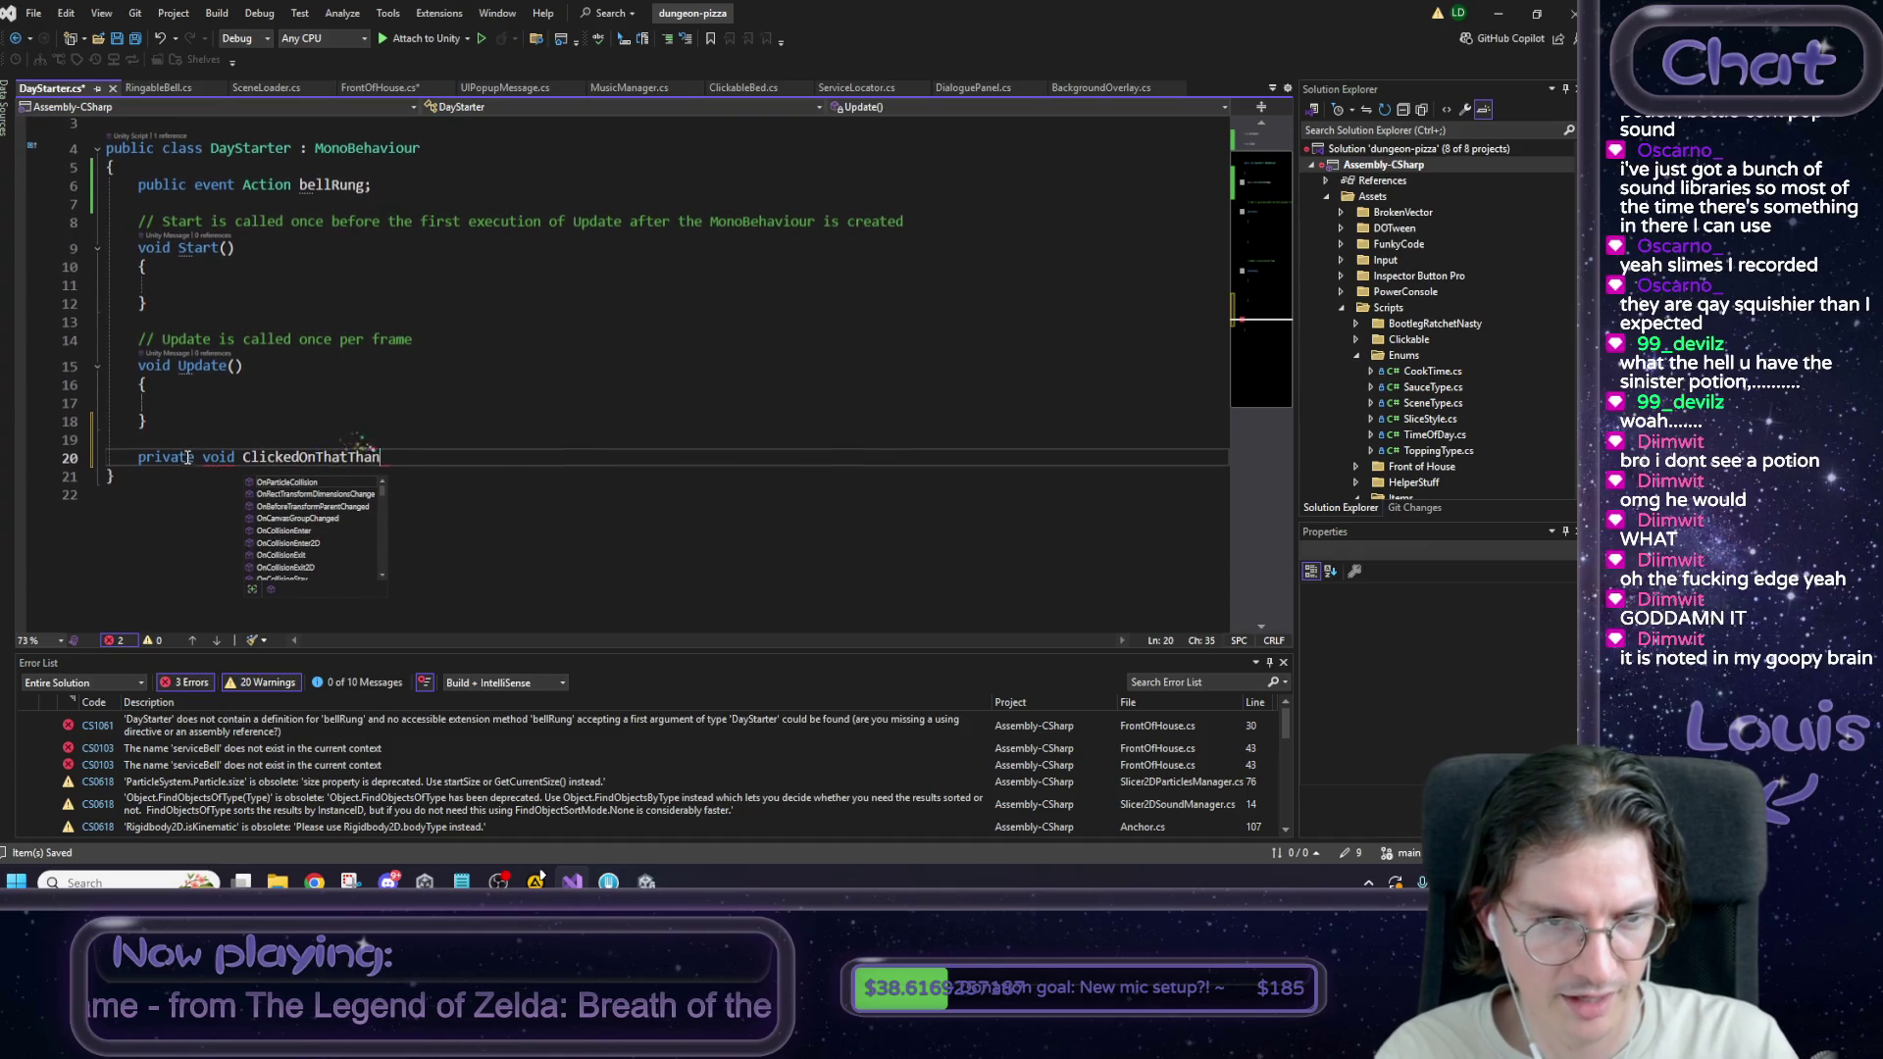
{"action": "type", "text": "g() {"}
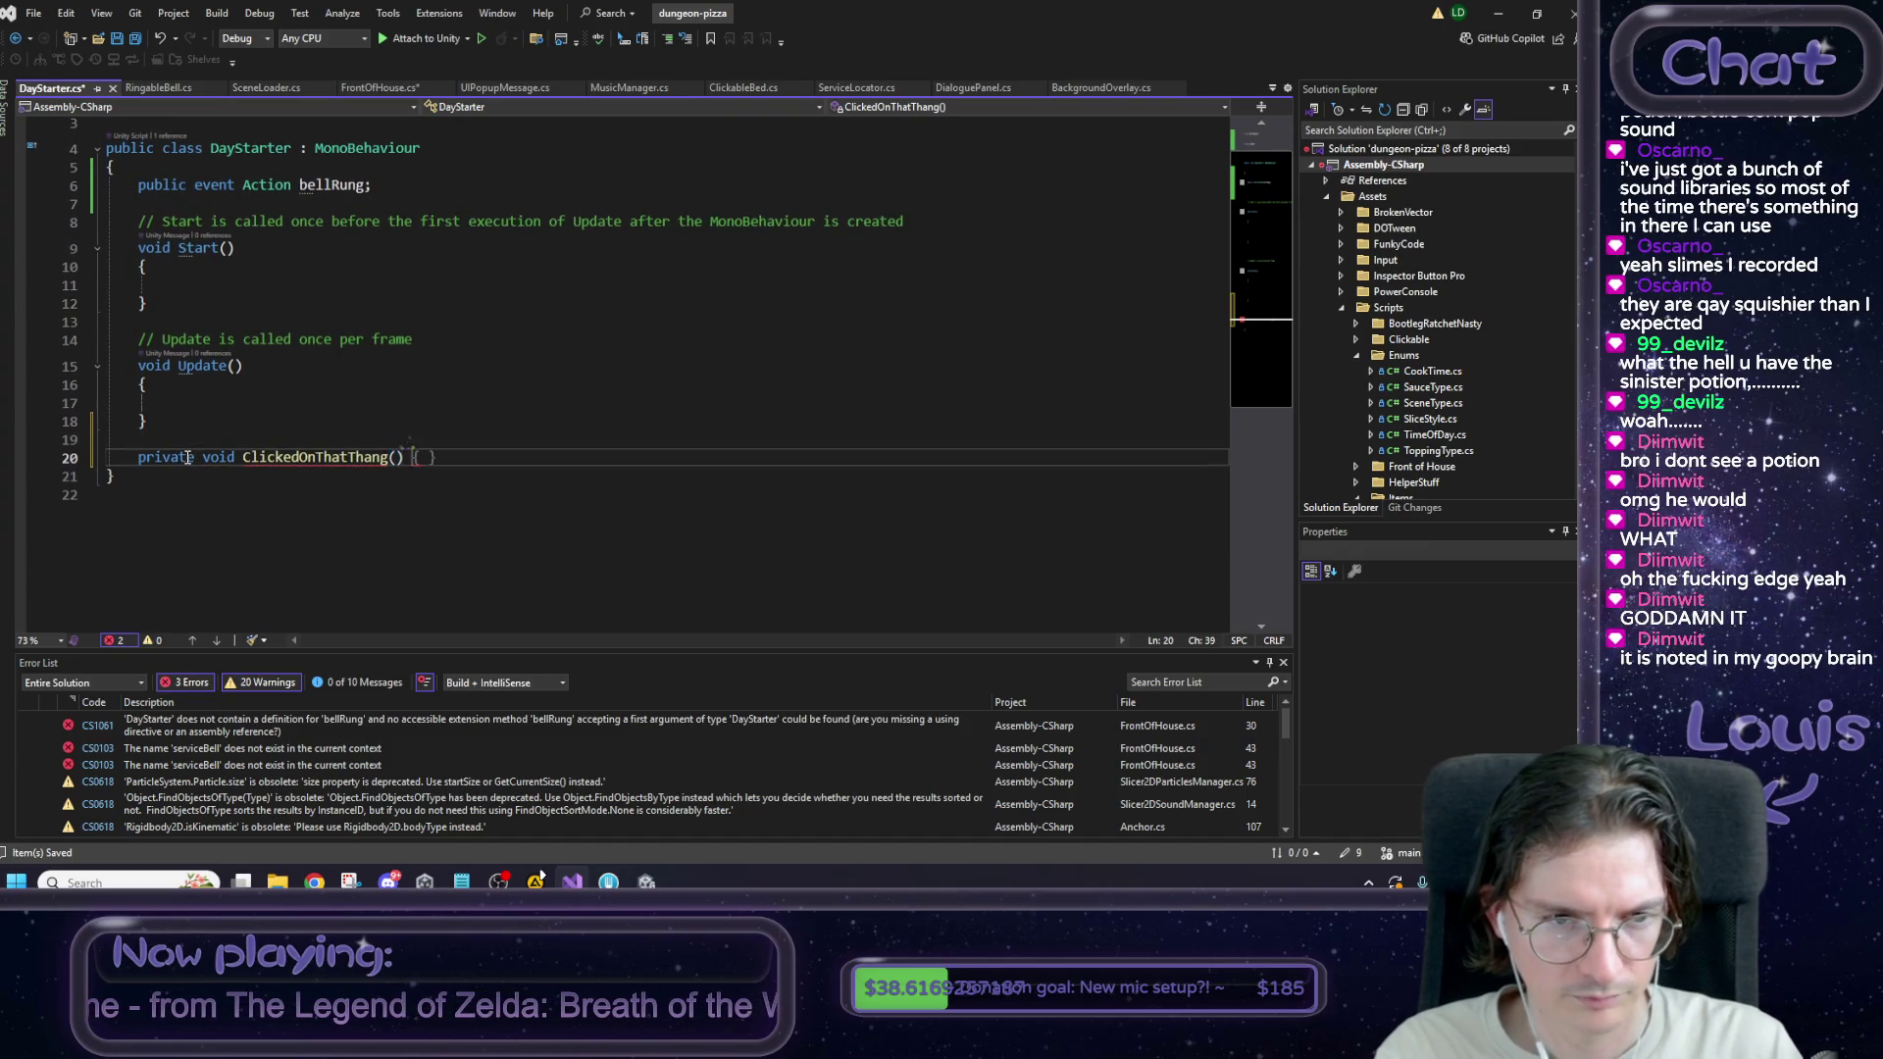
{"action": "key", "text": "Return"}
{"action": "type", "text": "bellRung?.Invoke();"}
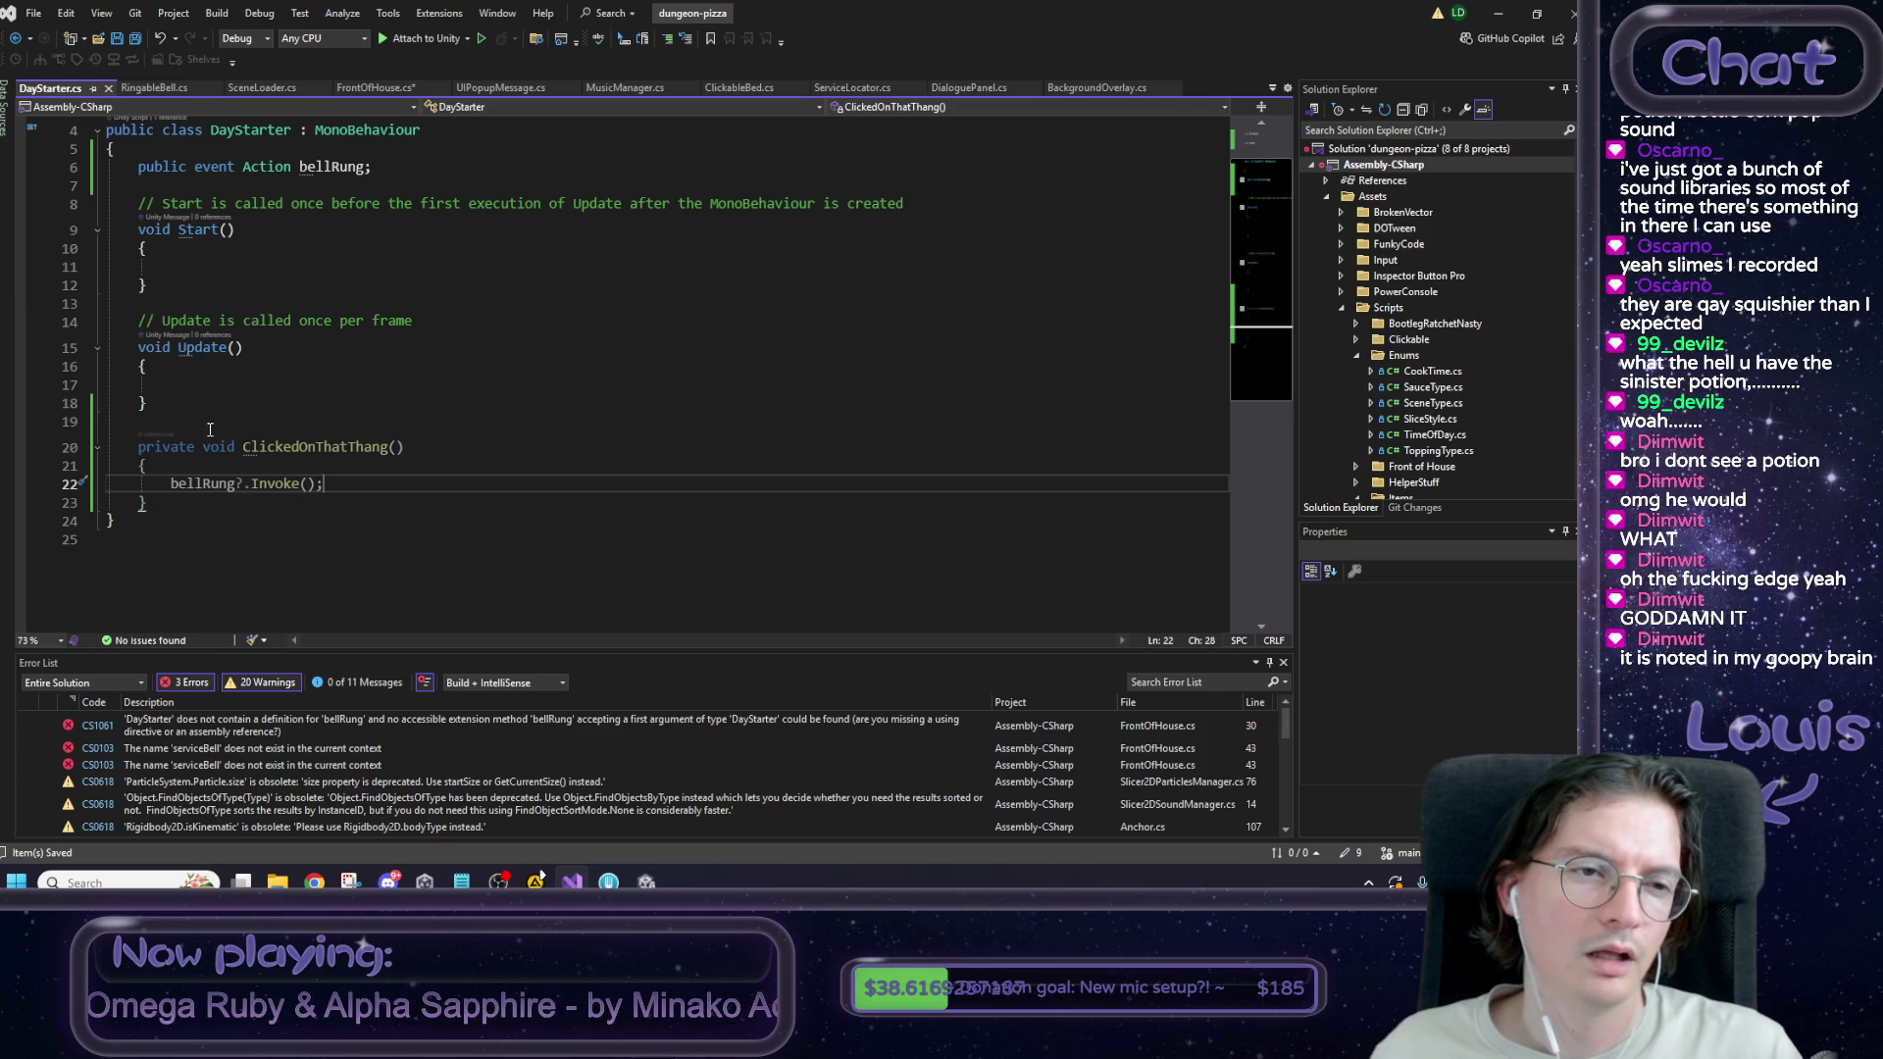
{"action": "scroll", "coordinate": [246, 446], "scroll_direction": "up", "scroll_amount": 1}
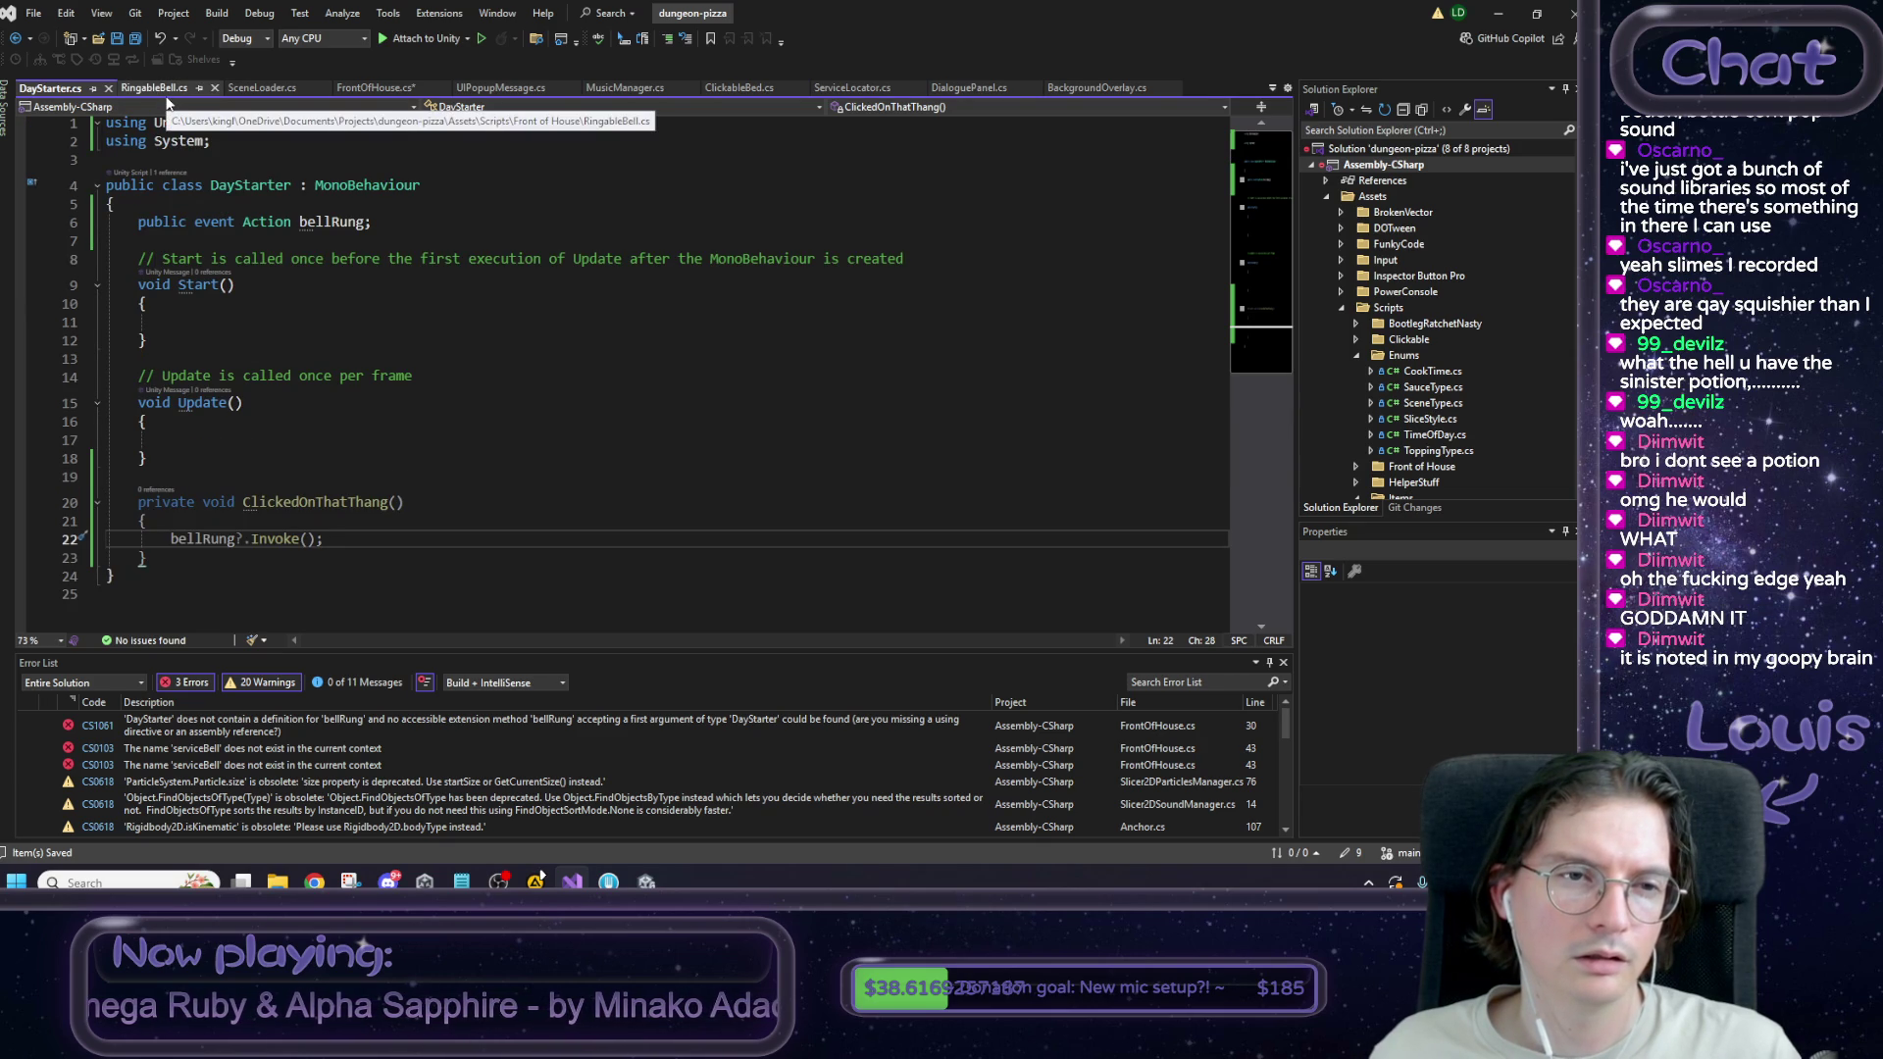
{"action": "double_click", "coordinate": [284, 189]}
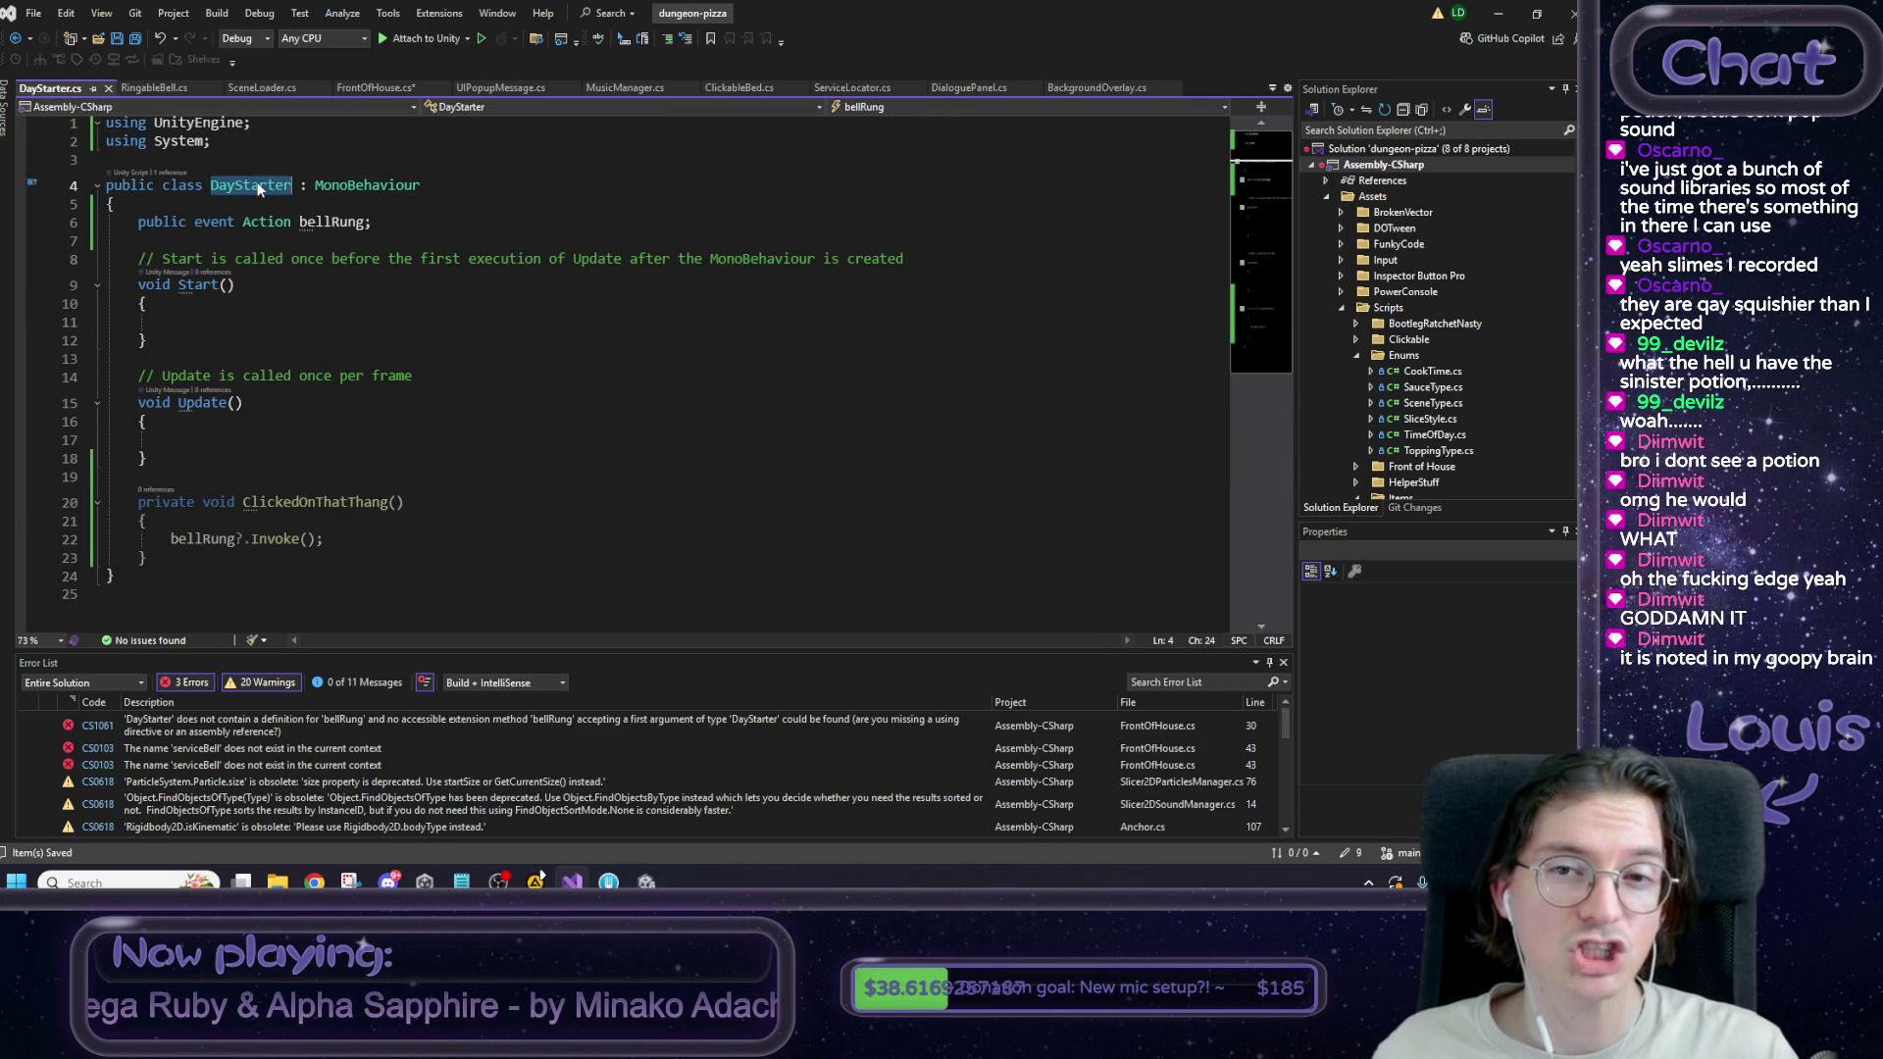
{"action": "double_click", "coordinate": [368, 186]}
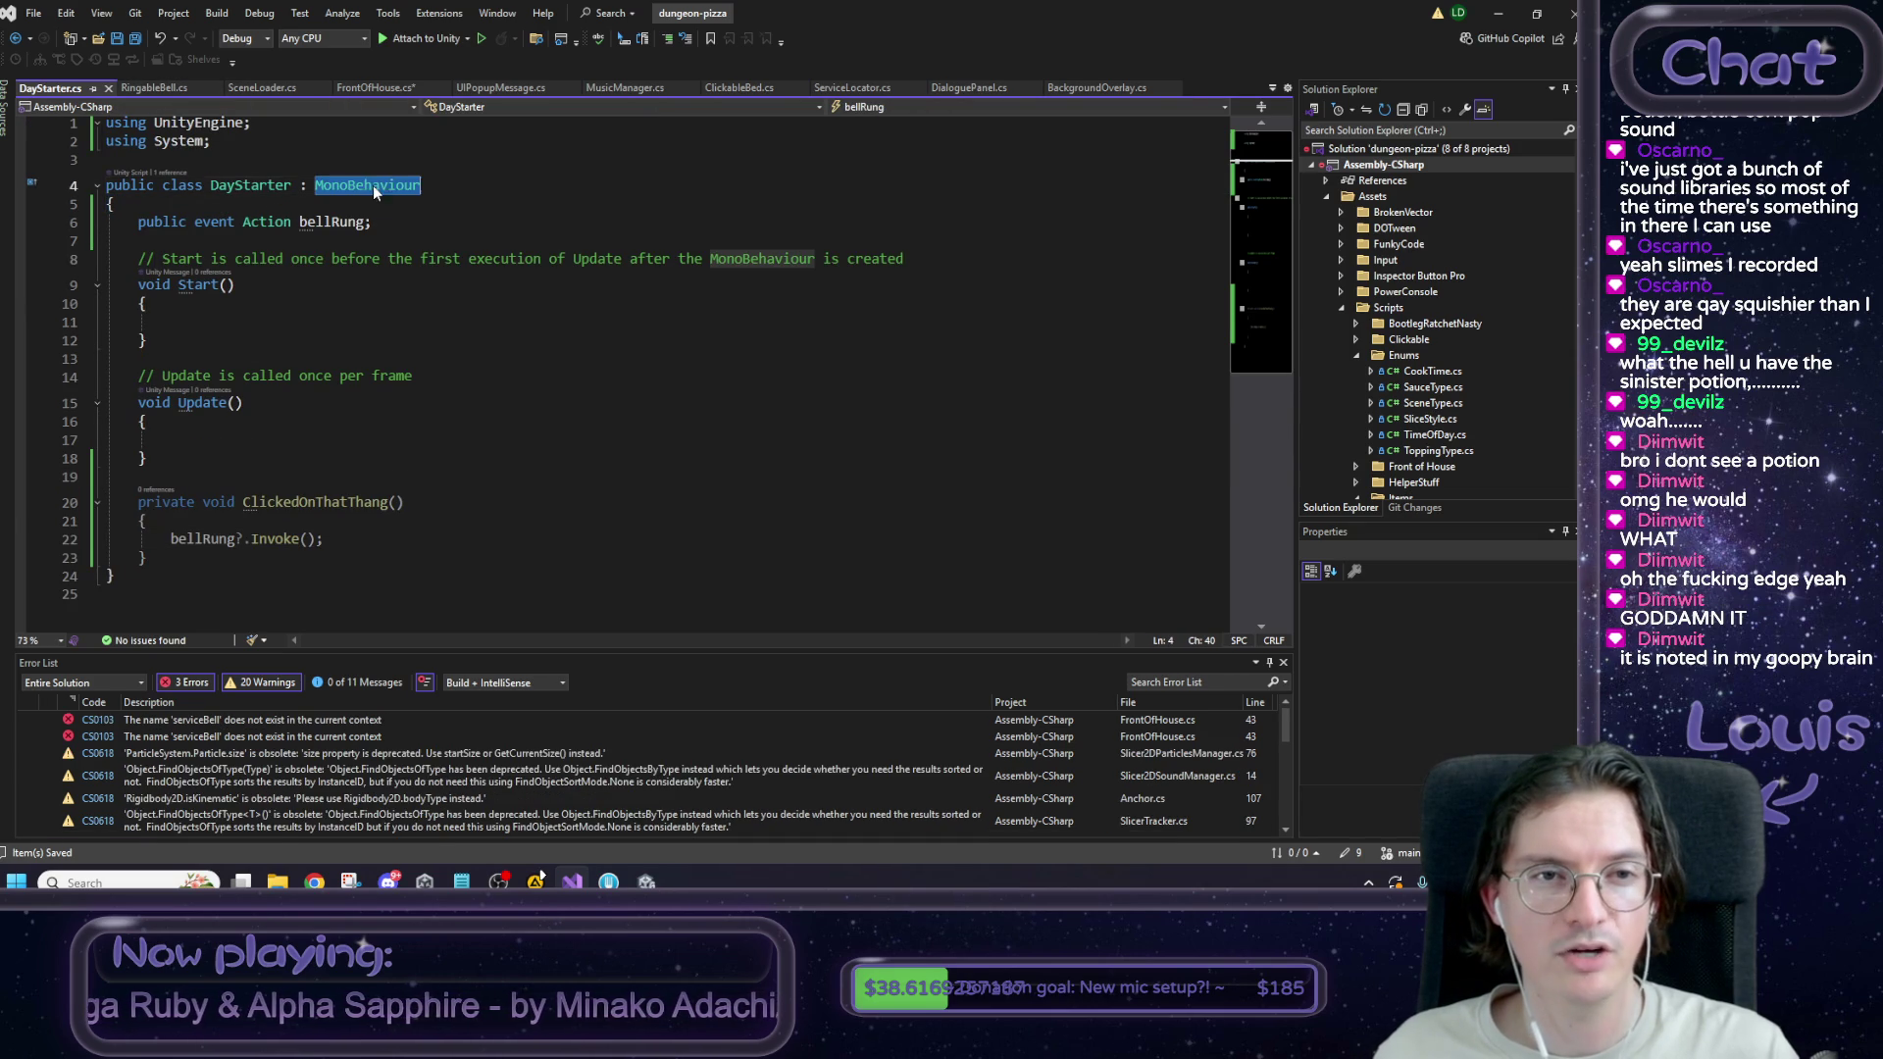
{"action": "left_click", "coordinate": [390, 91]}
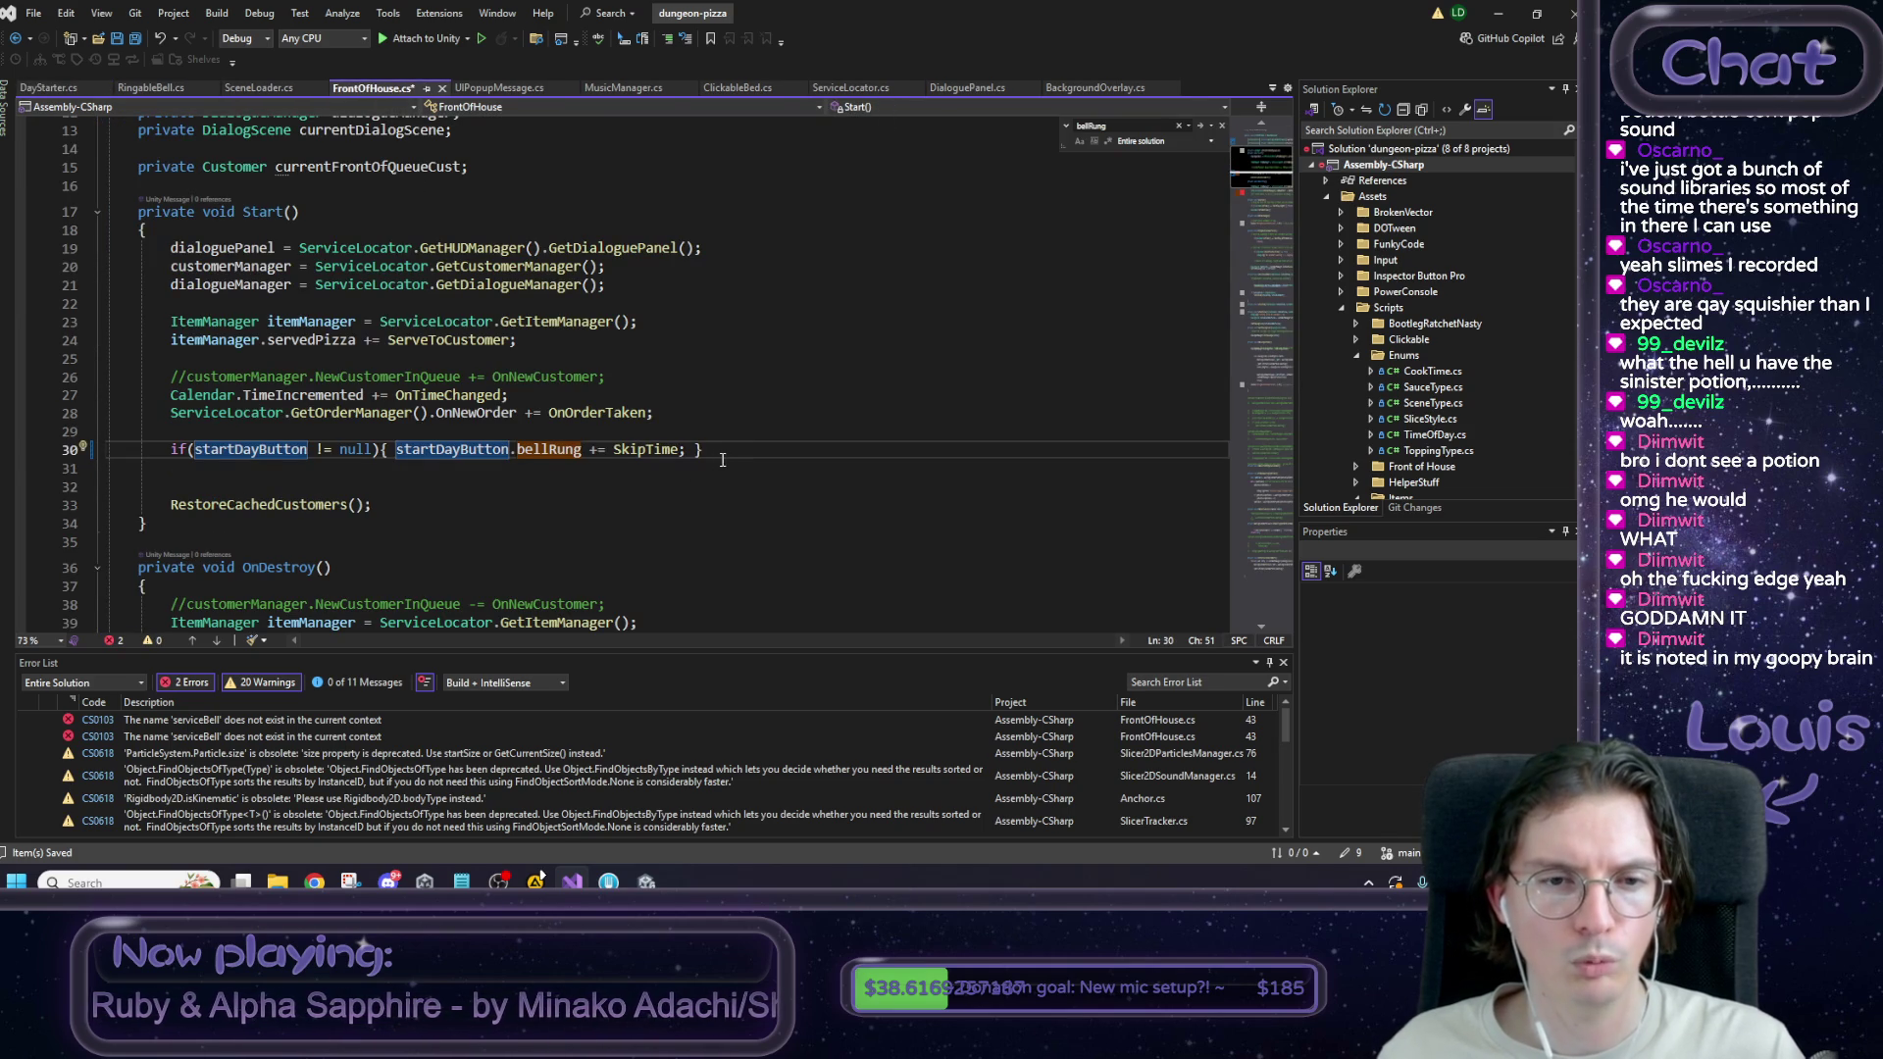
Replace both serviceBell references on line 43 of OnDestroy with startDayButton.
{"action": "scroll", "coordinate": [422, 504], "scroll_direction": "up", "scroll_amount": 4}
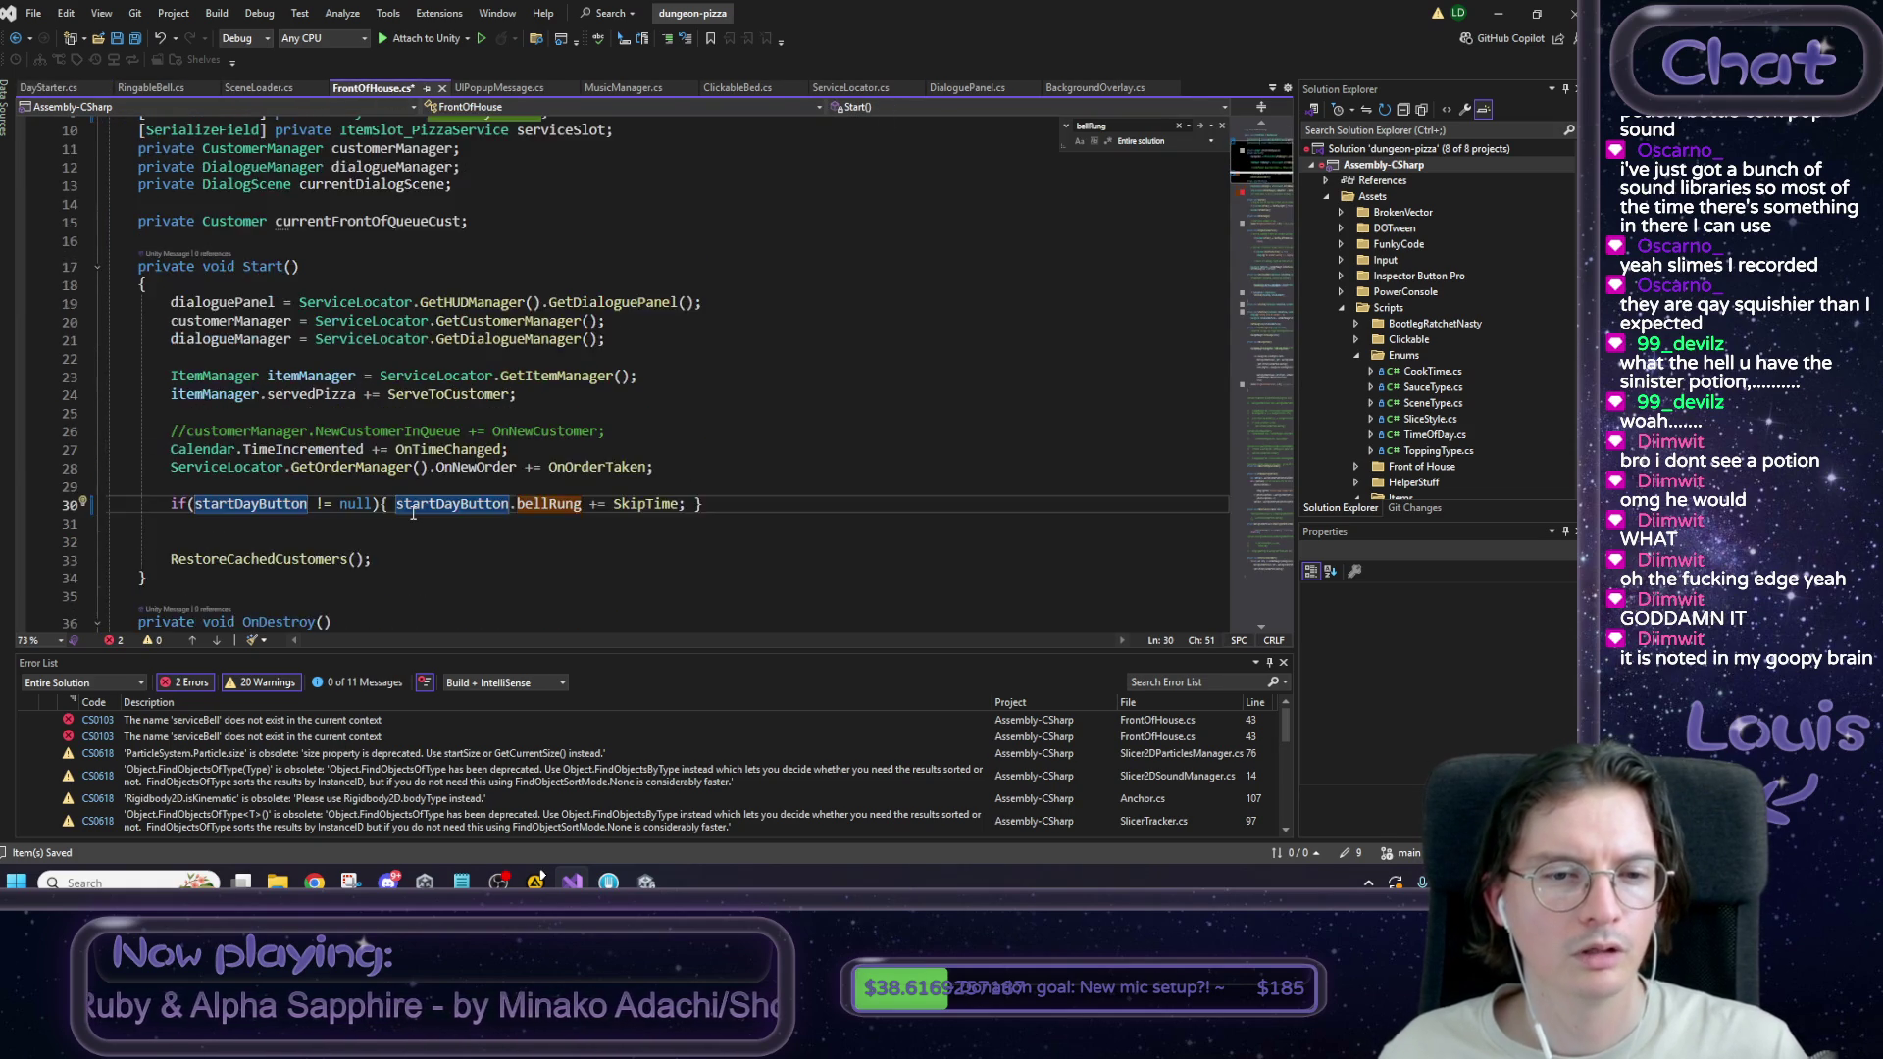
{"action": "left_click", "coordinate": [619, 488]}
{"action": "scroll", "coordinate": [620, 489], "scroll_direction": "down", "scroll_amount": 3}
{"action": "scroll", "coordinate": [572, 468], "scroll_direction": "up", "scroll_amount": 2}
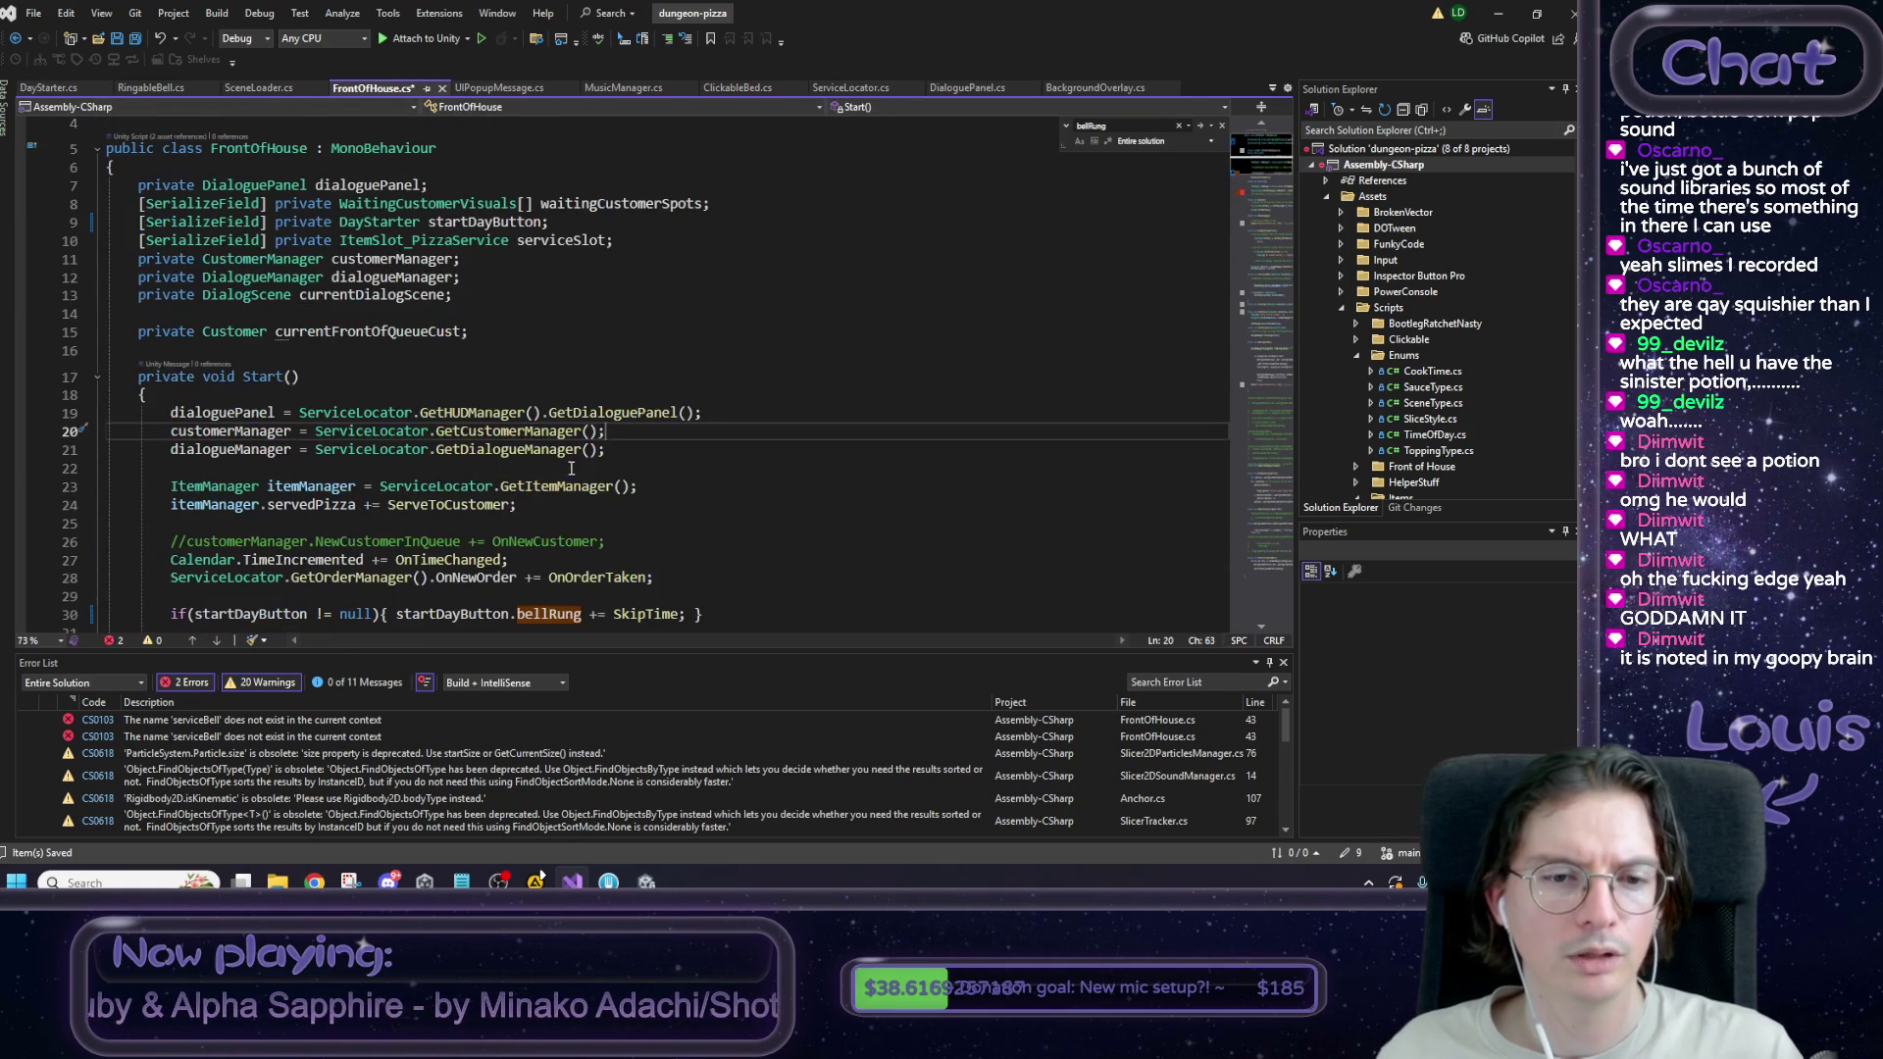
{"action": "scroll", "coordinate": [489, 357], "scroll_direction": "down", "scroll_amount": 5}
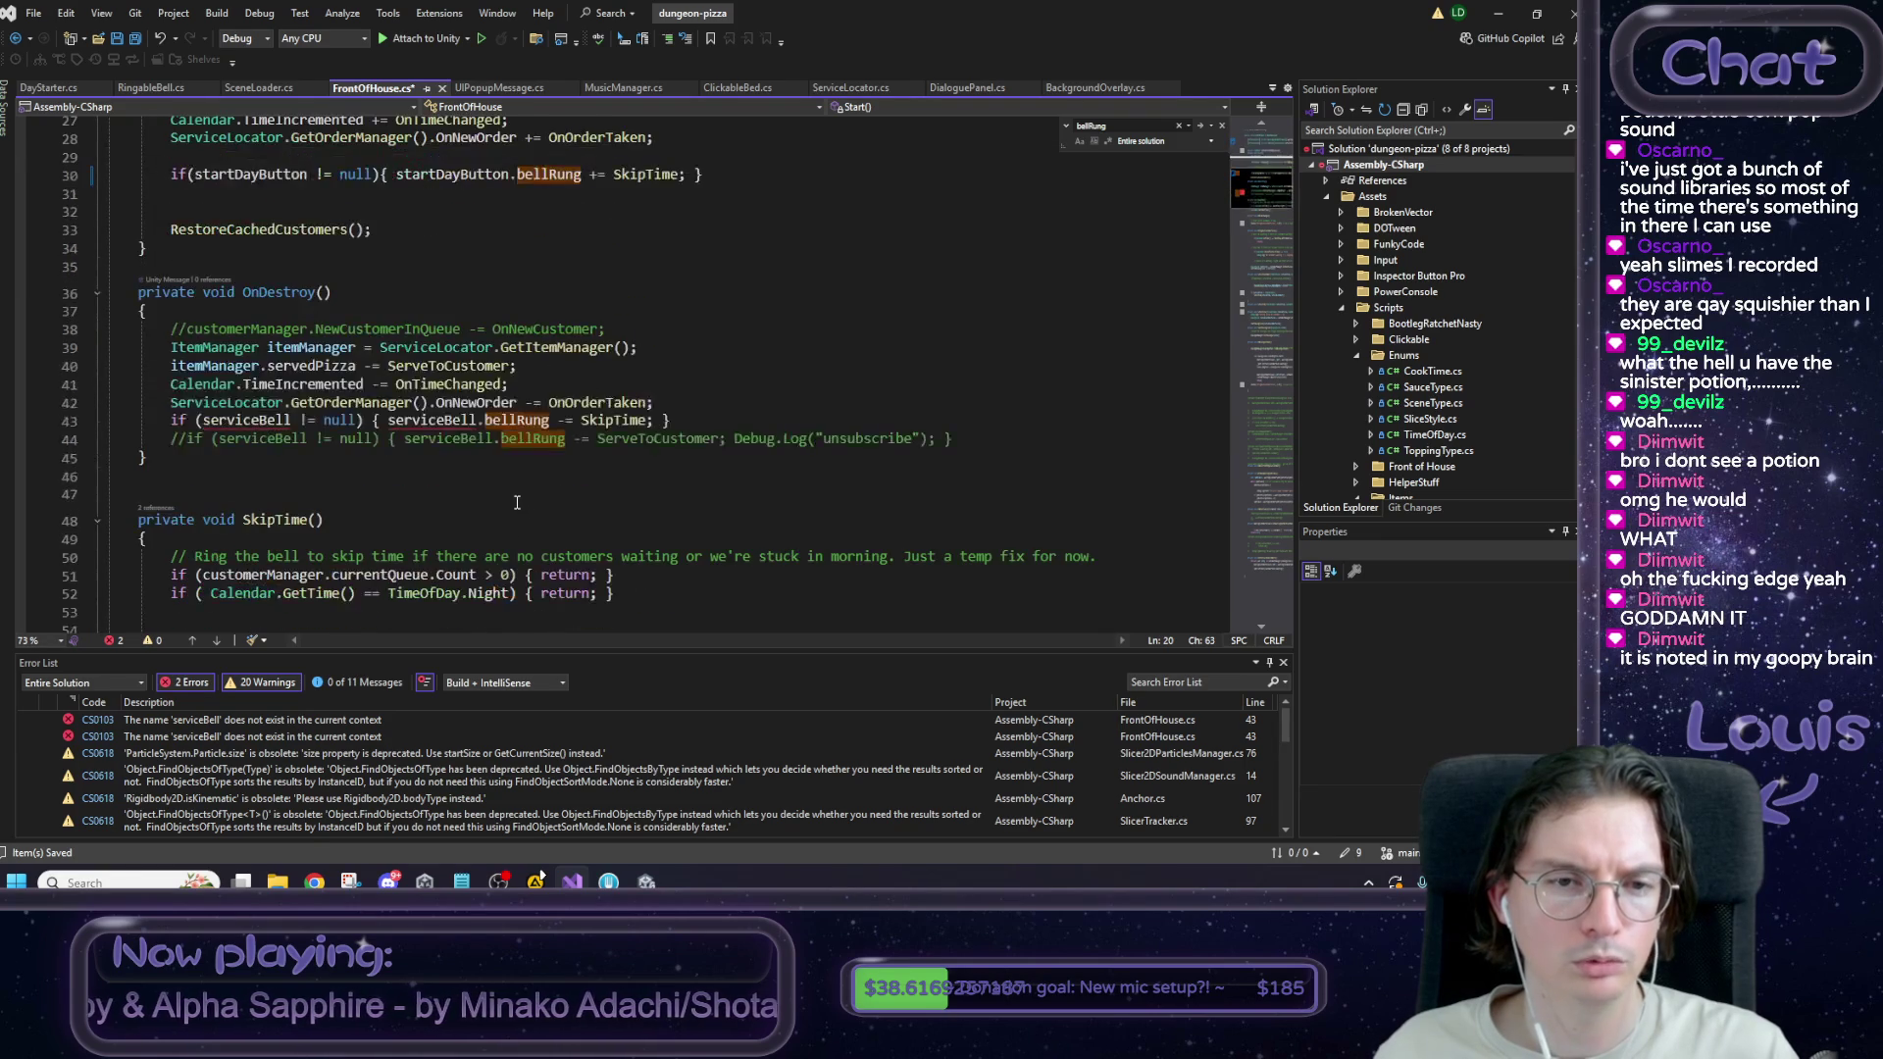
{"action": "left_click", "coordinate": [461, 339]}
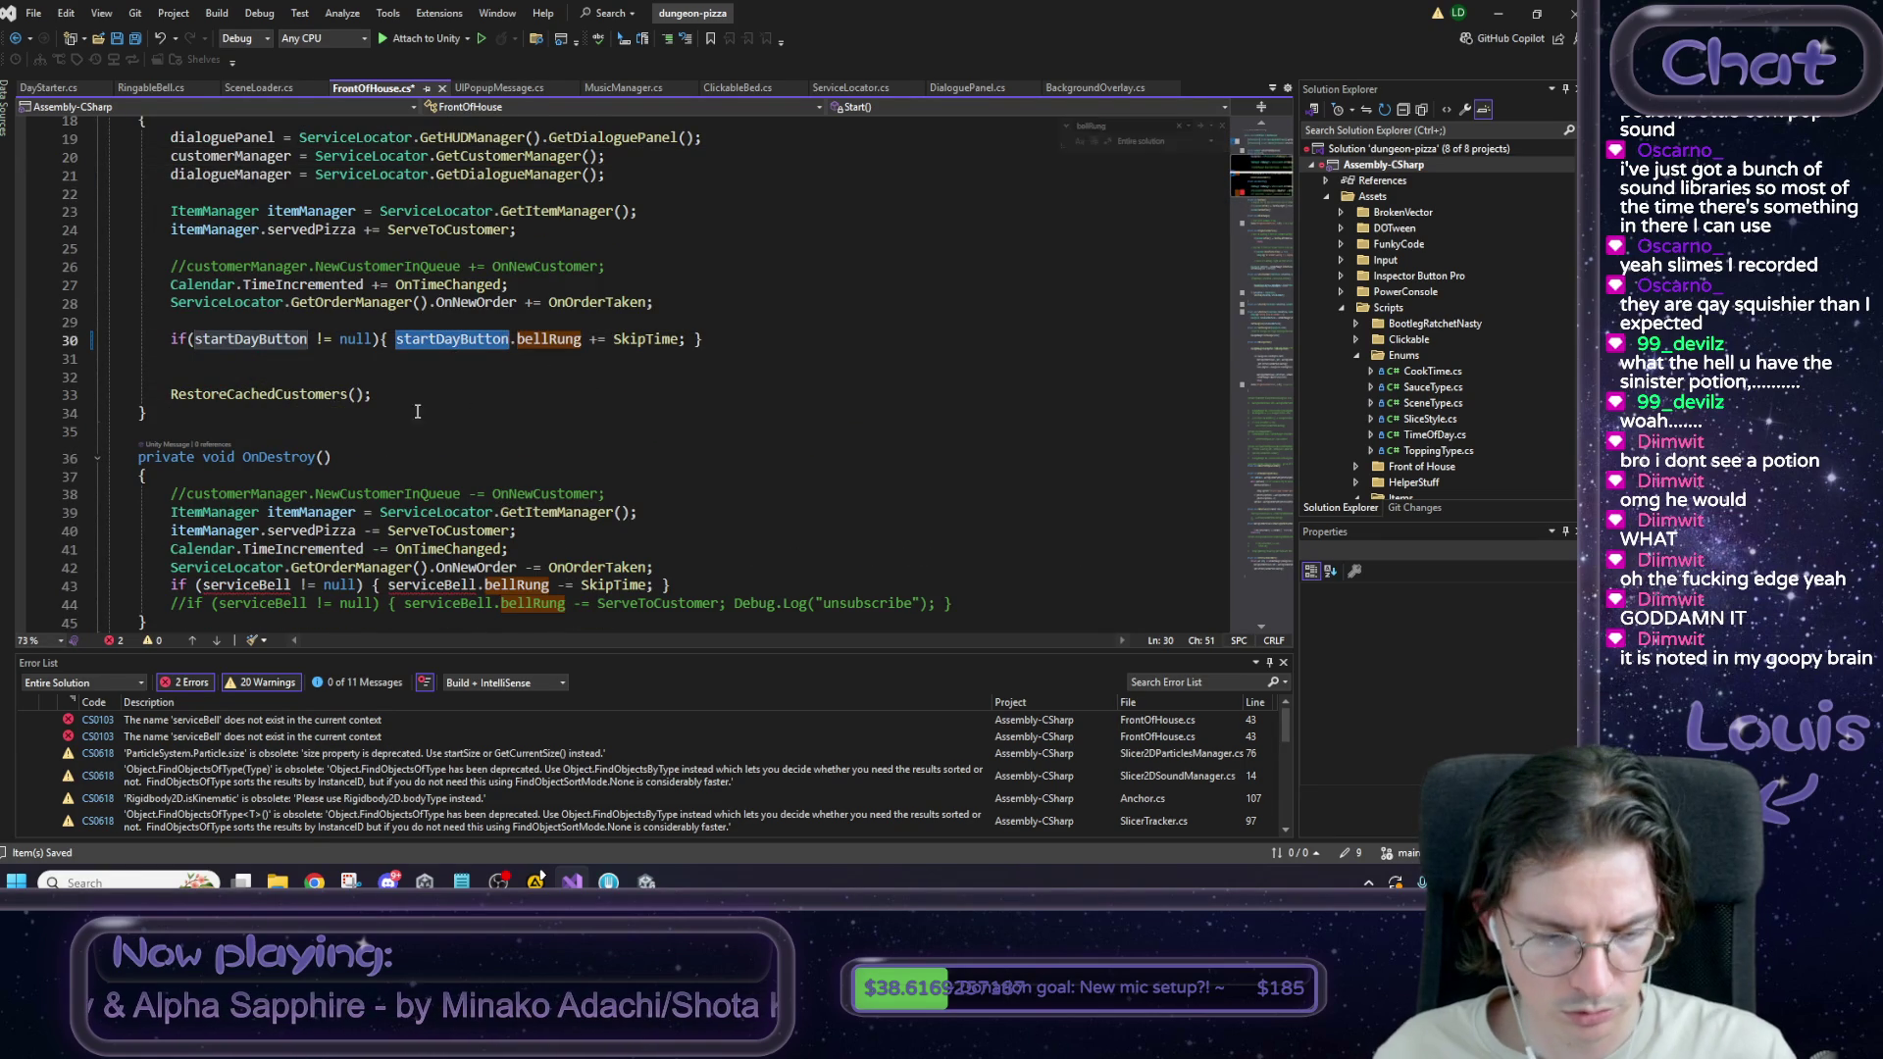
{"action": "scroll", "coordinate": [263, 529], "scroll_direction": "down", "scroll_amount": 1}
{"action": "double_click", "coordinate": [245, 530]}
{"action": "type", "text": "startDayButton"}
{"action": "double_click", "coordinate": [432, 530]}
{"action": "type", "text": "startDayButton"}
Scroll through the rest of FrontOfHouse.cs, then return to DayStarter.cs.
{"action": "scroll", "coordinate": [541, 552], "scroll_direction": "down", "scroll_amount": 20}
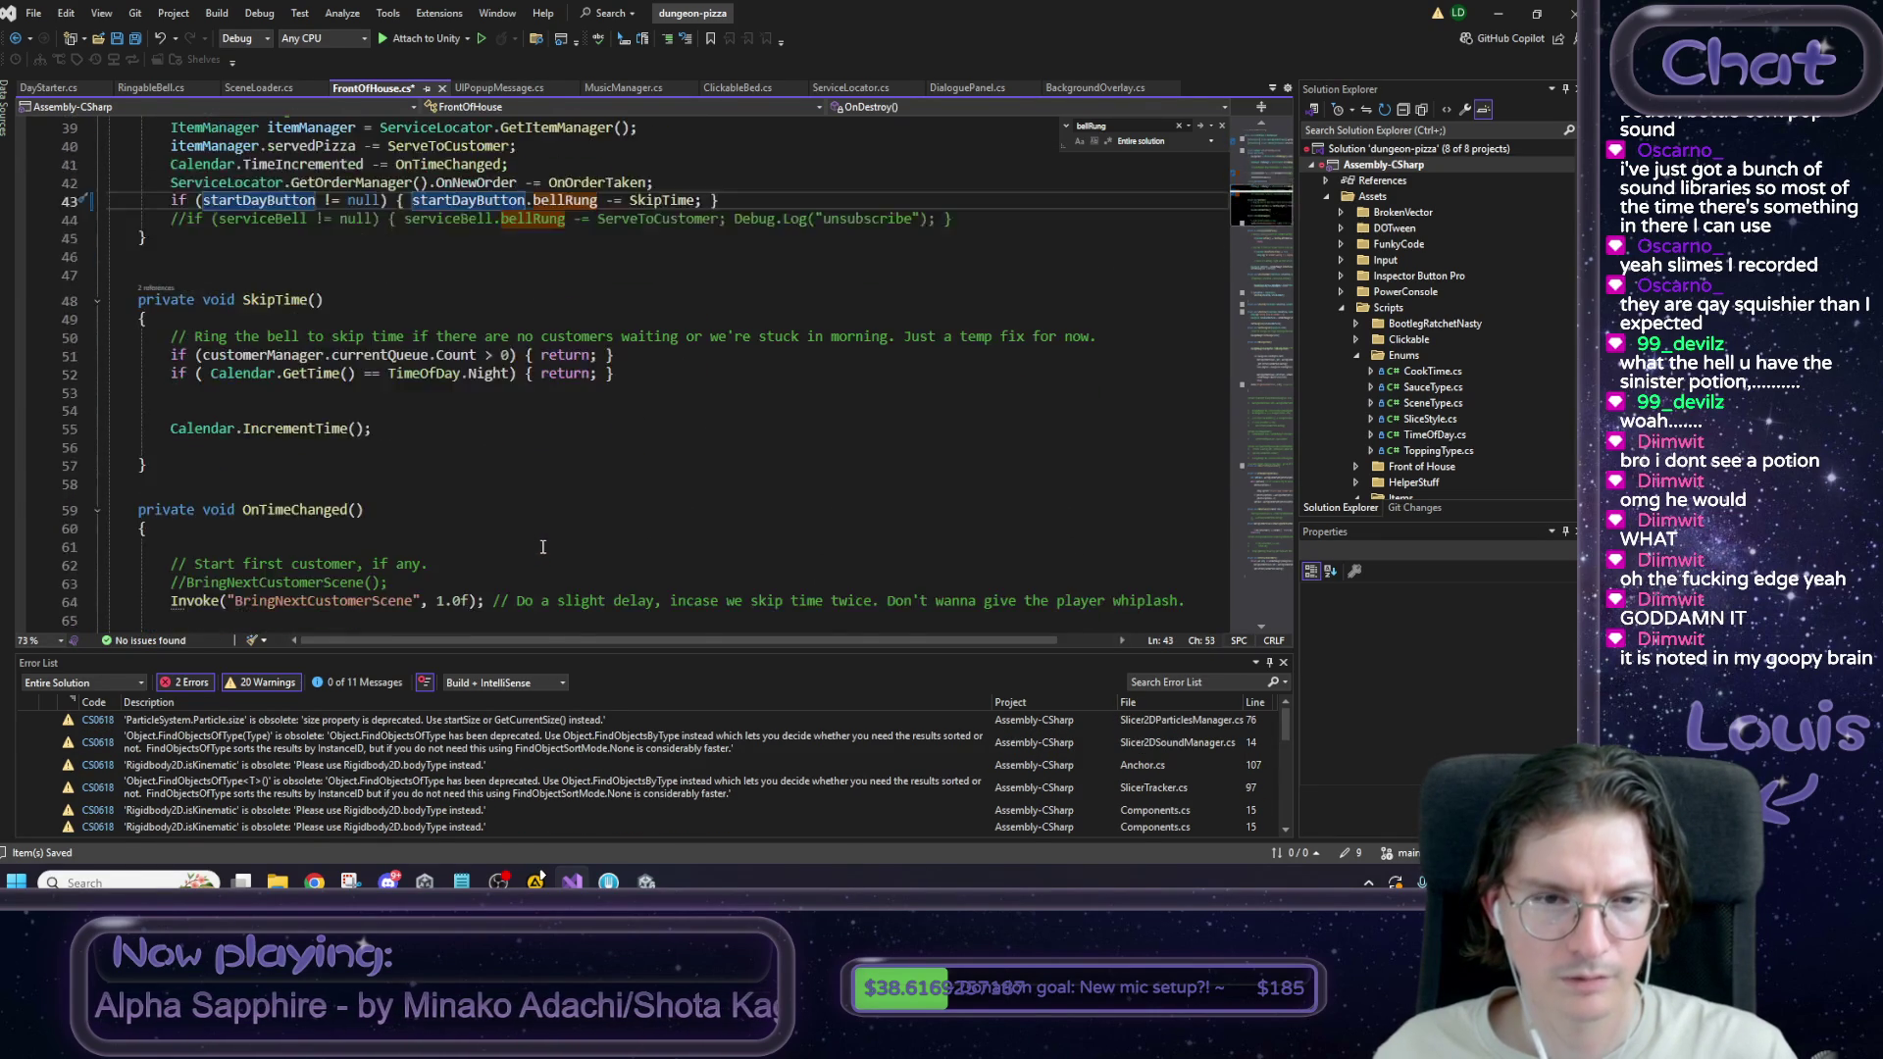
{"action": "scroll", "coordinate": [548, 528], "scroll_direction": "down", "scroll_amount": 20}
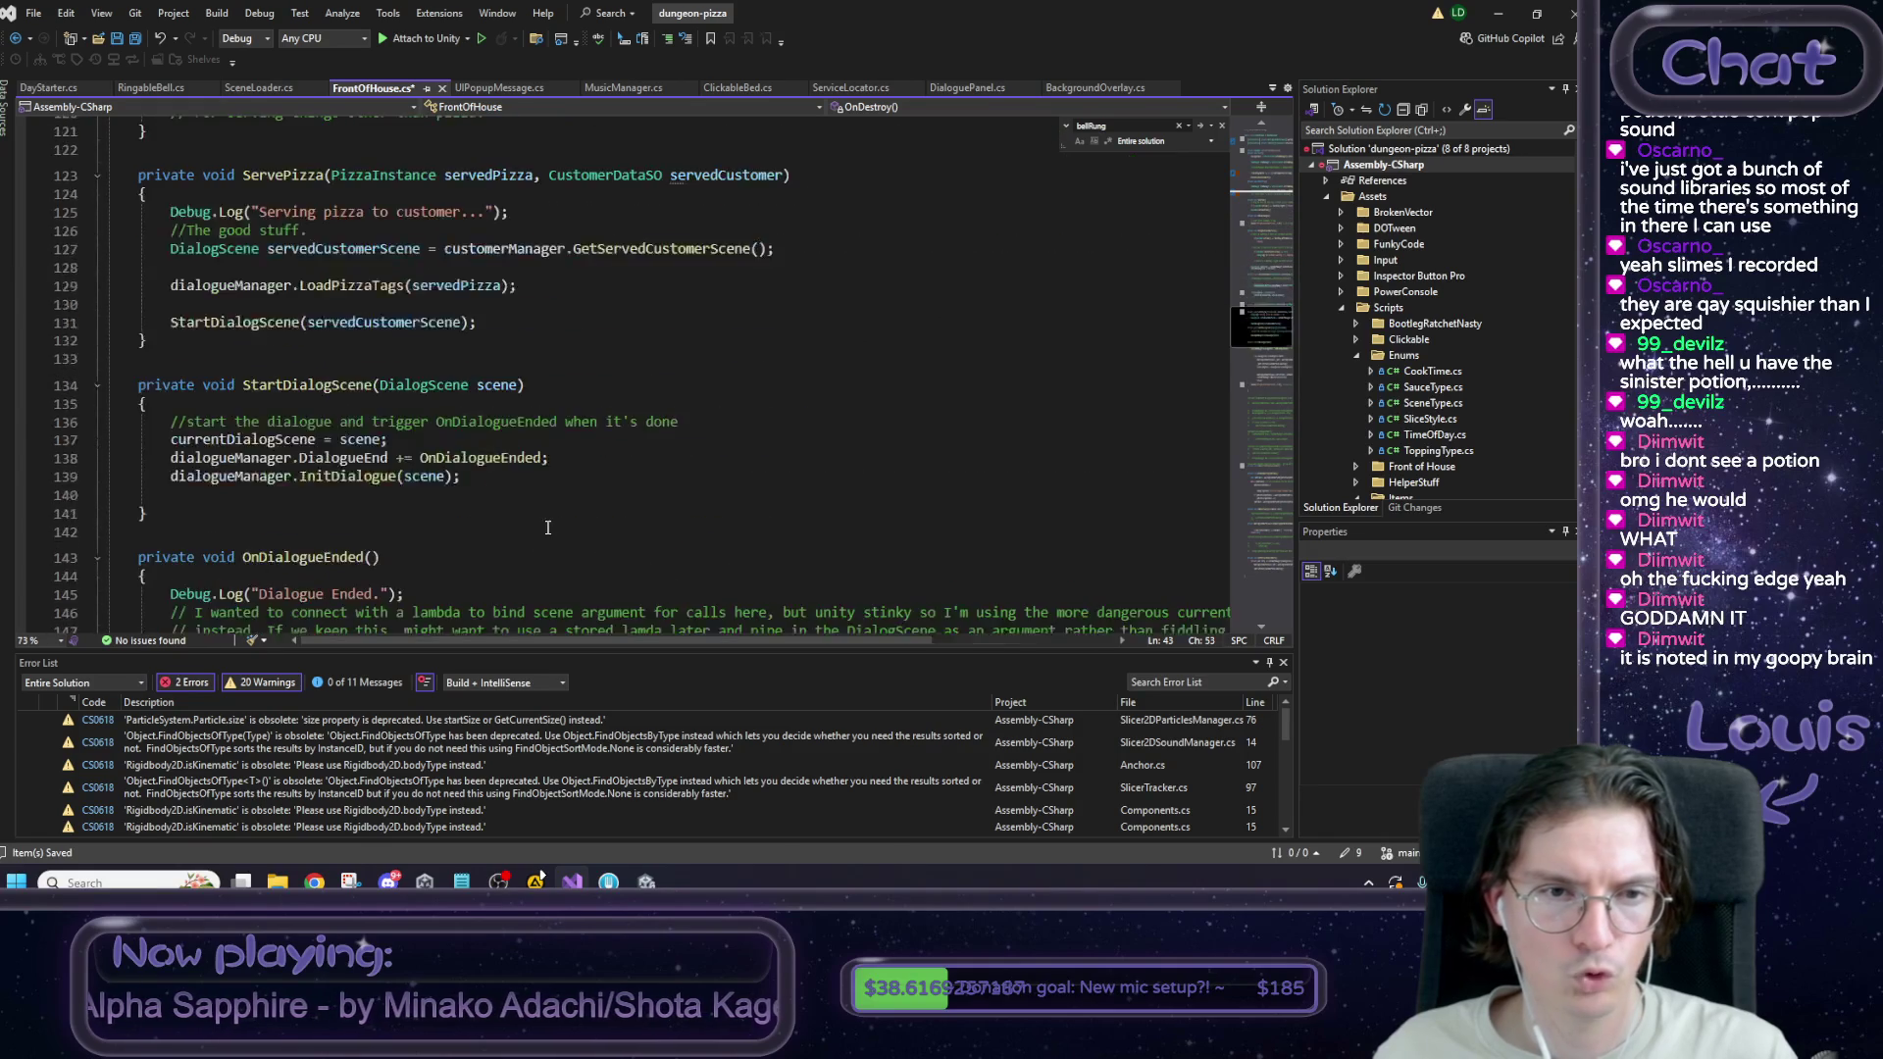
{"action": "scroll", "coordinate": [546, 522], "scroll_direction": "down", "scroll_amount": 20}
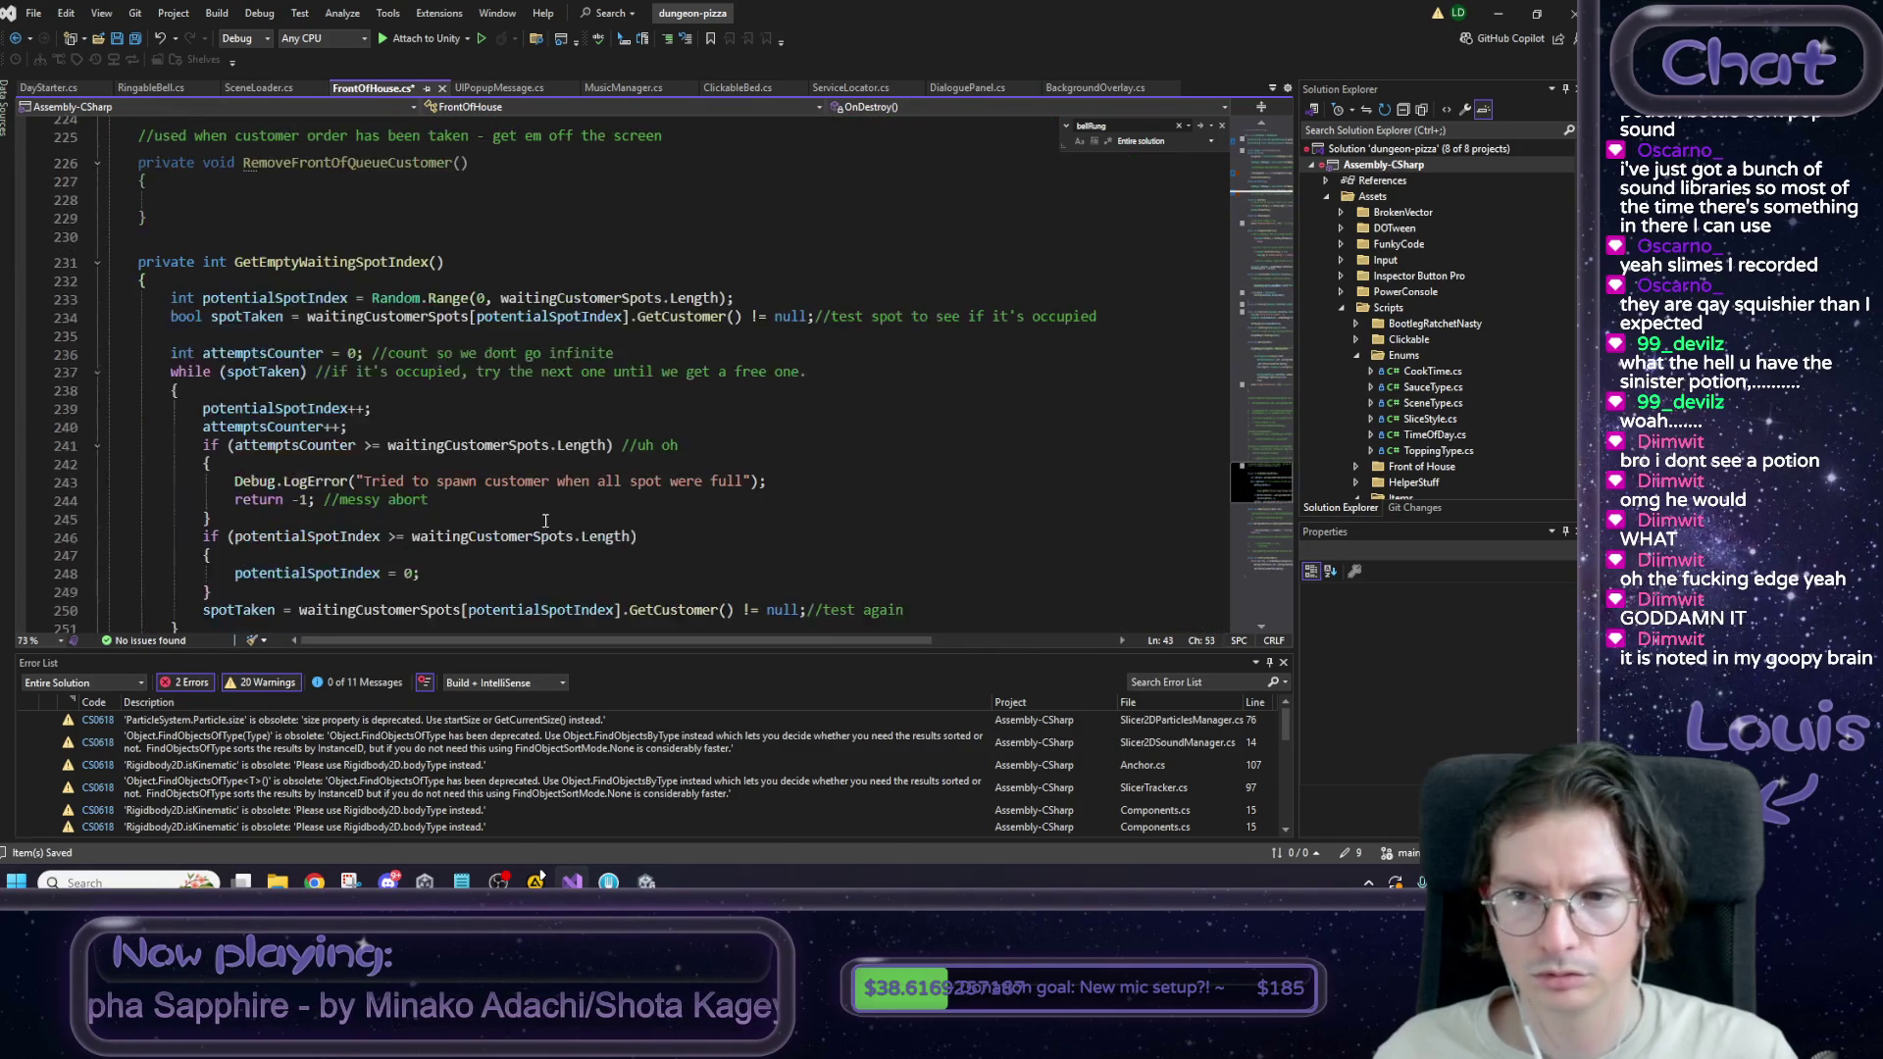
{"action": "left_click", "coordinate": [544, 520]}
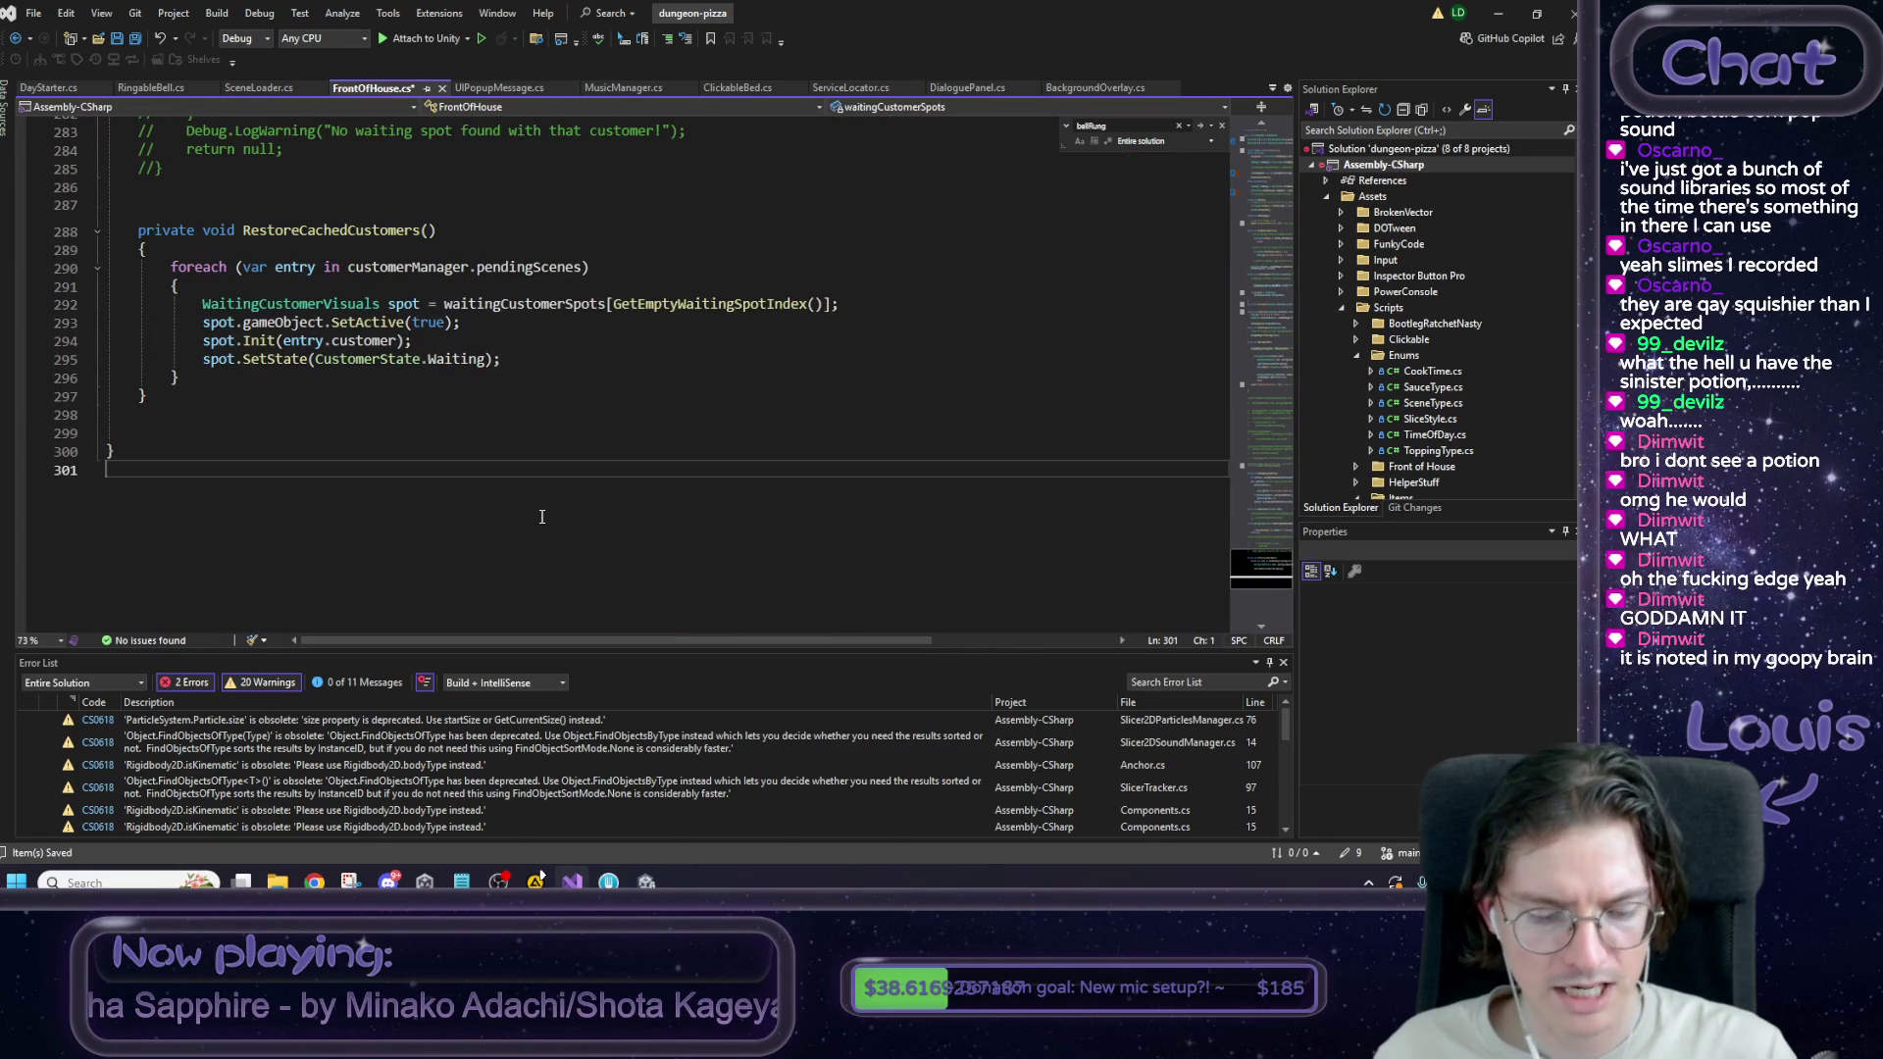
{"action": "left_click_drag", "start_coordinate": [1267, 476], "coordinate": [1267, 115]}
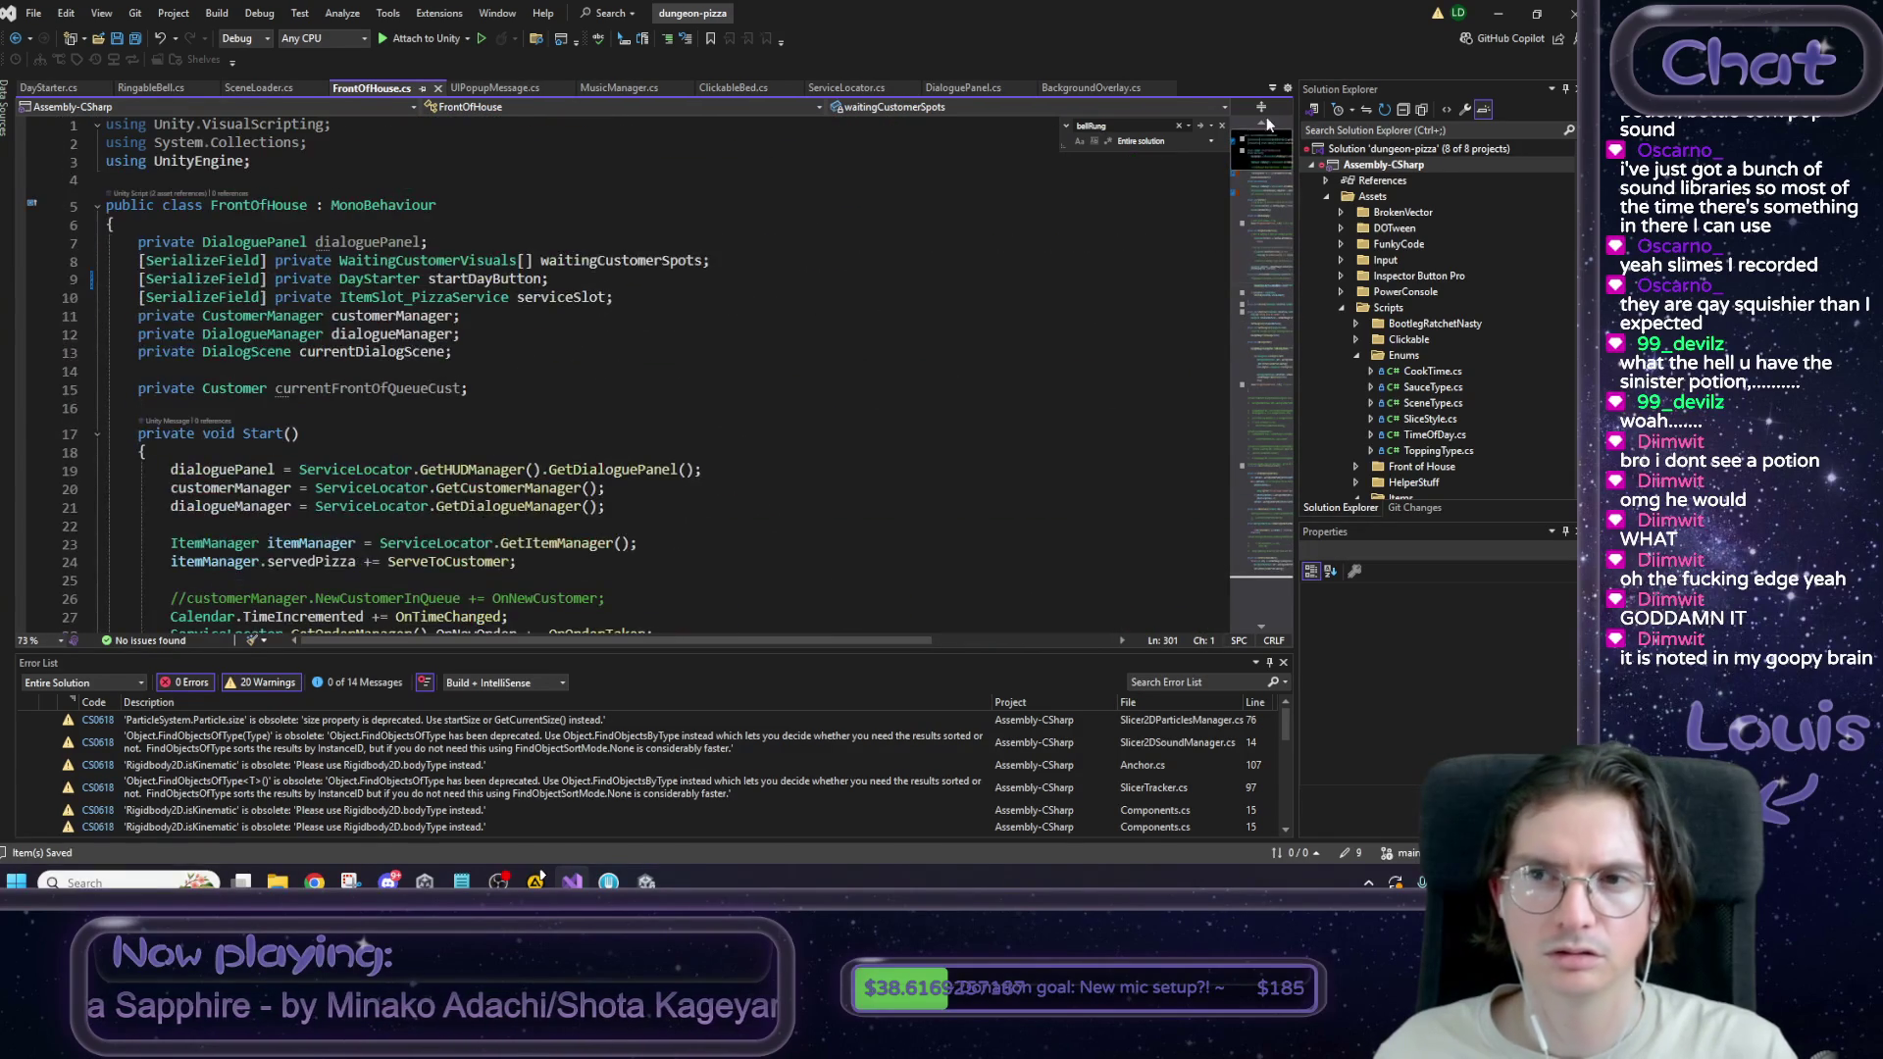
{"action": "left_click", "coordinate": [45, 89]}
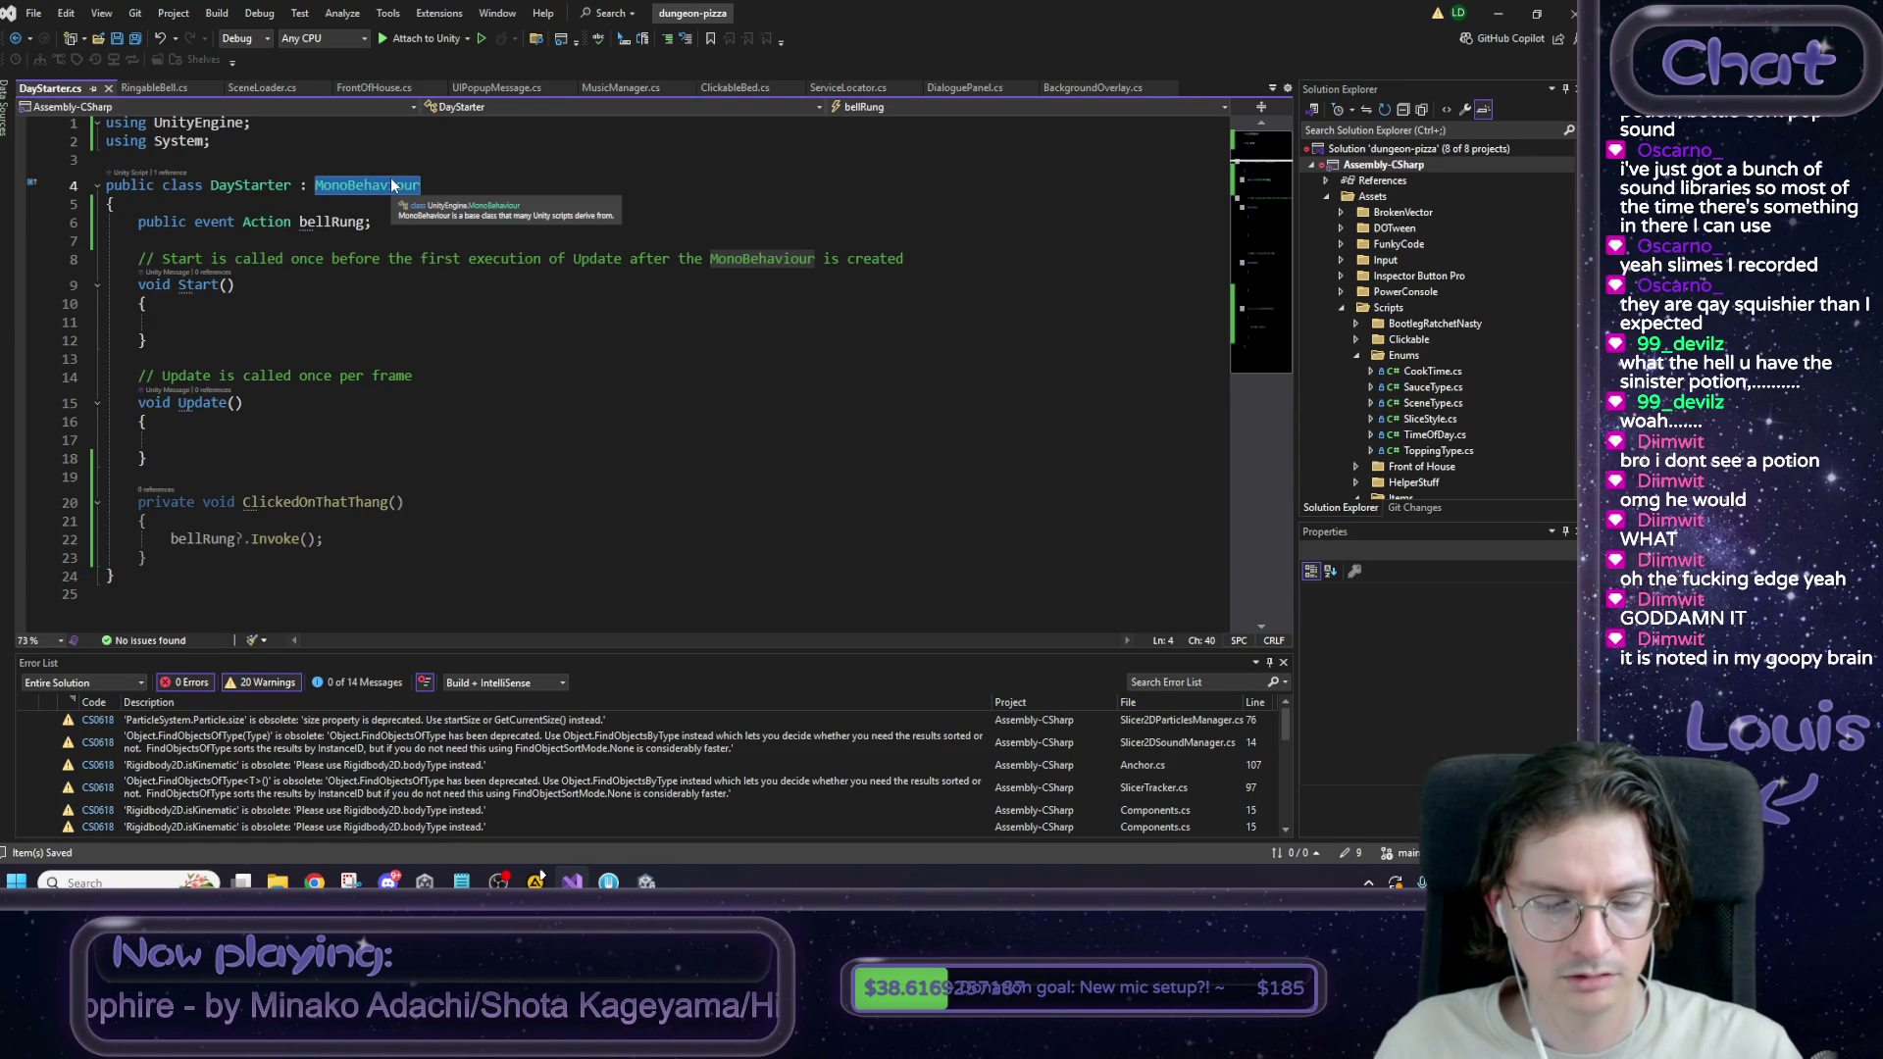
Search 'clickable' to open ClickableAbstract and review its fields and Awake method.
{"action": "key", "text": "ctrl+t"}
{"action": "type", "text": "clickable"}
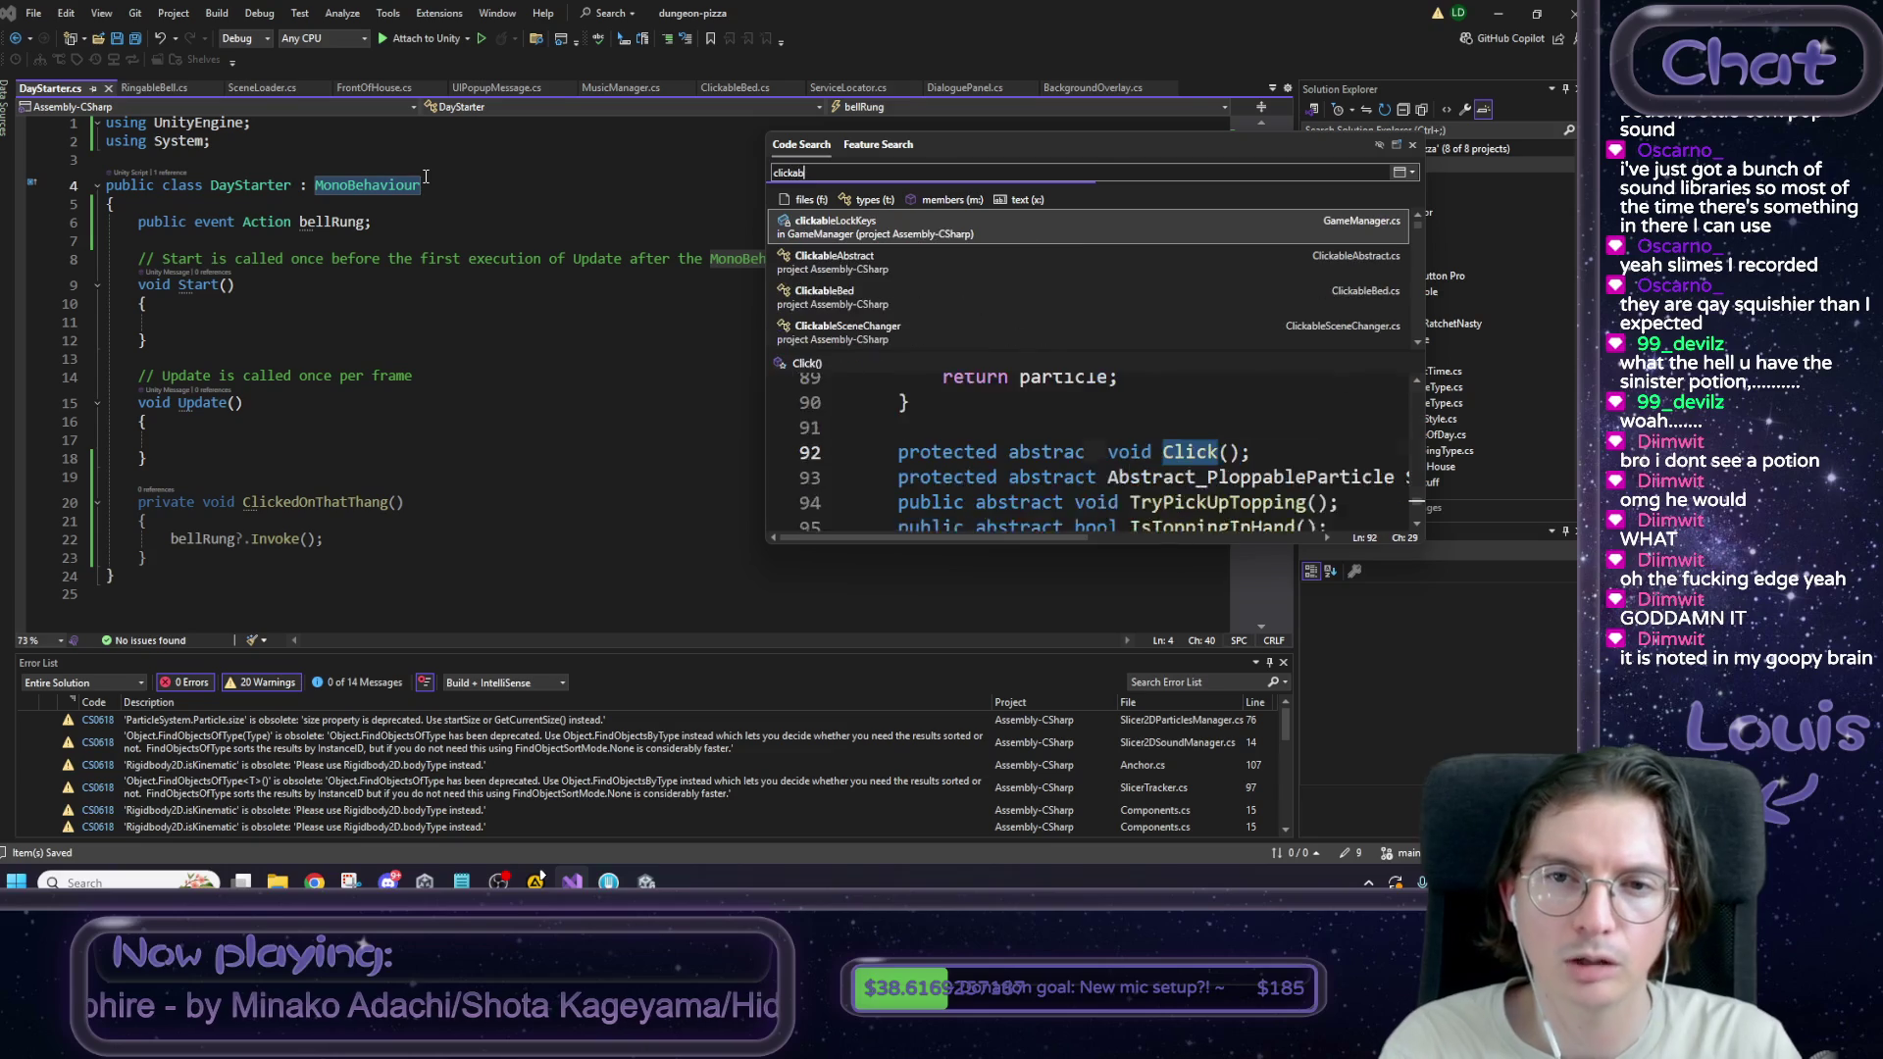
{"action": "left_click", "coordinate": [912, 267]}
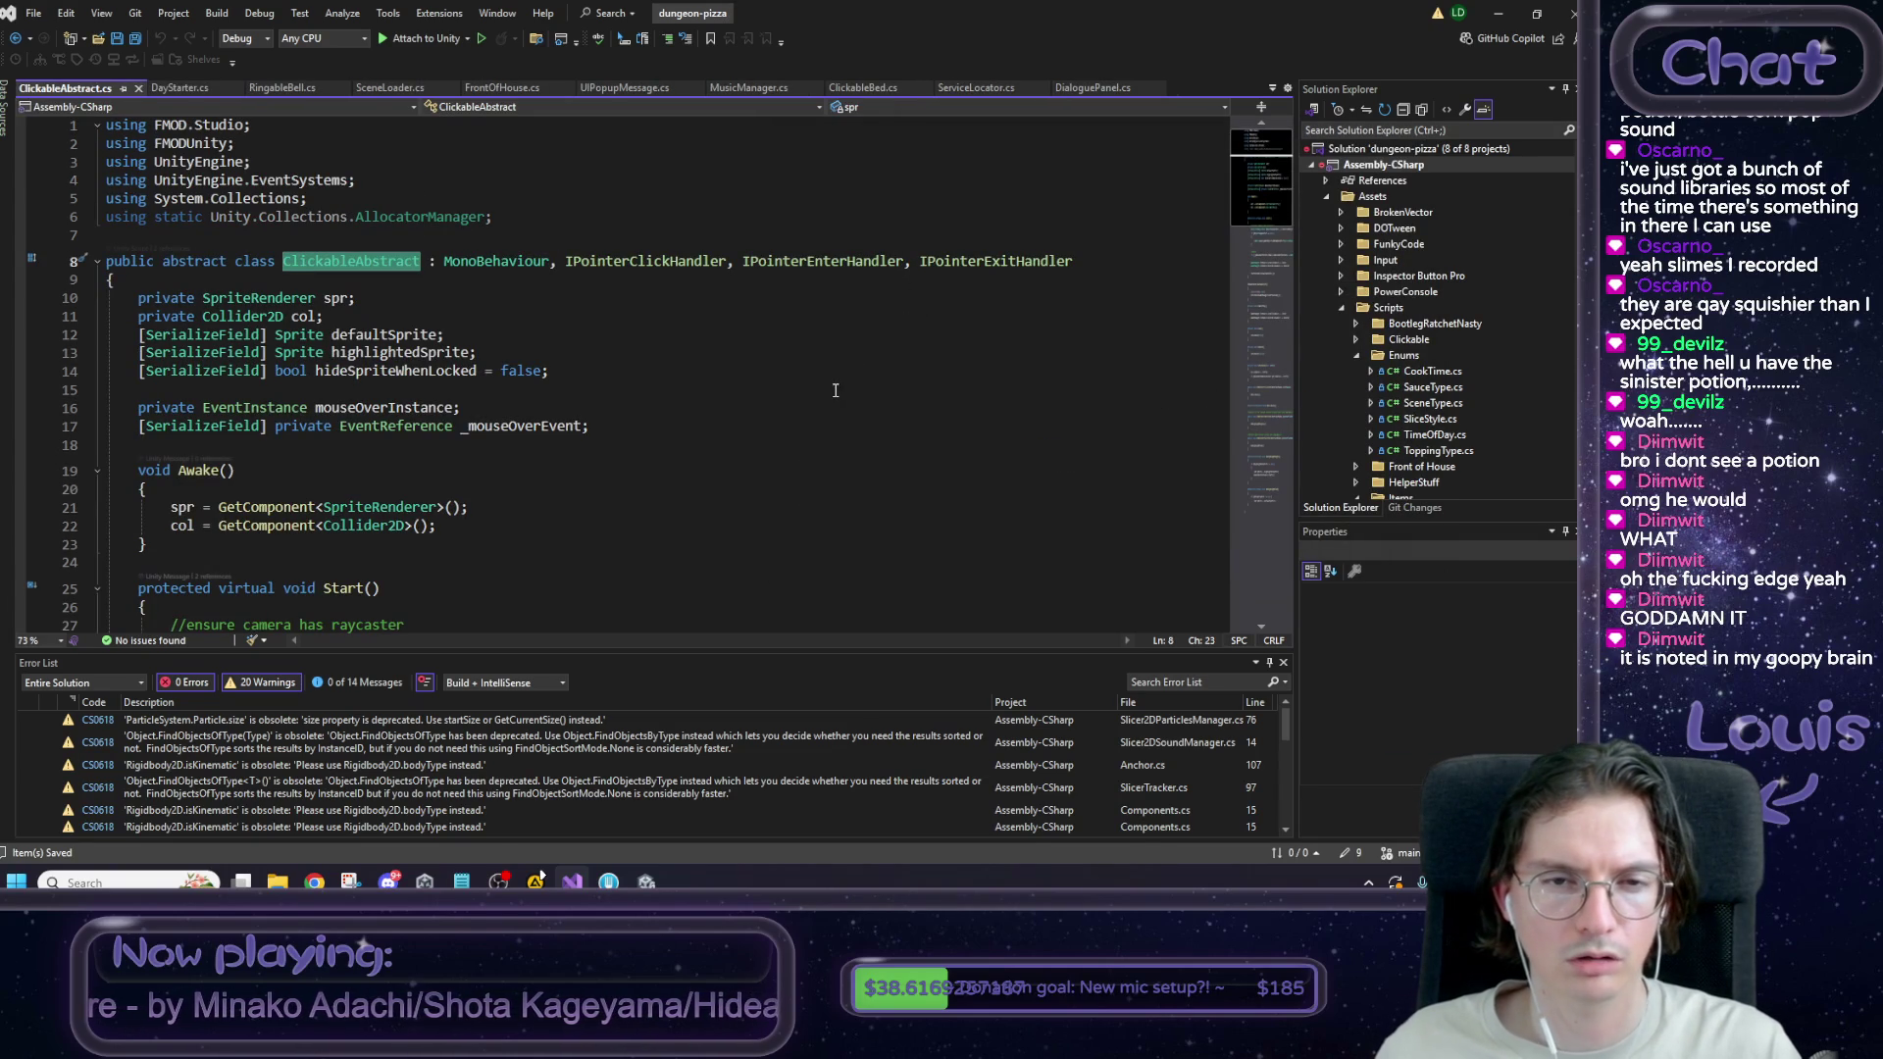
{"action": "scroll", "coordinate": [420, 402], "scroll_direction": "down", "scroll_amount": 1}
{"action": "scroll", "coordinate": [419, 402], "scroll_direction": "down", "scroll_amount": 1}
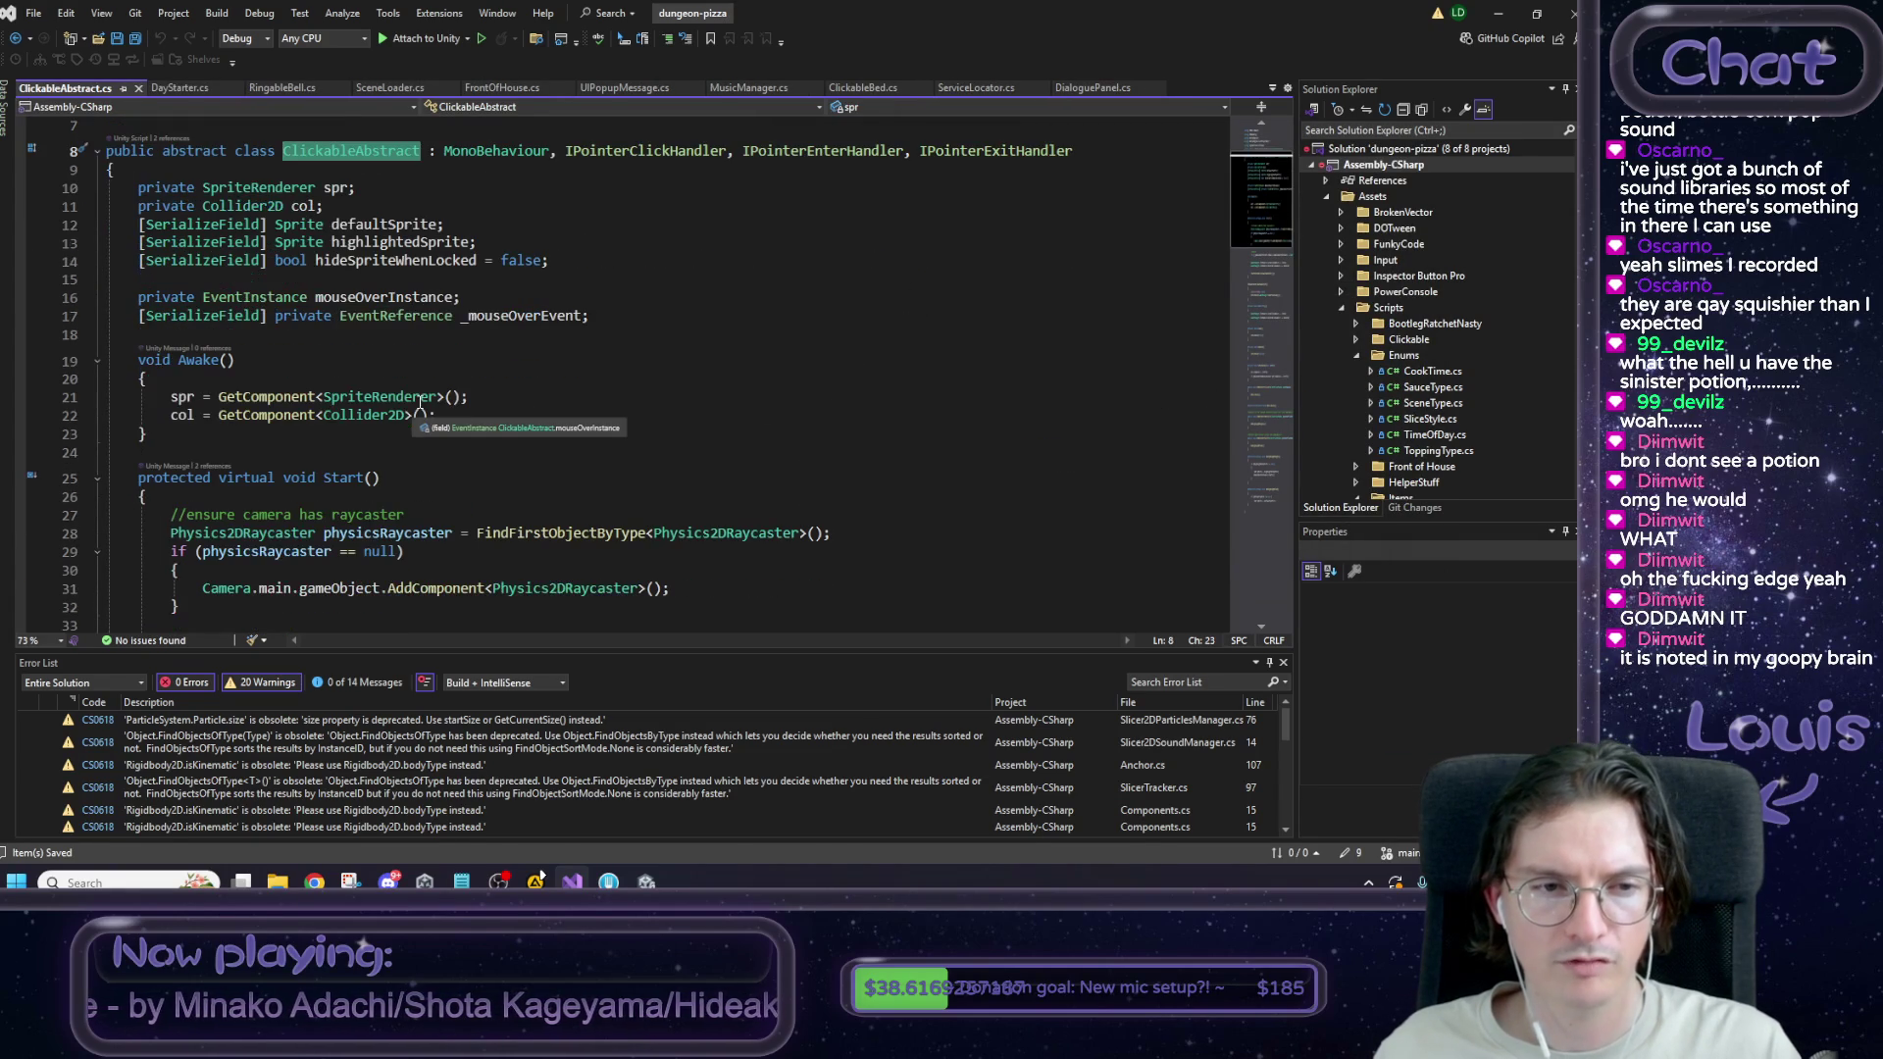
{"action": "scroll", "coordinate": [513, 412], "scroll_direction": "up", "scroll_amount": 1}
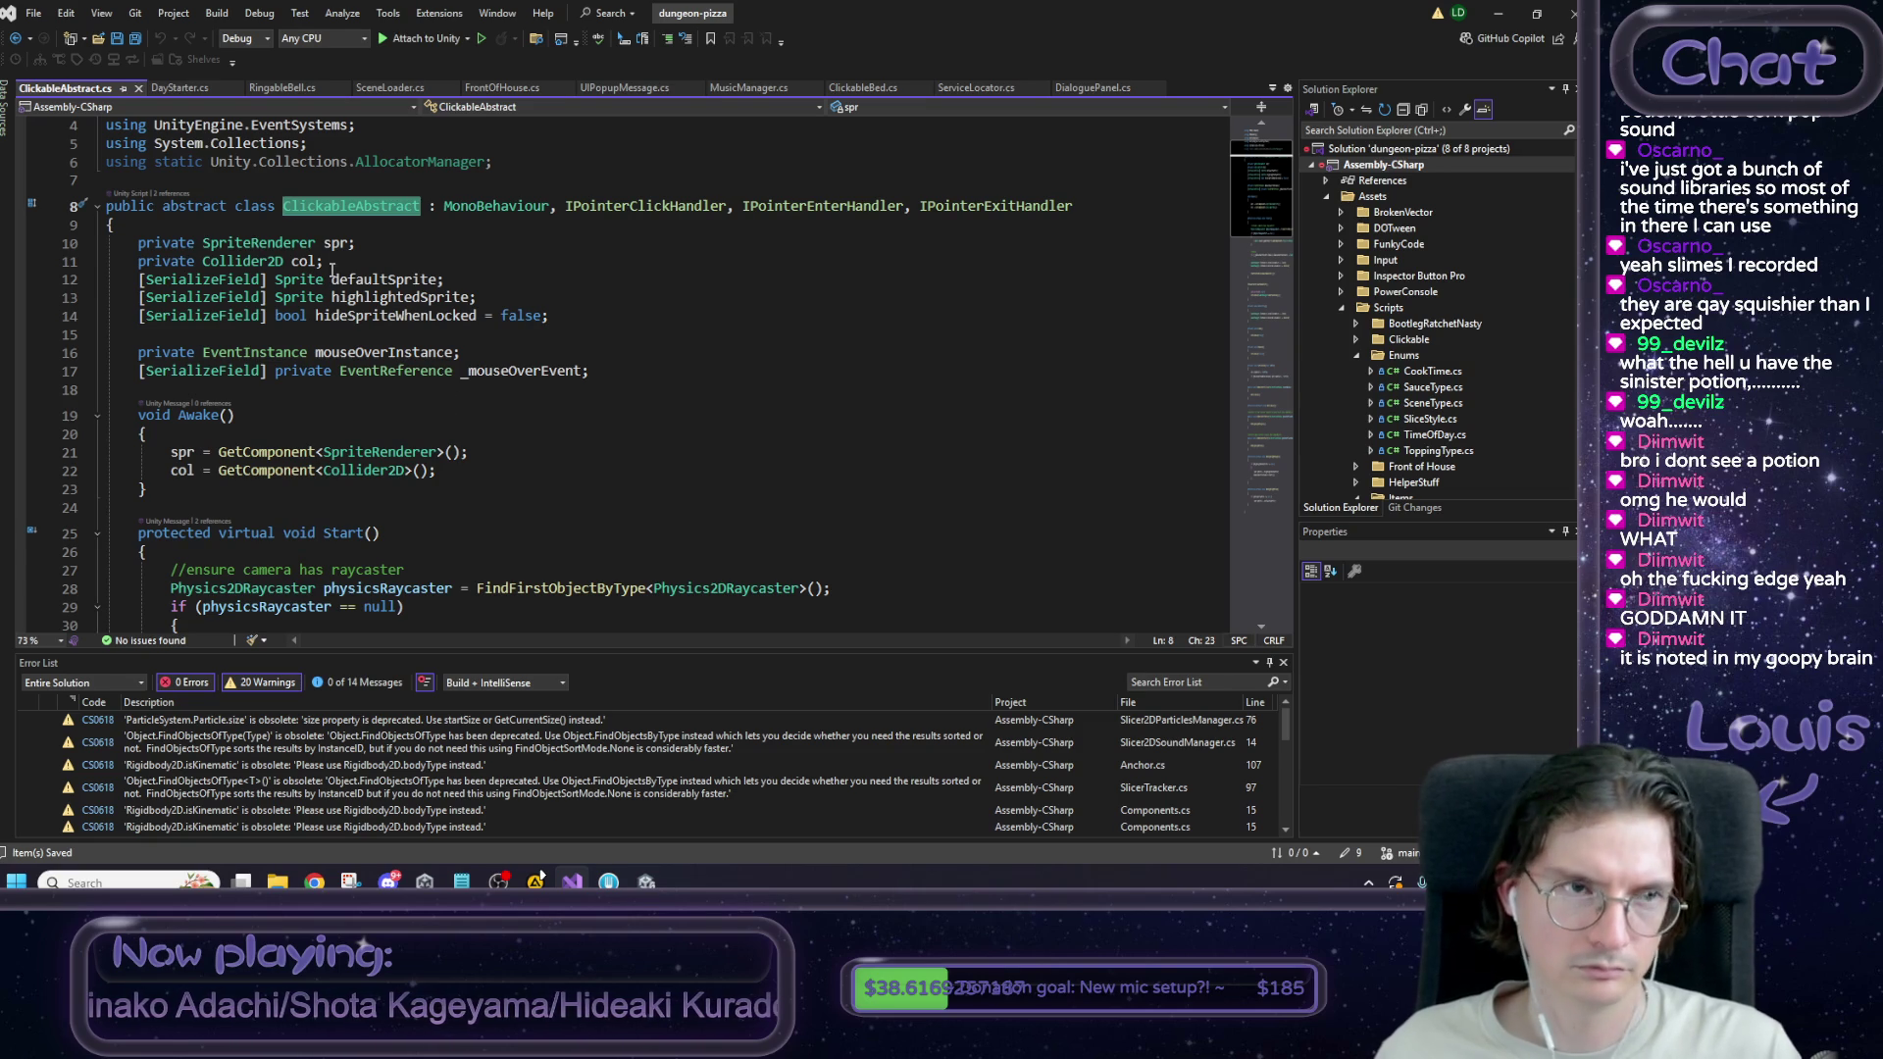
{"action": "left_click", "coordinate": [171, 88]}
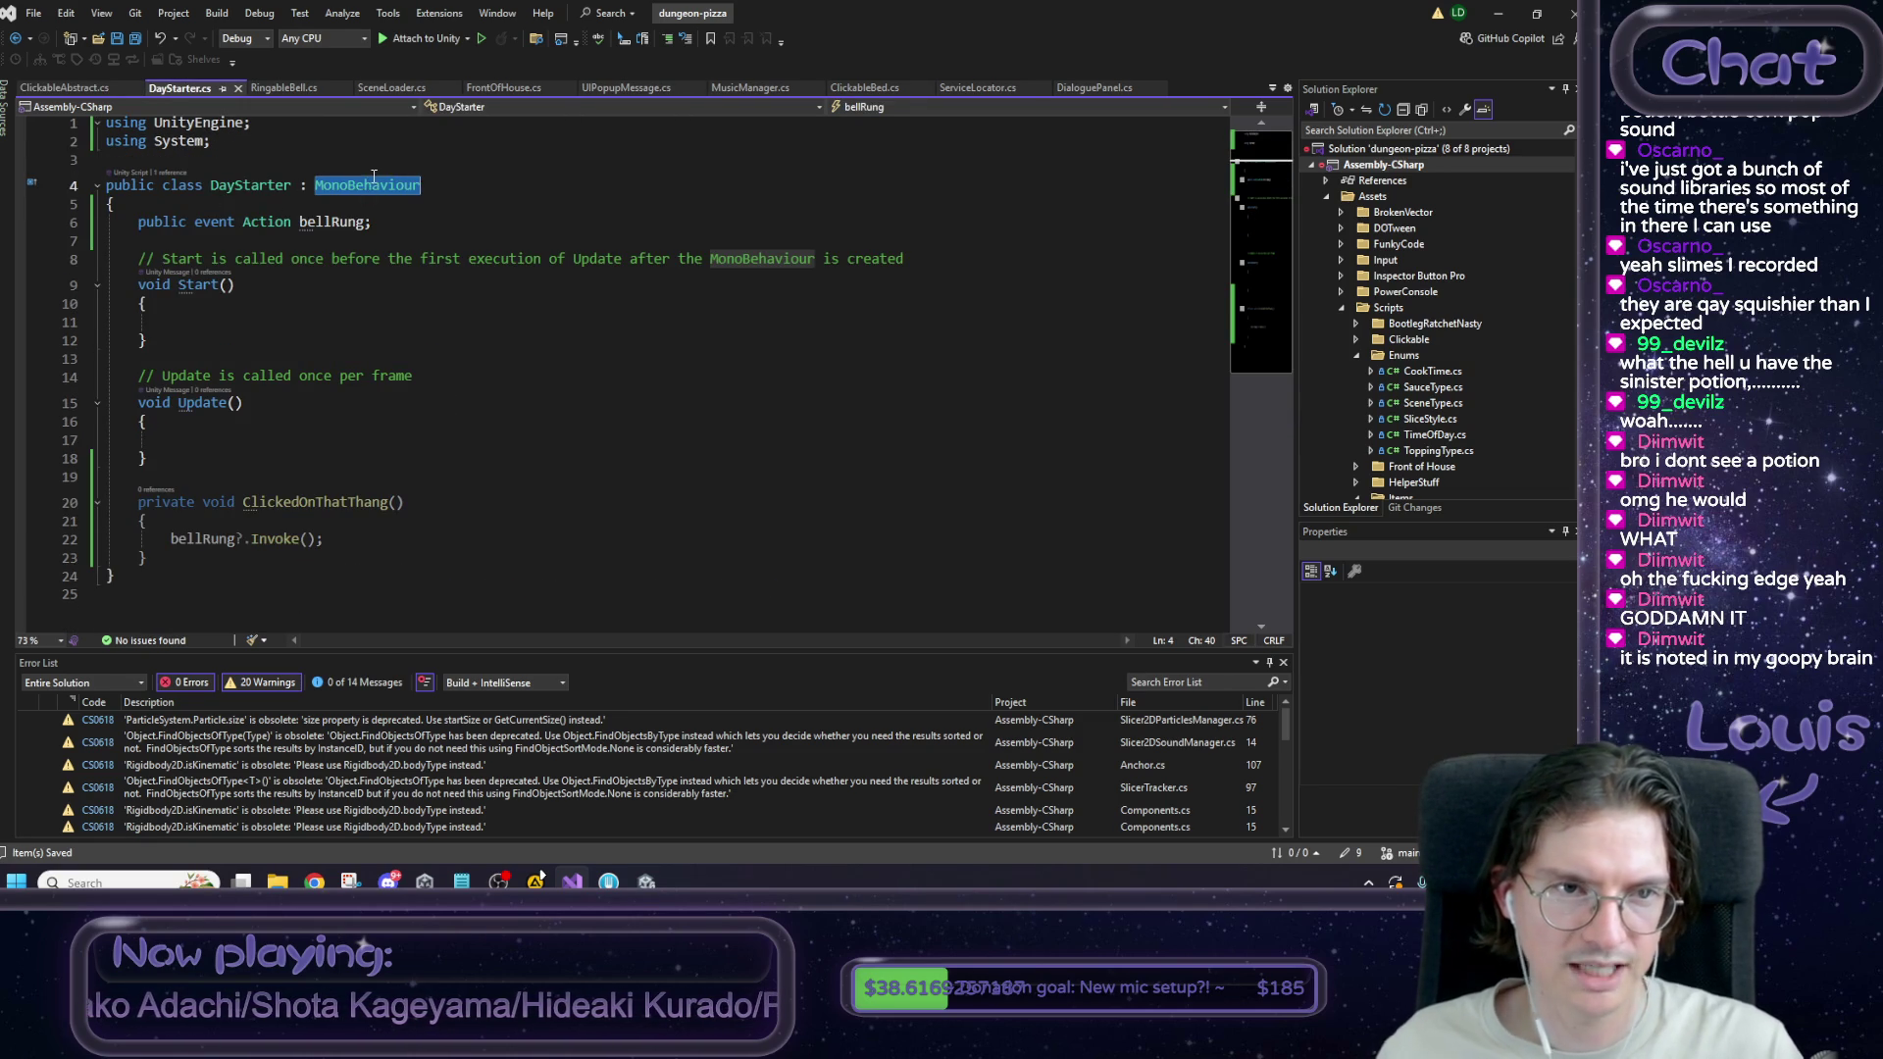
Change DayStarter's base class from MonoBehaviour to ClickableAbstract and save.
{"action": "type", "text": "Click"}
{"action": "key", "text": "Tab"}
{"action": "key", "text": "ctrl+s"}
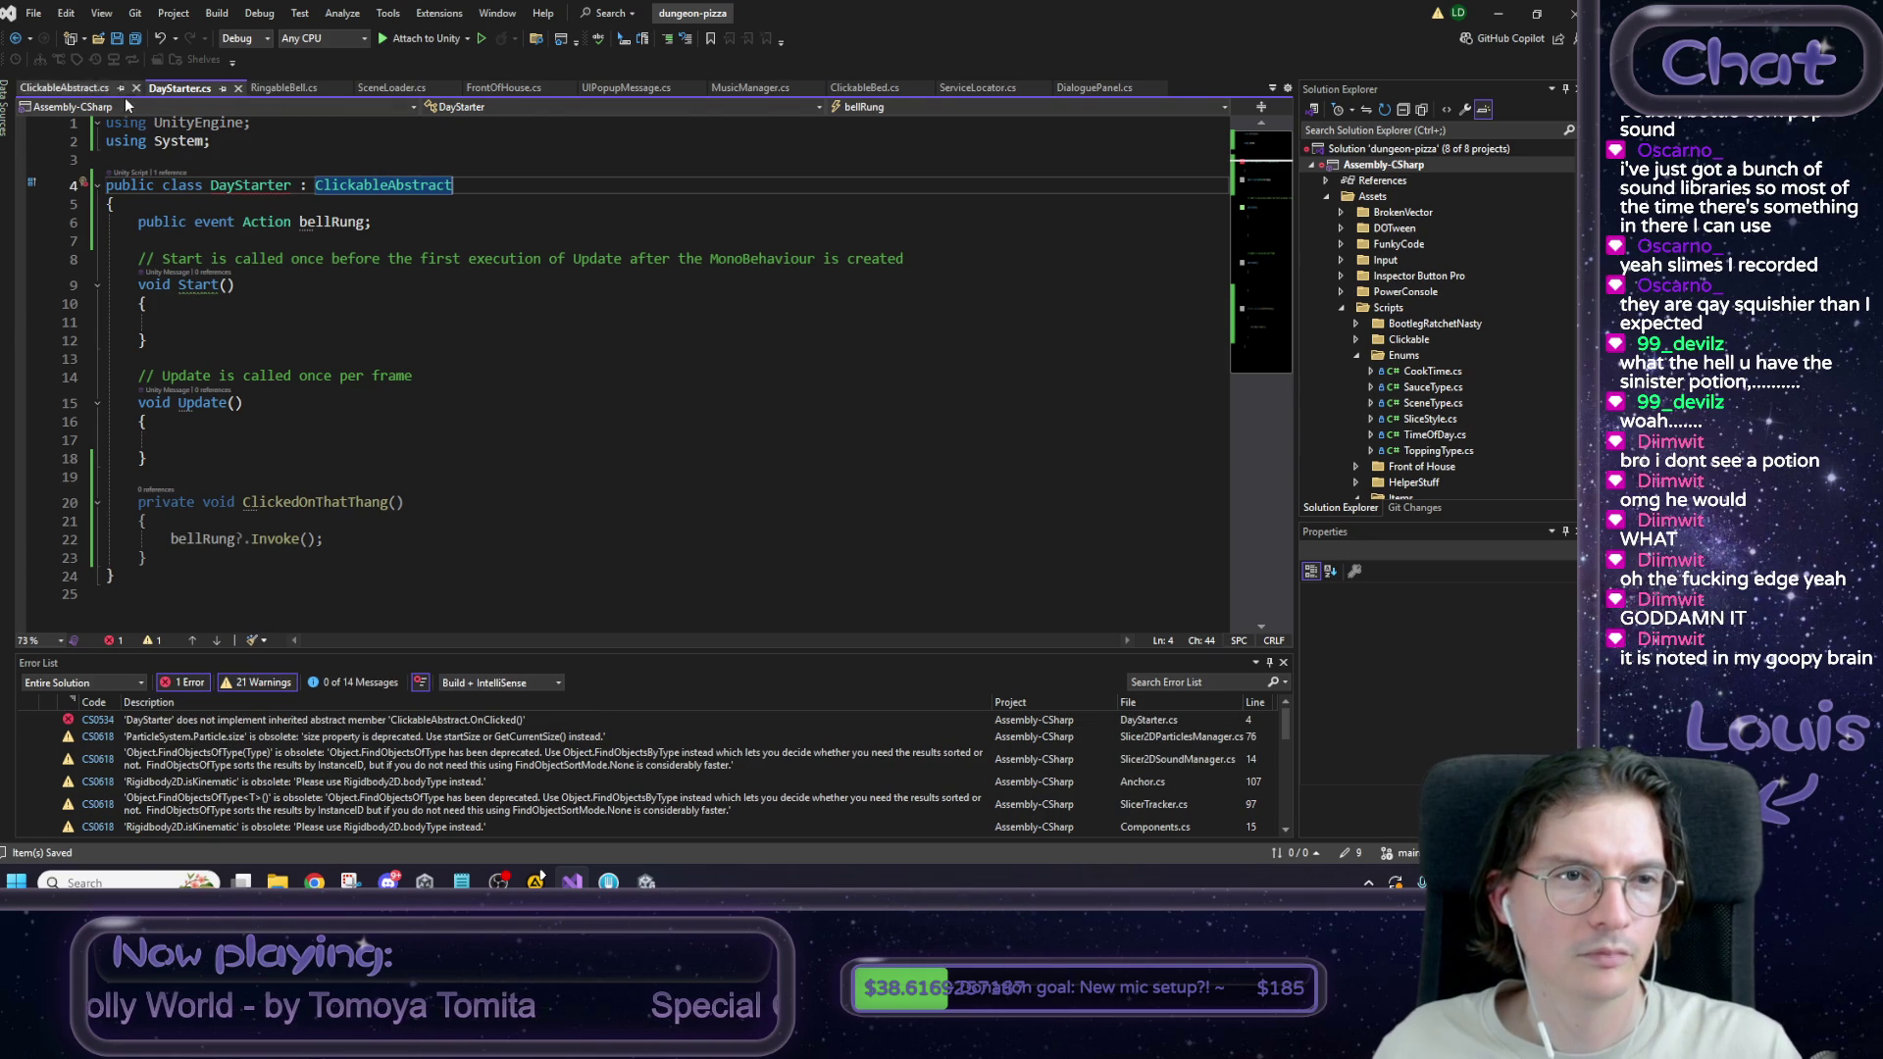
Select ClickableAbstract's Awake method and add a blank line at the top of DayStarter's class.
{"action": "key", "text": "F12"}
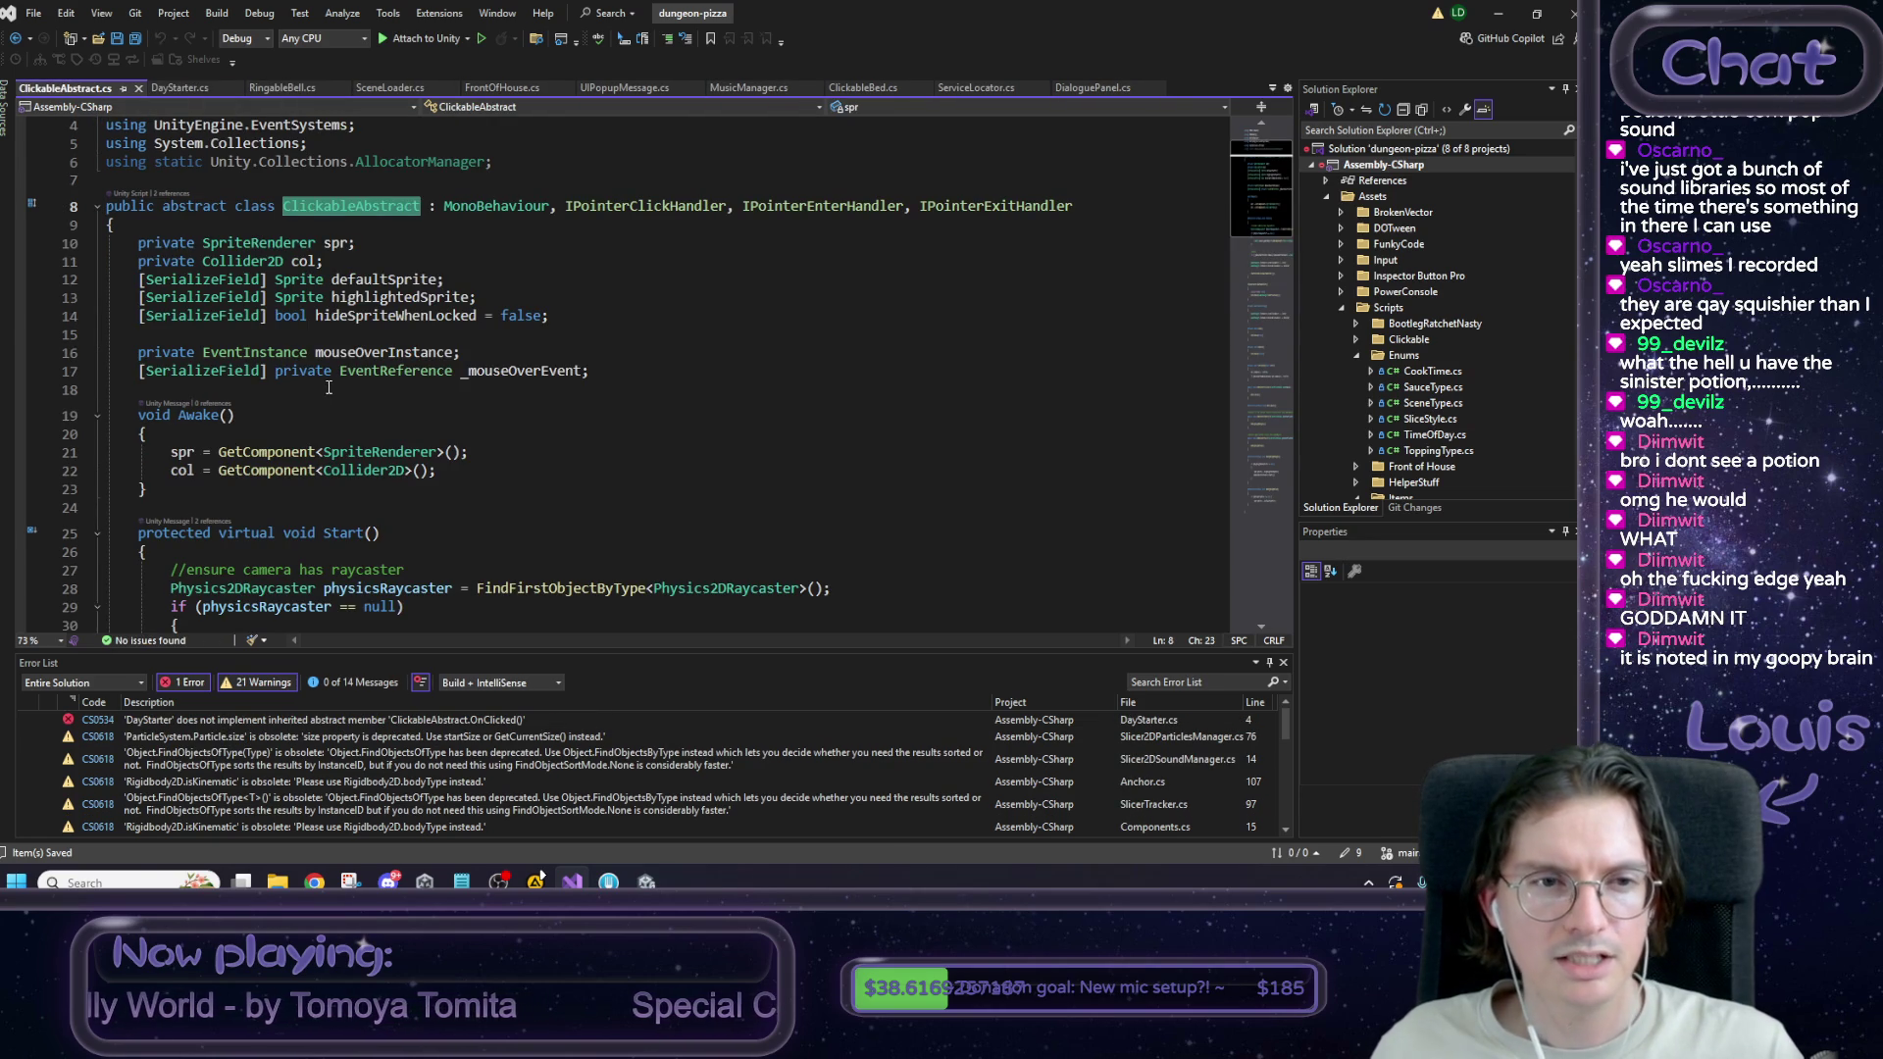
{"action": "left_click_drag", "start_coordinate": [167, 488], "coordinate": [139, 416]}
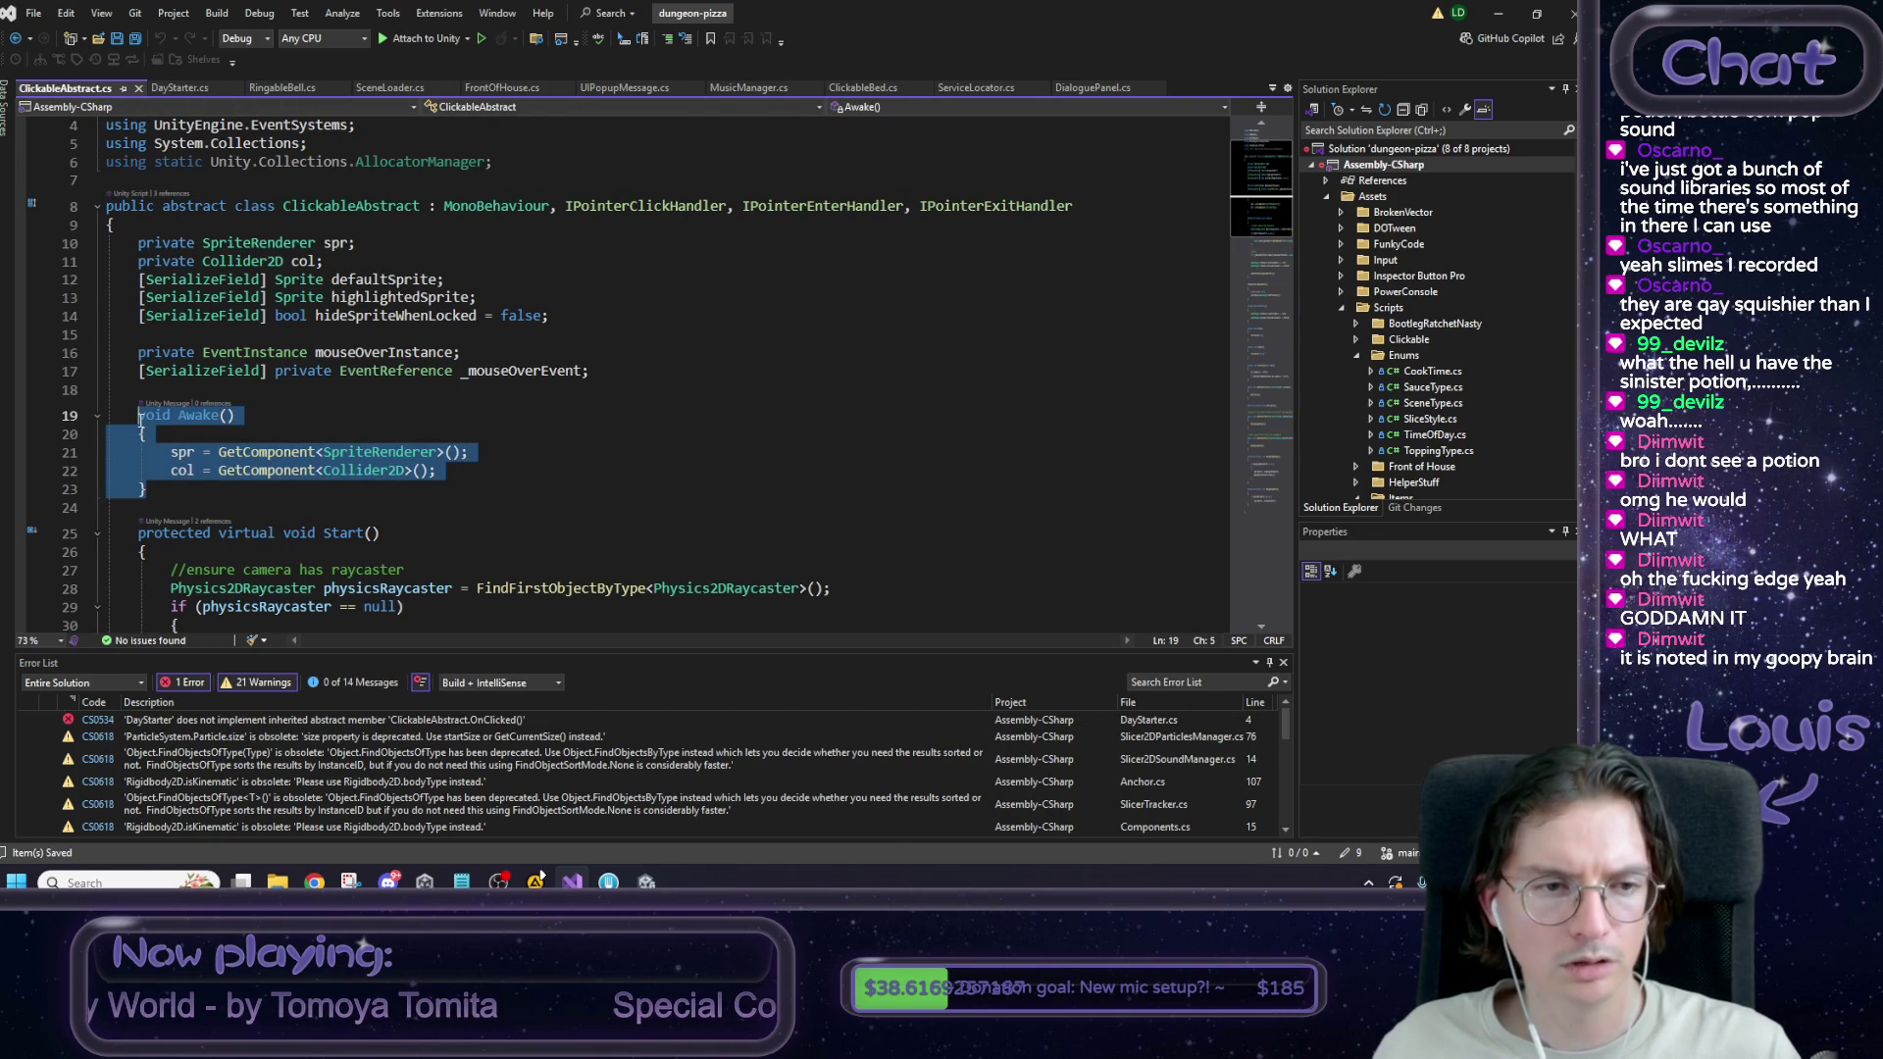
{"action": "left_click", "coordinate": [179, 88]}
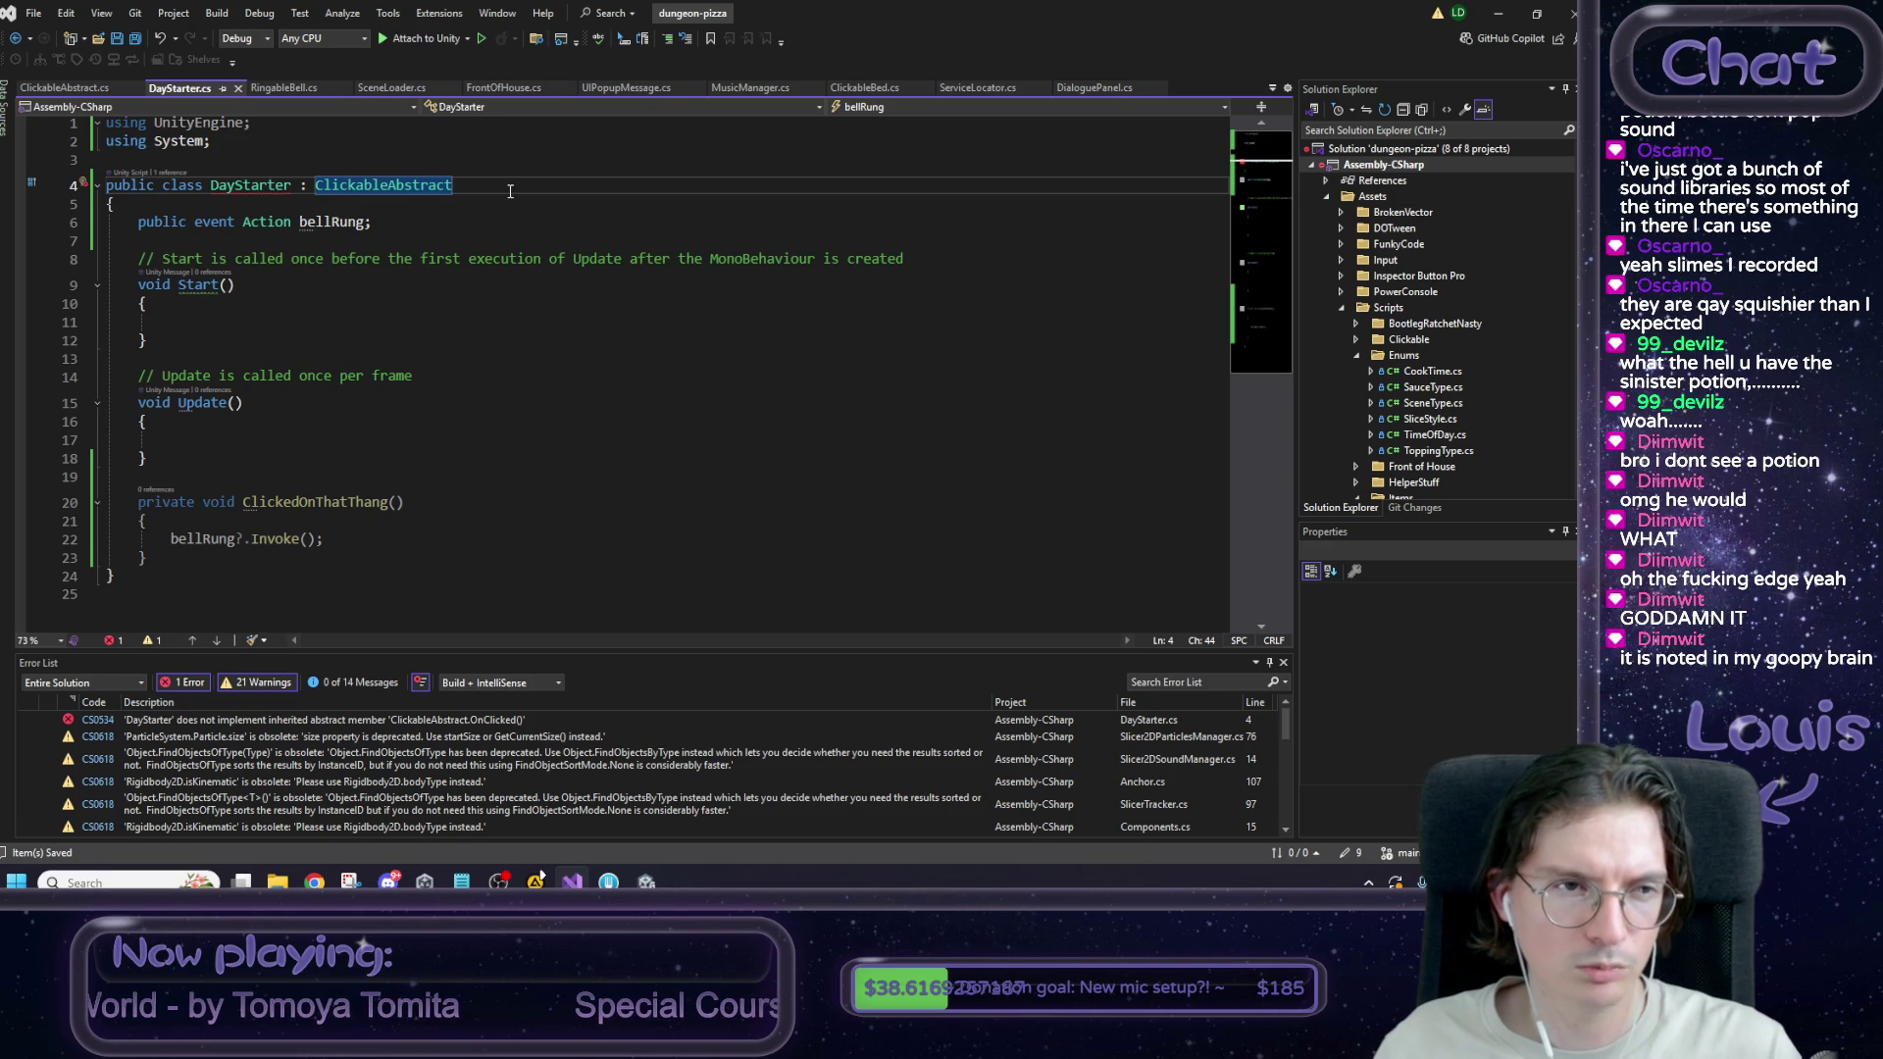
{"action": "left_click", "coordinate": [338, 209]}
{"action": "key", "text": "Return"}
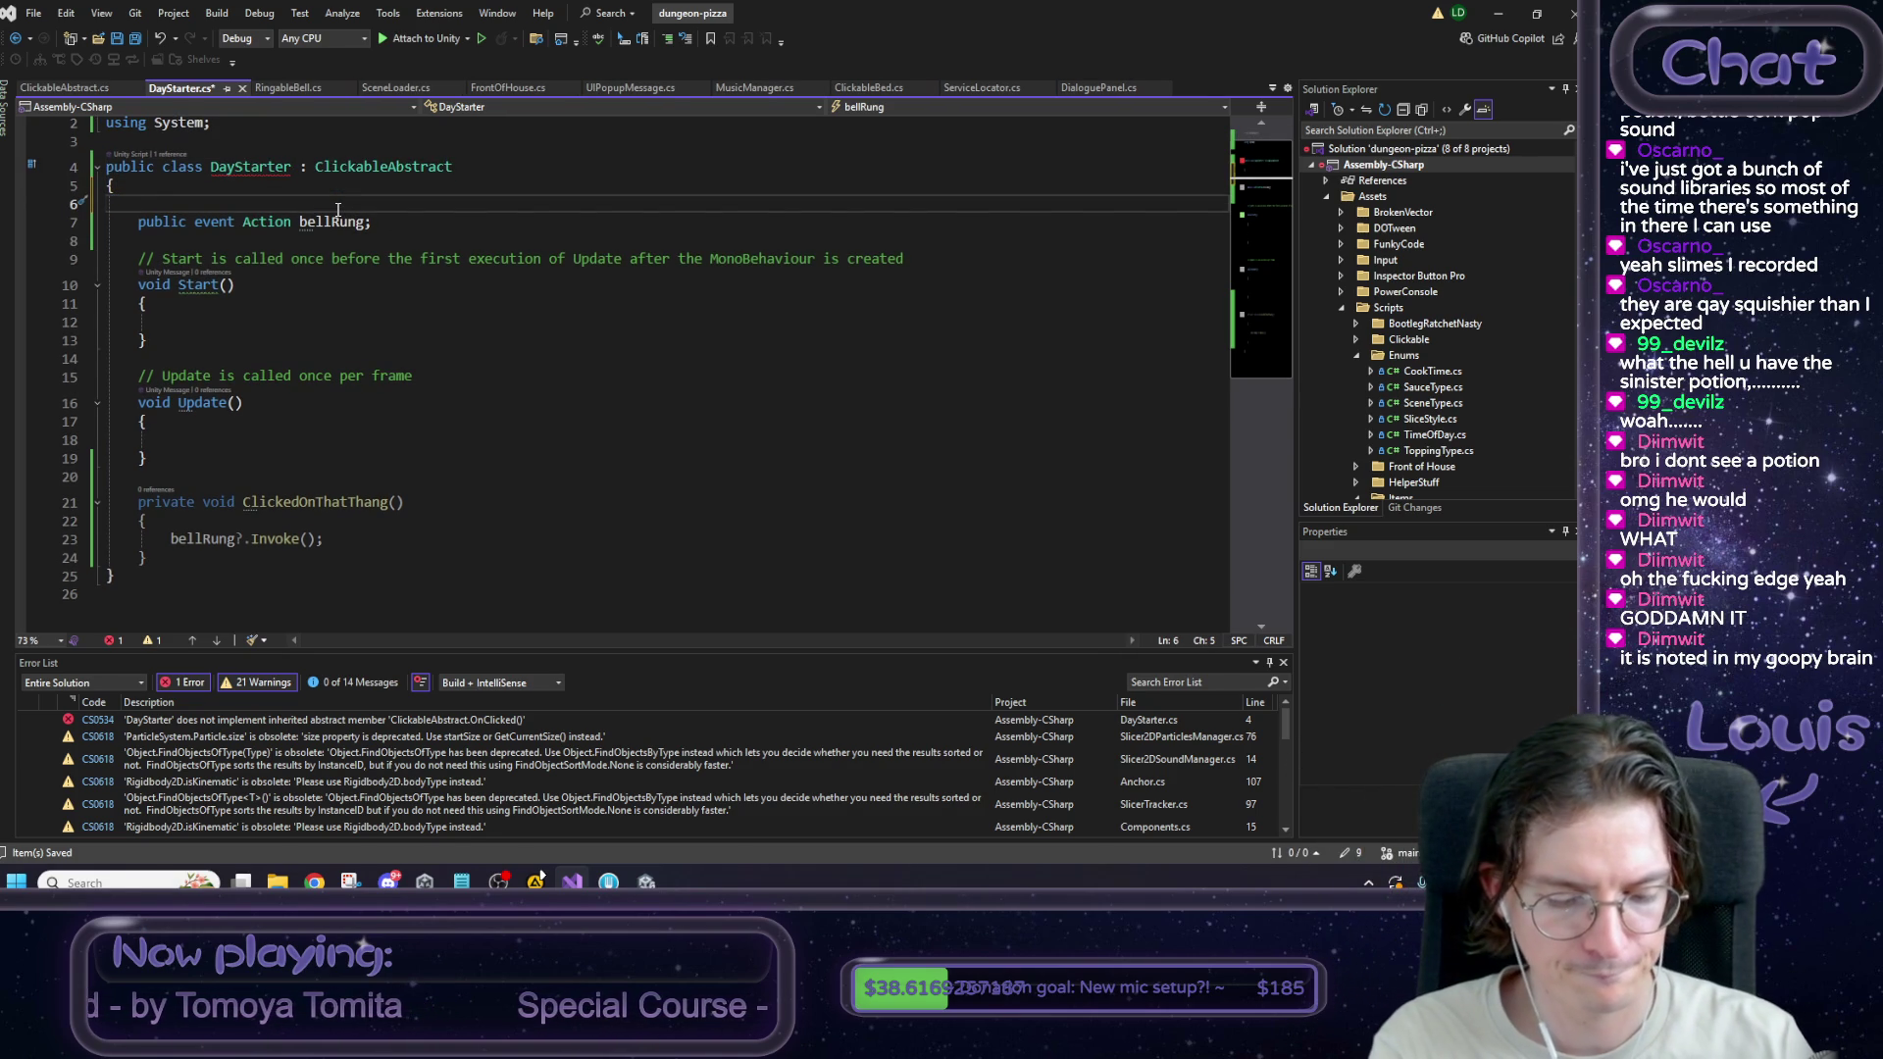
Add a public GameObject disableableChild field and paste the Awake method into DayStarter.
{"action": "type", "text": "public GameManage"}
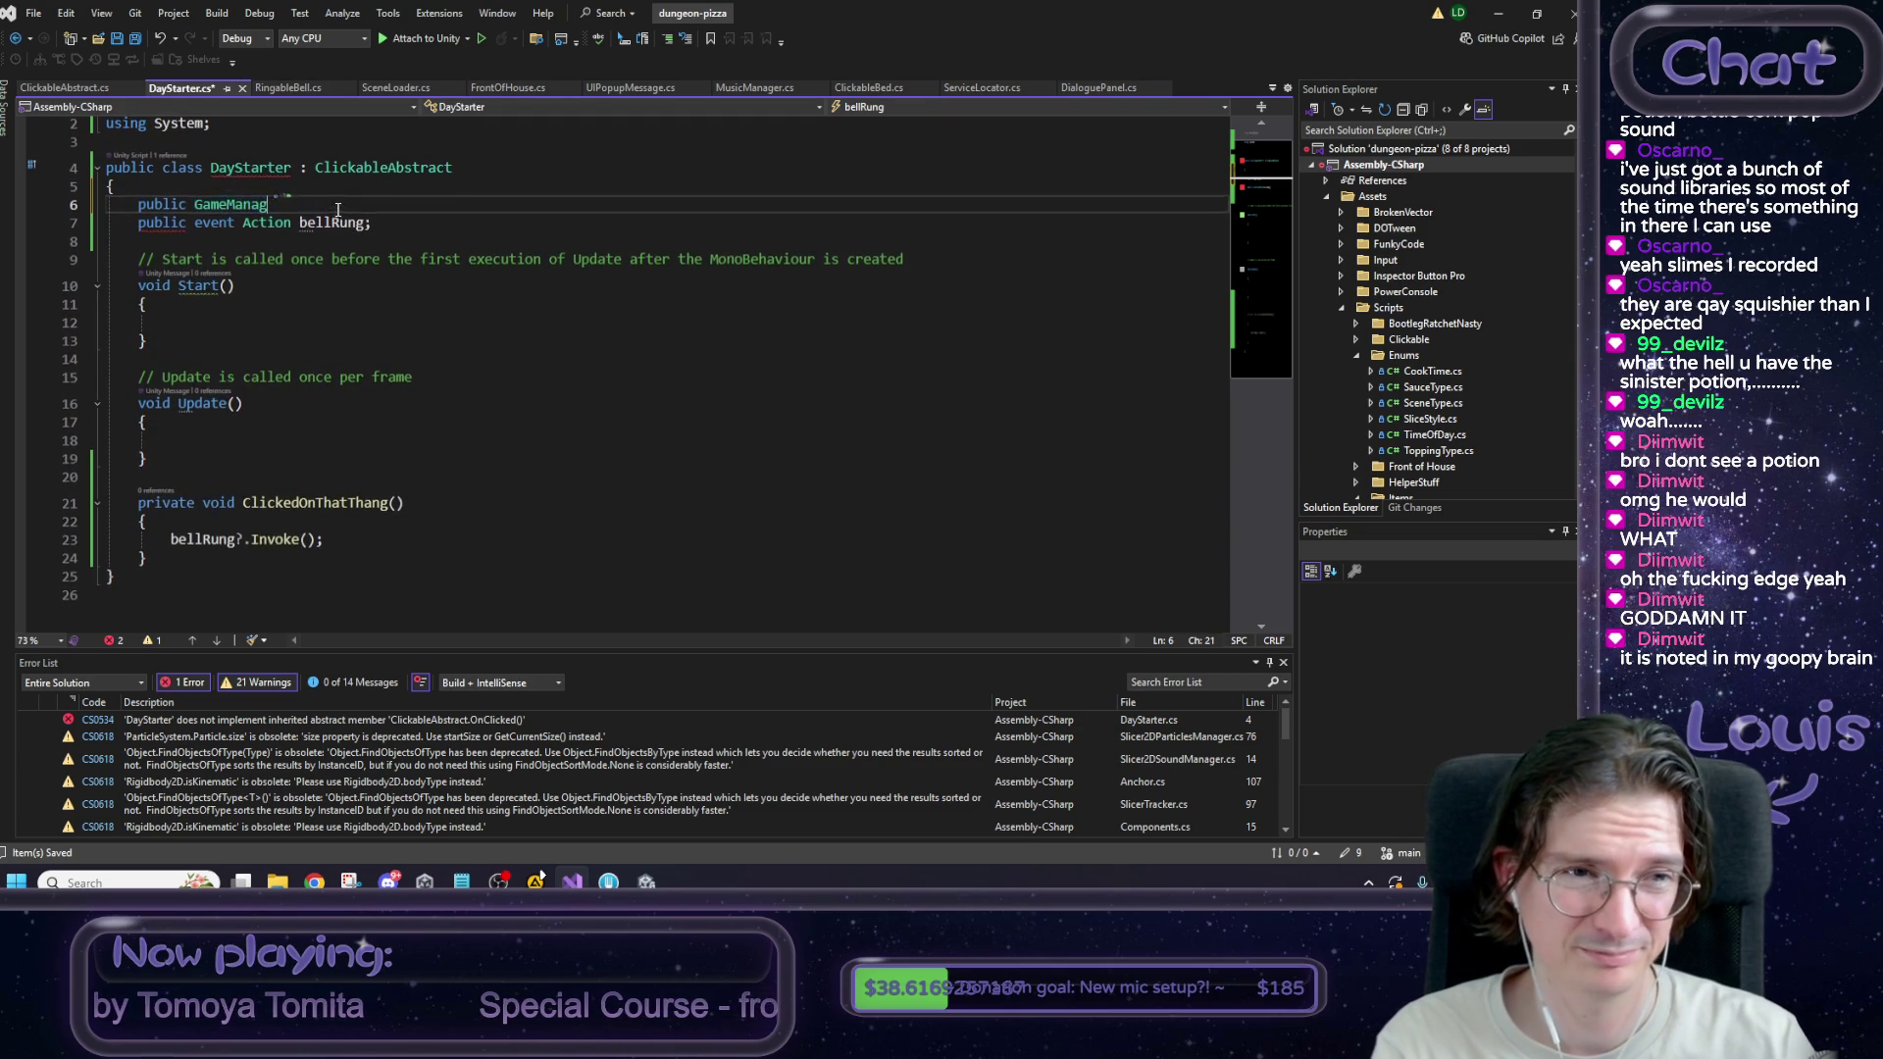
{"action": "key", "text": "BackSpace"}
{"action": "key", "text": "BackSpace"}
{"action": "key", "text": "BackSpace"}
{"action": "type", "text": "Object disableableChild;"}
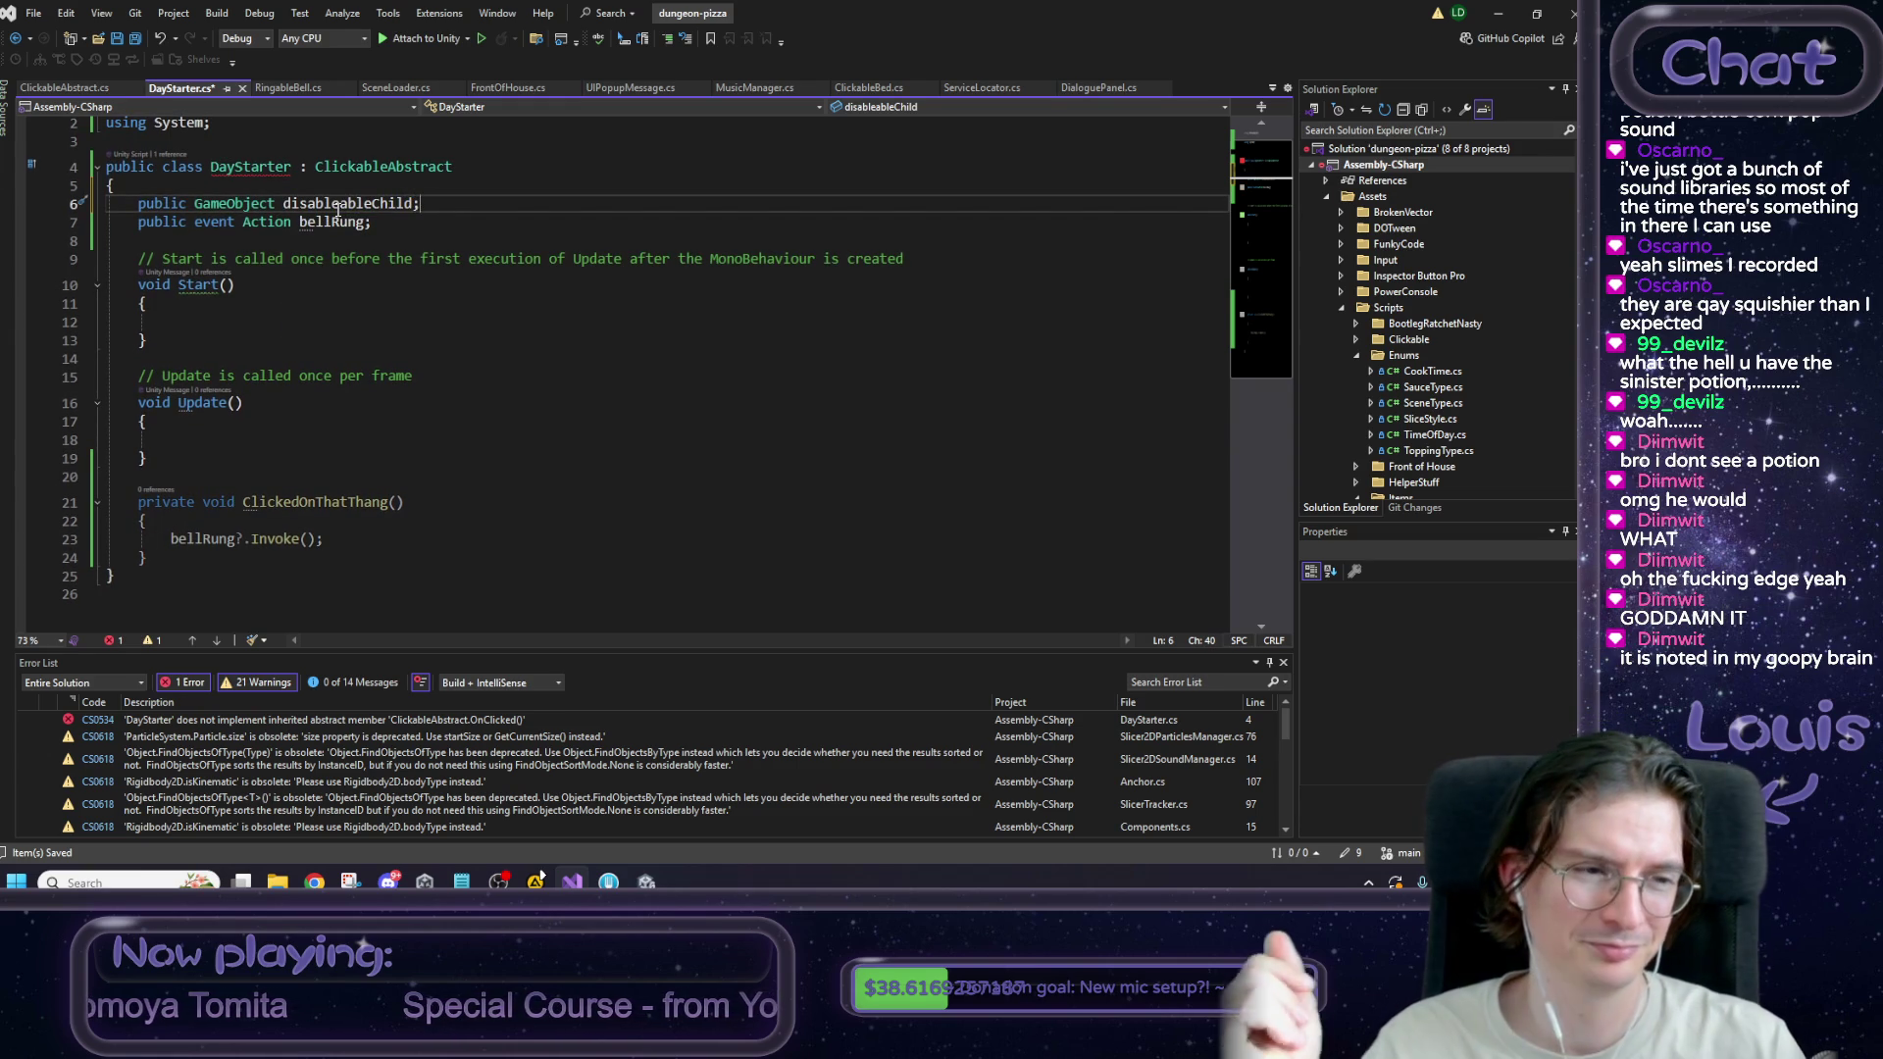
{"action": "left_click", "coordinate": [218, 320]}
{"action": "left_click", "coordinate": [399, 224]}
{"action": "type", "text": "void Awake()     {         spr = GetComponent<SpriteRenderer>();         col = GetComponent<Collider2D>();     }"}
Prefix both GetComponent calls on lines 11 and 12 with disableableChild. and save.
{"action": "double_click", "coordinate": [350, 203]}
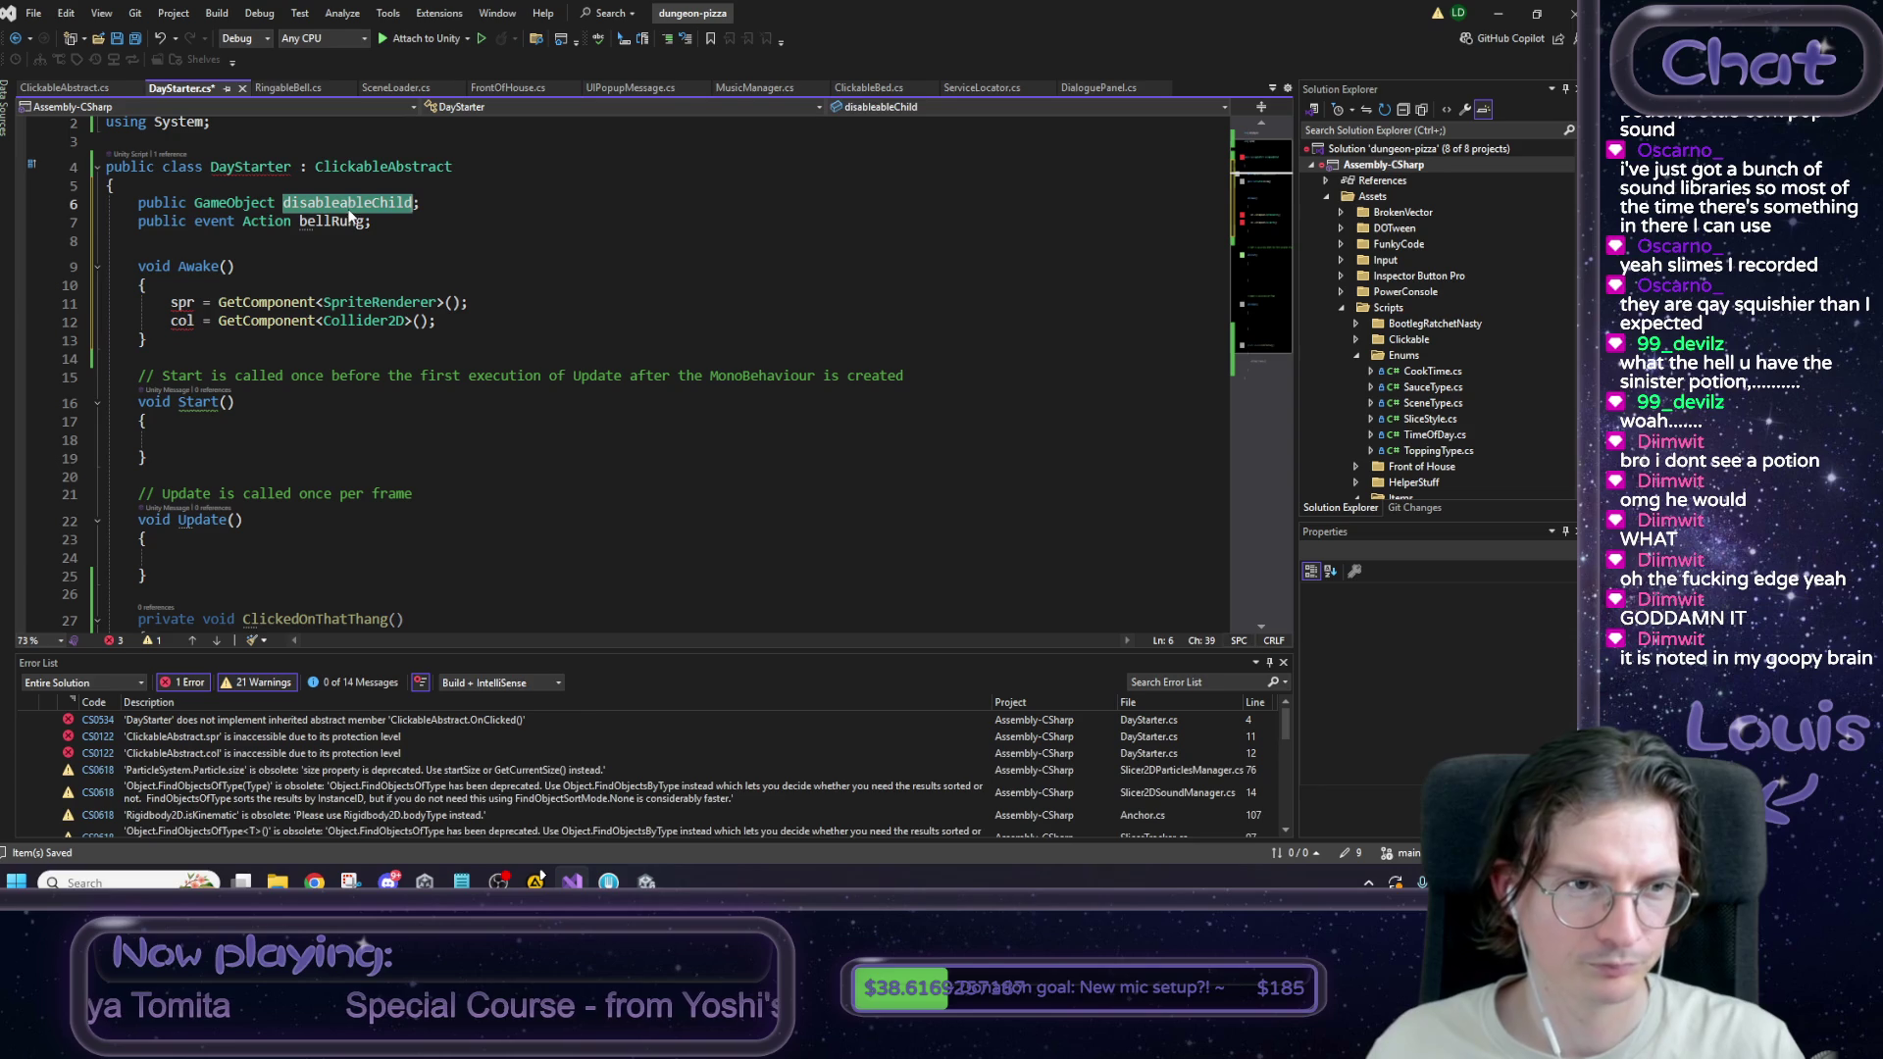
{"action": "key", "text": "ctrl+c"}
{"action": "left_click", "coordinate": [219, 303]}
{"action": "key", "text": "ctrl+v"}
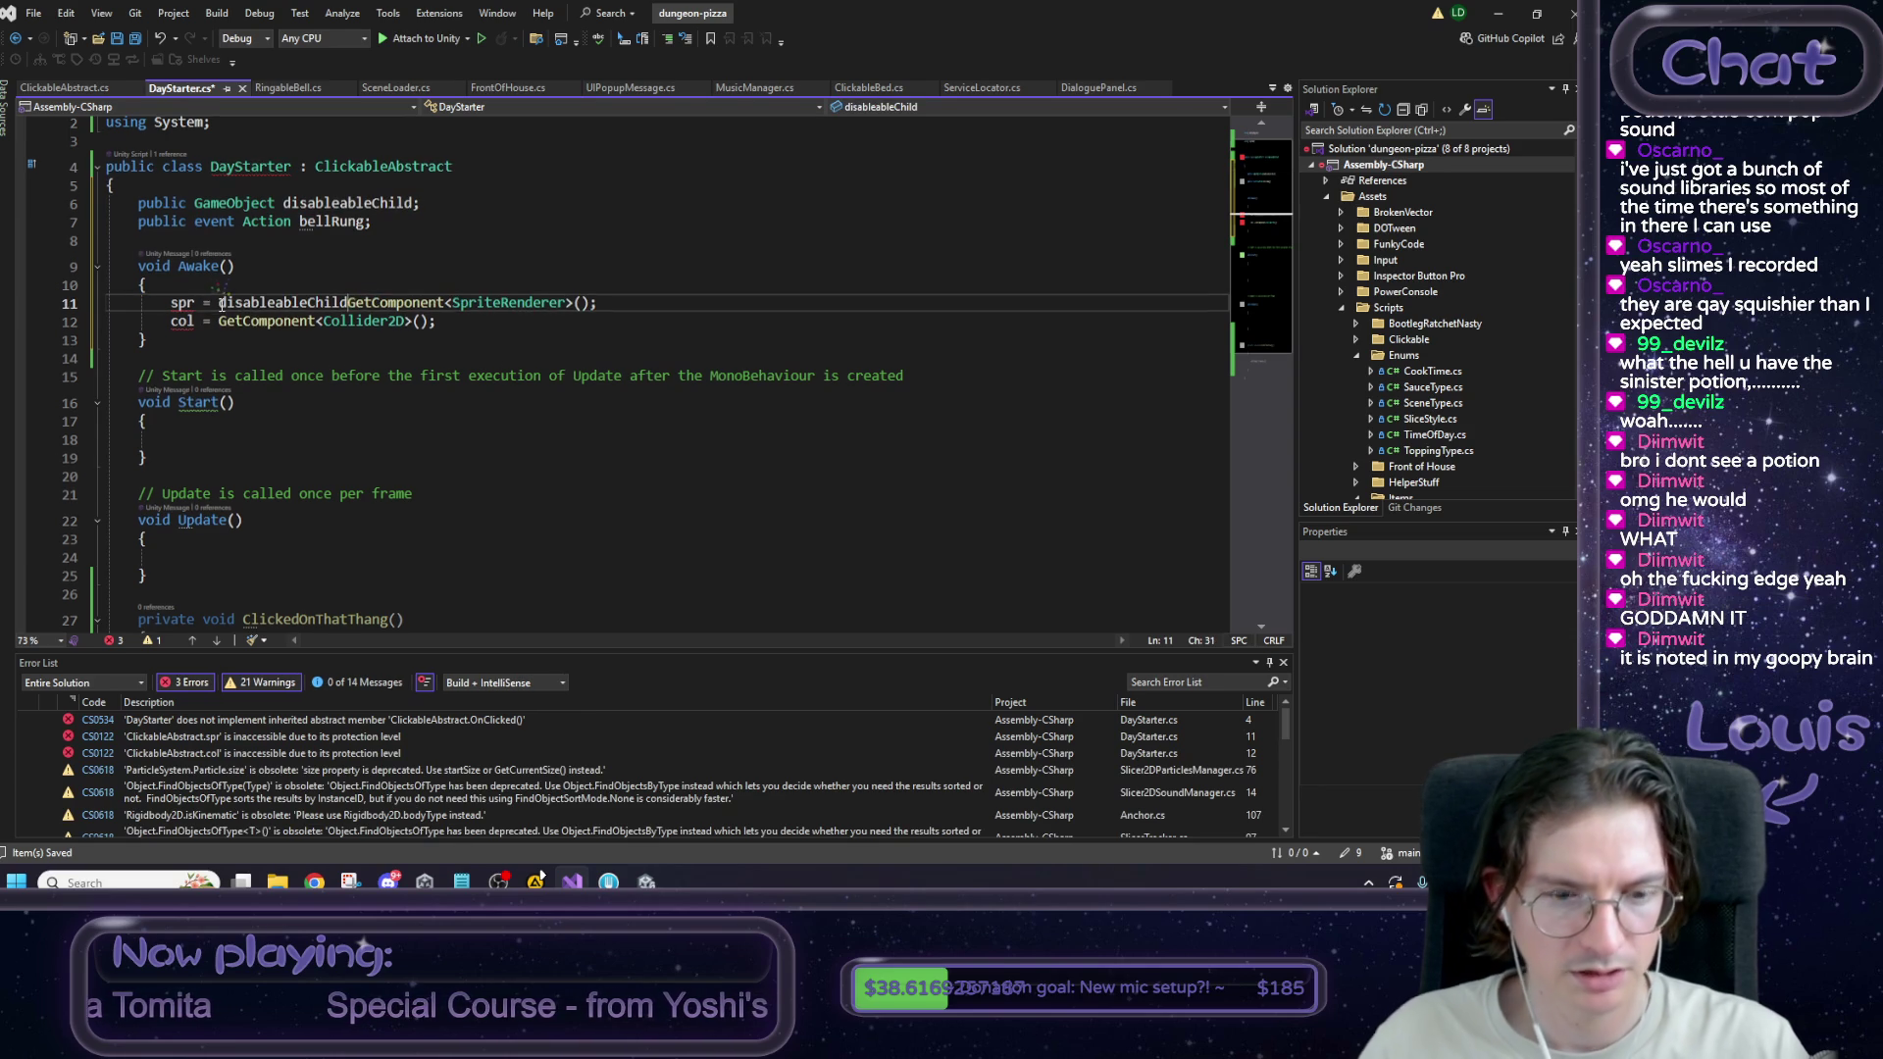
{"action": "type", "text": "."}
{"action": "left_click", "coordinate": [218, 320]}
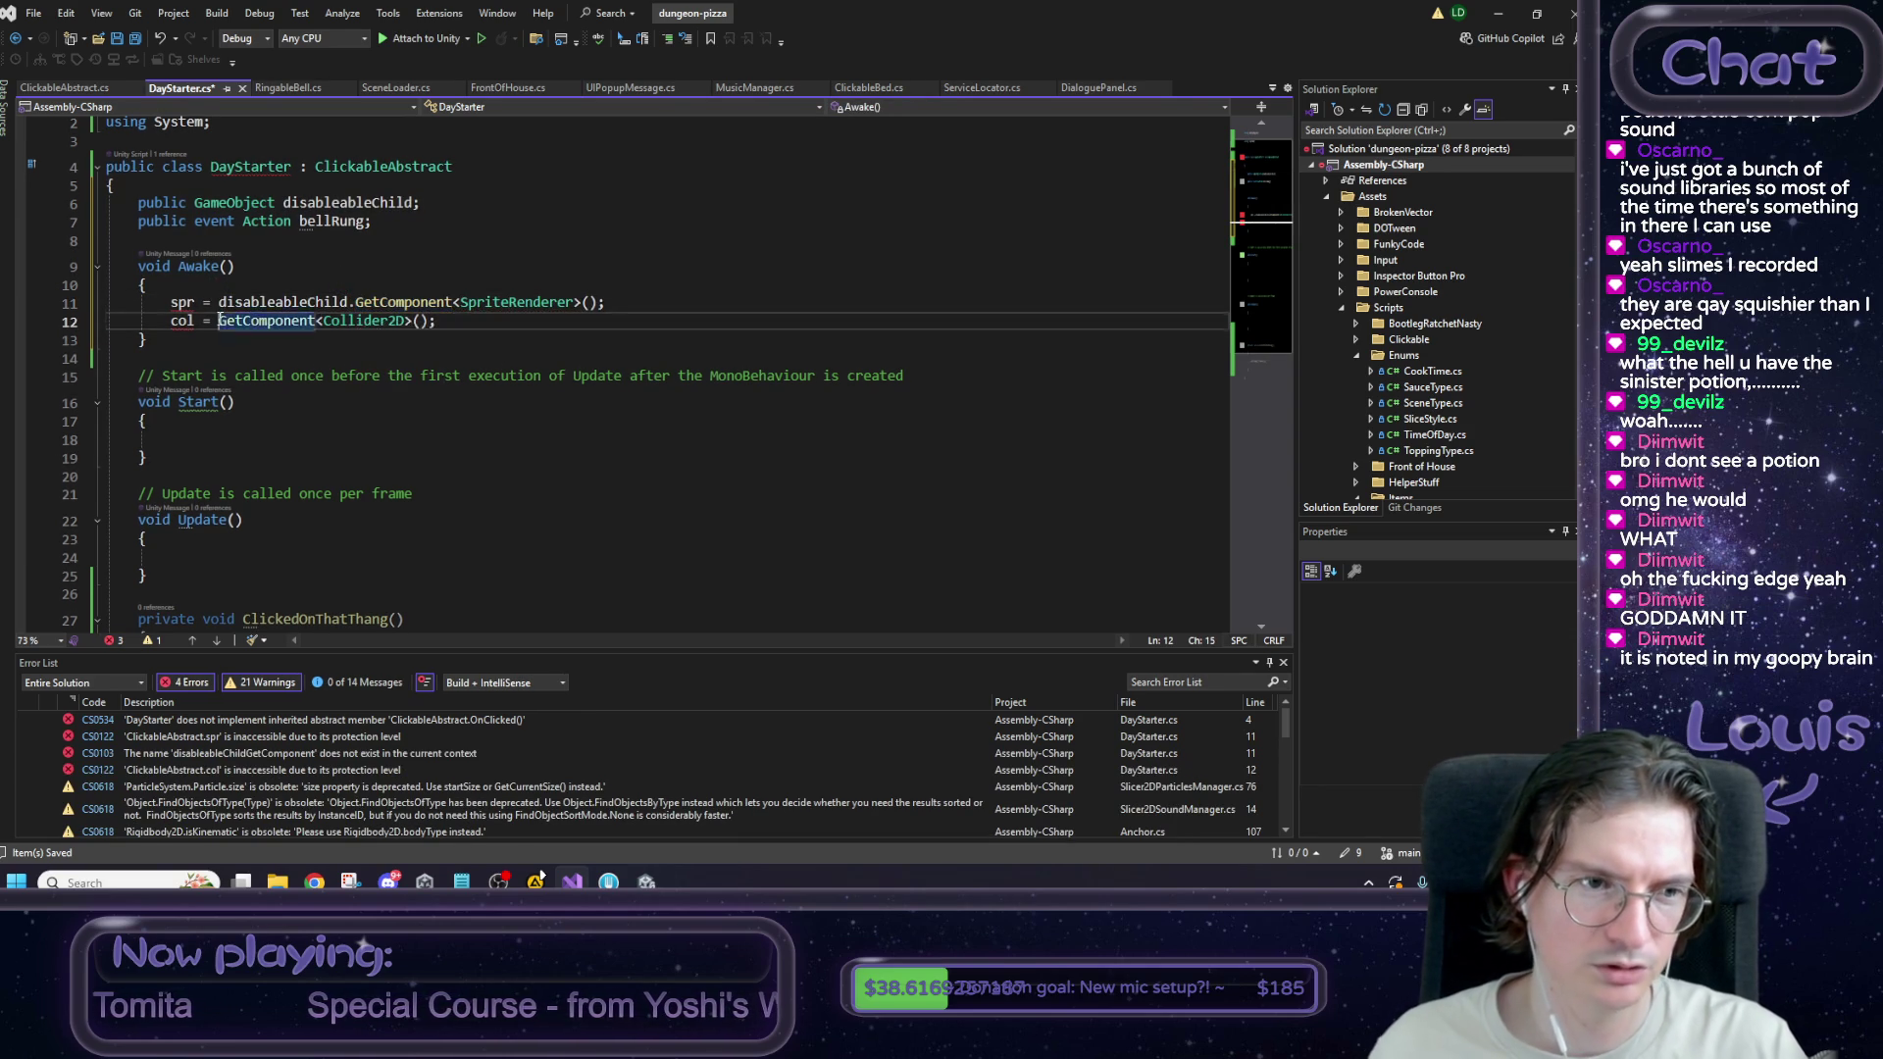
{"action": "key", "text": "ctrl+v"}
{"action": "type", "text": "."}
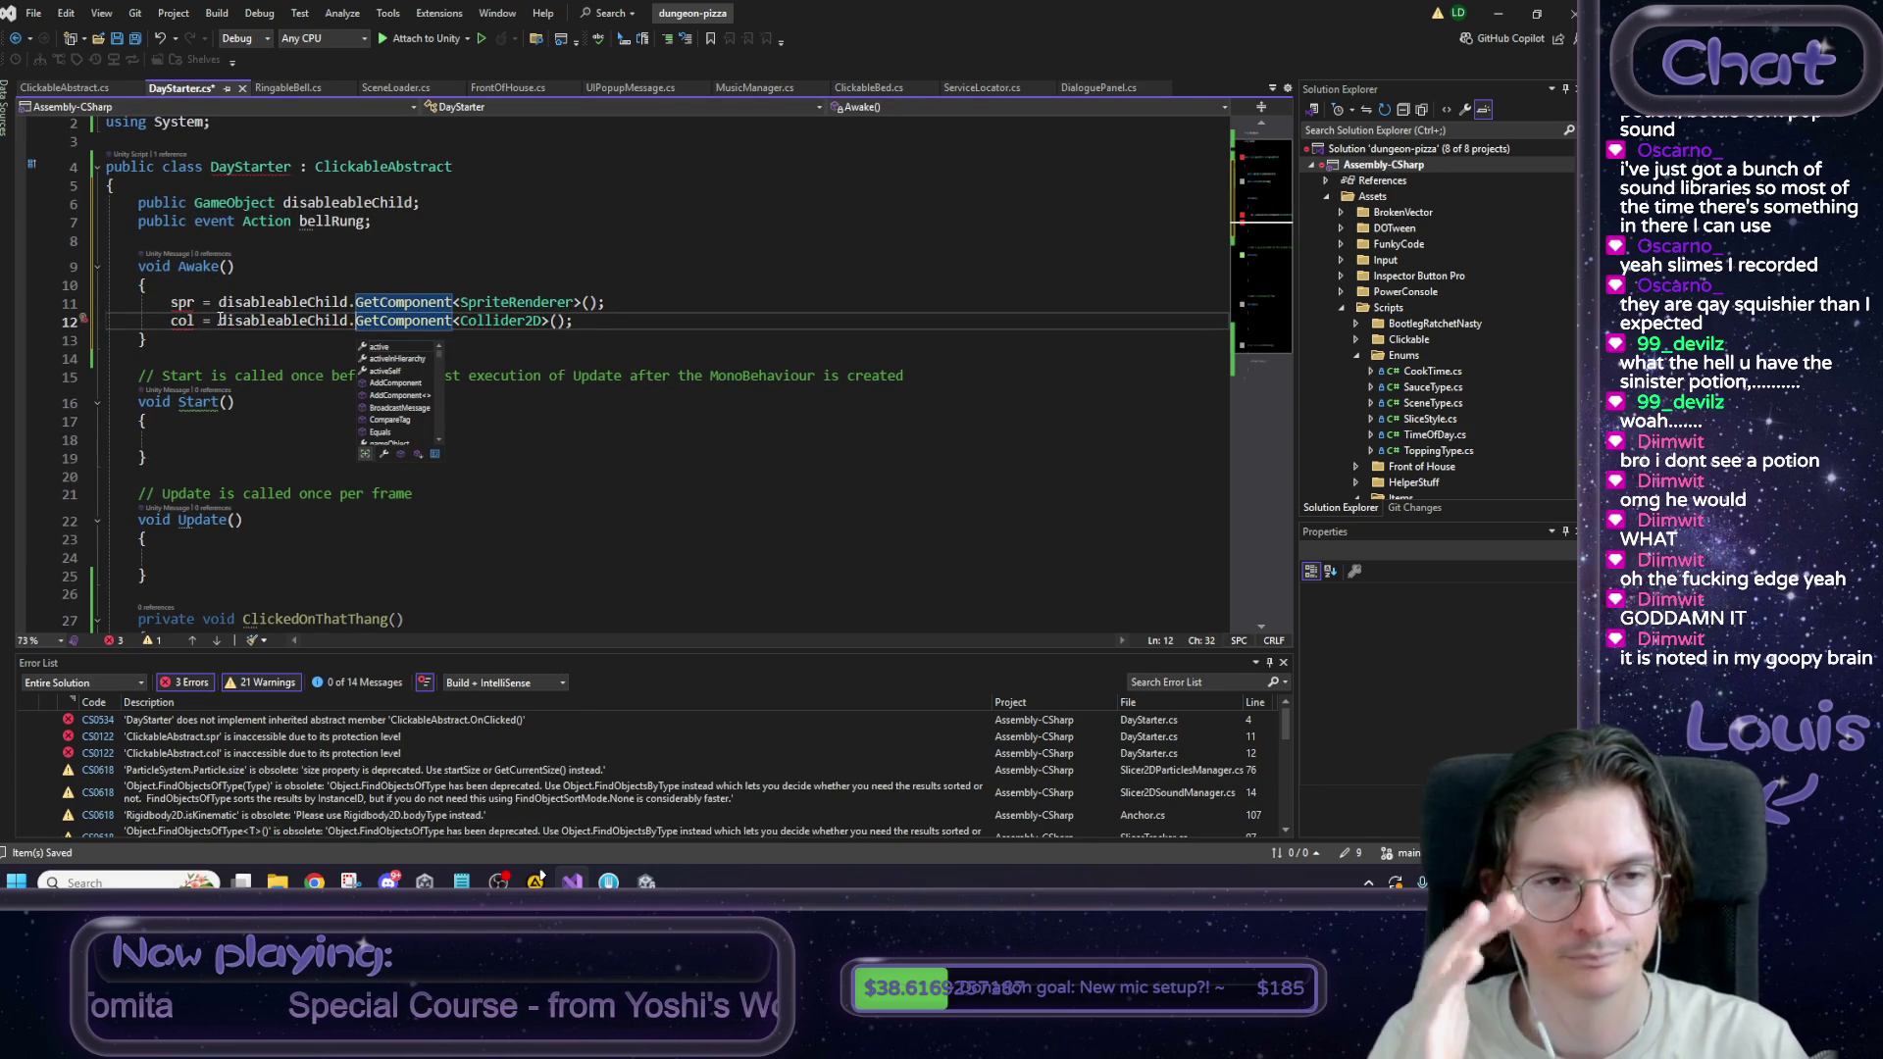
{"action": "scroll", "coordinate": [198, 177], "scroll_direction": "up", "scroll_amount": 1}
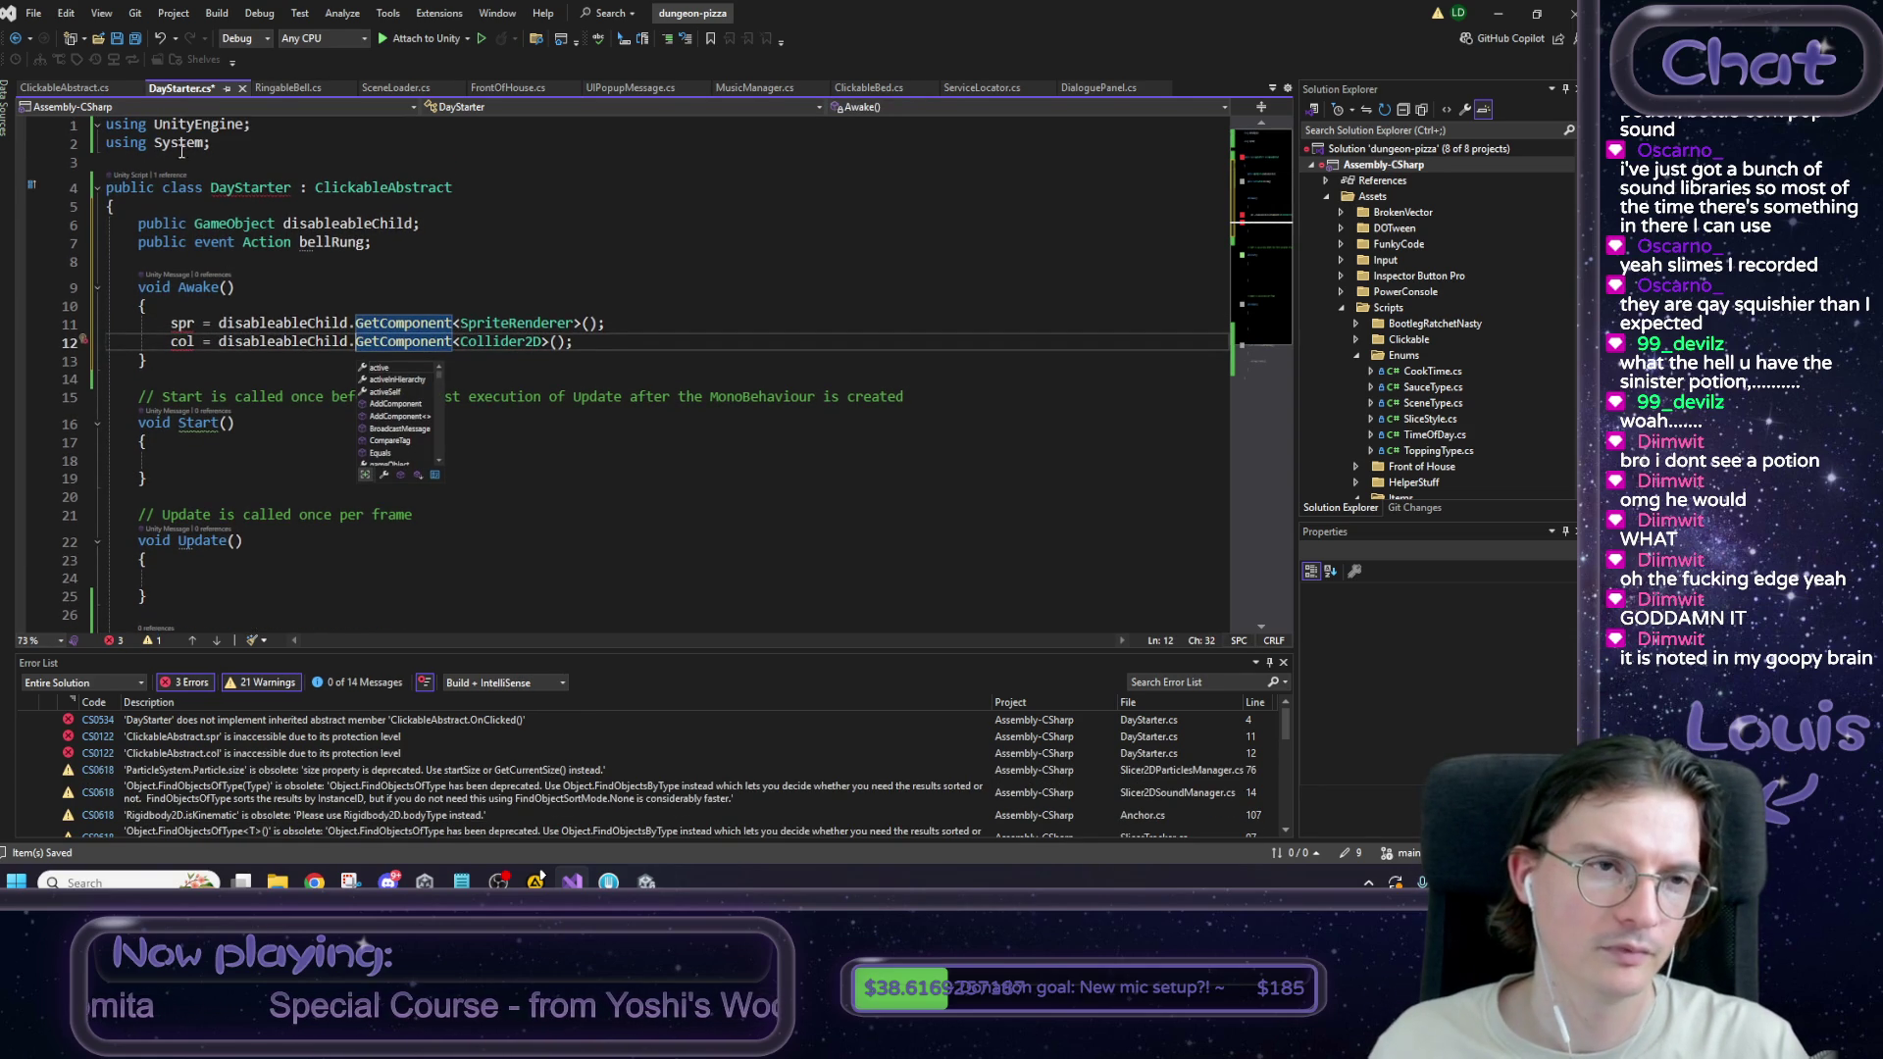
{"action": "key", "text": "ctrl+s"}
{"action": "double_click", "coordinate": [181, 340]}
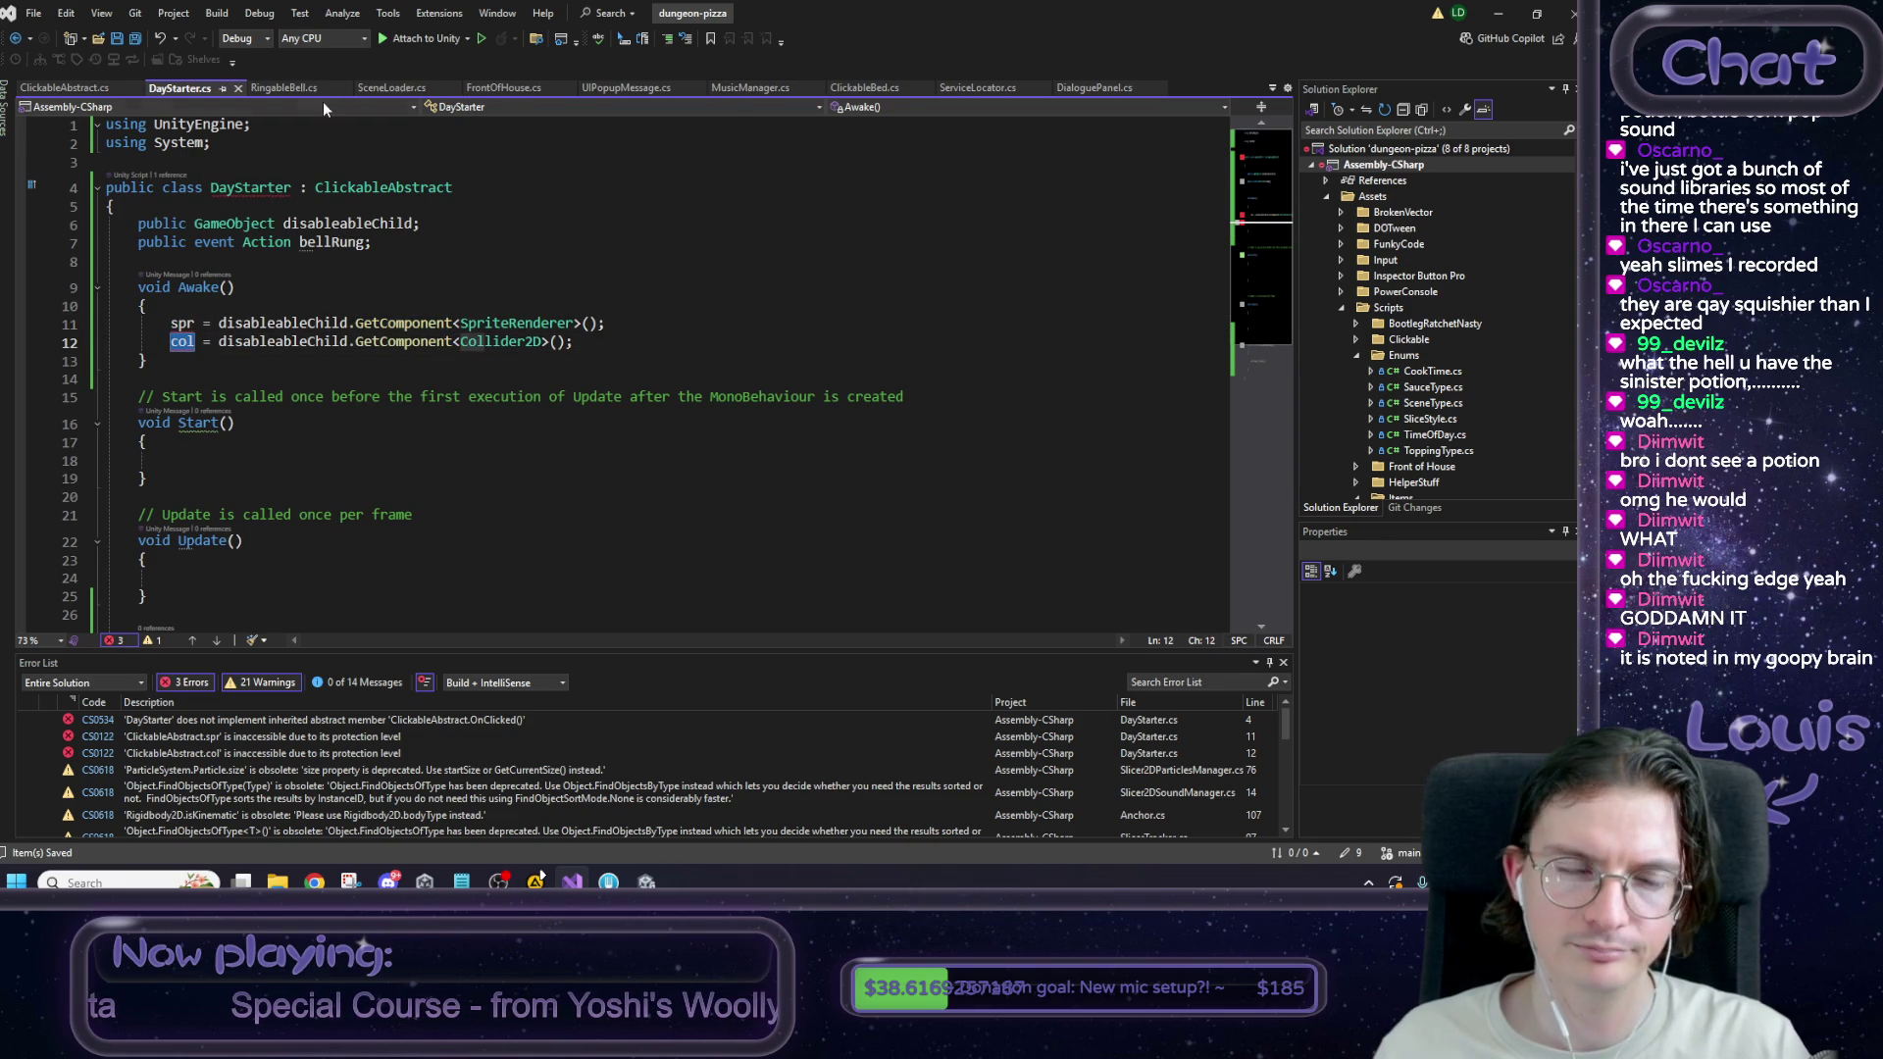
{"action": "left_click", "coordinate": [285, 88]}
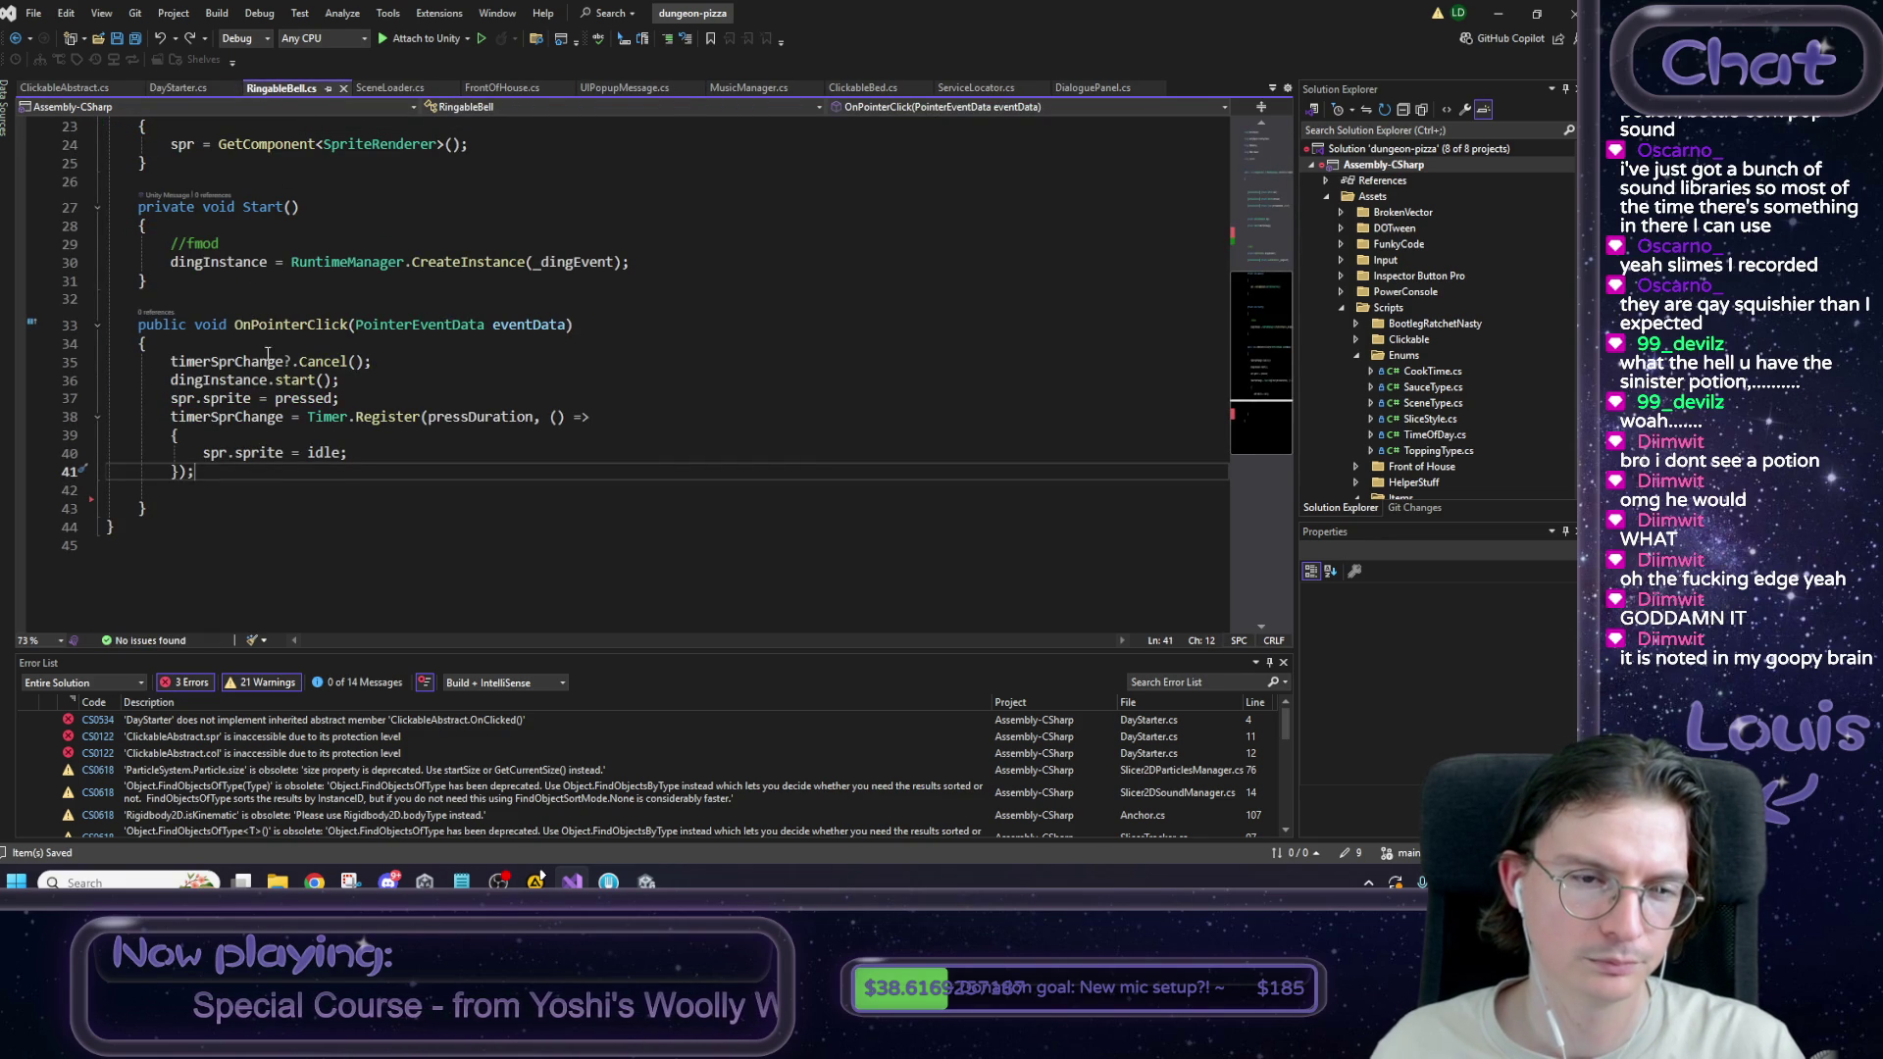
Compare RingableBell's private sprite renderer setup against the DayStarter code.
{"action": "scroll", "coordinate": [279, 487], "scroll_direction": "up", "scroll_amount": 2}
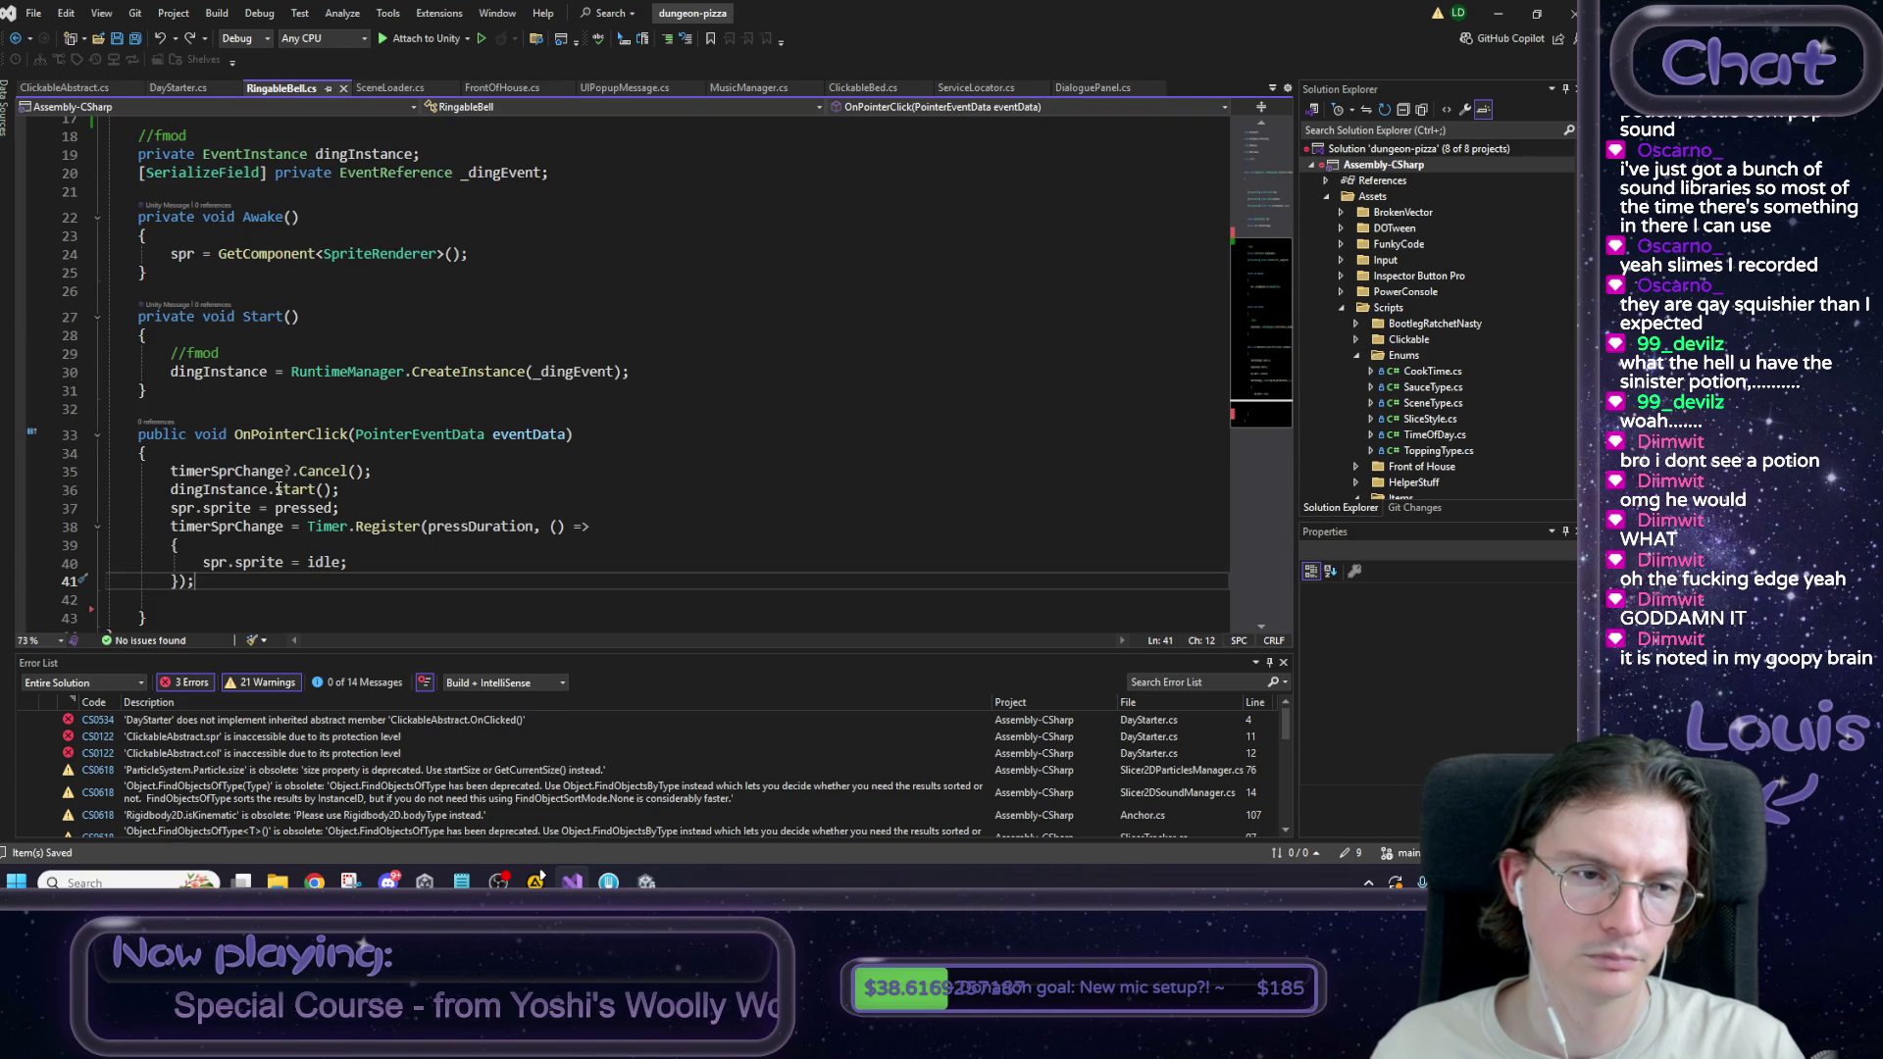
{"action": "scroll", "coordinate": [278, 488], "scroll_direction": "down", "scroll_amount": 1}
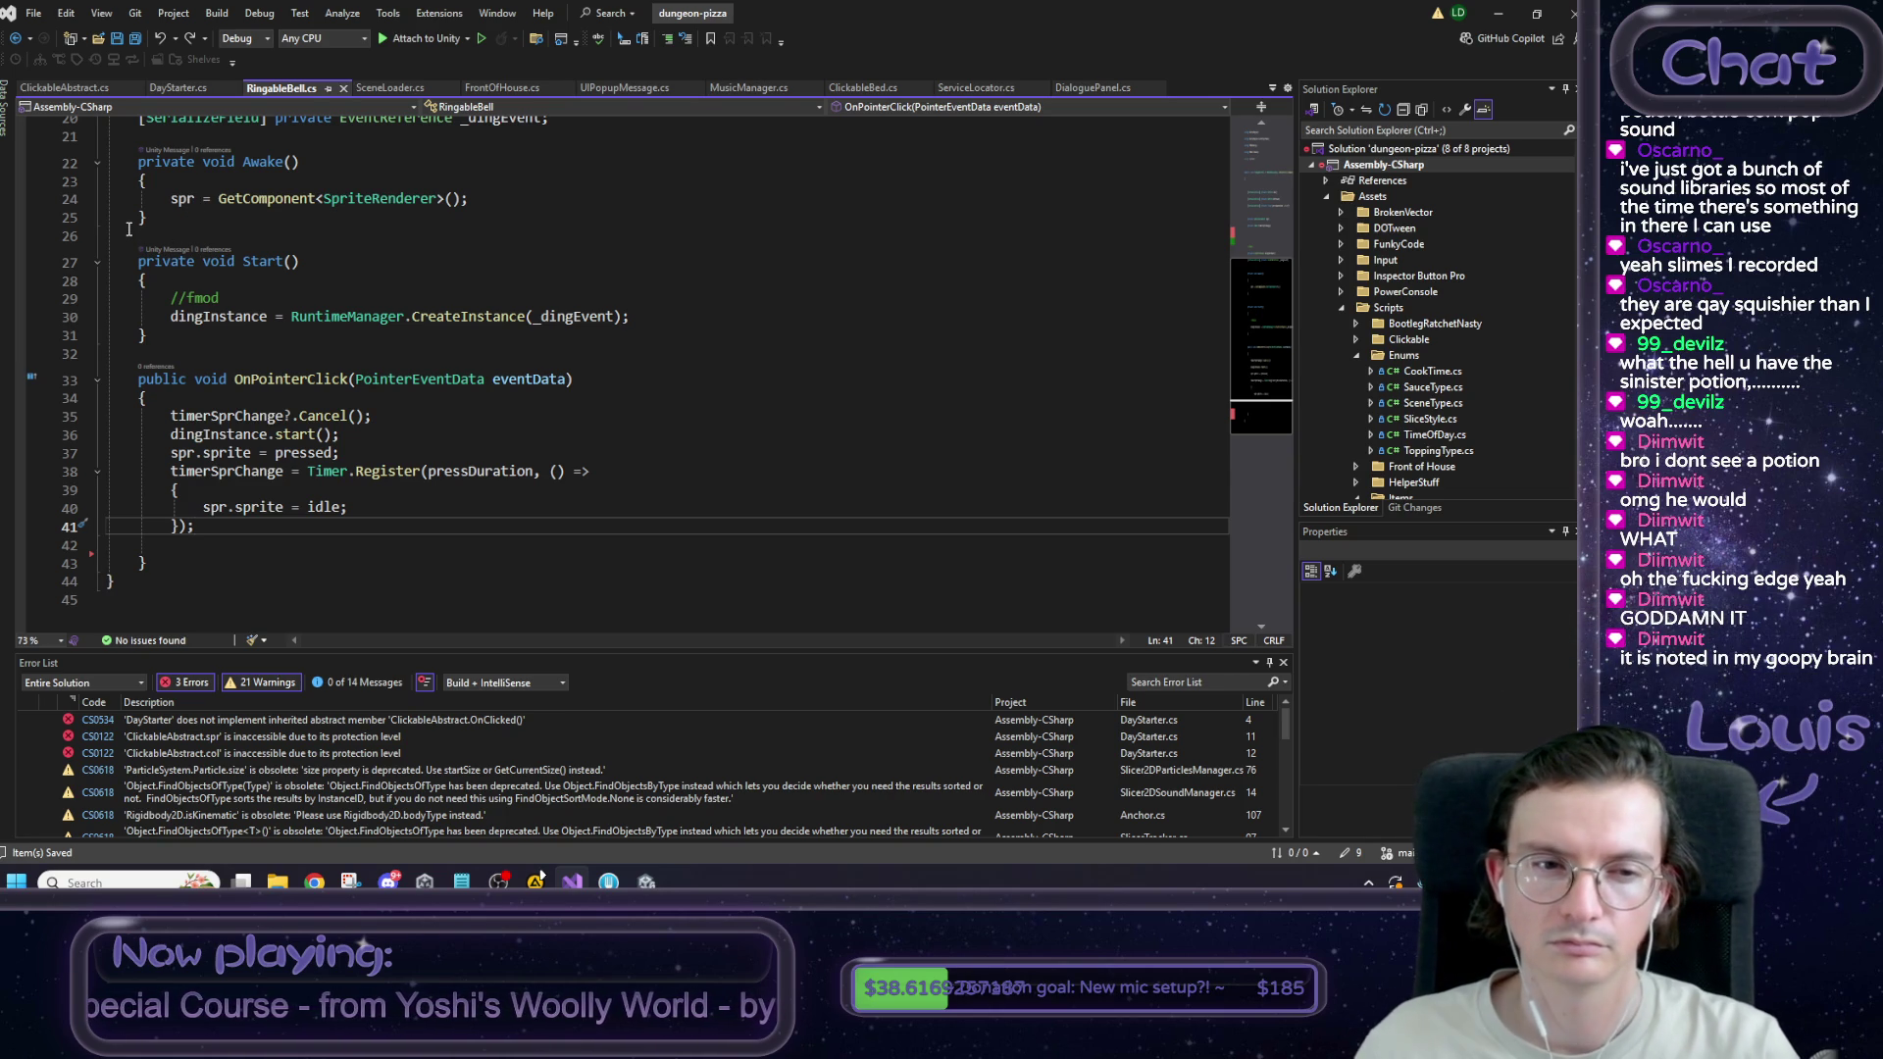
{"action": "scroll", "coordinate": [193, 281], "scroll_direction": "up", "scroll_amount": 5}
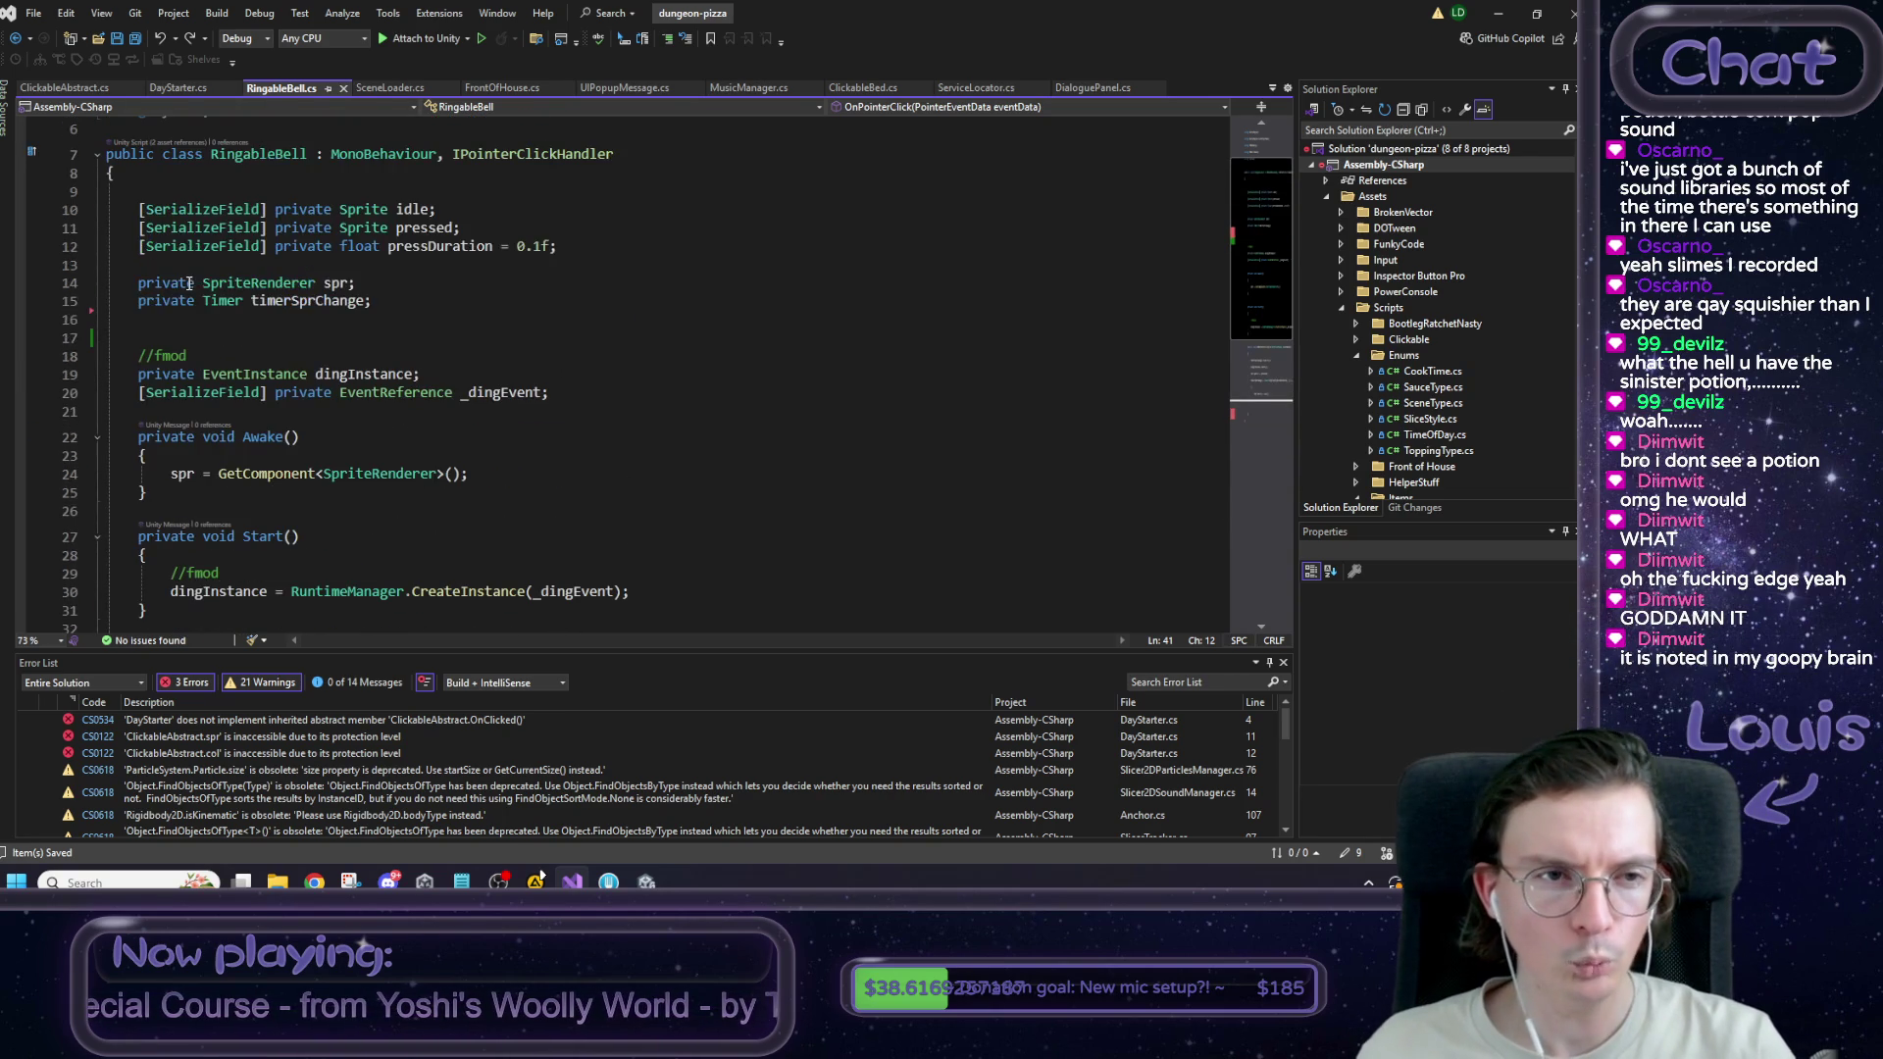
{"action": "left_click", "coordinate": [169, 282]}
{"action": "scroll", "coordinate": [416, 365], "scroll_direction": "up", "scroll_amount": 2}
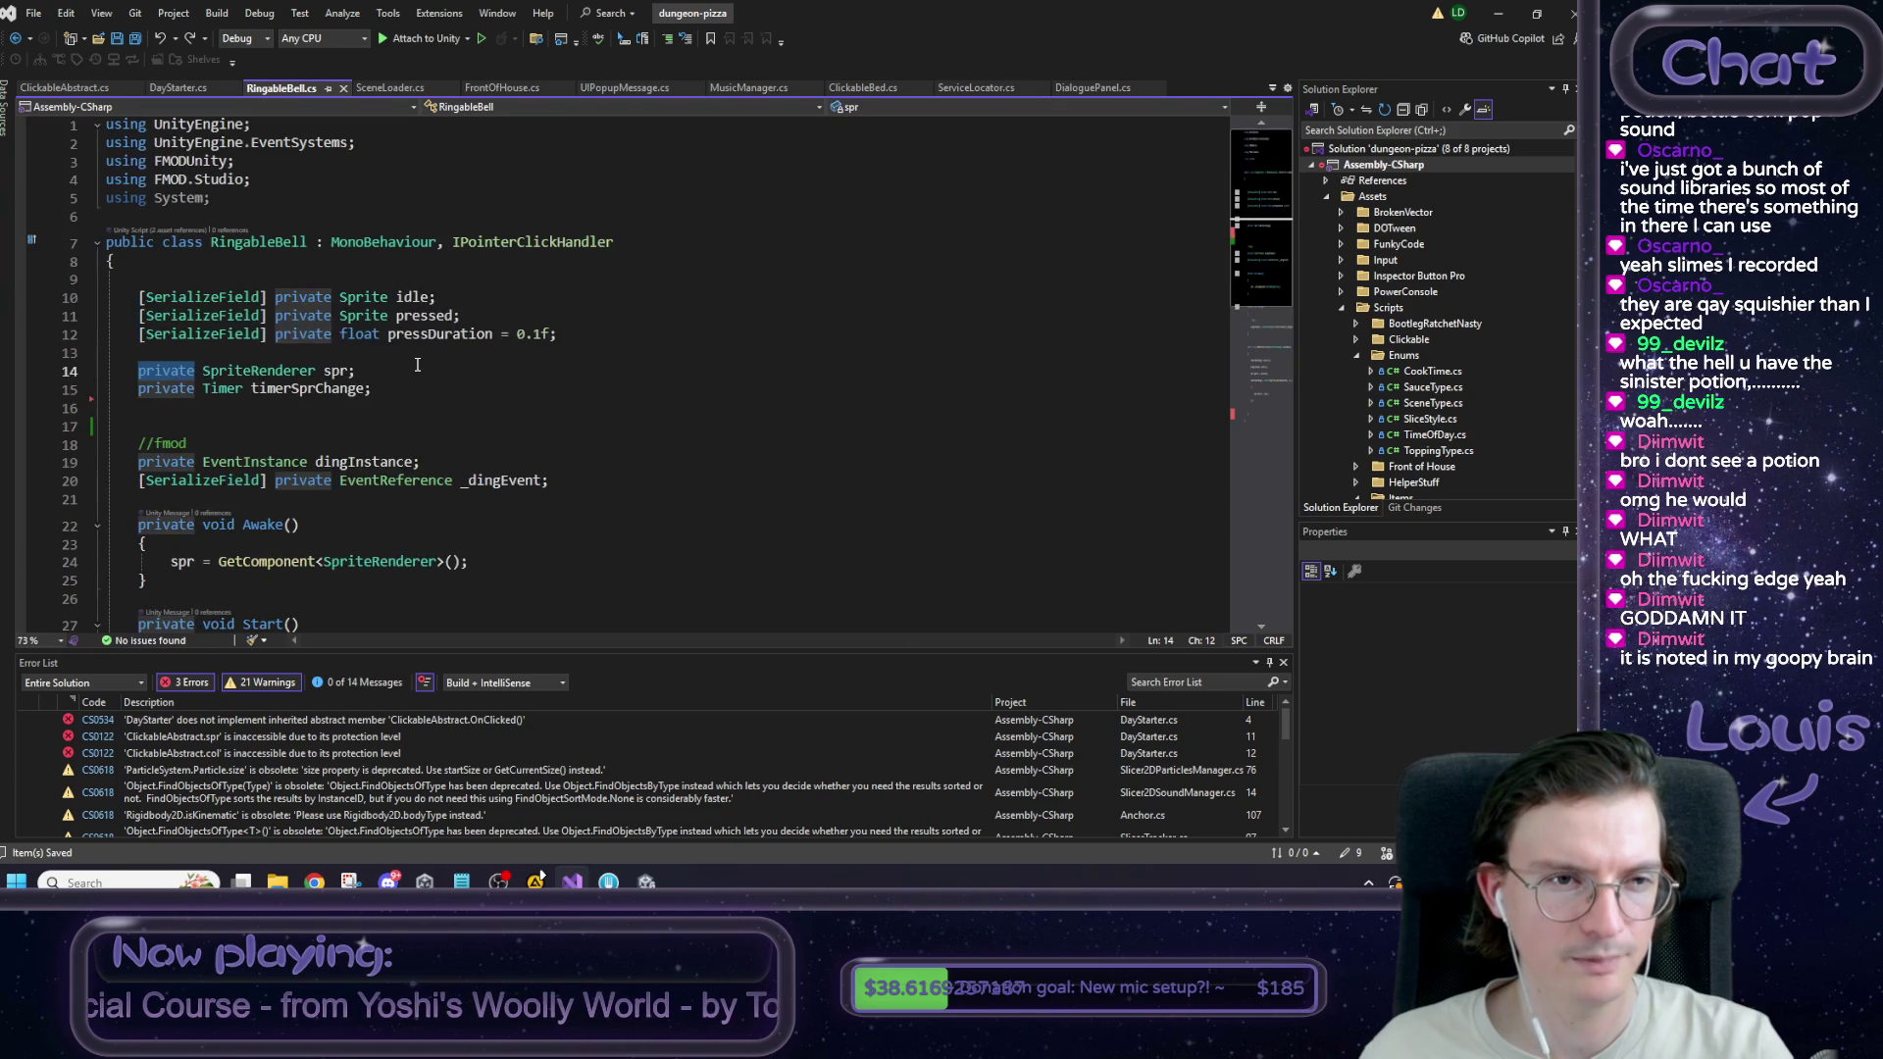
{"action": "scroll", "coordinate": [416, 364], "scroll_direction": "down", "scroll_amount": 1}
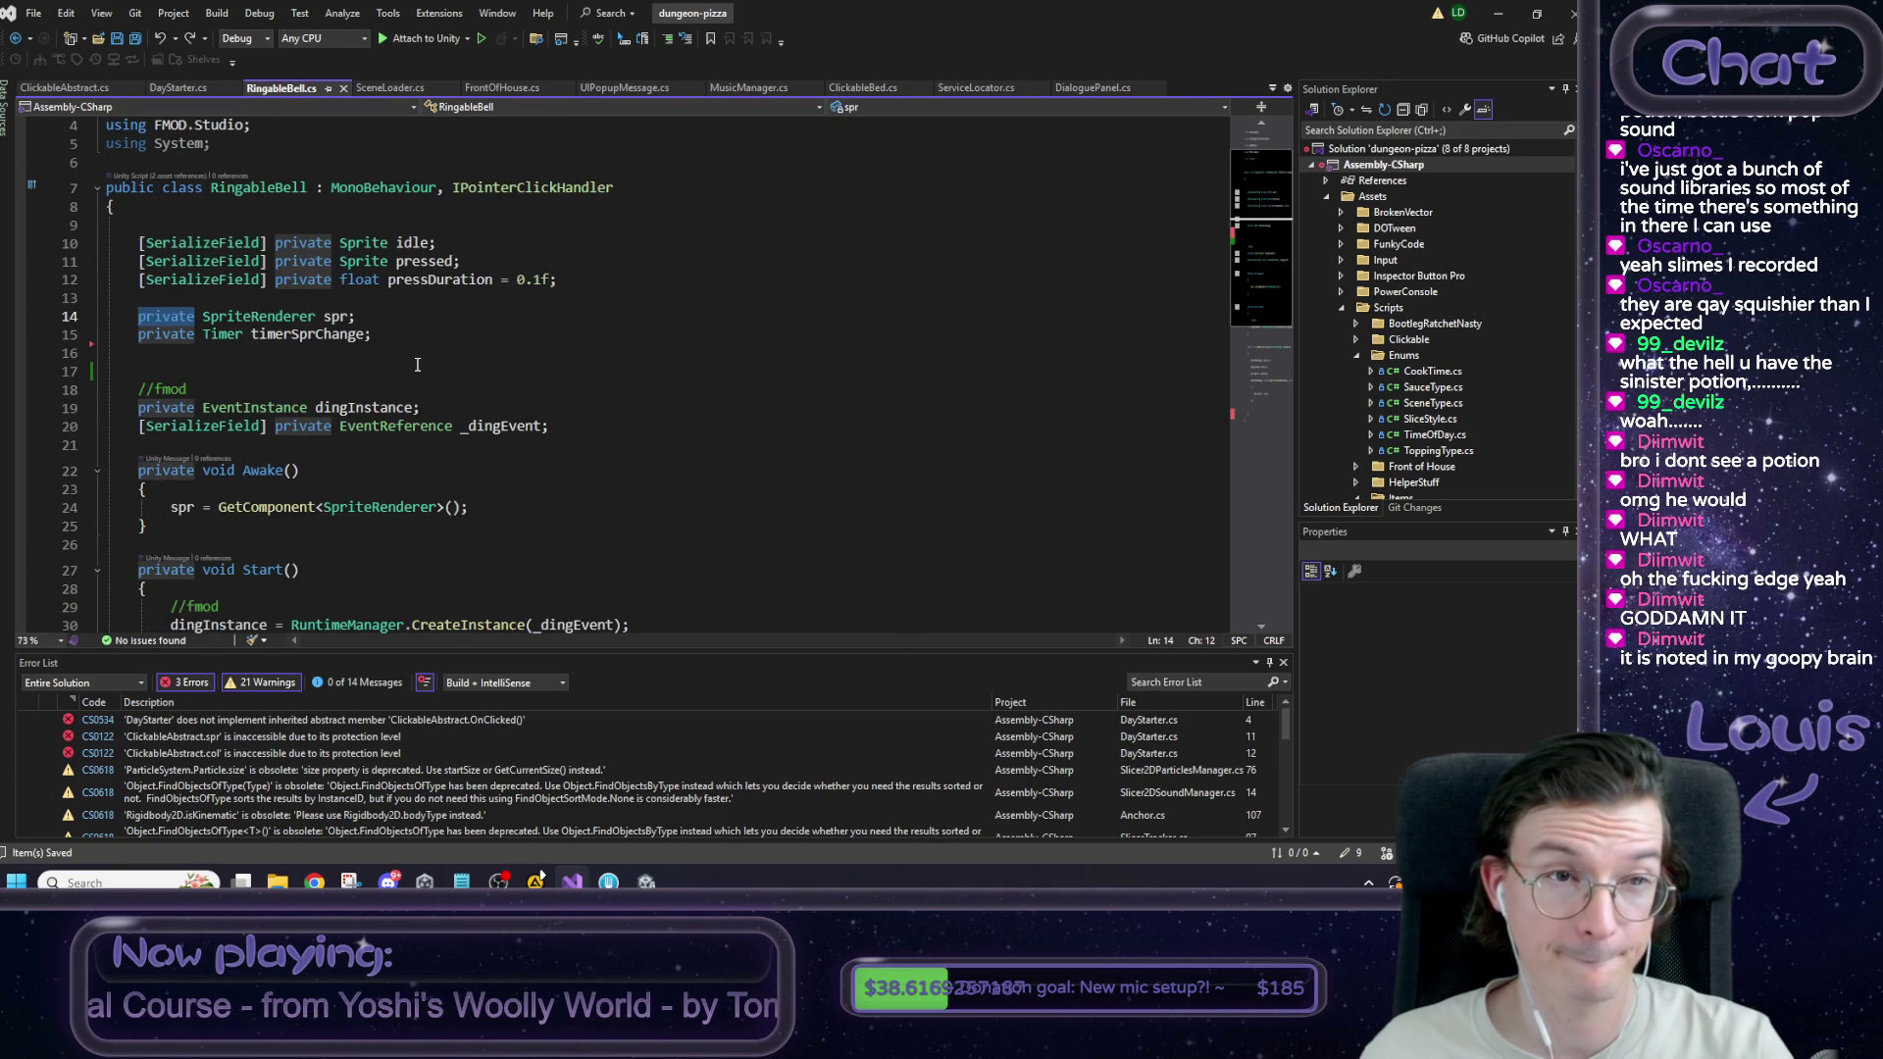
{"action": "left_click", "coordinate": [178, 88]}
{"action": "left_click", "coordinate": [283, 89]}
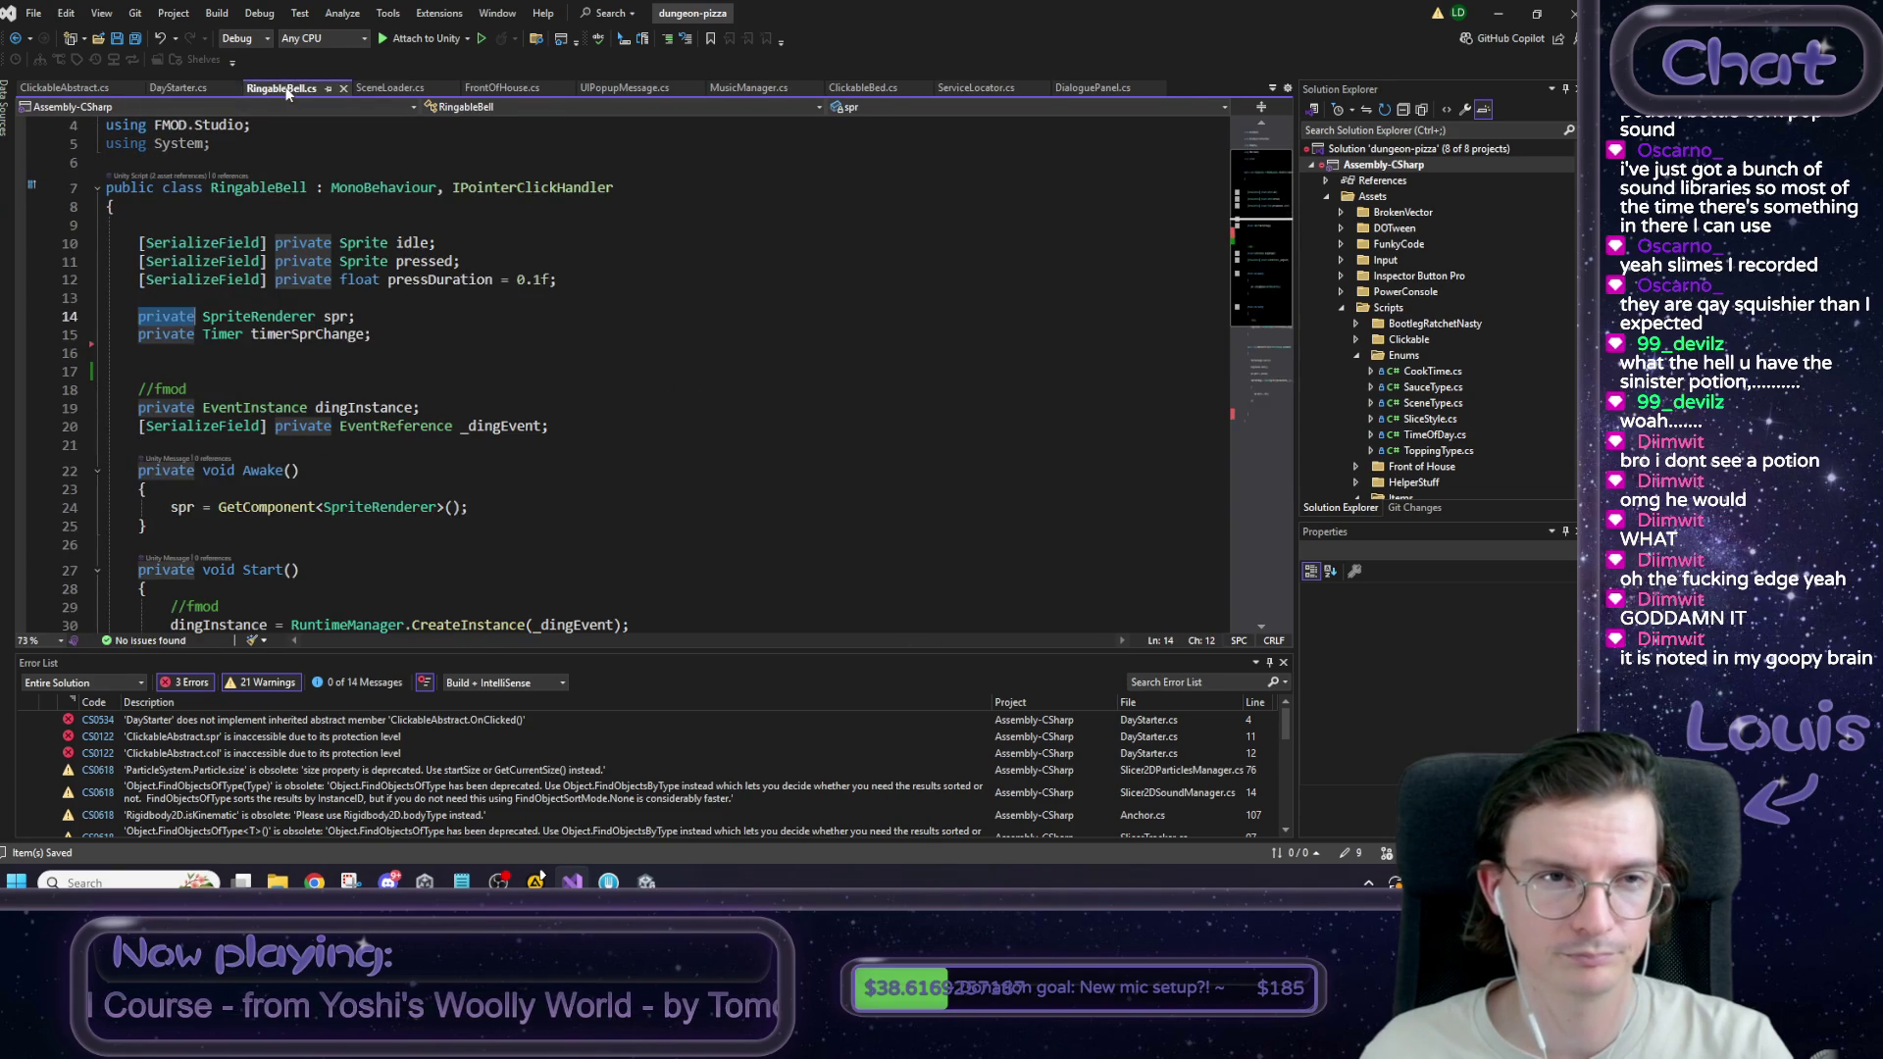
{"action": "left_click", "coordinate": [156, 90]}
{"action": "left_click", "coordinate": [282, 88]}
Add '//TODO: refactor to inherit from ClickableAbstract?' above the RingableBell class and save.
{"action": "mouse_move", "coordinate": [620, 188]}
{"action": "left_mouse_down"}
{"action": "mouse_move", "coordinate": [8, 189]}
{"action": "mouse_move", "coordinate": [431, 187]}
{"action": "mouse_move", "coordinate": [103, 187]}
{"action": "mouse_move", "coordinate": [338, 187]}
{"action": "mouse_move", "coordinate": [129, 187]}
{"action": "left_mouse_up"}
{"action": "scroll", "coordinate": [371, 220], "scroll_direction": "up", "scroll_amount": 1}
{"action": "left_click", "coordinate": [509, 225]}
{"action": "key", "text": "Return"}
{"action": "type", "text": "//TOD"}
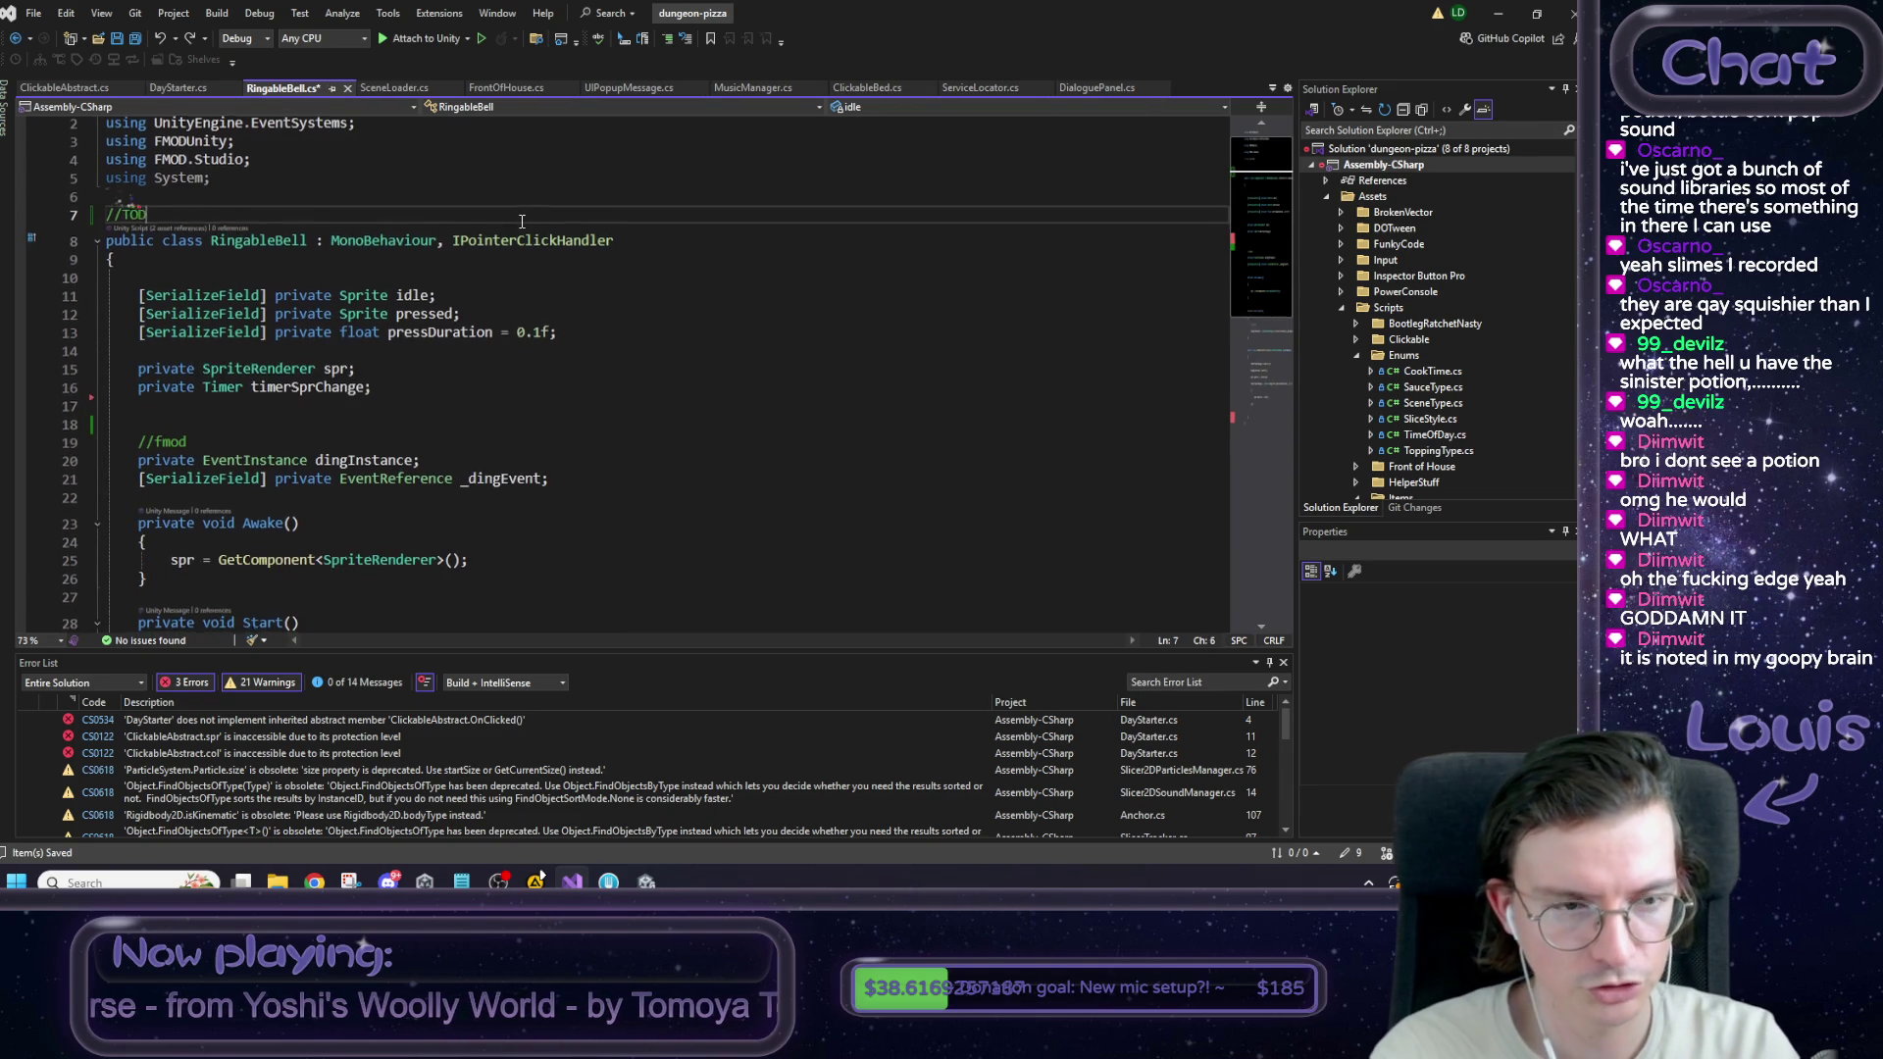
{"action": "type", "text": "O: refac"}
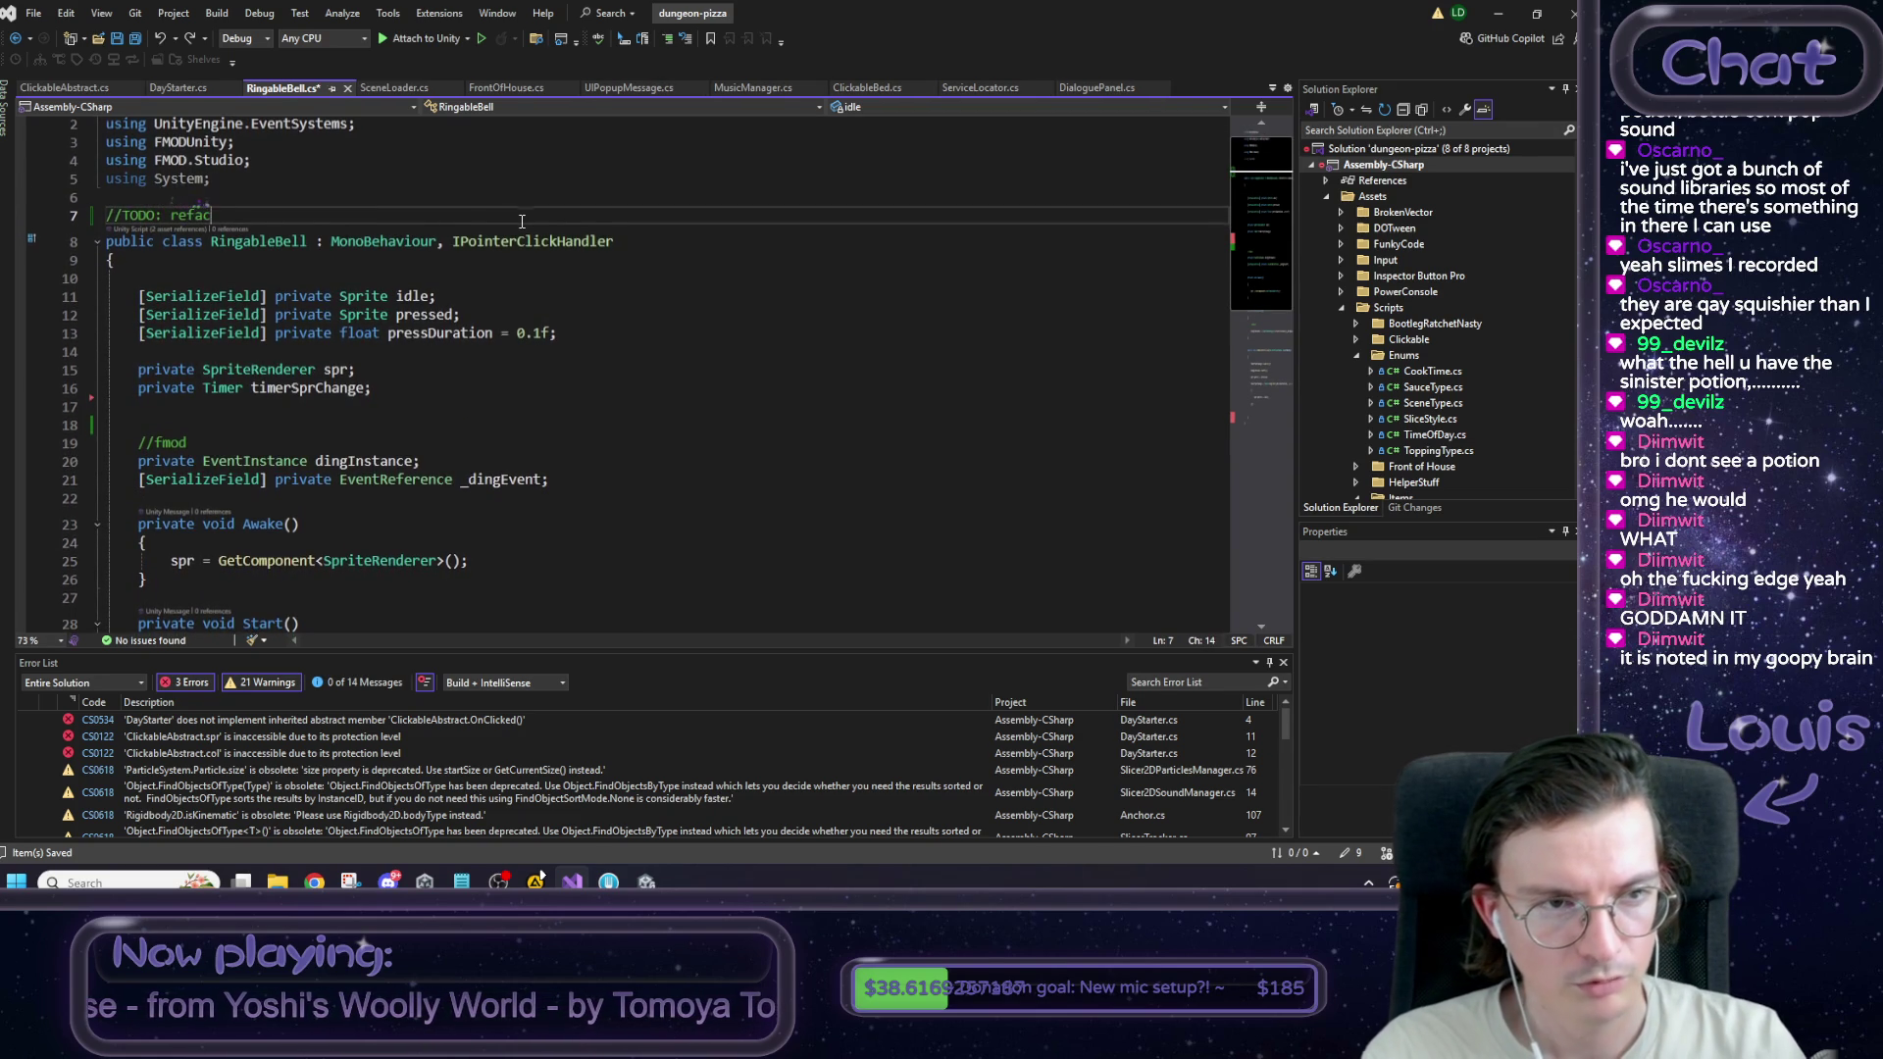
{"action": "type", "text": "tor to inhe"}
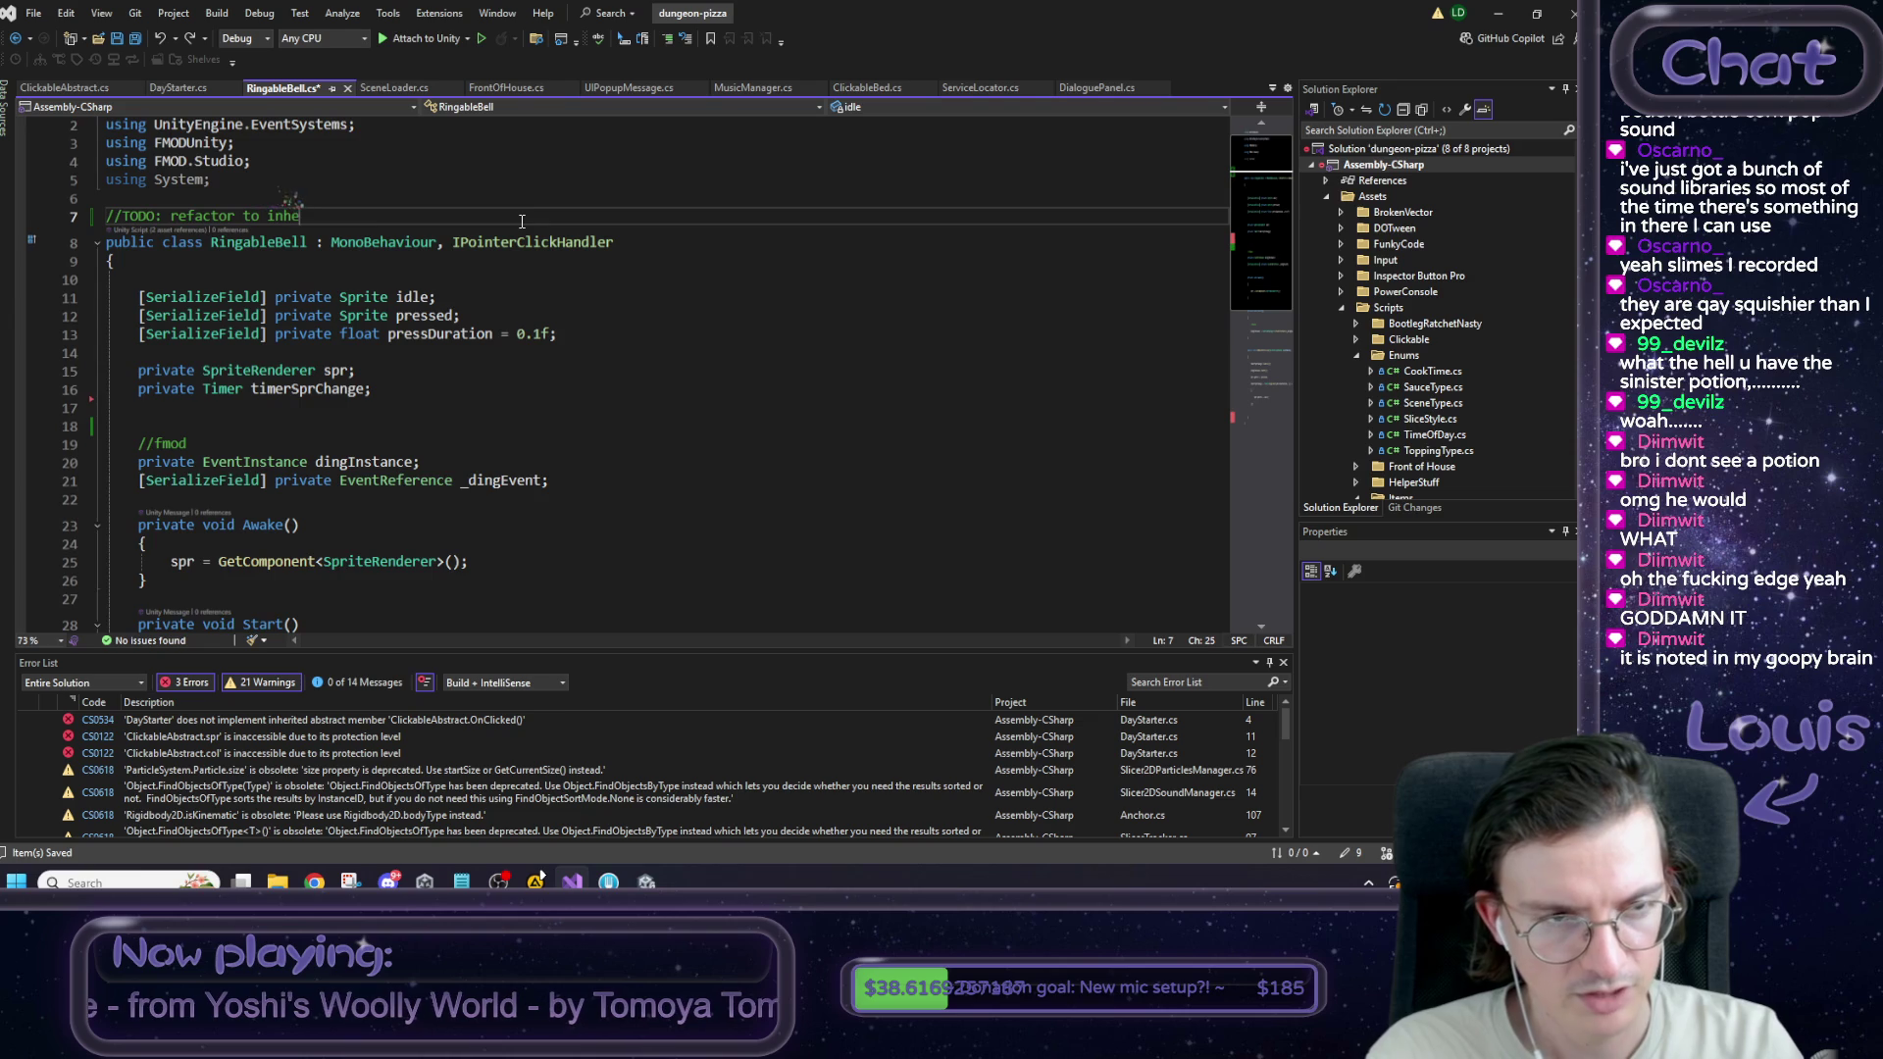
{"action": "type", "text": "rit from Clia"}
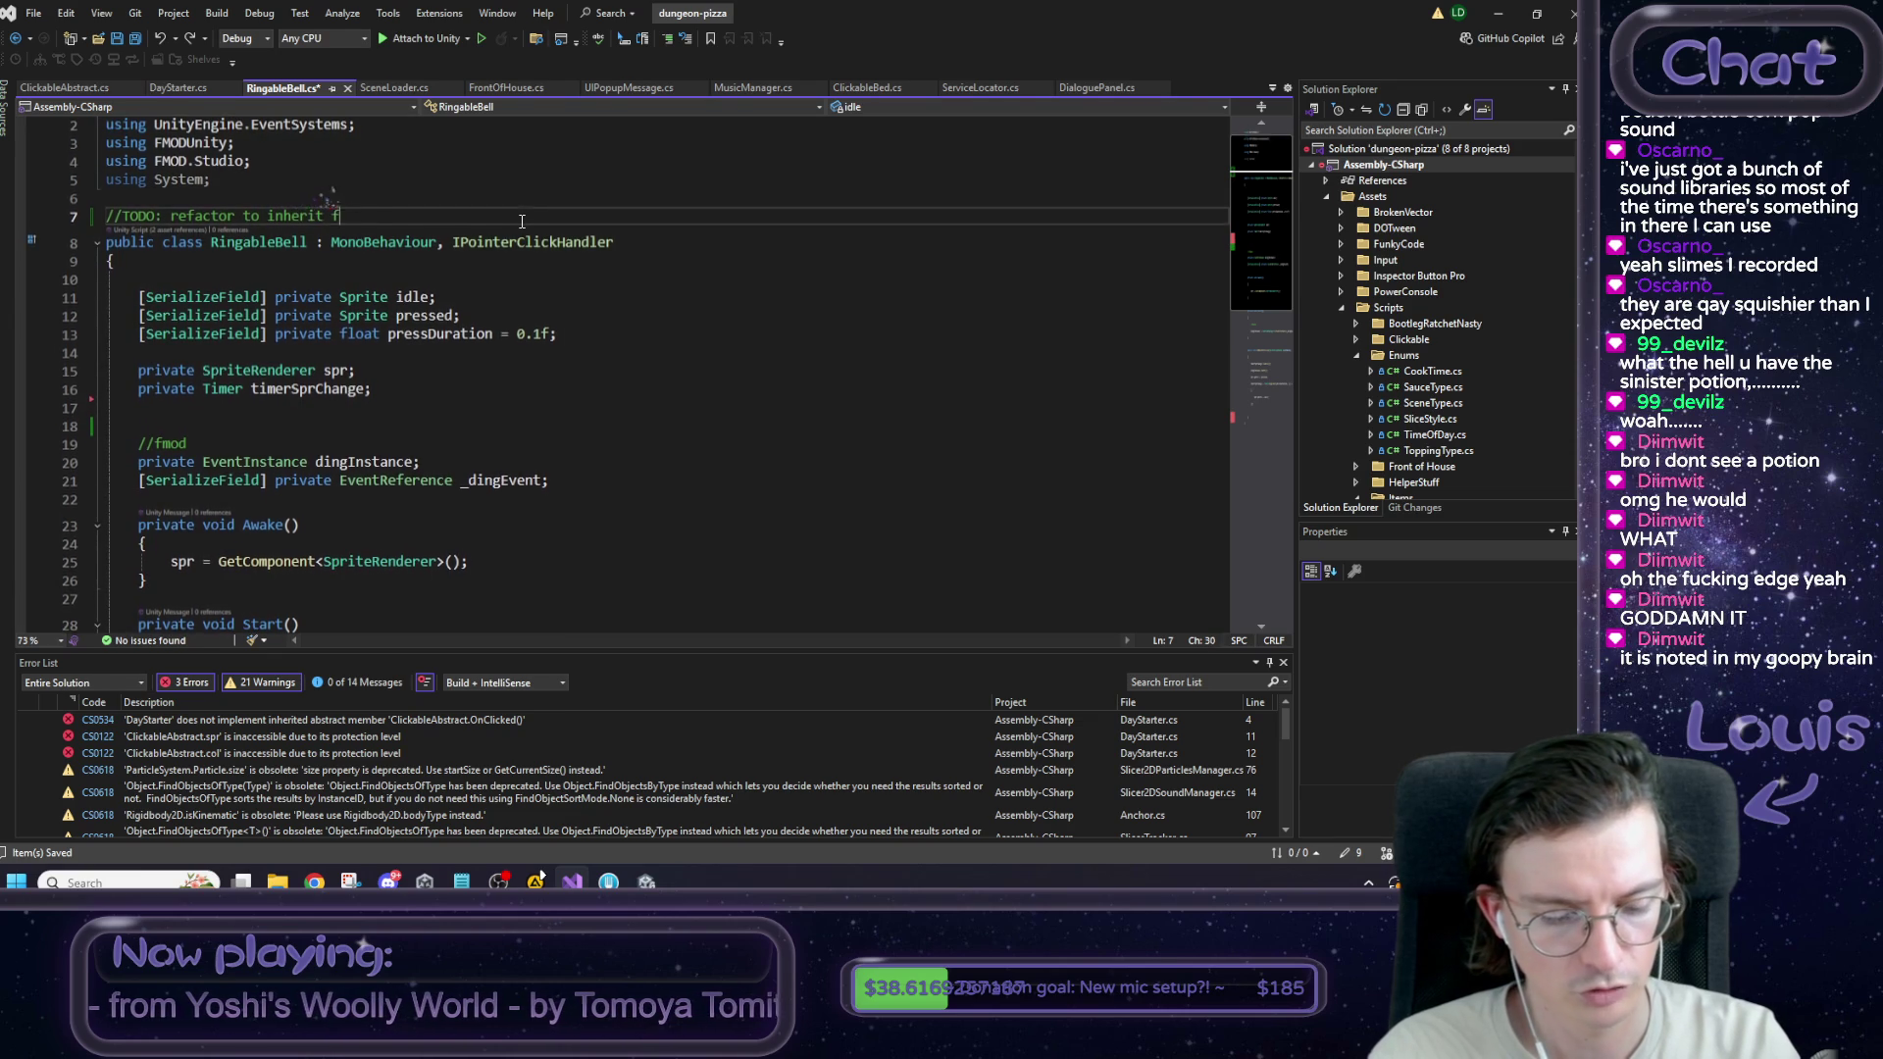
{"action": "key", "text": "BackSpace"}
{"action": "type", "text": "ckable"}
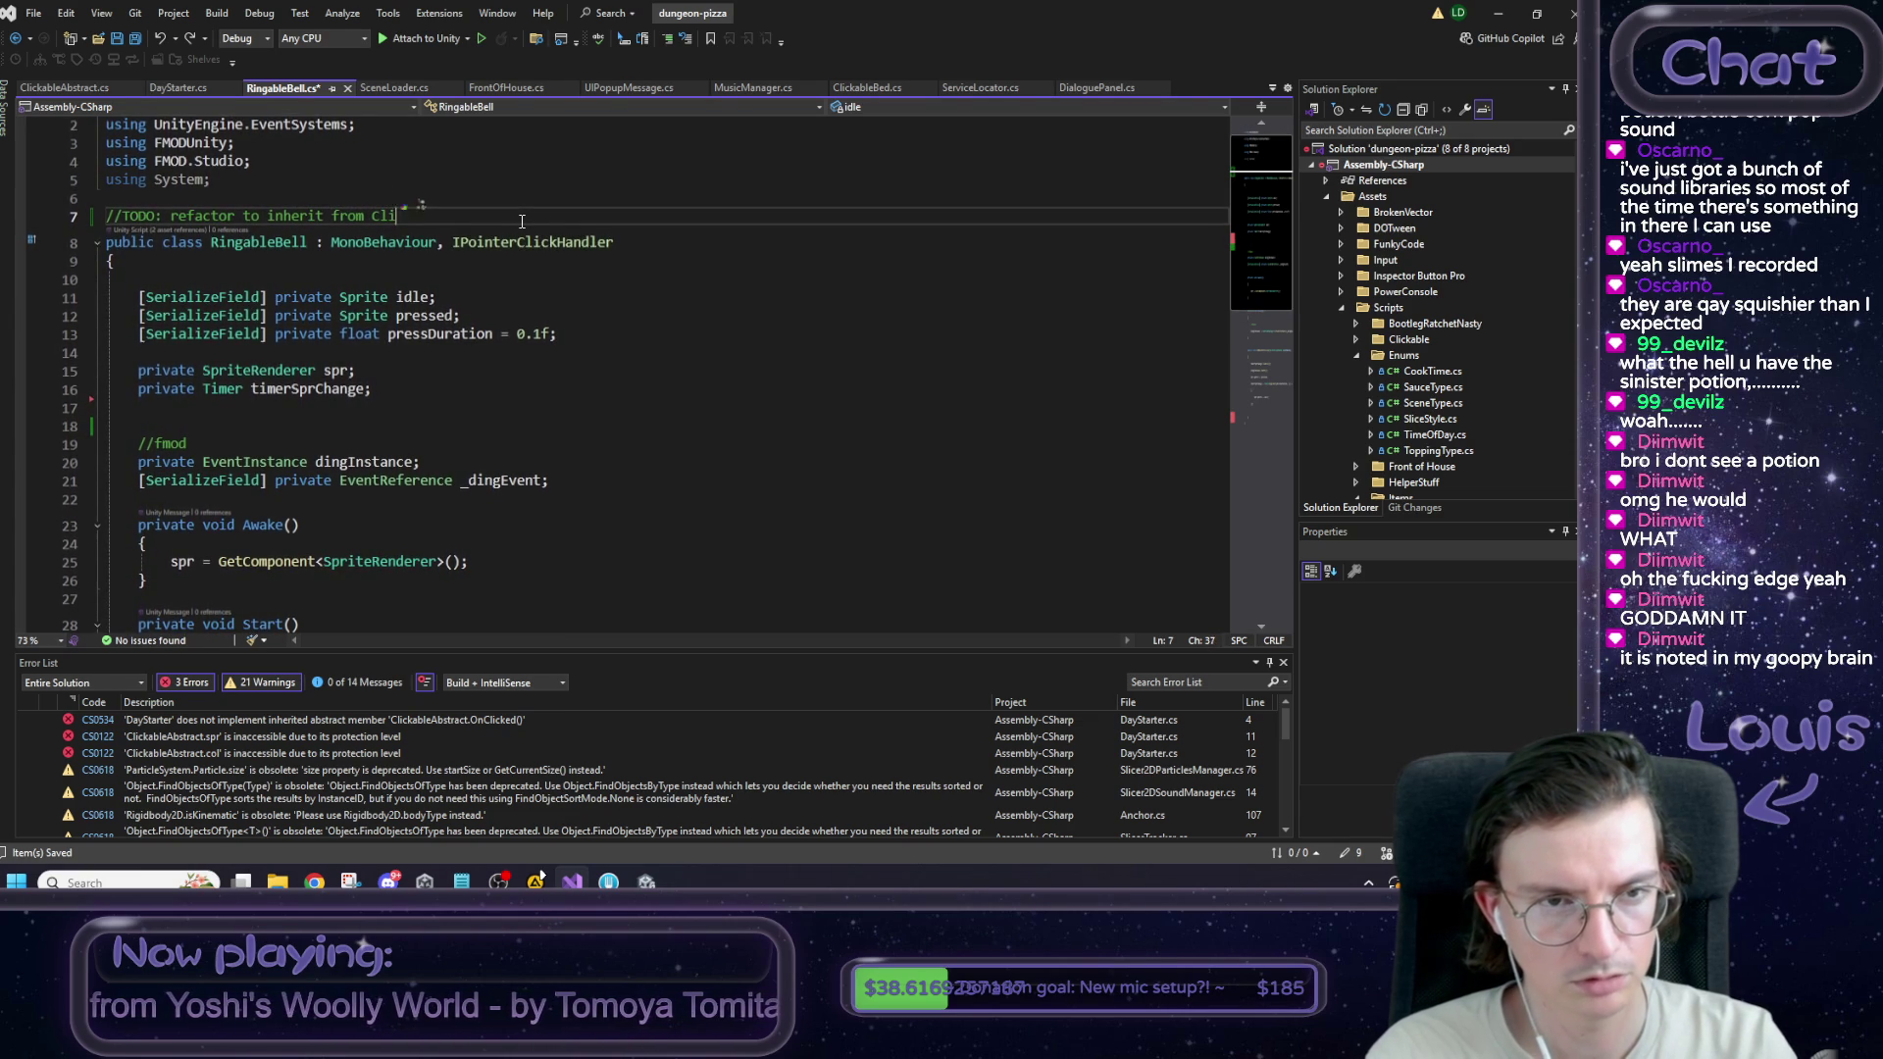
{"action": "type", "text": "Abstract?"}
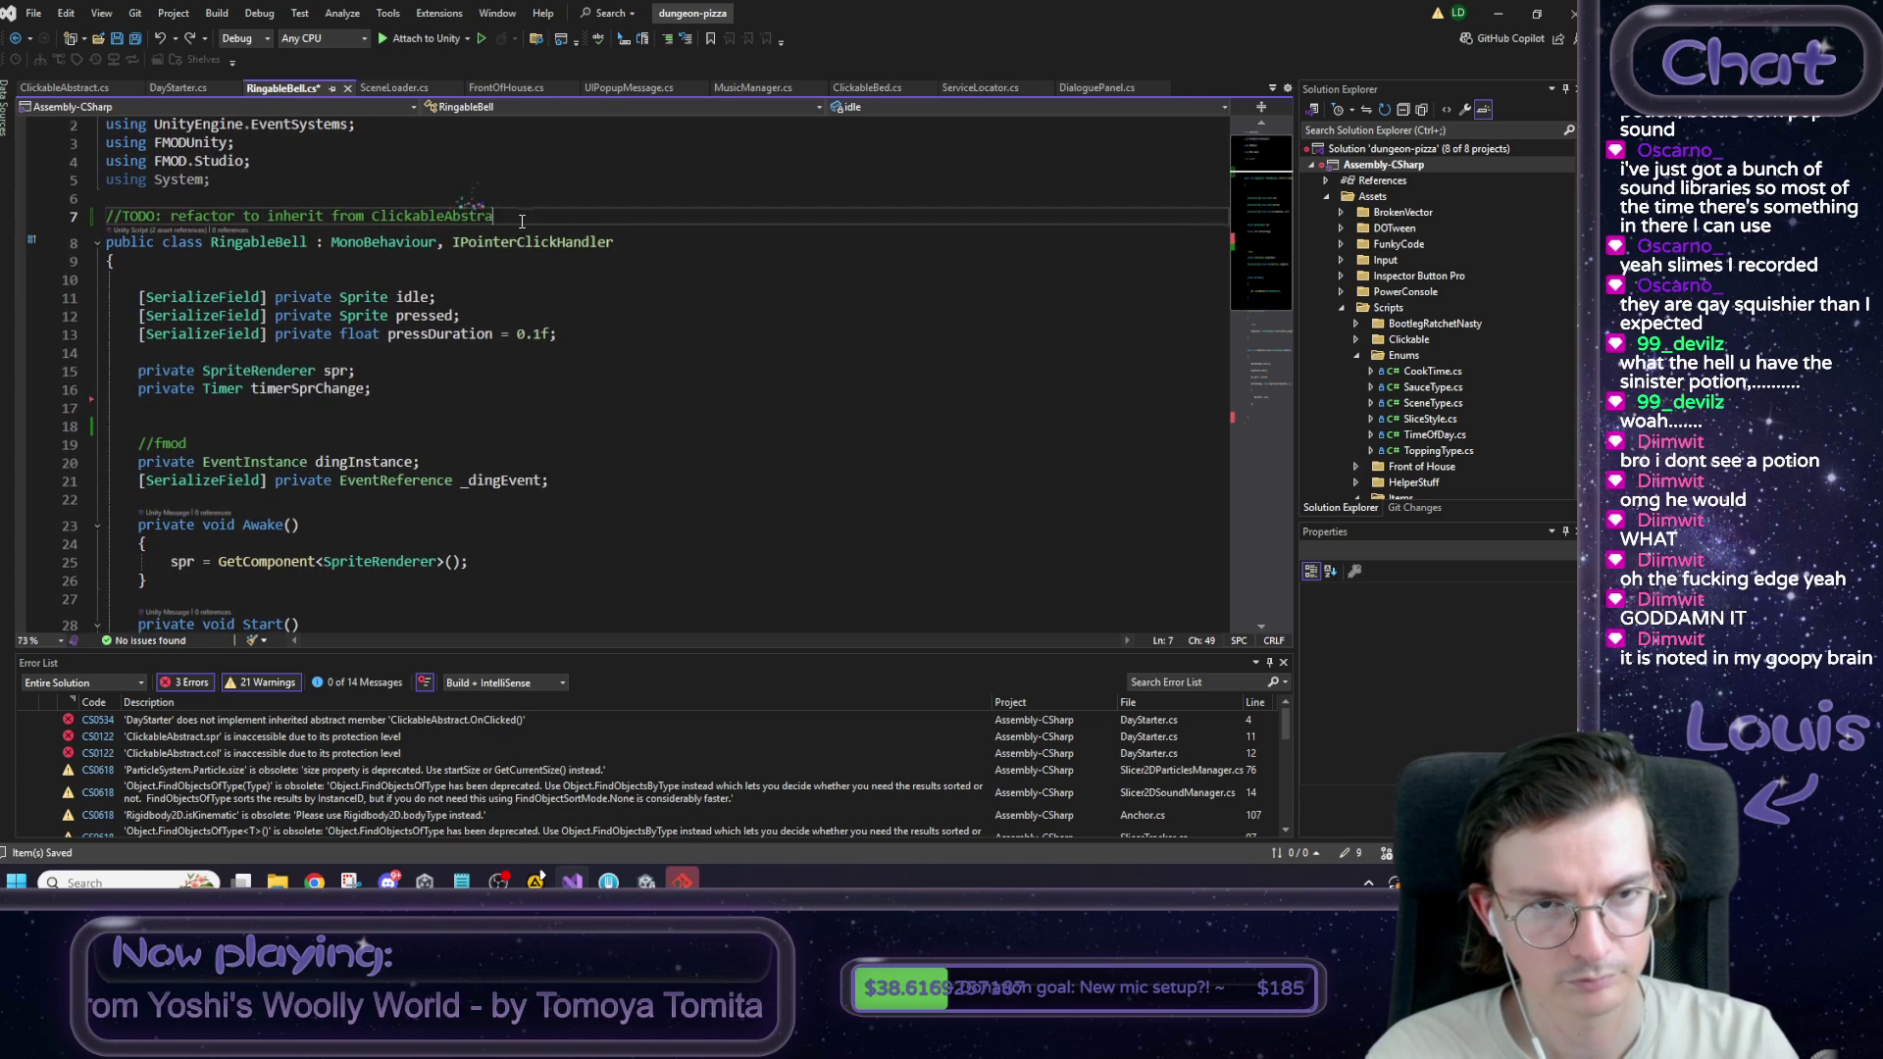
{"action": "key", "text": "ctrl+s"}
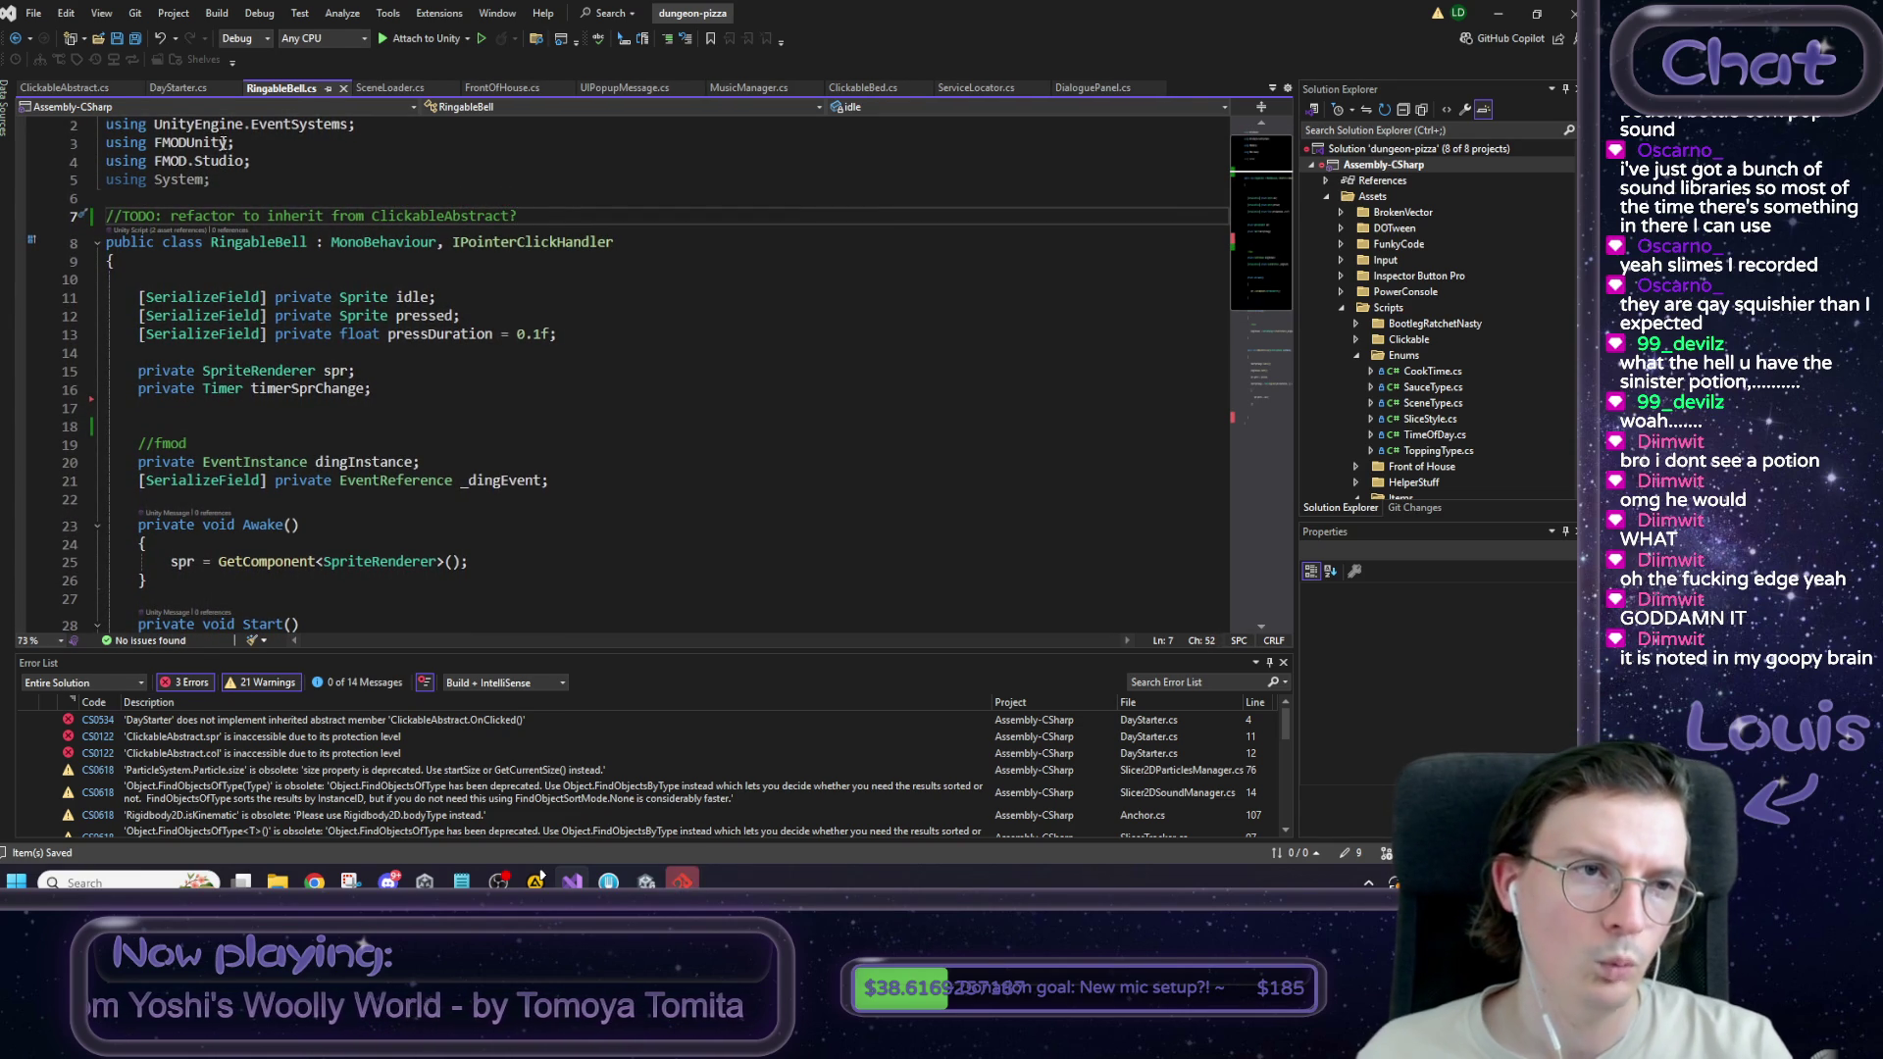
{"action": "left_click", "coordinate": [176, 86]}
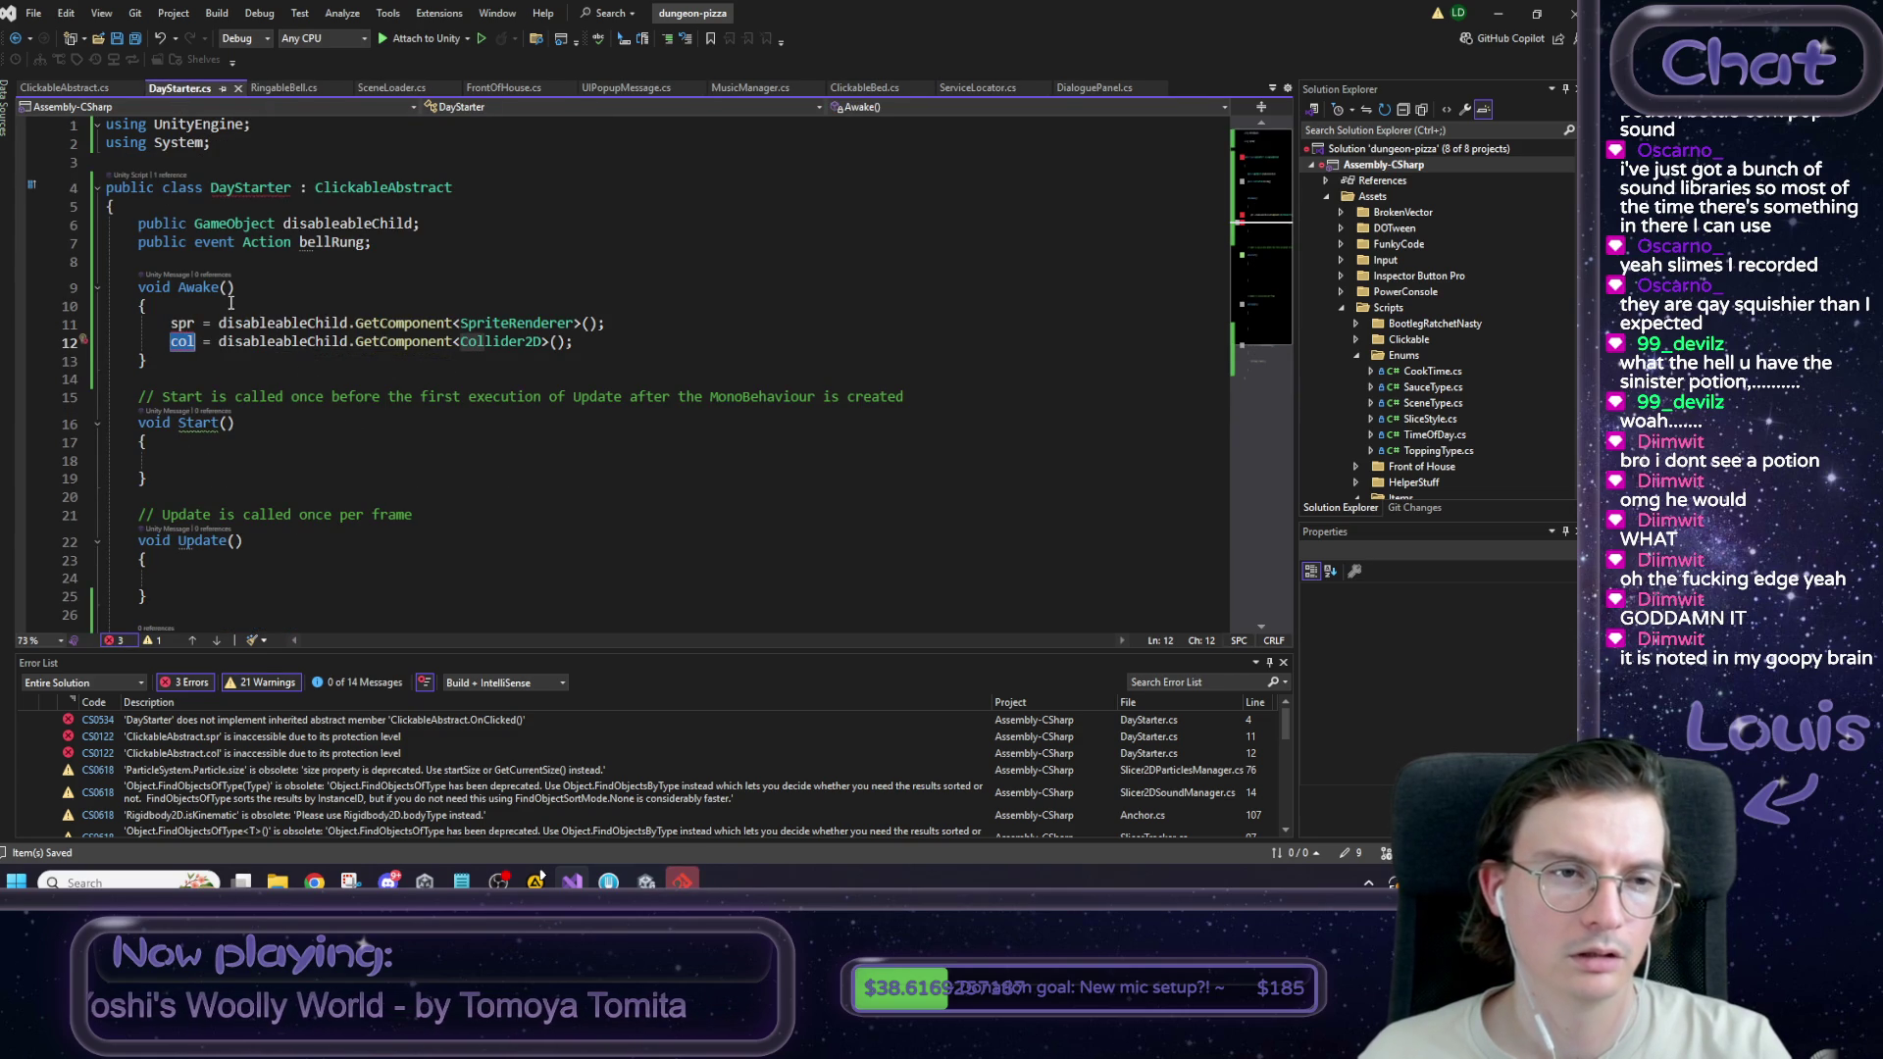
Replace 'private' with 'protected' on ClickableAbstract's SpriteRenderer spr and Collider2D col fields.
{"action": "left_click", "coordinate": [49, 88]}
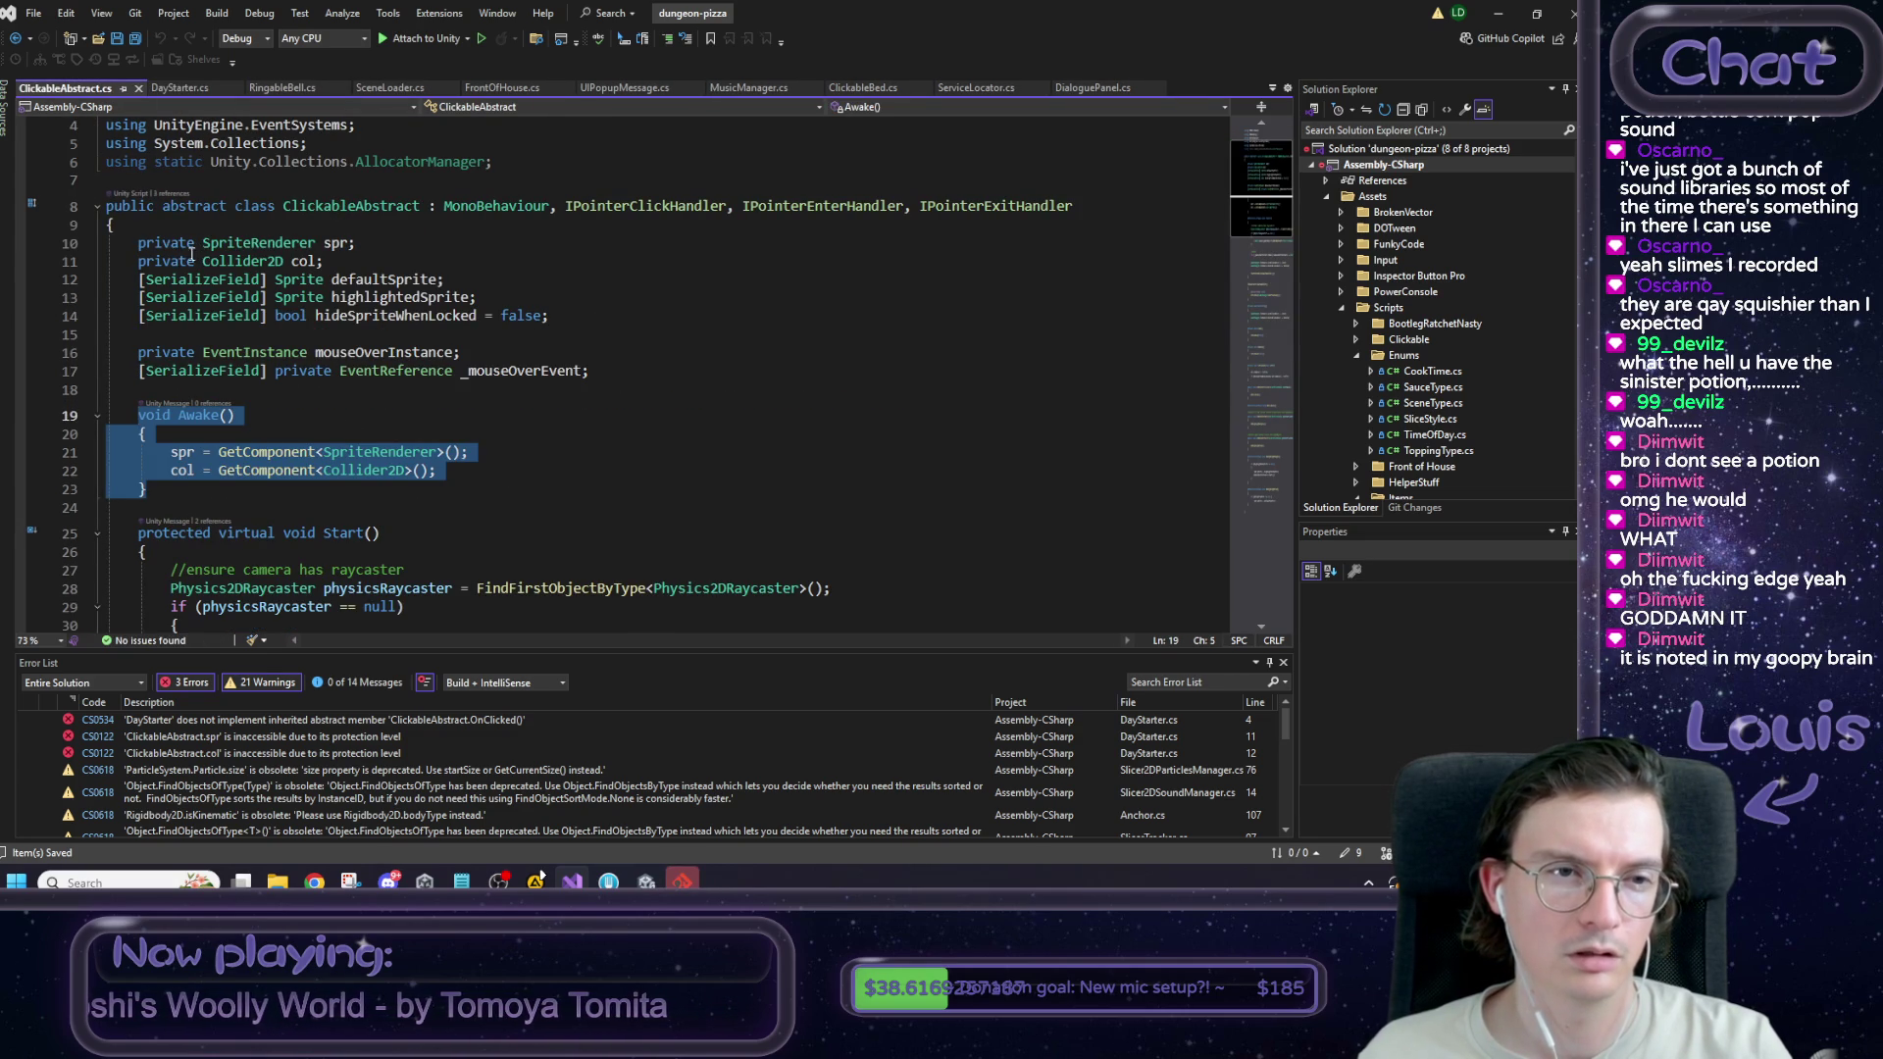
{"action": "double_click", "coordinate": [162, 245]}
{"action": "type", "text": "protected"}
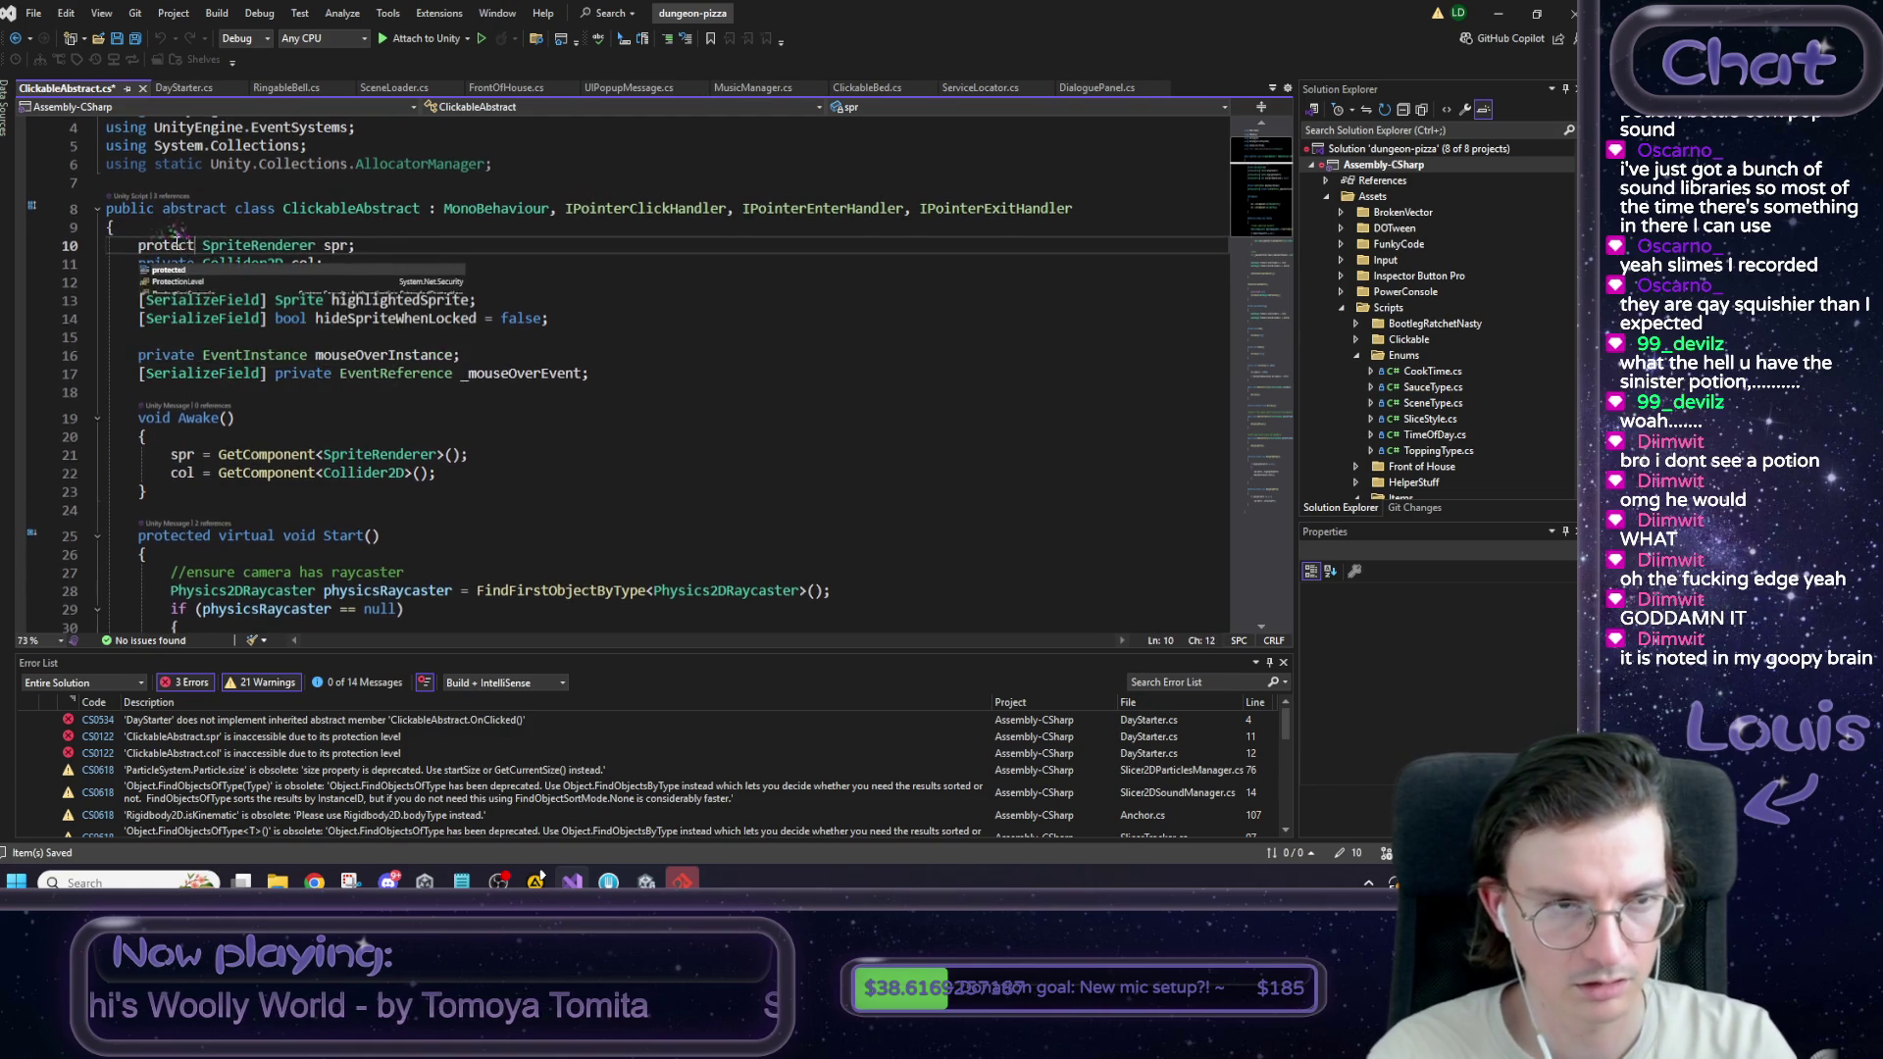
{"action": "double_click", "coordinate": [176, 245]}
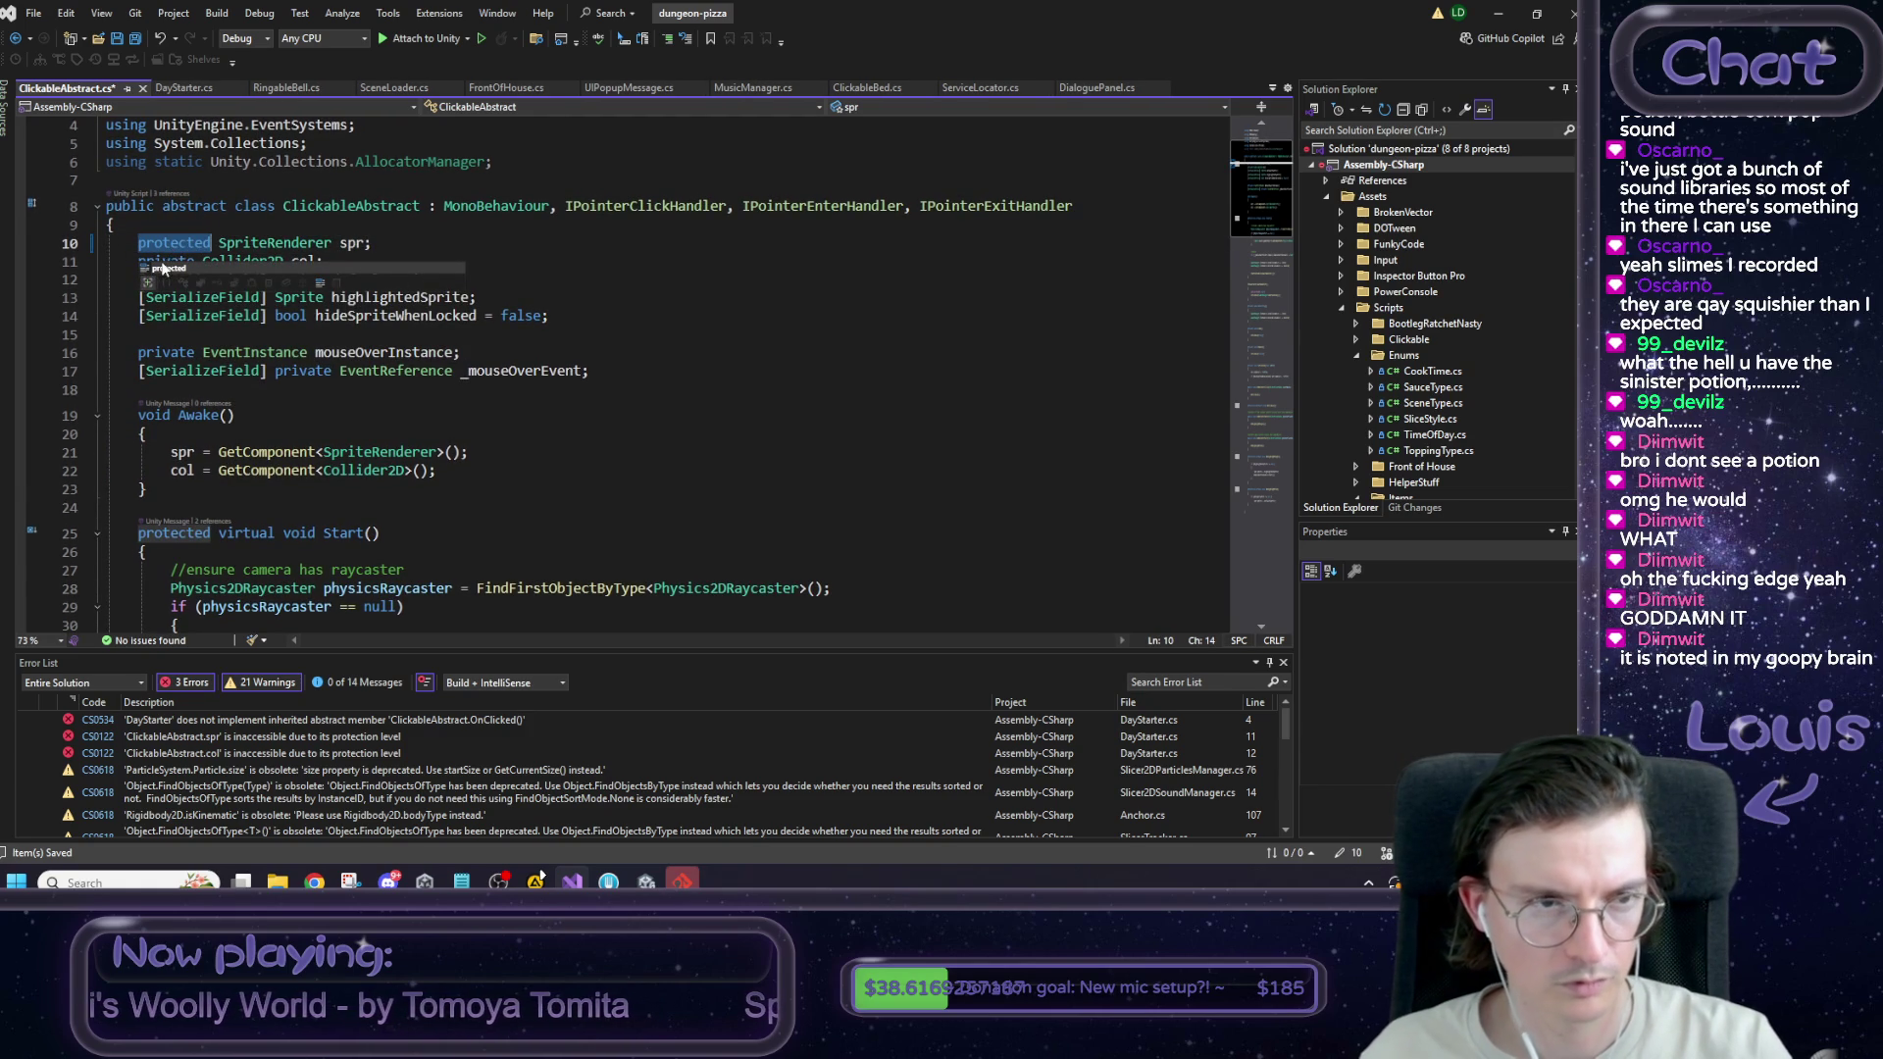
{"action": "left_click", "coordinate": [337, 225]}
{"action": "double_click", "coordinate": [166, 260]}
{"action": "type", "text": "protected"}
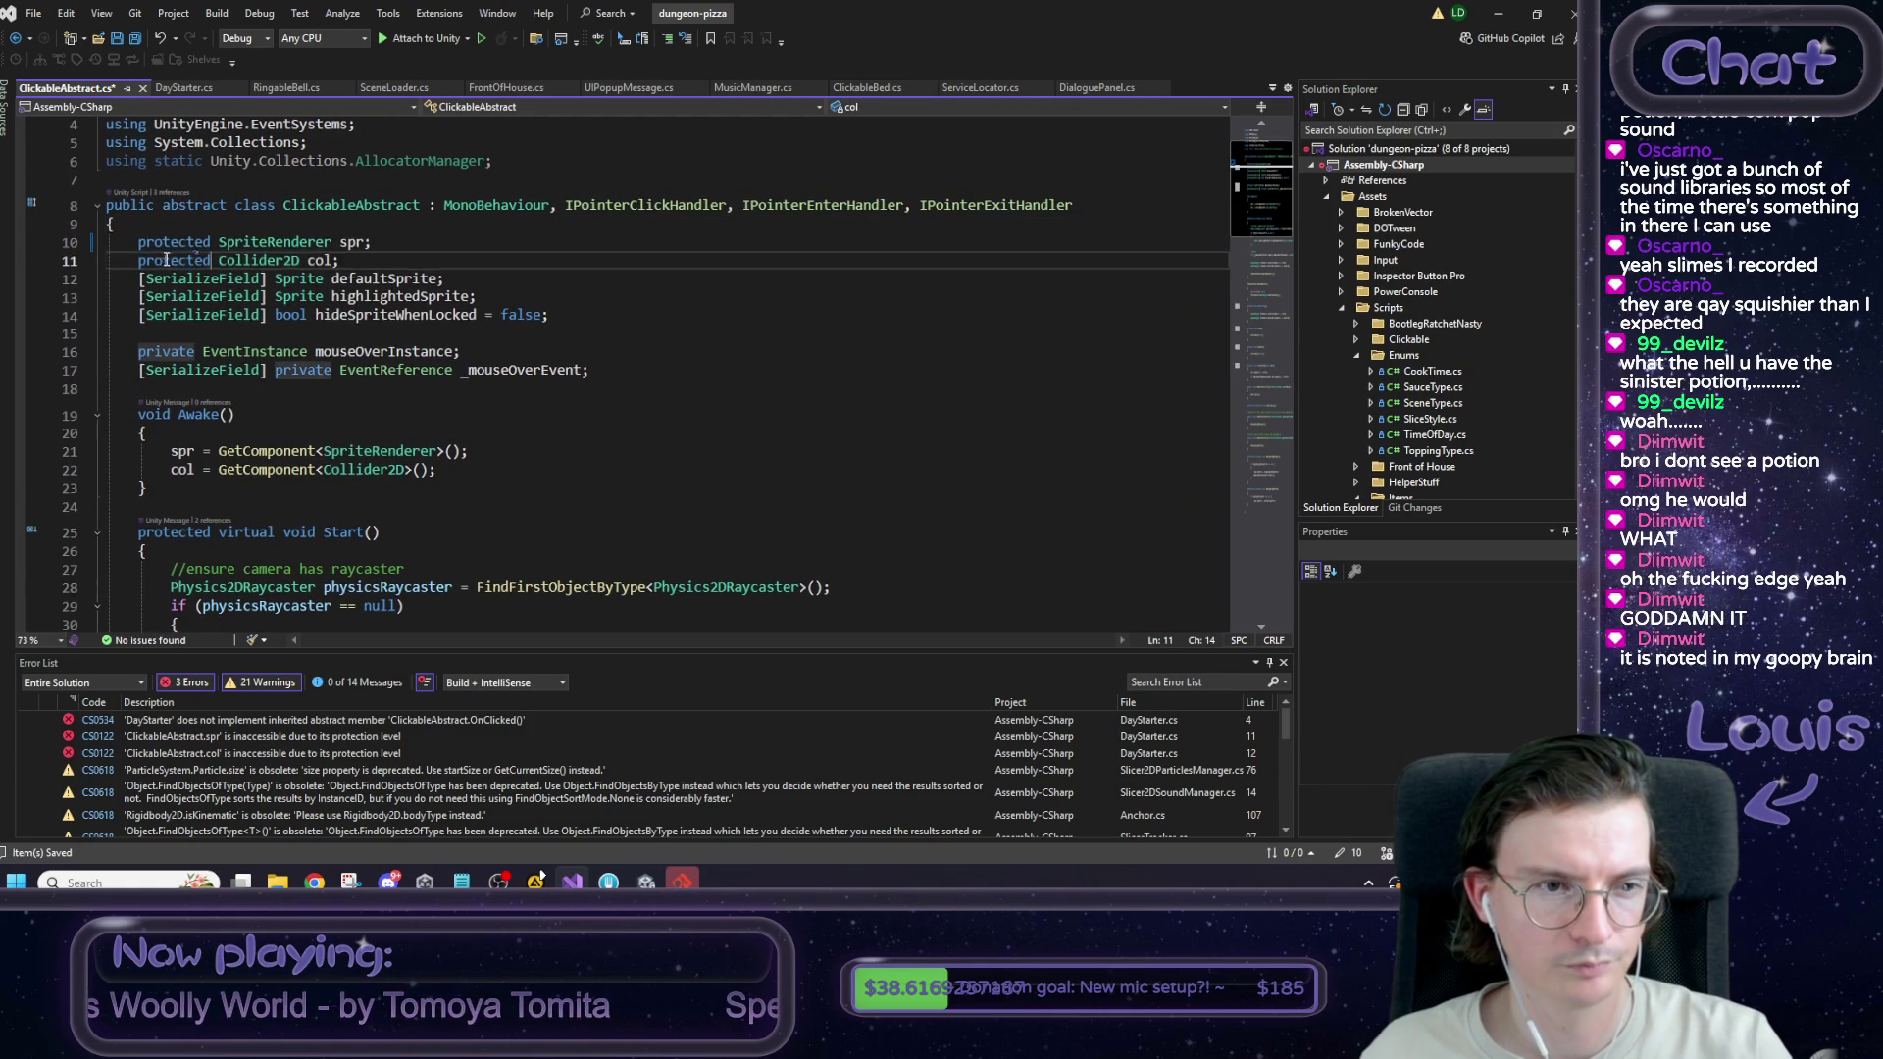
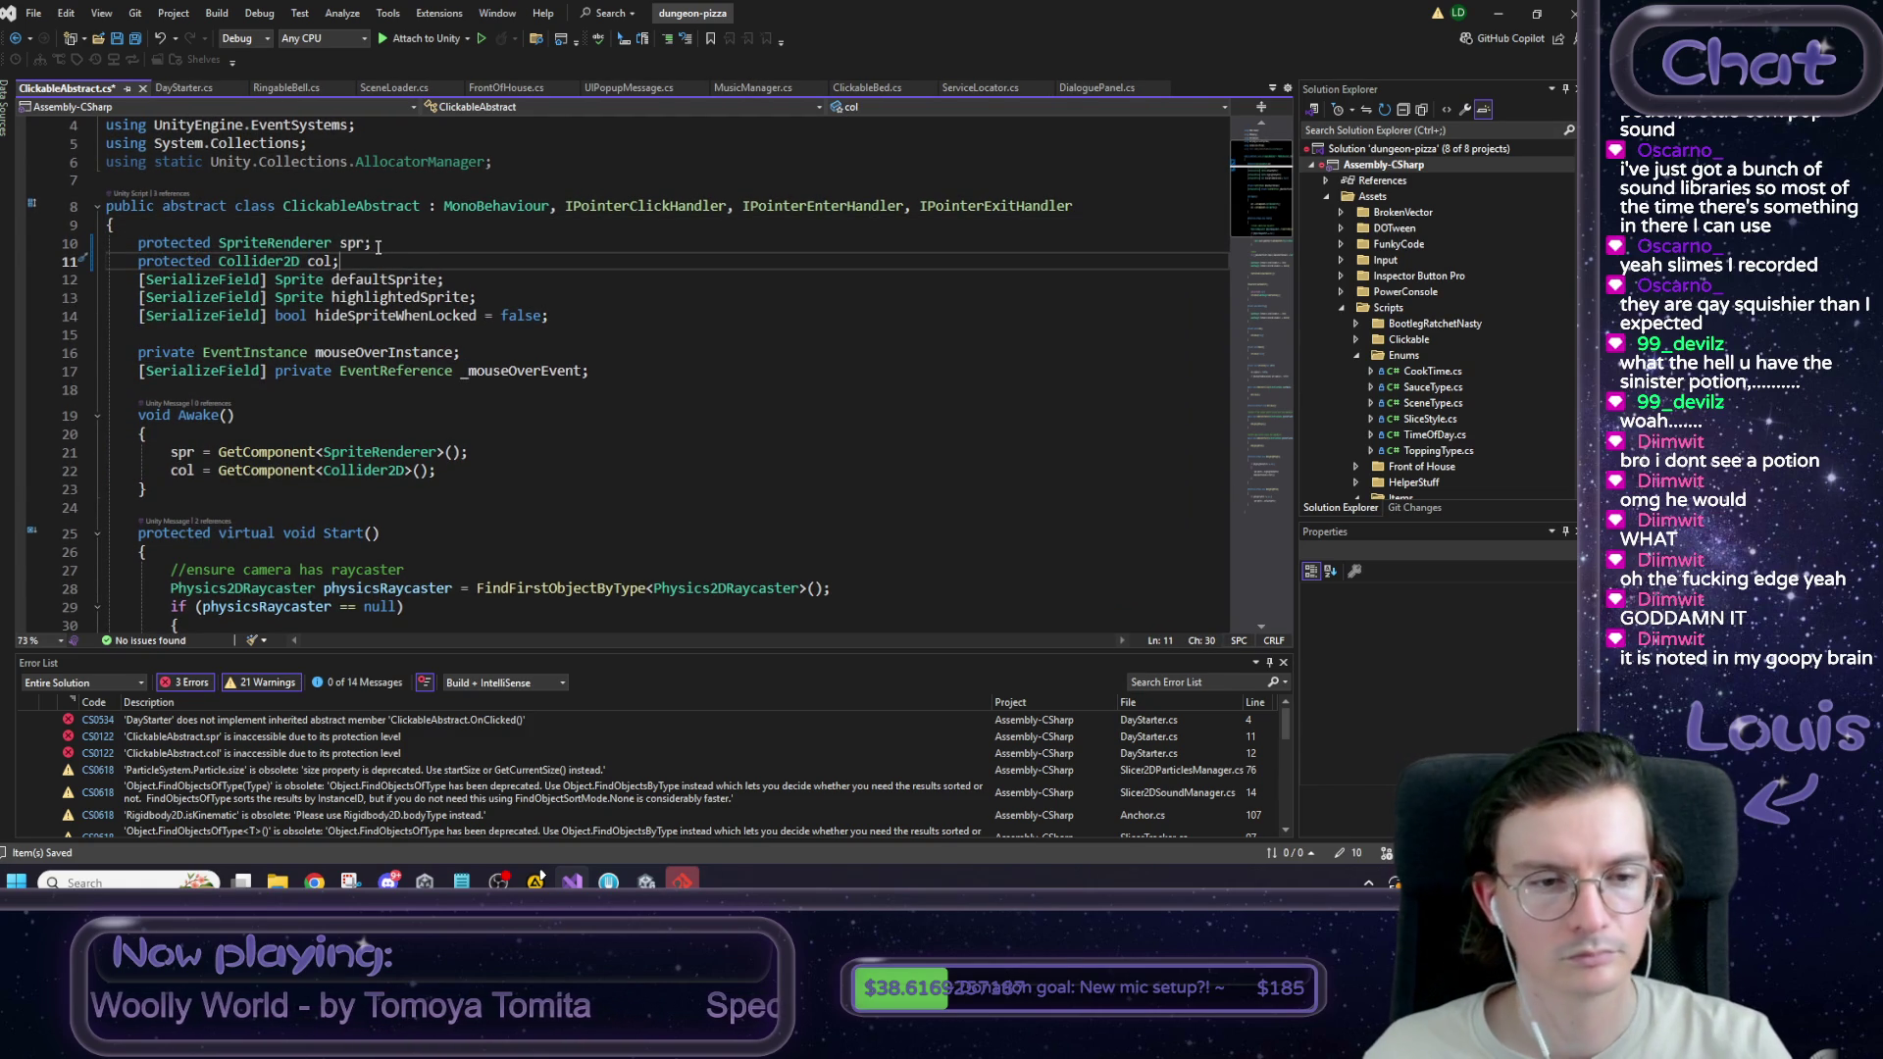
Rename DayStarter's ClickedOnThatThang method to OnClicked and save the script.
{"action": "left_click", "coordinate": [186, 90]}
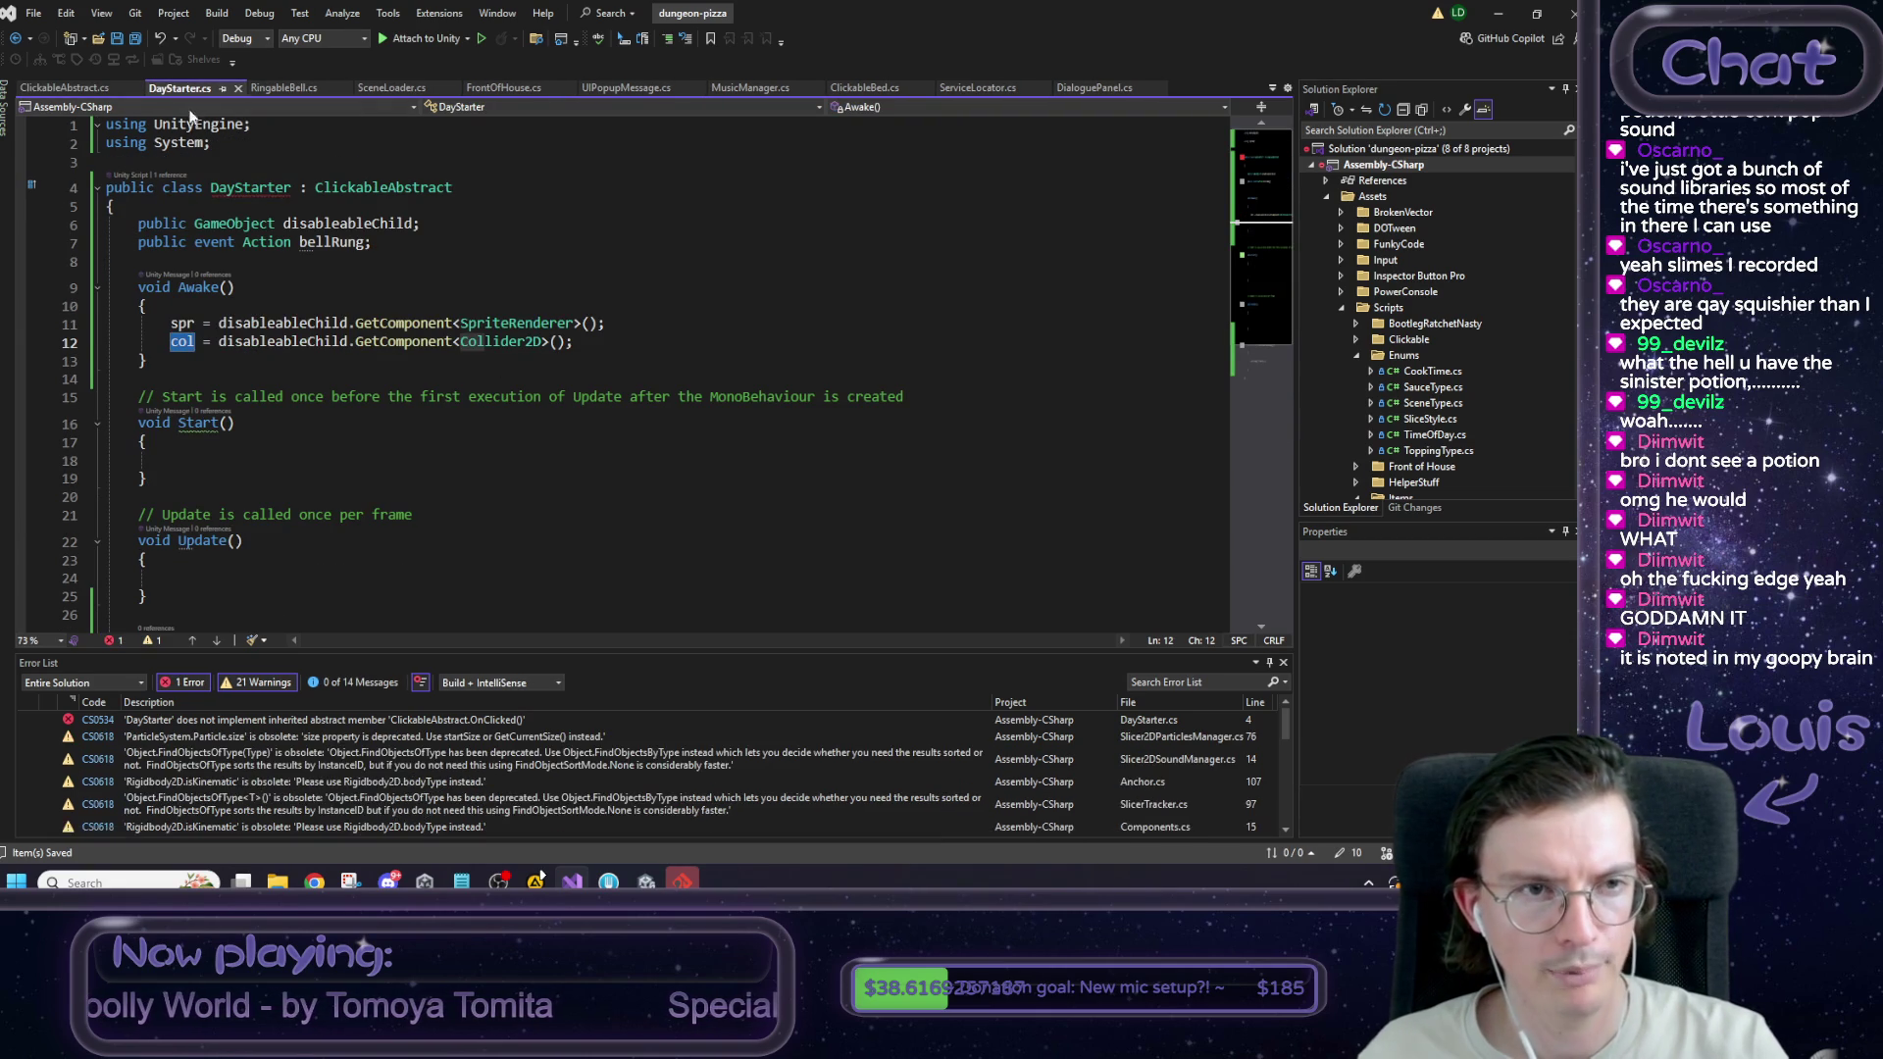
{"action": "left_click", "coordinate": [73, 89]}
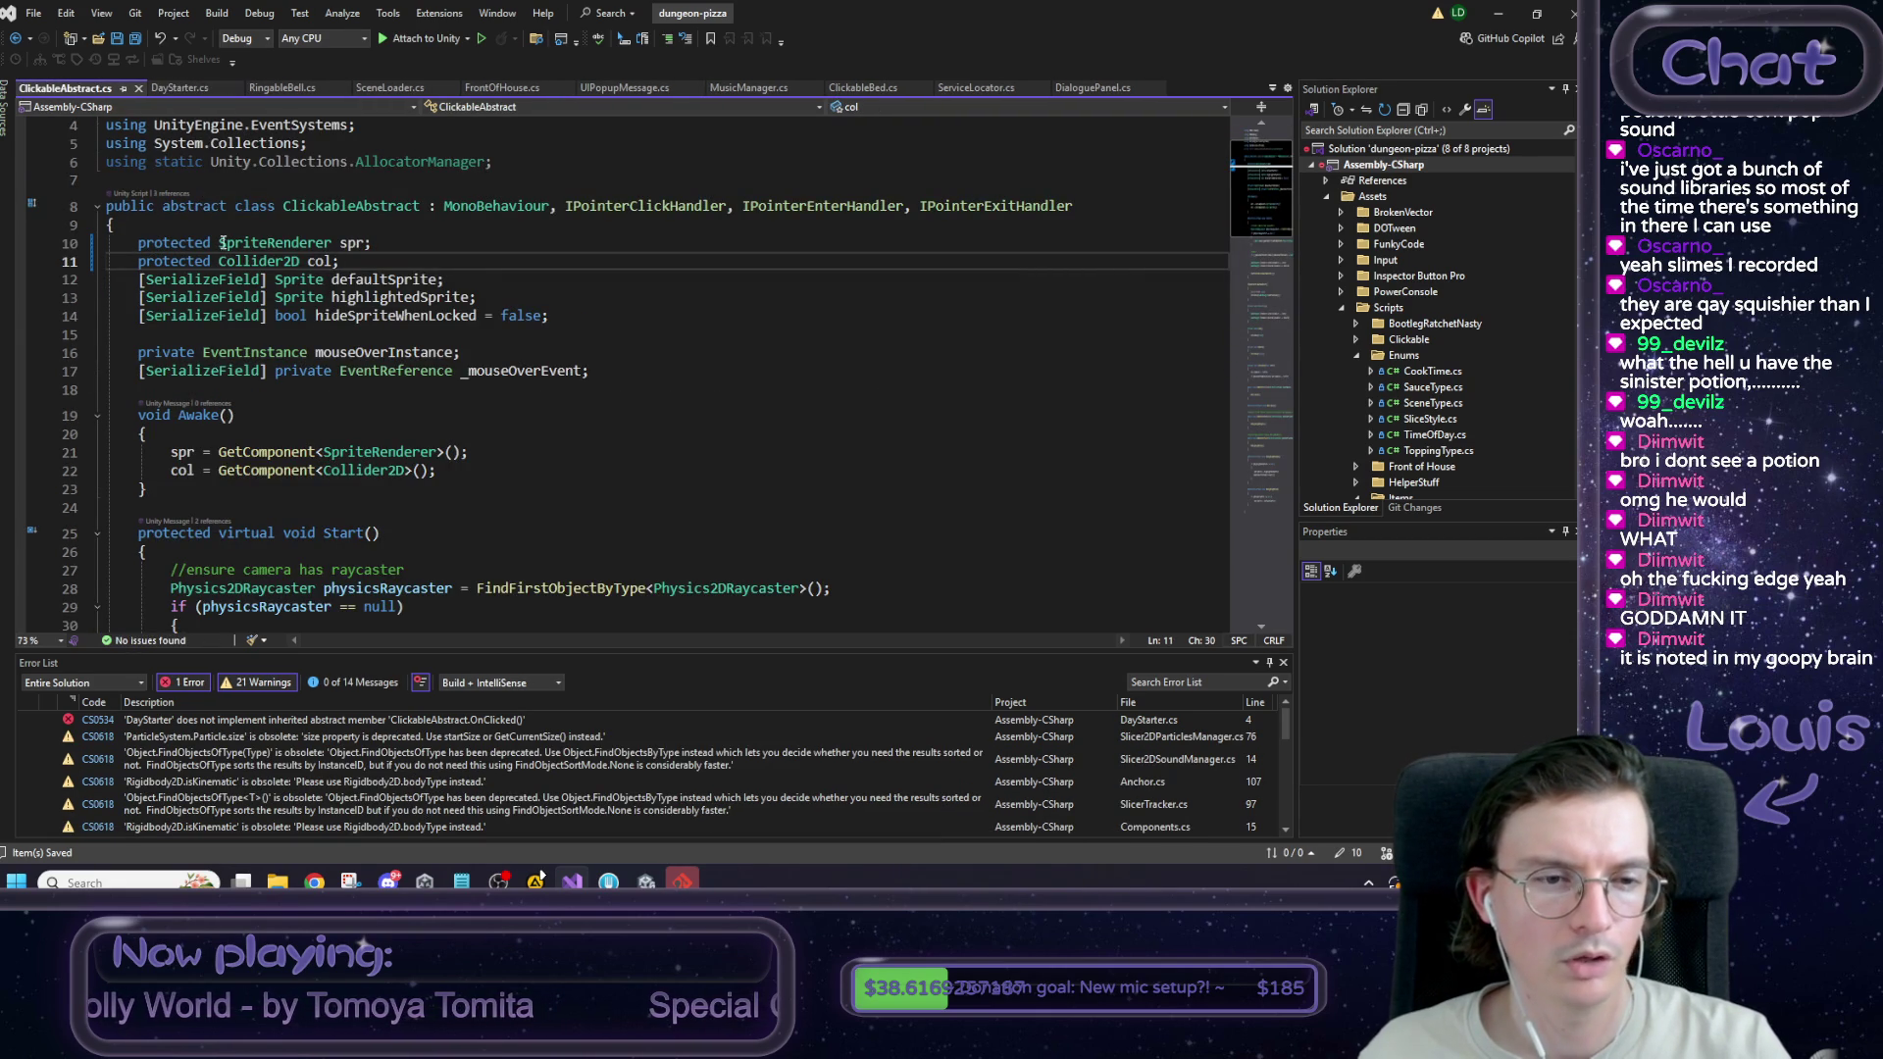
{"action": "left_click", "coordinate": [190, 90]}
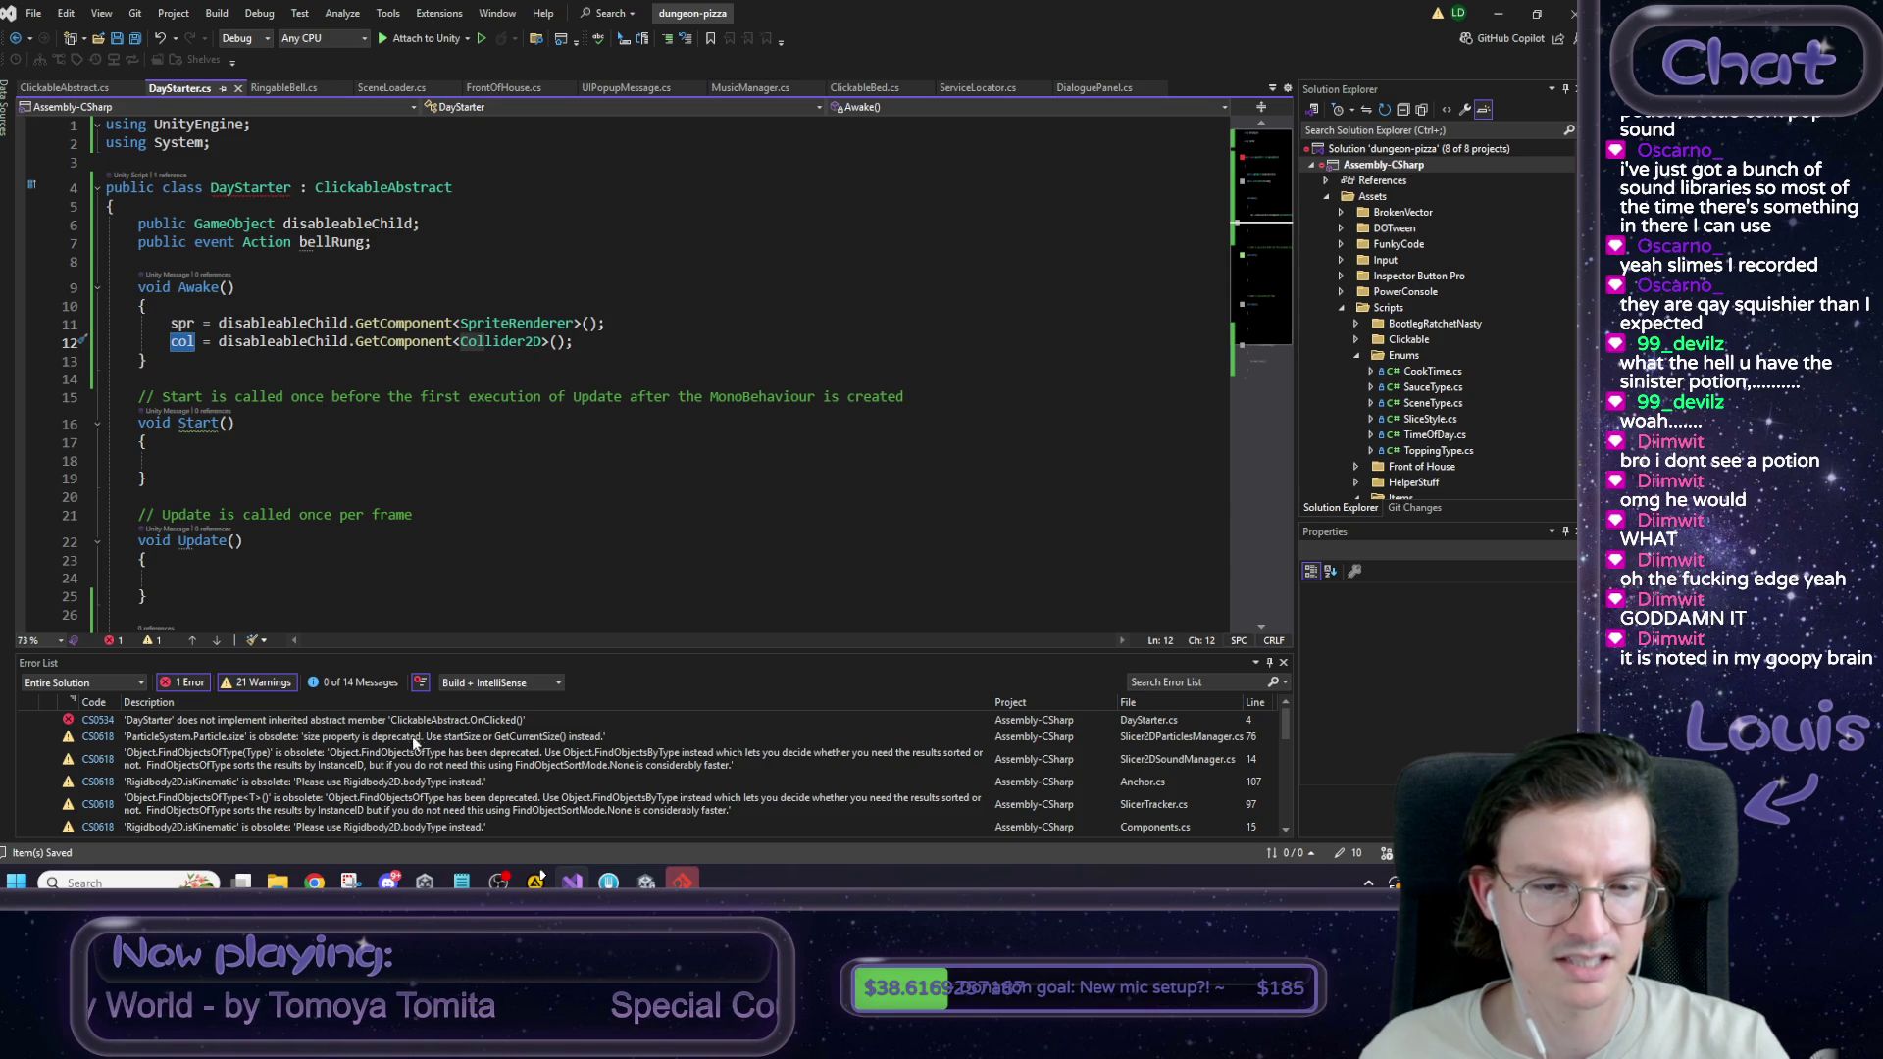
{"action": "scroll", "coordinate": [407, 608], "scroll_direction": "down", "scroll_amount": 3}
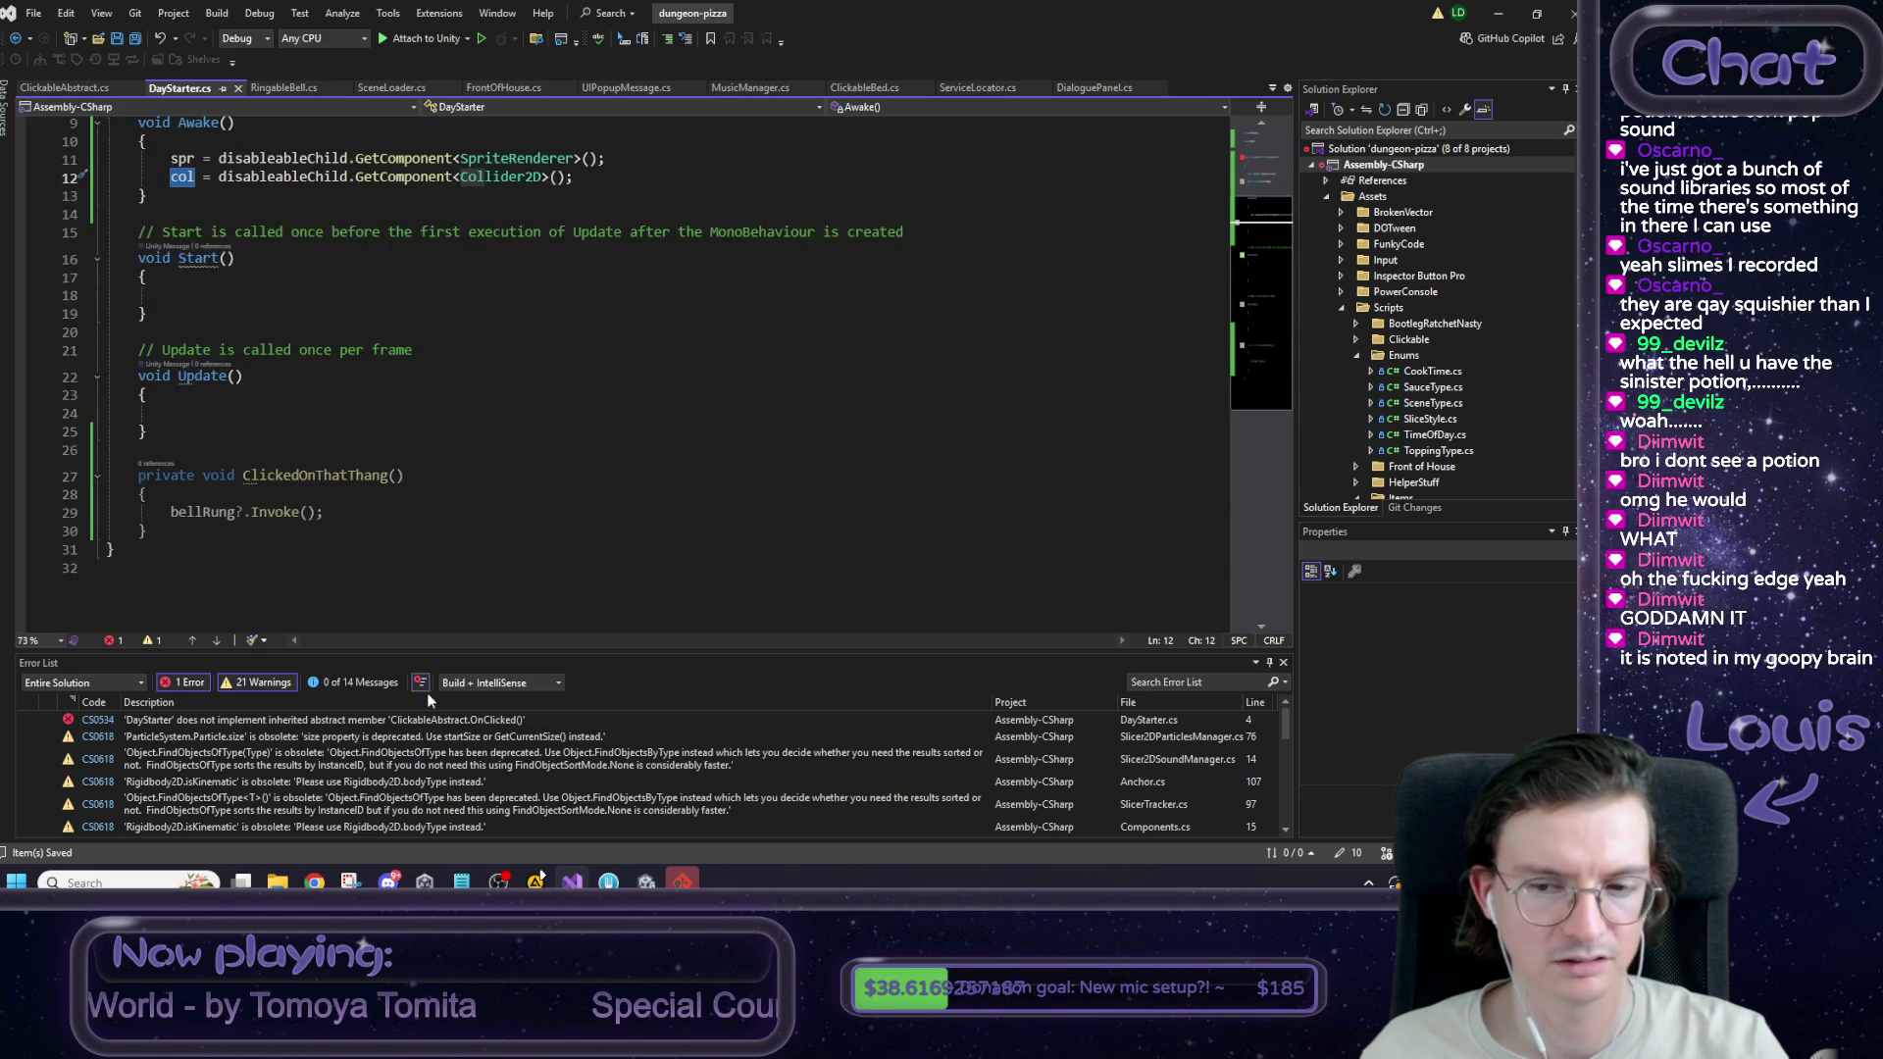
{"action": "scroll", "coordinate": [475, 763], "scroll_direction": "down", "scroll_amount": 5}
{"action": "scroll", "coordinate": [475, 763], "scroll_direction": "up", "scroll_amount": 5}
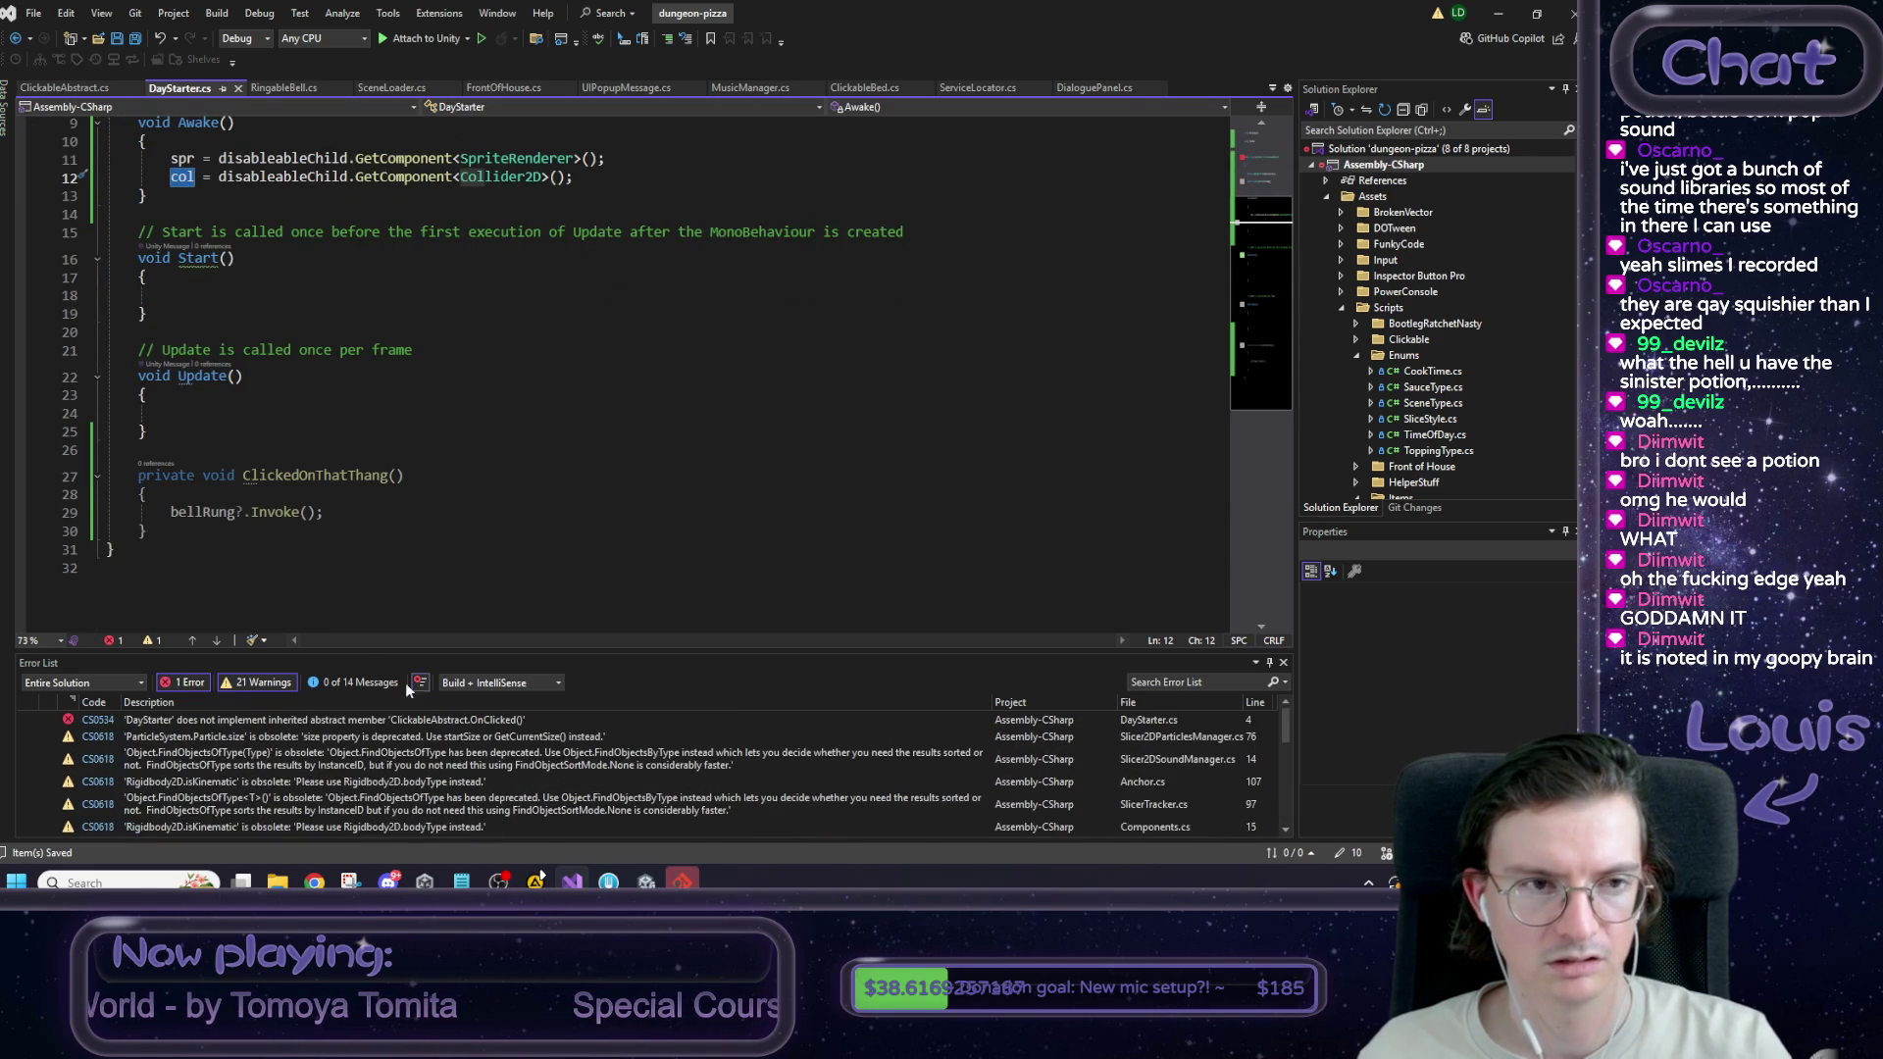
{"action": "left_click", "coordinate": [228, 530]}
{"action": "scroll", "coordinate": [292, 475], "scroll_direction": "up", "scroll_amount": 2}
{"action": "scroll", "coordinate": [292, 476], "scroll_direction": "down", "scroll_amount": 2}
{"action": "double_click", "coordinate": [317, 474]}
{"action": "type", "text": "OnClickedf"}
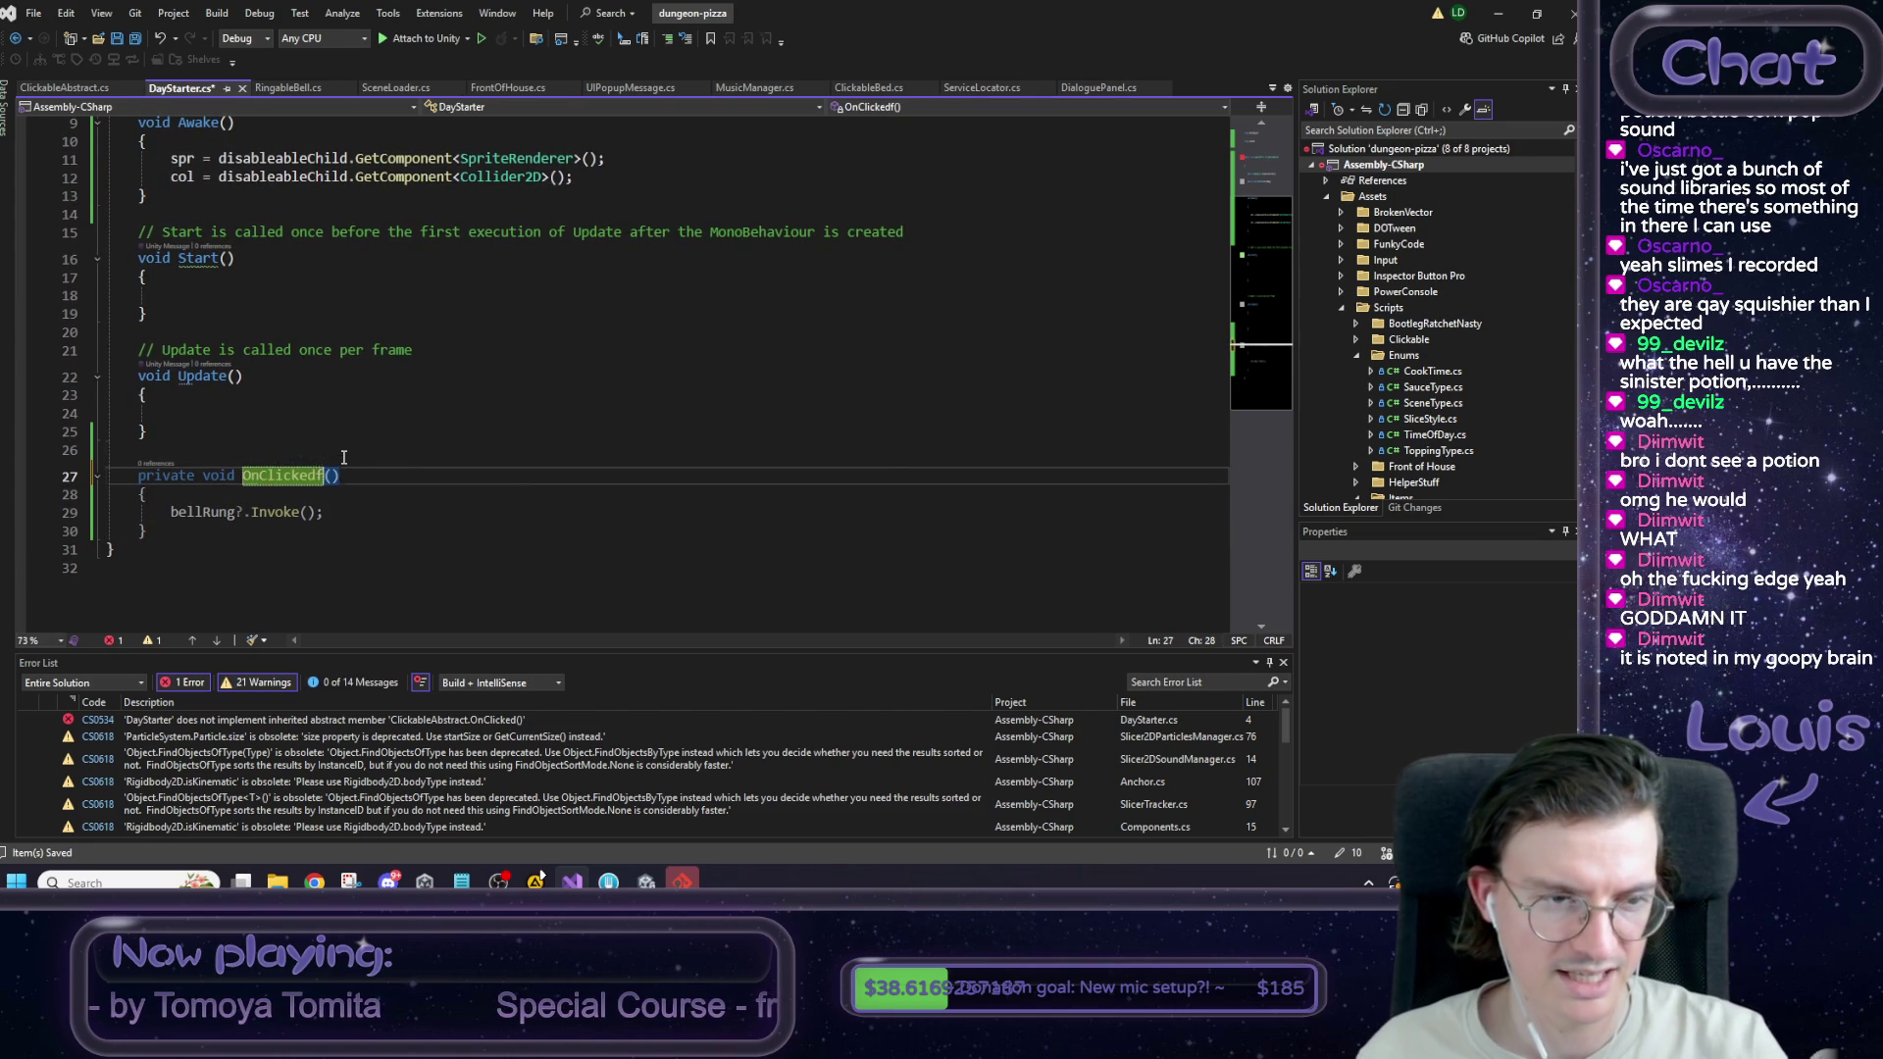
{"action": "left_click", "coordinate": [343, 457]}
{"action": "key", "text": "ctrl+s"}
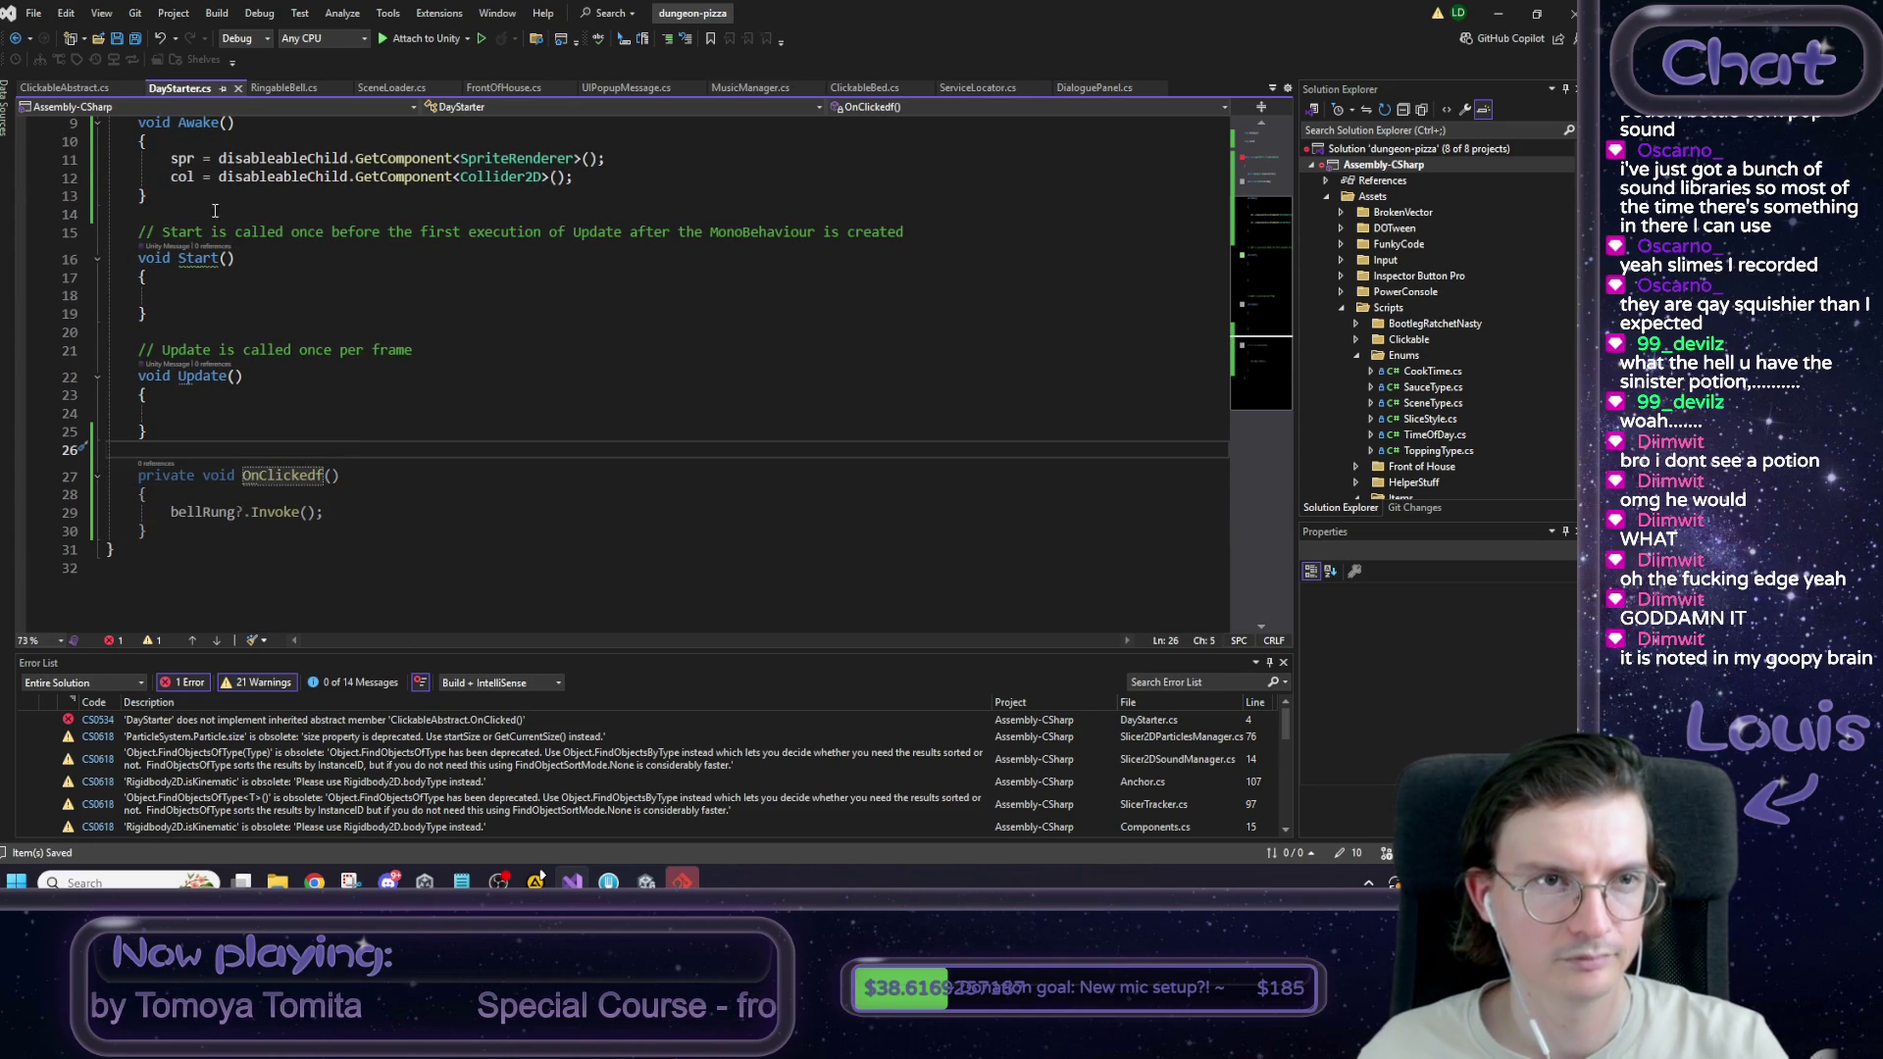
Insert the new modifier before void and delete the stray 'f' from OnClickedf.
{"action": "scroll", "coordinate": [286, 331], "scroll_direction": "up", "scroll_amount": 3}
{"action": "mouse_move", "coordinate": [255, 182]}
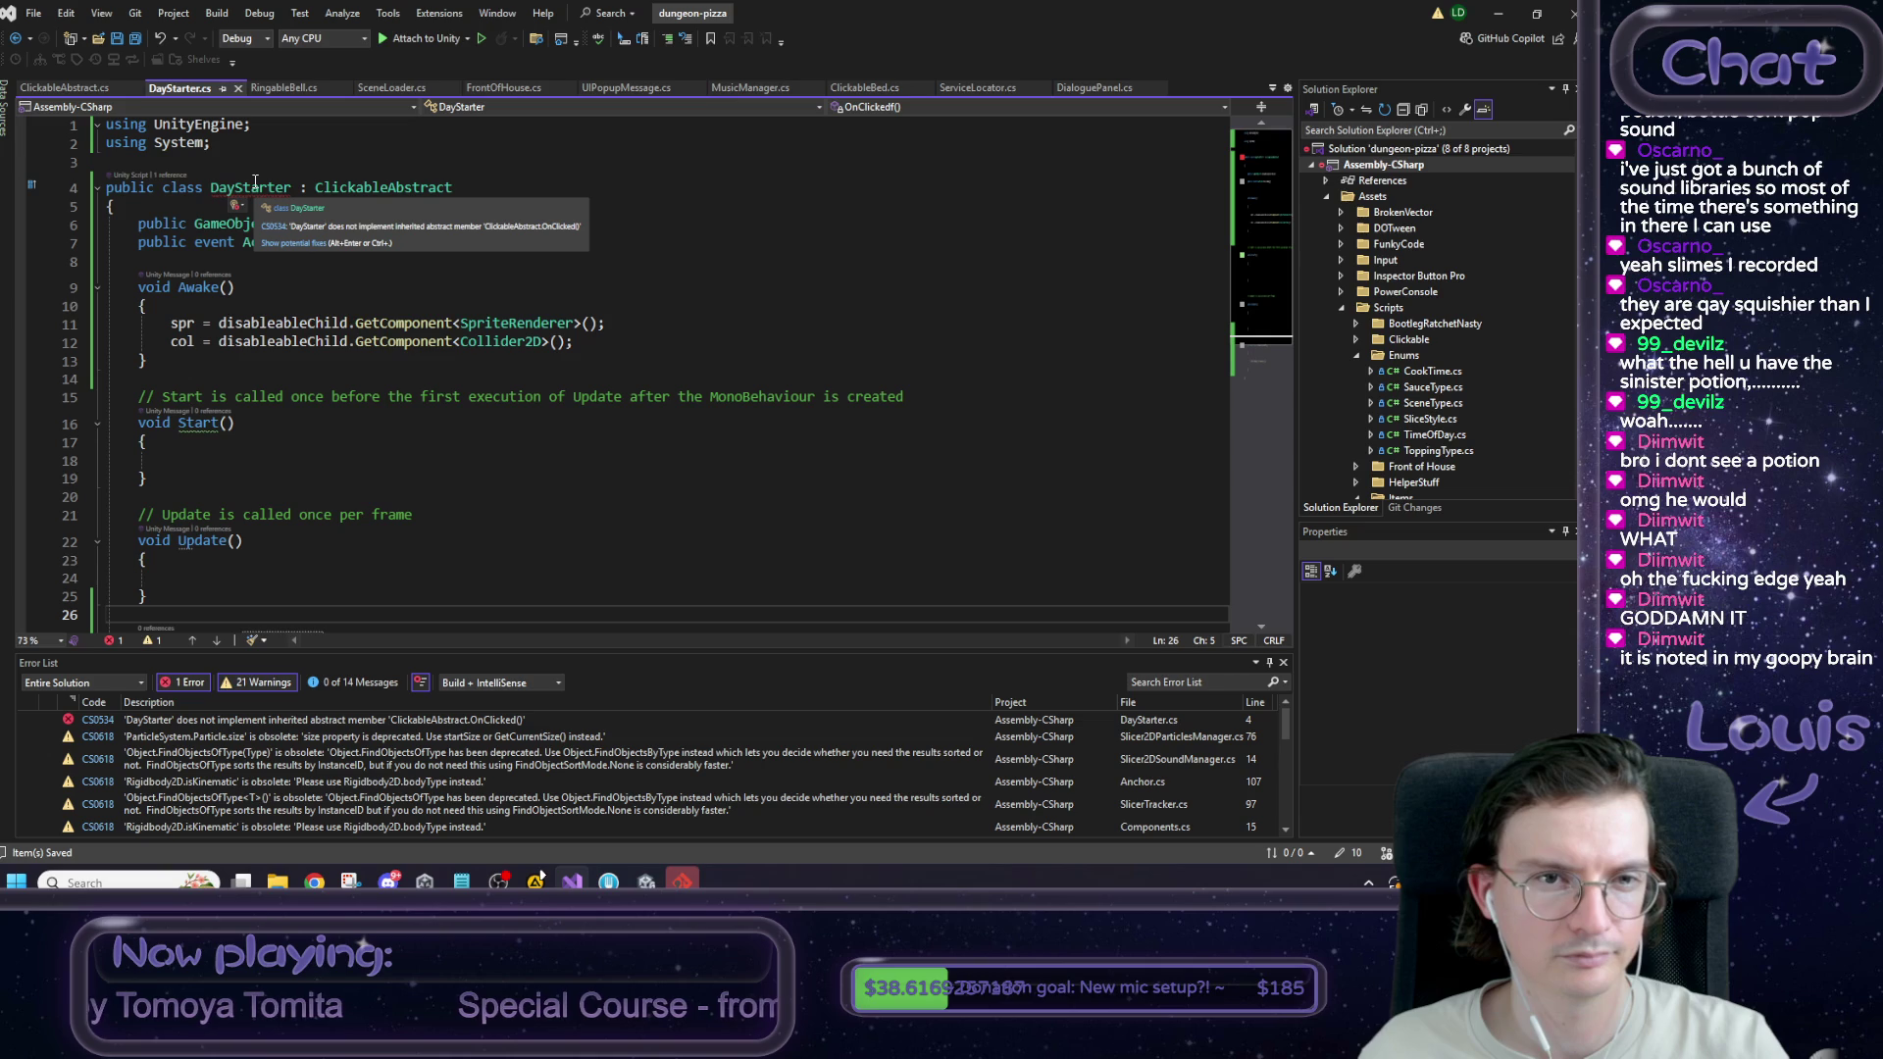
{"action": "scroll", "coordinate": [177, 157], "scroll_direction": "down", "scroll_amount": 3}
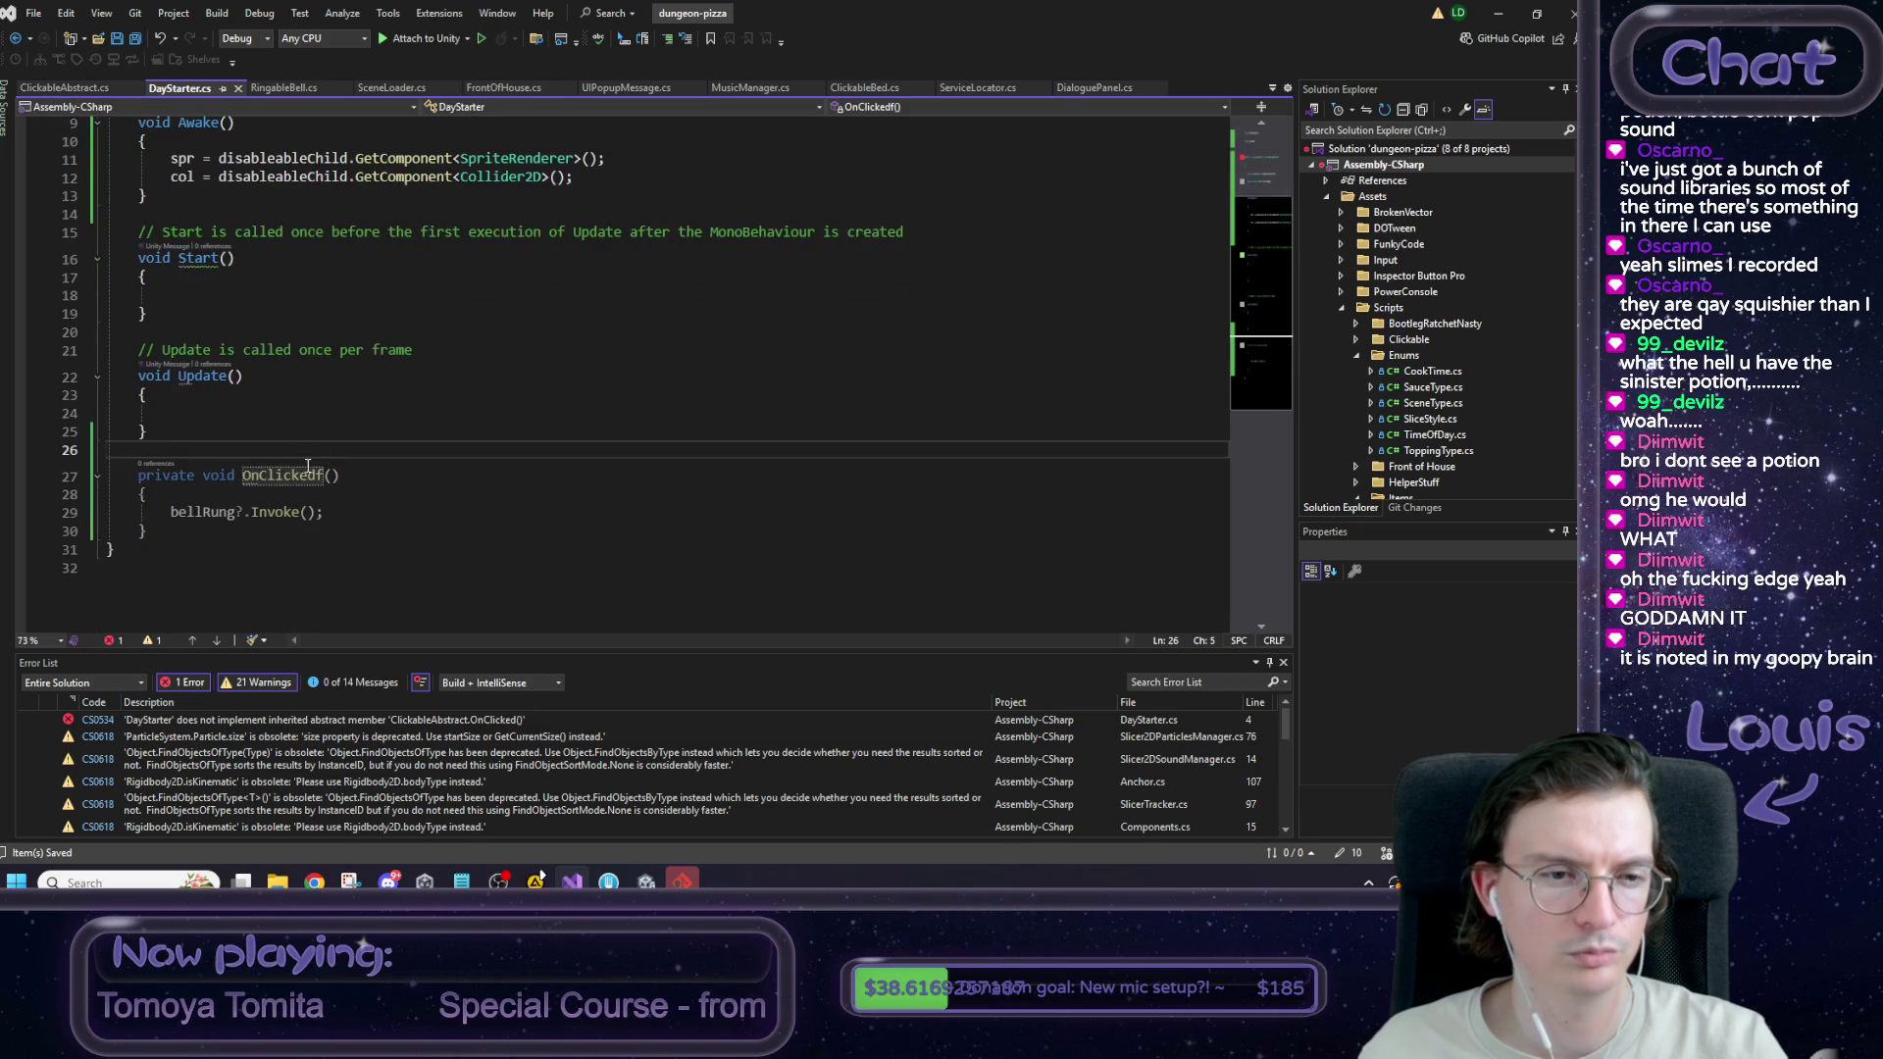
{"action": "left_click", "coordinate": [202, 477]}
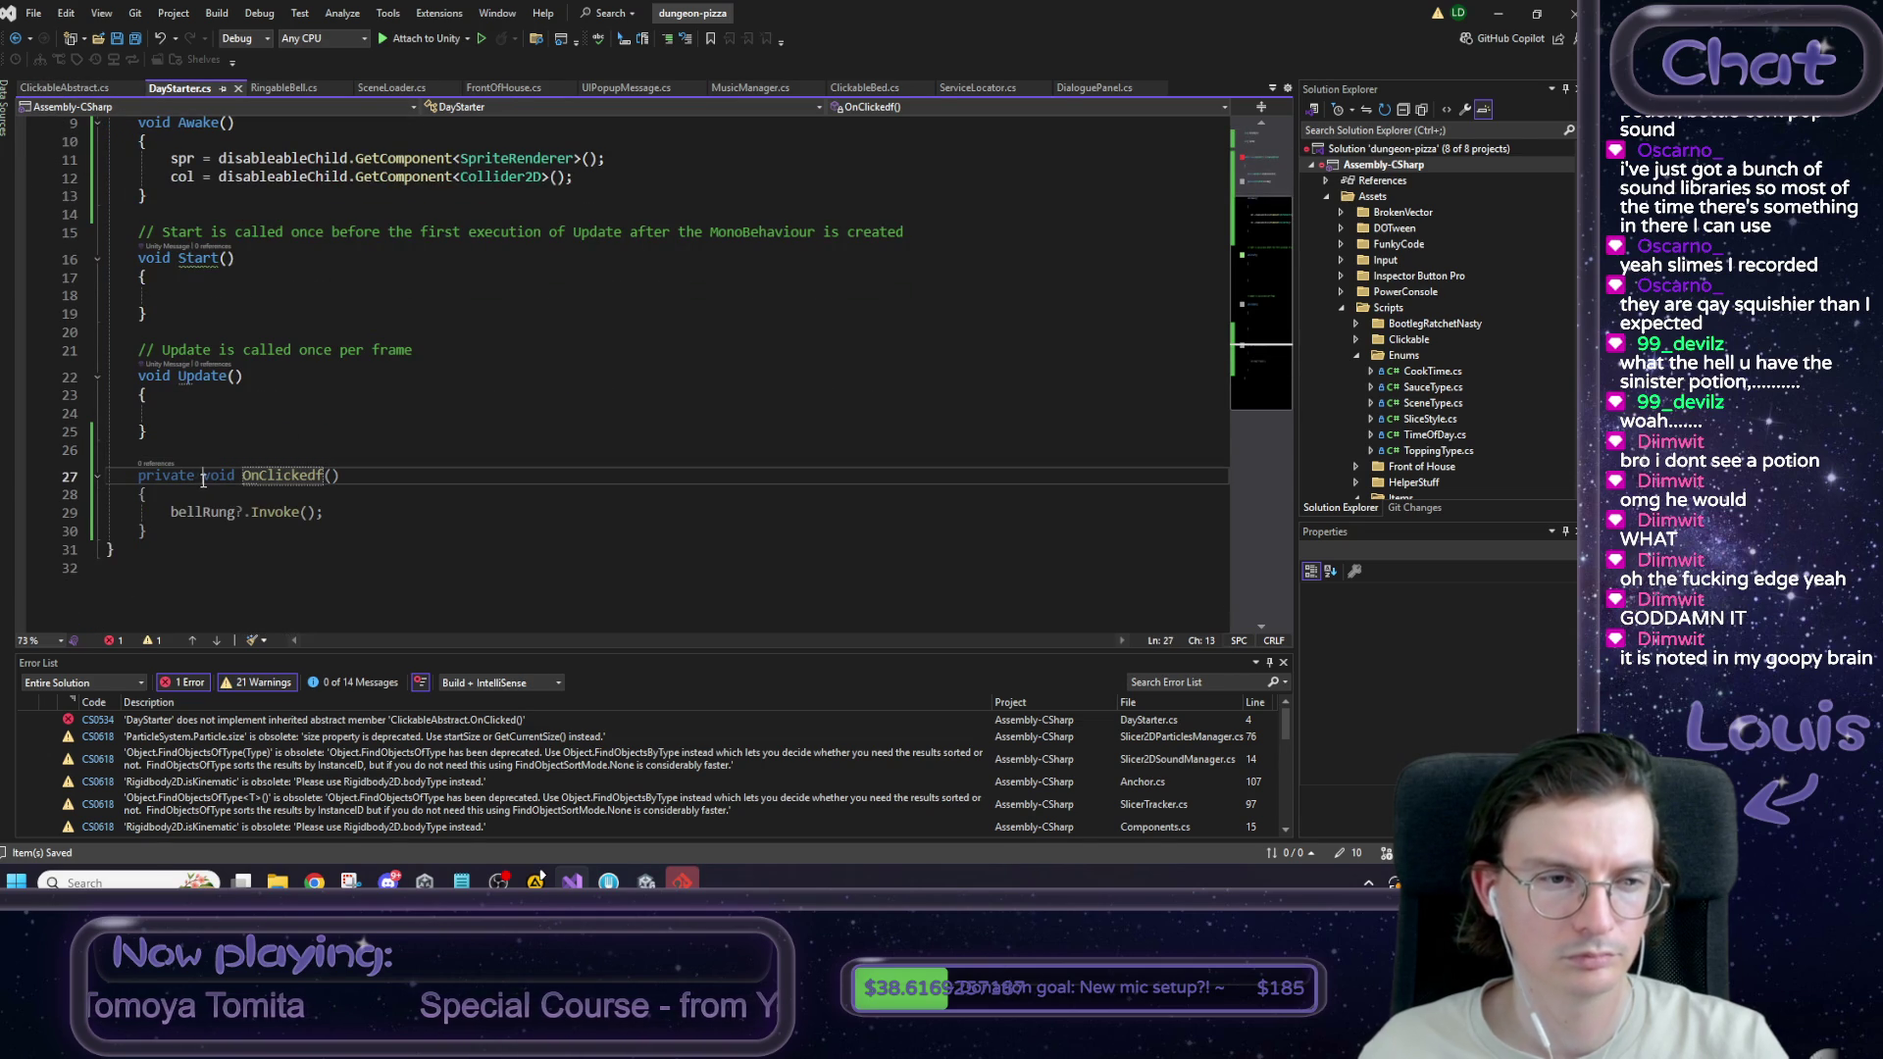
{"action": "type", "text": "new"}
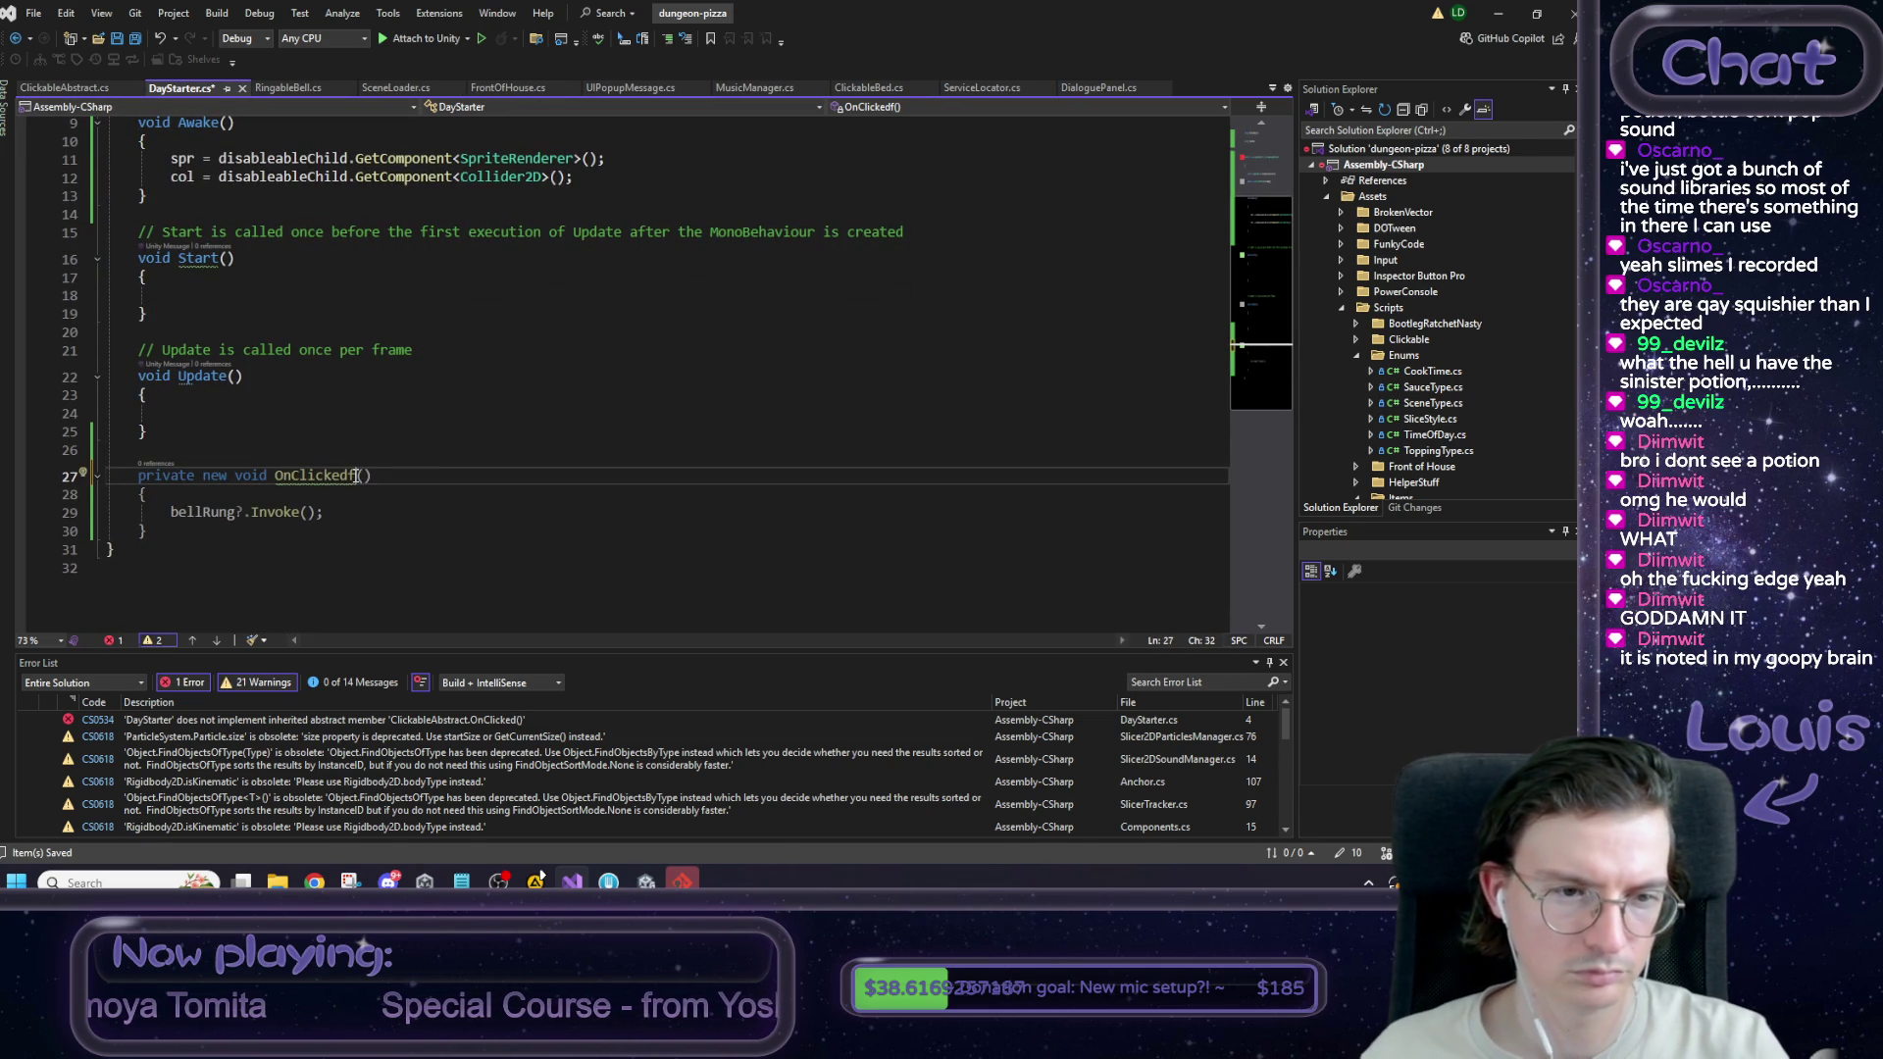
{"action": "key", "text": "BackSpace"}
{"action": "scroll", "coordinate": [364, 462], "scroll_direction": "up", "scroll_amount": 3}
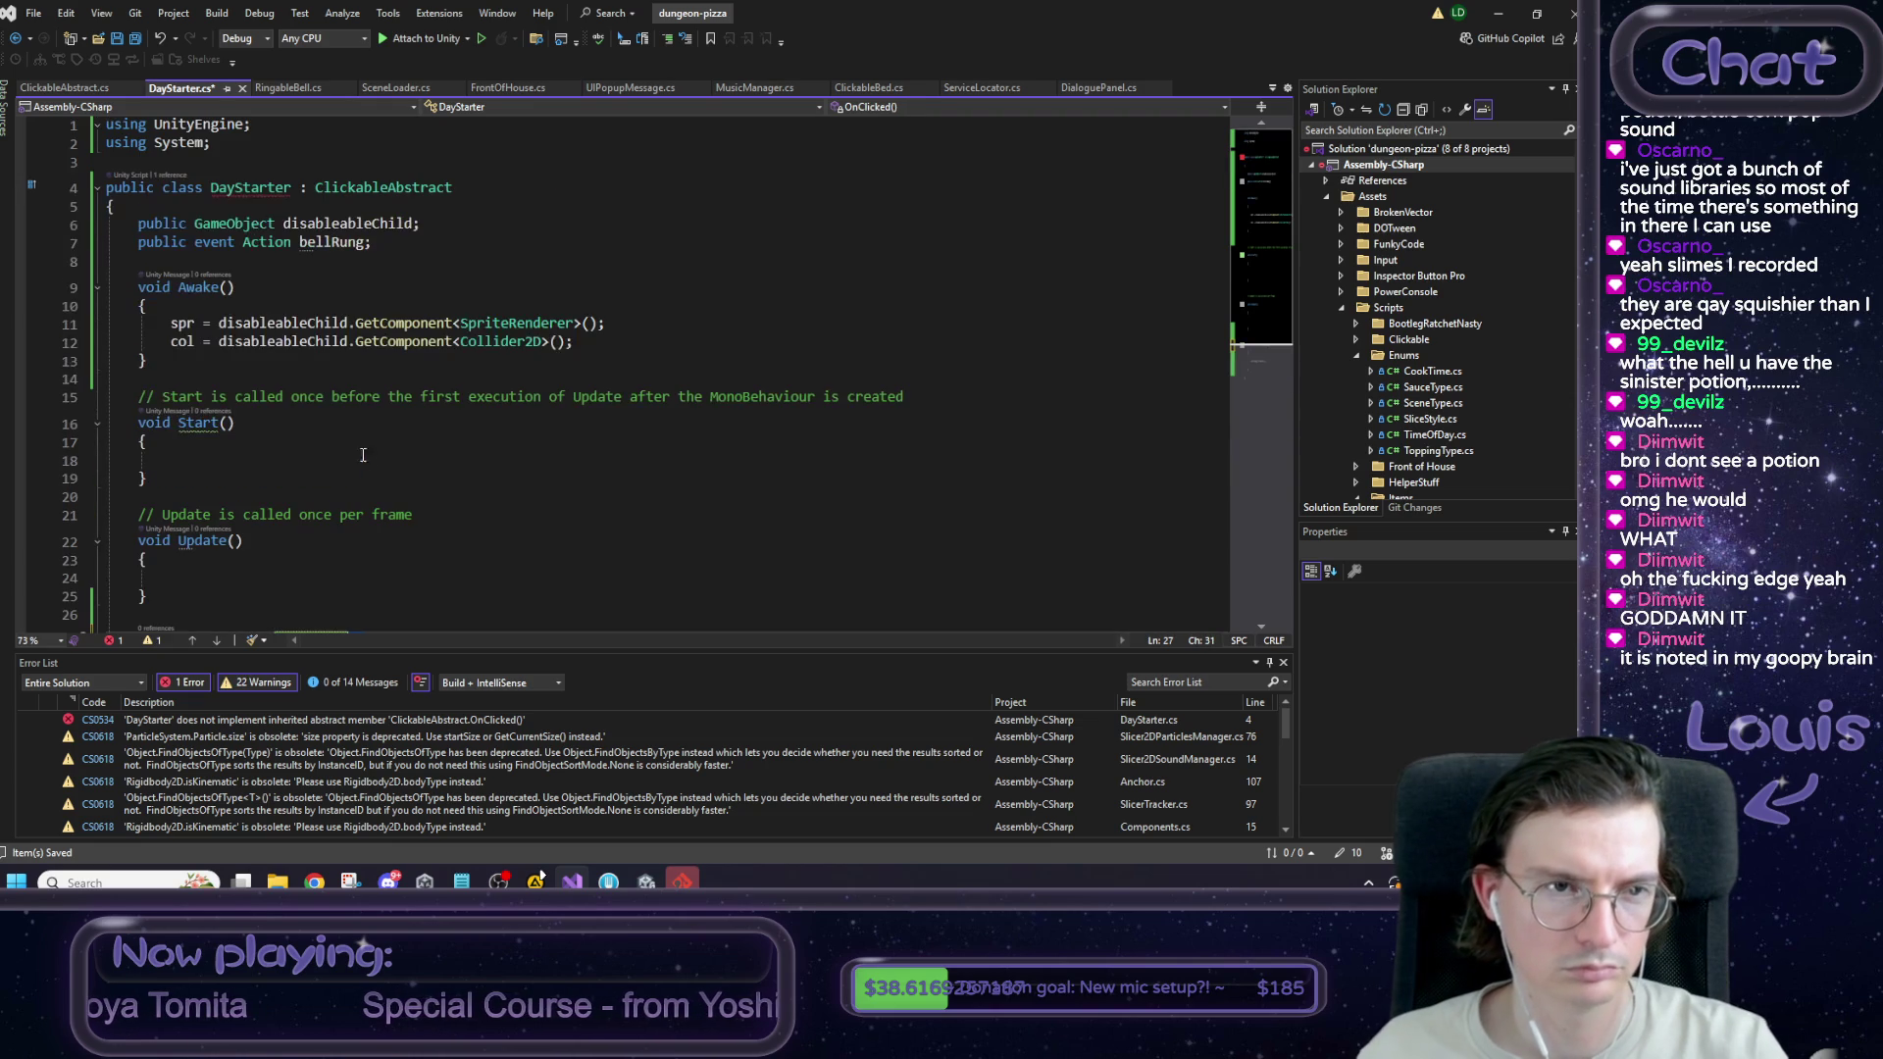
Review DayStarter's CS0534 error against ClickableAbstract's abstract OnClicked declaration.
{"action": "left_click", "coordinate": [357, 323]}
{"action": "scroll", "coordinate": [441, 339], "scroll_direction": "down", "scroll_amount": 1}
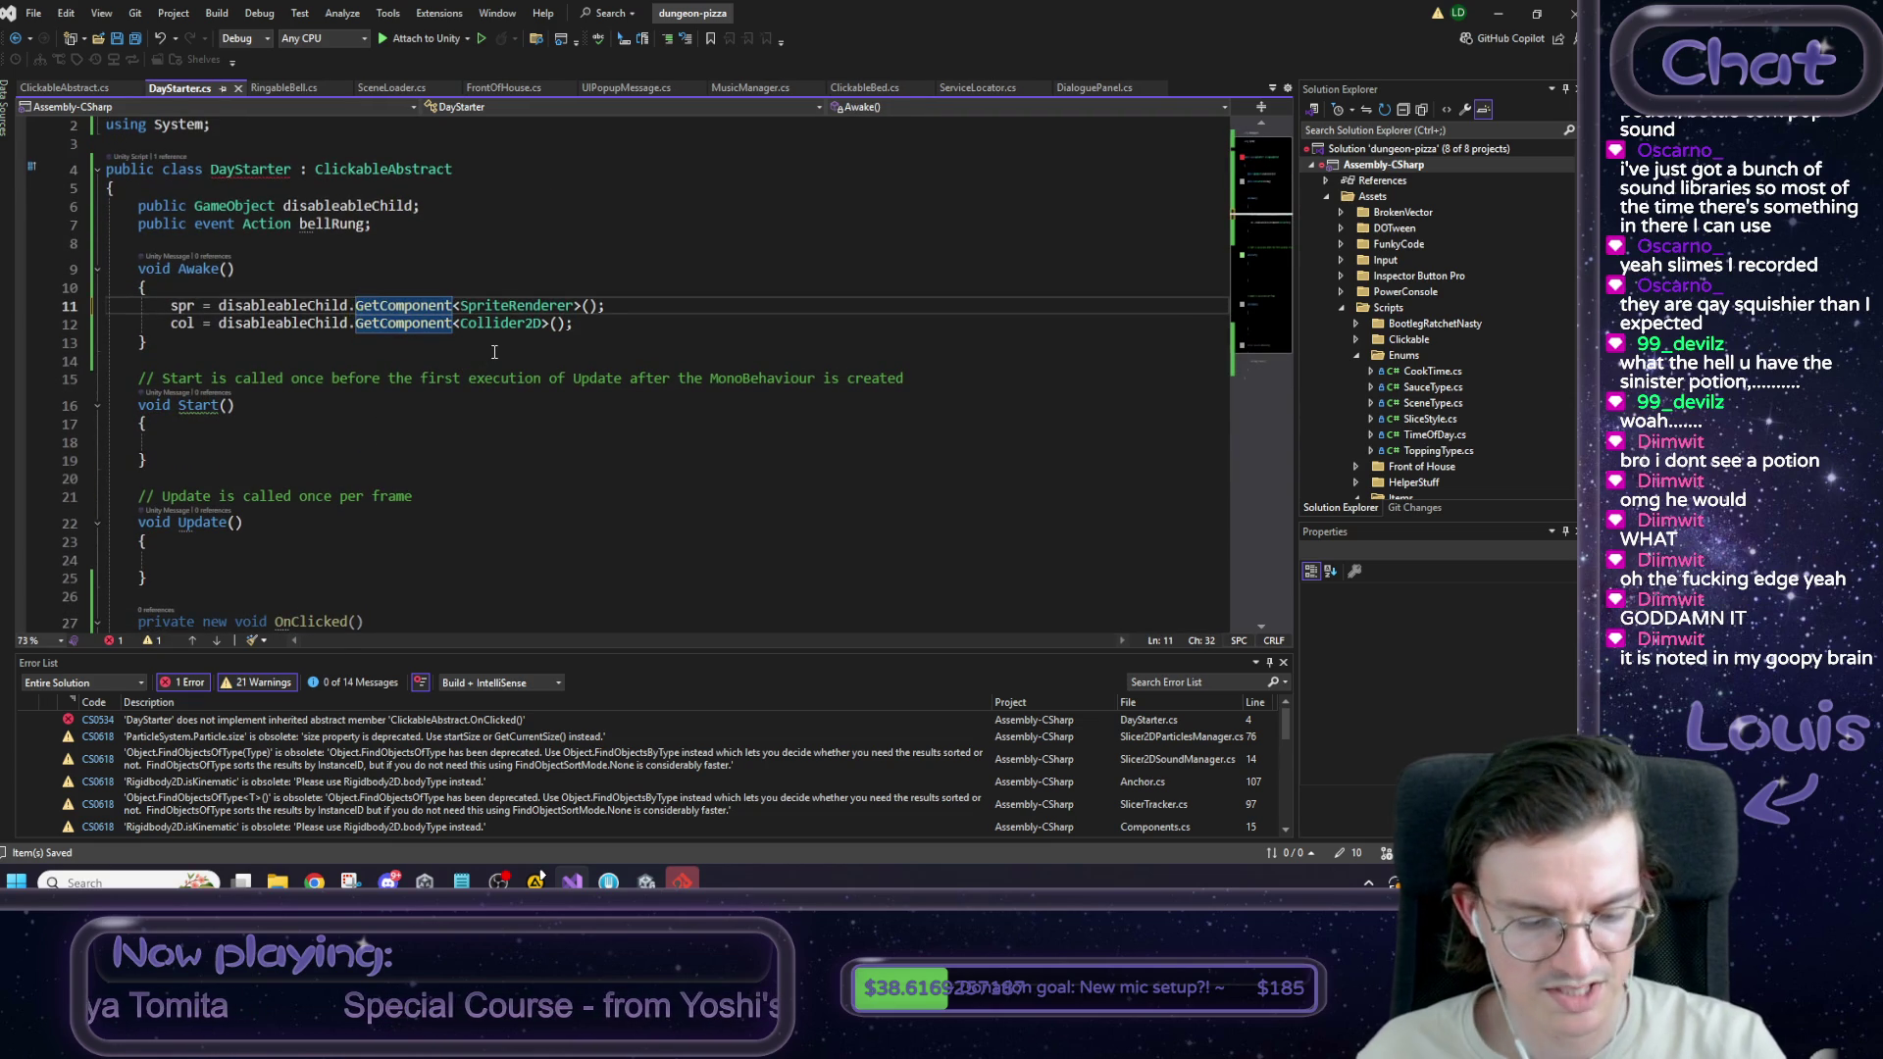
{"action": "left_click", "coordinate": [427, 241]}
{"action": "mouse_move", "coordinate": [267, 172]}
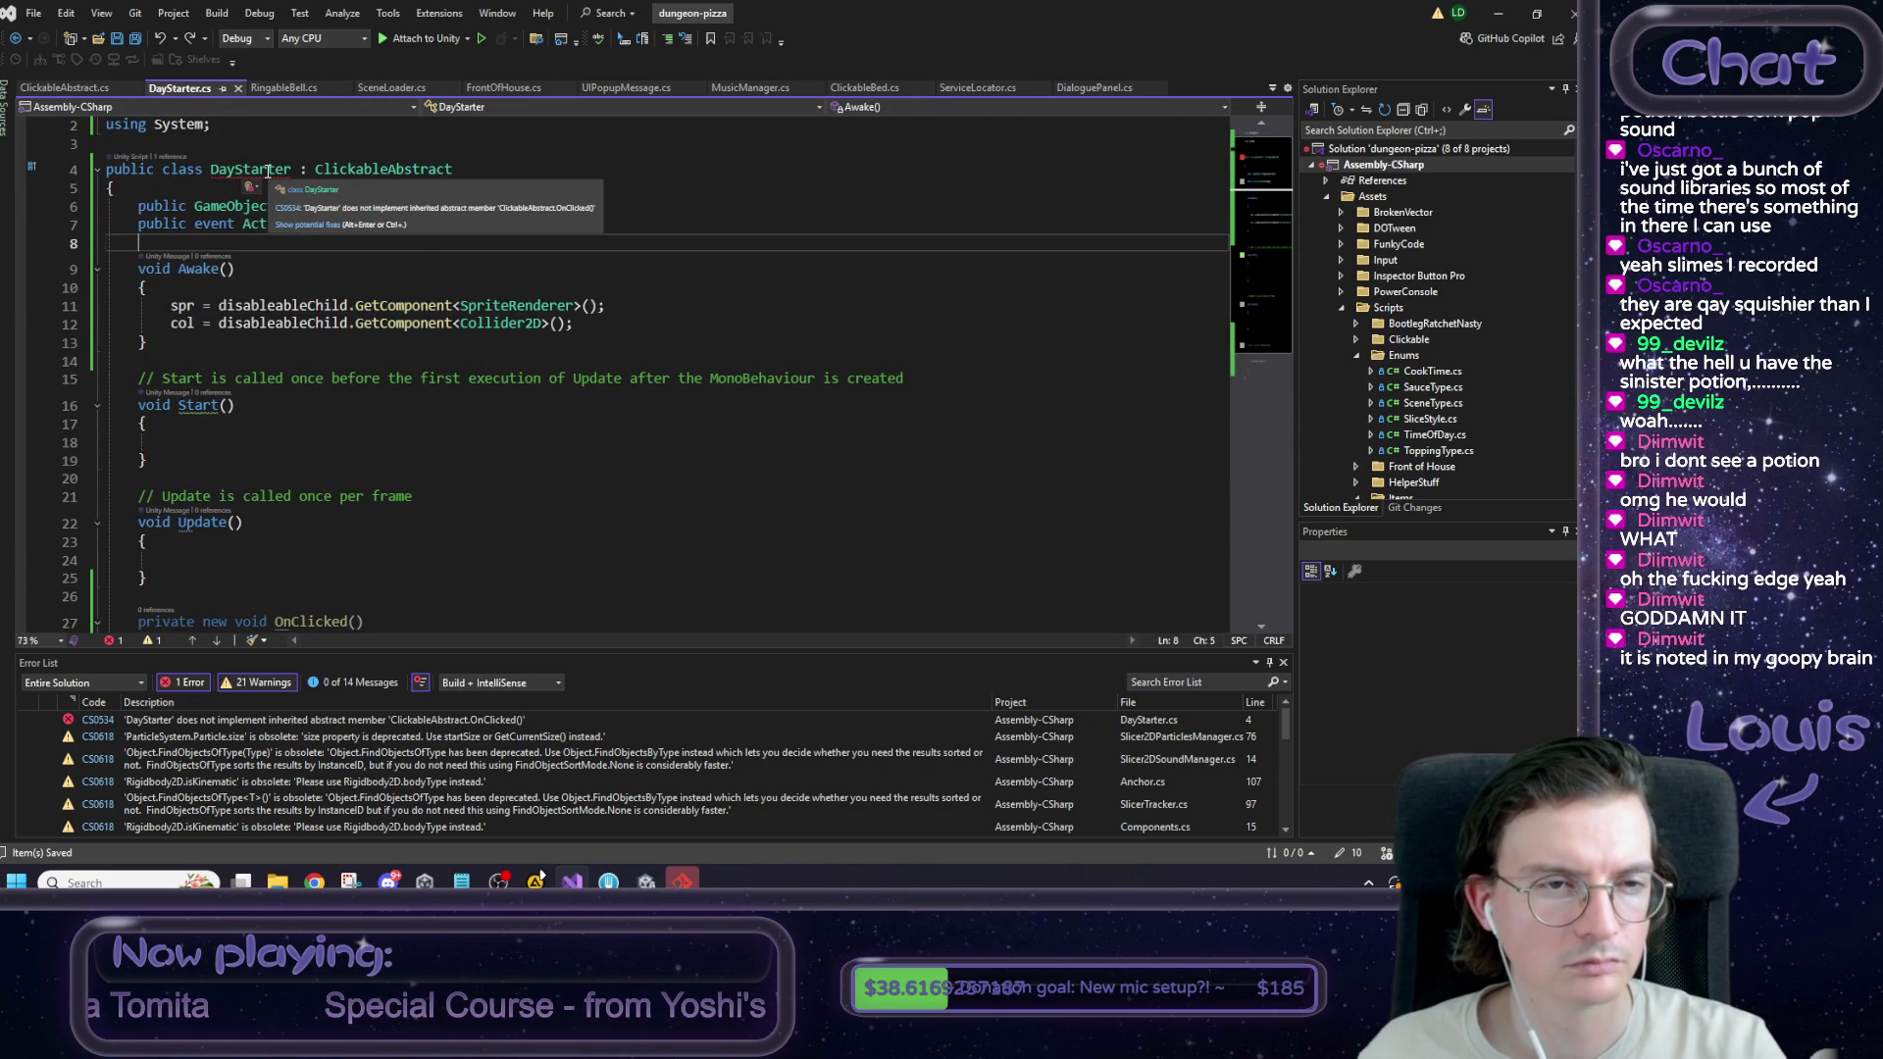
{"action": "scroll", "coordinate": [392, 588], "scroll_direction": "down", "scroll_amount": 5}
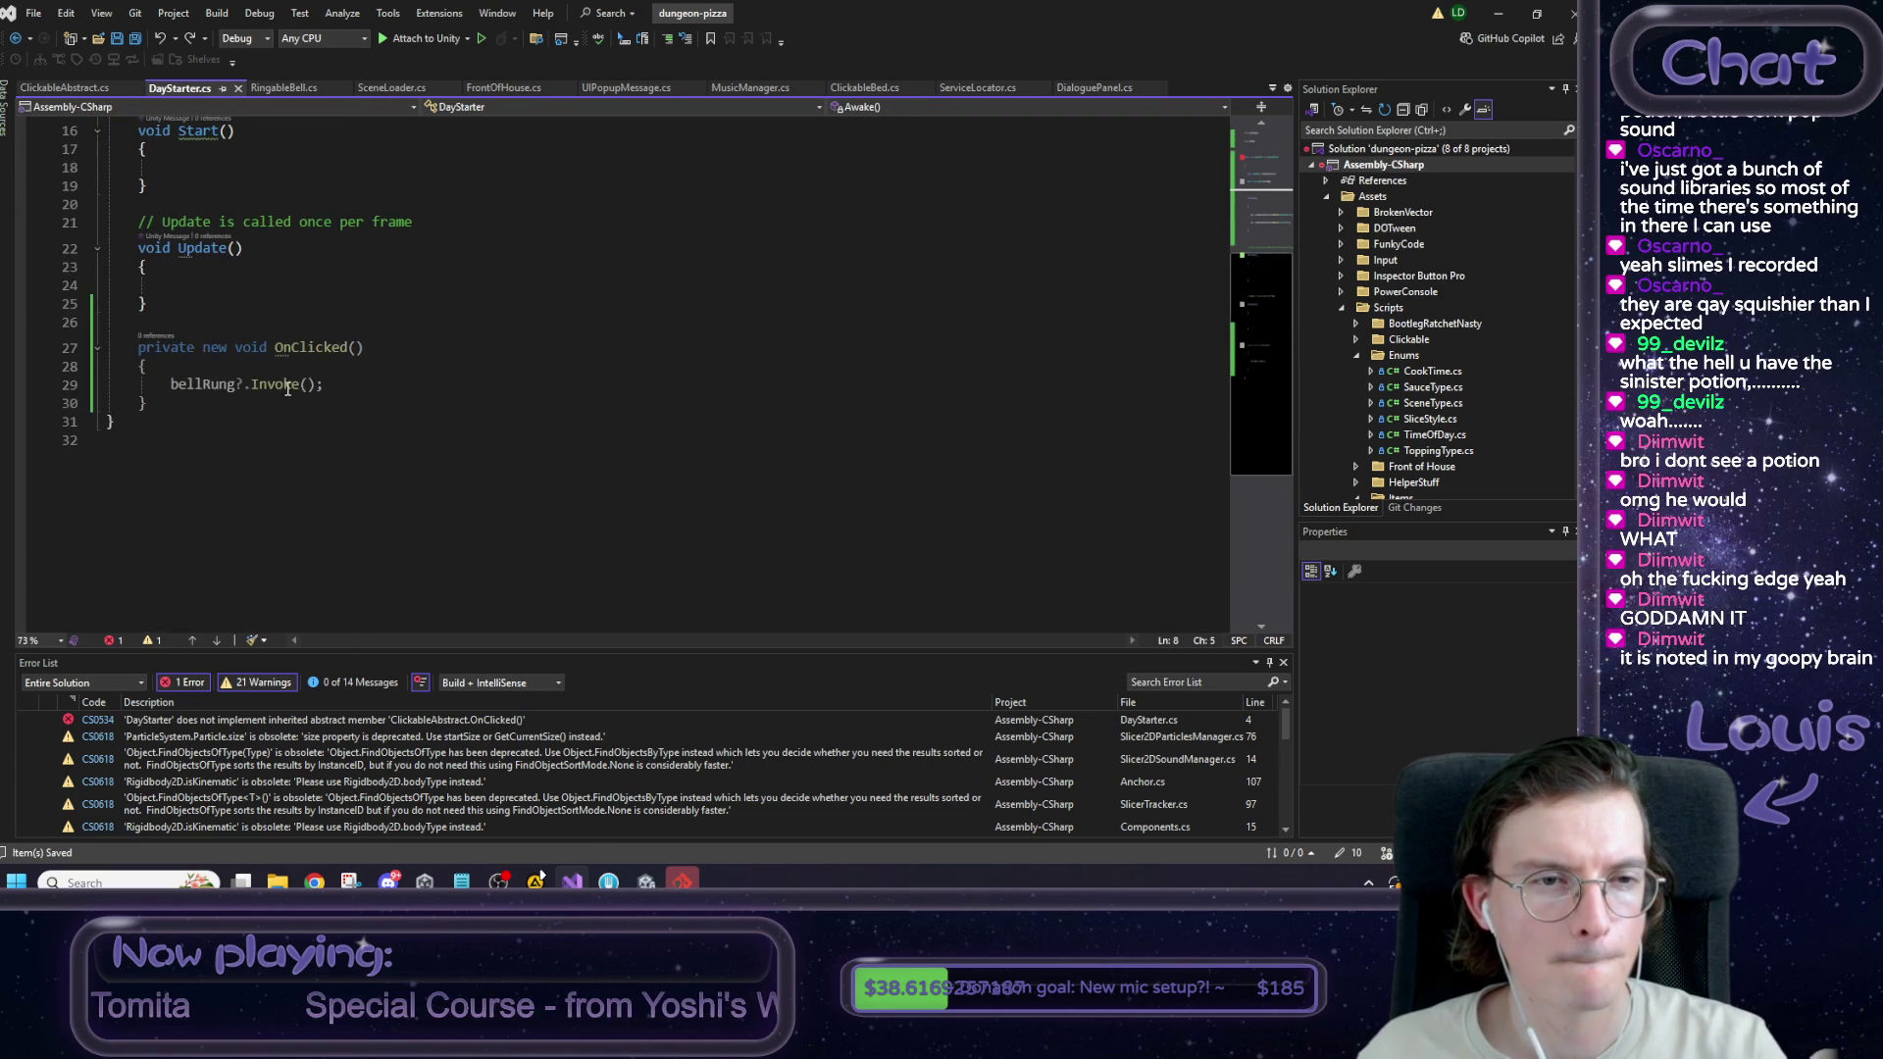
{"action": "left_click", "coordinate": [78, 87]}
{"action": "scroll", "coordinate": [308, 331], "scroll_direction": "down", "scroll_amount": 7}
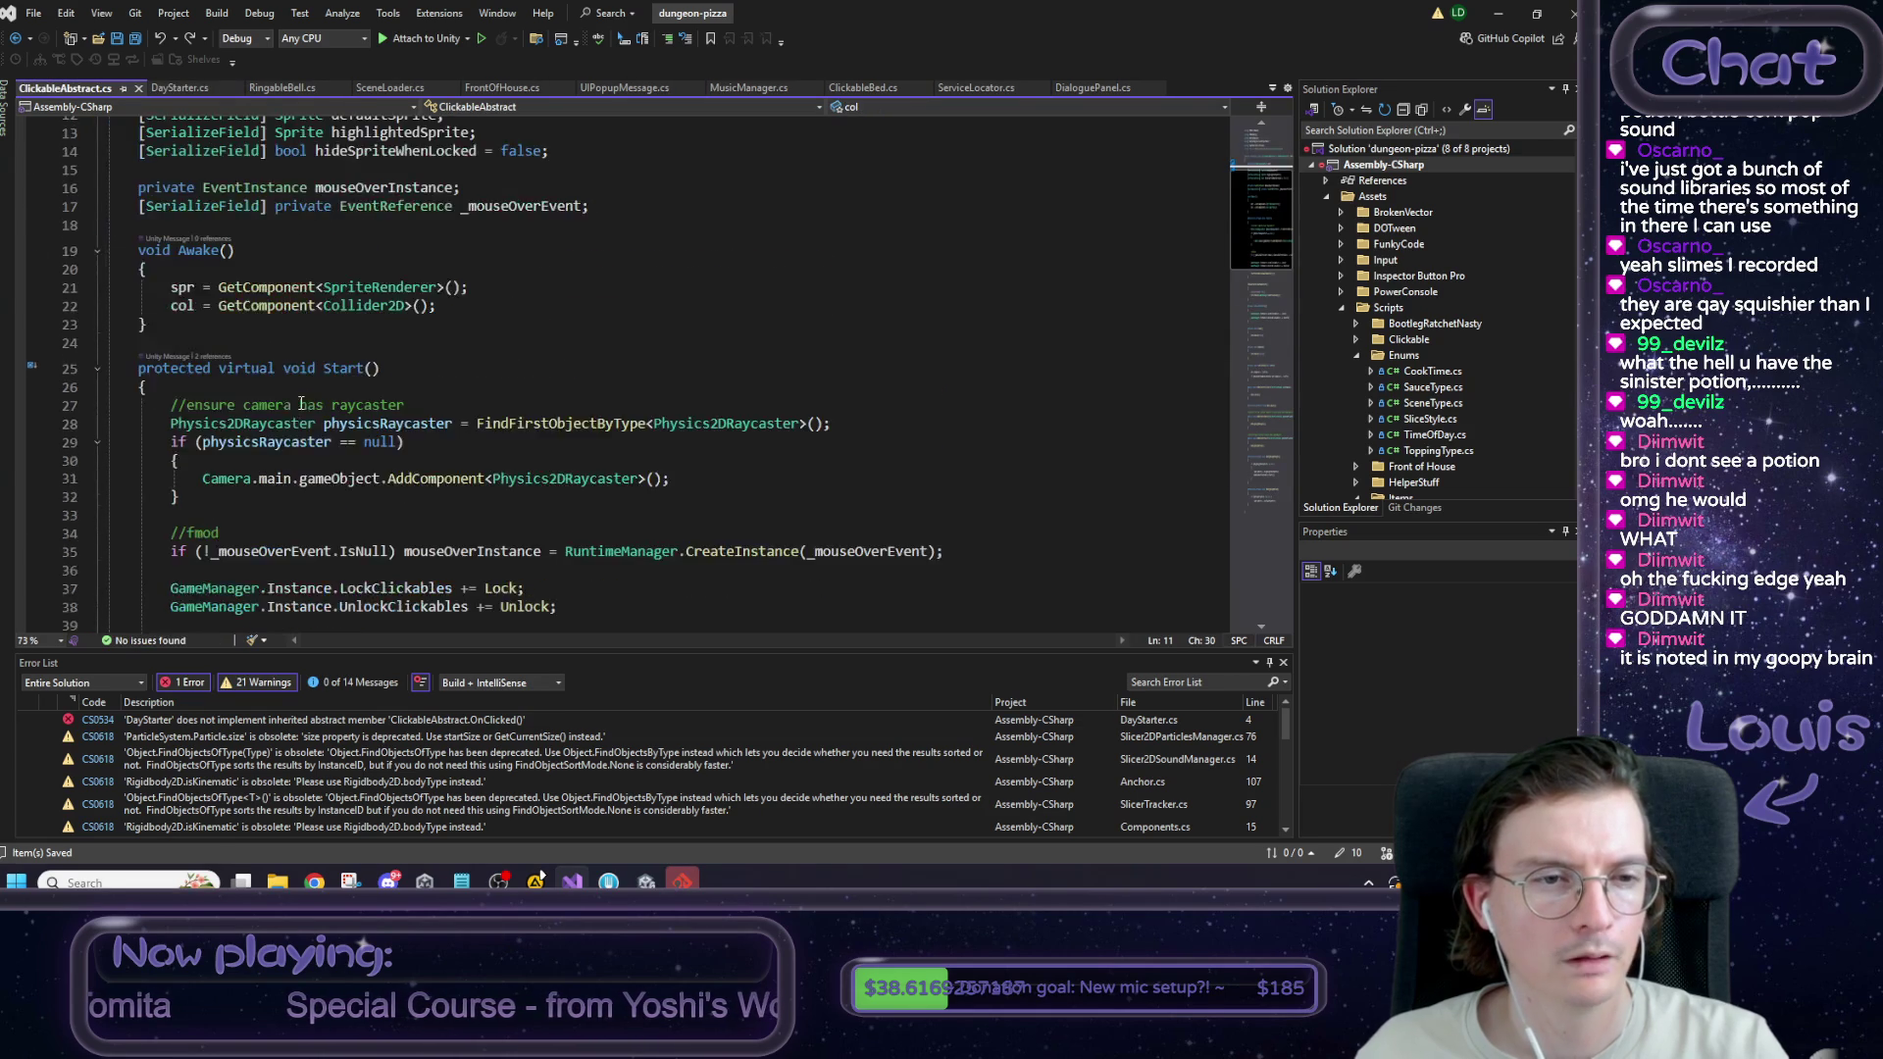
{"action": "scroll", "coordinate": [308, 332], "scroll_direction": "down", "scroll_amount": 16}
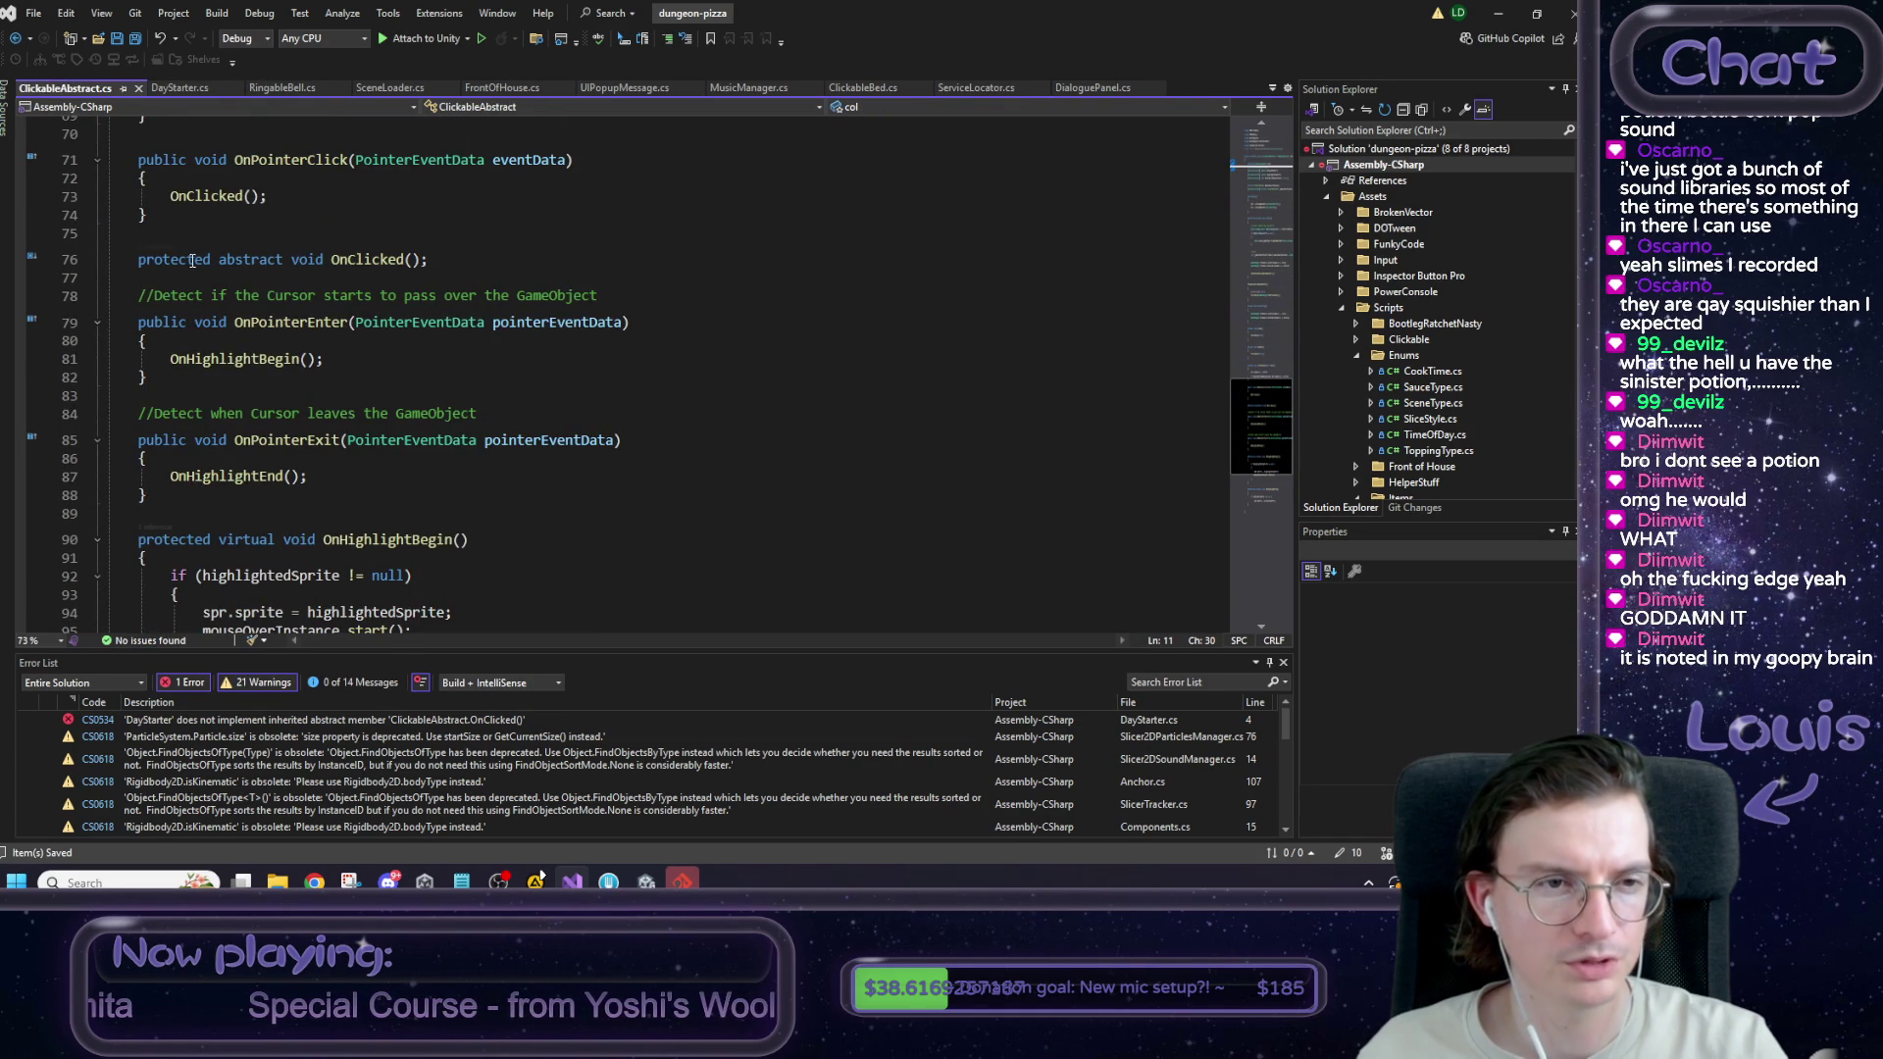
{"action": "left_click", "coordinate": [265, 260]}
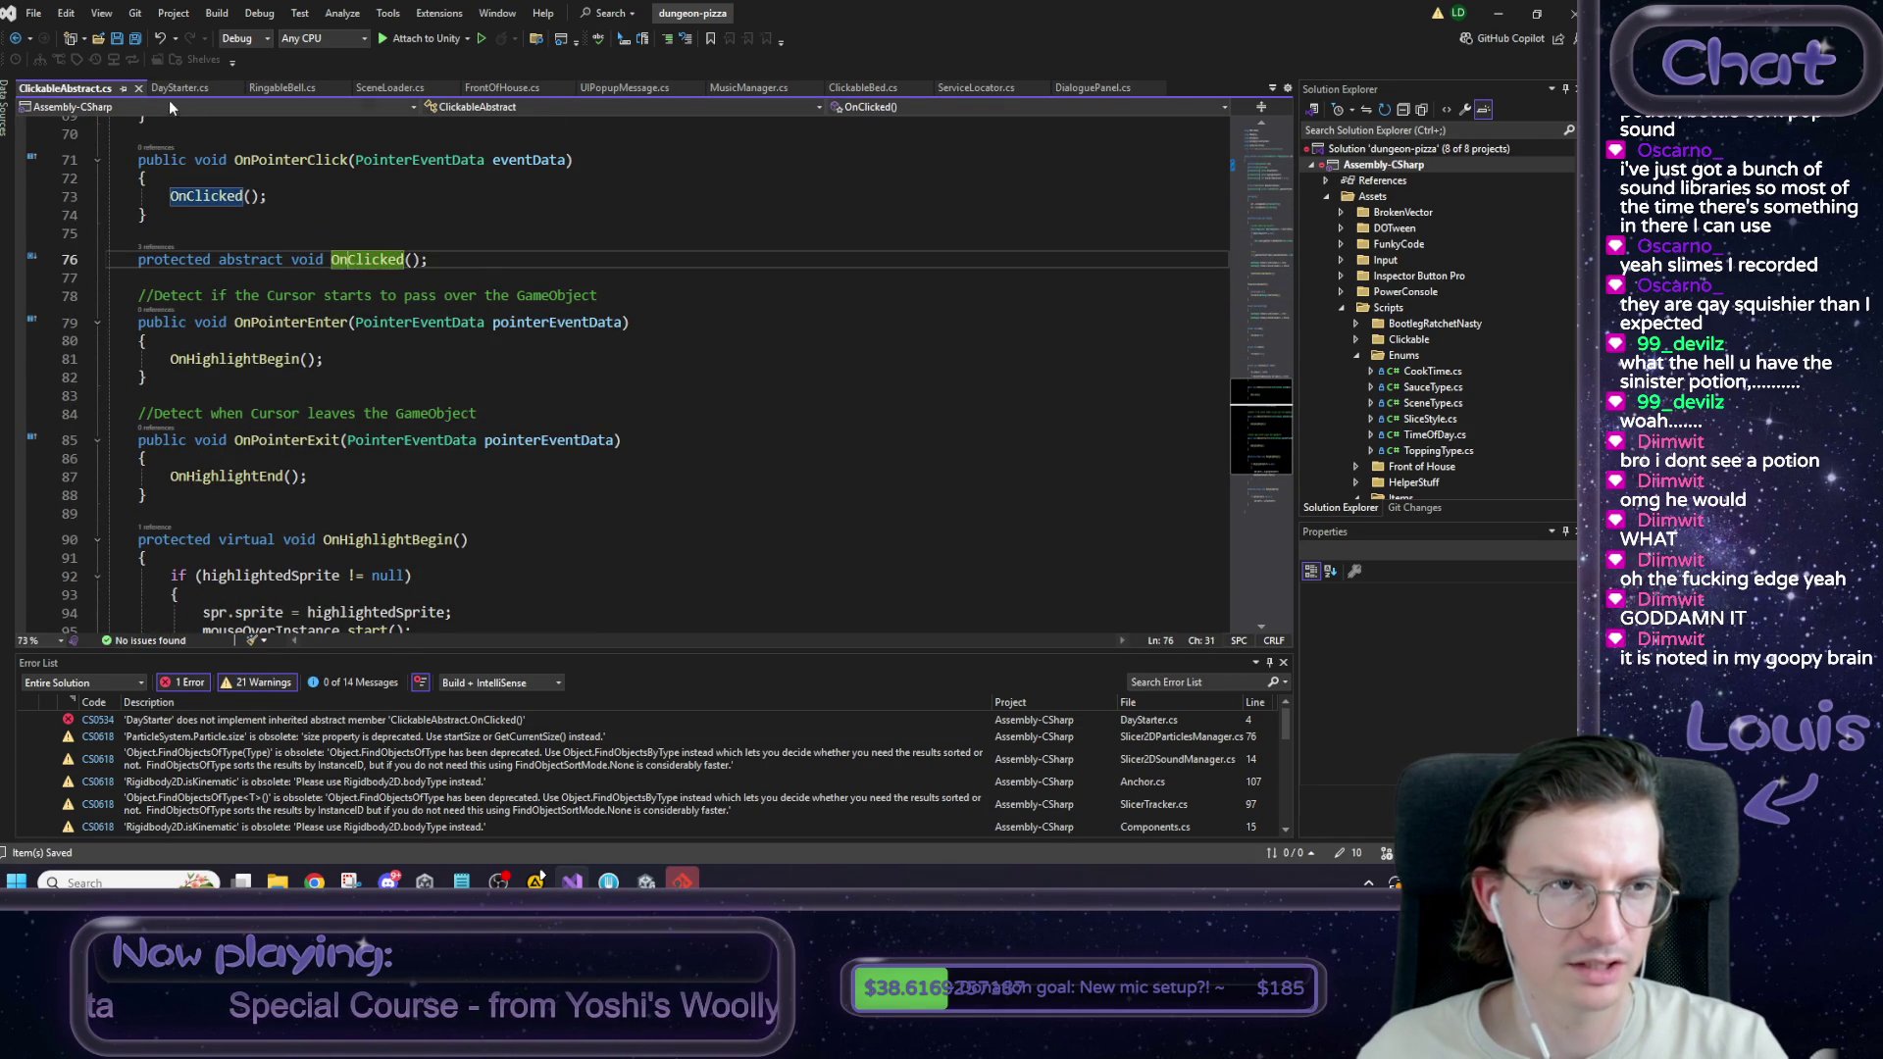
Replace private with protected on DayStarter's OnClicked declaration (line 27) and save.
{"action": "left_click", "coordinate": [179, 87]}
{"action": "scroll", "coordinate": [588, 343], "scroll_direction": "down", "scroll_amount": 3}
{"action": "left_click", "coordinate": [169, 461]}
{"action": "double_click", "coordinate": [180, 457]}
{"action": "type", "text": "protected new void OnClicked("}
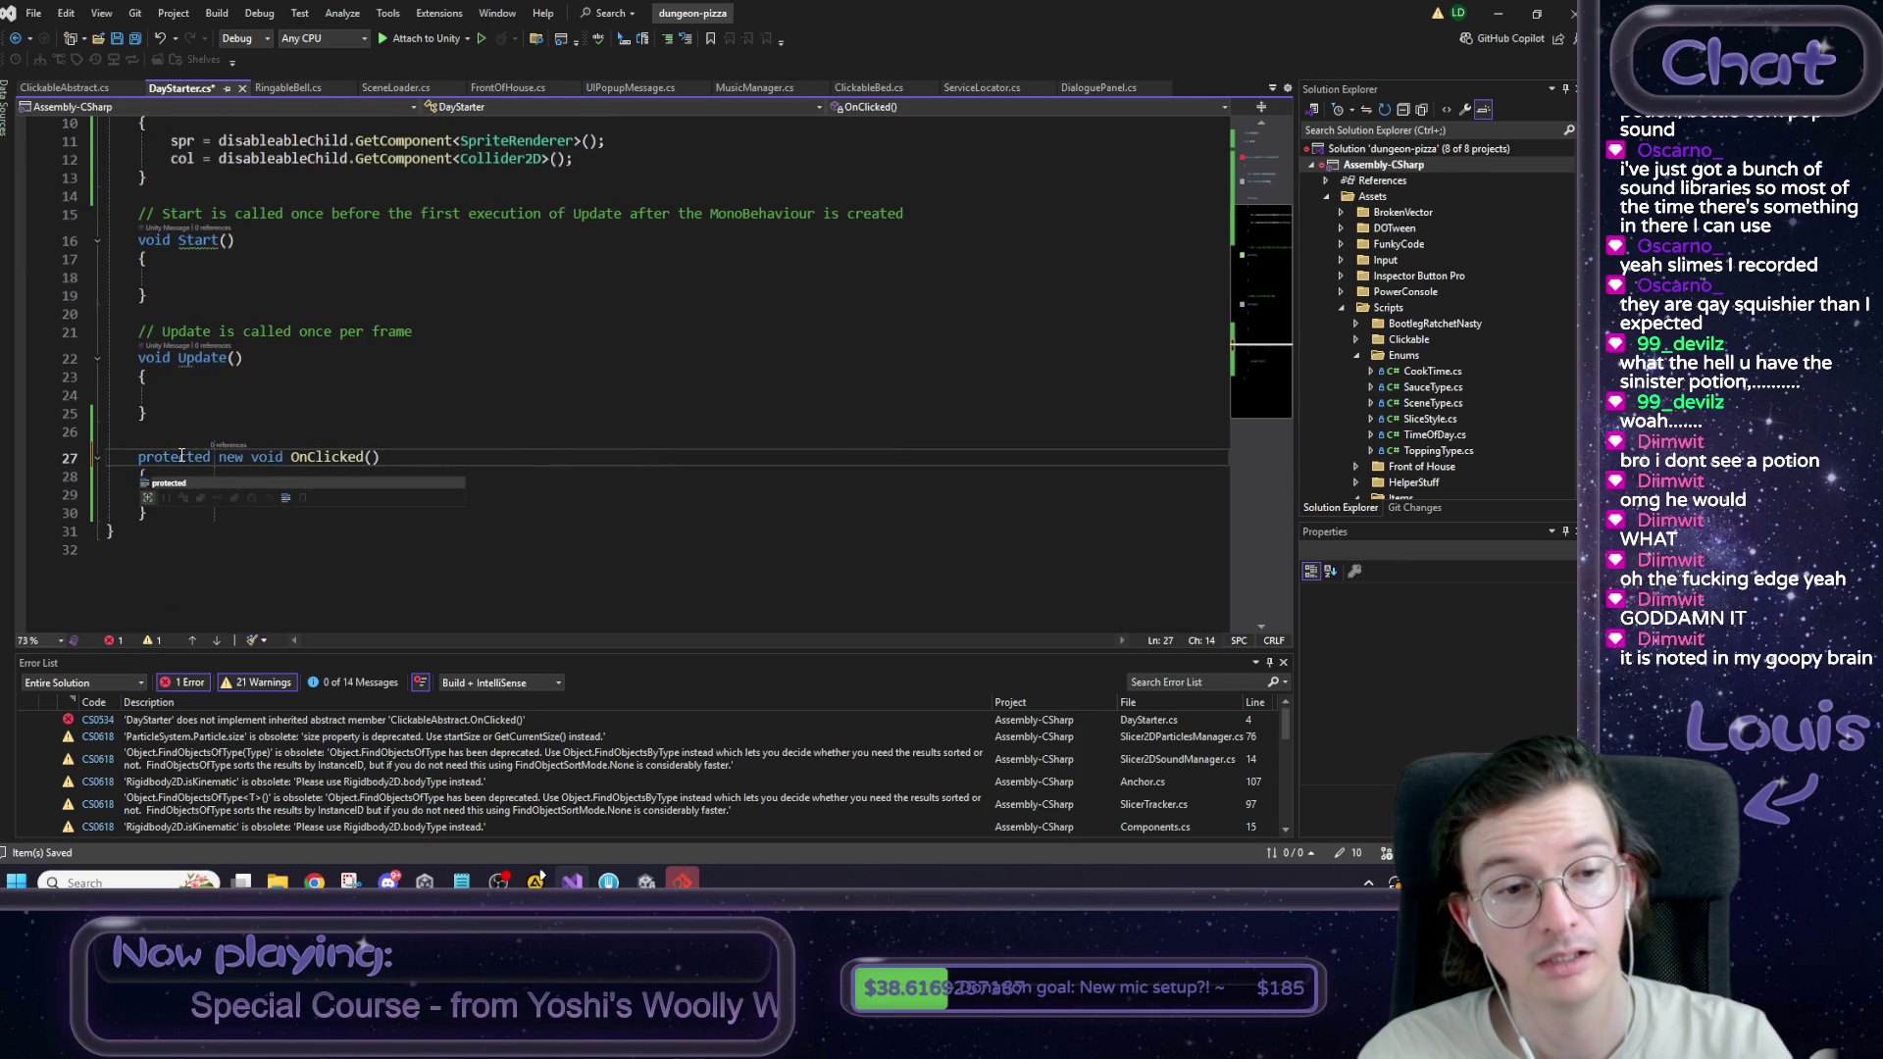
{"action": "key", "text": "End"}
{"action": "key", "text": "ctrl+s"}
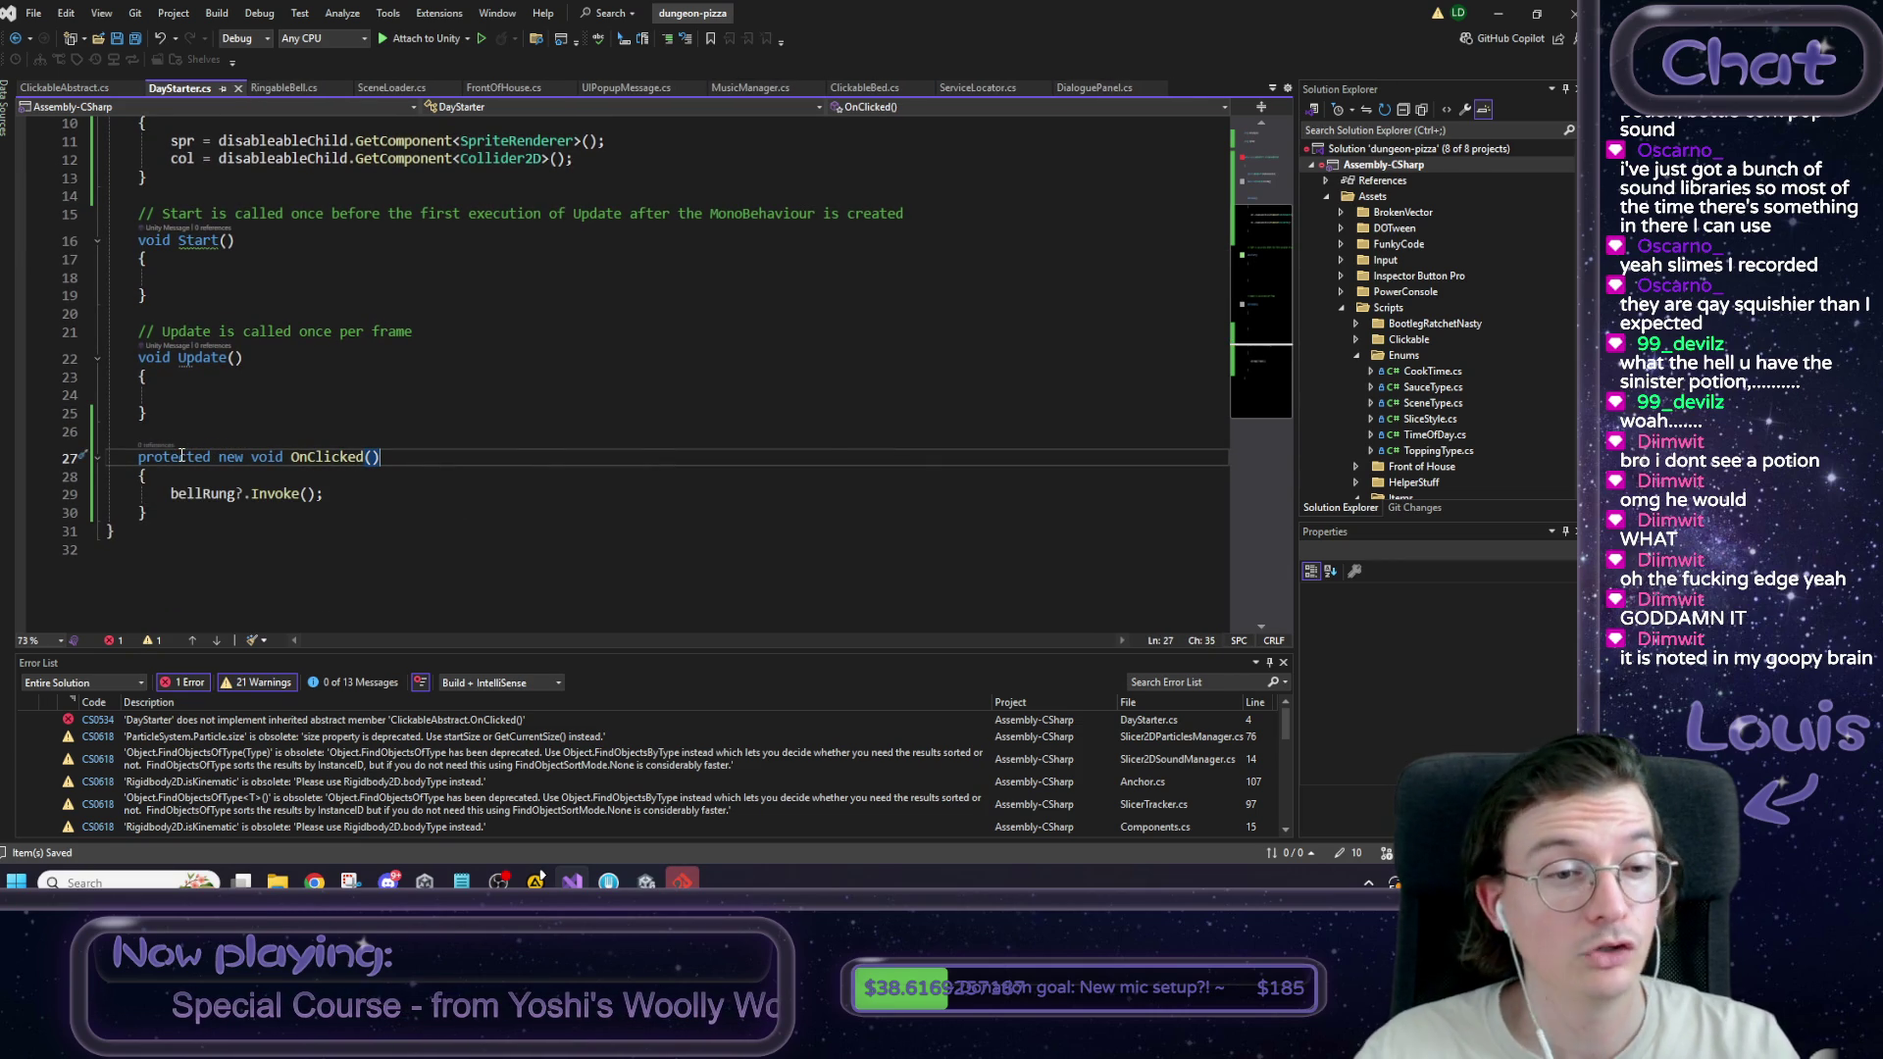
Recheck the DayStarter class error and start a solution-wide search for OnClicked.
{"action": "scroll", "coordinate": [181, 456], "scroll_direction": "up", "scroll_amount": 3}
{"action": "left_click", "coordinate": [236, 262]}
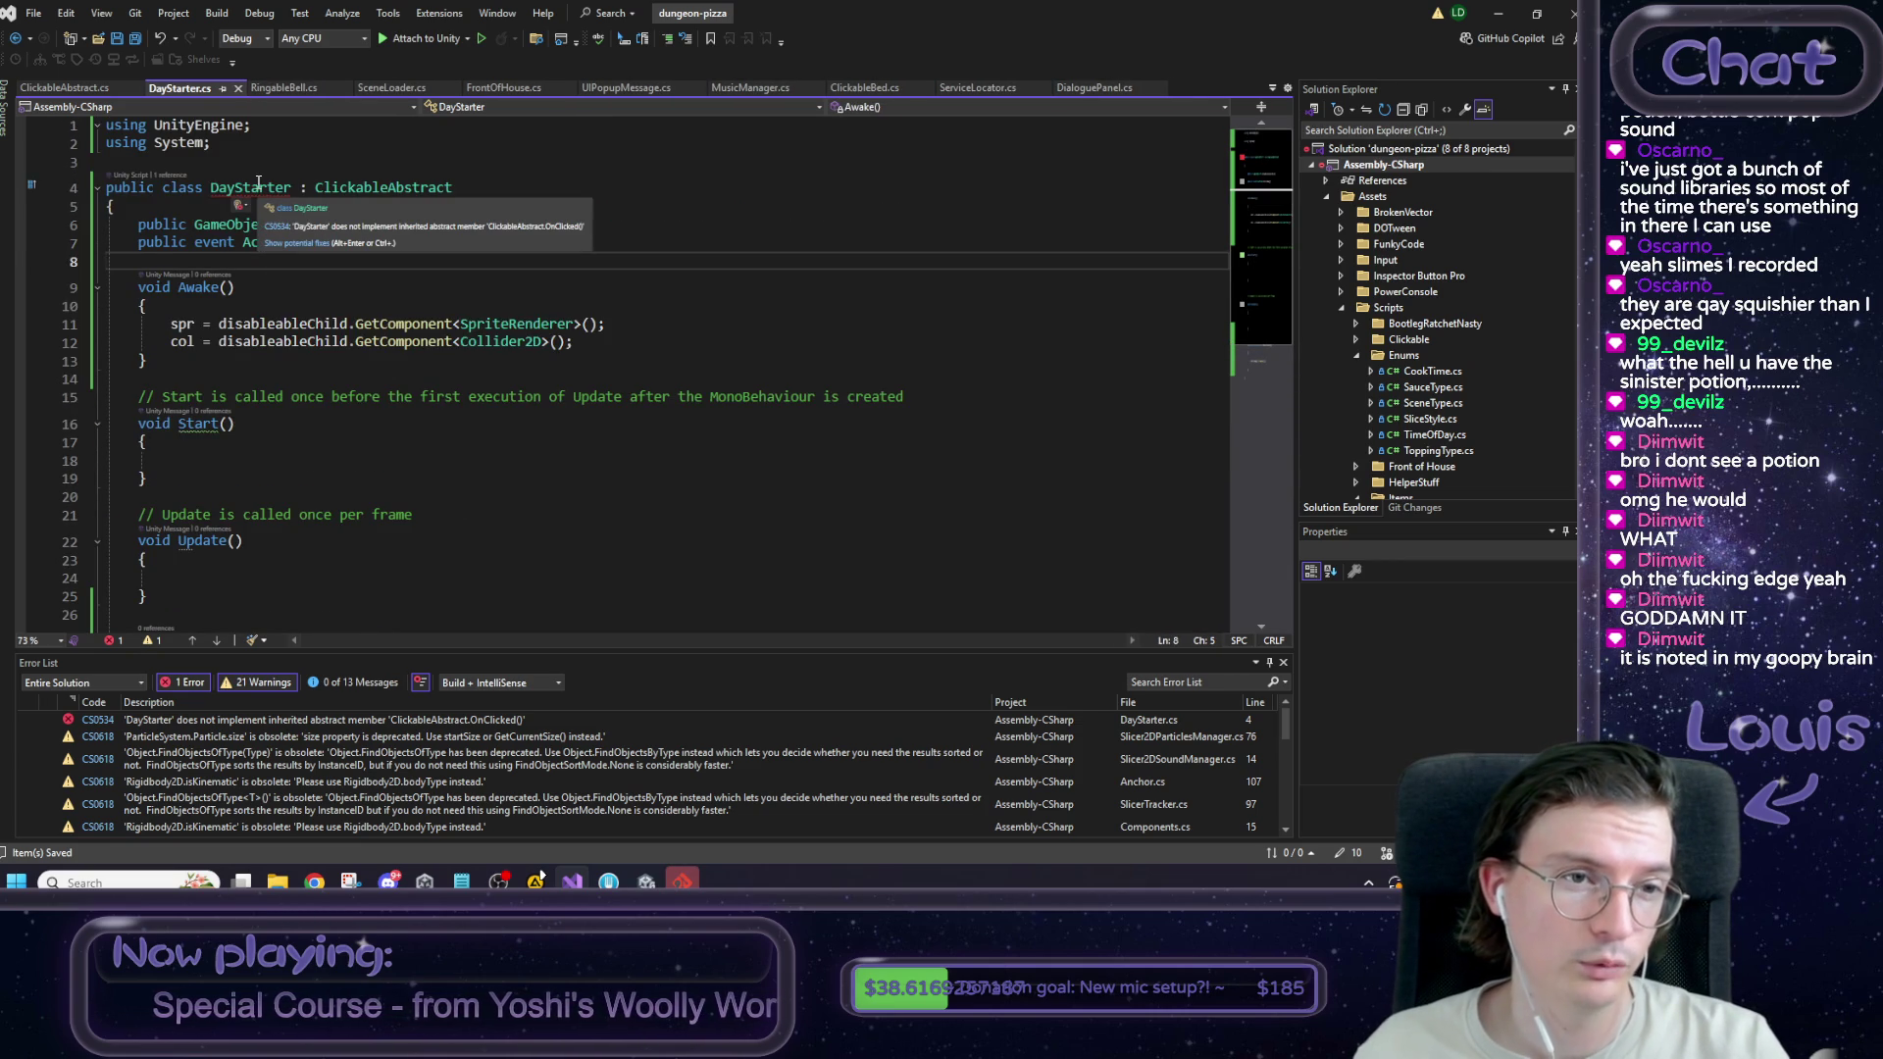
{"action": "scroll", "coordinate": [339, 412], "scroll_direction": "down", "scroll_amount": 5}
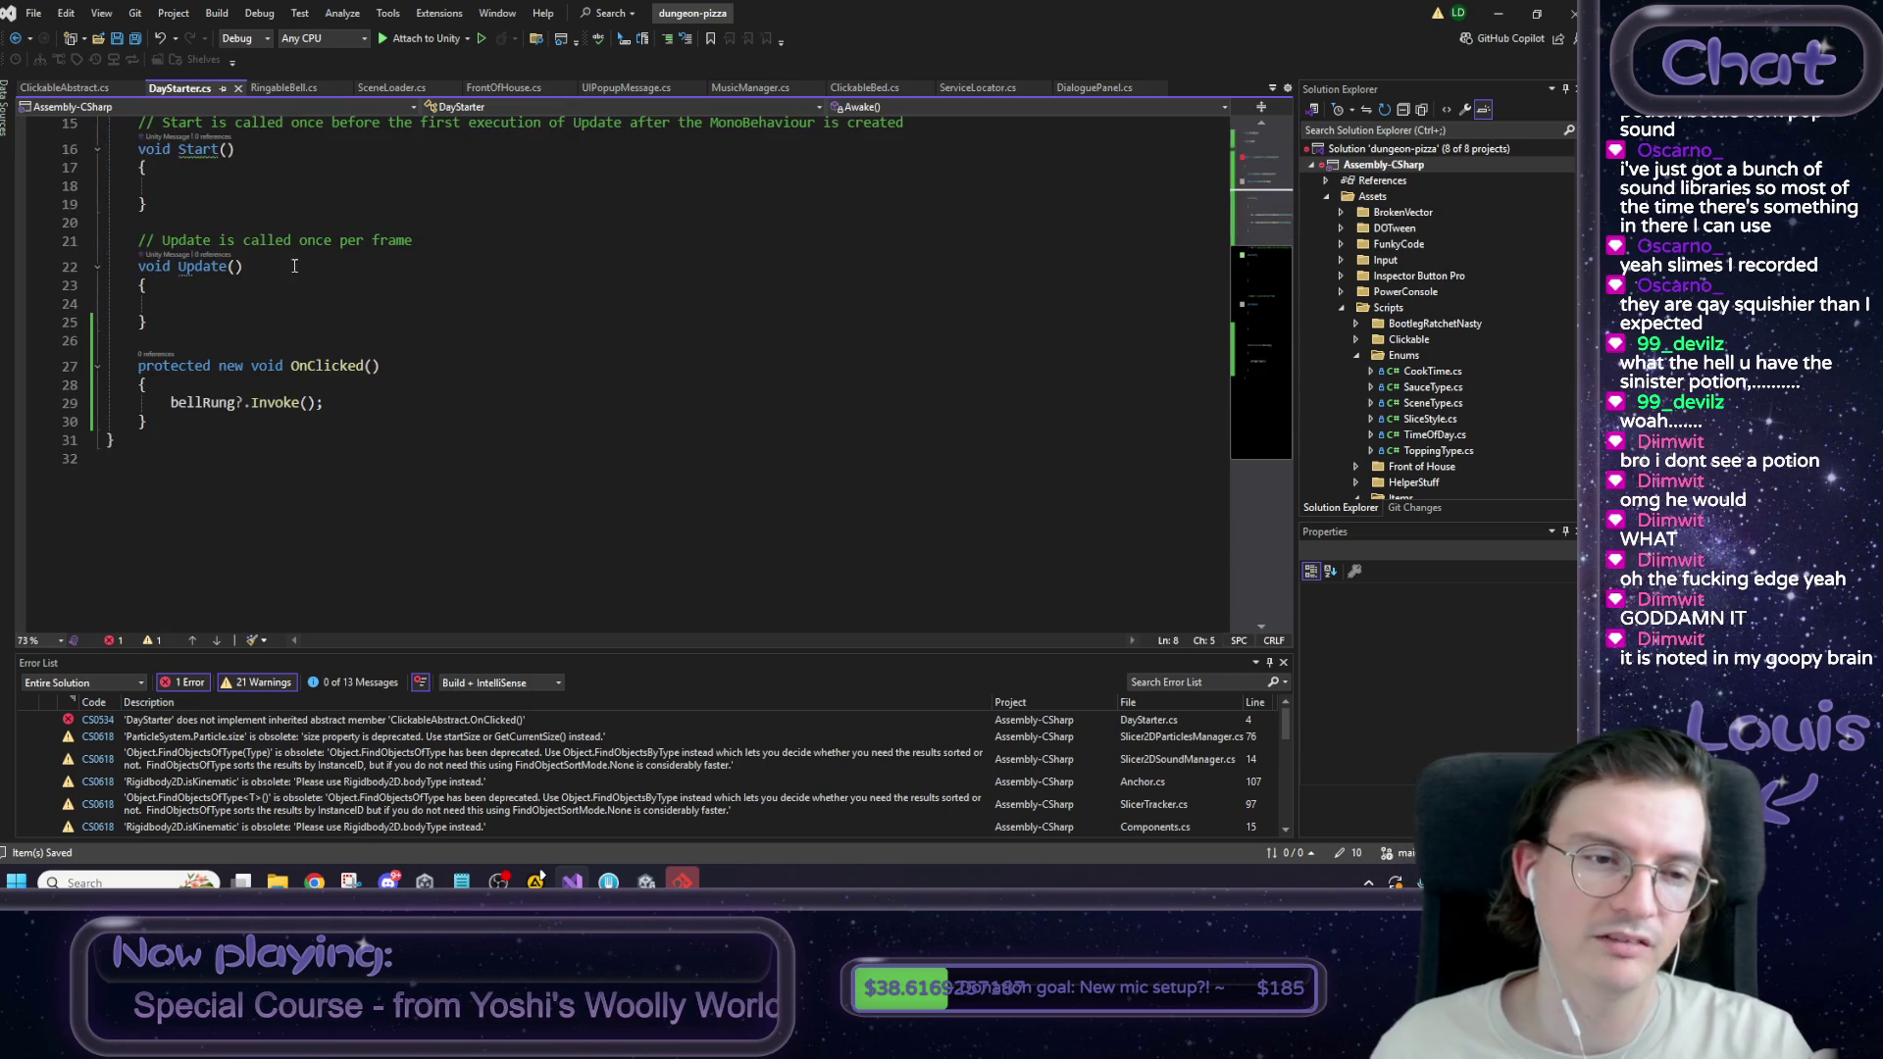
{"action": "double_click", "coordinate": [329, 366]}
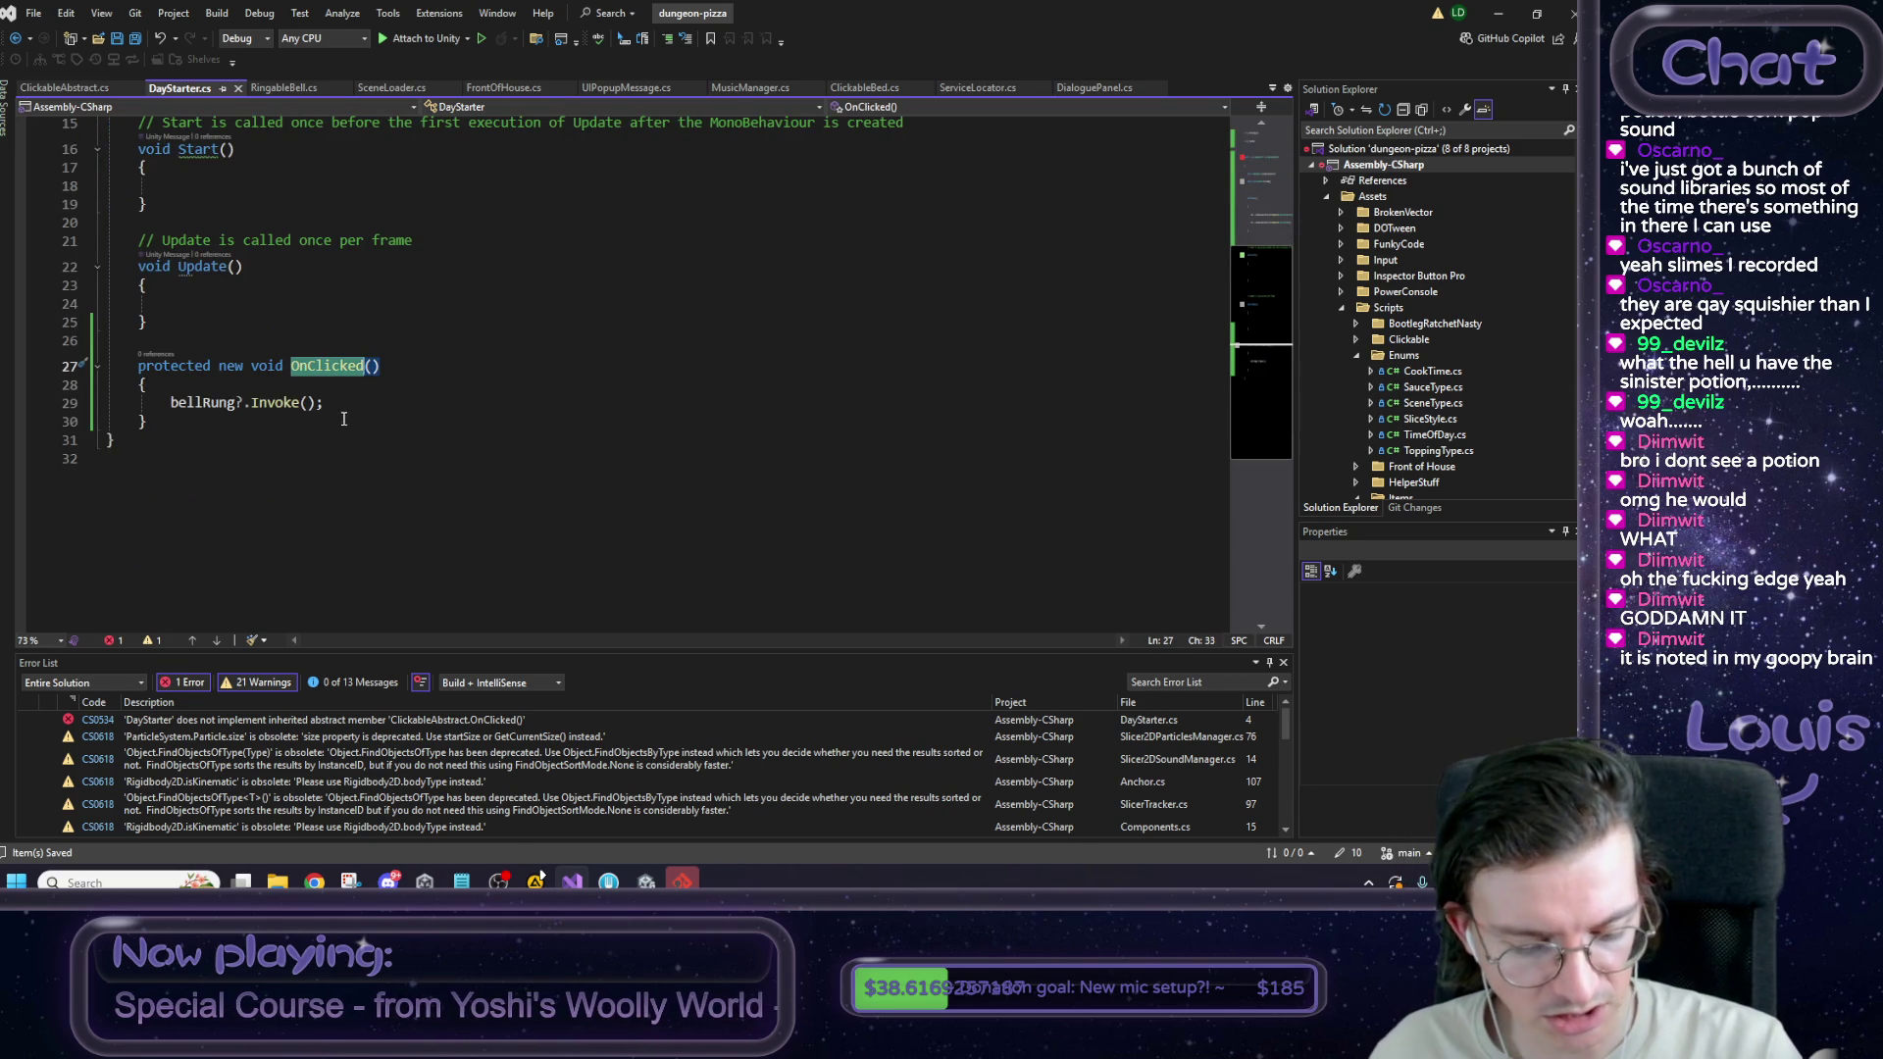
{"action": "key", "text": "ctrl+f"}
Step through the OnClicked search matches, including DialoguePanel and ClickableBed's override, then return to DayStarter.
{"action": "key", "text": "Return"}
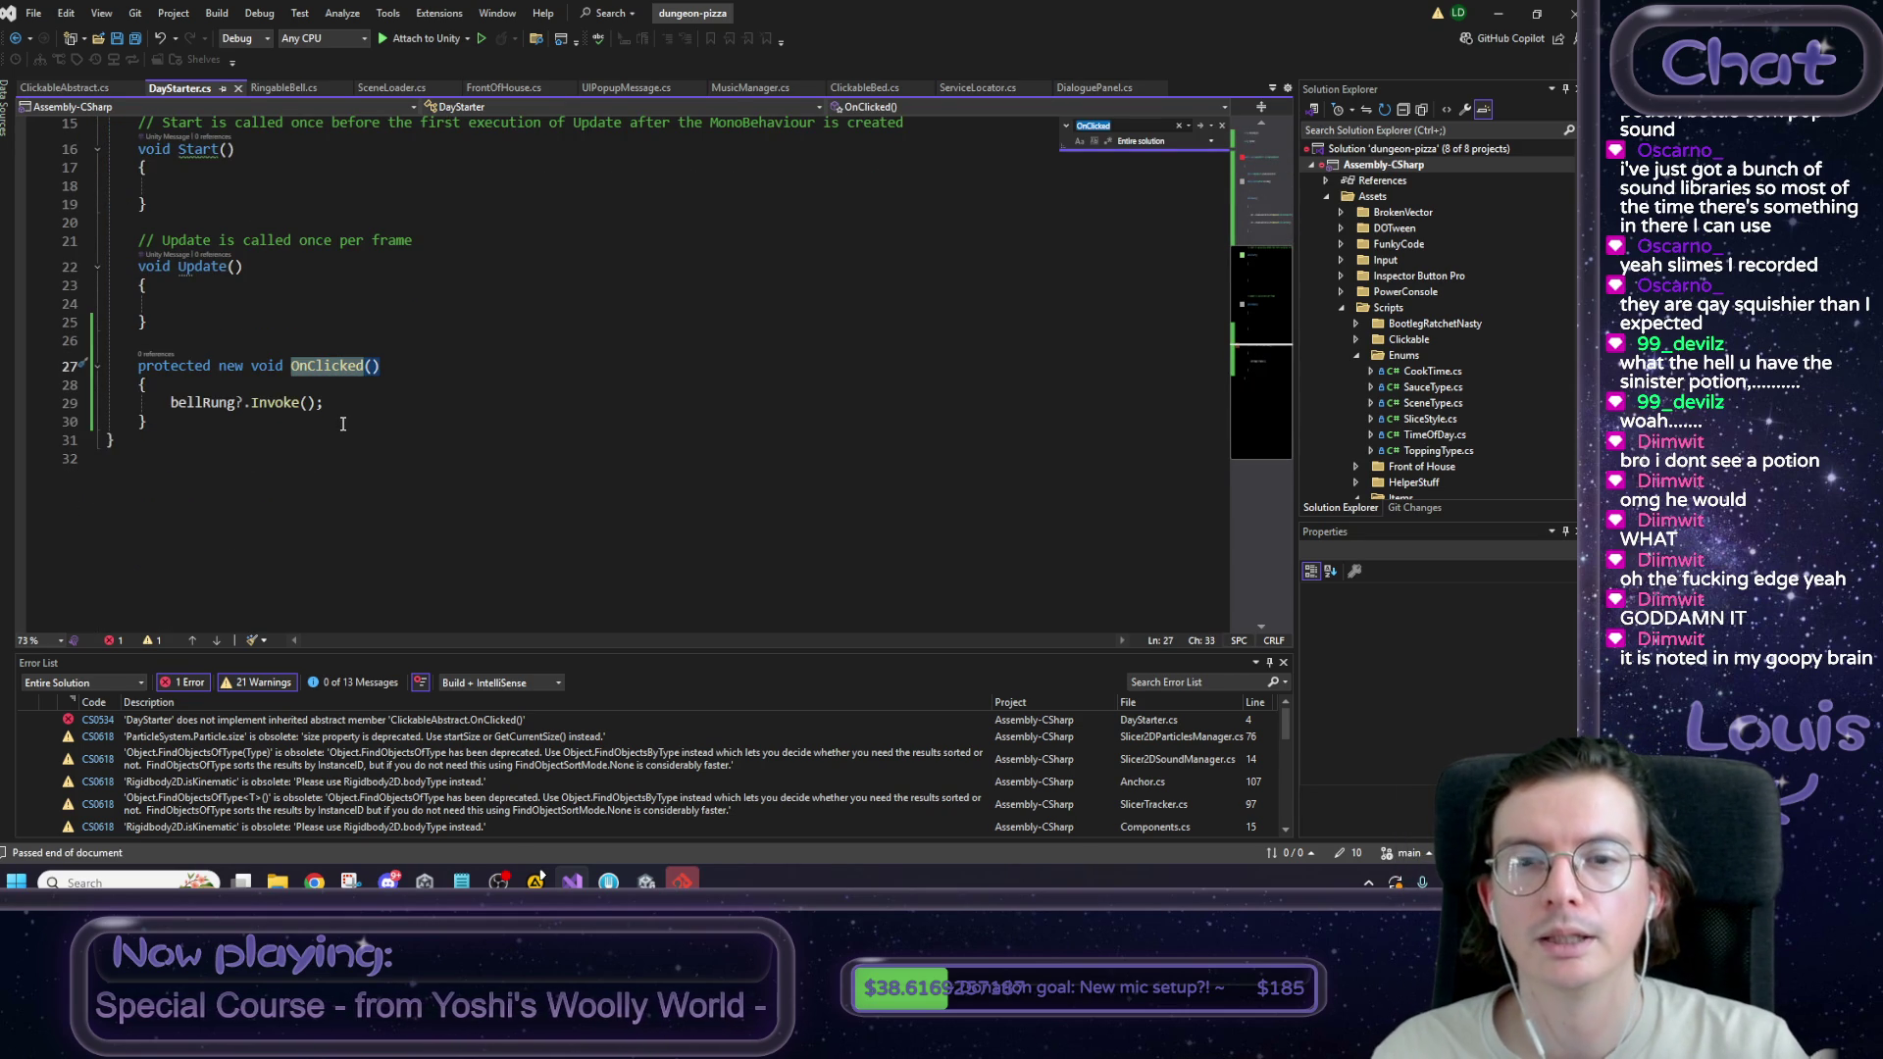
{"action": "key", "text": "Return"}
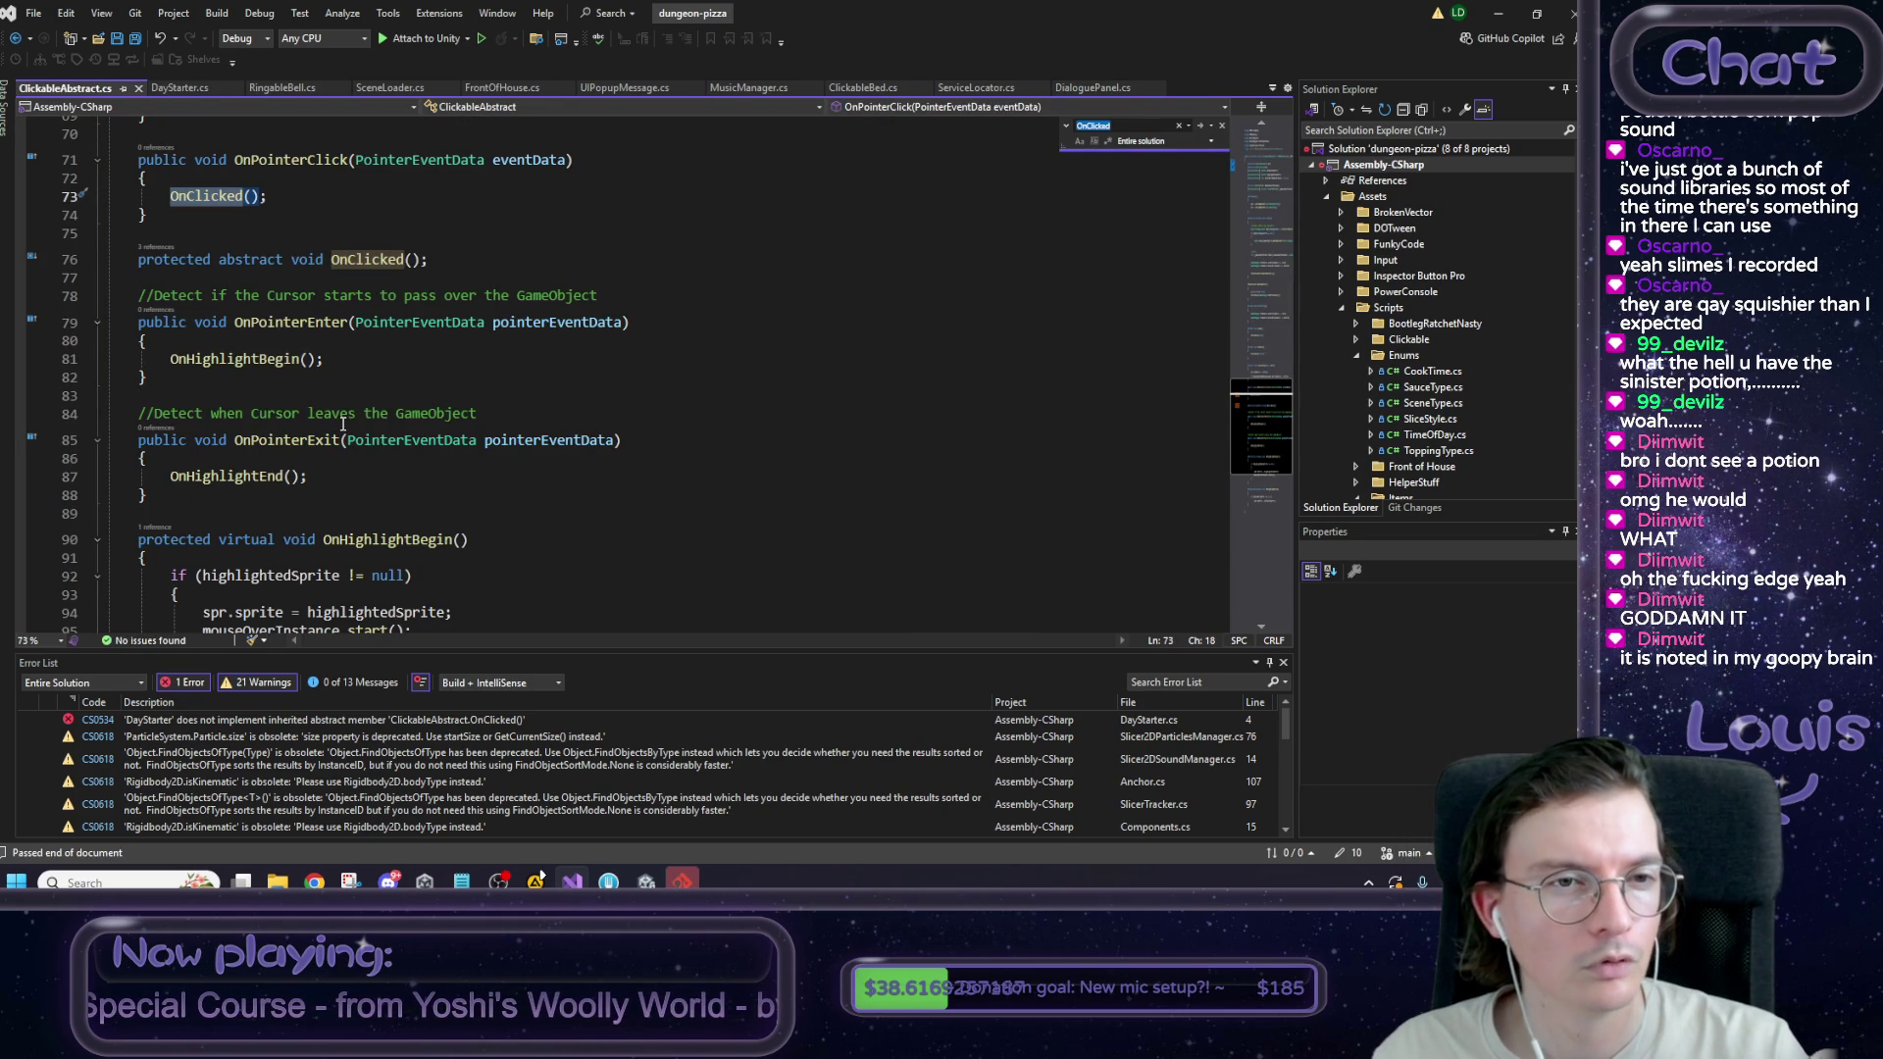
{"action": "key", "text": "Return"}
{"action": "key", "text": "Return"}
{"action": "key", "text": "Return"}
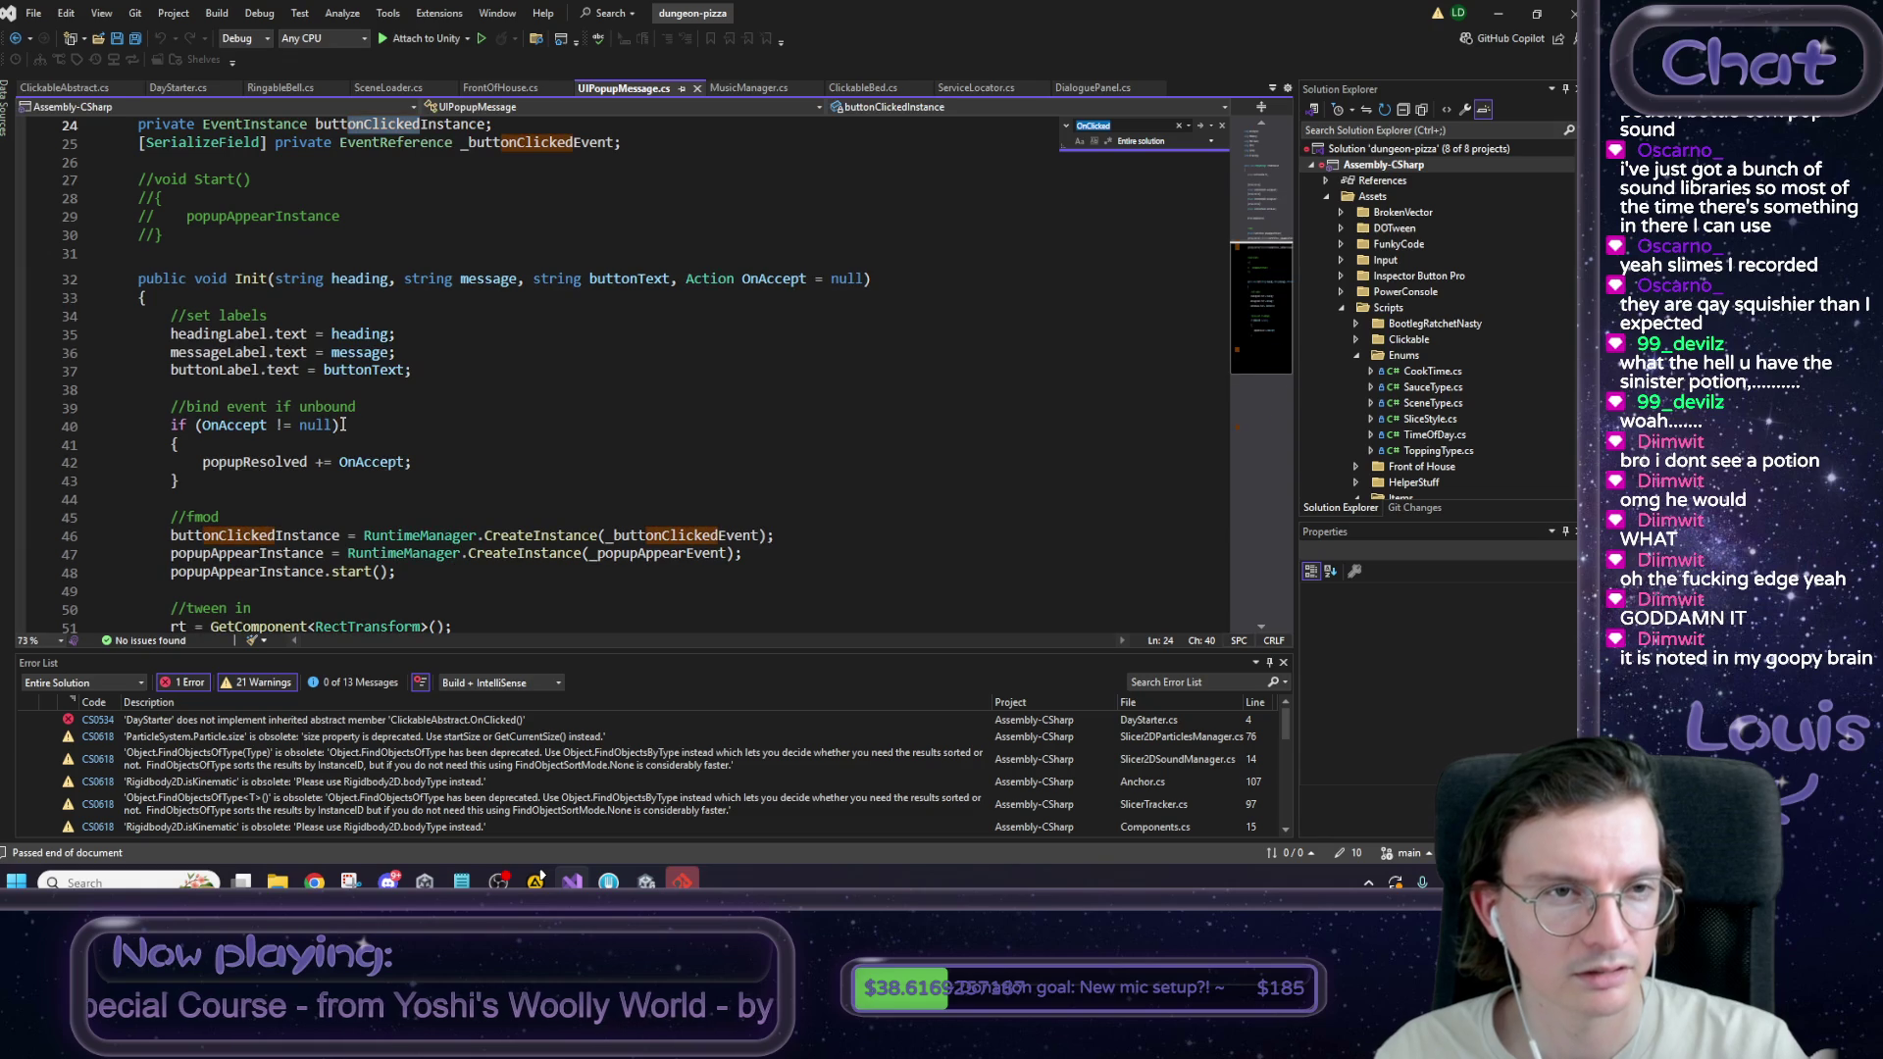
{"action": "key", "text": "Return"}
{"action": "key", "text": "Return"}
{"action": "key", "text": "Return"}
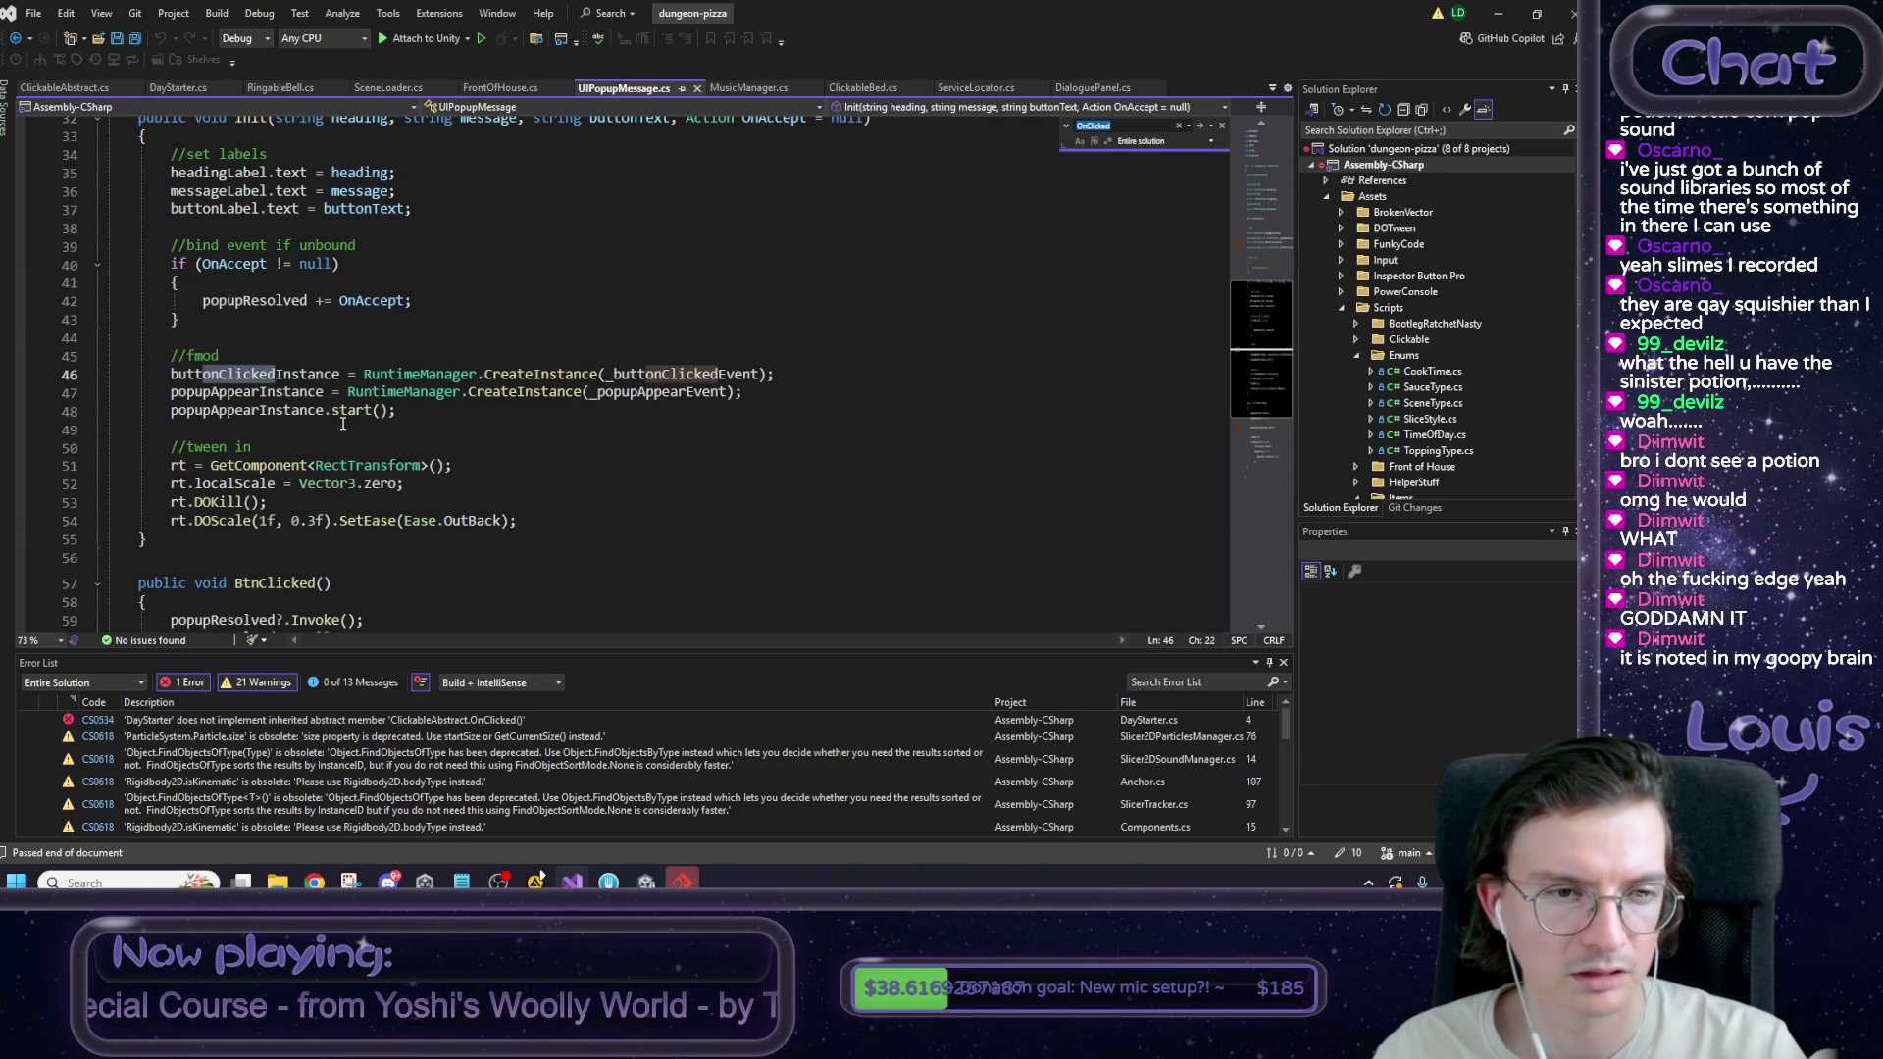
{"action": "key", "text": "Return"}
{"action": "key", "text": "Return"}
{"action": "key", "text": "Return"}
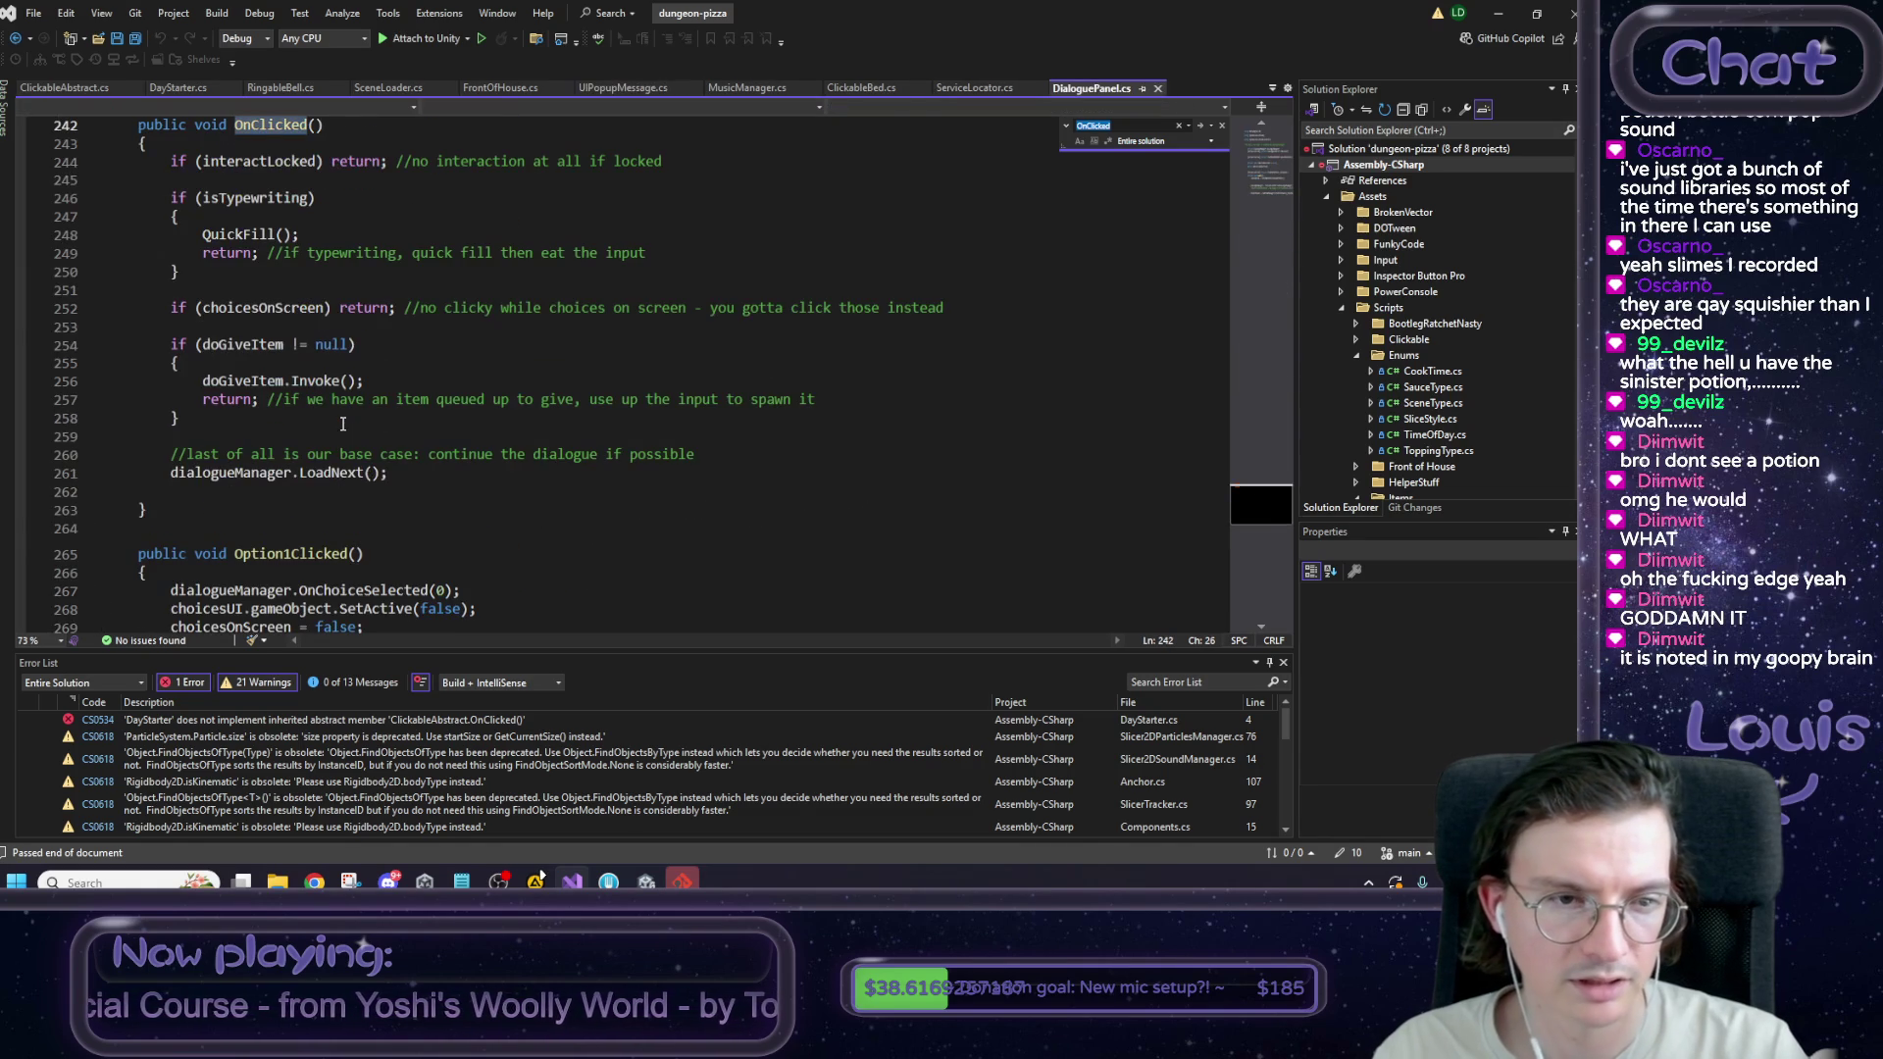
{"action": "scroll", "coordinate": [342, 424], "scroll_direction": "up", "scroll_amount": 2}
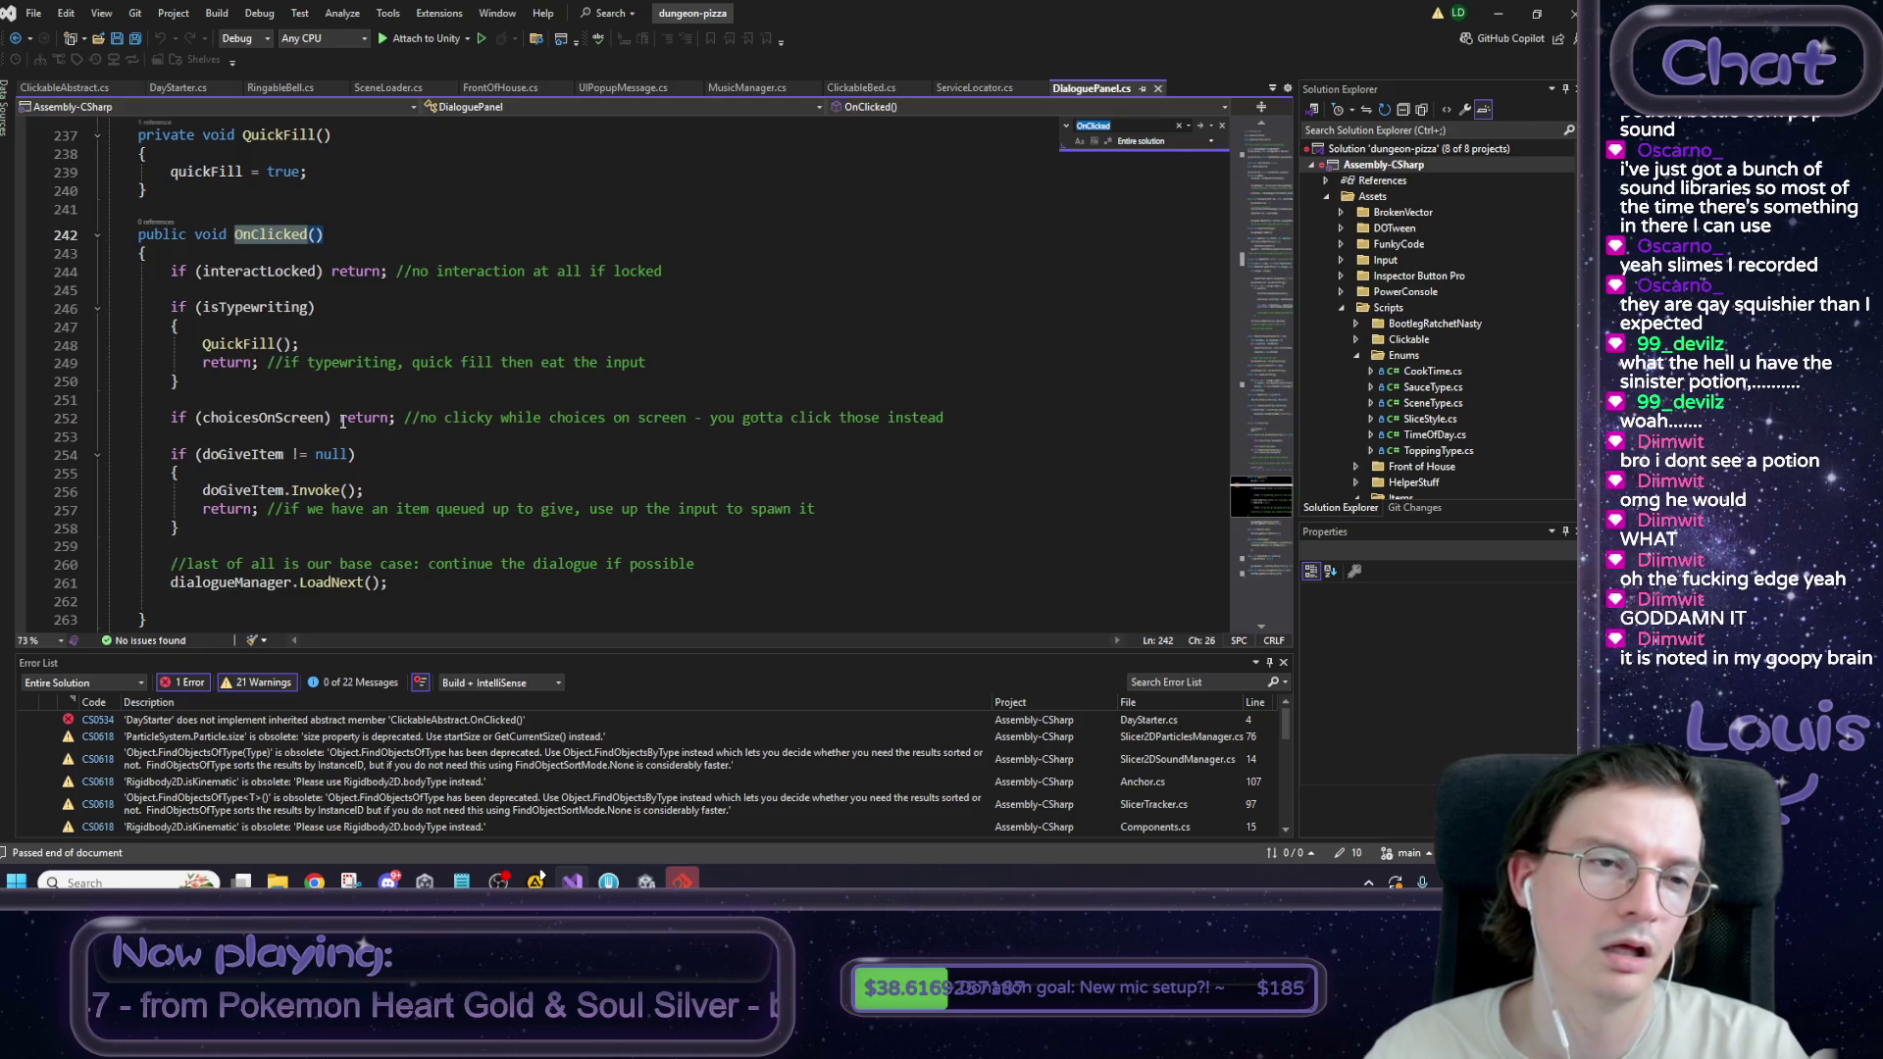
{"action": "key", "text": "Return"}
{"action": "left_click", "coordinate": [250, 125]}
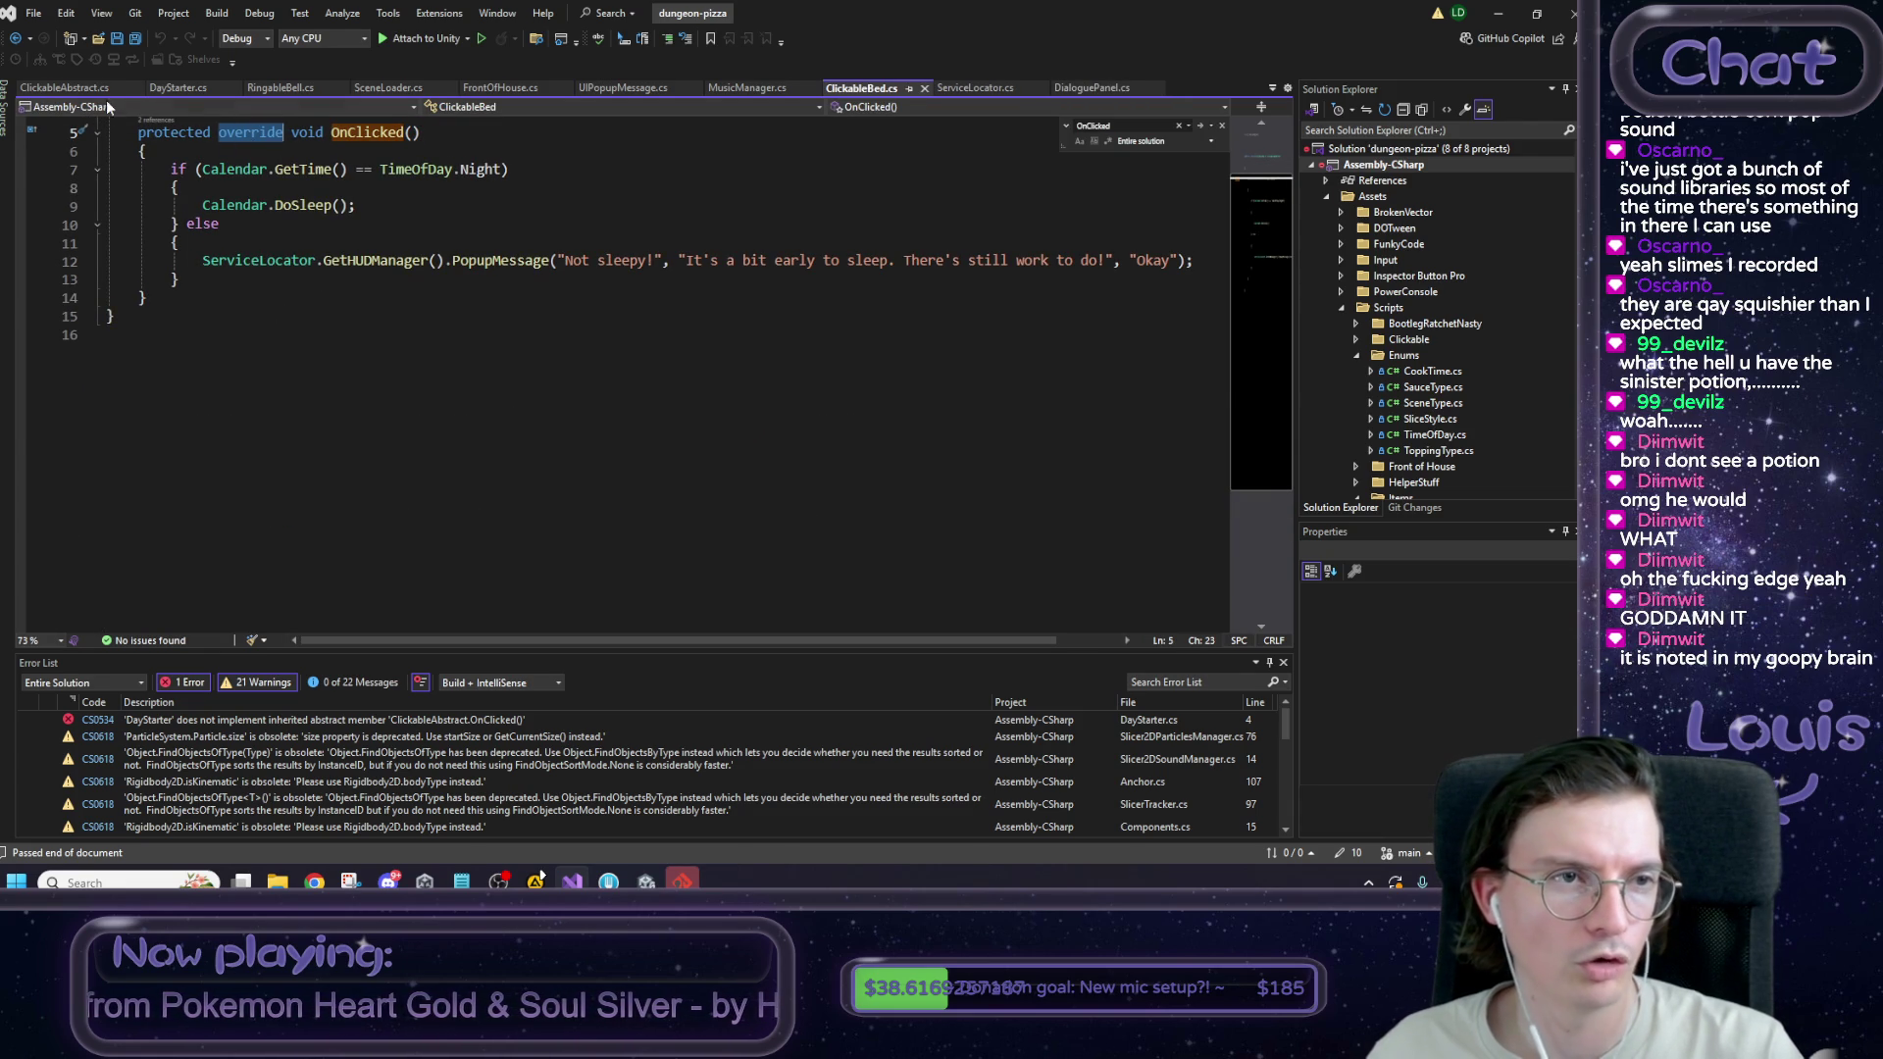
{"action": "left_click", "coordinate": [78, 90]}
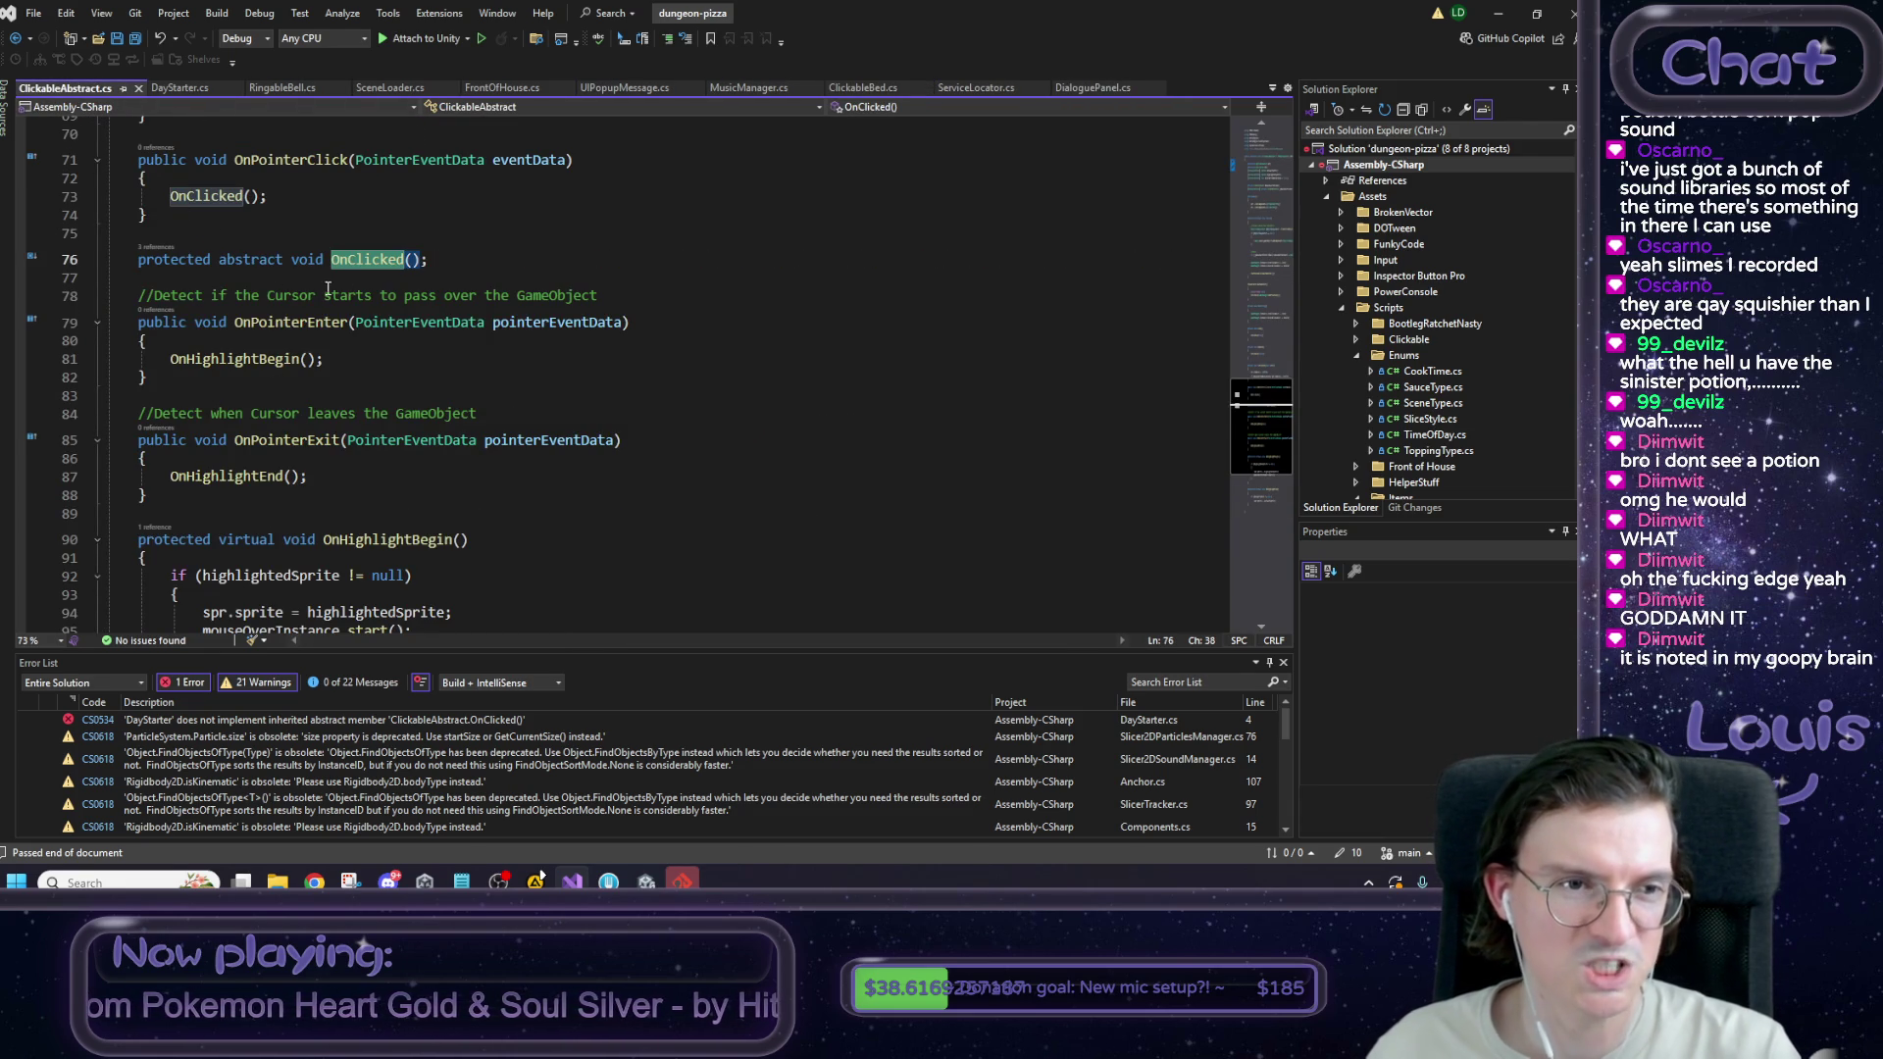
{"action": "left_click", "coordinate": [177, 88]}
Replace new with override on DayStarter's OnClicked, save, and confirm 0 errors remain.
{"action": "double_click", "coordinate": [226, 368]}
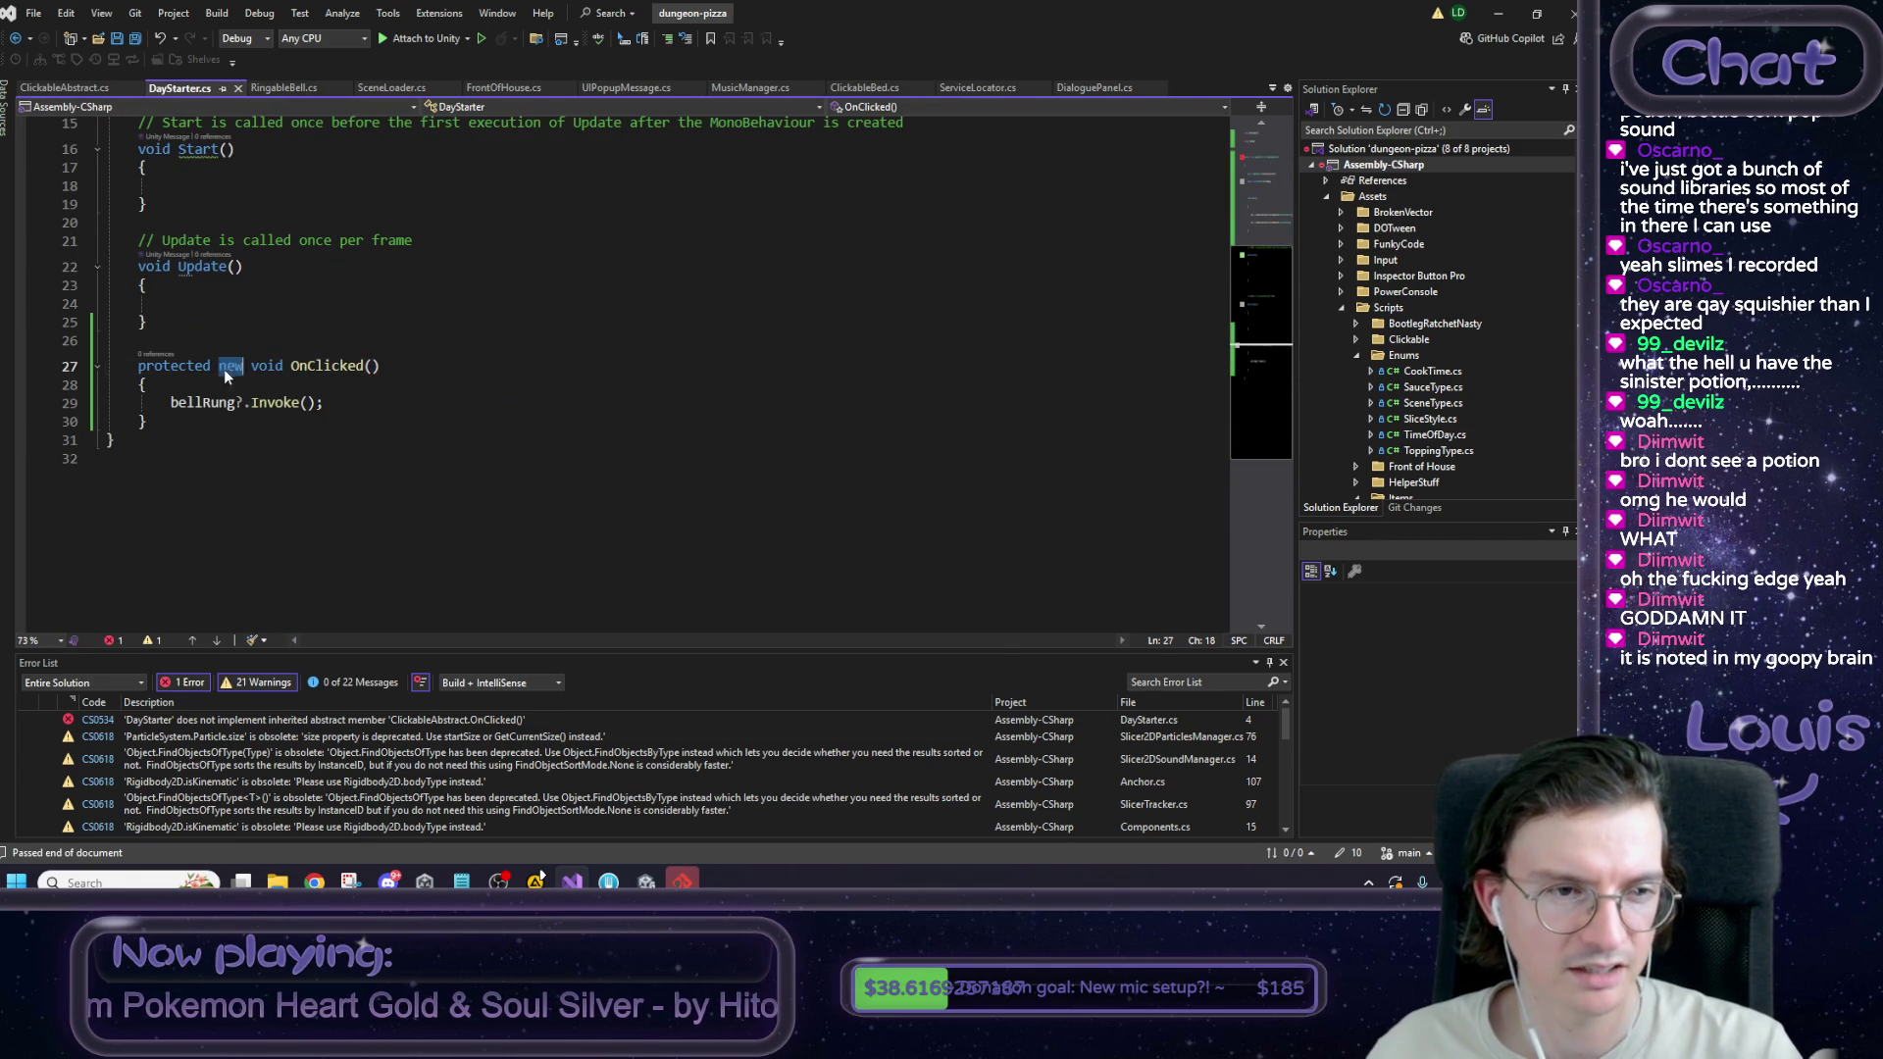
{"action": "type", "text": "override"}
{"action": "left_click", "coordinate": [430, 379]}
{"action": "key", "text": "ctrl+s"}
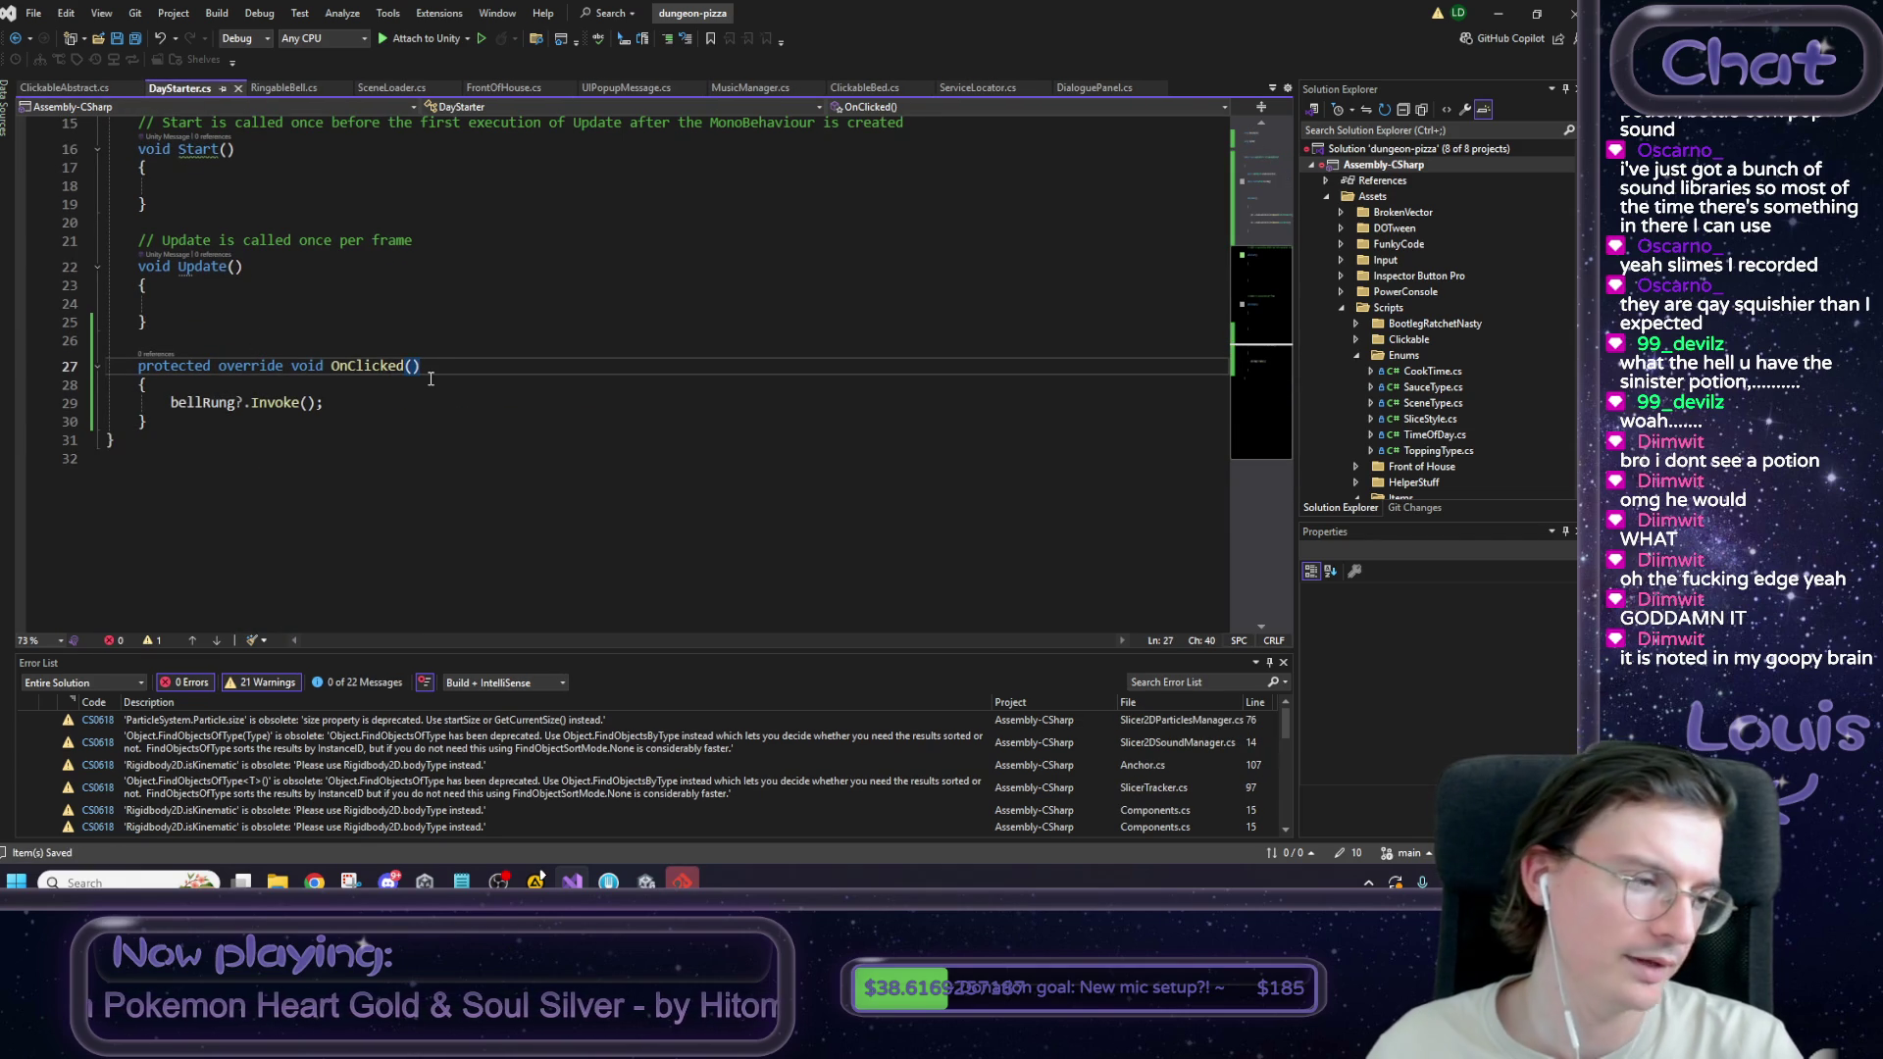
{"action": "scroll", "coordinate": [495, 392], "scroll_direction": "up", "scroll_amount": 5}
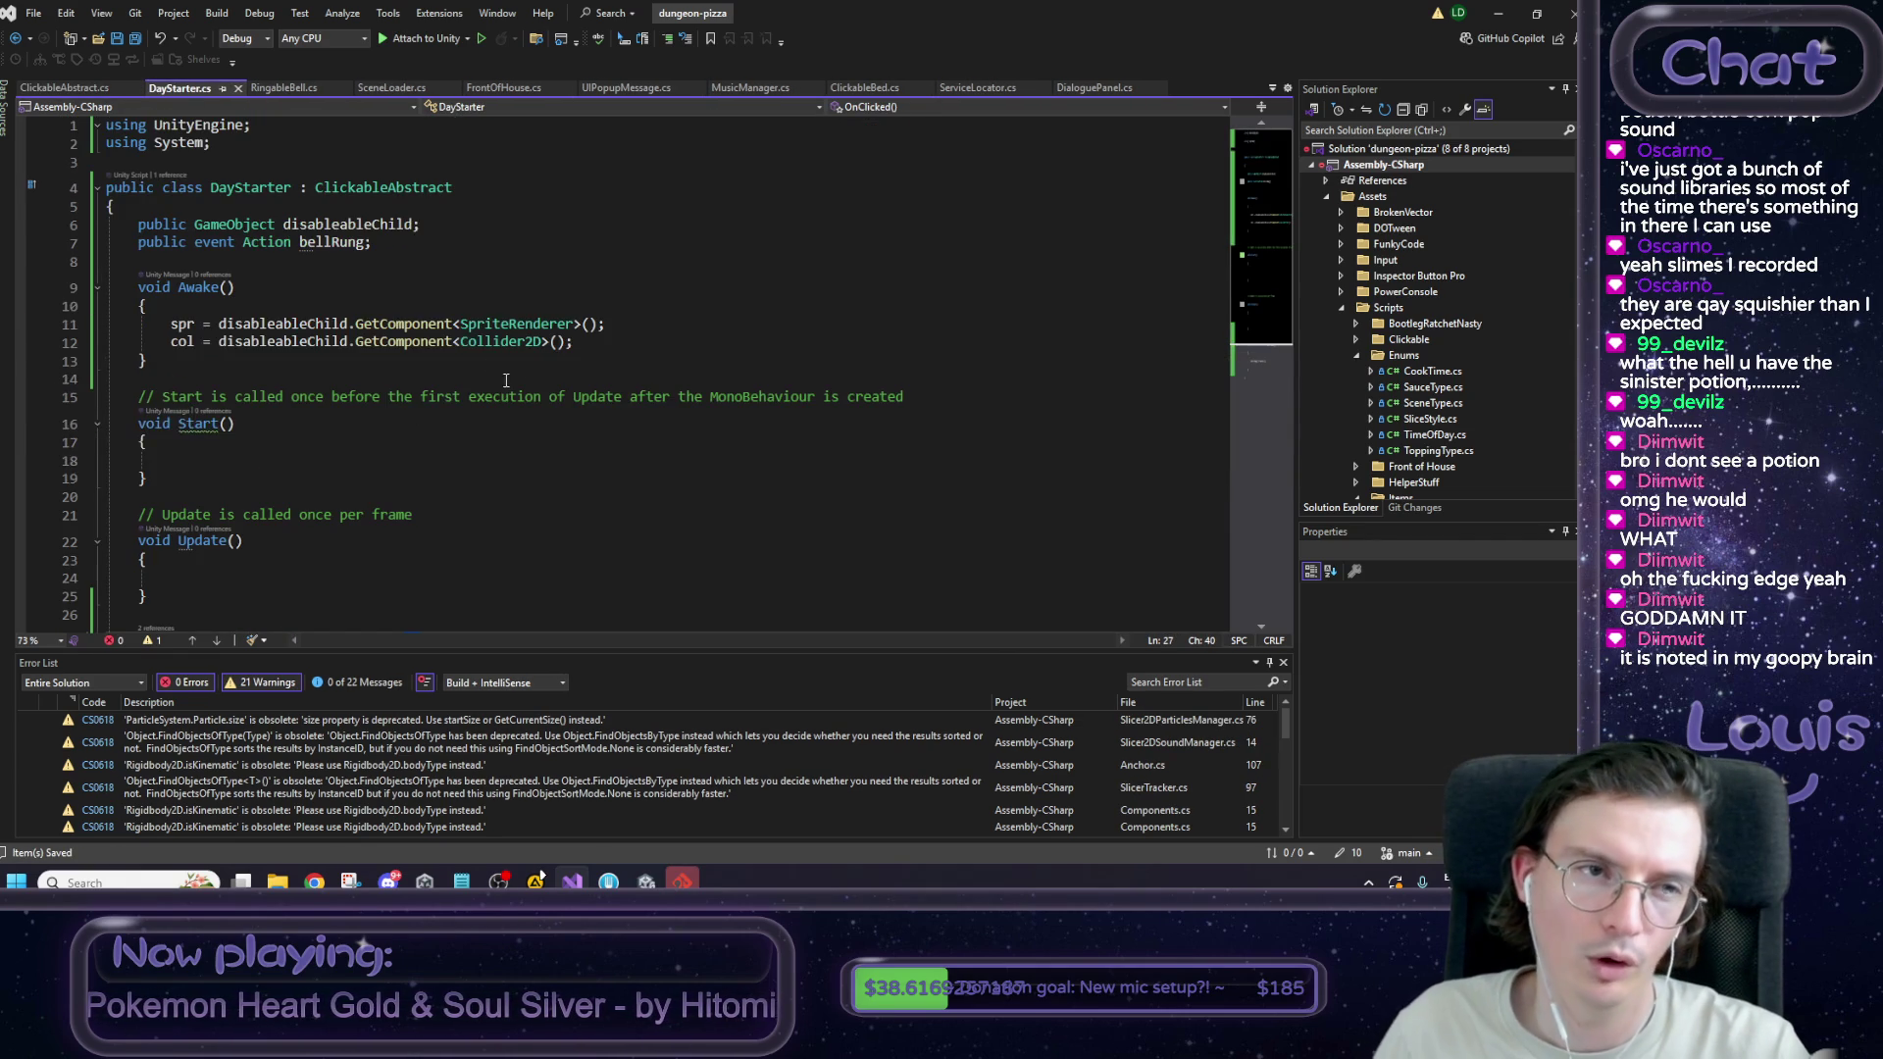
{"action": "left_click", "coordinate": [265, 189]}
{"action": "scroll", "coordinate": [686, 313], "scroll_direction": "down", "scroll_amount": 5}
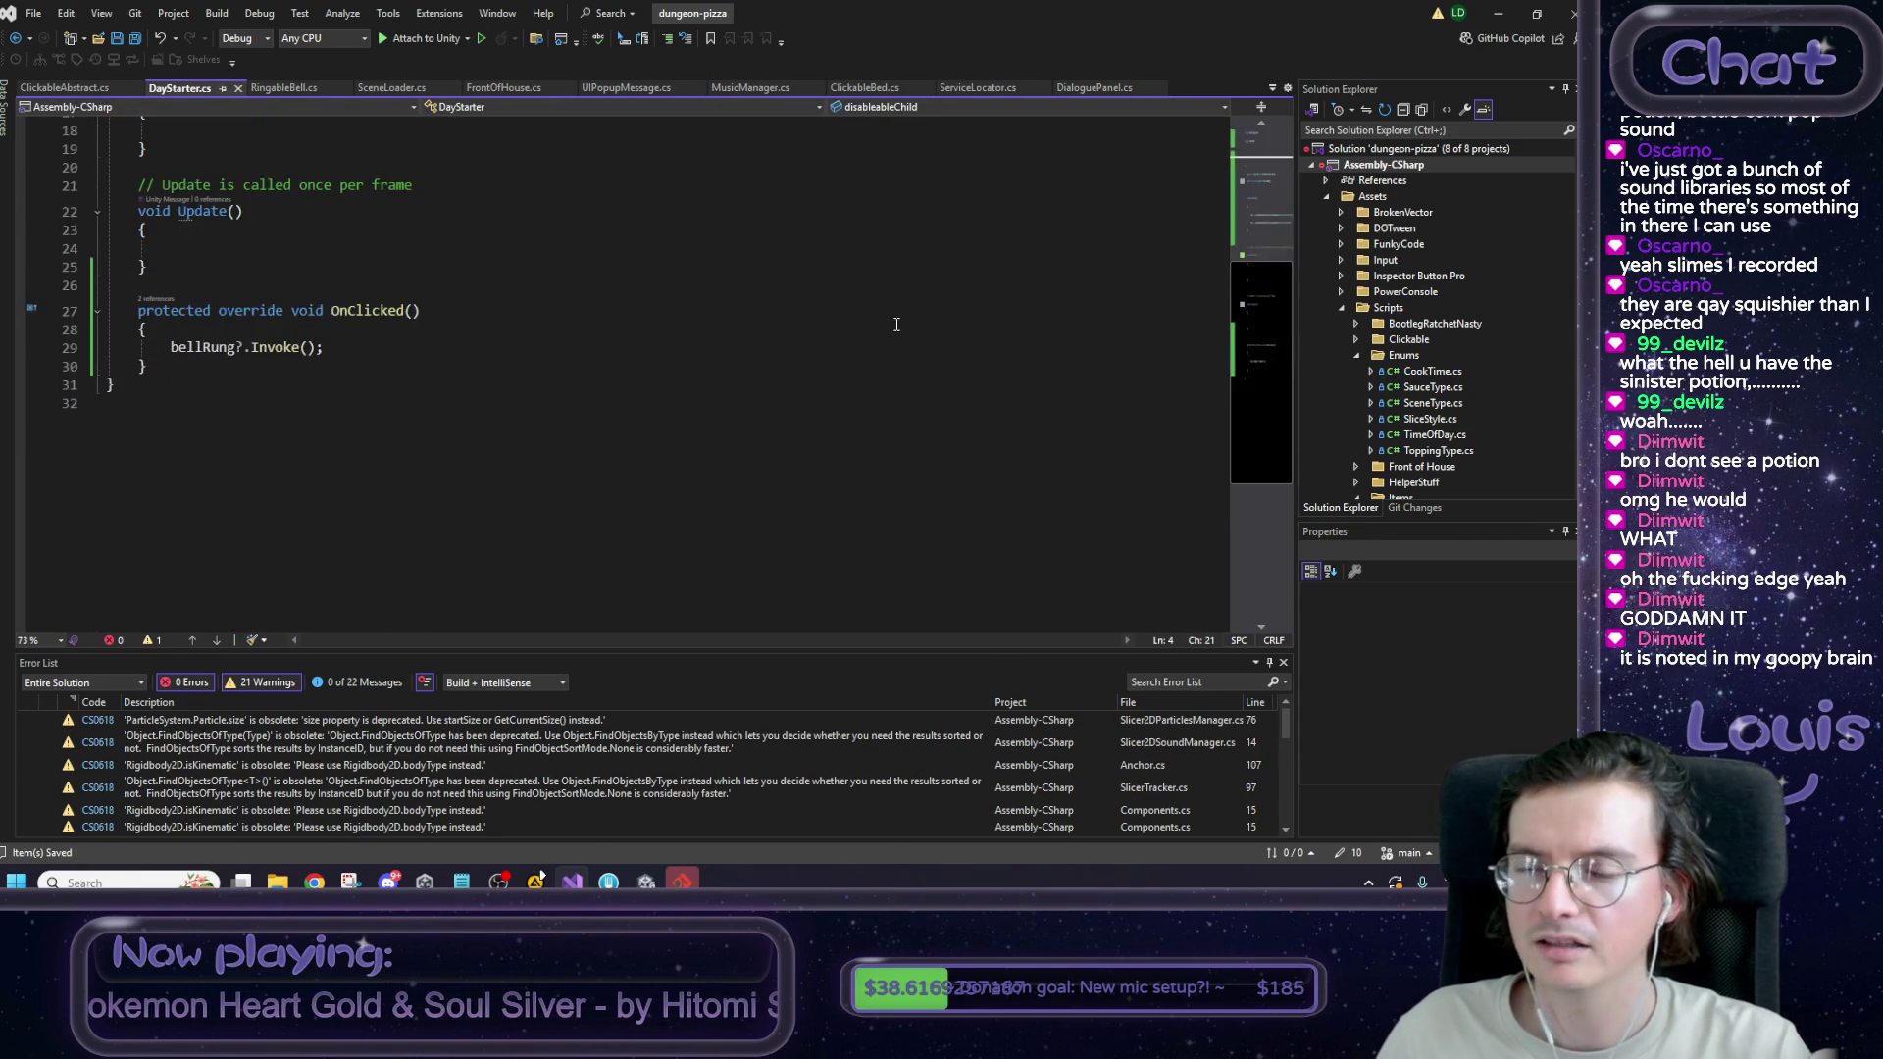
{"action": "scroll", "coordinate": [882, 343], "scroll_direction": "up", "scroll_amount": 5}
{"action": "scroll", "coordinate": [931, 349], "scroll_direction": "down", "scroll_amount": 2}
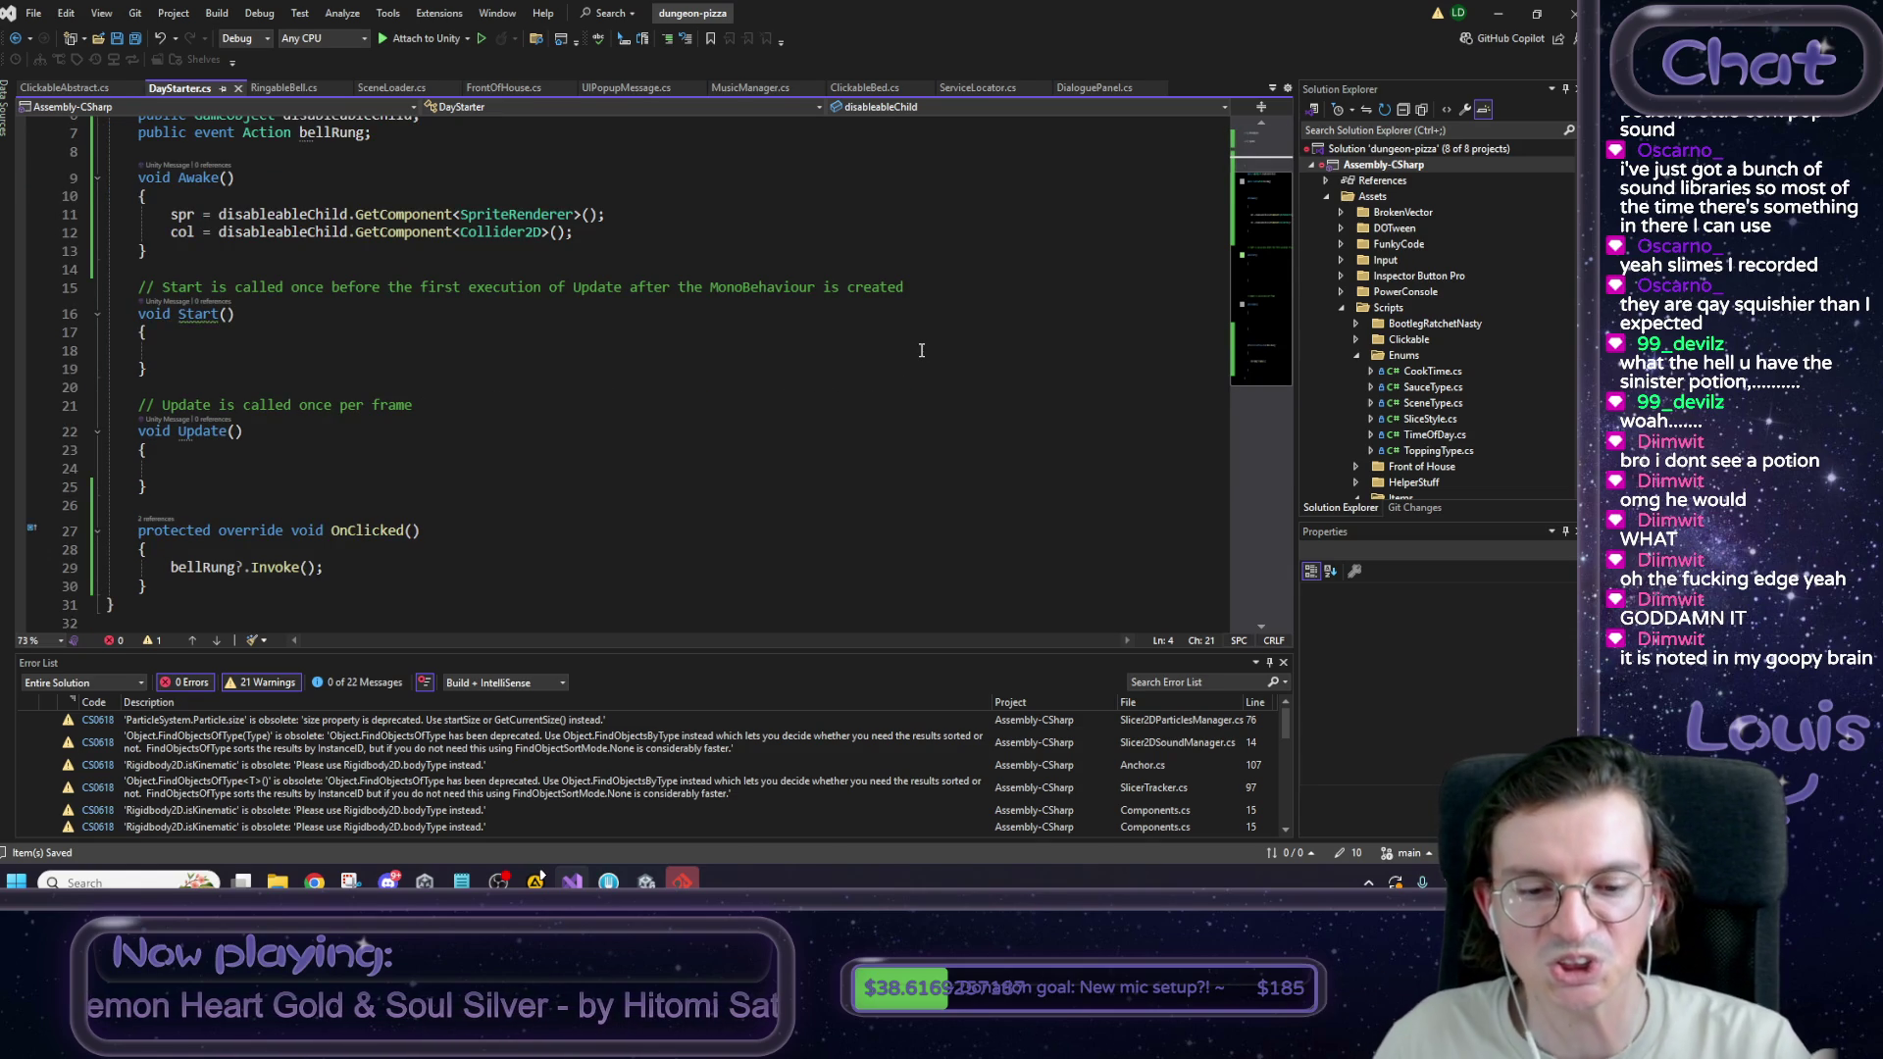
{"action": "scroll", "coordinate": [680, 509], "scroll_direction": "up", "scroll_amount": 2}
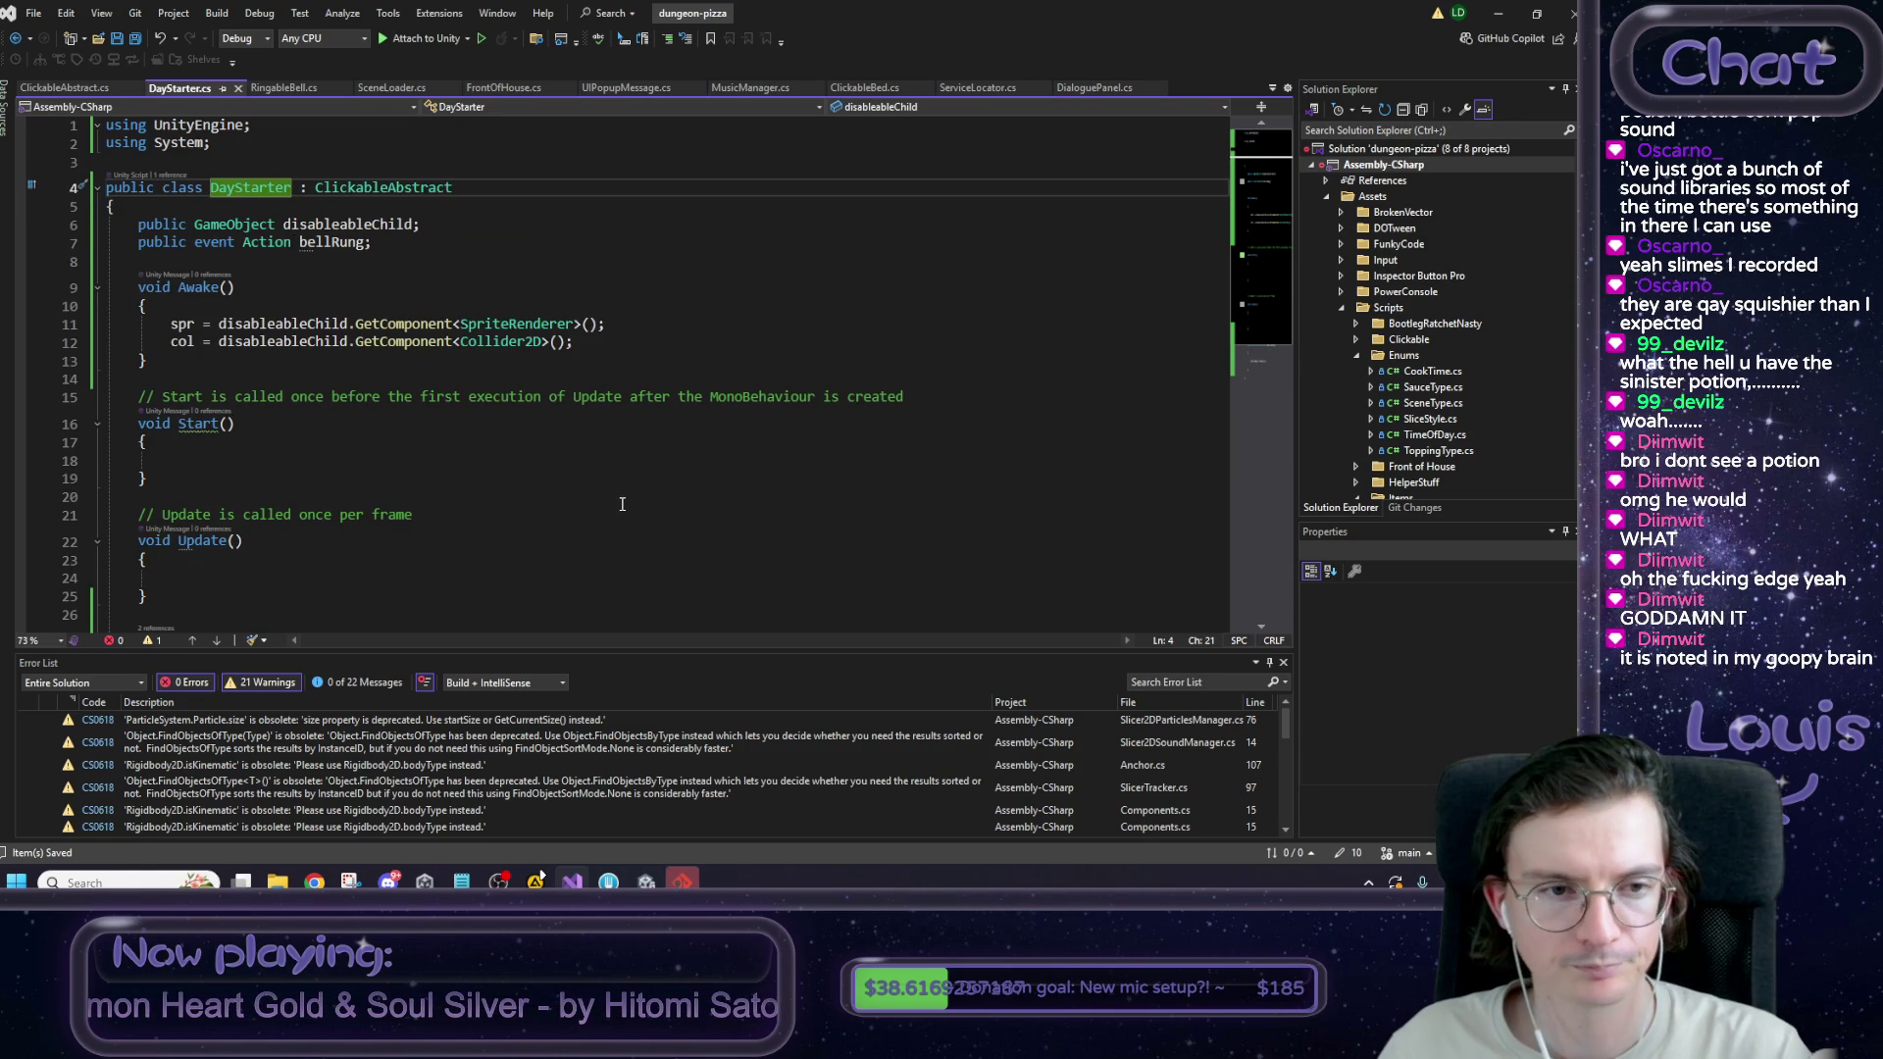
{"action": "scroll", "coordinate": [297, 420], "scroll_direction": "down", "scroll_amount": 3}
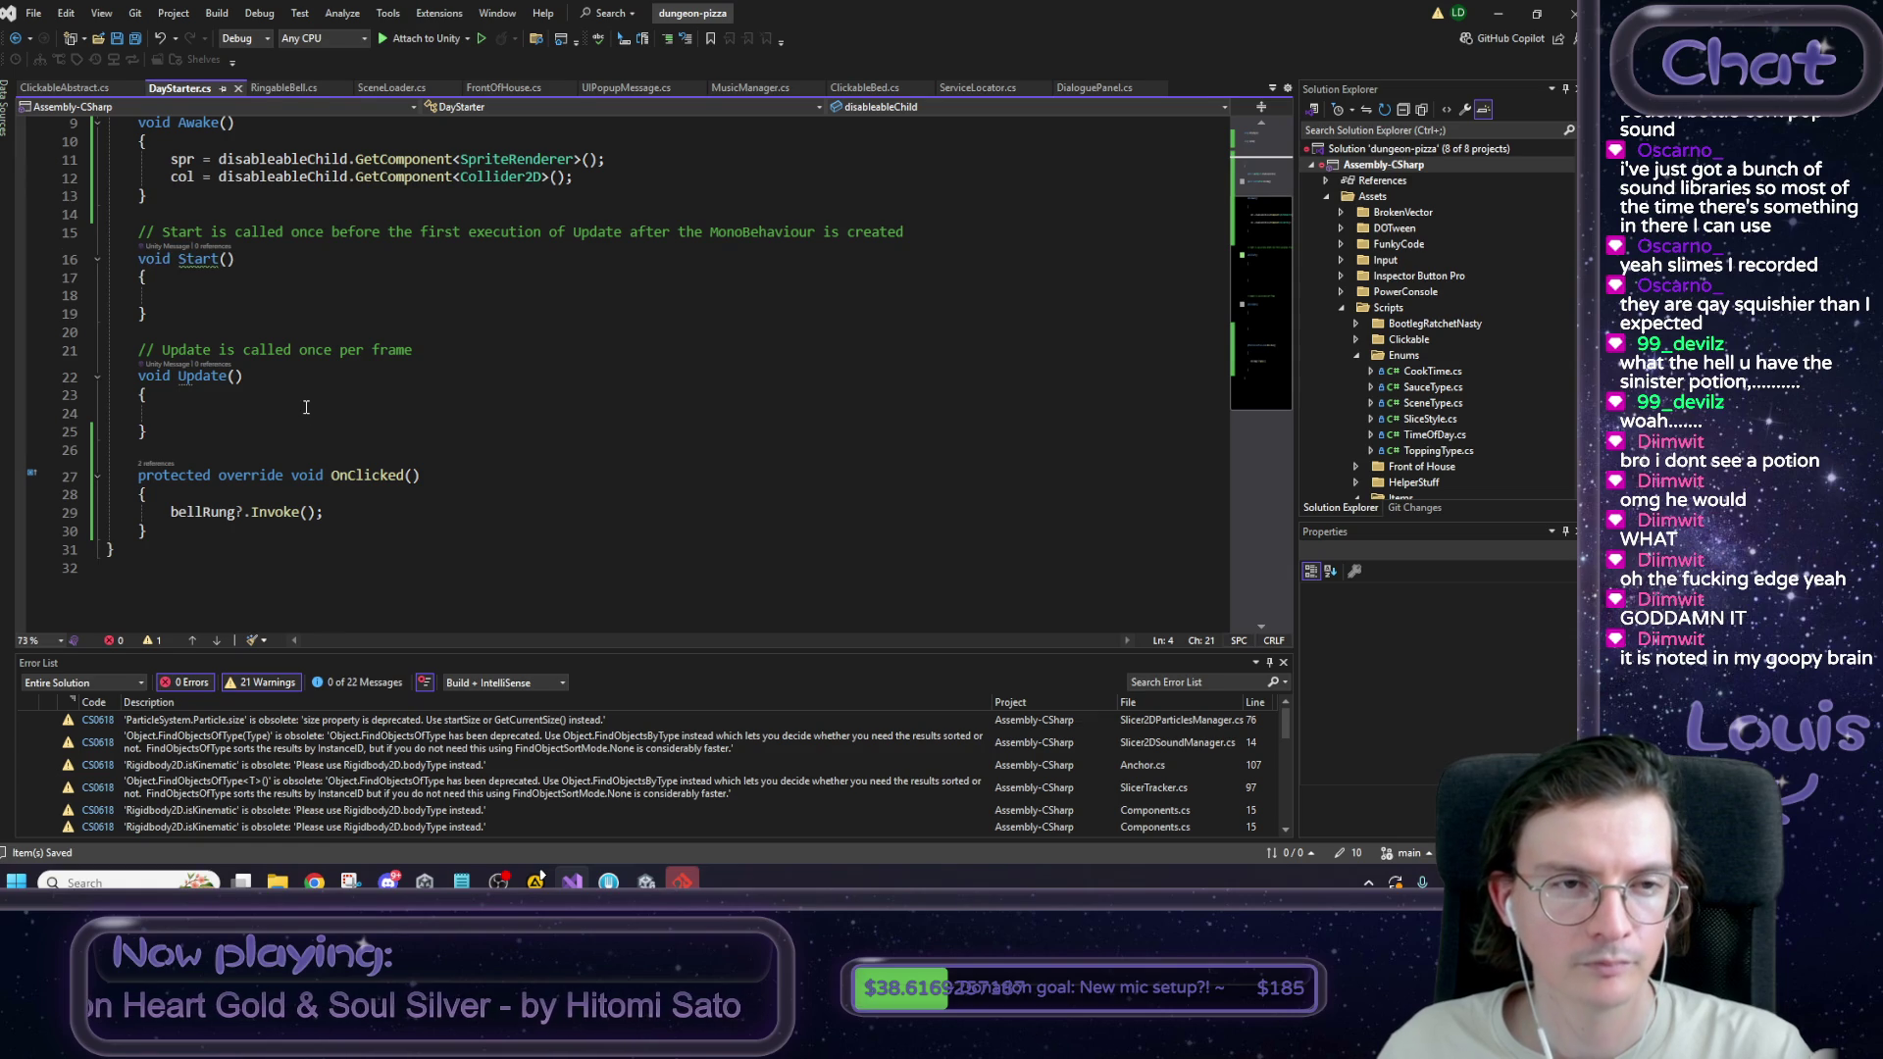
{"action": "scroll", "coordinate": [306, 407], "scroll_direction": "up", "scroll_amount": 1}
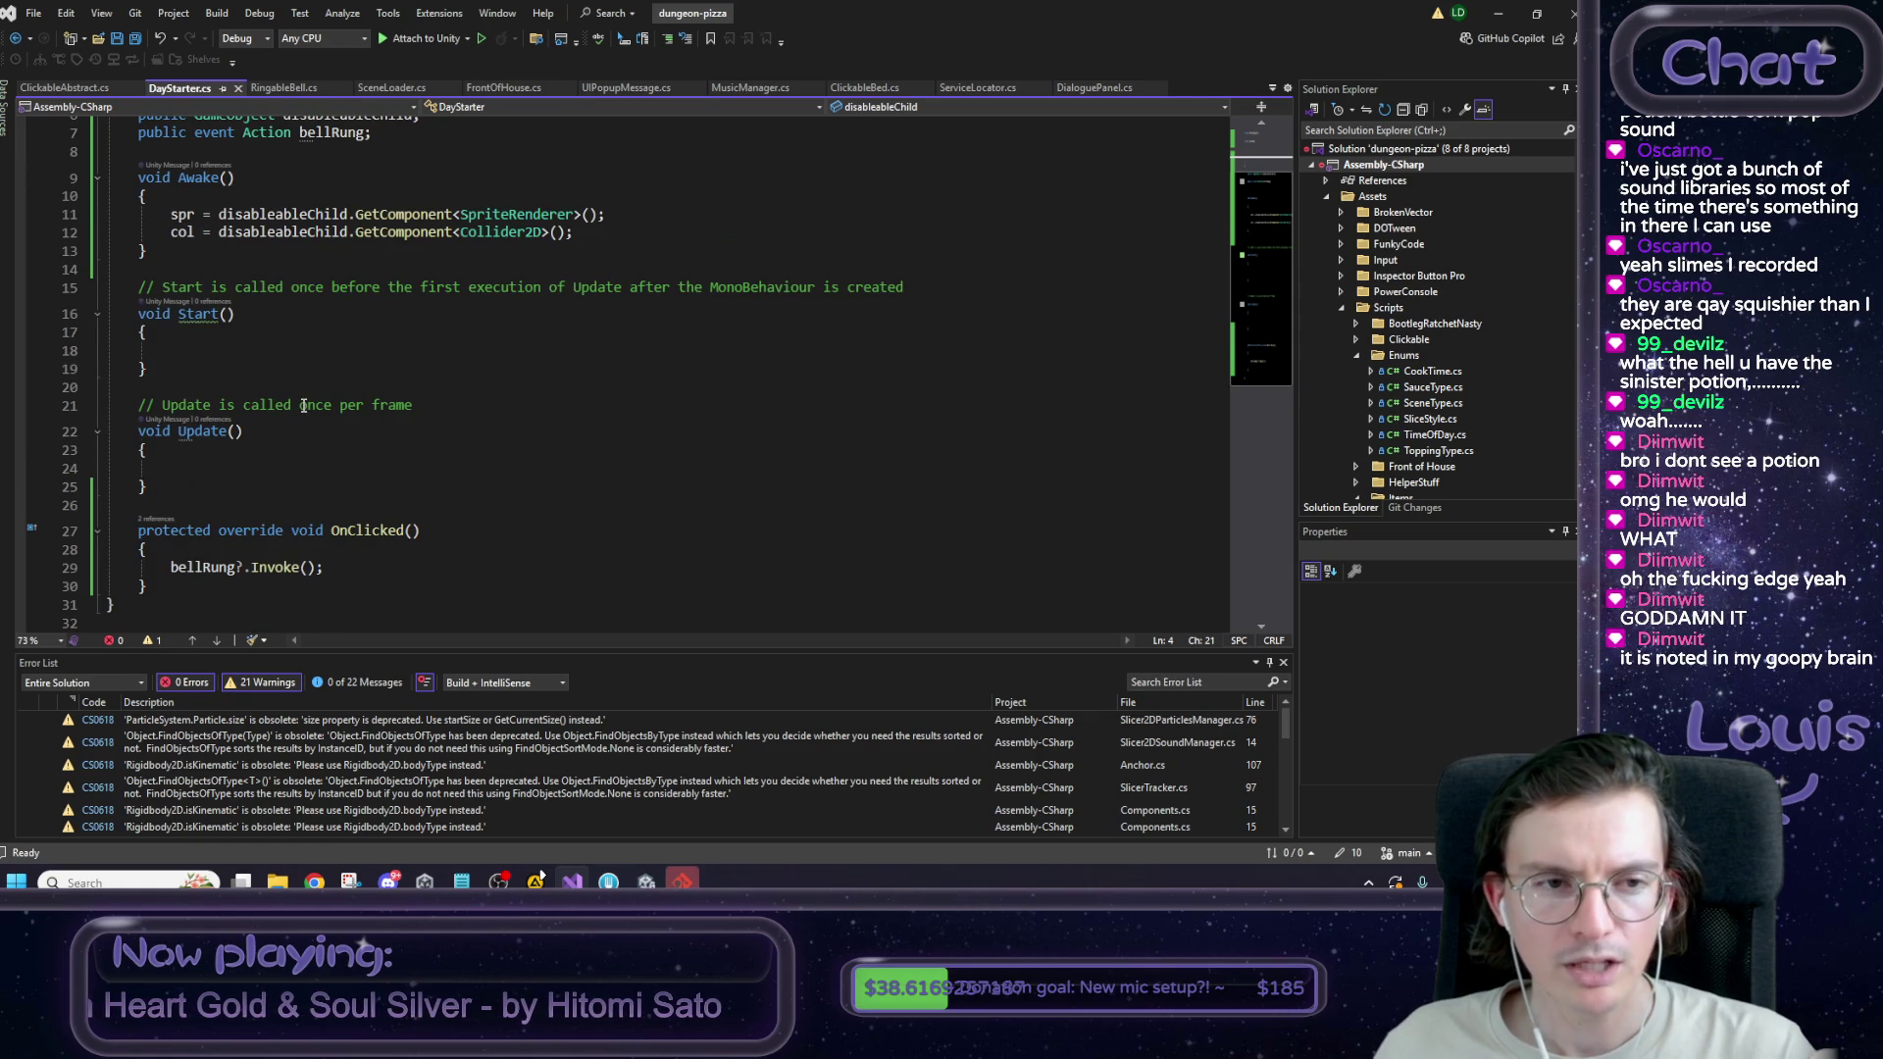
{"action": "scroll", "coordinate": [293, 419], "scroll_direction": "up", "scroll_amount": 2}
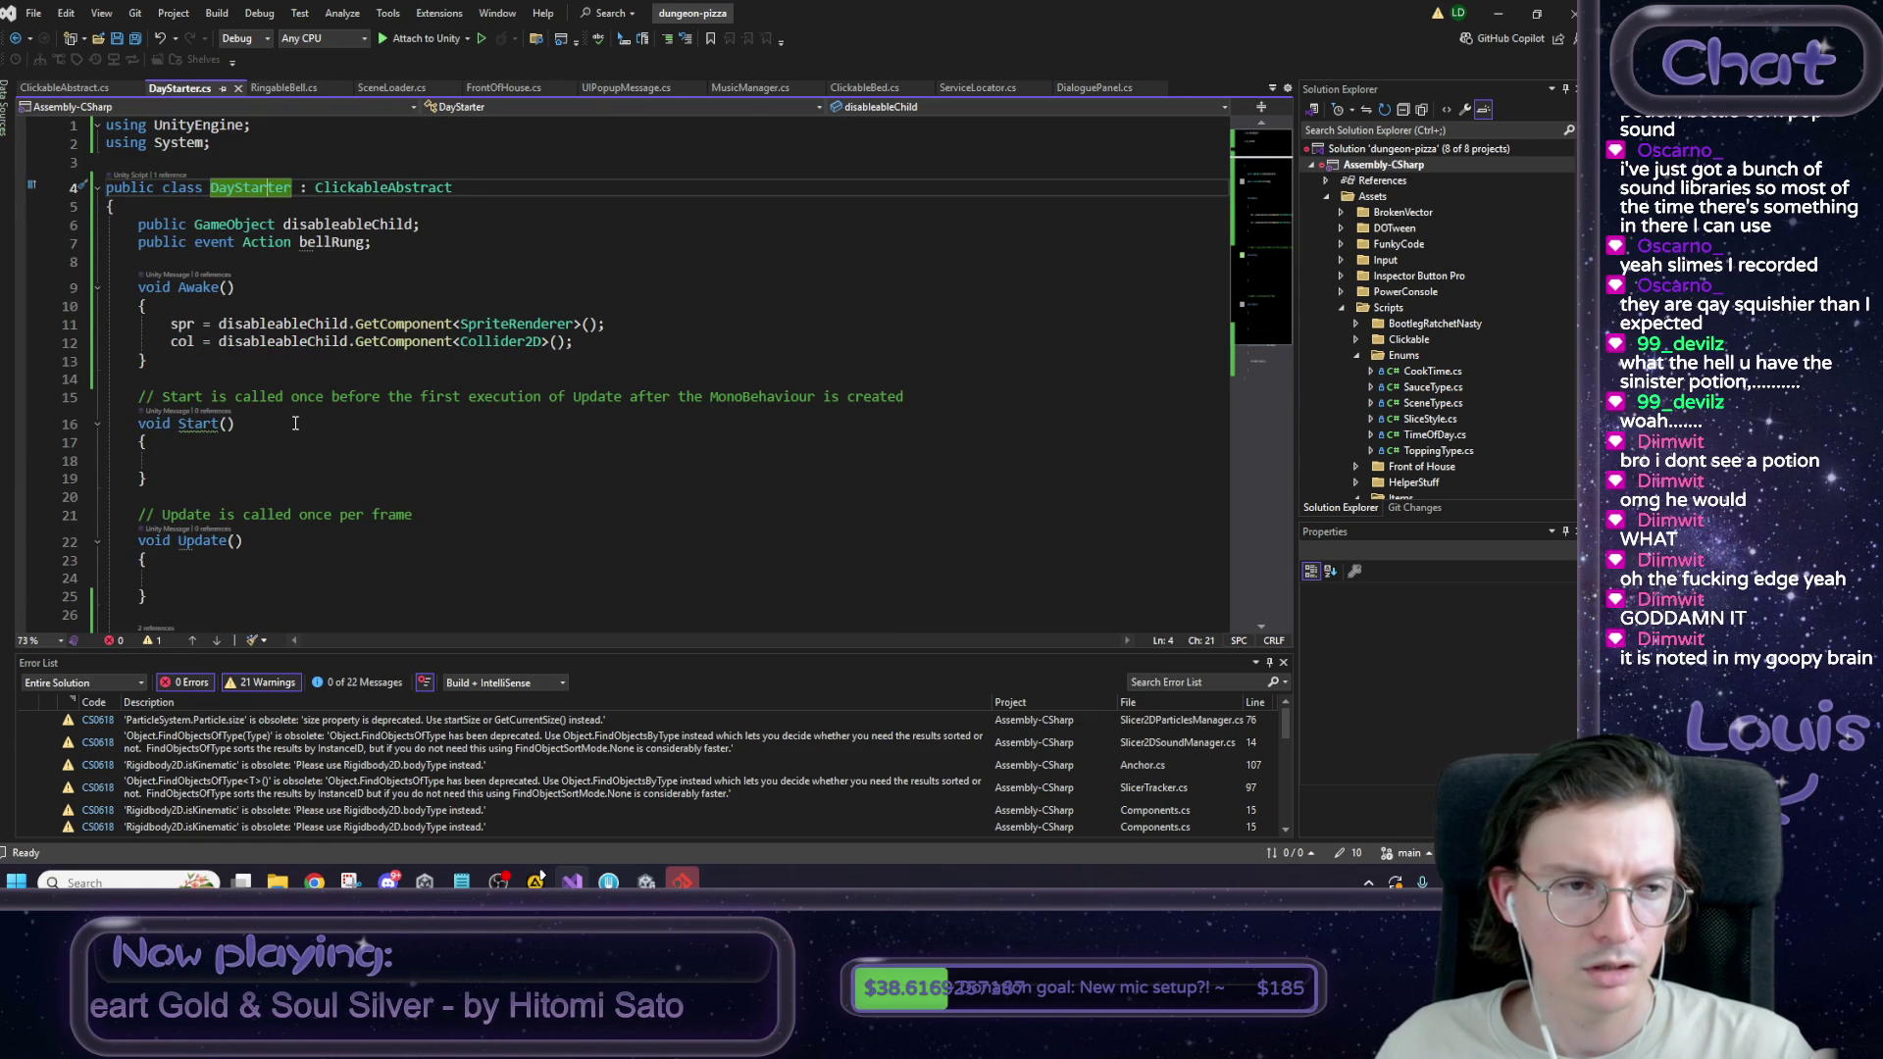
Add the comments '//if morning, we visible' and '//else nah' inside Start().
{"action": "left_click", "coordinate": [244, 458]}
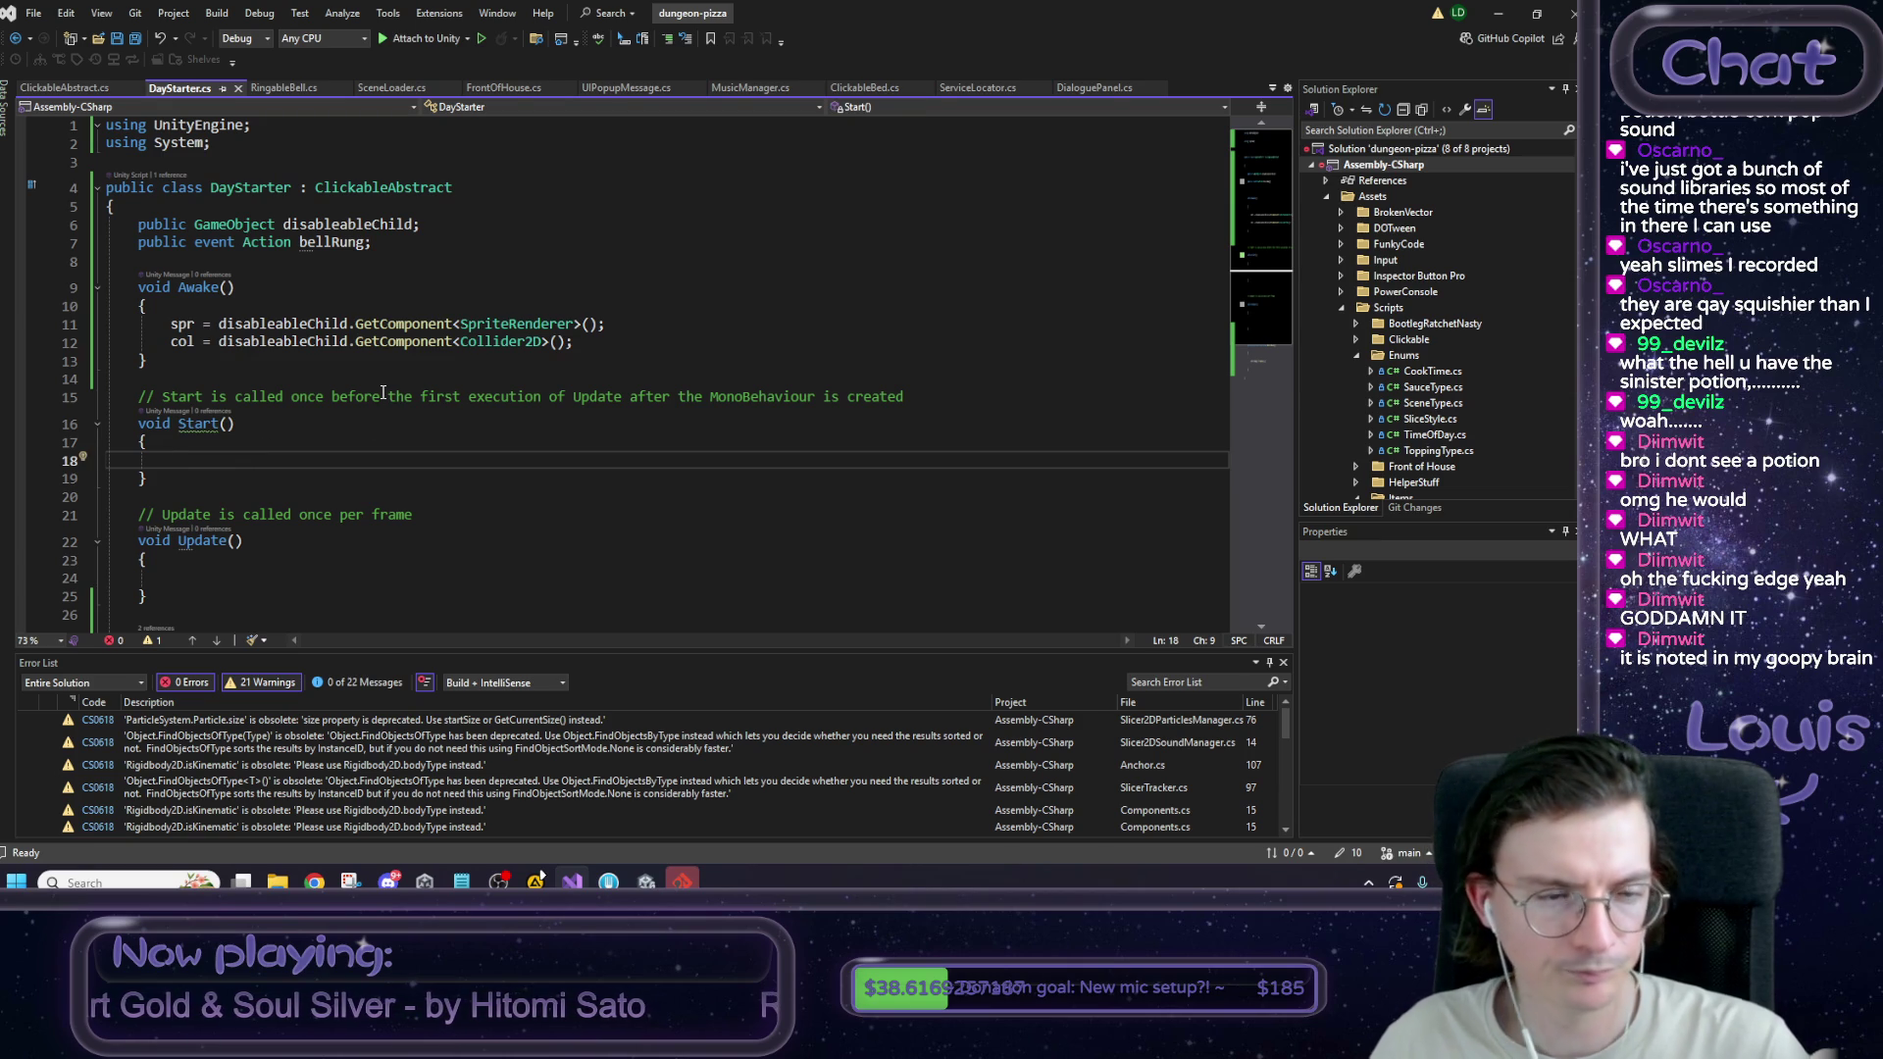
{"action": "type", "text": "//i"}
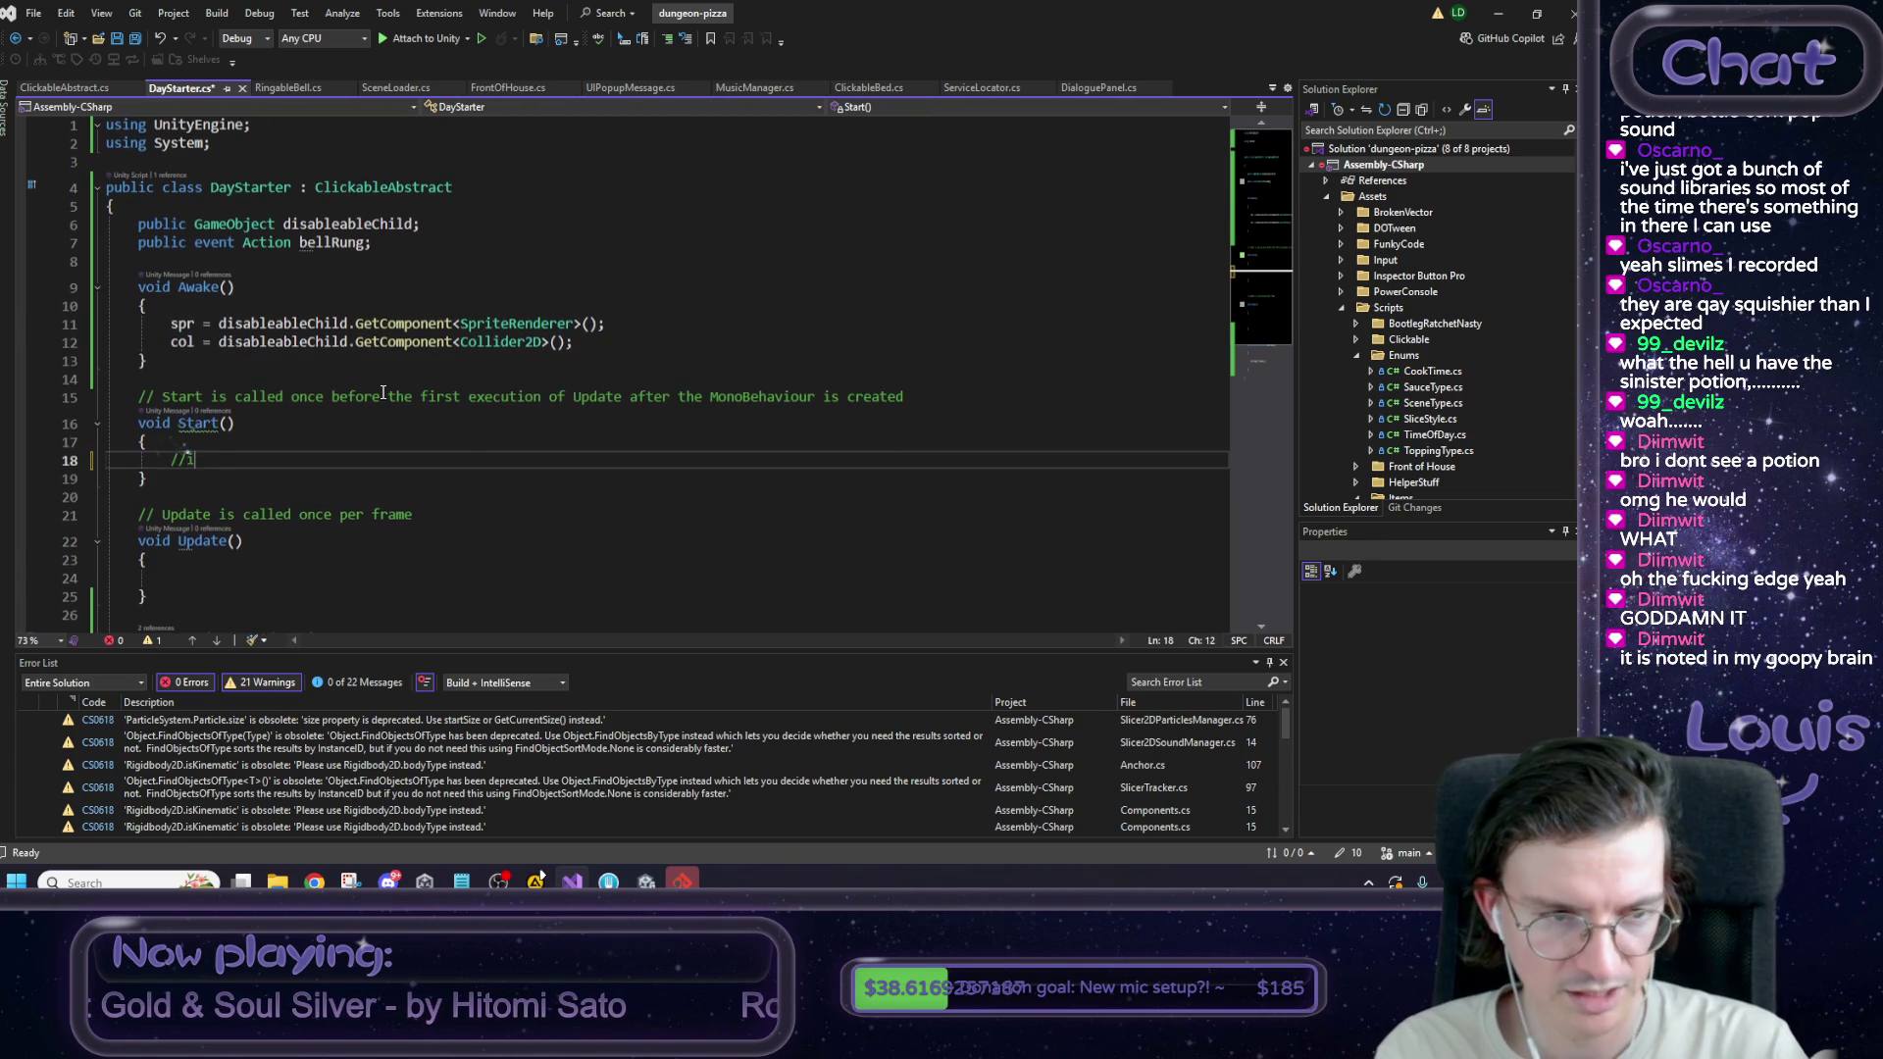
{"action": "type", "text": "f morning, "}
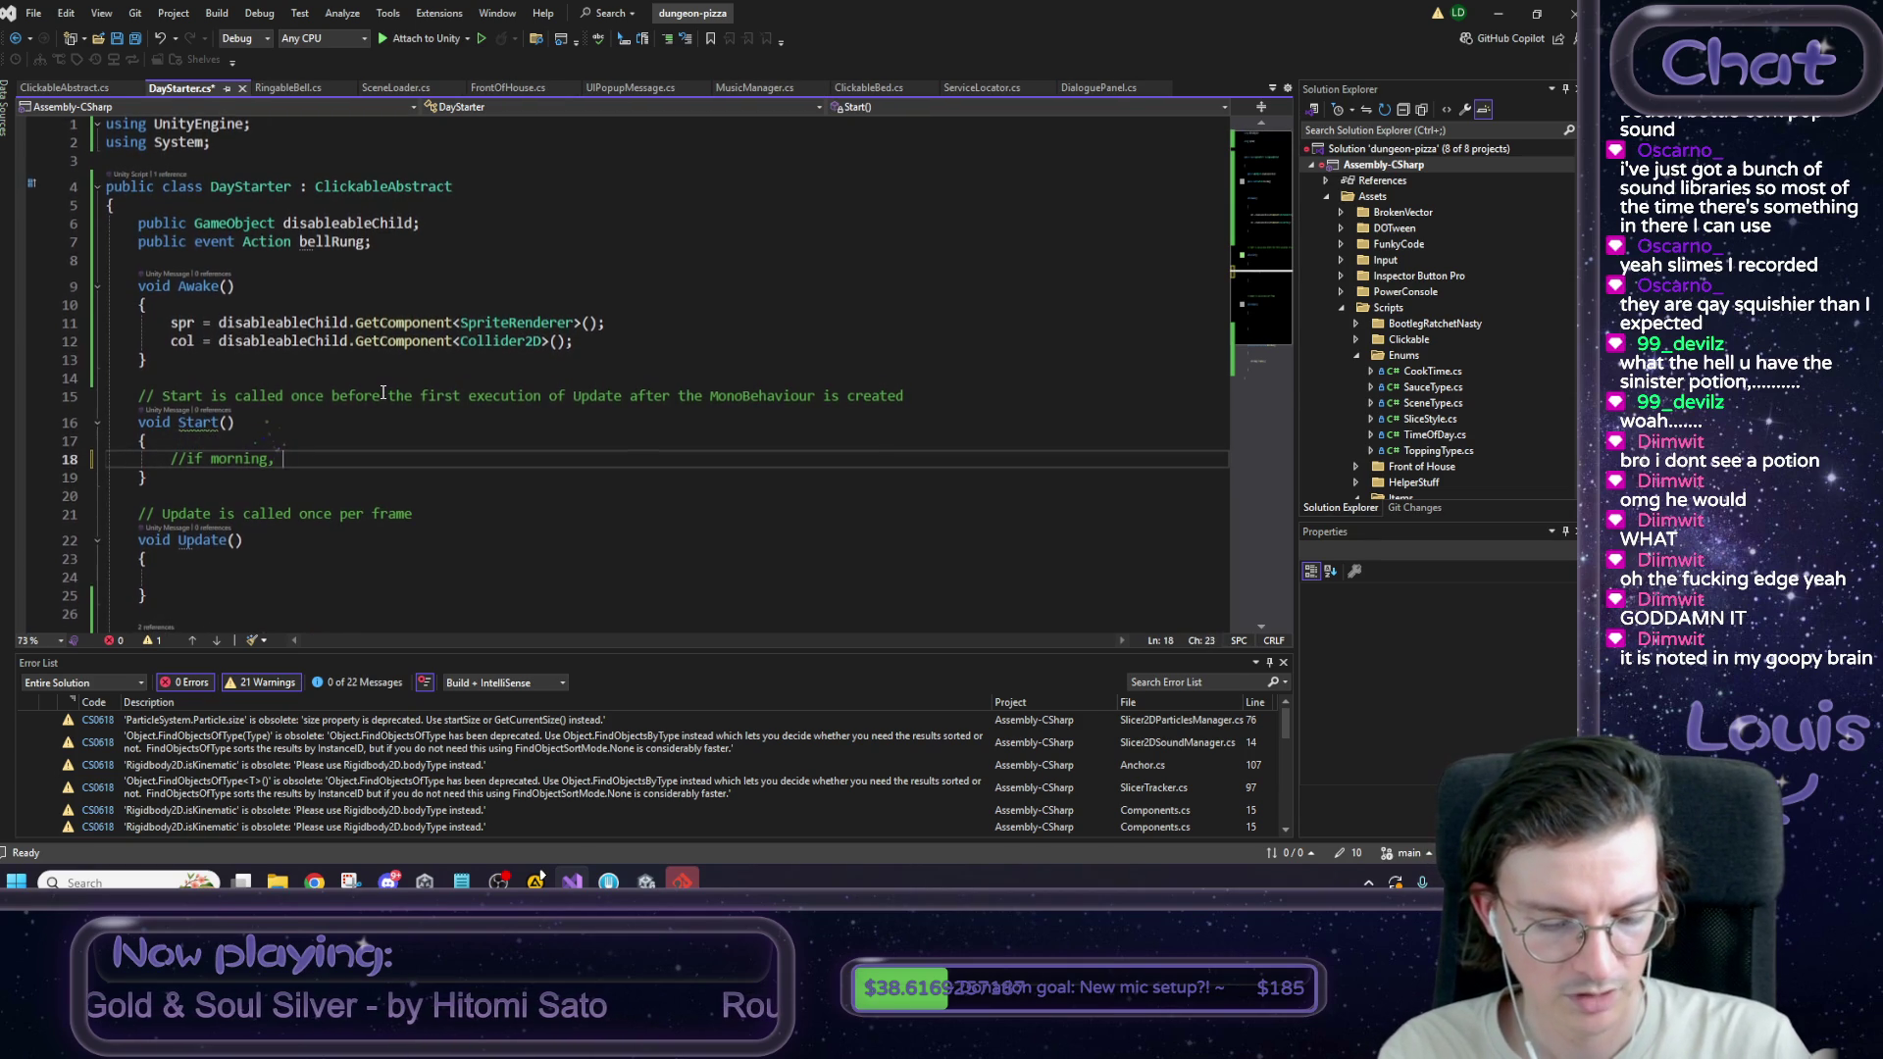
{"action": "type", "text": "we visible"}
{"action": "key", "text": "Return"}
{"action": "key", "text": "Return"}
{"action": "type", "text": "//else nah"}
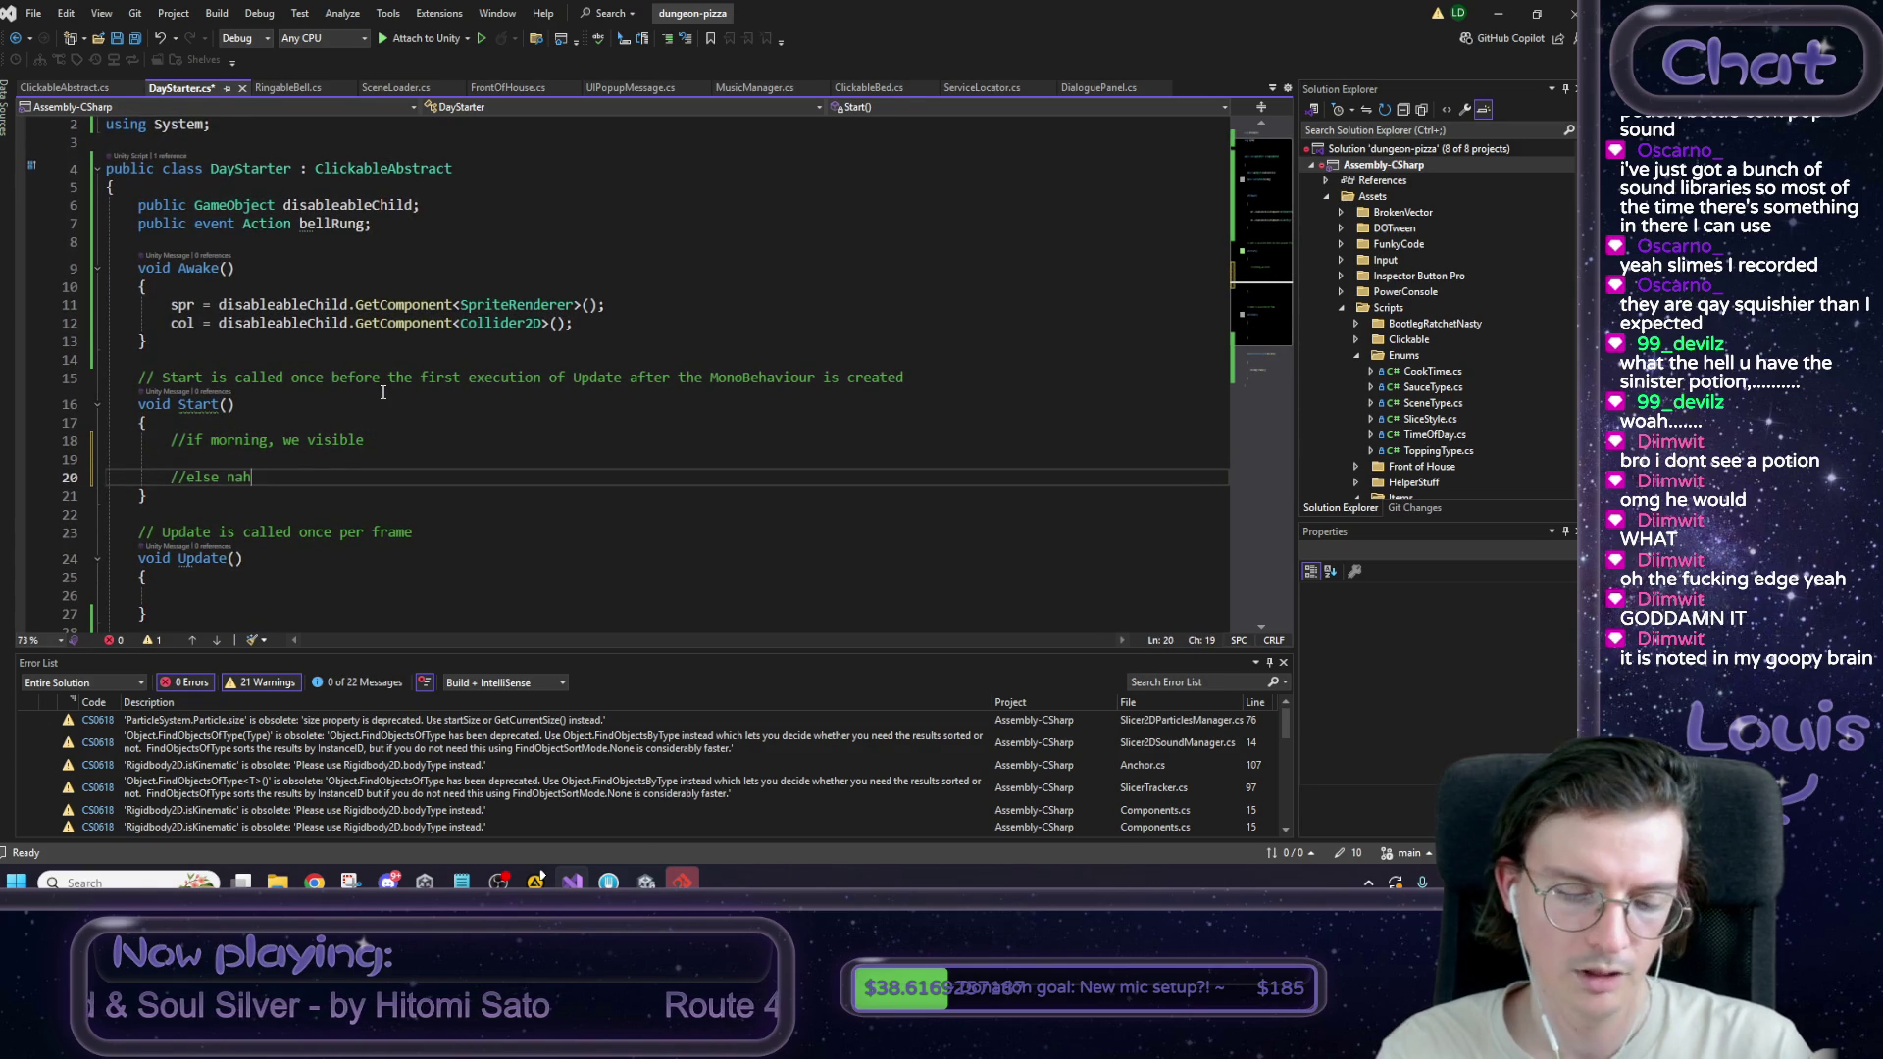
{"action": "key", "text": "Return"}
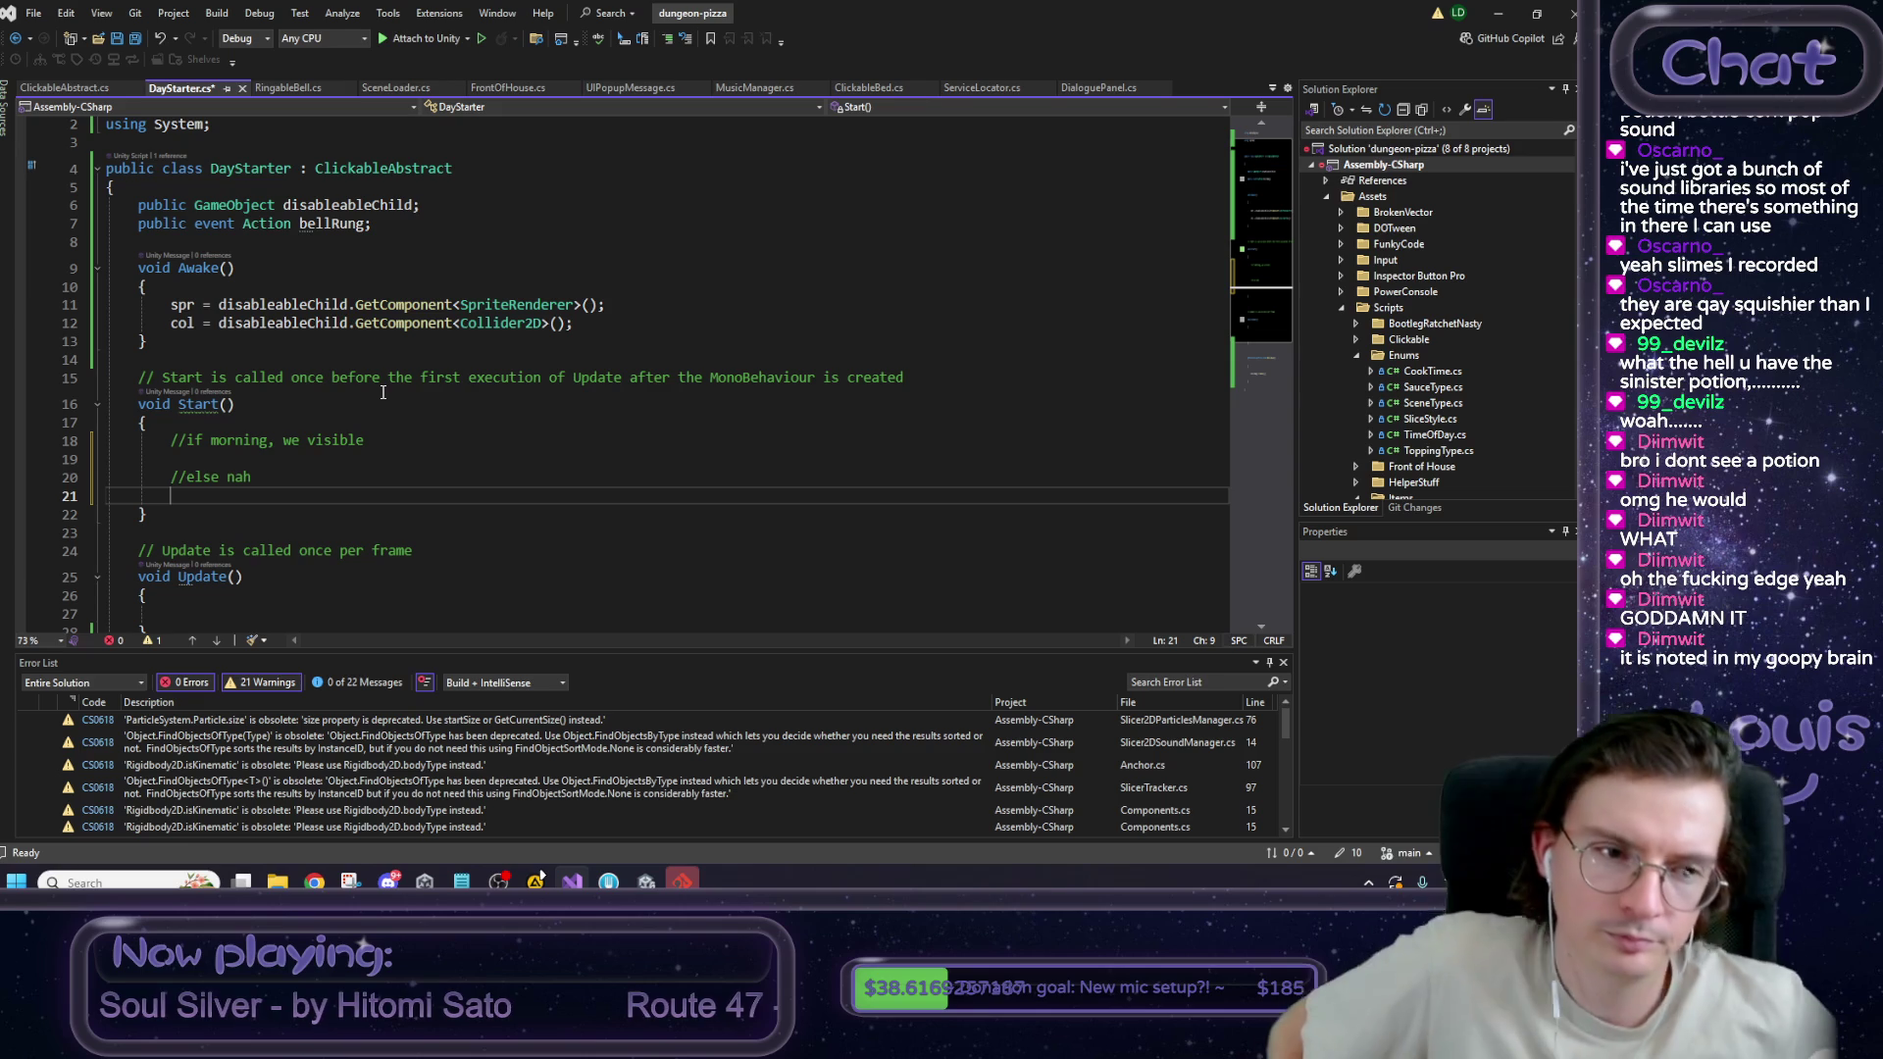
{"action": "scroll", "coordinate": [297, 383], "scroll_direction": "down", "scroll_amount": 2}
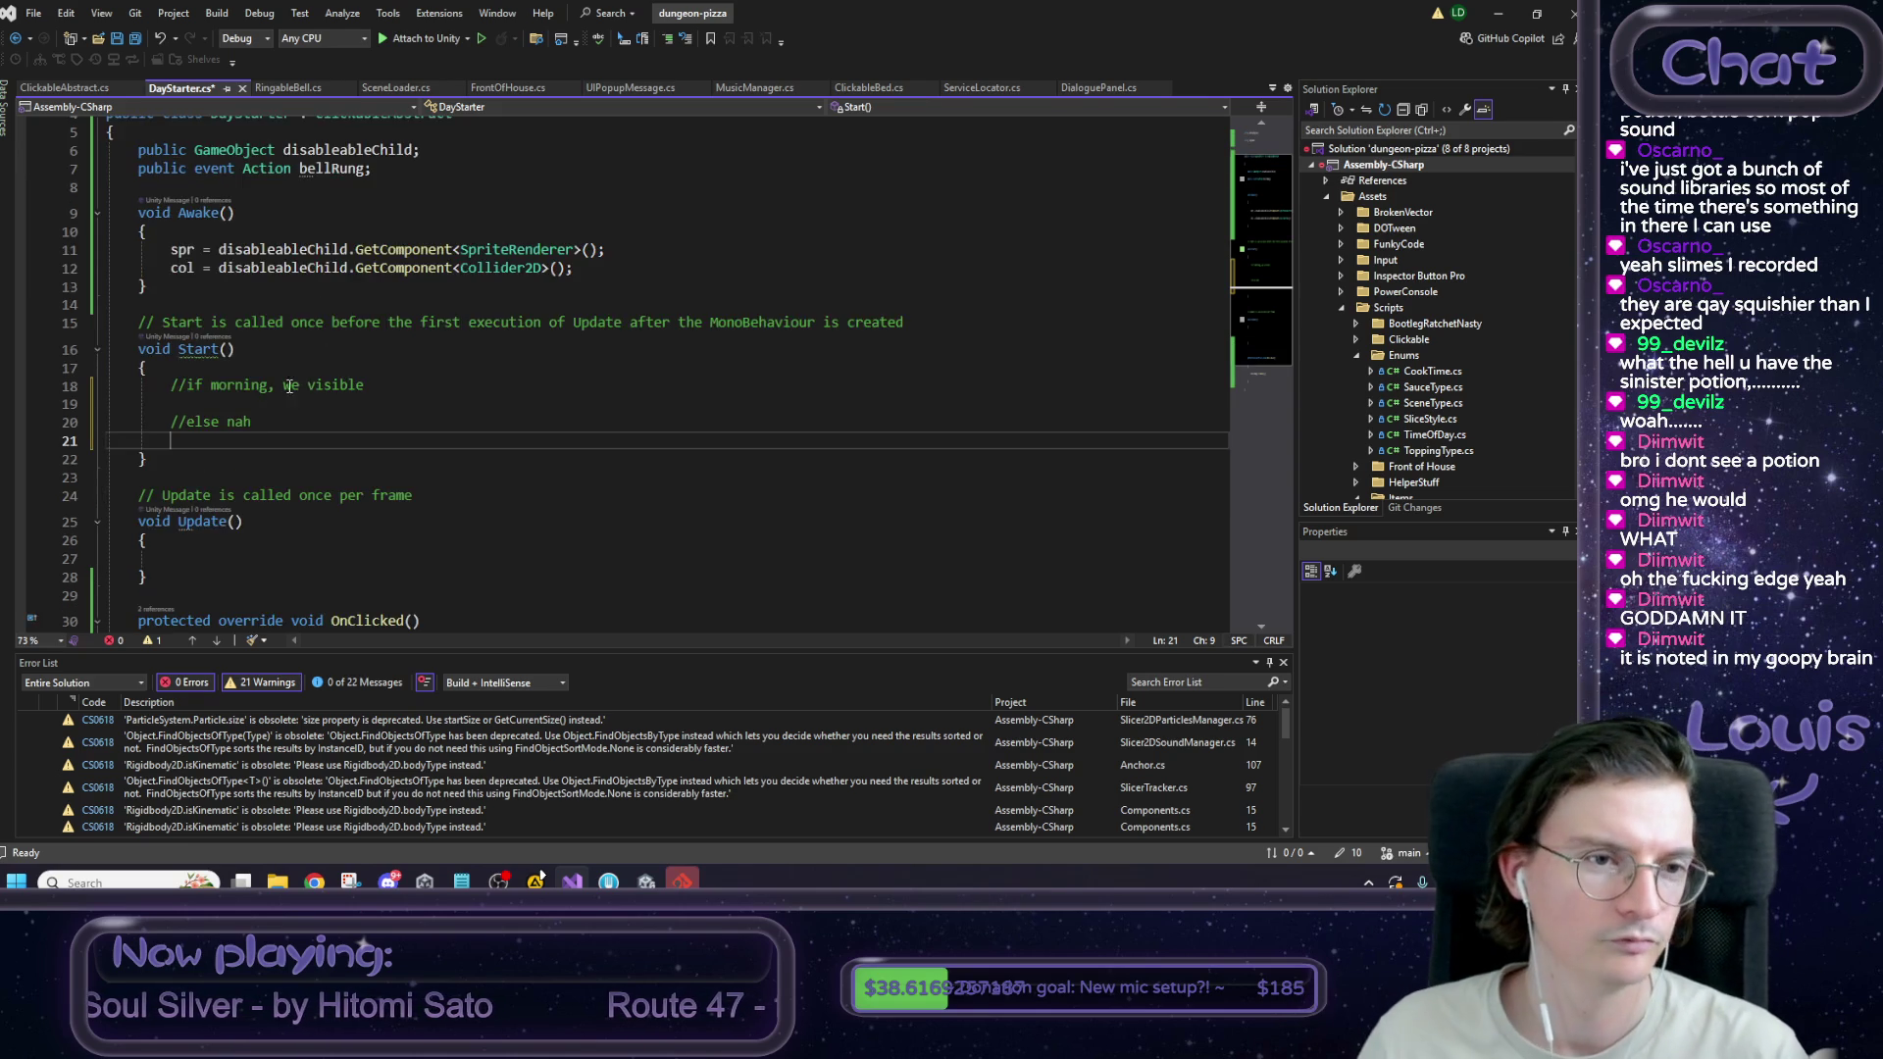
{"action": "scroll", "coordinate": [289, 420], "scroll_direction": "up", "scroll_amount": 2}
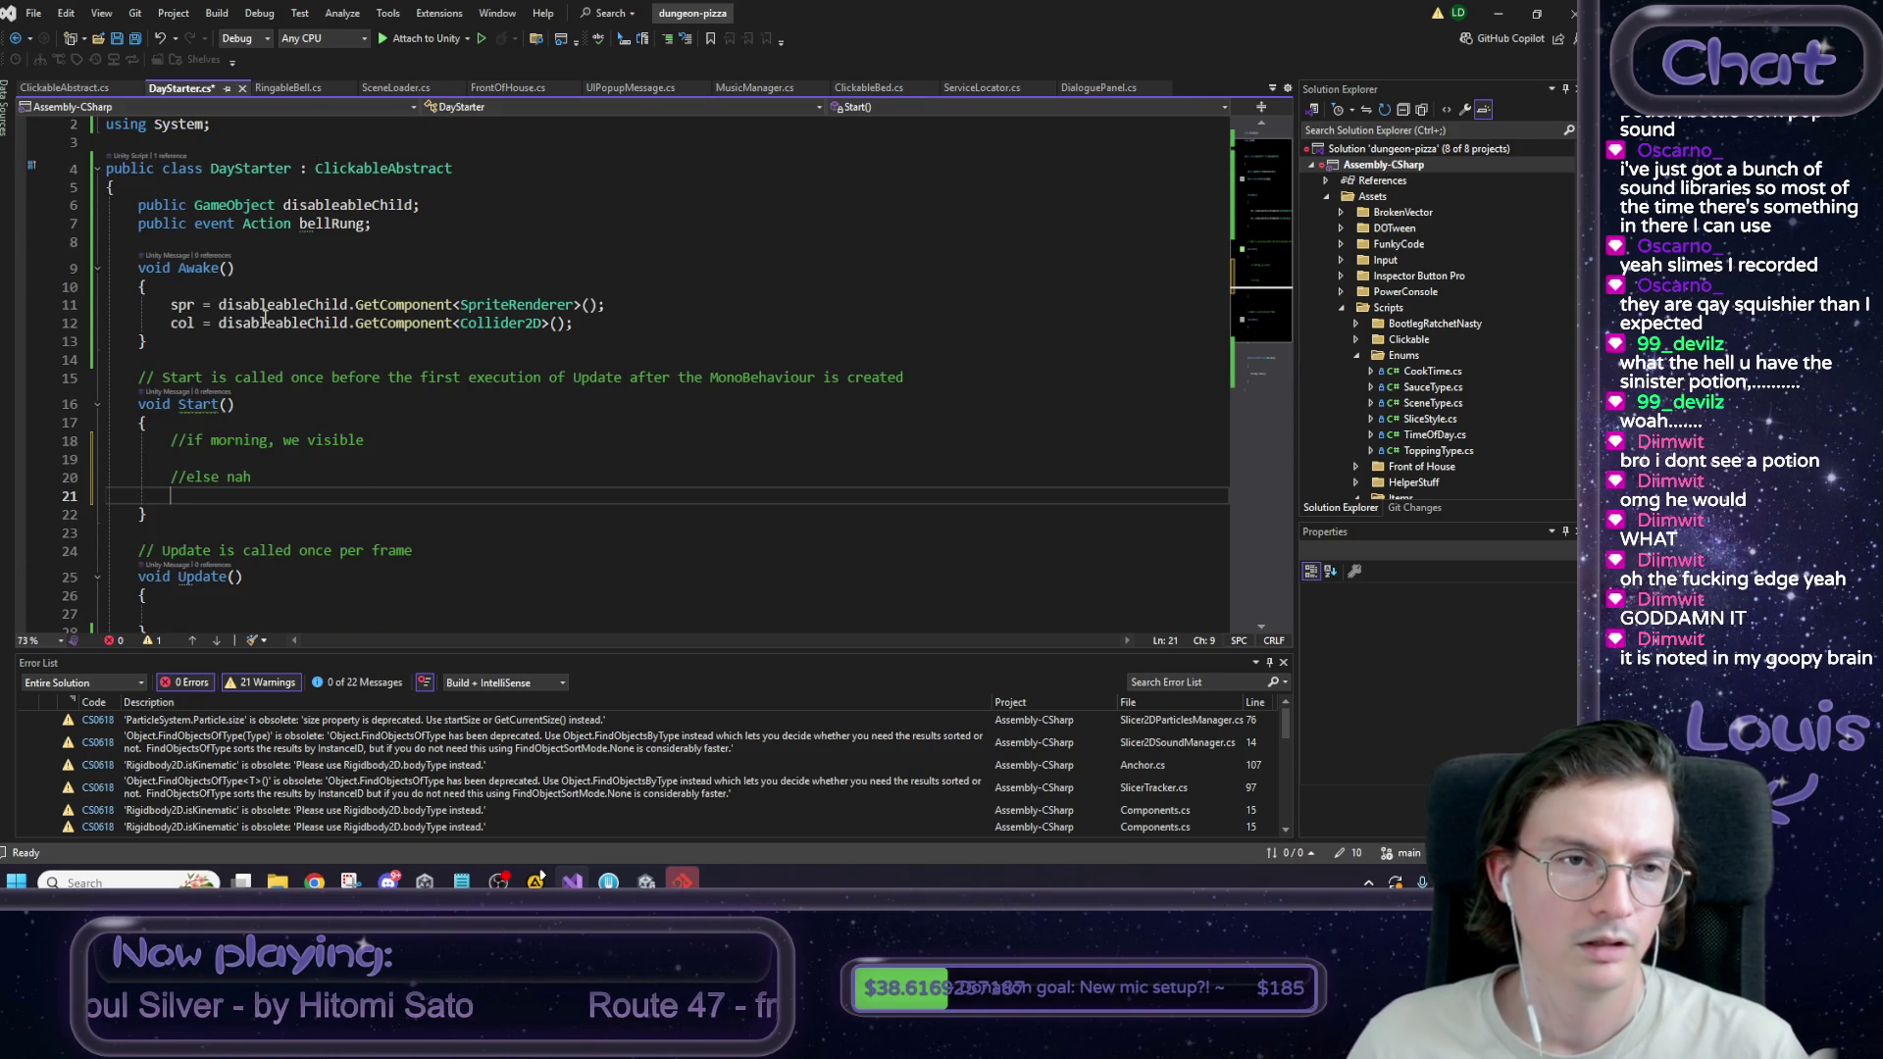
{"action": "left_click", "coordinate": [380, 204]}
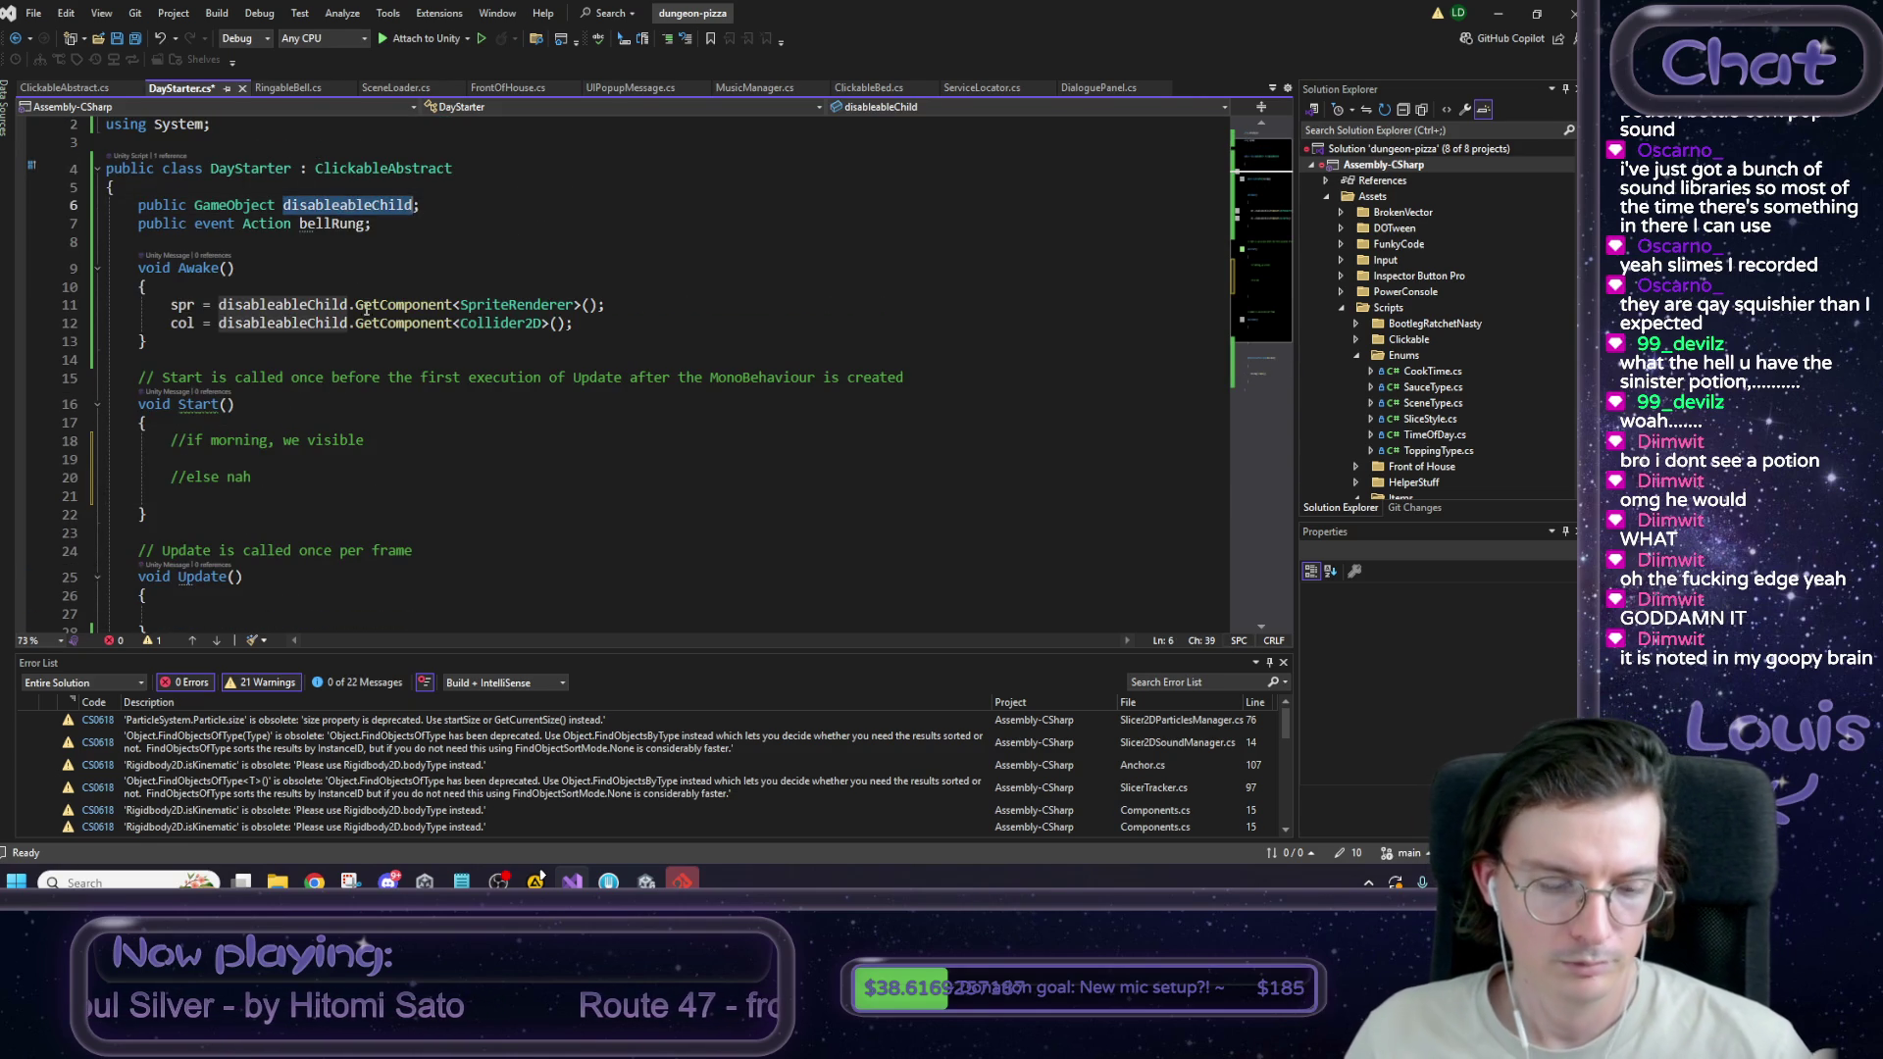
{"action": "left_click", "coordinate": [217, 490]}
Write 'if (Calendar.GetTime() == TimeOfDay.Morning) { }' followed by an else.
{"action": "type", "text": "Cal"}
{"action": "type", "text": "d"}
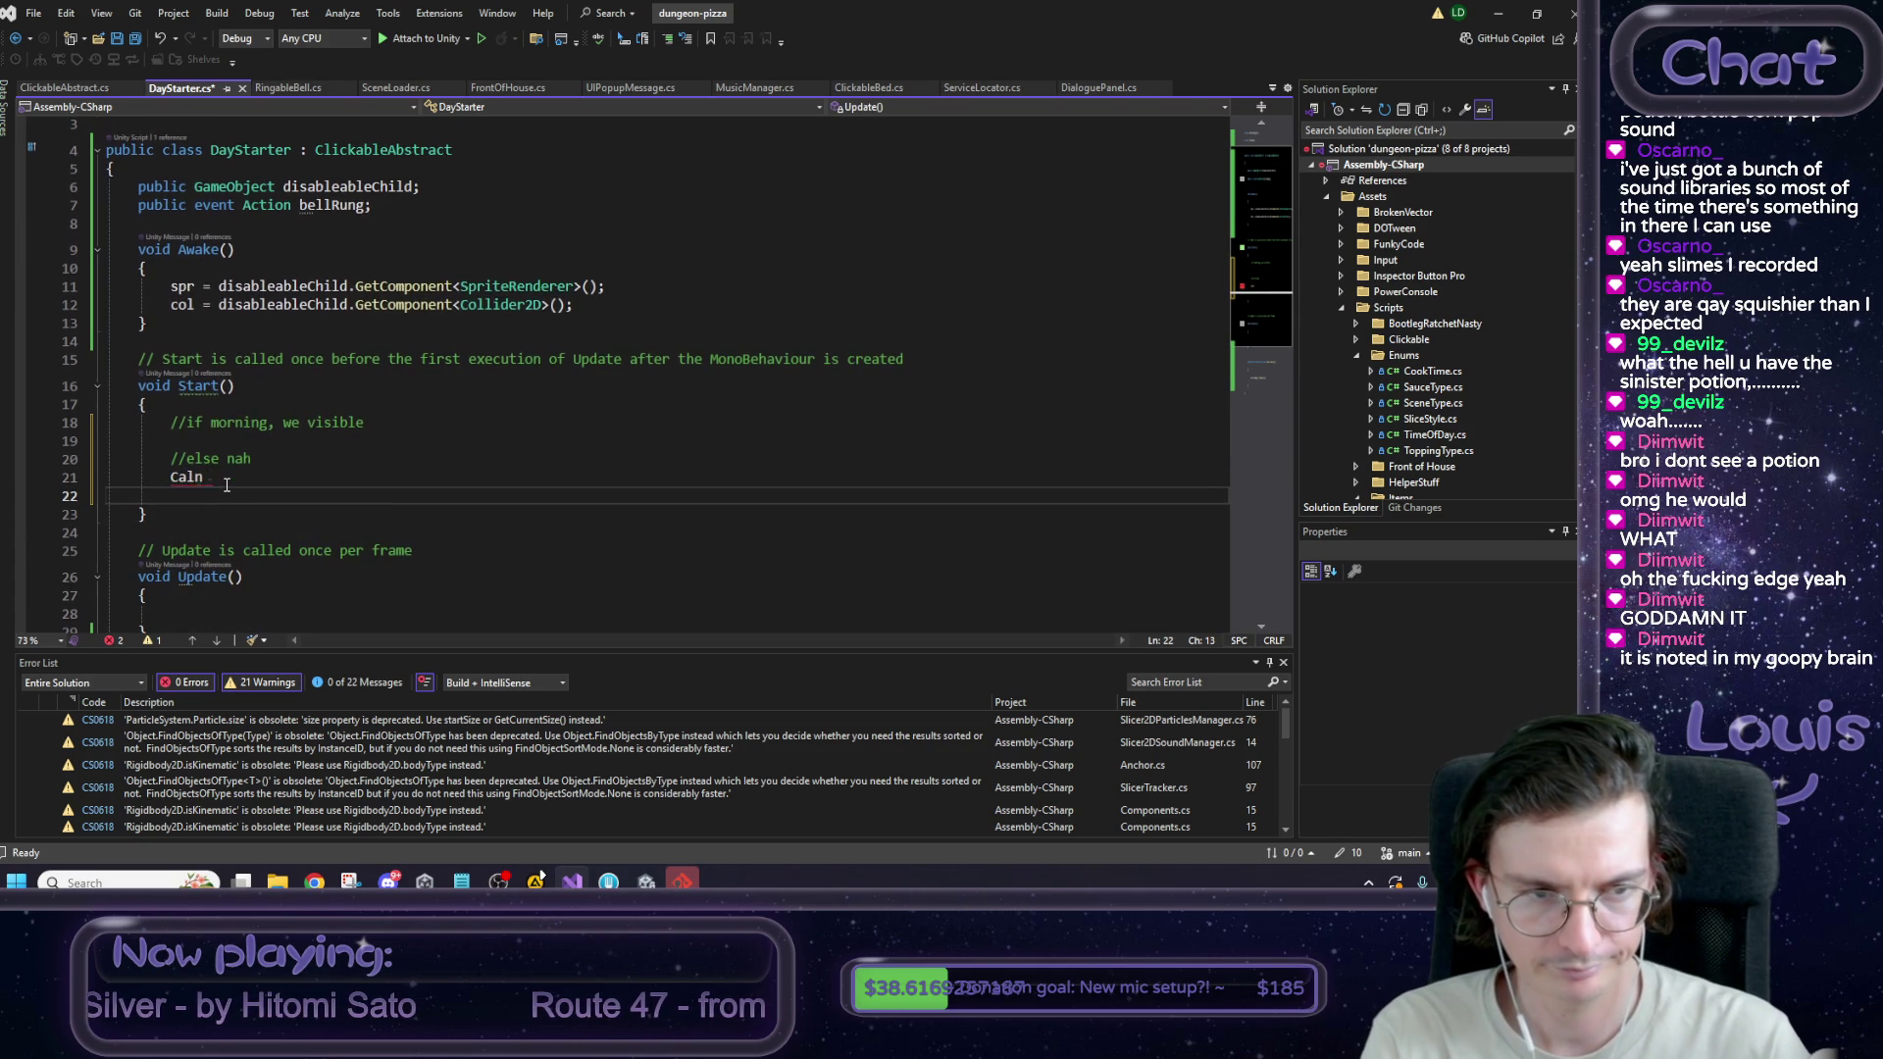
{"action": "scroll", "coordinate": [226, 484], "scroll_direction": "down", "scroll_amount": 1}
{"action": "key", "text": "BackSpace"}
{"action": "type", "text": "endar."}
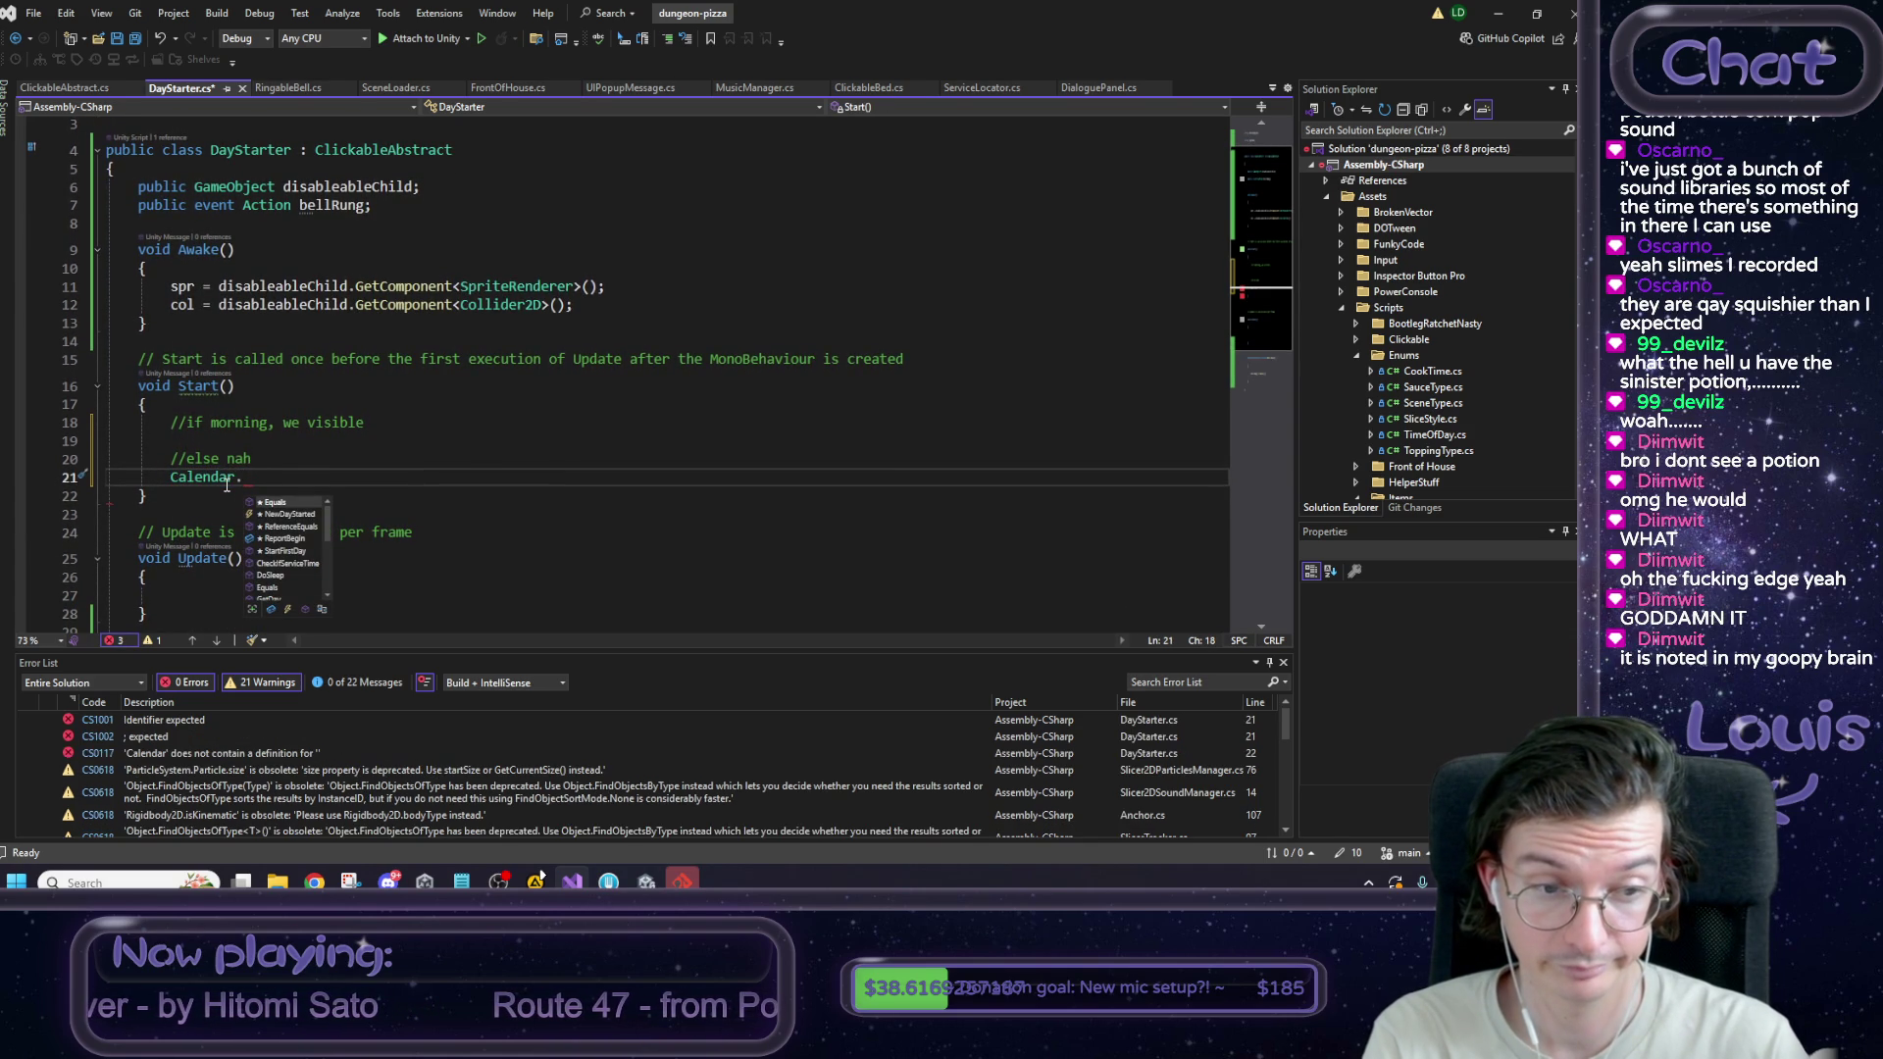
{"action": "type", "text": "Get"}
{"action": "key", "text": "Down"}
{"action": "key", "text": "Tab"}
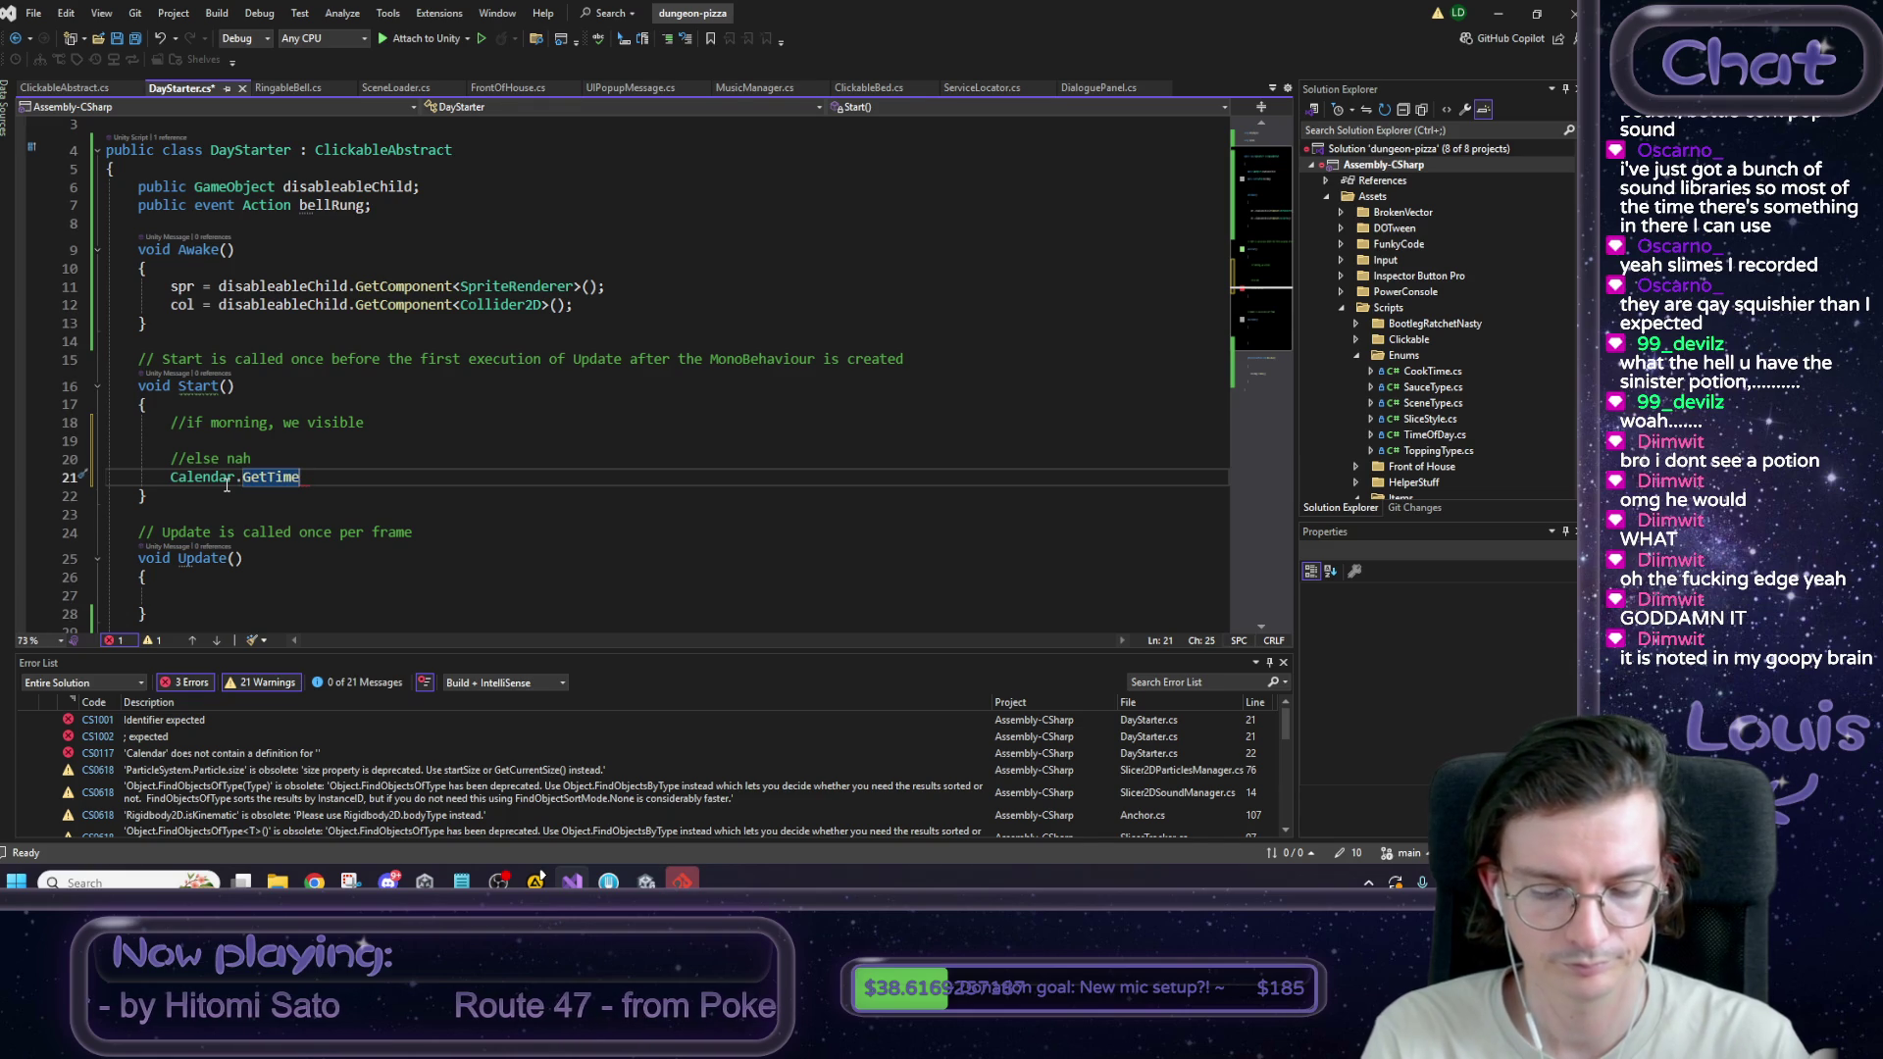
{"action": "type", "text": "() =="}
{"action": "key", "text": "Home"}
{"action": "type", "text": "if ("}
{"action": "key", "text": "End"}
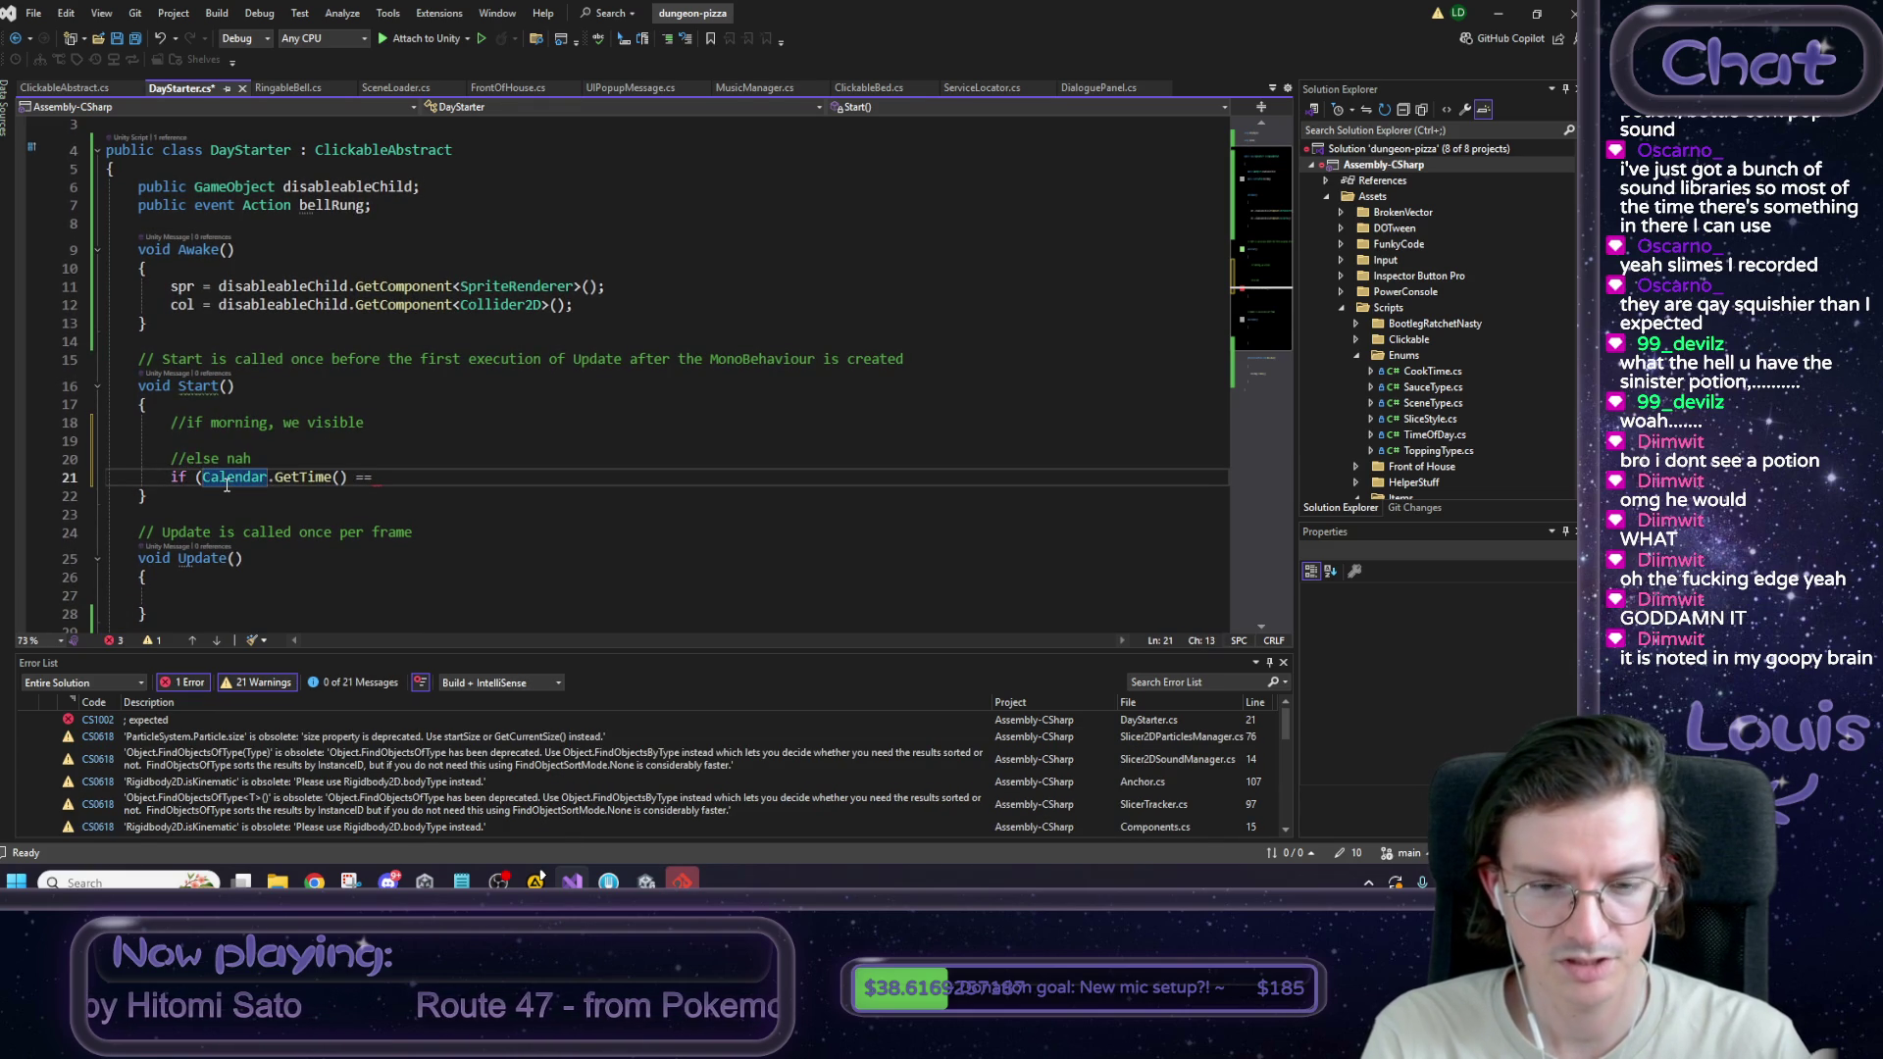
{"action": "type", "text": "TimeOfDay.Morning"}
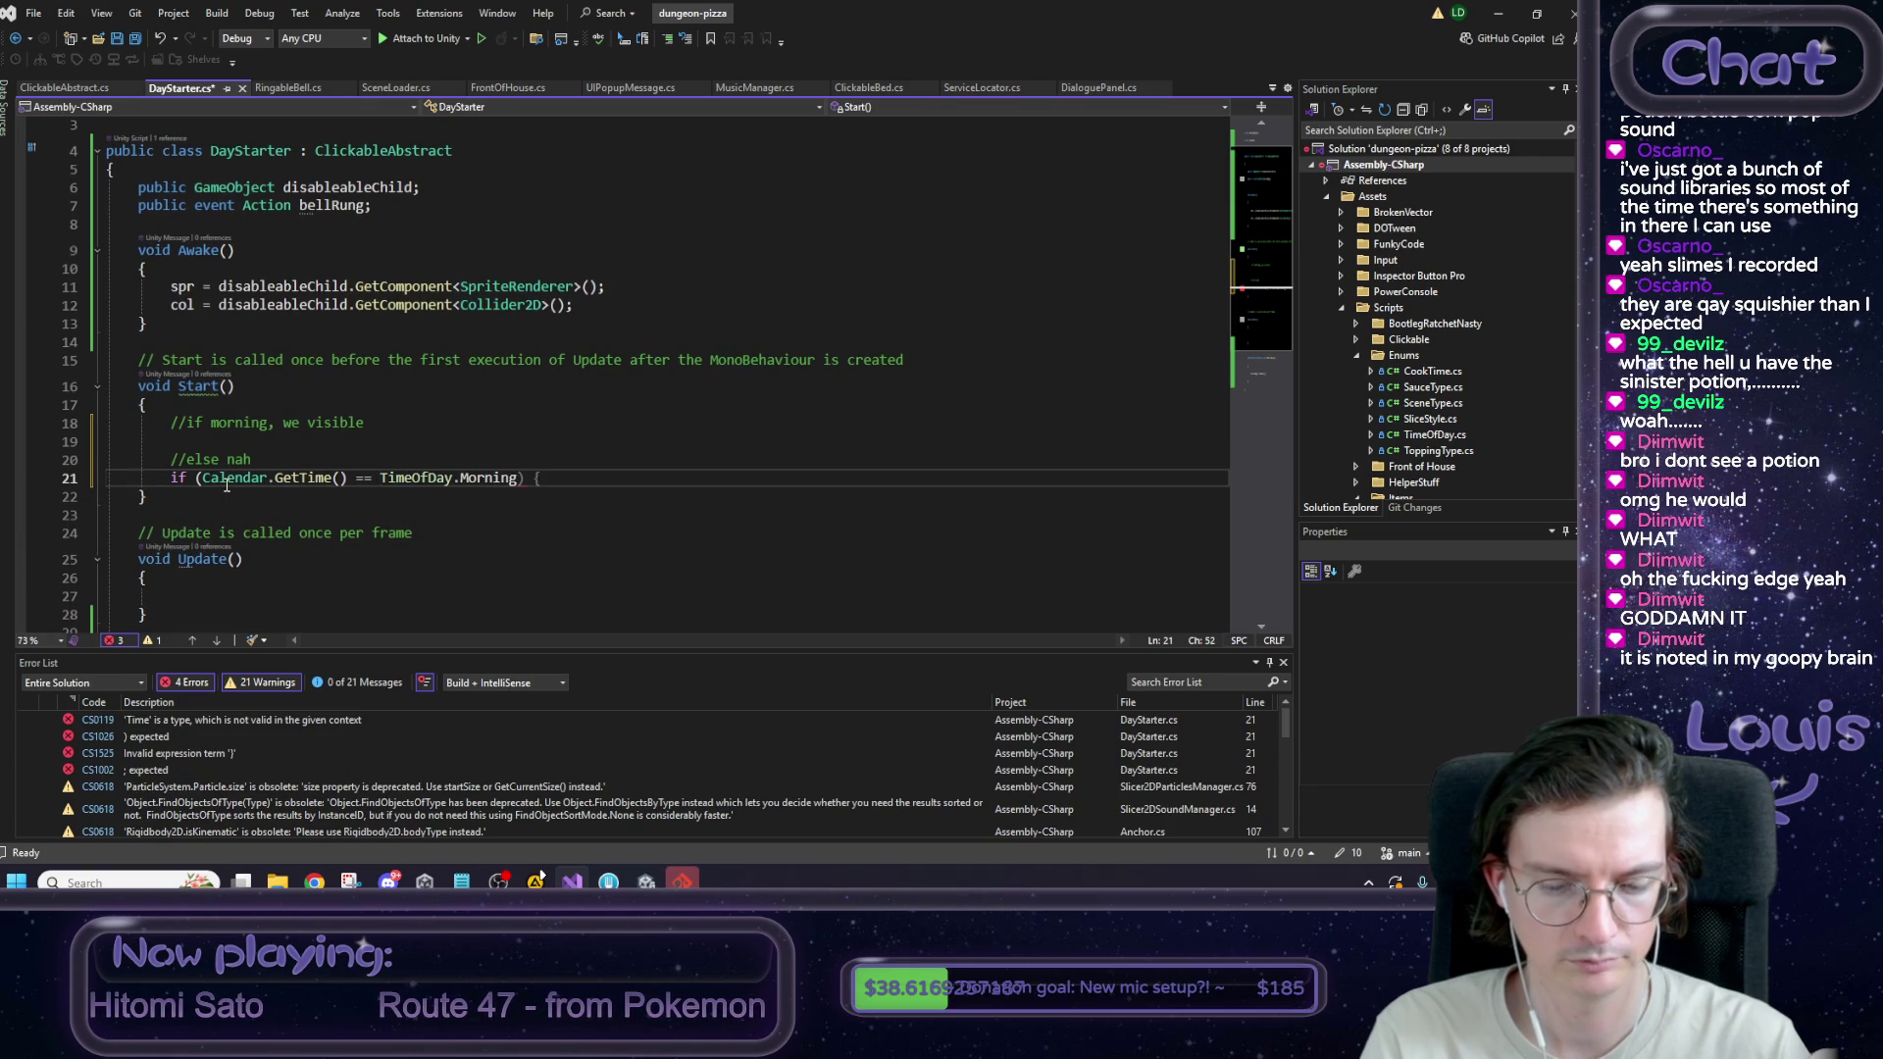
{"action": "type", "text": ") {"}
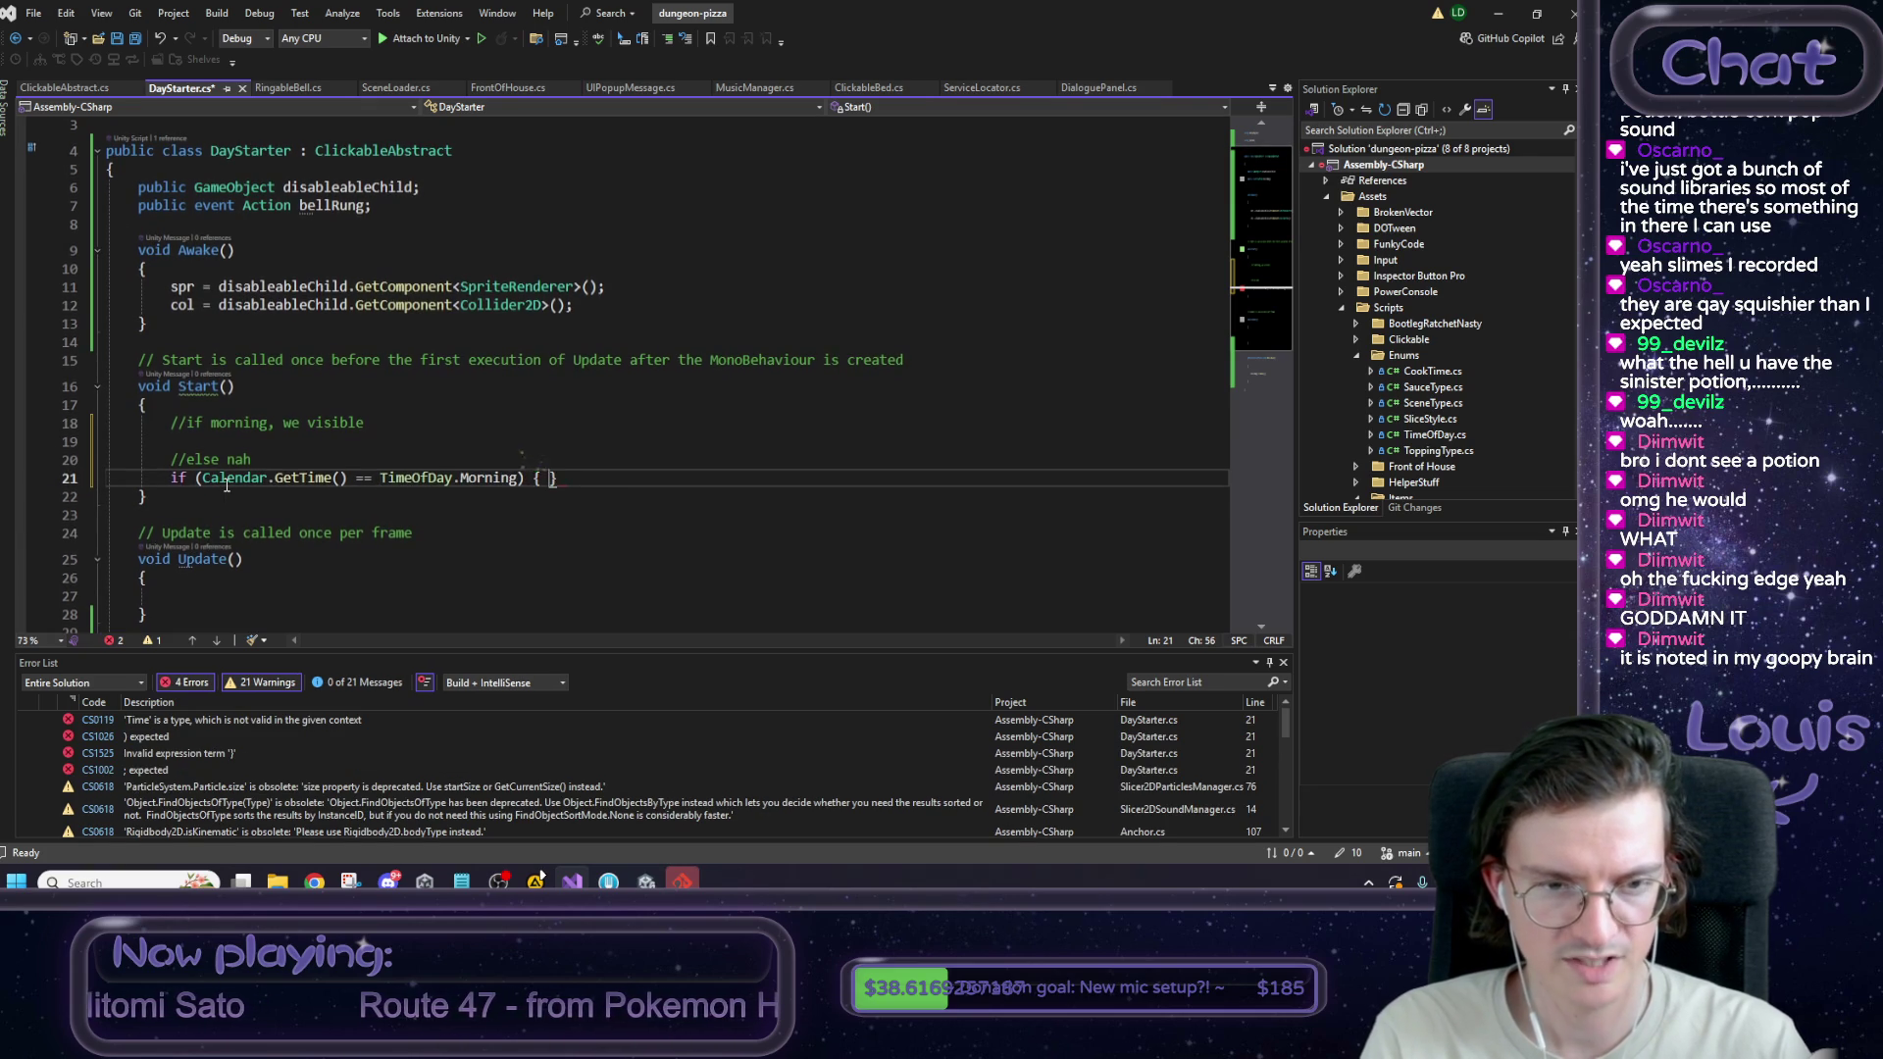
{"action": "key", "text": "Tab"}
{"action": "type", "text": "else"}
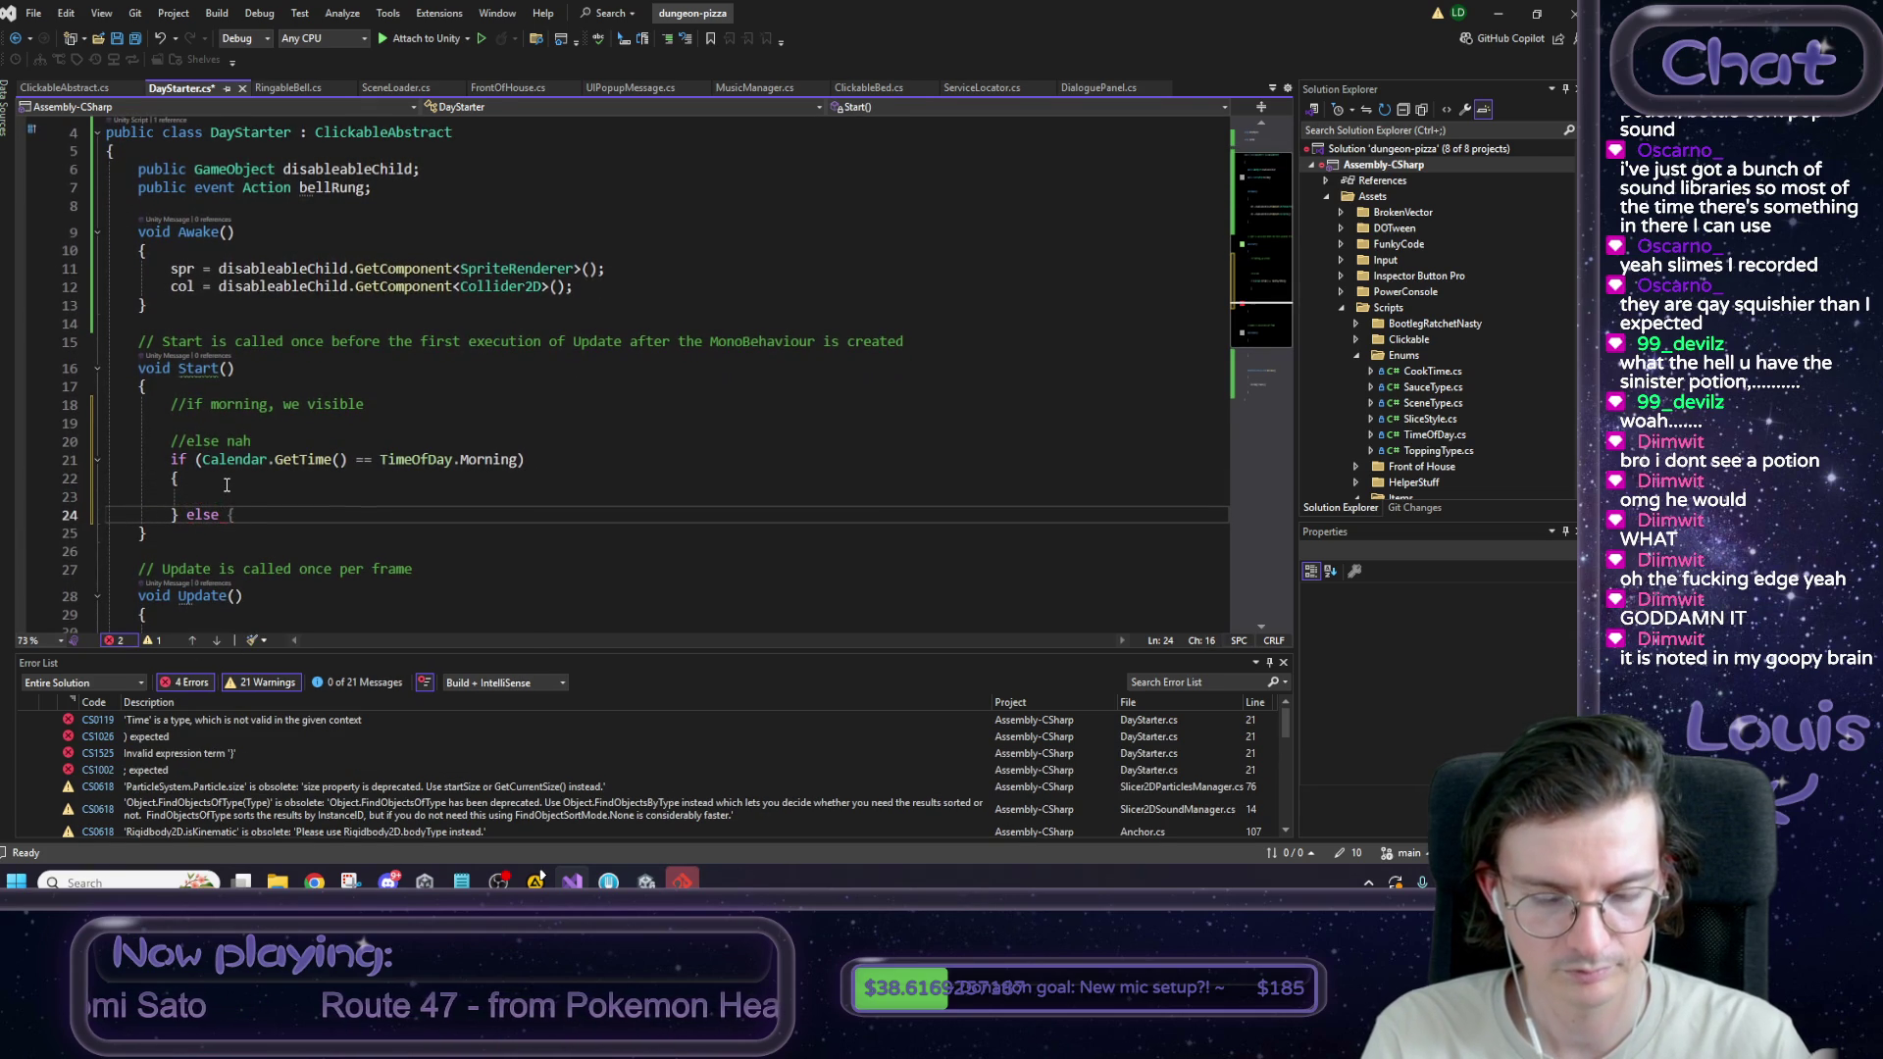
Call disableableChild.SetActive(true) in the morning branch and SetActive(false) in else, then save.
{"action": "key", "text": "Tab"}
{"action": "type", "text": "disableableChild"}
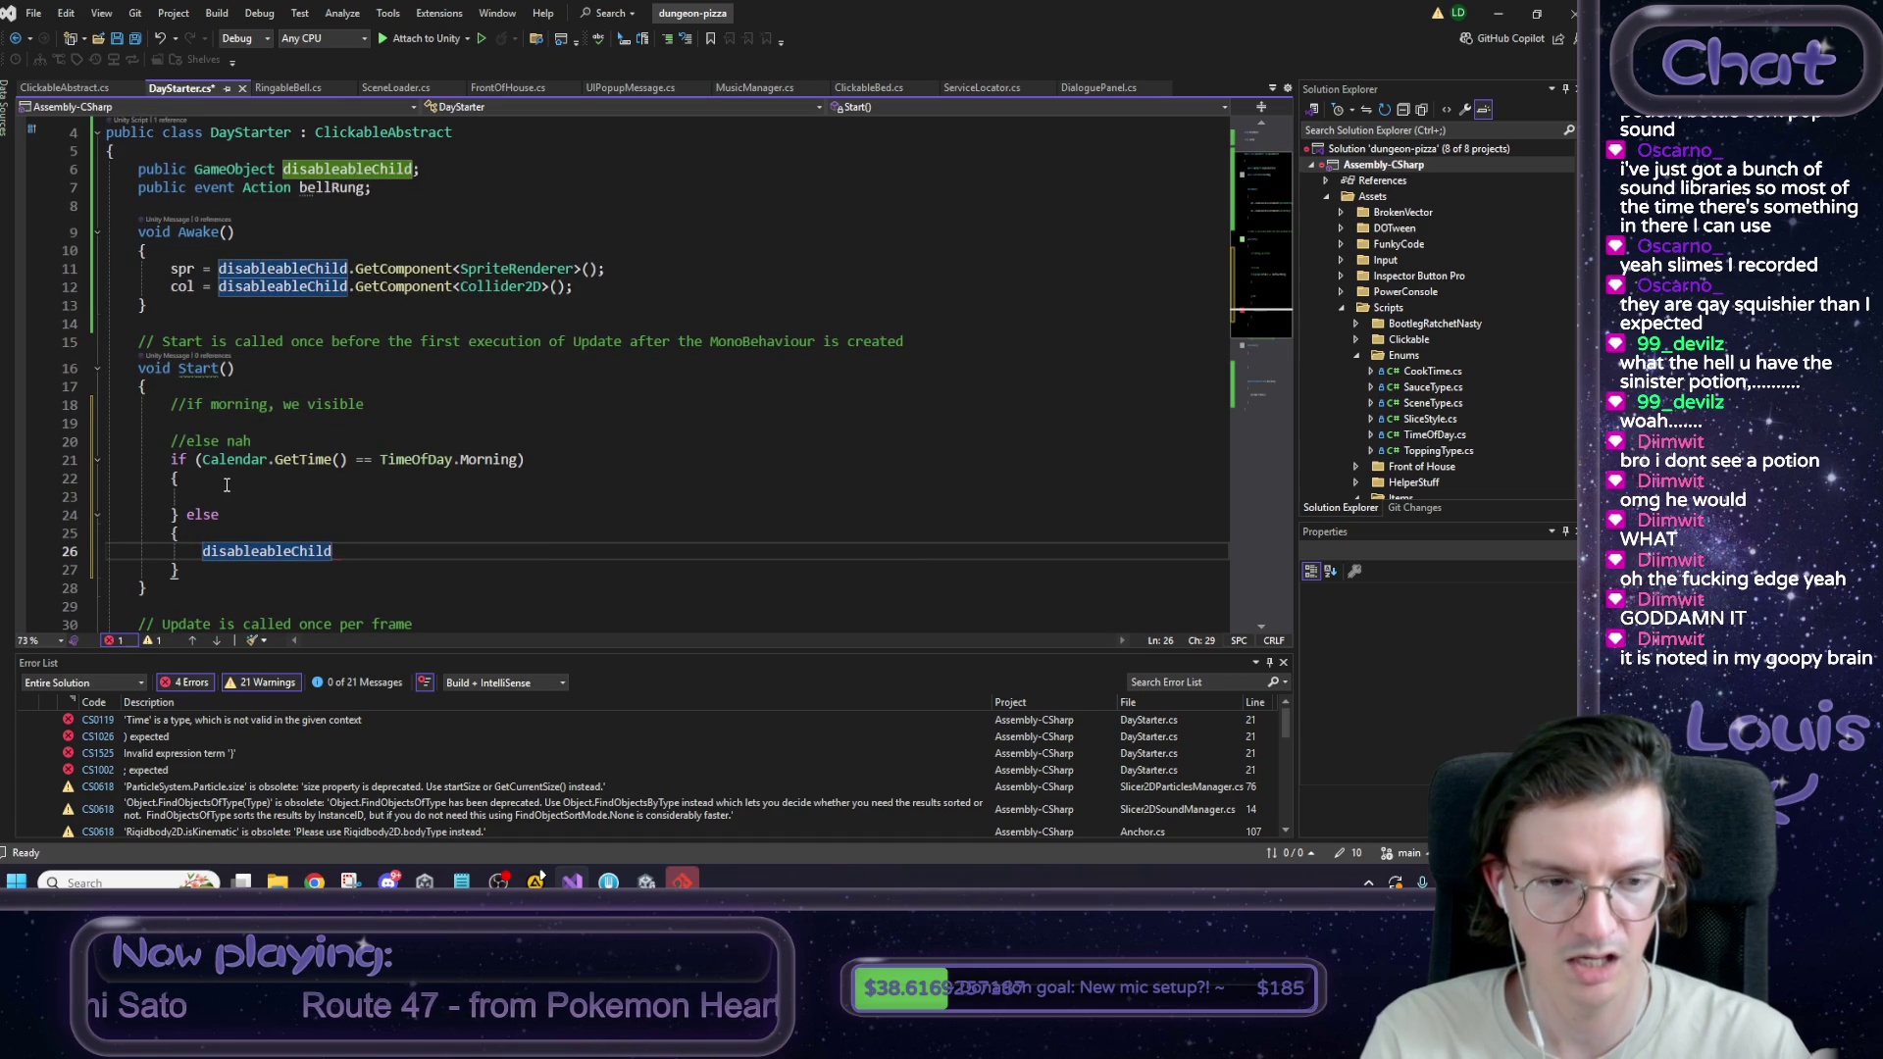
{"action": "type", "text": ".SetA"}
{"action": "key", "text": "Tab"}
{"action": "key", "text": "Tab"}
{"action": "key", "text": "shift+Home"}
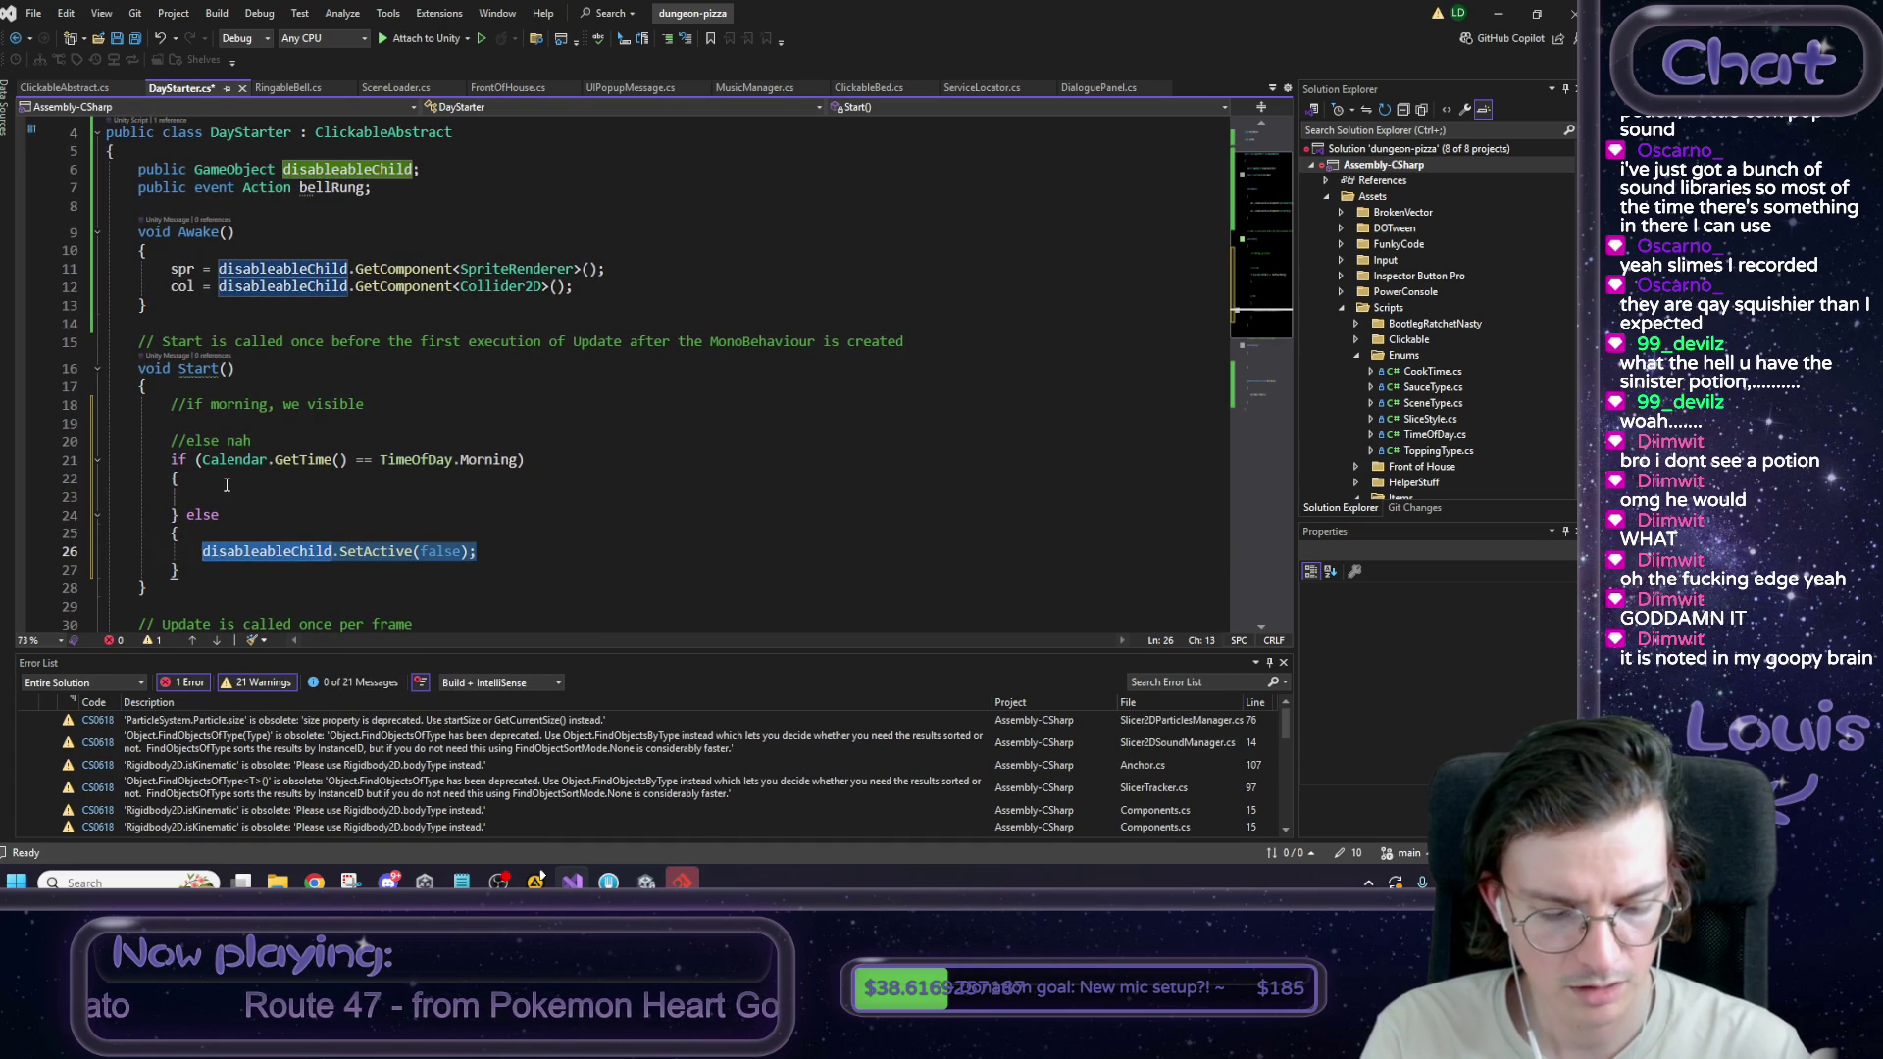
{"action": "key", "text": "ctrl+c"}
{"action": "key", "text": "Up"}
{"action": "key", "text": "Up"}
{"action": "key", "text": "Up"}
{"action": "key", "text": "ctrl+v"}
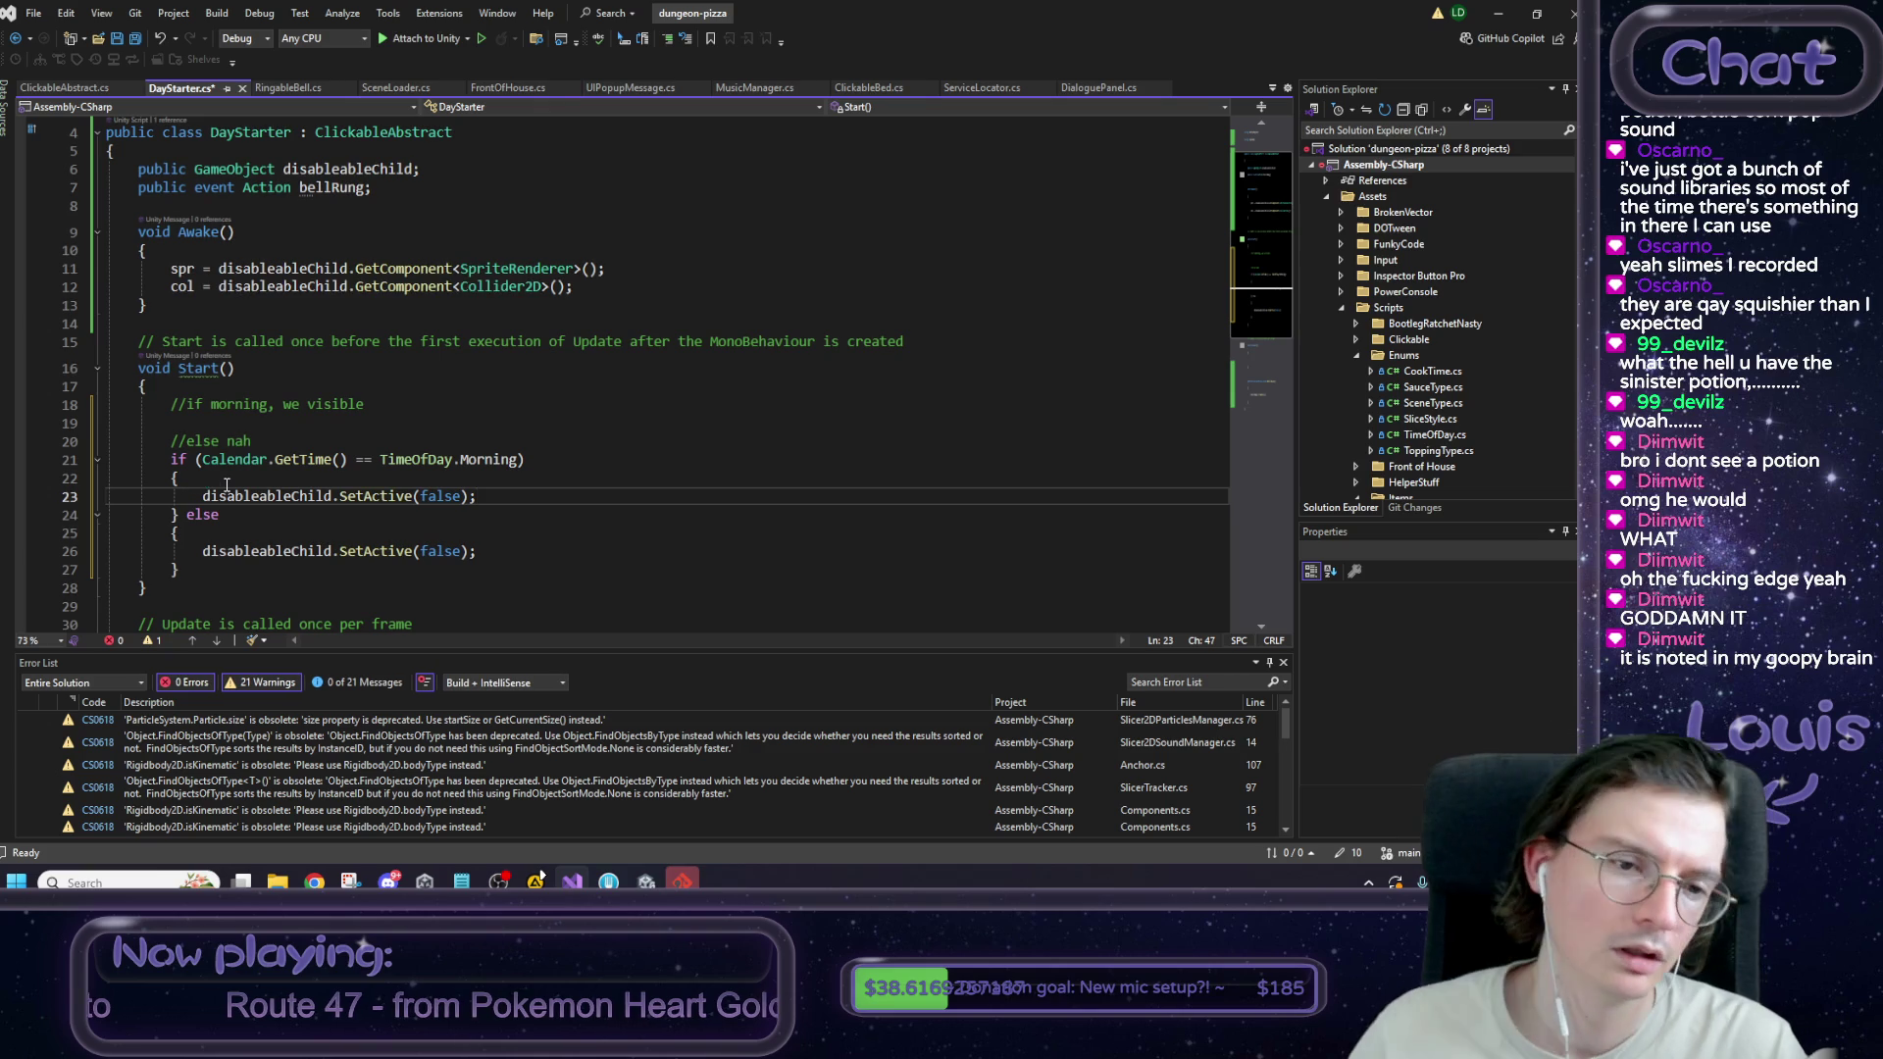
{"action": "double_click", "coordinate": [445, 496]}
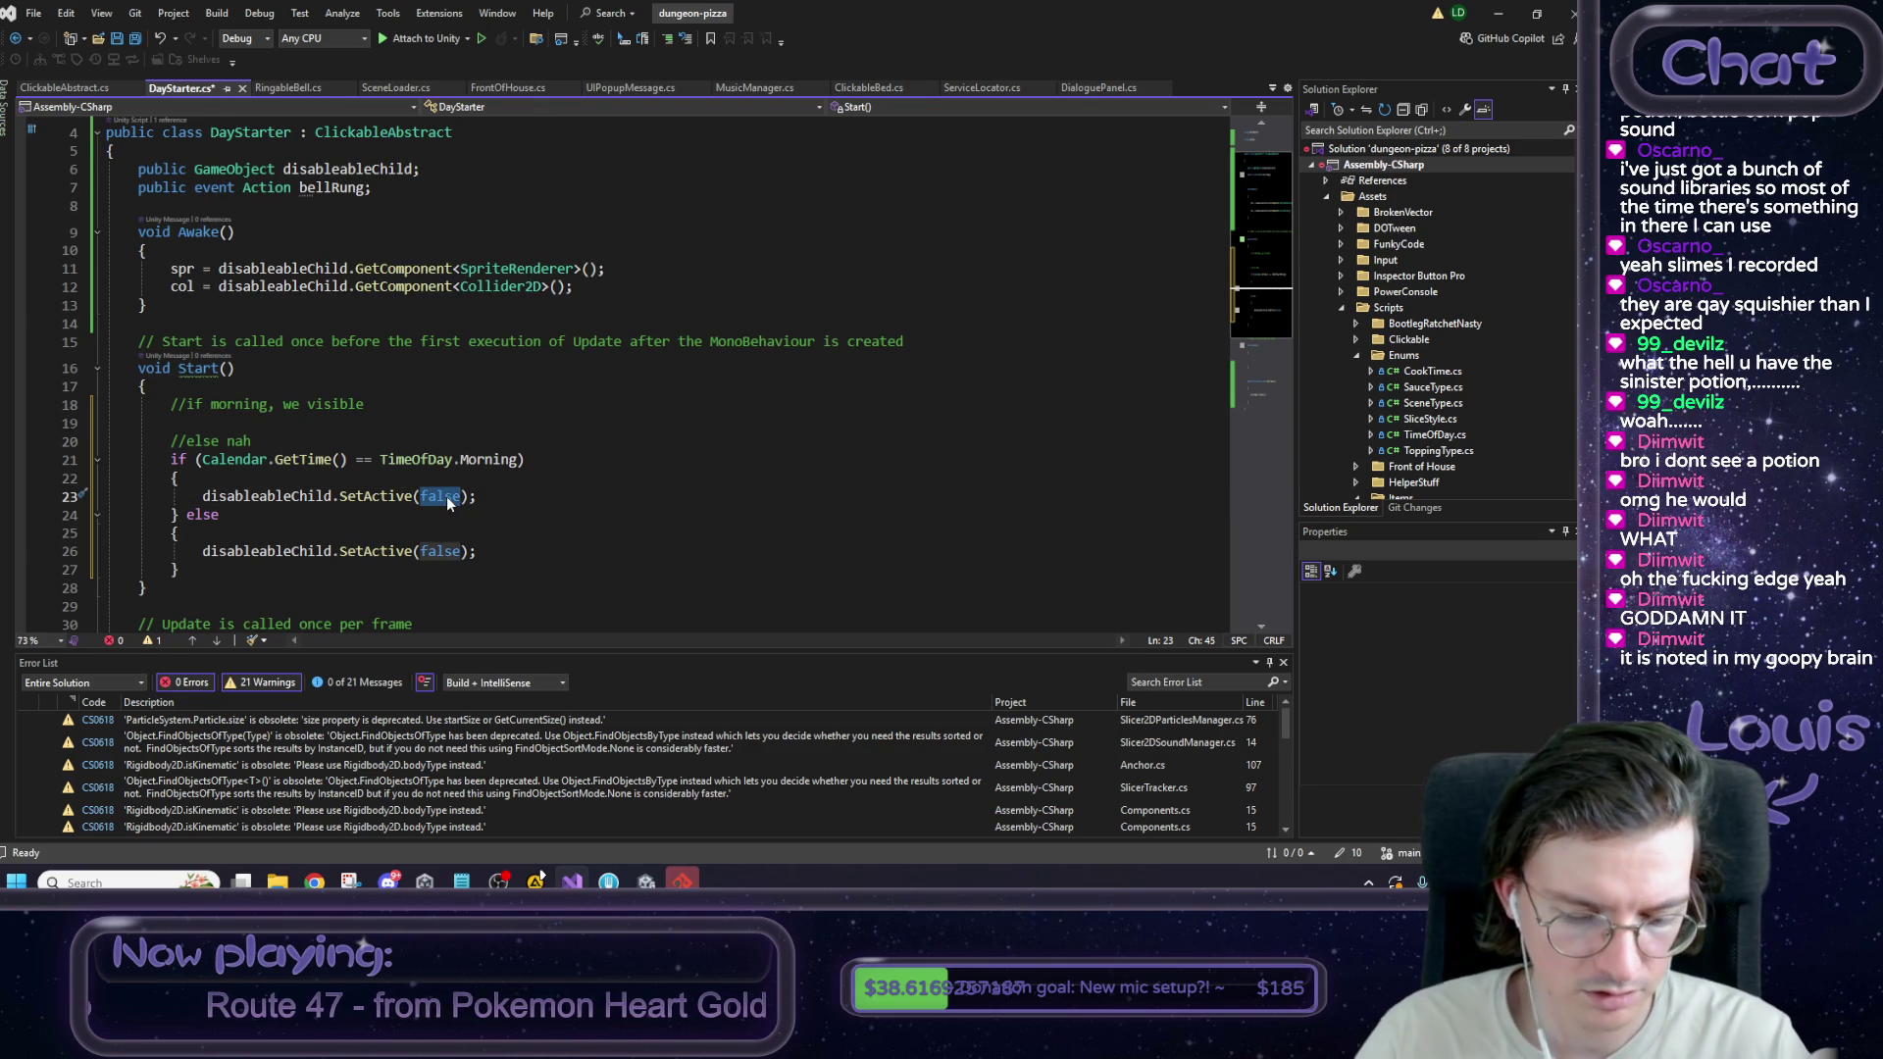
{"action": "type", "text": "tru"}
{"action": "key", "text": "Tab"}
{"action": "key", "text": "End"}
{"action": "key", "text": "ctrl+s"}
Move the '//if morning' and '//else nah' comments into their branches, indented.
{"action": "scroll", "coordinate": [453, 448], "scroll_direction": "down", "scroll_amount": 1}
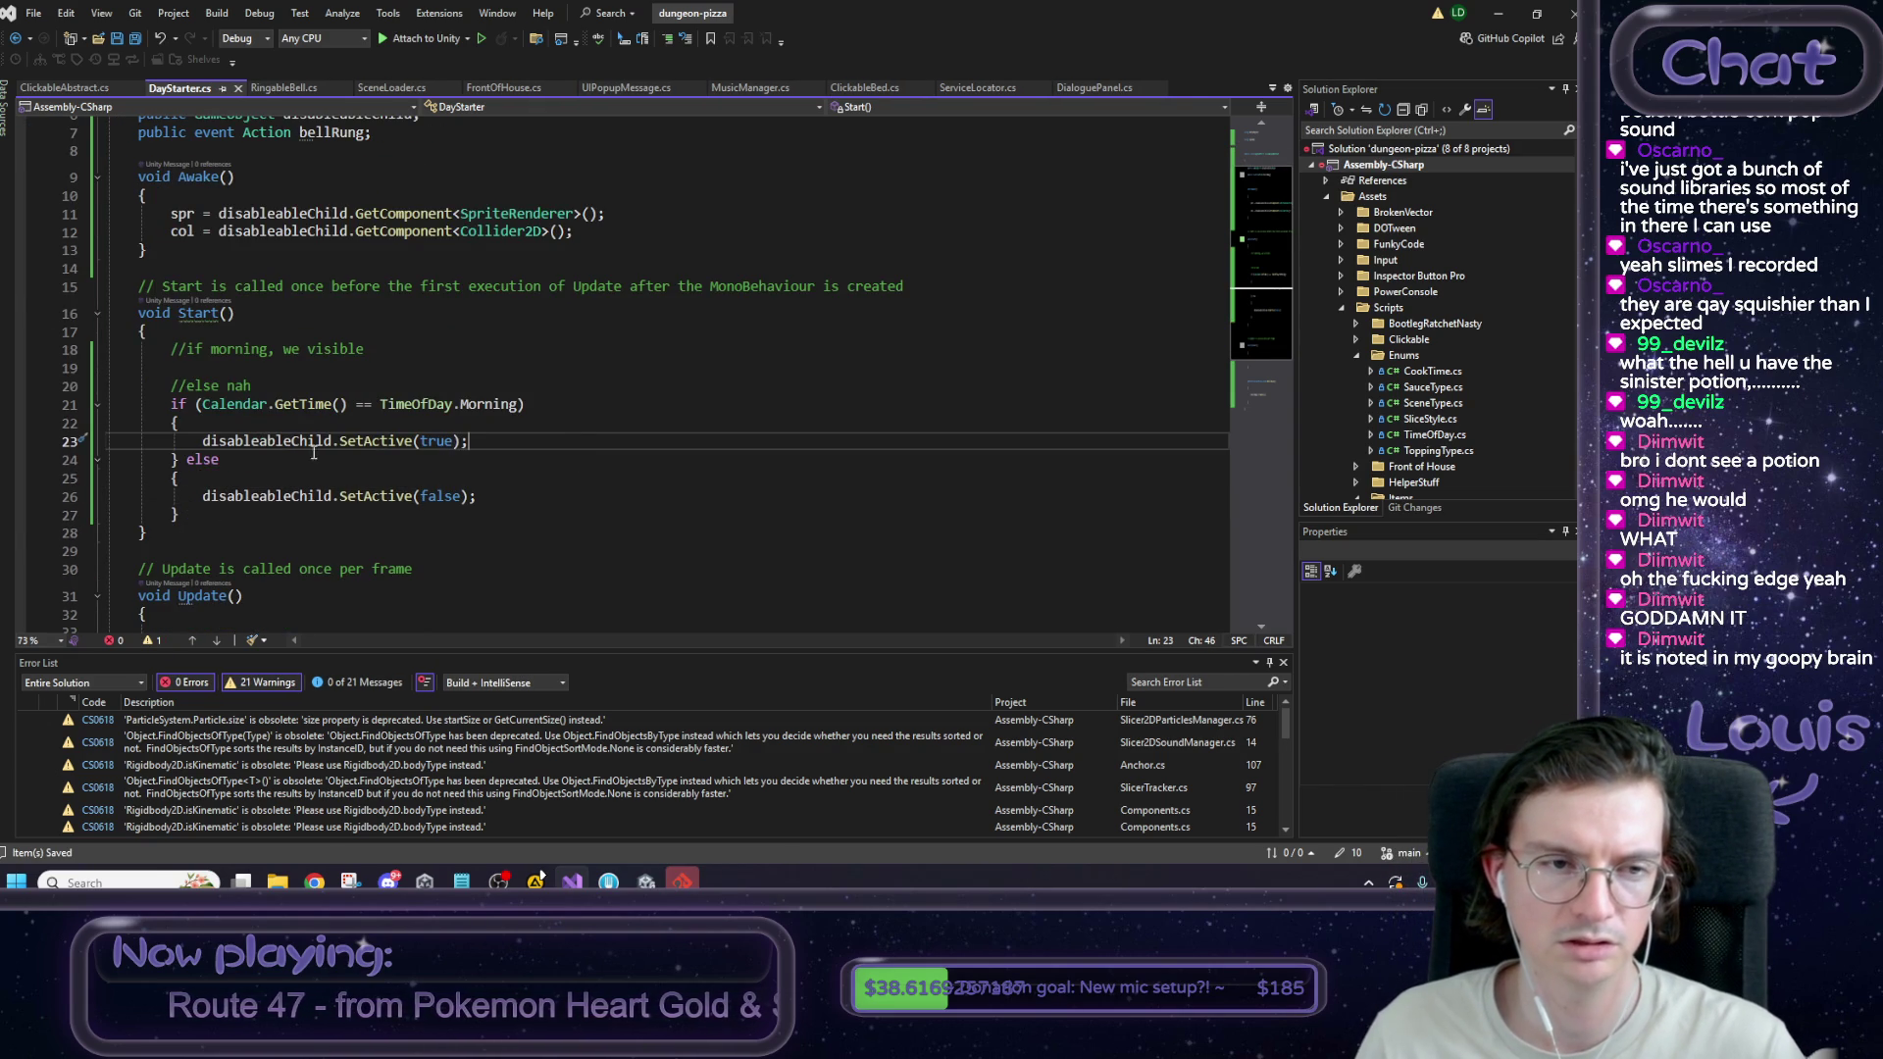
{"action": "left_click_drag", "start_coordinate": [429, 360], "coordinate": [174, 362]}
{"action": "key", "text": "BackSpace"}
{"action": "left_click", "coordinate": [263, 421]}
{"action": "key", "text": "Return"}
{"action": "key", "text": "ctrl+v"}
{"action": "left_click", "coordinate": [293, 364]}
{"action": "key", "text": "alt+Down"}
{"action": "key", "text": "alt+Down"}
{"action": "key", "text": "alt+Down"}
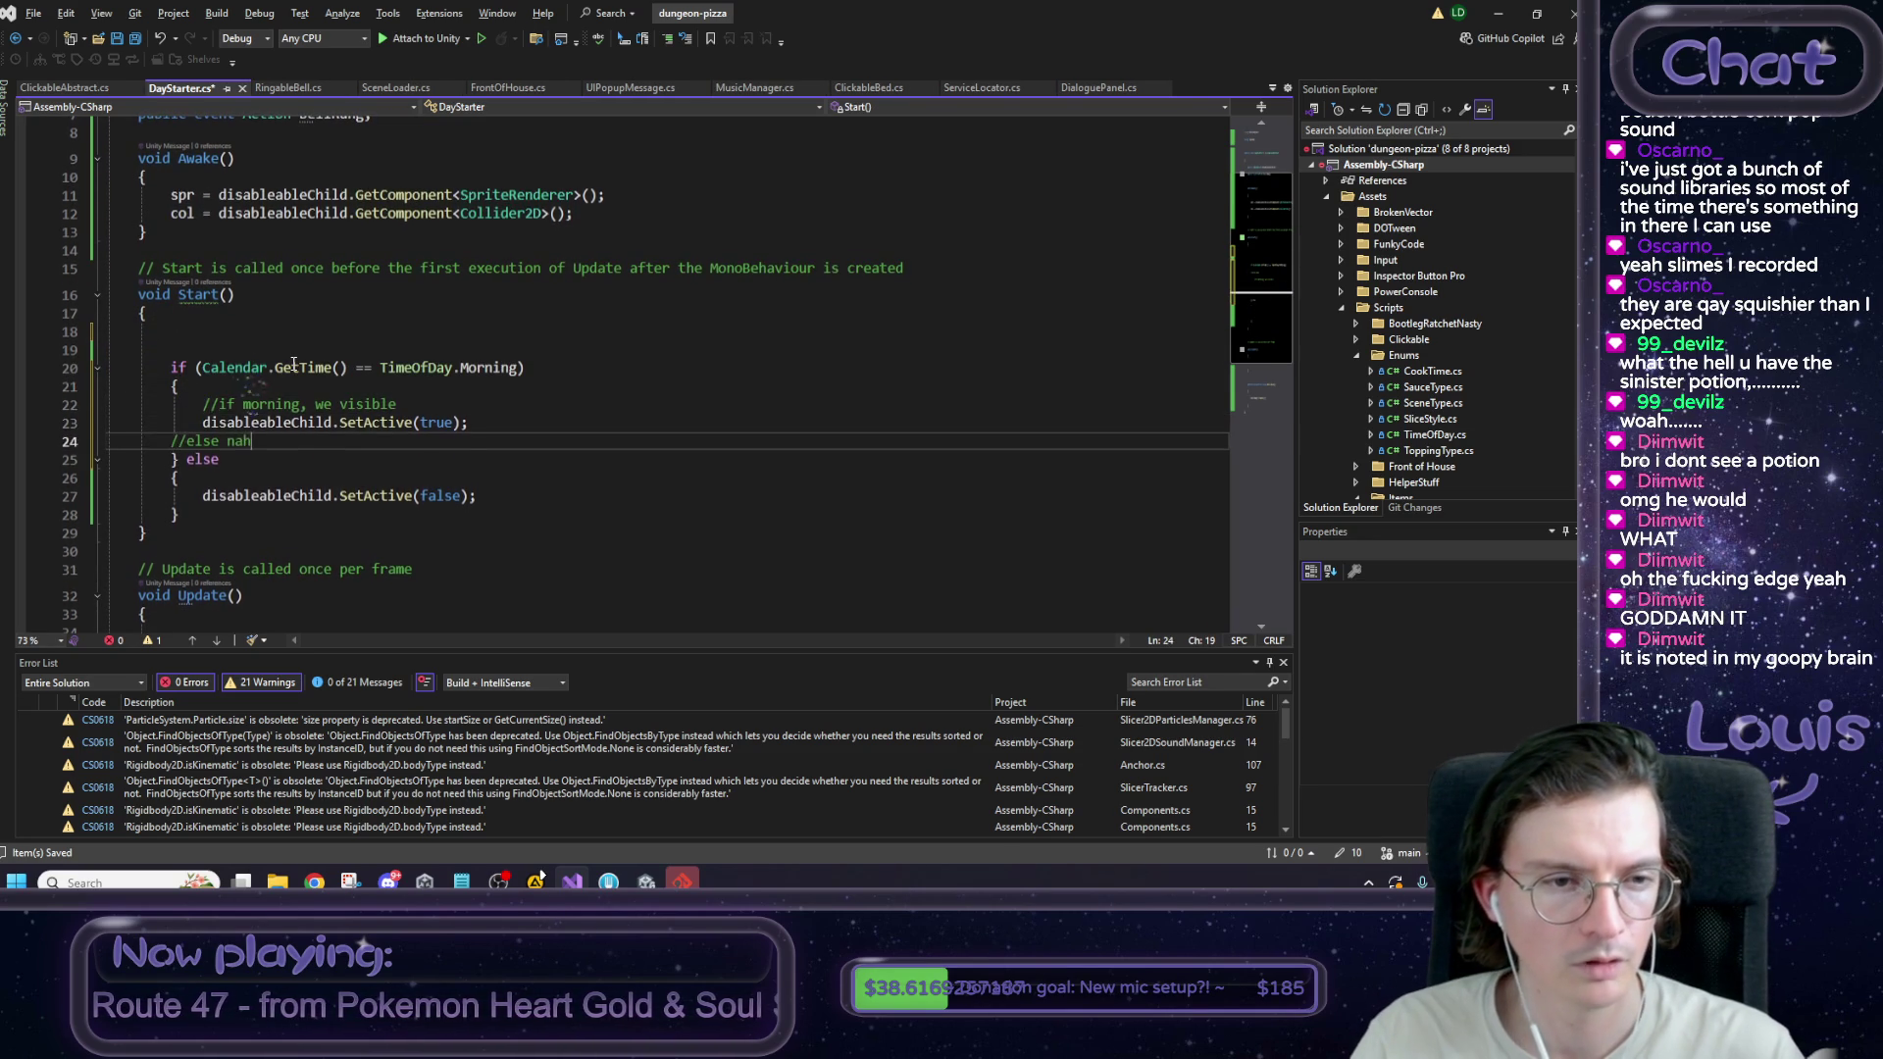
{"action": "key", "text": "Home"}
{"action": "key", "text": "Tab"}
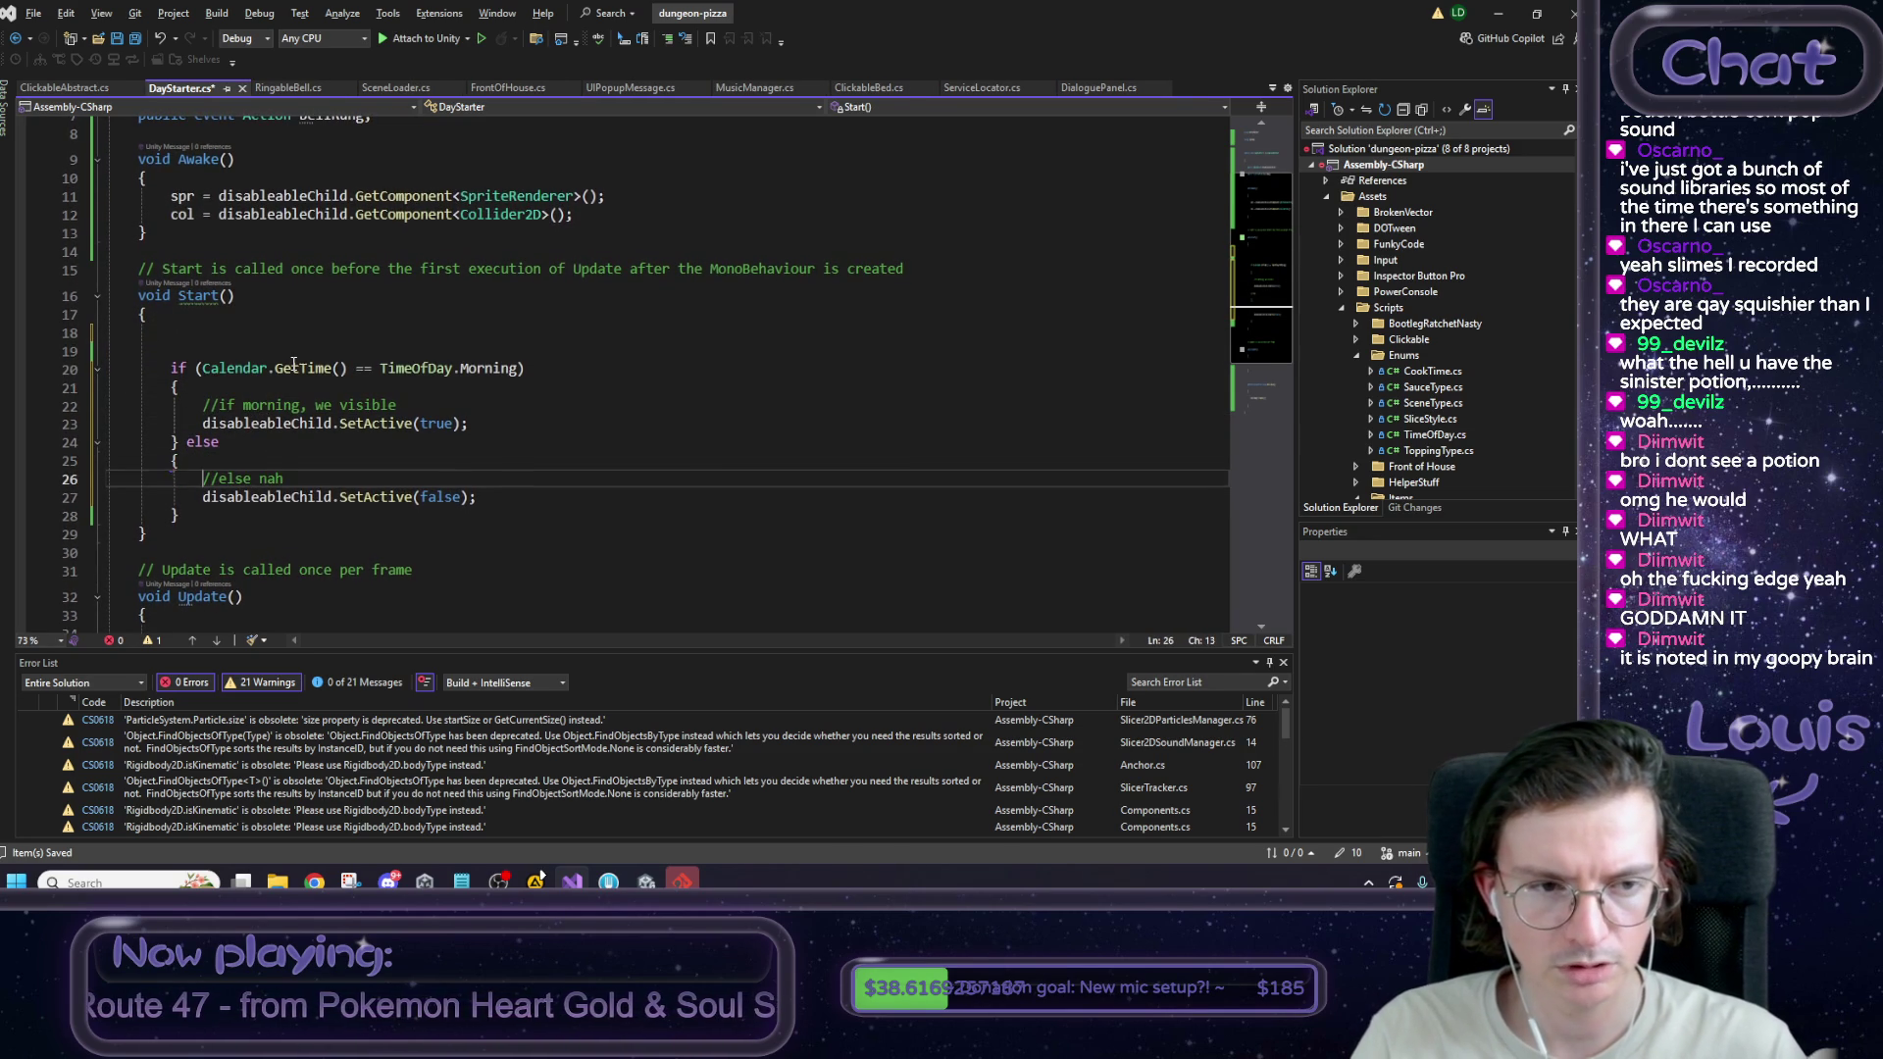
Delete the empty lines above the morning check in Start() and save.
{"action": "key", "text": "Up"}
{"action": "key", "text": "Up"}
{"action": "key", "text": "Up"}
{"action": "key", "text": "Up"}
{"action": "key", "text": "Up"}
{"action": "key", "text": "Up"}
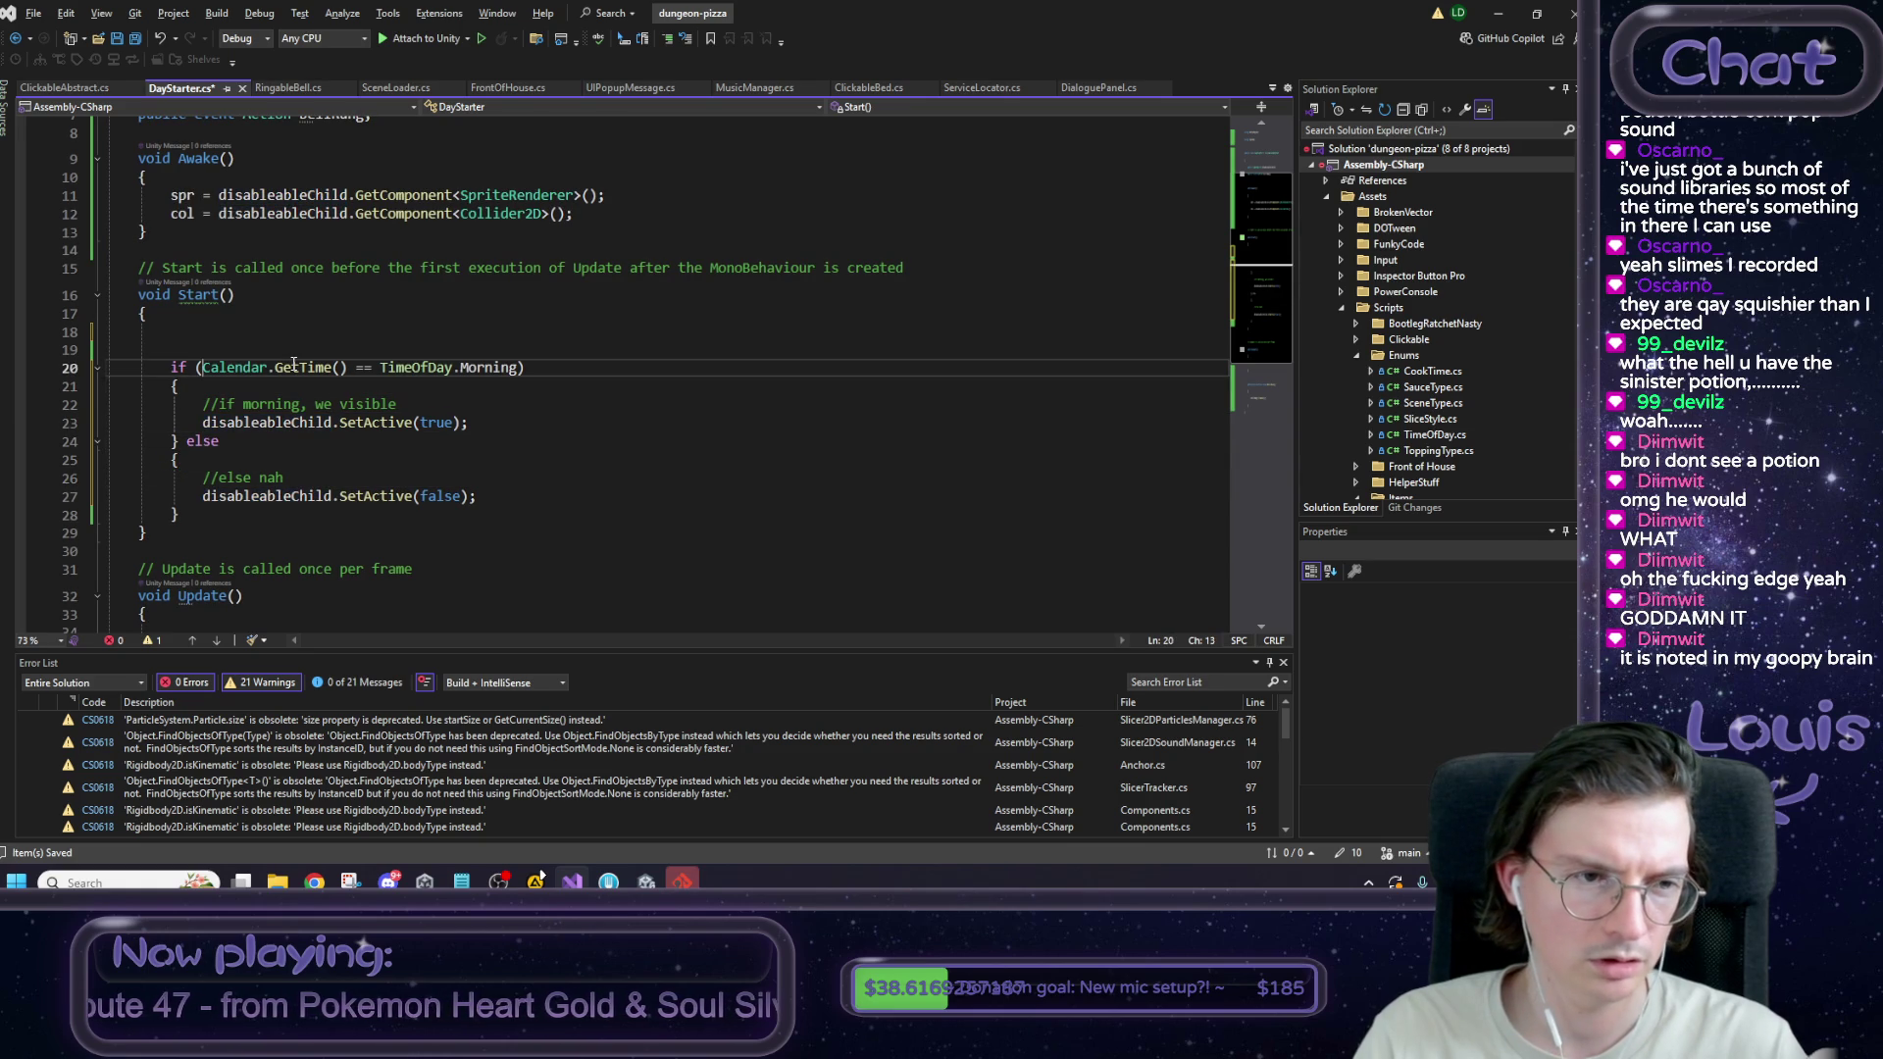
{"action": "key", "text": "shift+Home"}
{"action": "key", "text": "shift+Up"}
{"action": "key", "text": "BackSpace"}
{"action": "key", "text": "BackSpace"}
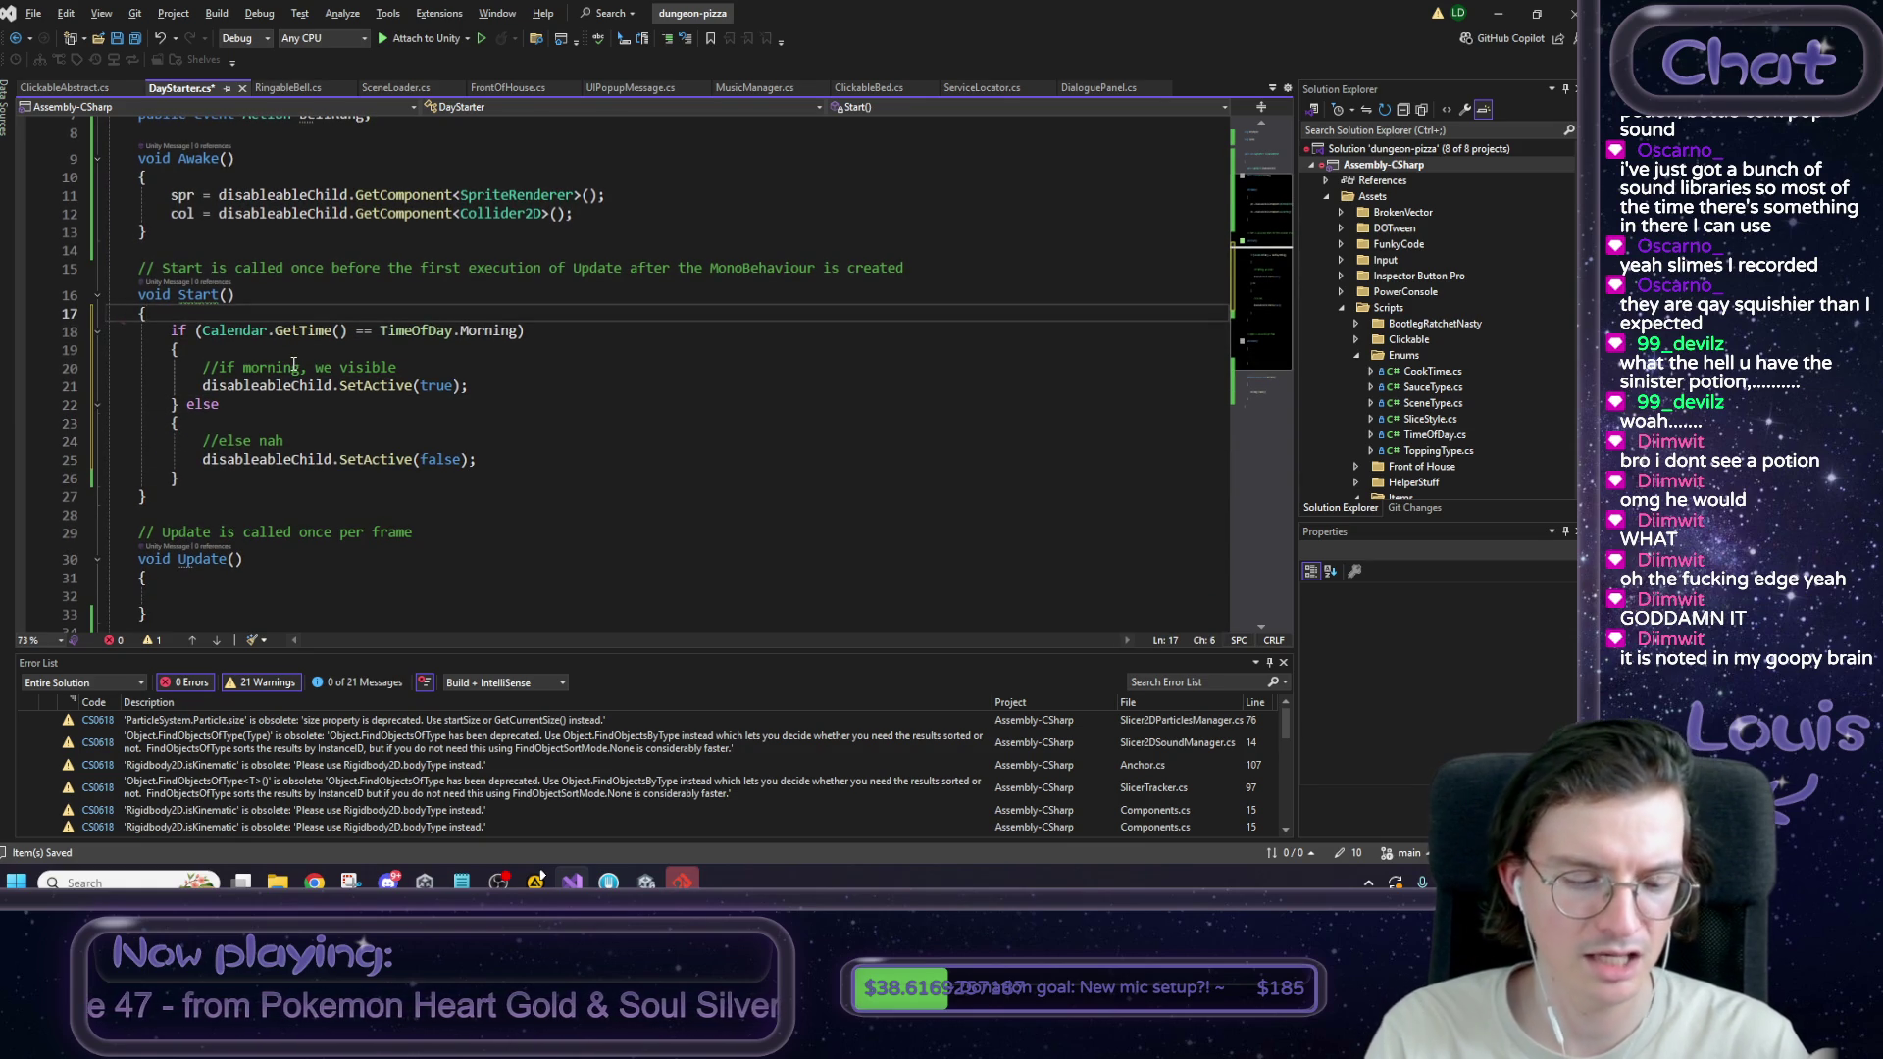
{"action": "key", "text": "ctrl+s"}
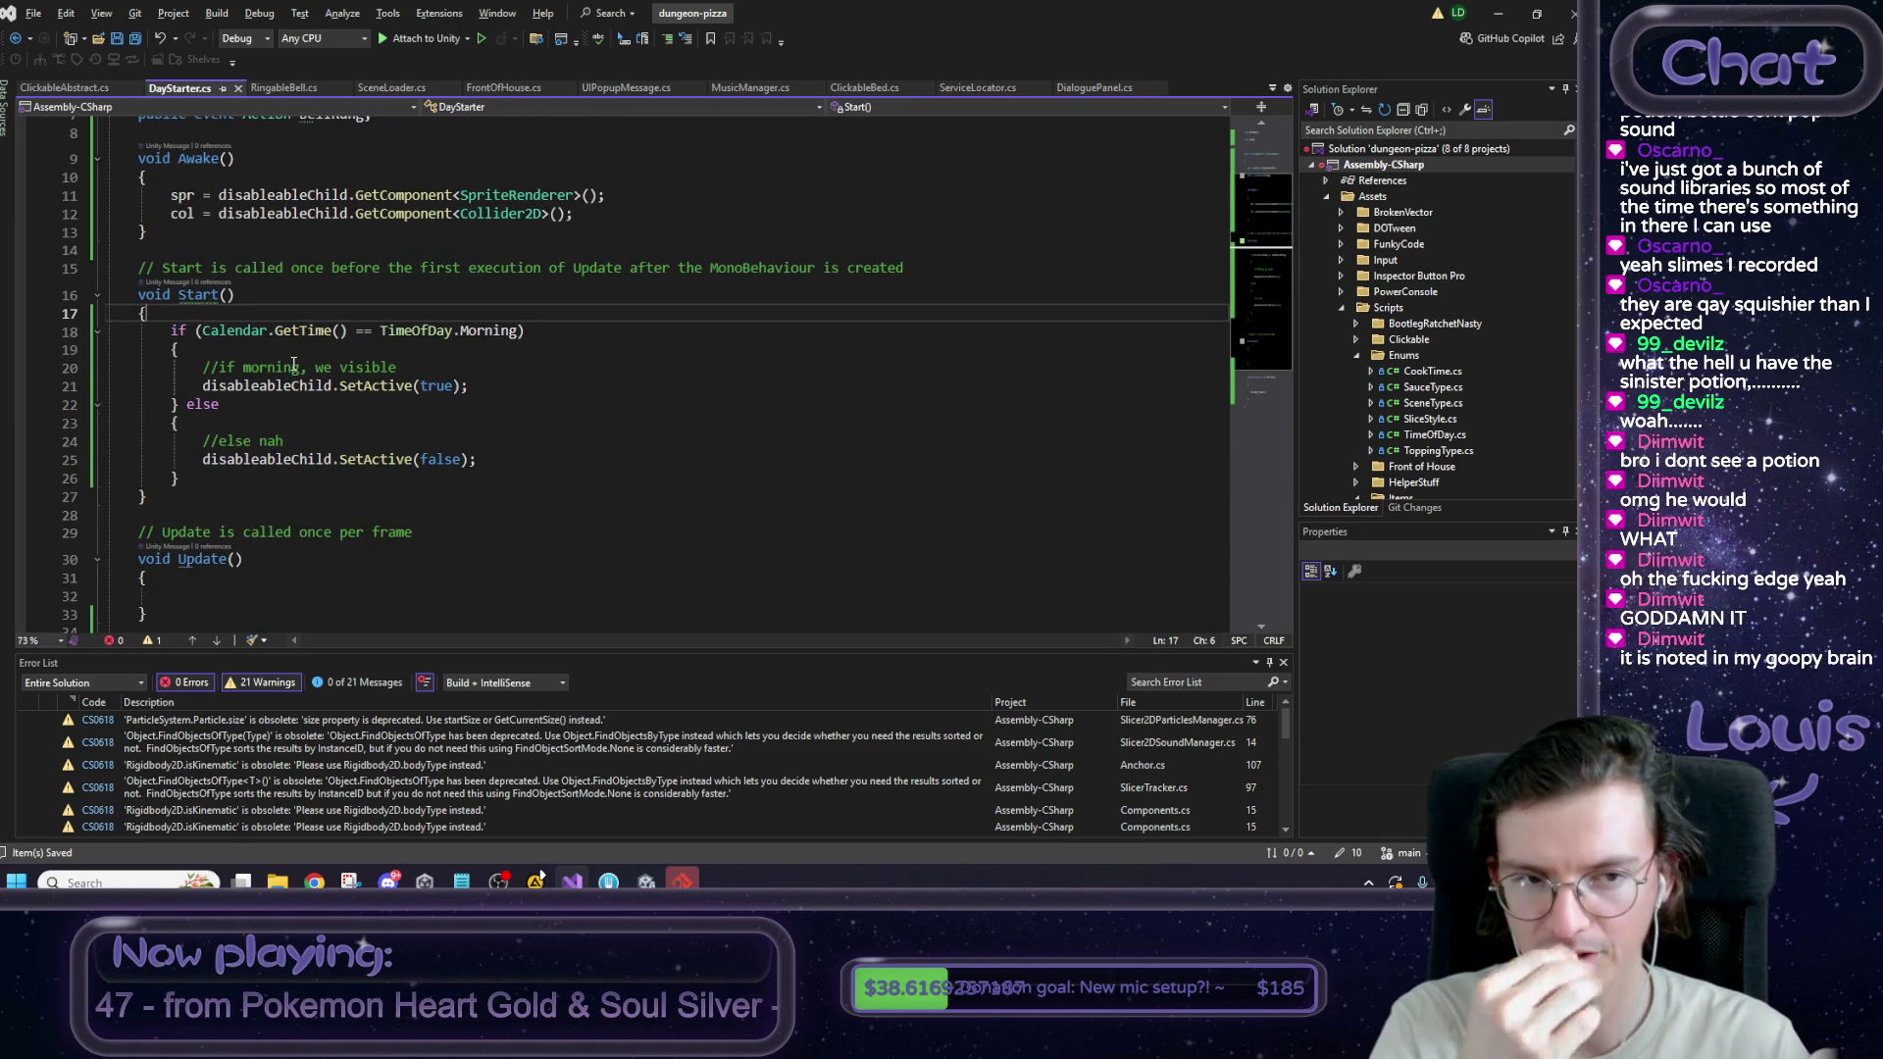
{"action": "left_click", "coordinate": [174, 294]}
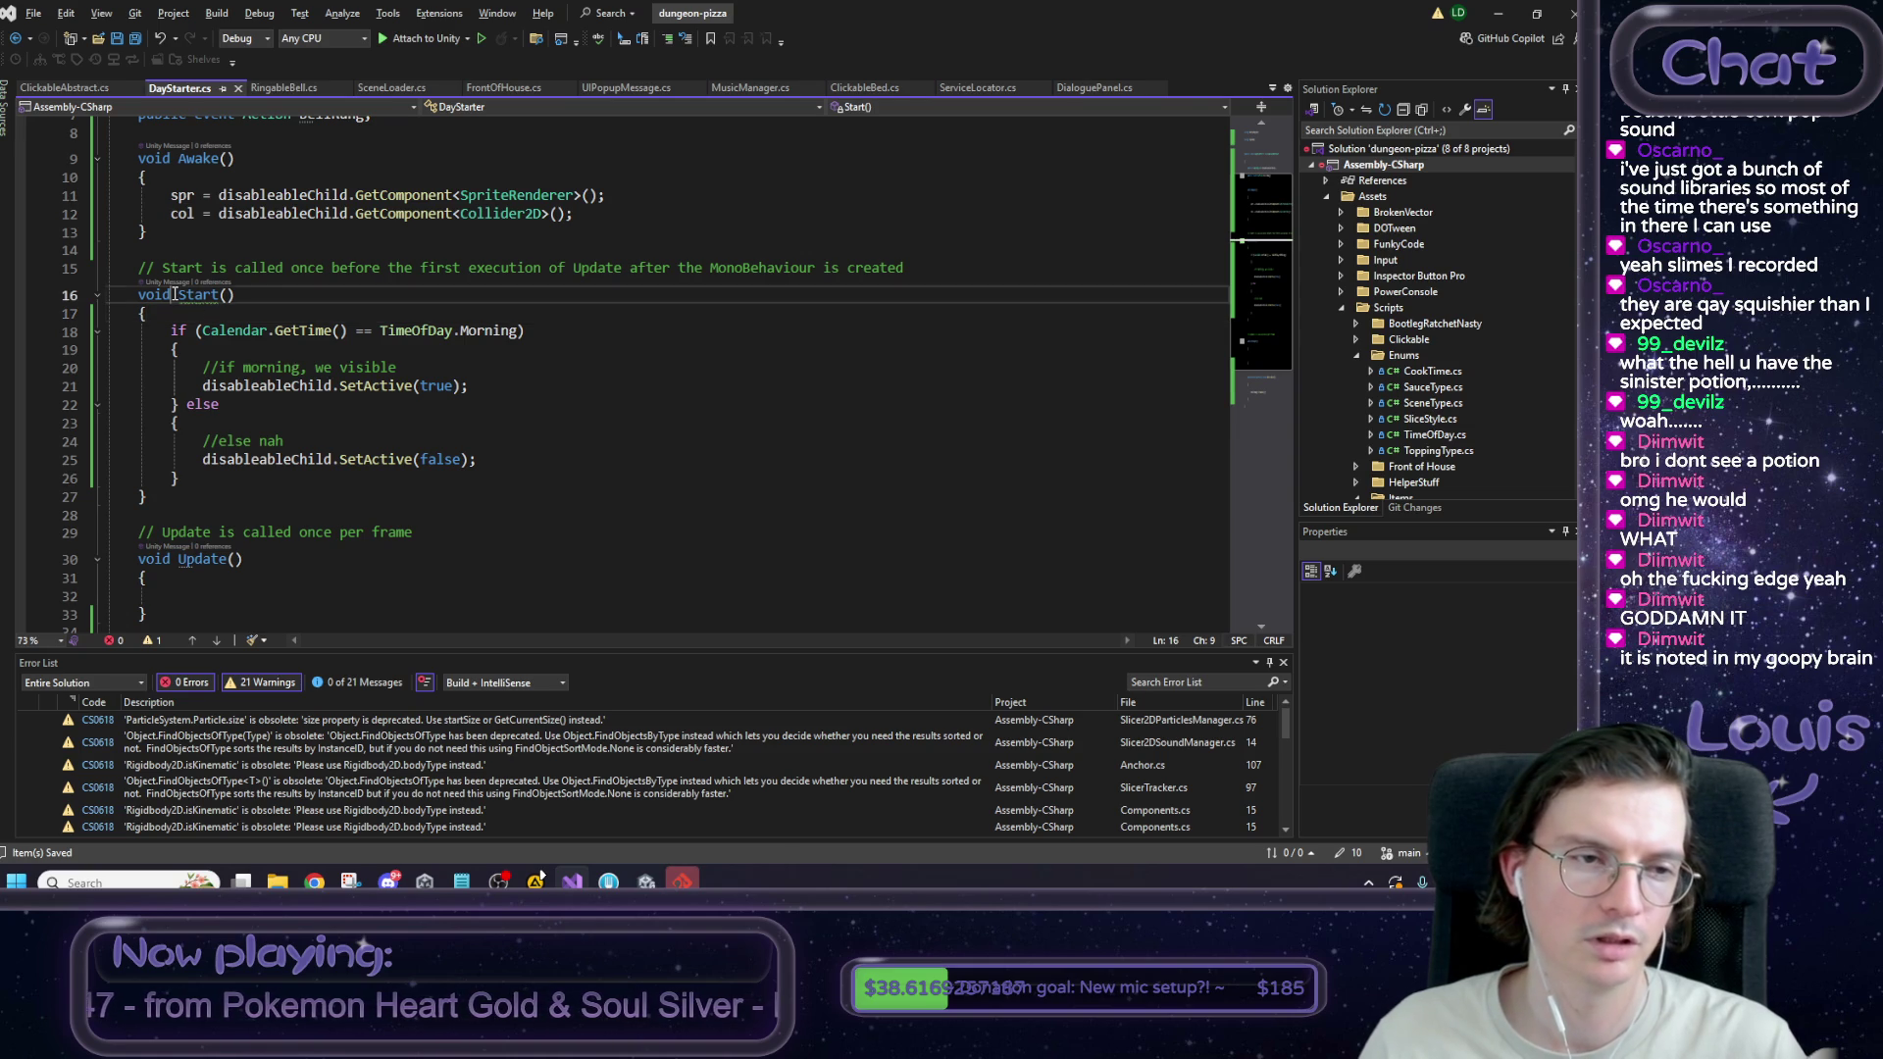
Add protected and override modifiers to DayStarter's Start signature.
{"action": "type", "text": "b"}
{"action": "key", "text": "BackSpace"}
{"action": "type", "text": "override"}
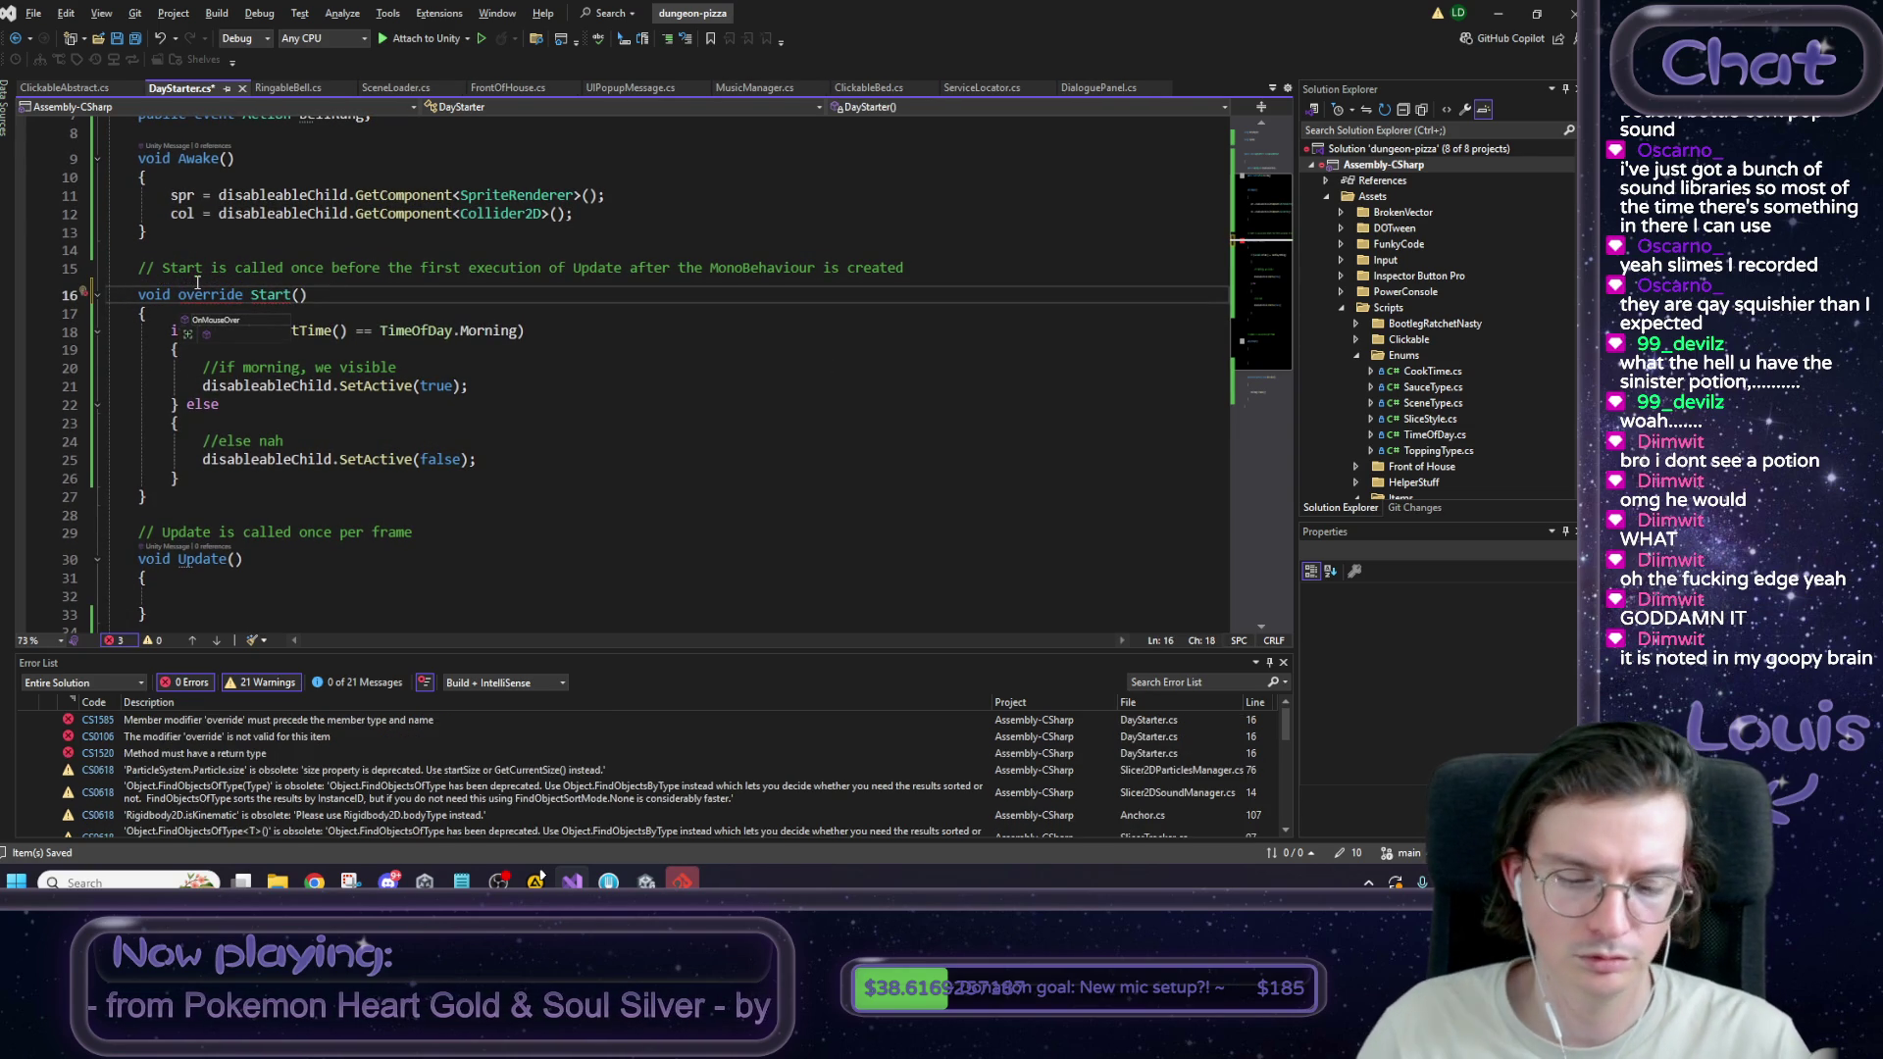
{"action": "key", "text": "Home"}
{"action": "type", "text": "protected"}
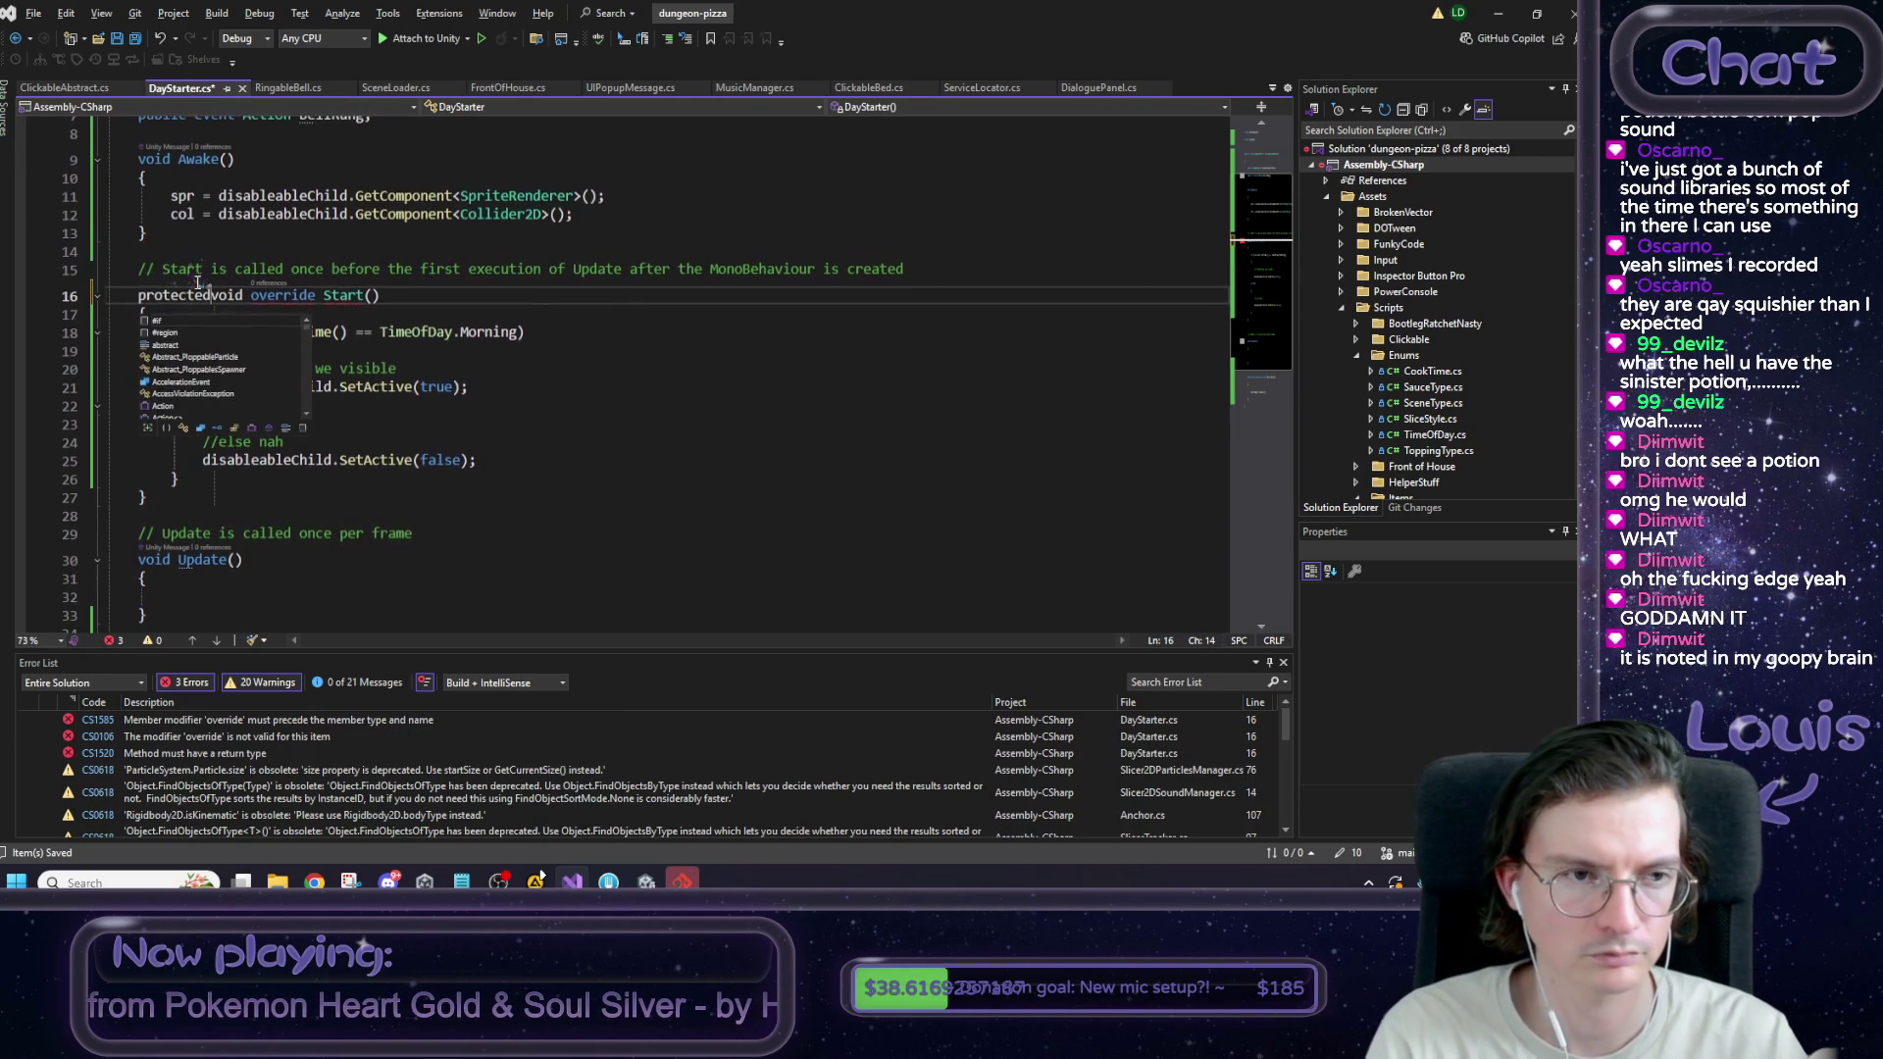
Check ClickableAbstract's Start definition, fix the signature to protected override void Start(), and save.
{"action": "left_click", "coordinate": [393, 297]}
{"action": "mouse_move", "coordinate": [273, 295]}
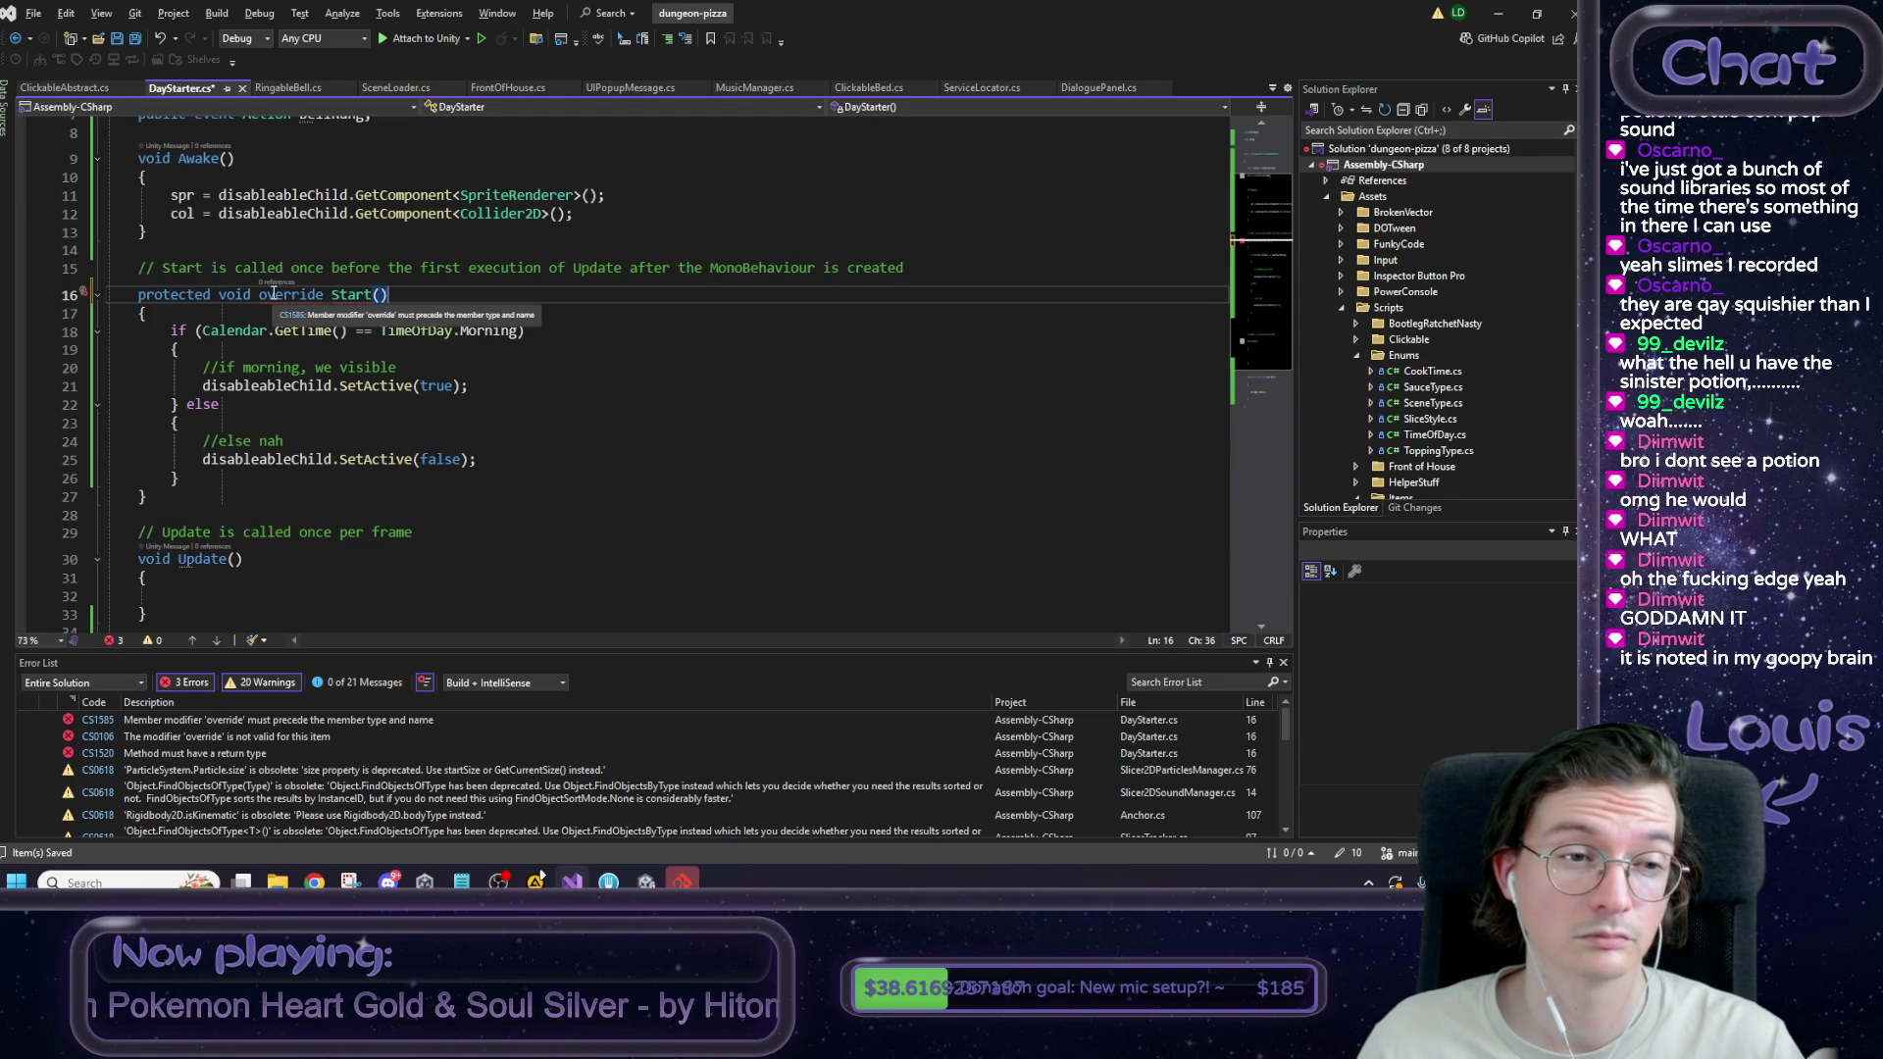
{"action": "scroll", "coordinate": [273, 295], "scroll_direction": "up", "scroll_amount": 3}
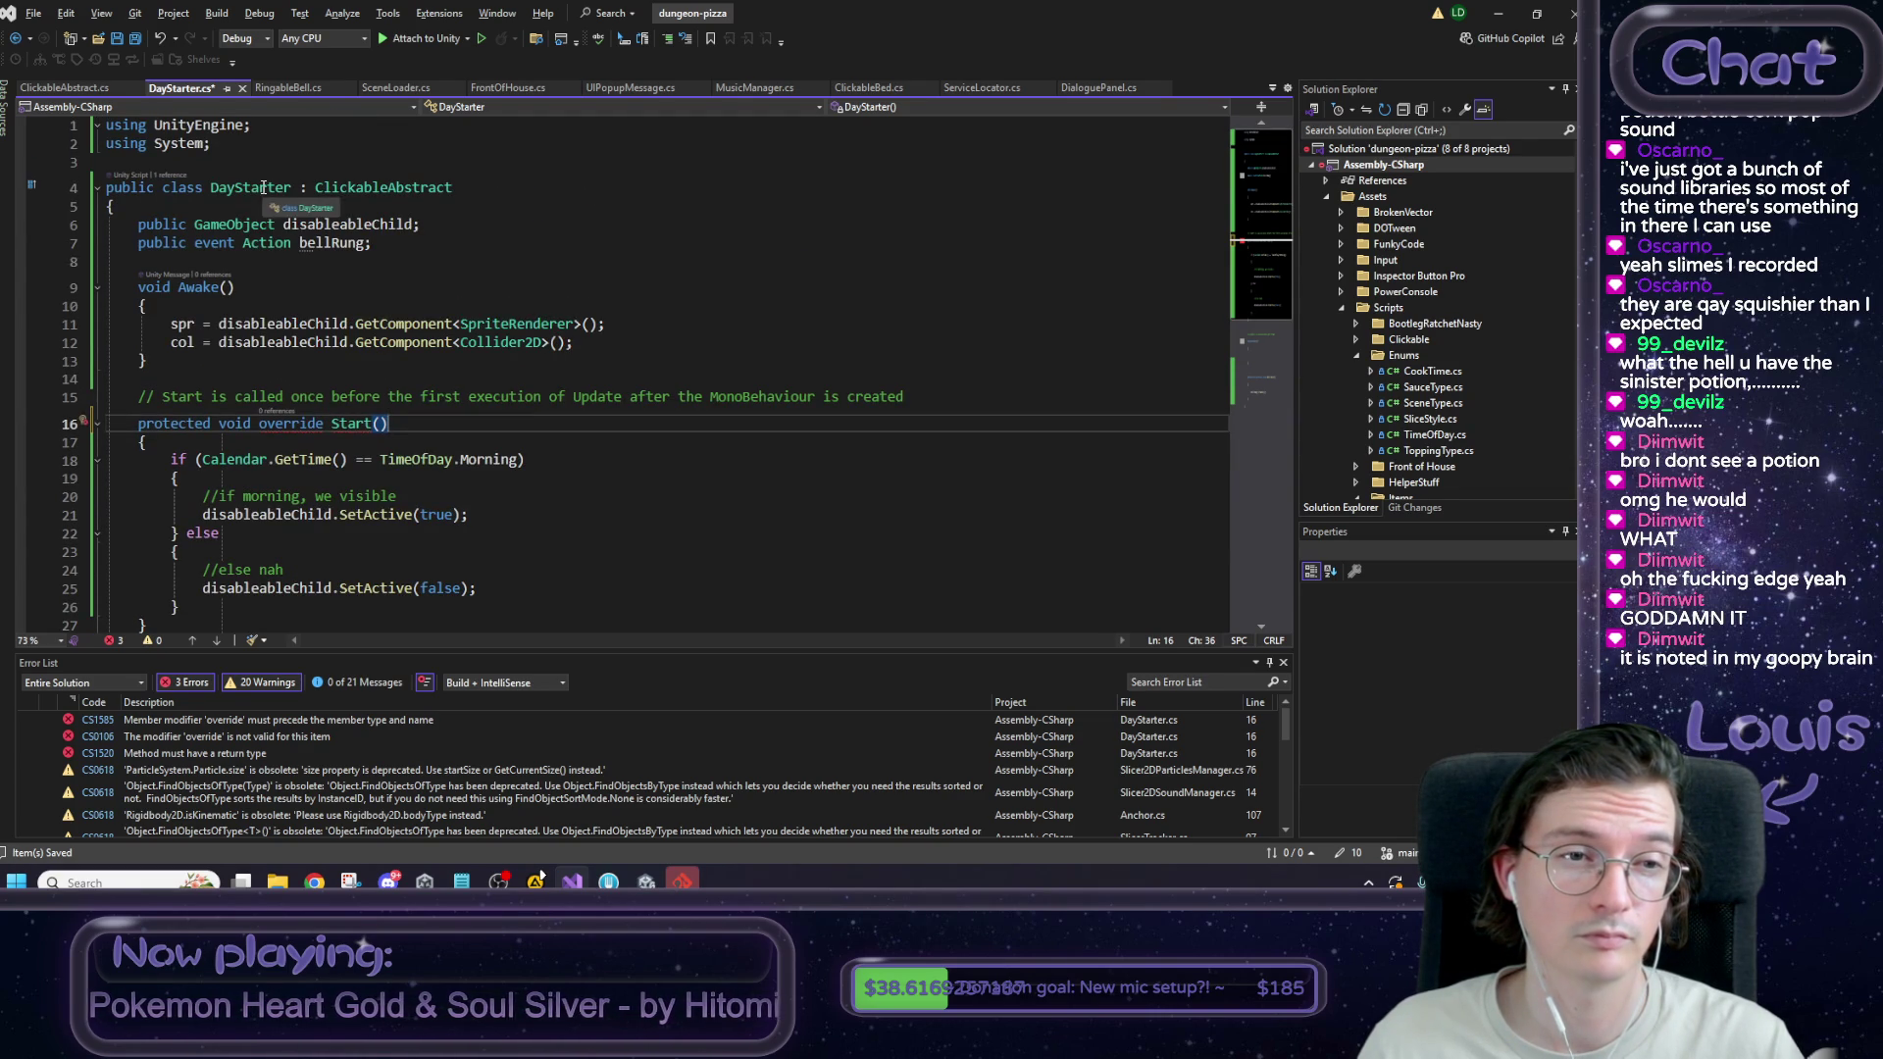
{"action": "double_click", "coordinate": [394, 186]}
{"action": "left_click", "coordinate": [394, 185], "text": "ctrl"}
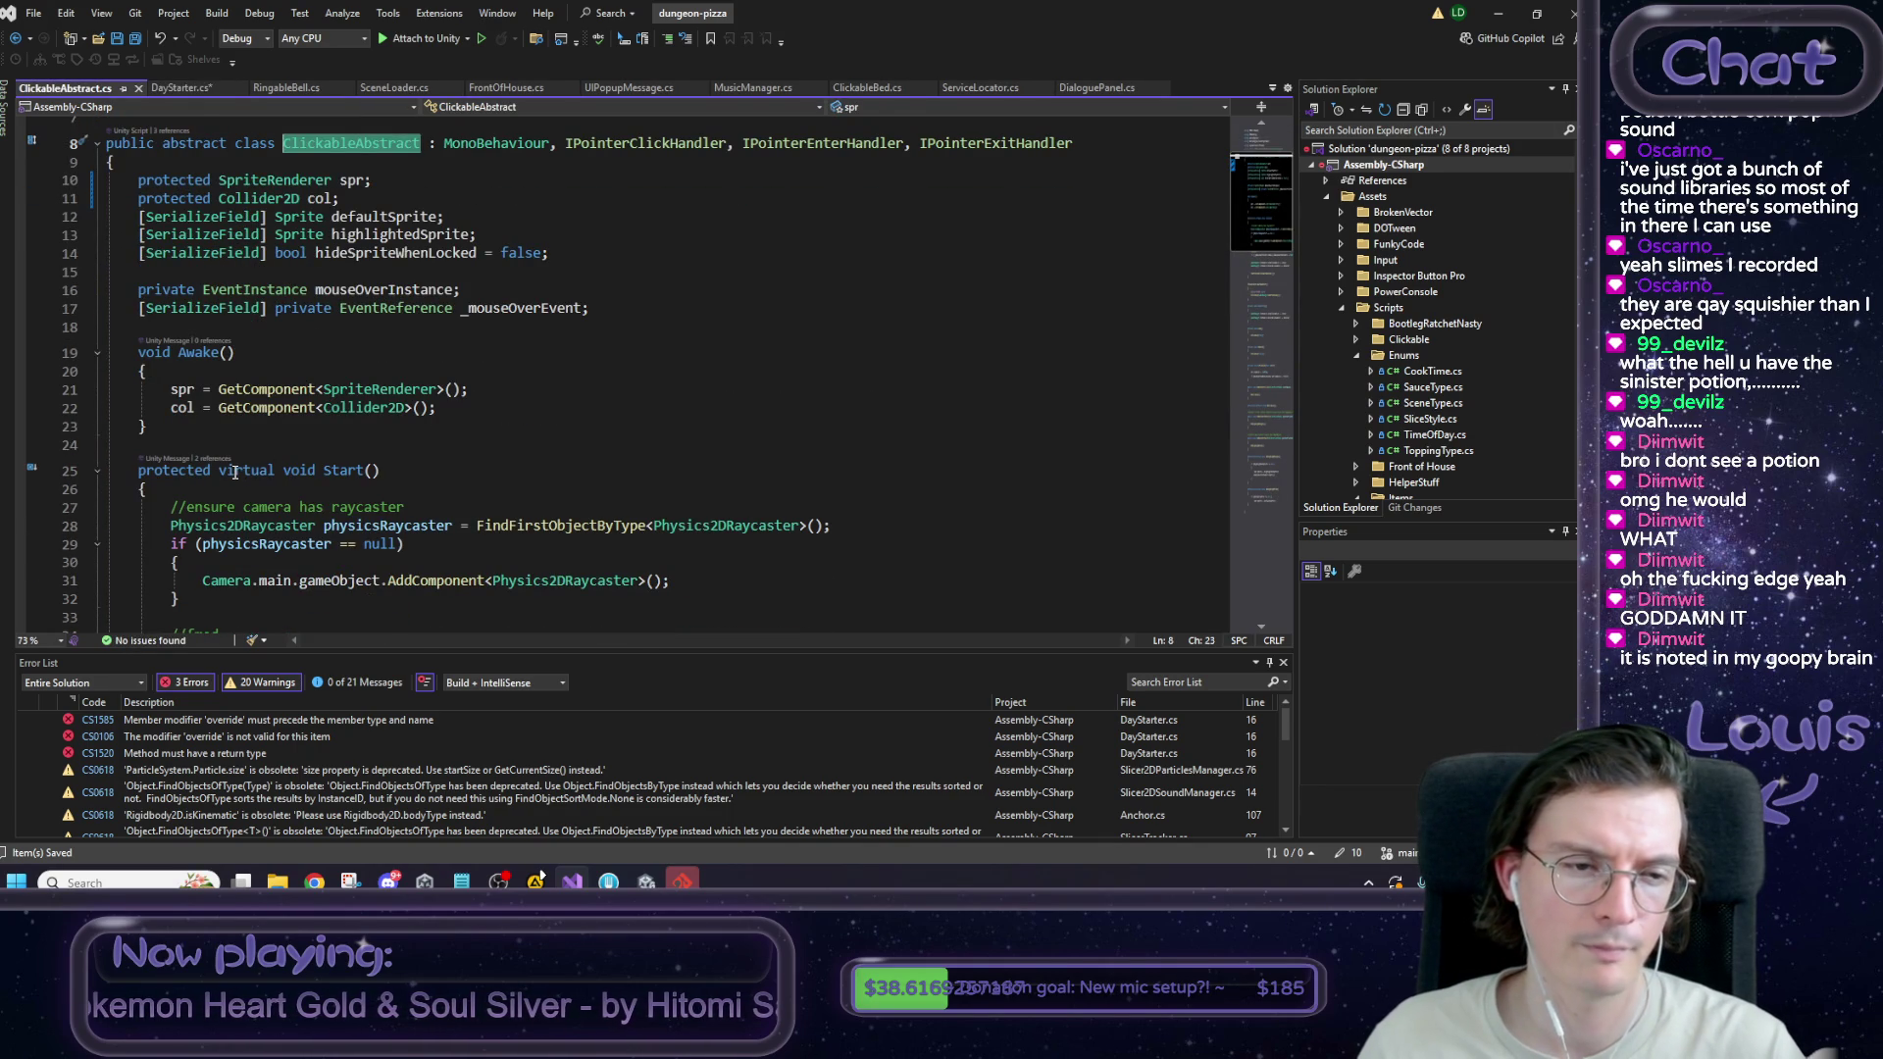
{"action": "scroll", "coordinate": [236, 473], "scroll_direction": "down", "scroll_amount": 1}
{"action": "key", "text": "ctrl+minus"}
{"action": "double_click", "coordinate": [273, 429]}
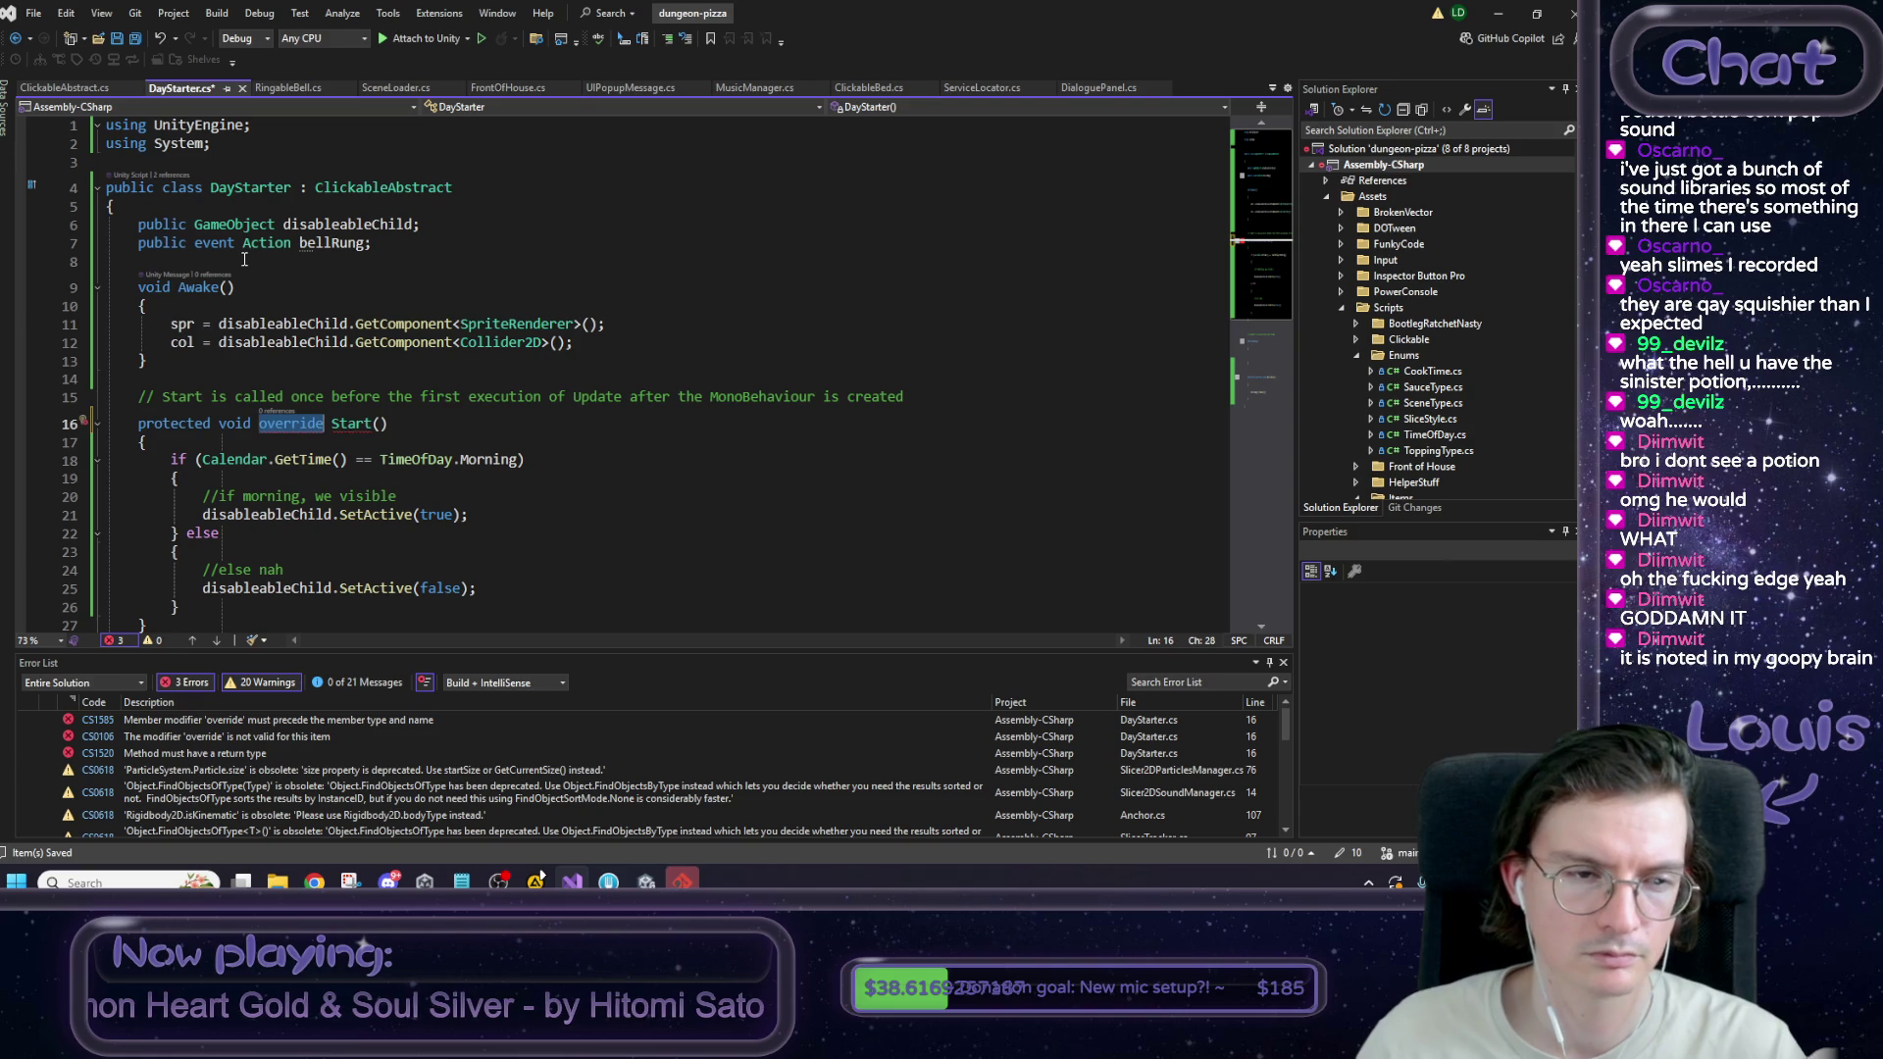
{"action": "key", "text": "BackSpace"}
{"action": "type", "text": "over"}
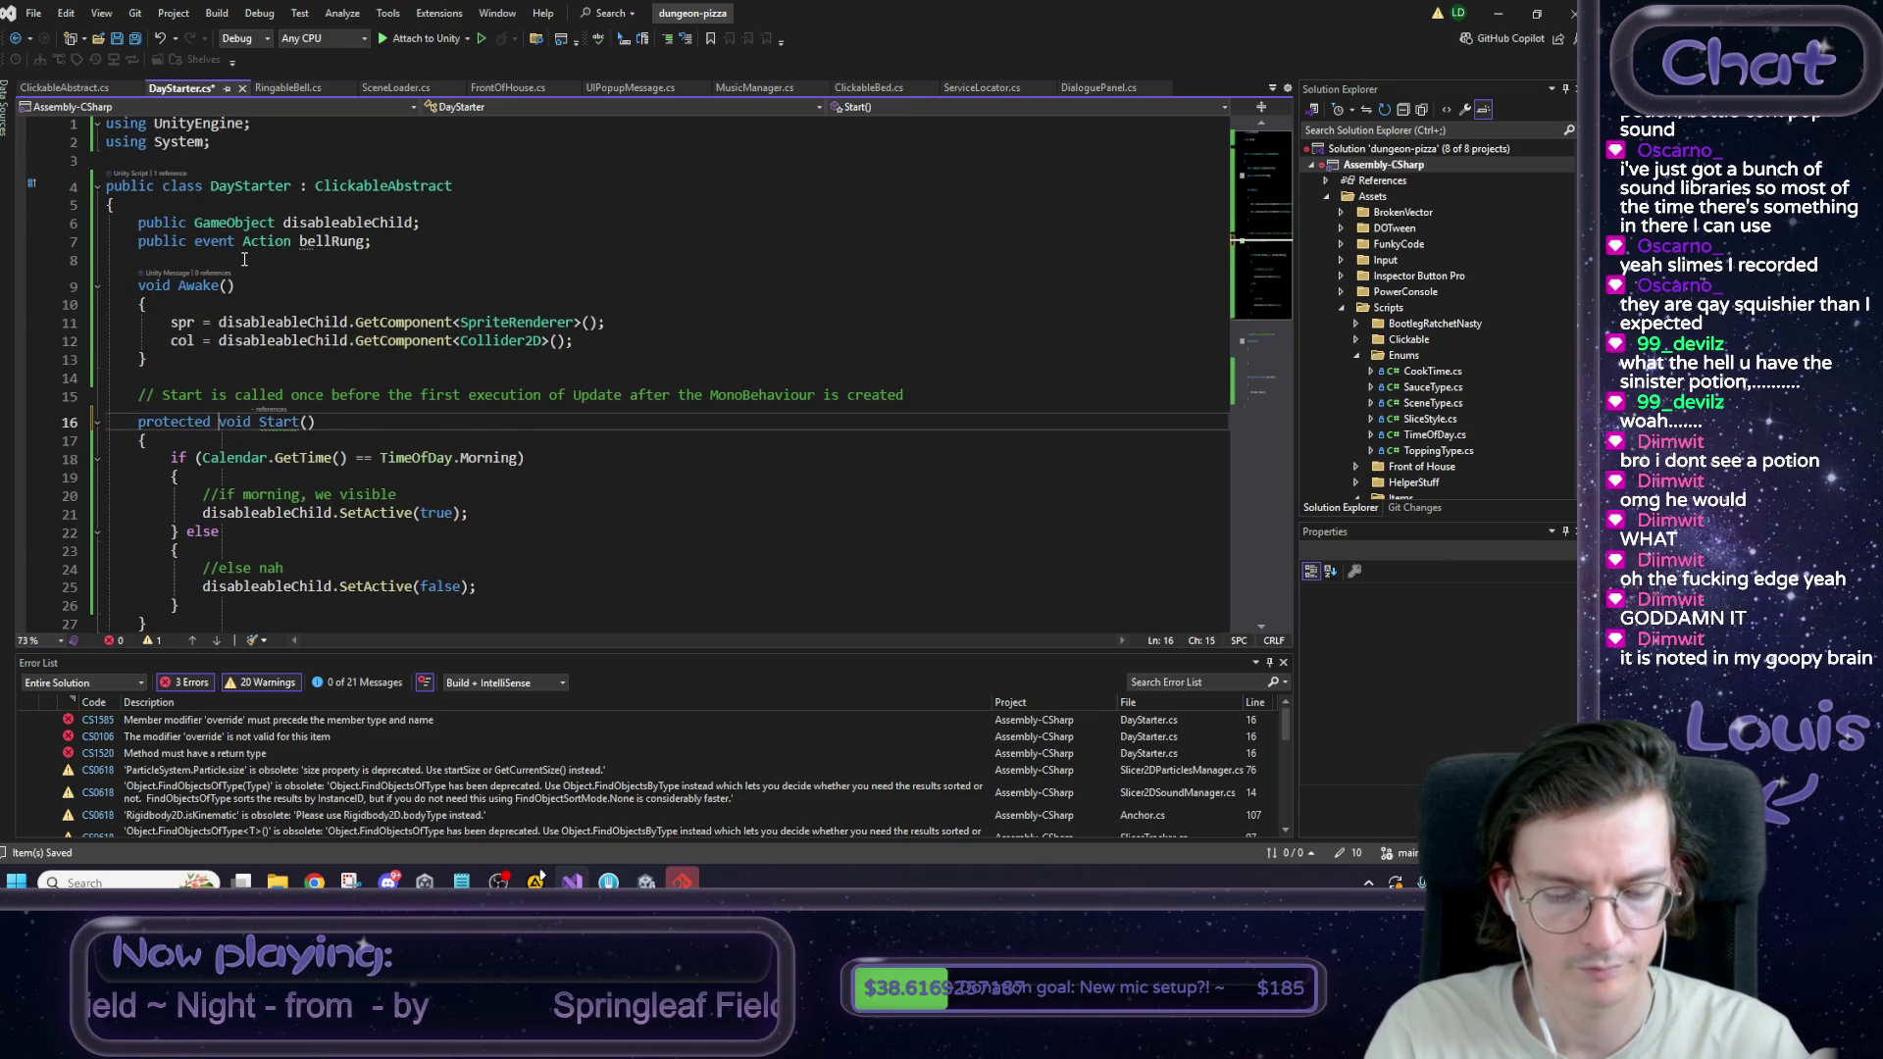
{"action": "type", "text": "ride"}
{"action": "key", "text": "ctrl+s"}
Insert base.Start(); as the first line of Start() and save.
{"action": "scroll", "coordinate": [370, 408], "scroll_direction": "down", "scroll_amount": 1}
{"action": "left_click", "coordinate": [338, 378]}
{"action": "key", "text": "Return"}
{"action": "type", "text": "base.Start();"}
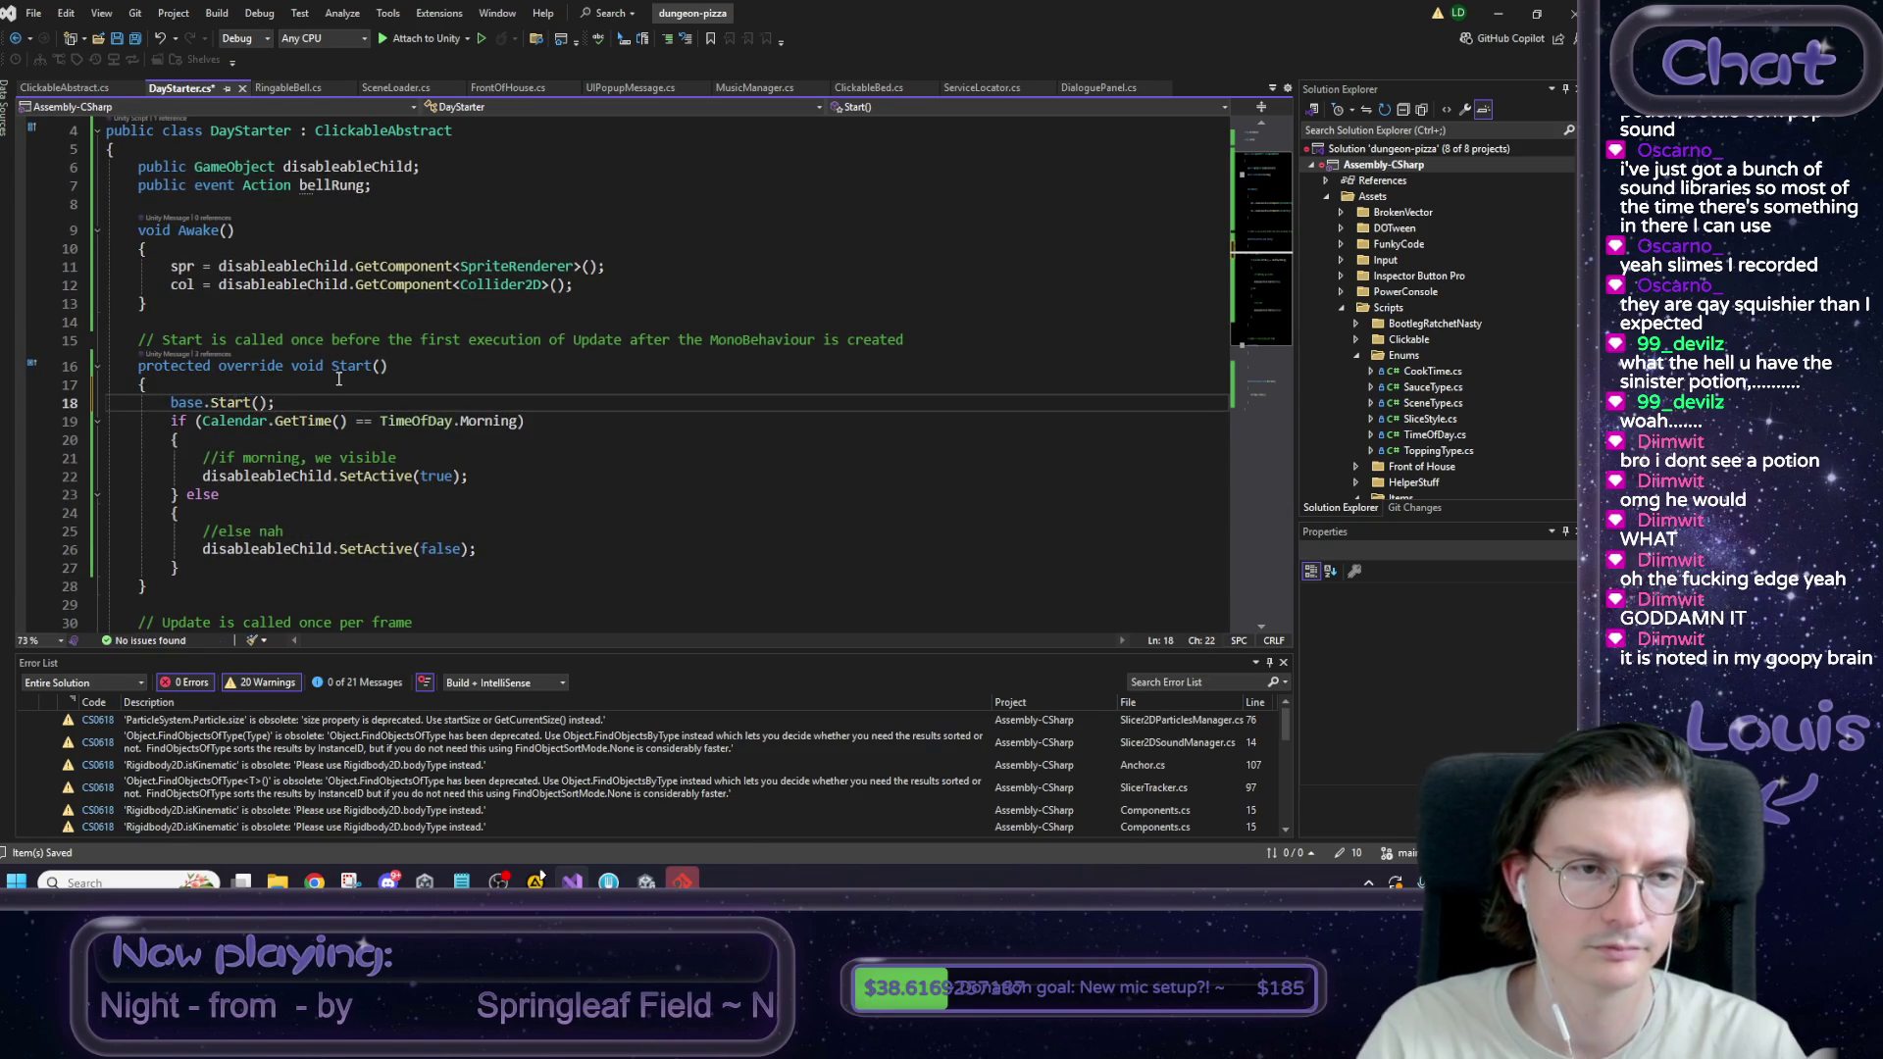
{"action": "key", "text": "Return"}
{"action": "key", "text": "ctrl+s"}
{"action": "scroll", "coordinate": [338, 379], "scroll_direction": "down", "scroll_amount": 1}
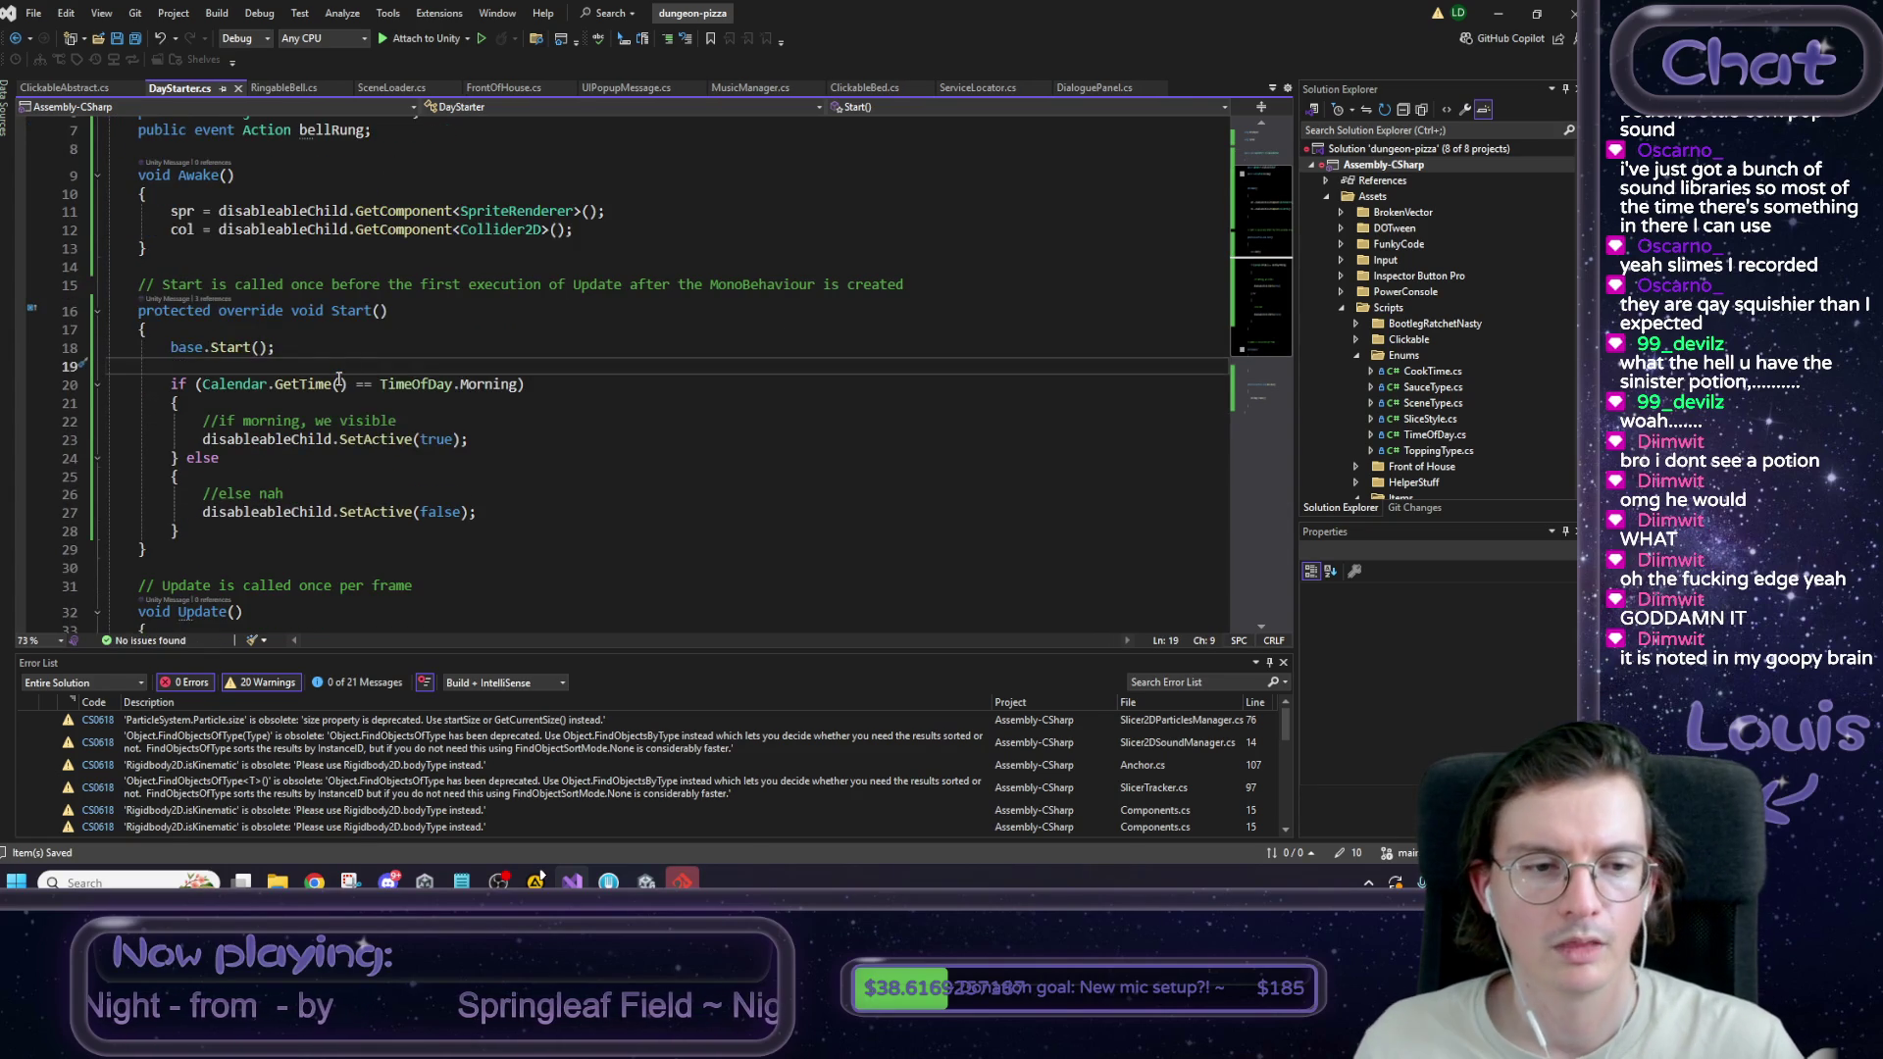
{"action": "scroll", "coordinate": [338, 380], "scroll_direction": "down", "scroll_amount": 1}
{"action": "scroll", "coordinate": [303, 441], "scroll_direction": "down", "scroll_amount": 2}
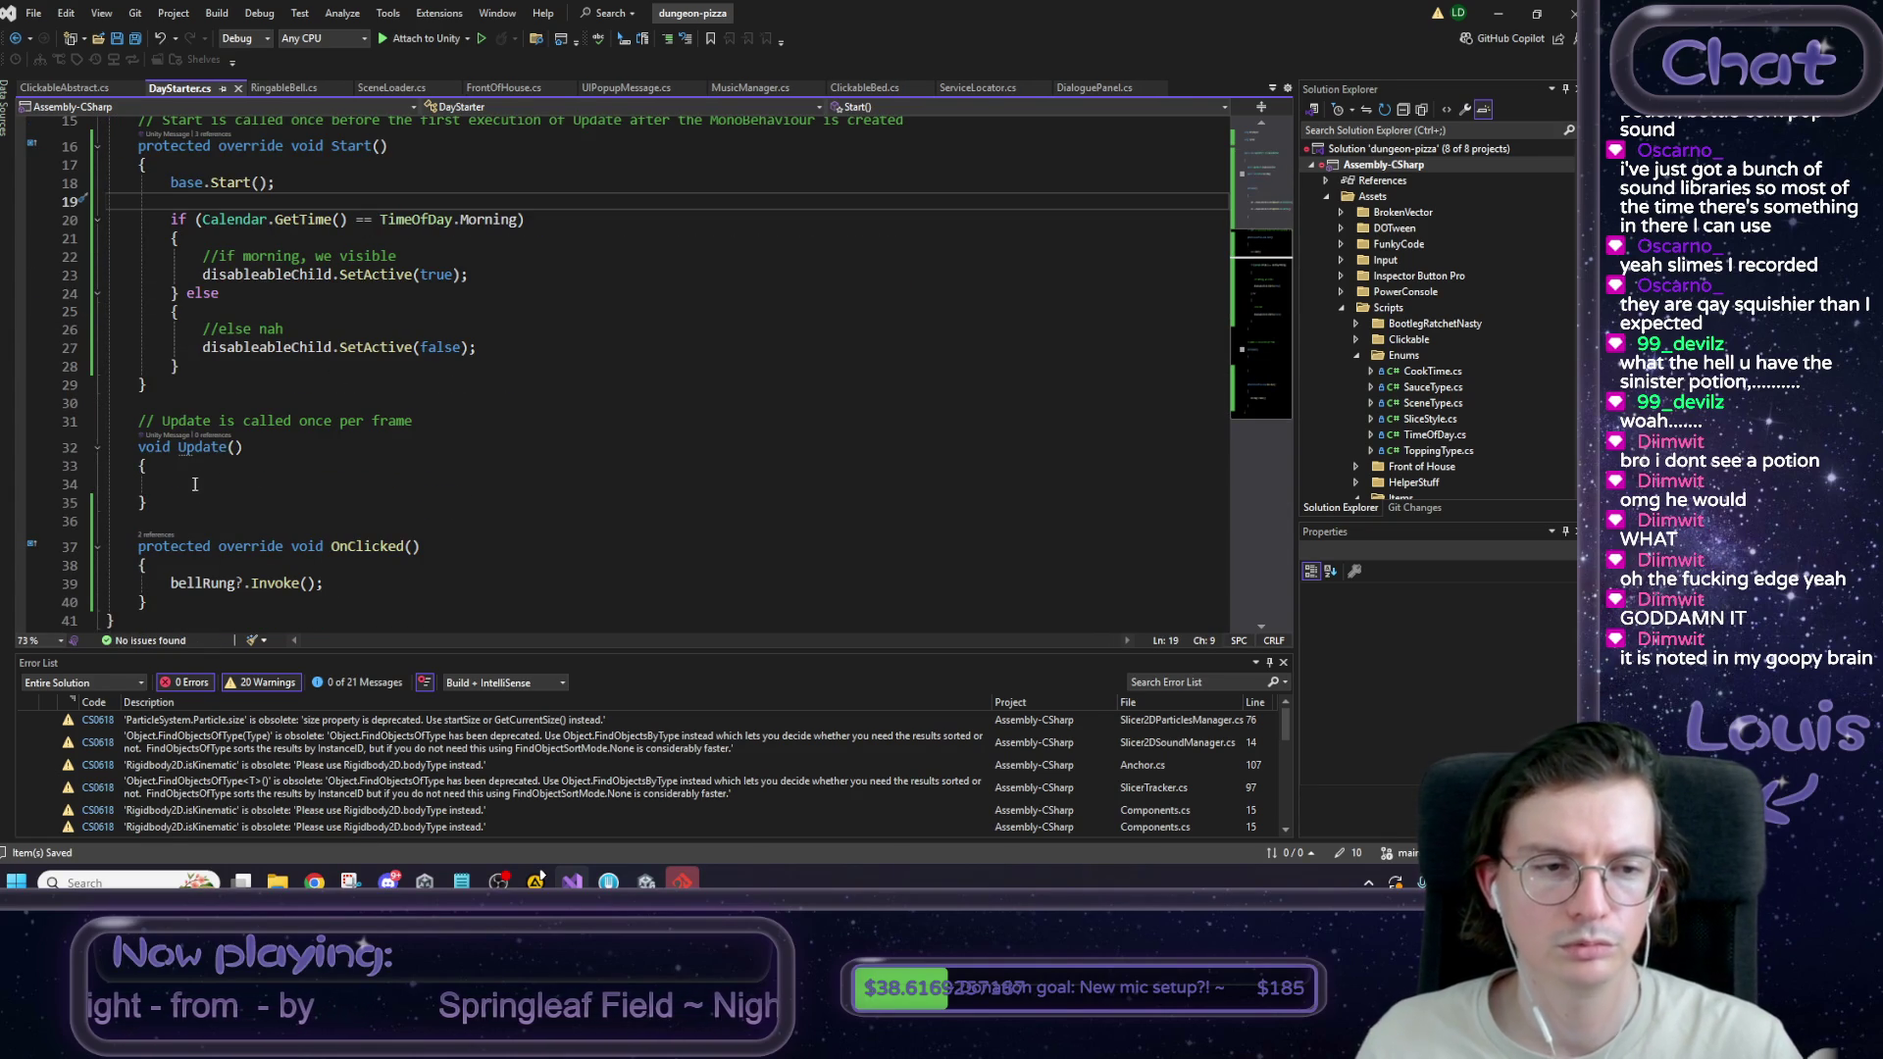
Delete the empty Update method and its comment from DayStarter.
{"action": "left_click_drag", "start_coordinate": [157, 502], "coordinate": [86, 432]}
{"action": "key", "text": "BackSpace"}
{"action": "key", "text": "BackSpace"}
{"action": "key", "text": "BackSpace"}
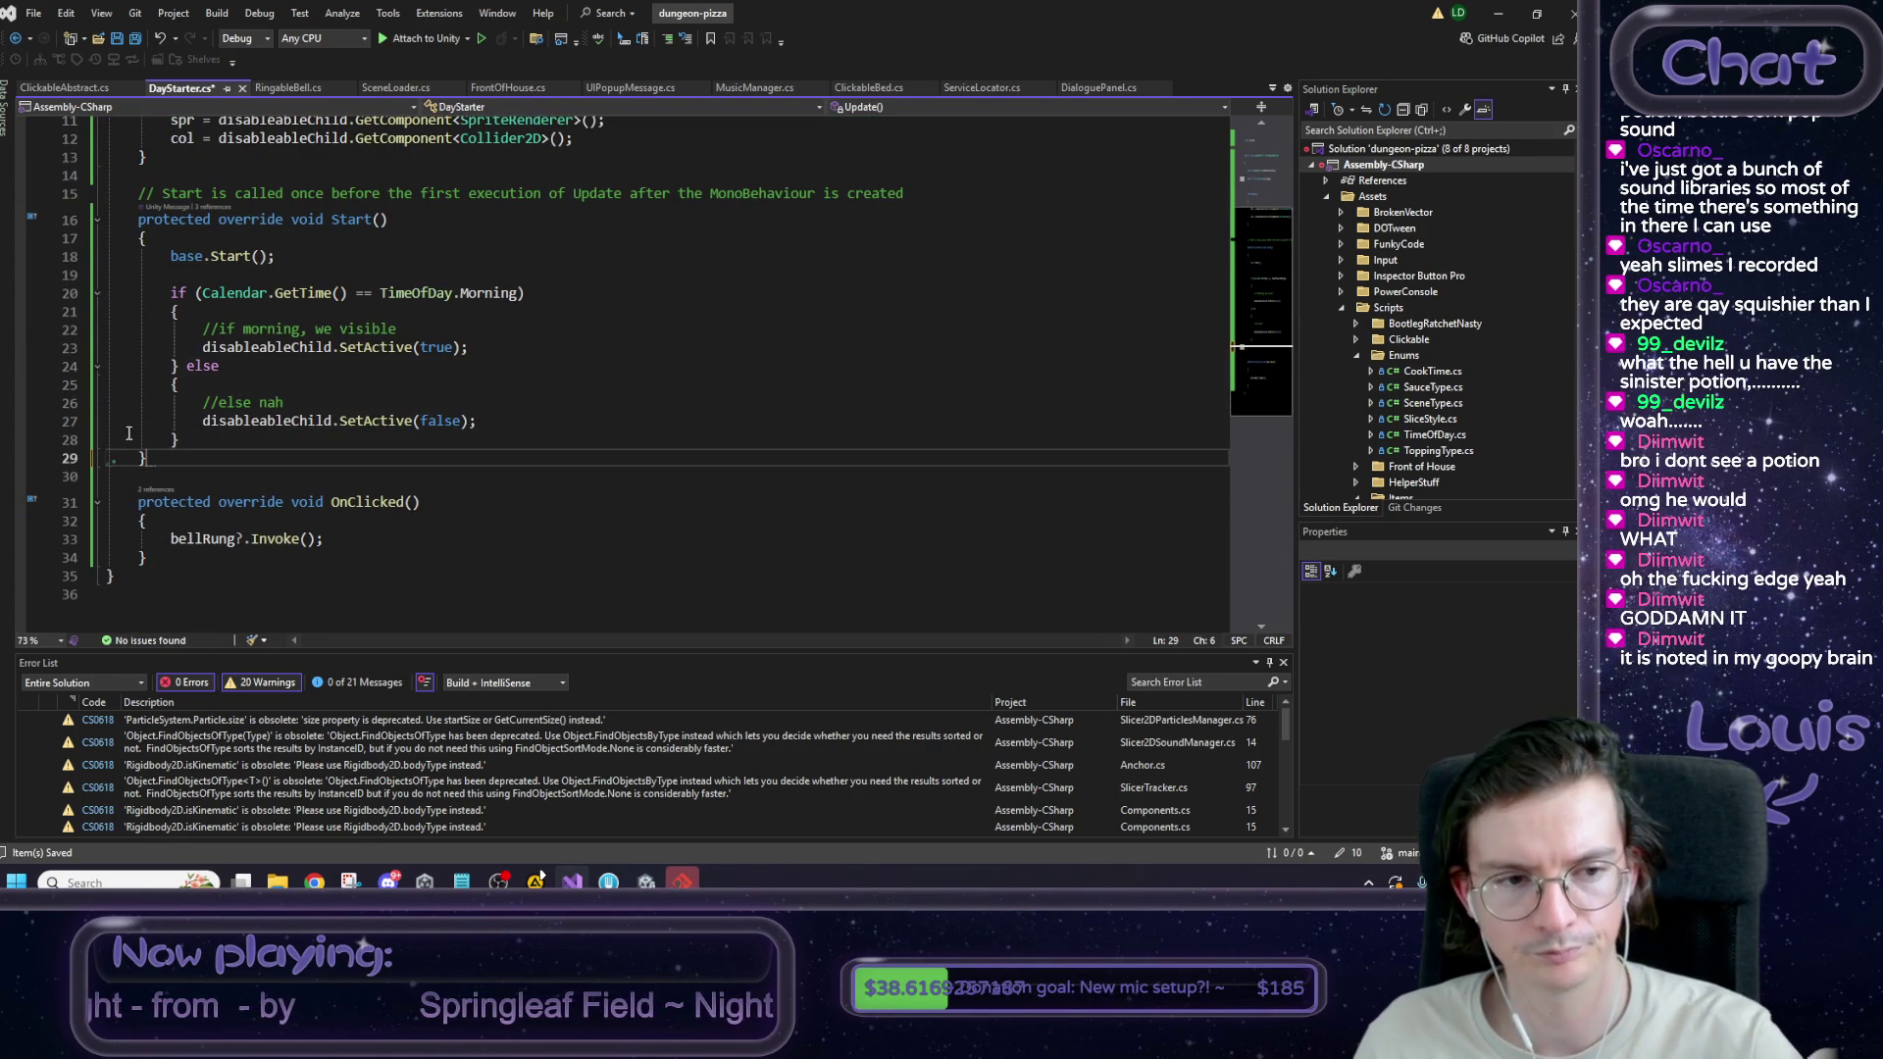
{"action": "scroll", "coordinate": [495, 404], "scroll_direction": "up", "scroll_amount": 3}
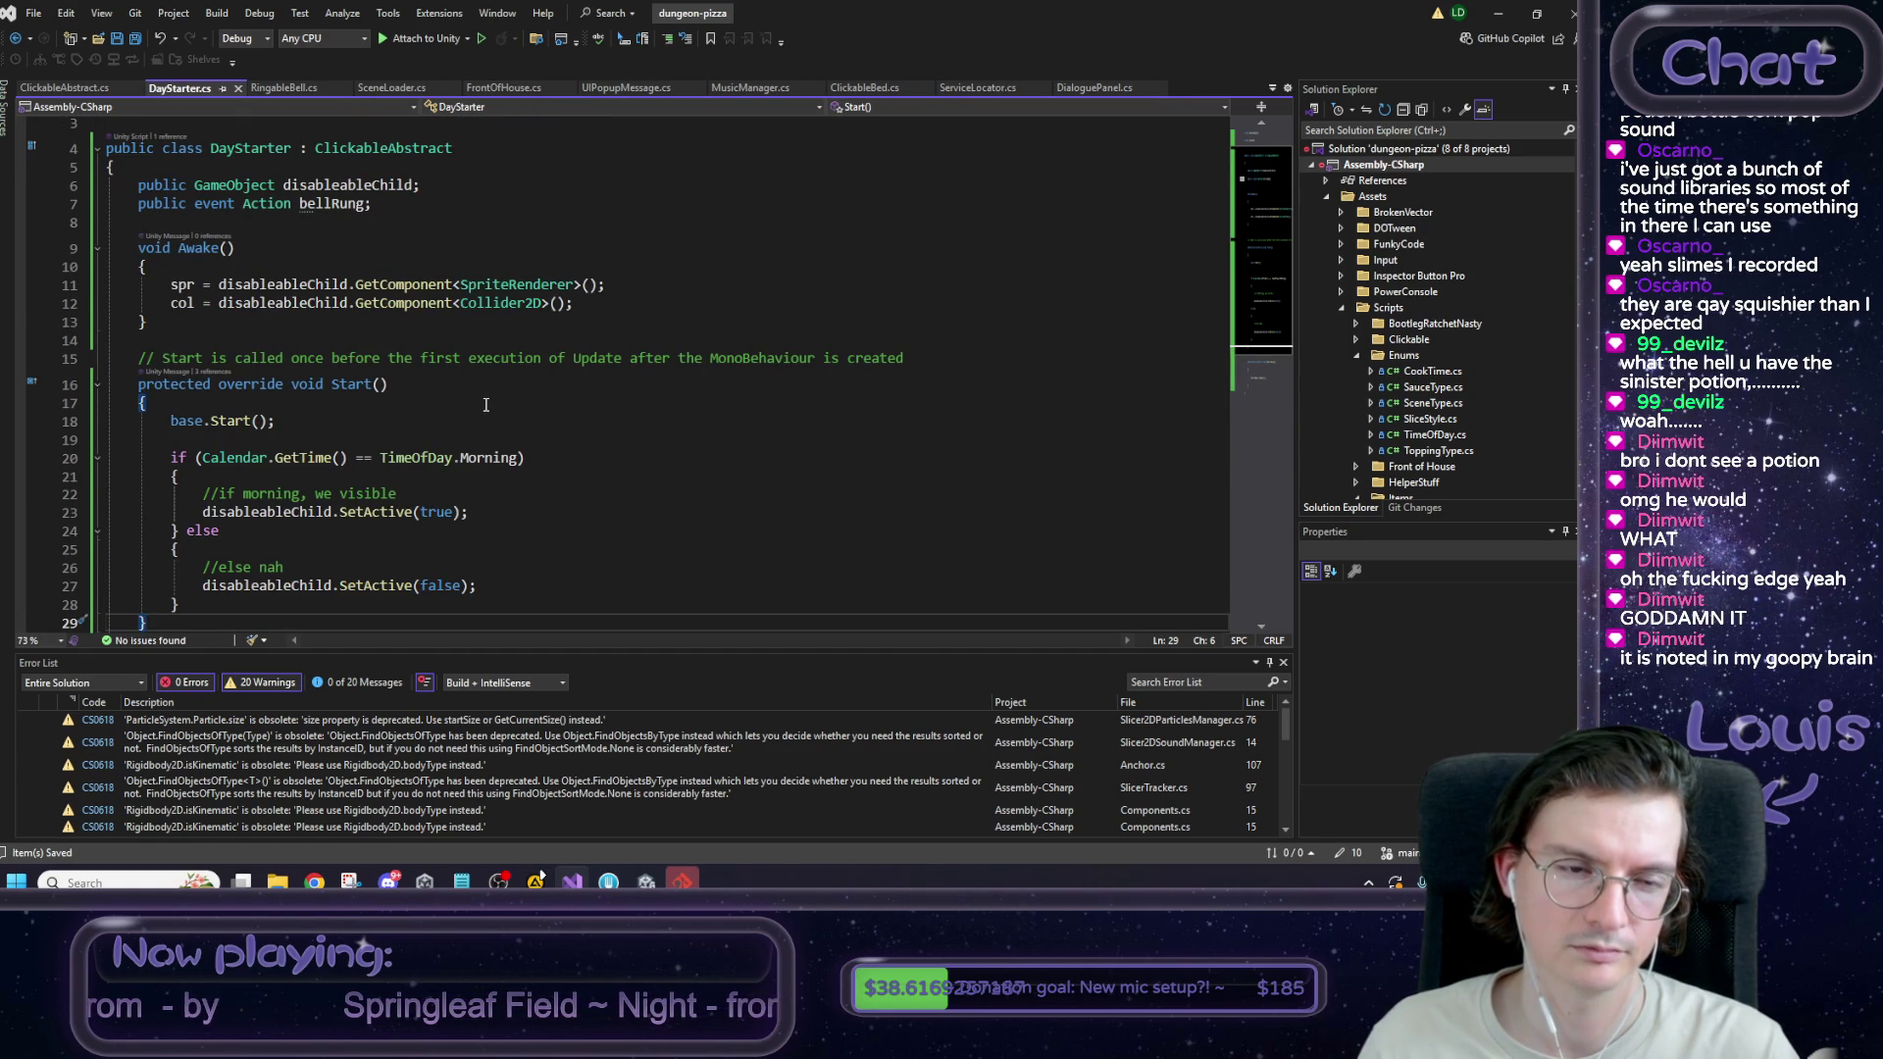
{"action": "scroll", "coordinate": [485, 404], "scroll_direction": "down", "scroll_amount": 1}
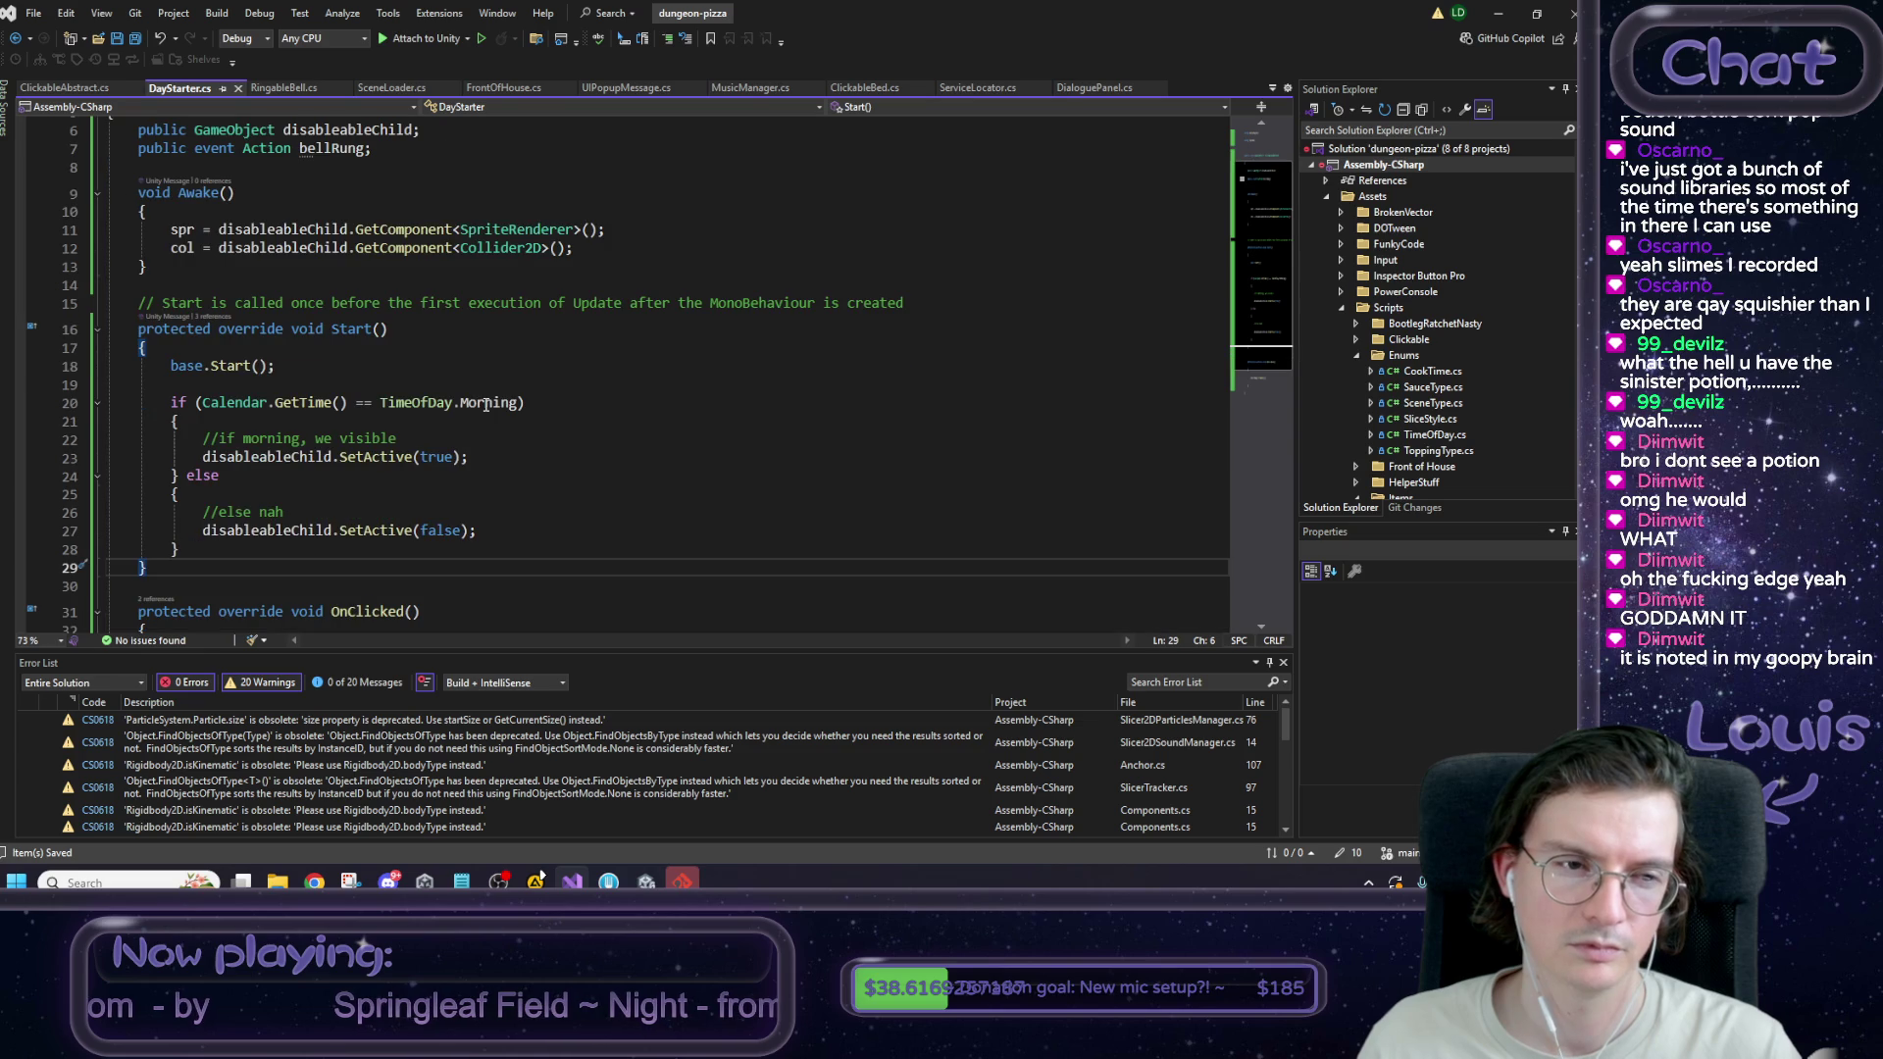
Add //visibility and //base clickable stuff comment lines around the base.Start call.
{"action": "left_click", "coordinate": [273, 365]}
{"action": "left_click", "coordinate": [265, 384]}
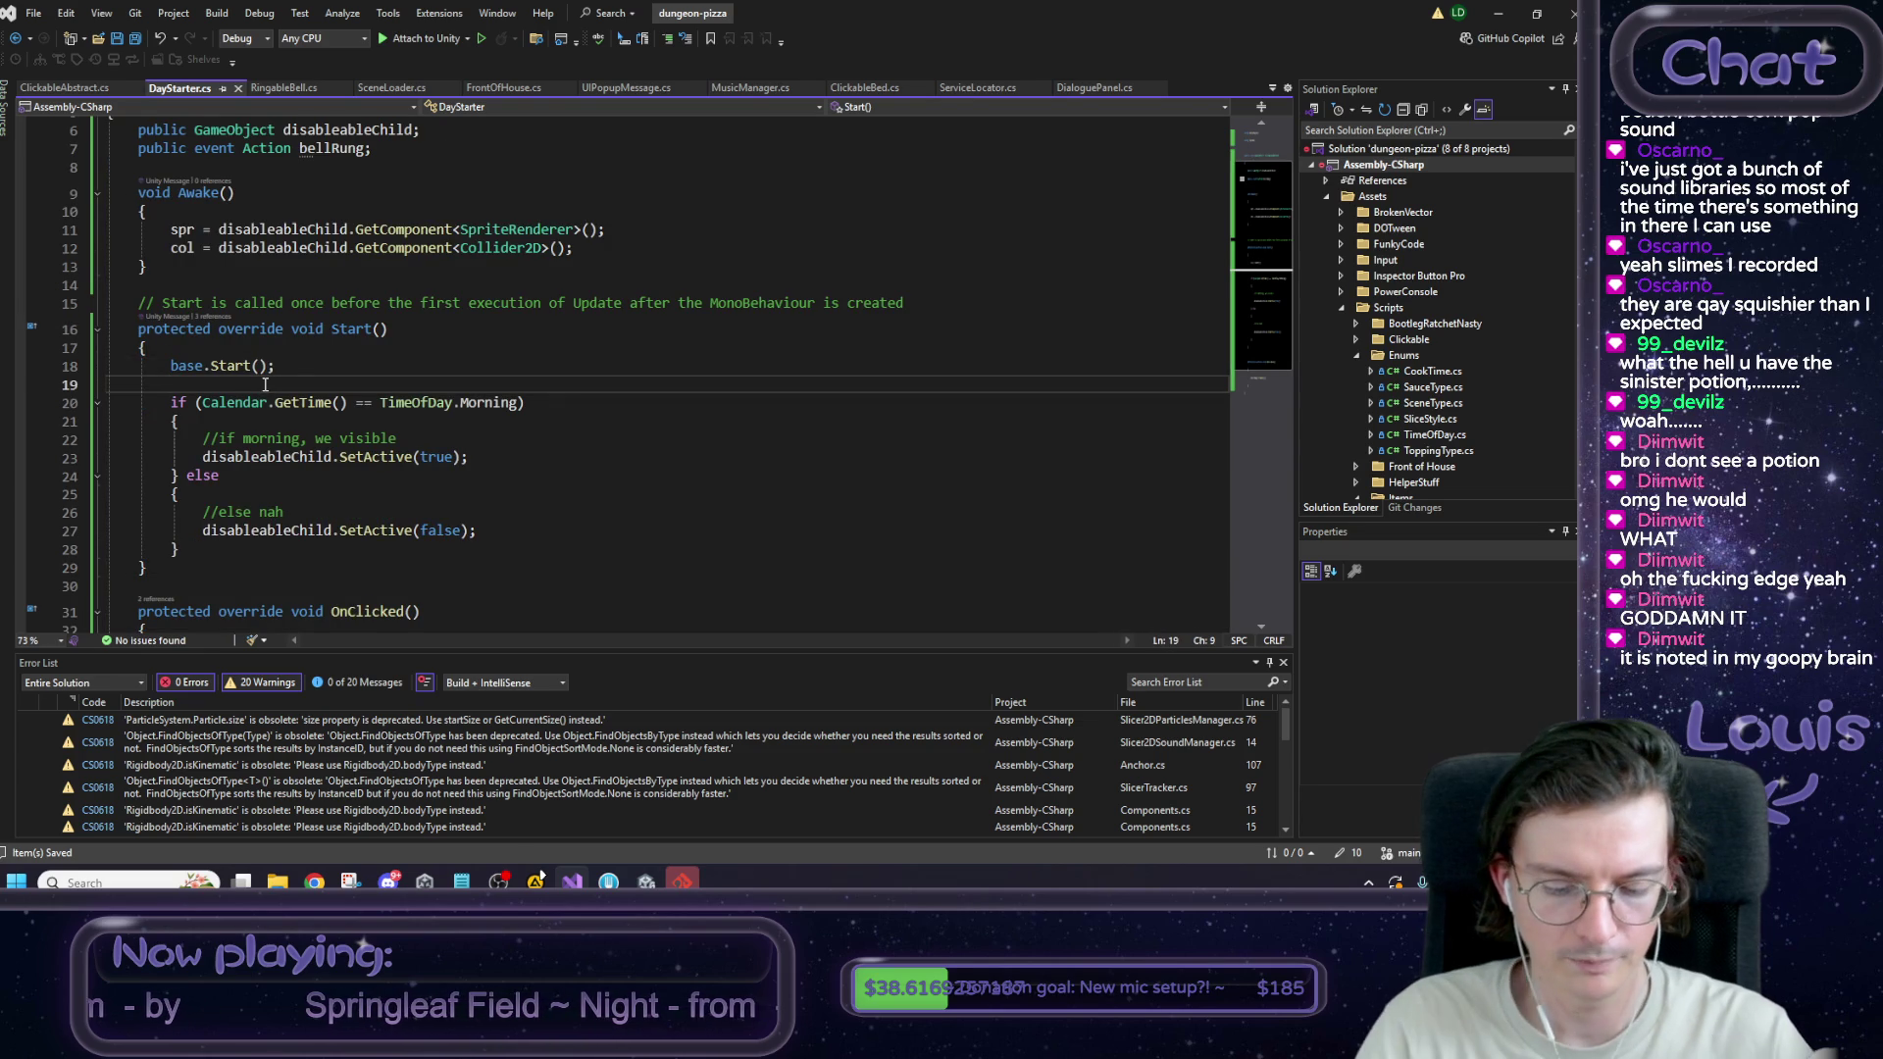
{"action": "key", "text": "Return"}
{"action": "type", "text": "//"}
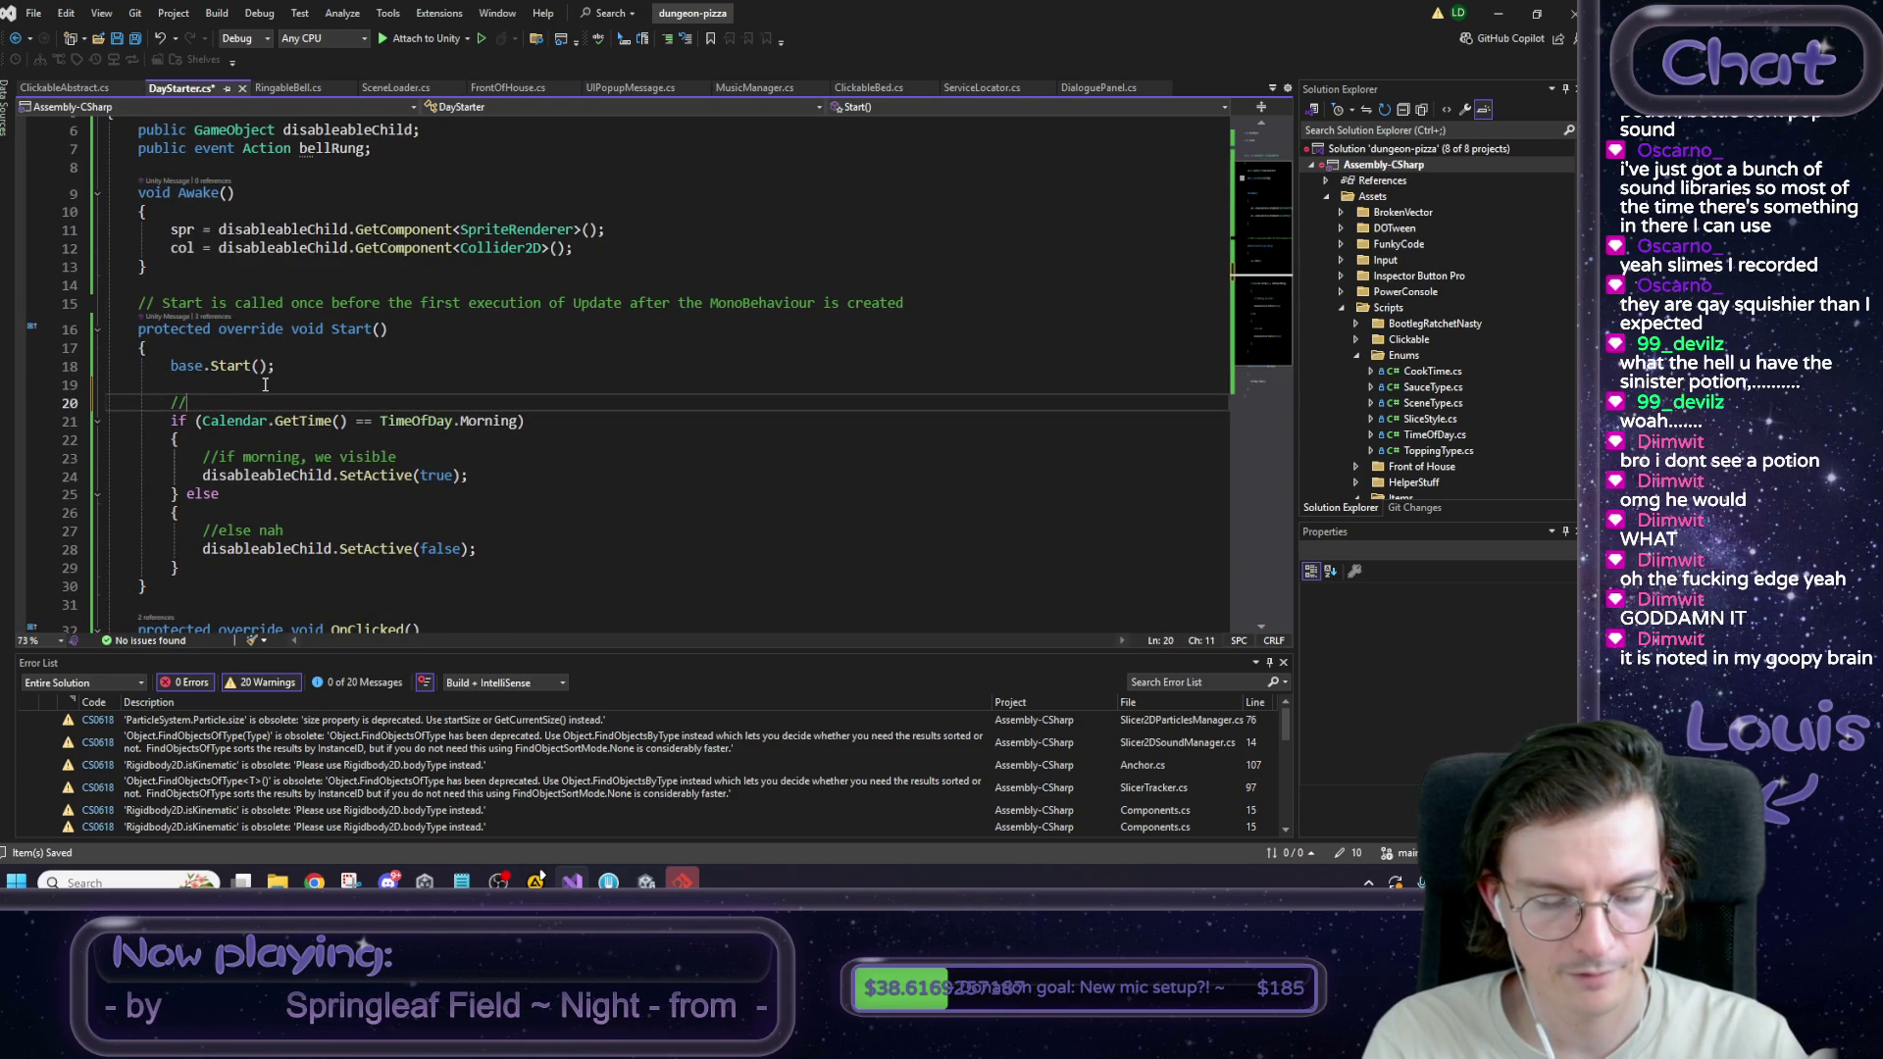
{"action": "type", "text": "visi"}
{"action": "type", "text": "bility"}
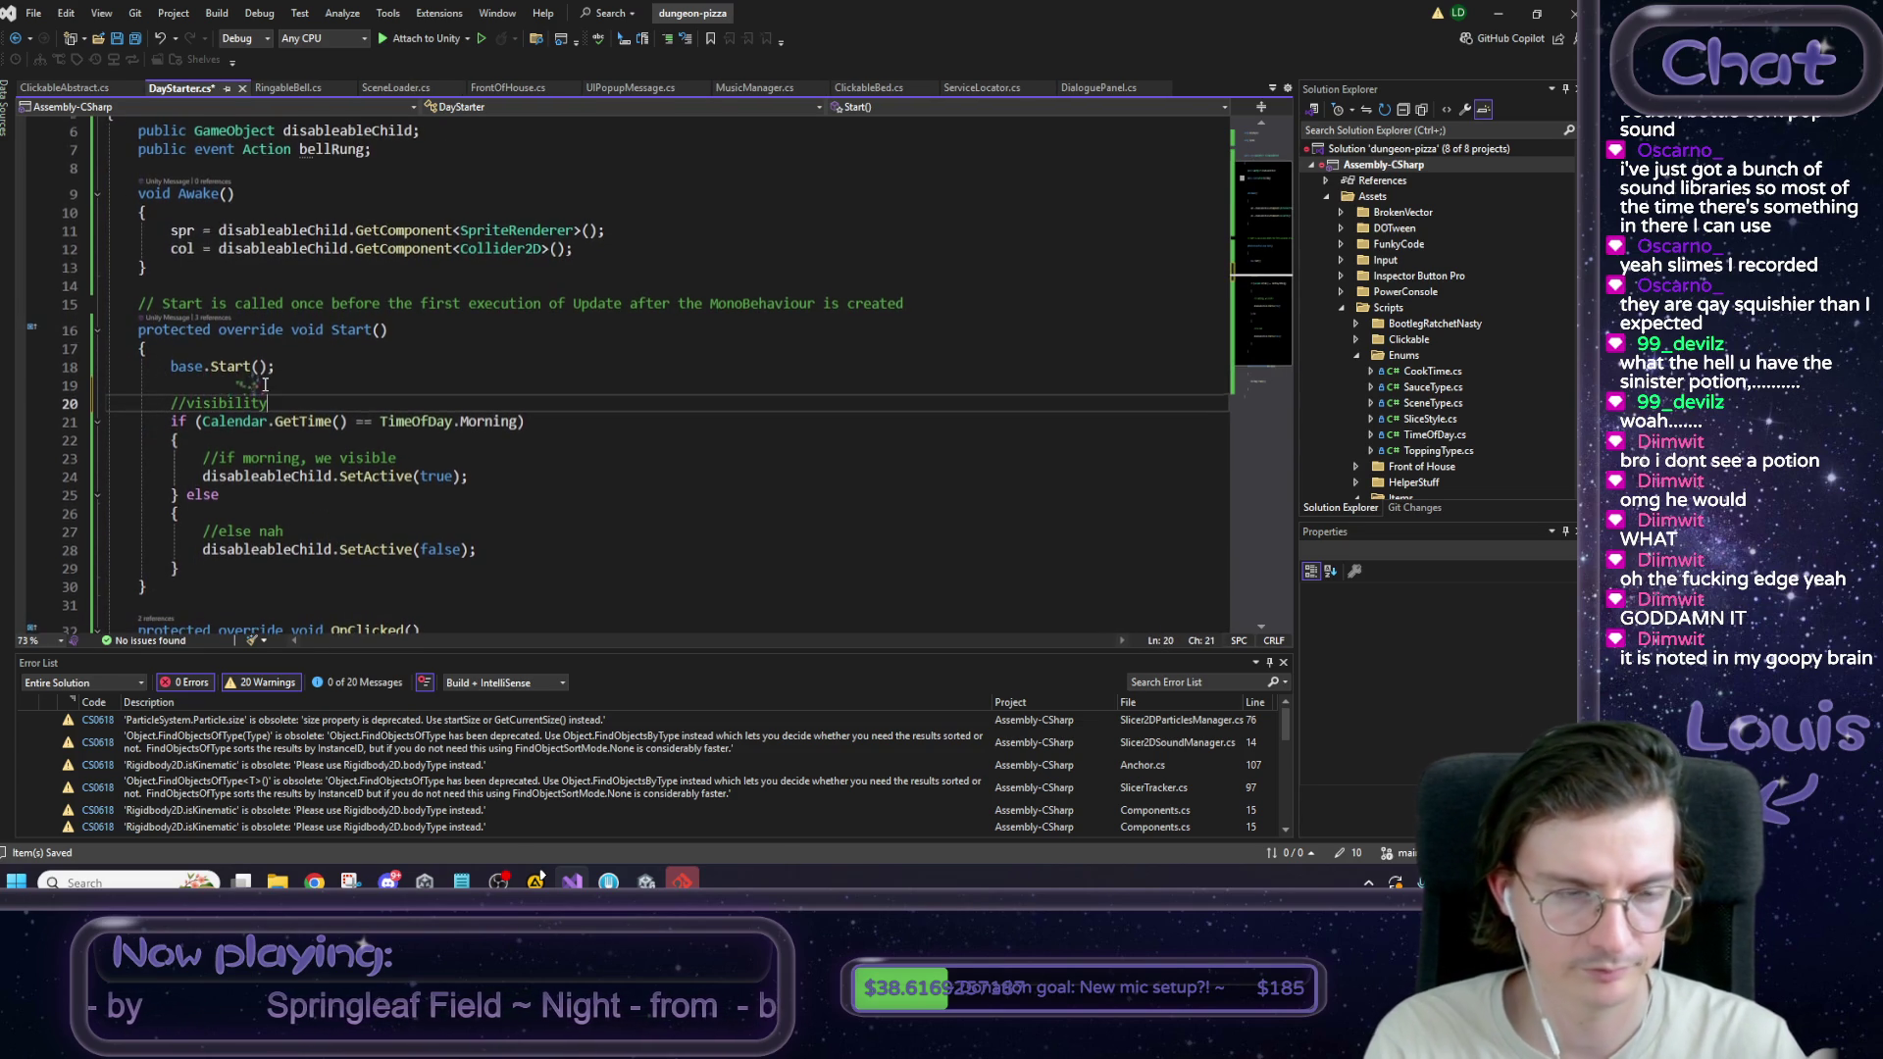
{"action": "key", "text": "Up"}
{"action": "key", "text": "Up"}
{"action": "key", "text": "Return"}
{"action": "key", "text": "ctrl+z"}
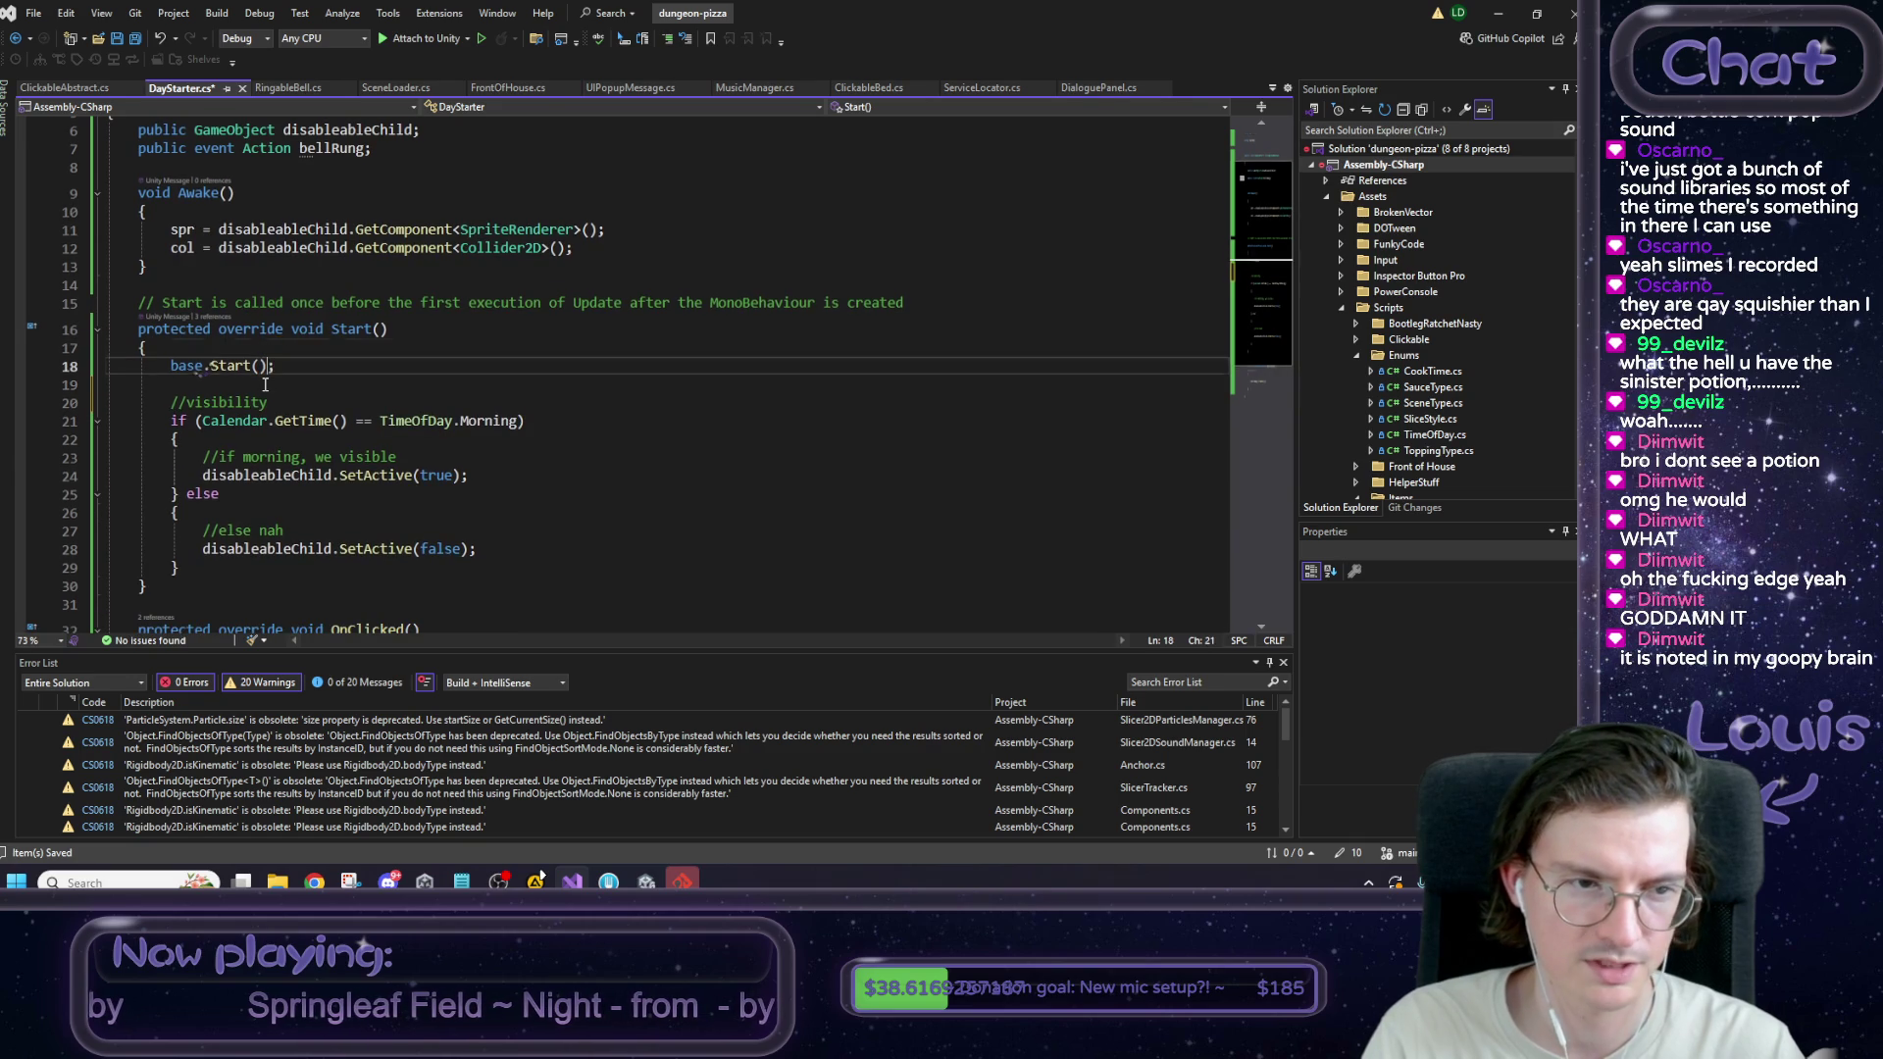
{"action": "key", "text": "ctrl+Return"}
{"action": "type", "text": "//base clickable stuff"}
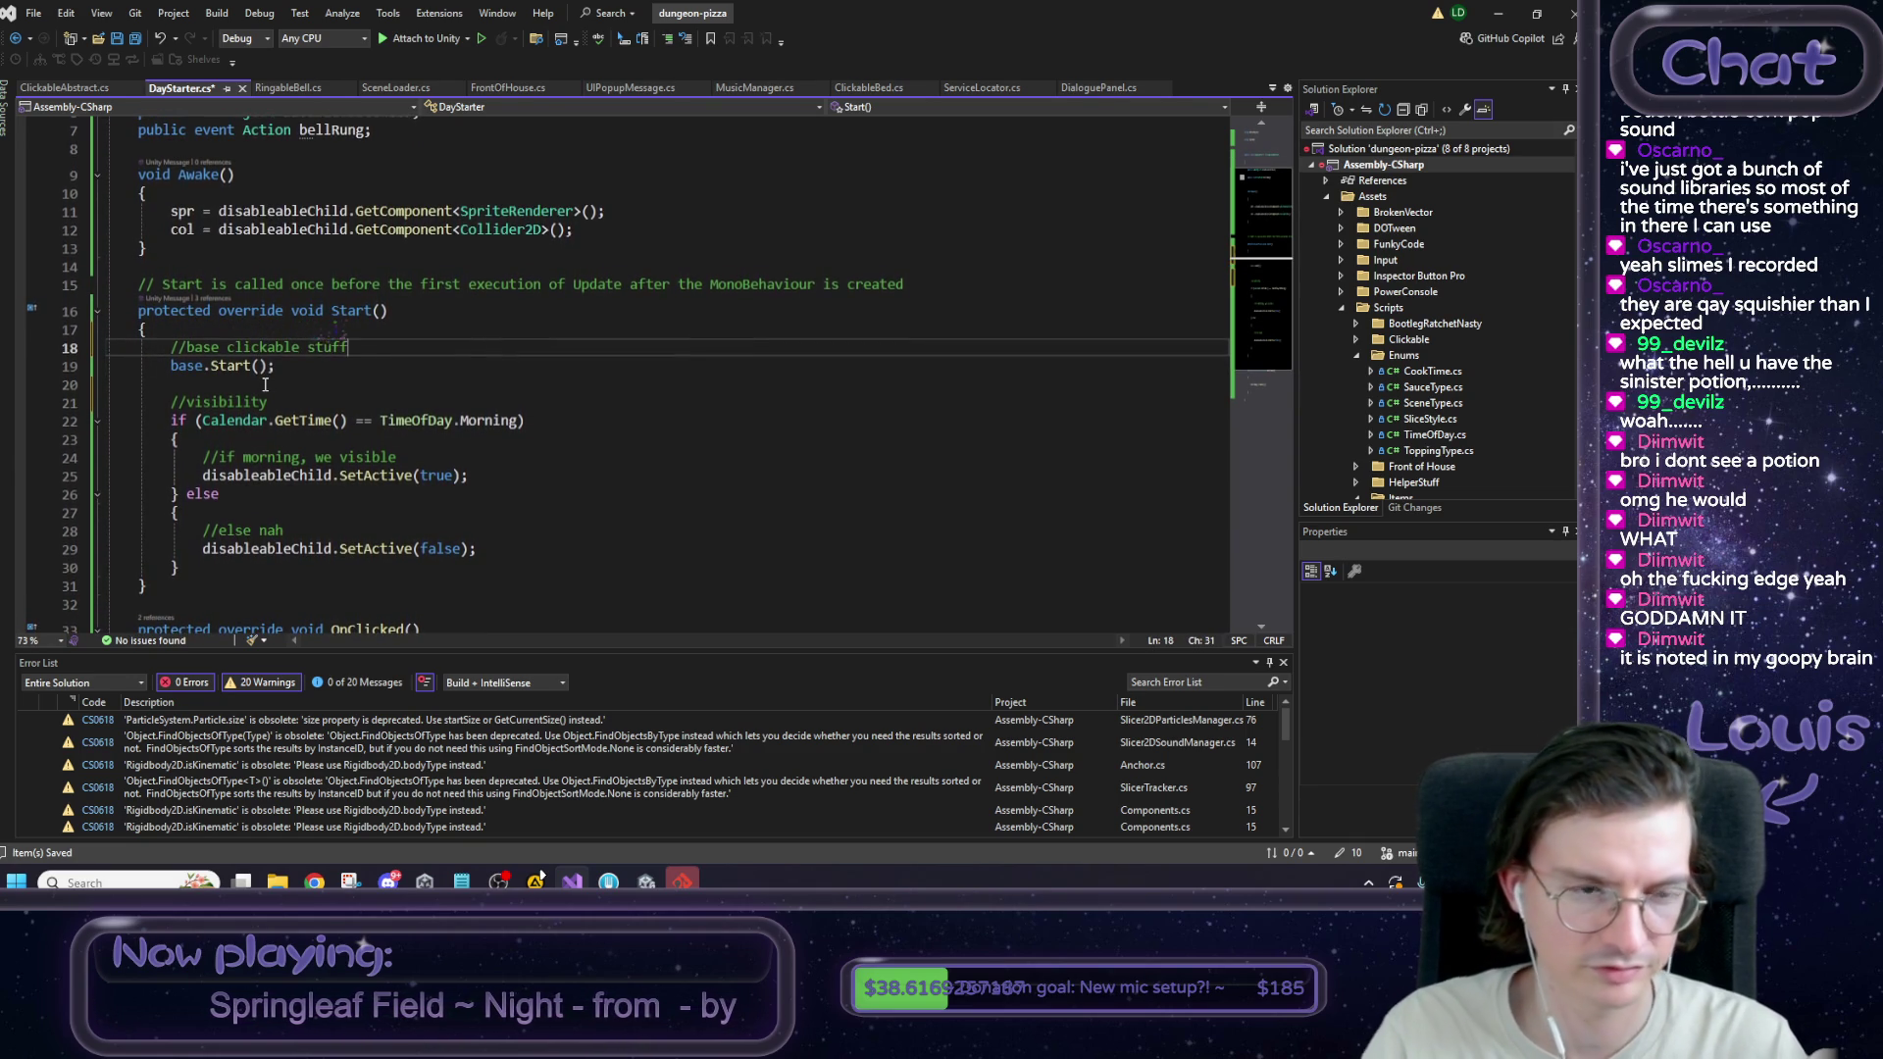
Add an //events comment line after the morning if/else block.
{"action": "left_click", "coordinate": [200, 569]}
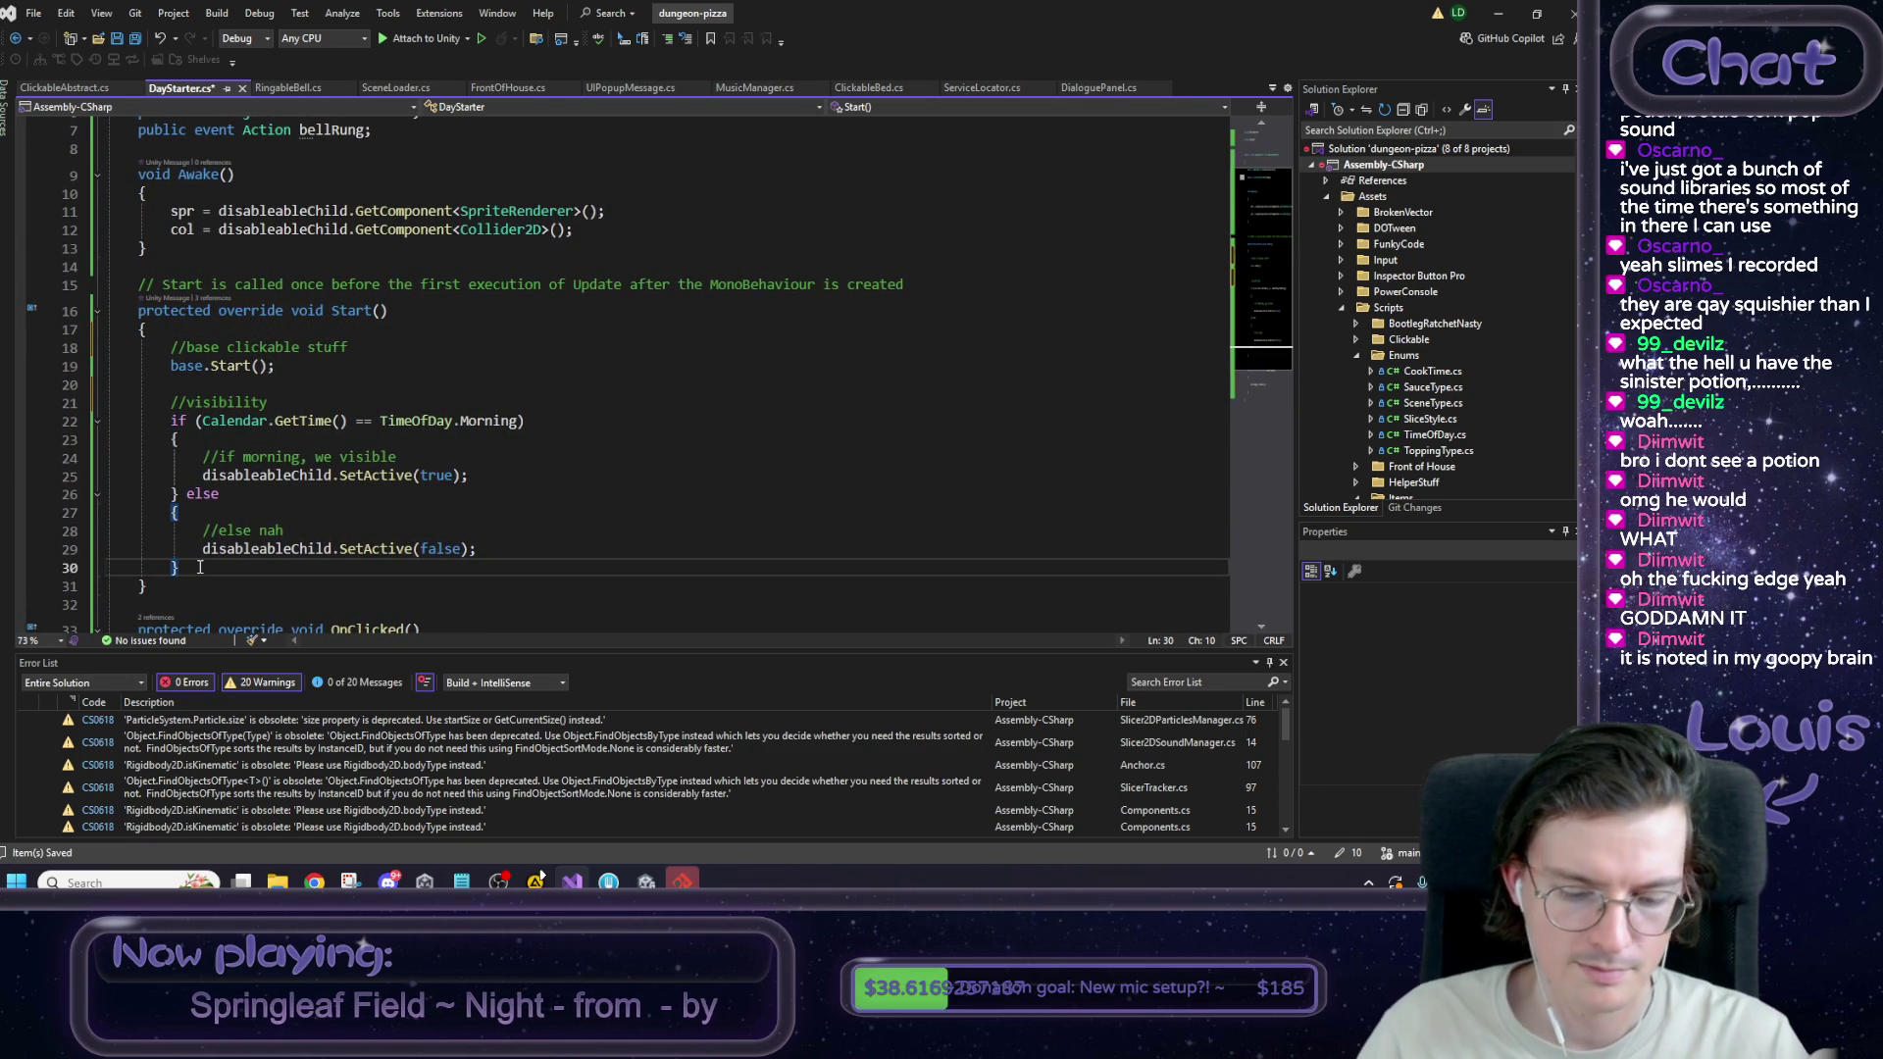
{"action": "key", "text": "Return"}
{"action": "key", "text": "Return"}
{"action": "type", "text": "//events"}
{"action": "key", "text": "Return"}
{"action": "scroll", "coordinate": [277, 520], "scroll_direction": "down", "scroll_amount": 1}
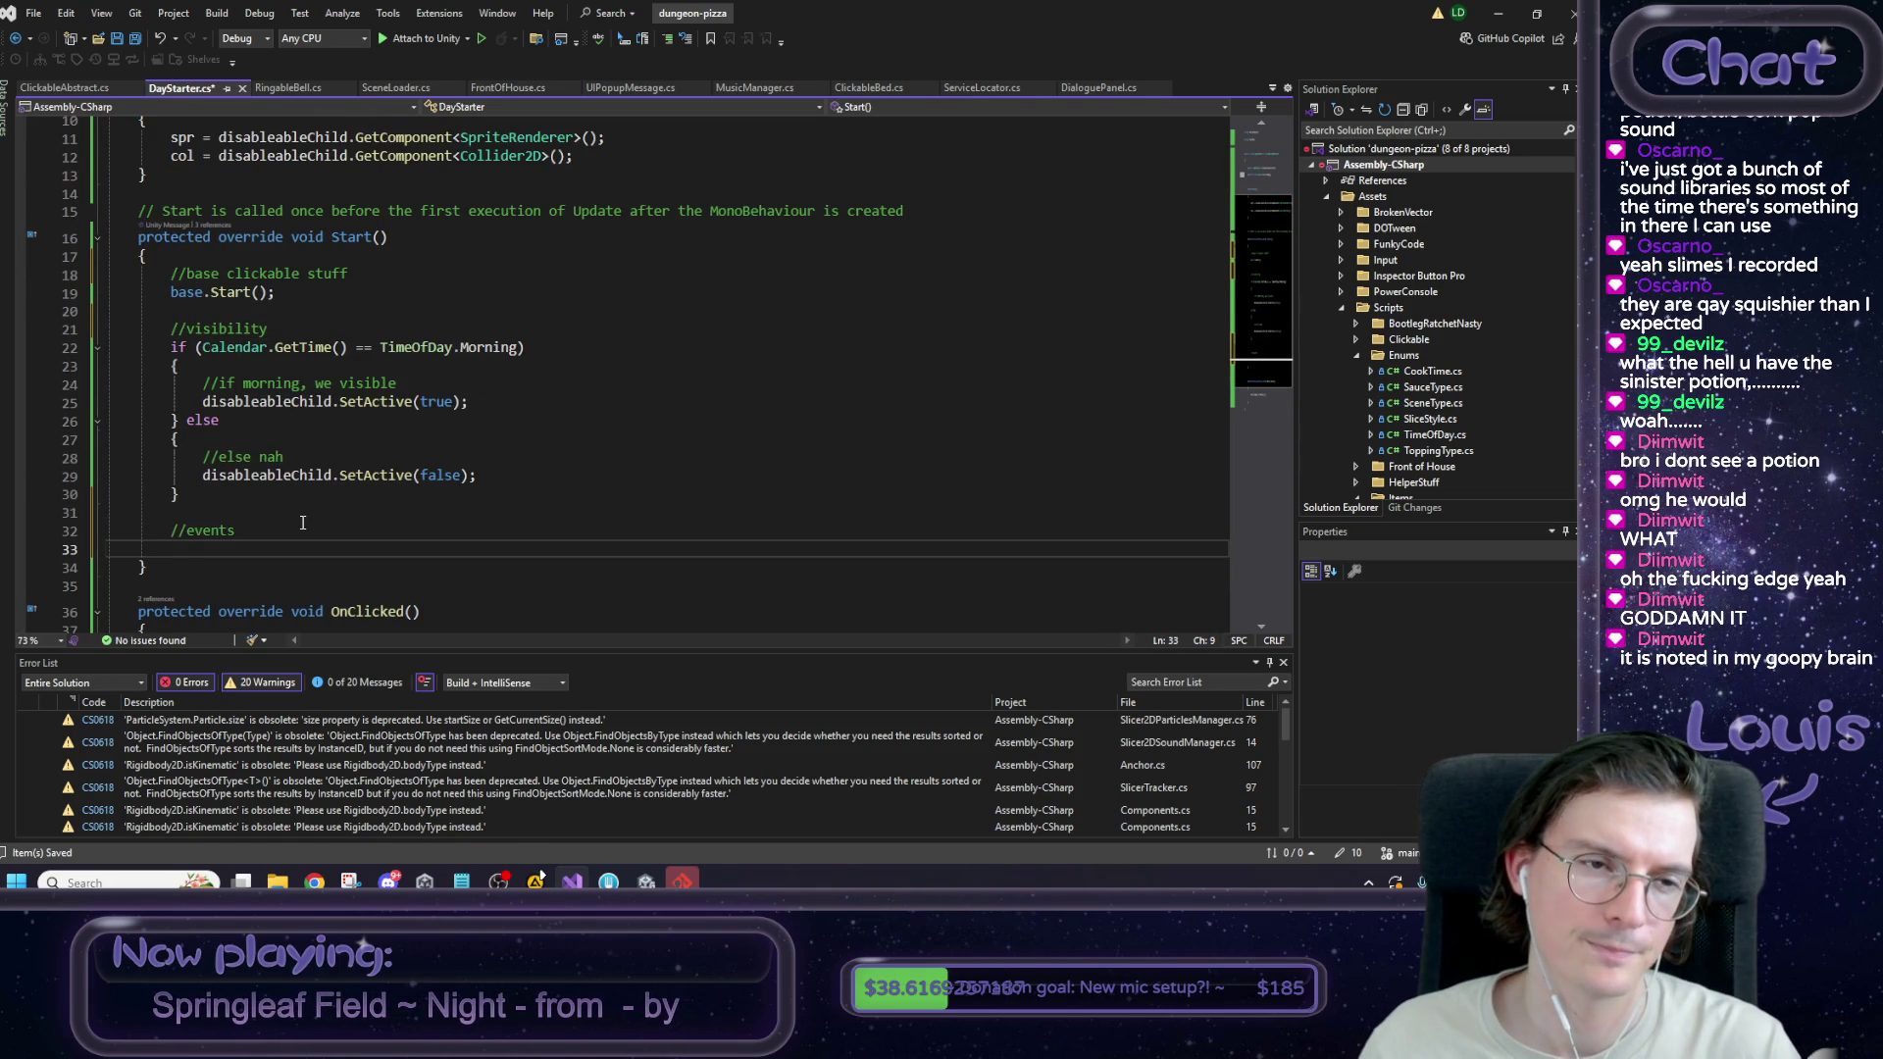
Replace the inline morning if/else block with an UpdateVisibility() call.
{"action": "left_click_drag", "start_coordinate": [180, 495], "coordinate": [171, 351]}
{"action": "key", "text": "Delete"}
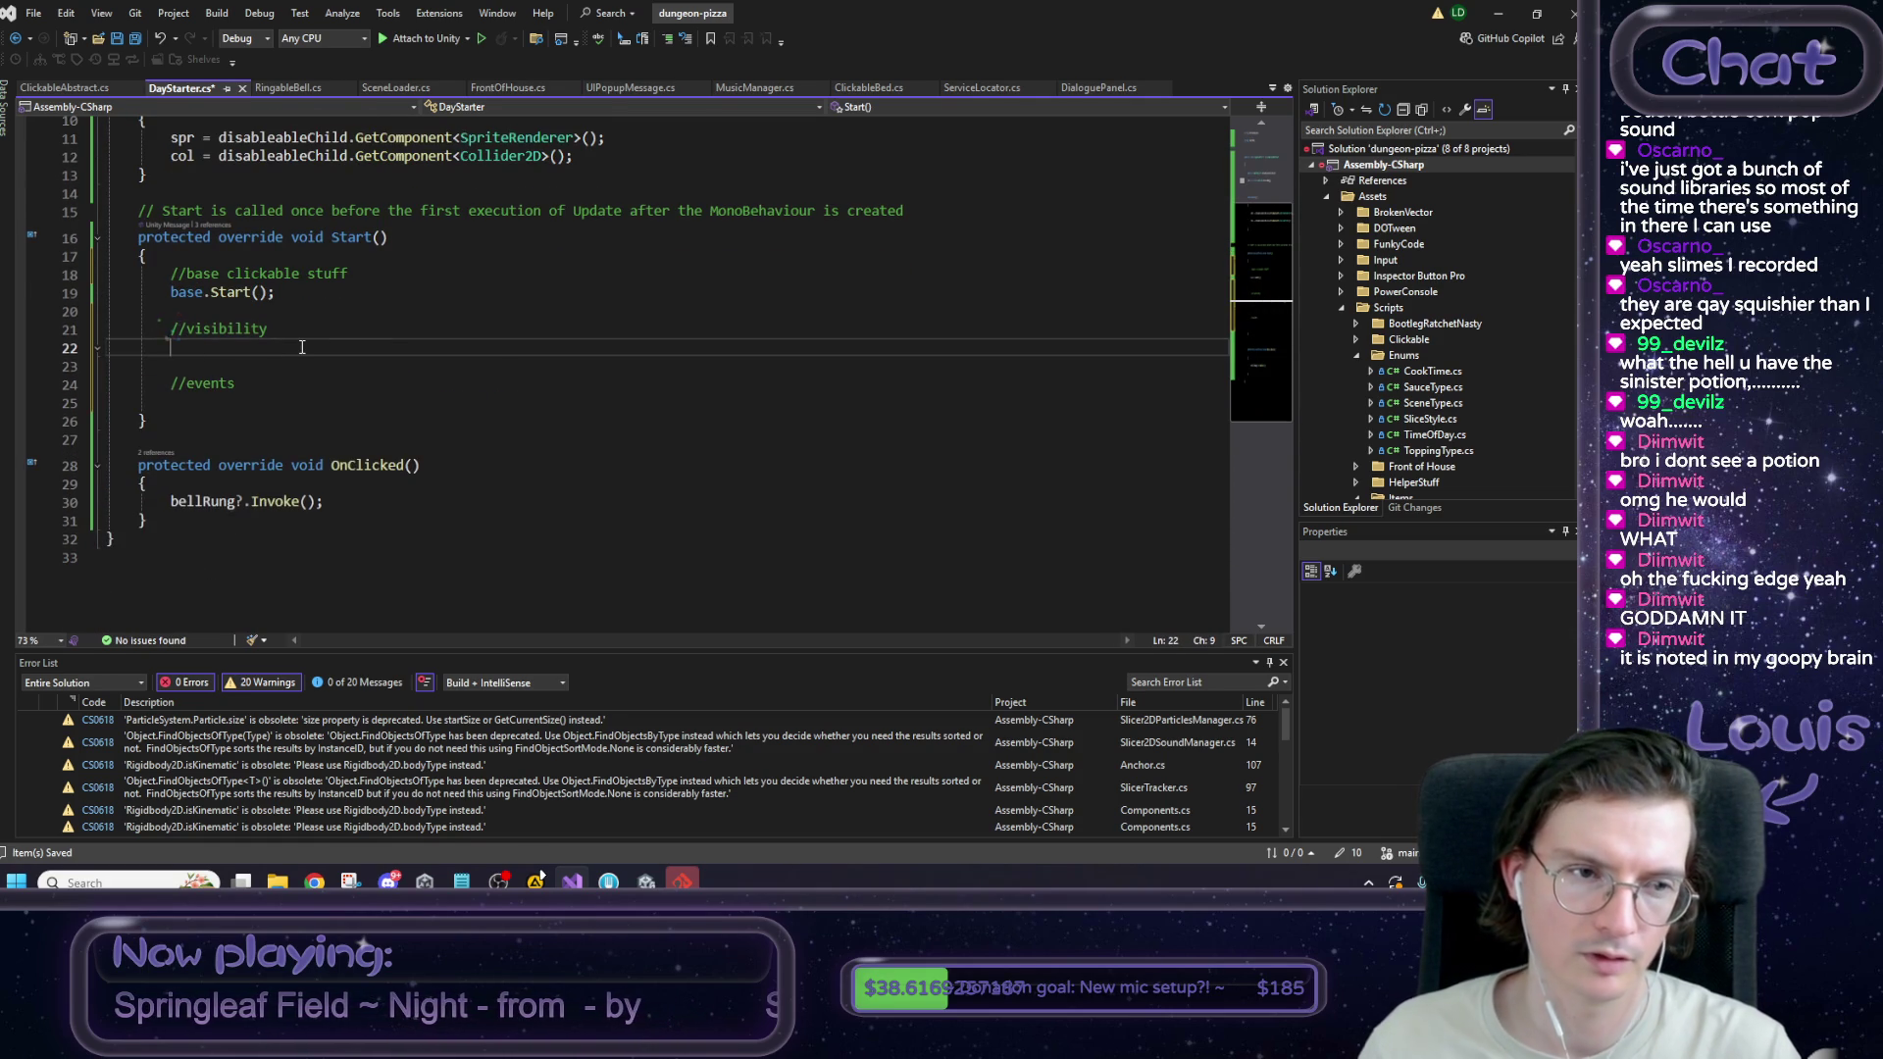
{"action": "type", "text": "UpdateVis"}
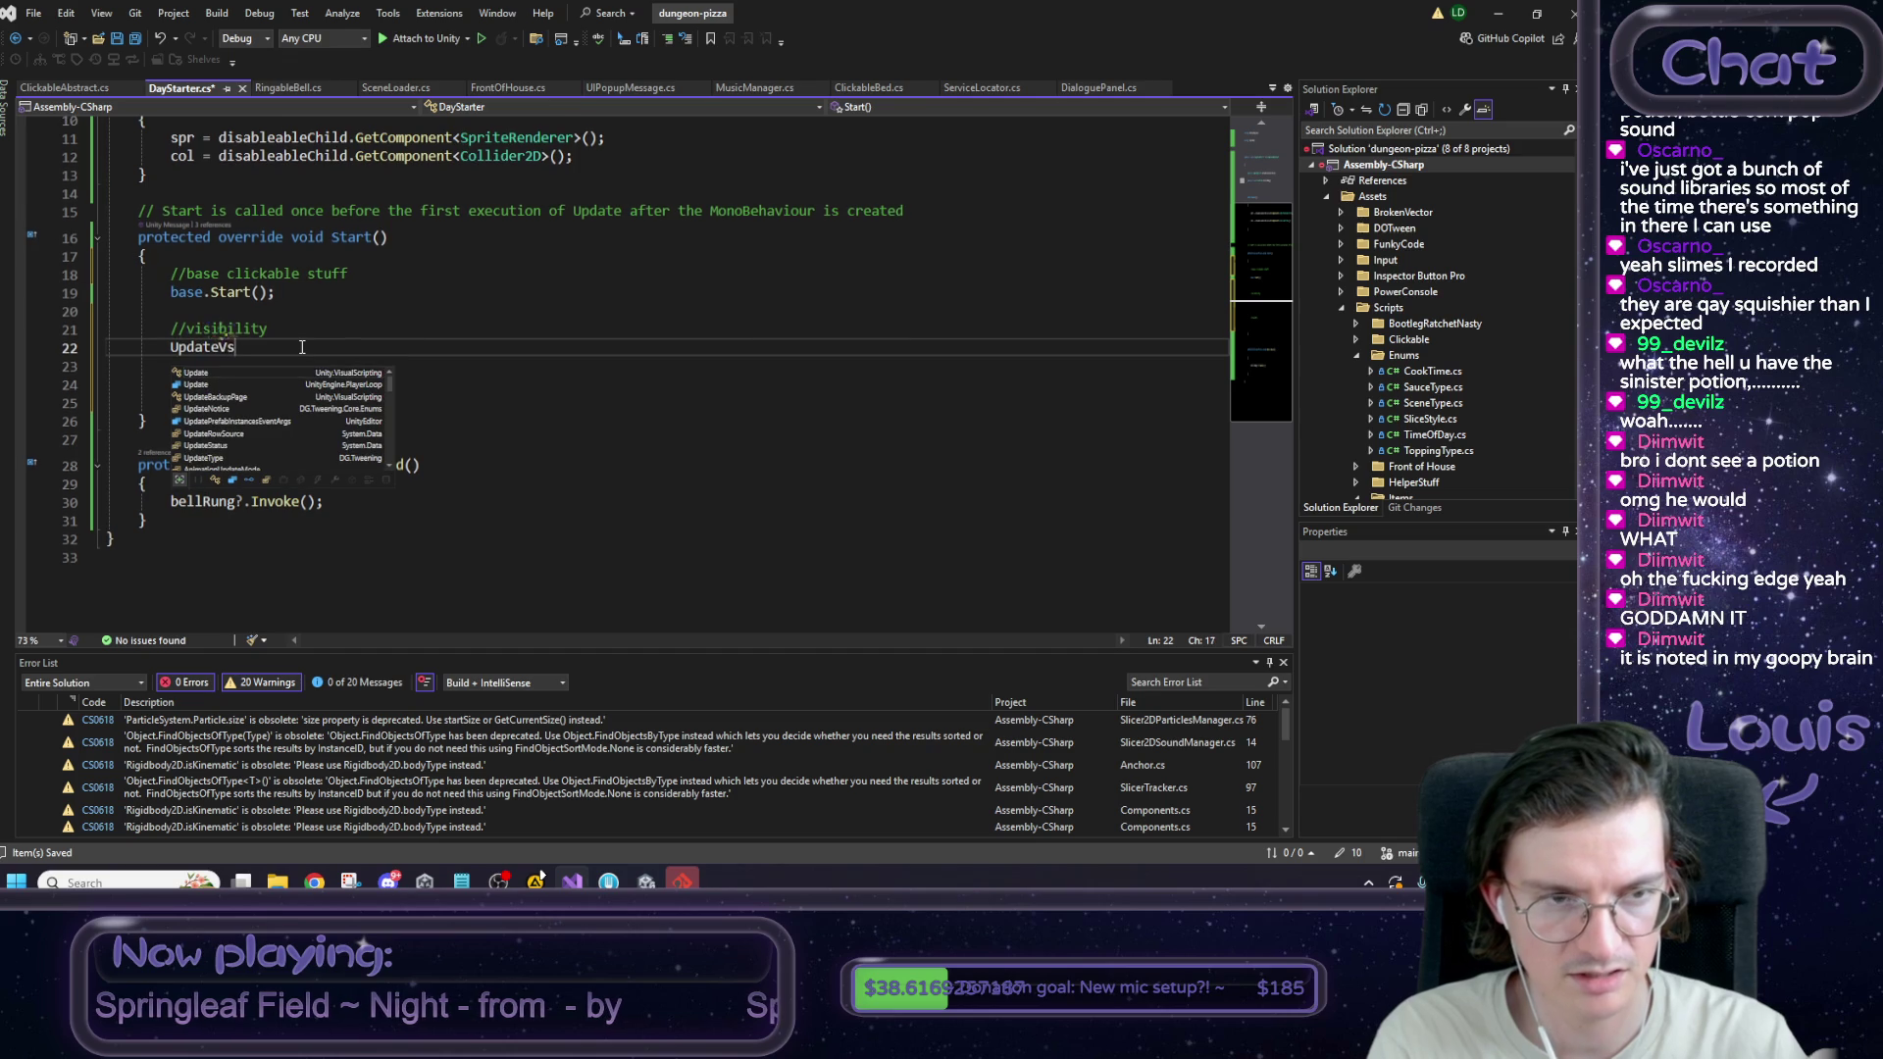
{"action": "type", "text": "ibility())"}
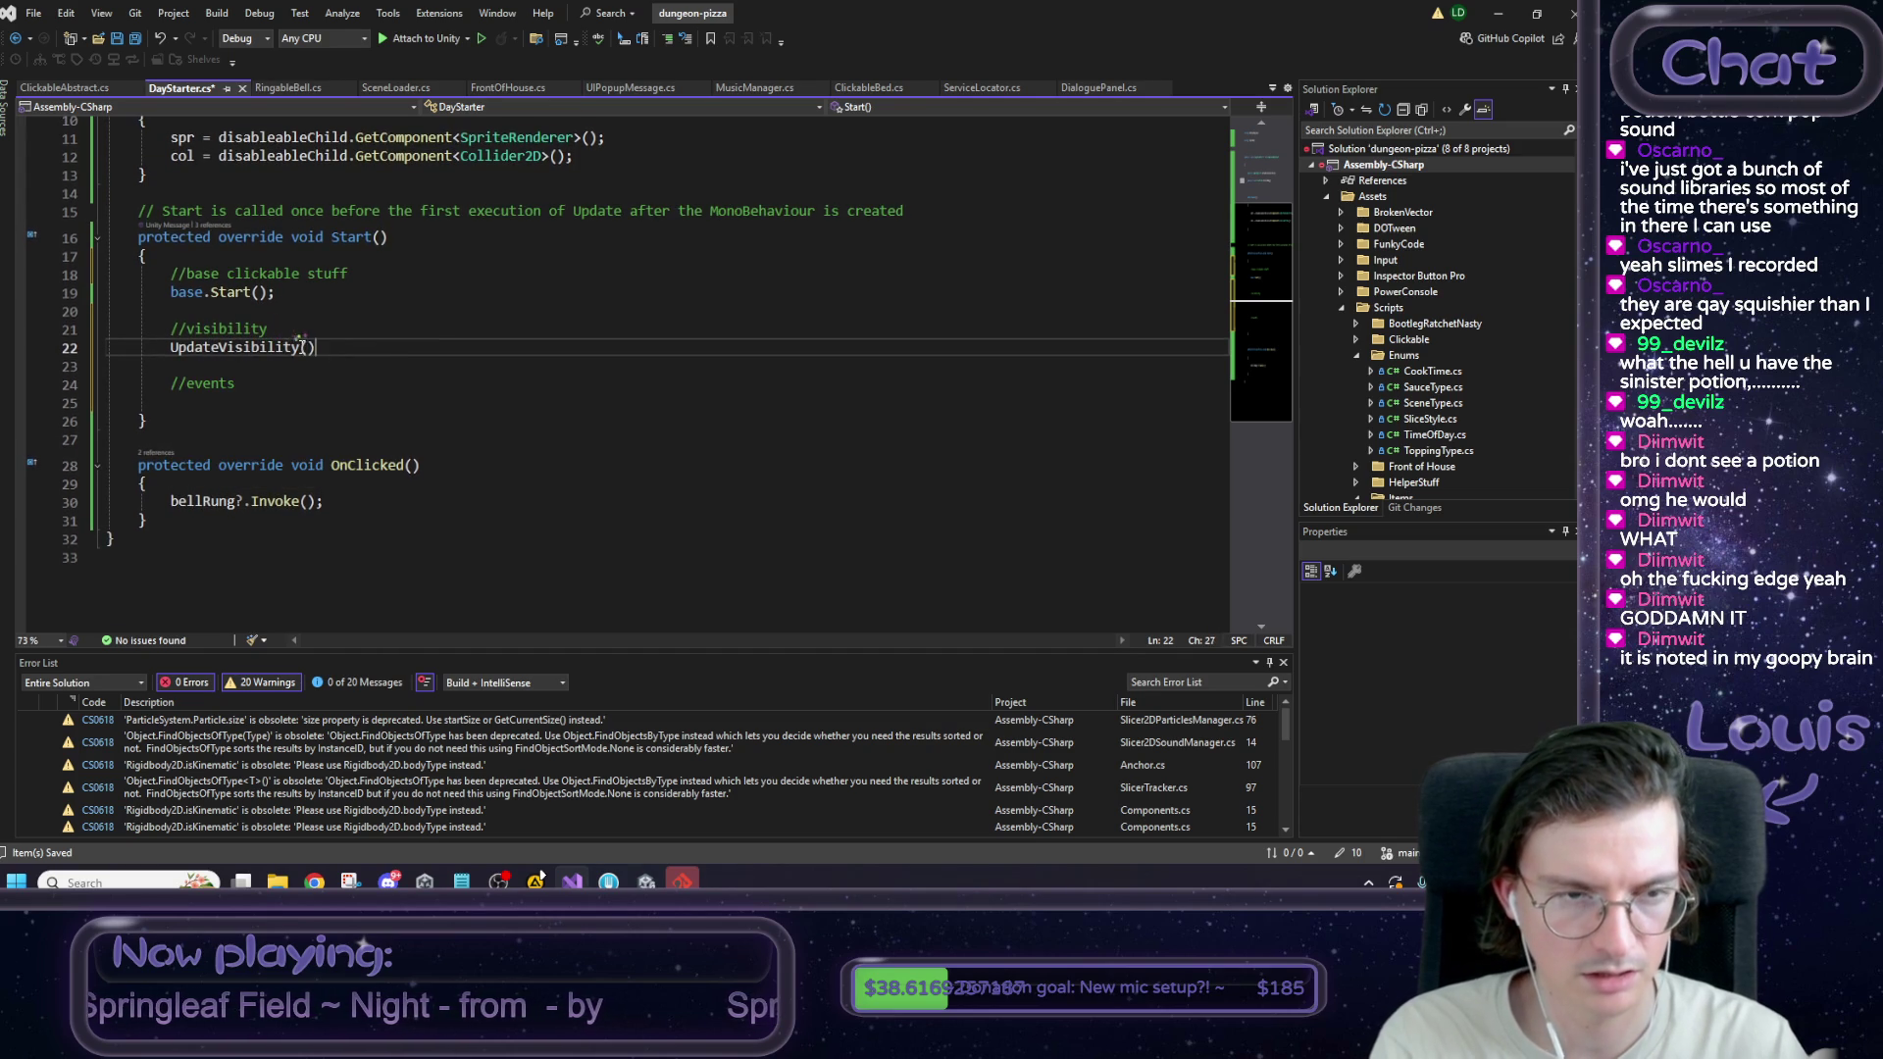
End the UpdateVisibility() call with a semicolon and save the DayStarter script.
{"action": "key", "text": "BackSpace"}
{"action": "type", "text": ";"}
{"action": "key", "text": "ctrl+s"}
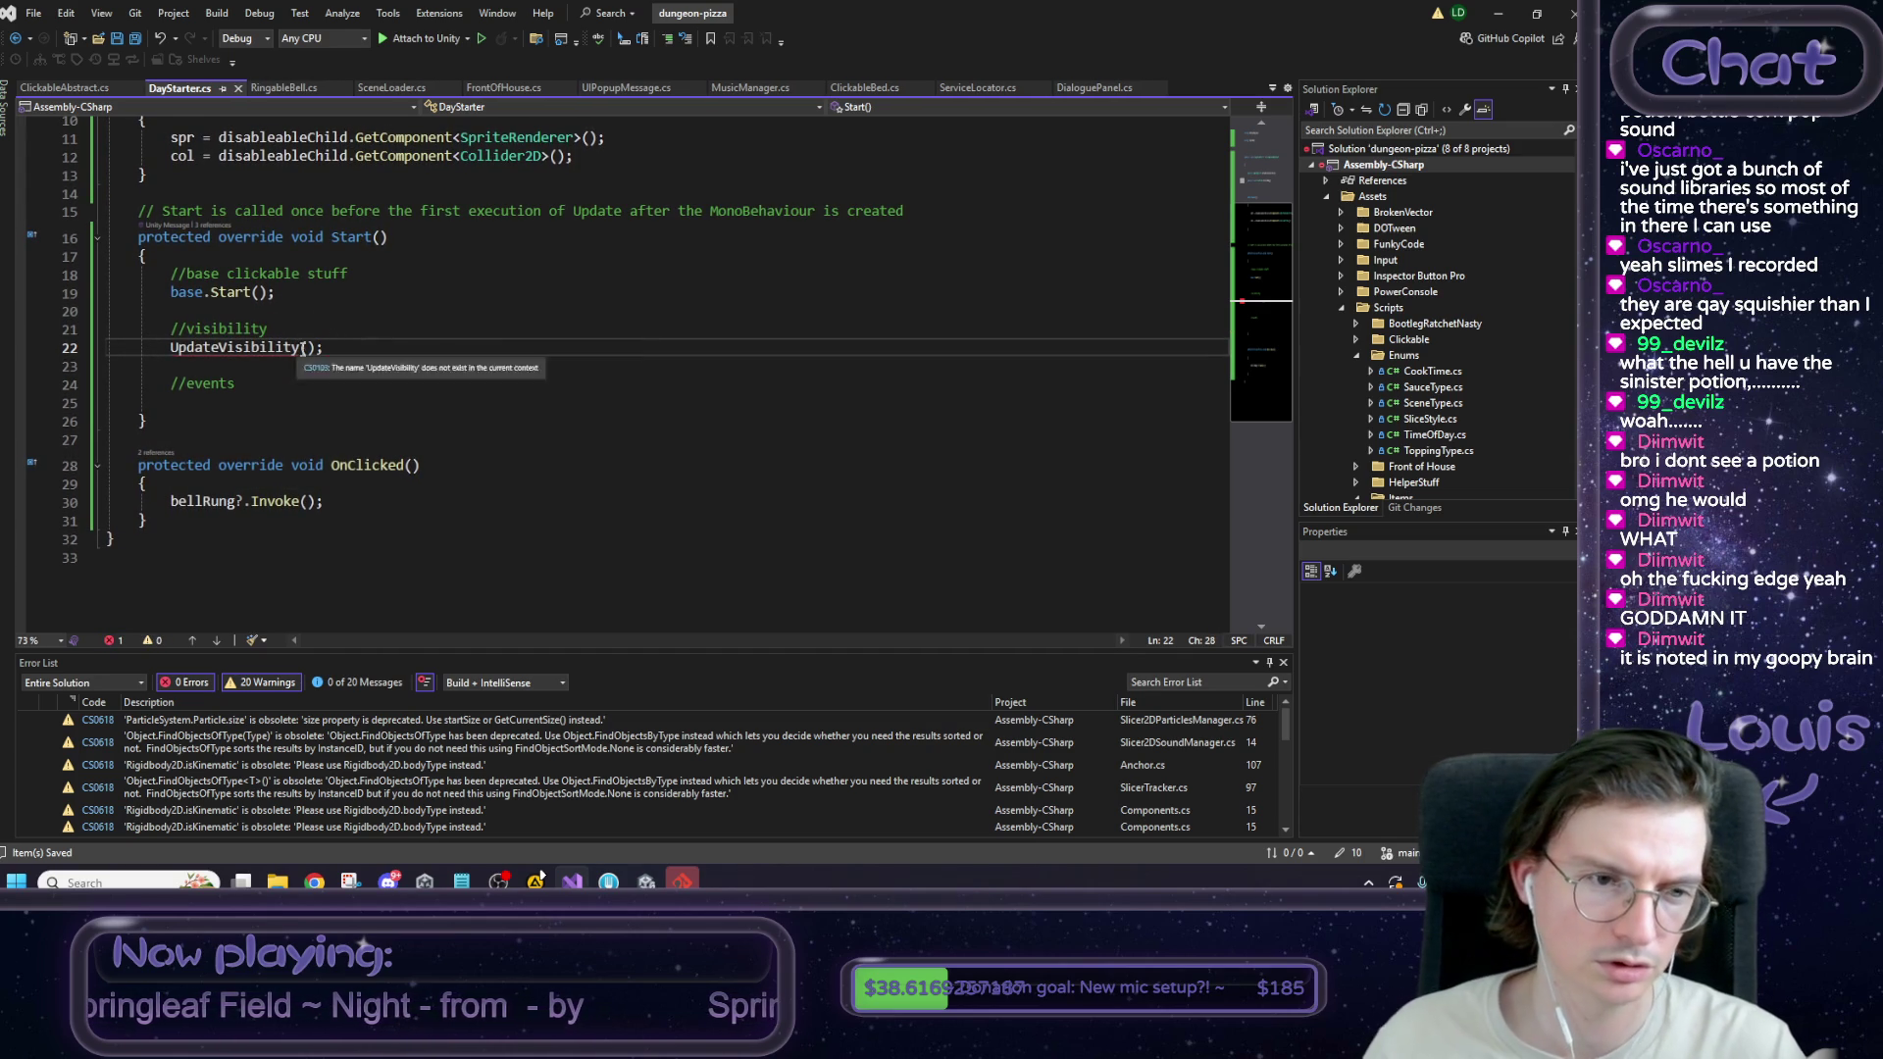
Declare private void UpdateVisibility() after Start, filled with the morning SetActive if/else.
{"action": "left_click", "coordinate": [182, 423]}
{"action": "key", "text": "Return"}
{"action": "key", "text": "Return"}
{"action": "type", "text": "private void "}
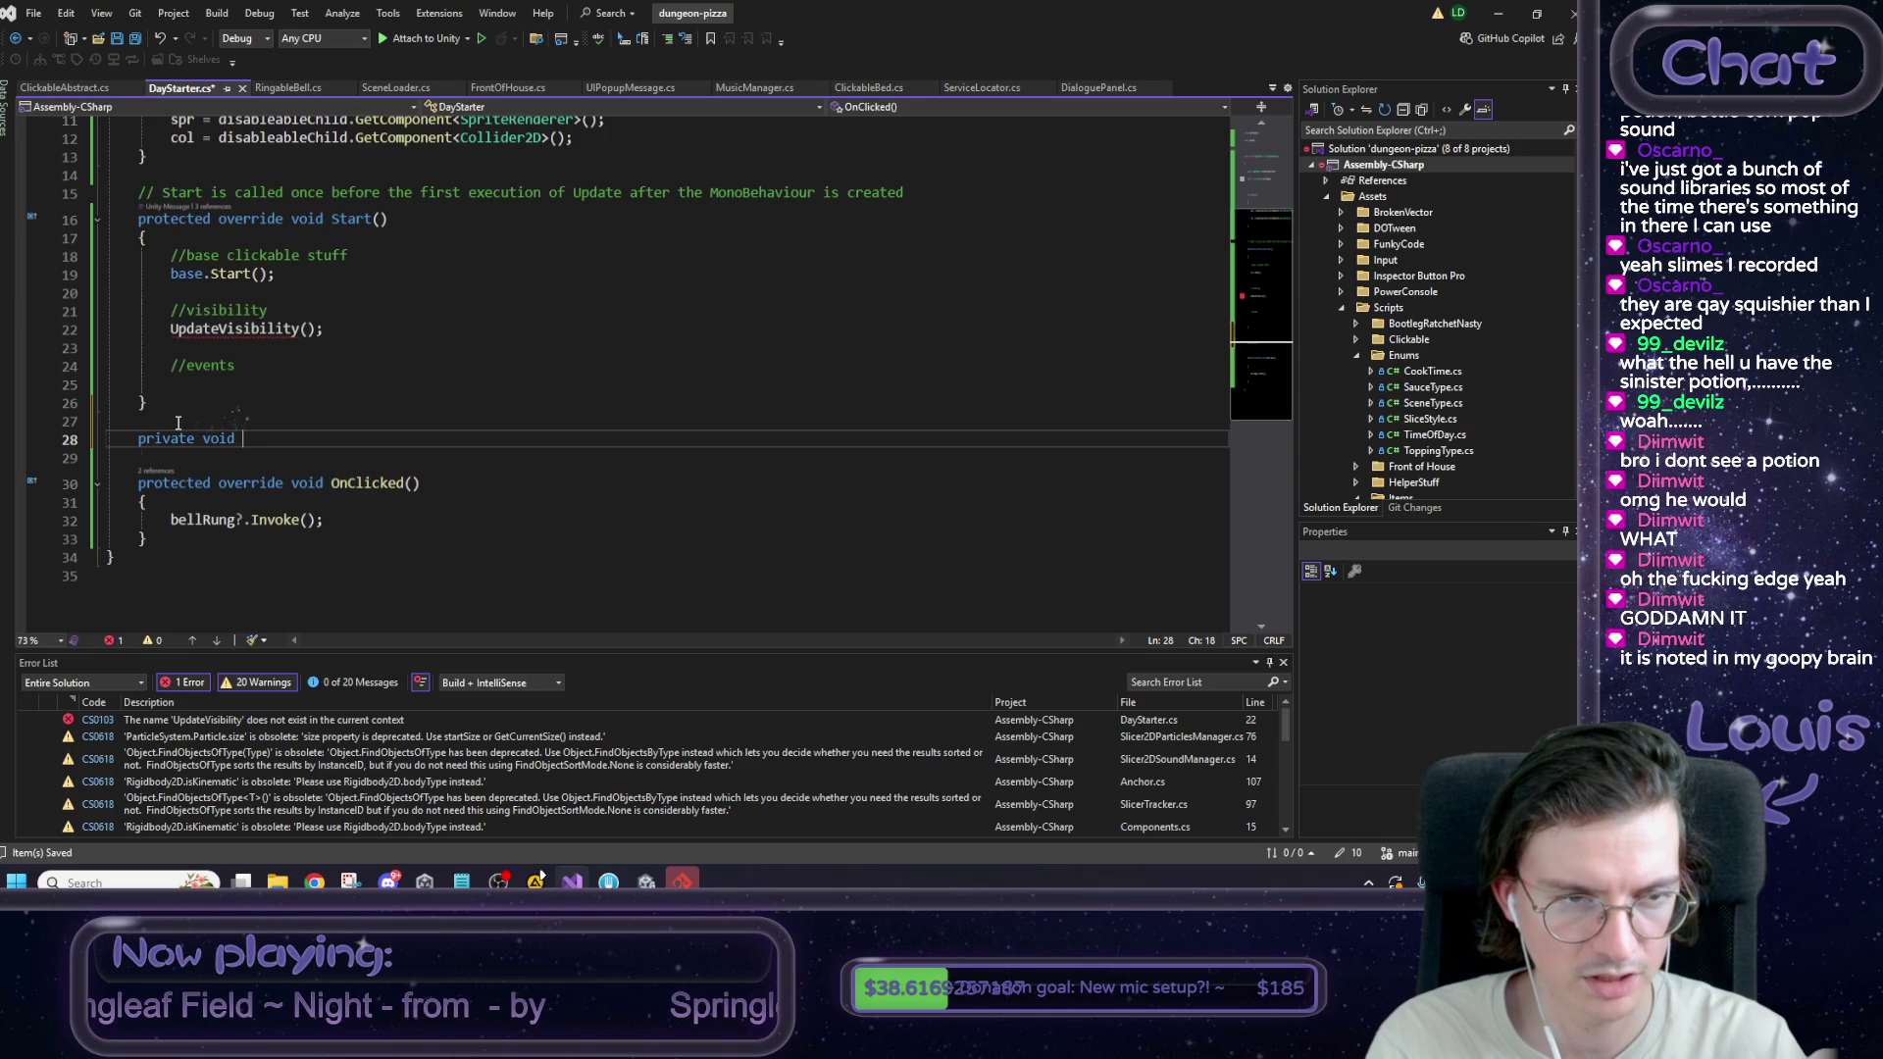
{"action": "type", "text": "Up"}
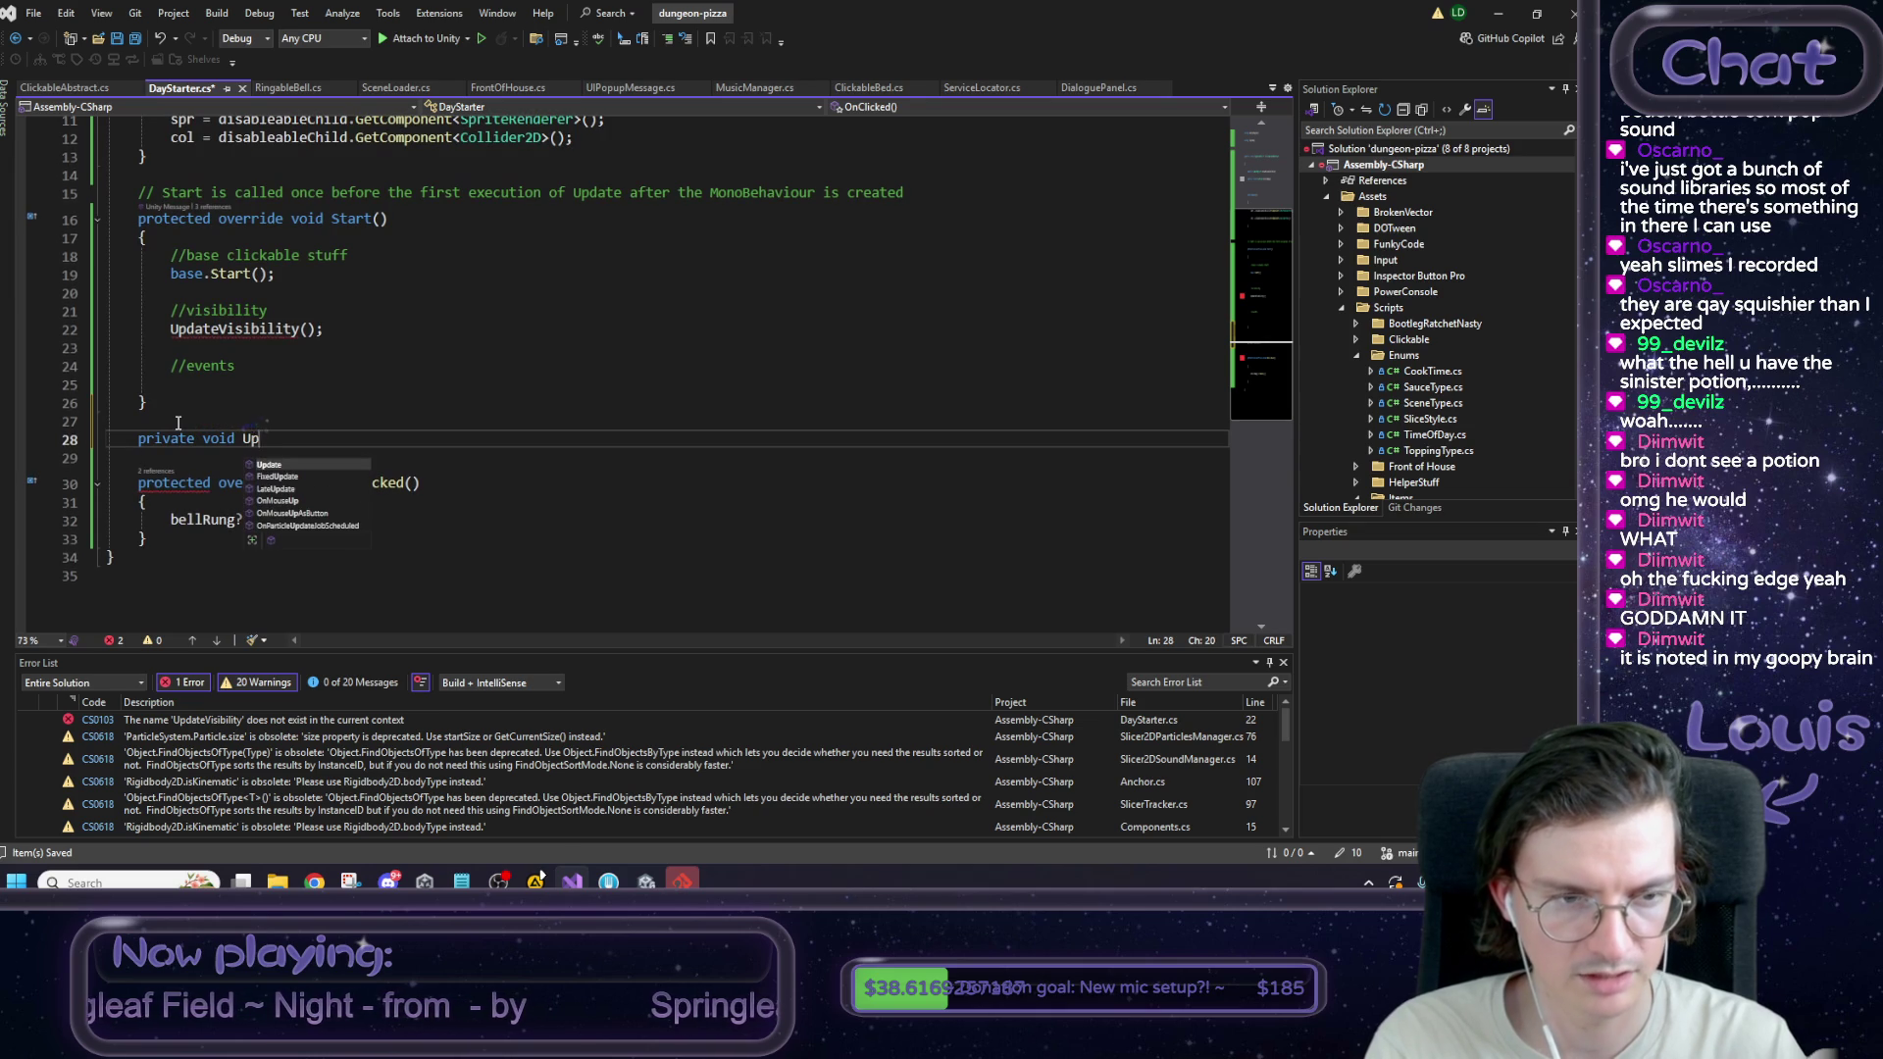
{"action": "type", "text": "dateVsibility"}
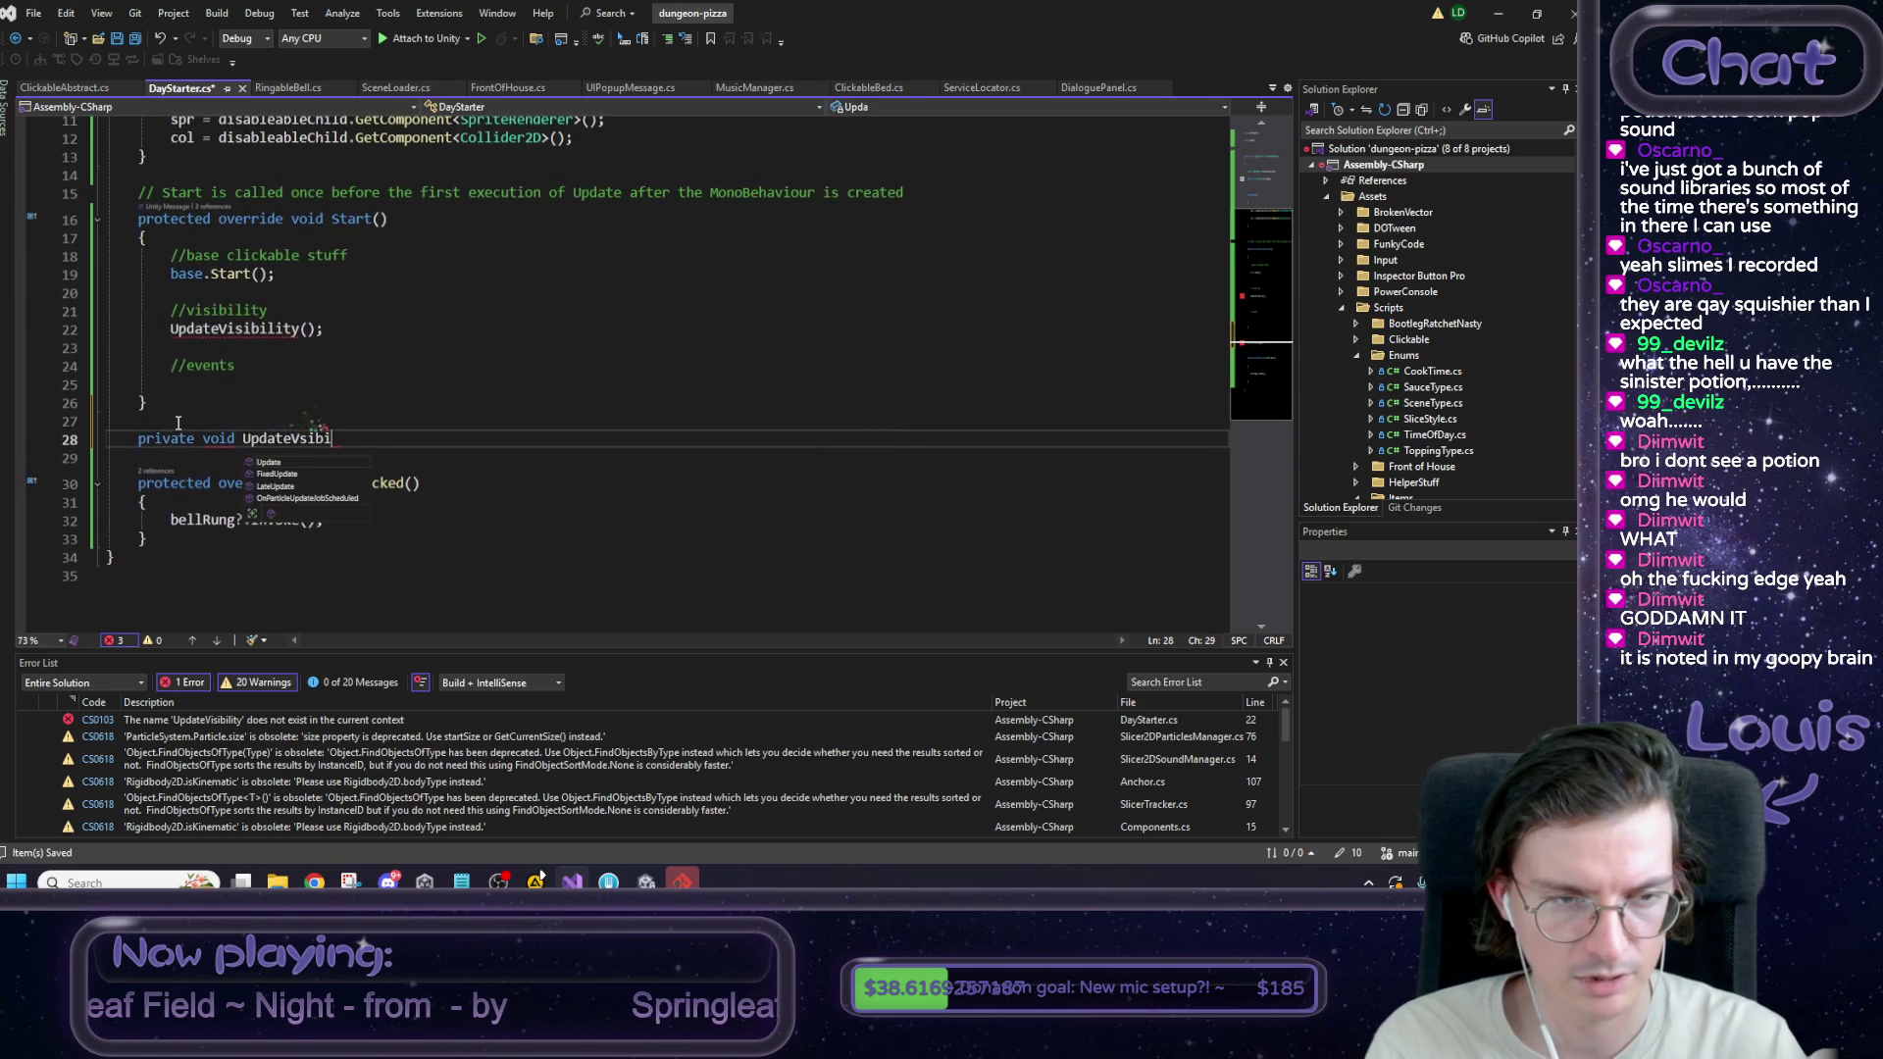
{"action": "key", "text": "Left"}
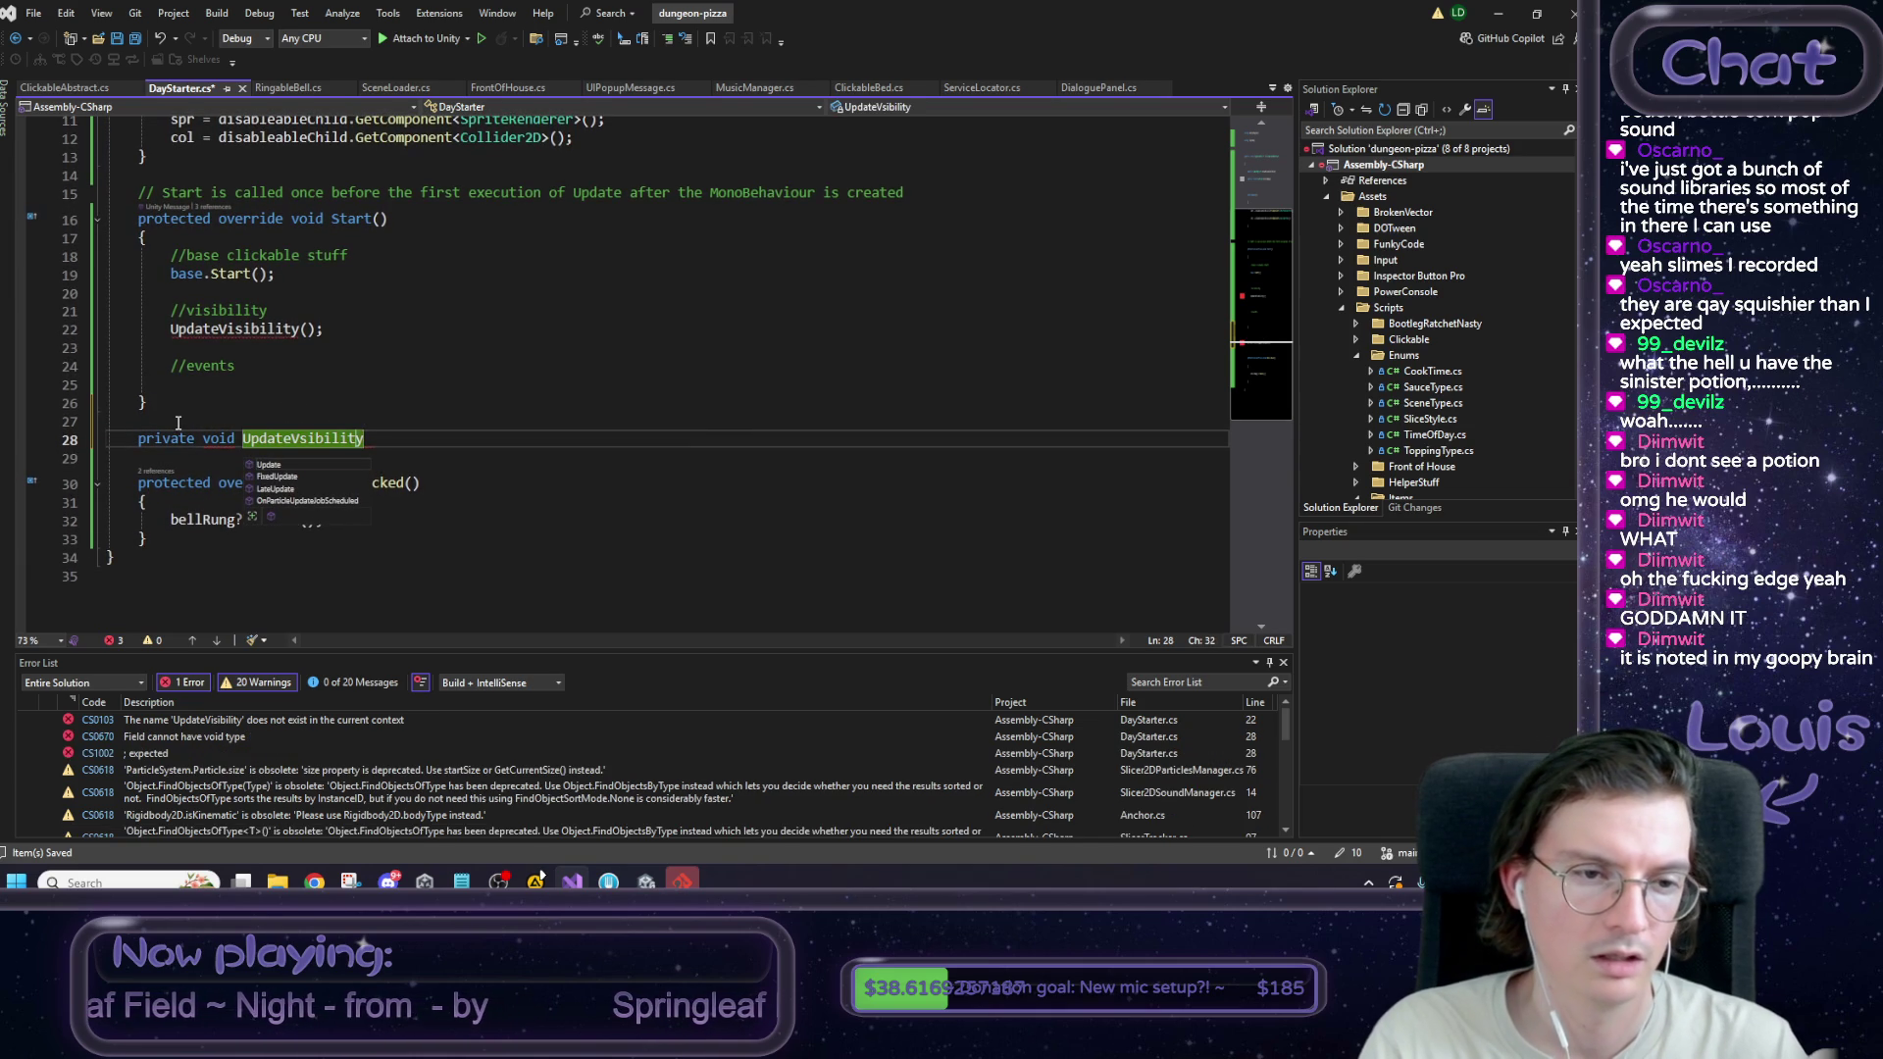
{"action": "key", "text": "Right"}
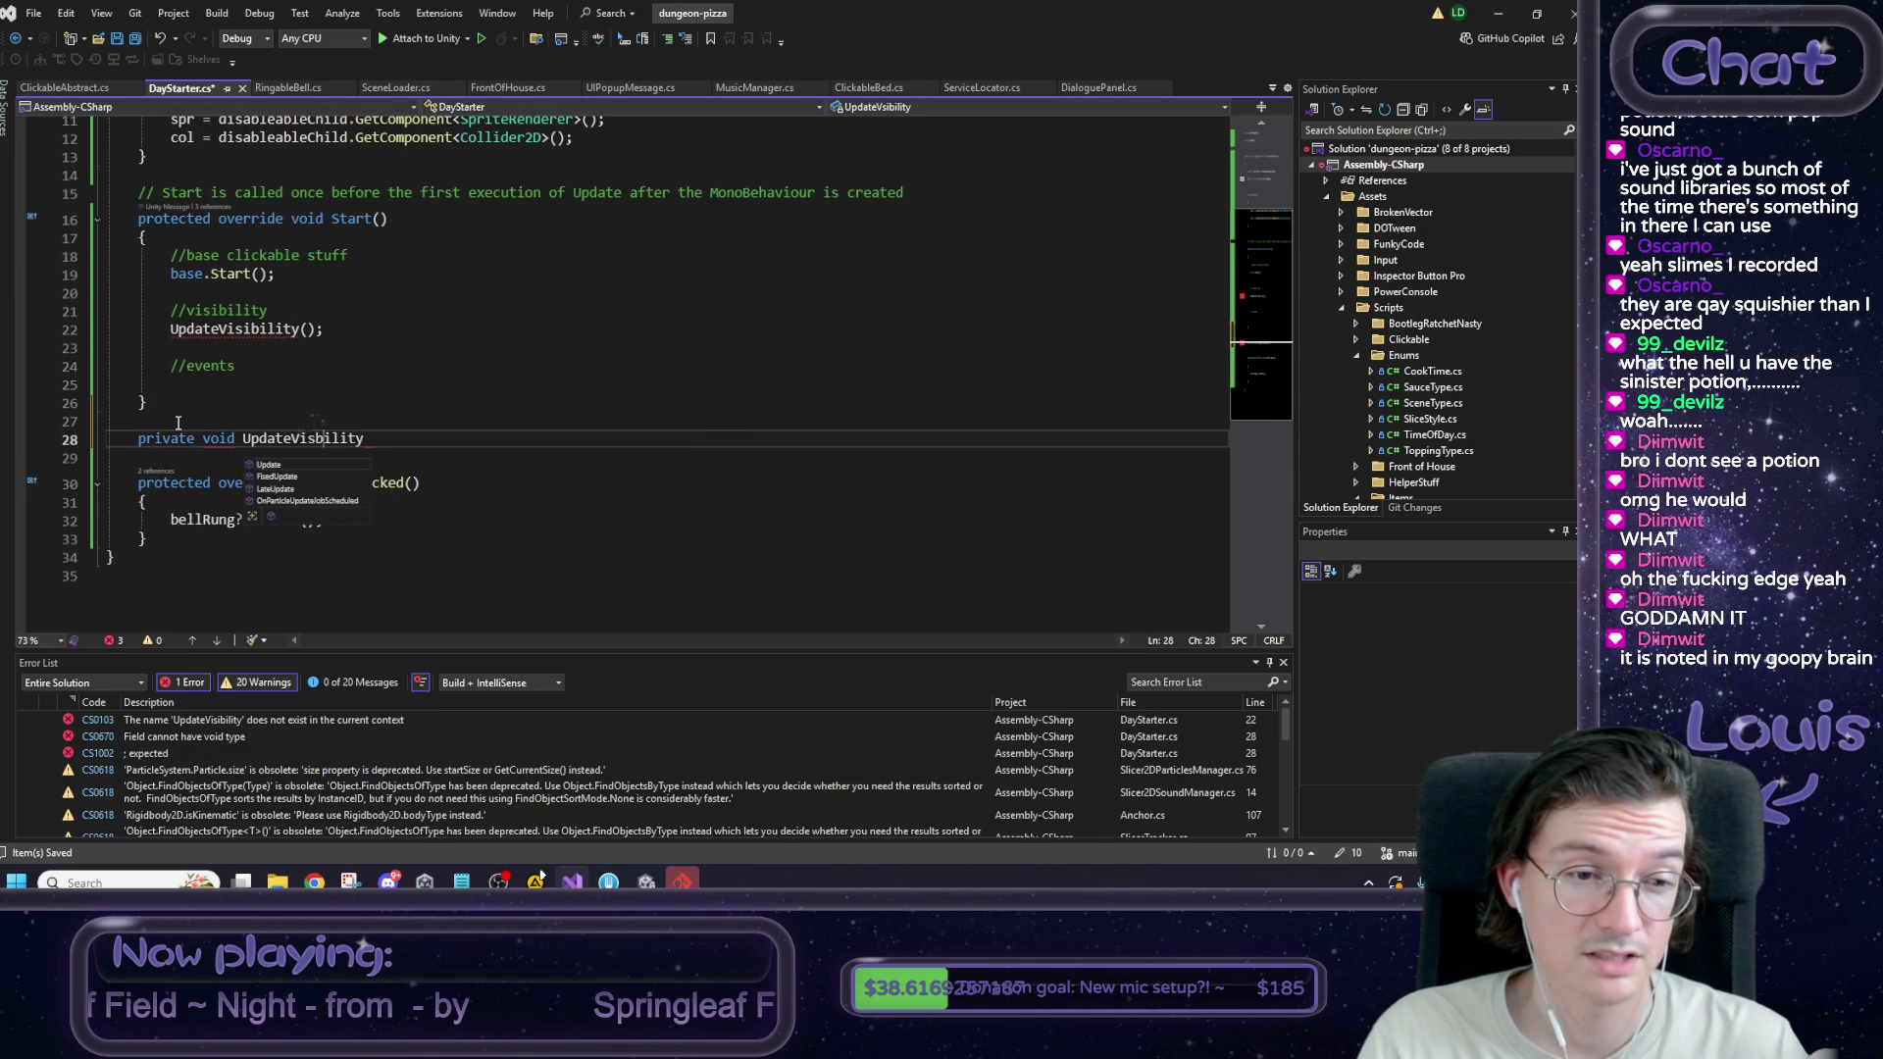
{"action": "key", "text": "Delete"}
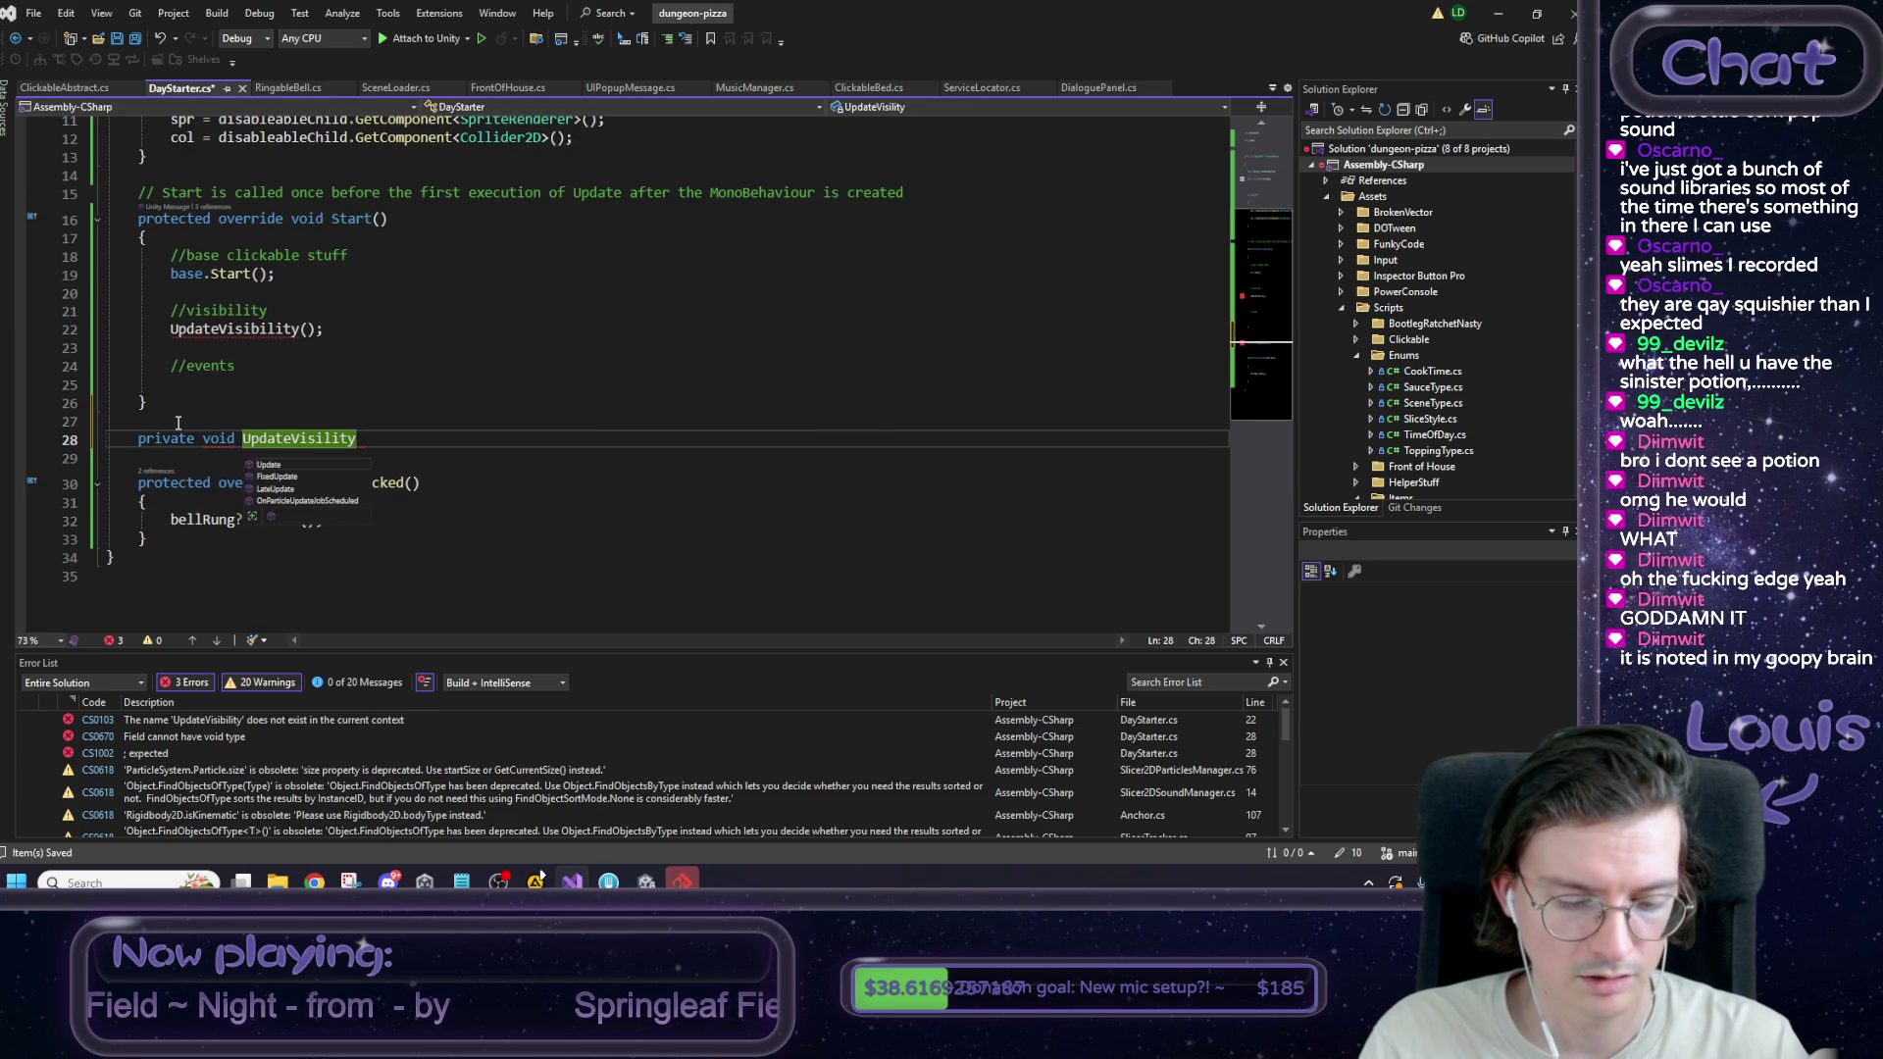
{"action": "type", "text": "bi"}
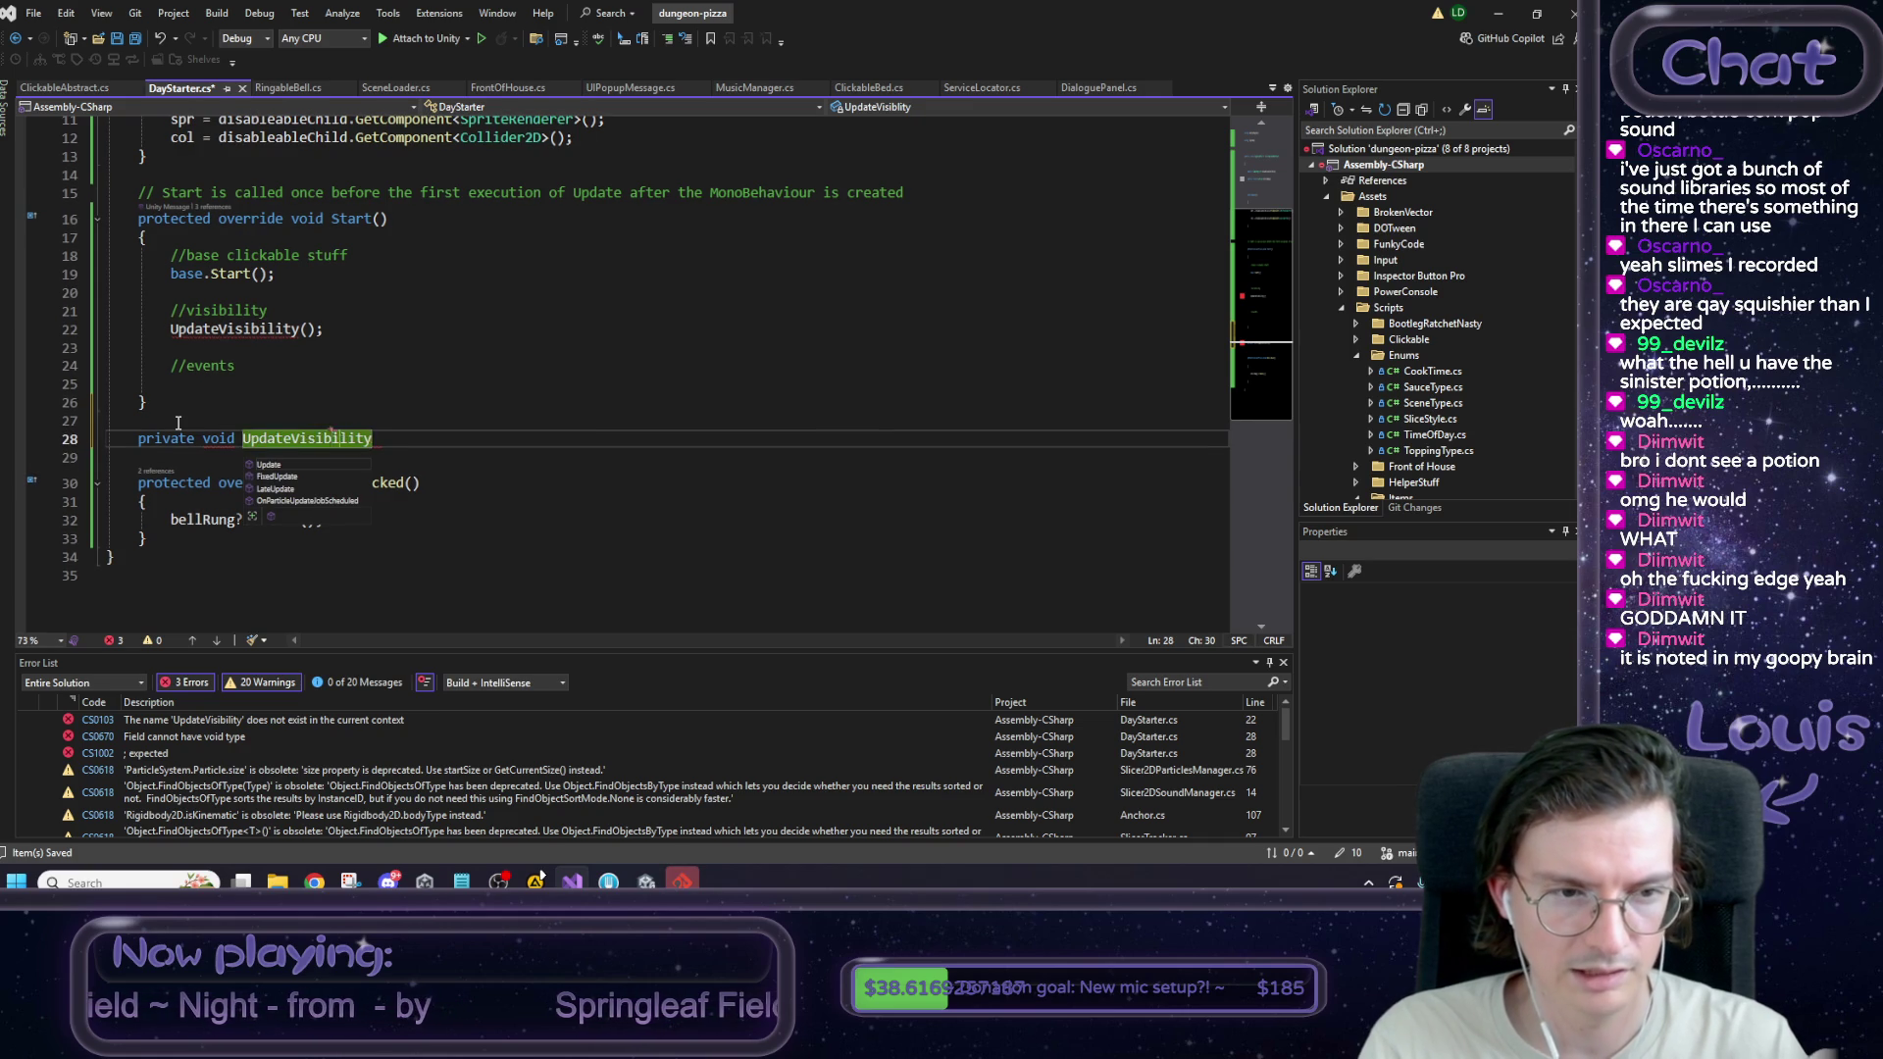
{"action": "key", "text": "Left"}
{"action": "key", "text": "Left"}
{"action": "key", "text": "Left"}
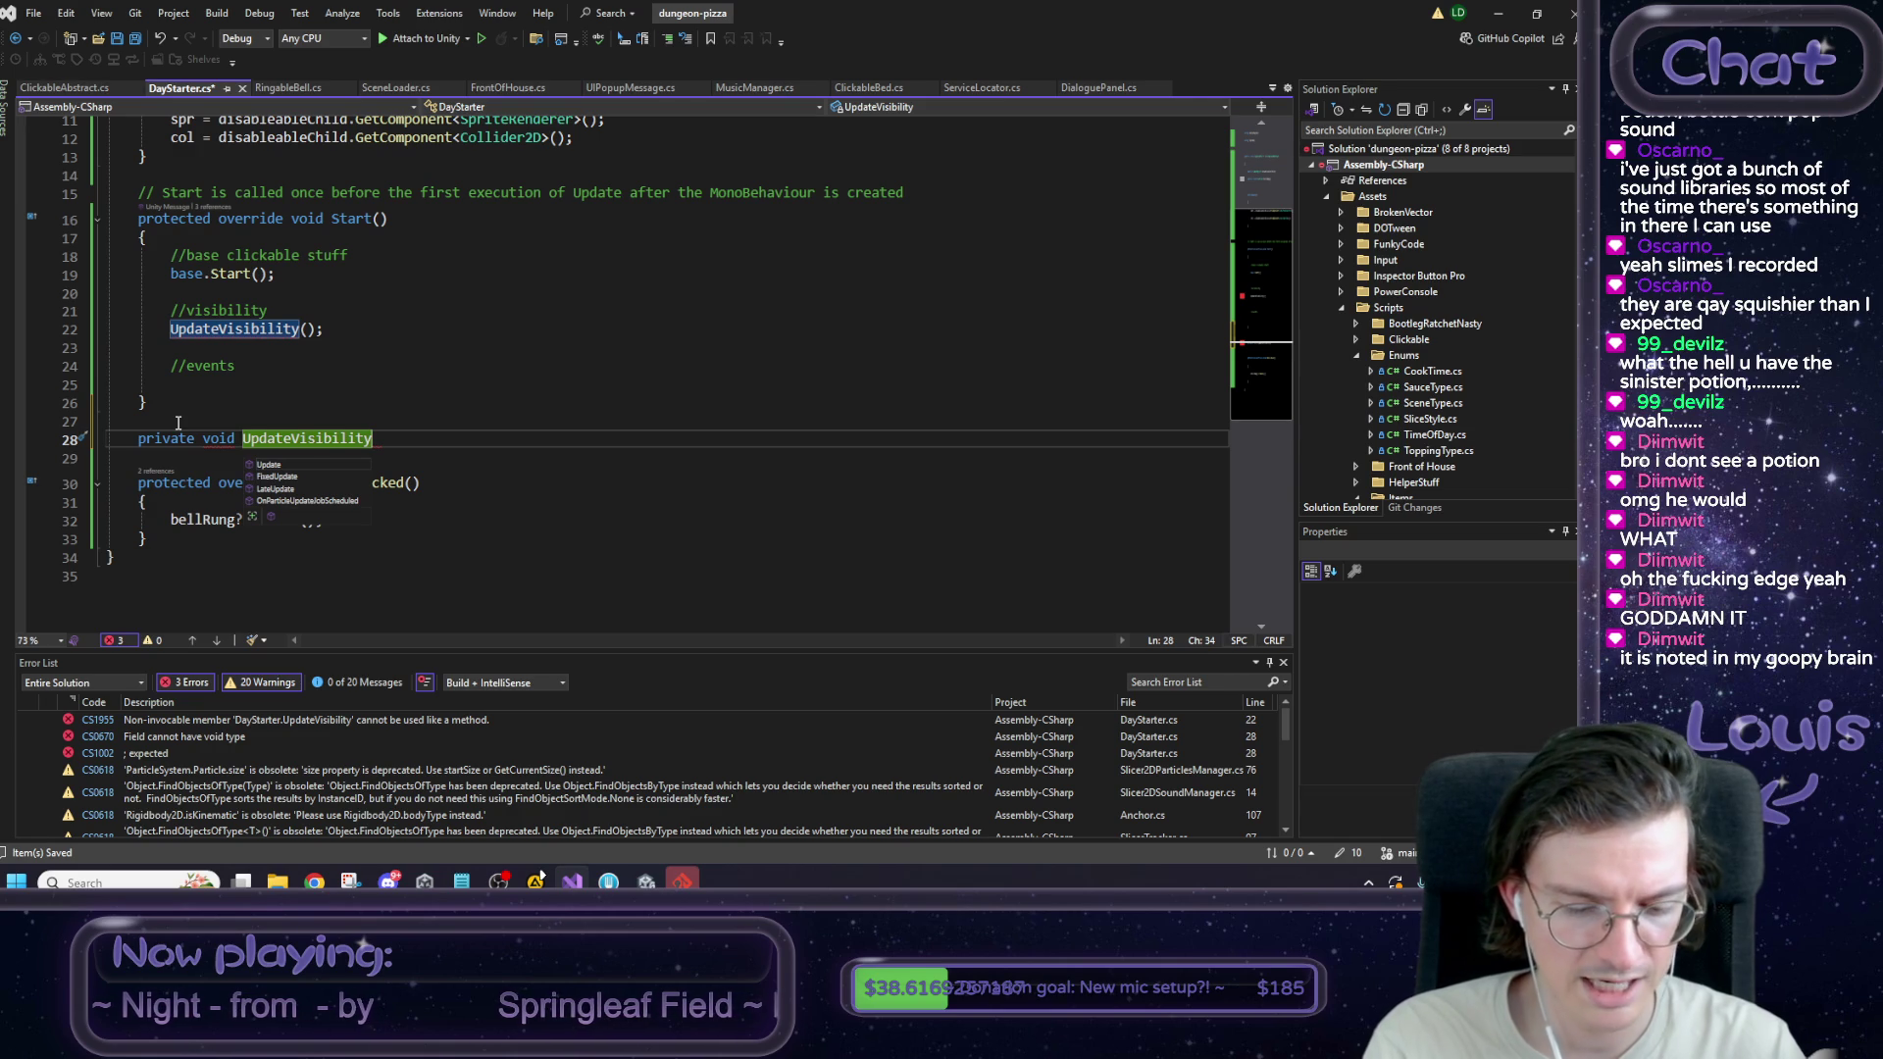
{"action": "type", "text": "(){"}
{"action": "key", "text": "Return"}
{"action": "key", "text": "Tab"}
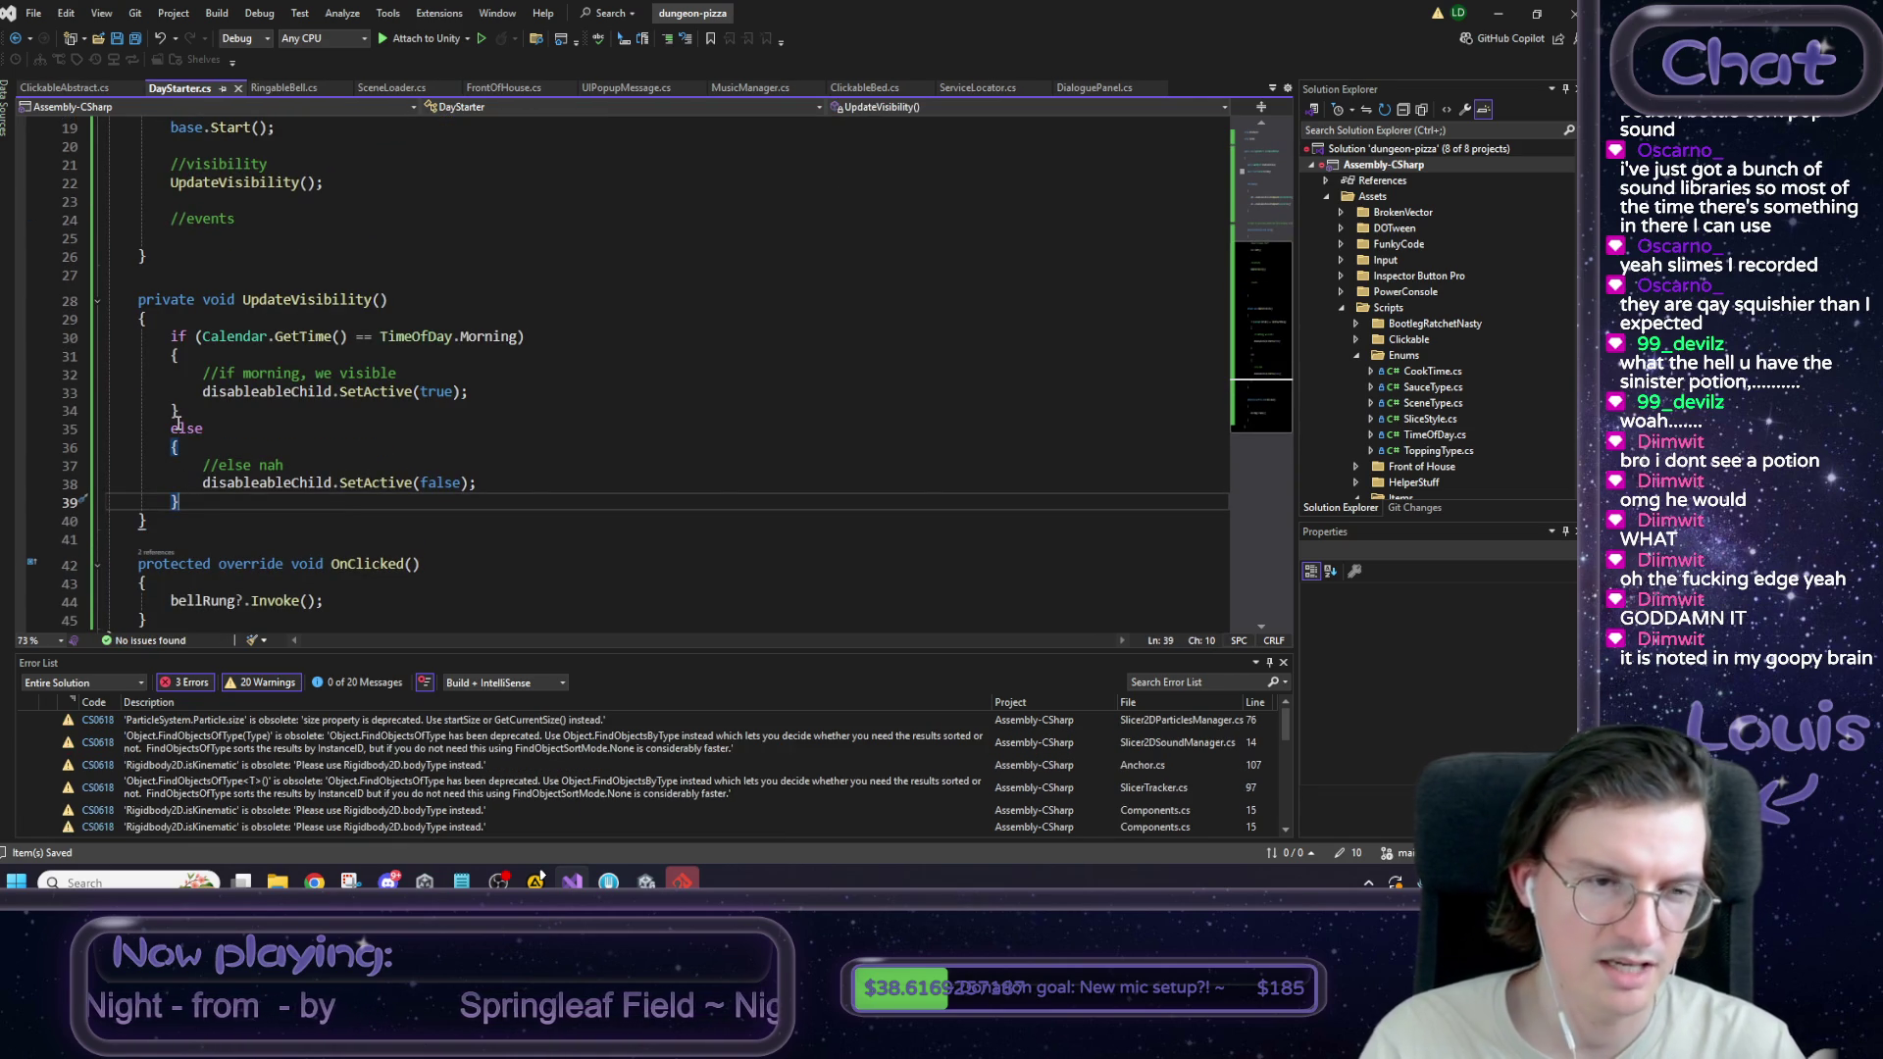
Pass Calendar.GetTime() as the argument of the UpdateVisibility call in Start.
{"action": "scroll", "coordinate": [299, 382], "scroll_direction": "up", "scroll_amount": 2}
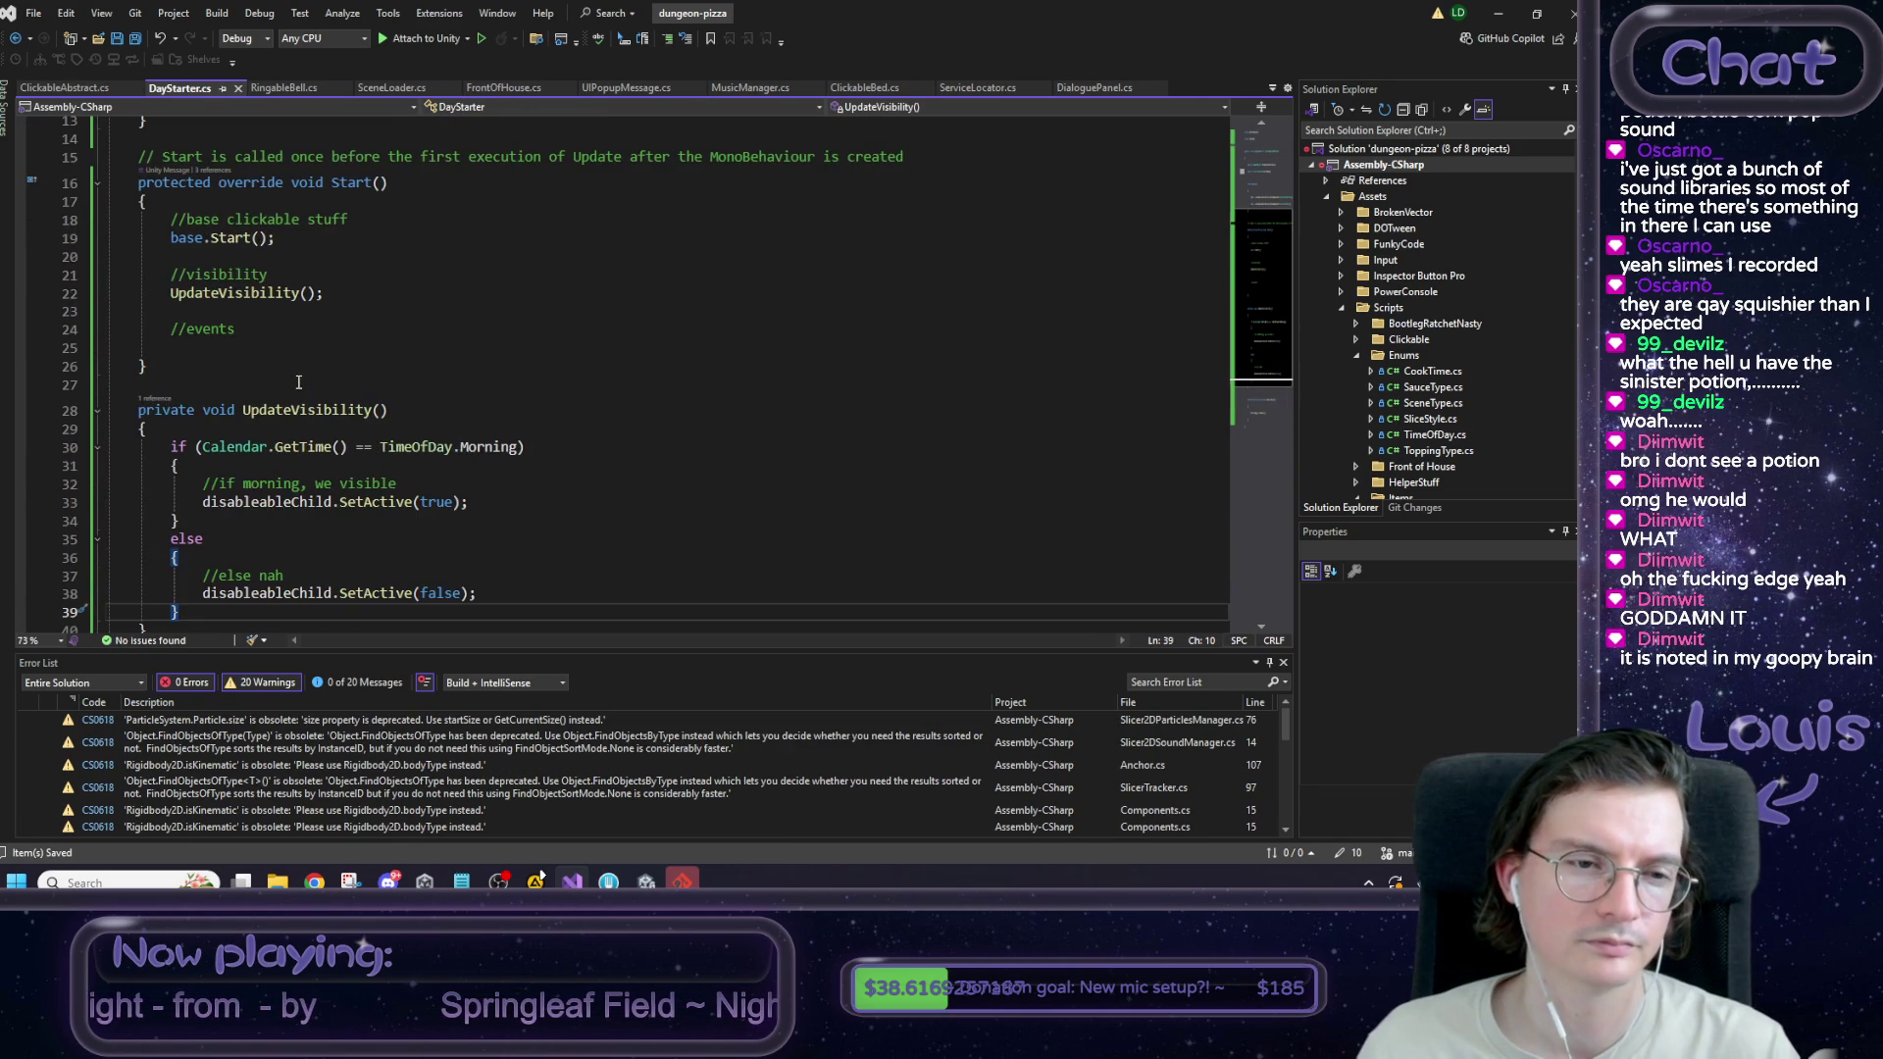
{"action": "left_click", "coordinate": [291, 313]}
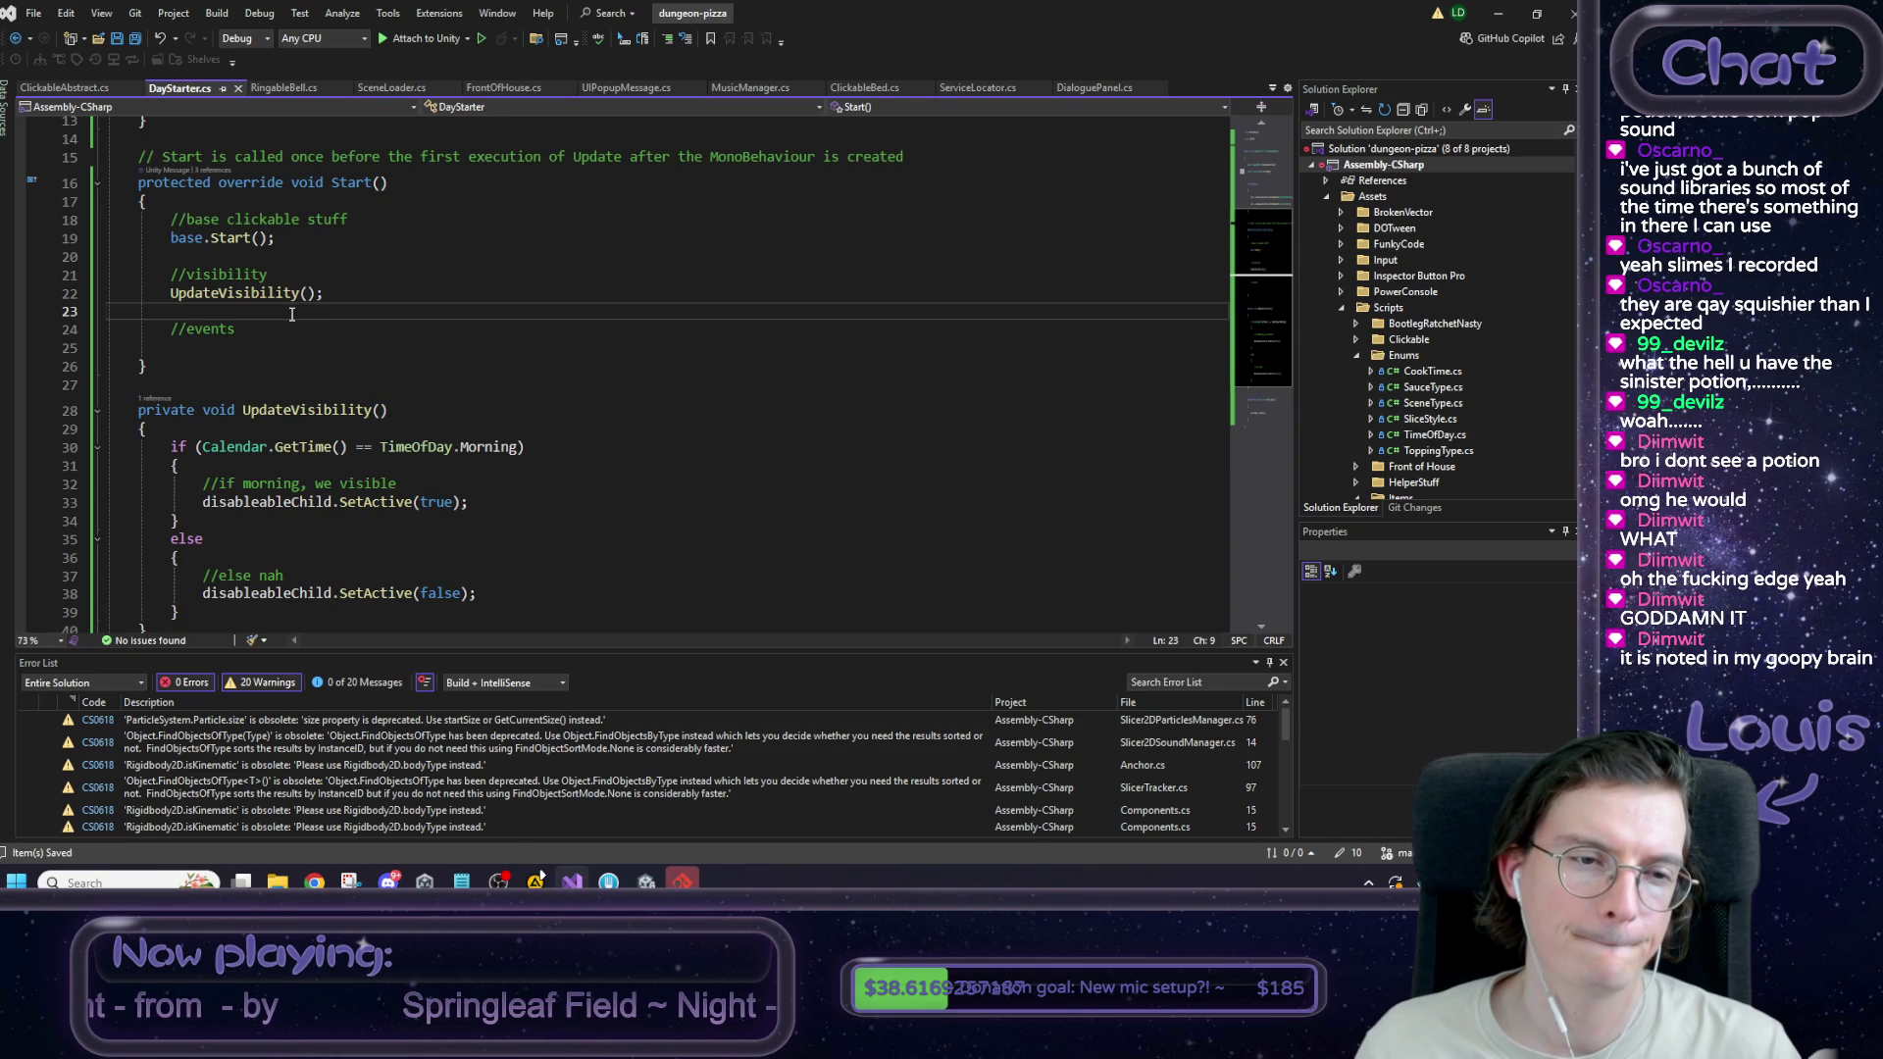
{"action": "left_click_drag", "start_coordinate": [202, 447], "coordinate": [345, 451]}
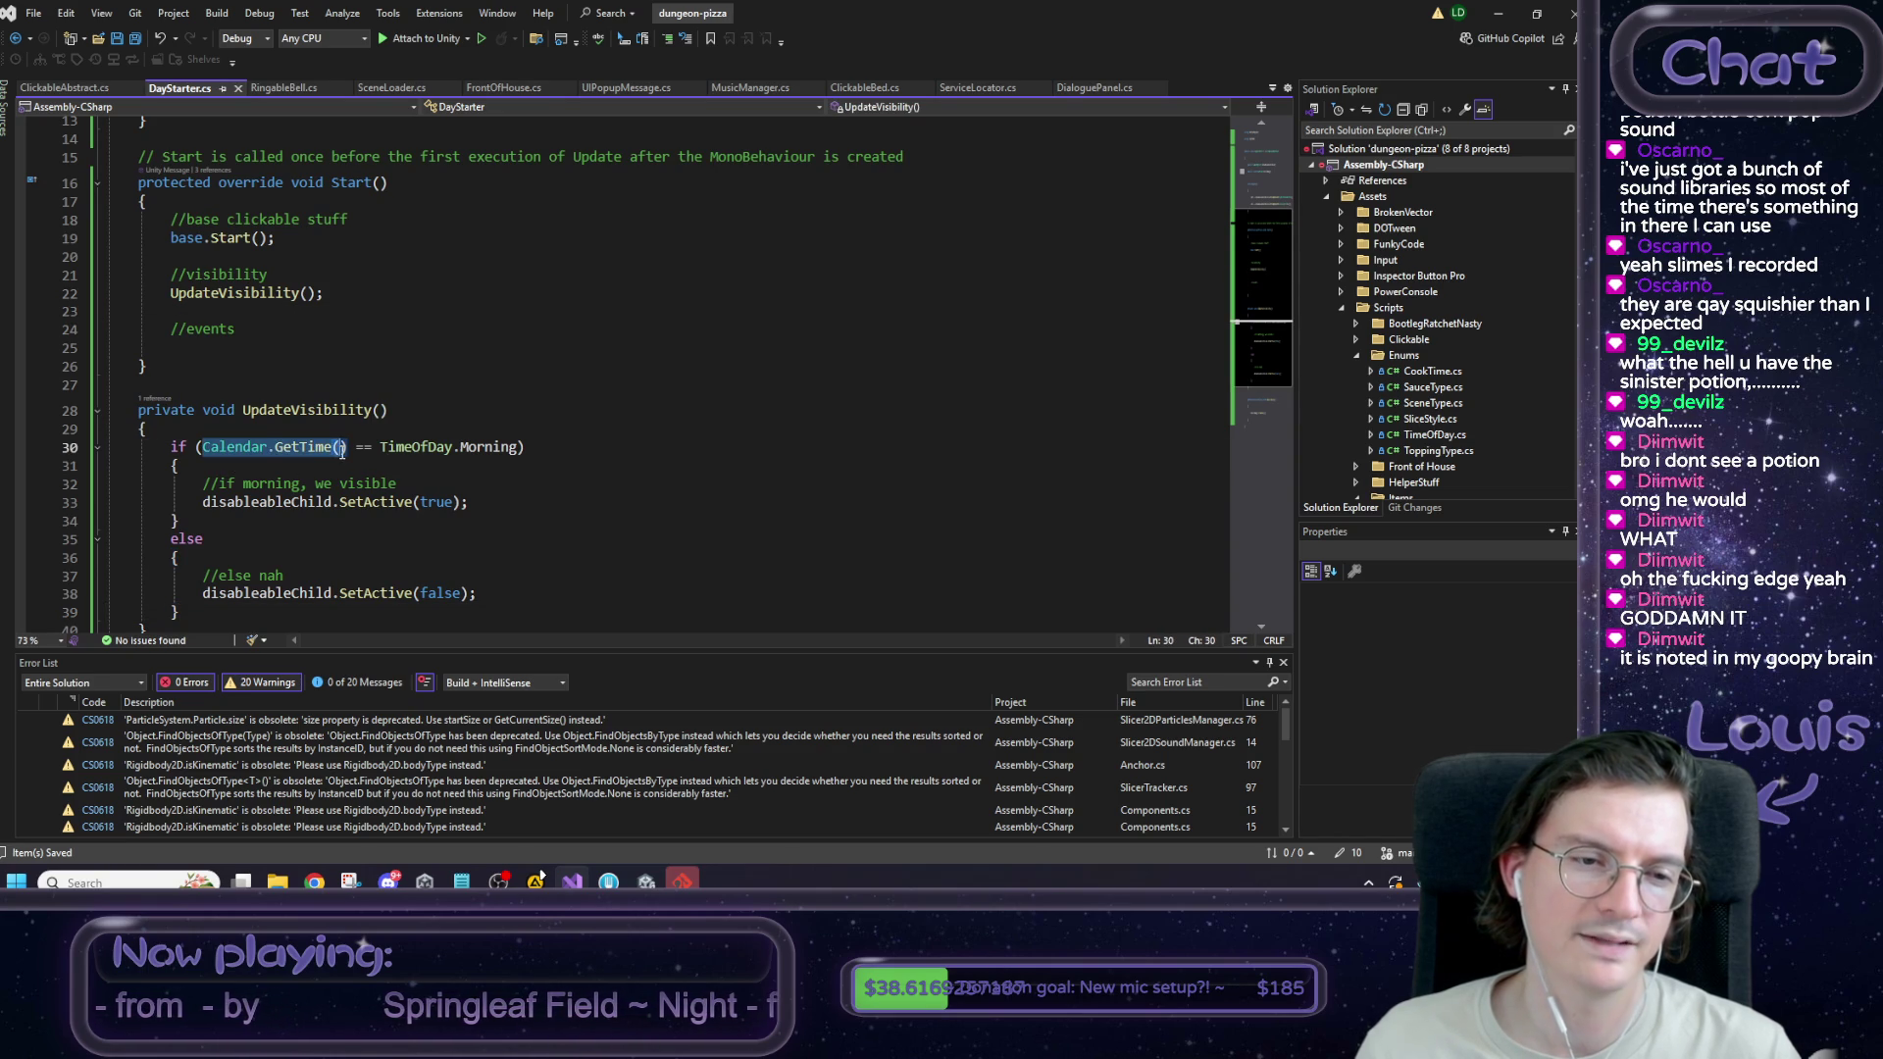
{"action": "key", "text": "ctrl+c"}
{"action": "left_click", "coordinate": [312, 293]}
{"action": "key", "text": "ctrl+v"}
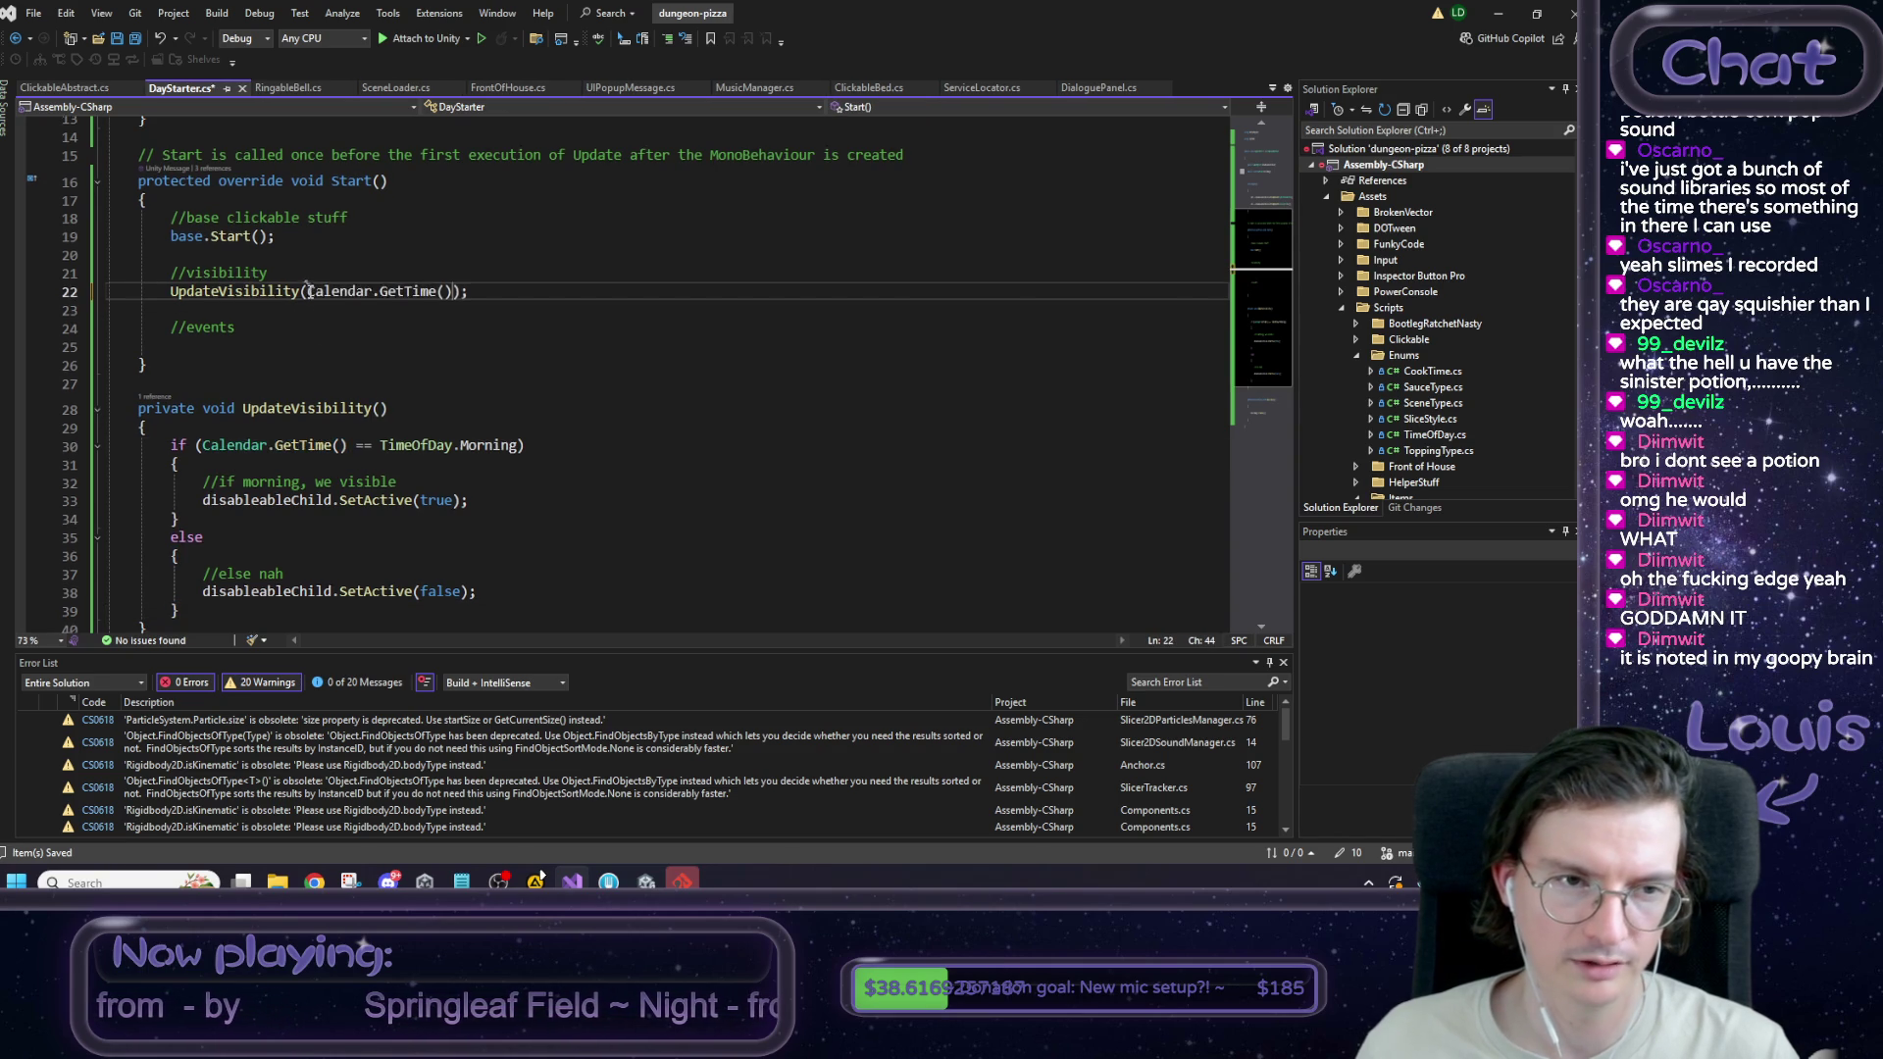
Subscribe UpdateVisibility to Calendar.OnTimeChange under the //events comment.
{"action": "left_click", "coordinate": [263, 342]}
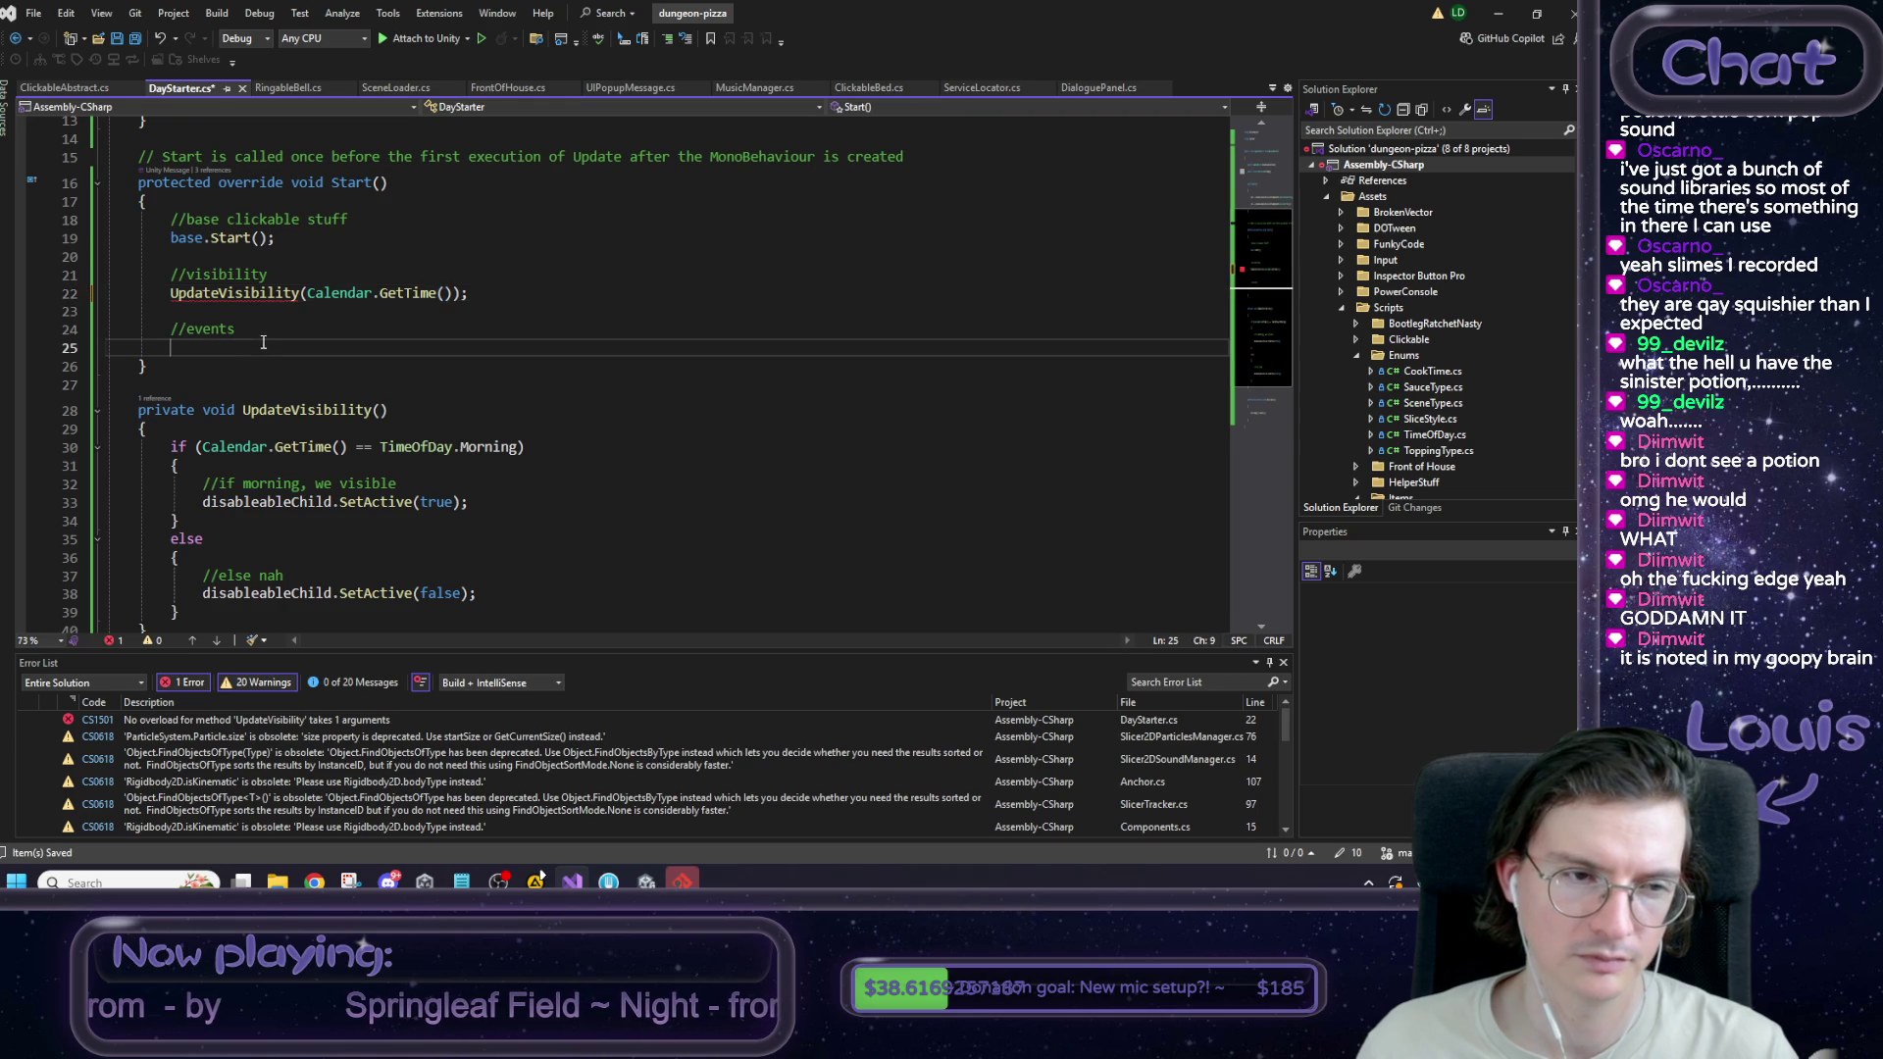
{"action": "type", "text": "C"}
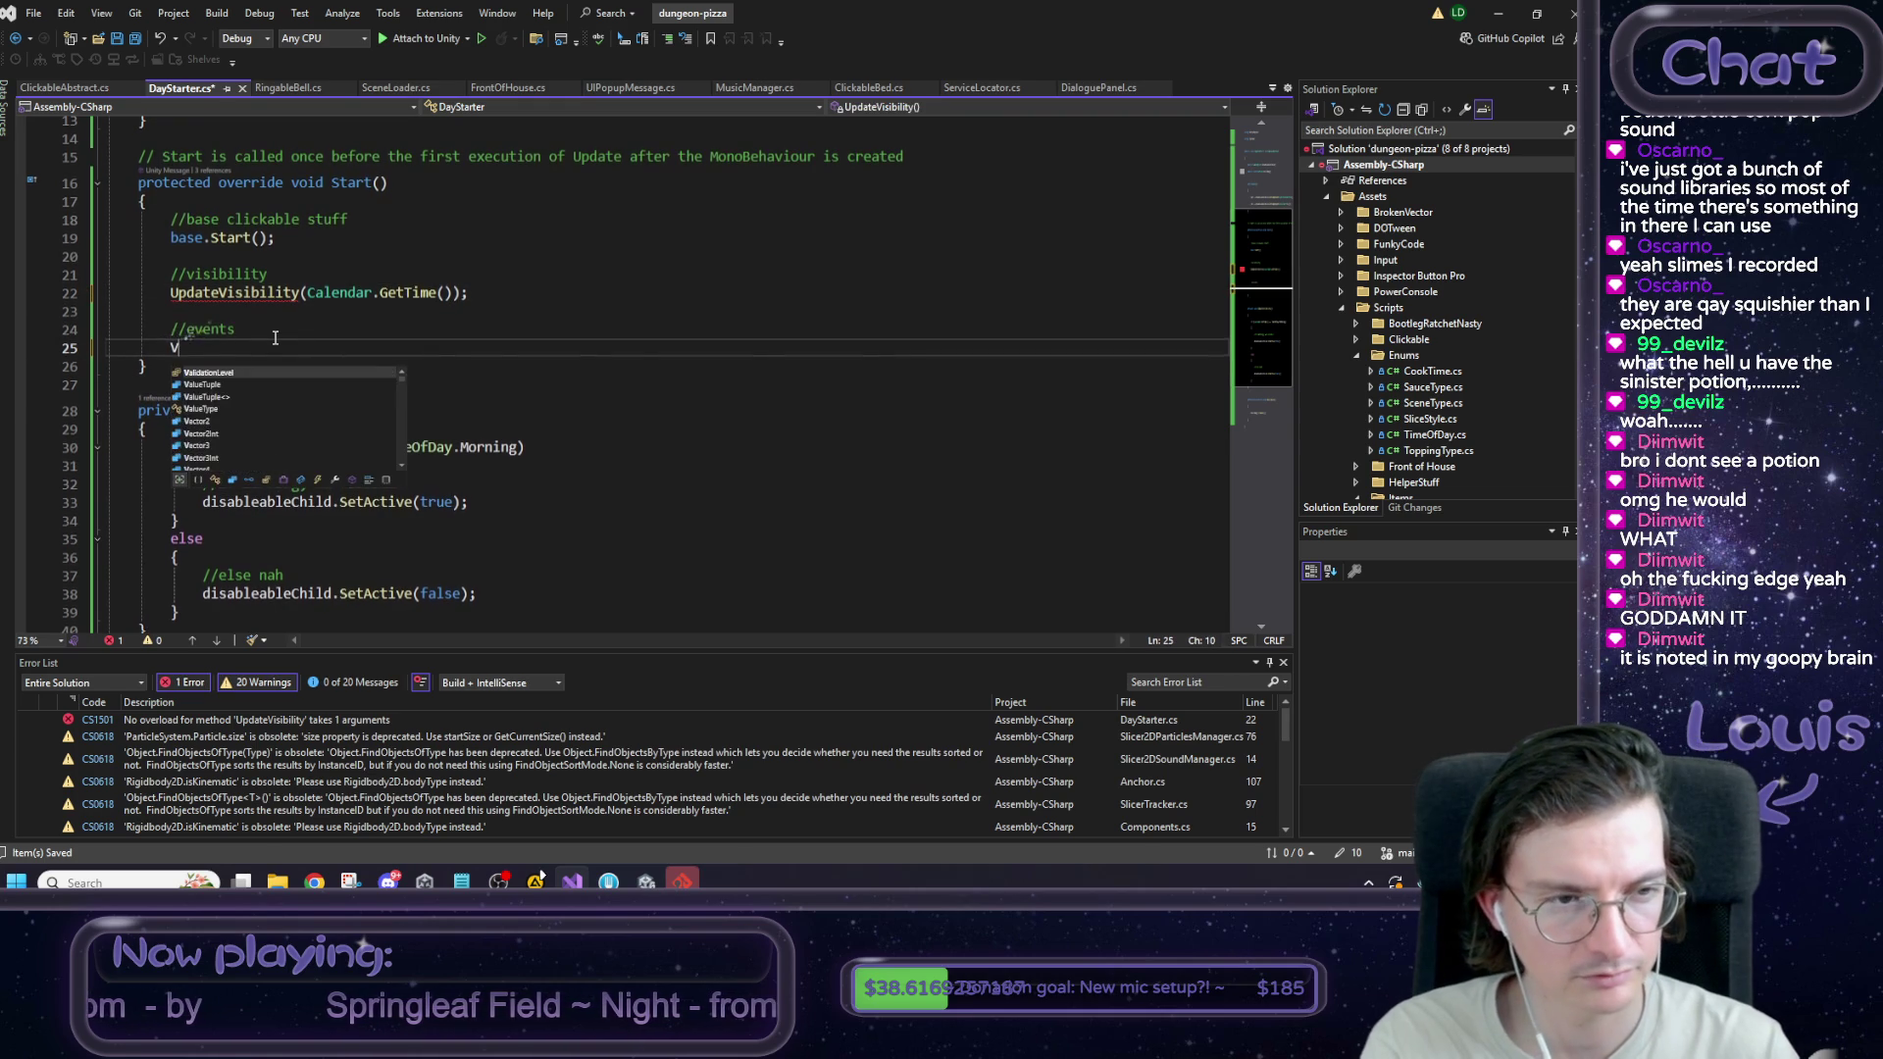
{"action": "type", "text": "alendar."}
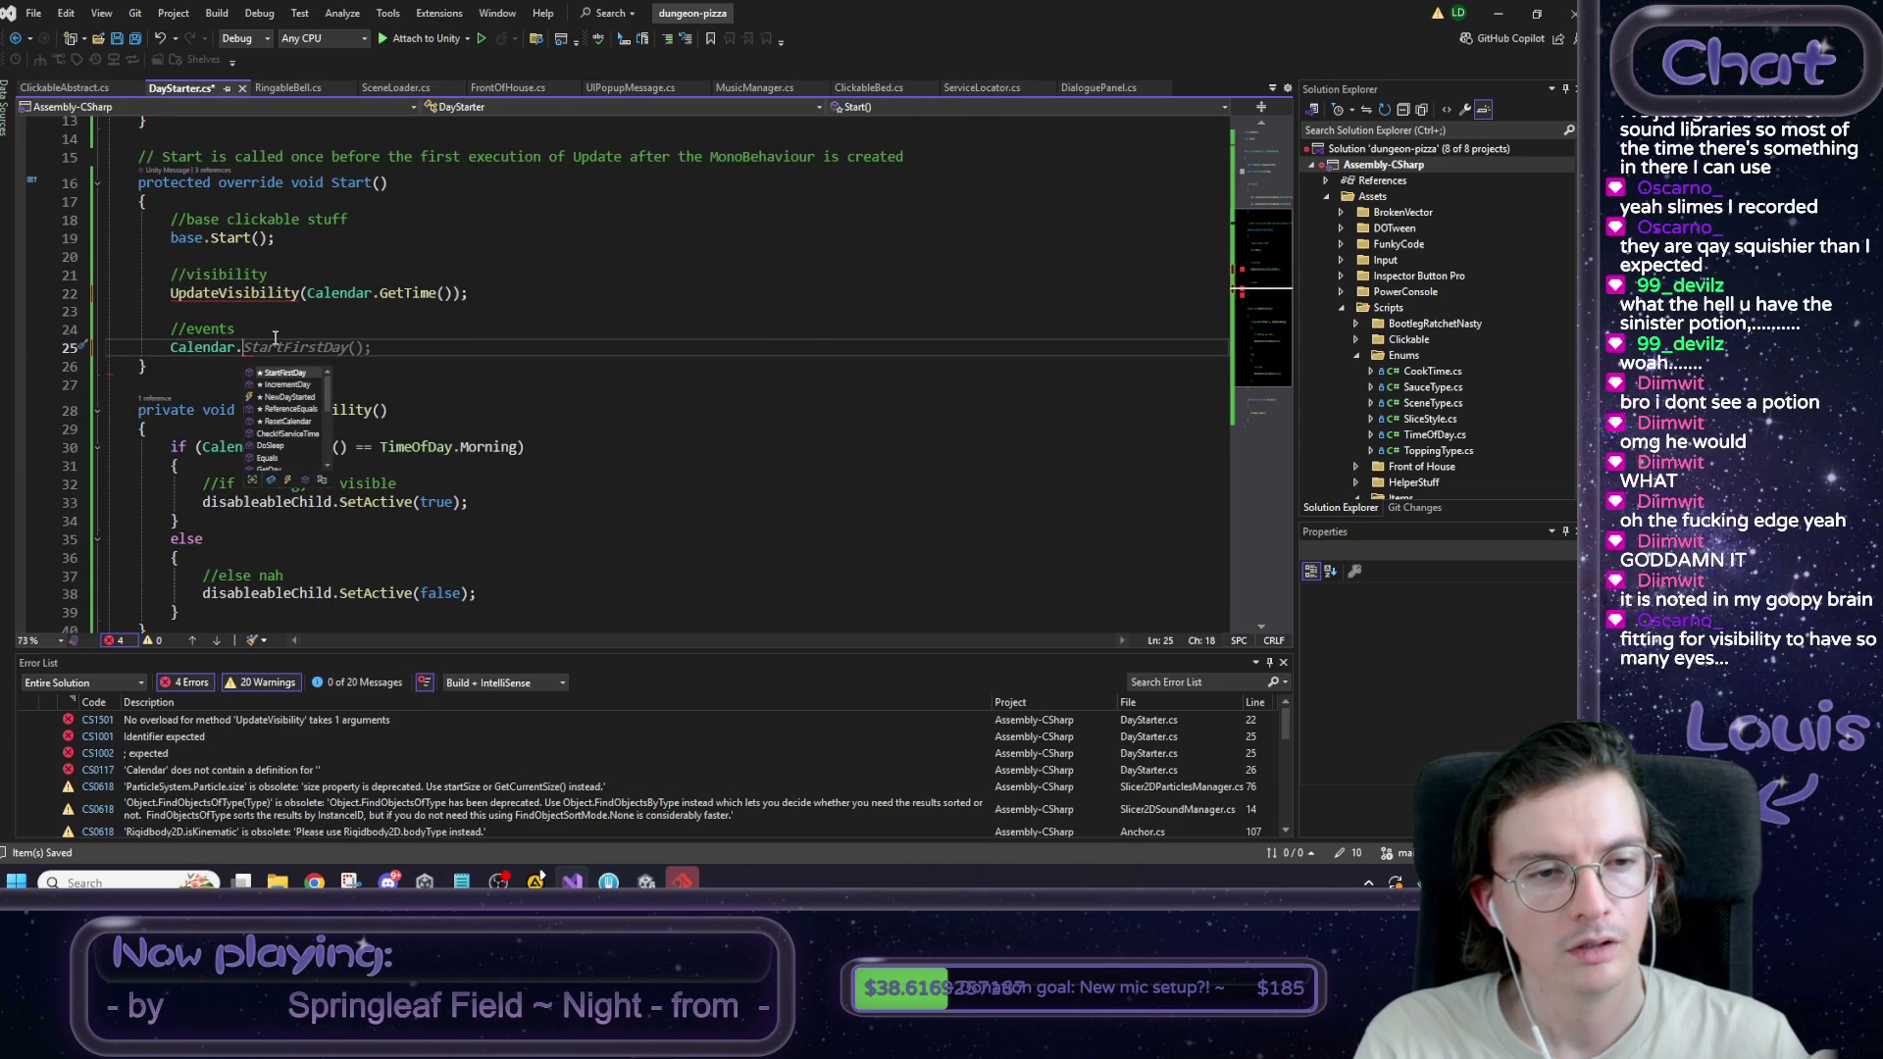
{"action": "type", "text": "Time"}
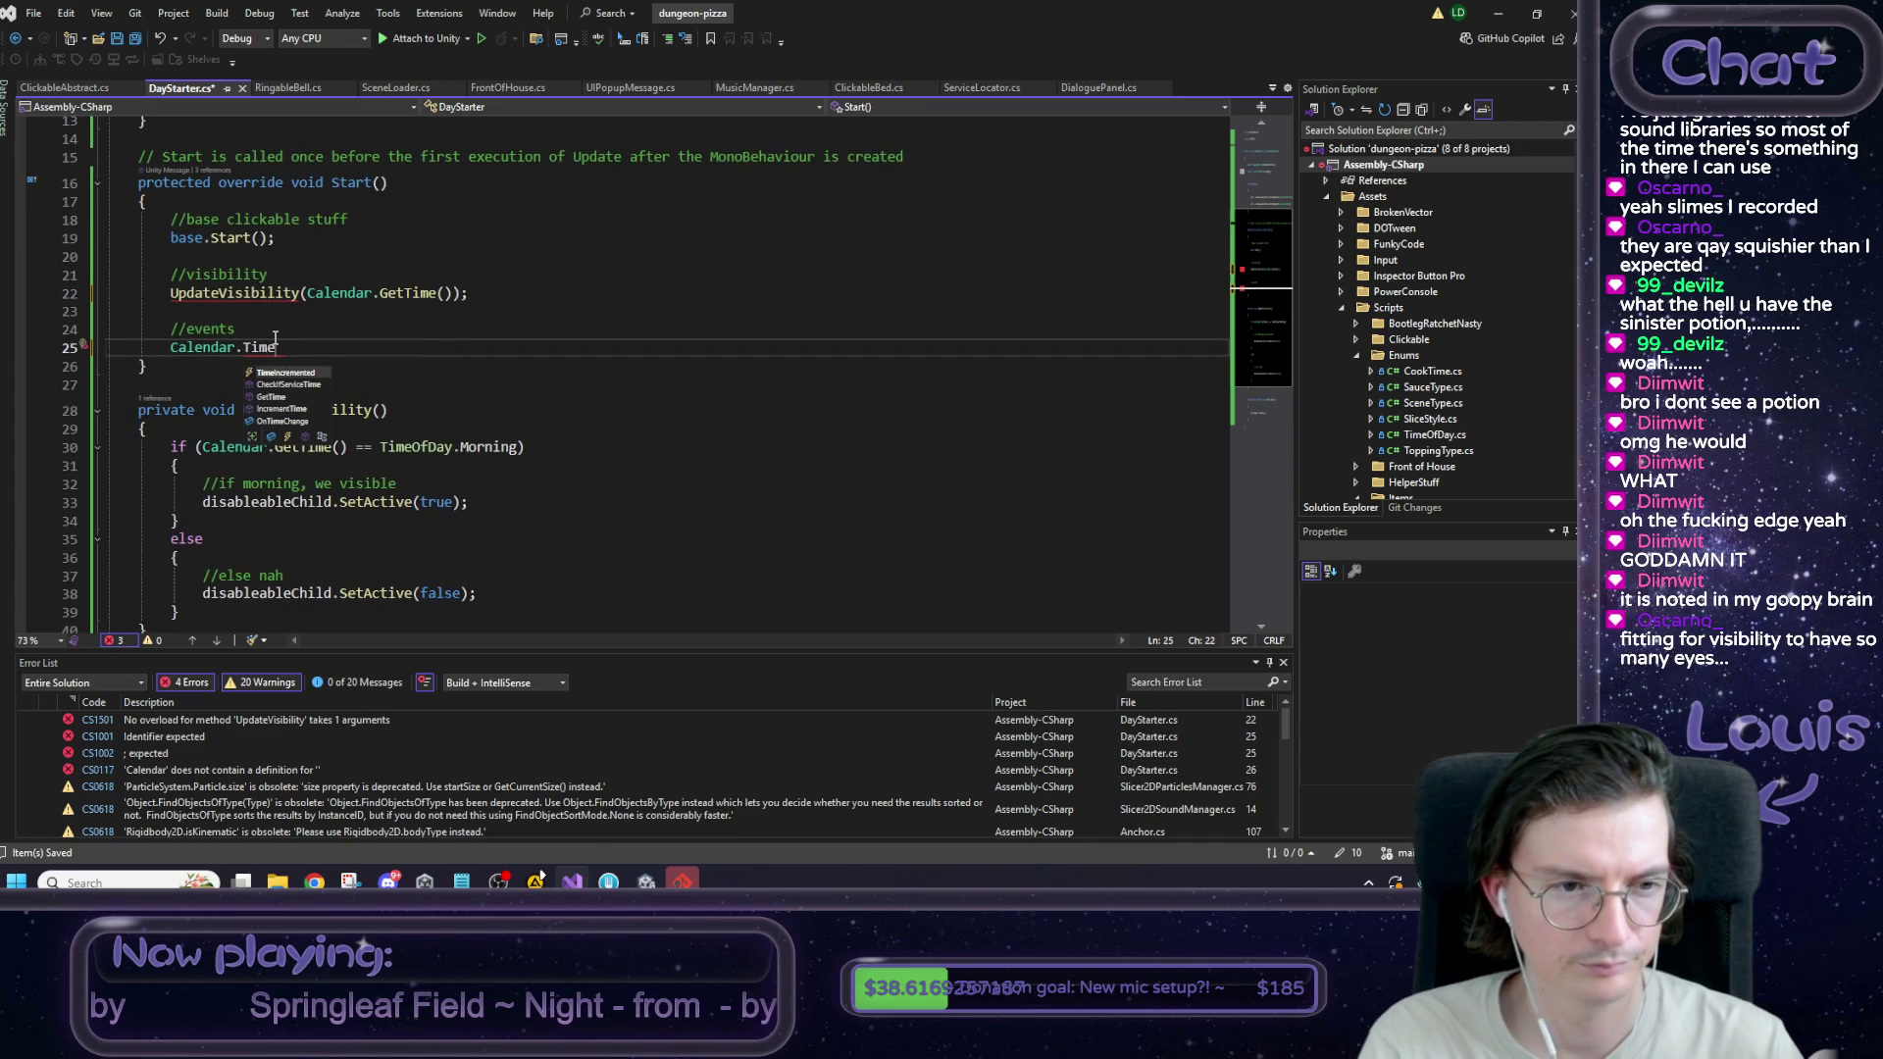
{"action": "key", "text": "Down"}
{"action": "key", "text": "Down"}
{"action": "key", "text": "Down"}
{"action": "key", "text": "Tab"}
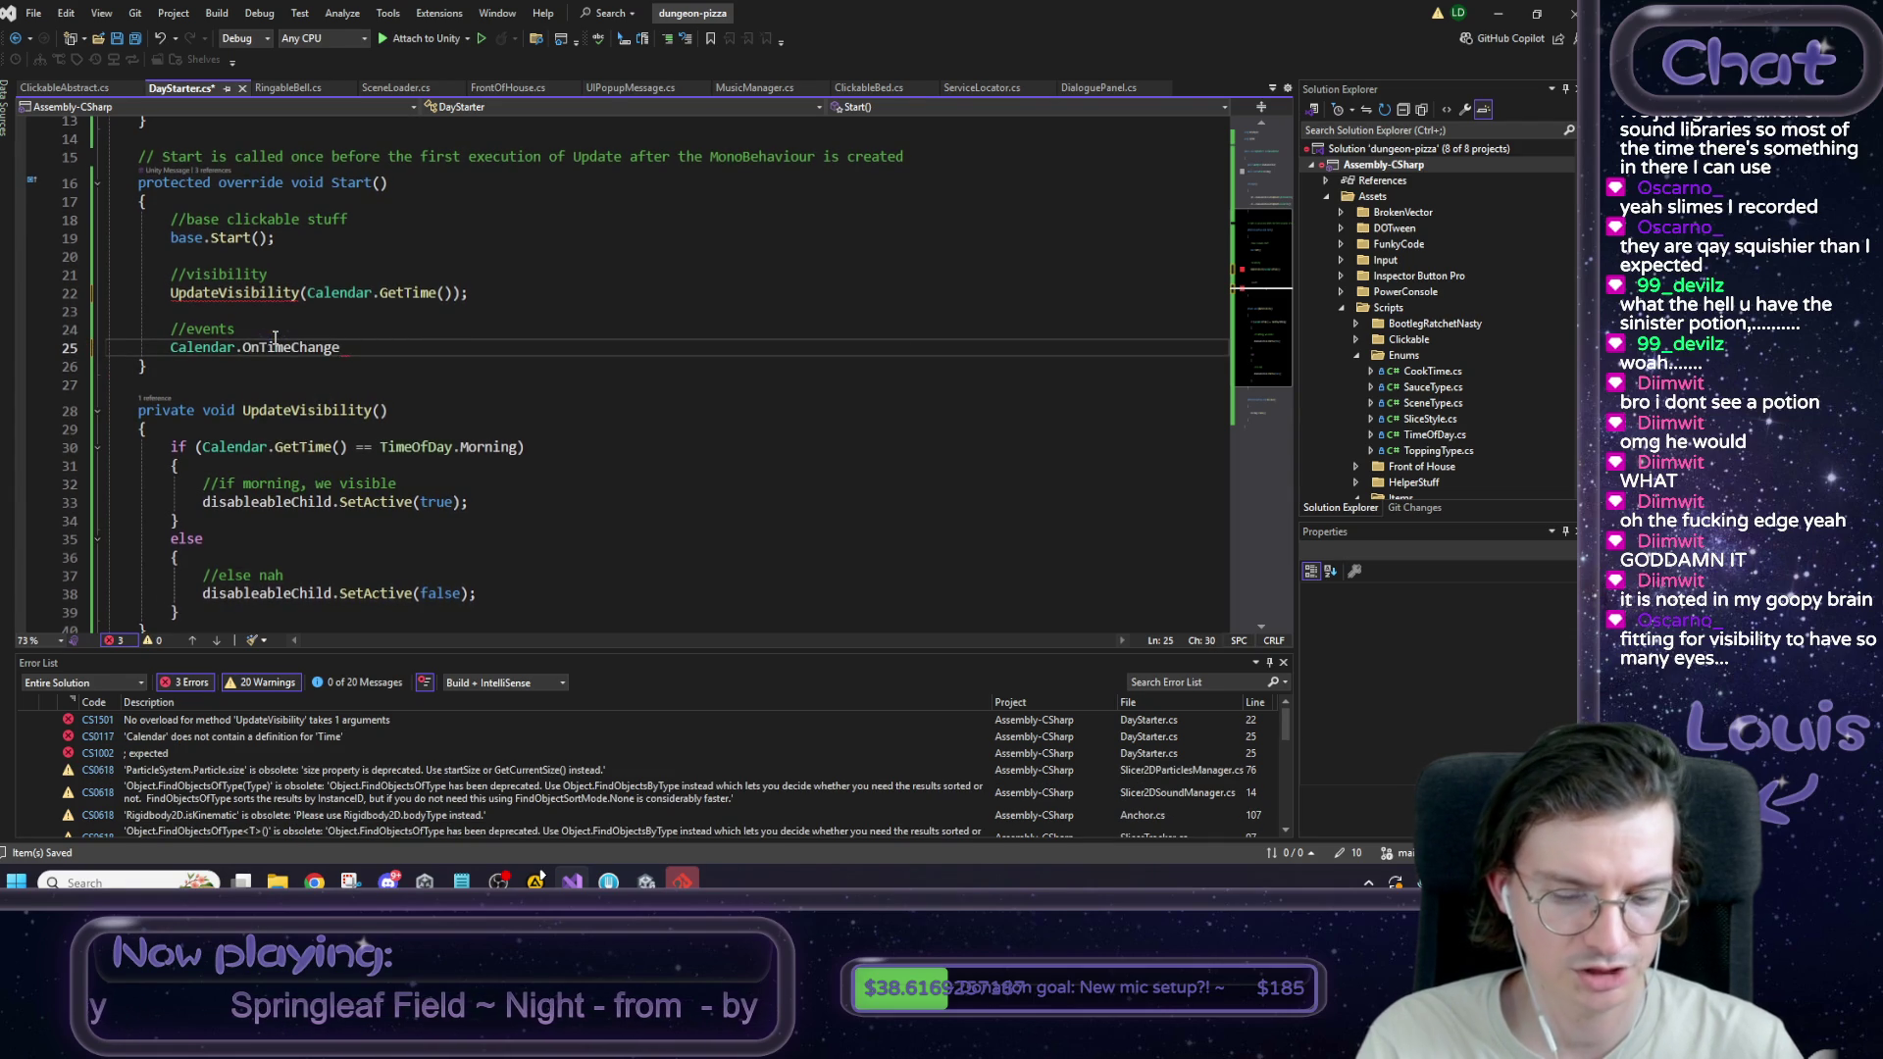
{"action": "type", "text": "+= Updat"}
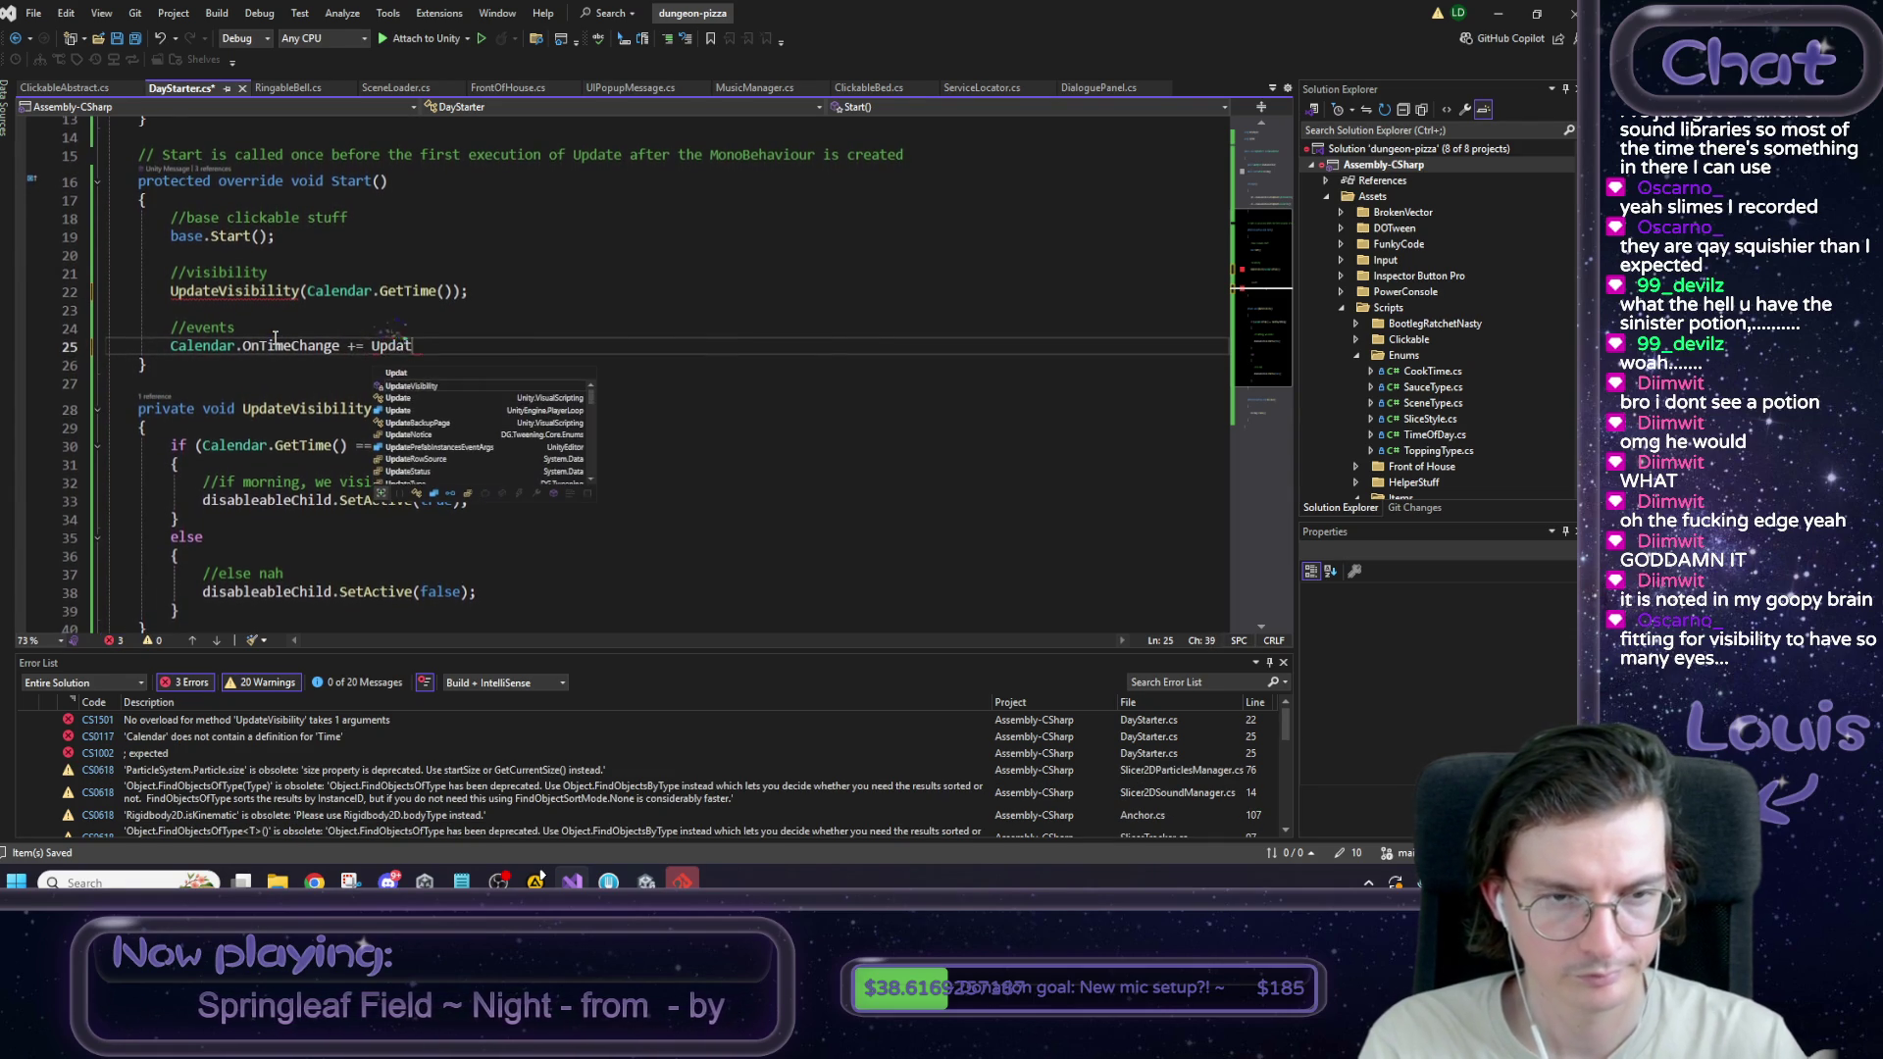
{"action": "key", "text": "Tab"}
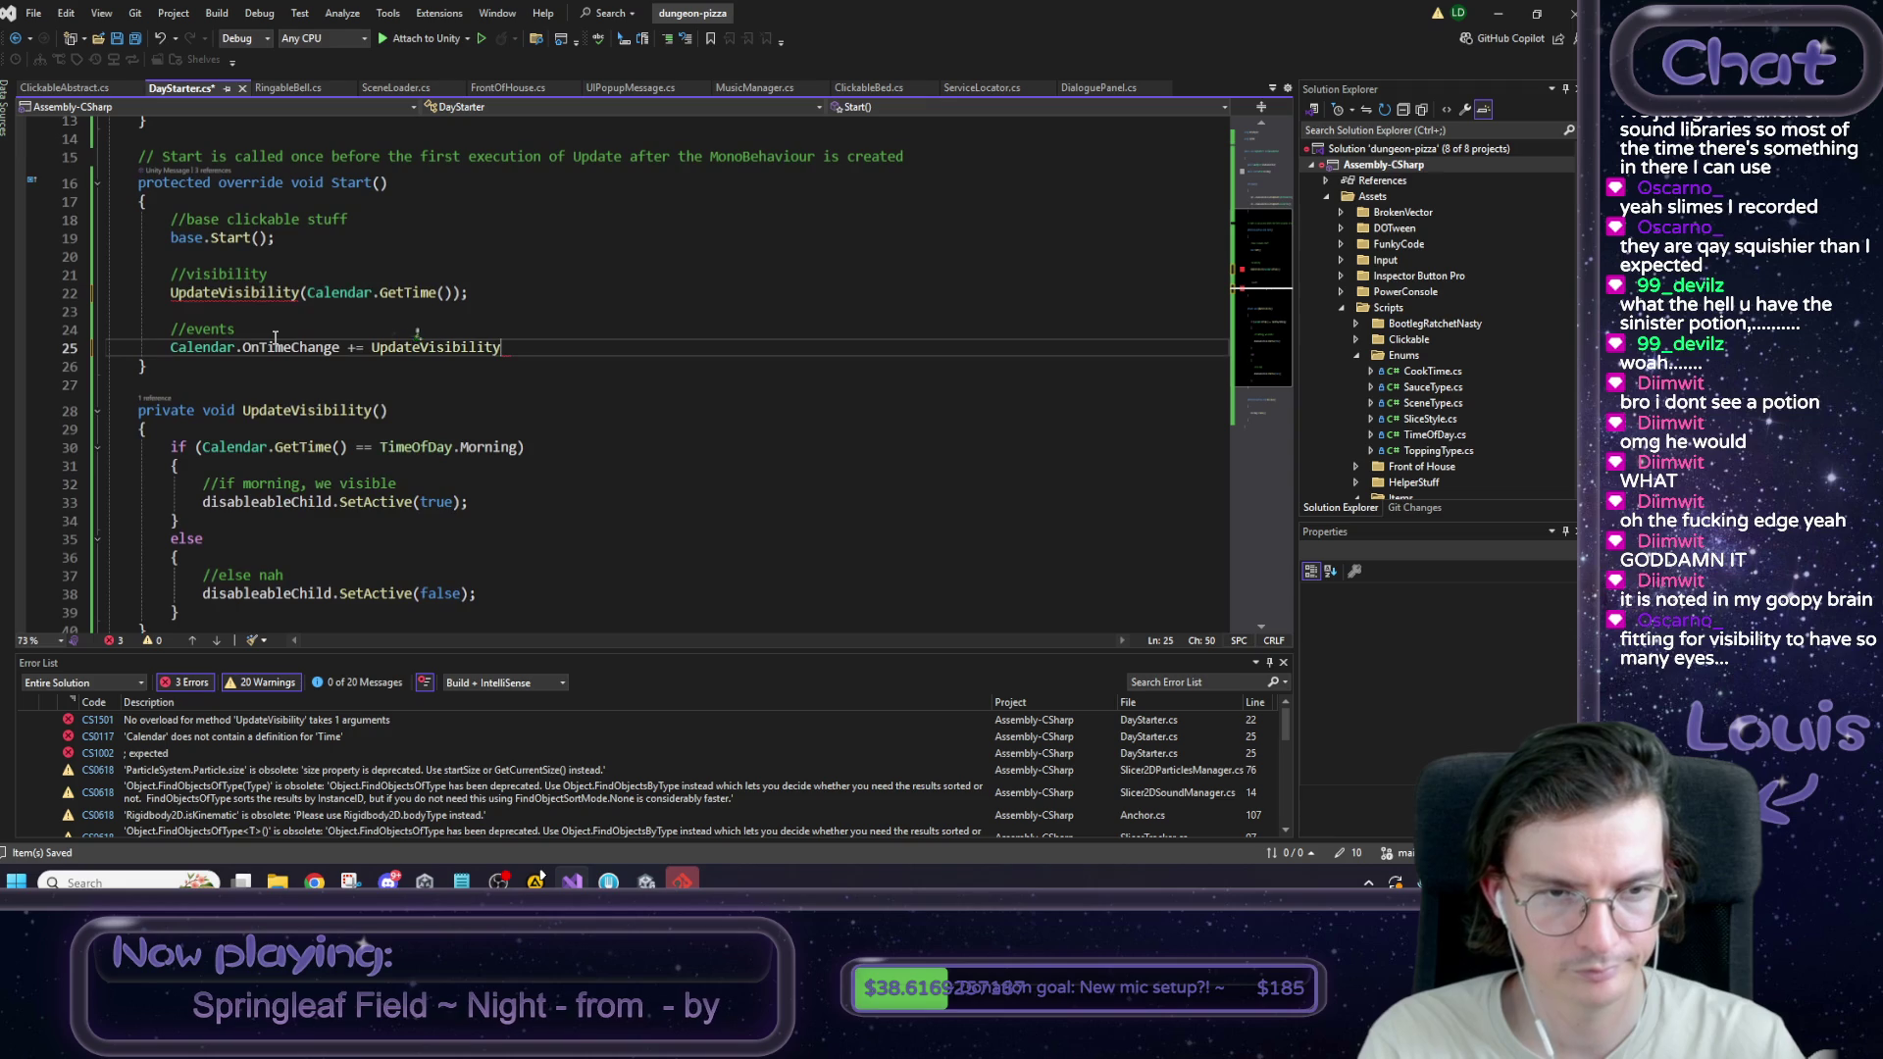
{"action": "type", "text": ";"}
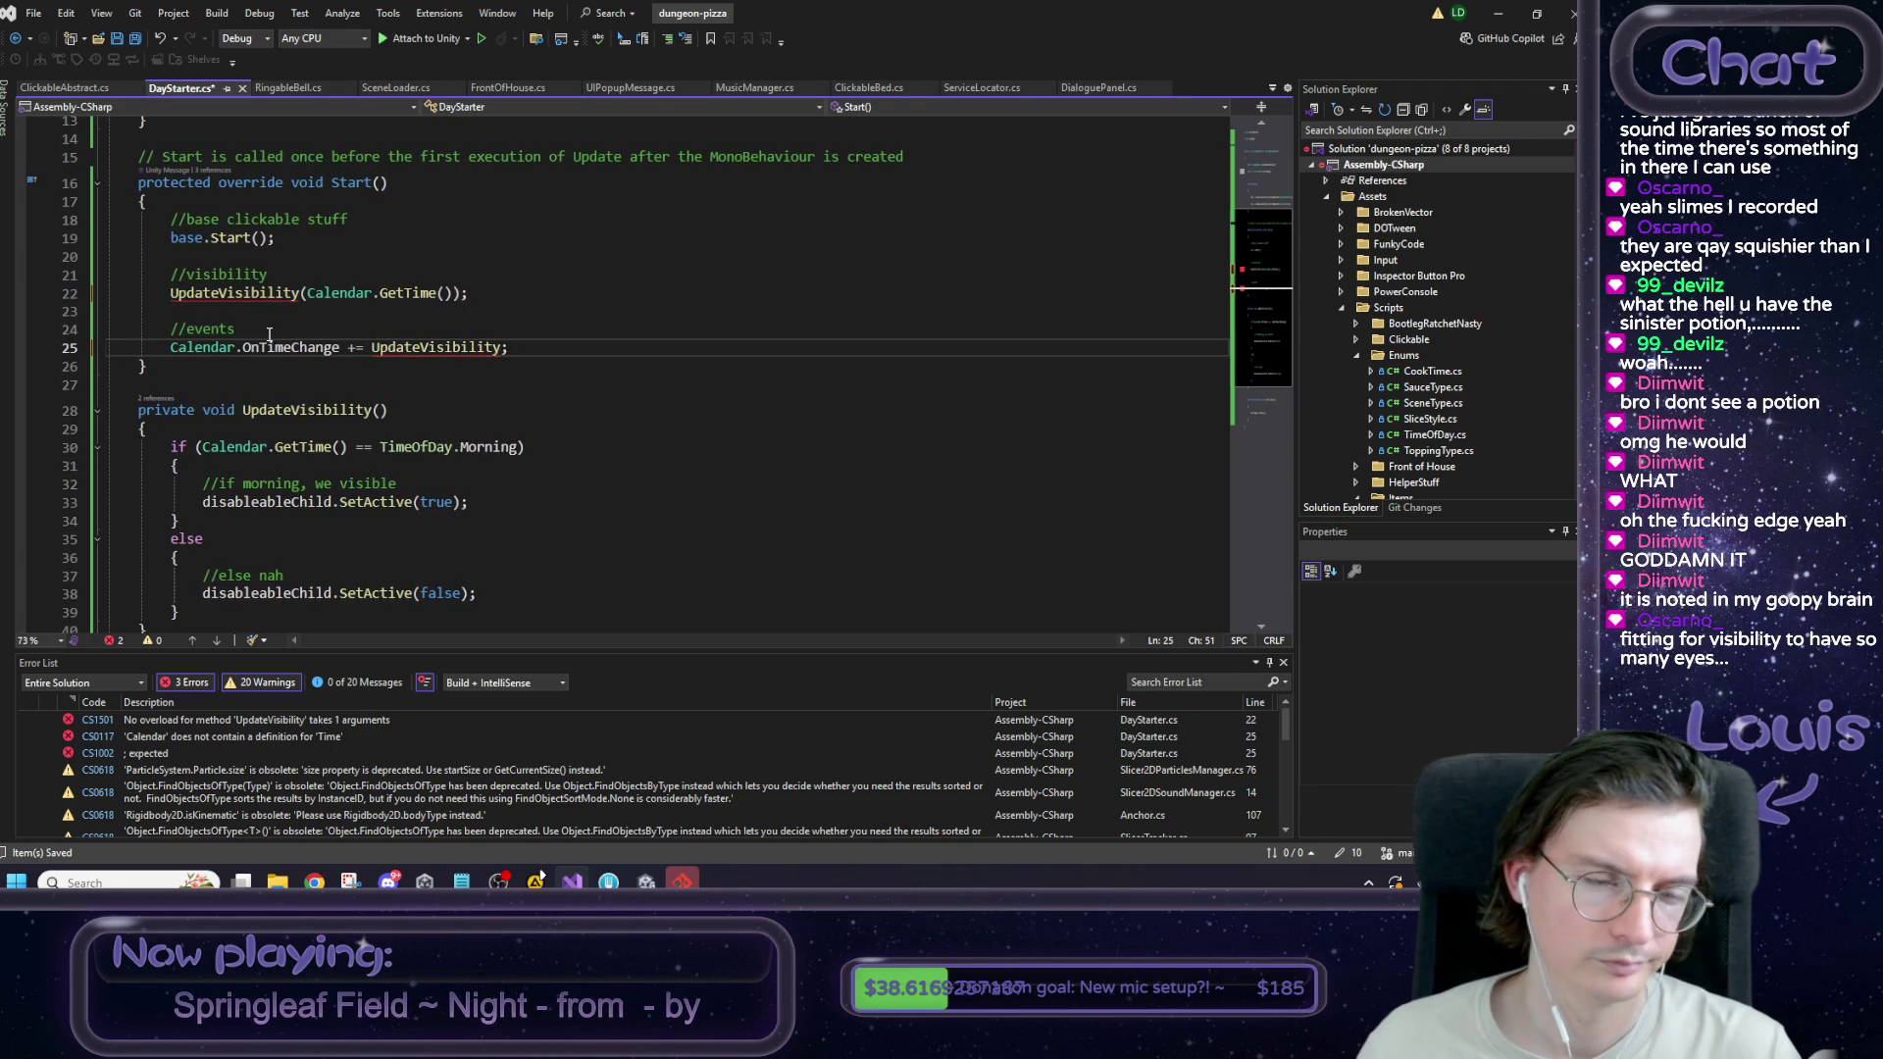
{"action": "double_click", "coordinate": [307, 411]}
{"action": "key", "text": "Right"}
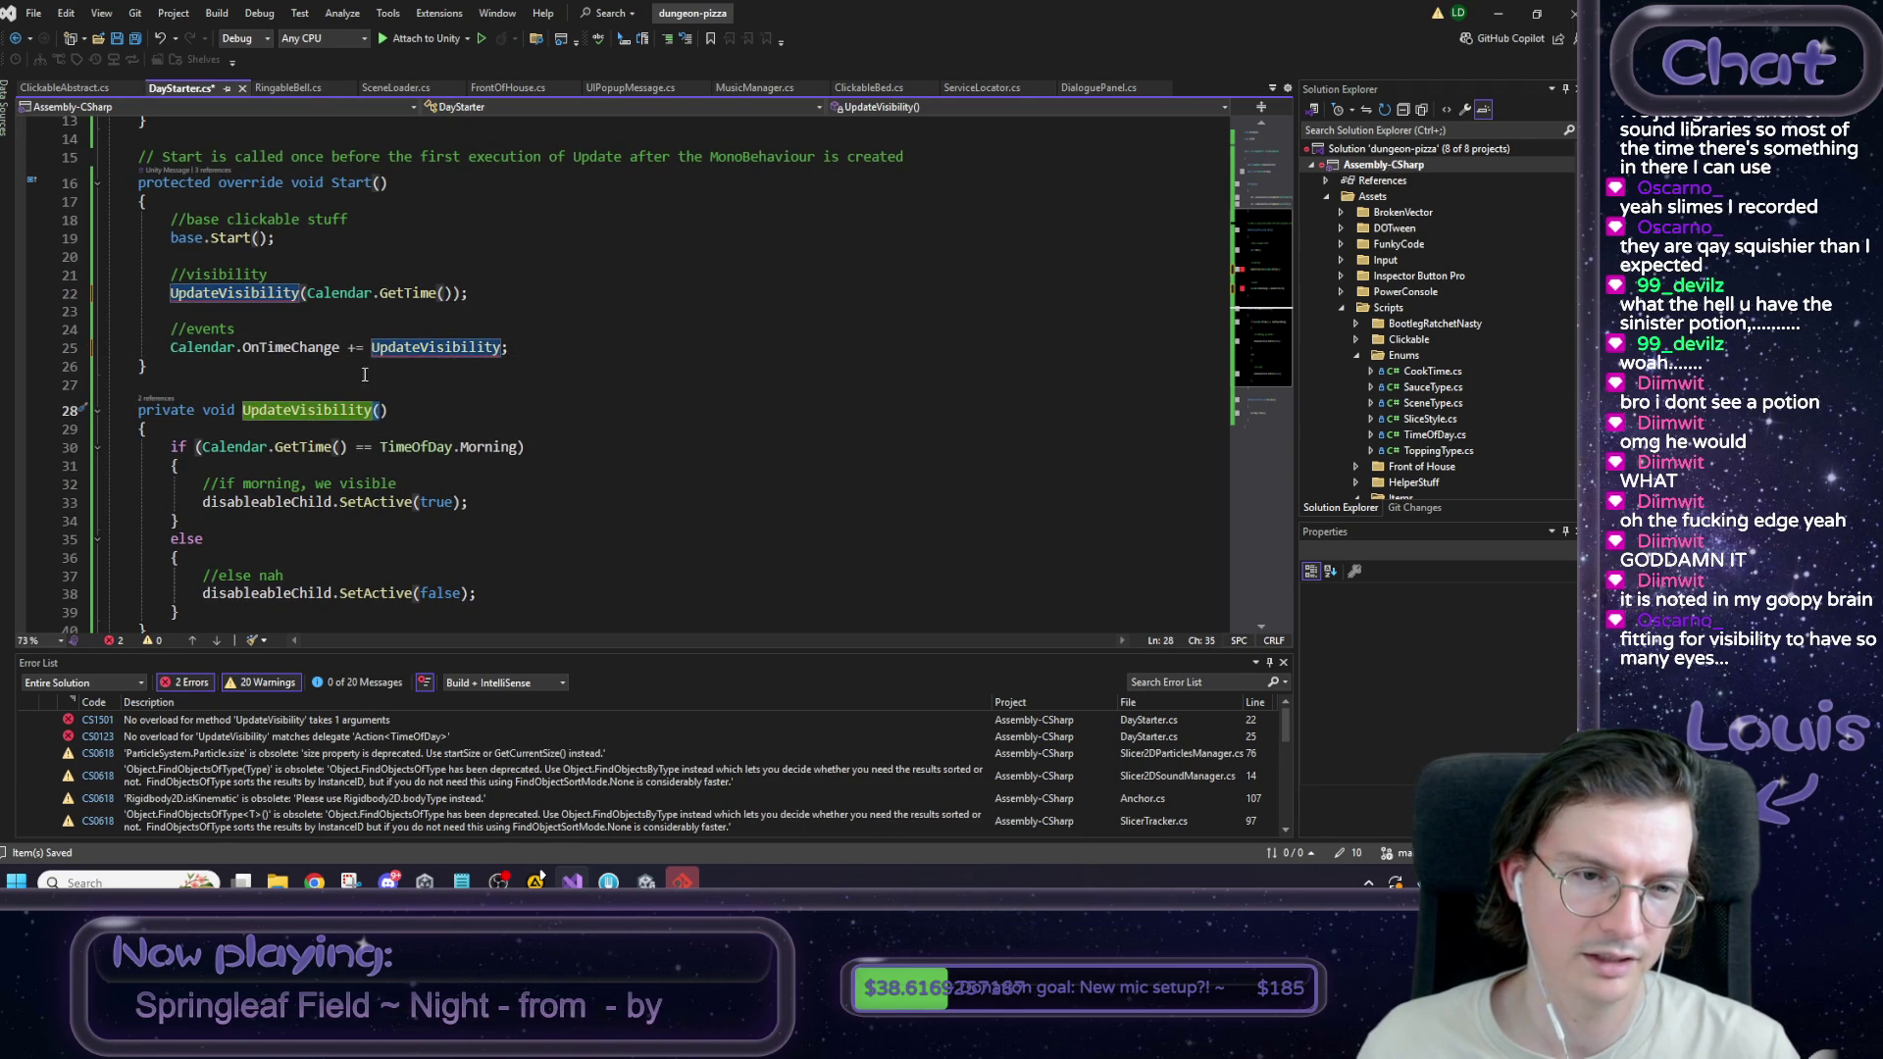
Give UpdateVisibility a TimeOfDay newTime parameter.
{"action": "double_click", "coordinate": [407, 447]}
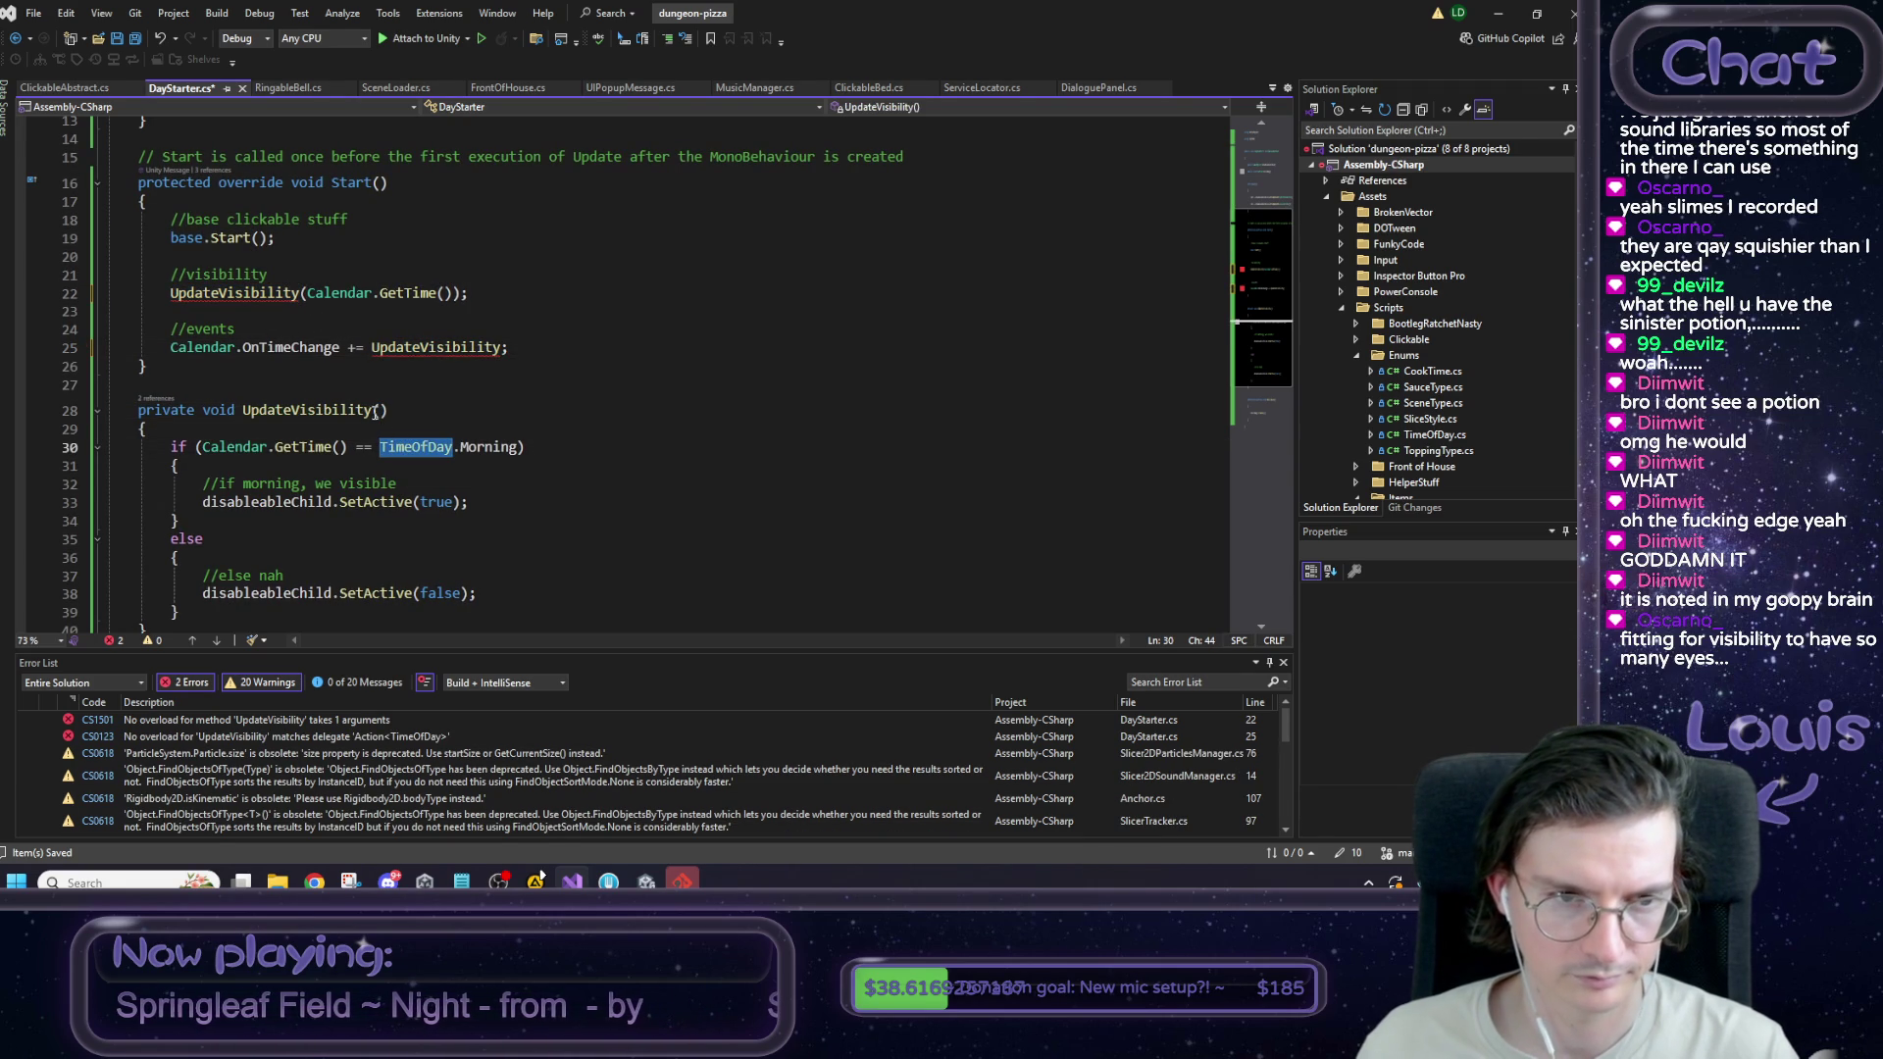
{"action": "key", "text": "ctrl+c"}
{"action": "left_click", "coordinate": [383, 410]}
{"action": "key", "text": "ctrl+v"}
{"action": "type", "text": "newTime"}
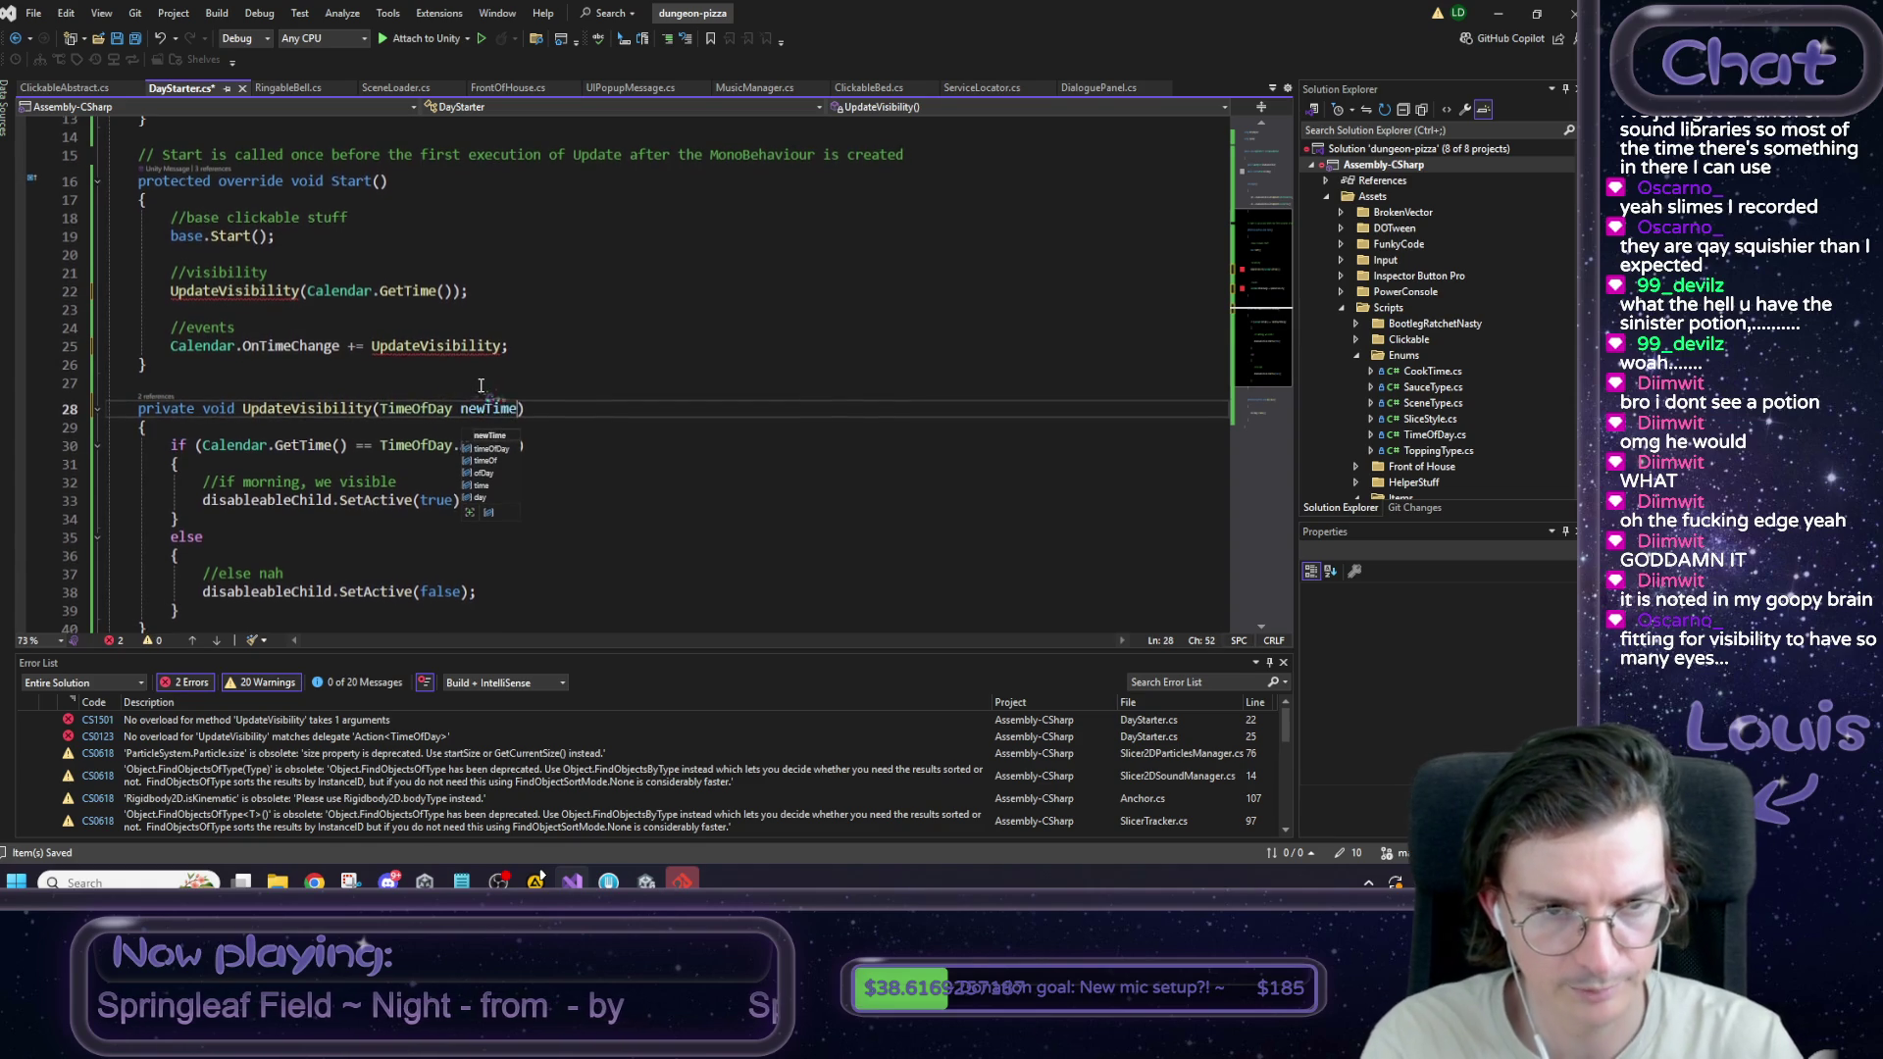
{"action": "left_click", "coordinate": [481, 385]}
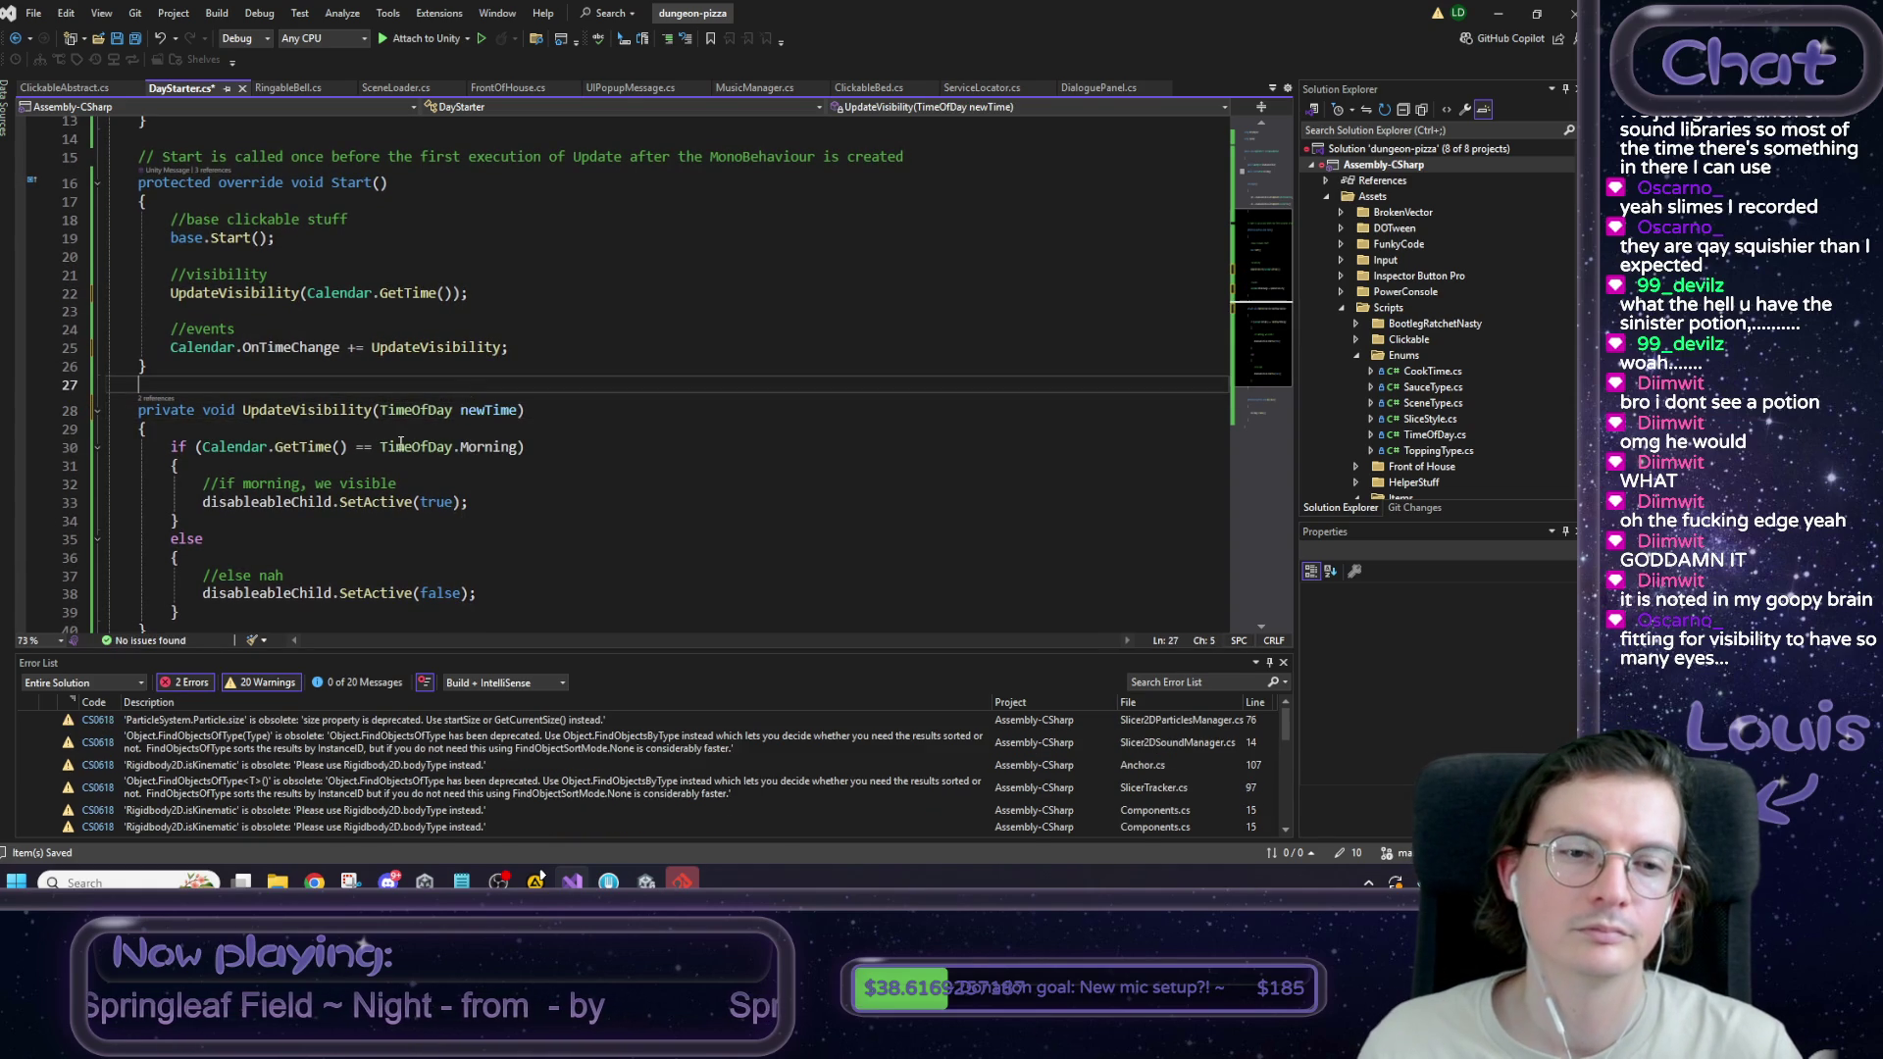
{"action": "double_click", "coordinate": [487, 411]}
Replace Calendar.GetTime() in the morning condition with newTime.
{"action": "left_click_drag", "start_coordinate": [343, 451], "coordinate": [209, 453]}
{"action": "type", "text": "newTime"}
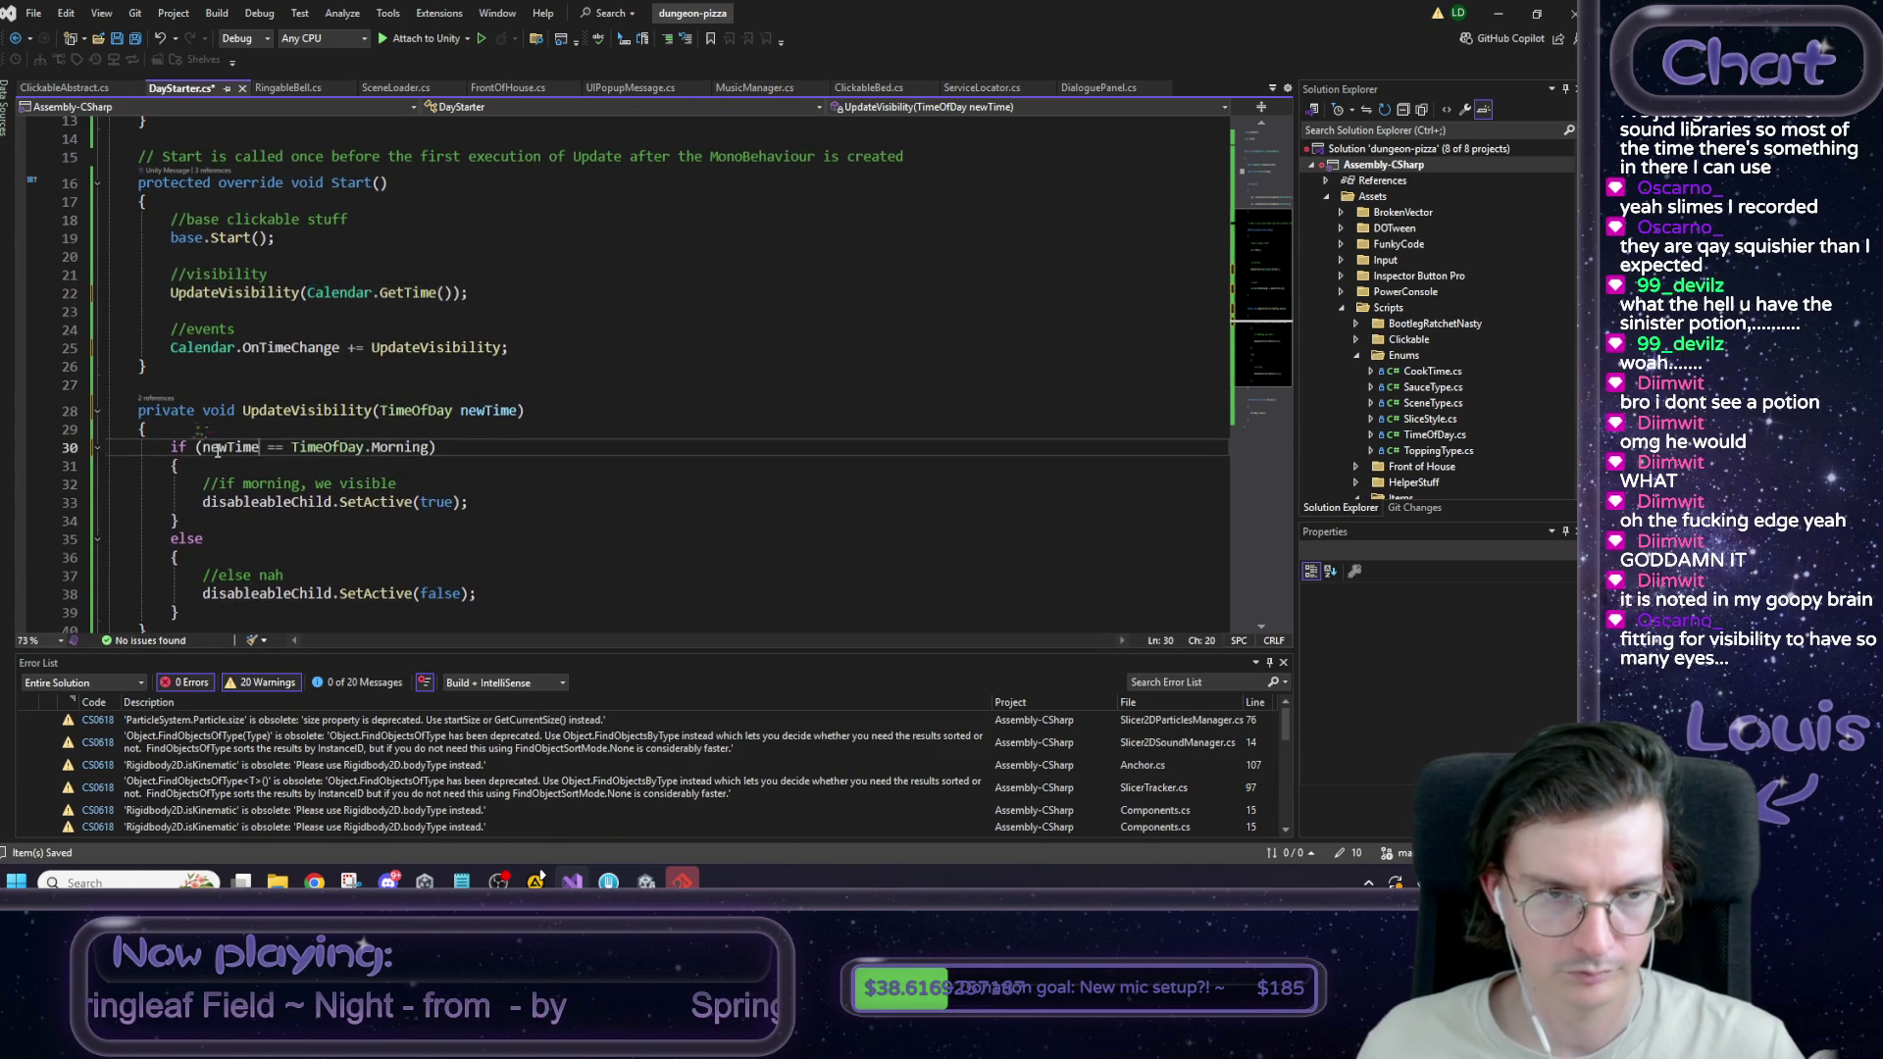
{"action": "scroll", "coordinate": [496, 412], "scroll_direction": "down", "scroll_amount": 1}
{"action": "left_click", "coordinate": [496, 412]}
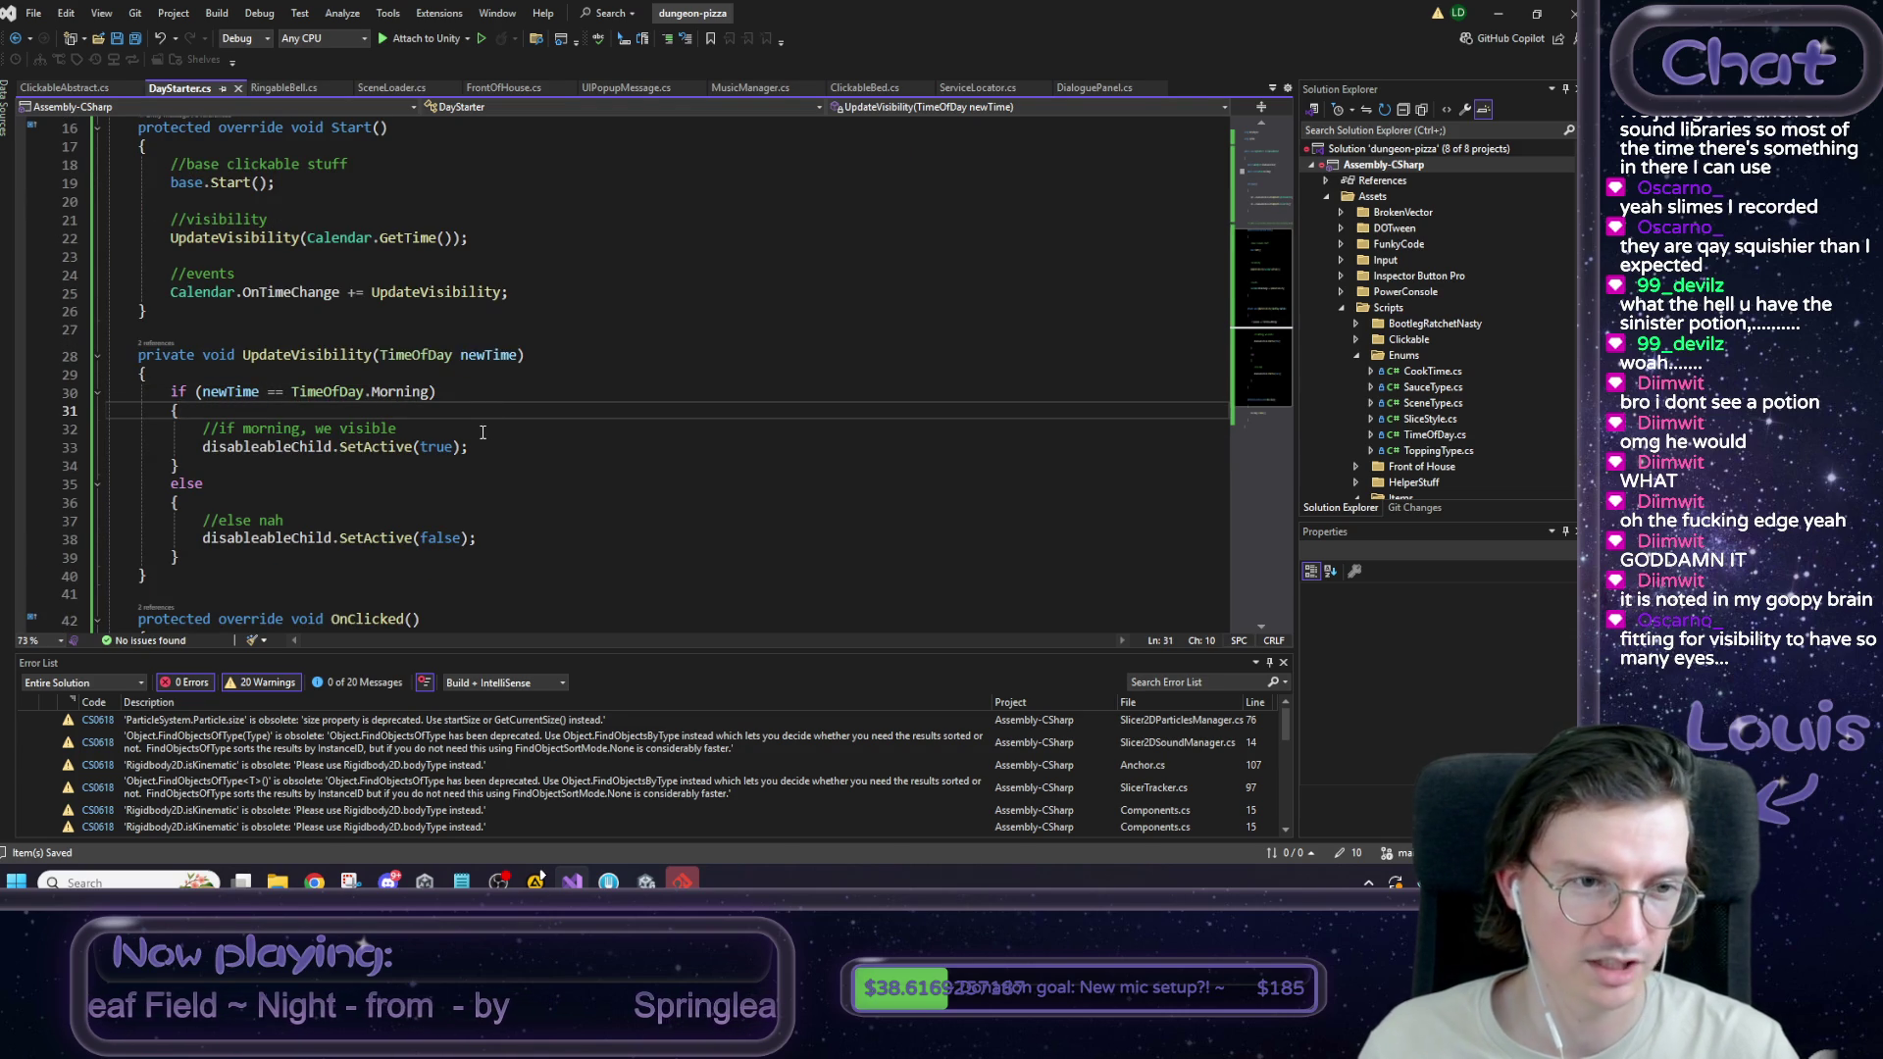
{"action": "scroll", "coordinate": [484, 433], "scroll_direction": "down", "scroll_amount": 1}
{"action": "scroll", "coordinate": [210, 501], "scroll_direction": "up", "scroll_amount": 3}
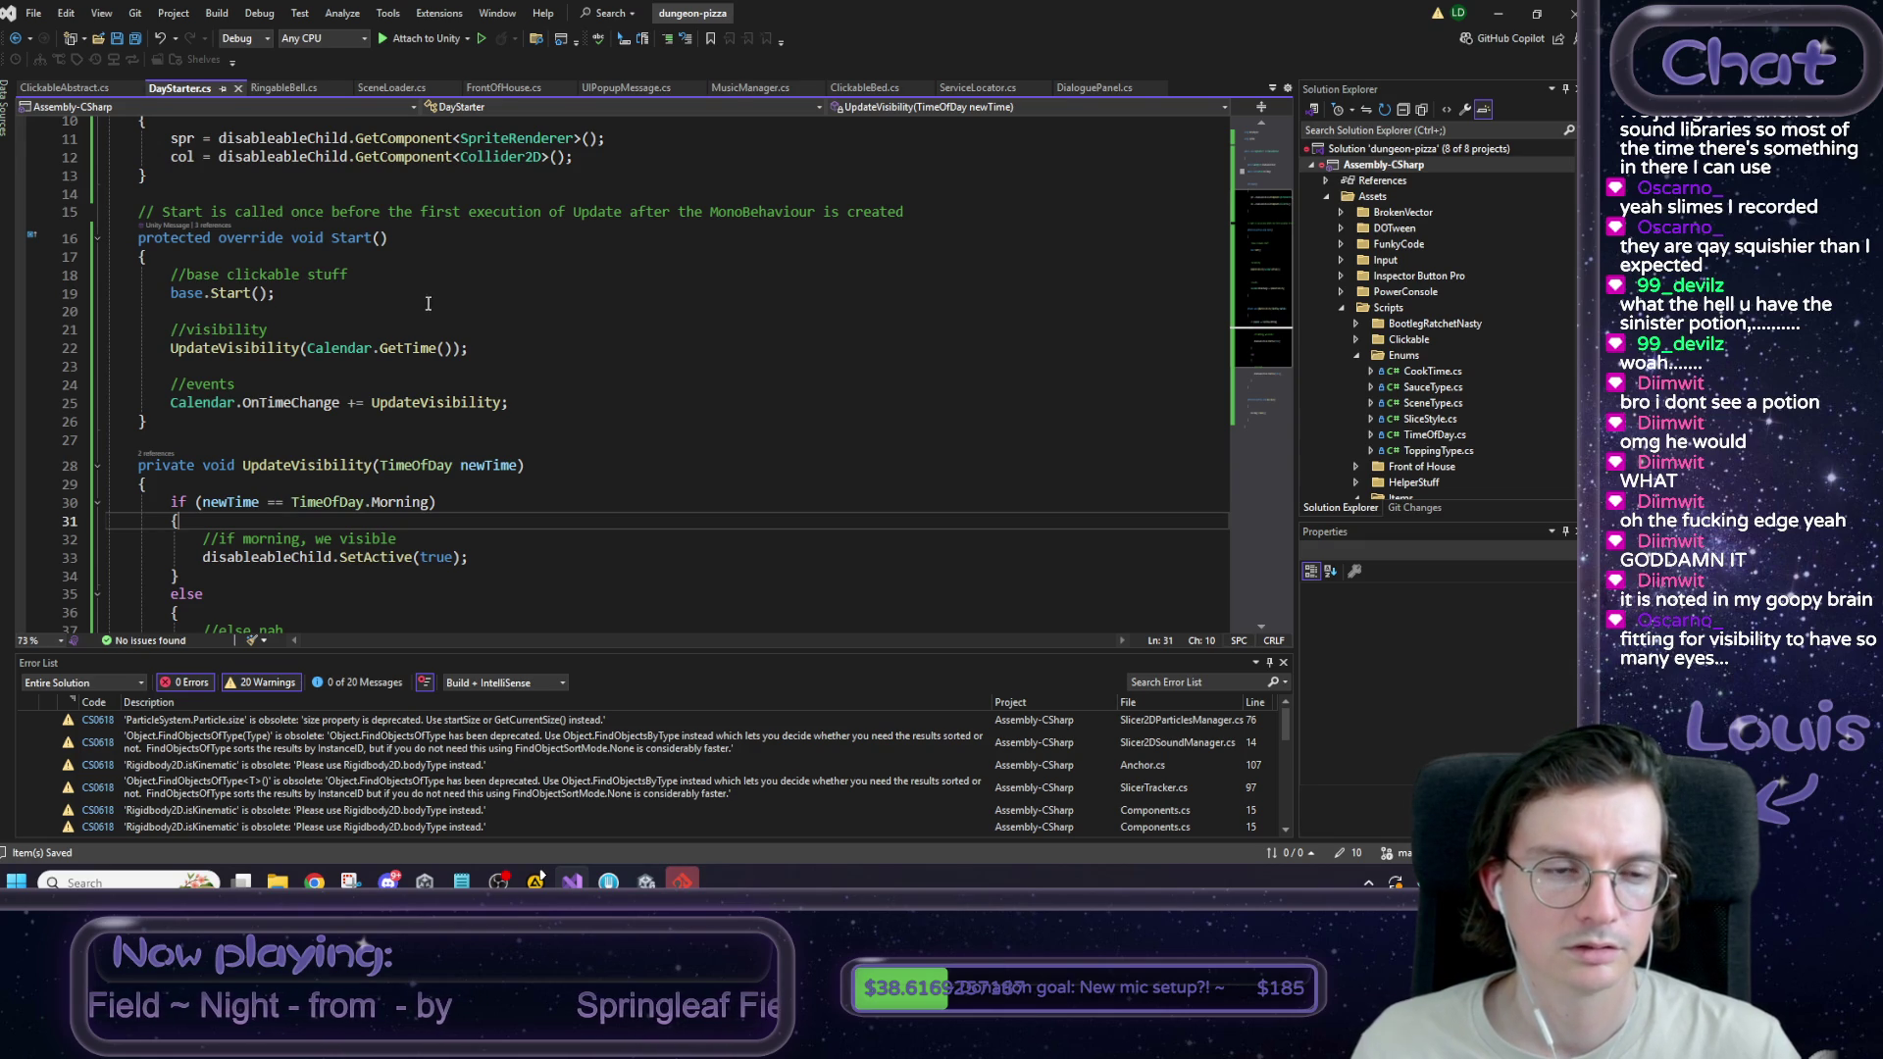
{"action": "left_click", "coordinate": [181, 423]}
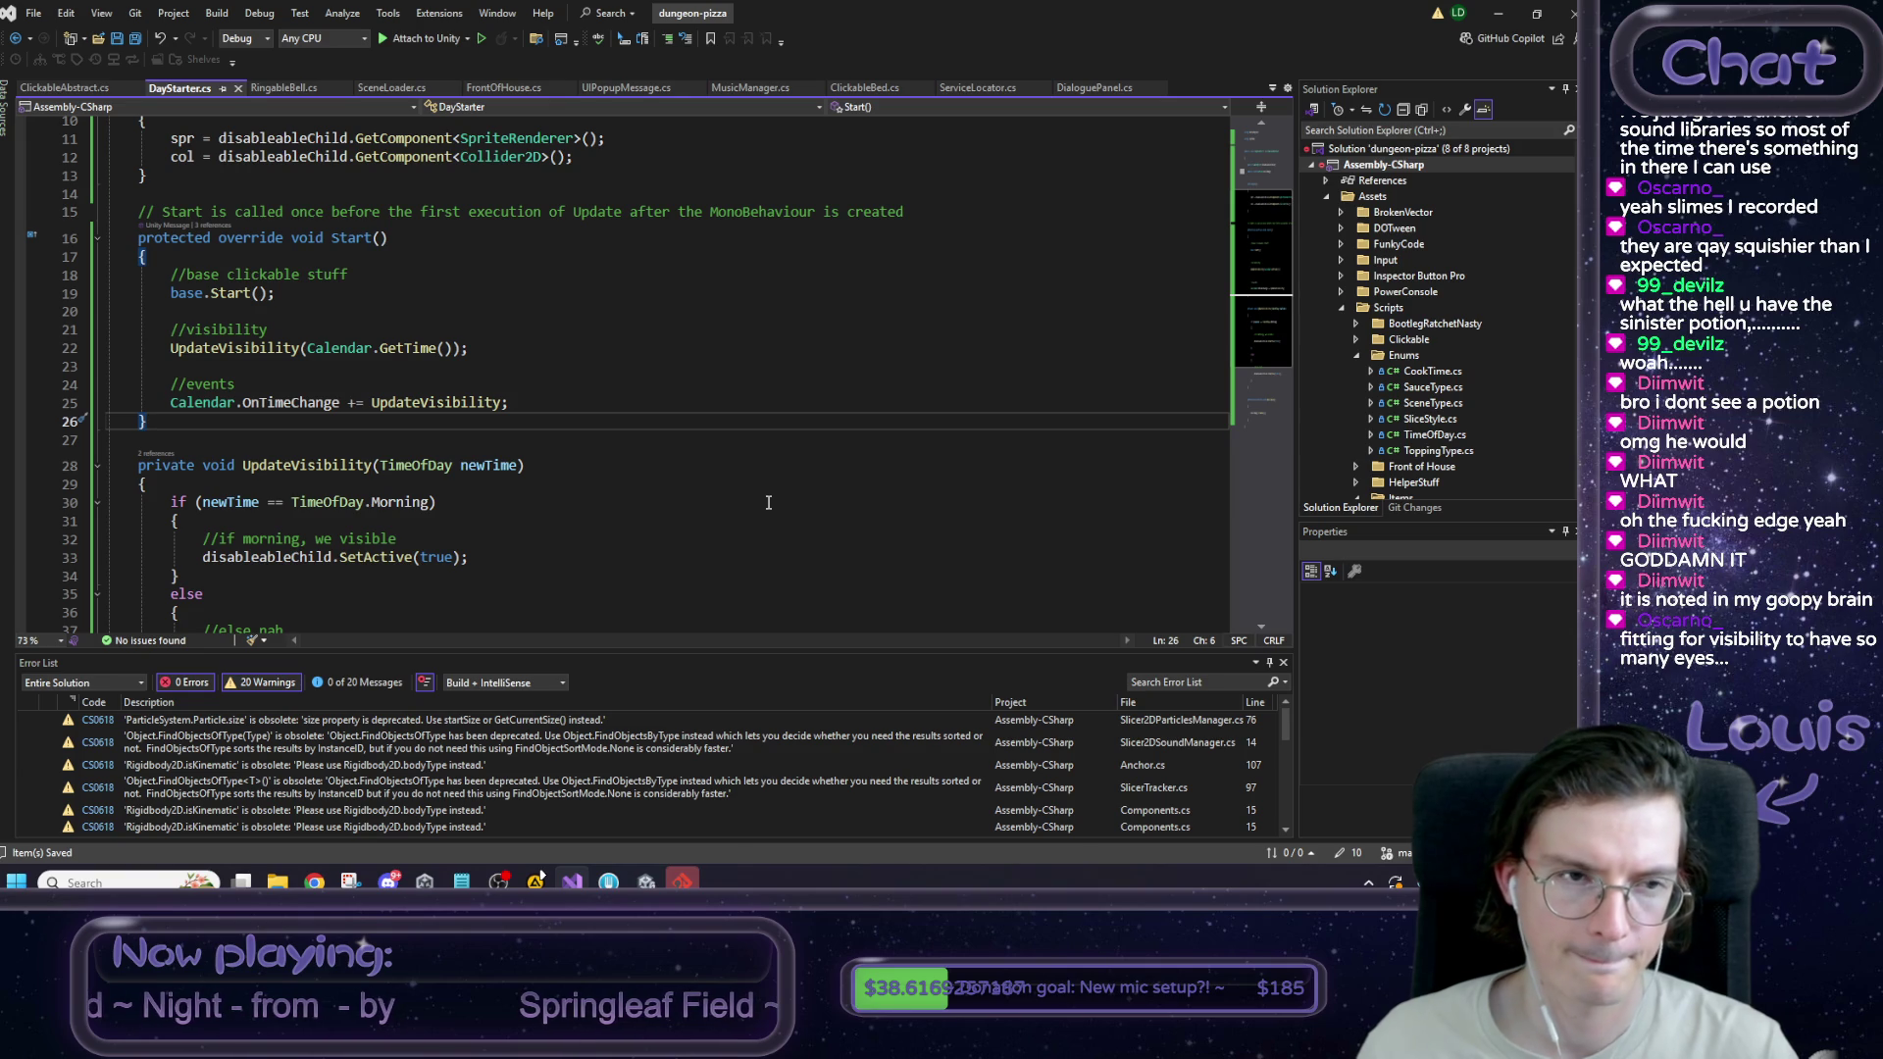
{"action": "key", "text": "Return"}
{"action": "key", "text": "Return"}
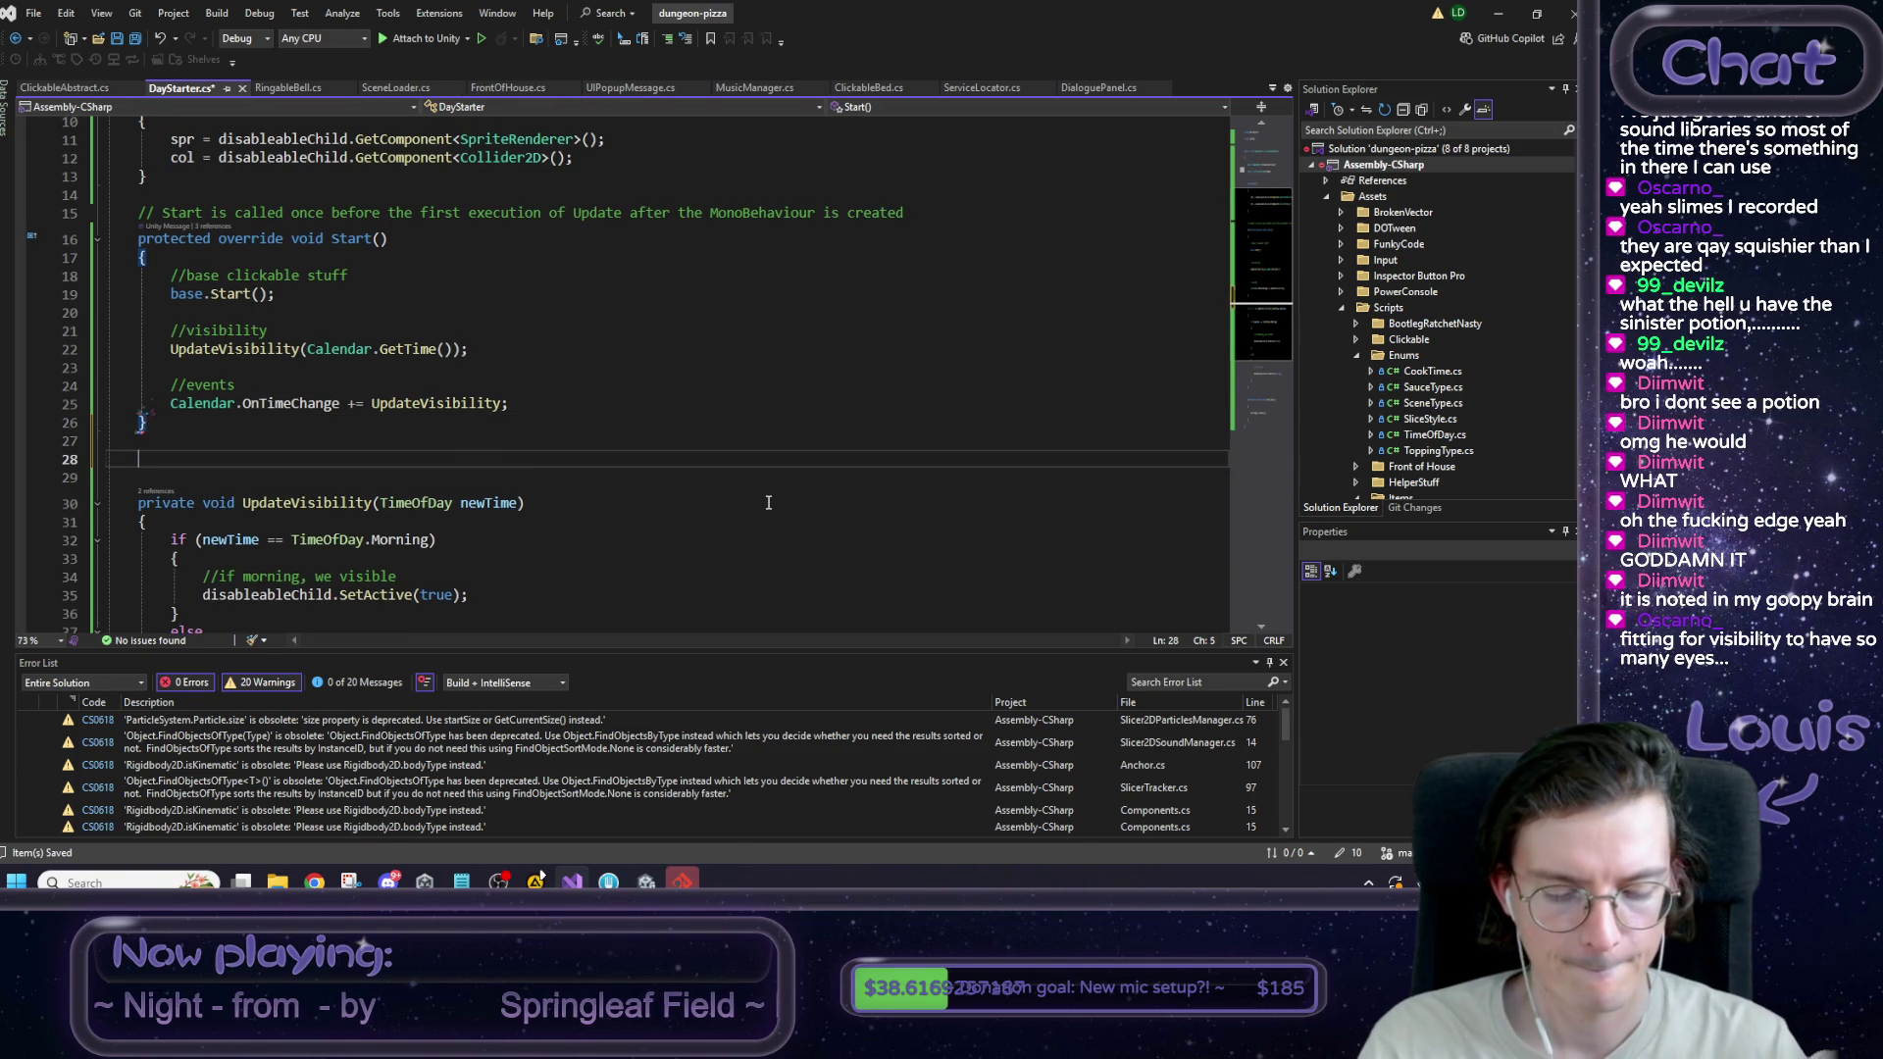
Add a void OnDestroy() method without the private modifier.
{"action": "type", "text": "void O"}
{"action": "type", "text": "nDes"}
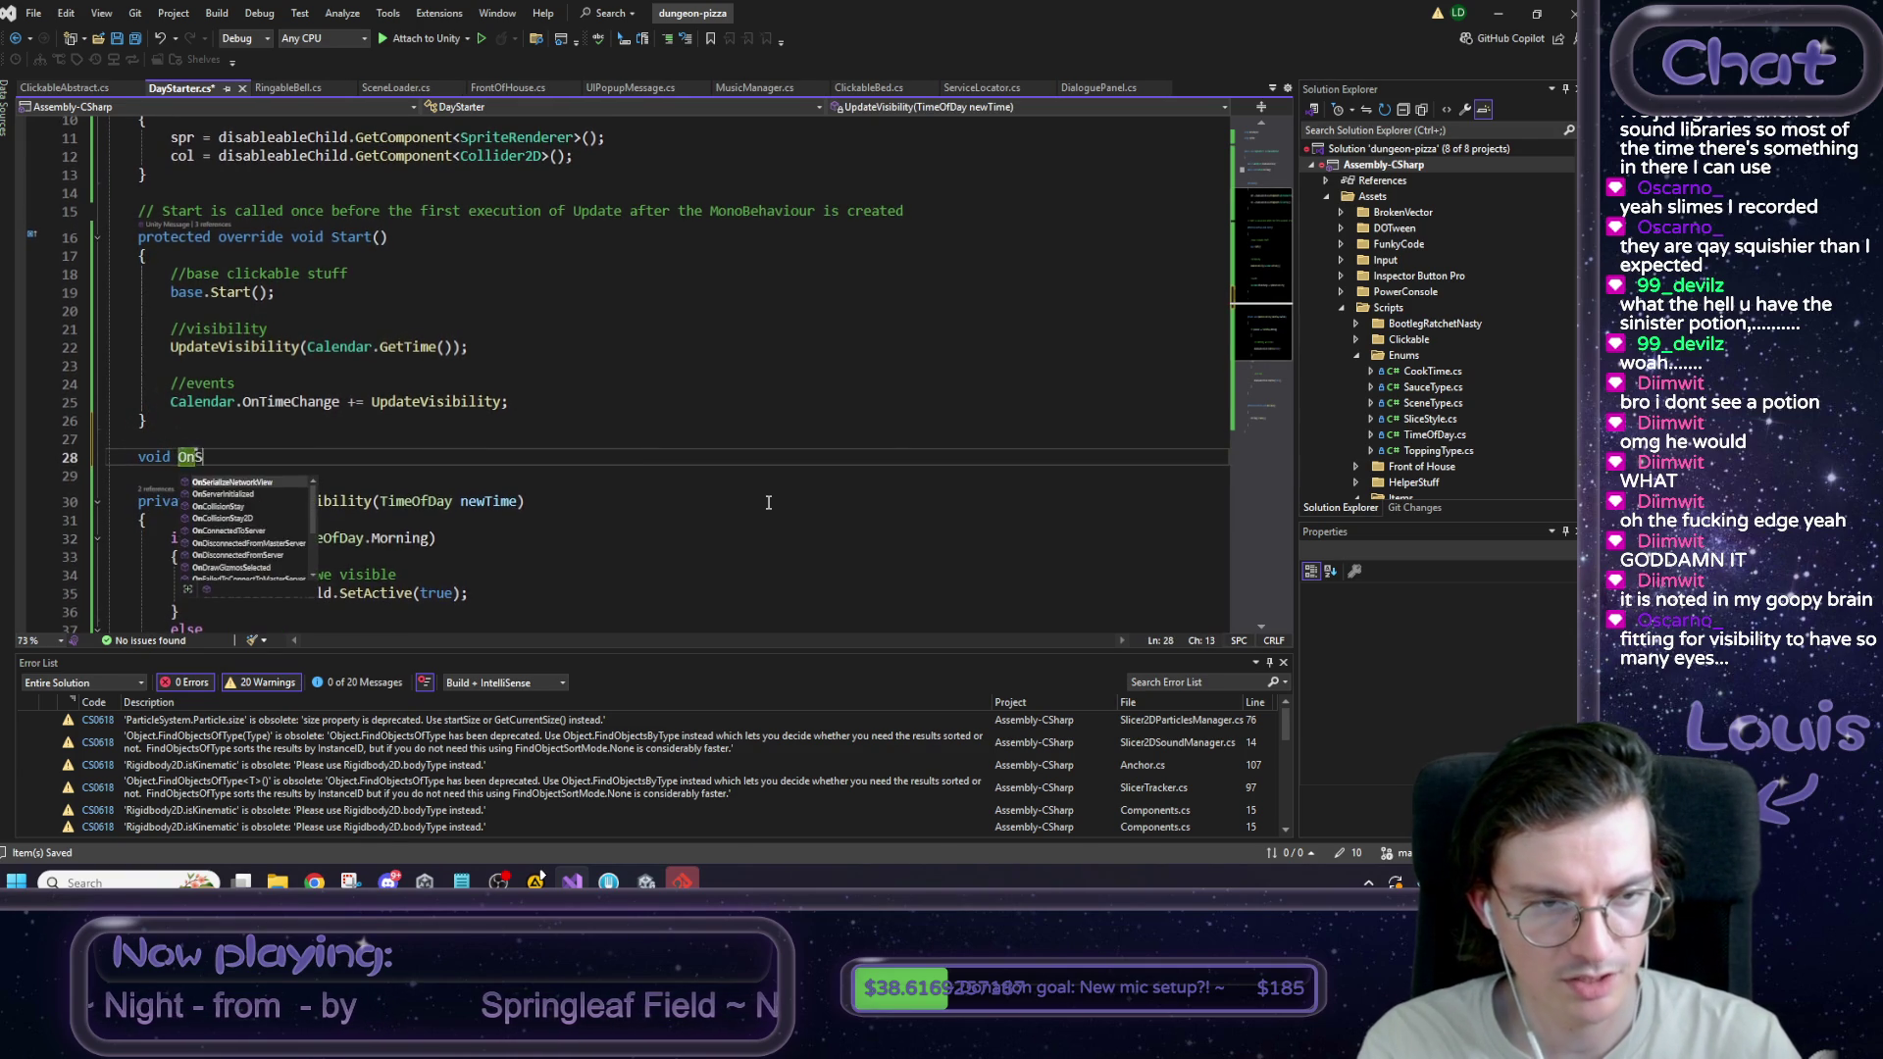
{"action": "key", "text": "Tab"}
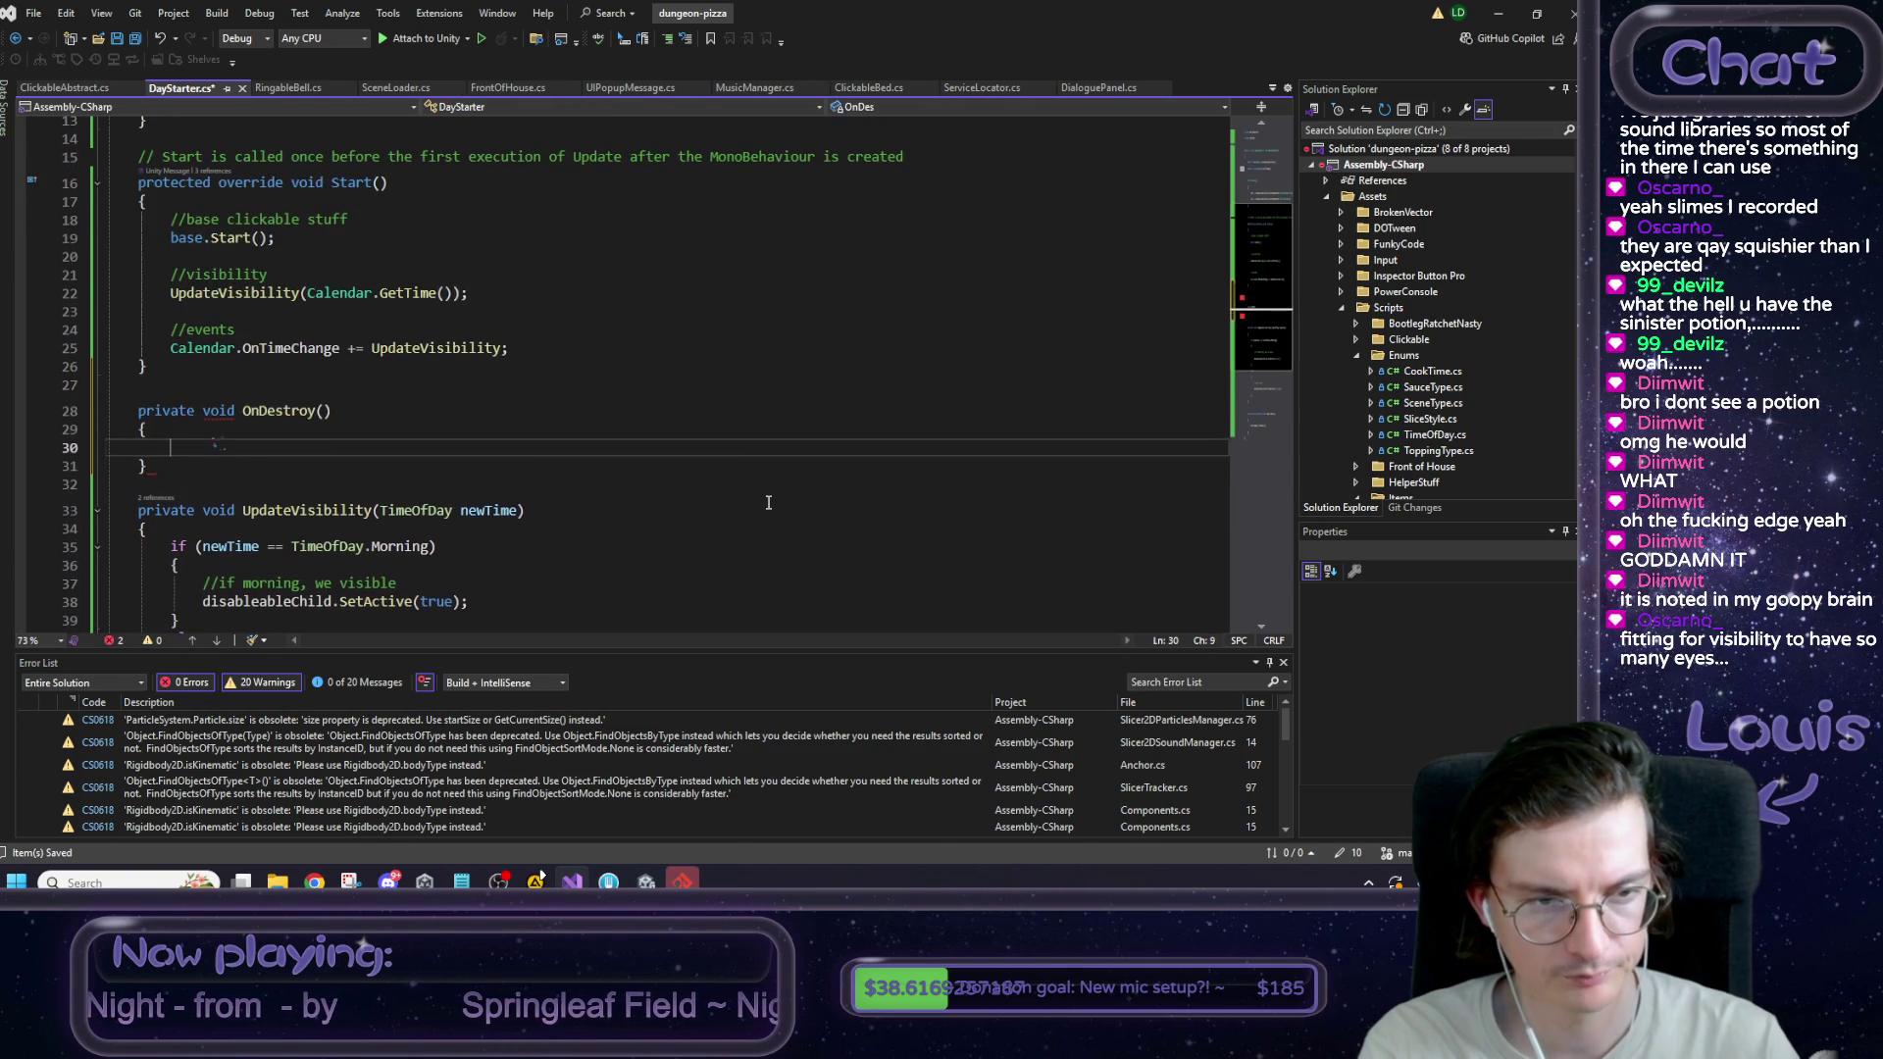
{"action": "key", "text": "Up"}
{"action": "key", "text": "Up"}
{"action": "key", "text": "Home"}
{"action": "key", "text": "Delete"}
{"action": "key", "text": "Delete"}
{"action": "key", "text": "Delete"}
{"action": "key", "text": "Delete"}
{"action": "key", "text": "Delete"}
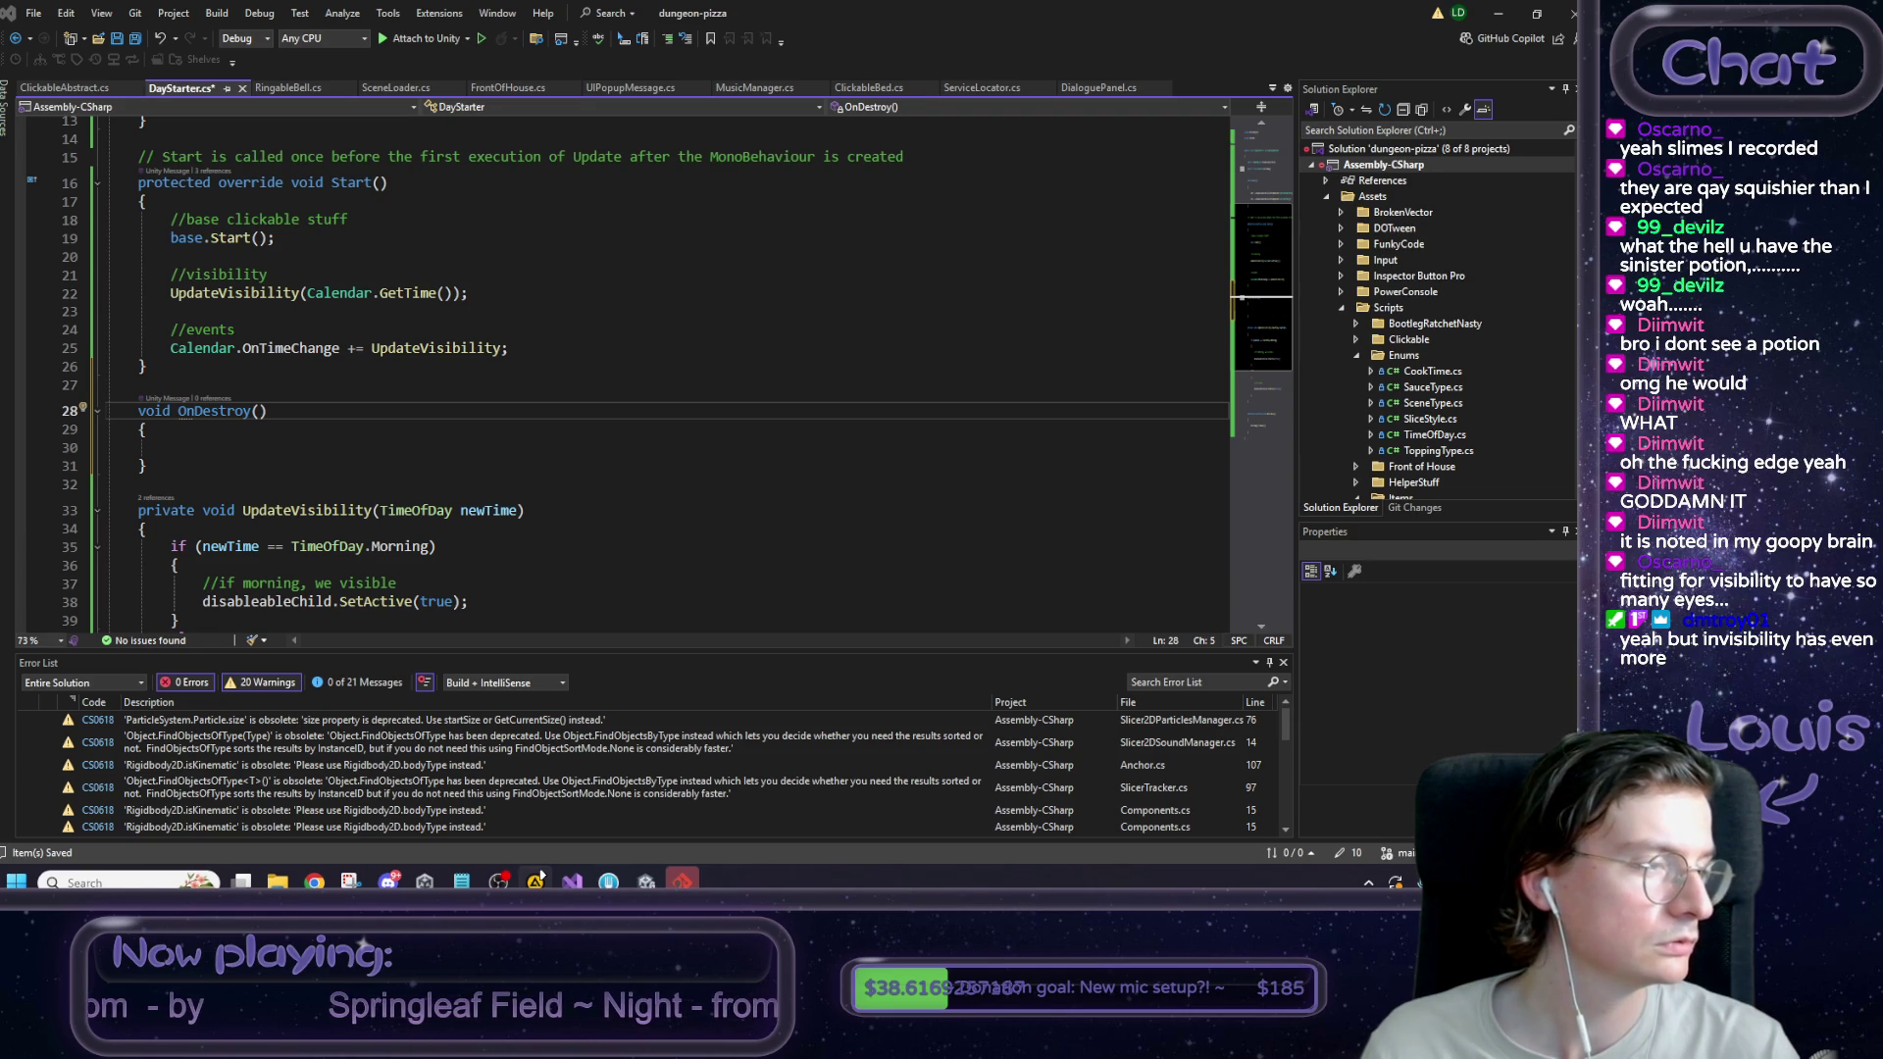
Unsubscribe UpdateVisibility from Calendar.OnTimeChange in OnDestroy using -=, then save.
{"action": "left_click", "coordinate": [251, 447]}
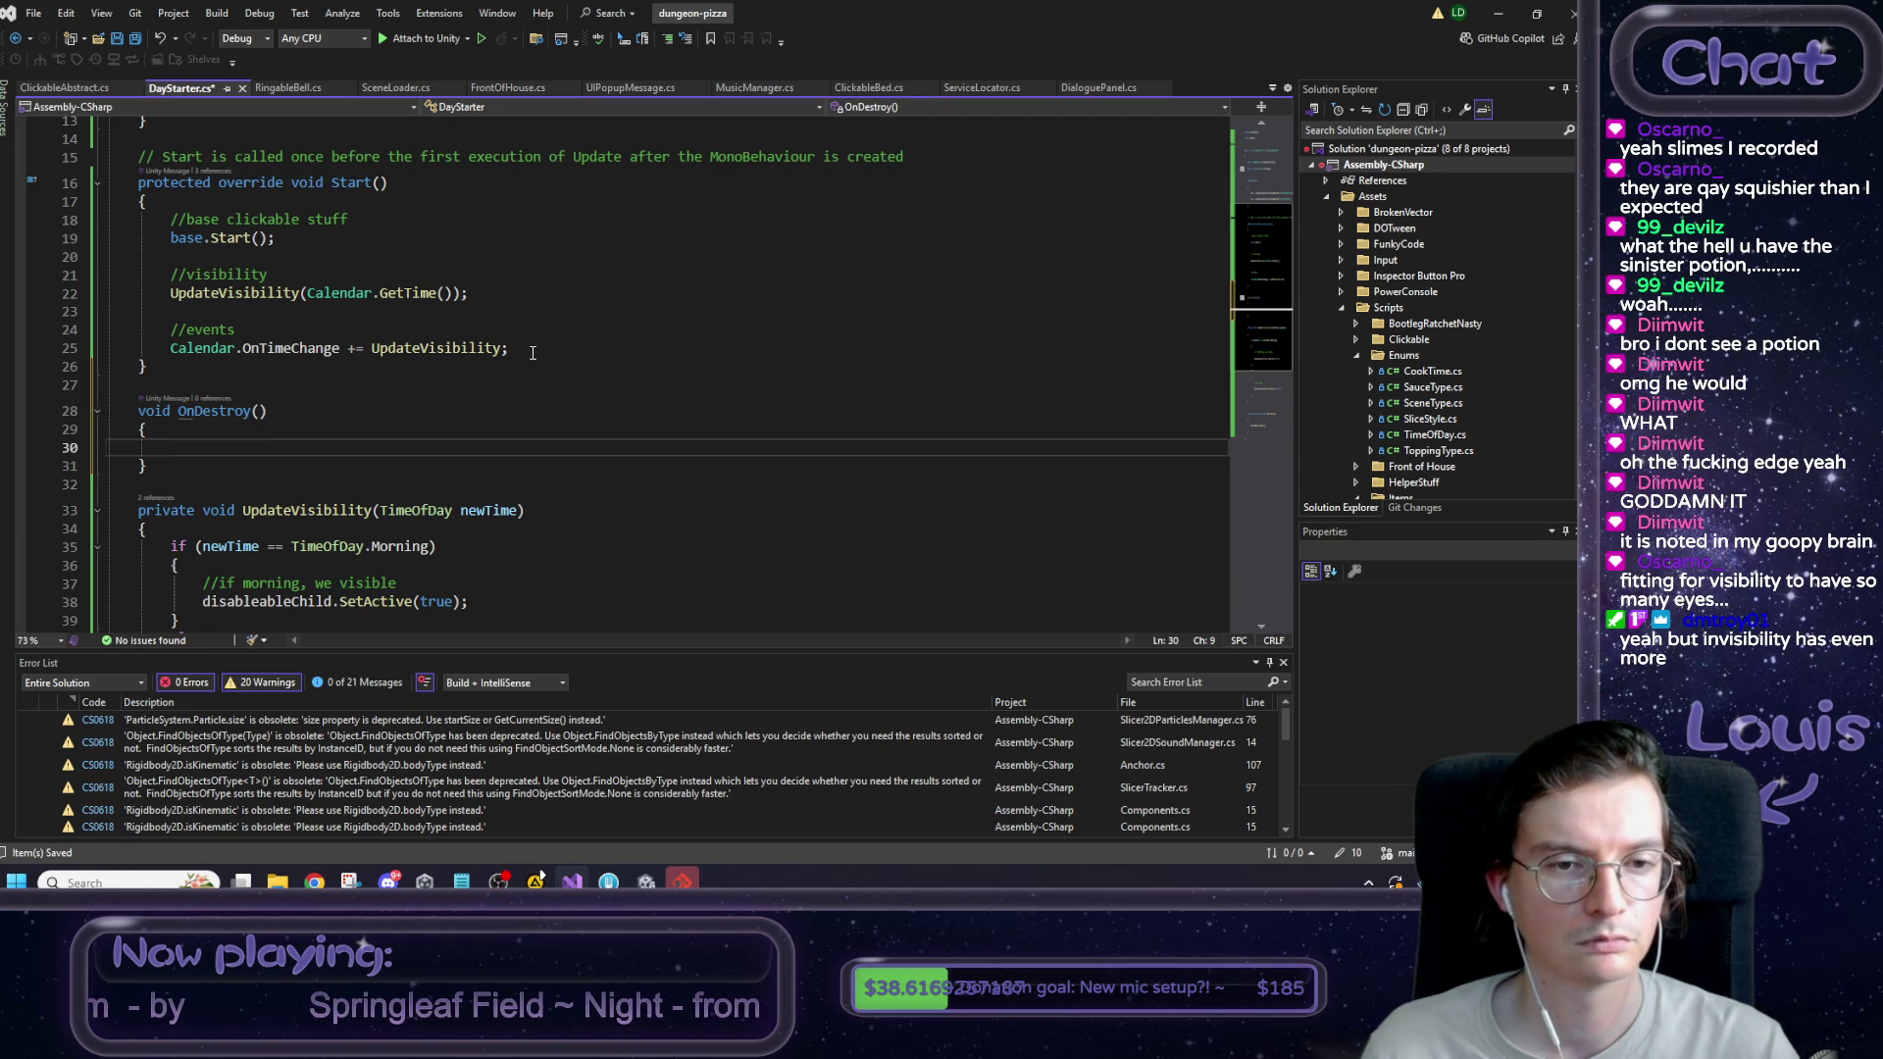
{"action": "left_click_drag", "start_coordinate": [520, 353], "coordinate": [169, 349]}
{"action": "left_click", "coordinate": [271, 446]}
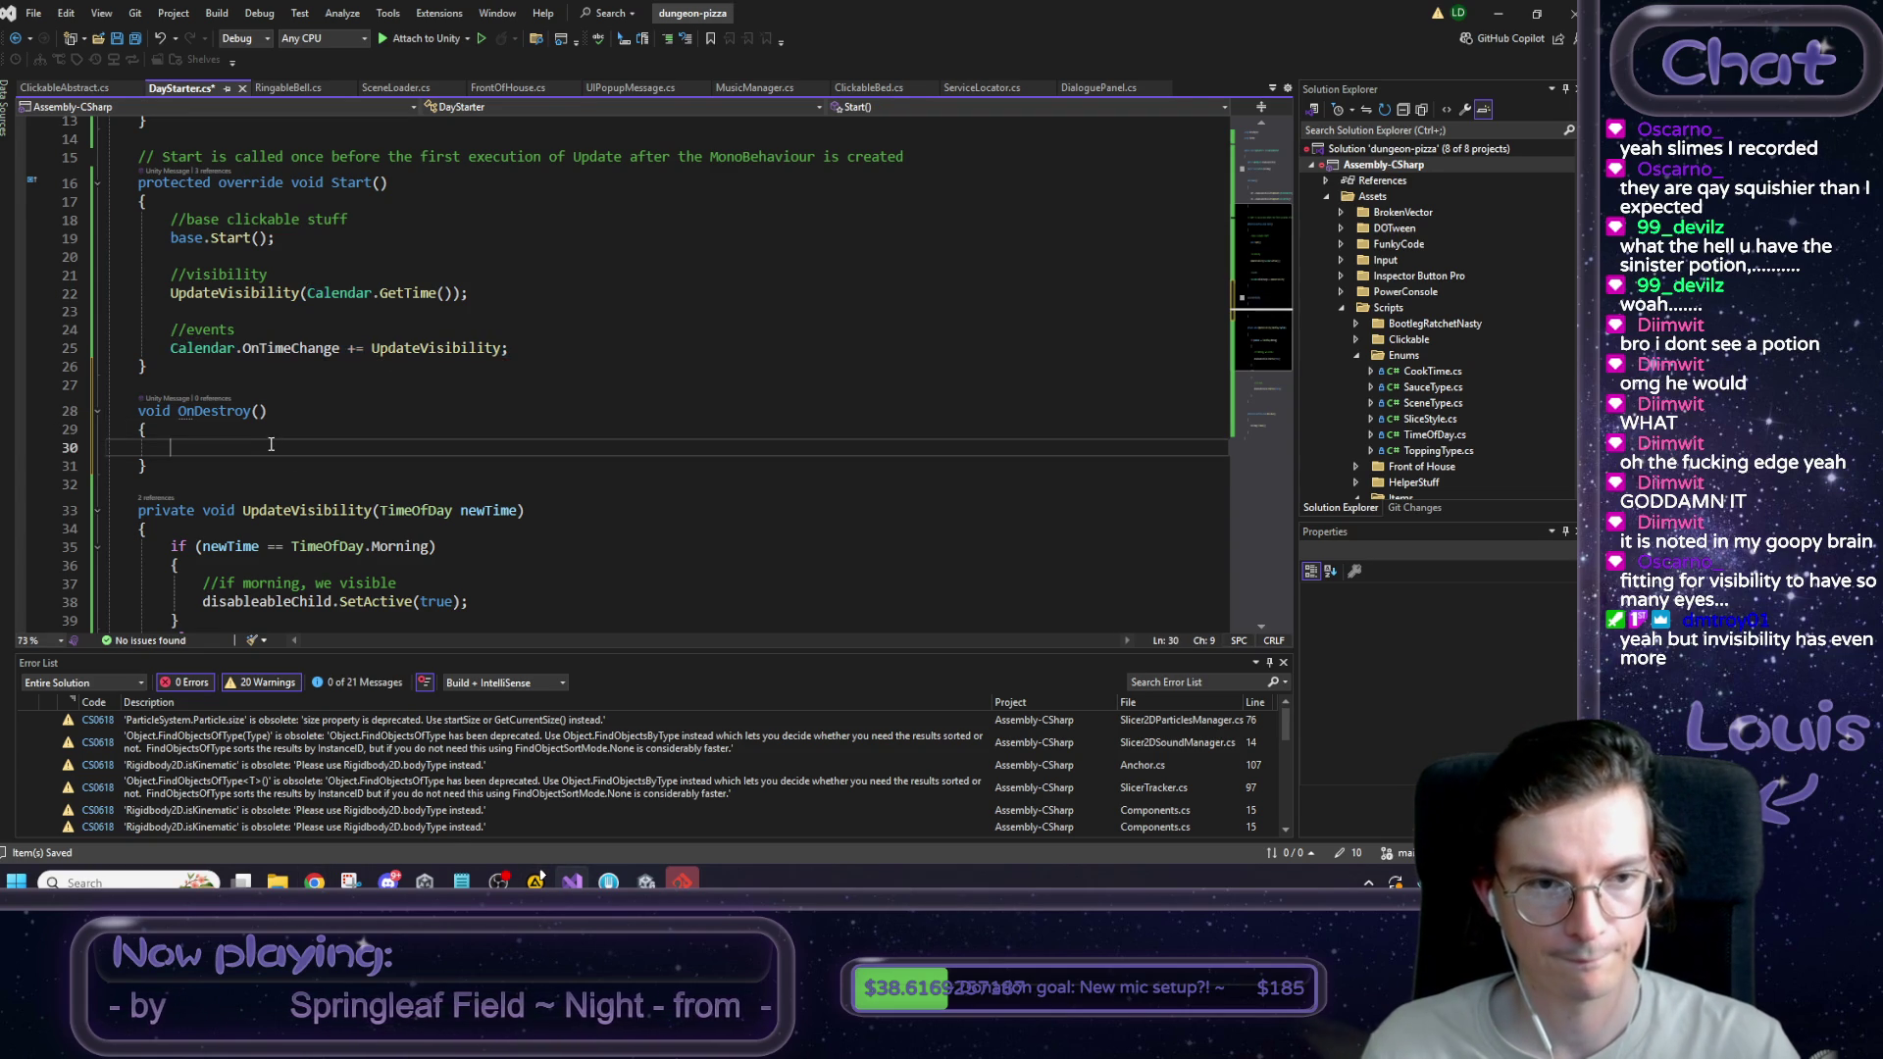
{"action": "type", "text": "Calendar.OnTimeChange += UpdateVisibility;"}
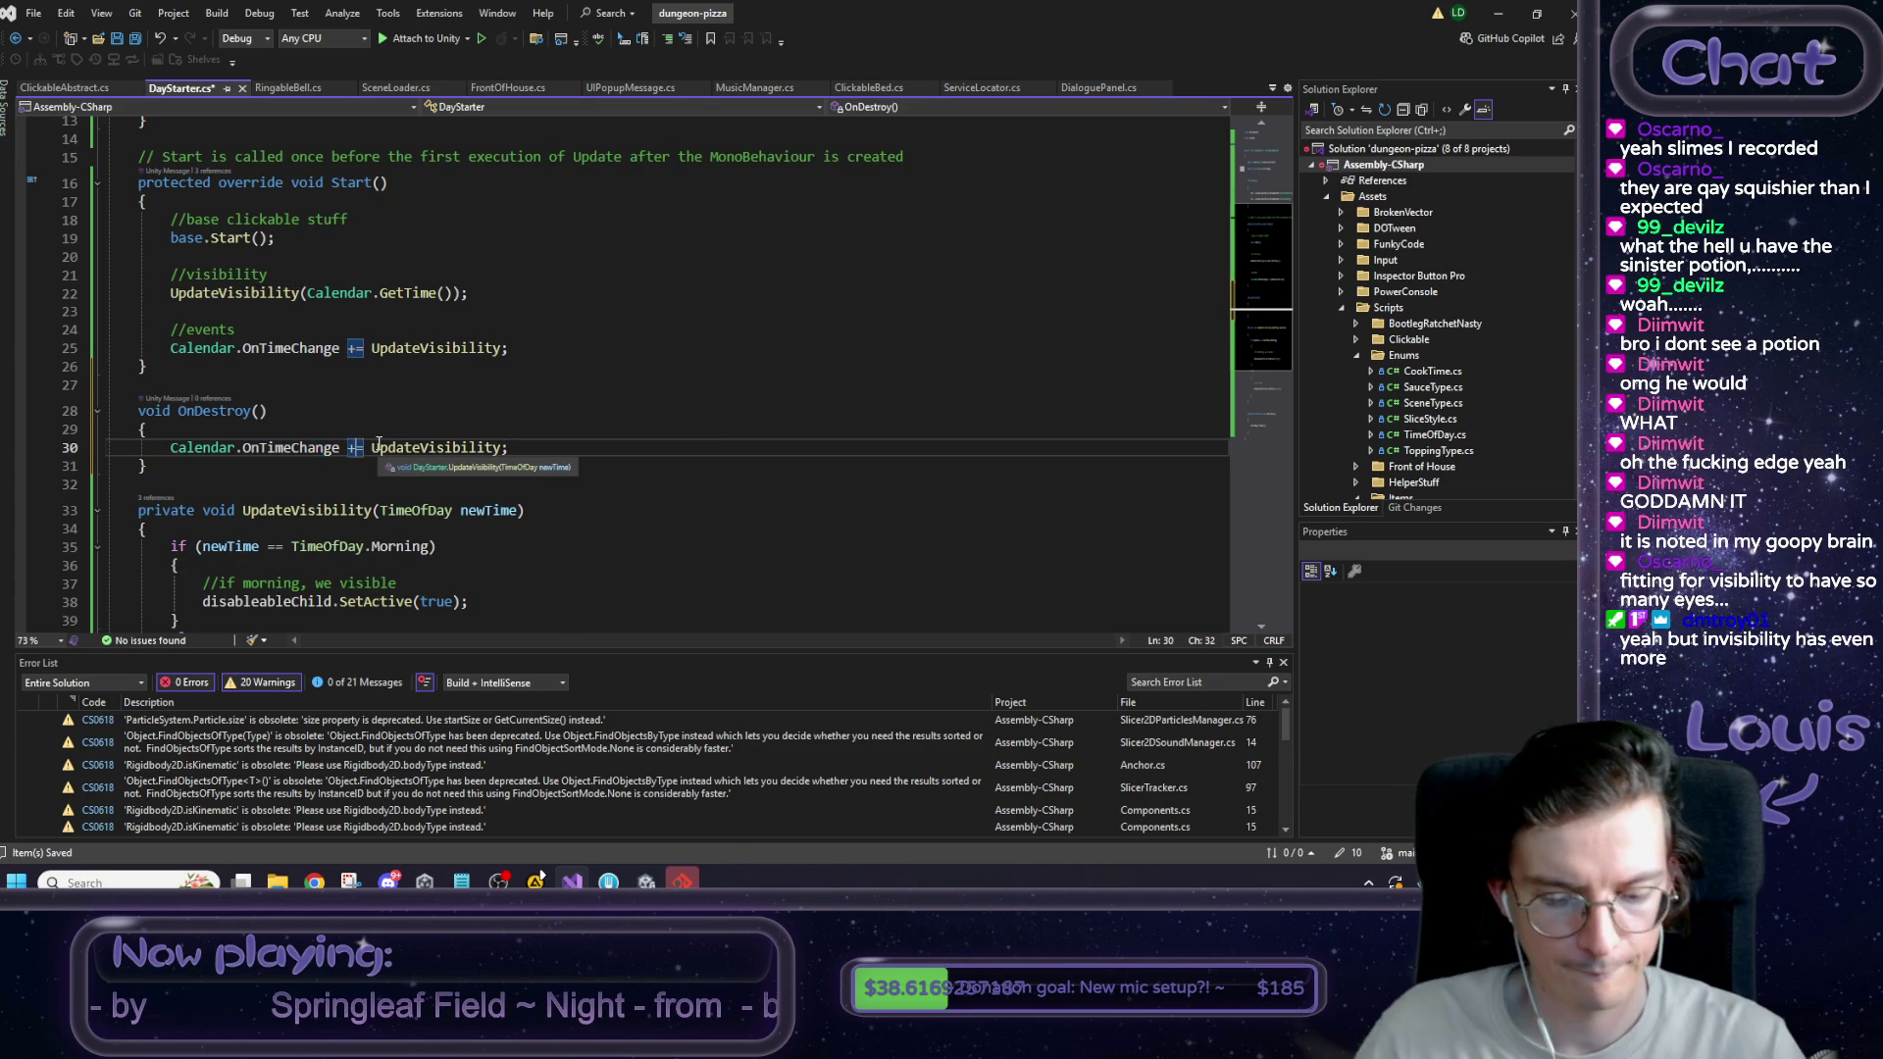
{"action": "key", "text": "BackSpace"}
{"action": "type", "text": "-"}
{"action": "left_click", "coordinate": [355, 410]}
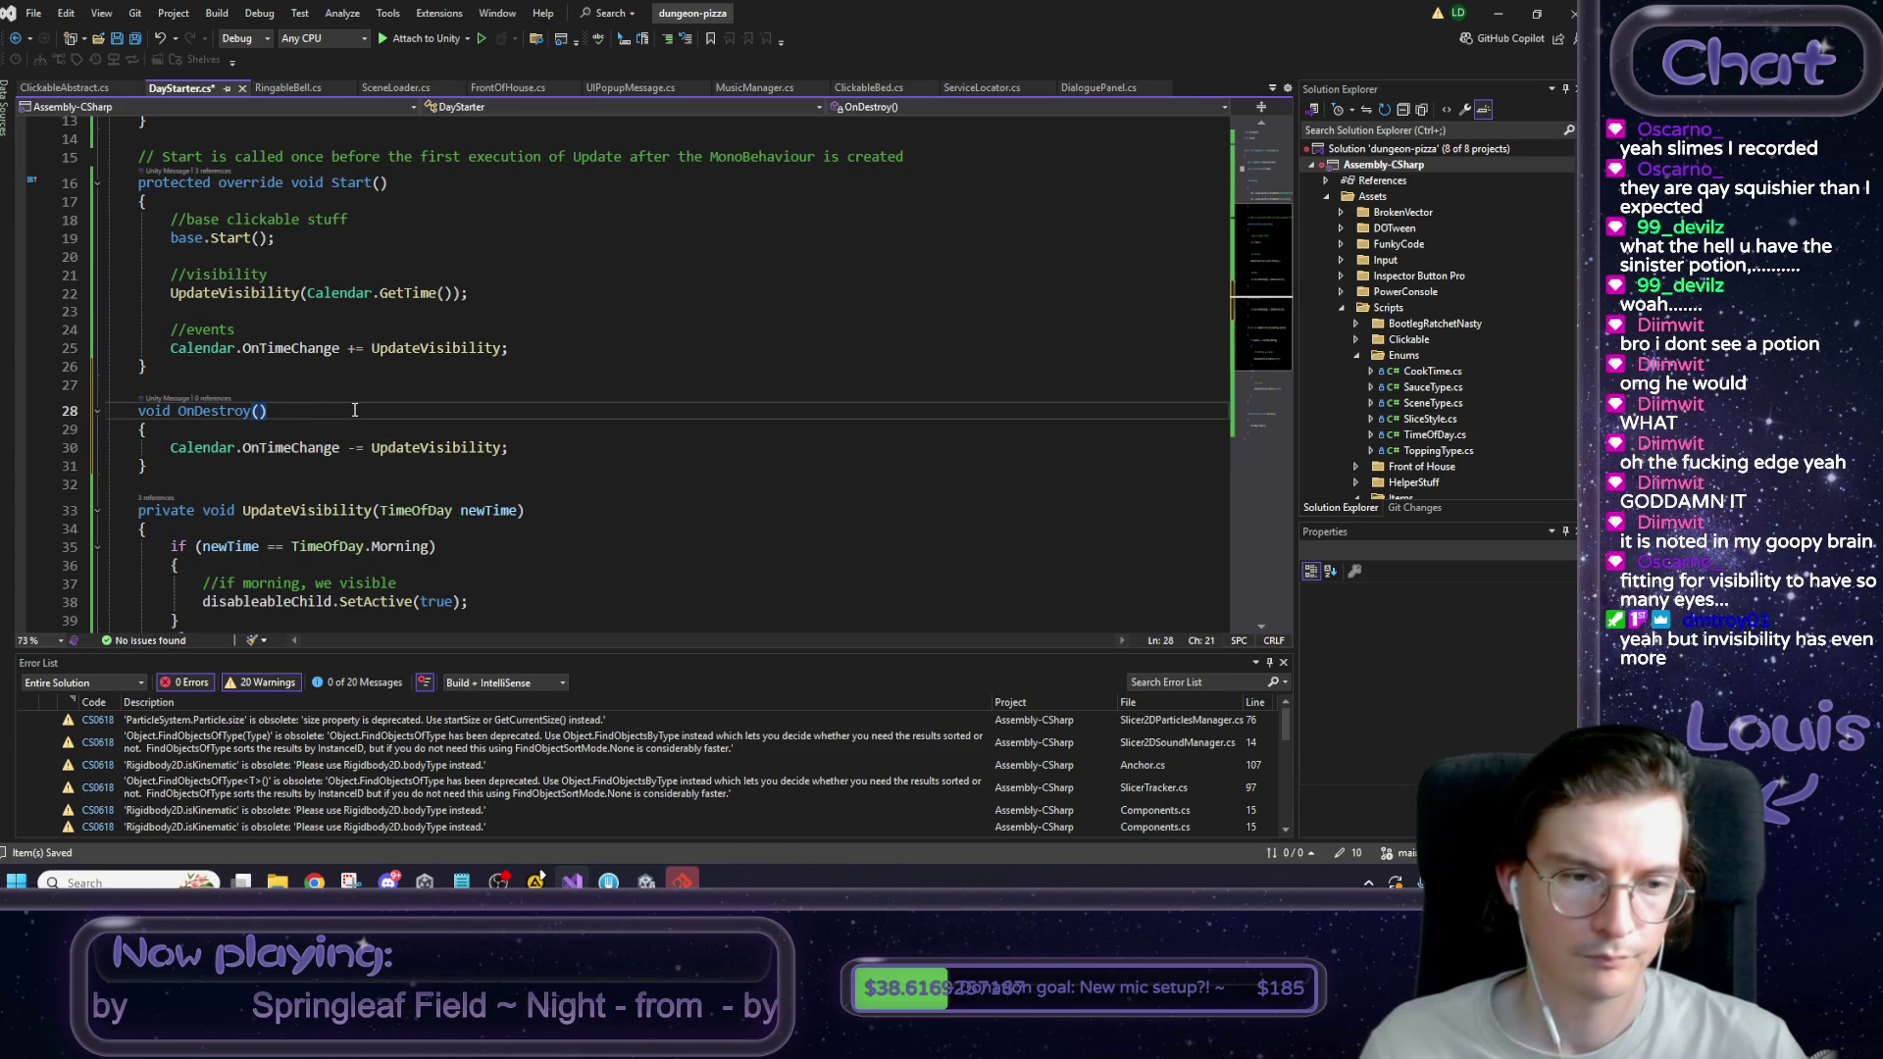
{"action": "key", "text": "ctrl+s"}
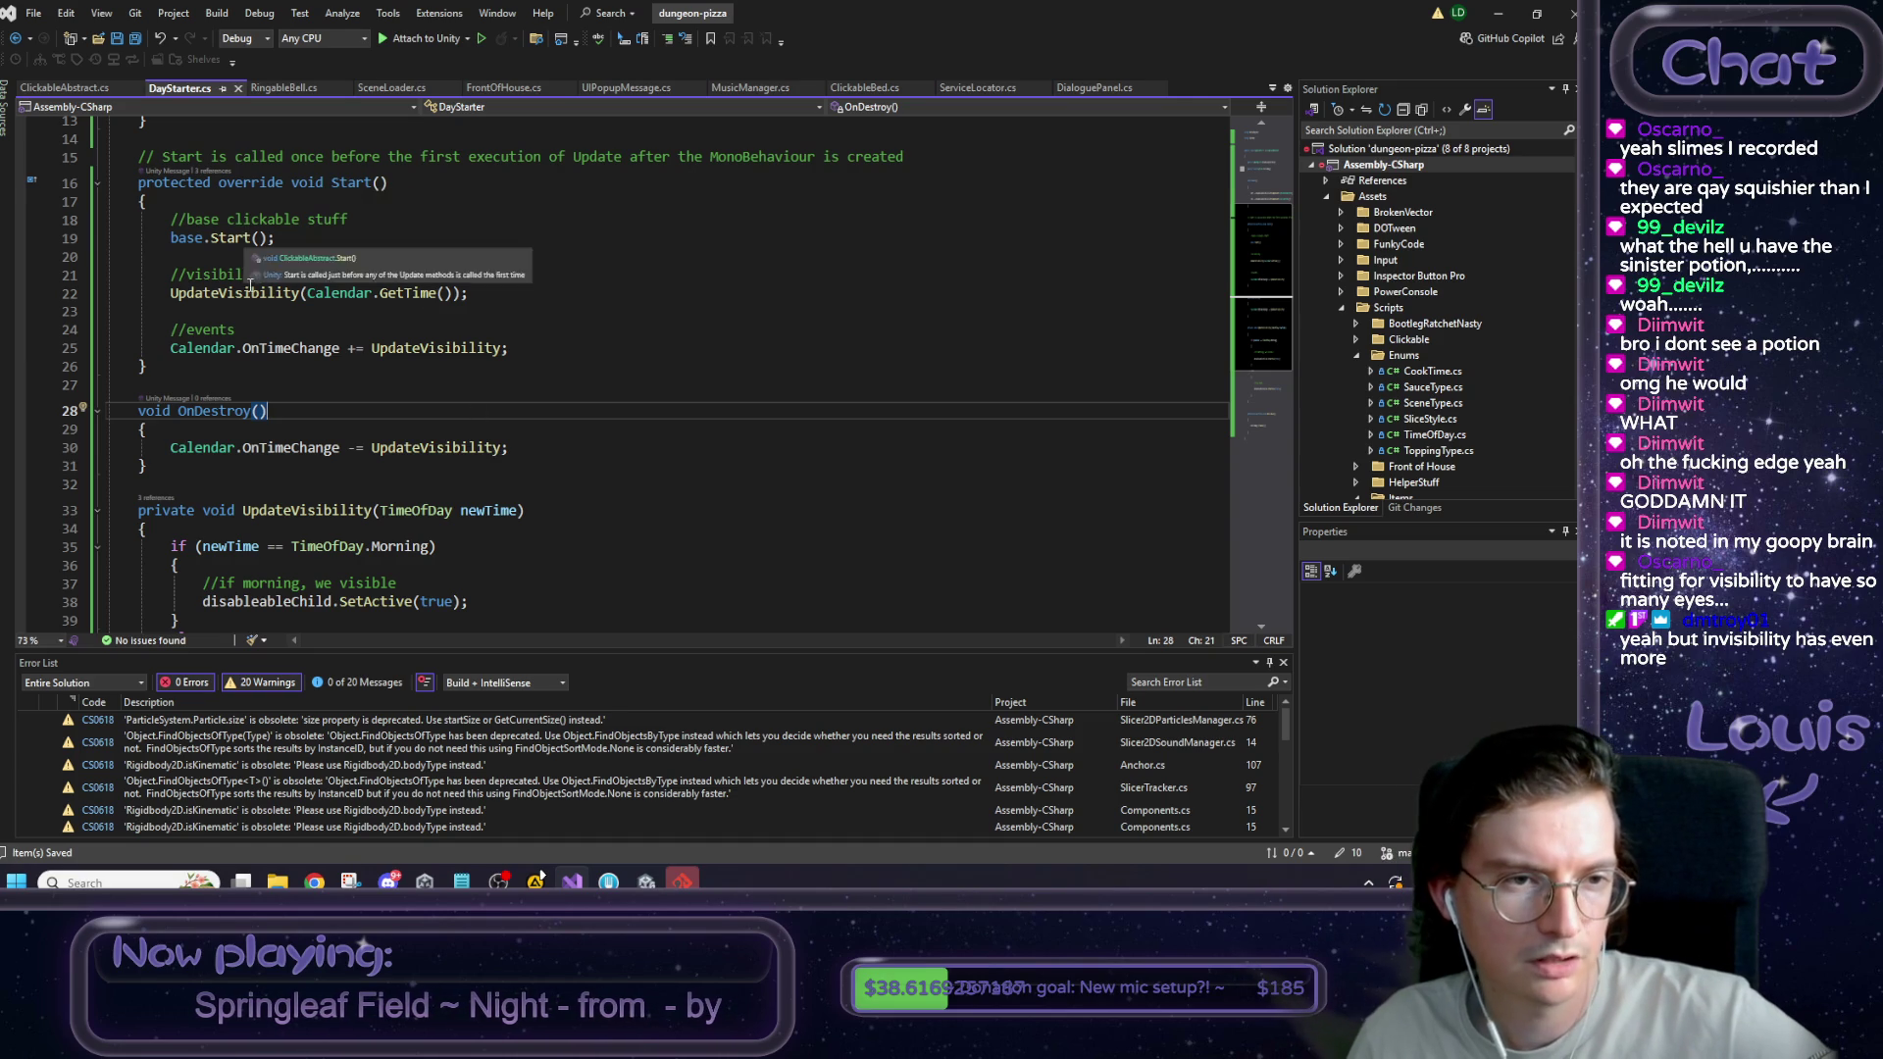
{"action": "scroll", "coordinate": [255, 294], "scroll_direction": "down", "scroll_amount": 6}
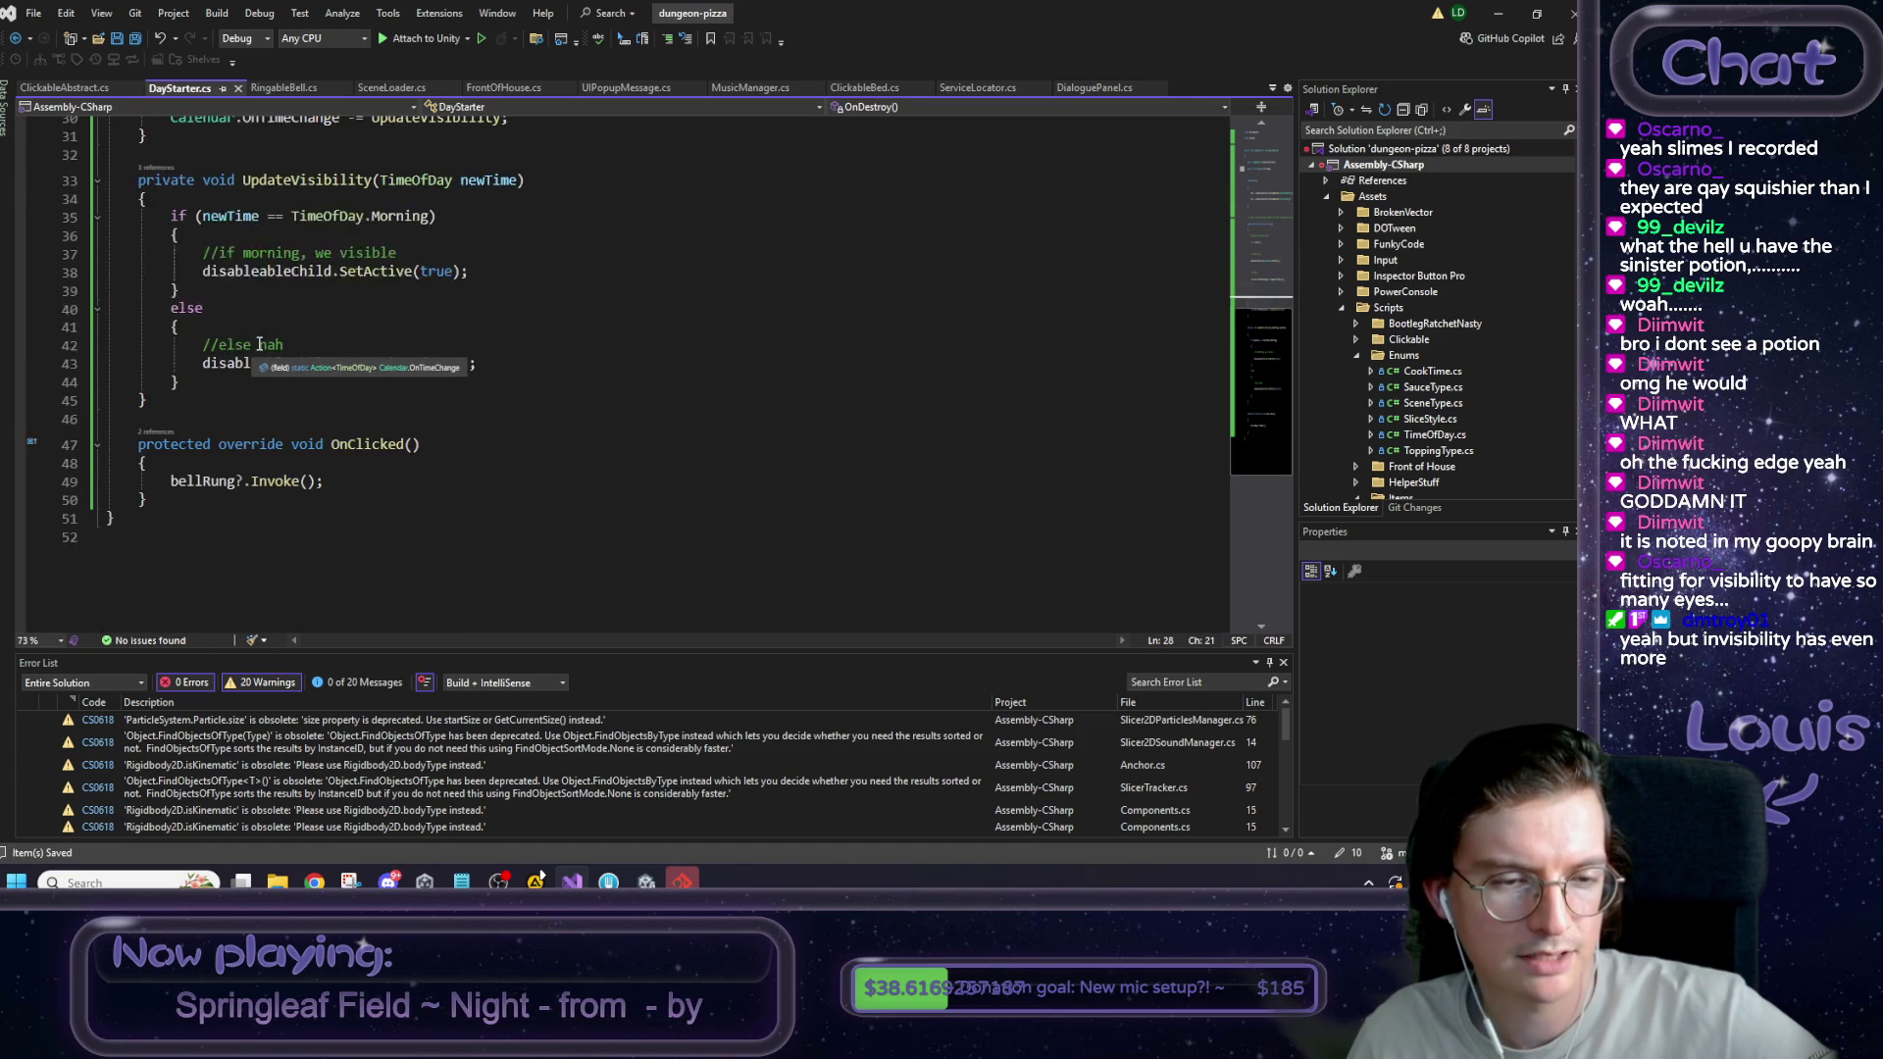
{"action": "scroll", "coordinate": [260, 344], "scroll_direction": "up", "scroll_amount": 10}
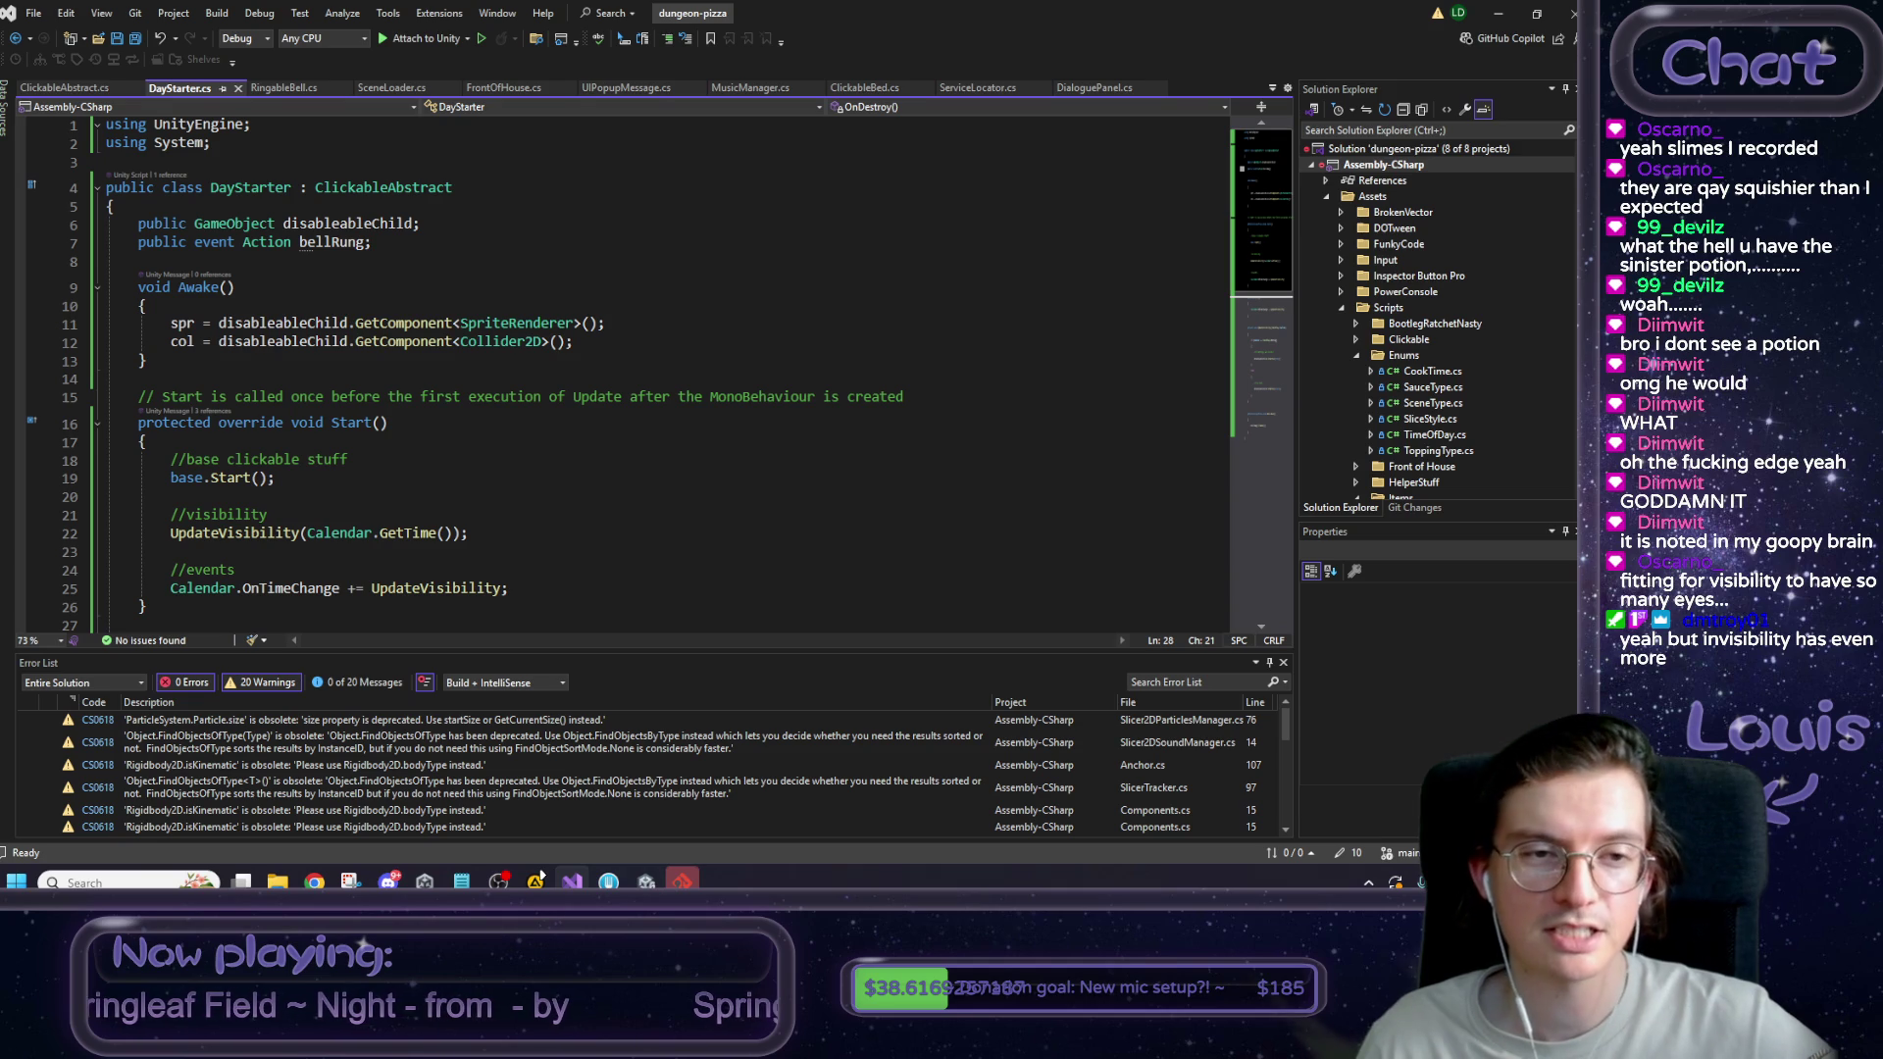
{"action": "left_click", "coordinate": [370, 262]}
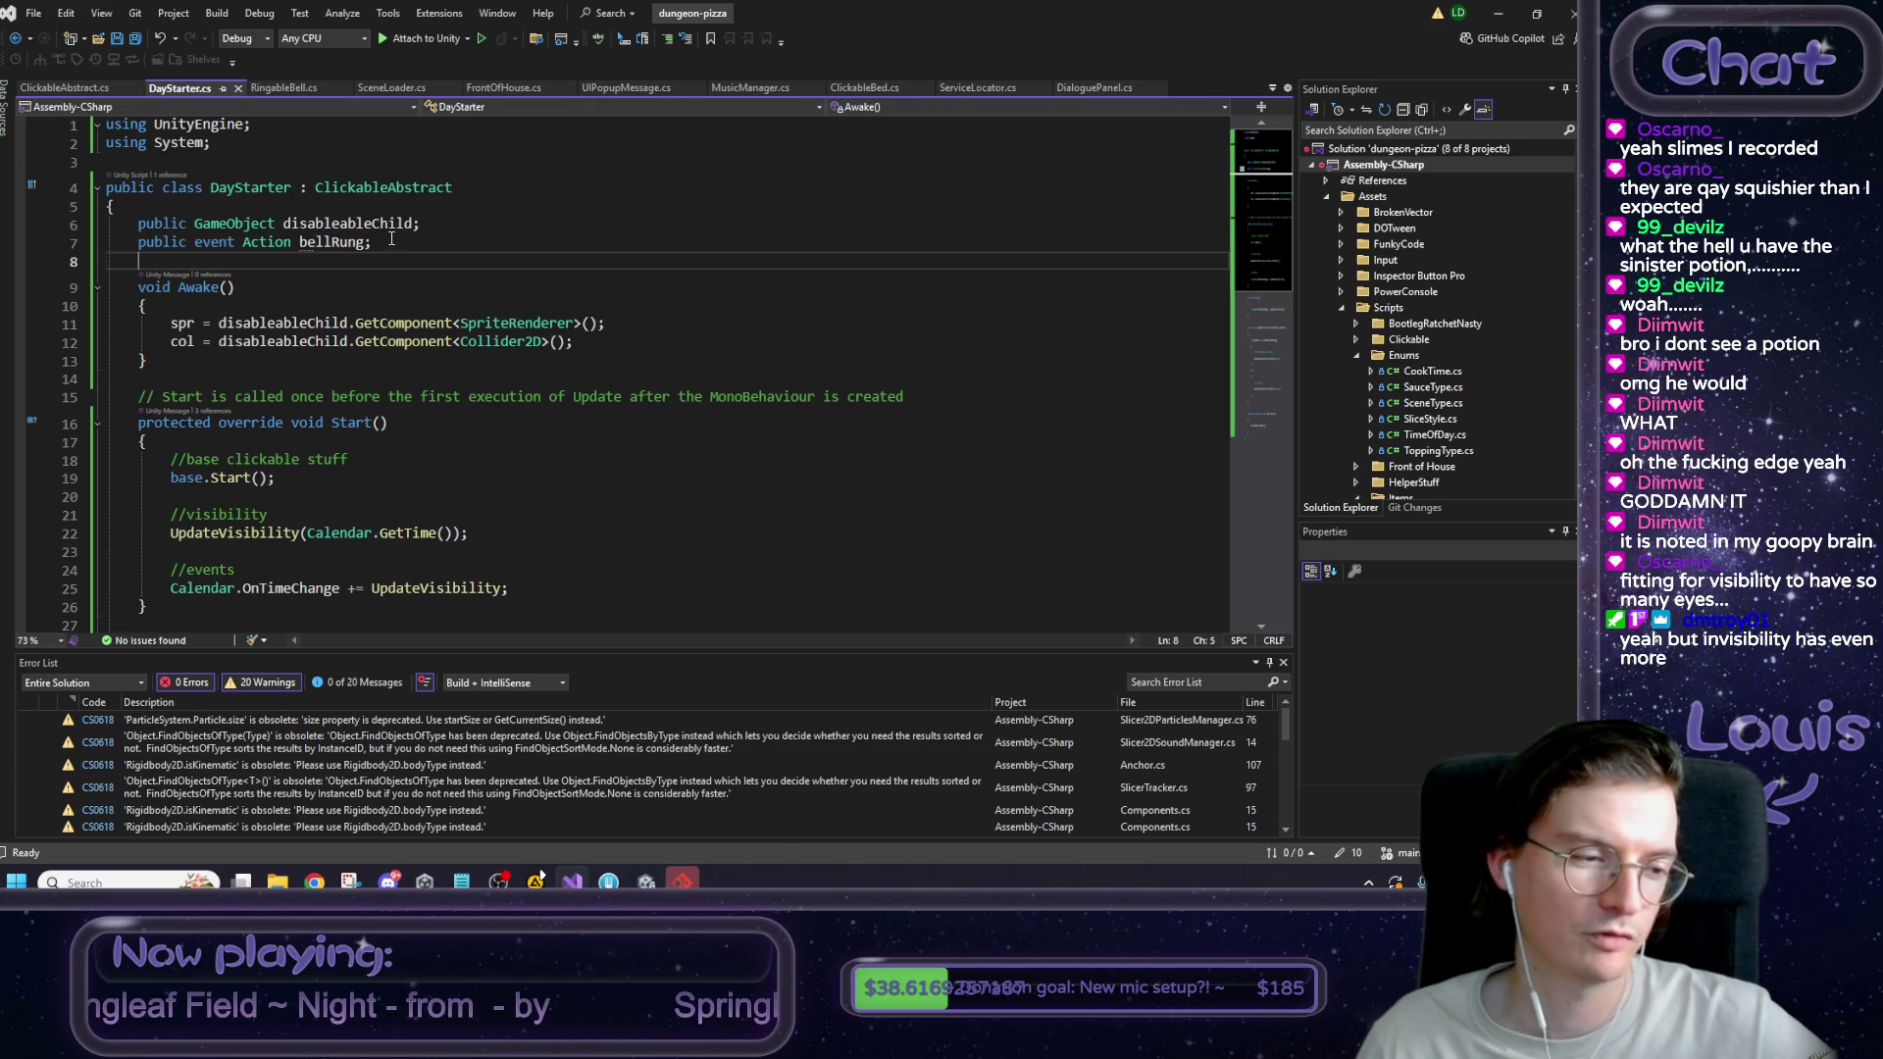
{"action": "left_click", "coordinate": [389, 239]}
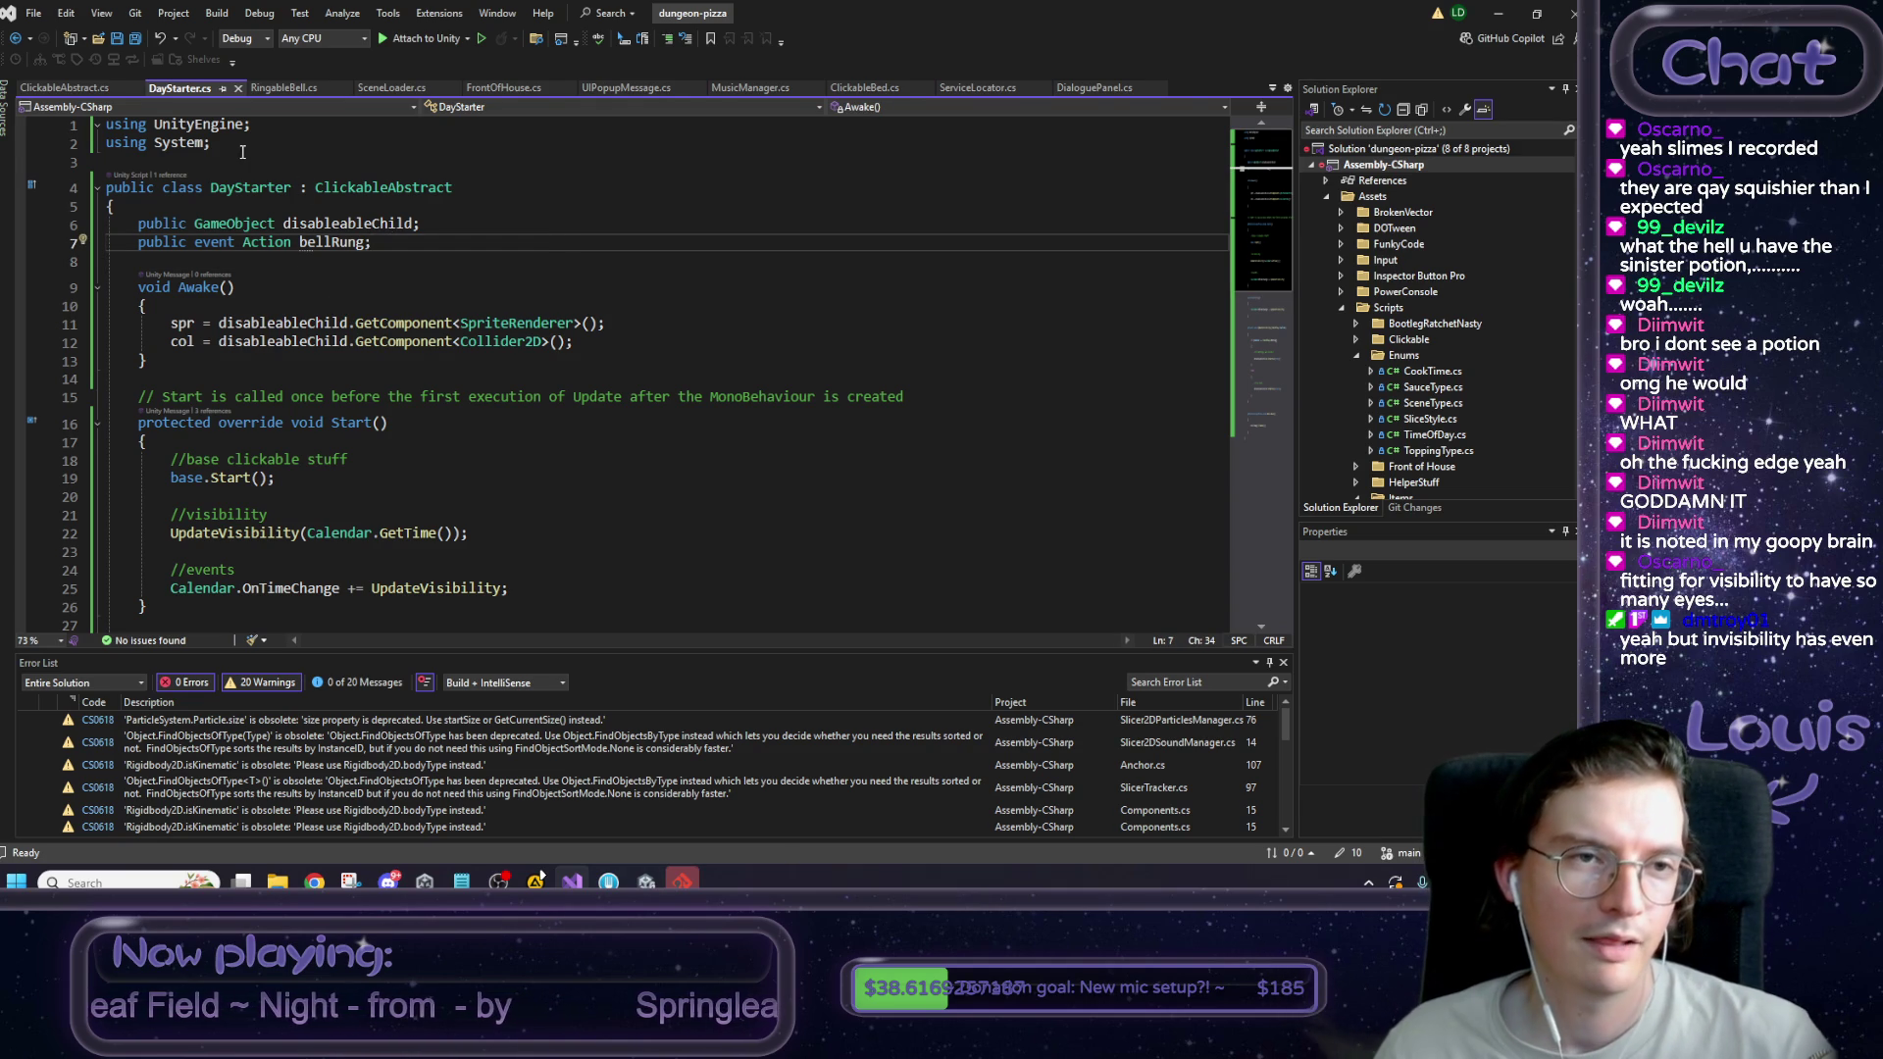
Copy RingableBell's two FMOD using lines into DayStarter.cs and save.
{"action": "left_click", "coordinate": [284, 88]}
{"action": "left_click_drag", "start_coordinate": [252, 179], "coordinate": [90, 165]}
{"action": "key", "text": "ctrl+c"}
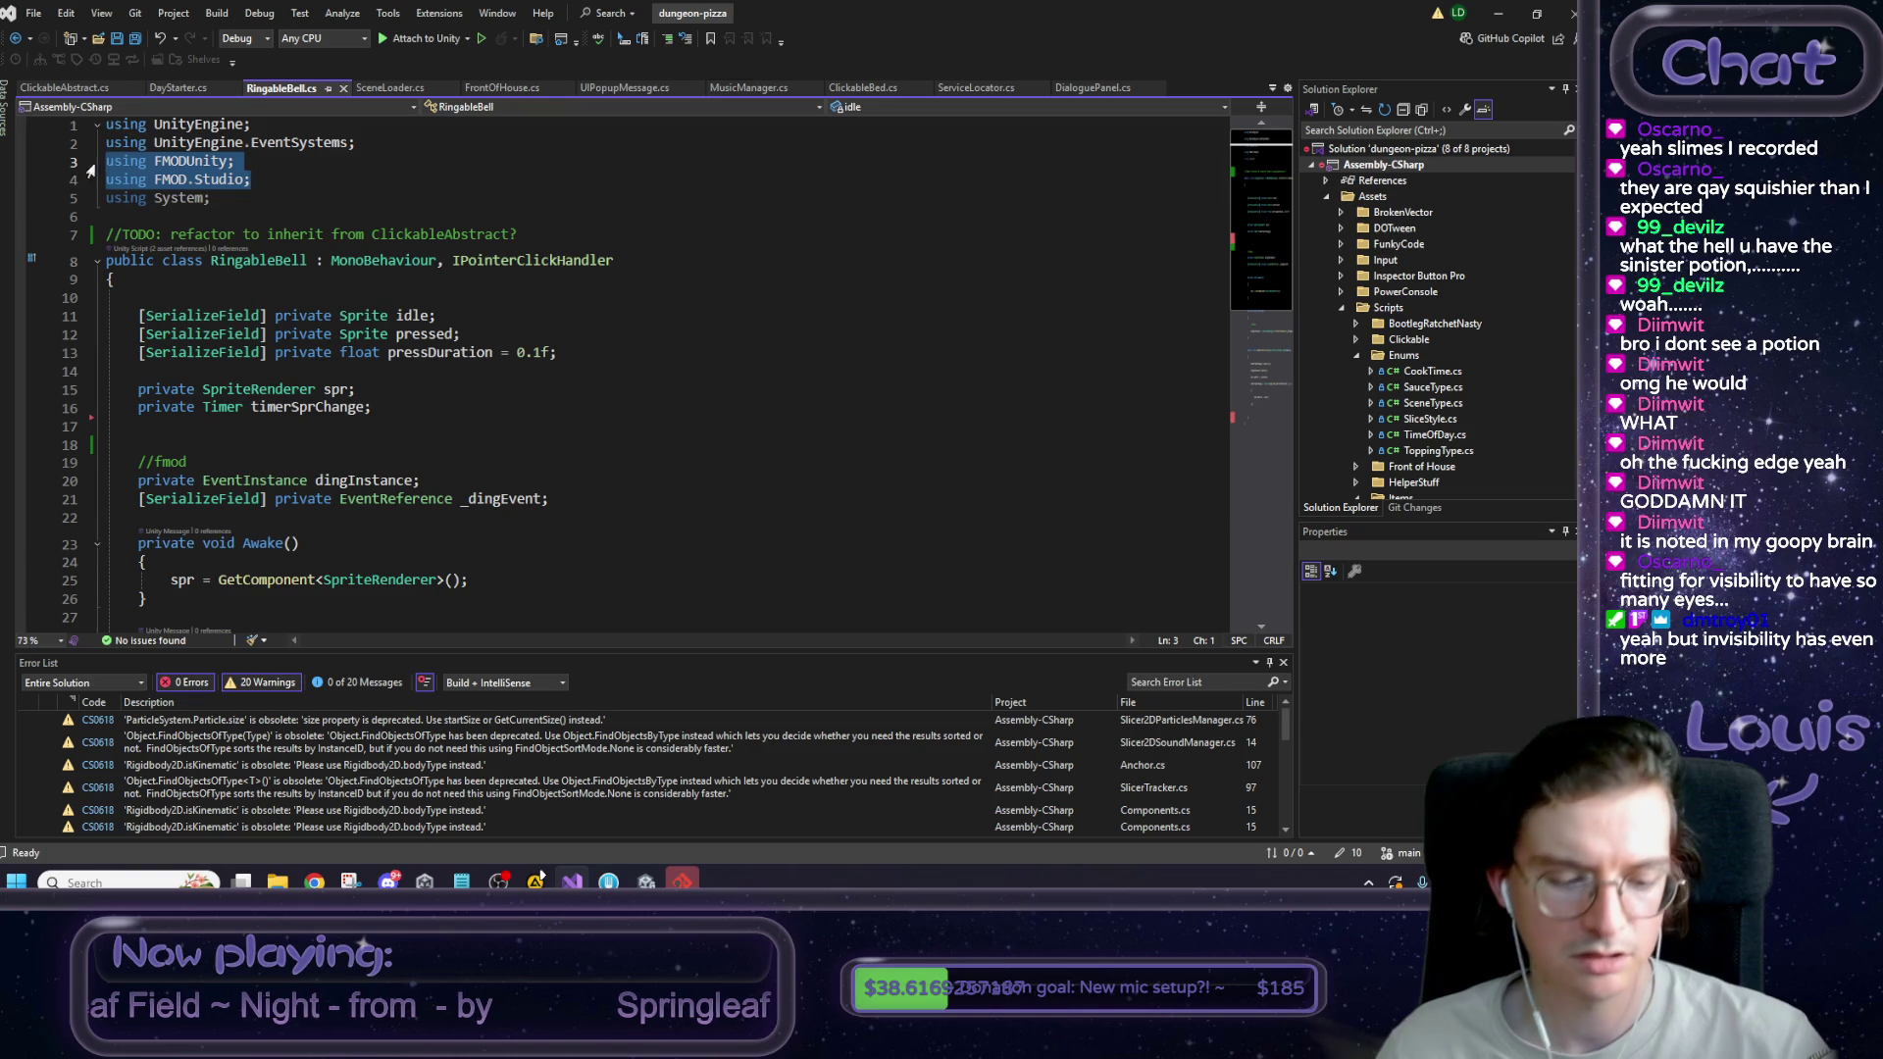
{"action": "left_click", "coordinate": [181, 88]}
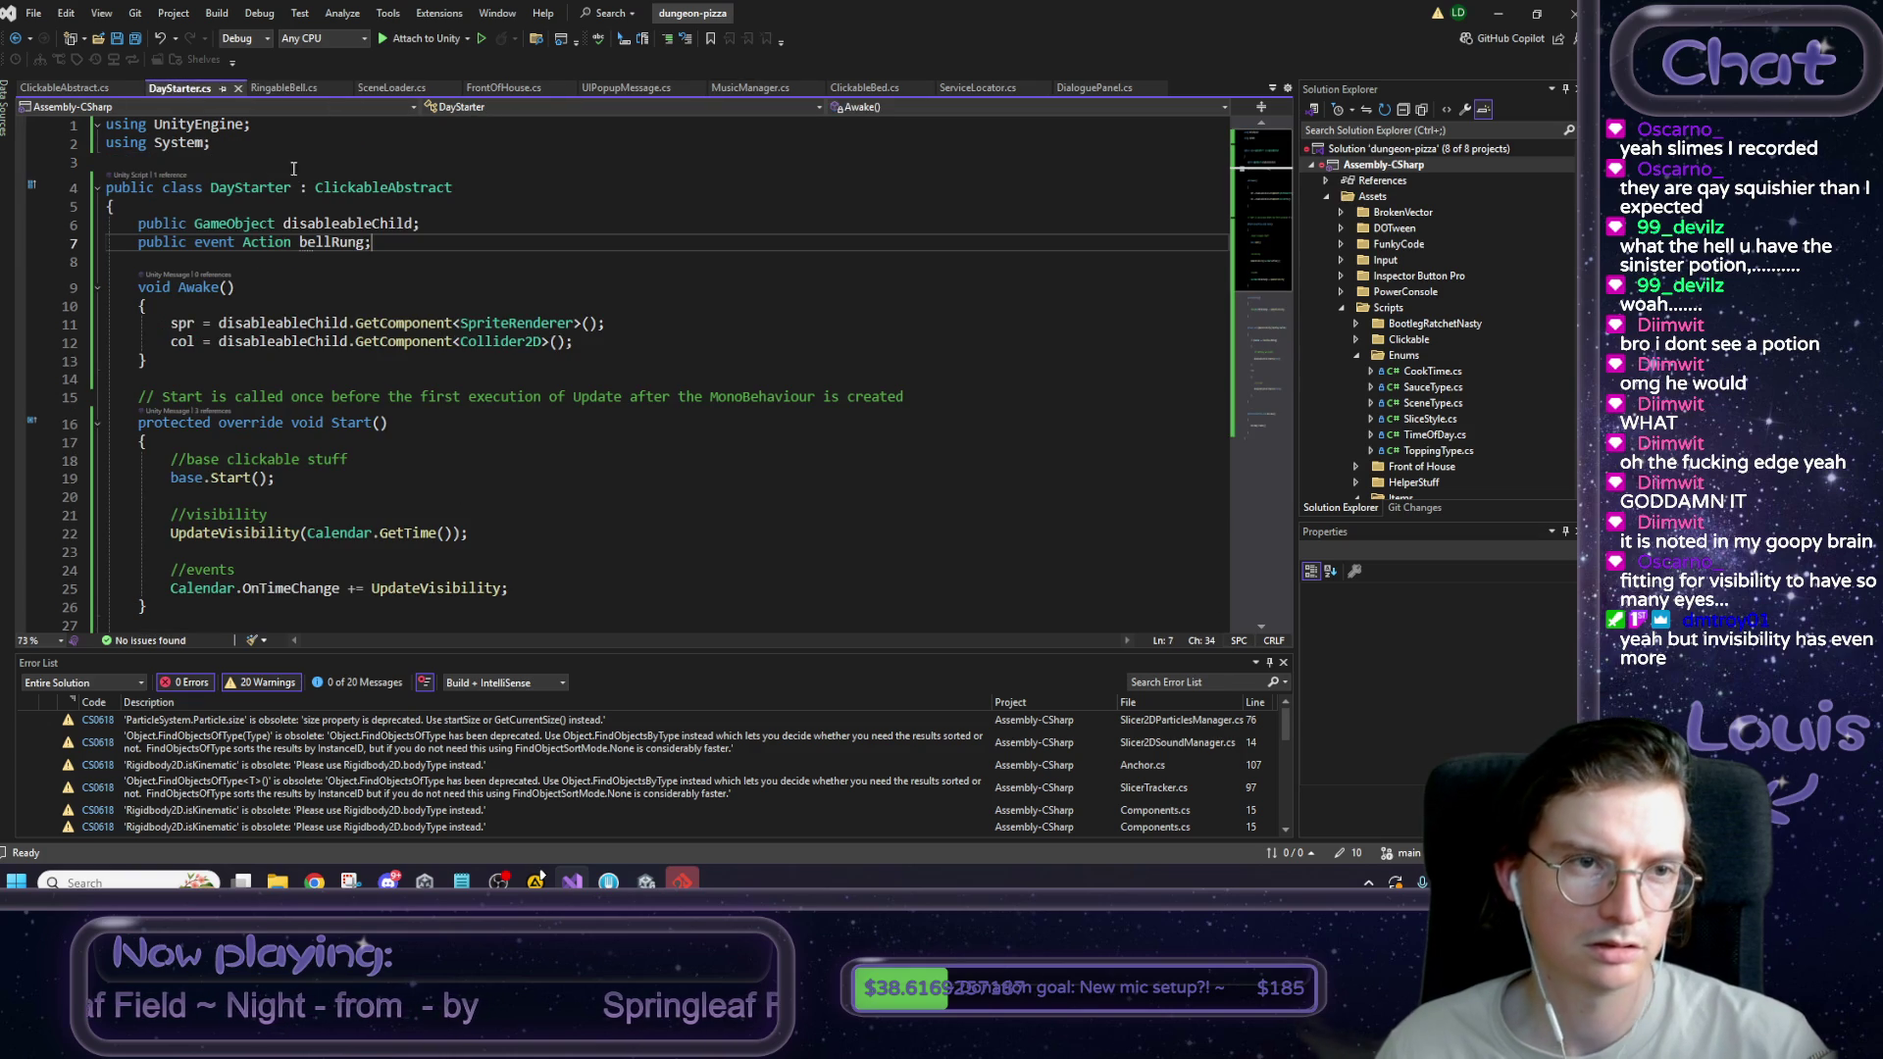
{"action": "left_click", "coordinate": [257, 143]}
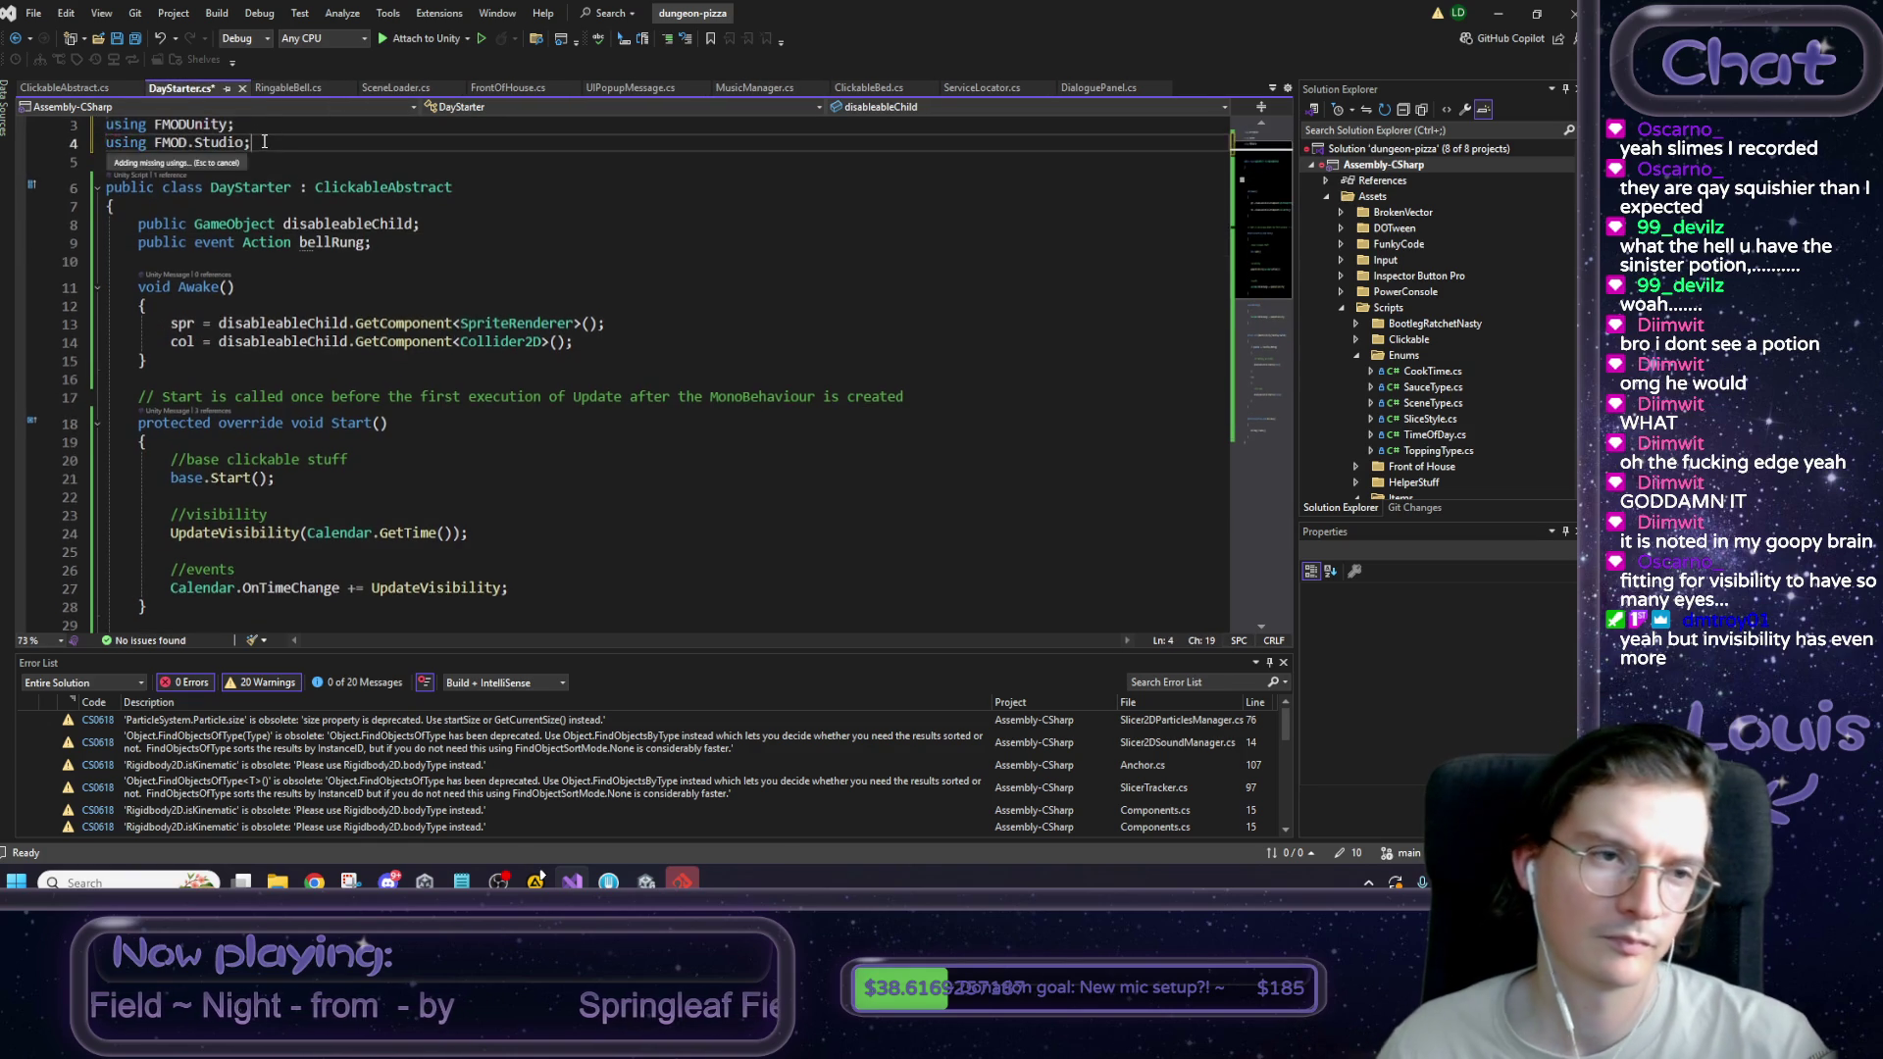
{"action": "key", "text": "Return"}
{"action": "key", "text": "ctrl+v"}
{"action": "key", "text": "ctrl+s"}
Add an //fmod section in Start with RuntimeManager.CreateInstance(_dingEvent), then save.
{"action": "left_click", "coordinate": [281, 88]}
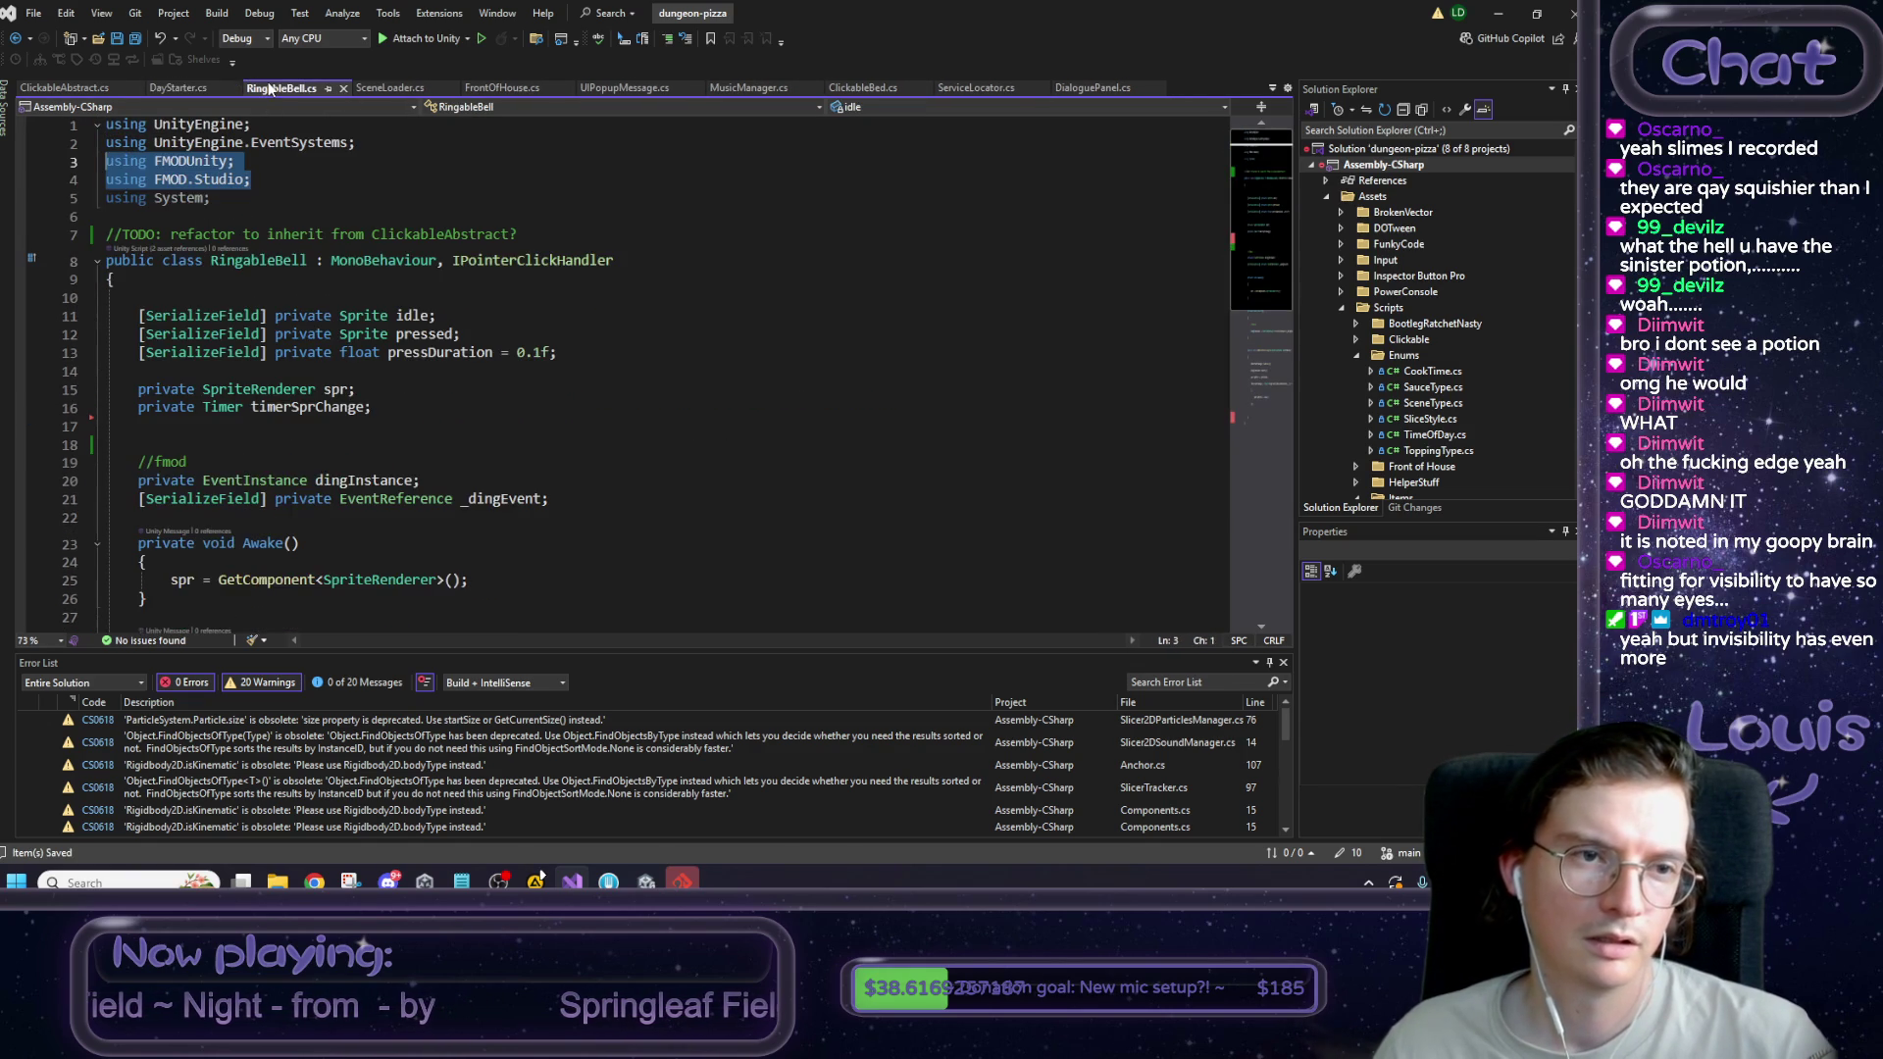
{"action": "scroll", "coordinate": [346, 368], "scroll_direction": "down", "scroll_amount": 4}
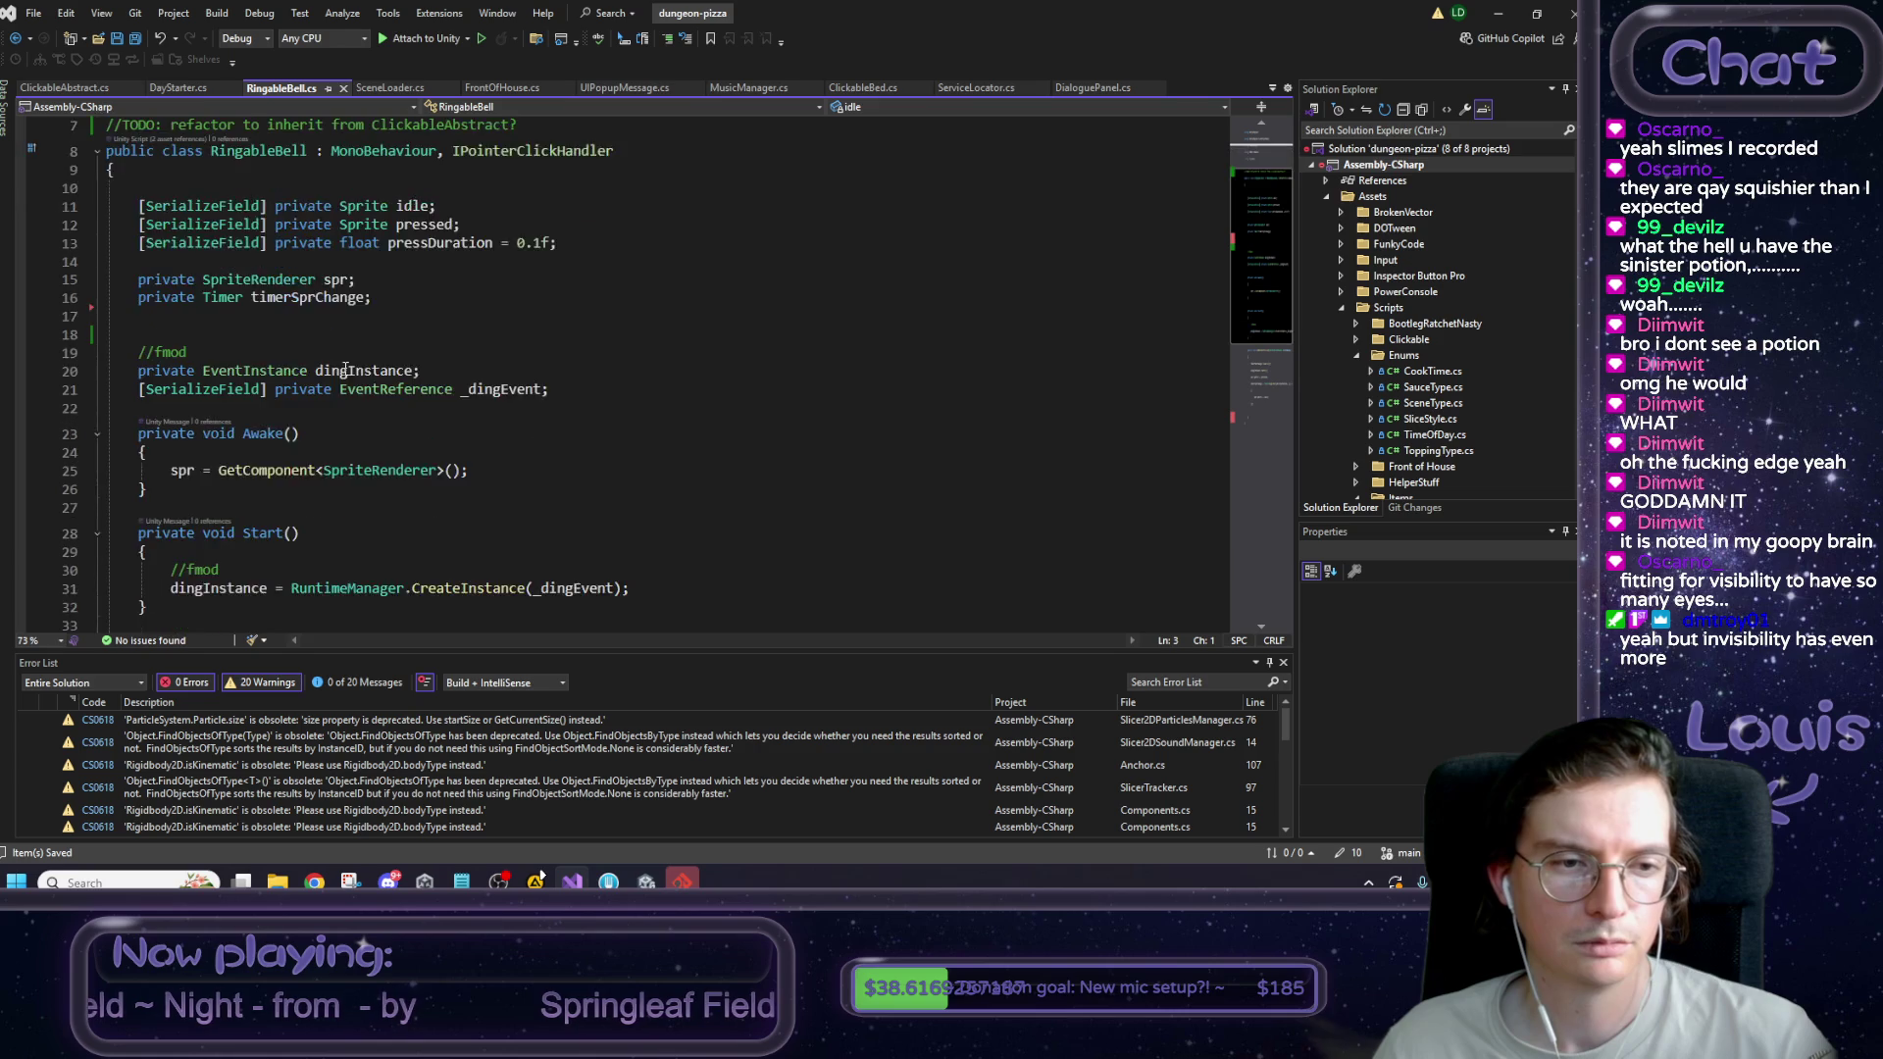
{"action": "left_click_drag", "start_coordinate": [628, 477], "coordinate": [171, 459]}
{"action": "key", "text": "ctrl+c"}
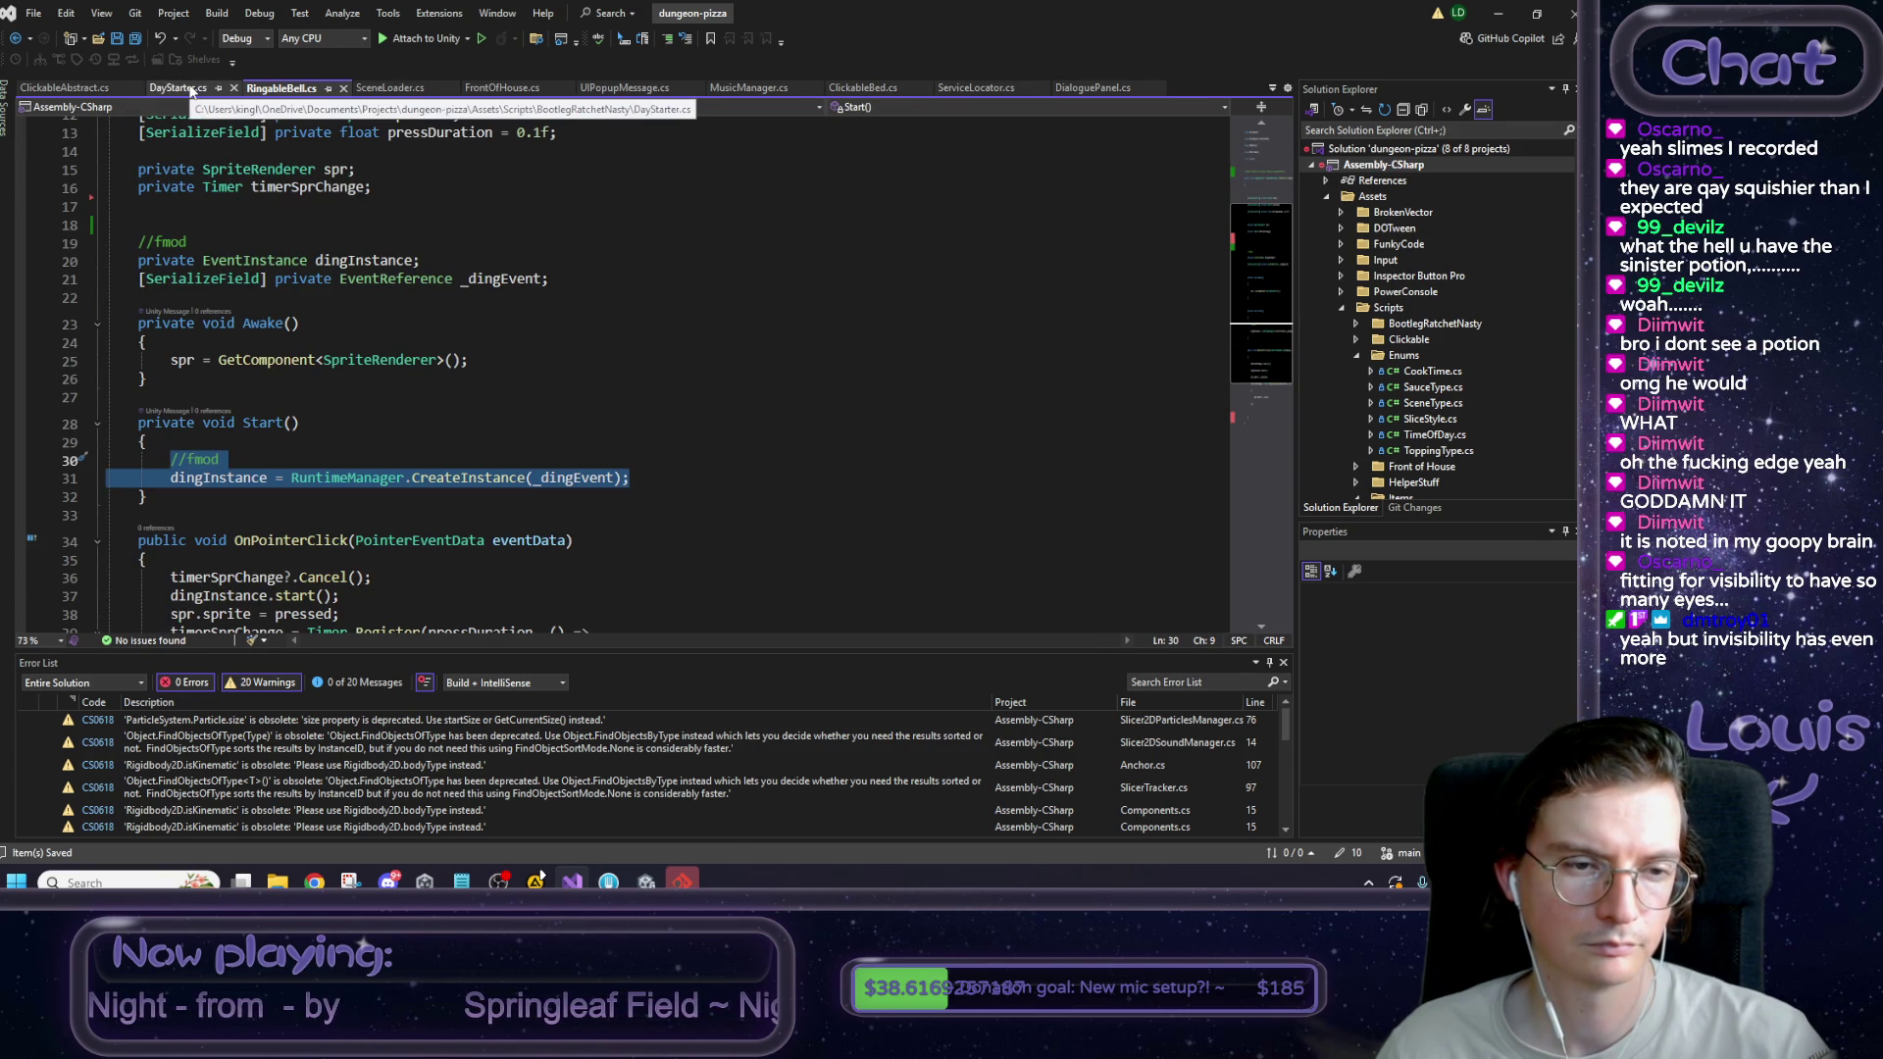
{"action": "left_click", "coordinate": [186, 87]}
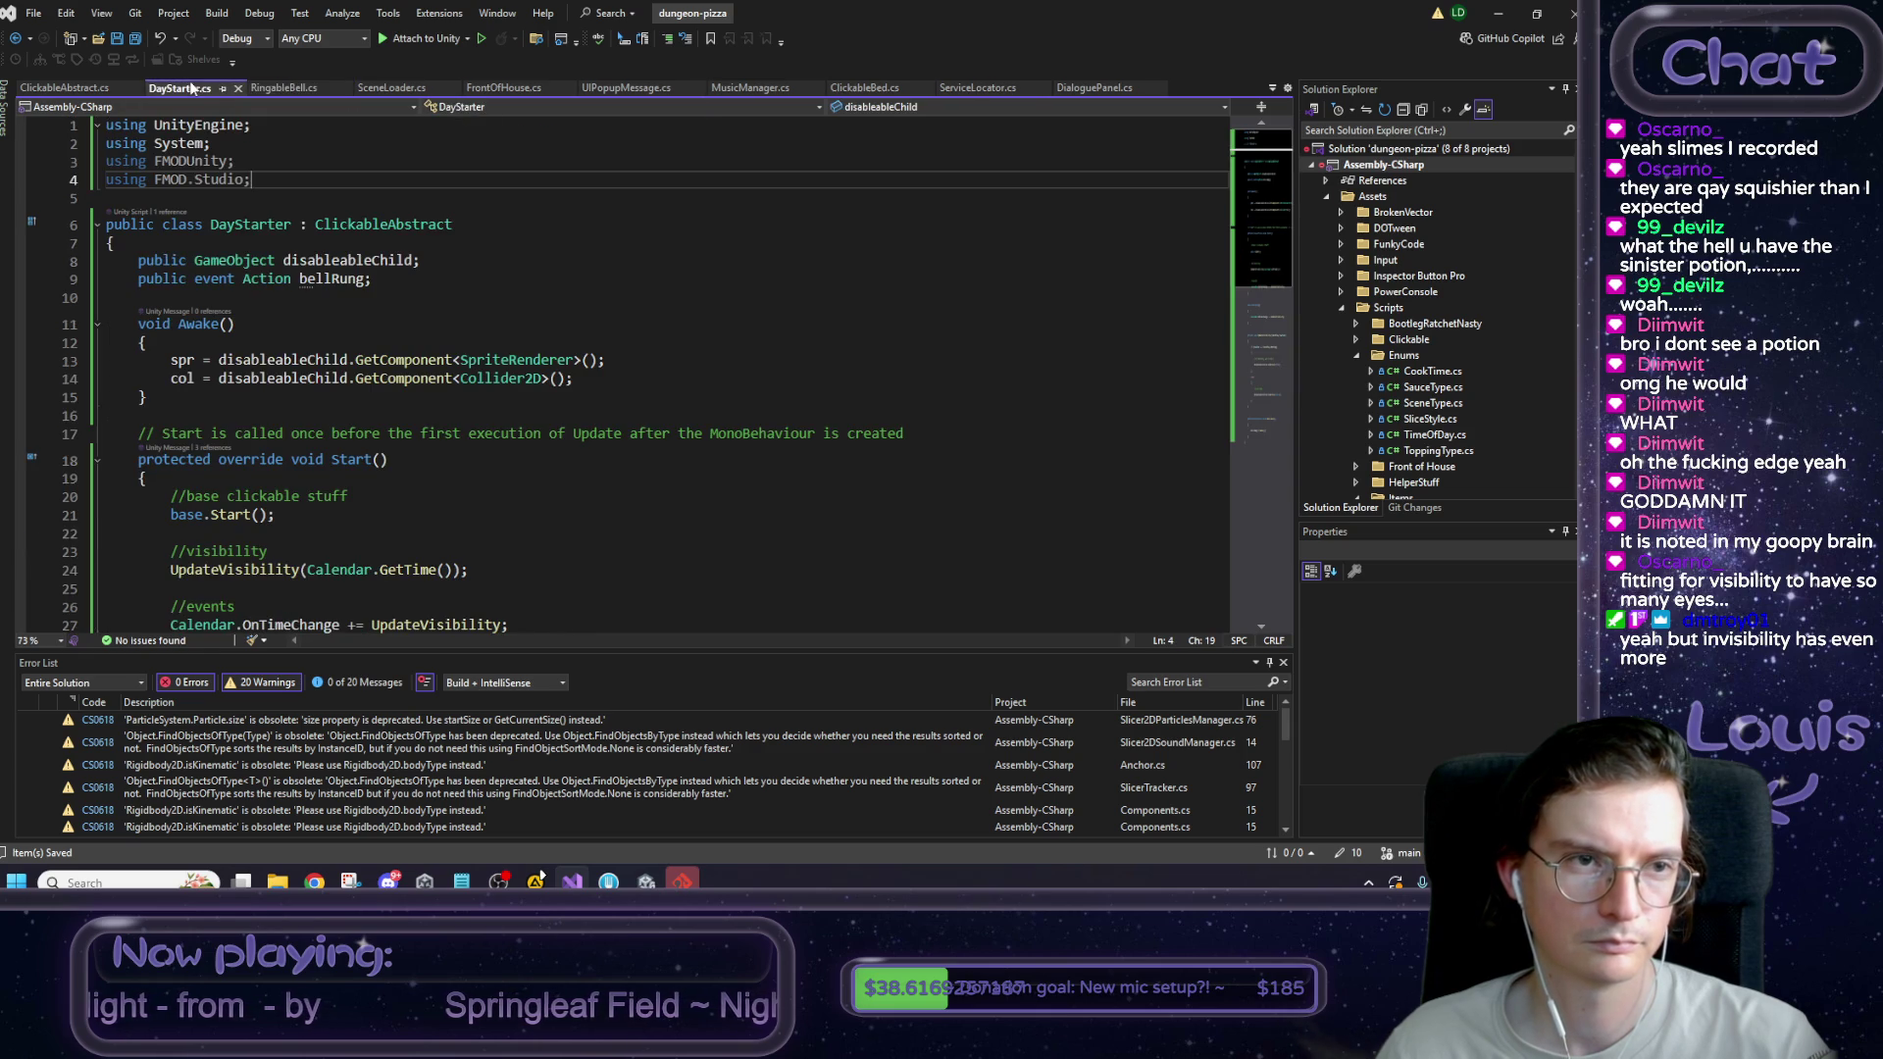
{"action": "scroll", "coordinate": [283, 488], "scroll_direction": "down", "scroll_amount": 2}
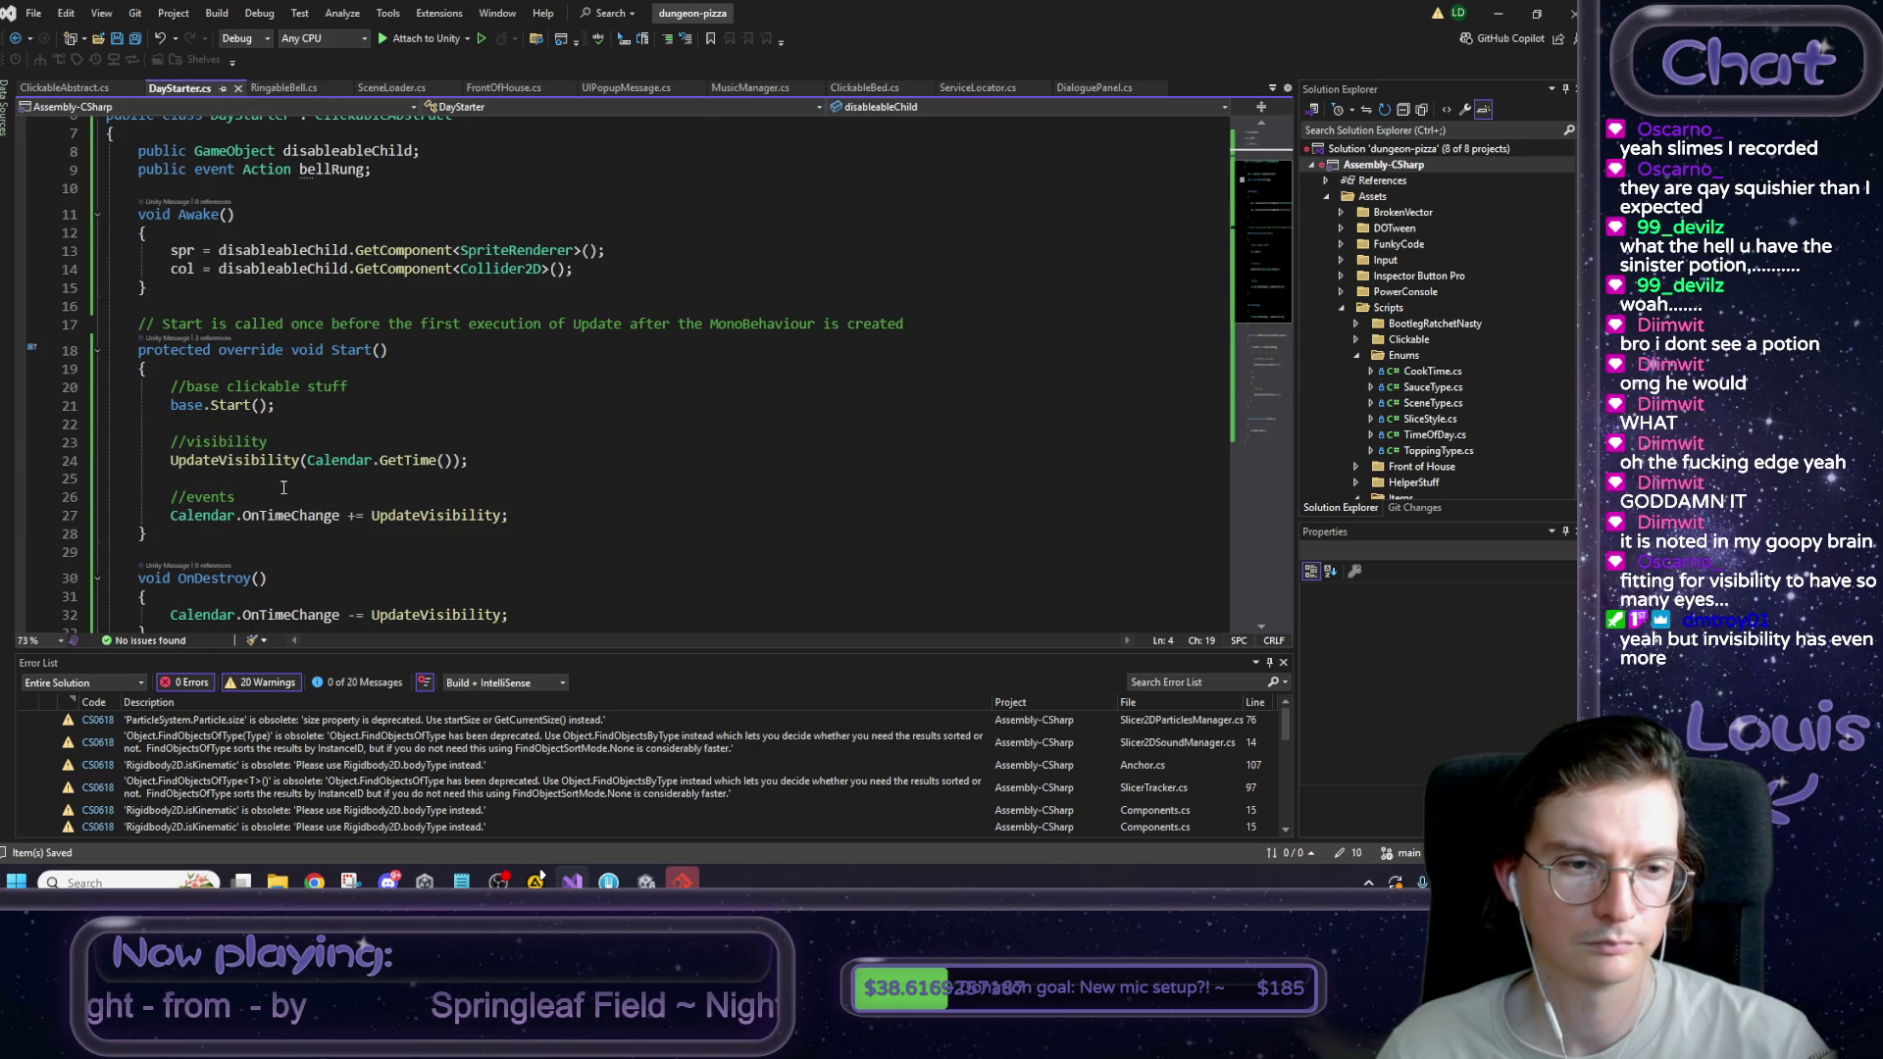
{"action": "left_click", "coordinate": [522, 514]}
{"action": "key", "text": "Return"}
{"action": "key", "text": "Return"}
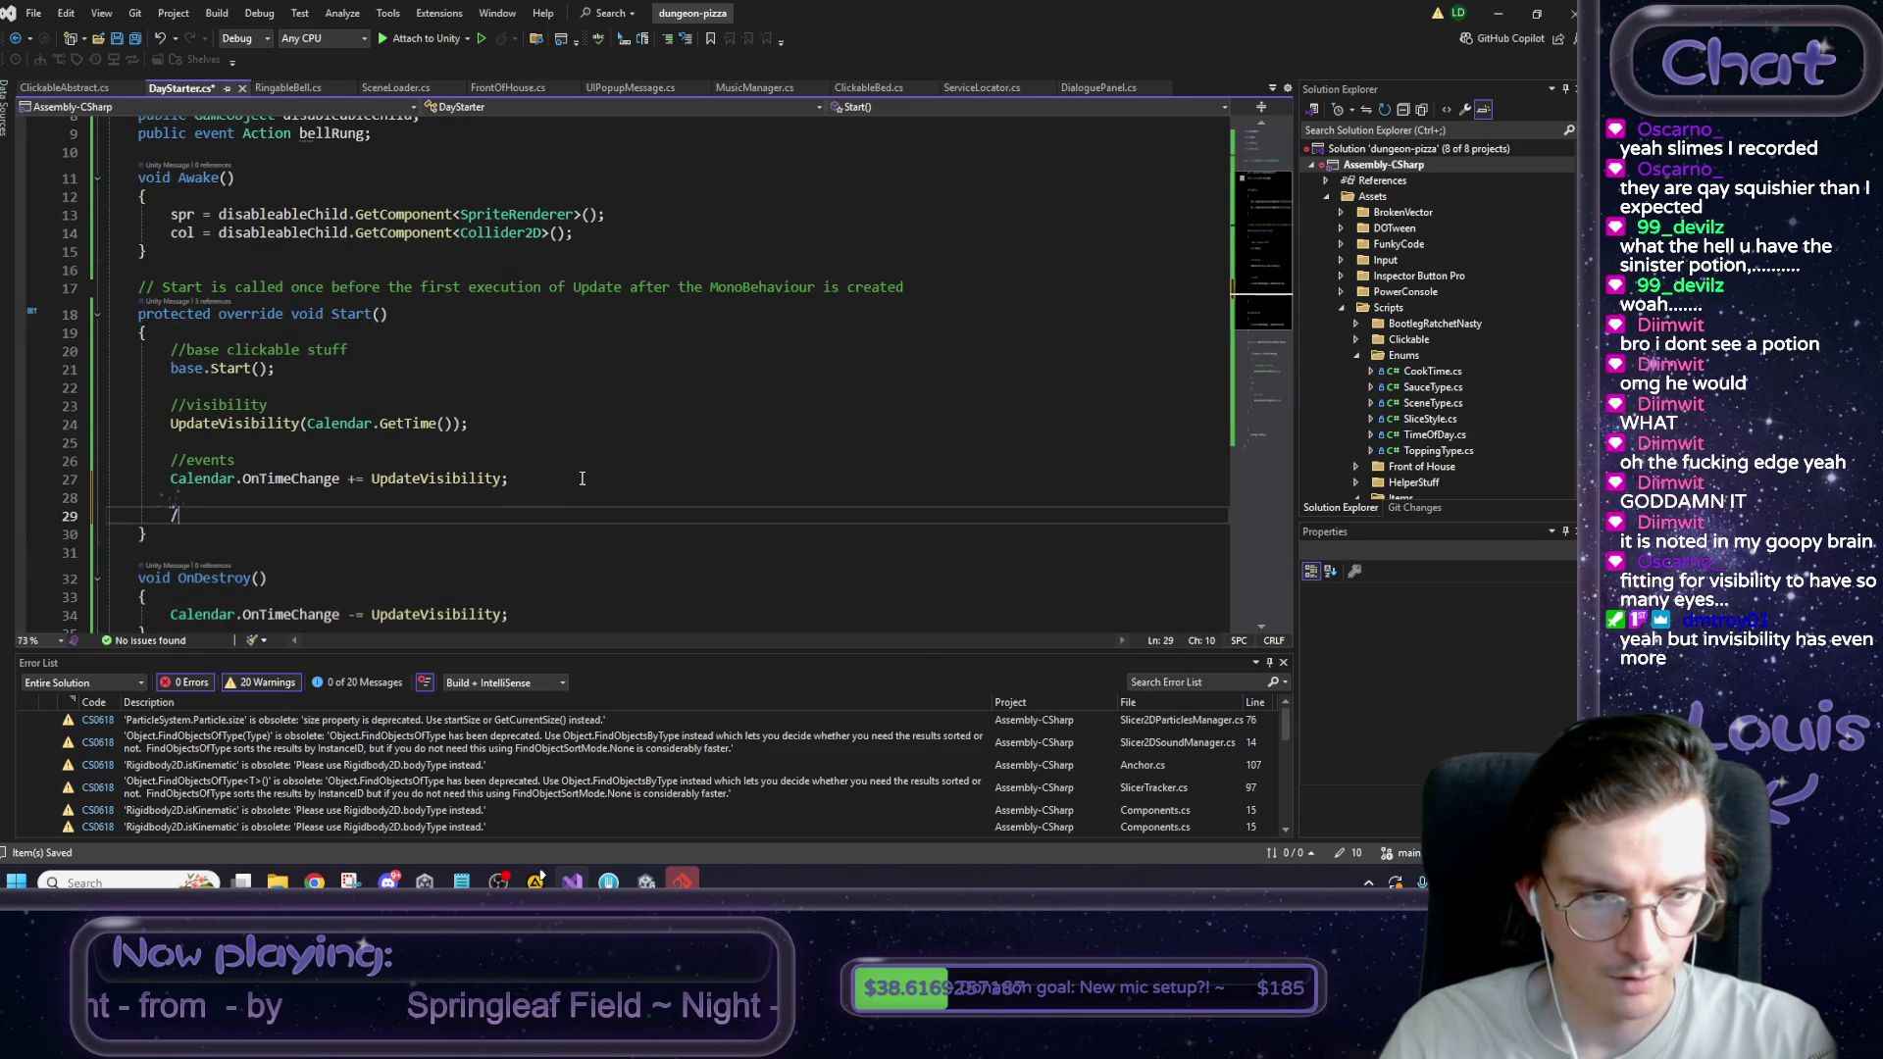
{"action": "type", "text": "//fmod"}
{"action": "key", "text": "ctrl+v"}
{"action": "key", "text": "ctrl+d"}
{"action": "key", "text": "BackSpace"}
{"action": "key", "text": "BackSpace"}
{"action": "key", "text": "BackSpace"}
{"action": "key", "text": "ctrl+s"}
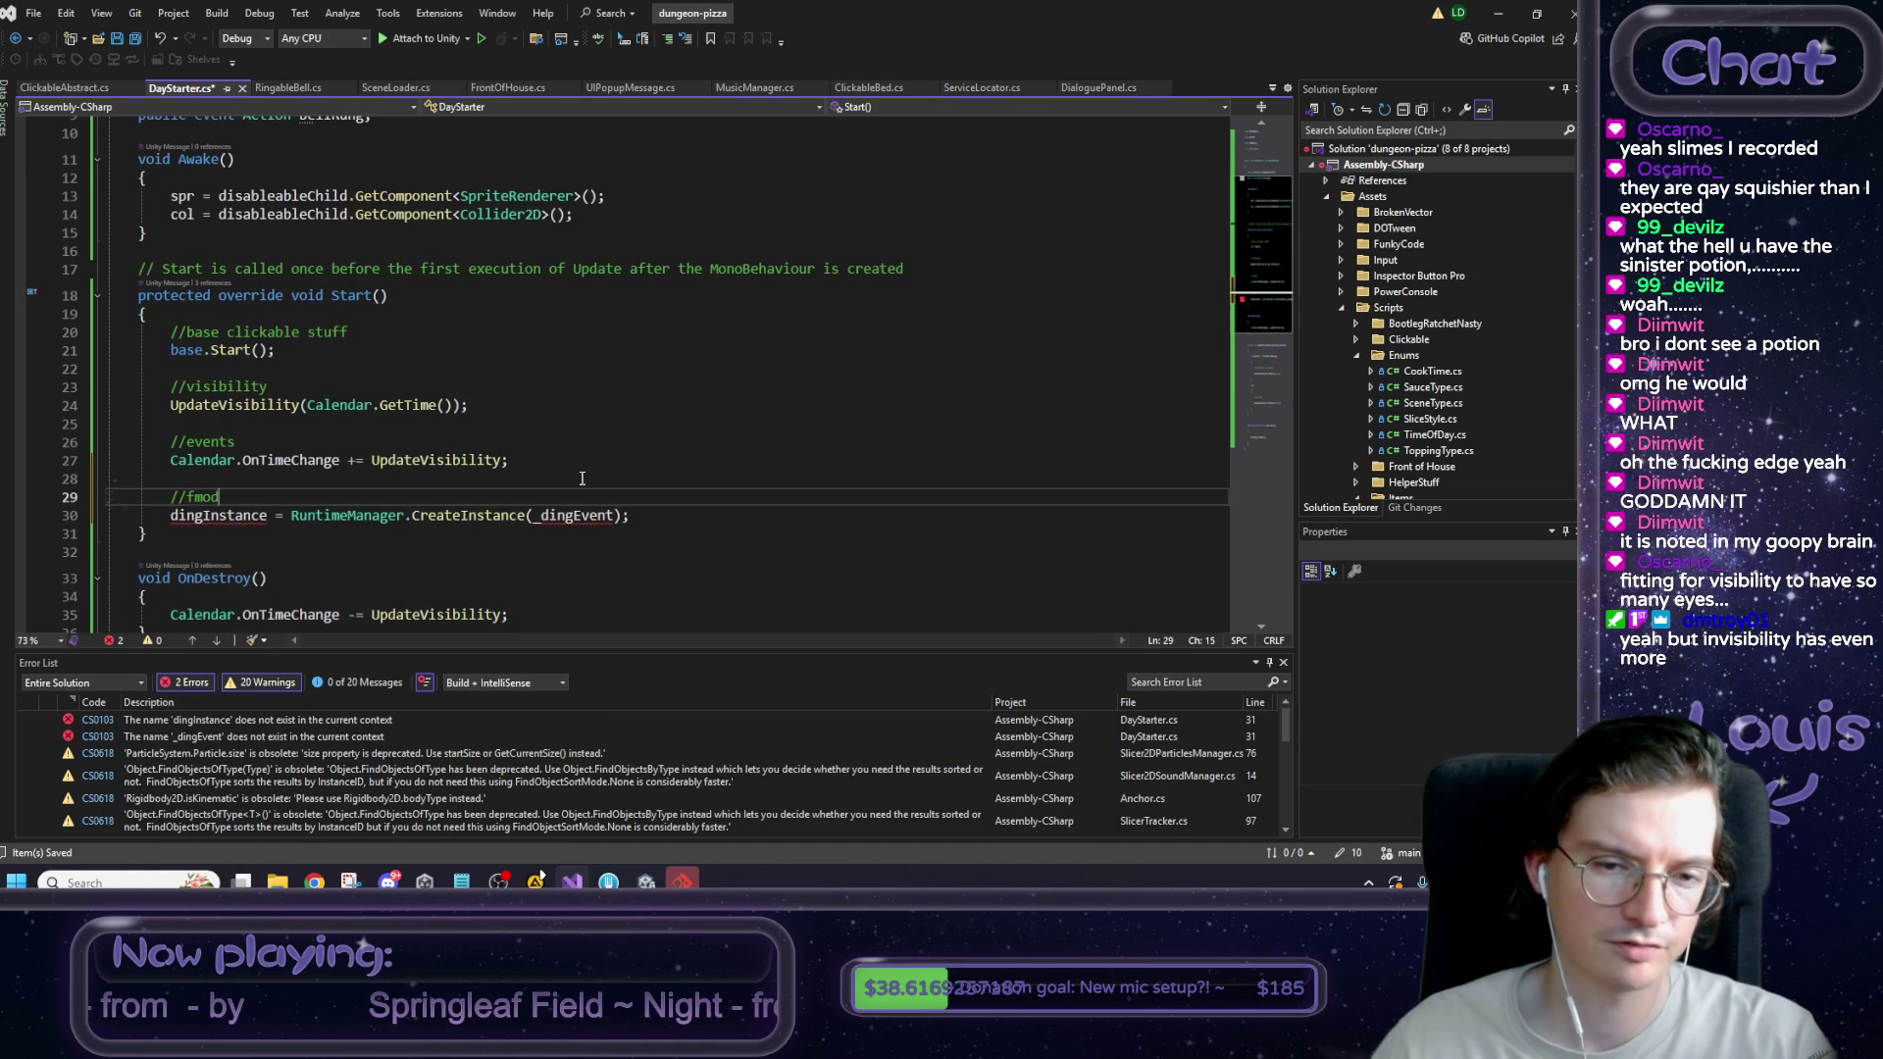
Paste RingableBell's dingInstance and serialized _dingEvent fields below the bellRung event.
{"action": "key", "text": "ctrl+Tab"}
{"action": "scroll", "coordinate": [366, 412], "scroll_direction": "up", "scroll_amount": 2}
{"action": "left_click_drag", "start_coordinate": [568, 389], "coordinate": [98, 368]}
{"action": "key", "text": "ctrl+c"}
{"action": "left_click", "coordinate": [179, 88]}
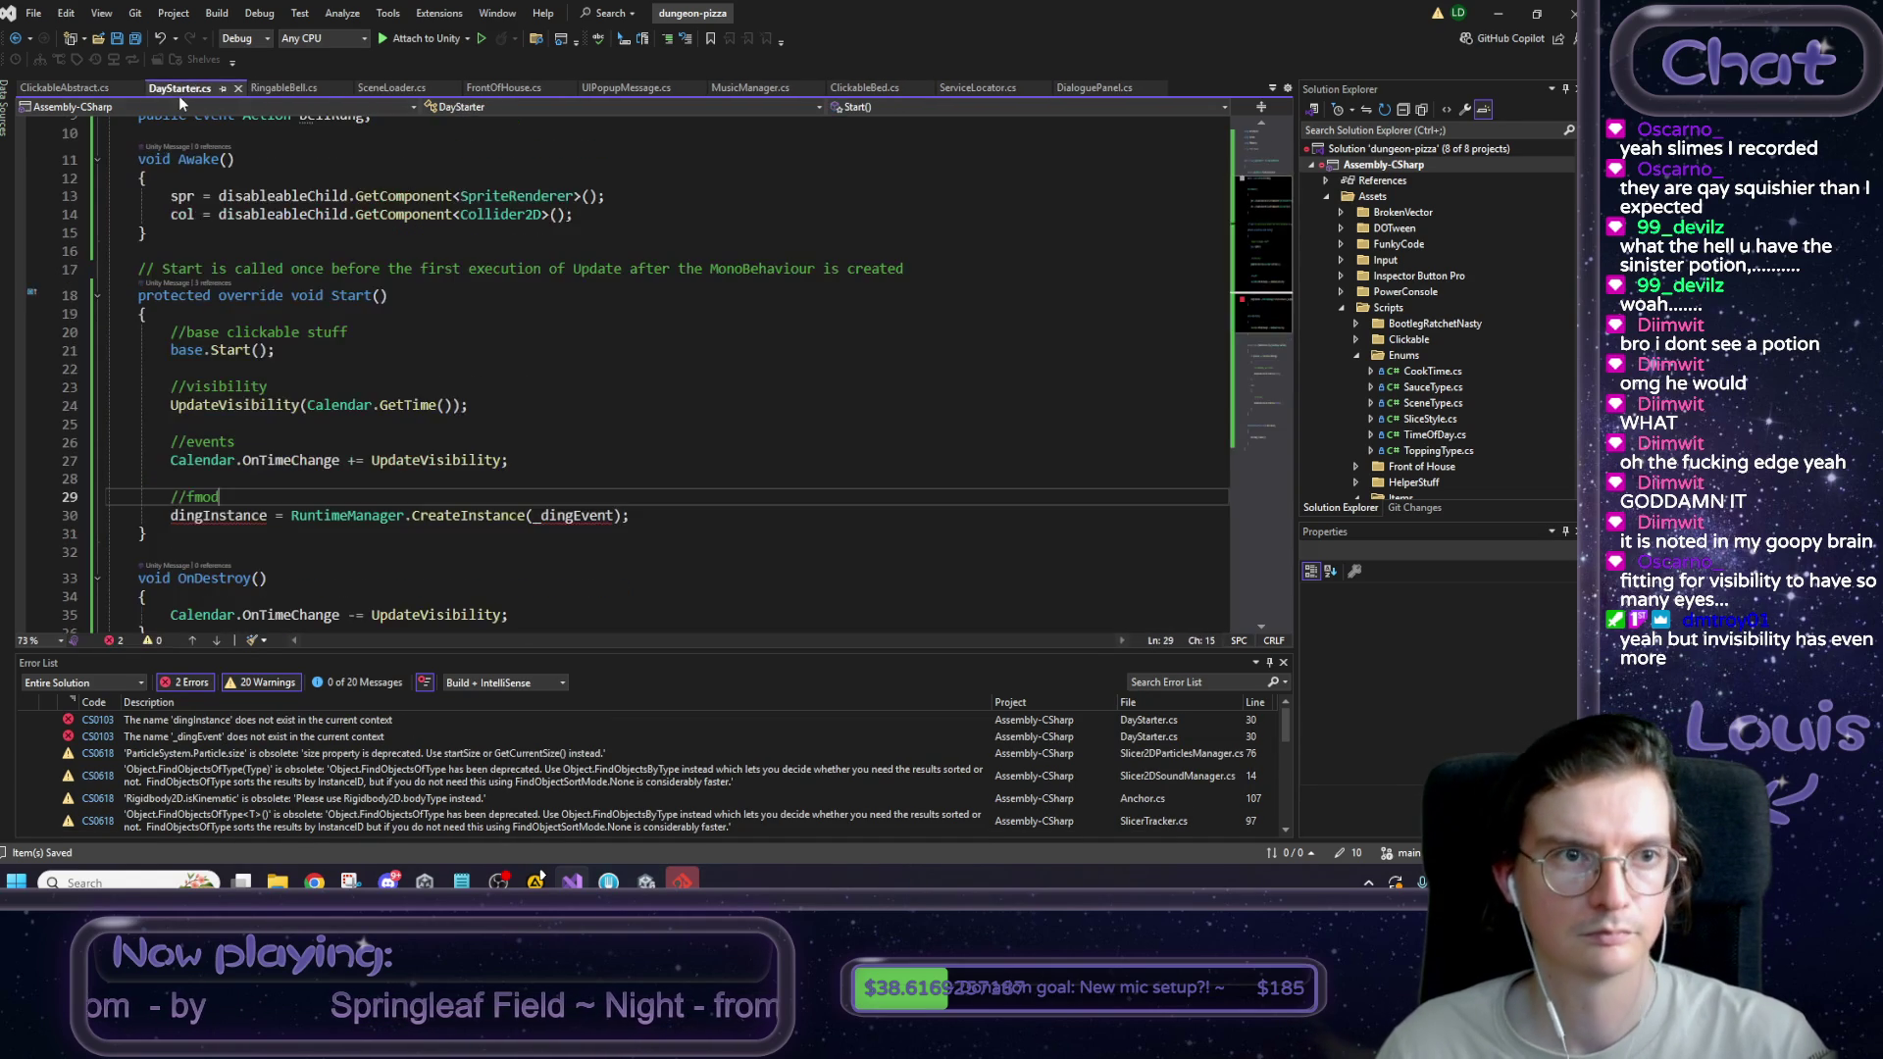
{"action": "scroll", "coordinate": [266, 351], "scroll_direction": "up", "scroll_amount": 1}
{"action": "scroll", "coordinate": [186, 281], "scroll_direction": "up", "scroll_amount": 1}
{"action": "left_click", "coordinate": [389, 282]}
{"action": "key", "text": "ctrl+v"}
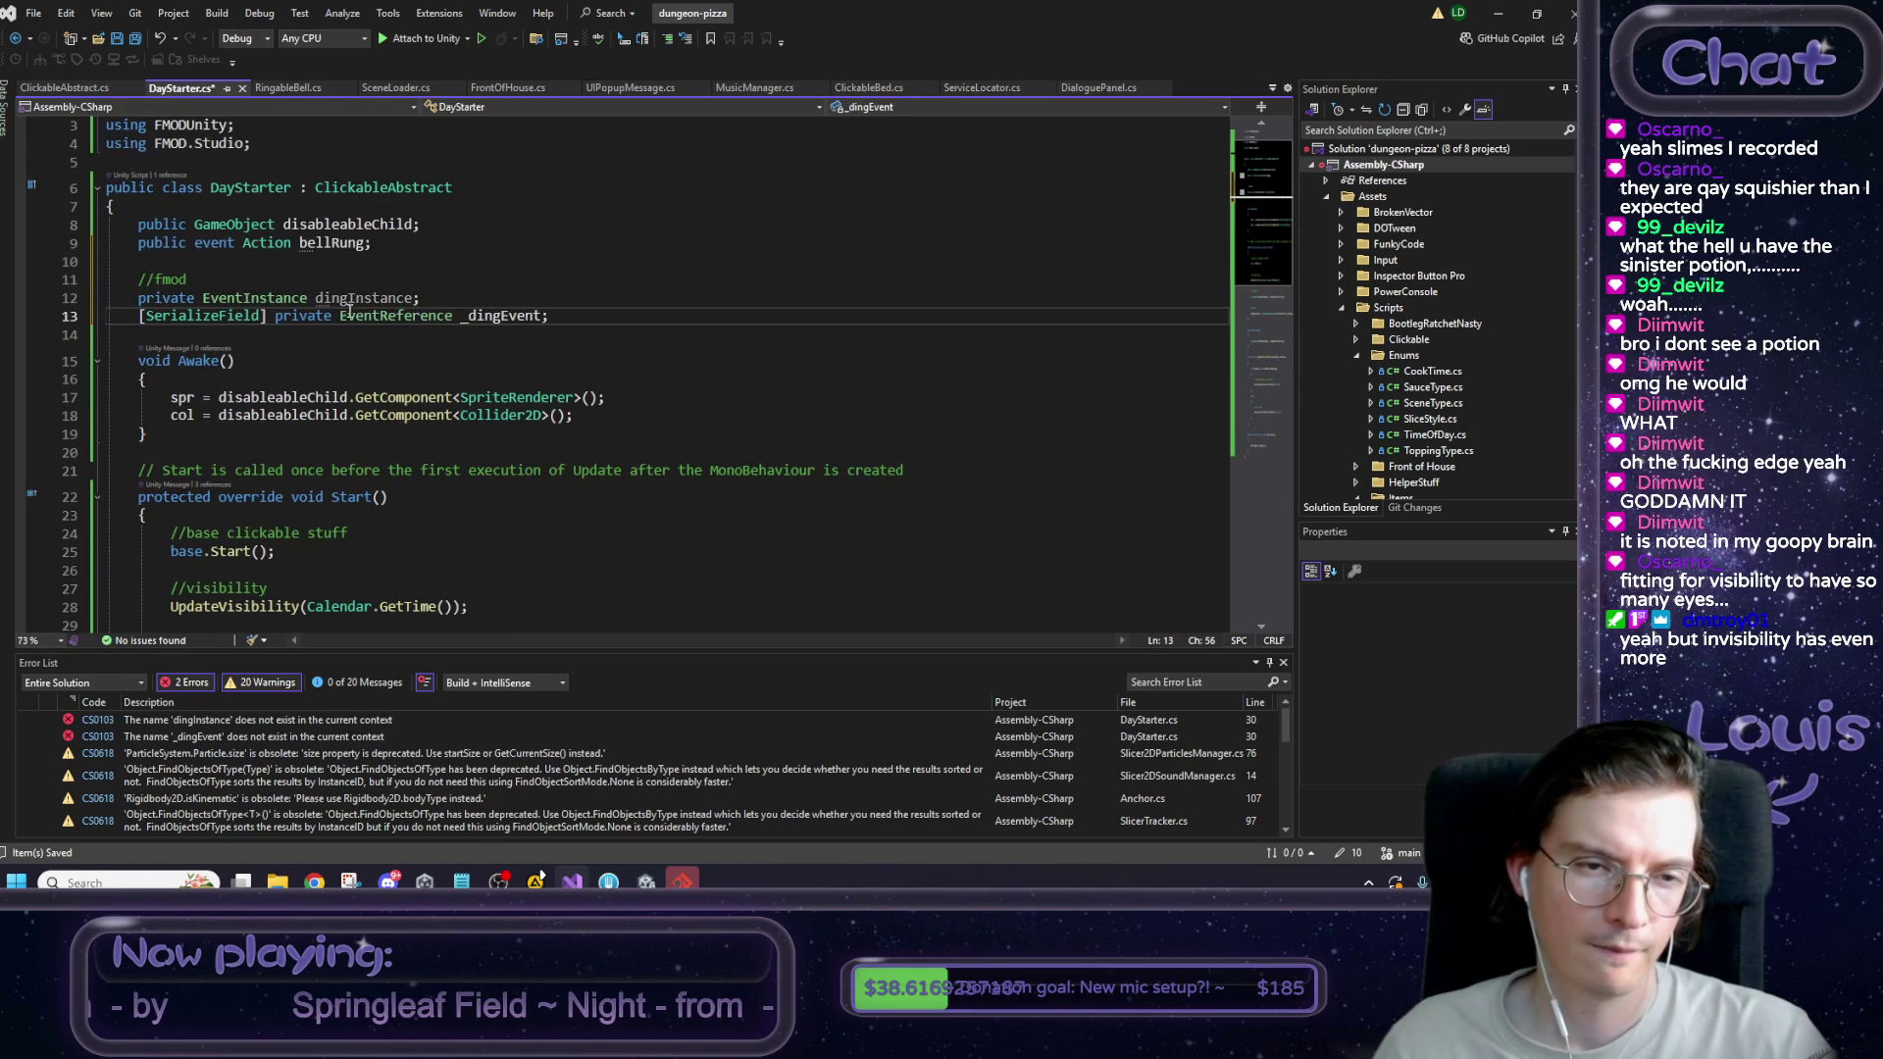
Rename the field declarations to soundInstance and _soundEvent.
{"action": "left_click", "coordinate": [356, 298]}
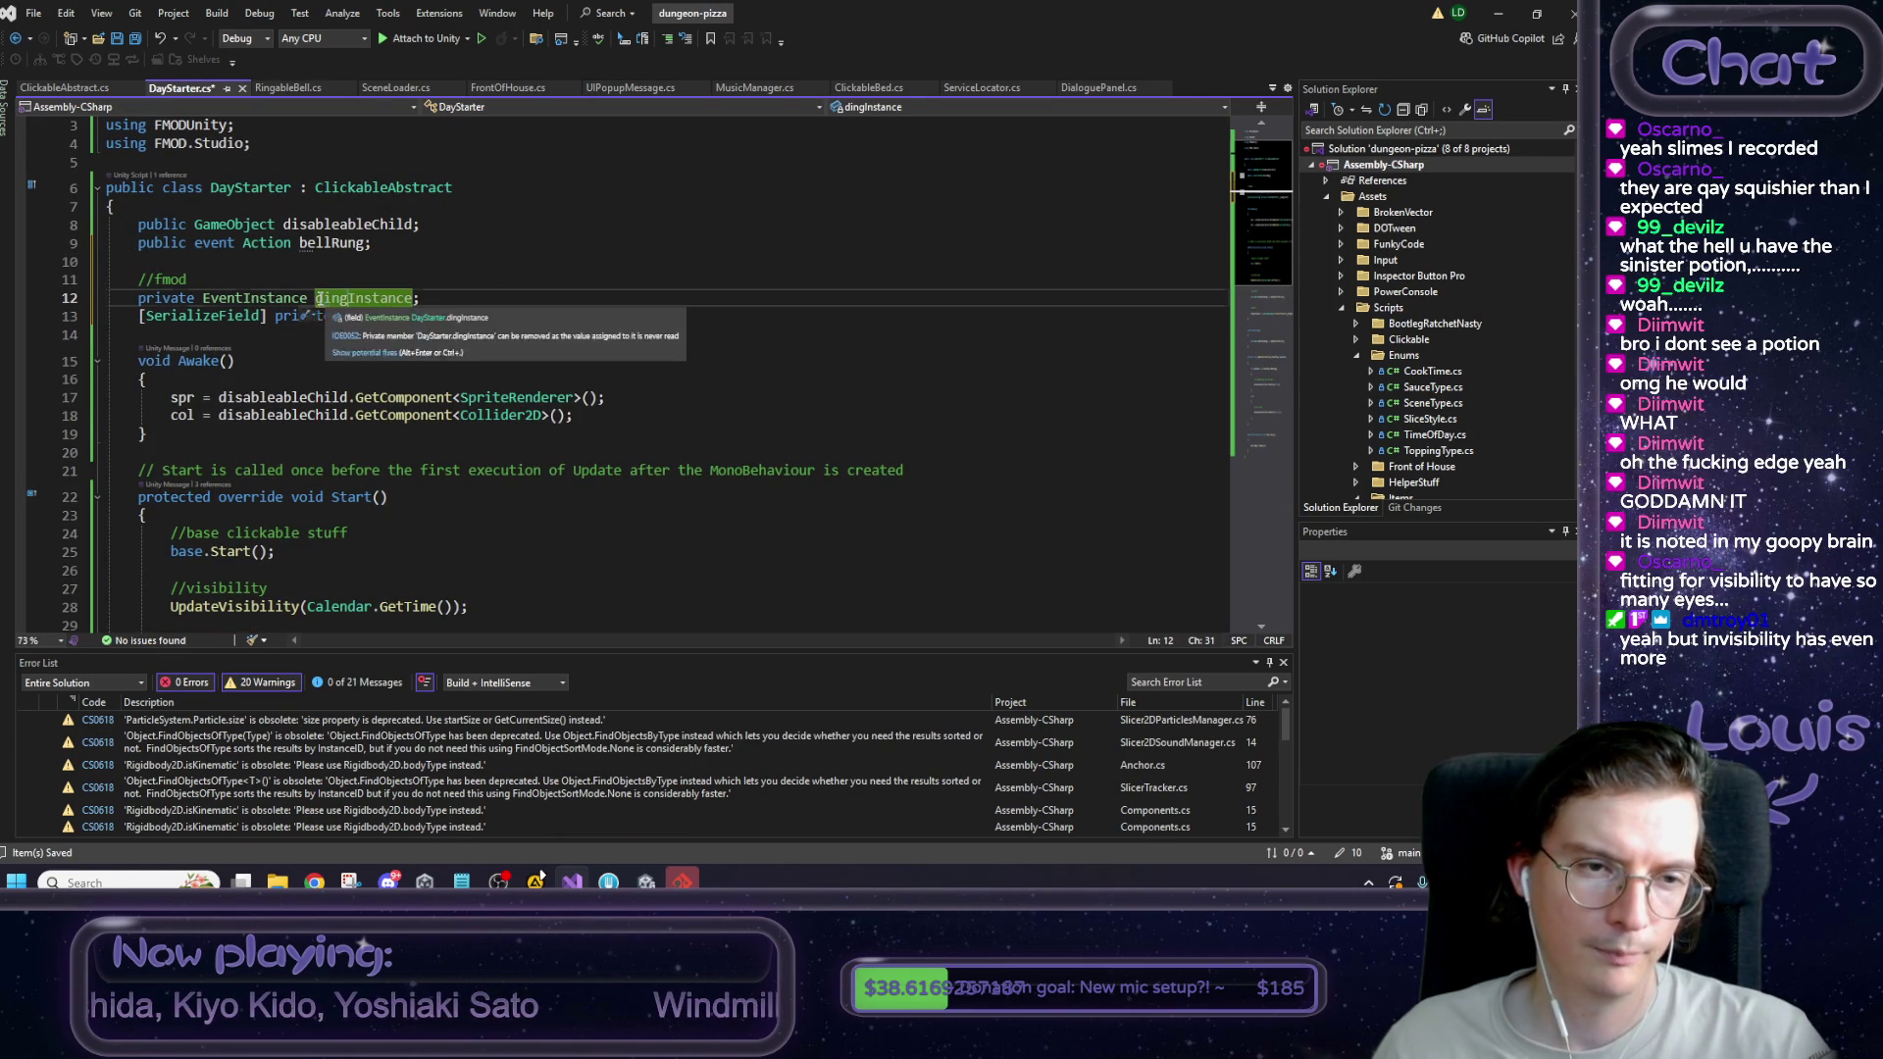
{"action": "key", "text": "Left"}
{"action": "key", "text": "Left"}
{"action": "key", "text": "Left"}
{"action": "key", "text": "BackSpace"}
{"action": "key", "text": "Delete"}
{"action": "key", "text": "Delete"}
{"action": "key", "text": "Delete"}
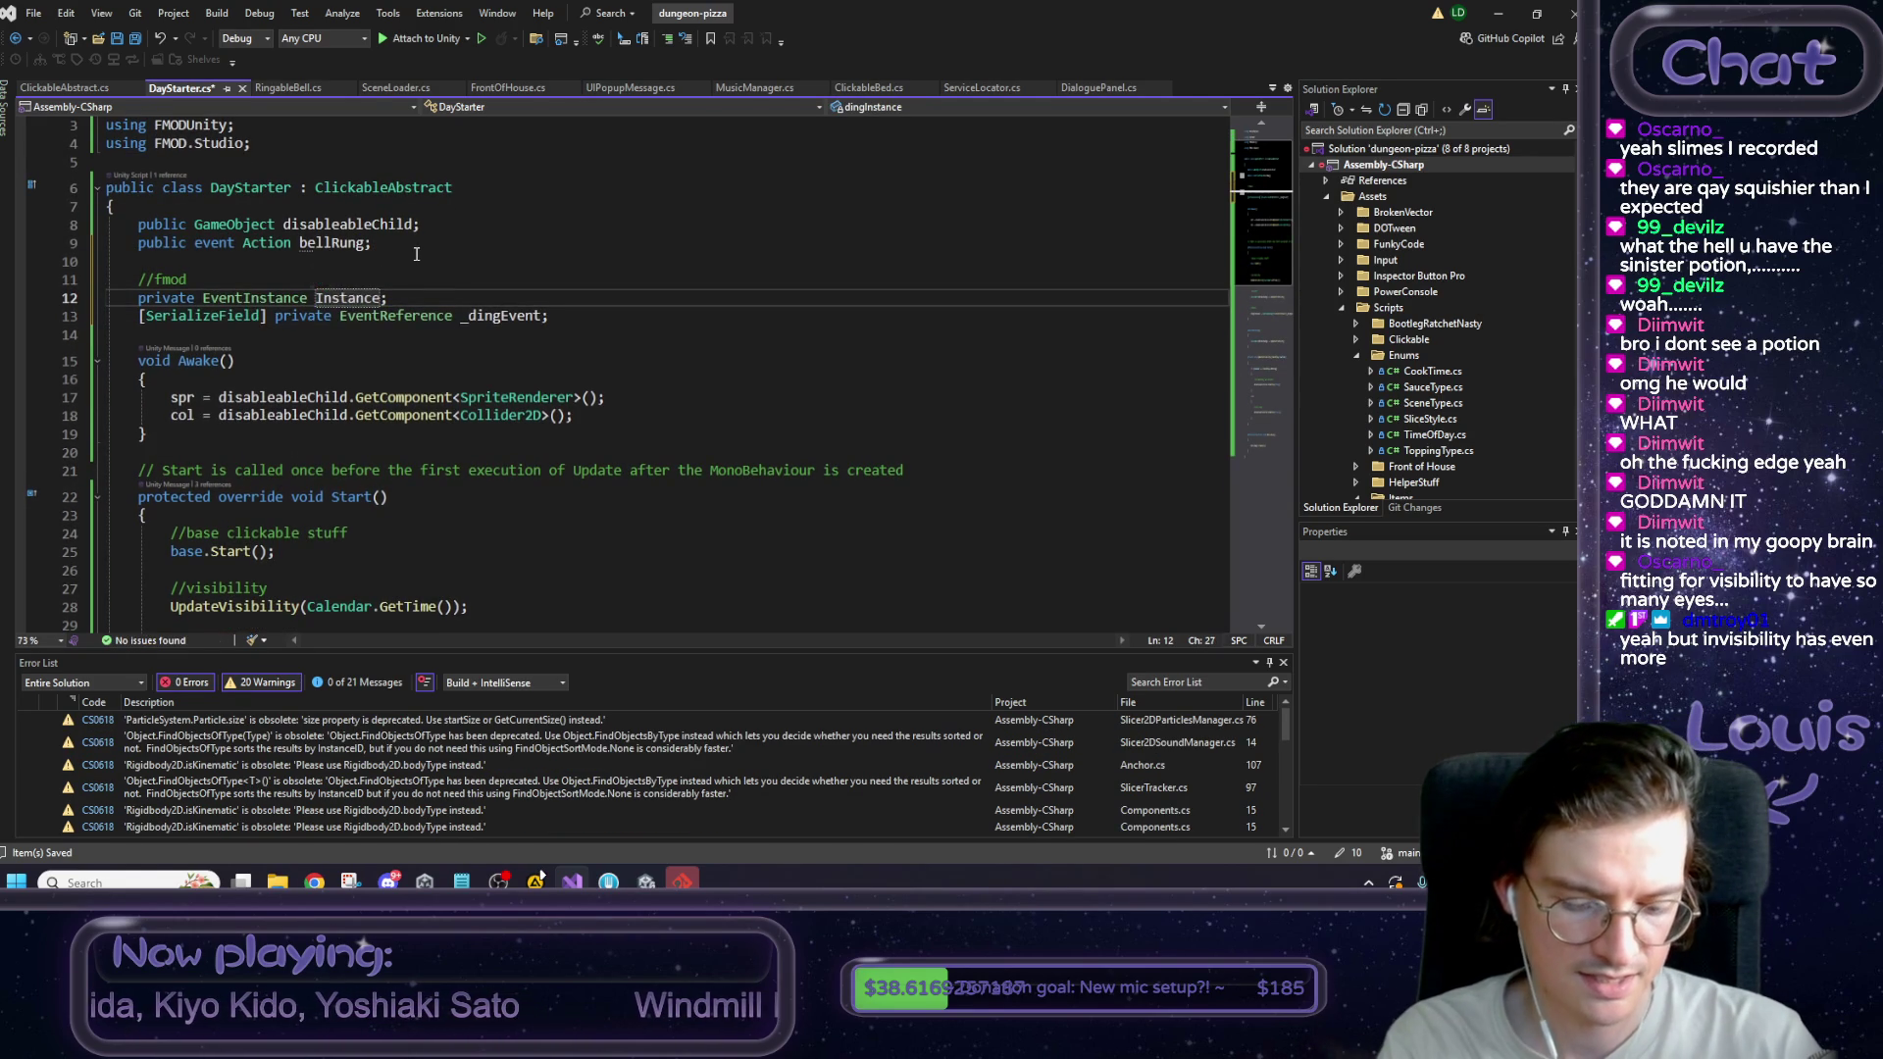
{"action": "type", "text": "sound"}
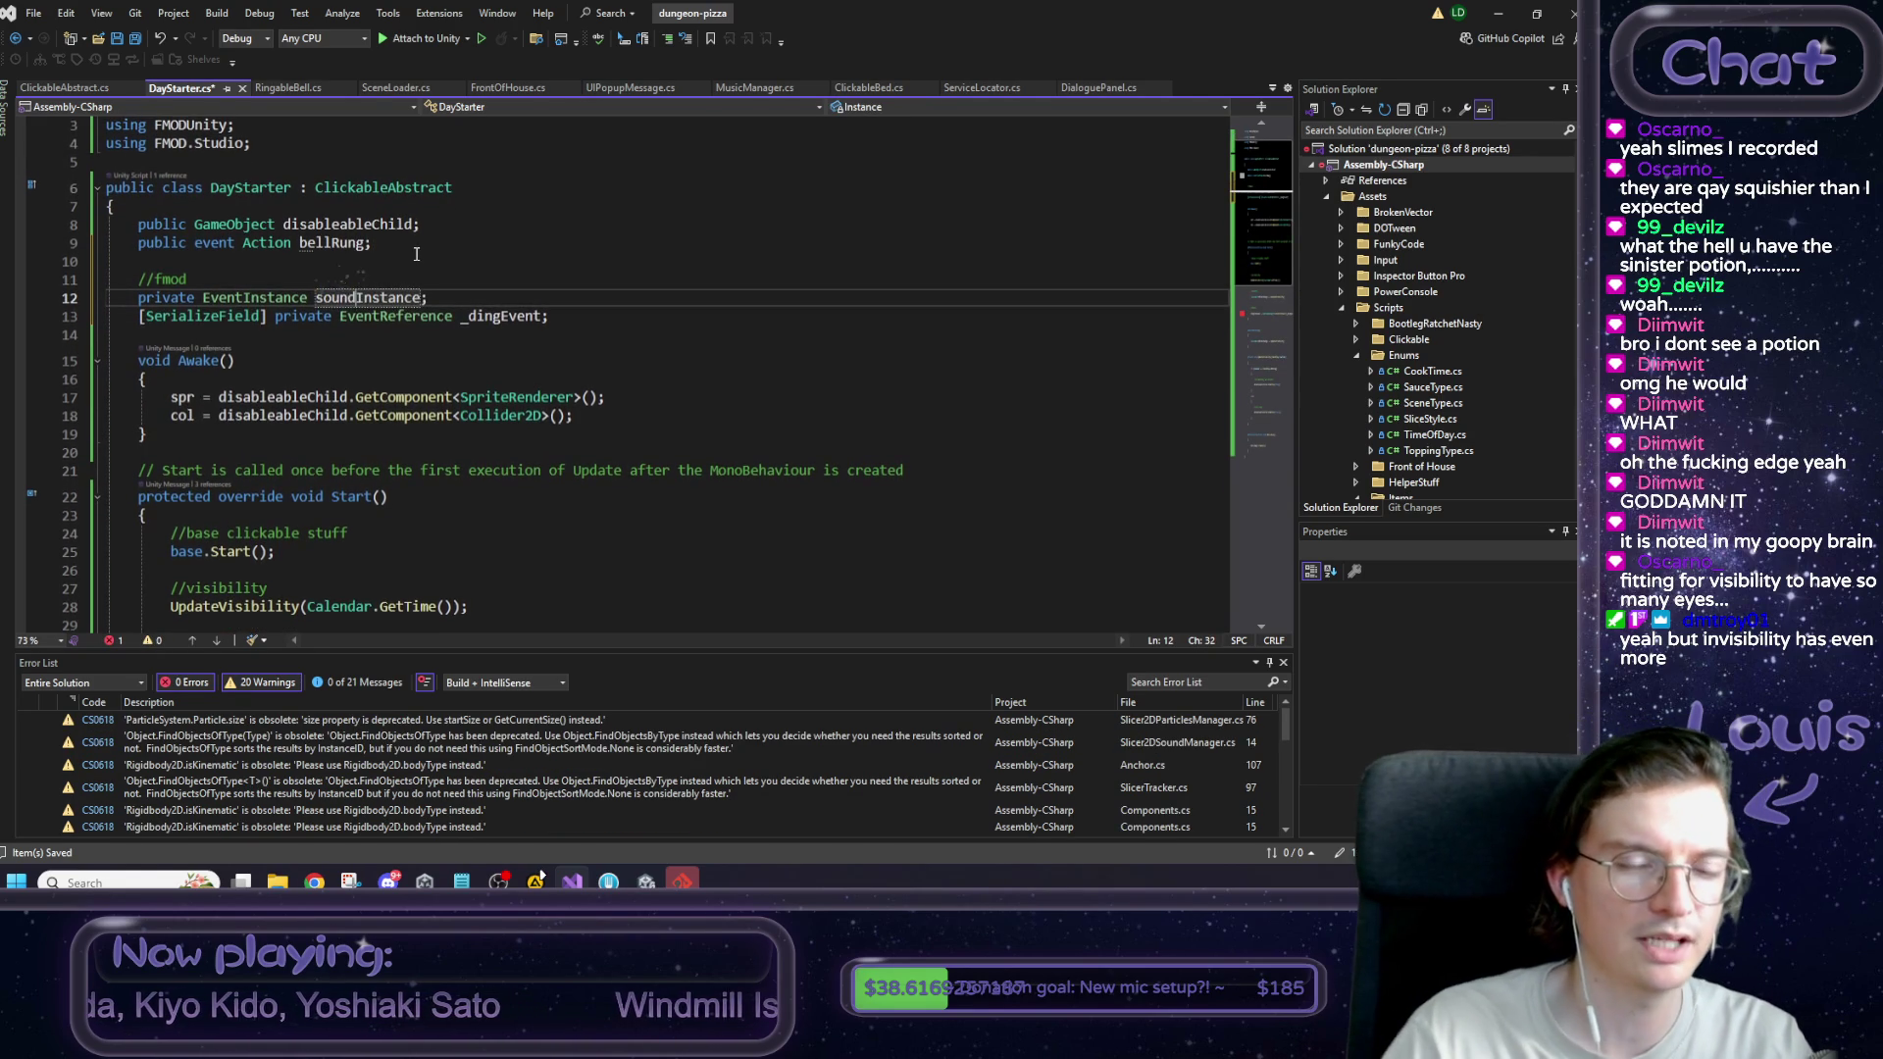
{"action": "left_click_drag", "start_coordinate": [467, 315], "coordinate": [501, 314]}
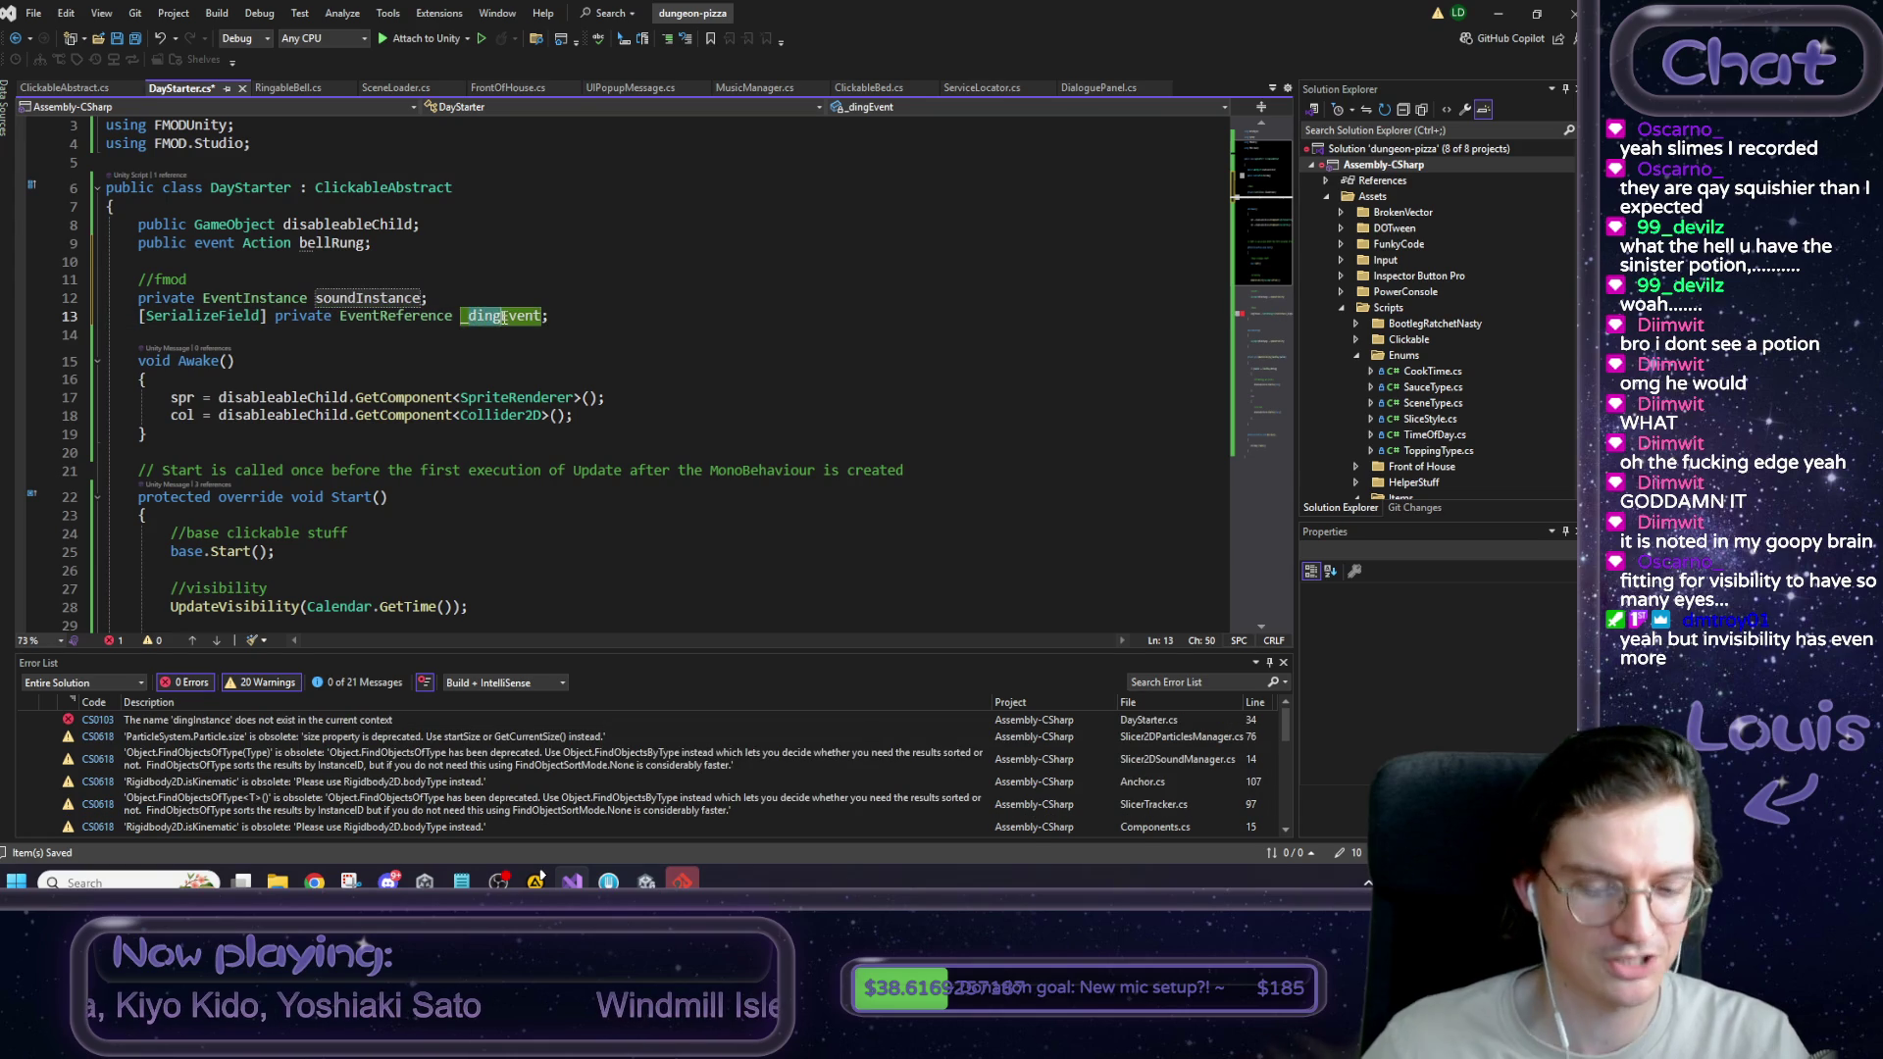
{"action": "type", "text": "sound"}
Make Start assign soundInstance from RuntimeManager.CreateInstance(_soundEvent), then save.
{"action": "left_click", "coordinate": [421, 297]}
{"action": "scroll", "coordinate": [361, 395], "scroll_direction": "down", "scroll_amount": 1}
{"action": "scroll", "coordinate": [360, 395], "scroll_direction": "down", "scroll_amount": 2}
{"action": "left_click_drag", "start_coordinate": [199, 554], "coordinate": [170, 554]}
{"action": "type", "text": "soundInstance"}
{"action": "left_click_drag", "start_coordinate": [614, 552], "coordinate": [721, 551]}
{"action": "type", "text": "soundInstance"}
{"action": "key", "text": "BackSpace"}
{"action": "left_click", "coordinate": [674, 522]}
{"action": "left_click_drag", "start_coordinate": [210, 554], "coordinate": [275, 554]}
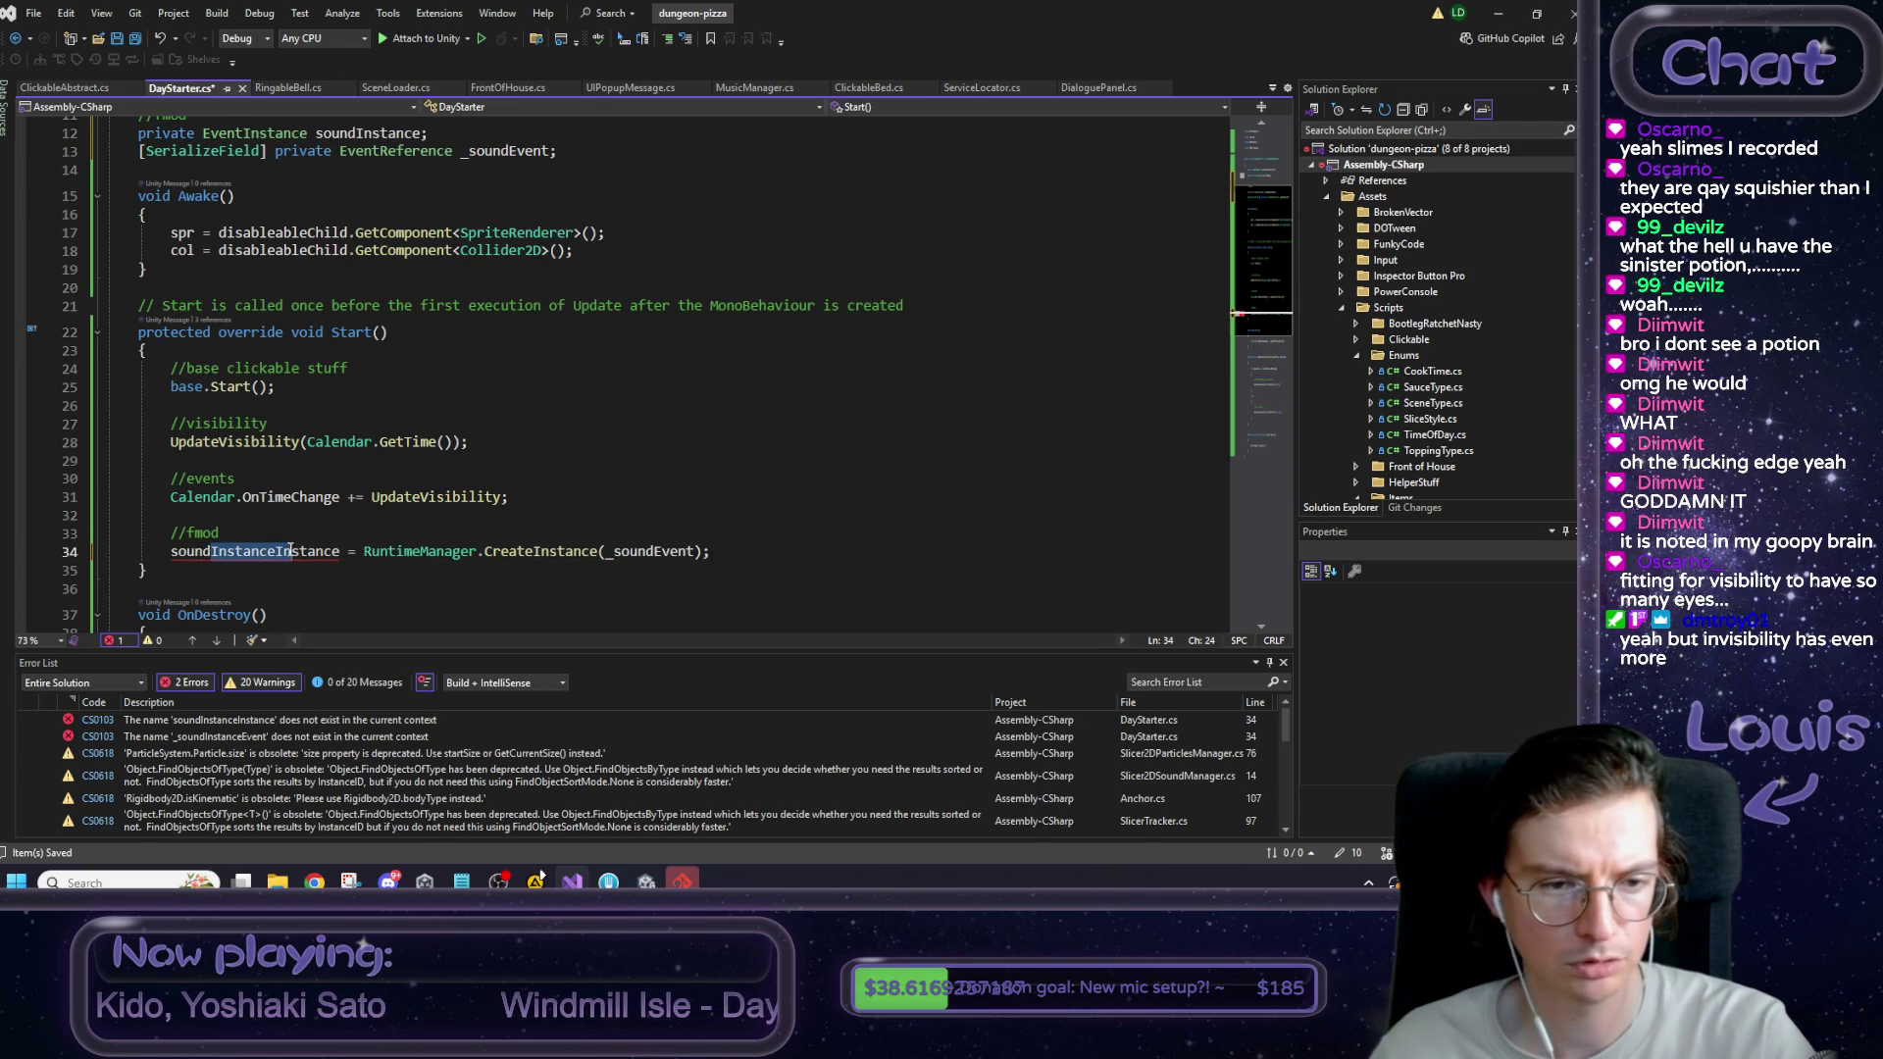
{"action": "key", "text": "BackSpace"}
{"action": "left_click", "coordinate": [400, 521]}
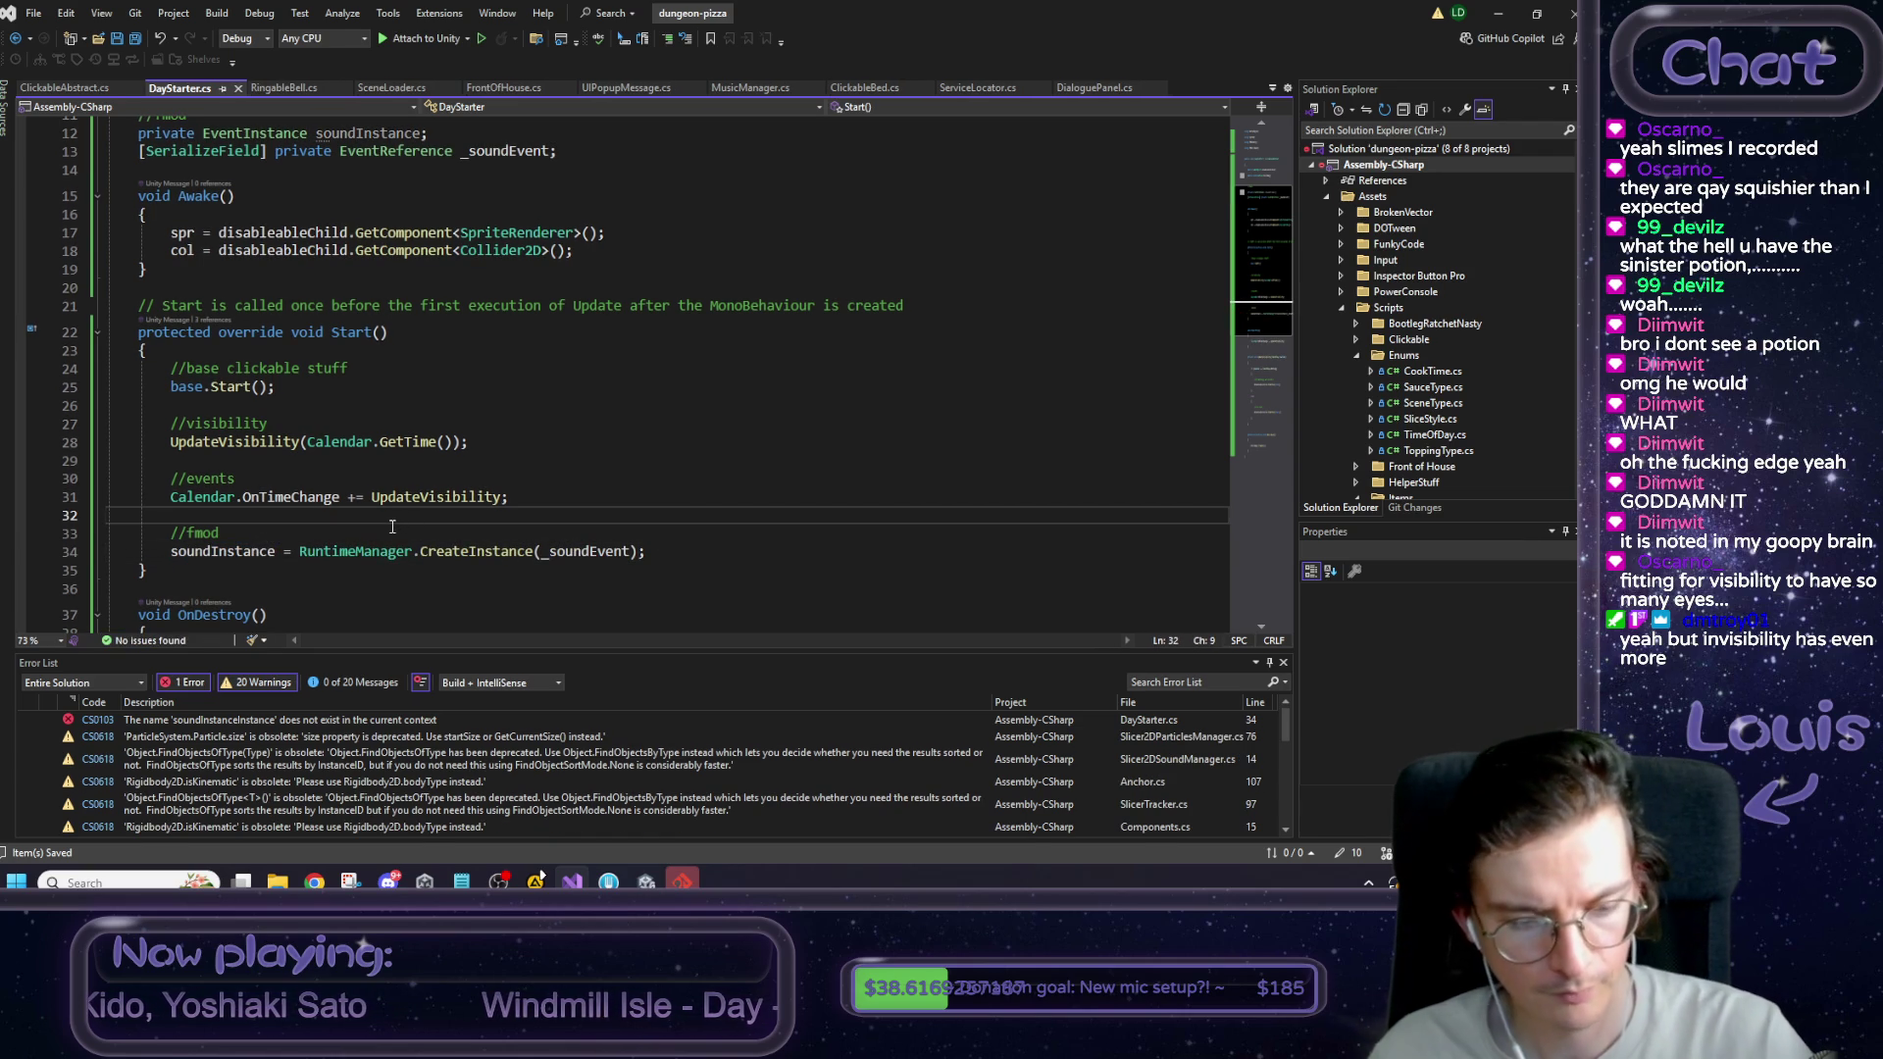
{"action": "key", "text": "ctrl+s"}
Take the soundInstance name to the line after bellRung?.Invoke() in OnClicked.
{"action": "scroll", "coordinate": [362, 533], "scroll_direction": "down", "scroll_amount": 2}
{"action": "left_click", "coordinate": [242, 441]}
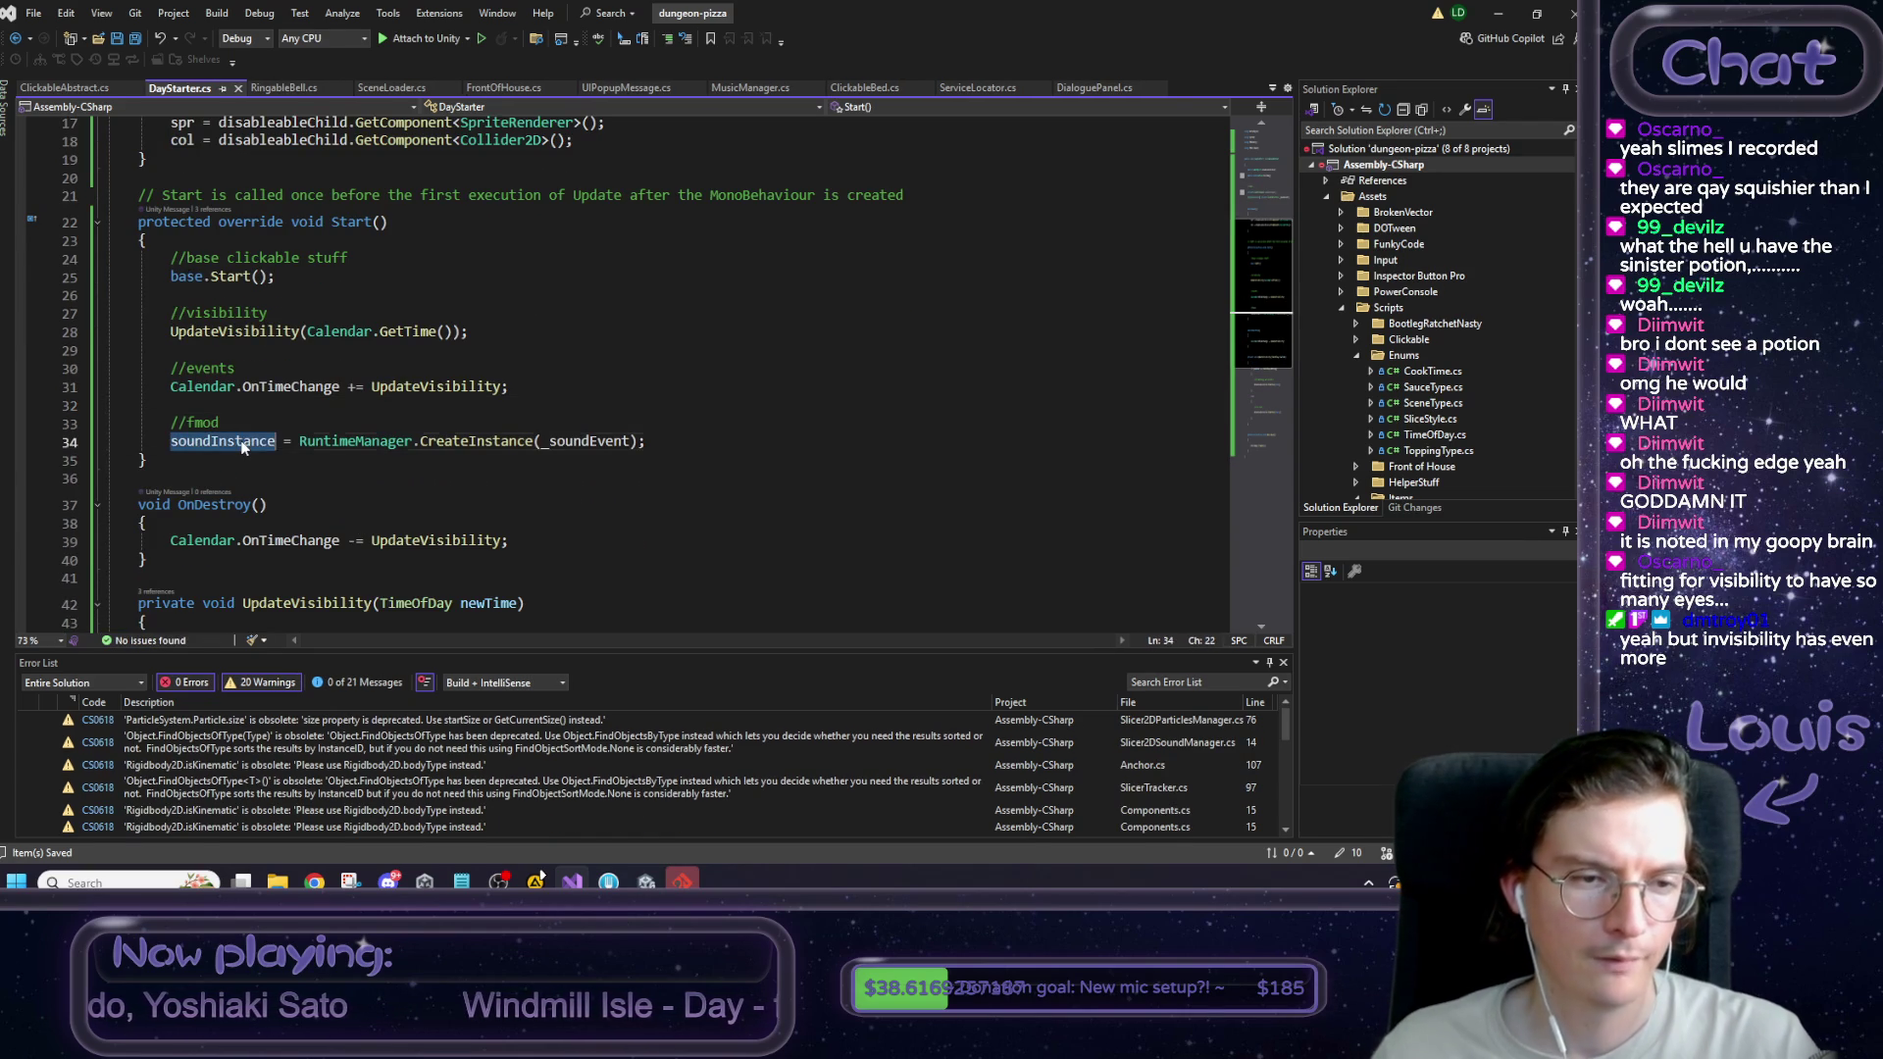
{"action": "double_click", "coordinate": [242, 442]}
{"action": "key", "text": "ctrl+c"}
{"action": "scroll", "coordinate": [250, 456], "scroll_direction": "down", "scroll_amount": 4}
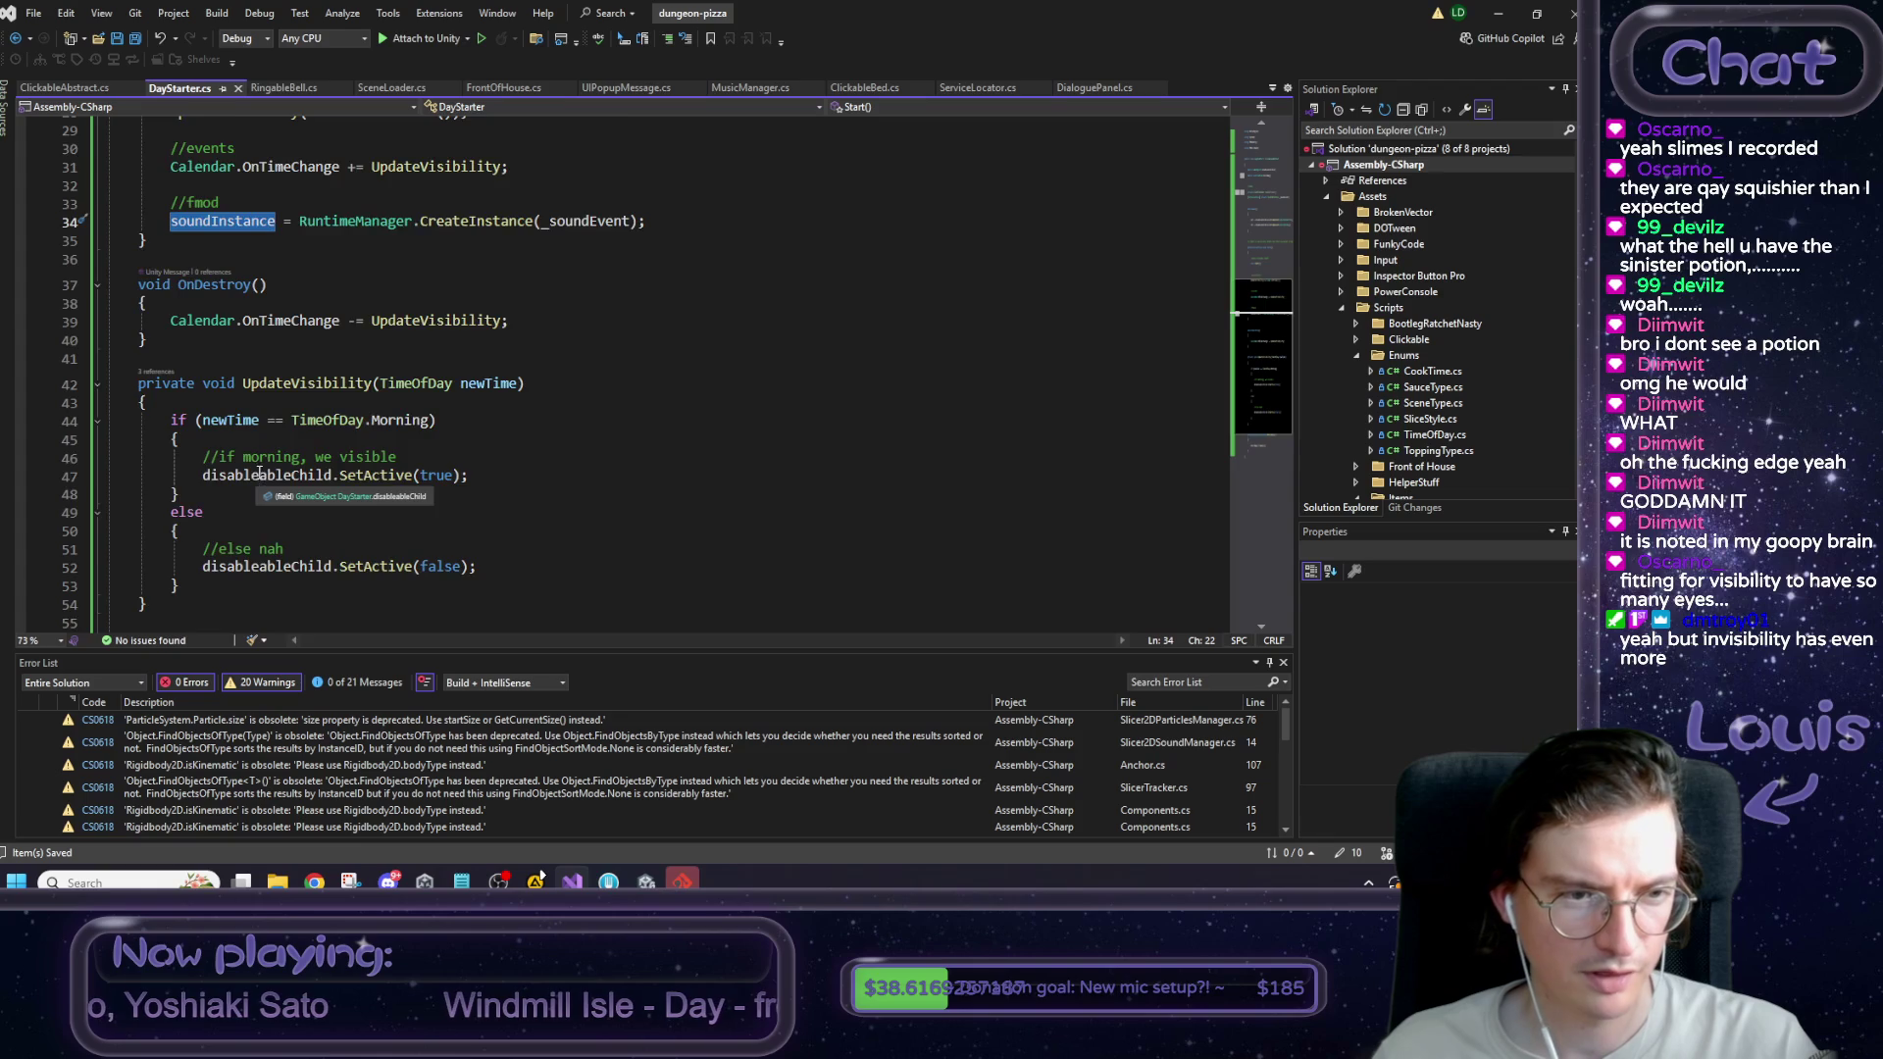
{"action": "scroll", "coordinate": [258, 473], "scroll_direction": "down", "scroll_amount": 4}
{"action": "left_click", "coordinate": [334, 466]}
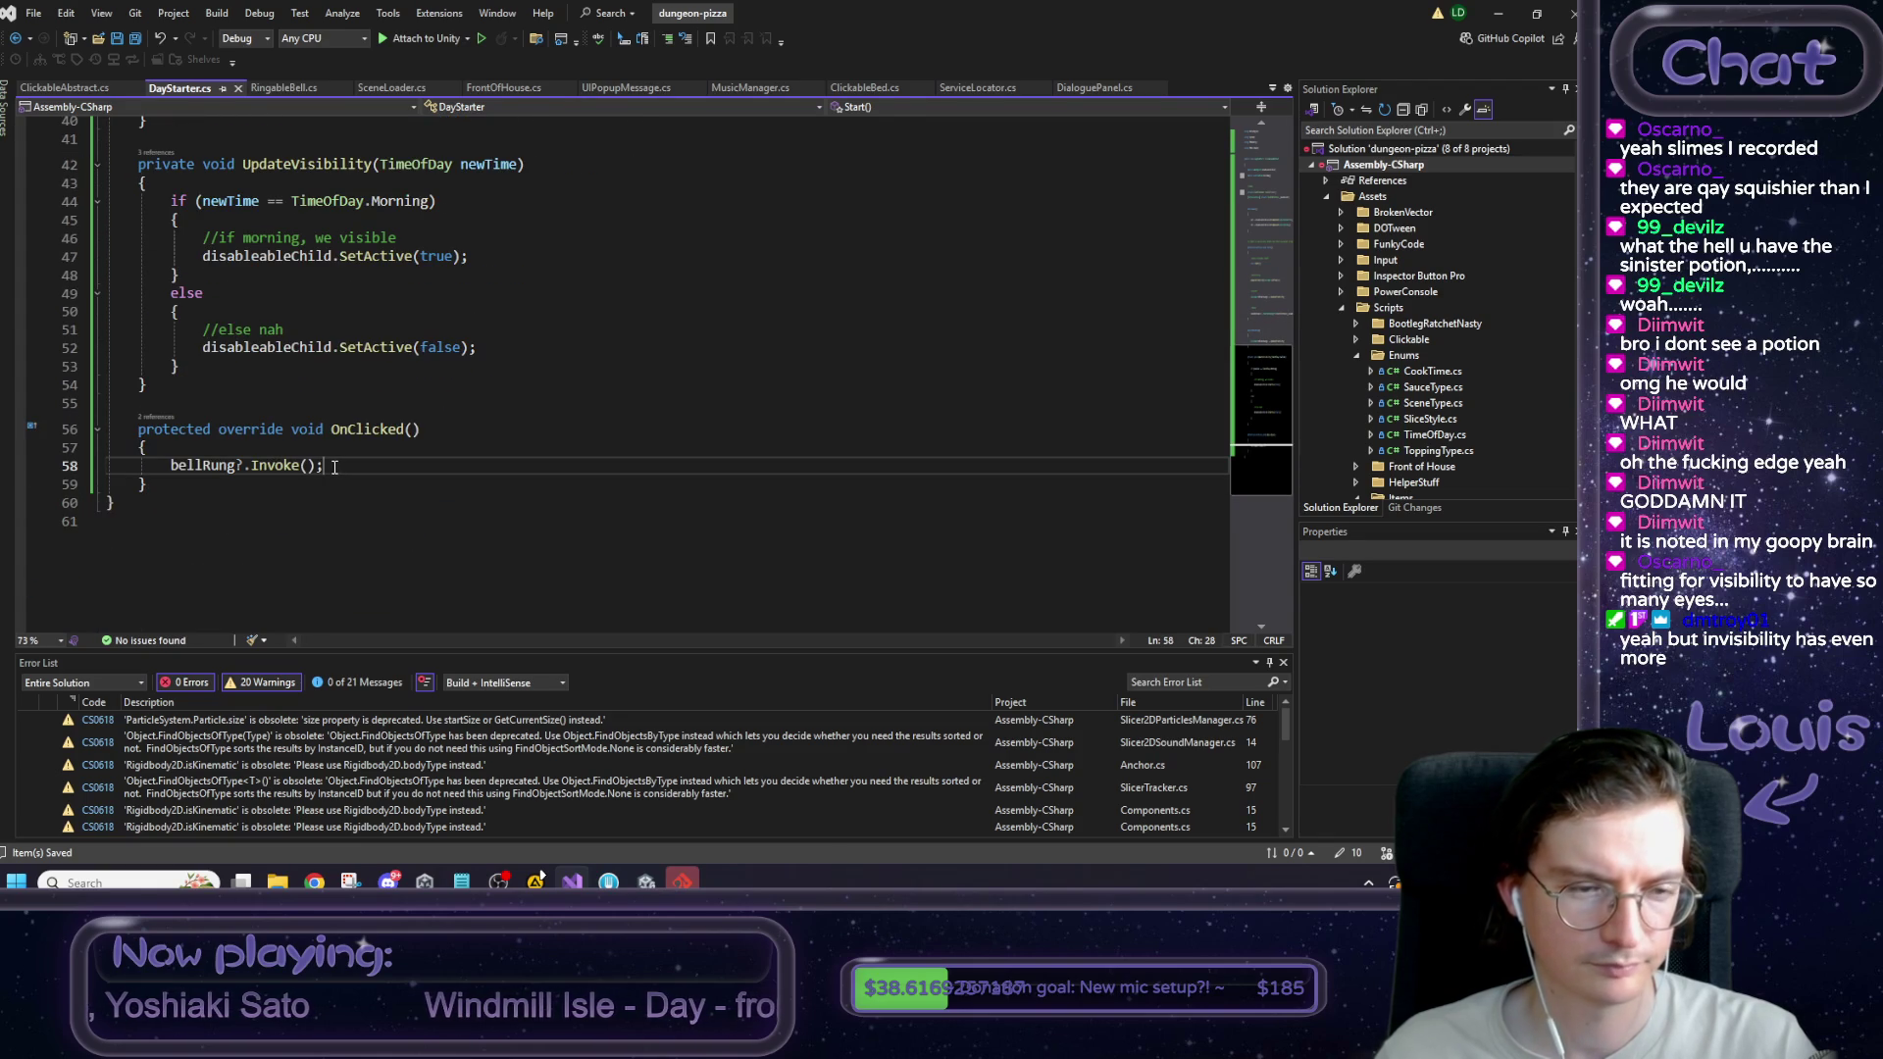
Add soundInstance.start(); right after bellRung?.Invoke() in OnClicked.
{"action": "key", "text": "Return"}
{"action": "key", "text": "ctrl+v"}
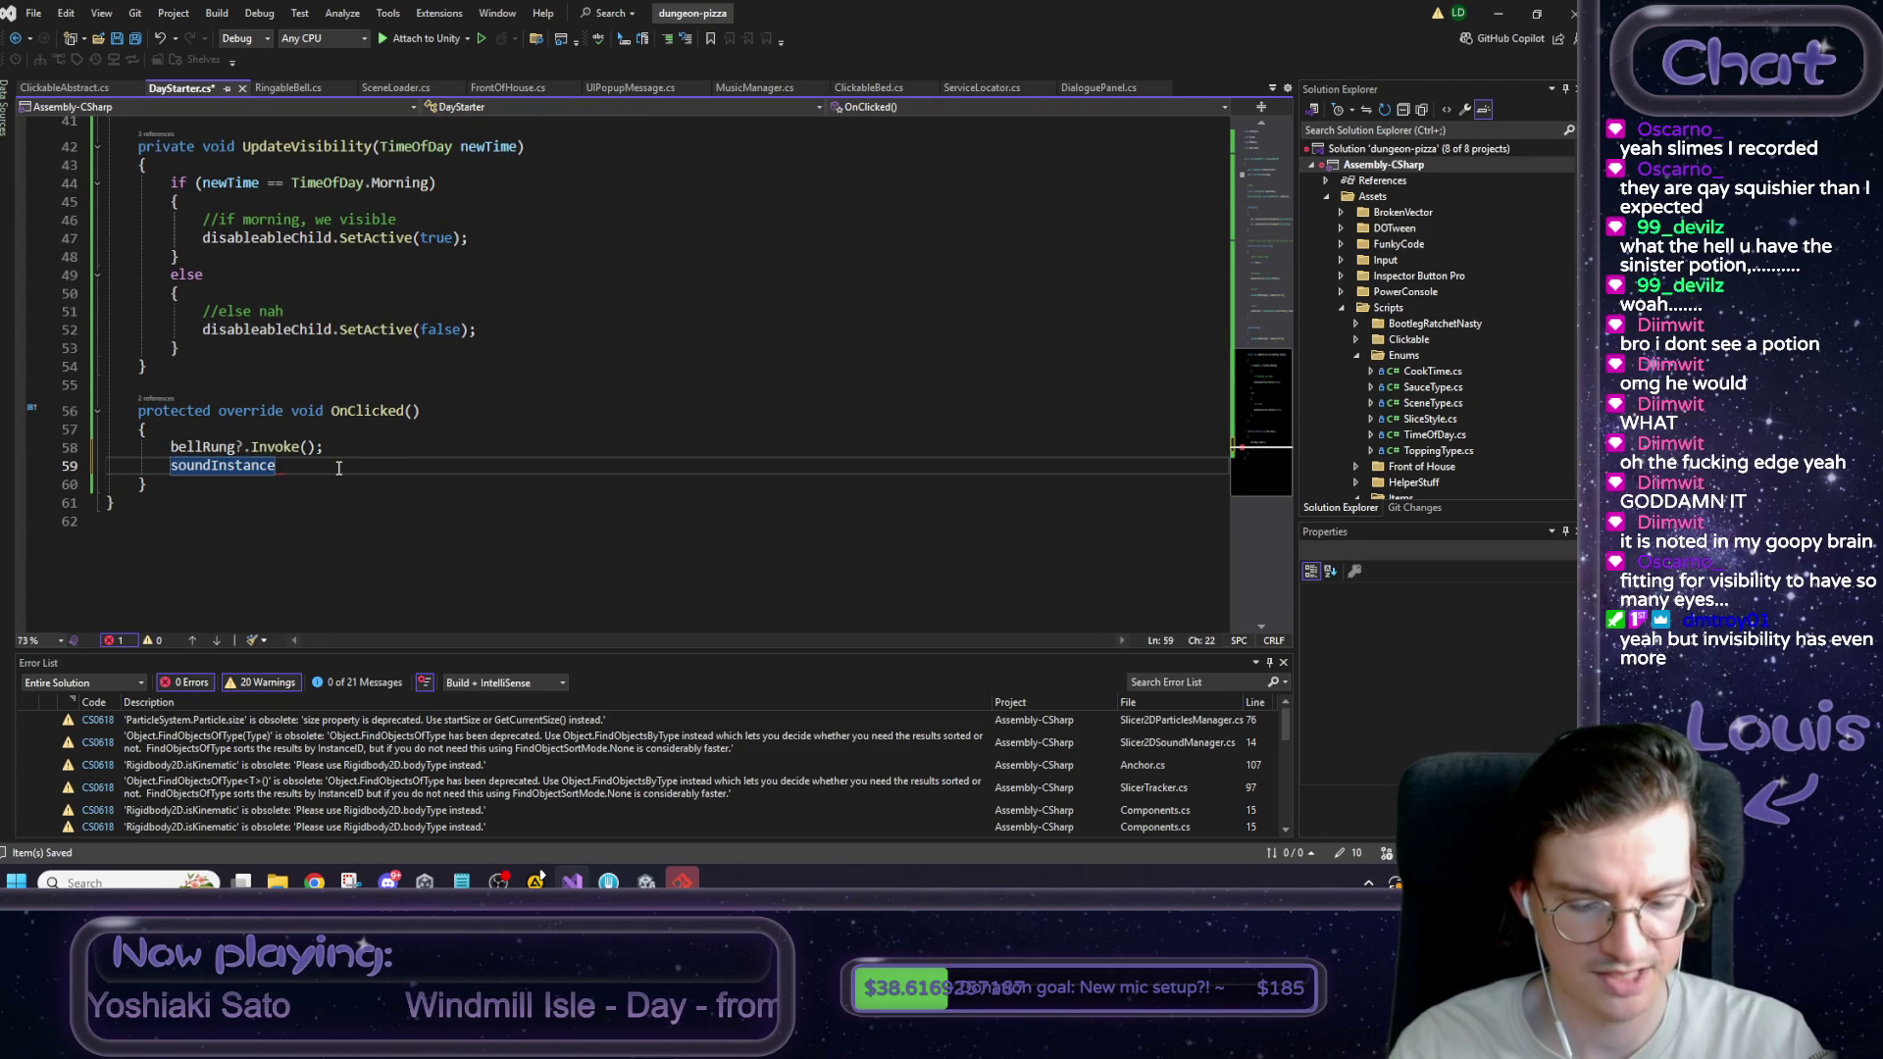
{"action": "type", "text": ".start("}
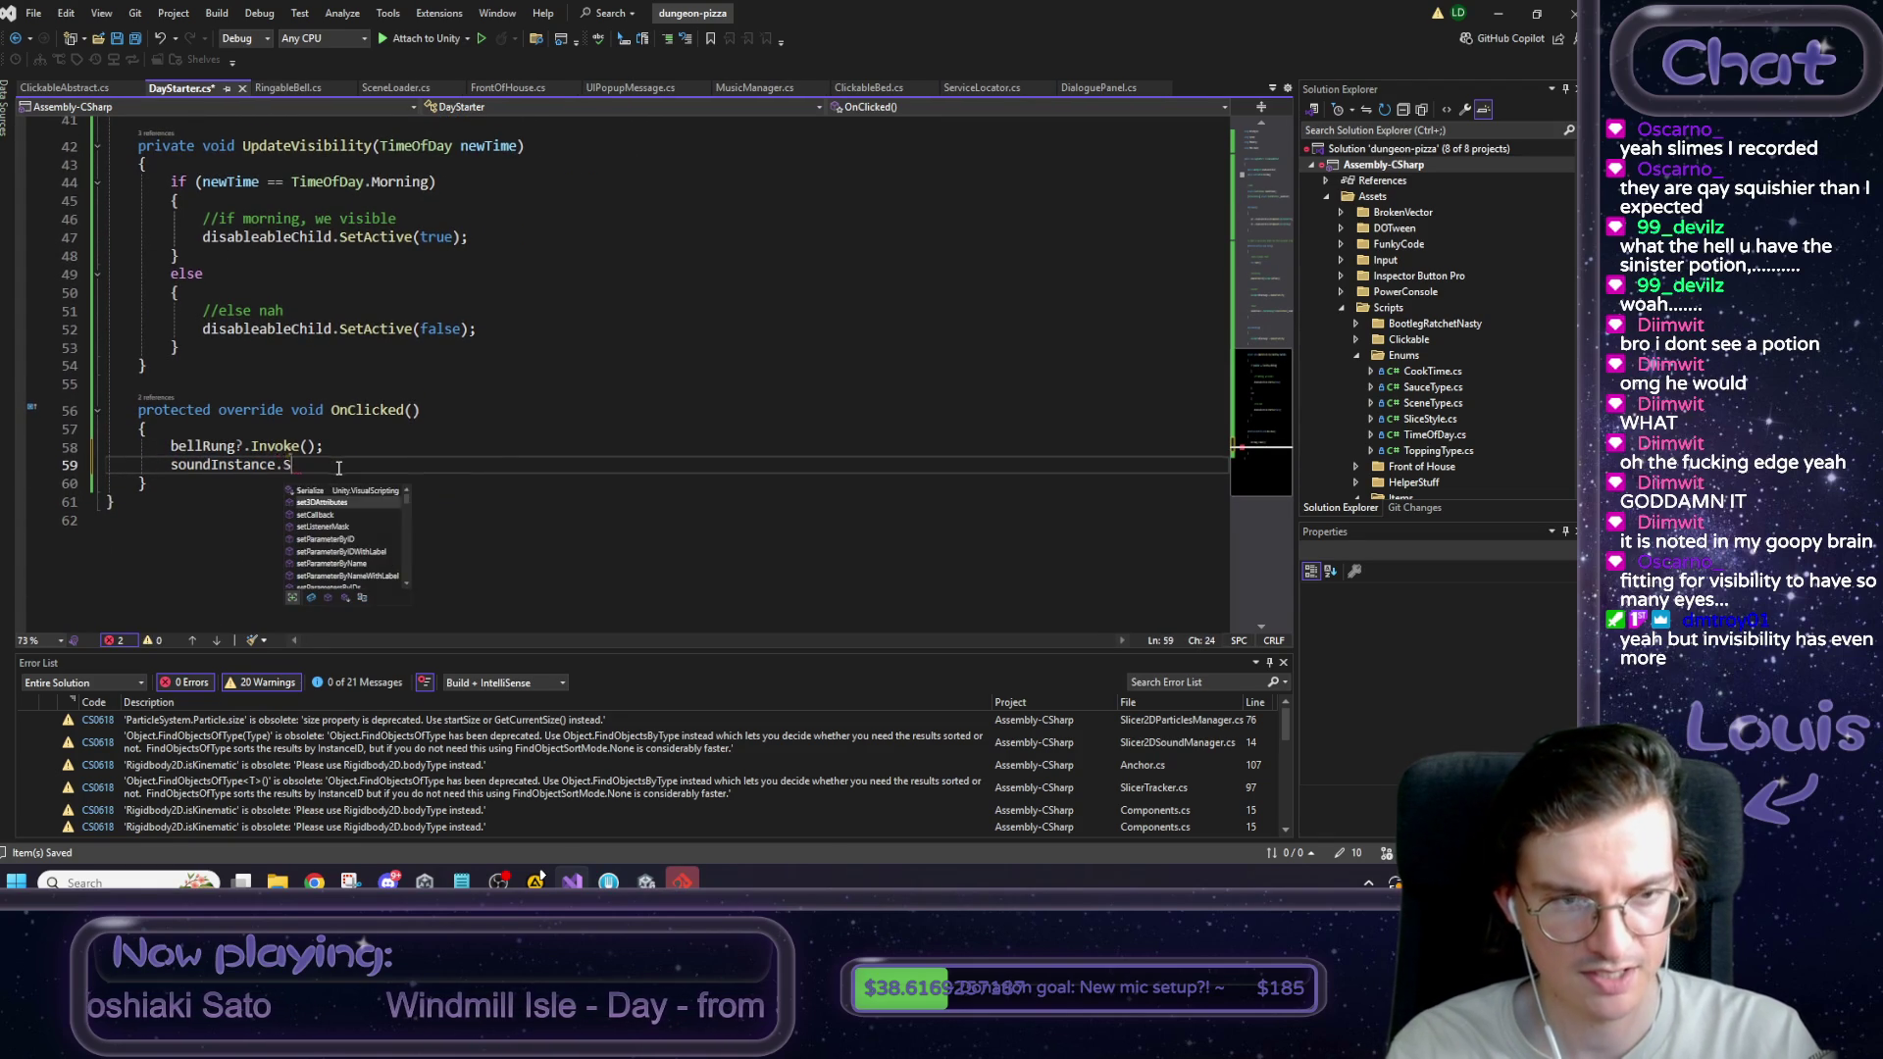
{"action": "type", "text": ");"}
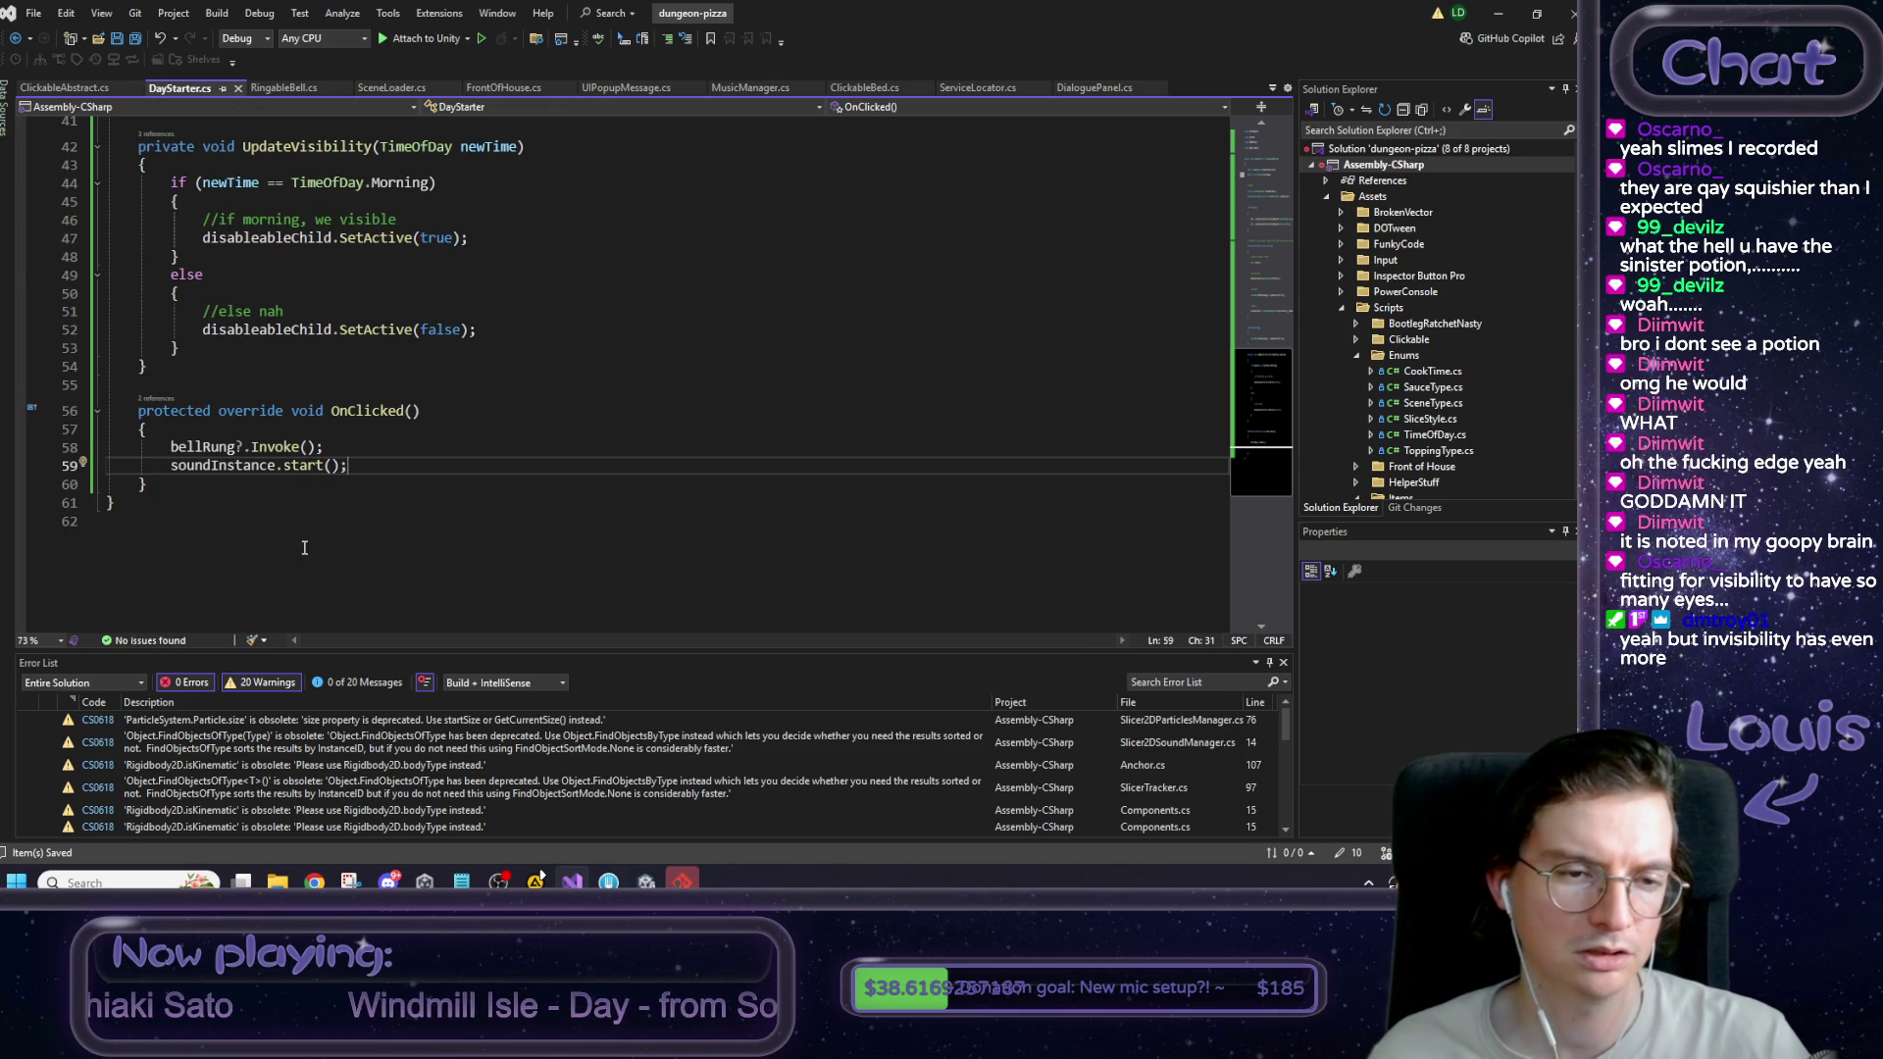
Return to the top of DayStarter.cs and minimize Visual Studio to reach Unity.
{"action": "scroll", "coordinate": [302, 544], "scroll_direction": "up", "scroll_amount": 10}
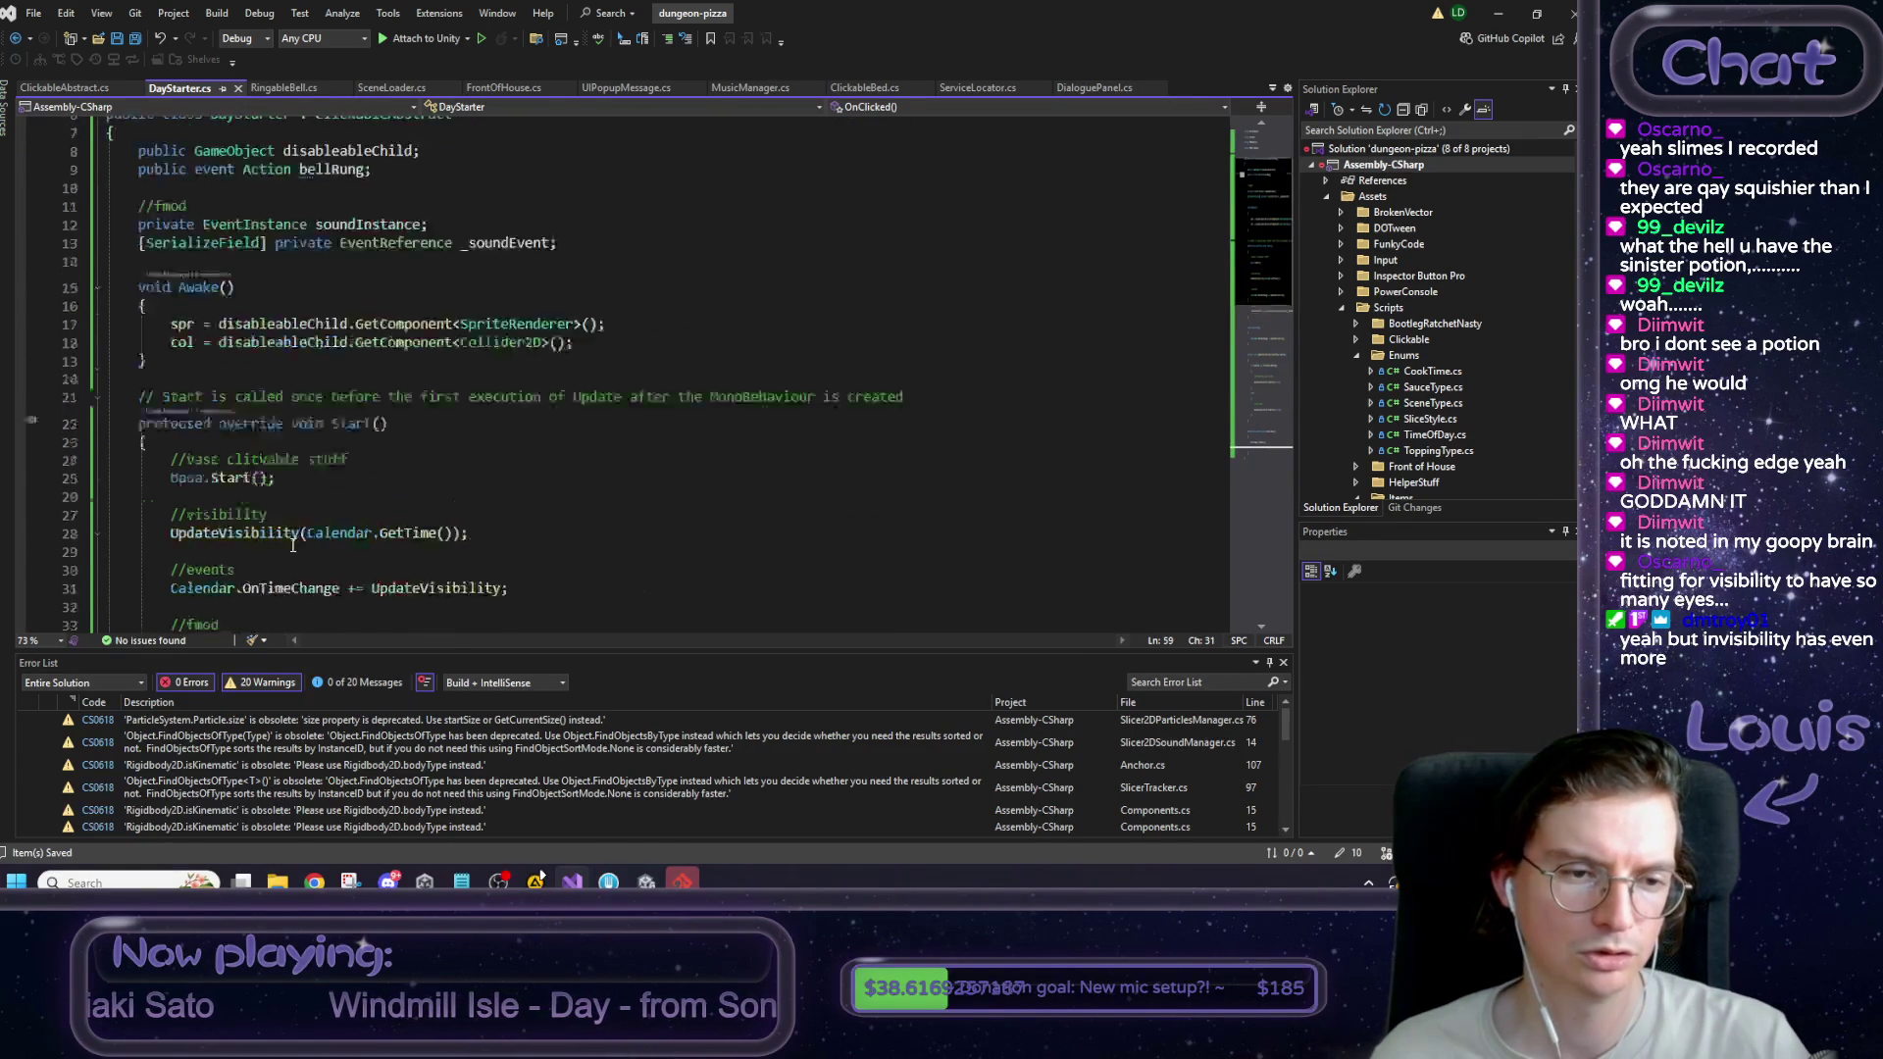
{"action": "scroll", "coordinate": [302, 557], "scroll_direction": "down", "scroll_amount": 7}
{"action": "scroll", "coordinate": [314, 544], "scroll_direction": "up", "scroll_amount": 11}
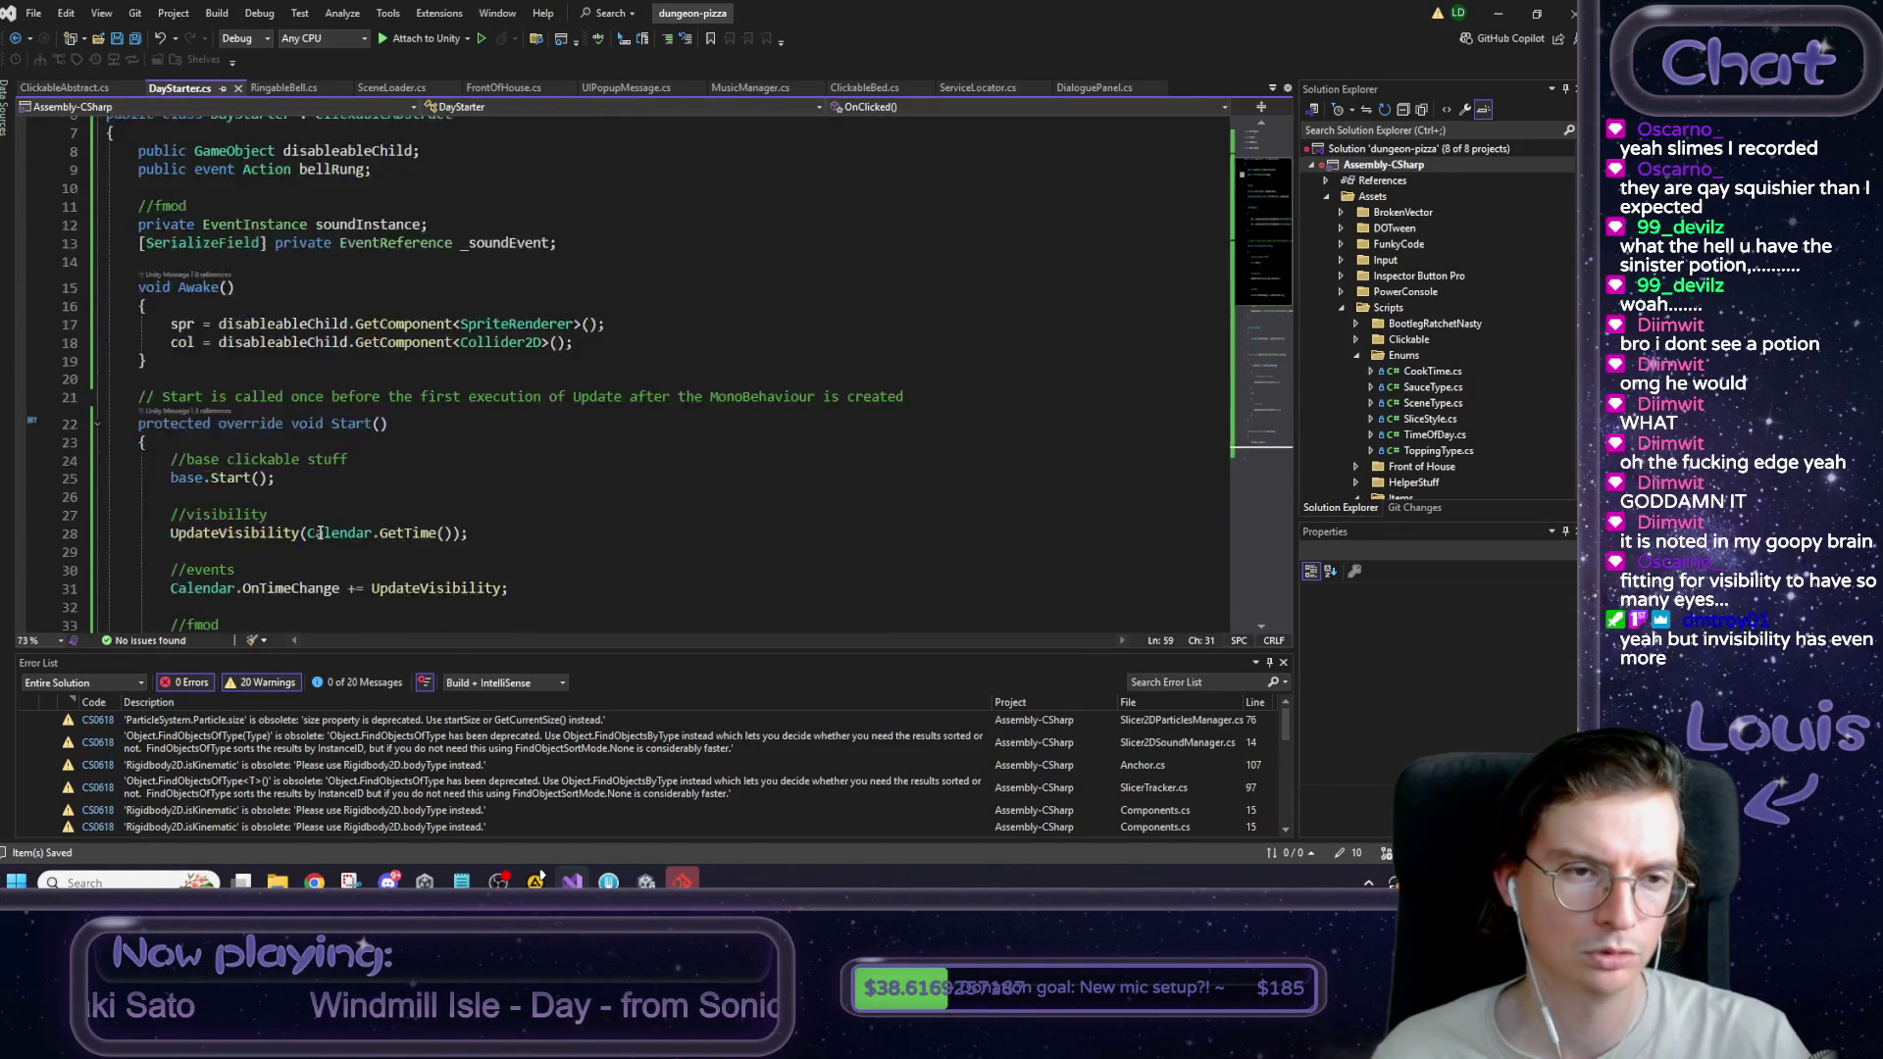
{"action": "left_click", "coordinate": [1510, 11]}
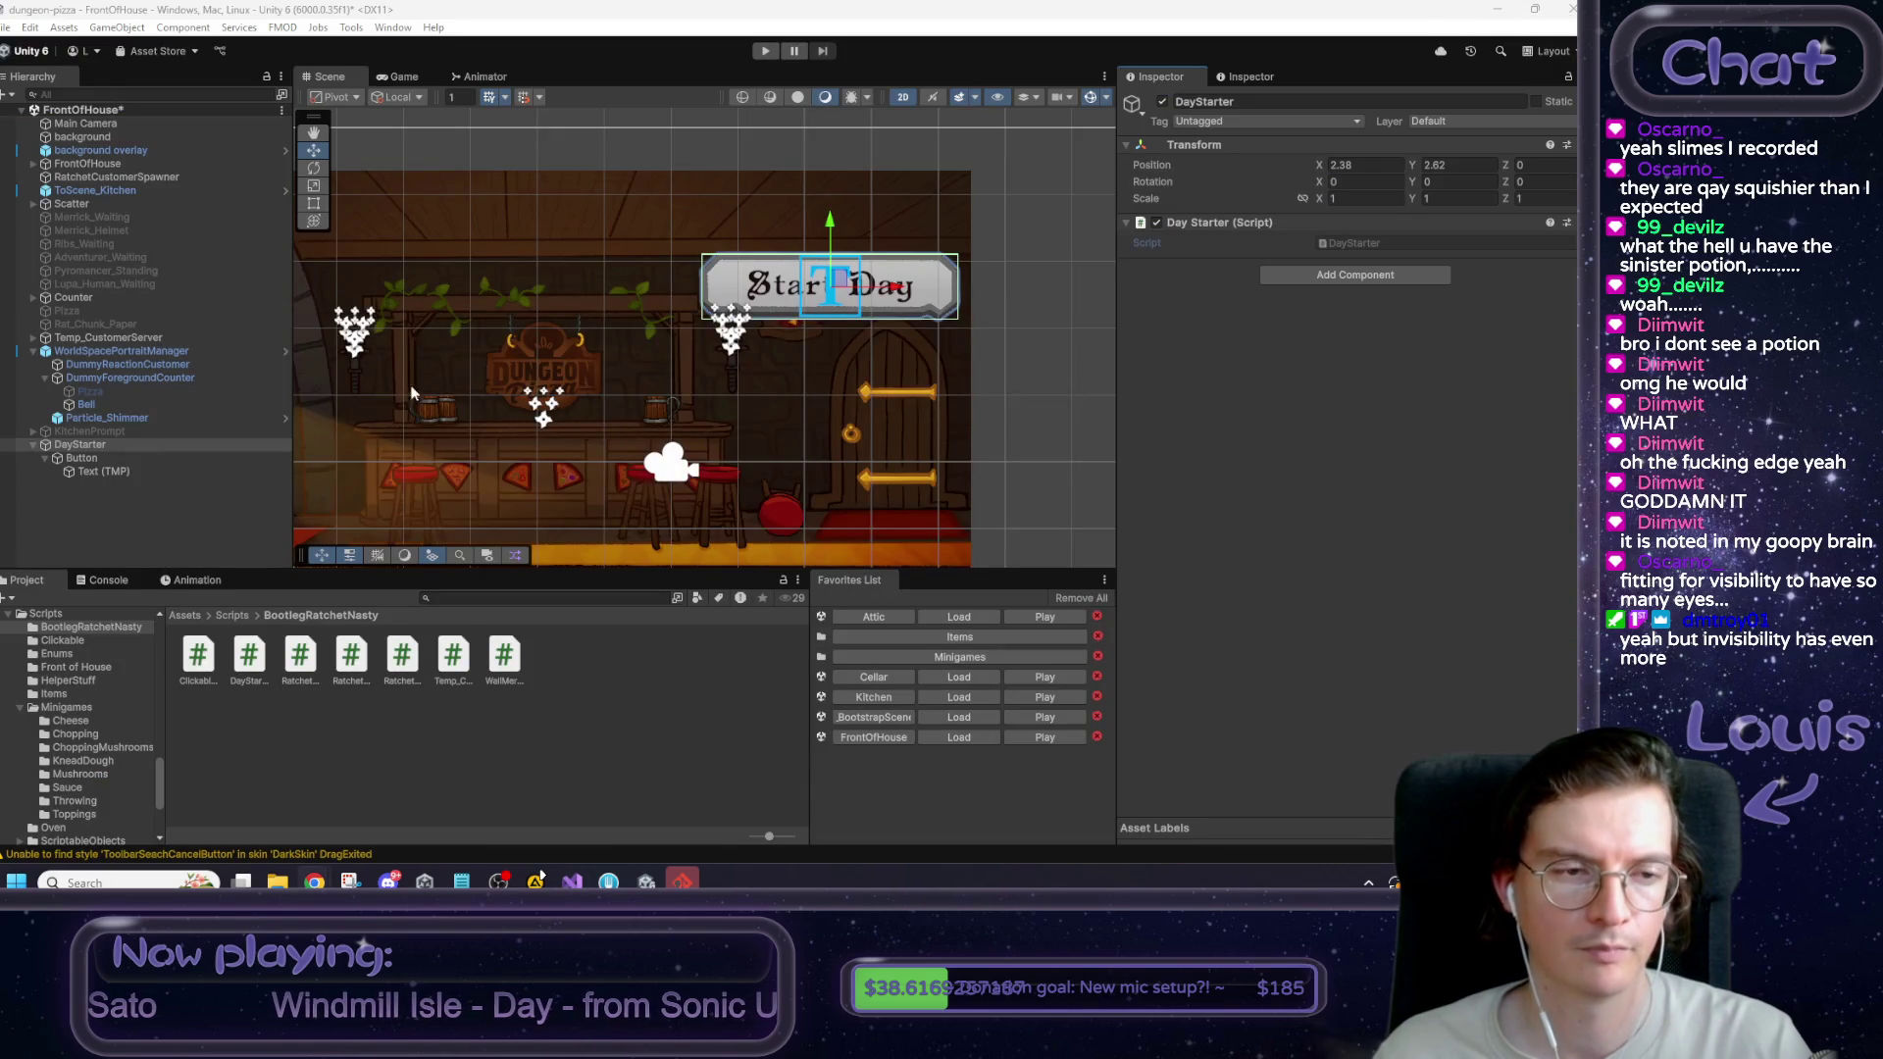
Preview actionSuccess and CelebrateFinish, then assign Feedback FX/CelebrateFinish as DayStarter's Sound Event.
{"action": "scroll", "coordinate": [443, 394], "scroll_direction": "down", "scroll_amount": 1}
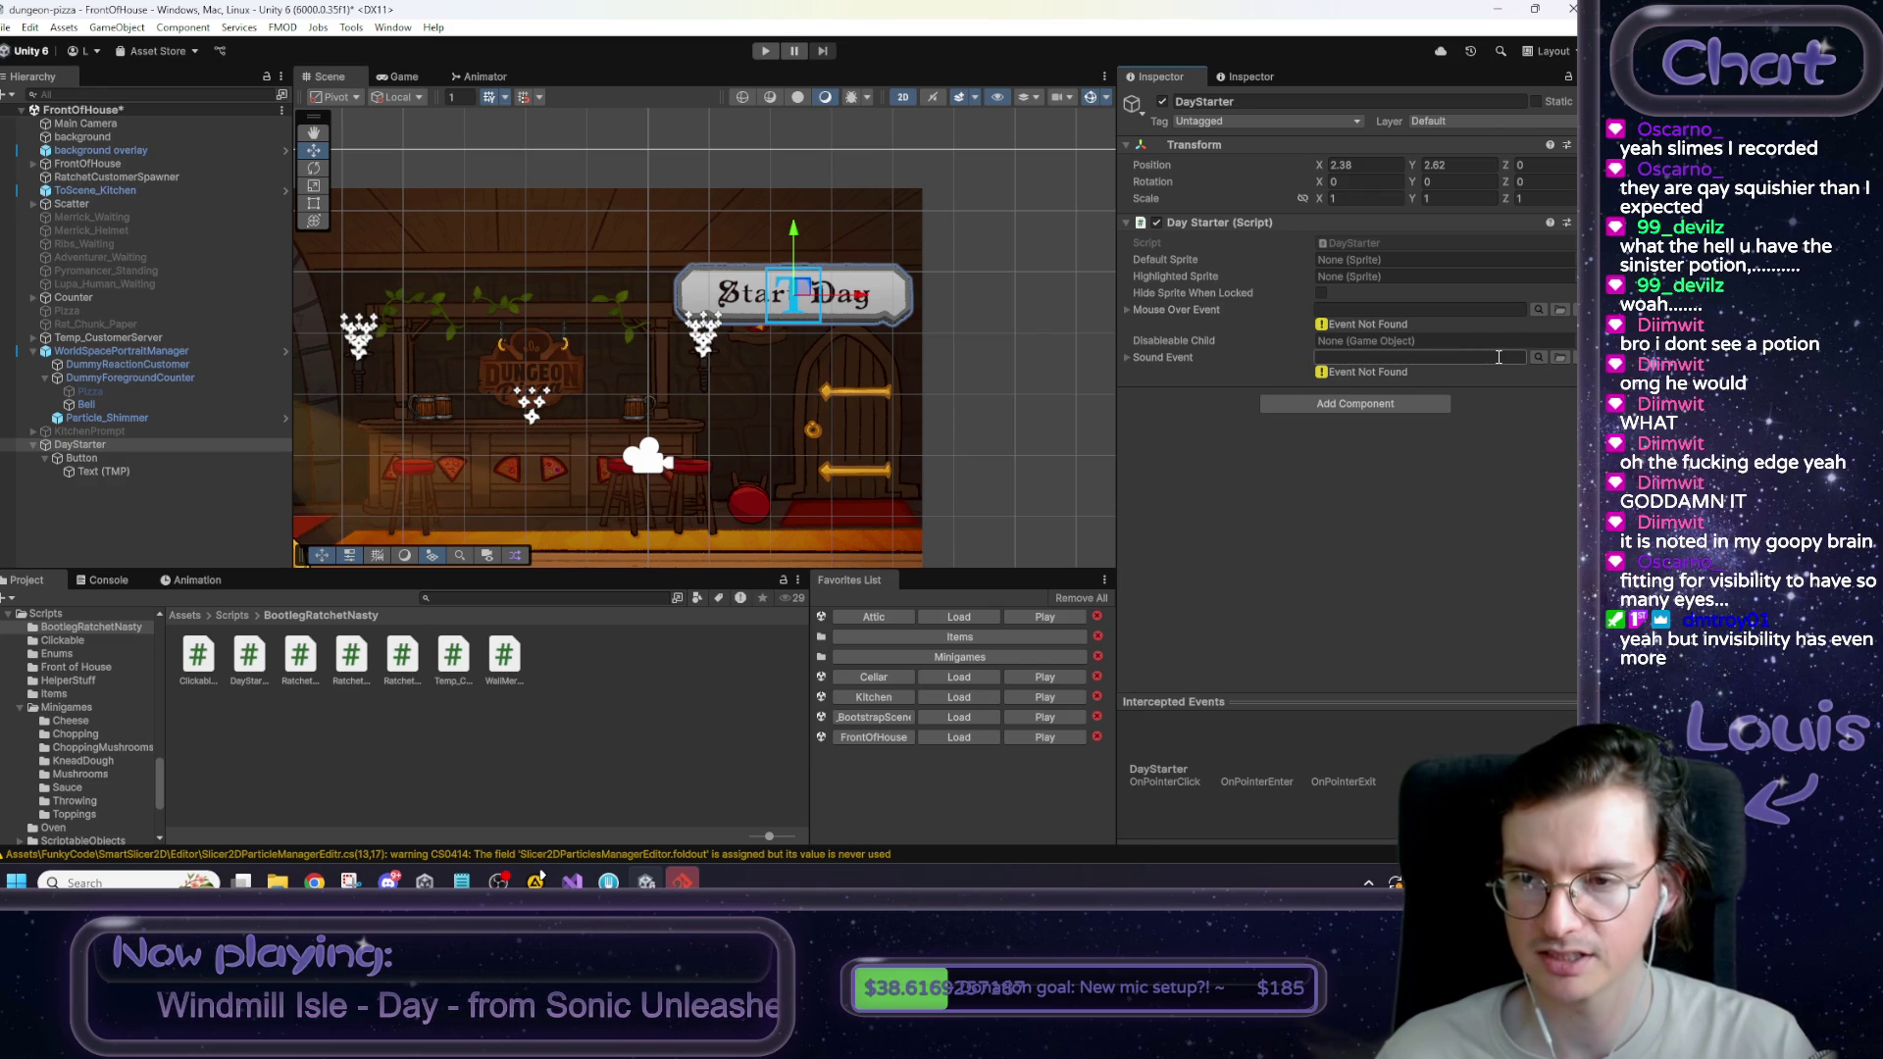
{"action": "left_click", "coordinate": [1538, 357]}
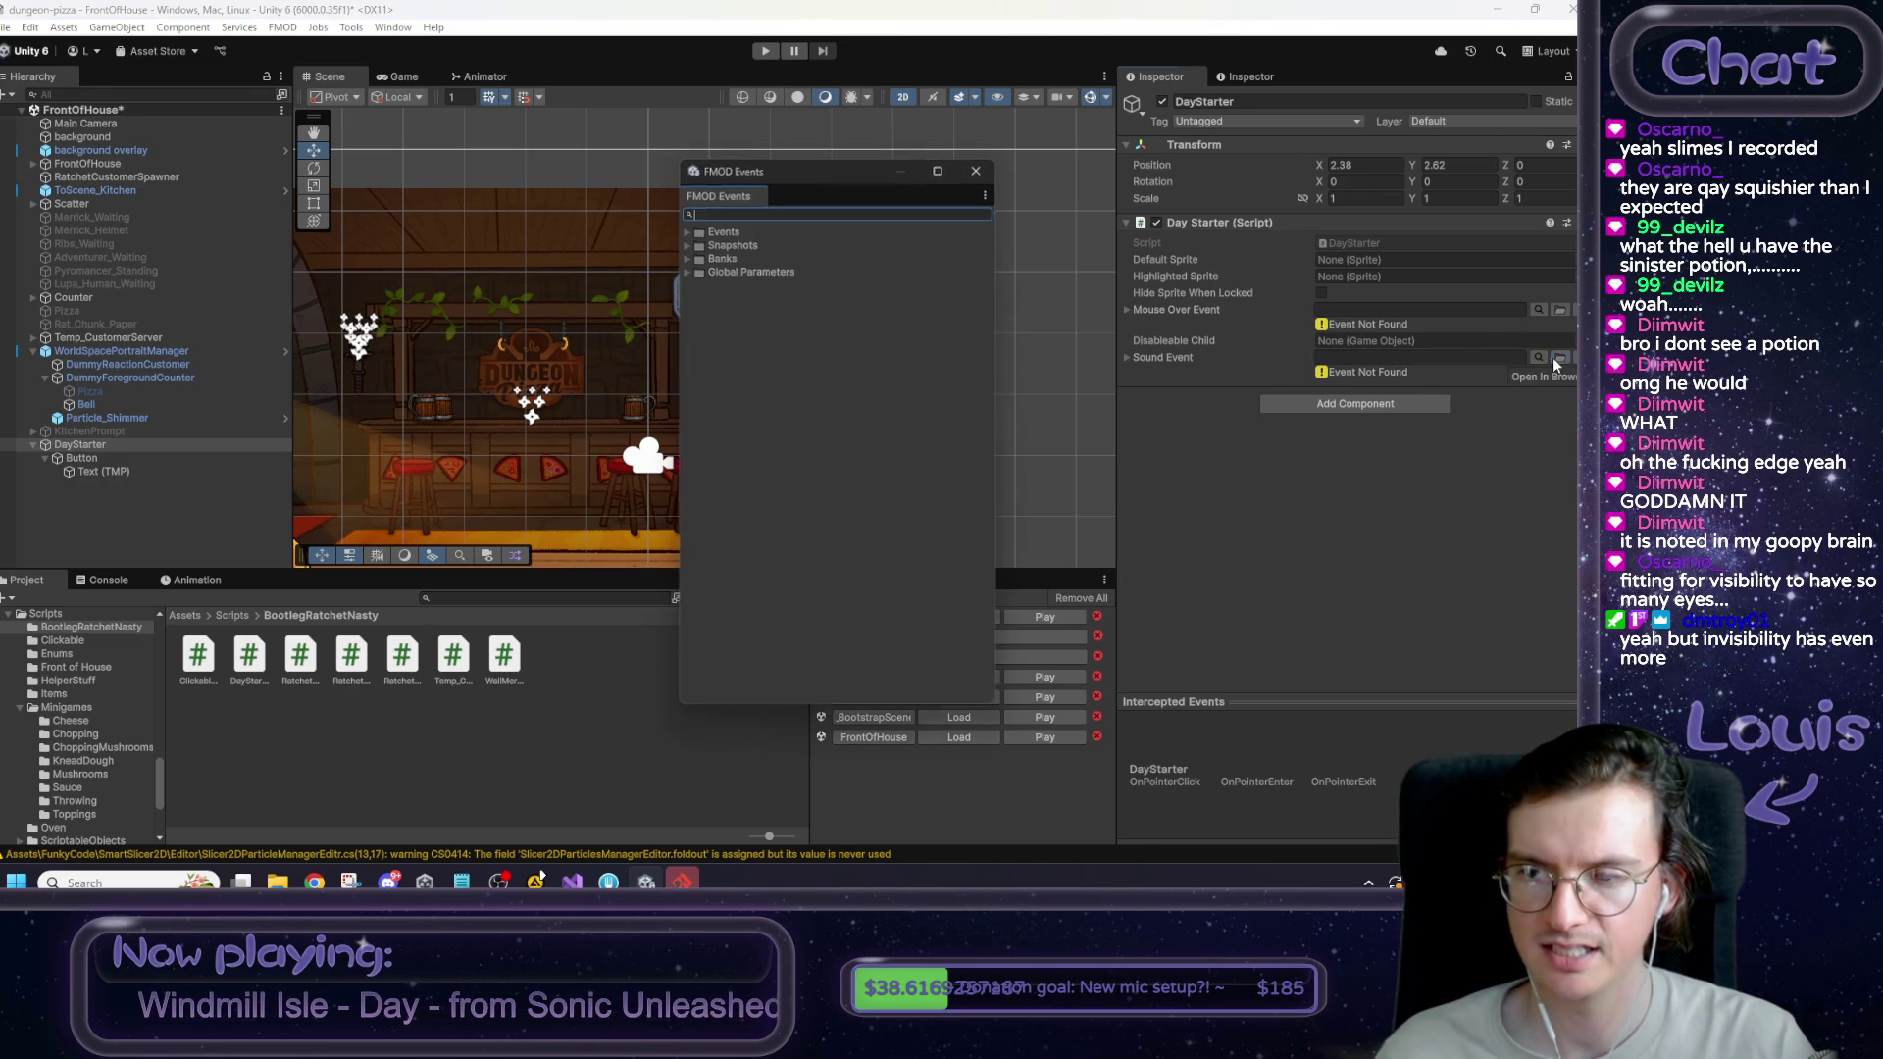
{"action": "left_click", "coordinate": [687, 231]}
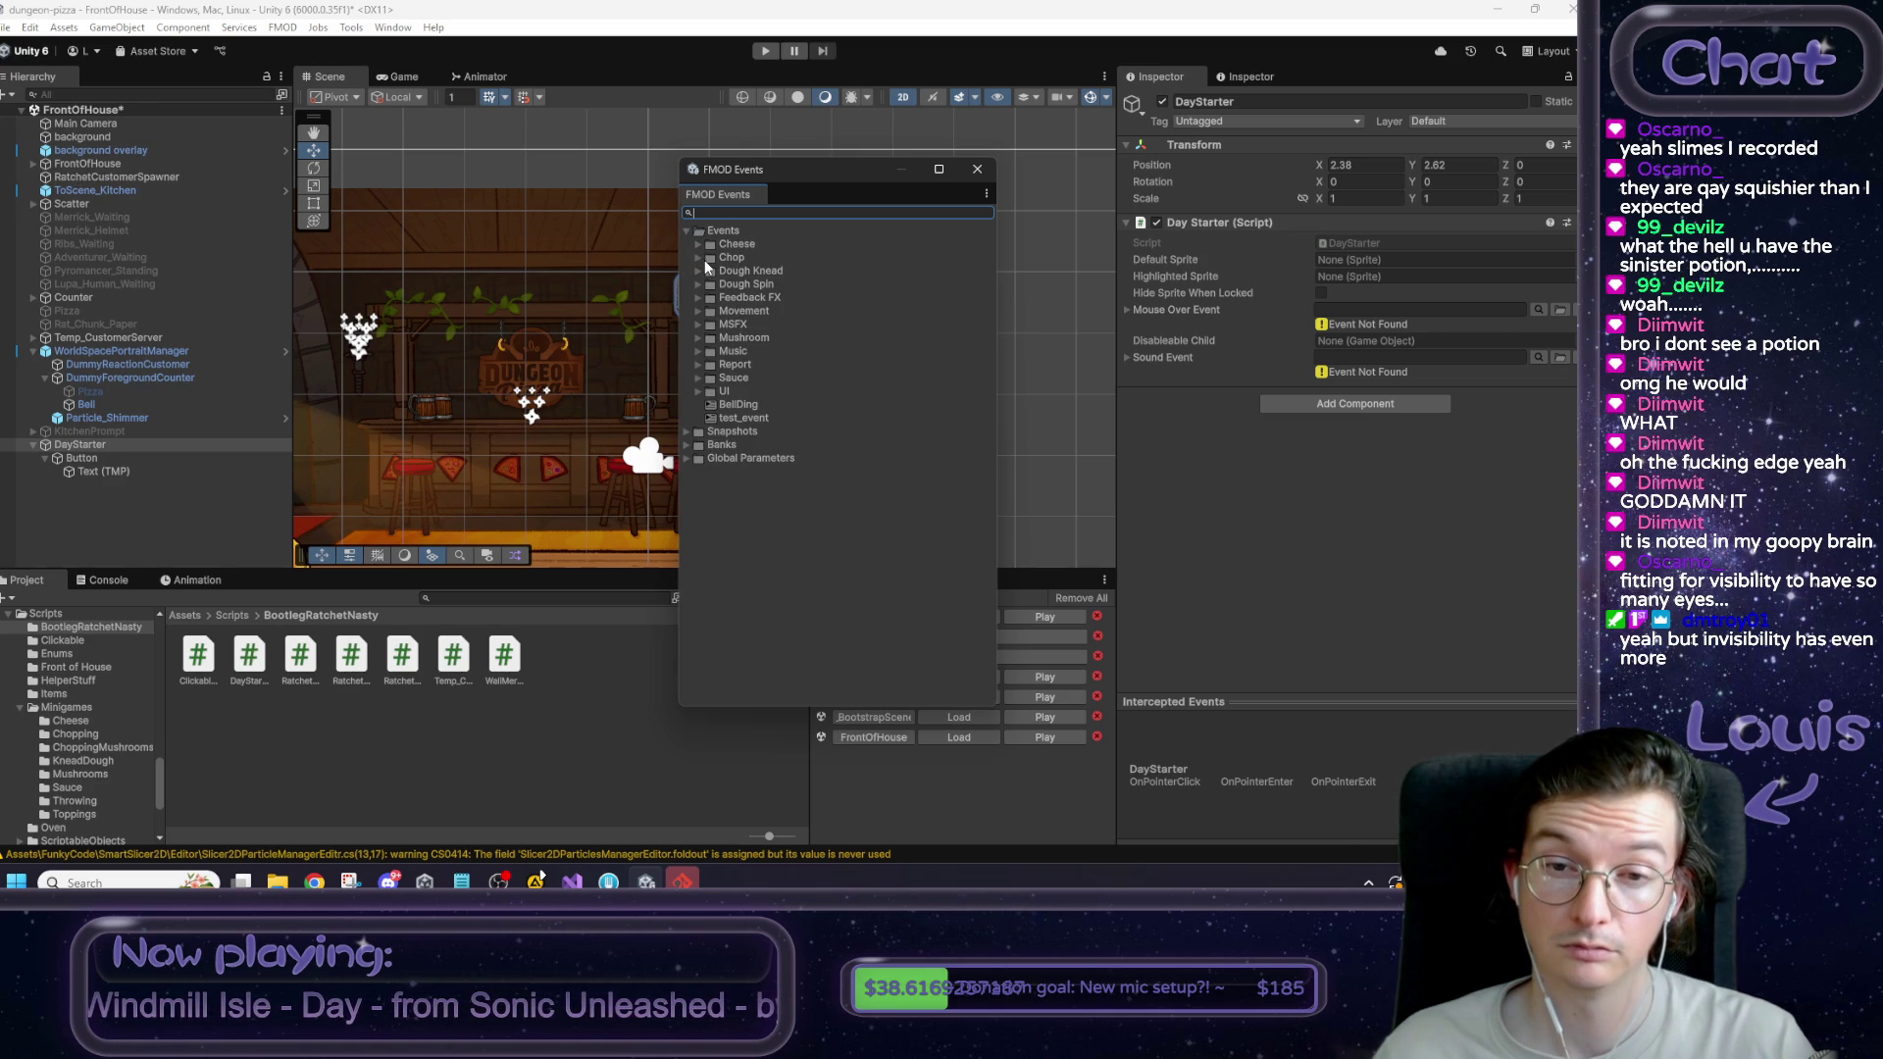
{"action": "left_click", "coordinate": [699, 298]}
{"action": "left_click", "coordinate": [802, 328]}
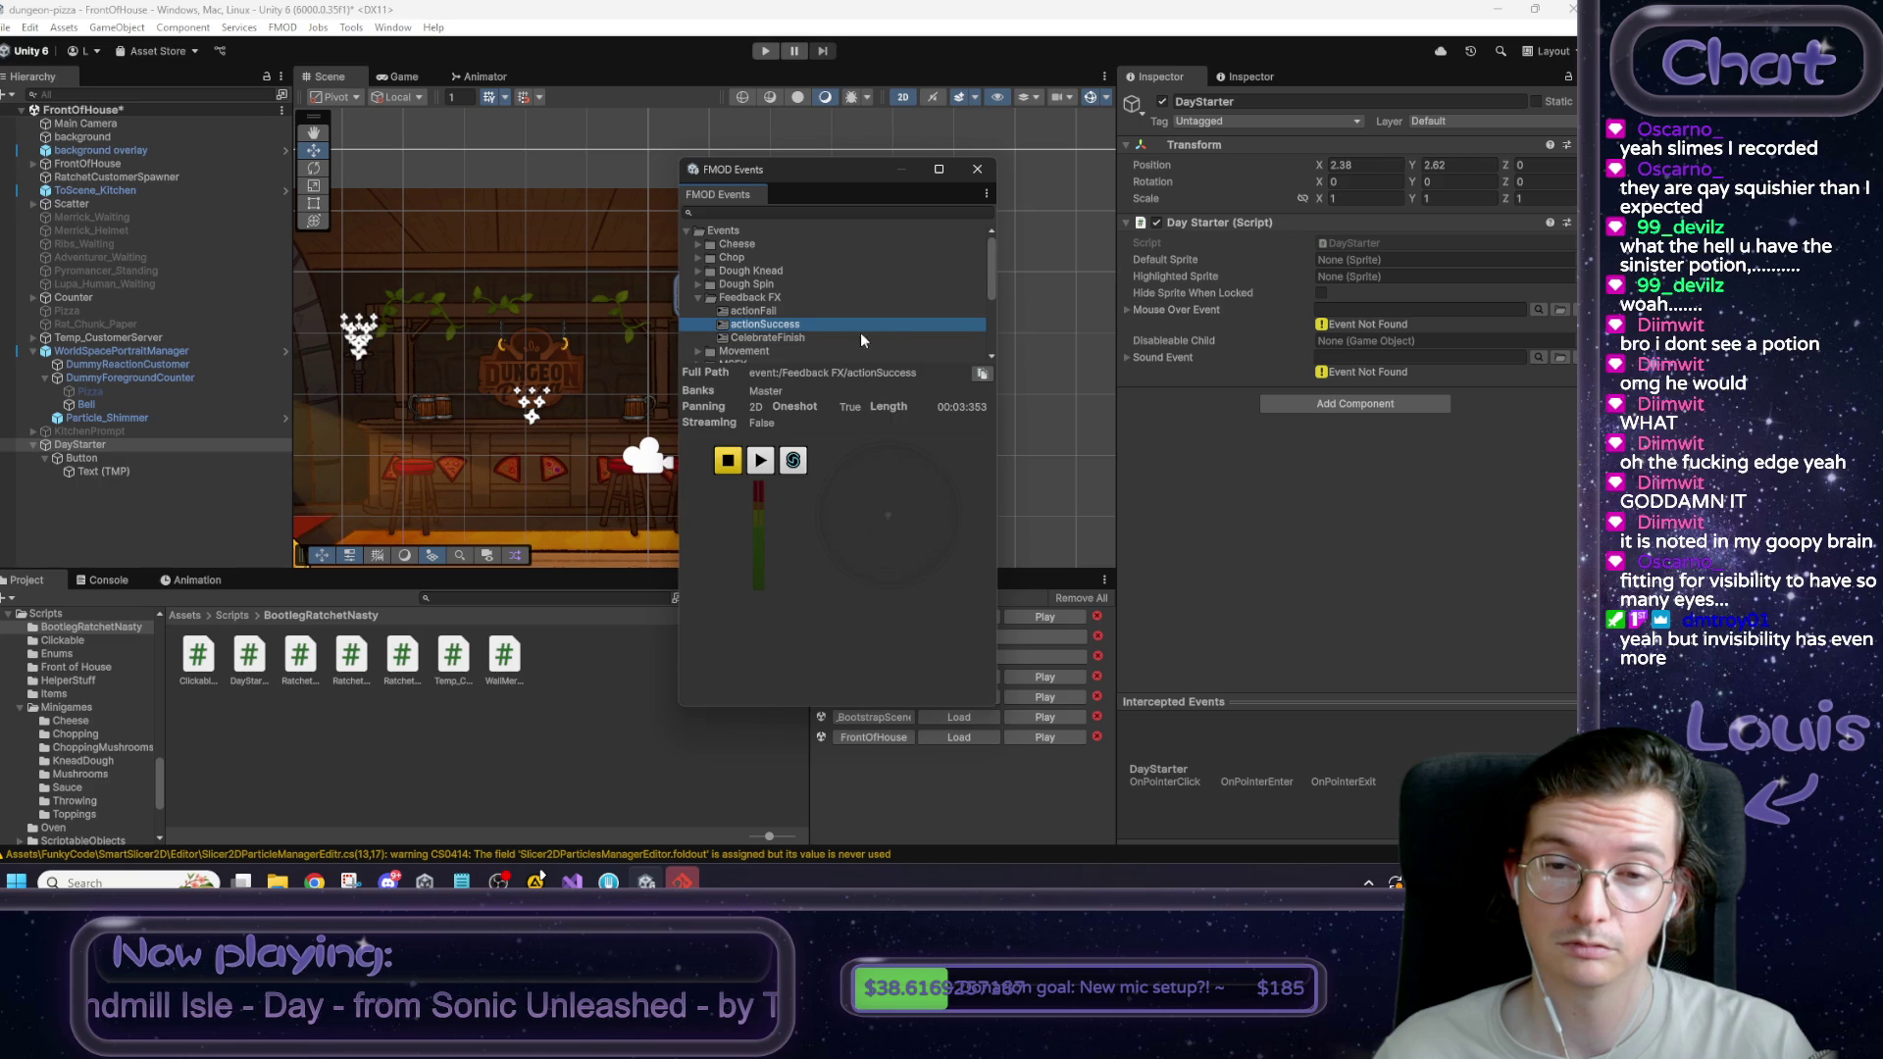
{"action": "left_click", "coordinate": [760, 461]}
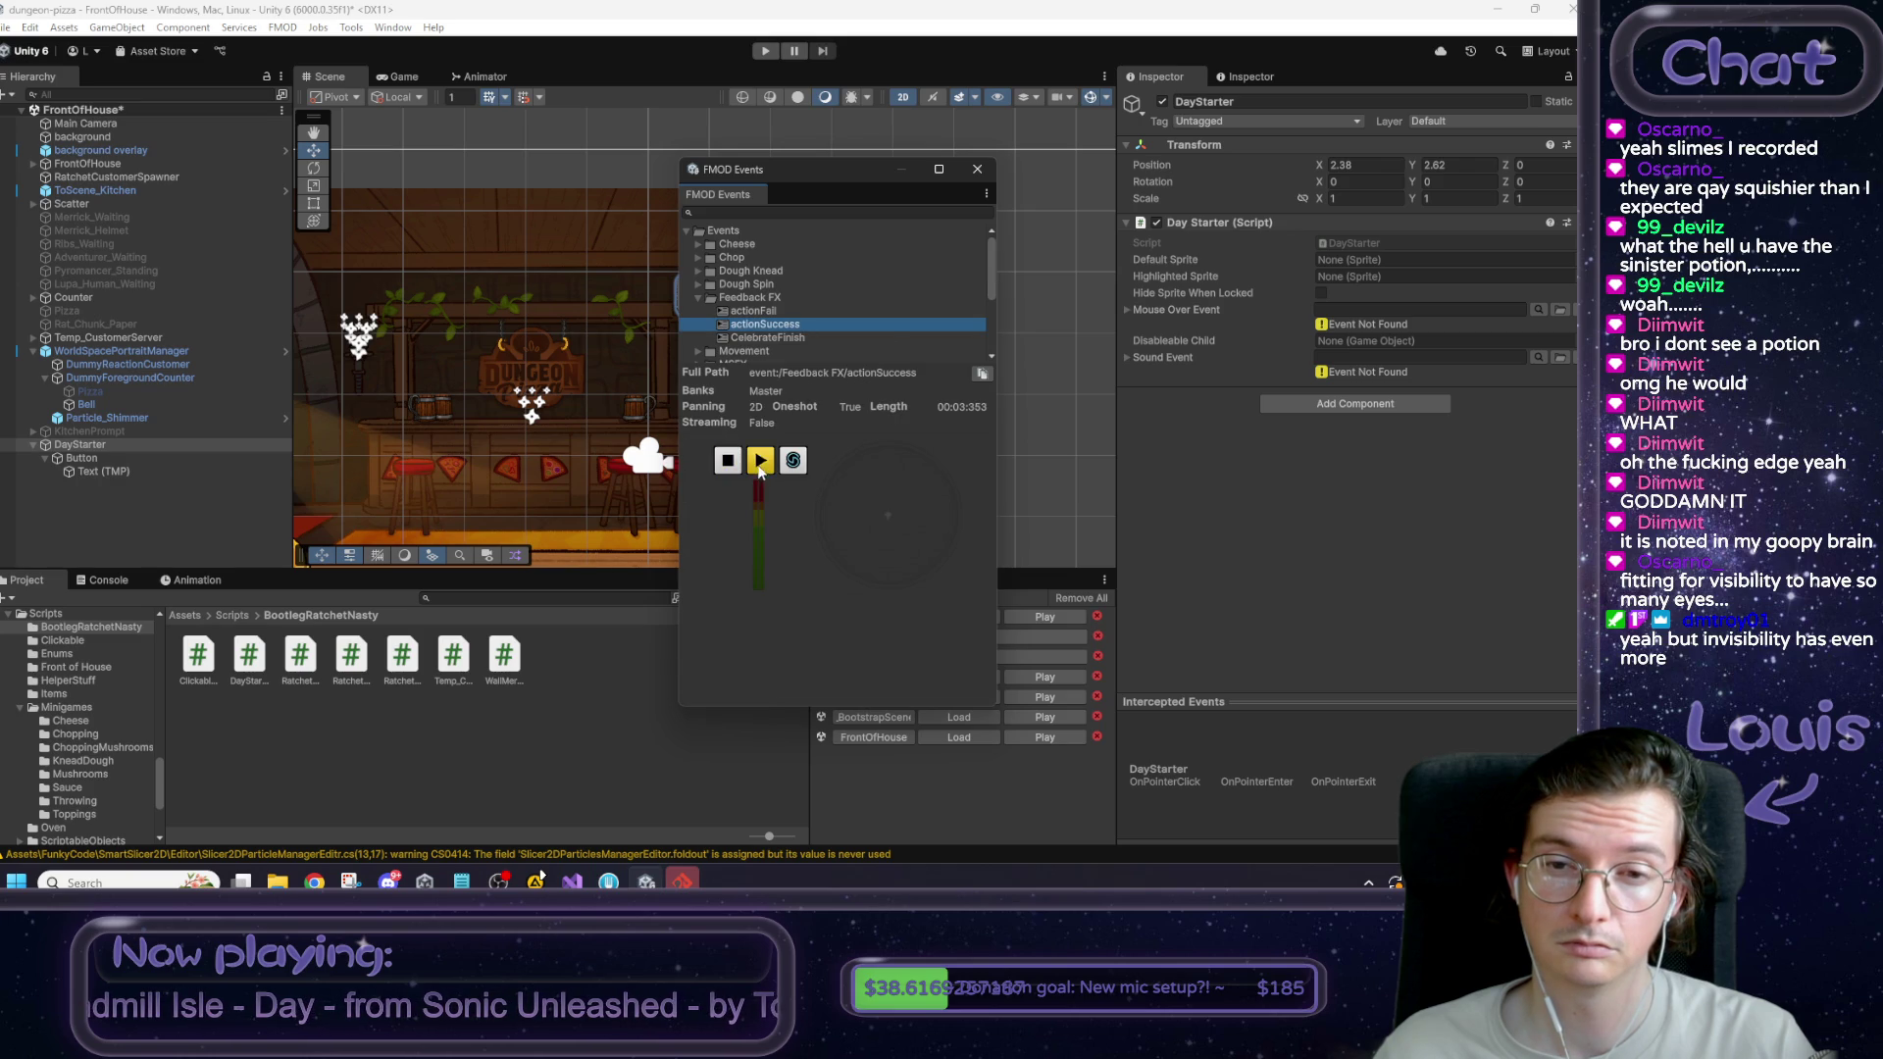
{"action": "left_click", "coordinate": [759, 339]}
{"action": "left_click", "coordinate": [761, 461]}
{"action": "mouse_move", "coordinate": [767, 343]}
{"action": "left_mouse_down"}
{"action": "mouse_move", "coordinate": [1253, 343]}
{"action": "mouse_move", "coordinate": [1353, 321]}
{"action": "mouse_move", "coordinate": [1349, 355]}
{"action": "left_mouse_up"}
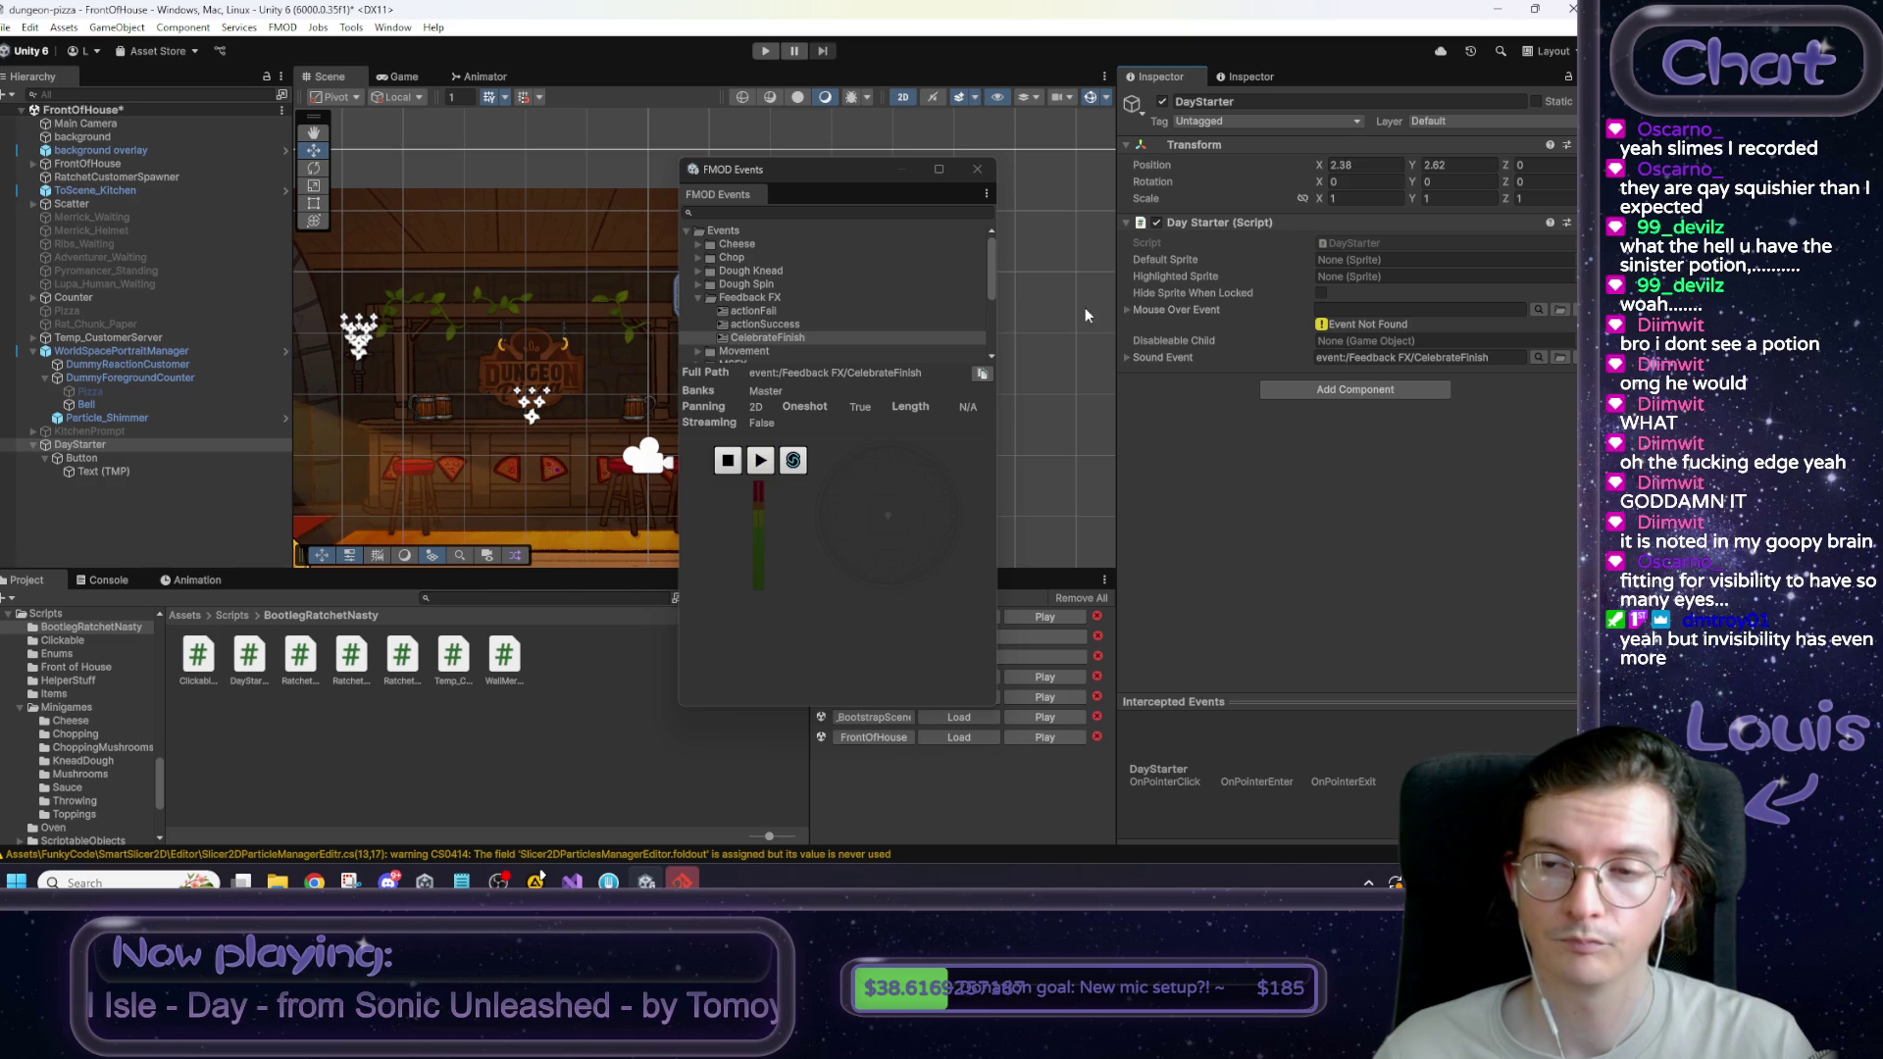
Set DayStarter's Disableable Child to Button and deselect DayStarter.
{"action": "left_click", "coordinate": [978, 169]}
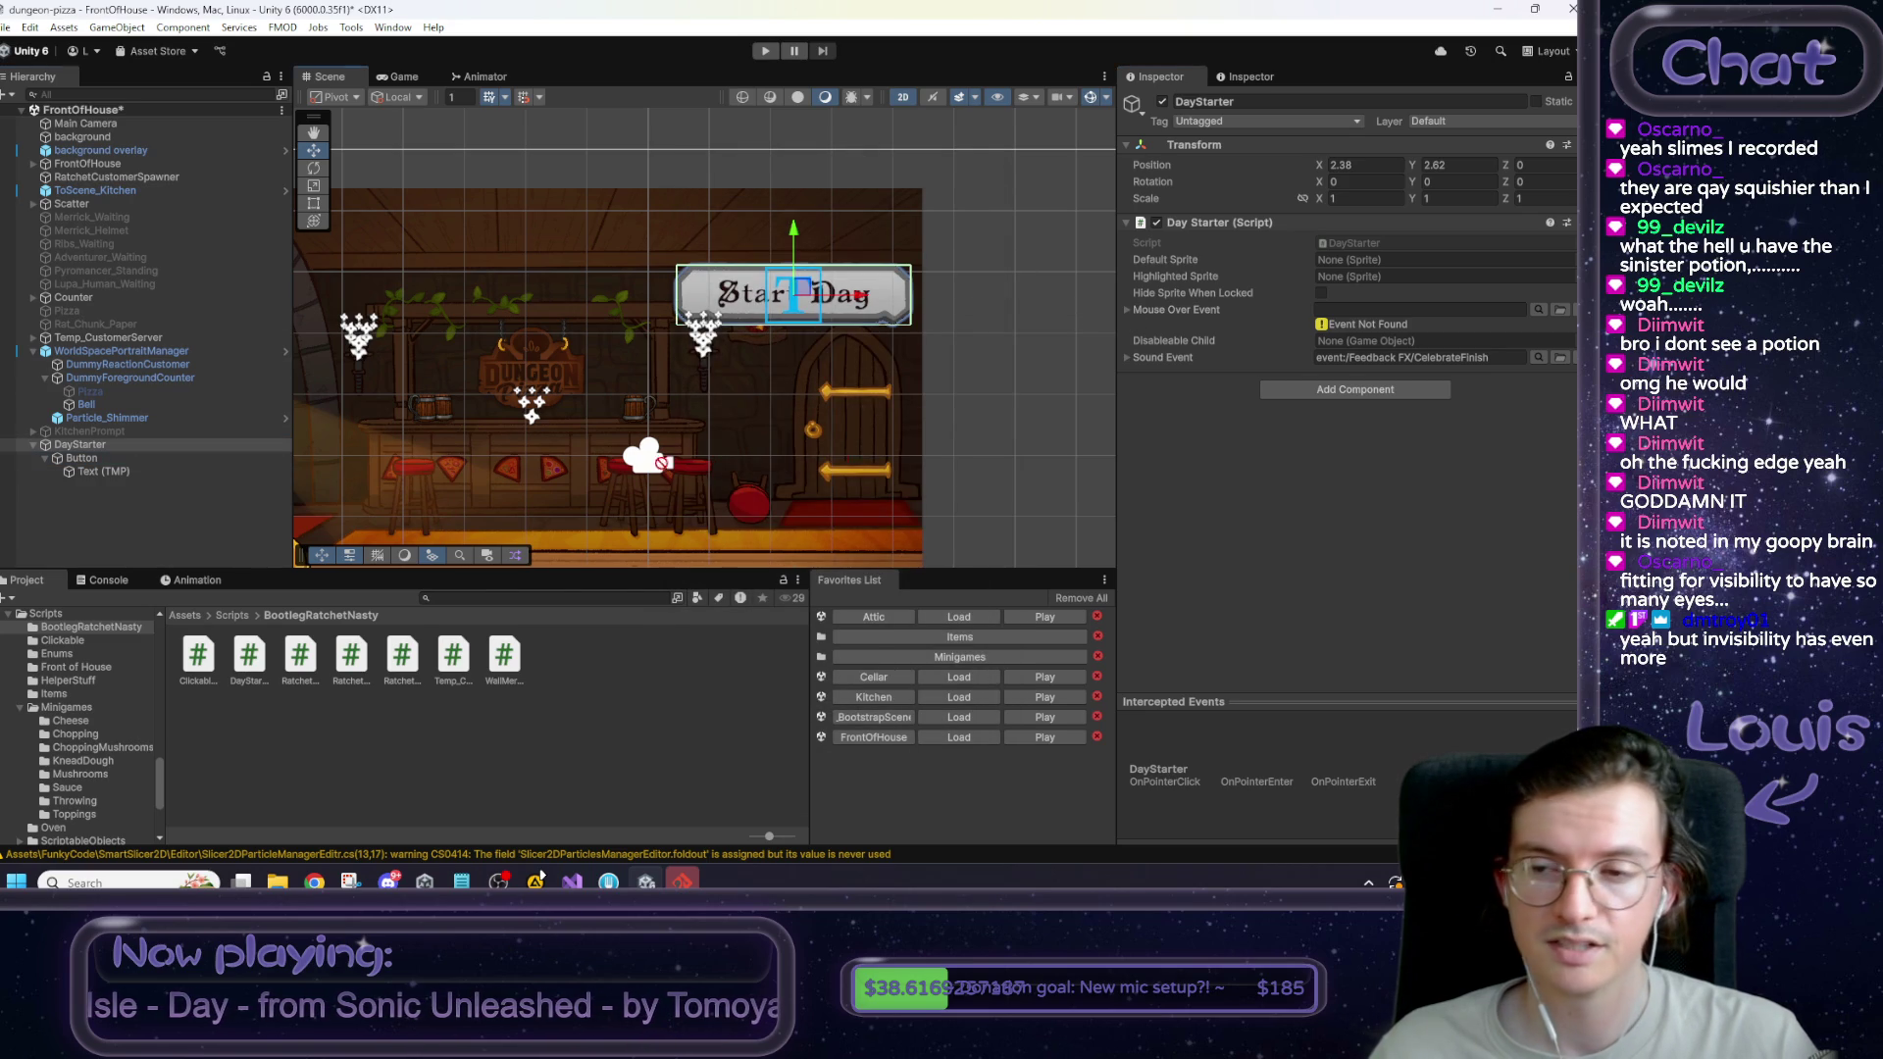
{"action": "left_click", "coordinate": [1335, 343]}
{"action": "left_click_drag", "start_coordinate": [1343, 351], "coordinate": [1343, 351]}
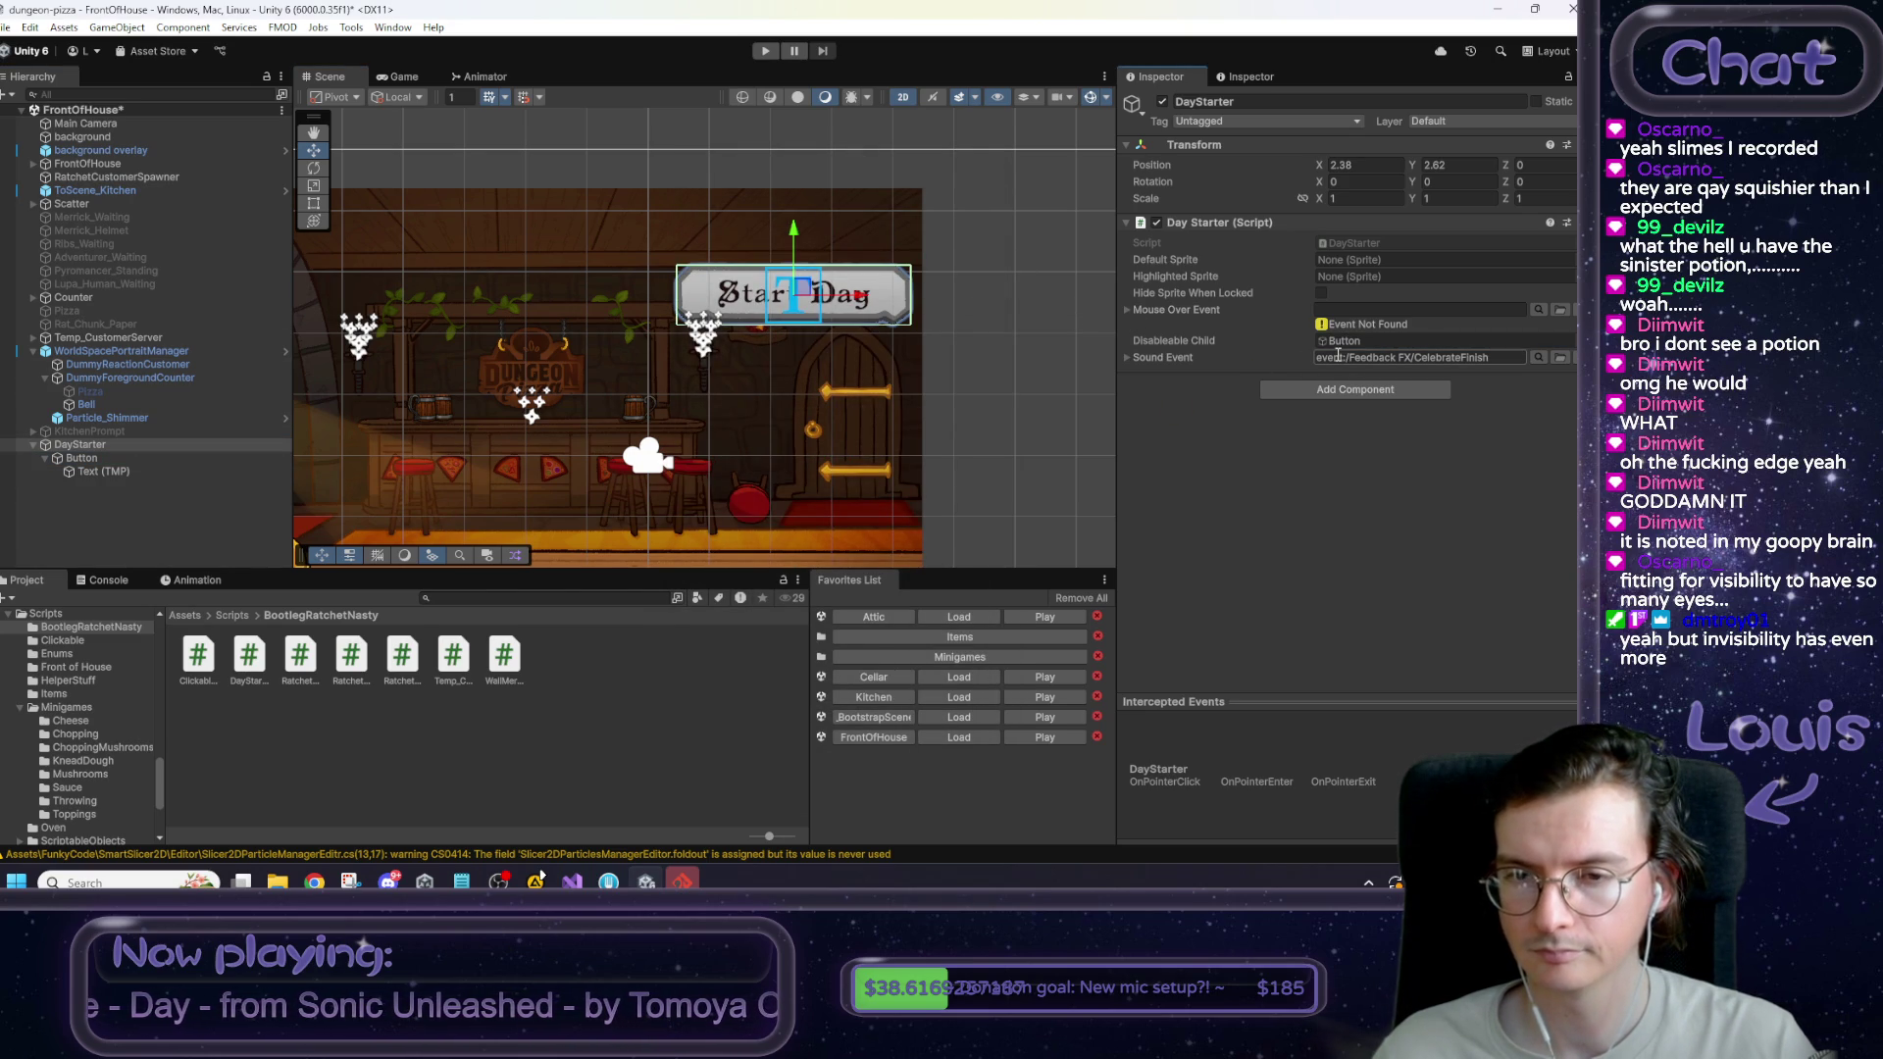
{"action": "left_click", "coordinate": [979, 215]}
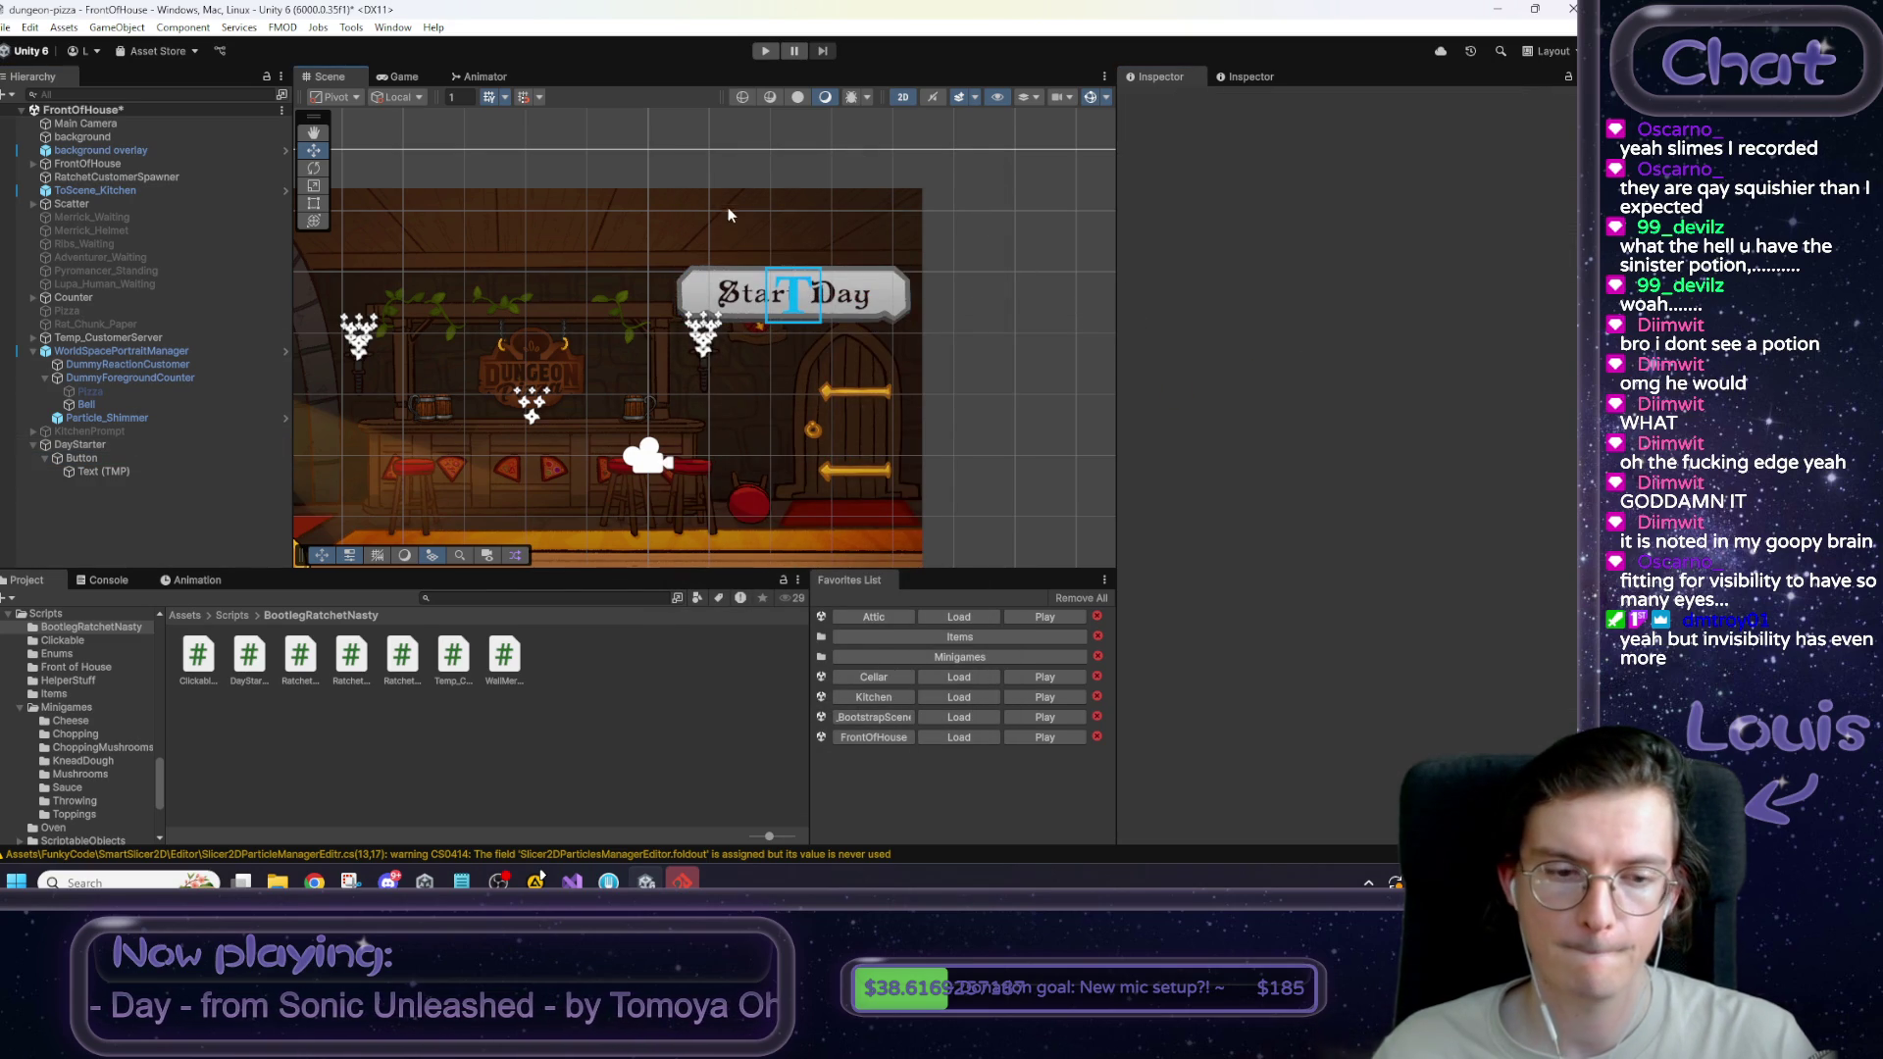
Run the FrontOfHouse scene in Play mode, check the Console log, then stop playing.
{"action": "left_click", "coordinate": [763, 51]}
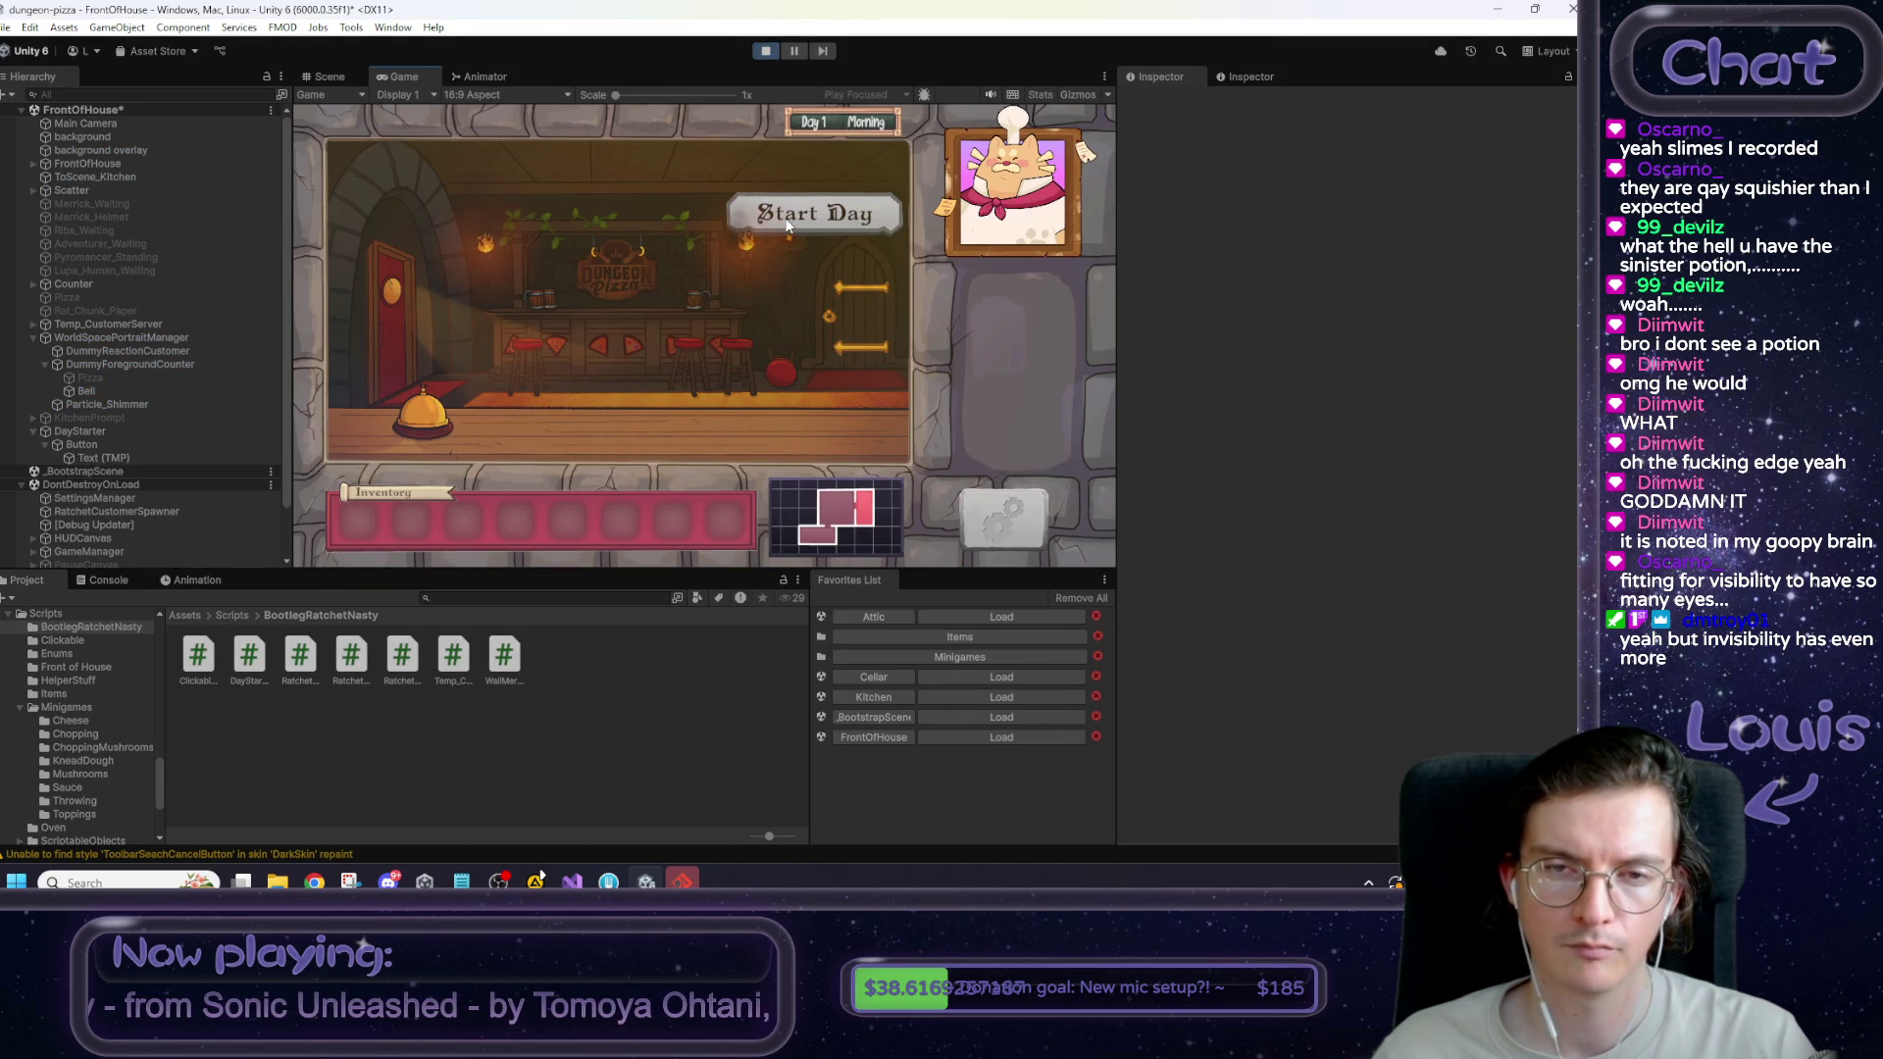
{"action": "left_click", "coordinate": [119, 584]}
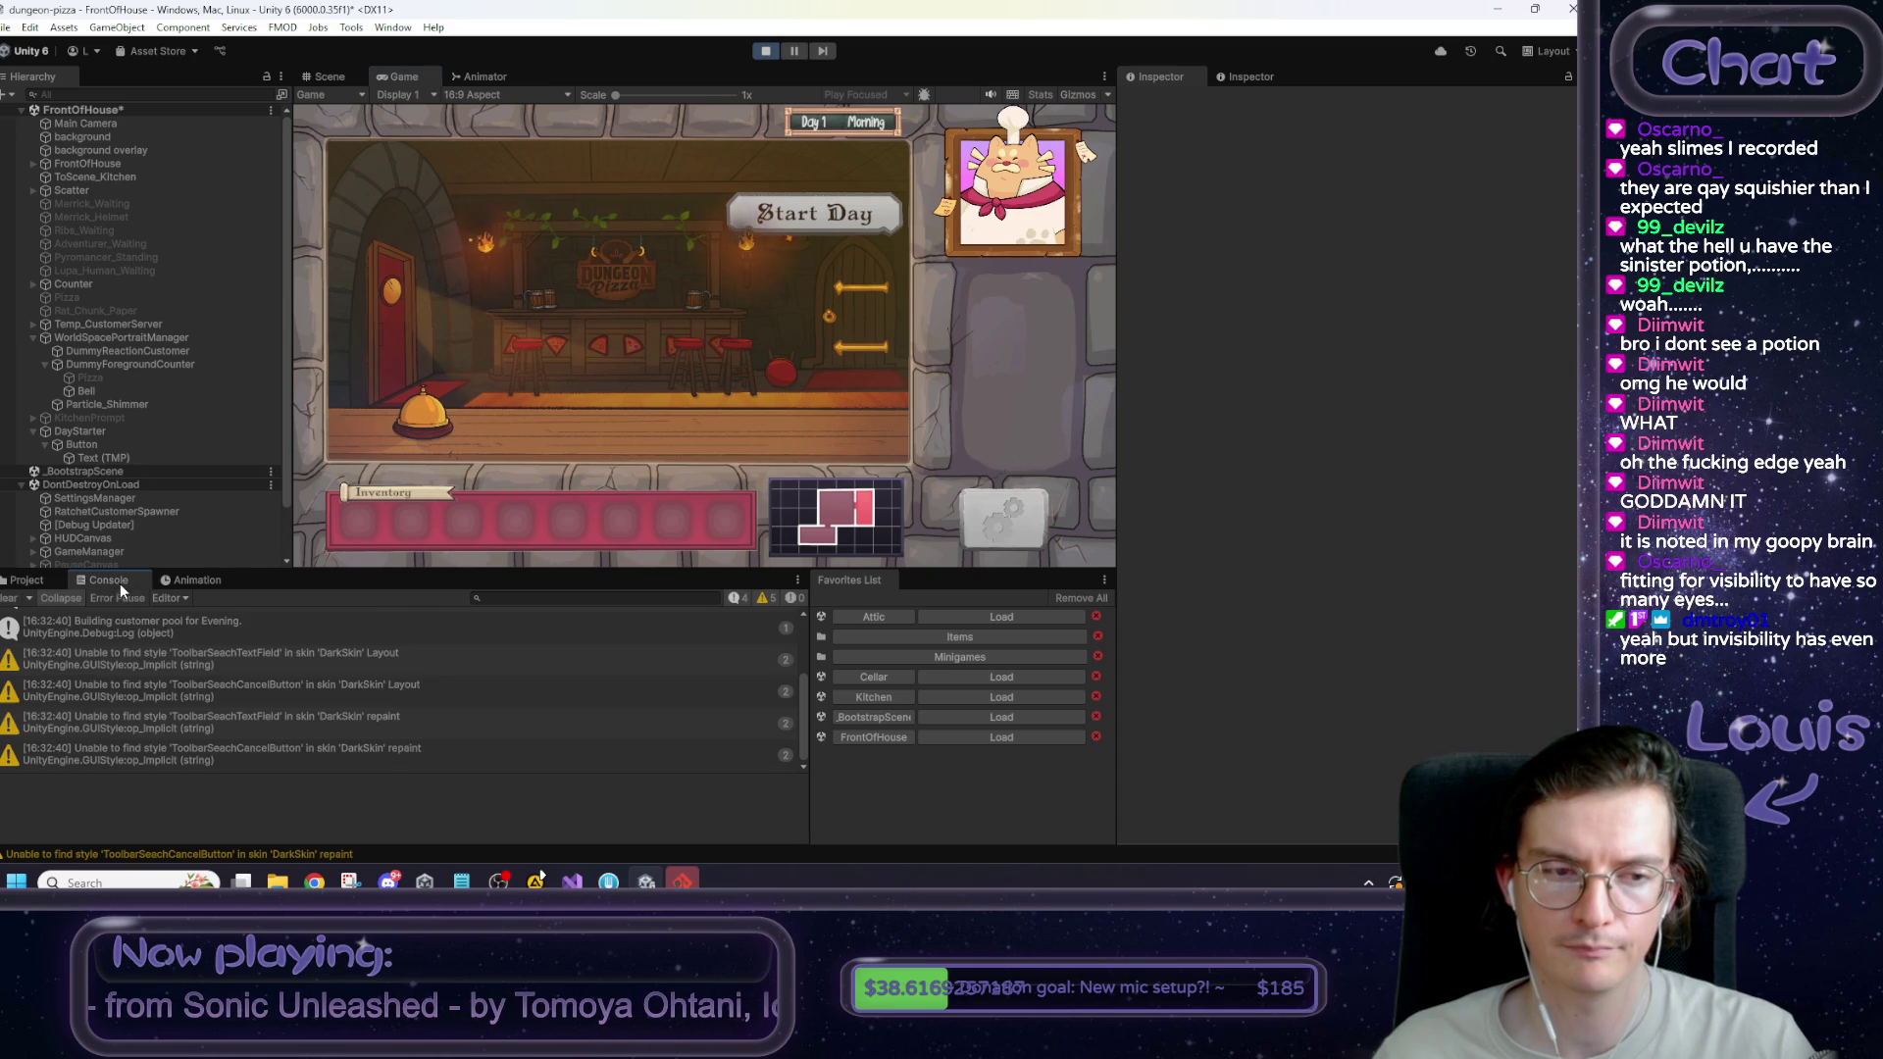
{"action": "scroll", "coordinate": [180, 667], "scroll_direction": "up", "scroll_amount": 3}
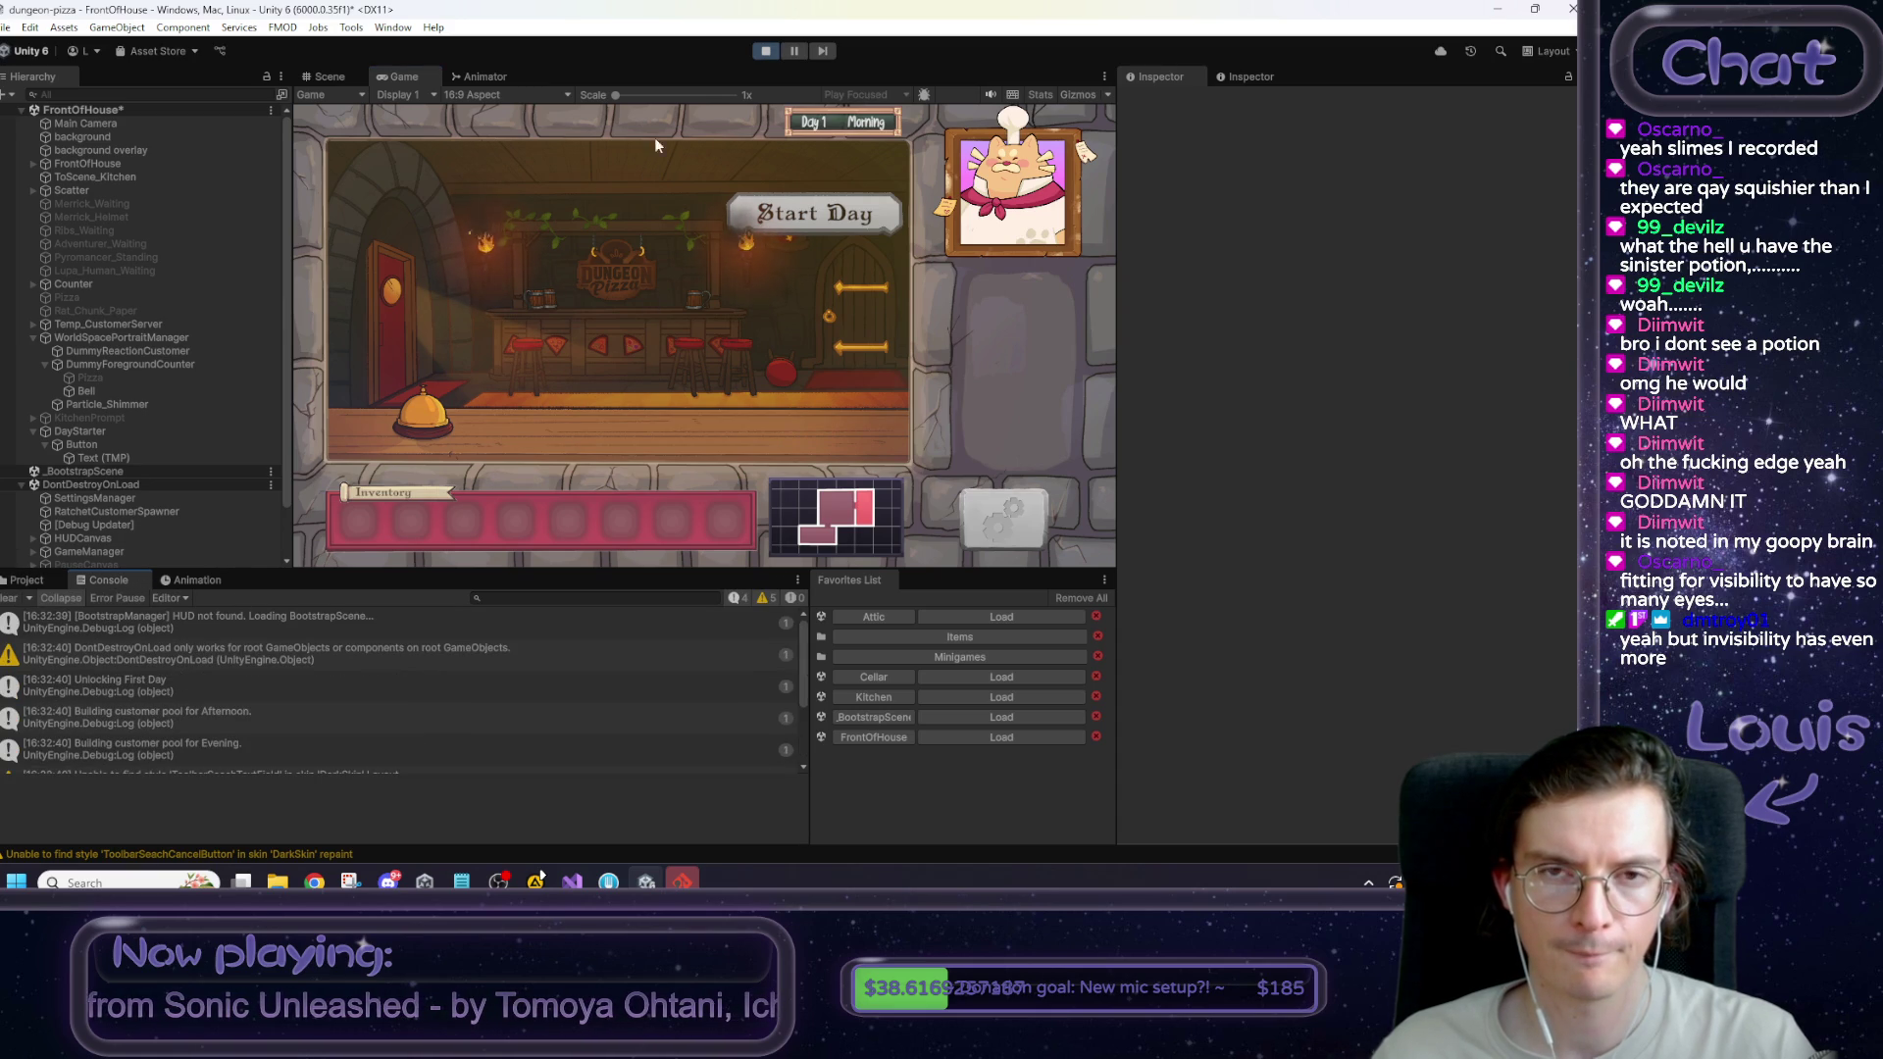
{"action": "left_click", "coordinate": [762, 52]}
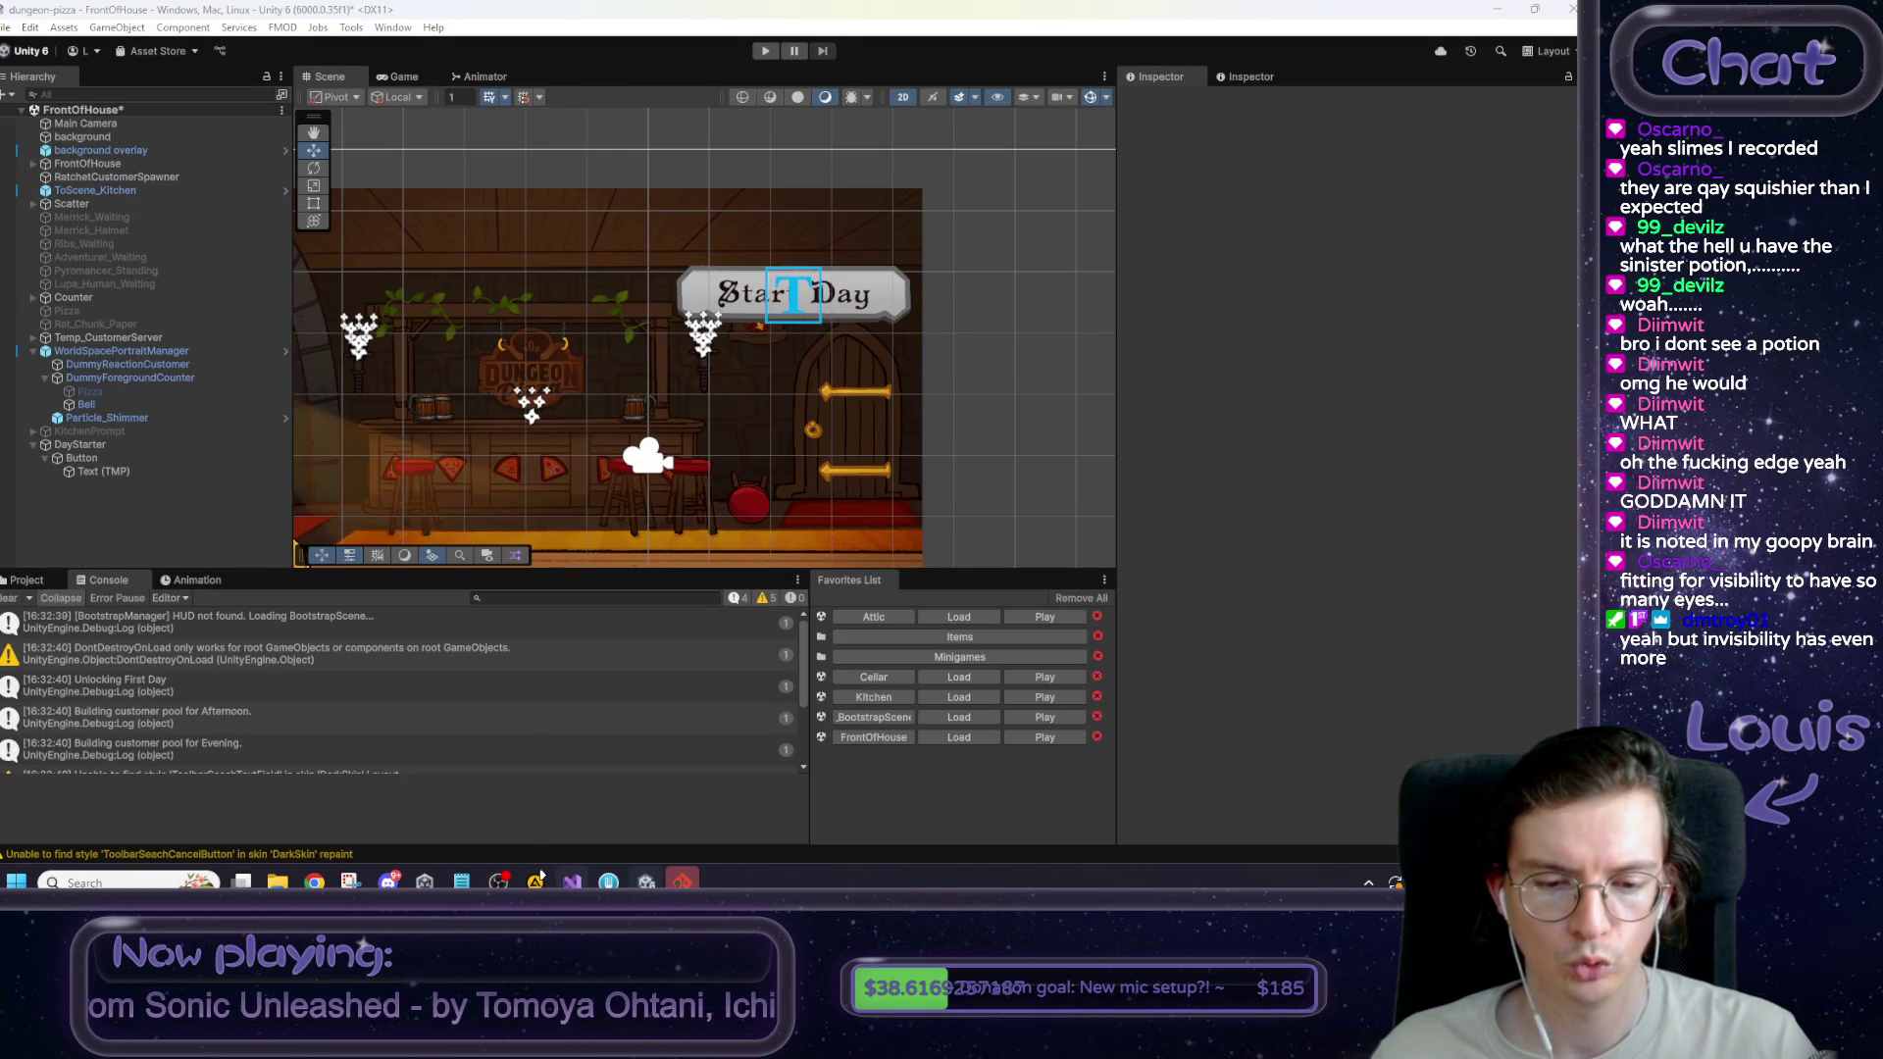
Link DayStarter as FrontOfHouse's Start Day Button, enter Play mode and start Day 1 service.
{"action": "left_click", "coordinate": [95, 163]}
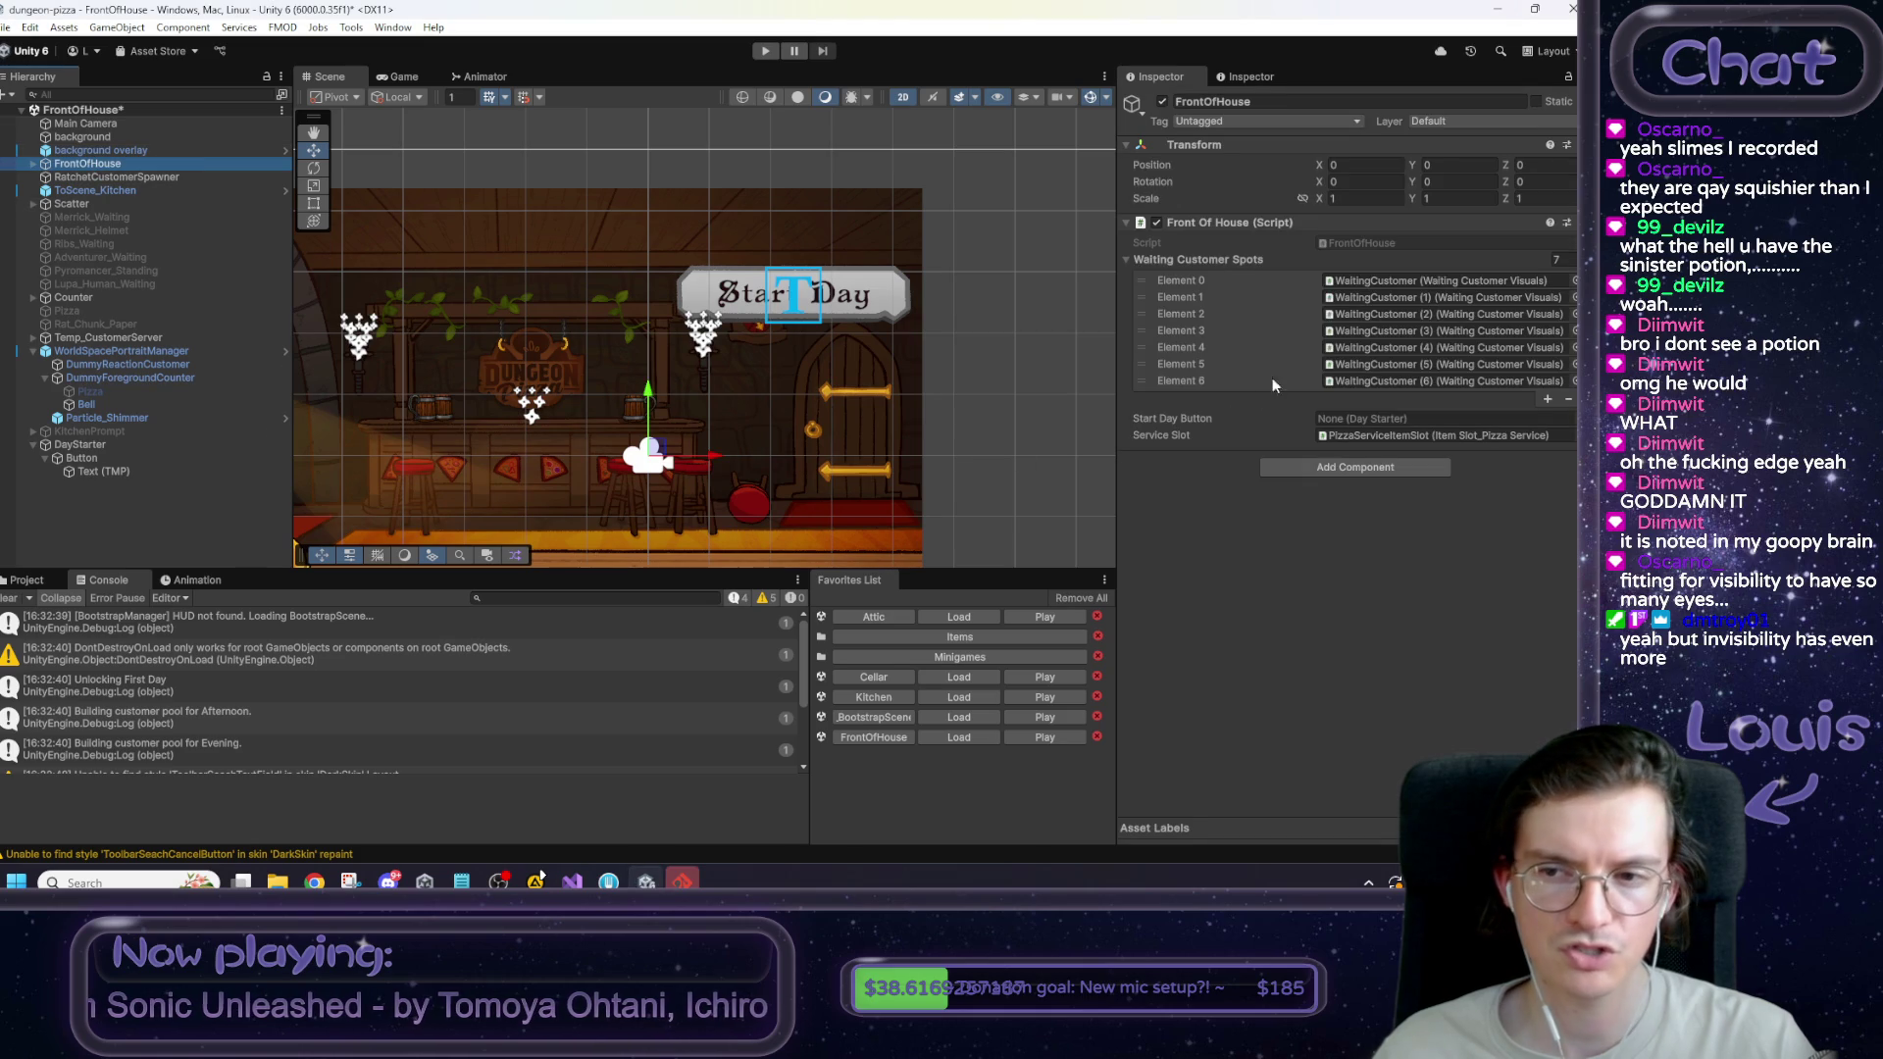
{"action": "left_click_drag", "start_coordinate": [79, 444], "coordinate": [1407, 433]}
{"action": "left_click", "coordinate": [764, 50]}
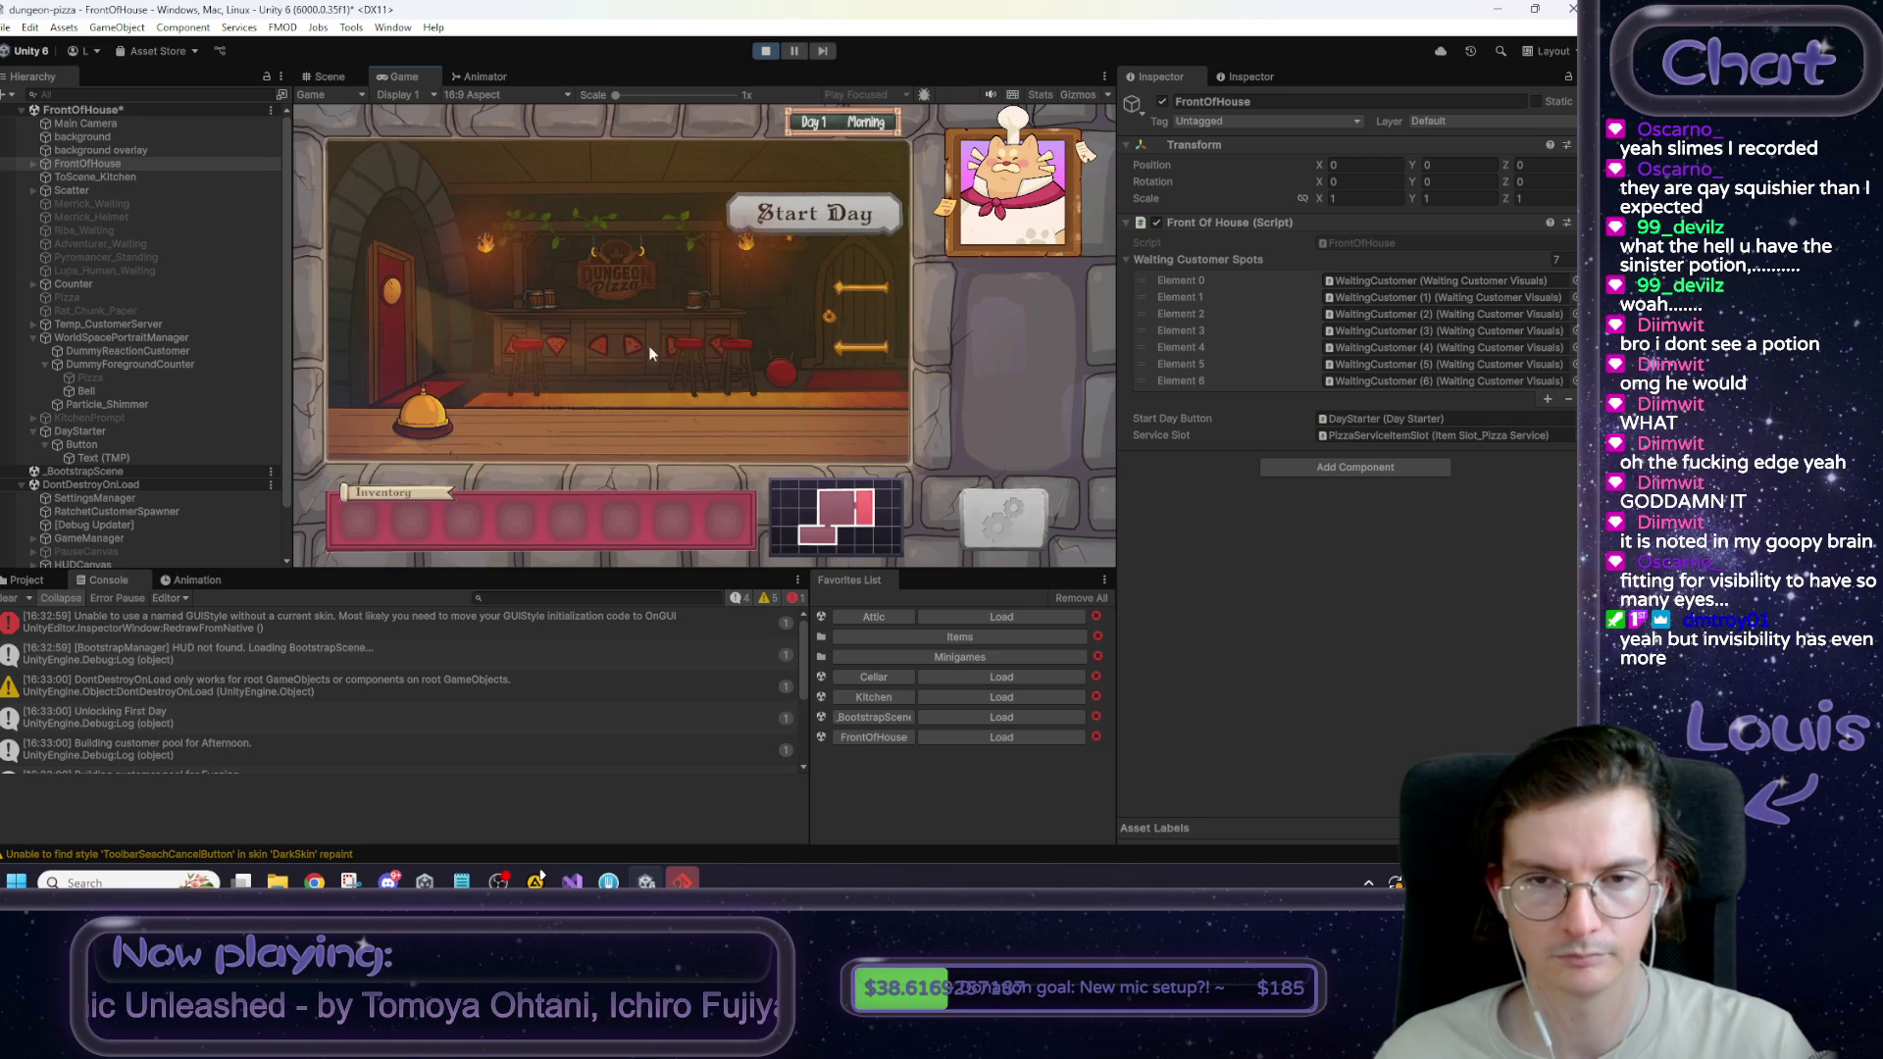
{"action": "left_click", "coordinate": [821, 217]}
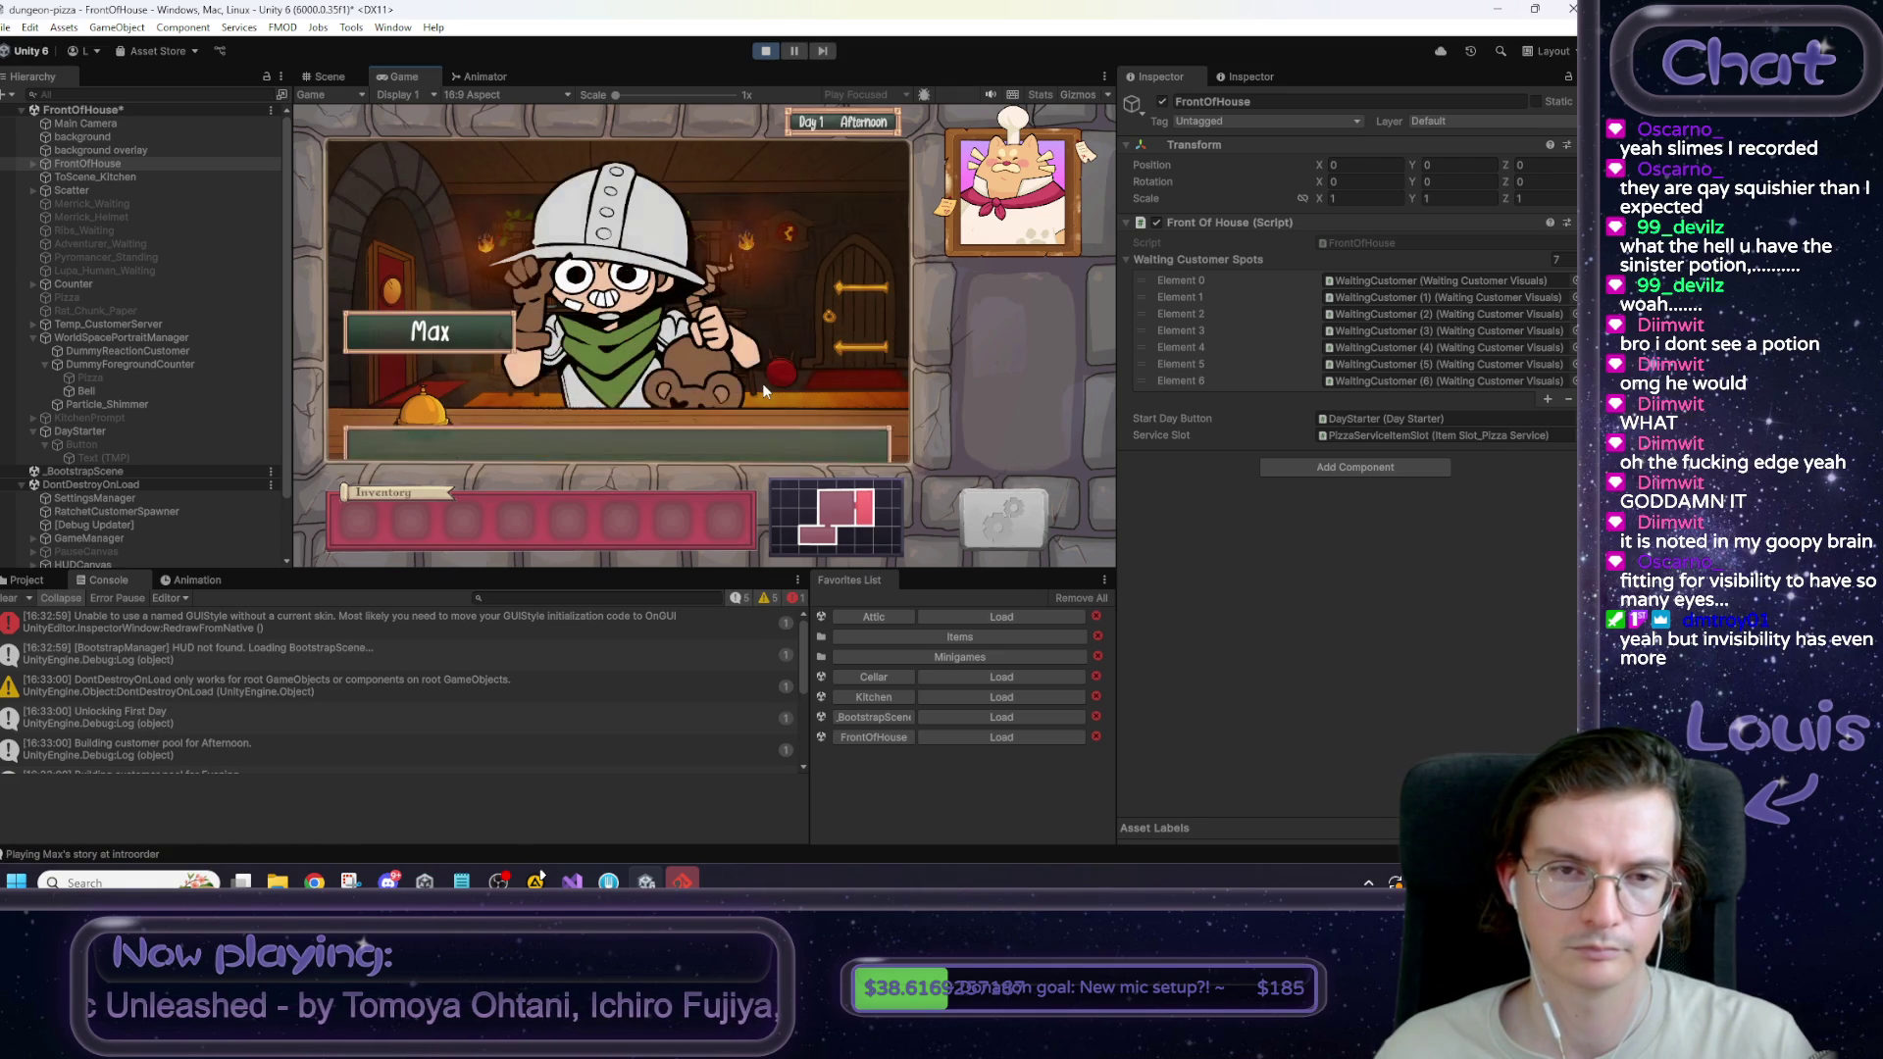
{"action": "left_click", "coordinate": [761, 384]}
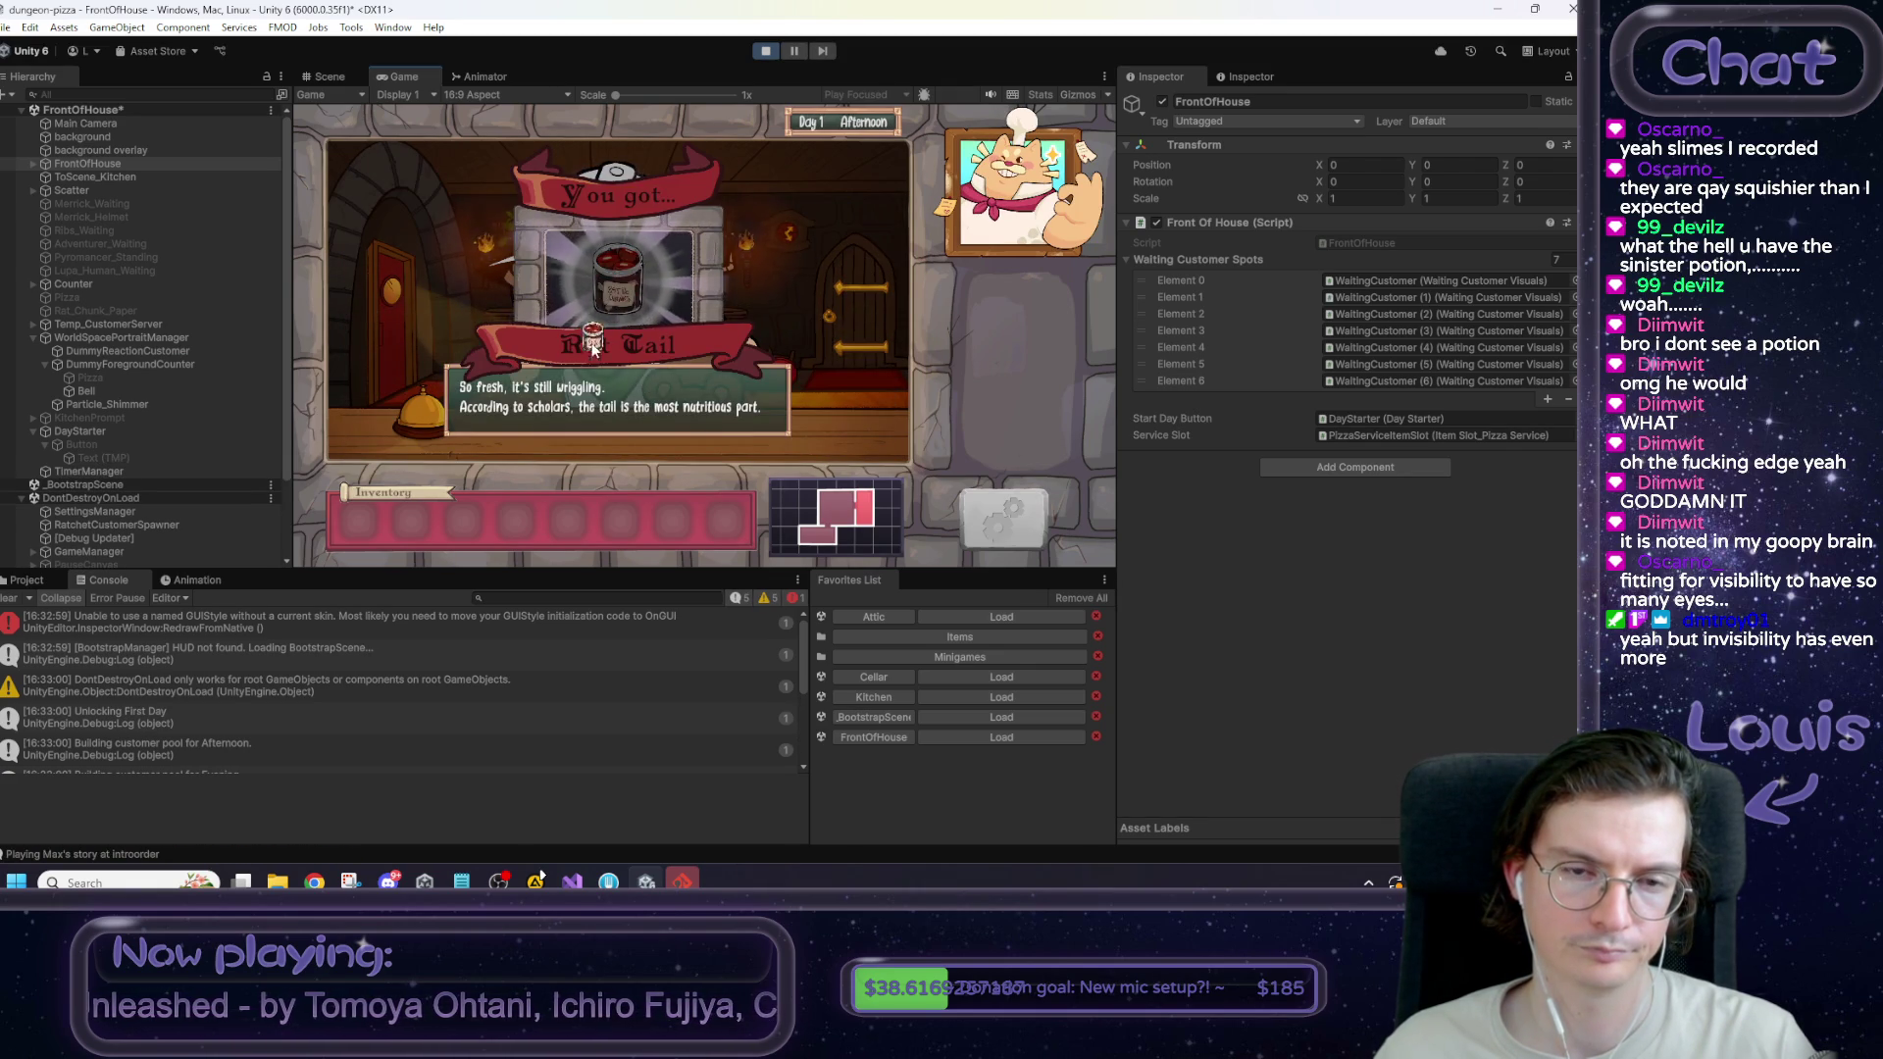
{"action": "left_click", "coordinate": [693, 302]}
Move to the Kitchen, run passTime twice to reach night, and dismiss the Day 1 report.
{"action": "left_click", "coordinate": [398, 348]}
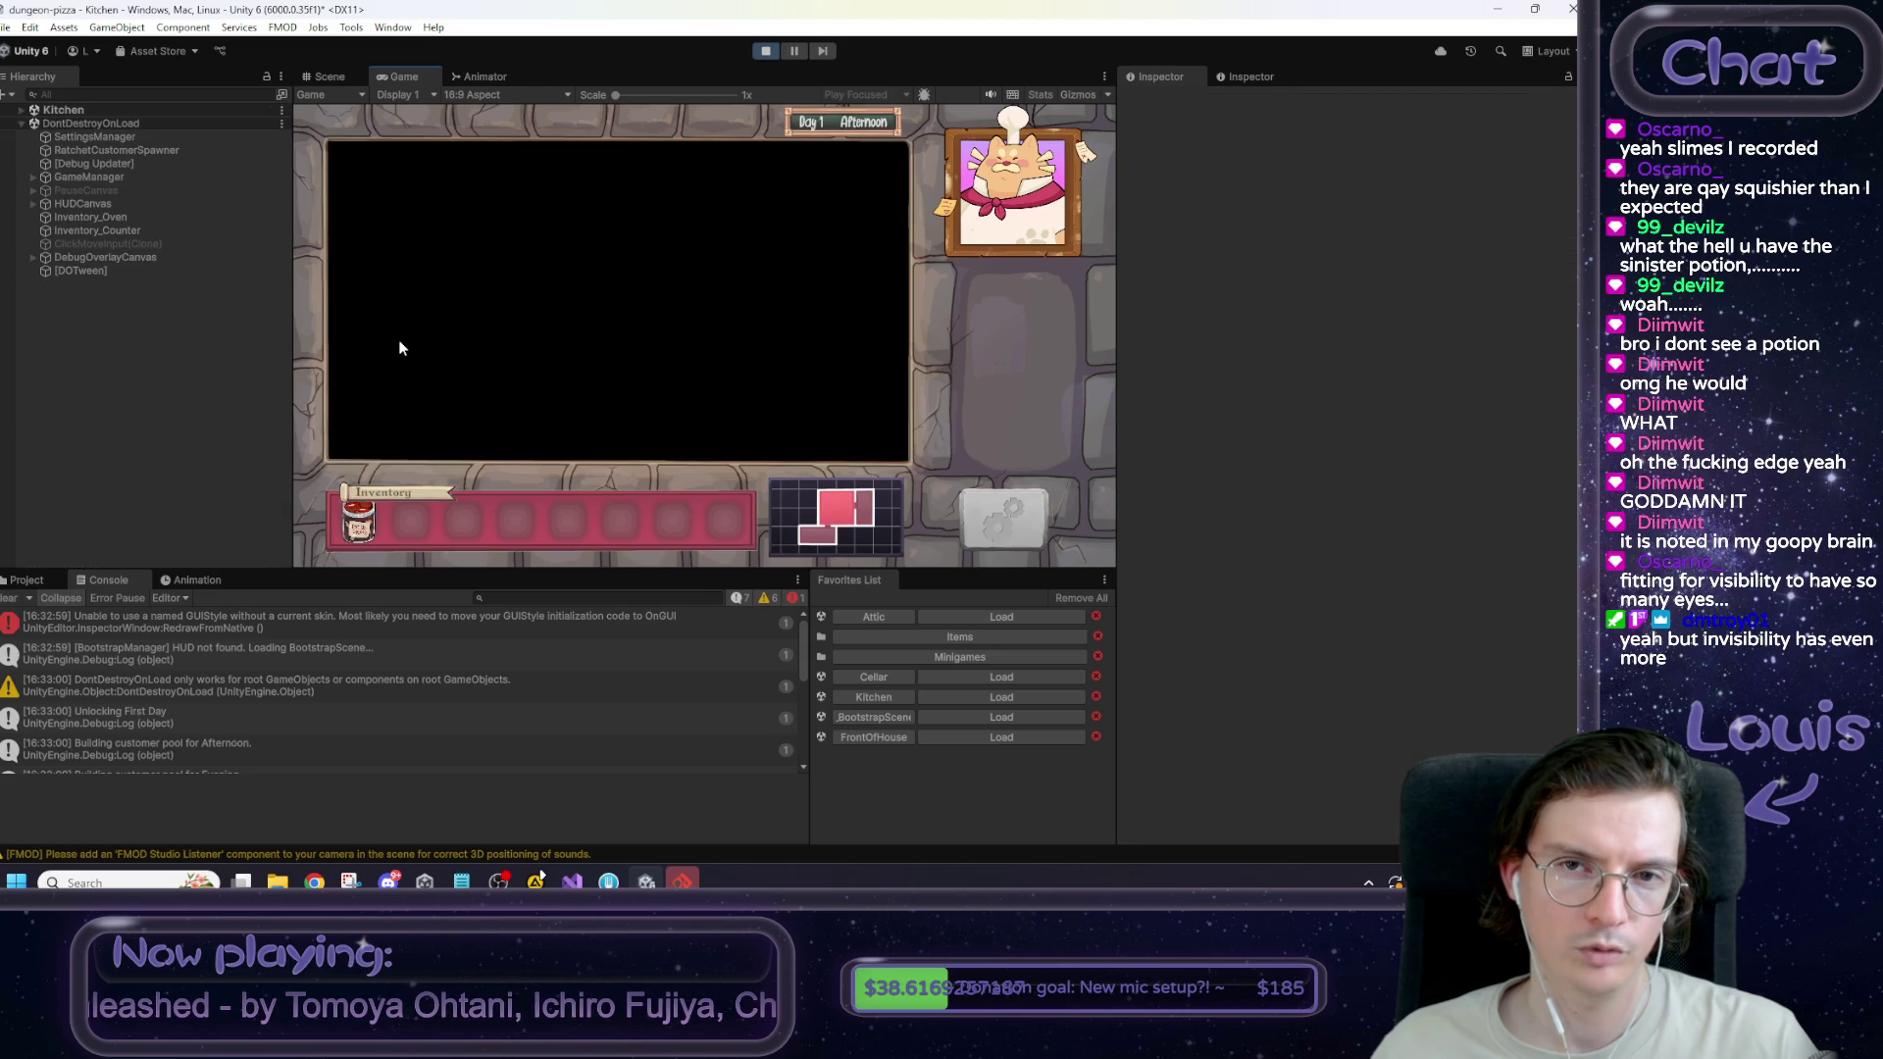
{"action": "left_click", "coordinate": [833, 341]}
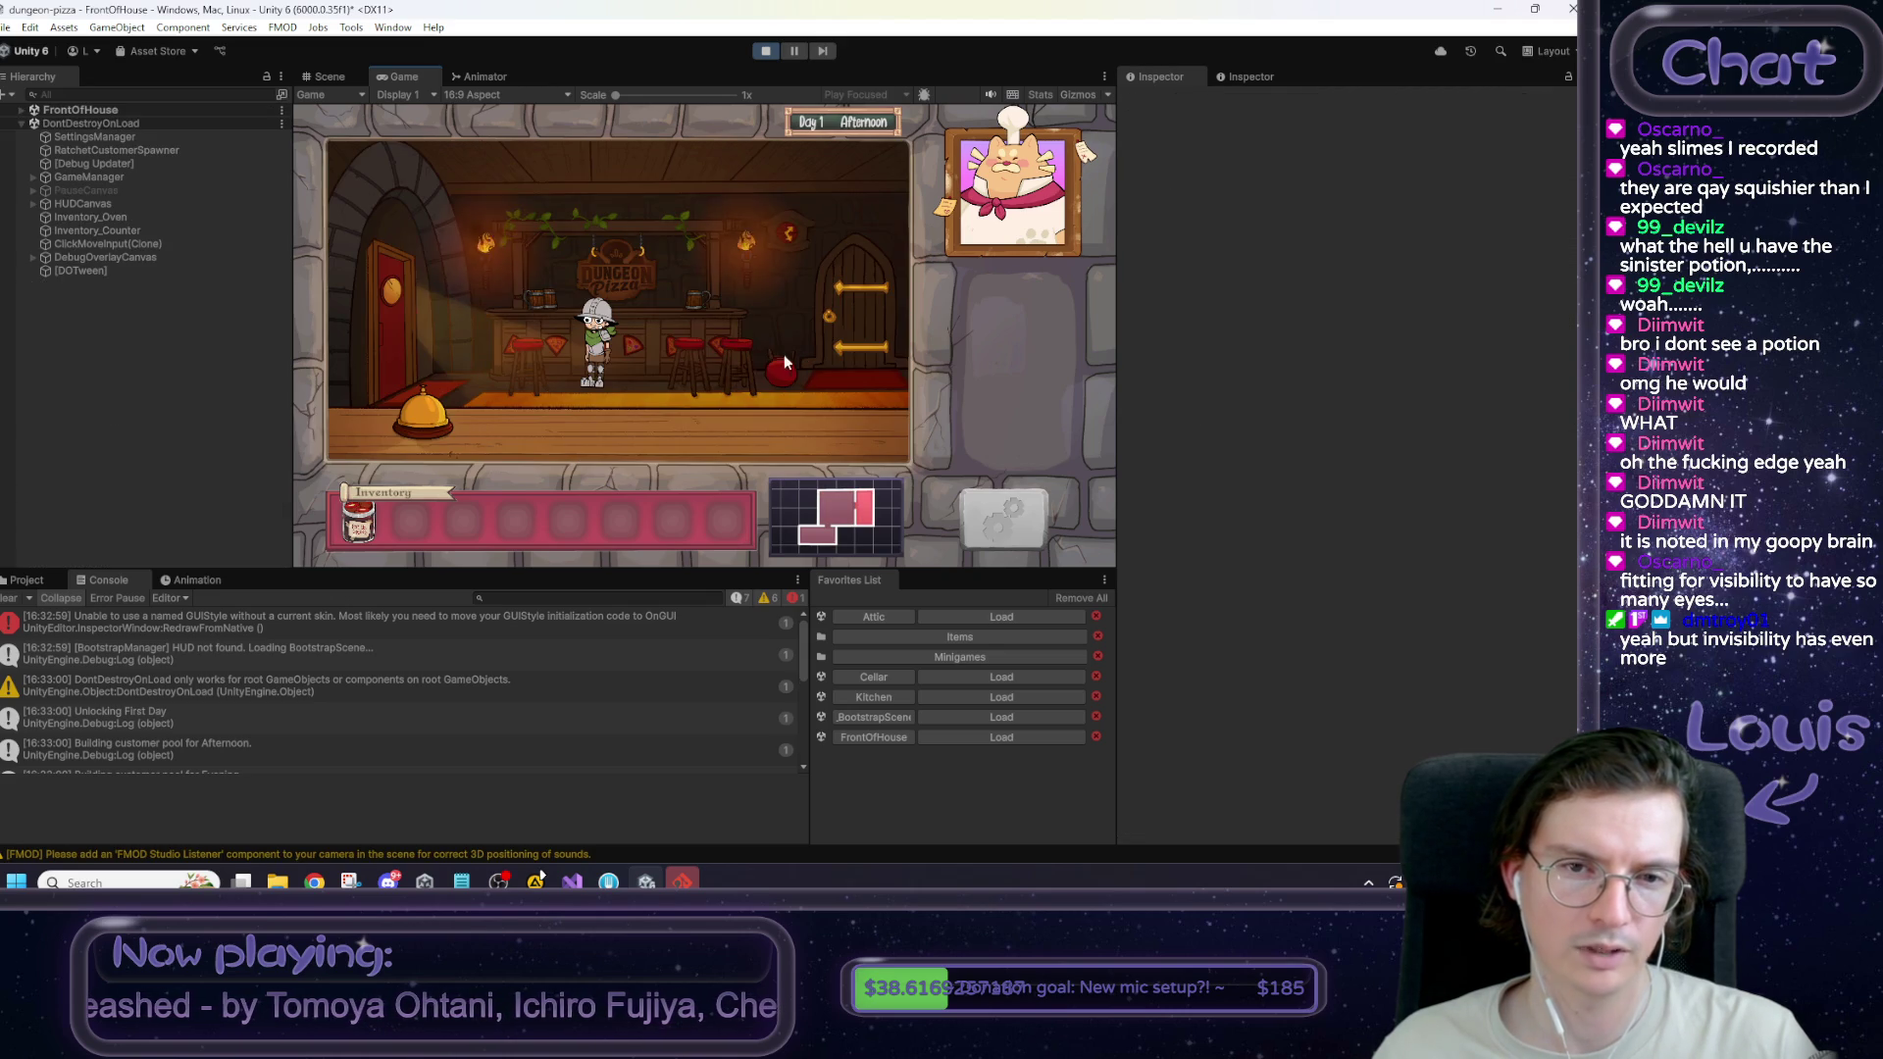
{"action": "left_click", "coordinate": [393, 313]}
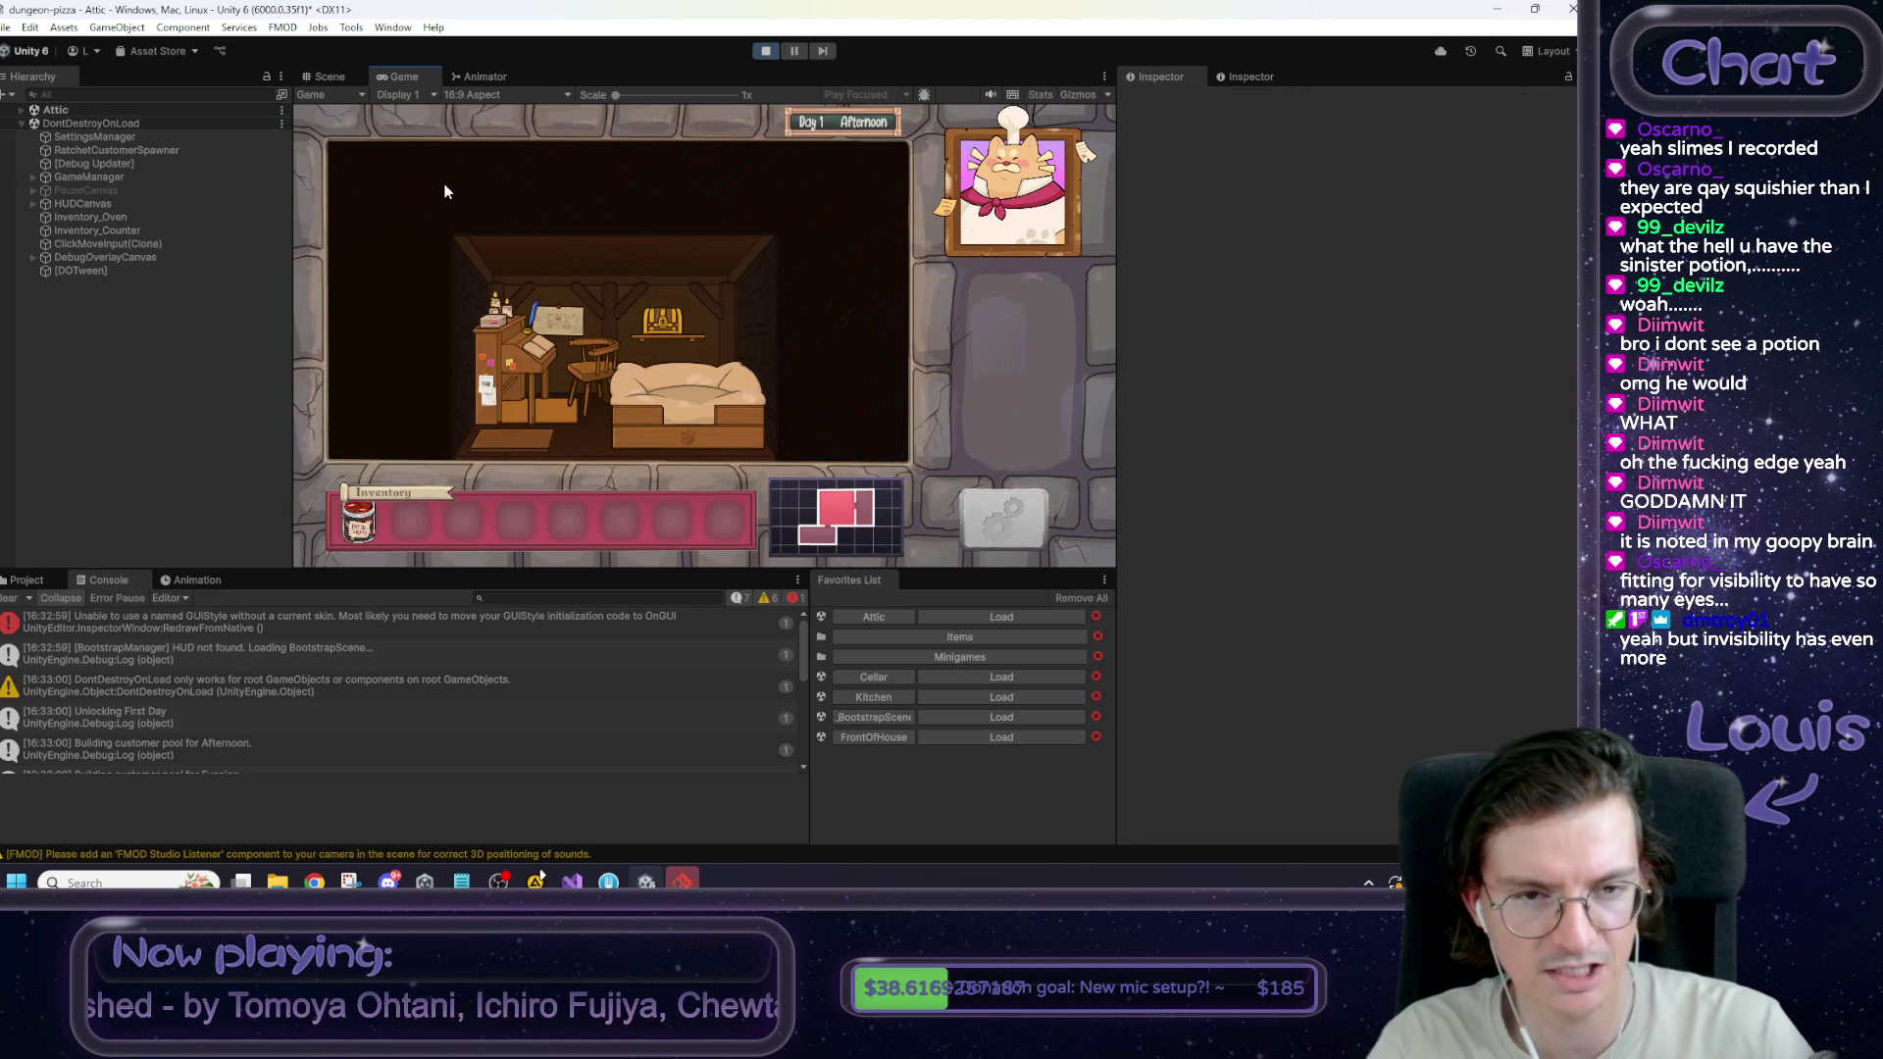
{"action": "type", "text": "ime"}
{"action": "key", "text": "Return"}
{"action": "key", "text": "Up"}
{"action": "key", "text": "Return"}
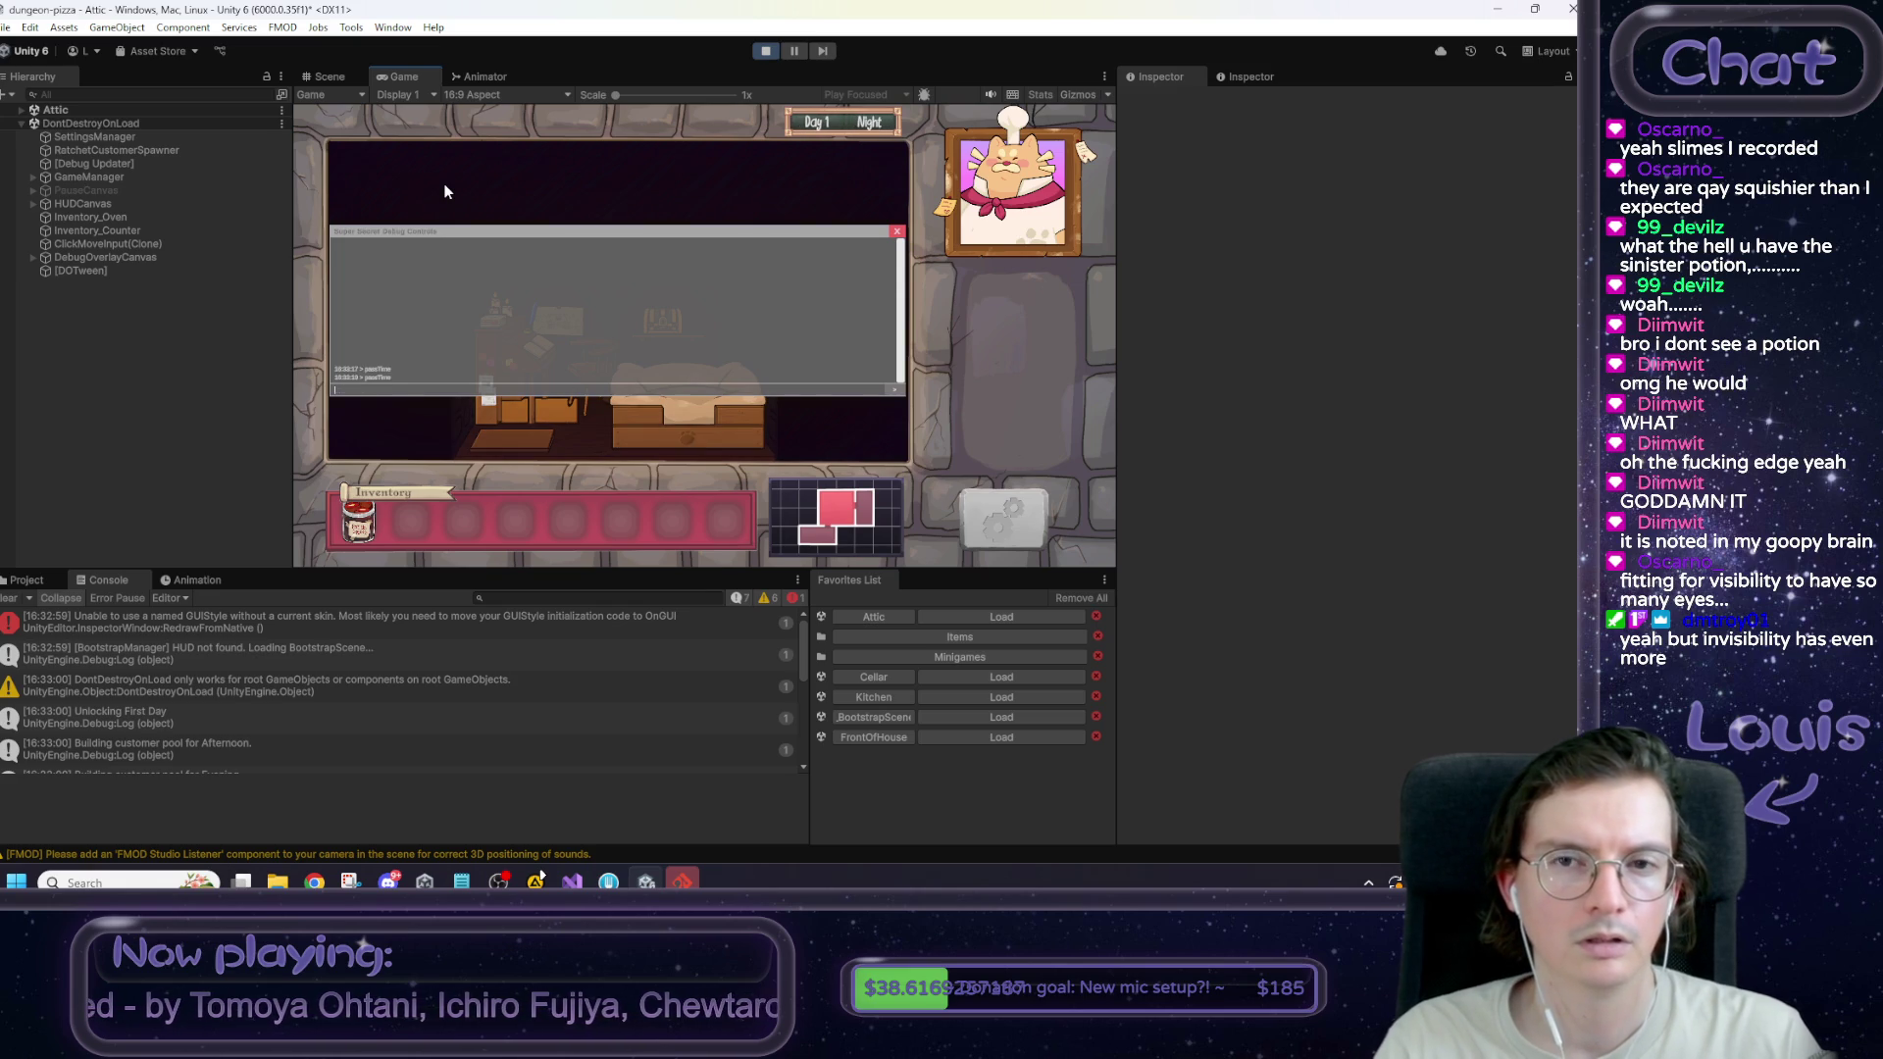
{"action": "key", "text": "Escape"}
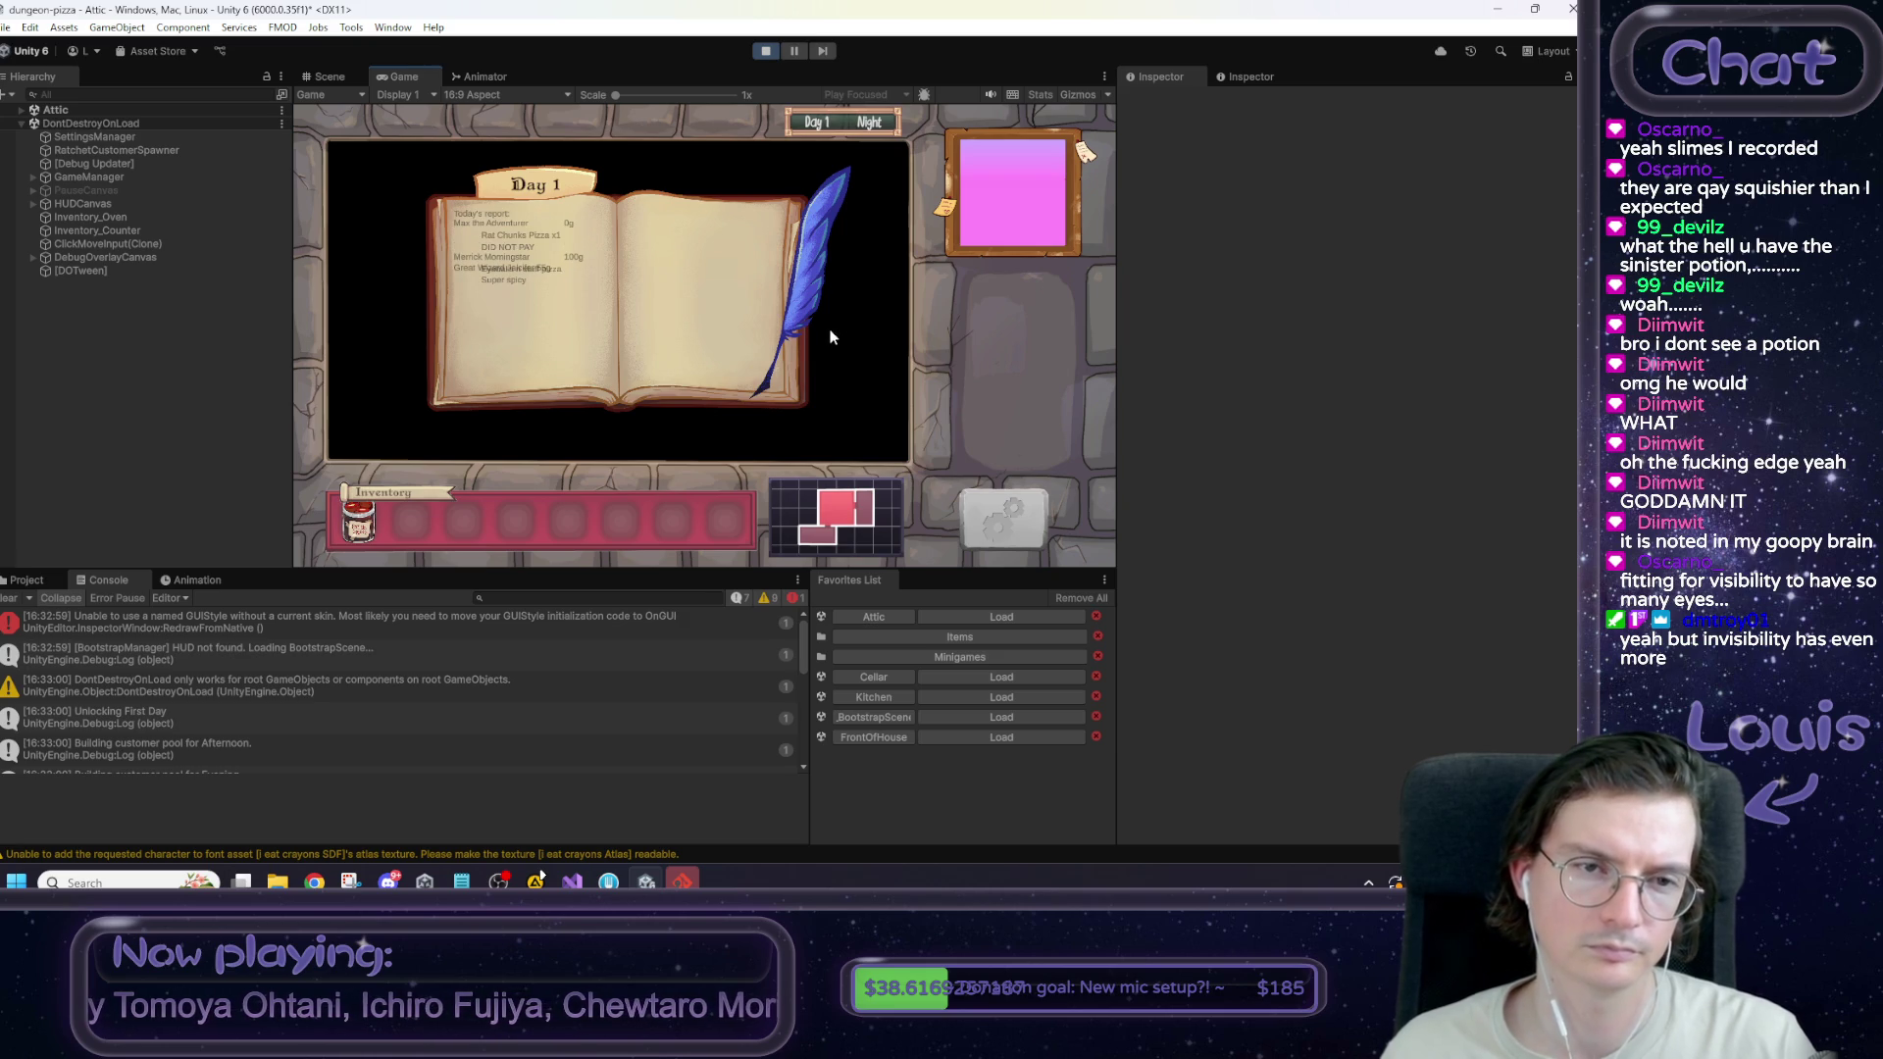
{"action": "left_click", "coordinate": [520, 368]}
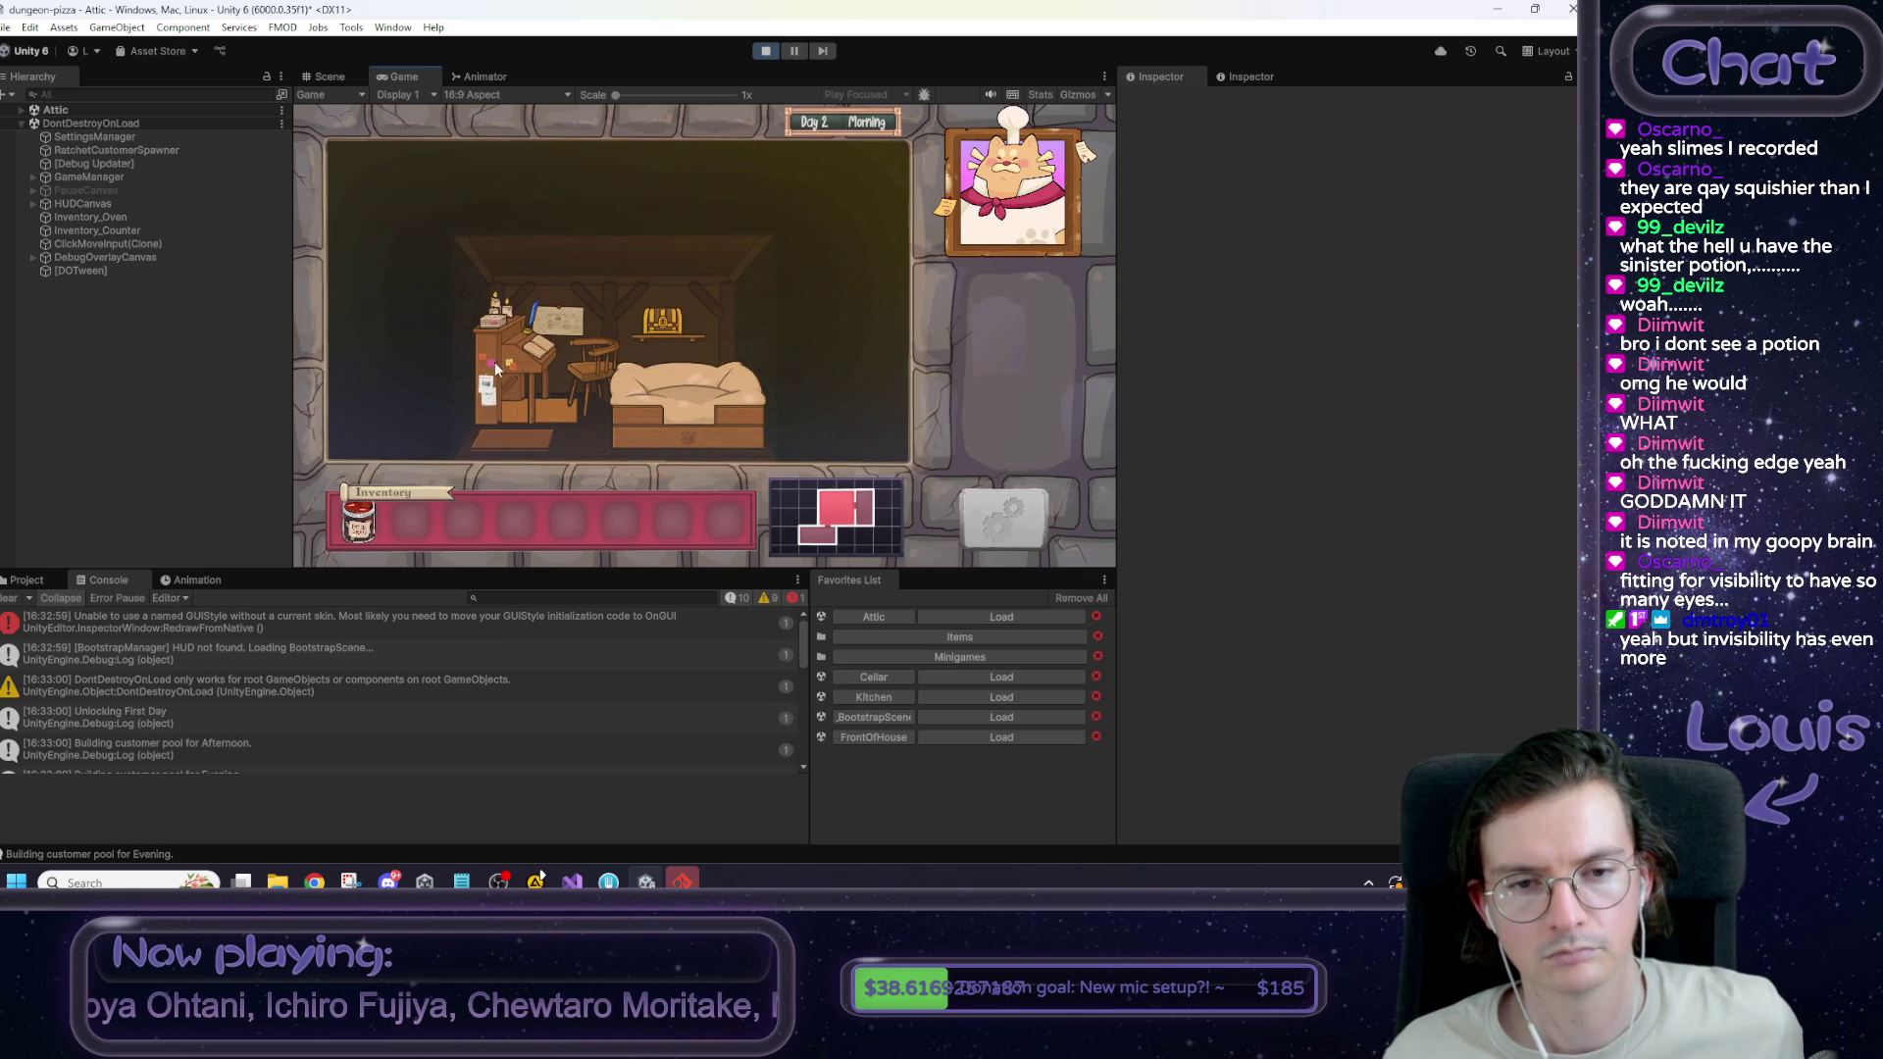
{"action": "left_click", "coordinate": [515, 443]}
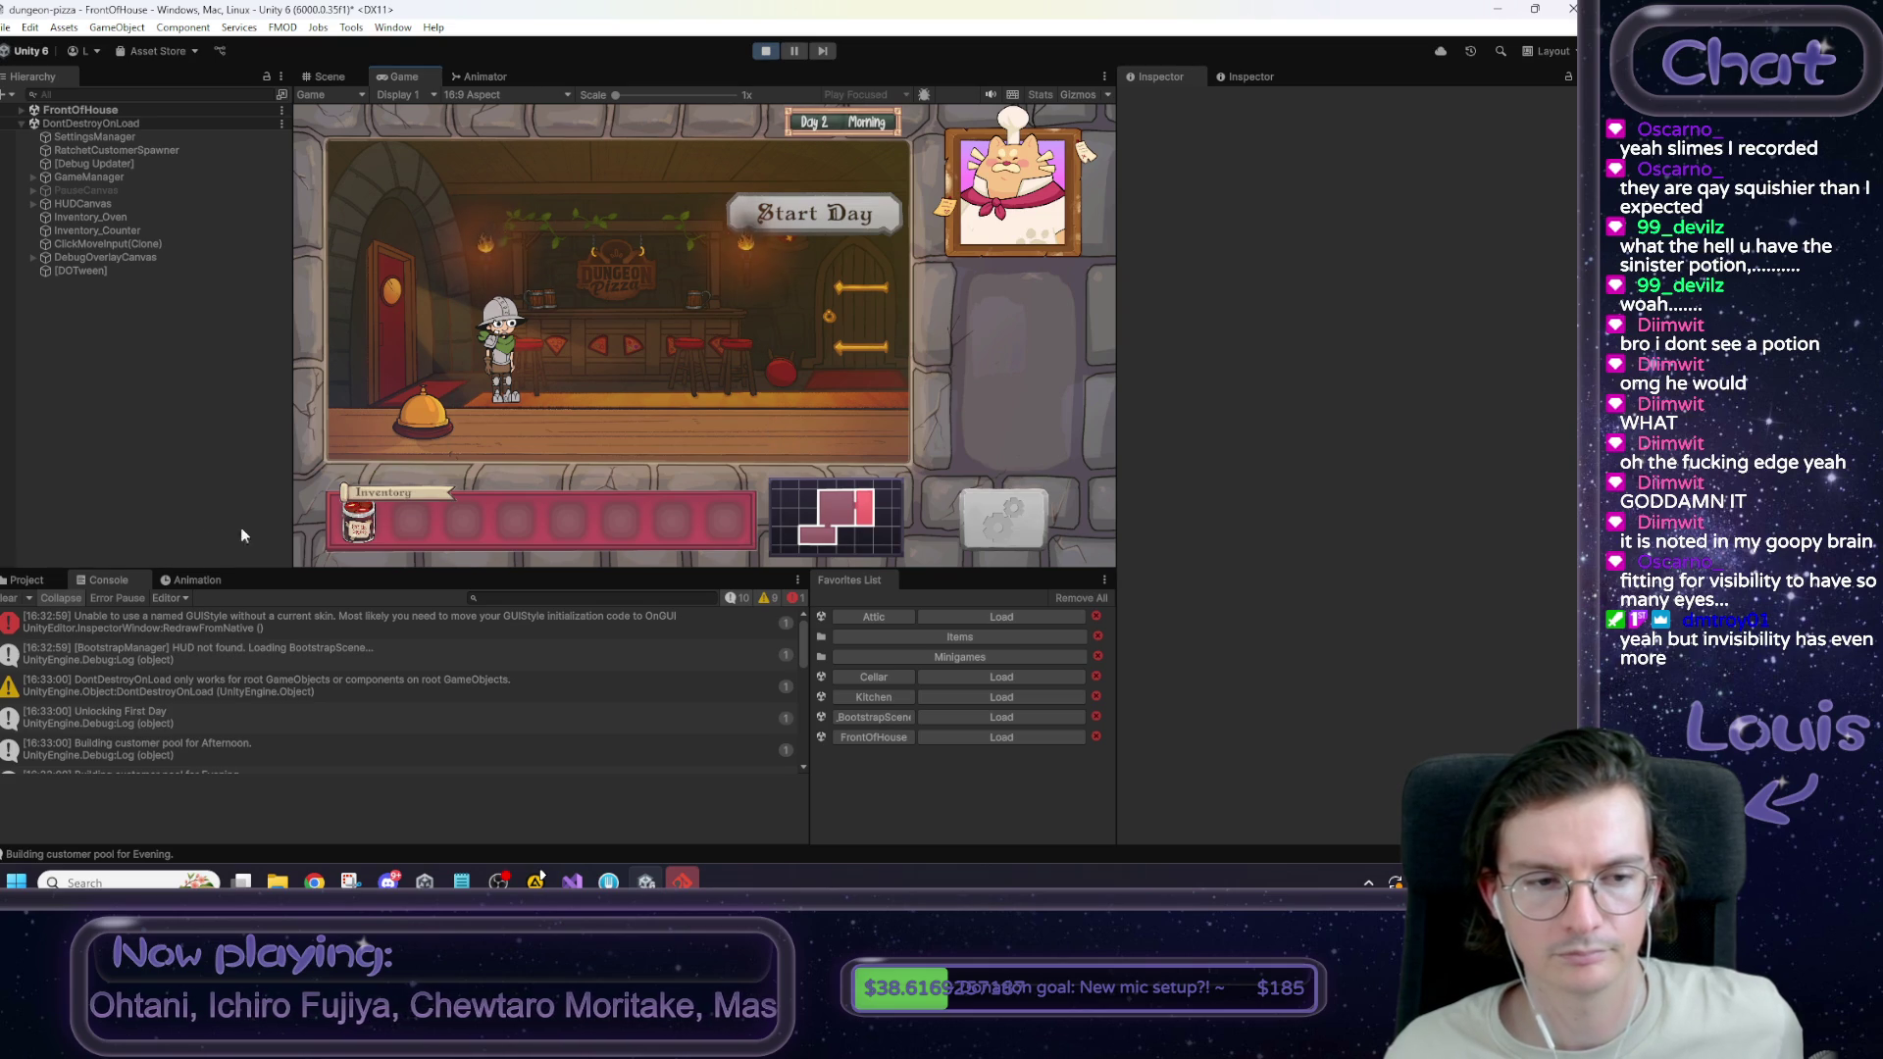
Check the Console, select the Button under DayStarter, and press Start Day in the Game view.
{"action": "left_click", "coordinate": [34, 580]}
{"action": "left_click", "coordinate": [97, 584]}
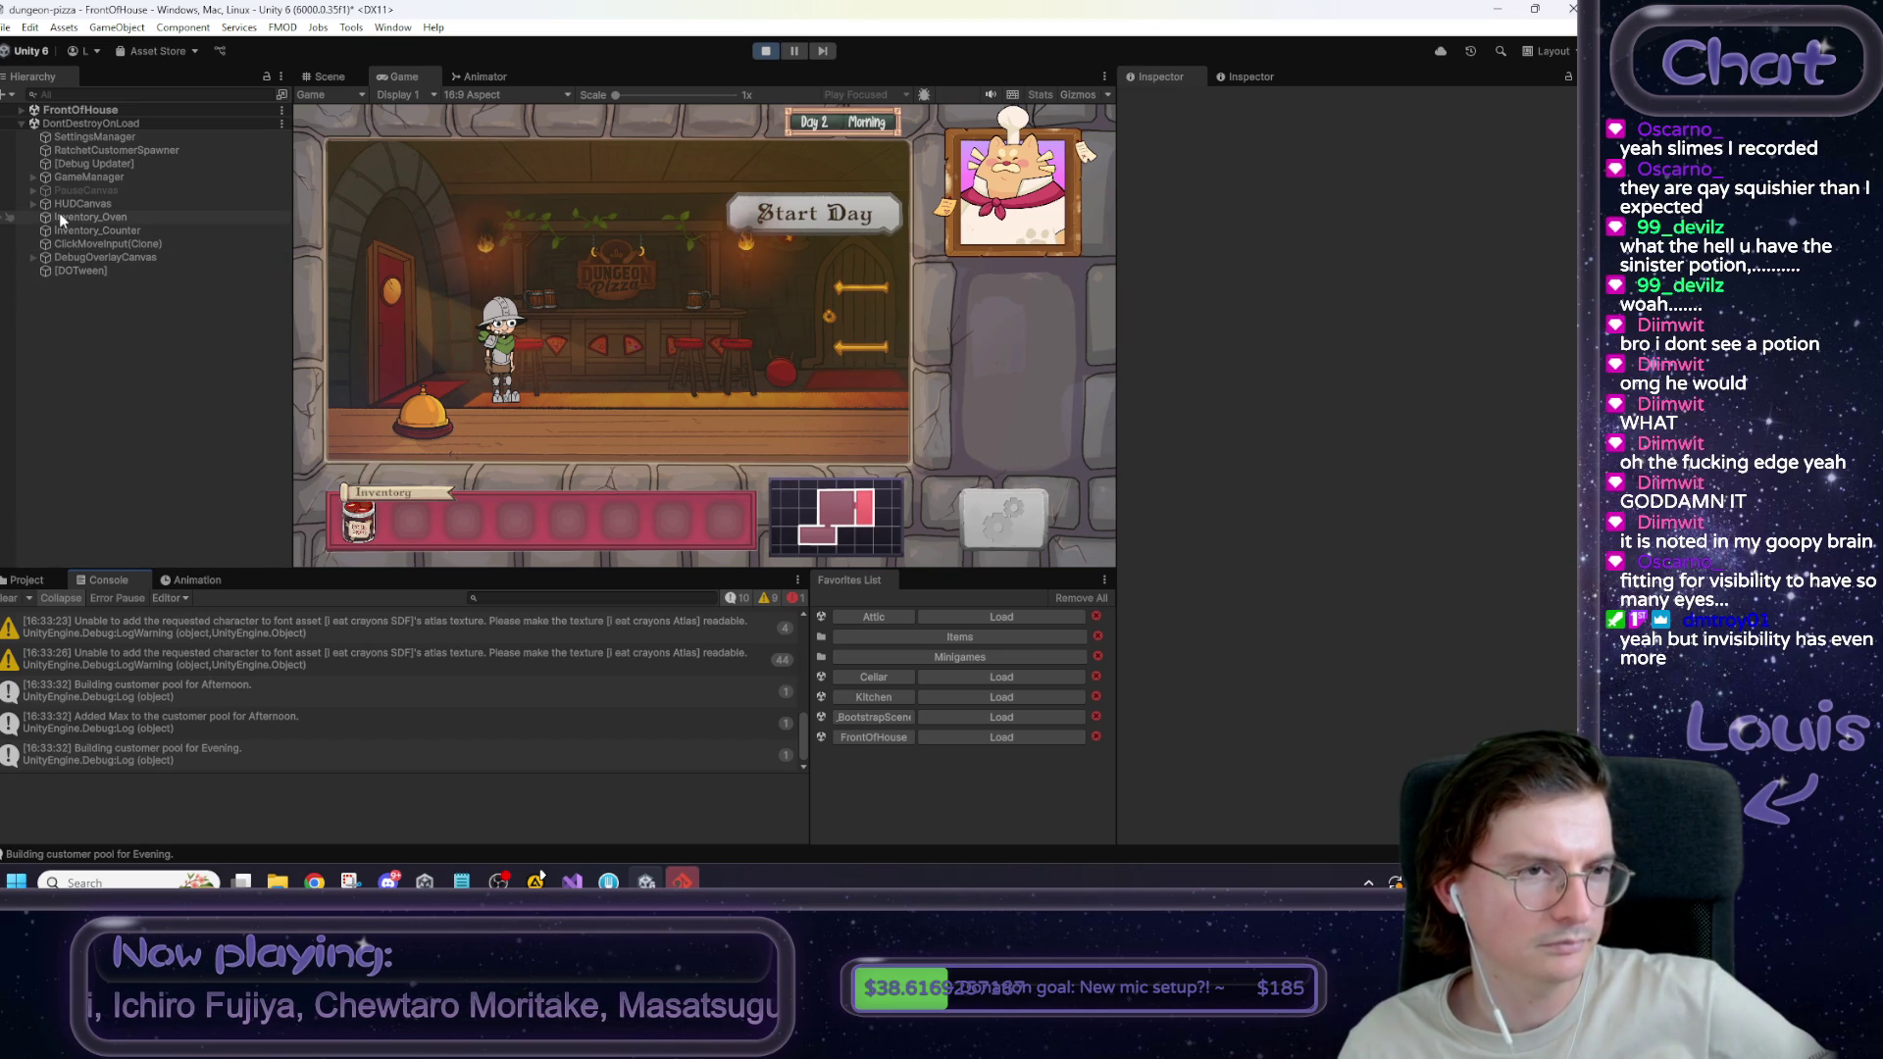
{"action": "left_click", "coordinate": [651, 534]}
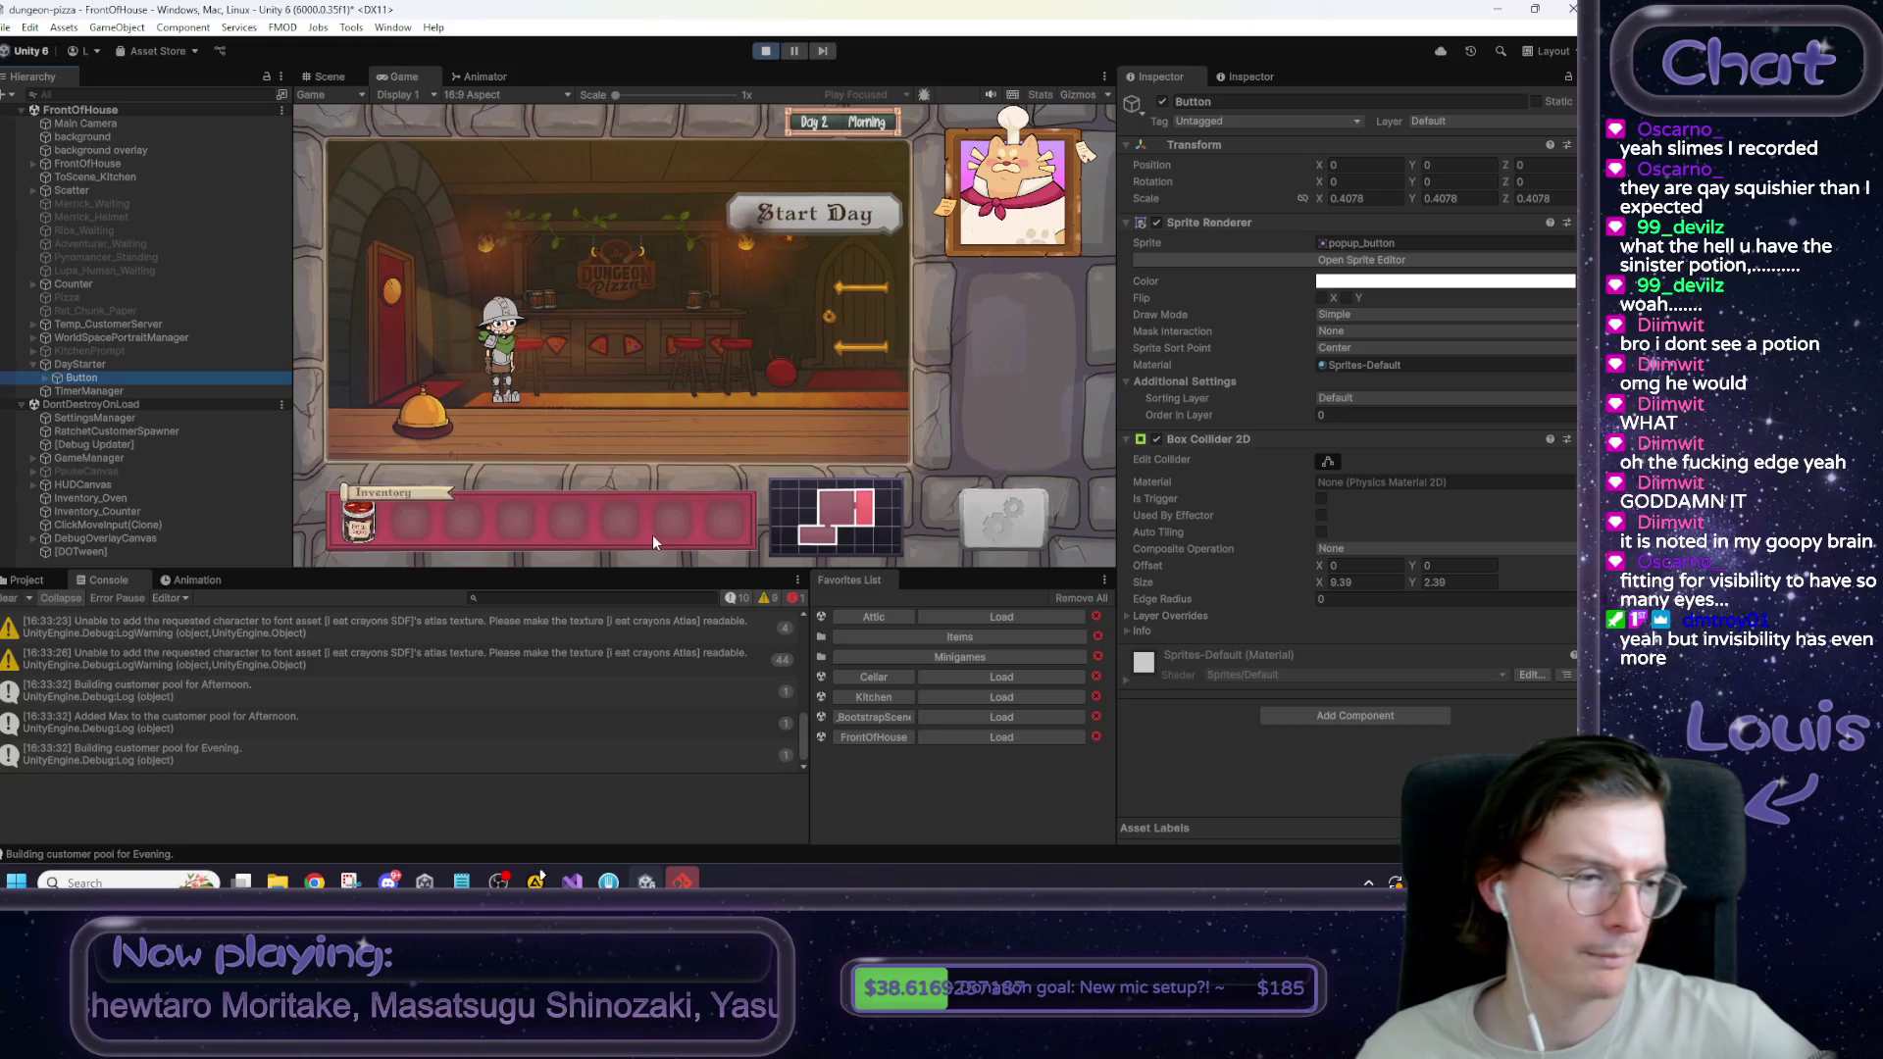
{"action": "left_click", "coordinate": [421, 400]}
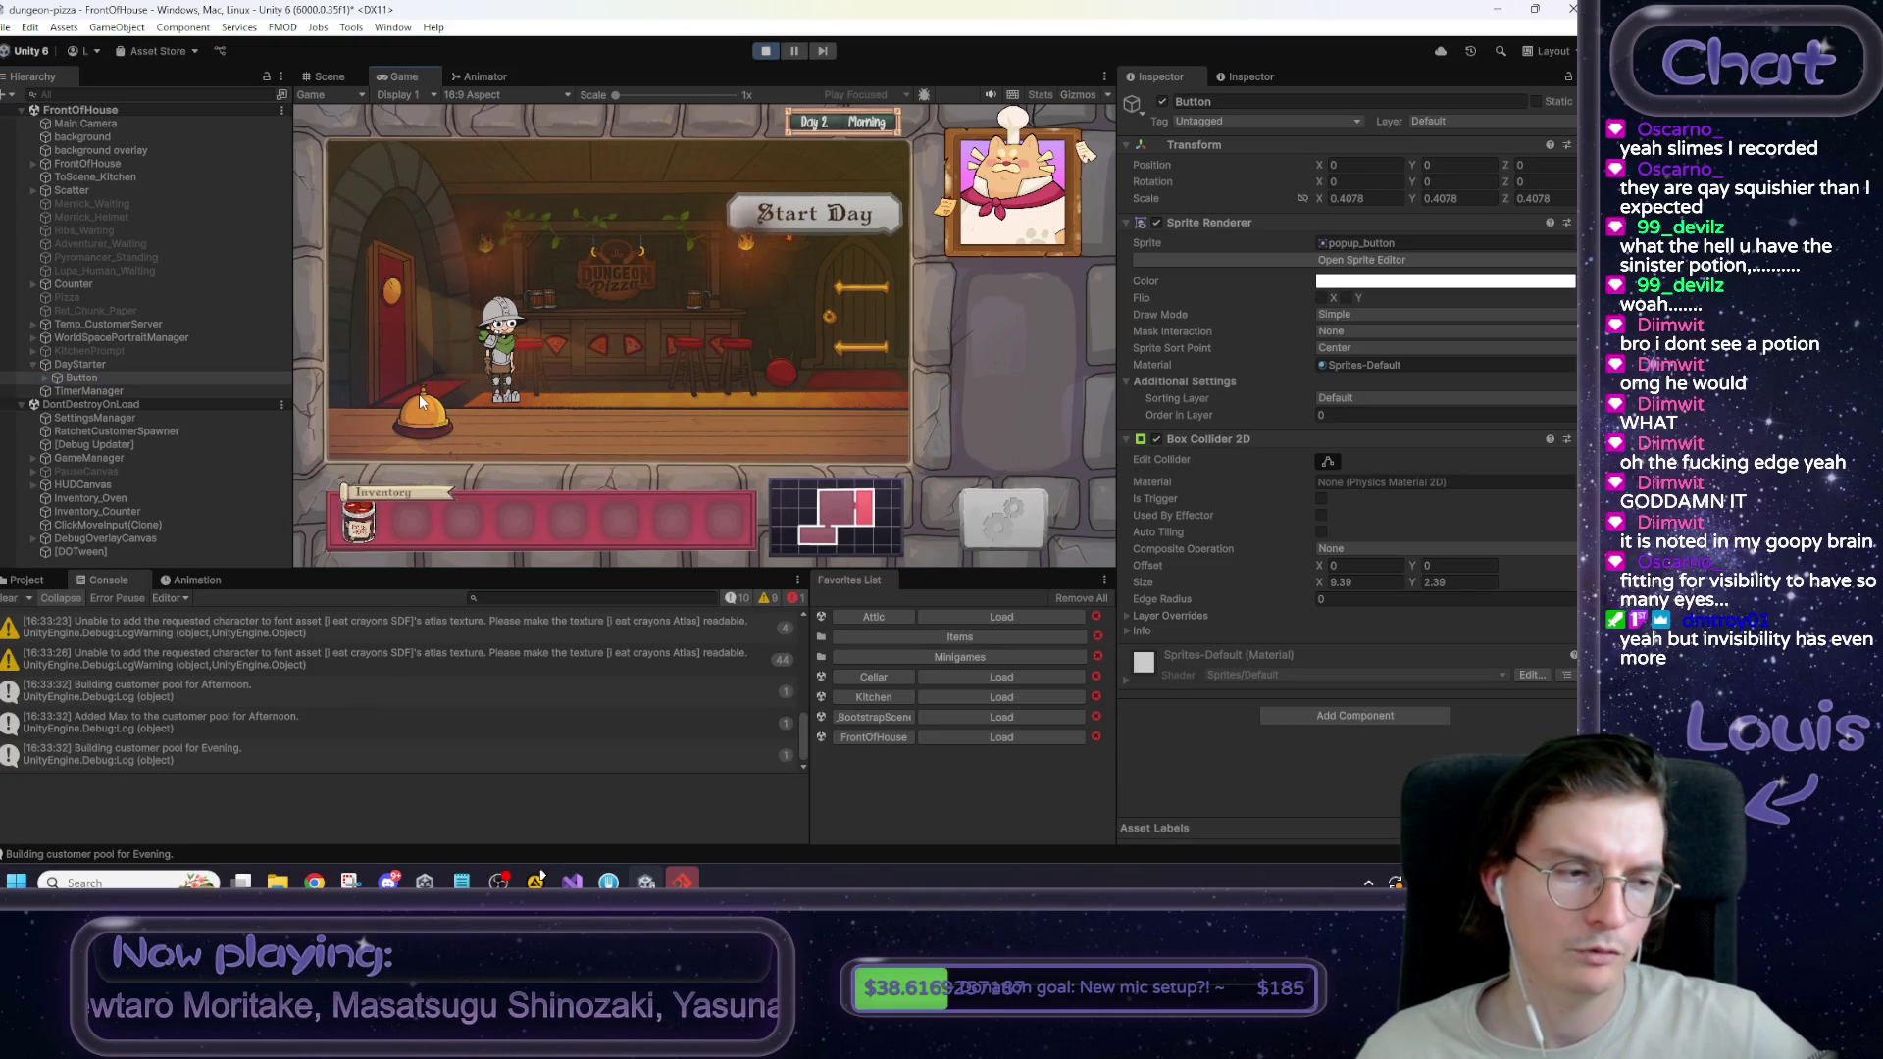
{"action": "left_click", "coordinate": [890, 213]}
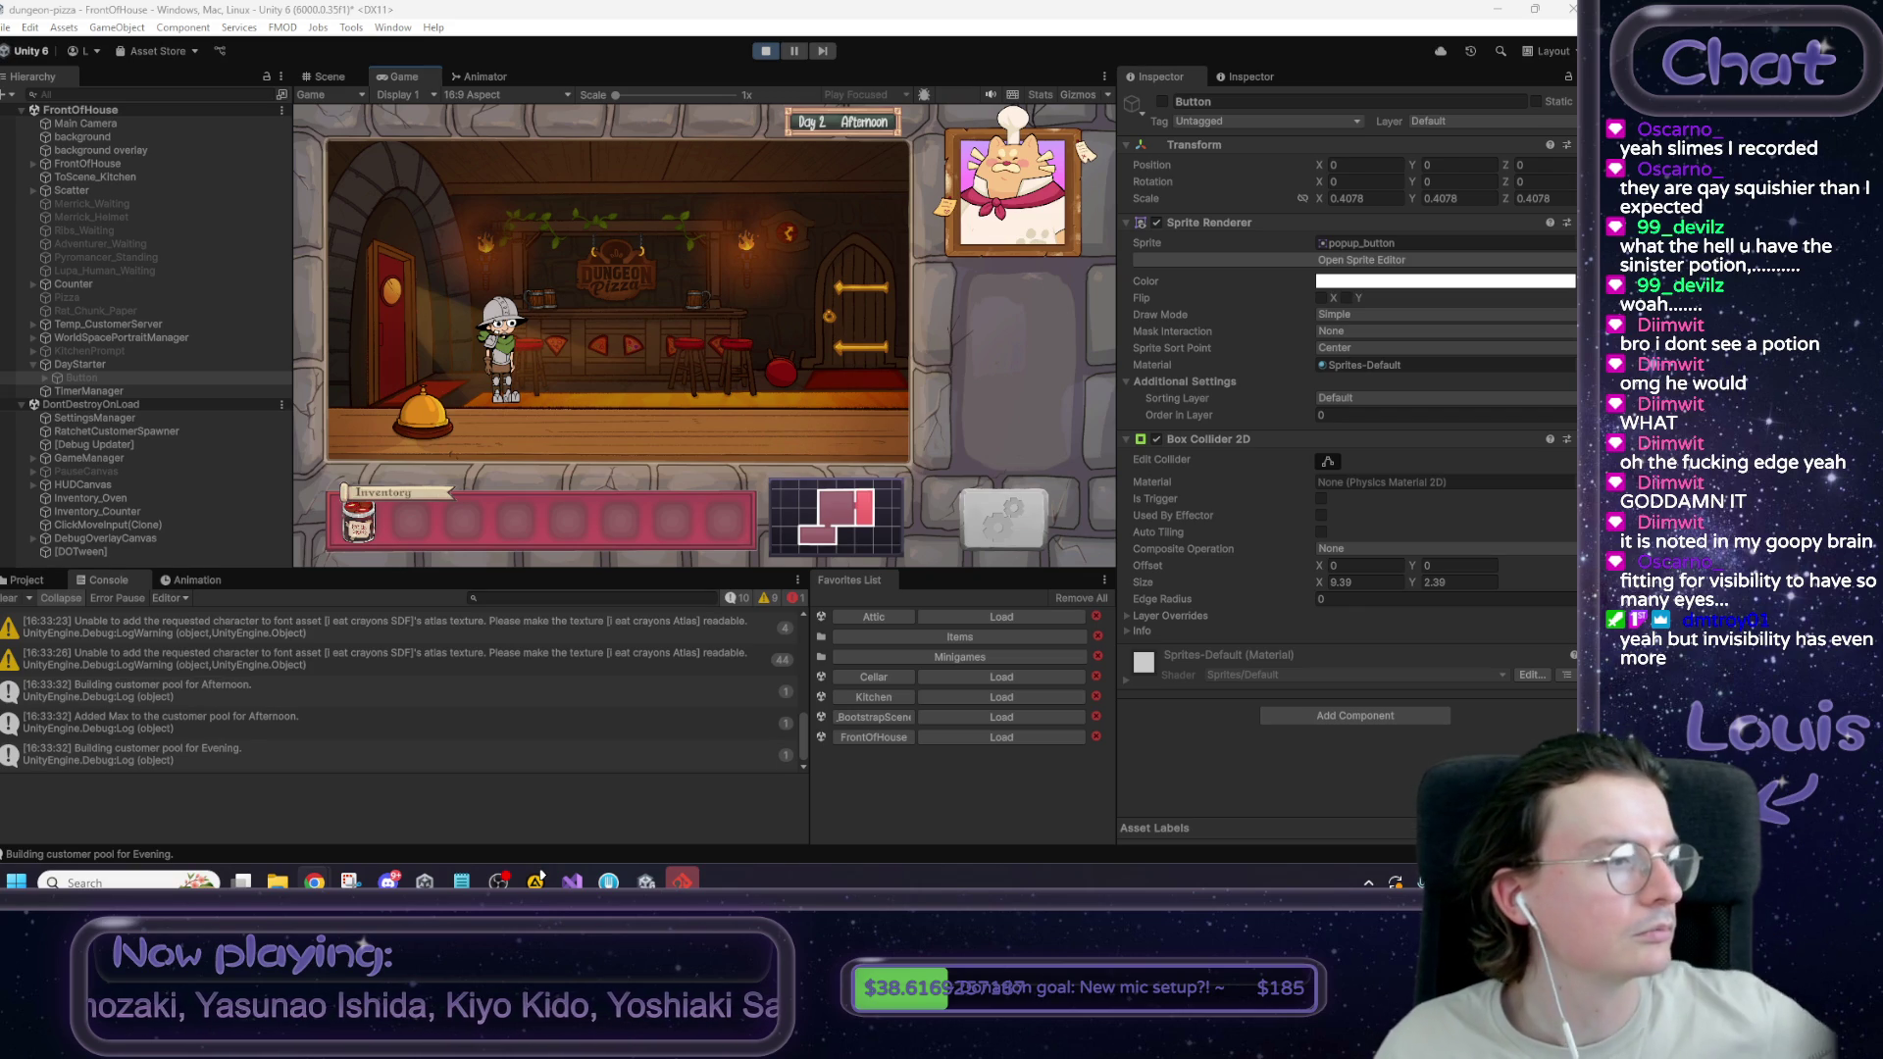
Switch to vgbandle.app in Chrome and play the puzzle's first clip, Drums.
{"action": "key", "text": "alt+Tab"}
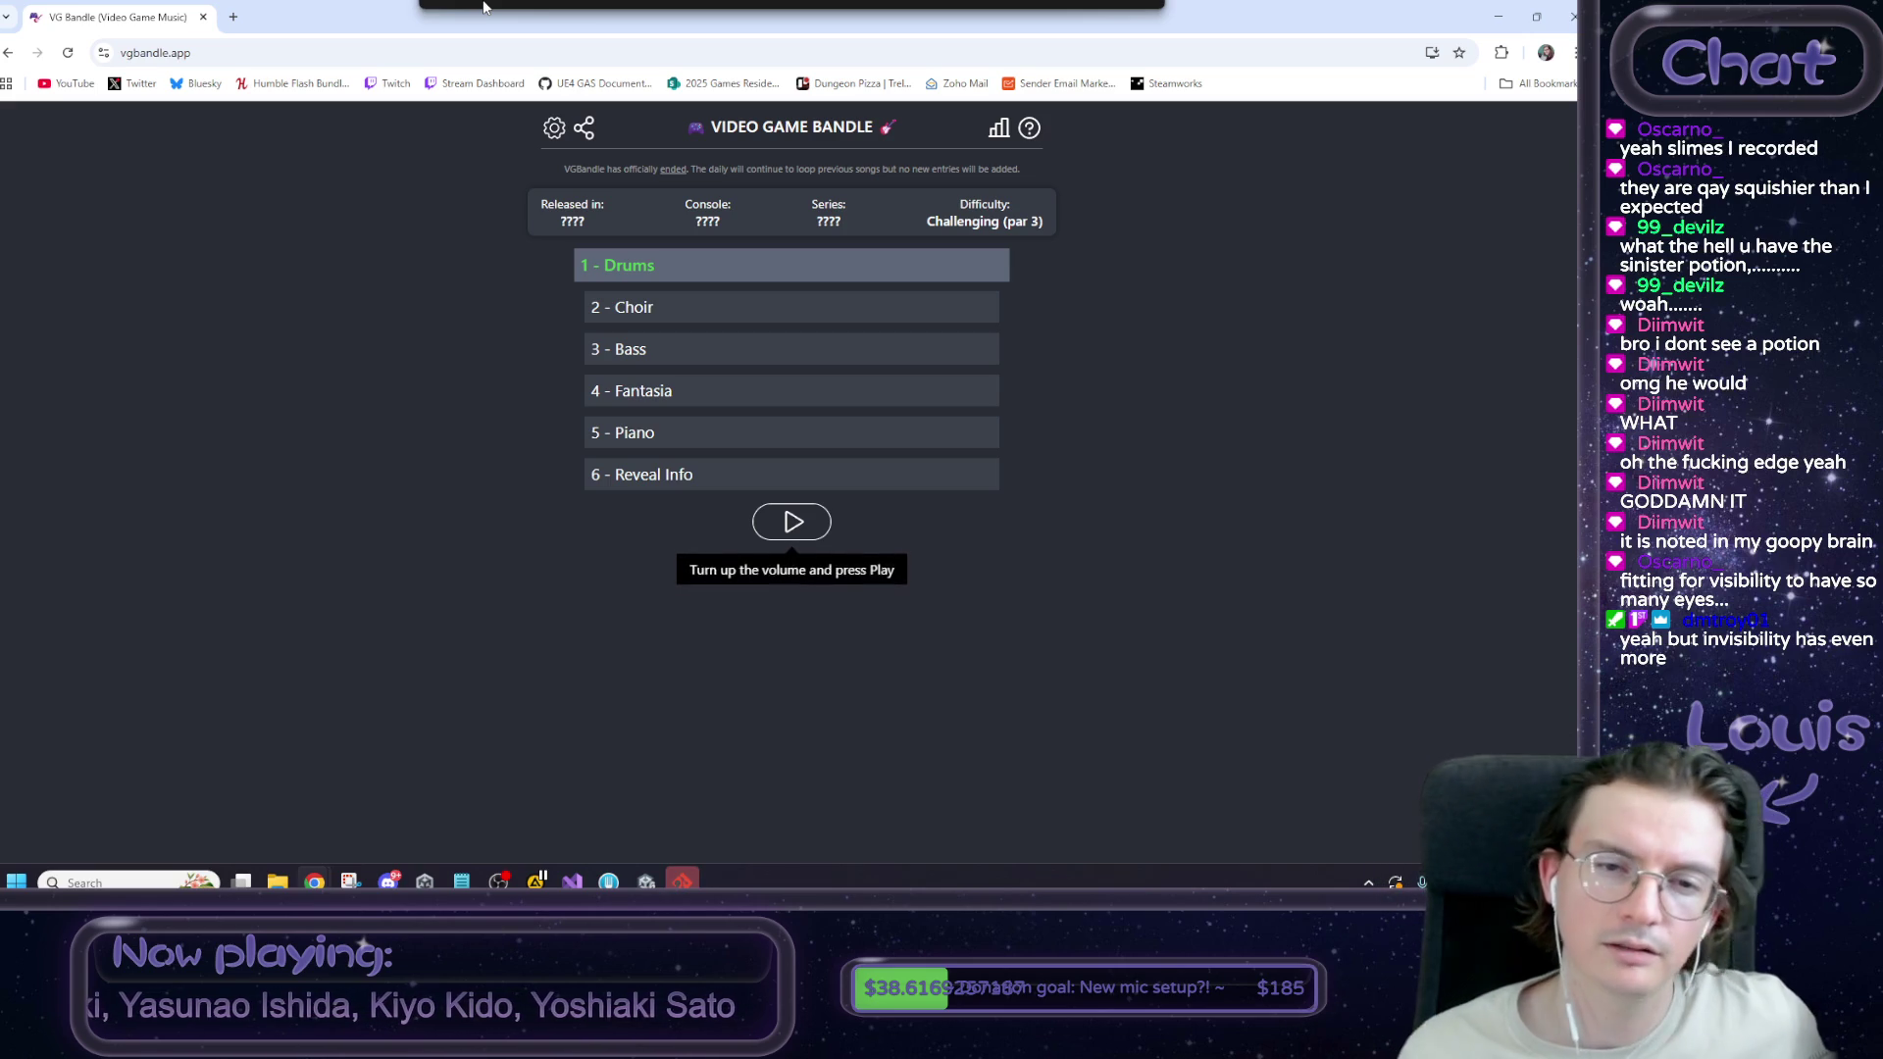
{"action": "double_click", "coordinate": [623, 306]}
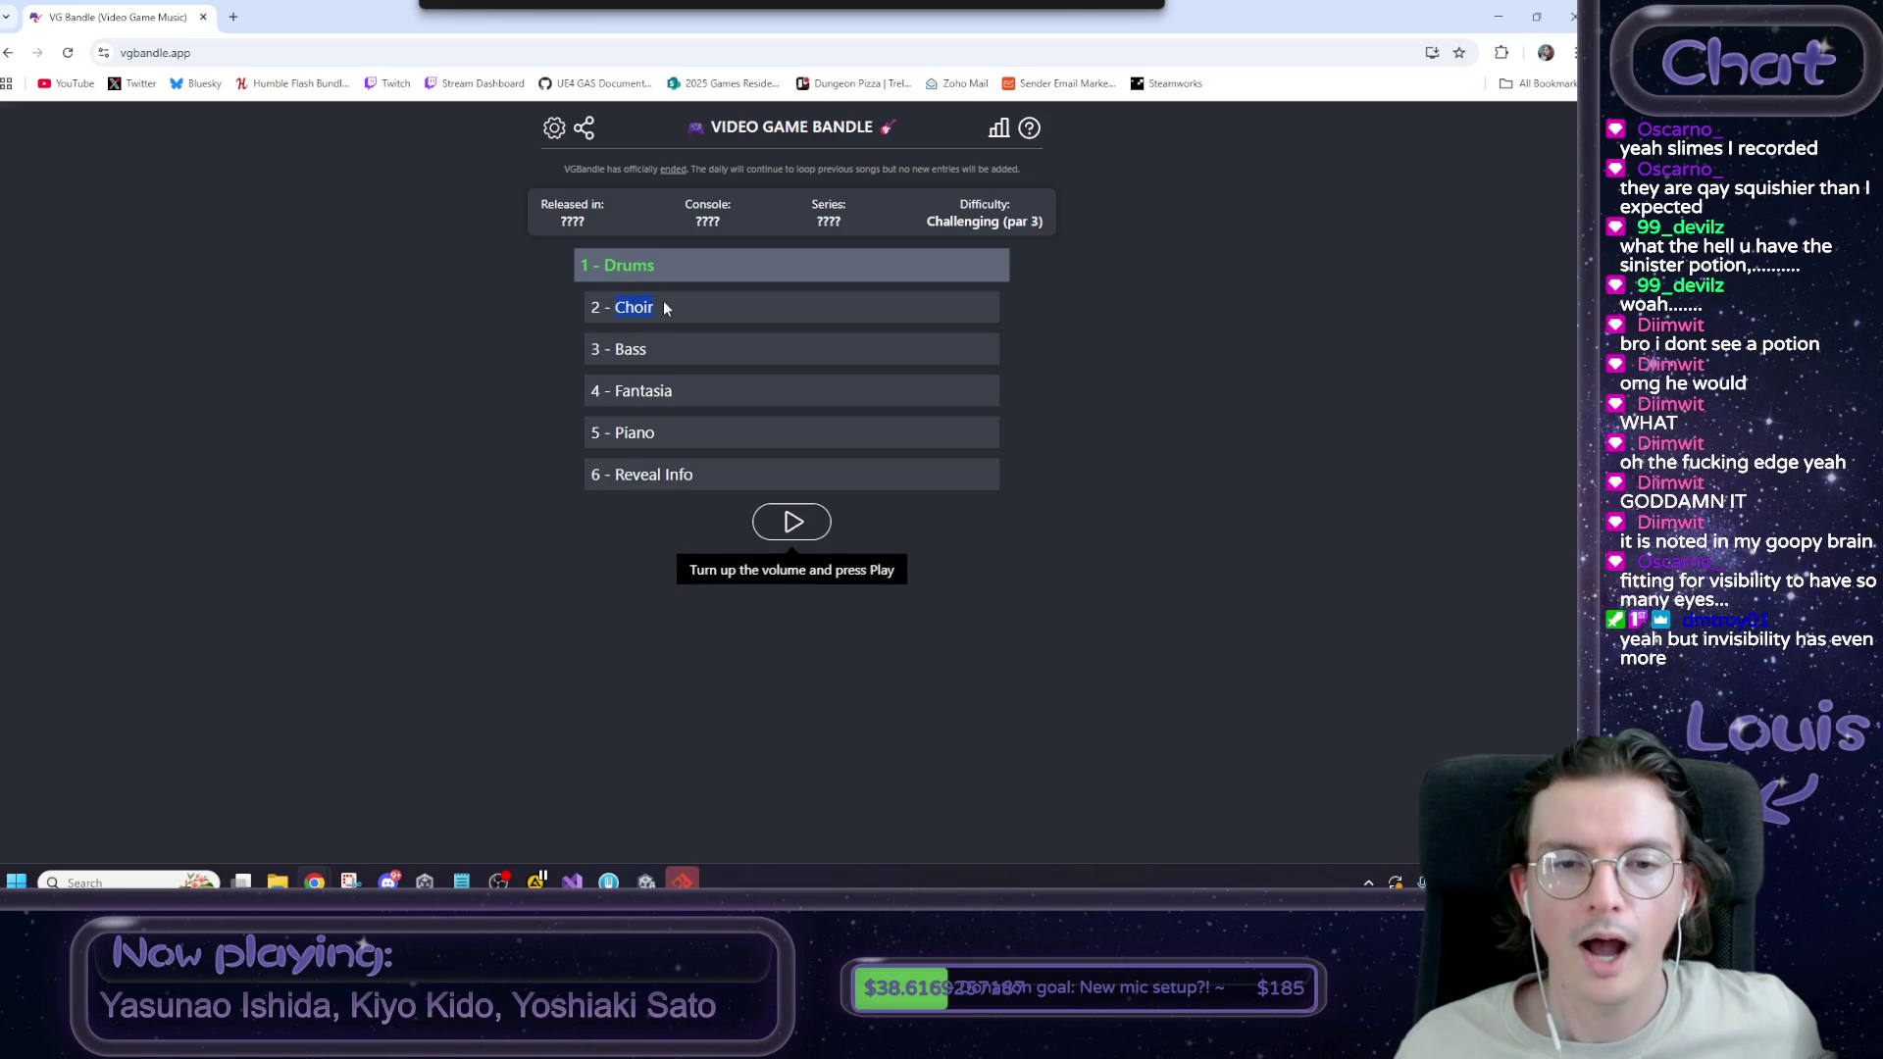
{"action": "double_click", "coordinate": [642, 390]}
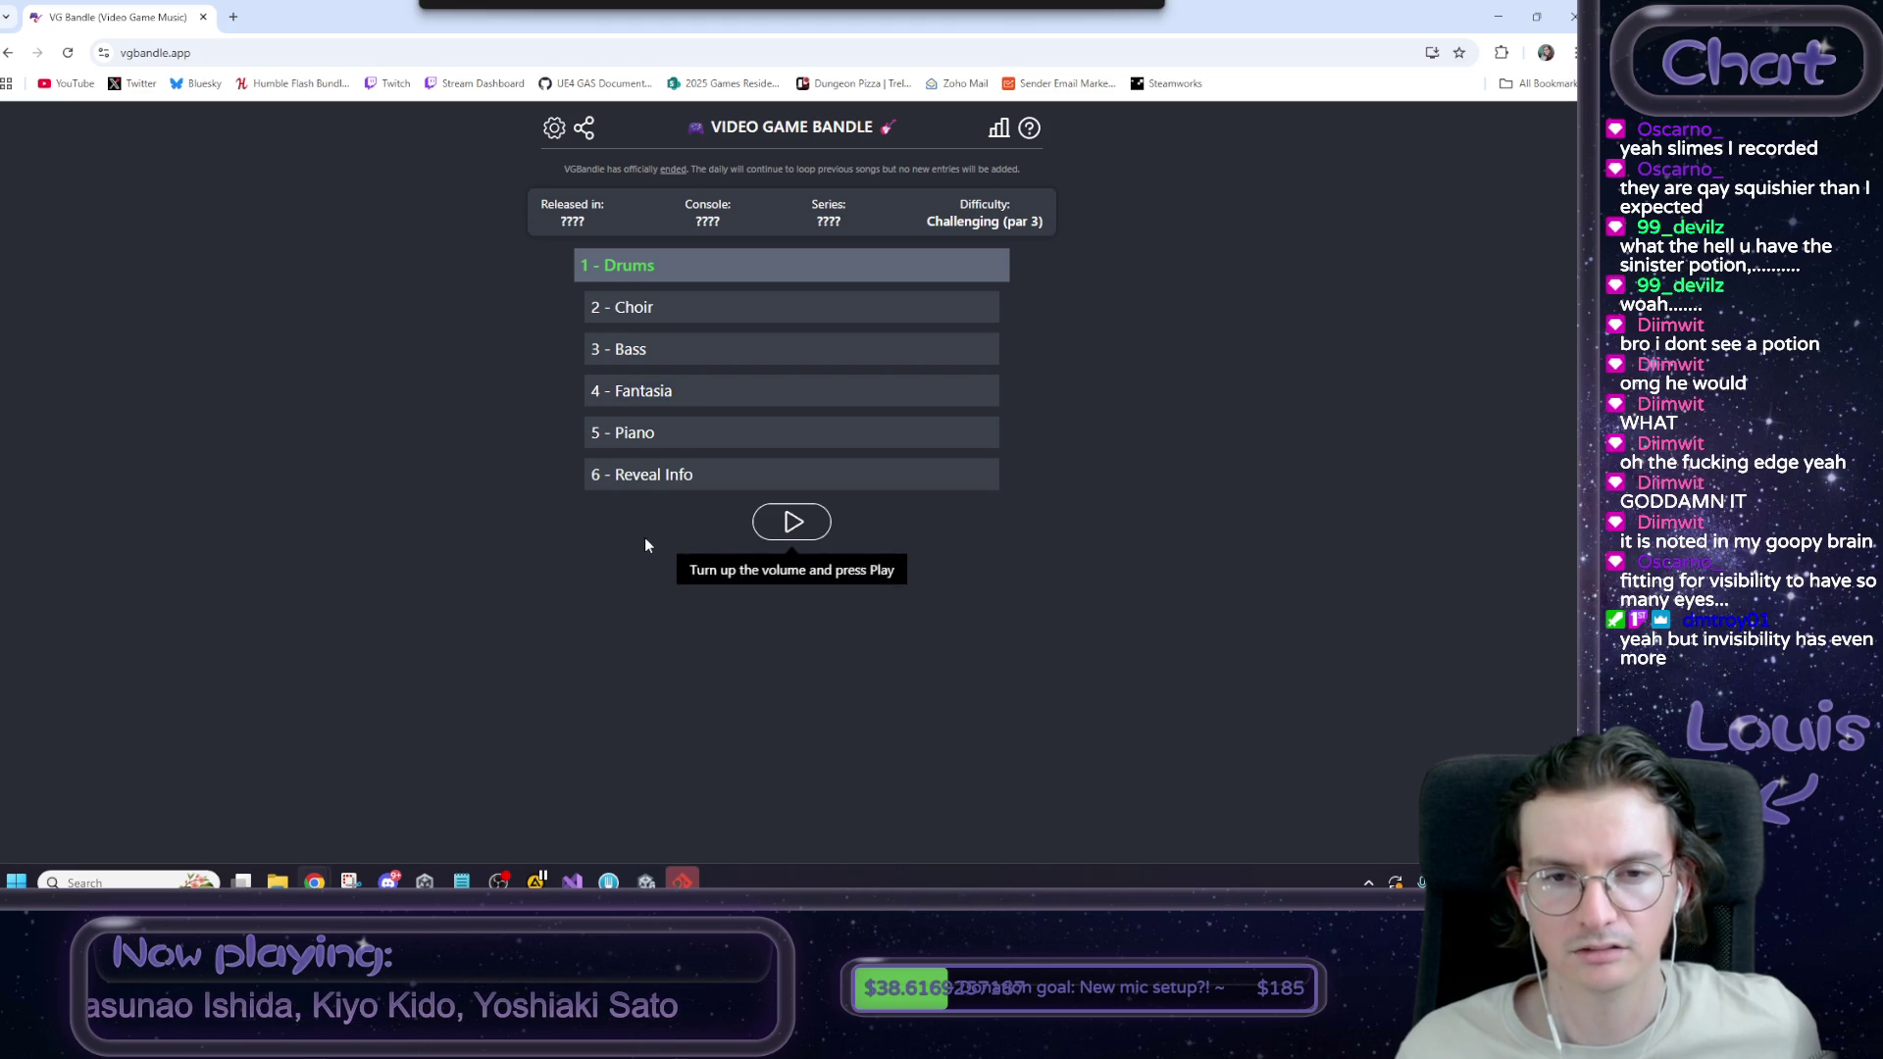
{"action": "left_click", "coordinate": [679, 347]}
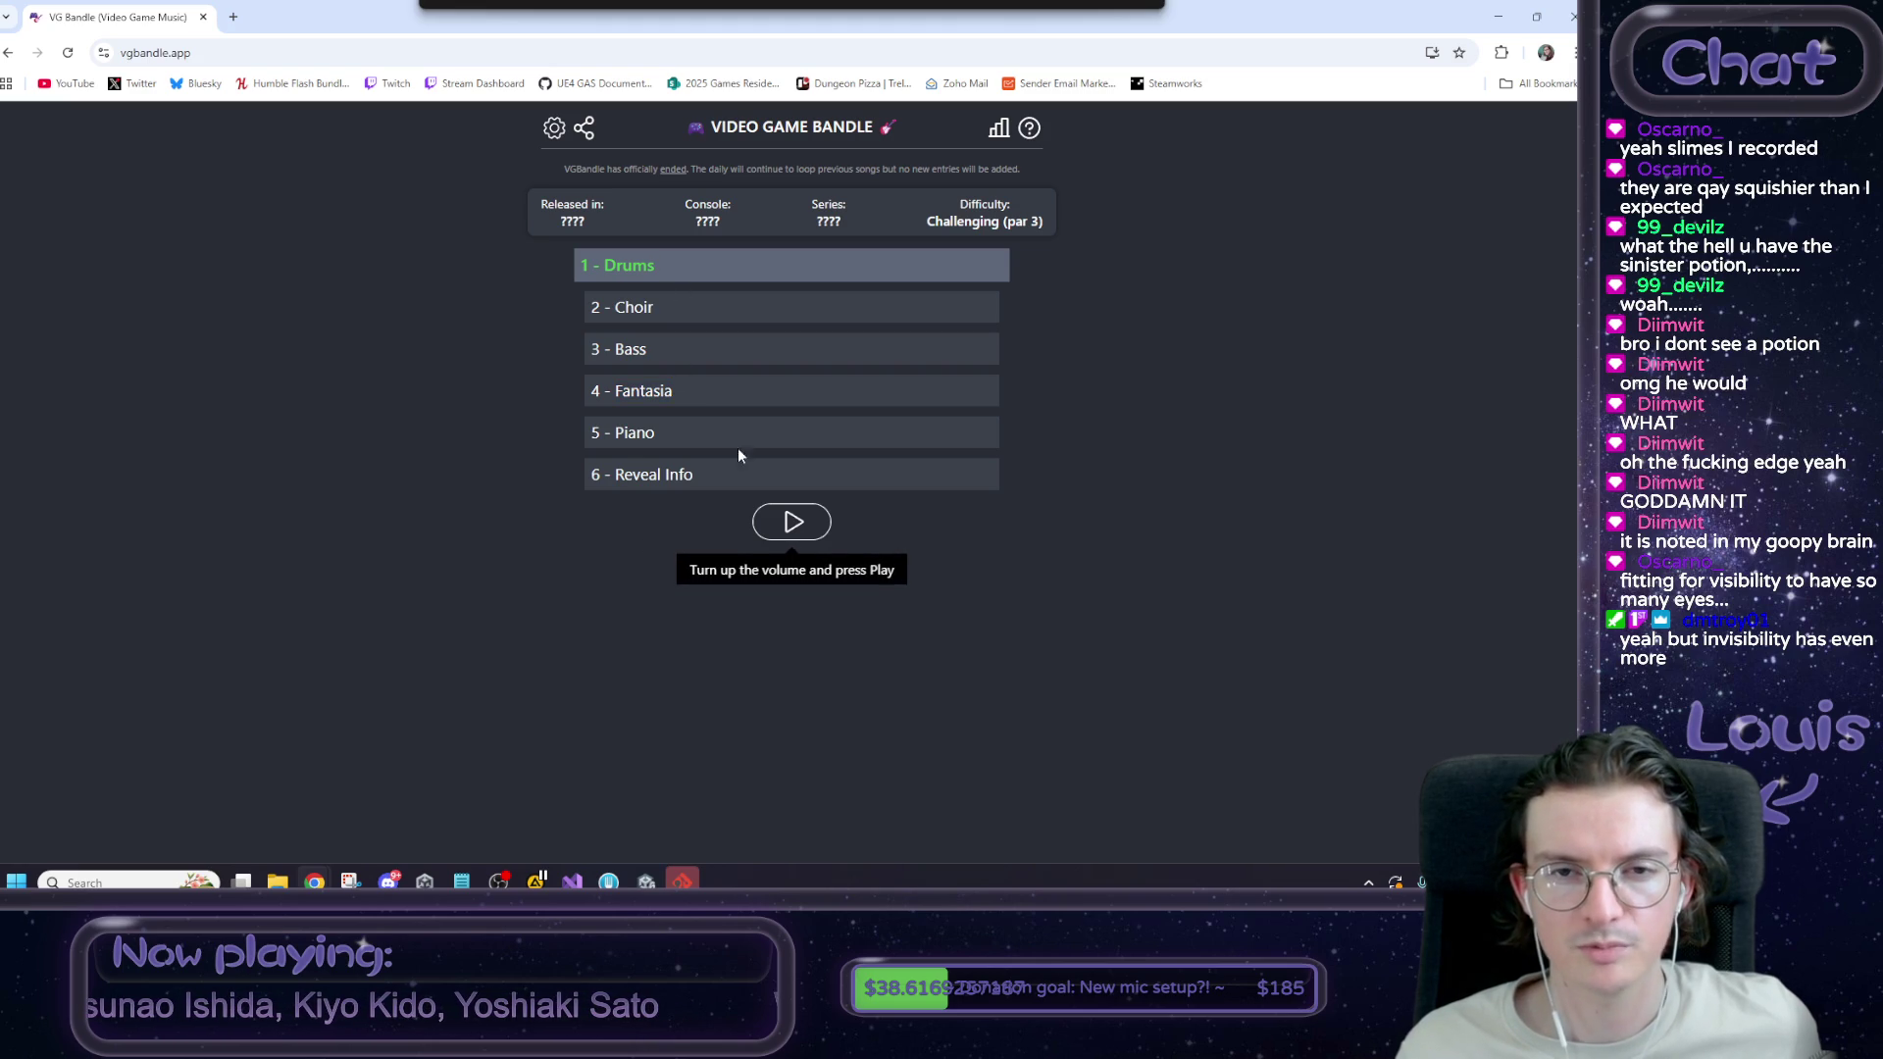
{"action": "left_click", "coordinate": [797, 526]}
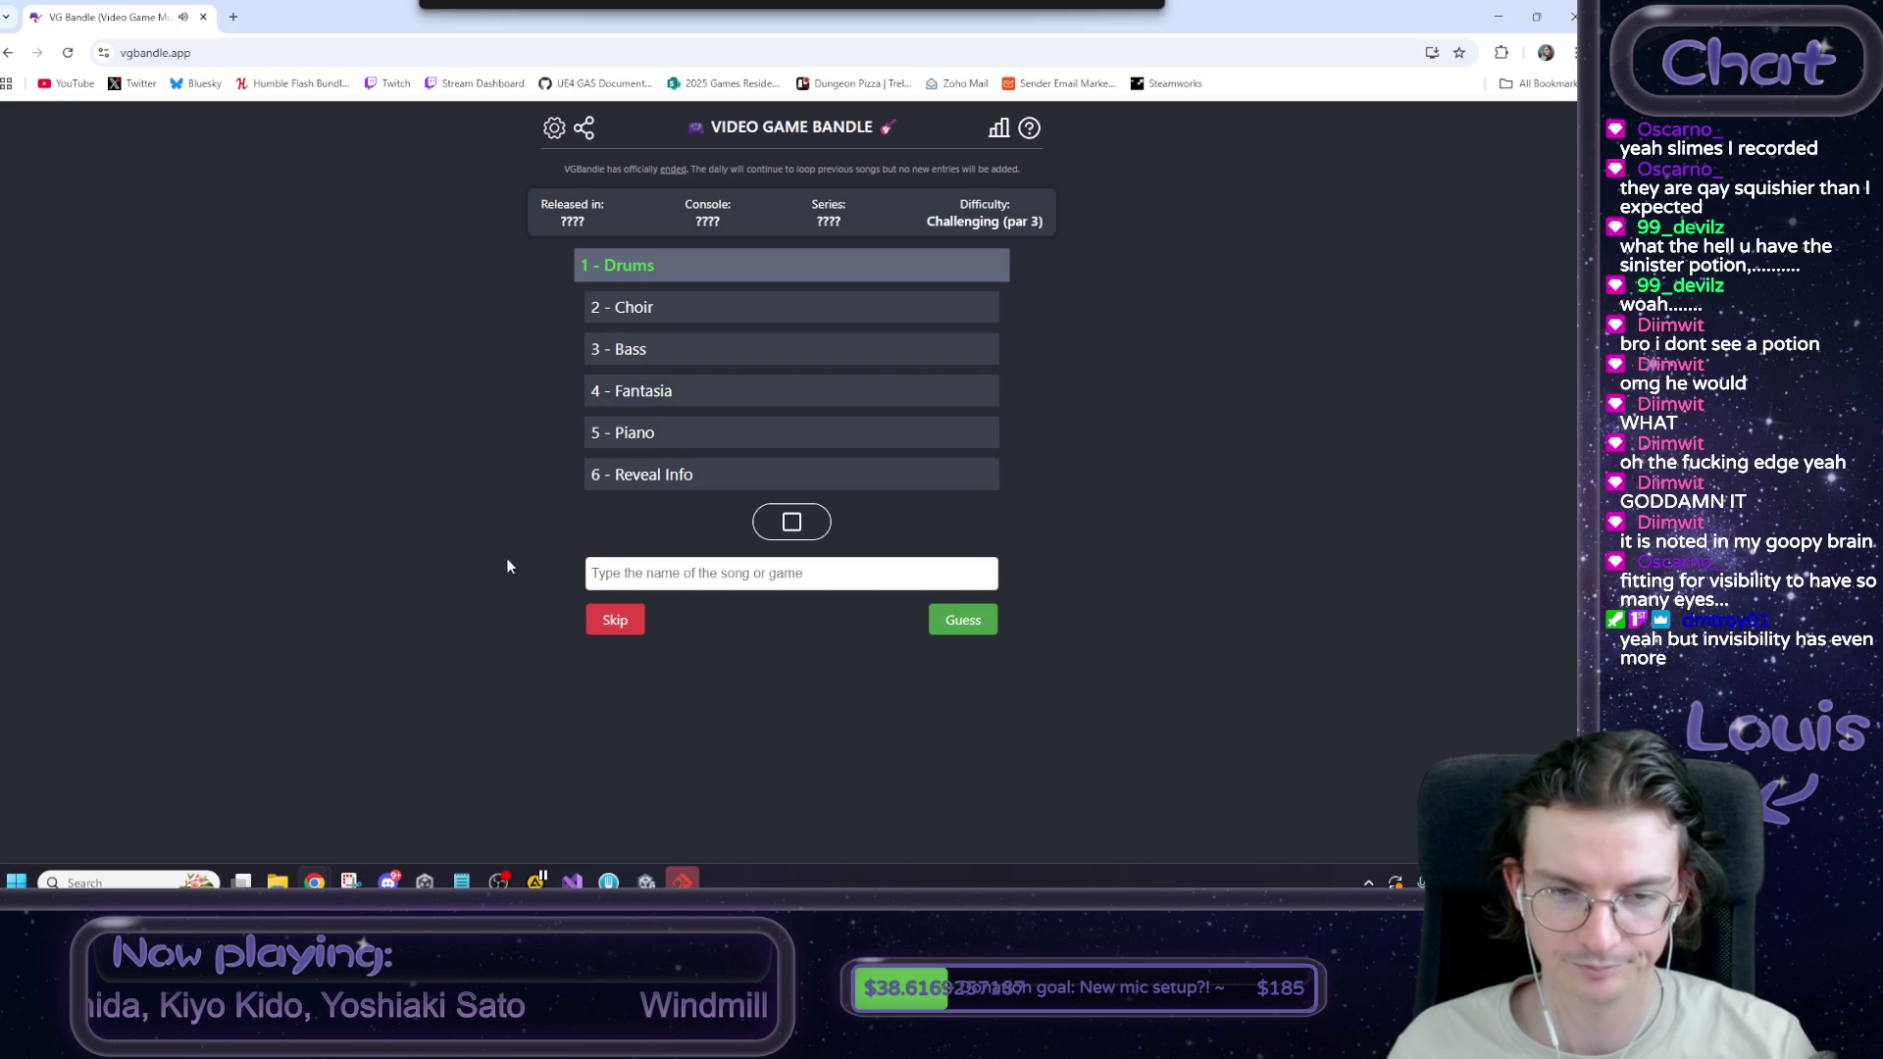
{"action": "left_click", "coordinate": [616, 581]}
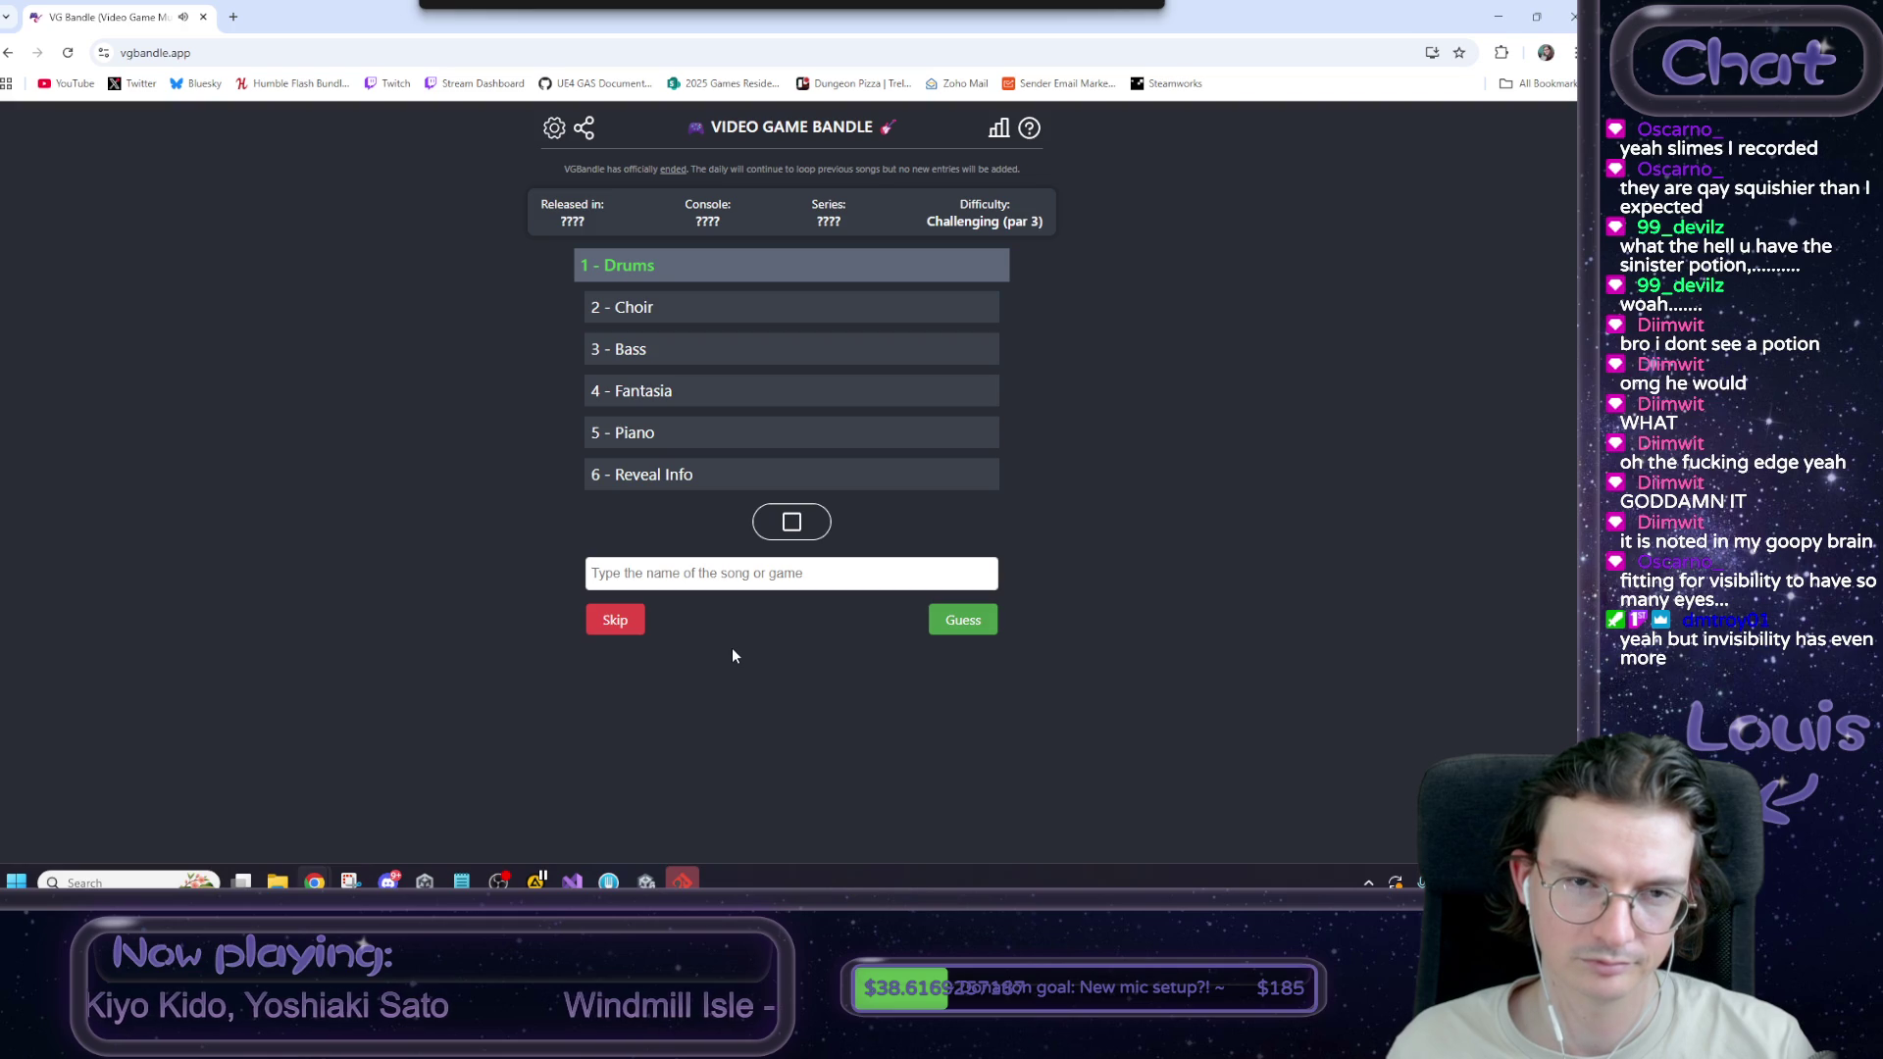
{"action": "left_click", "coordinate": [730, 579]}
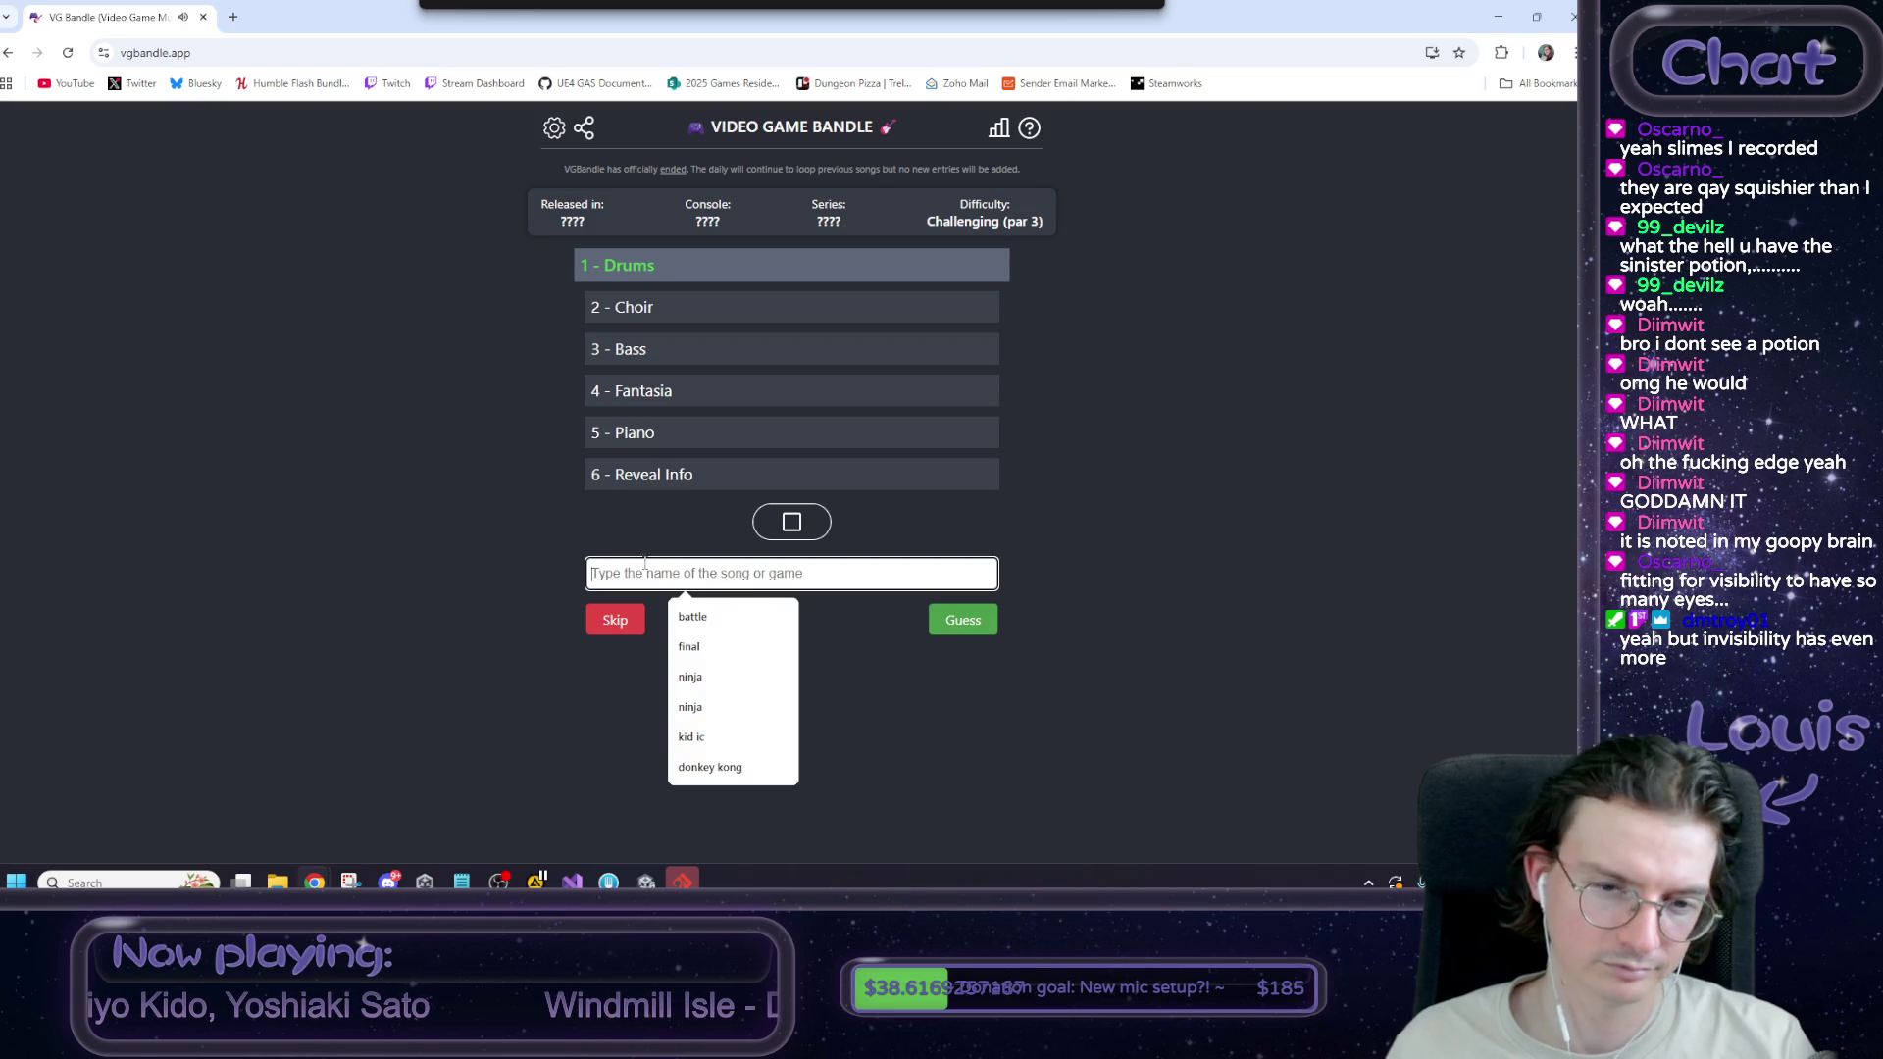
Search 'undertale' and submit Undertale ASGORE as the first guess.
{"action": "type", "text": "final"}
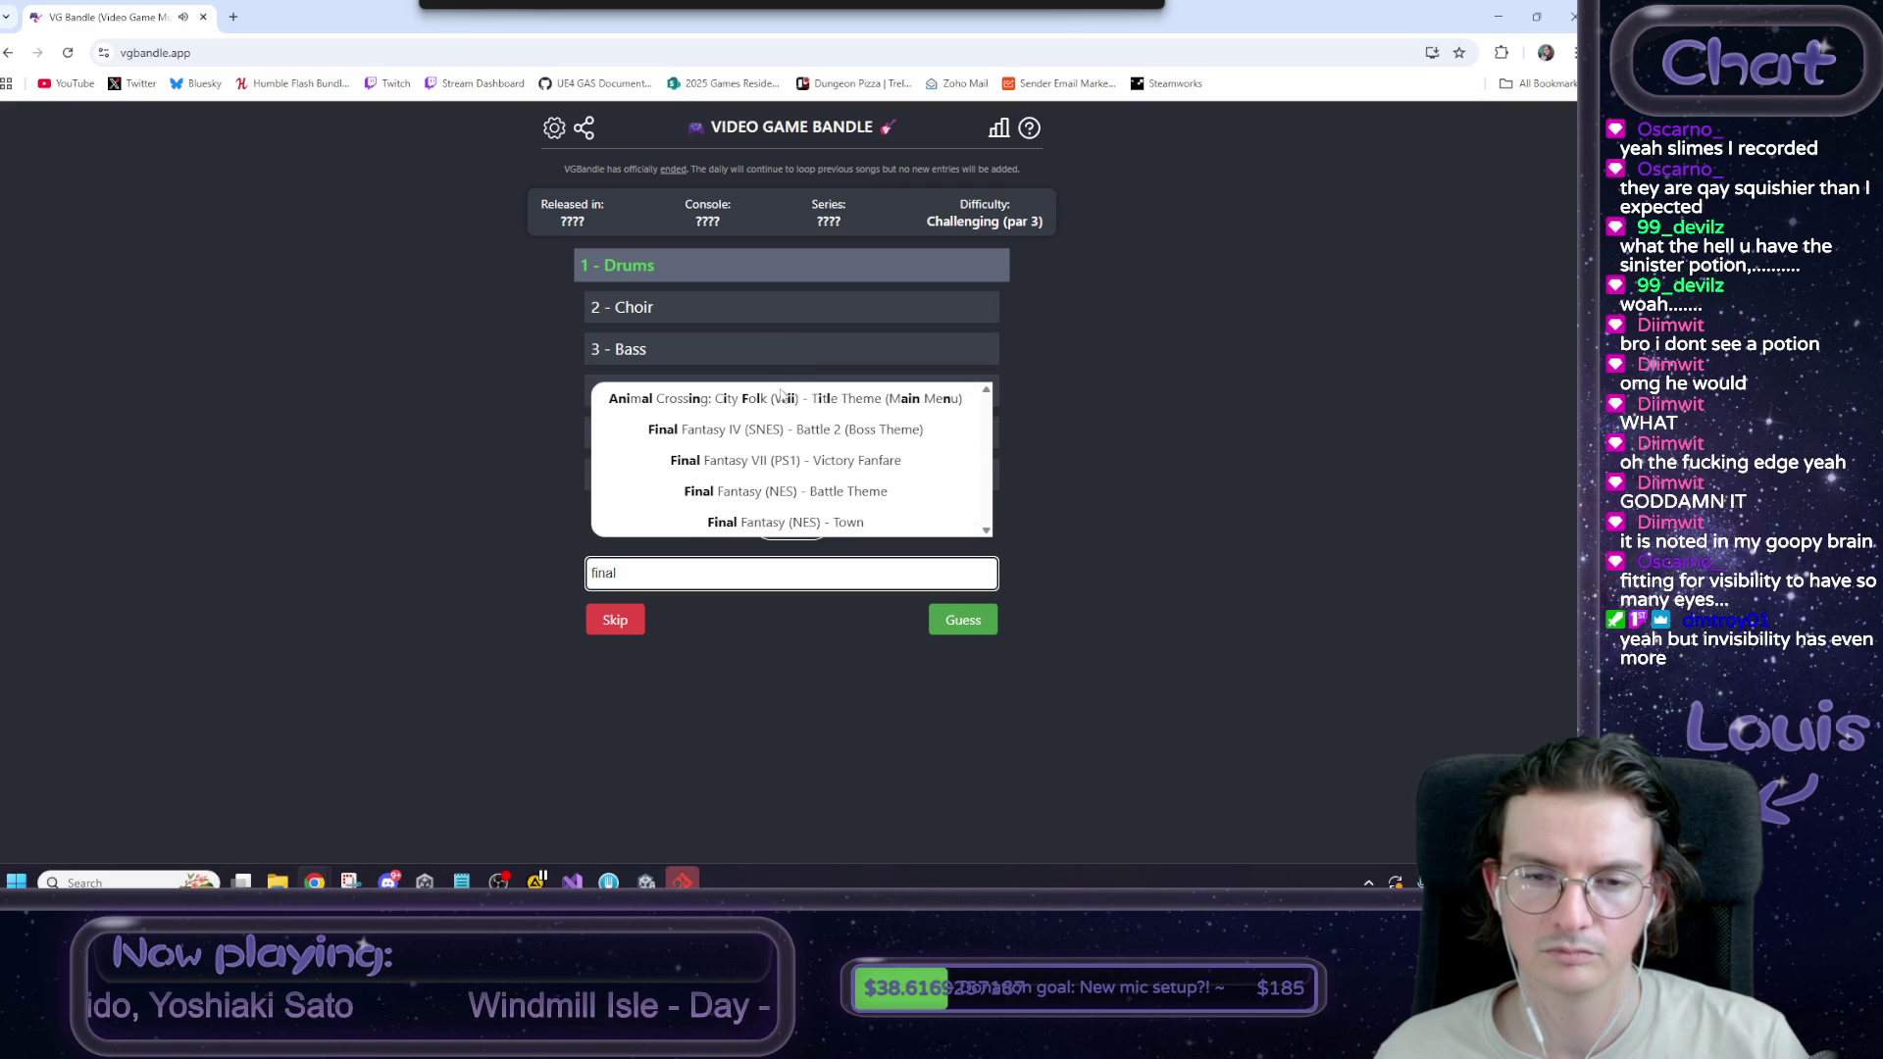
{"action": "left_click_drag", "start_coordinate": [687, 573], "coordinate": [350, 569]}
{"action": "type", "text": "undertale"}
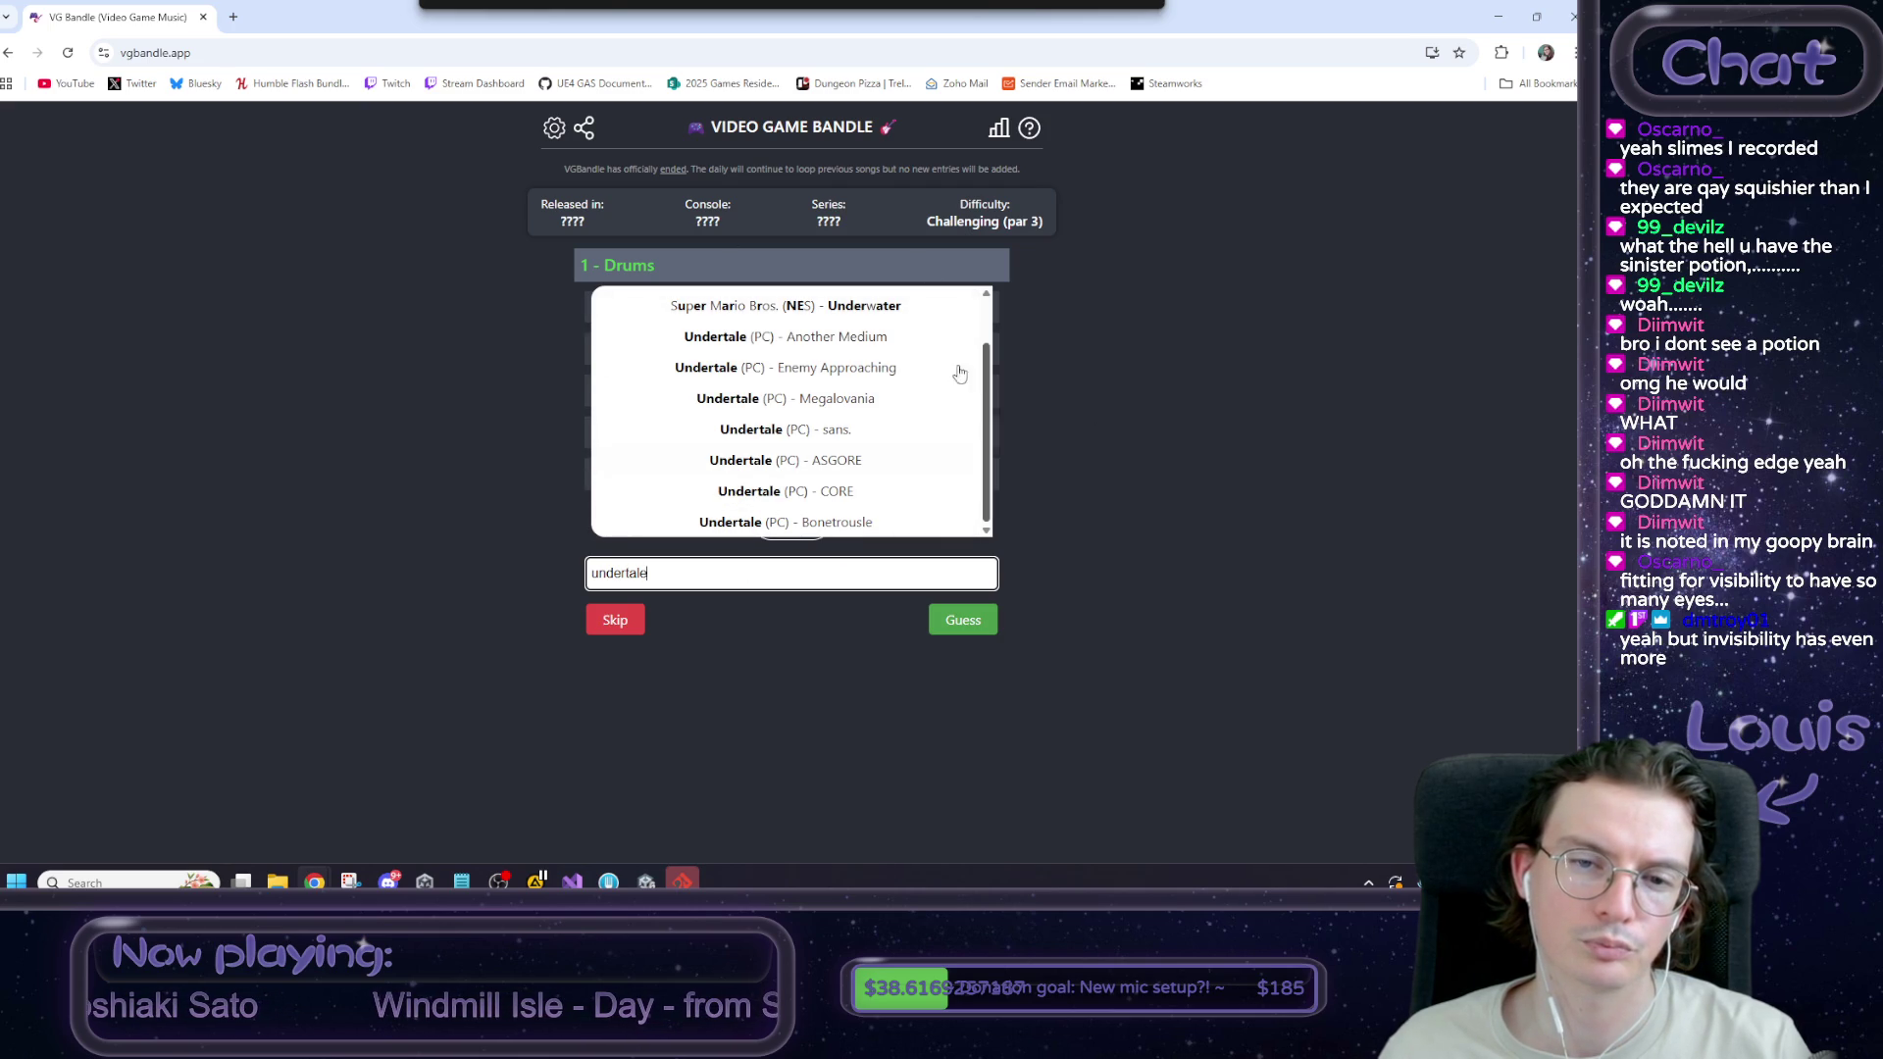
{"action": "left_click", "coordinate": [802, 460]}
{"action": "left_click", "coordinate": [963, 619]}
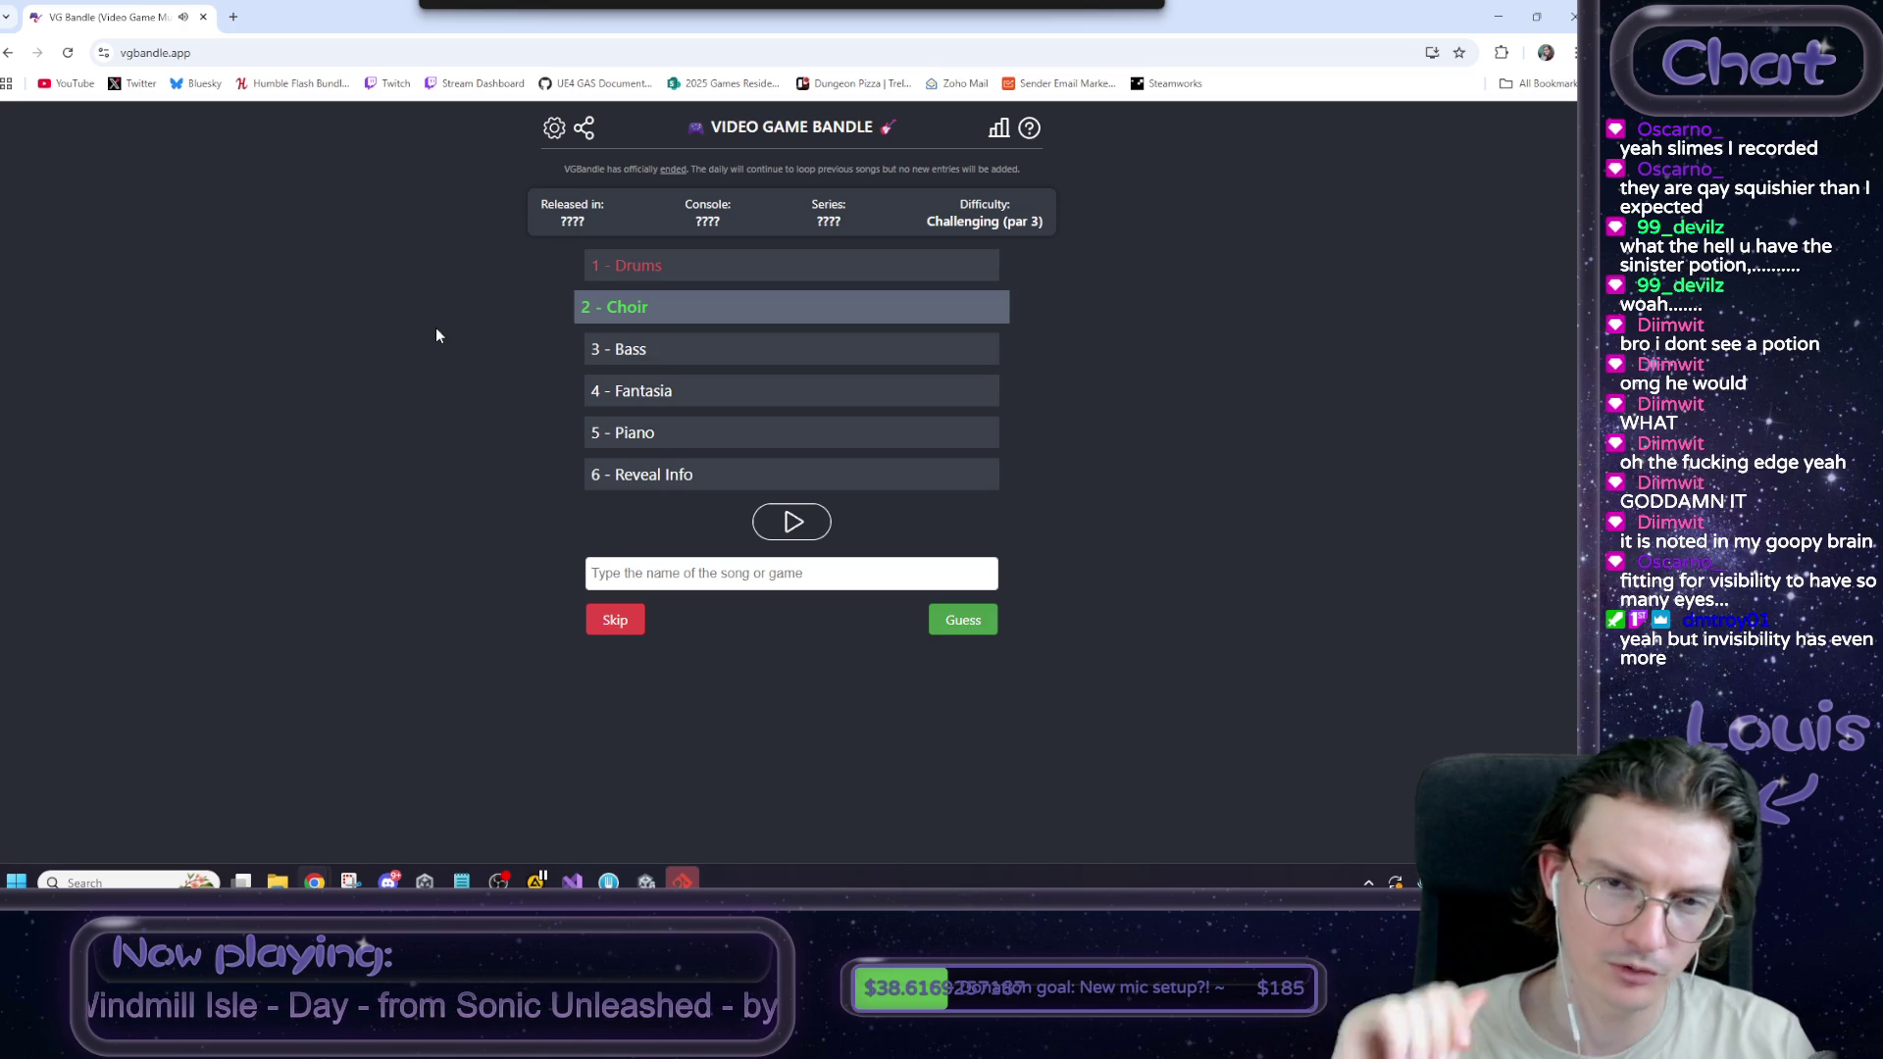
Play the Choir clip and submit Bomberman Hero Redial as the second guess.
{"action": "left_click", "coordinate": [774, 517]}
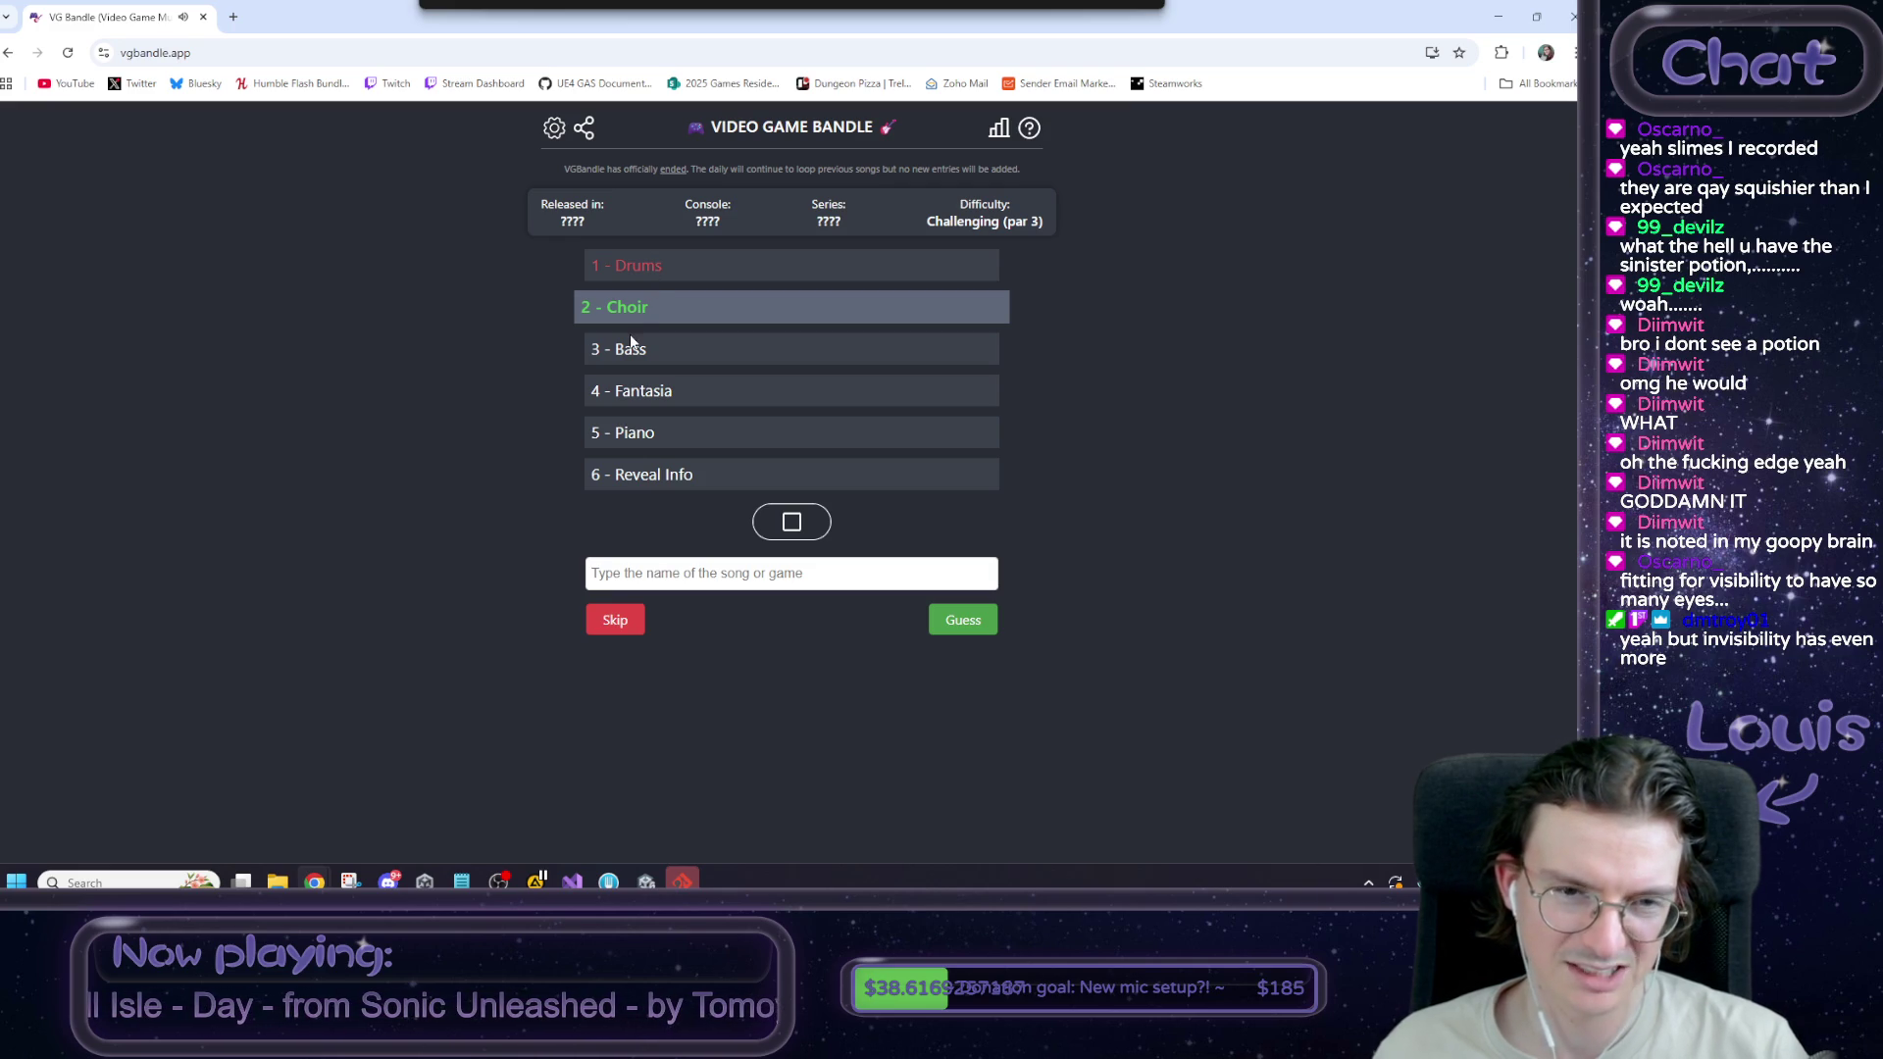
{"action": "left_click", "coordinate": [639, 563]}
{"action": "type", "text": "me"}
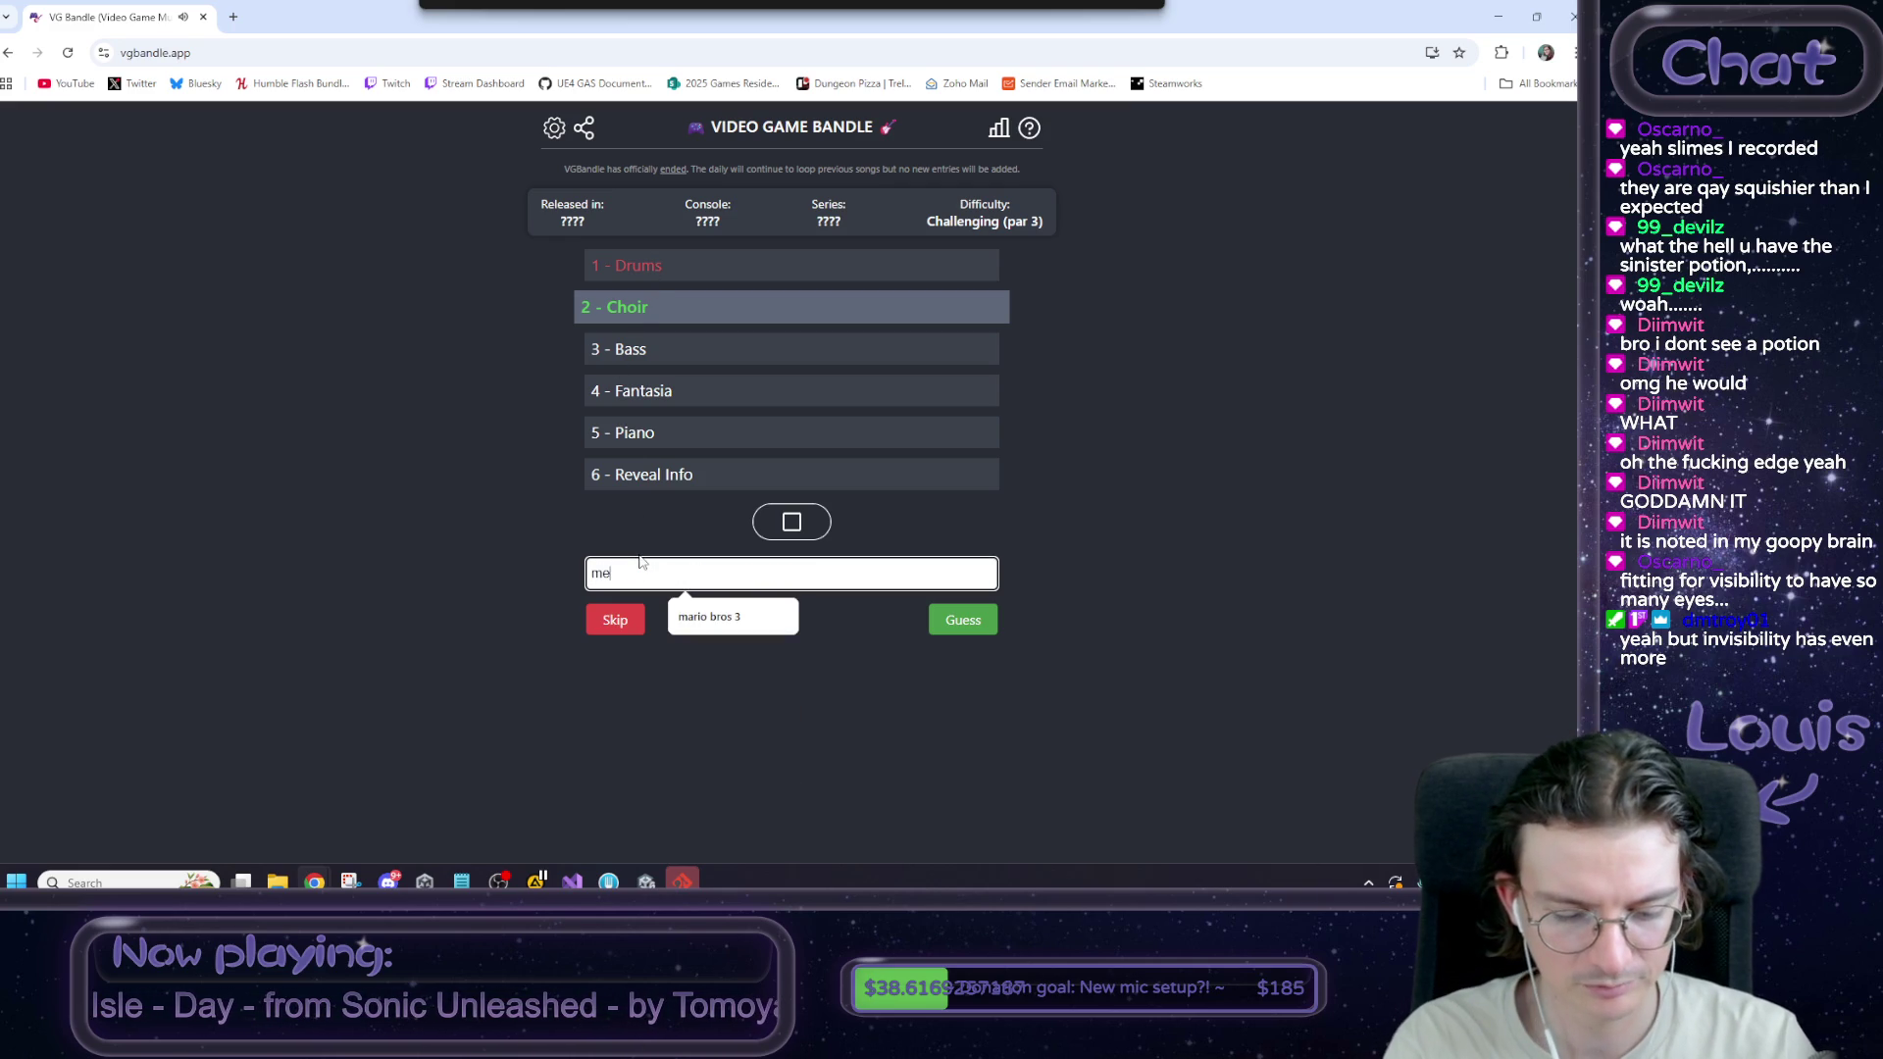
{"action": "type", "text": "troid"}
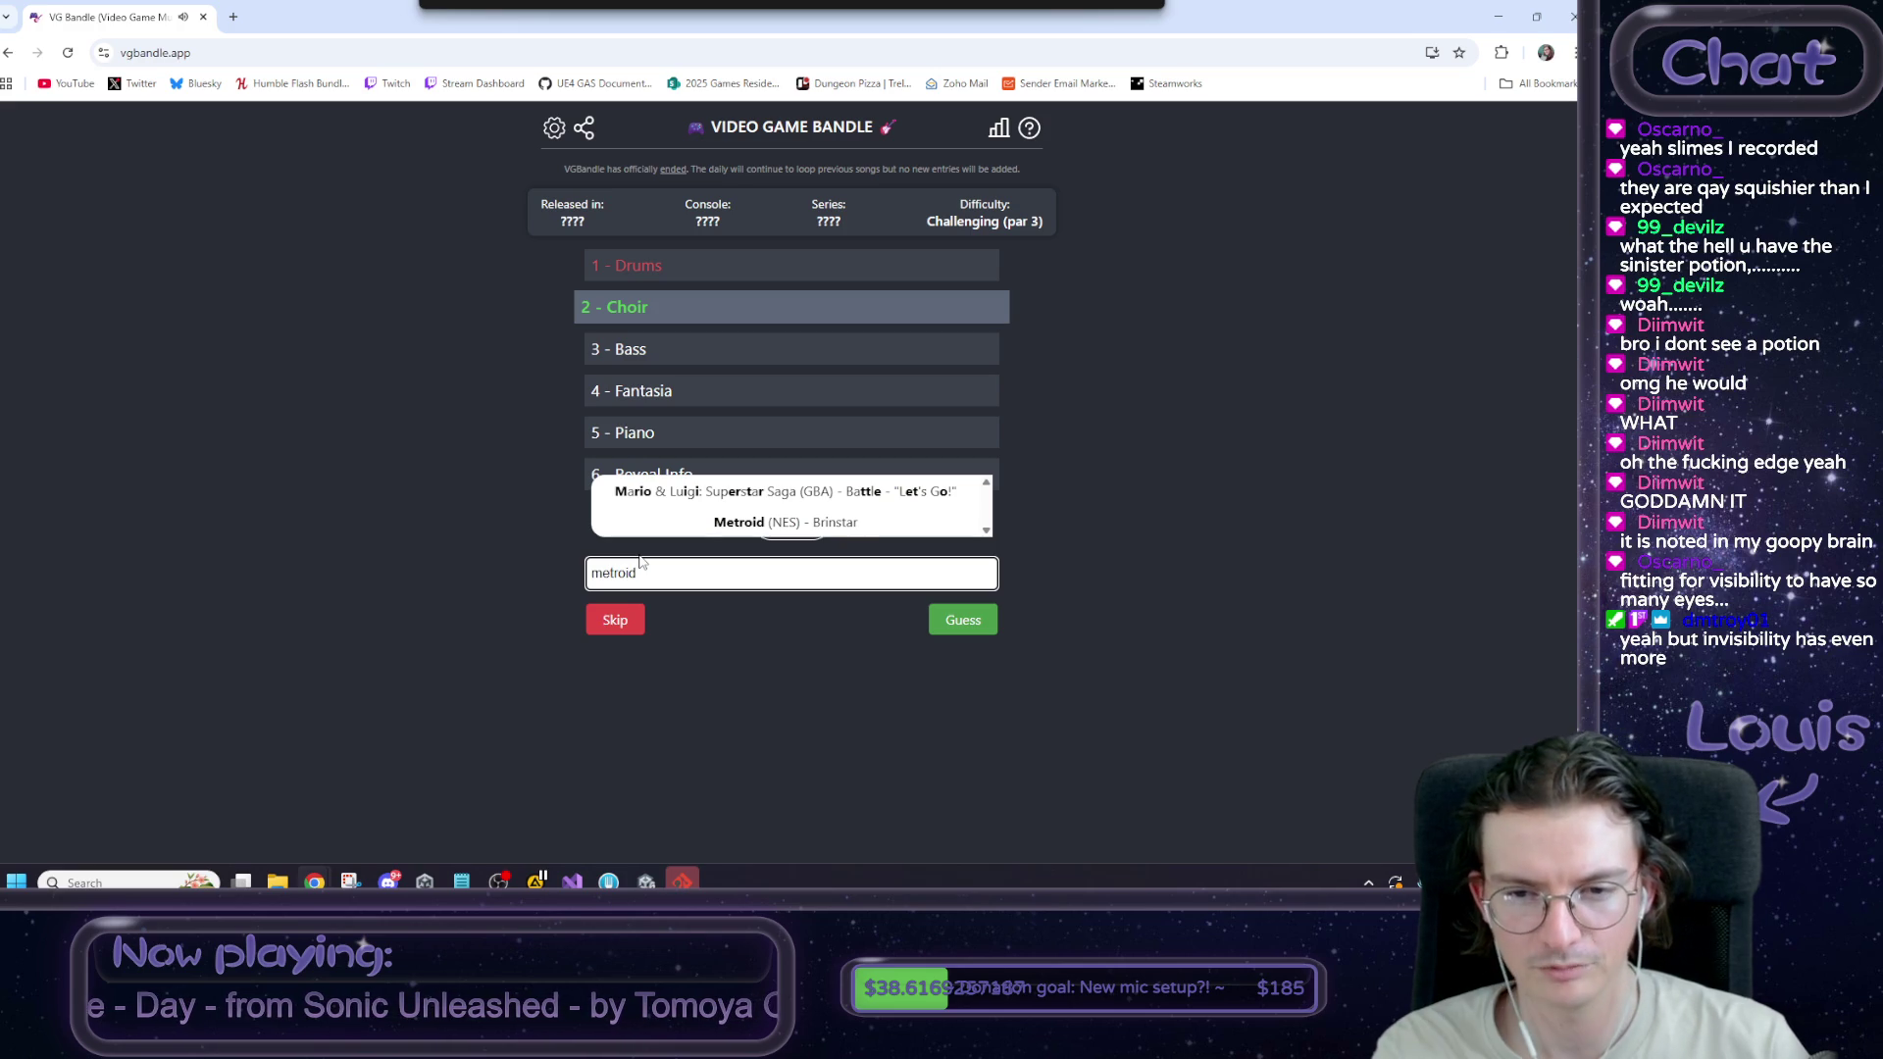
{"action": "key", "text": "BackSpace"}
{"action": "key", "text": "BackSpace"}
{"action": "key", "text": "BackSpace"}
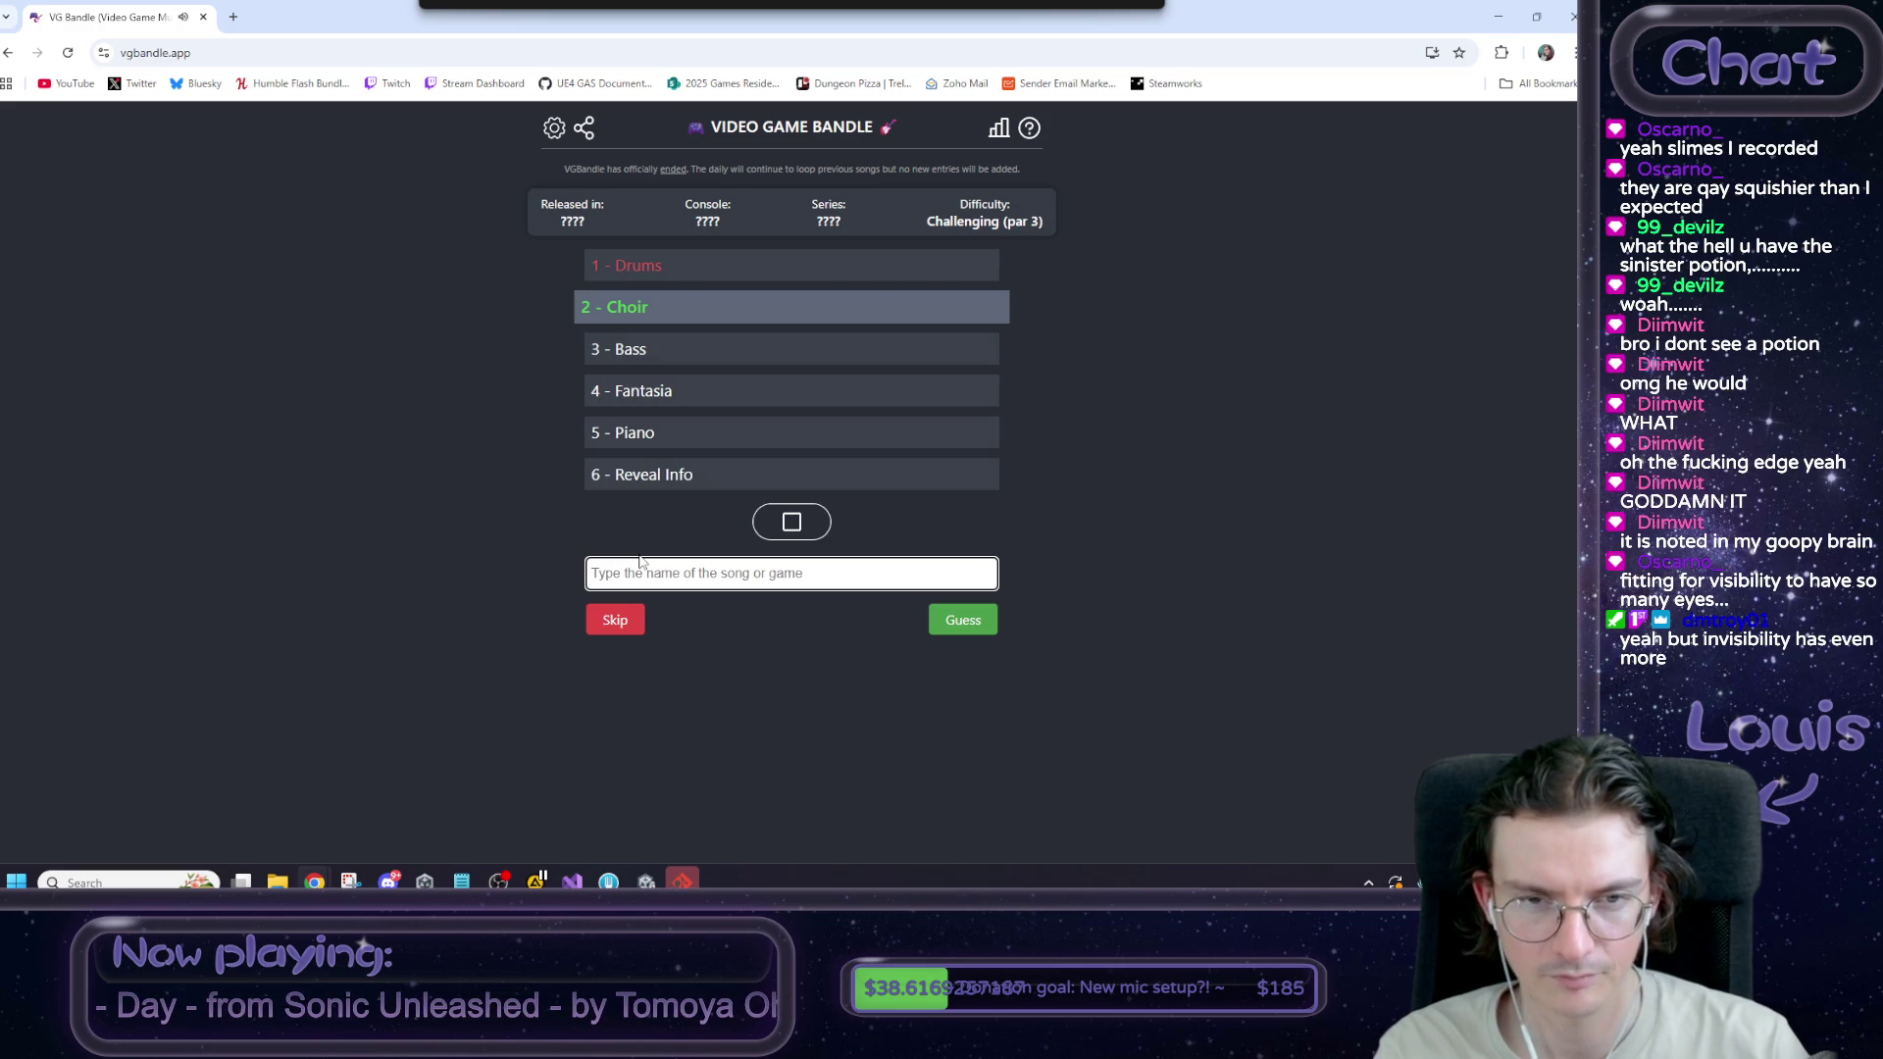
{"action": "type", "text": "bomb"}
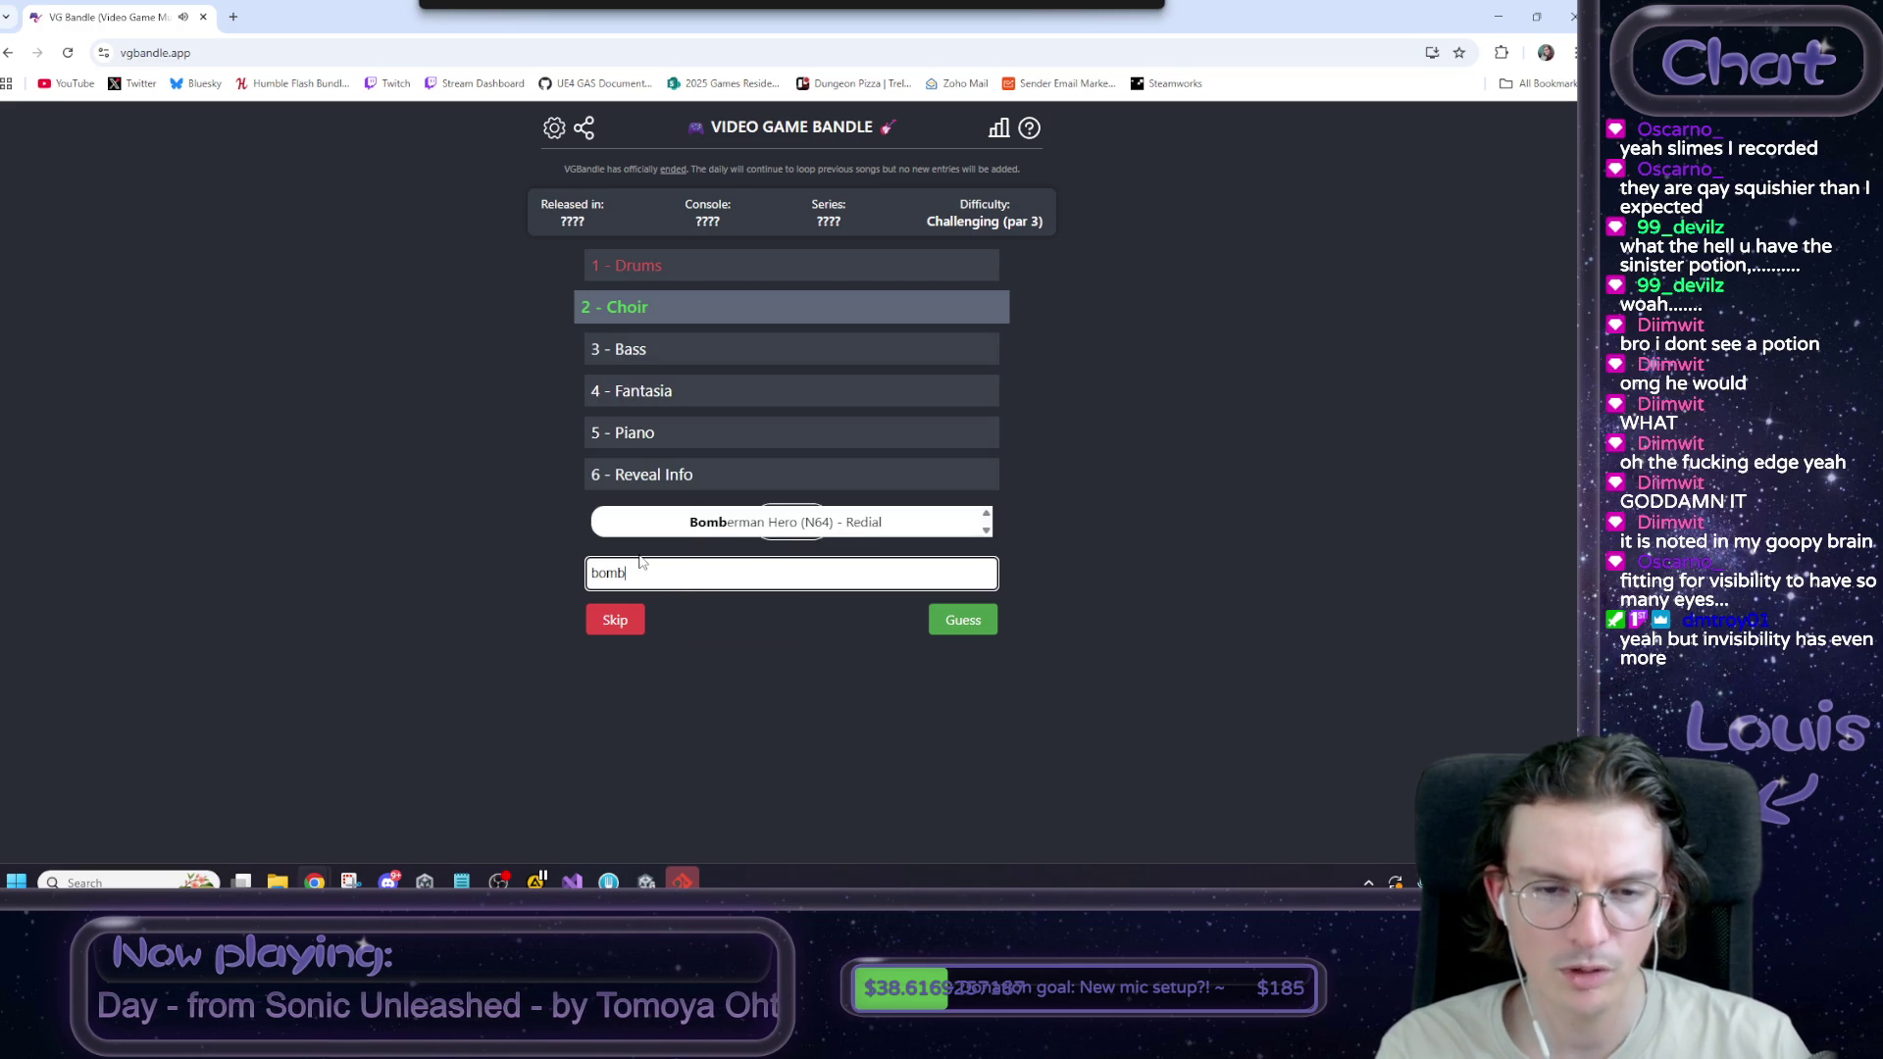
{"action": "left_click", "coordinate": [667, 522]}
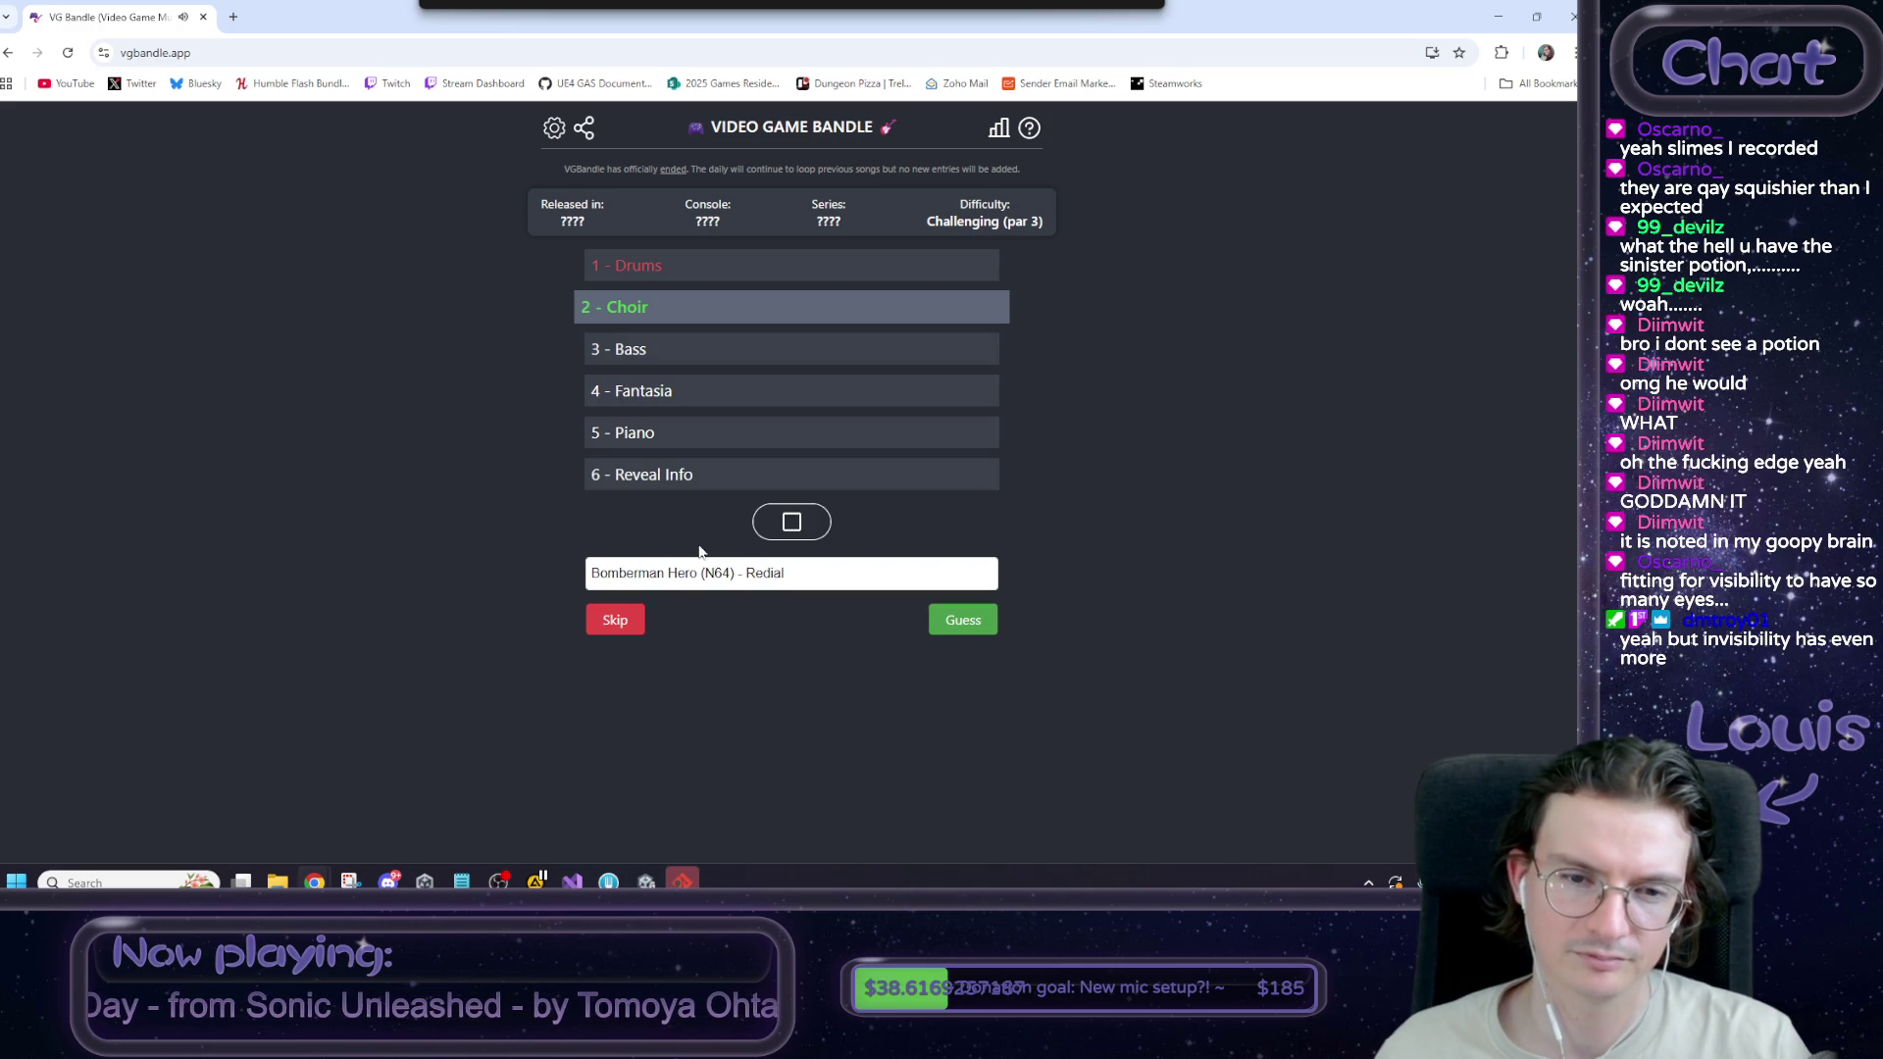
{"action": "left_click", "coordinate": [961, 620]}
Play the Bass clip and pick Mario Kart: Double Dash!! (GCN) - Main Menu from the suggestions.
{"action": "left_click", "coordinate": [790, 525]}
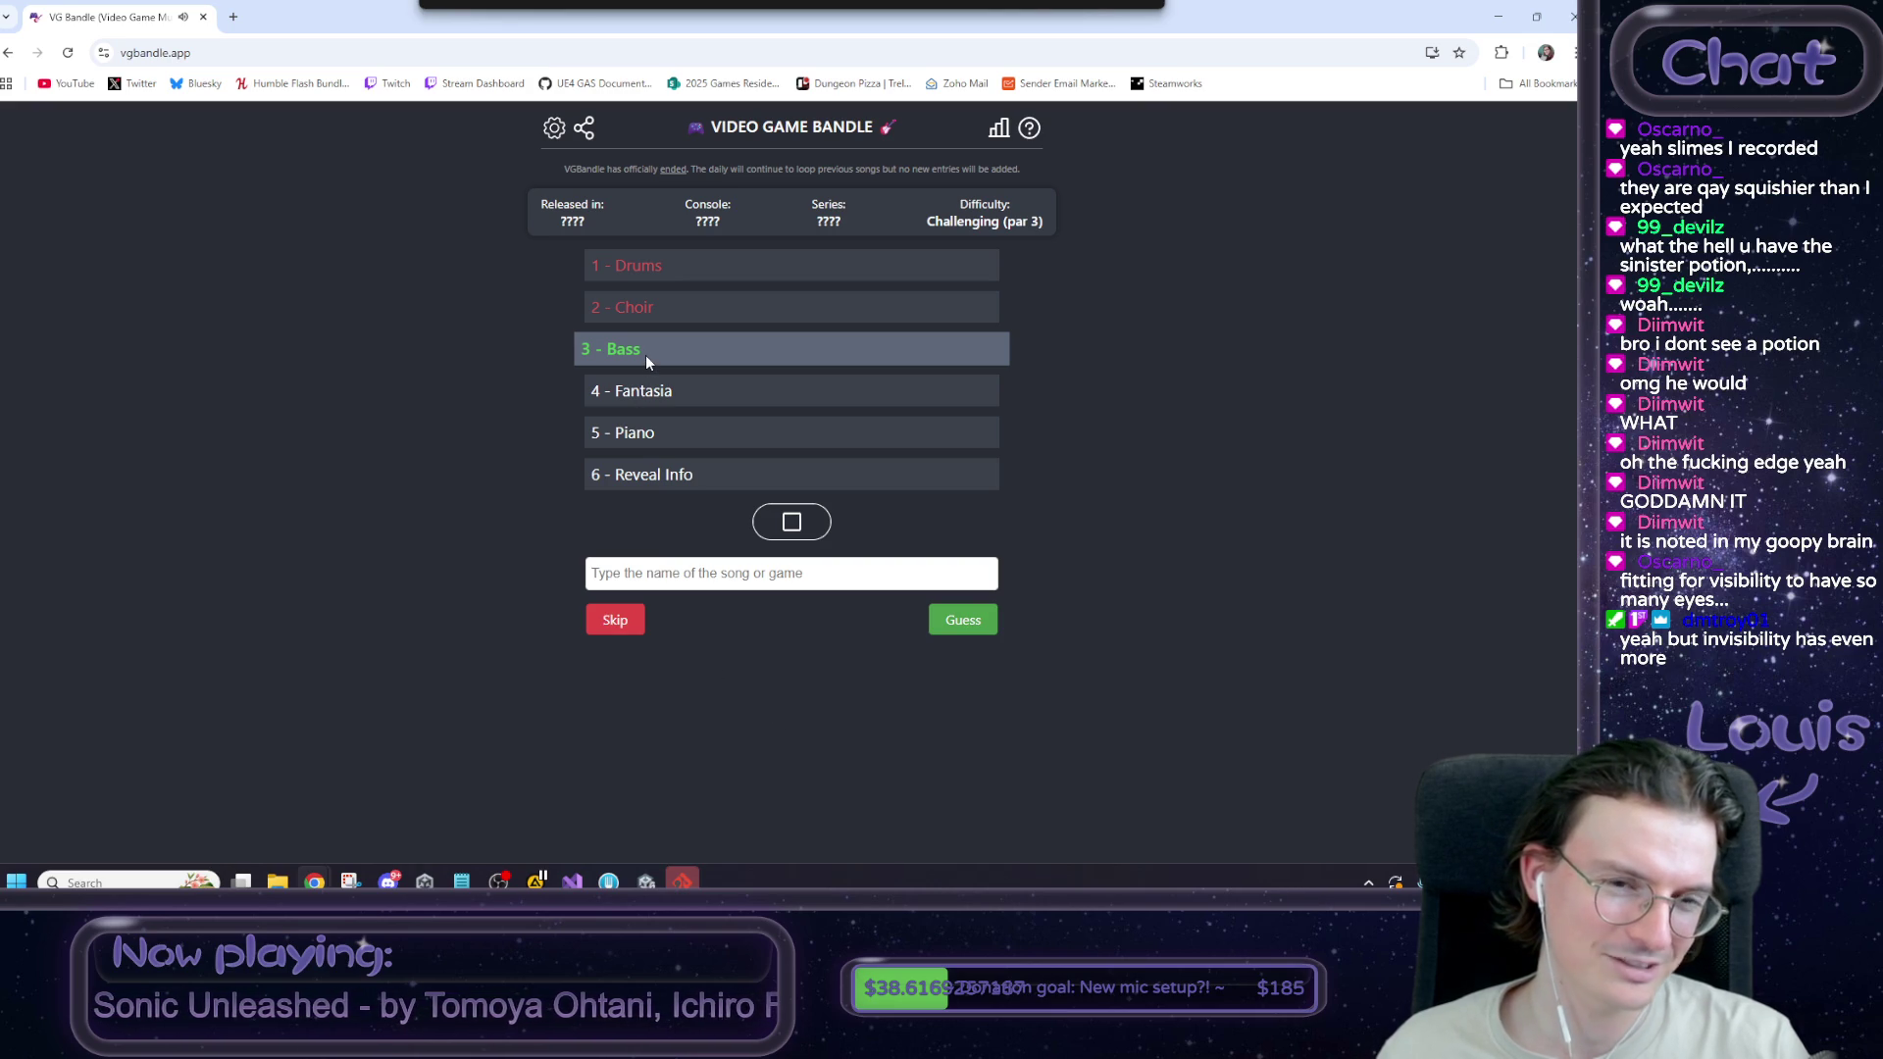
{"action": "left_click", "coordinate": [686, 573]}
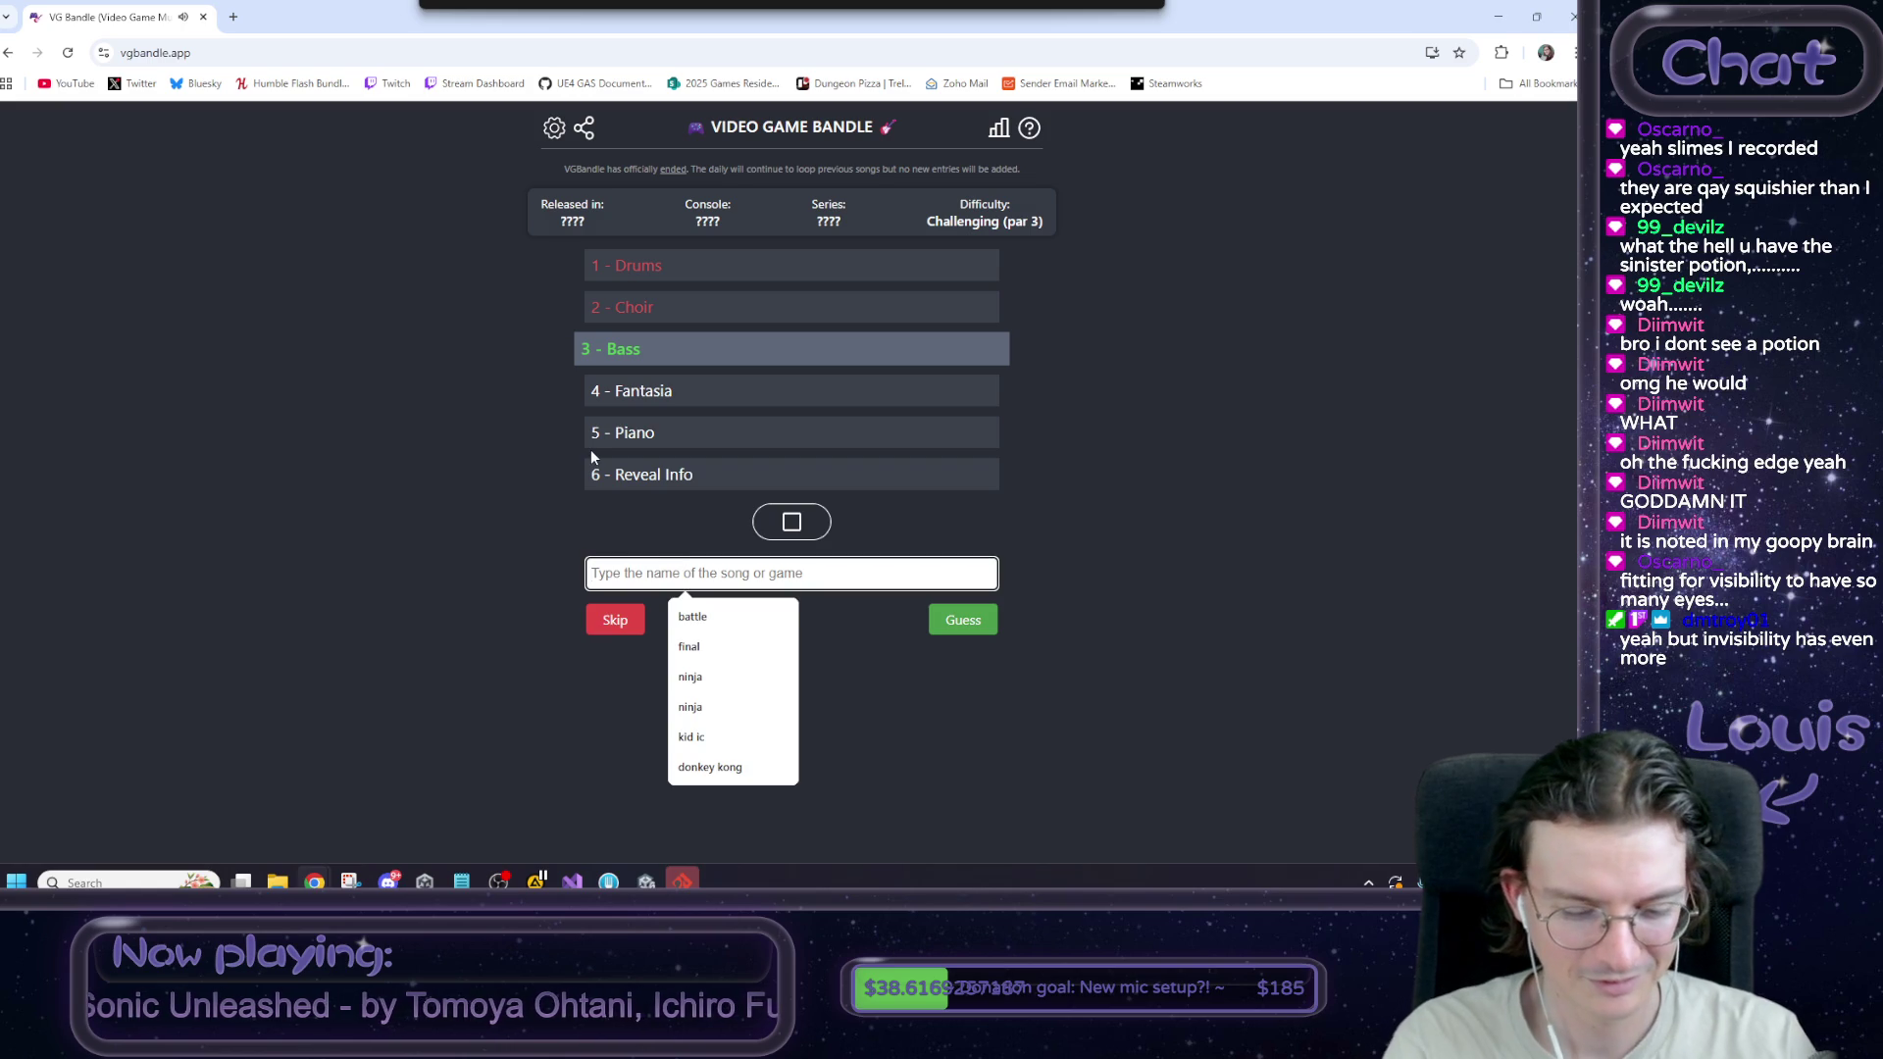
{"action": "type", "text": "mario kart"}
{"action": "scroll", "coordinate": [593, 457], "scroll_direction": "up", "scroll_amount": 5}
{"action": "type", "text": "double"}
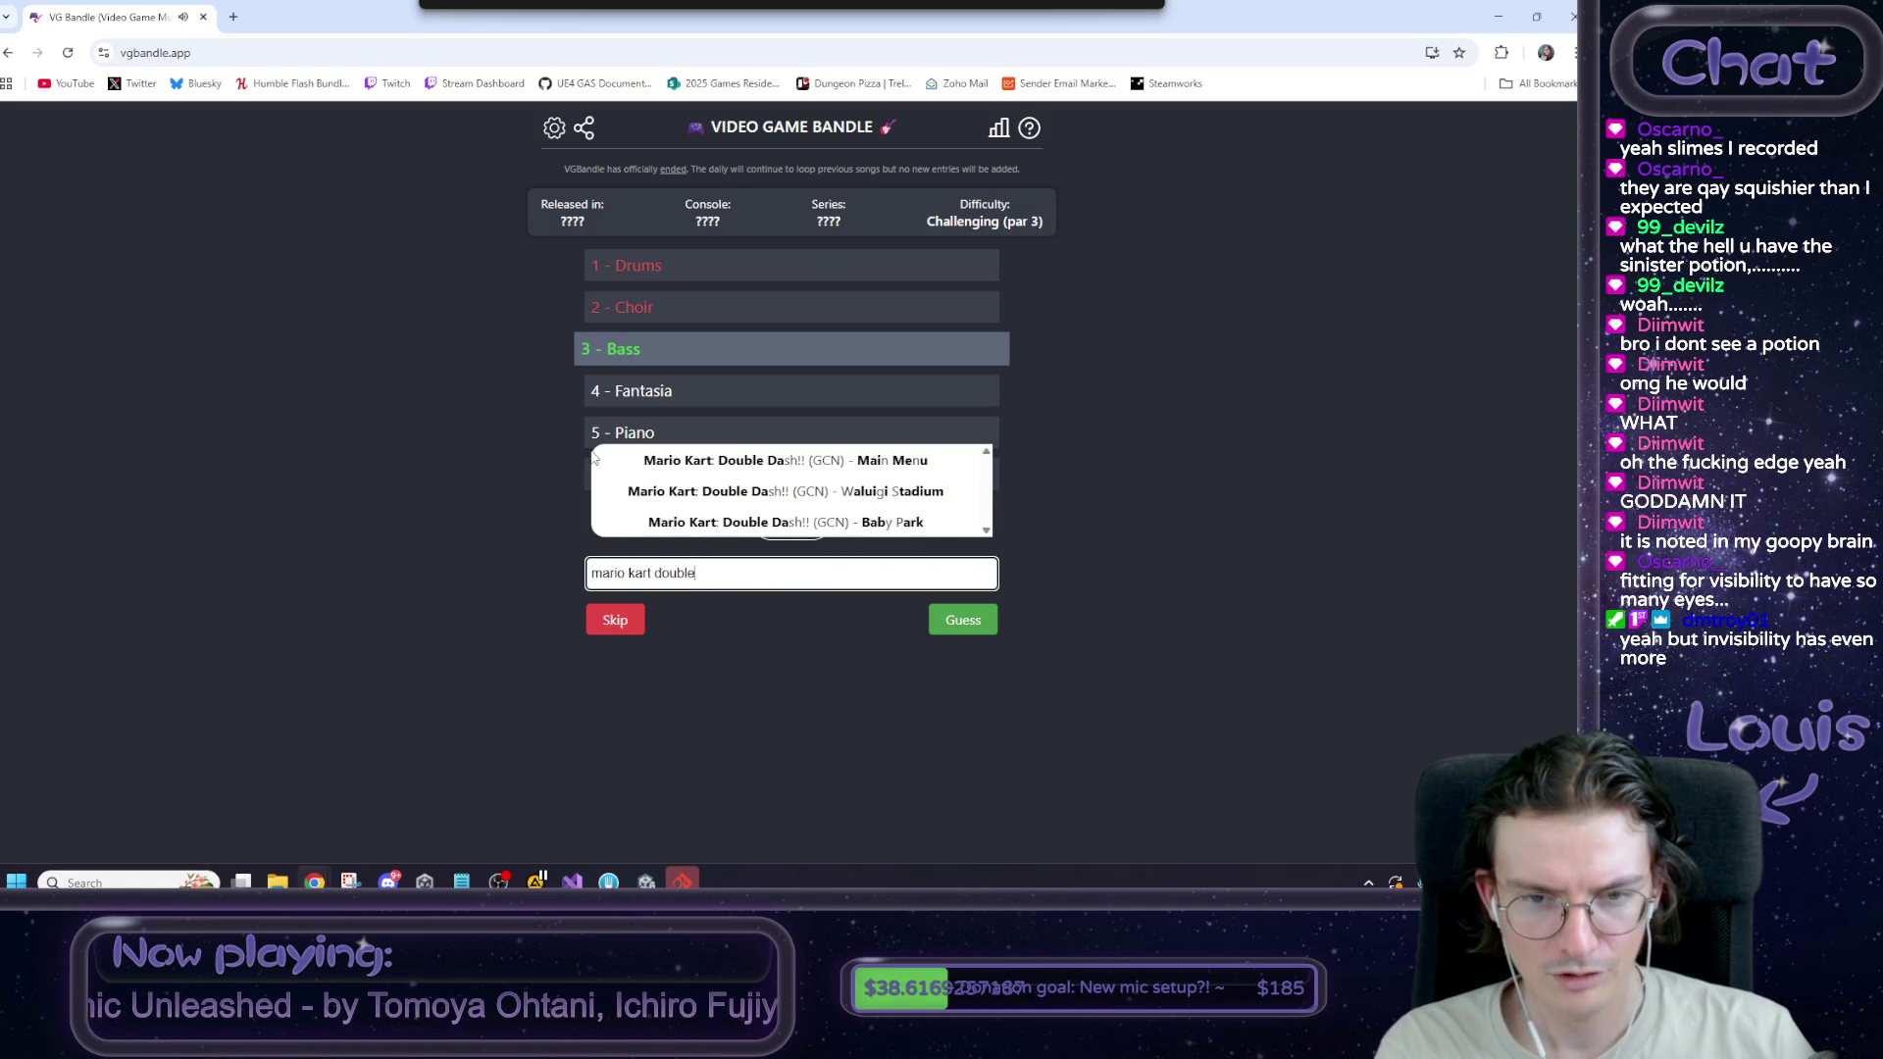
{"action": "left_click", "coordinate": [624, 460]}
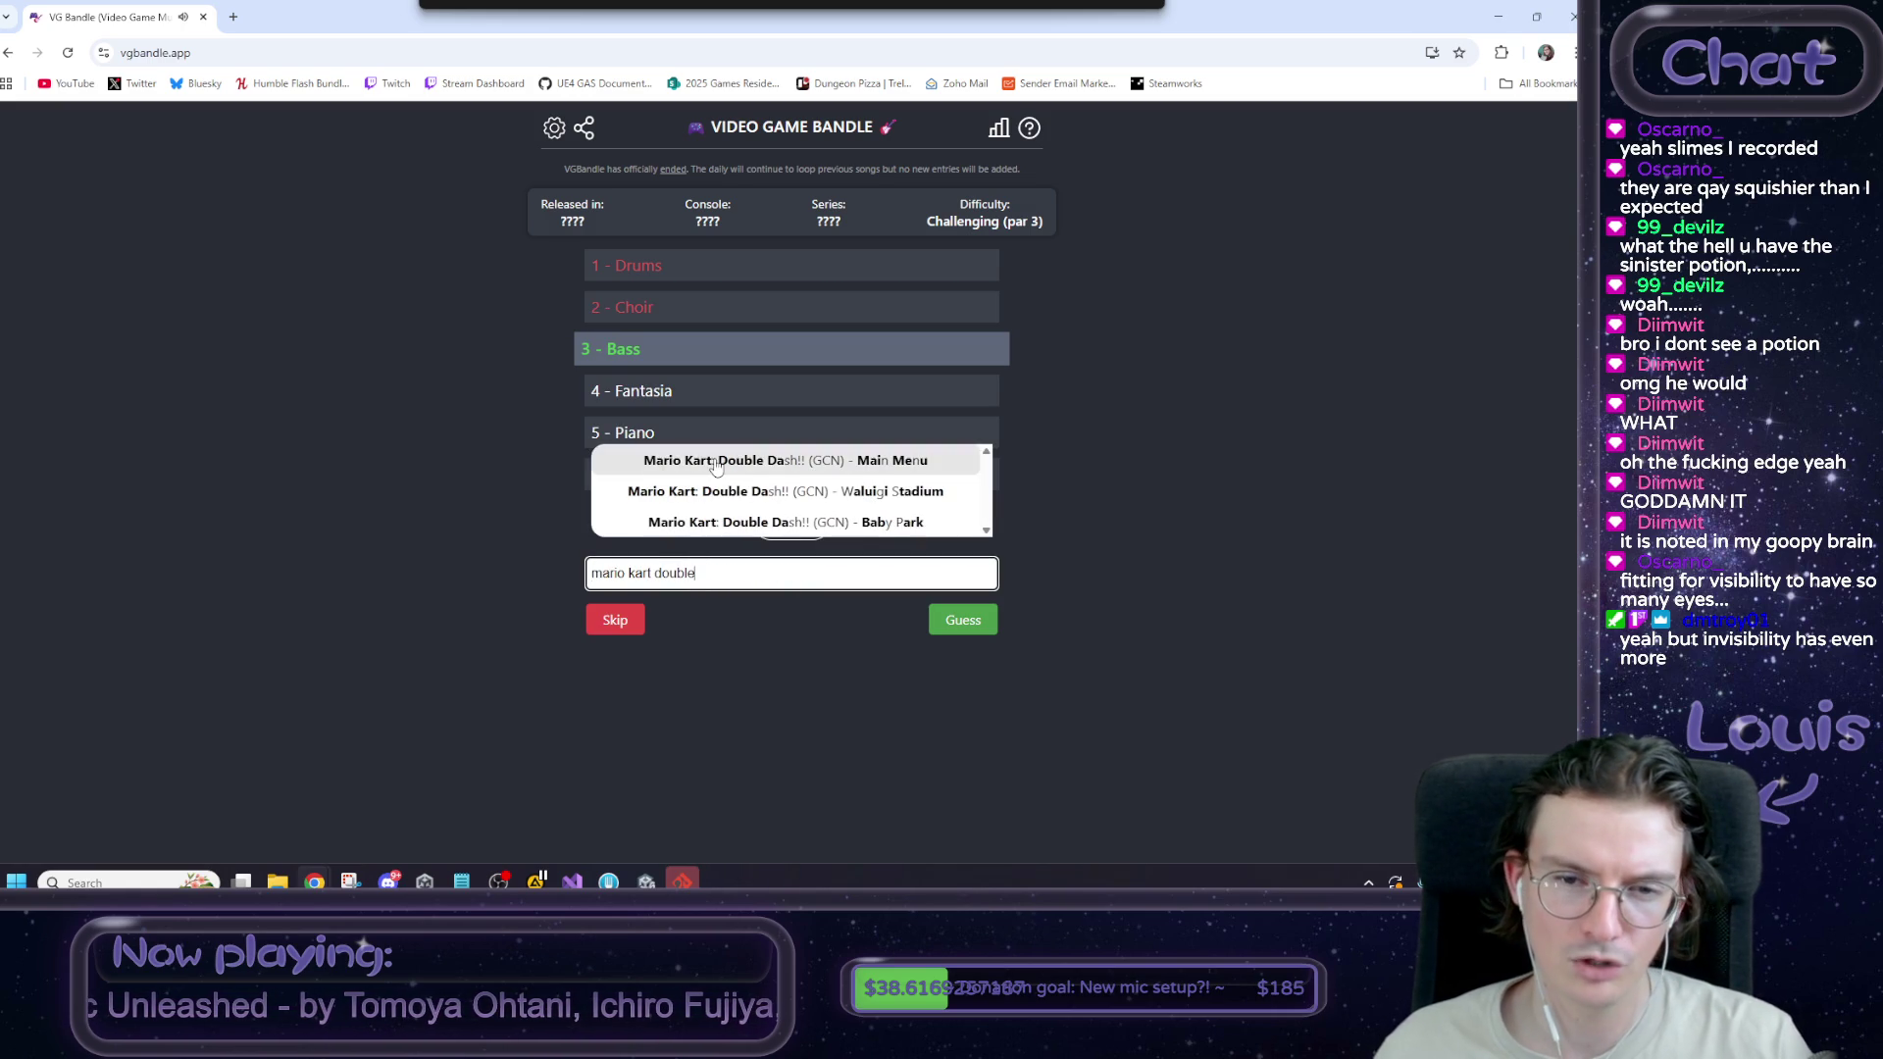
Submit the Mario Kart: Double Dash!! guess, replay the Choir and Piano clips, then return to Unity.
{"action": "left_click", "coordinate": [969, 628]}
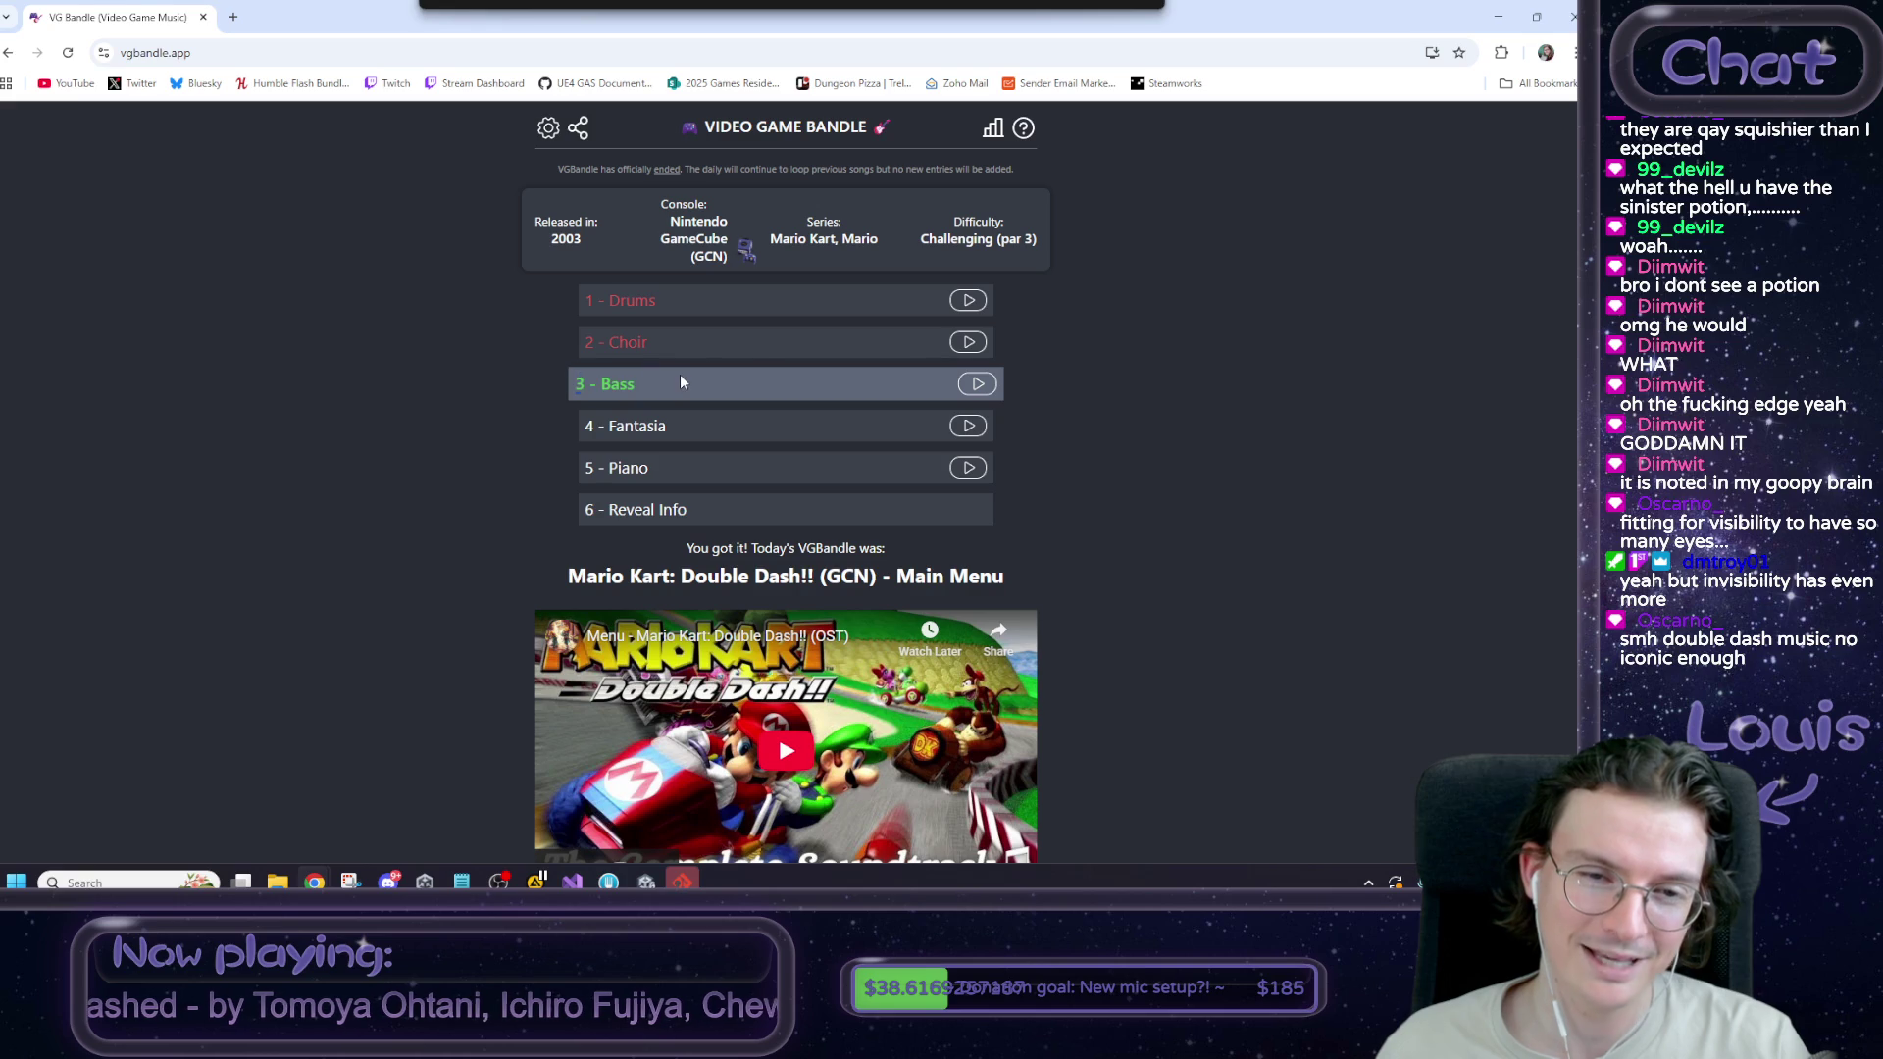
{"action": "left_click", "coordinate": [968, 343]}
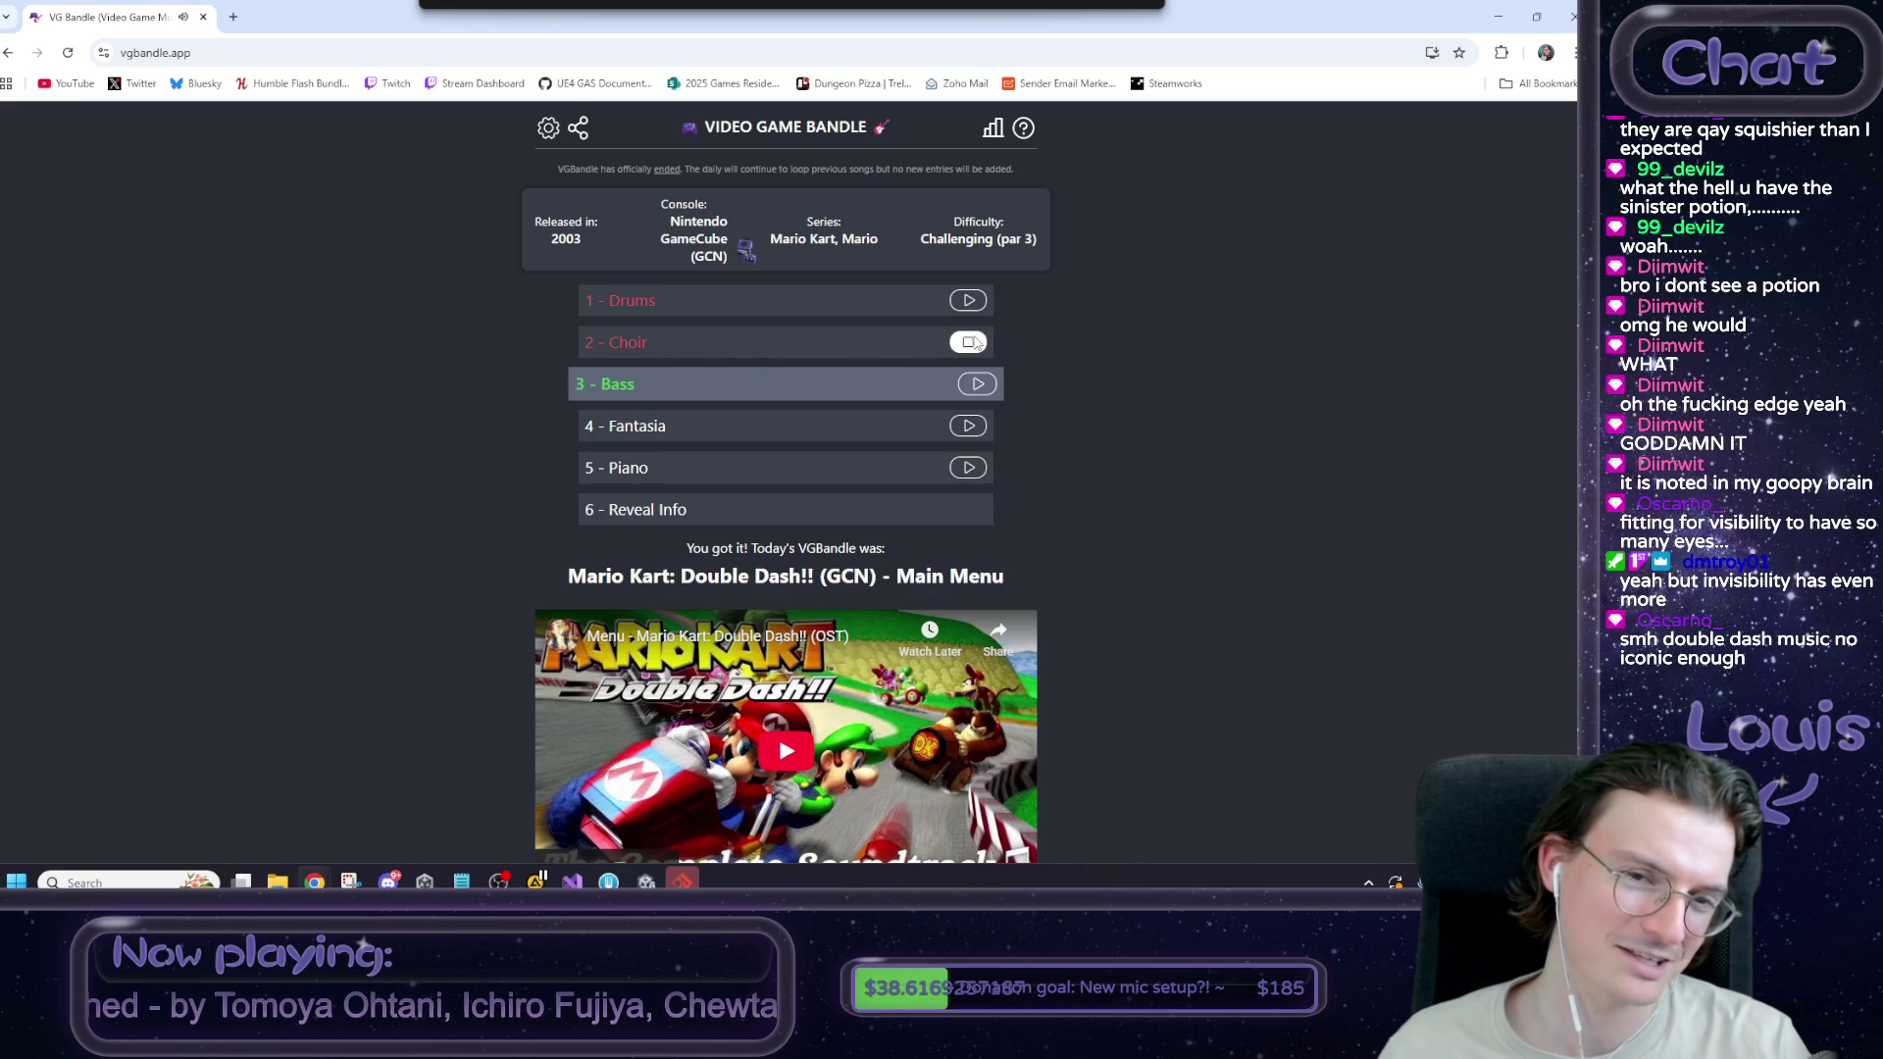
{"action": "left_click", "coordinate": [970, 468]}
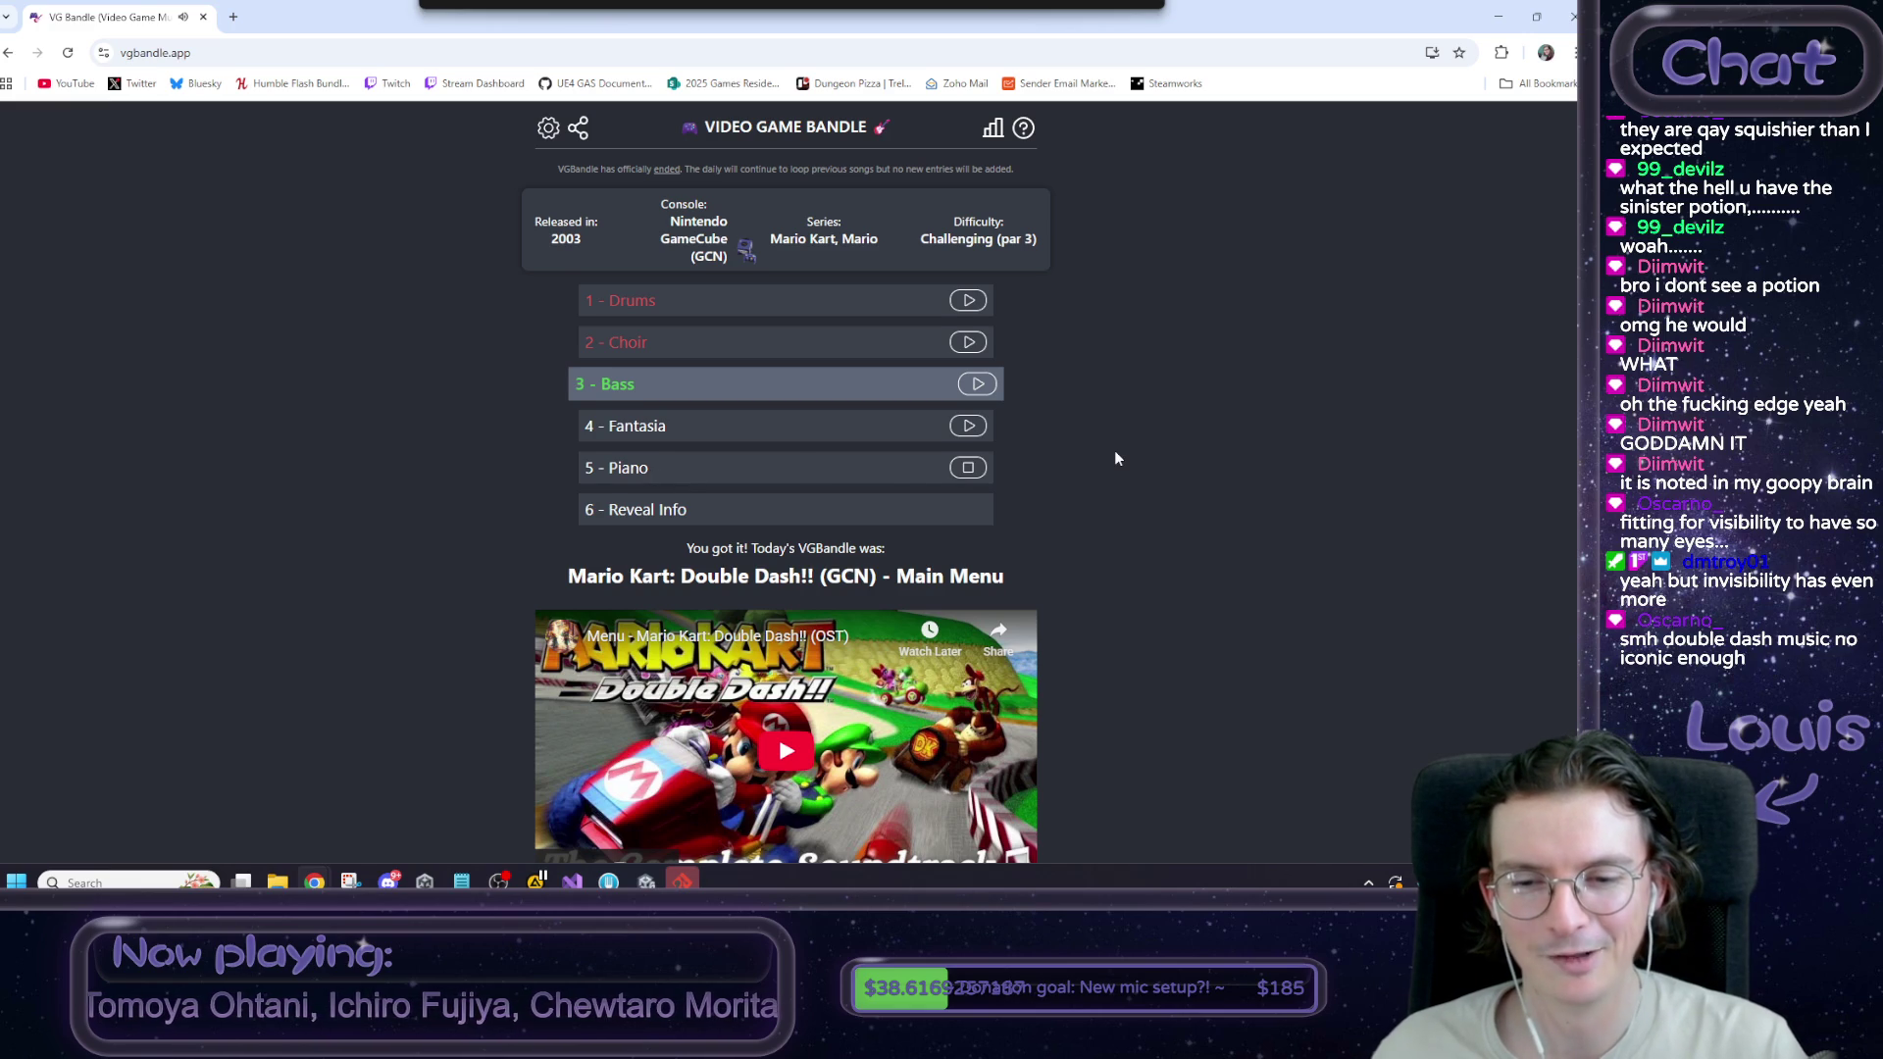
{"action": "scroll", "coordinate": [1114, 458], "scroll_direction": "down", "scroll_amount": 1}
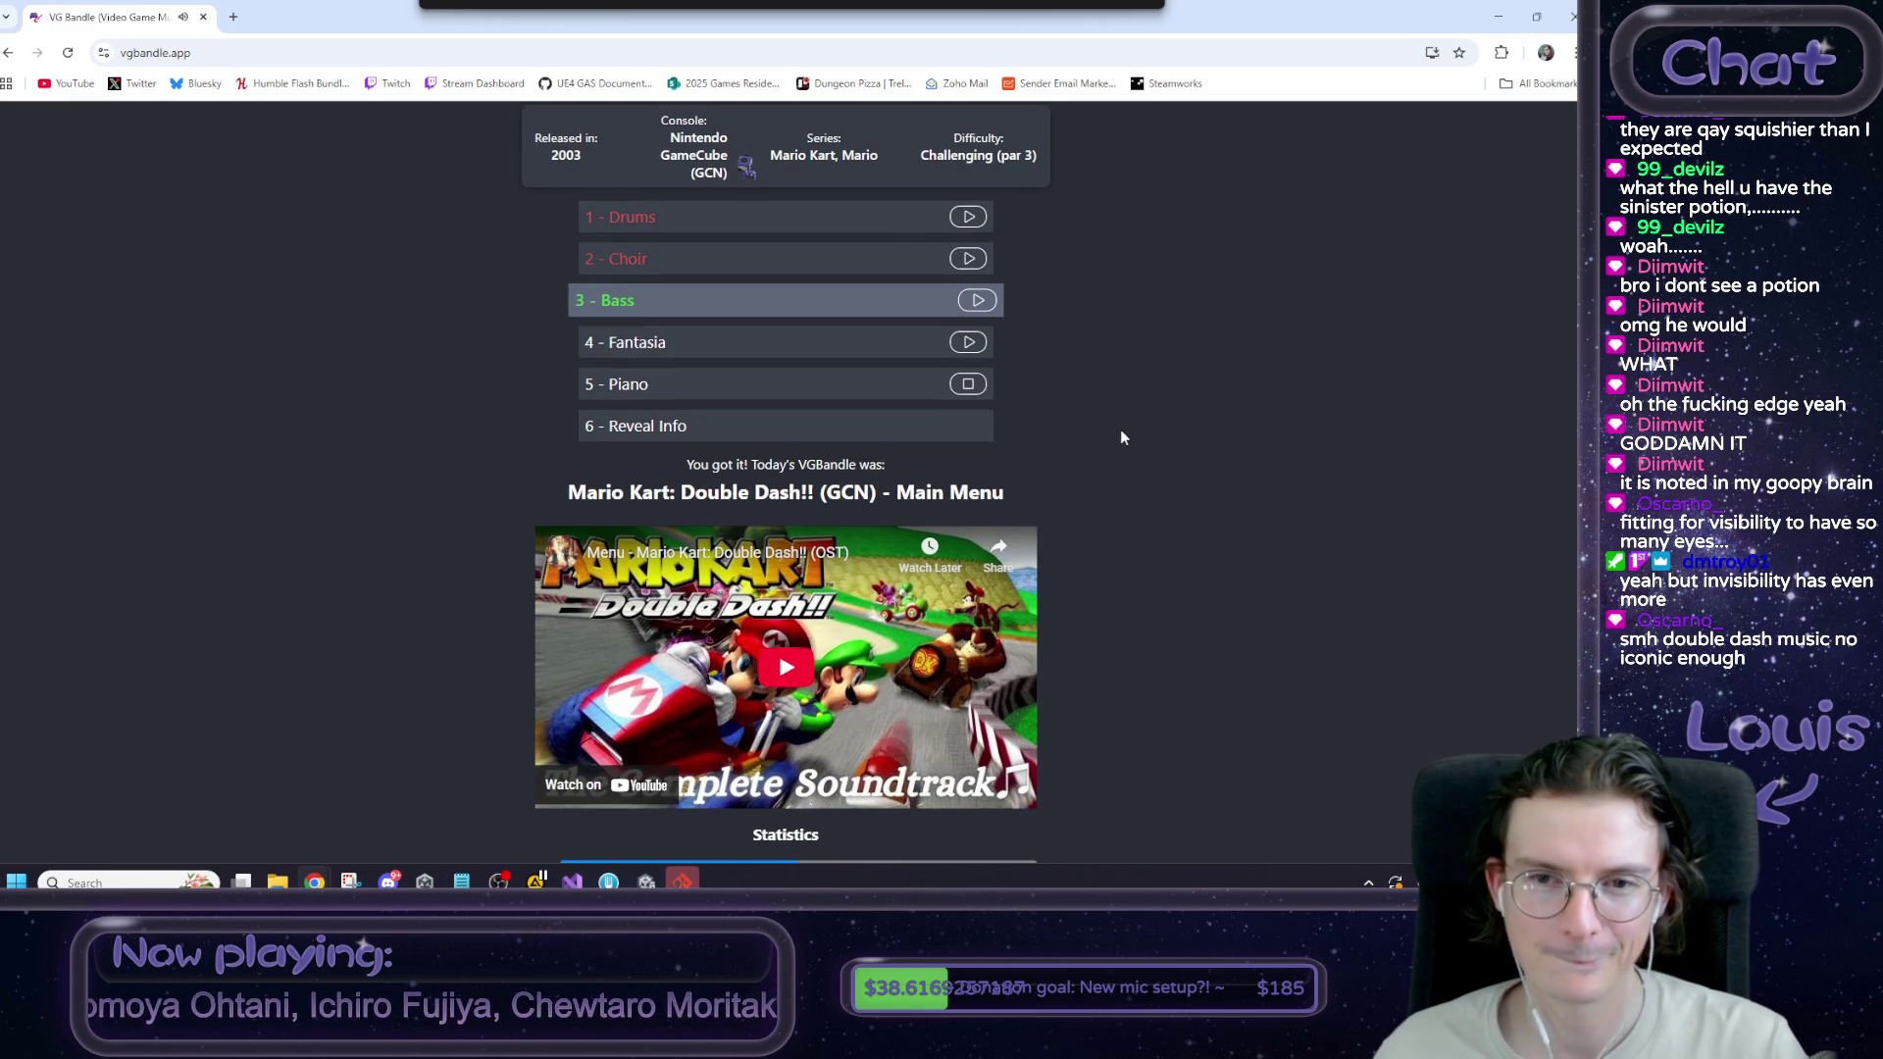
{"action": "scroll", "coordinate": [1122, 426], "scroll_direction": "up", "scroll_amount": 1}
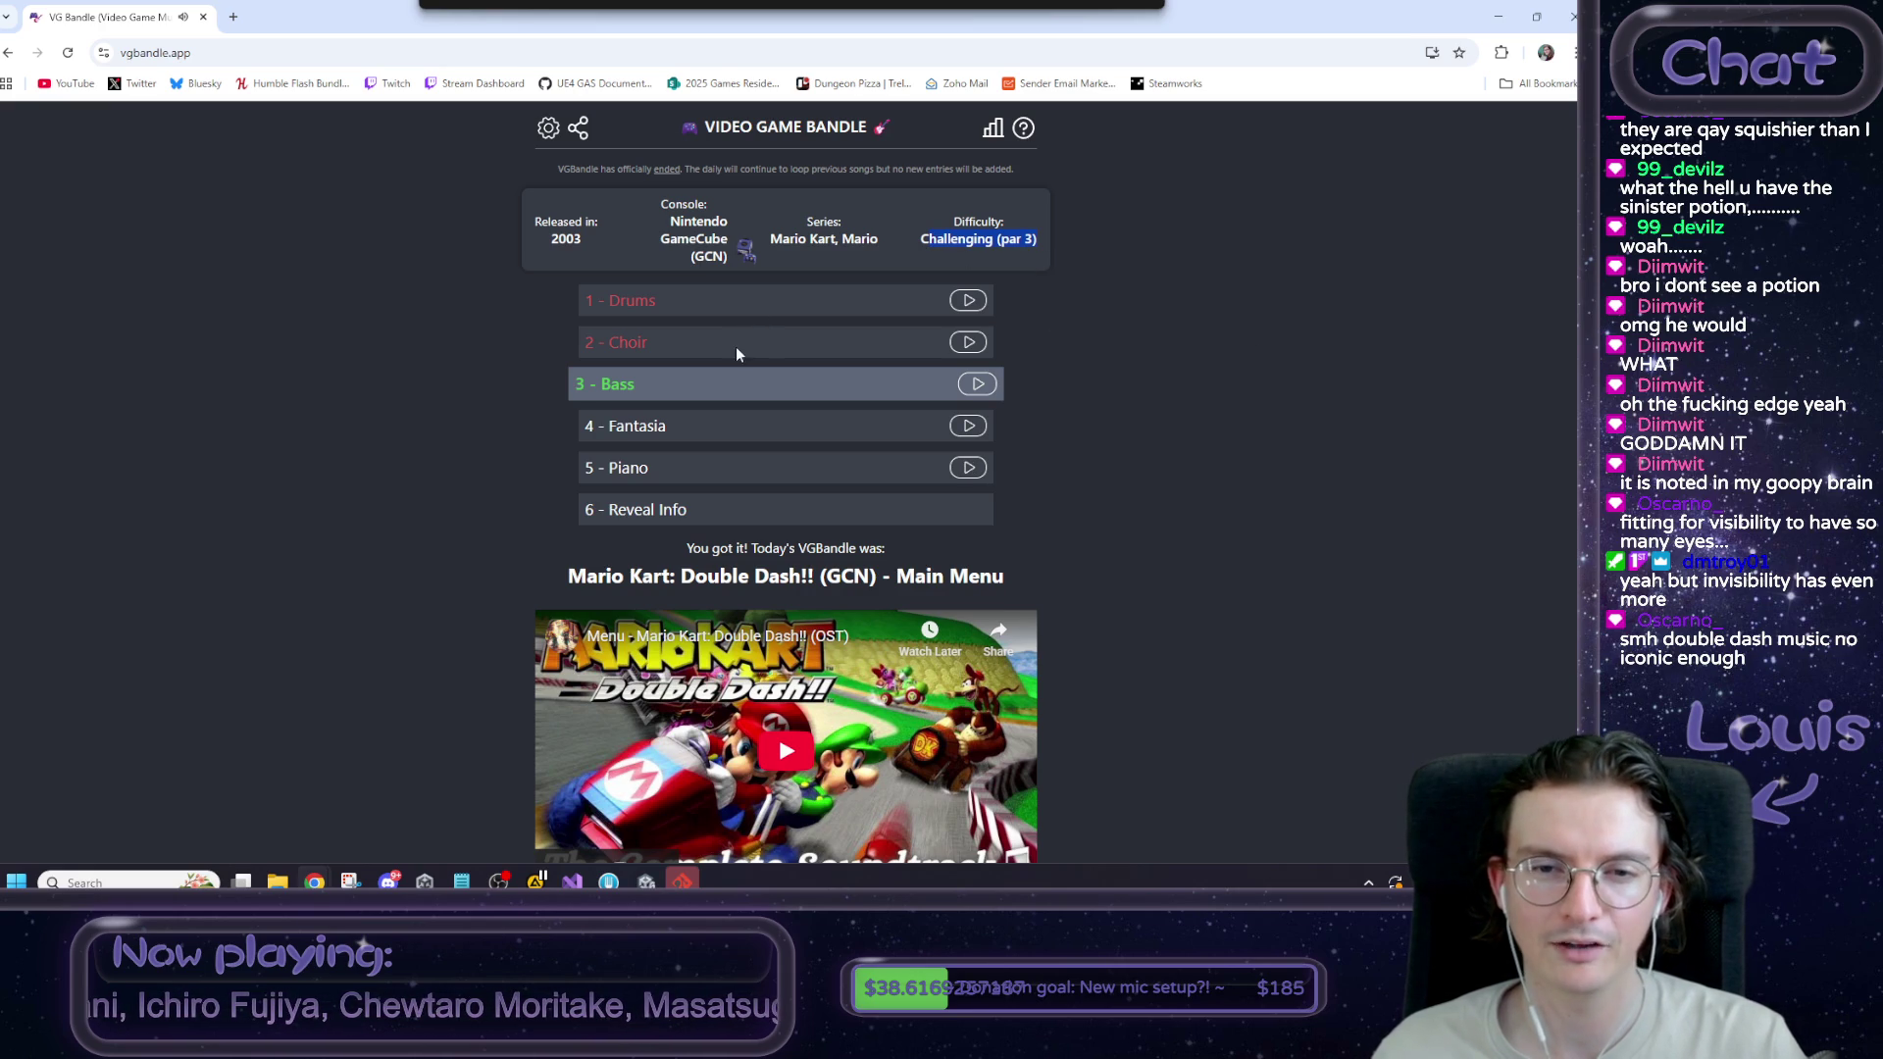
{"action": "scroll", "coordinate": [1128, 345], "scroll_direction": "down", "scroll_amount": 3}
{"action": "key", "text": "alt+Tab"}
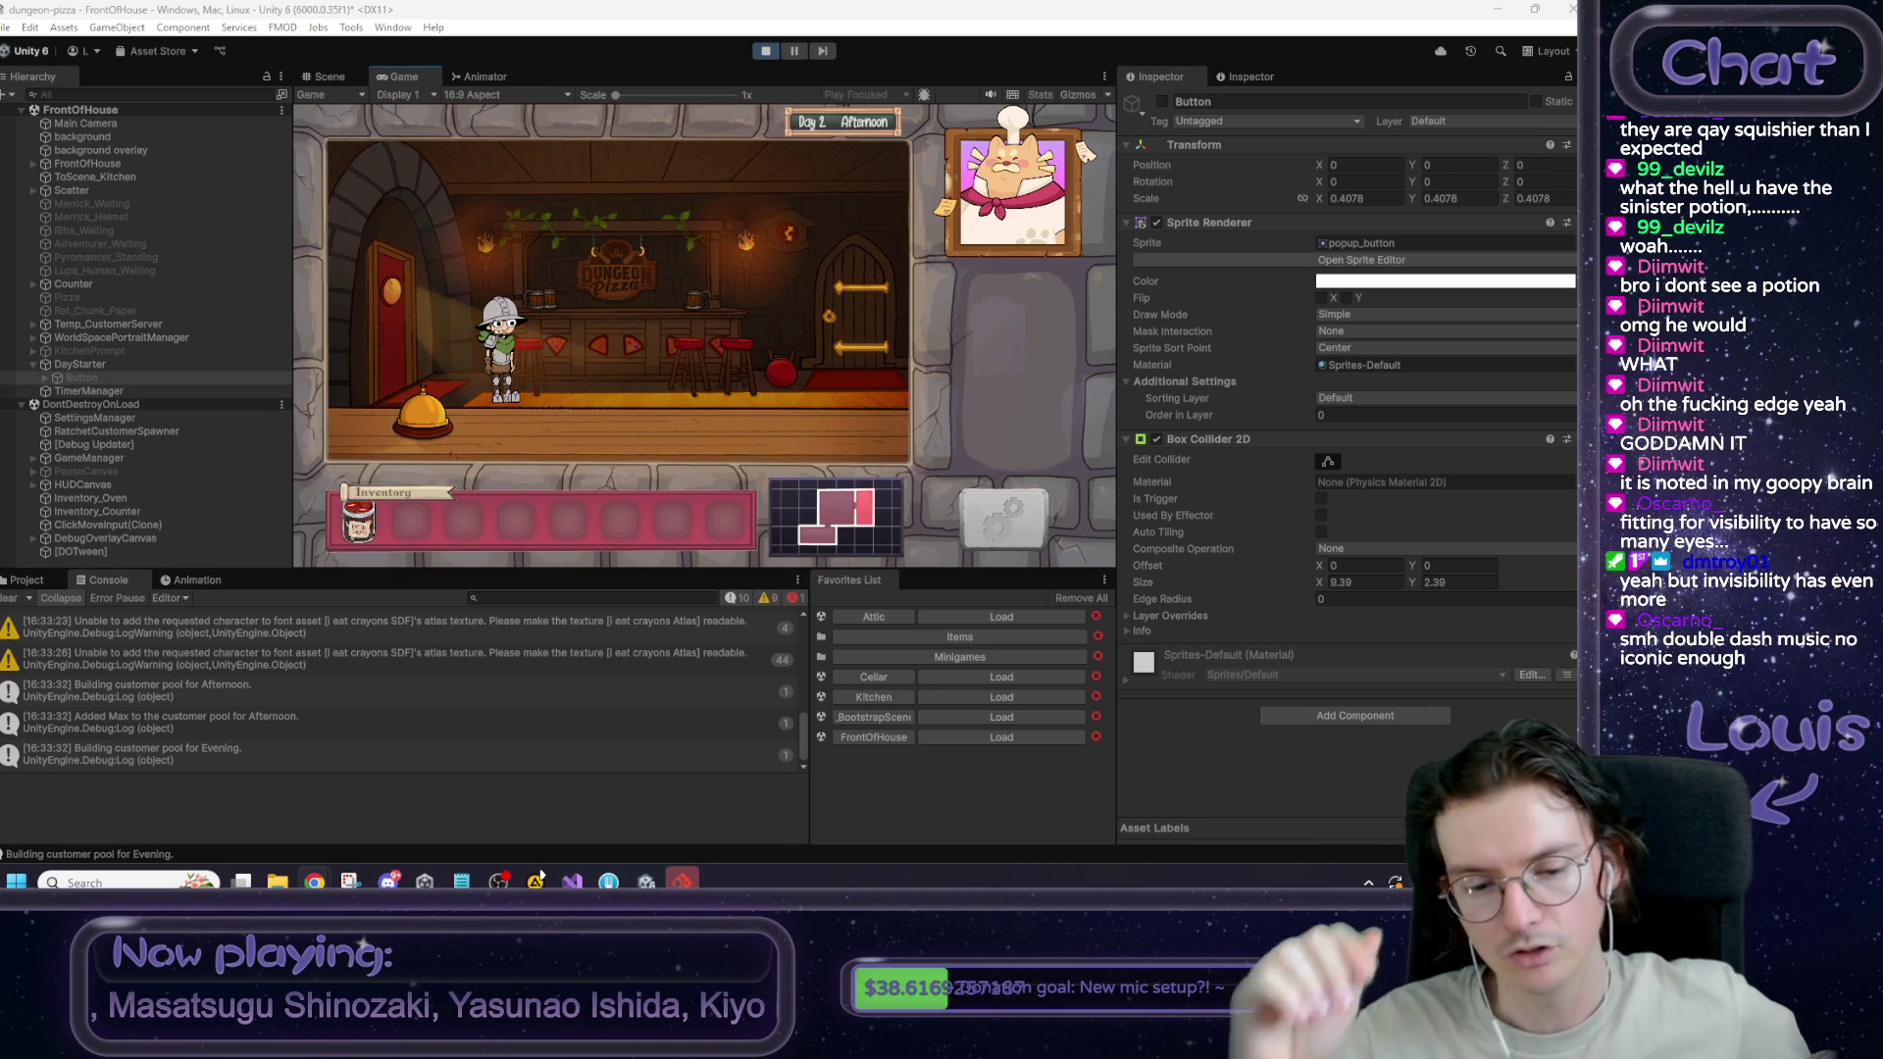
{"action": "key", "text": "alt+Tab"}
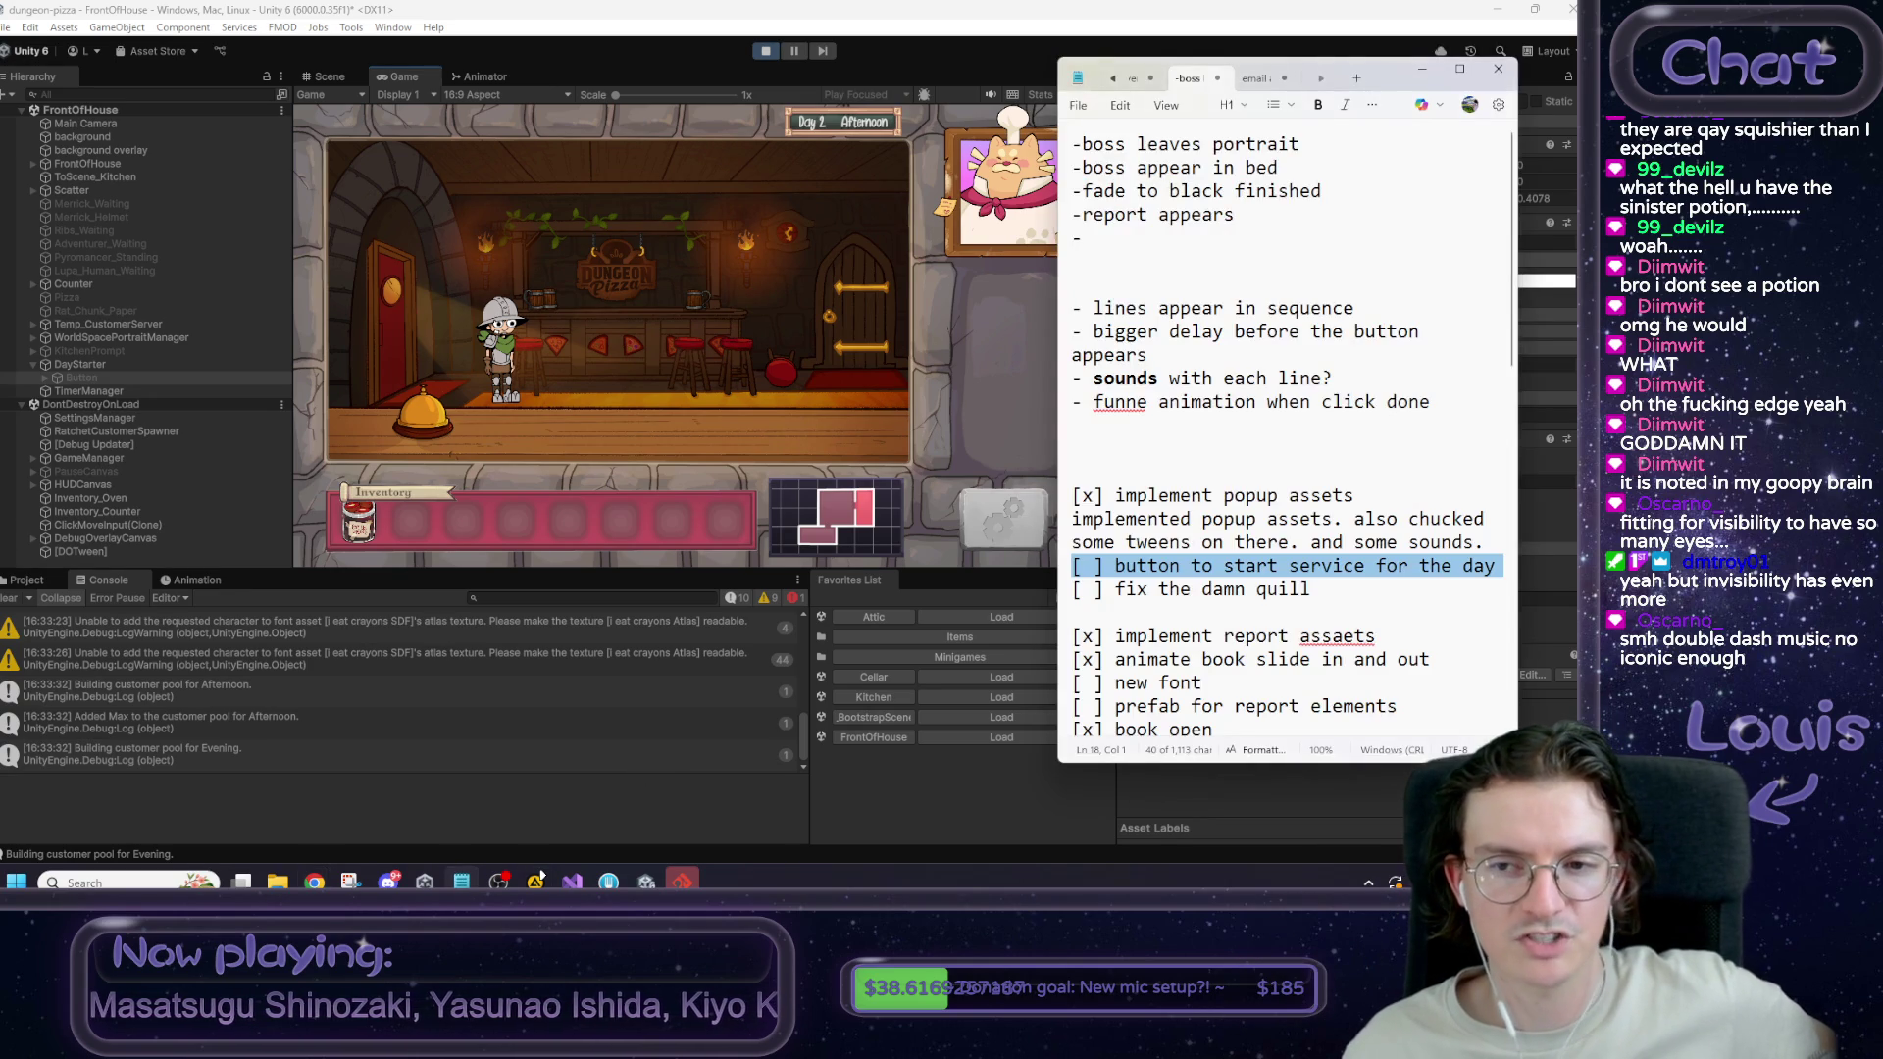
{"action": "scroll", "coordinate": [1281, 461], "scroll_direction": "down", "scroll_amount": 2}
{"action": "scroll", "coordinate": [1281, 461], "scroll_direction": "up", "scroll_amount": 2}
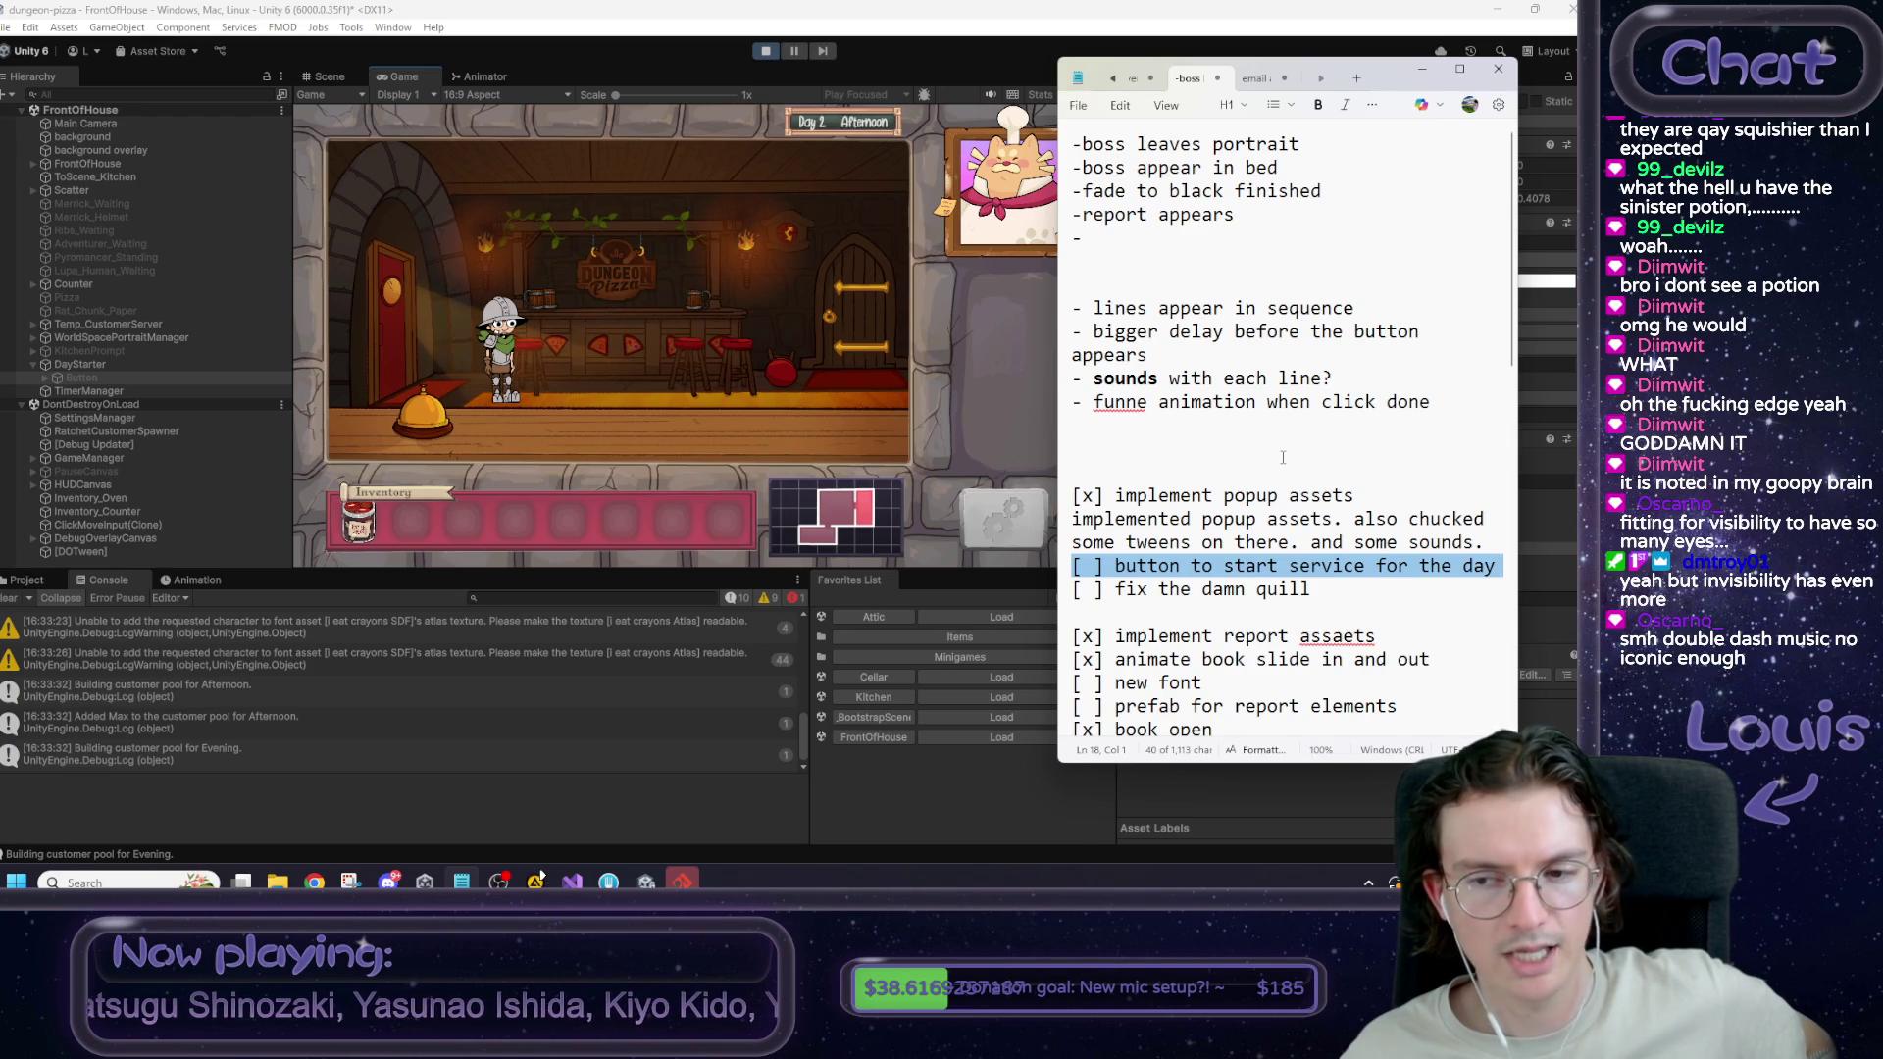
{"action": "left_click", "coordinate": [1311, 570]}
{"action": "left_click", "coordinate": [1034, 9]}
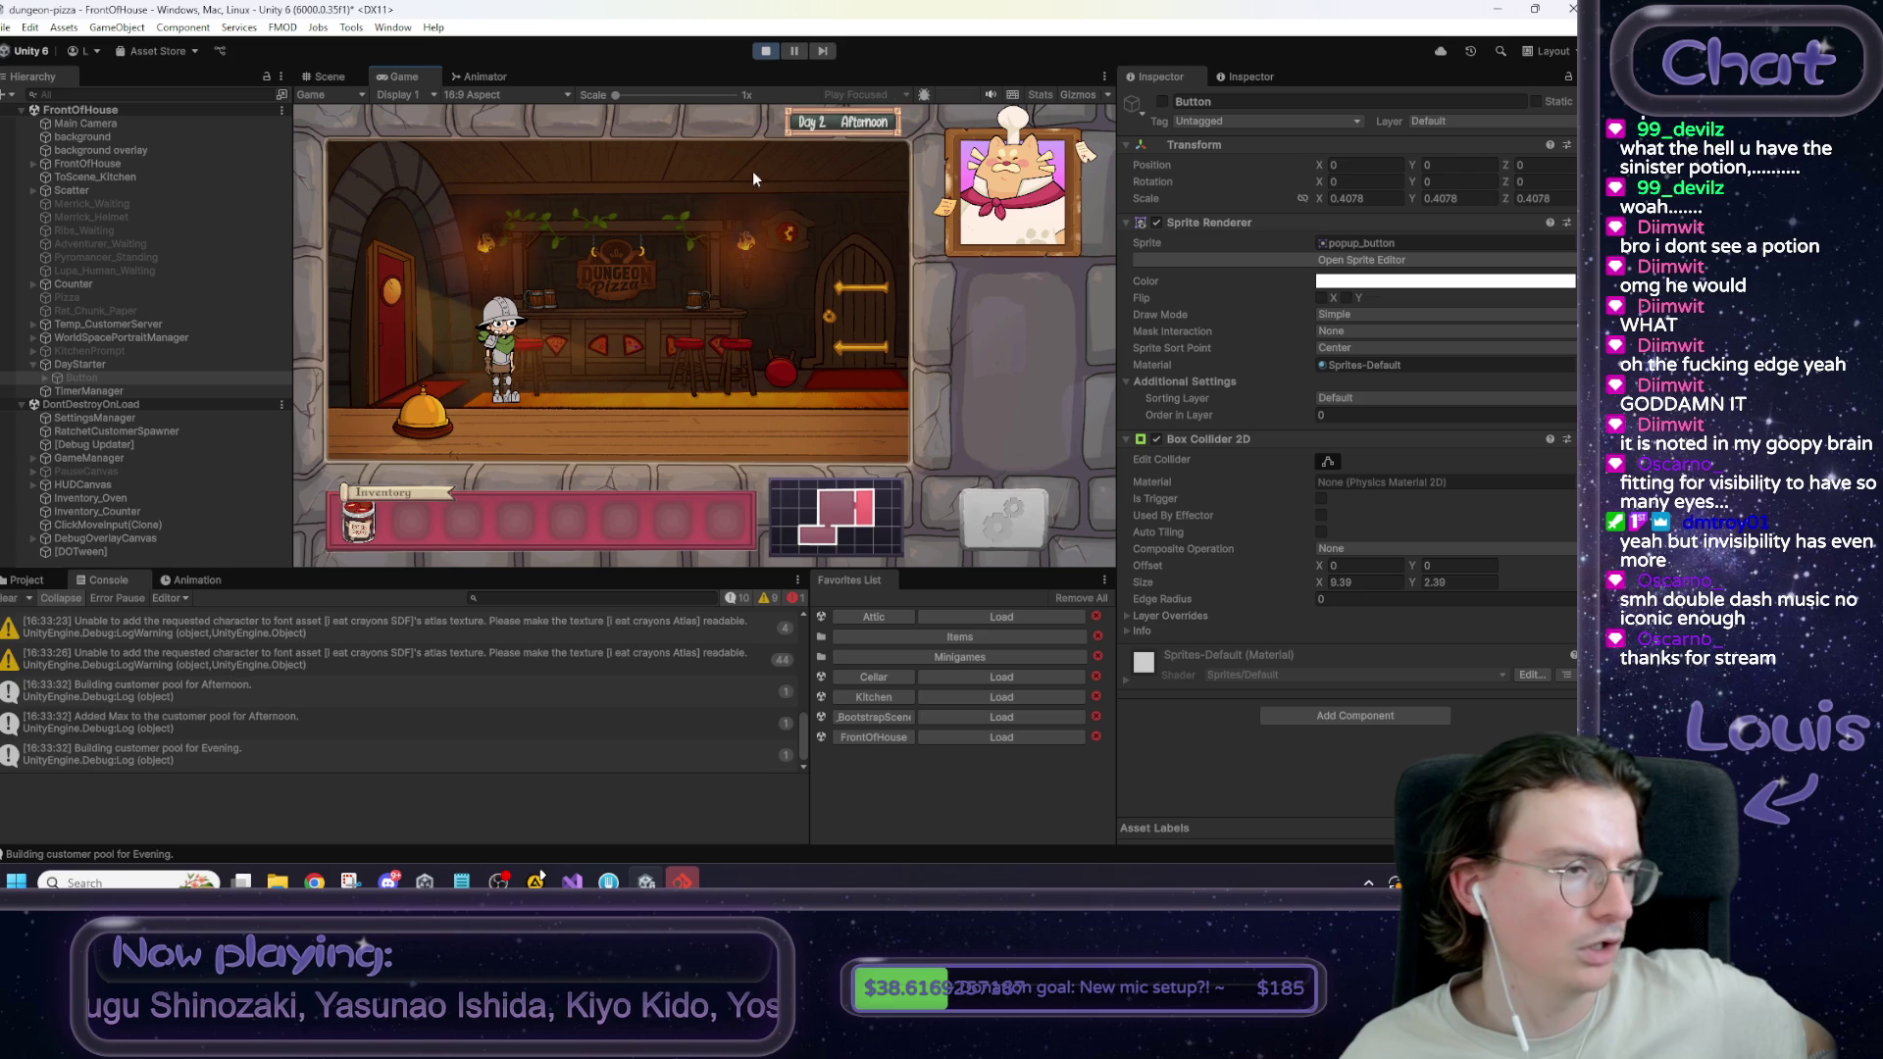